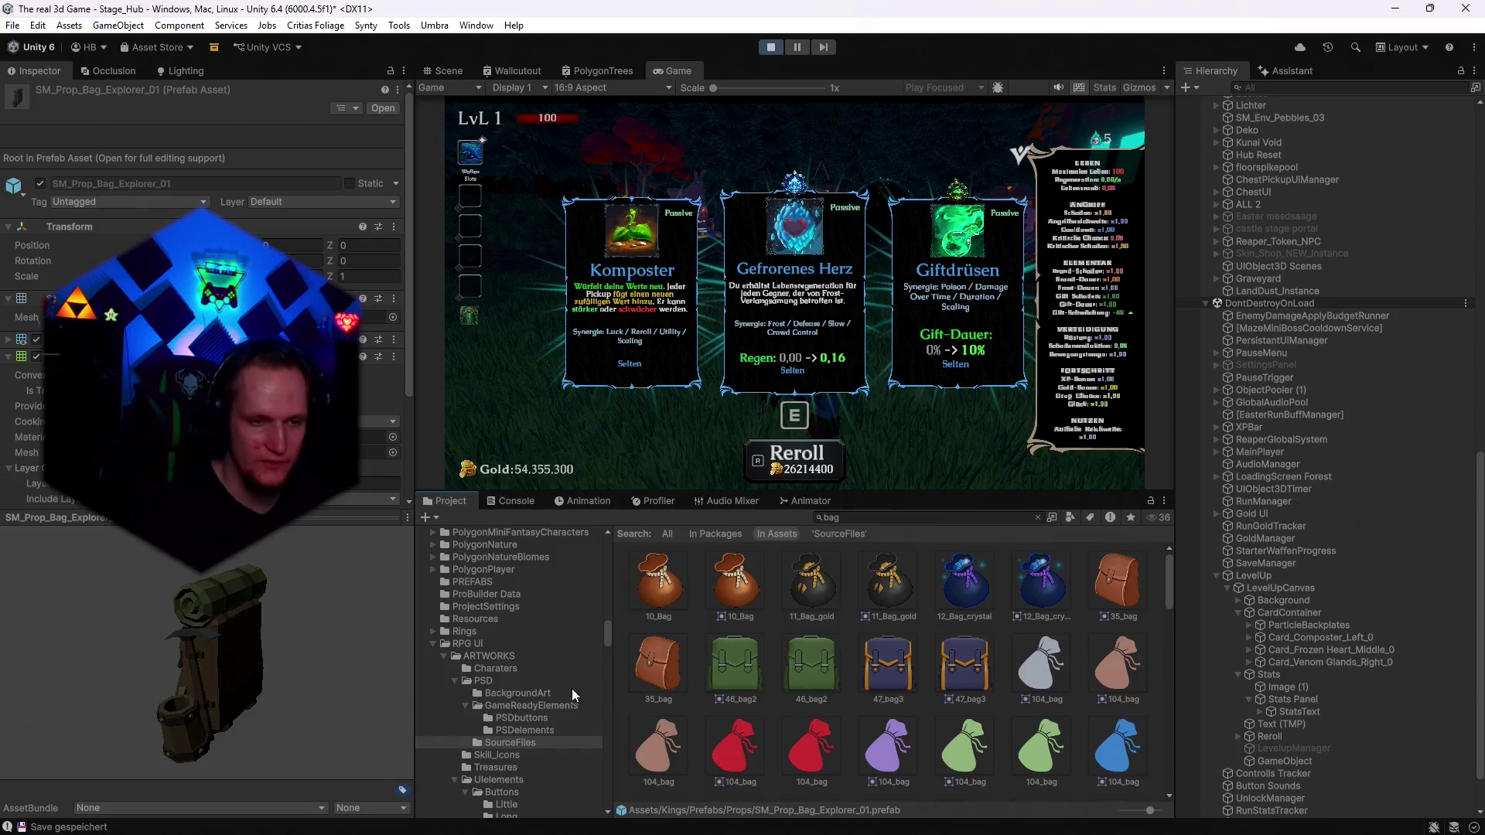
# Browse the PSDelements, GameReadyElements and SourceFiles sprite folders in the Project window.
pyautogui.click(523, 731)
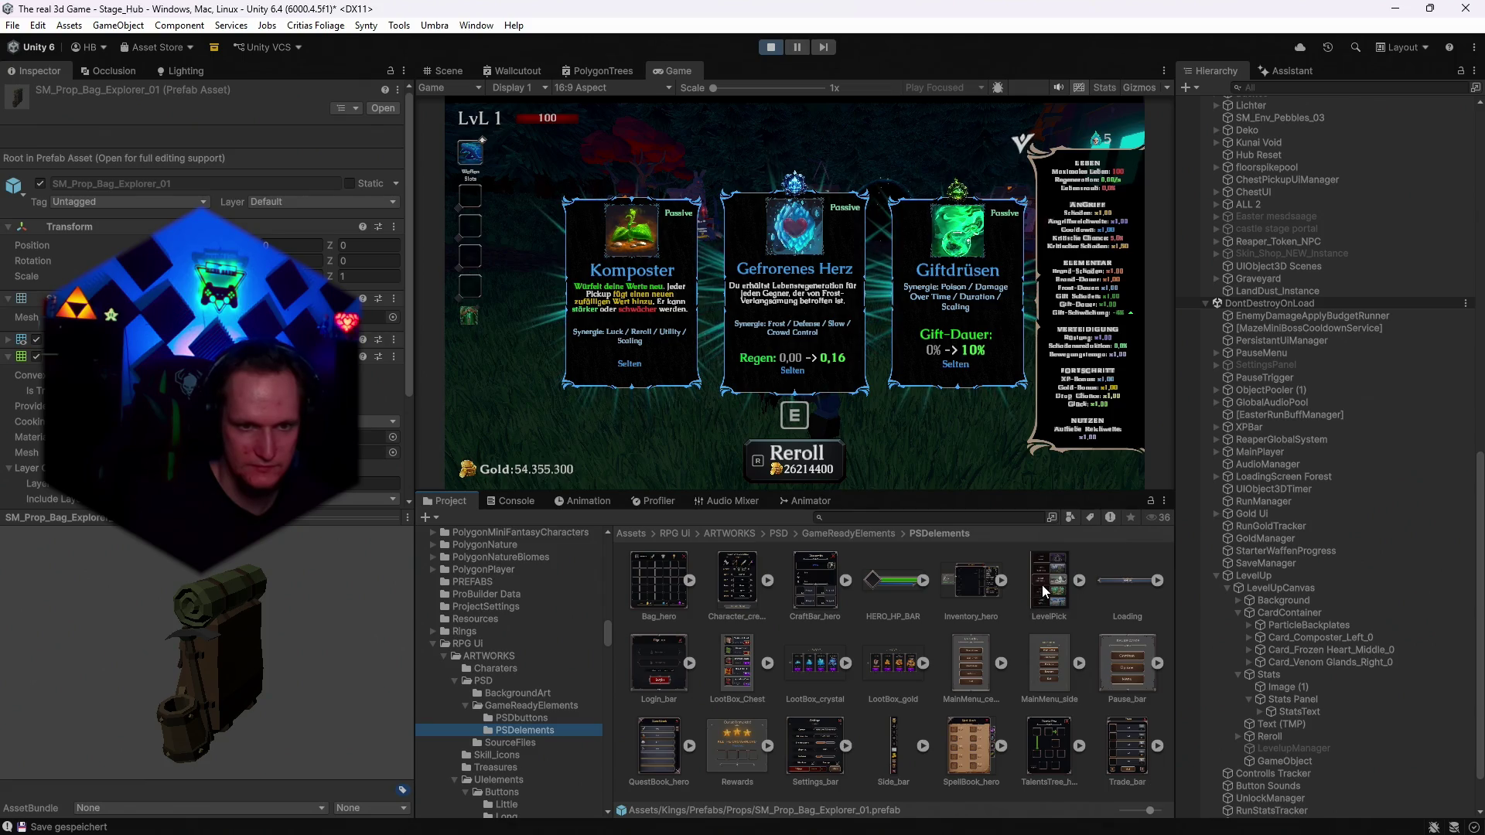
pyautogui.click(509, 710)
pyautogui.click(513, 745)
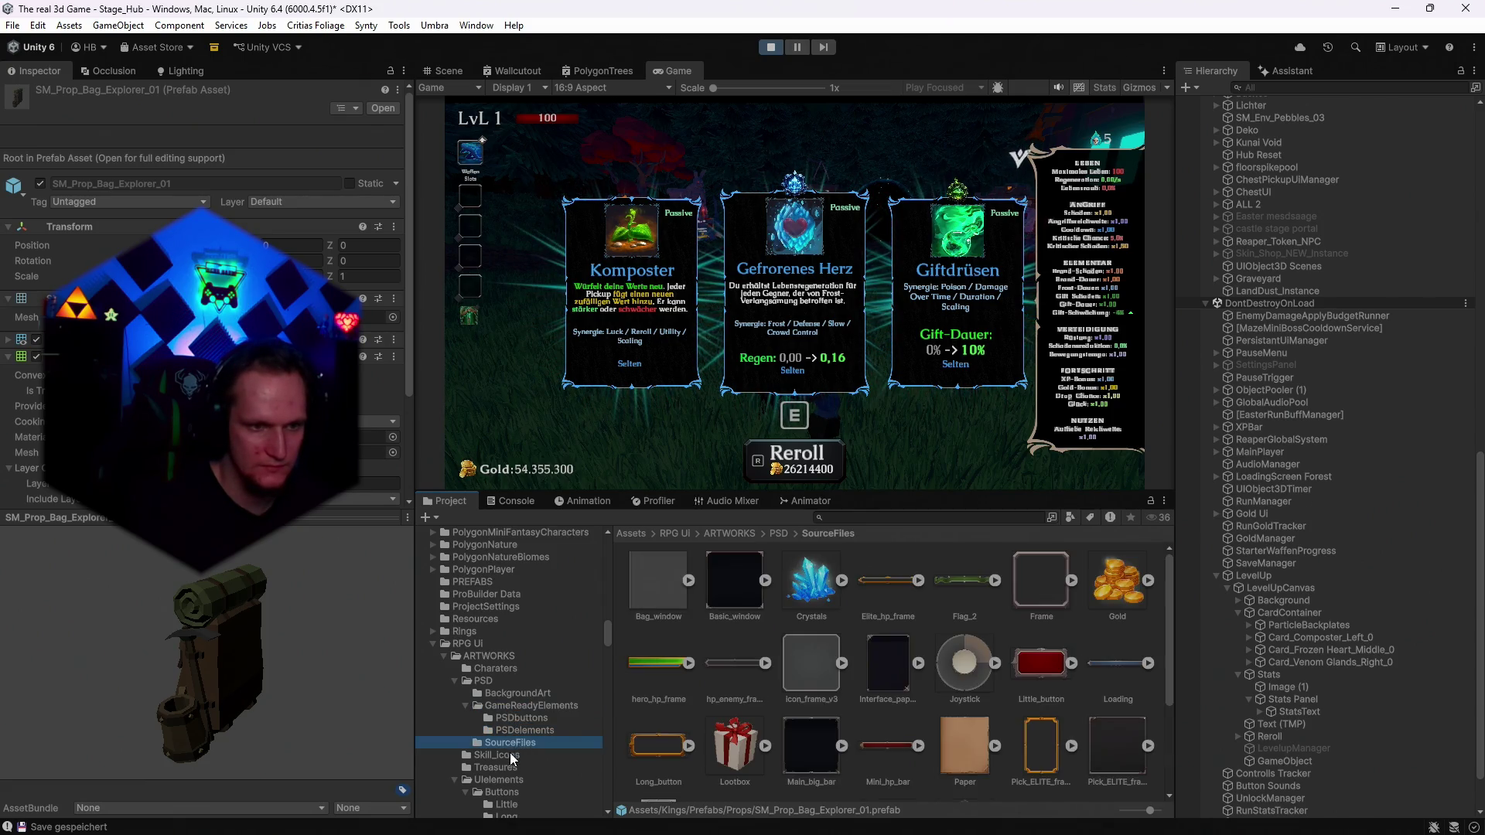
pyautogui.click(508, 755)
pyautogui.click(510, 743)
pyautogui.scroll(-5, 693, 717)
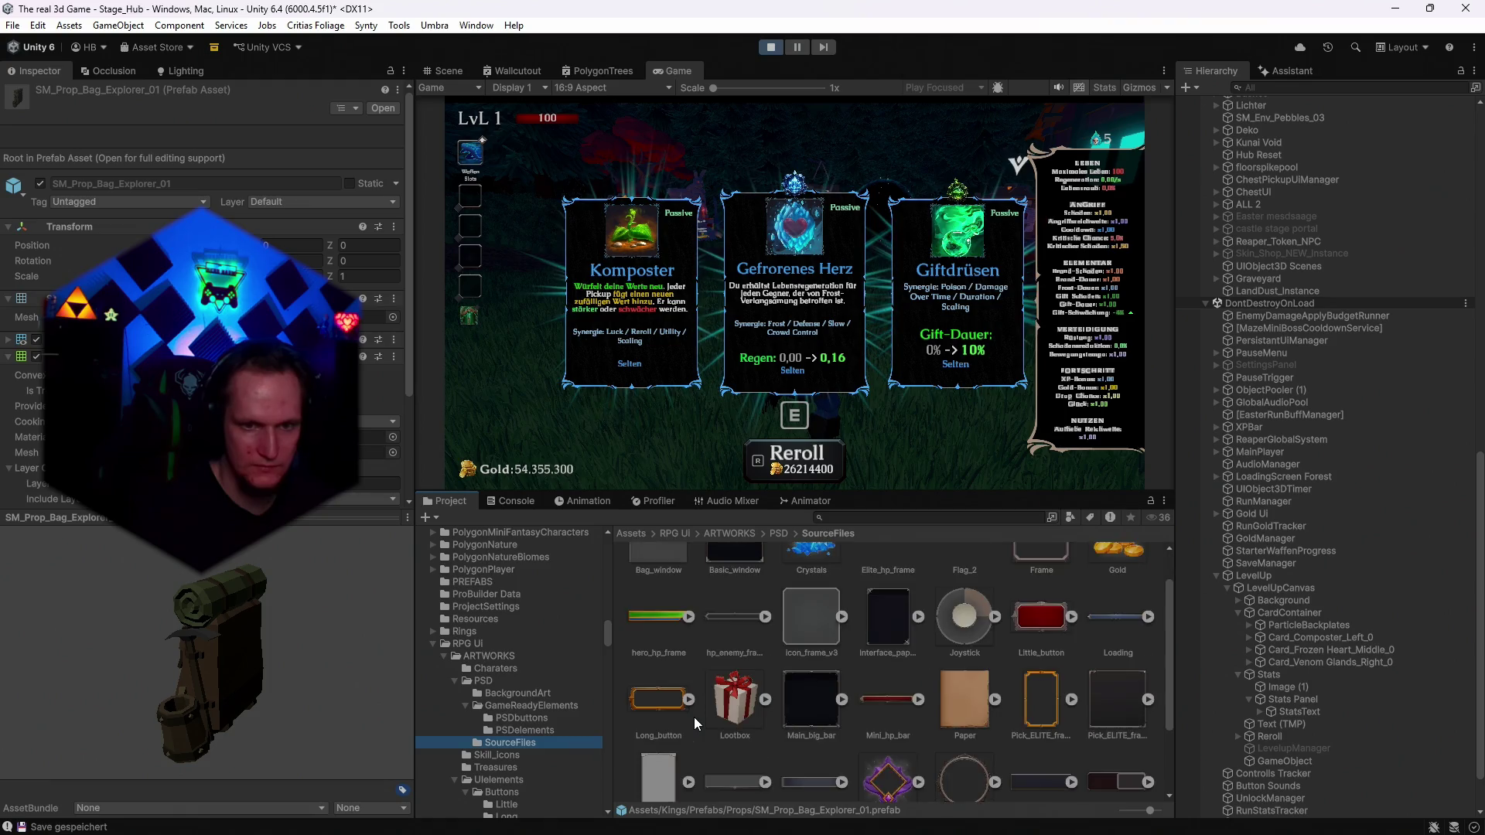
pyautogui.scroll(4, 695, 717)
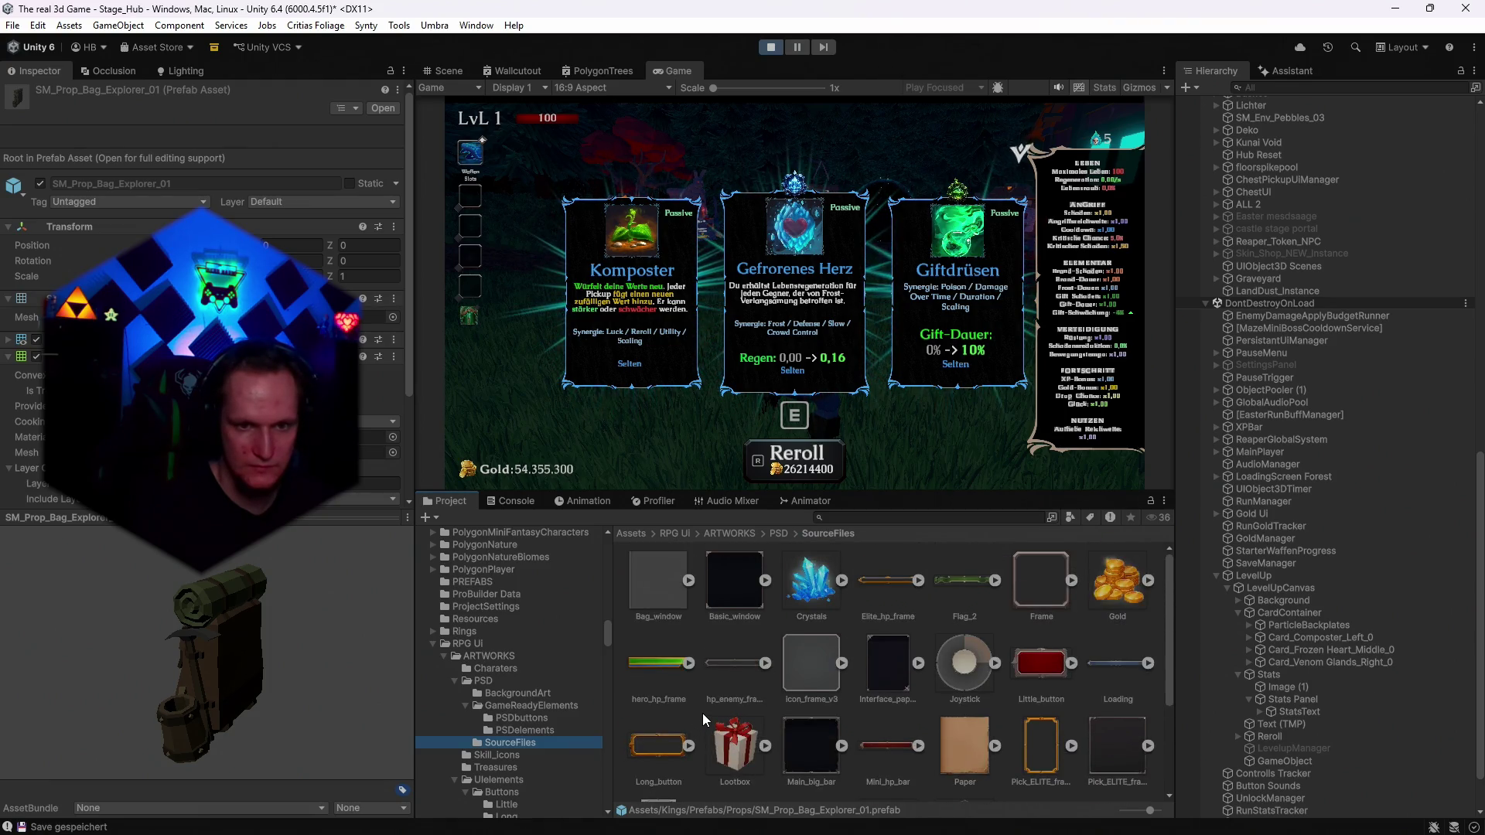
pyautogui.scroll(-3, 702, 713)
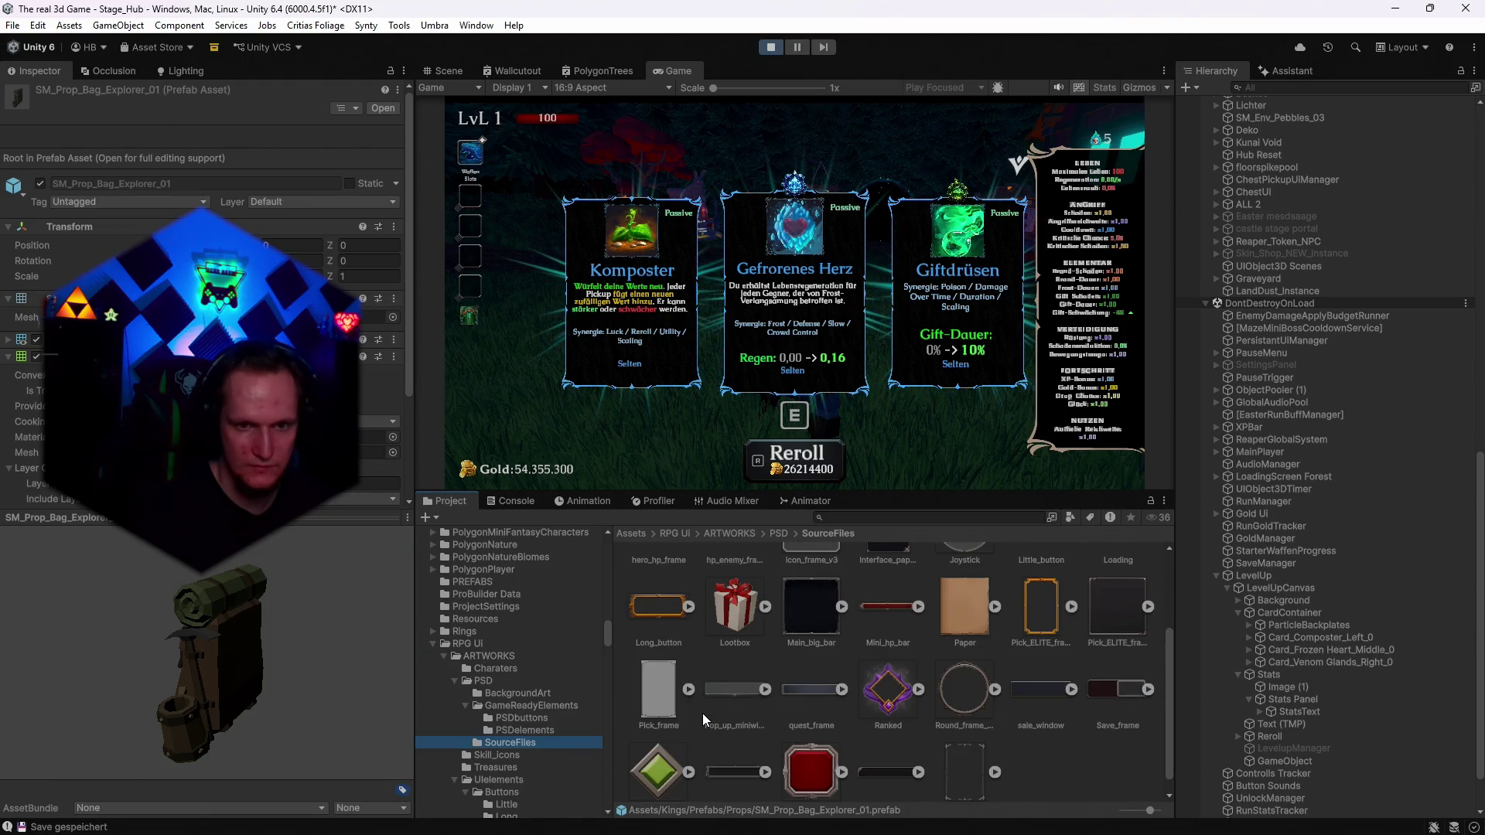
# Show the Skill_icons folder, then the Treasures folder with its chest, crystal and gold icons.
pyautogui.click(488, 757)
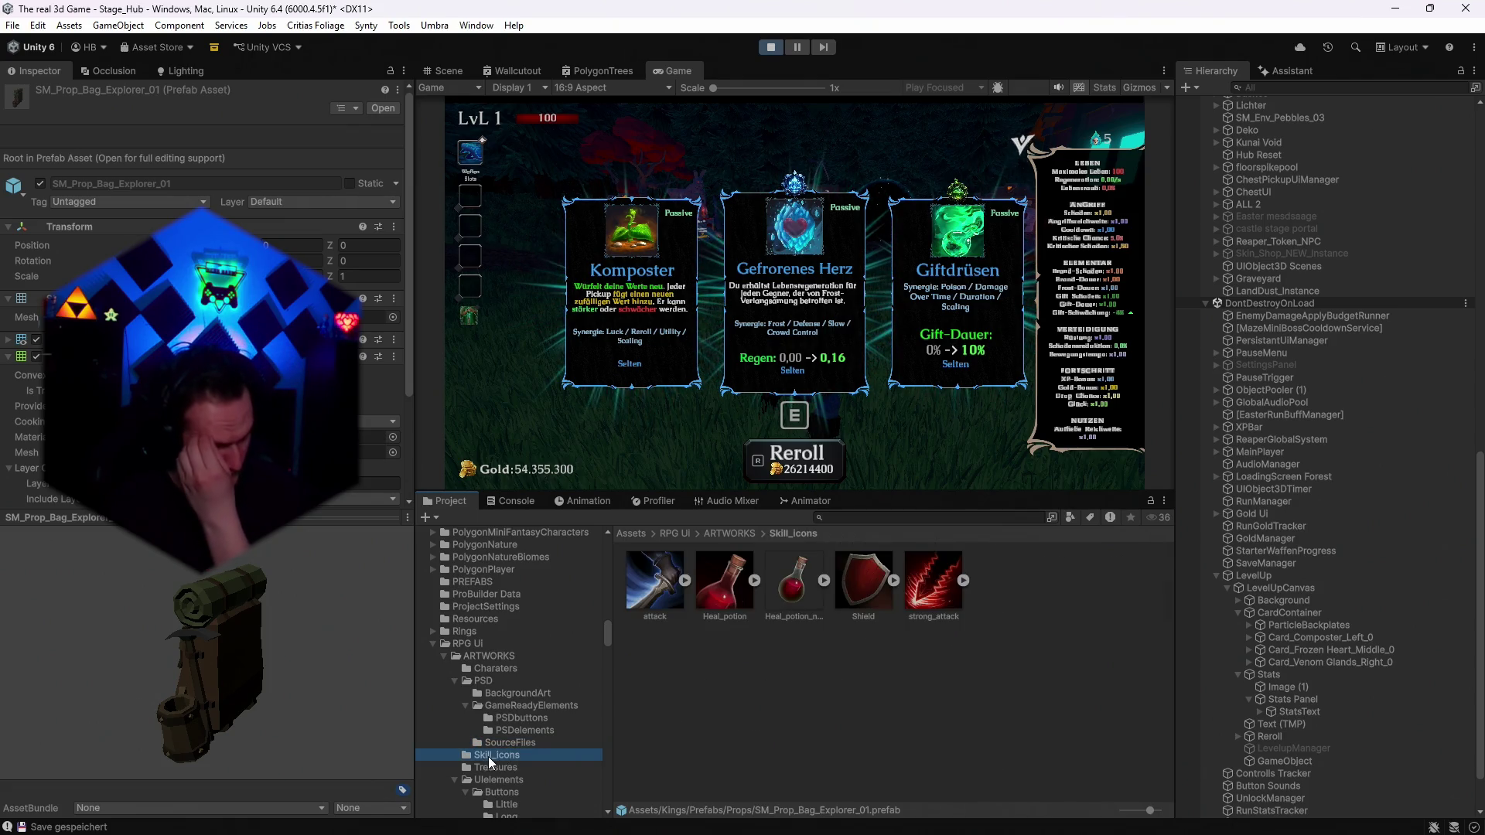
pyautogui.click(496, 766)
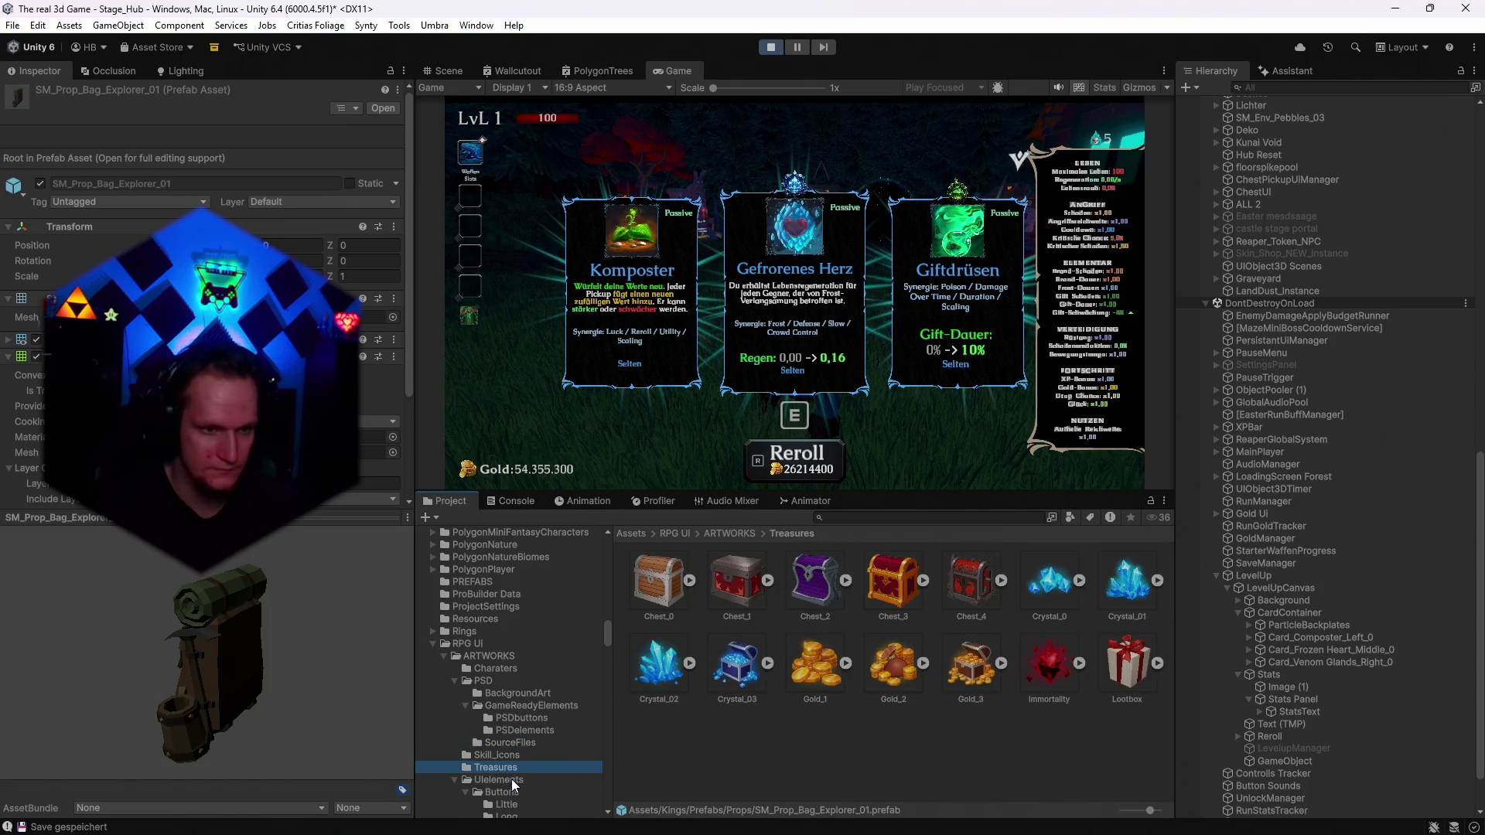
pyautogui.scroll(-3, 512, 778)
pyautogui.click(476, 778)
# Show and scroll through the Buttons/Little button sprites.
pyautogui.click(503, 717)
pyautogui.scroll(-3, 560, 756)
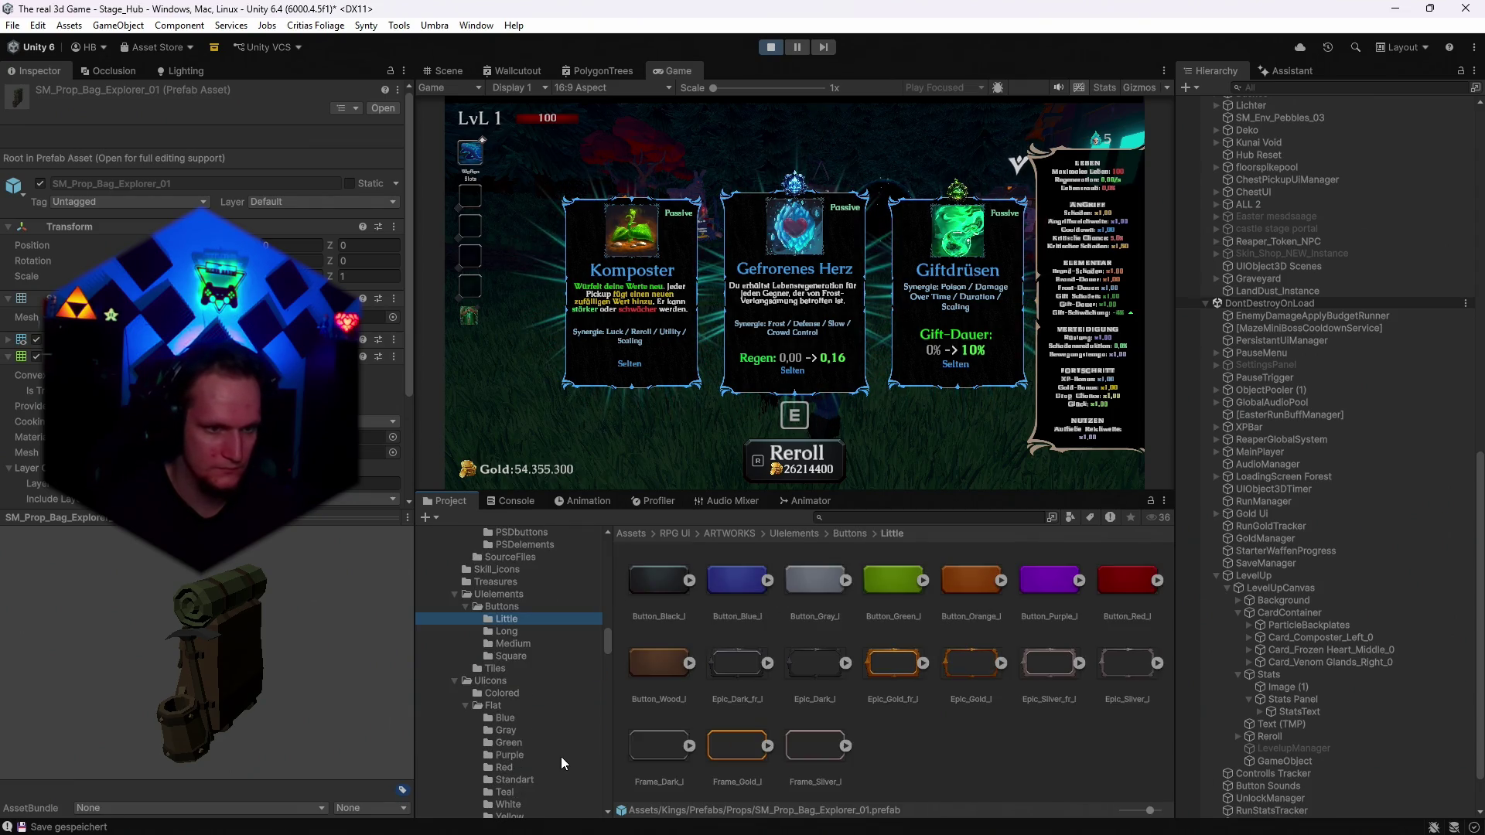
pyautogui.scroll(-3, 541, 717)
# Scroll through the Colored icons grid and return to its top row with 00_Spear and 01_Helm.
pyautogui.click(499, 601)
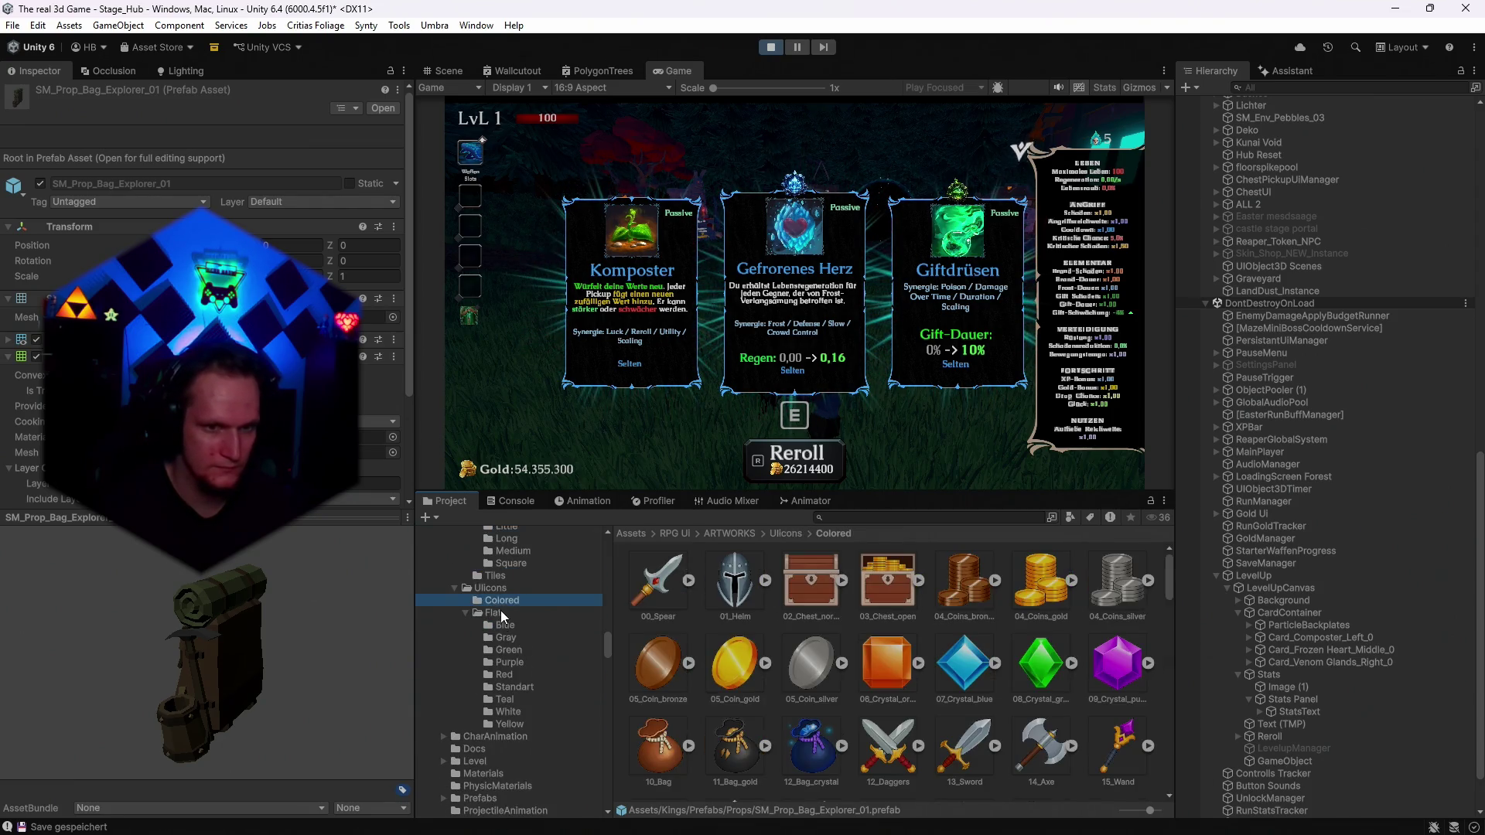
pyautogui.scroll(-5, 760, 690)
pyautogui.scroll(-2, 759, 693)
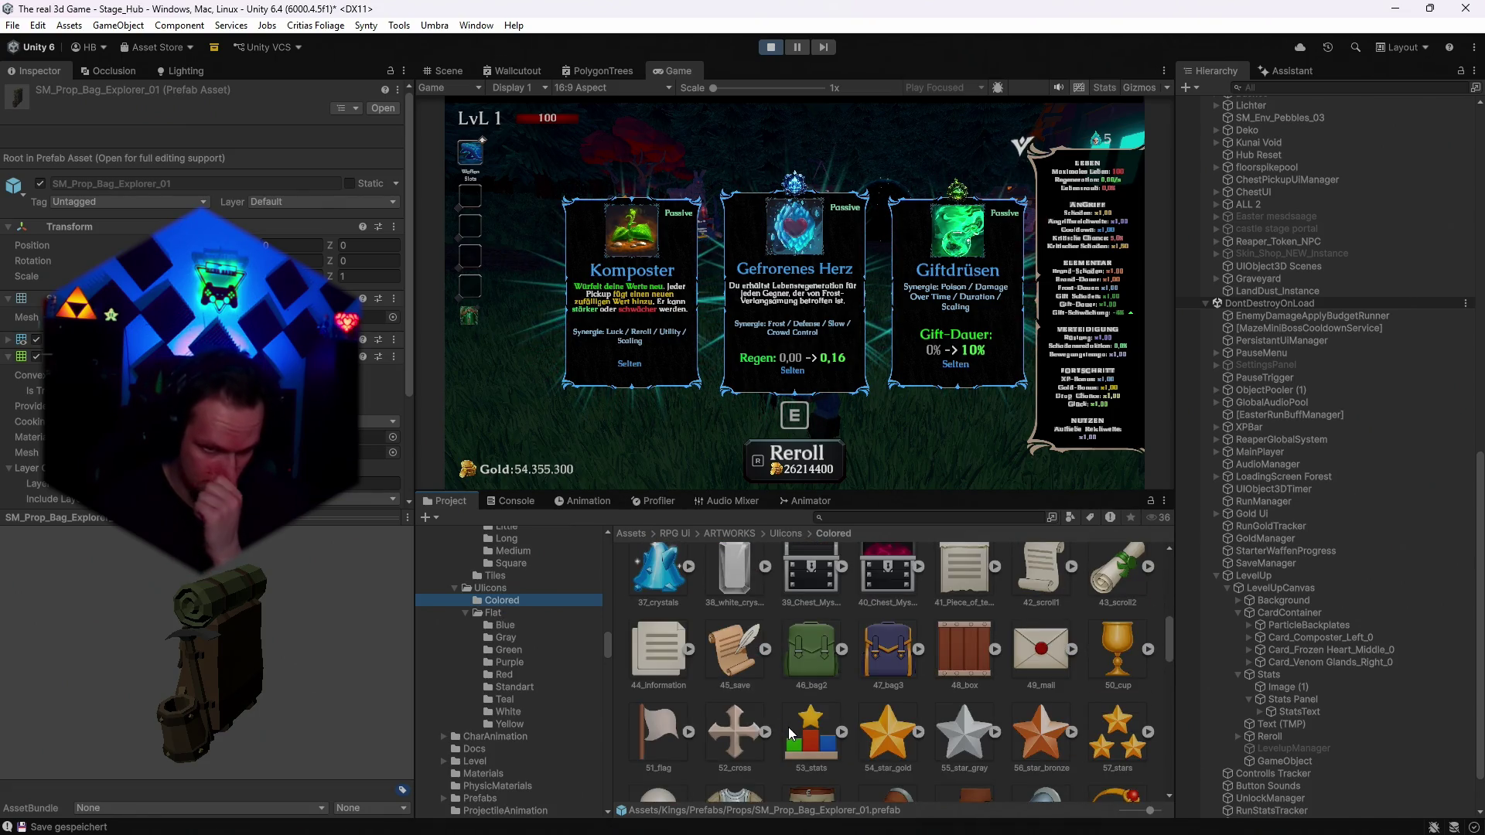
pyautogui.scroll(-5, 871, 736)
pyautogui.scroll(-6, 888, 708)
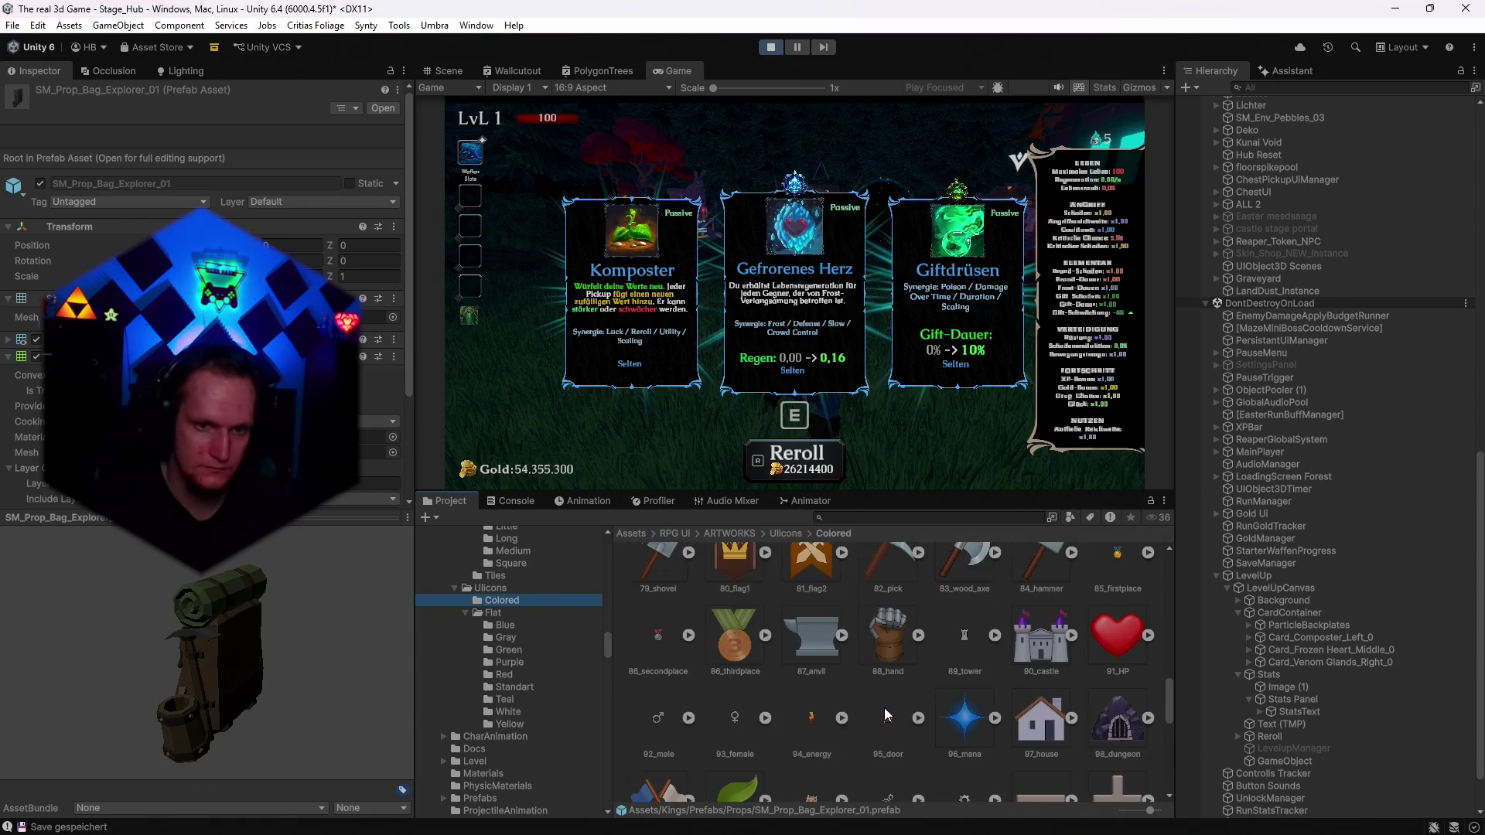
pyautogui.scroll(6, 885, 711)
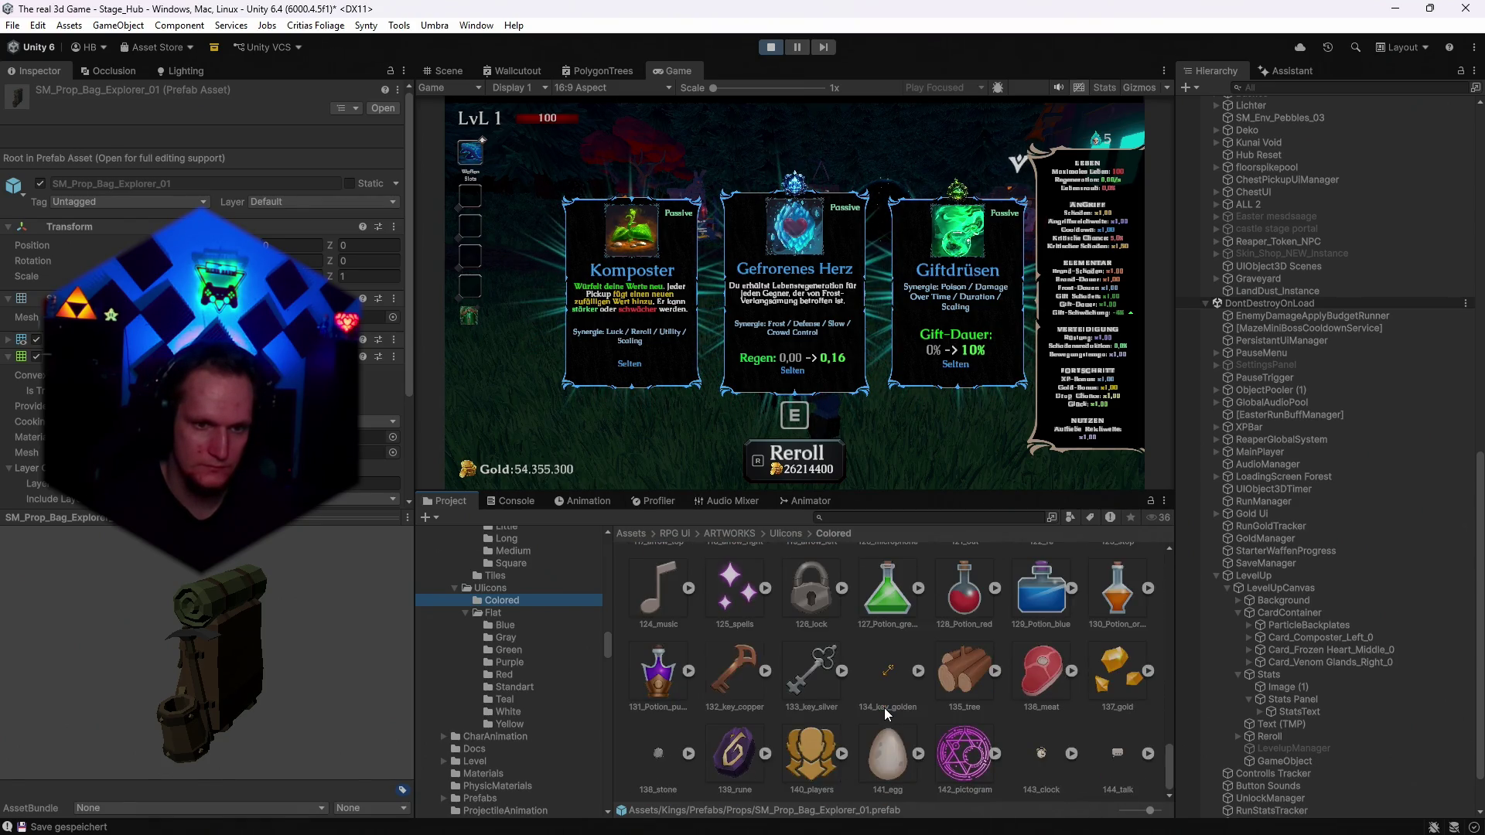
pyautogui.scroll(6, 884, 708)
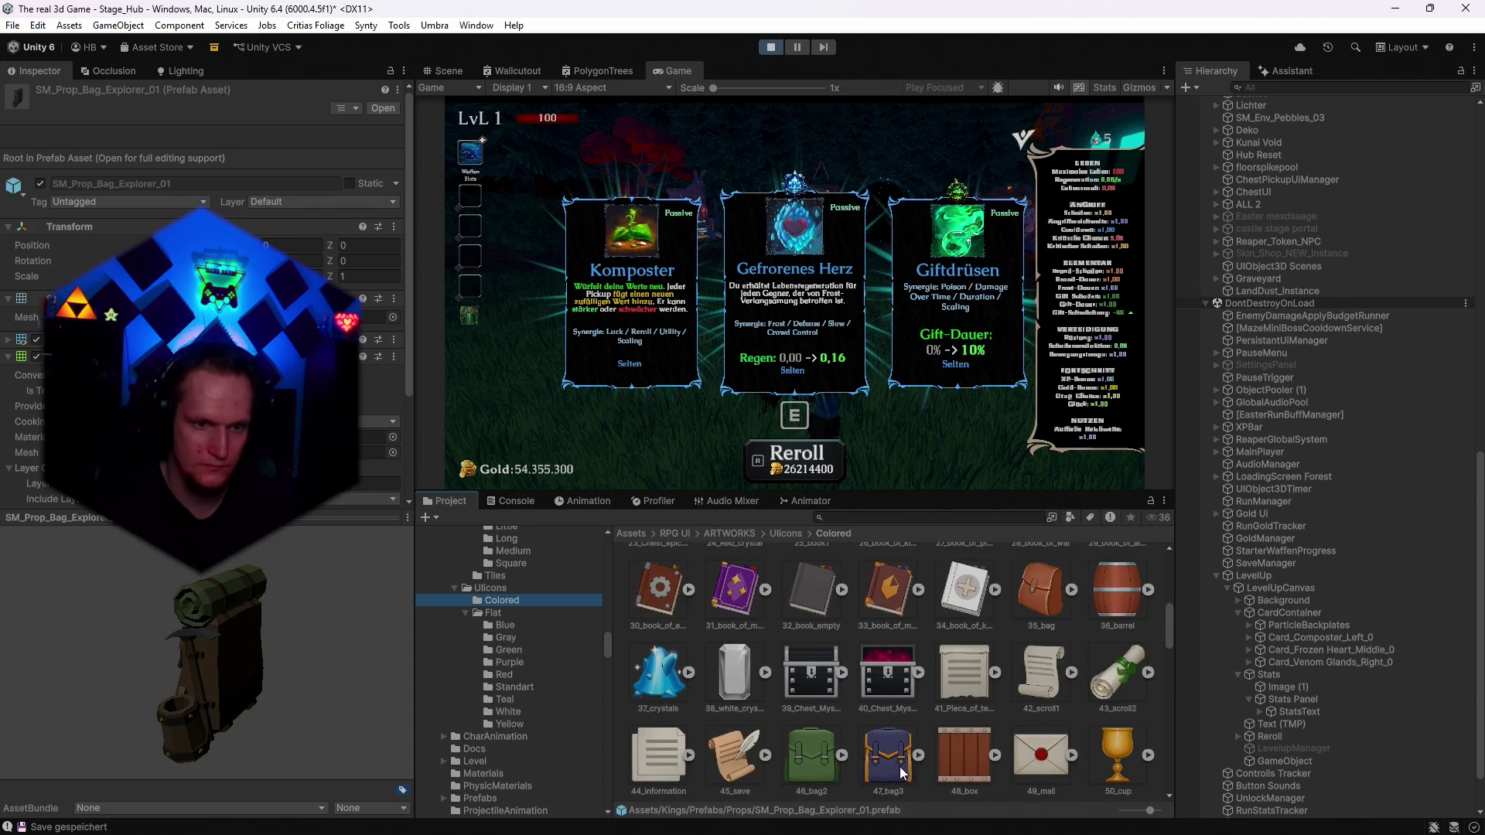
pyautogui.scroll(2, 887, 763)
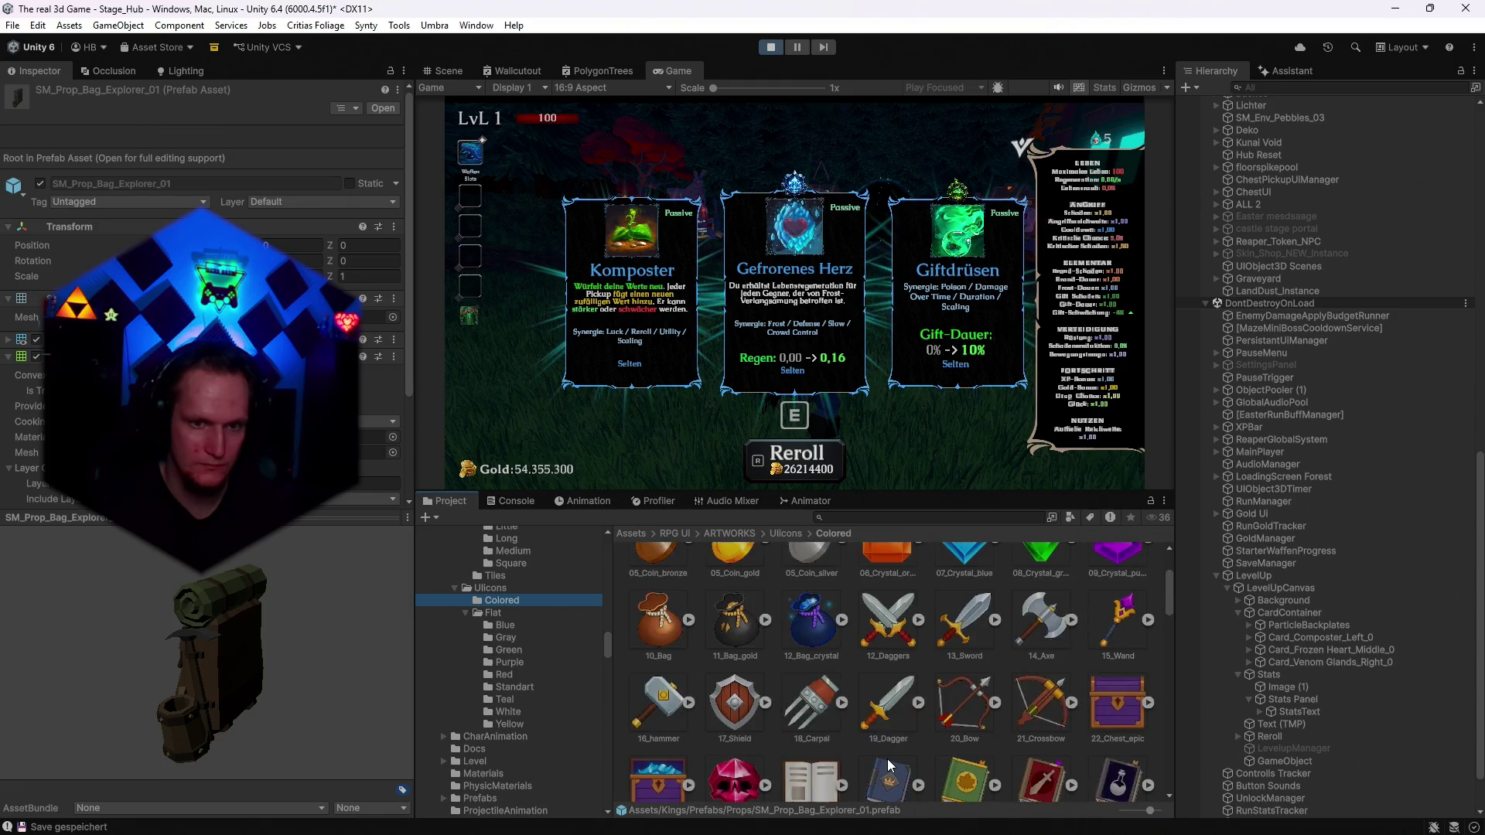
pyautogui.scroll(3, 888, 763)
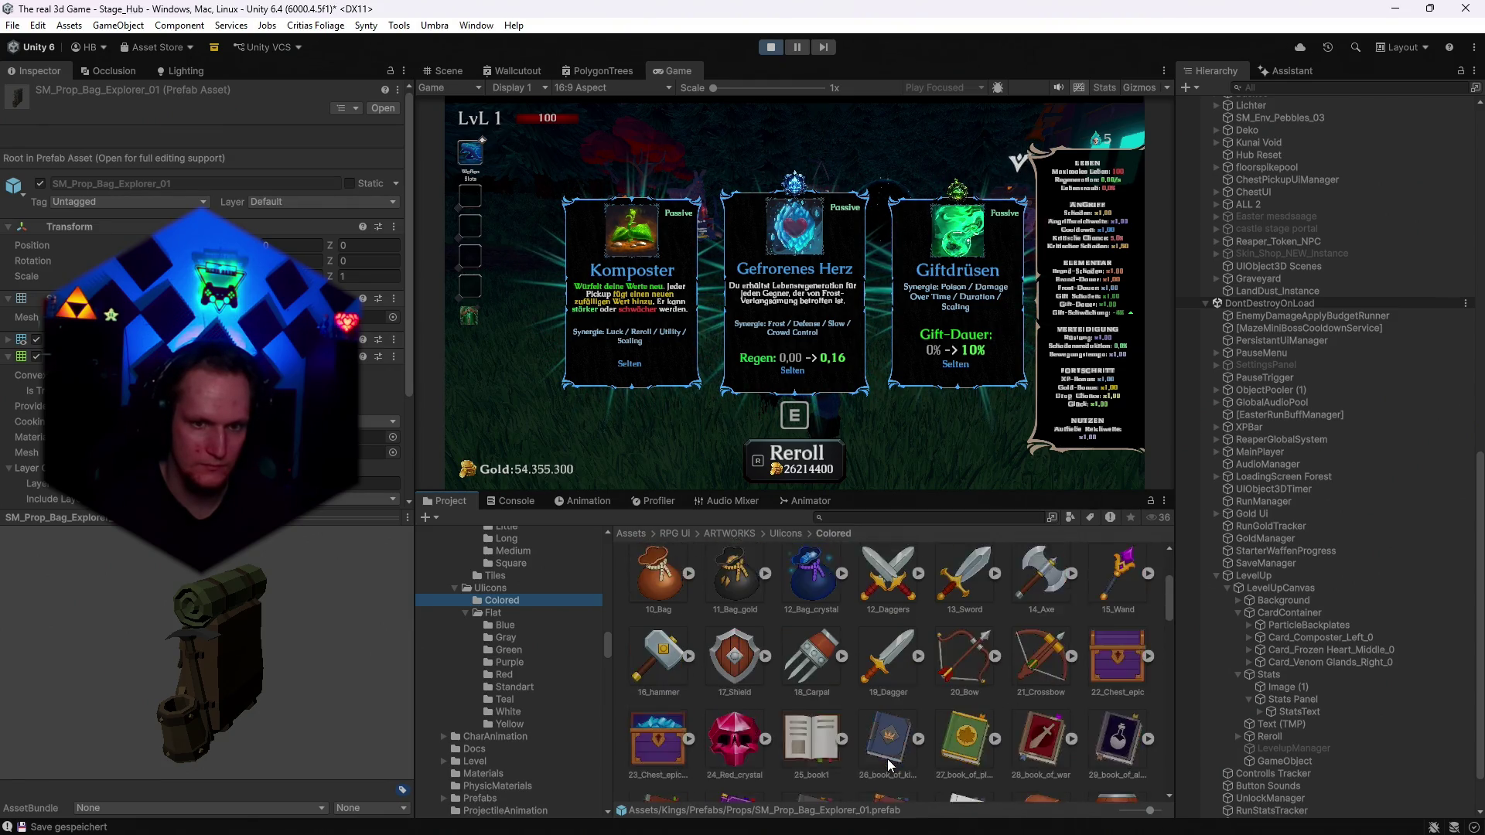
pyautogui.scroll(-5, 888, 763)
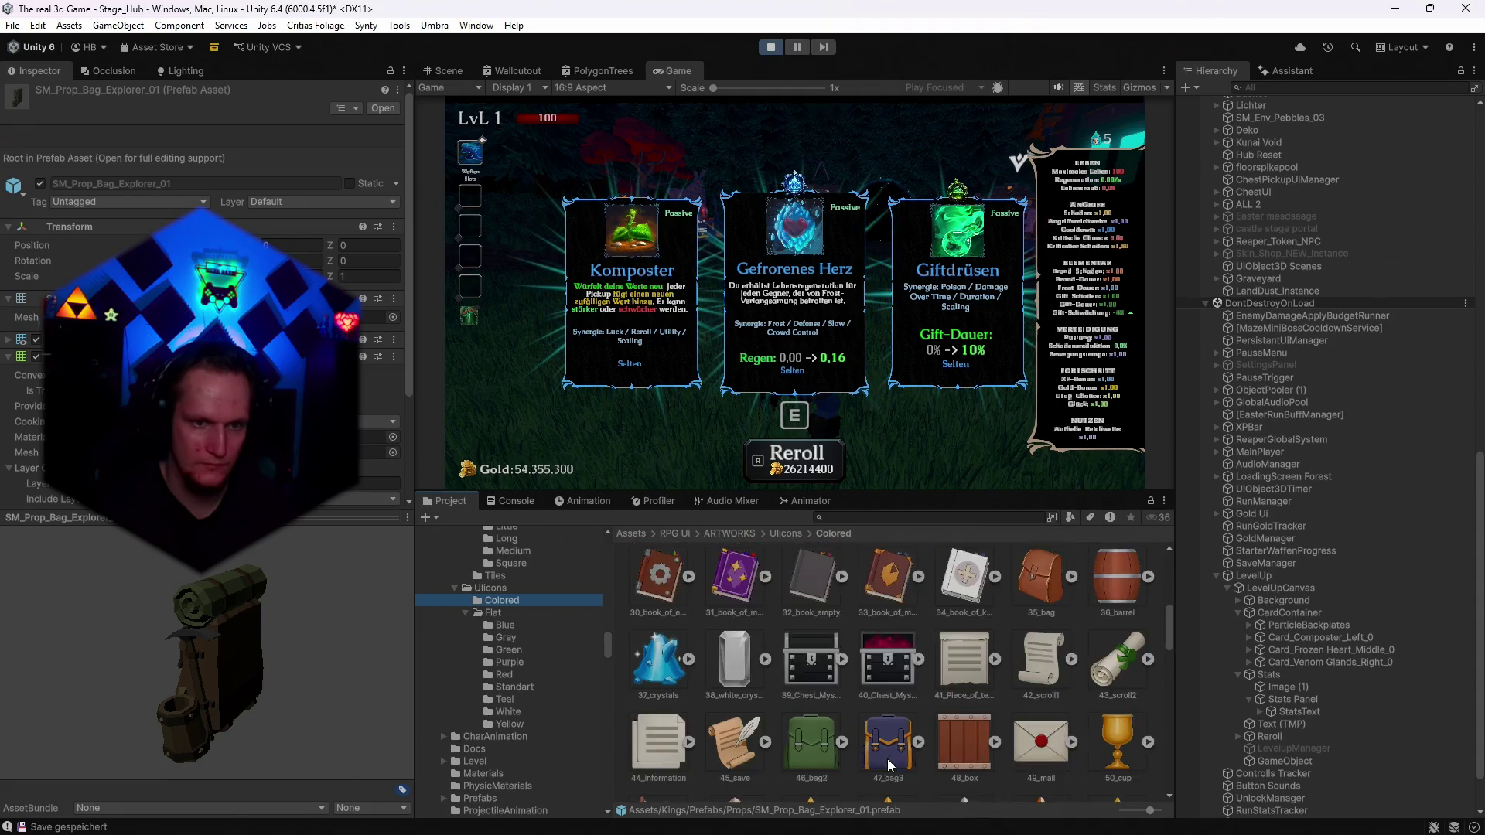
pyautogui.scroll(-6, 885, 718)
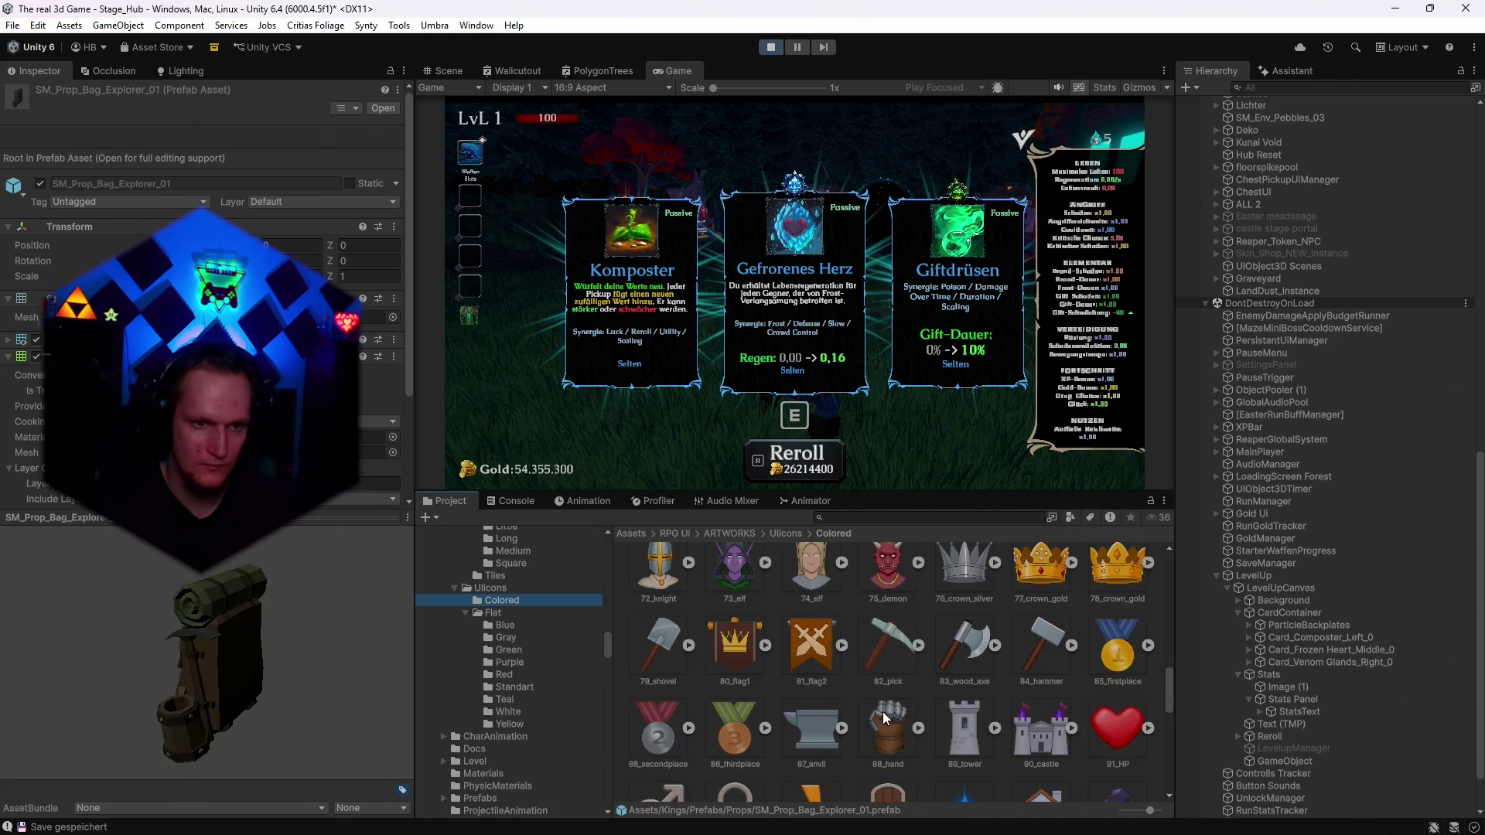
pyautogui.scroll(-1, 883, 712)
pyautogui.scroll(-6, 883, 711)
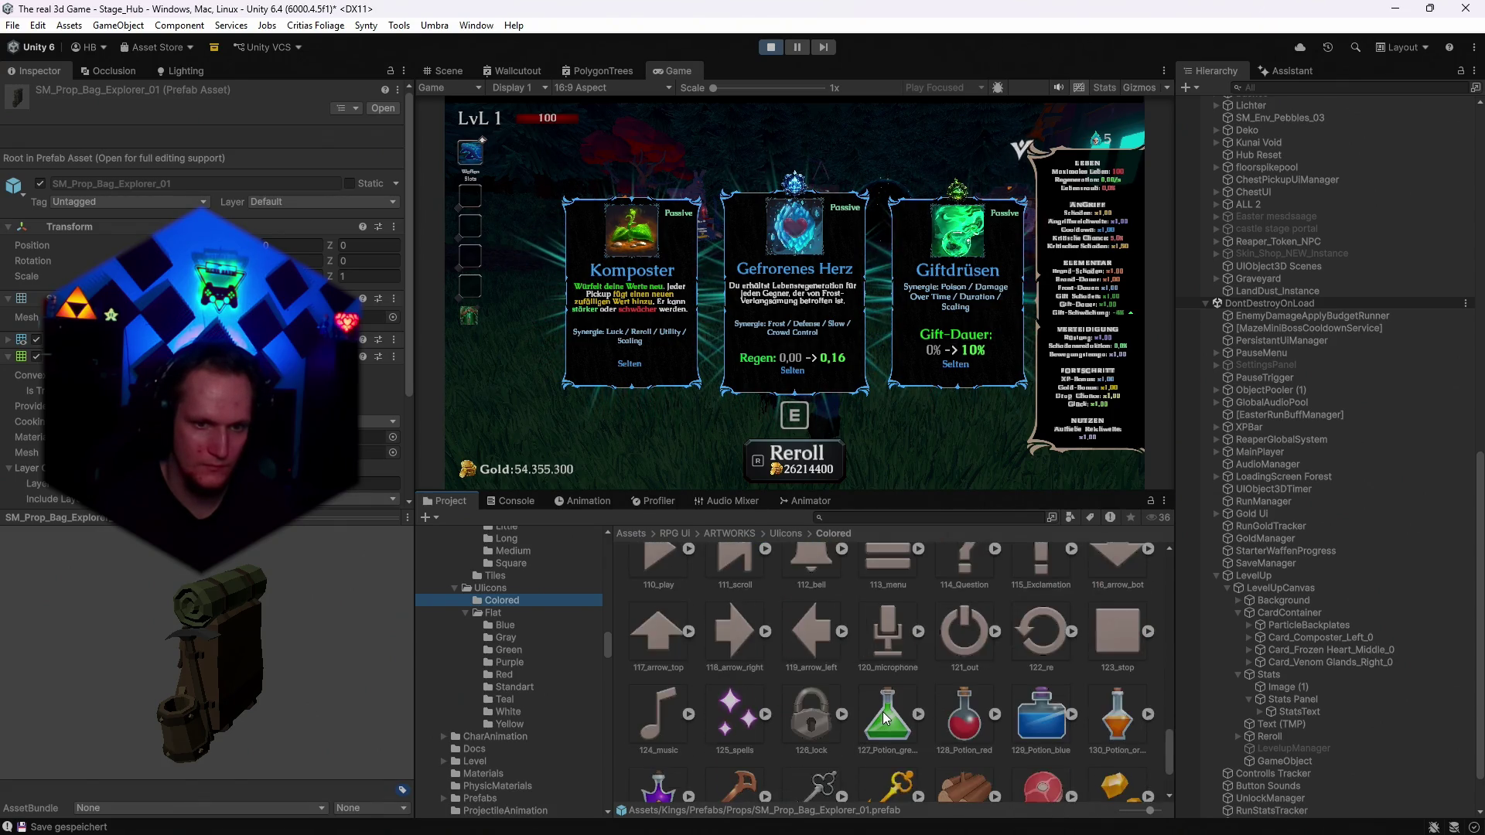
pyautogui.scroll(1, 883, 711)
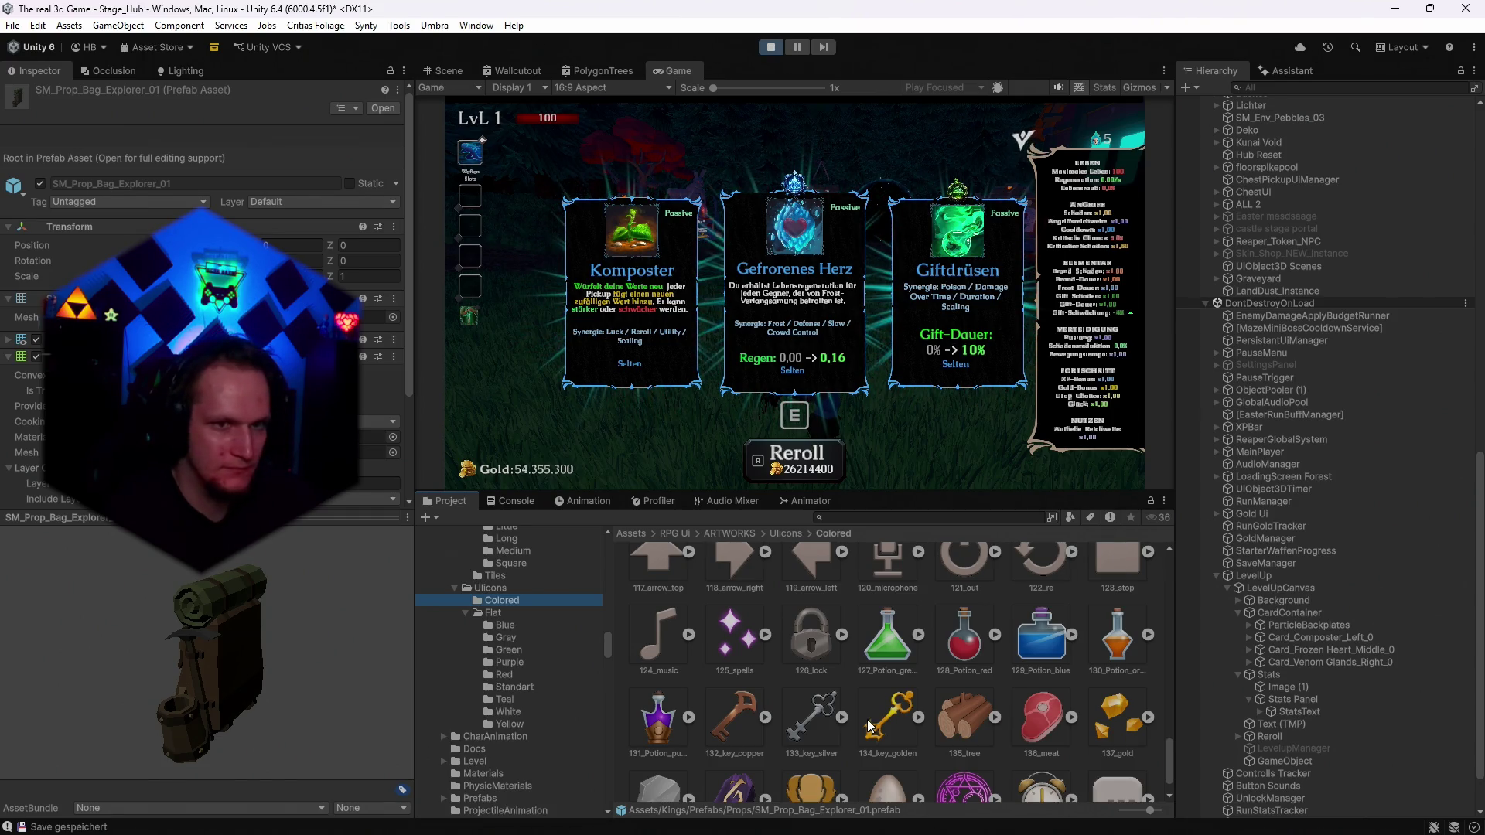
pyautogui.scroll(8, 831, 704)
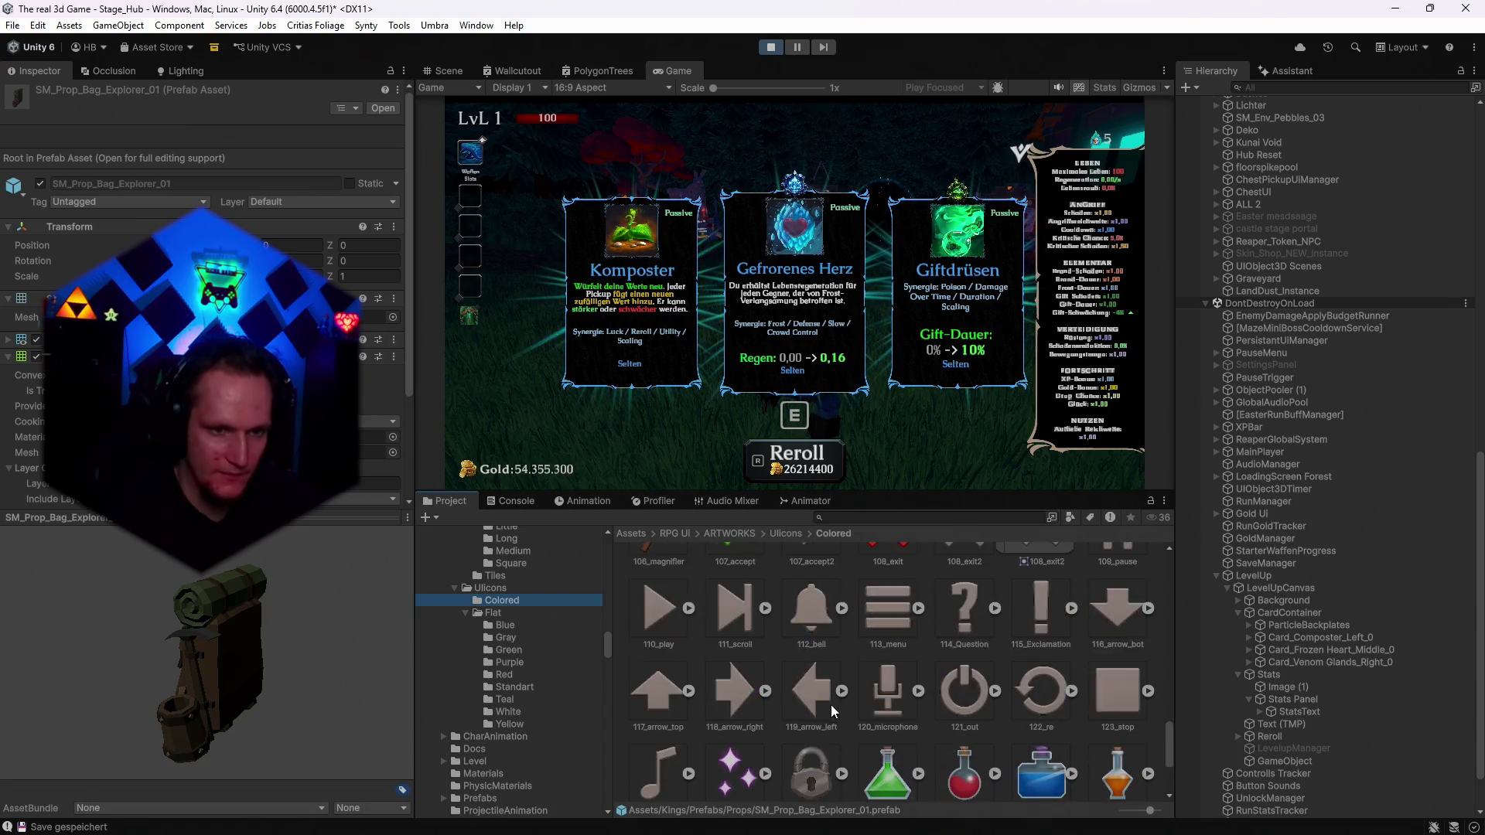
pyautogui.scroll(10, 844, 710)
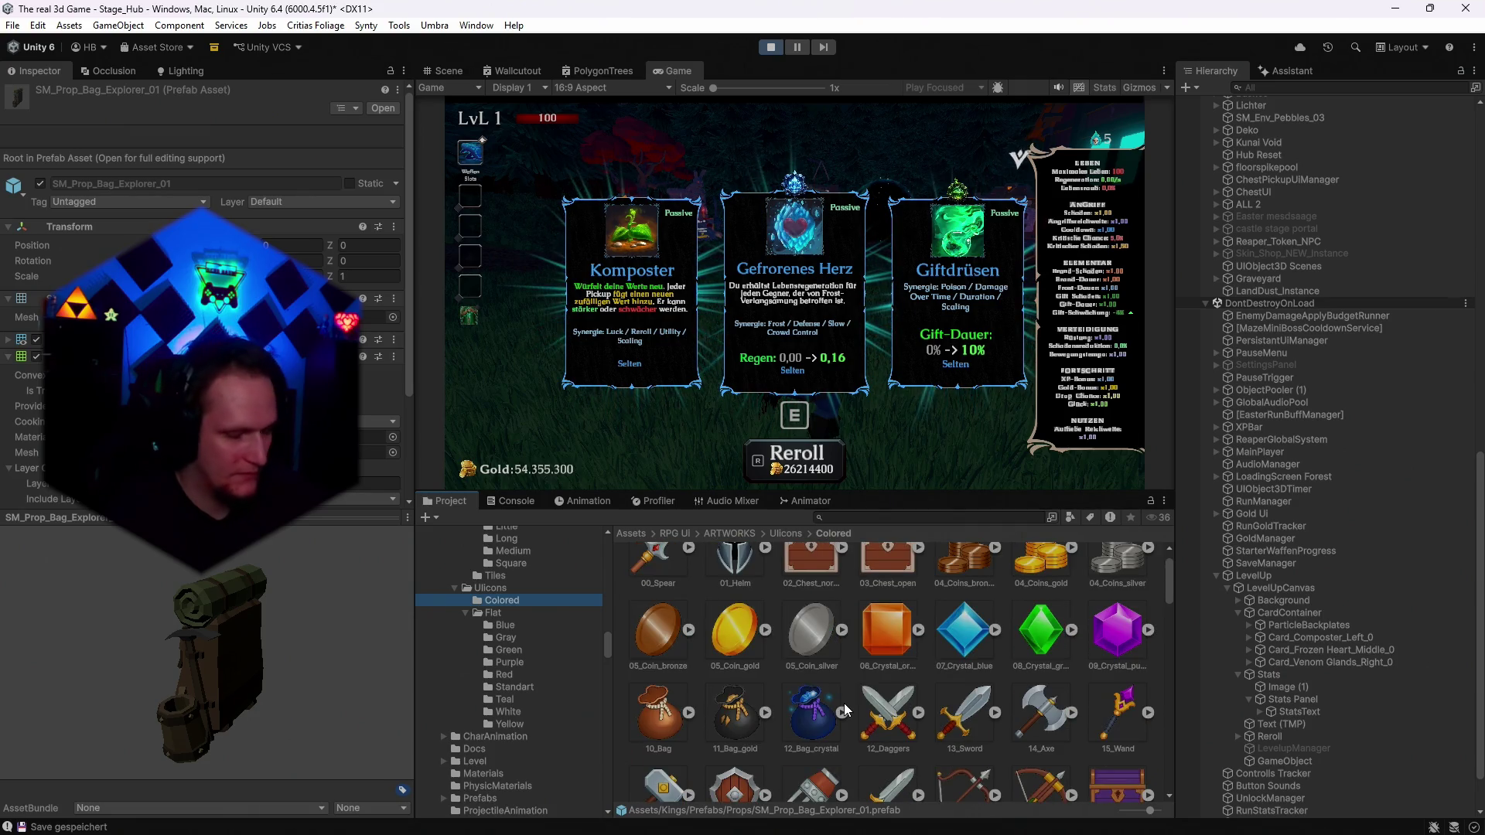
pyautogui.scroll(1, 843, 703)
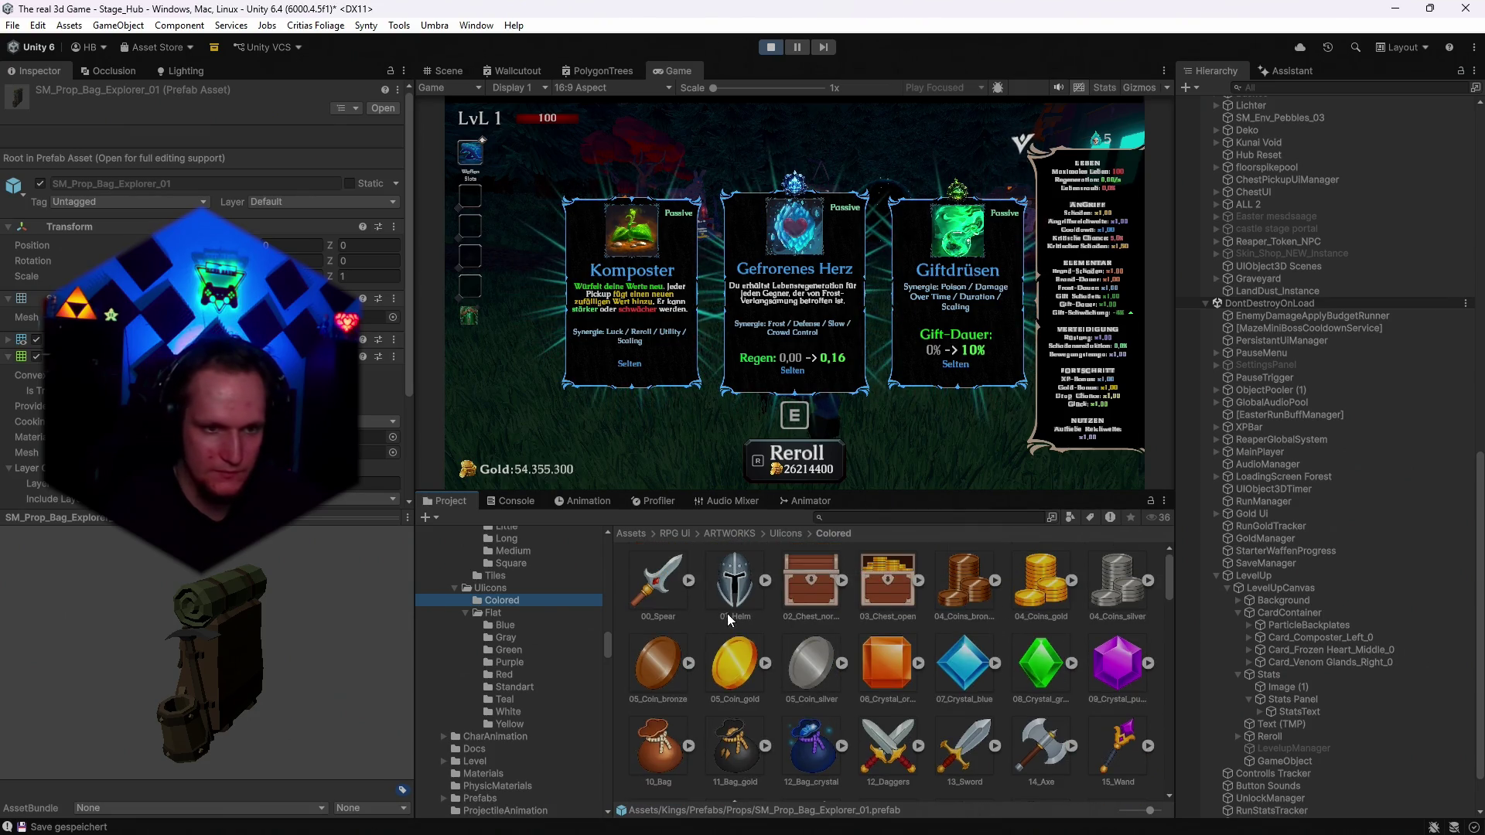
pyautogui.scroll(3, 509, 610)
# Browse the Square, Long, Treasures and Skill_icons sprite folders.
pyautogui.click(512, 656)
pyautogui.click(507, 632)
pyautogui.scroll(2, 521, 636)
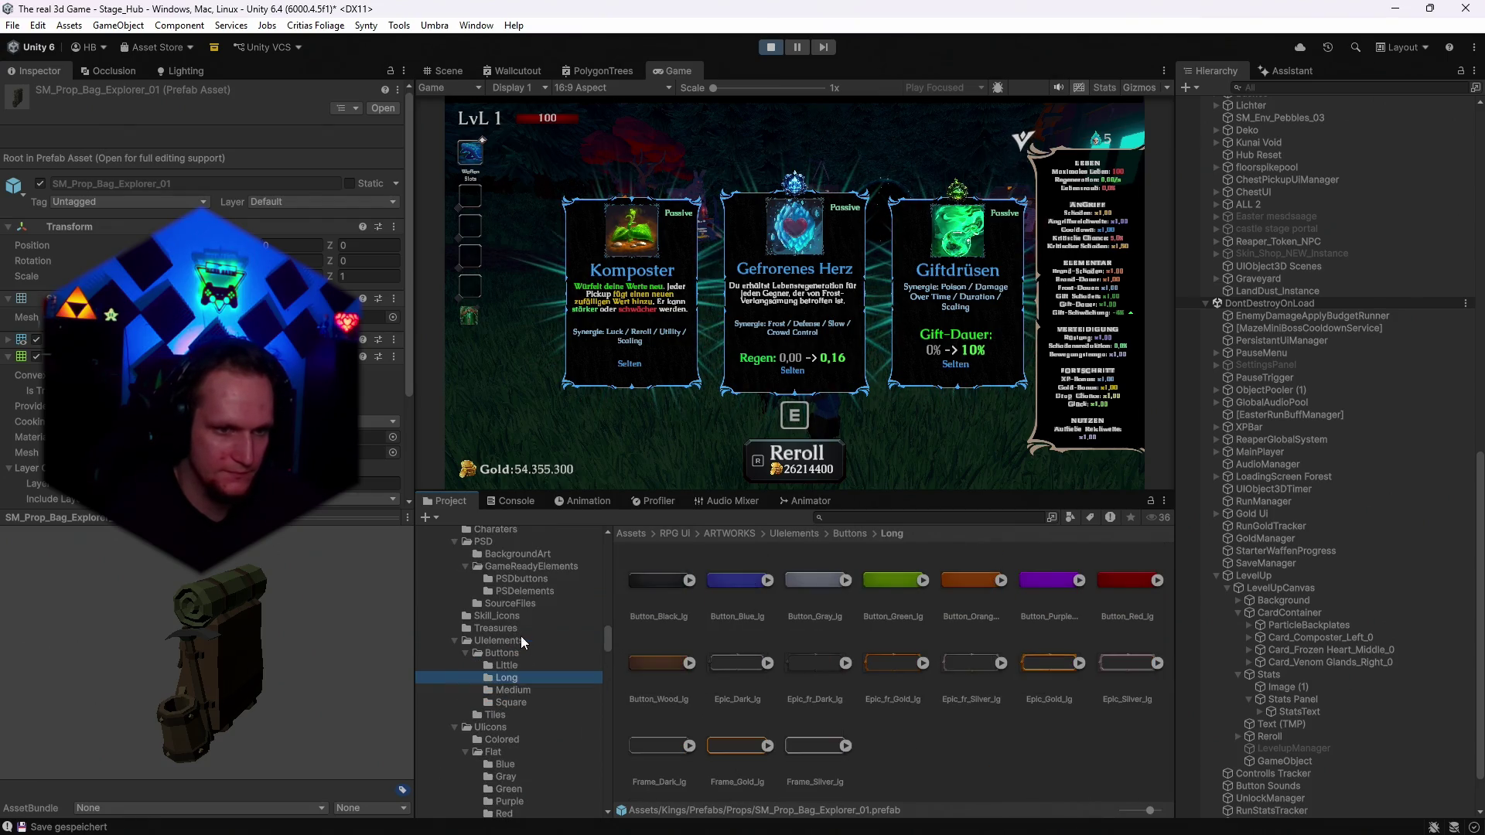
pyautogui.click(499, 628)
pyautogui.click(503, 615)
pyautogui.scroll(4, 504, 619)
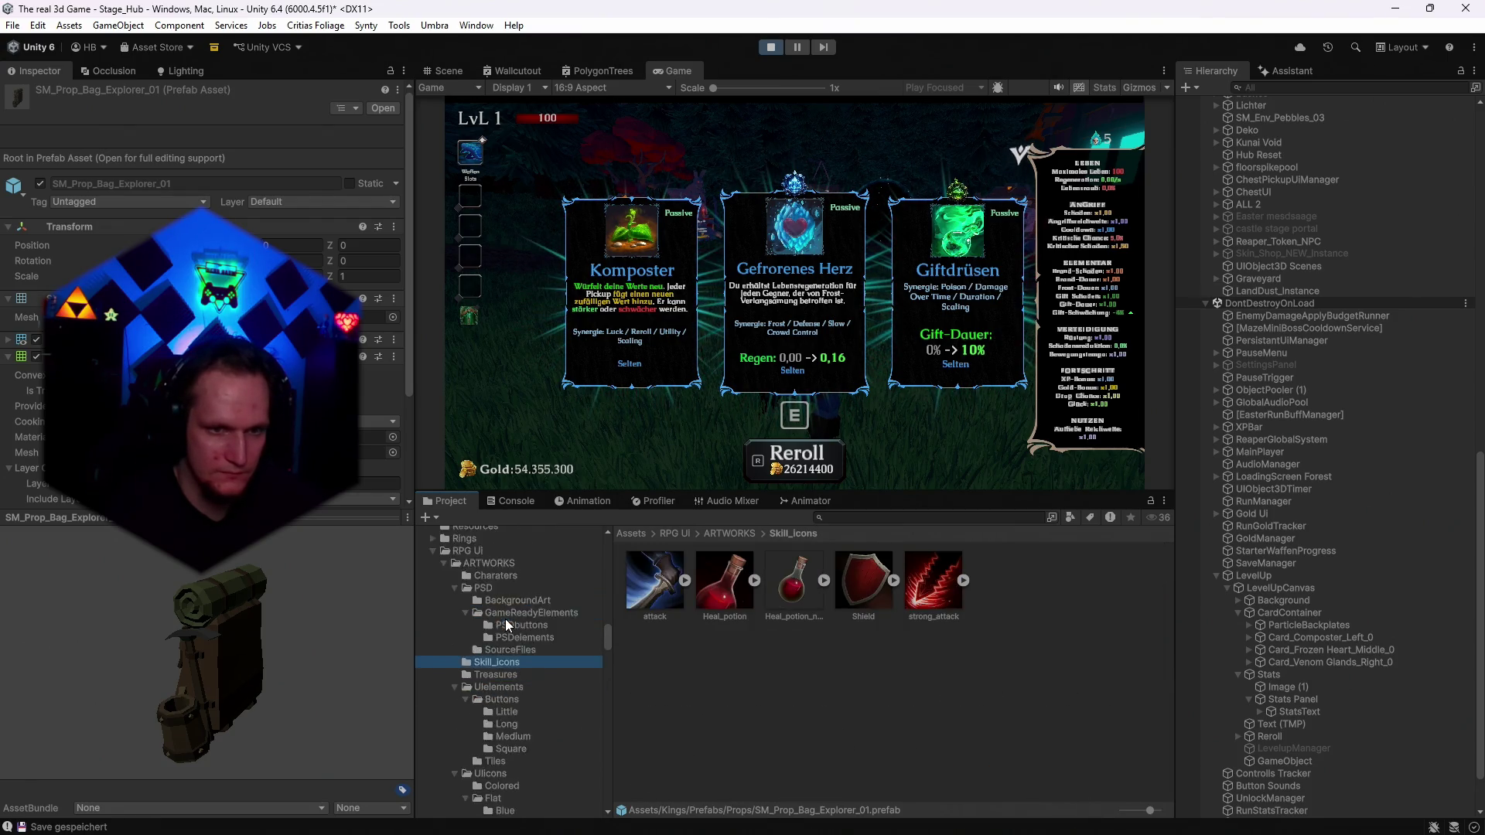
# Navigate Charaters, PSDbuttons and PSDelements and show Inventory_hero's Sprite (2D and UI) import settings.
pyautogui.click(500, 639)
pyautogui.click(494, 625)
pyautogui.click(492, 611)
pyautogui.click(501, 644)
pyautogui.click(504, 657)
pyautogui.click(509, 672)
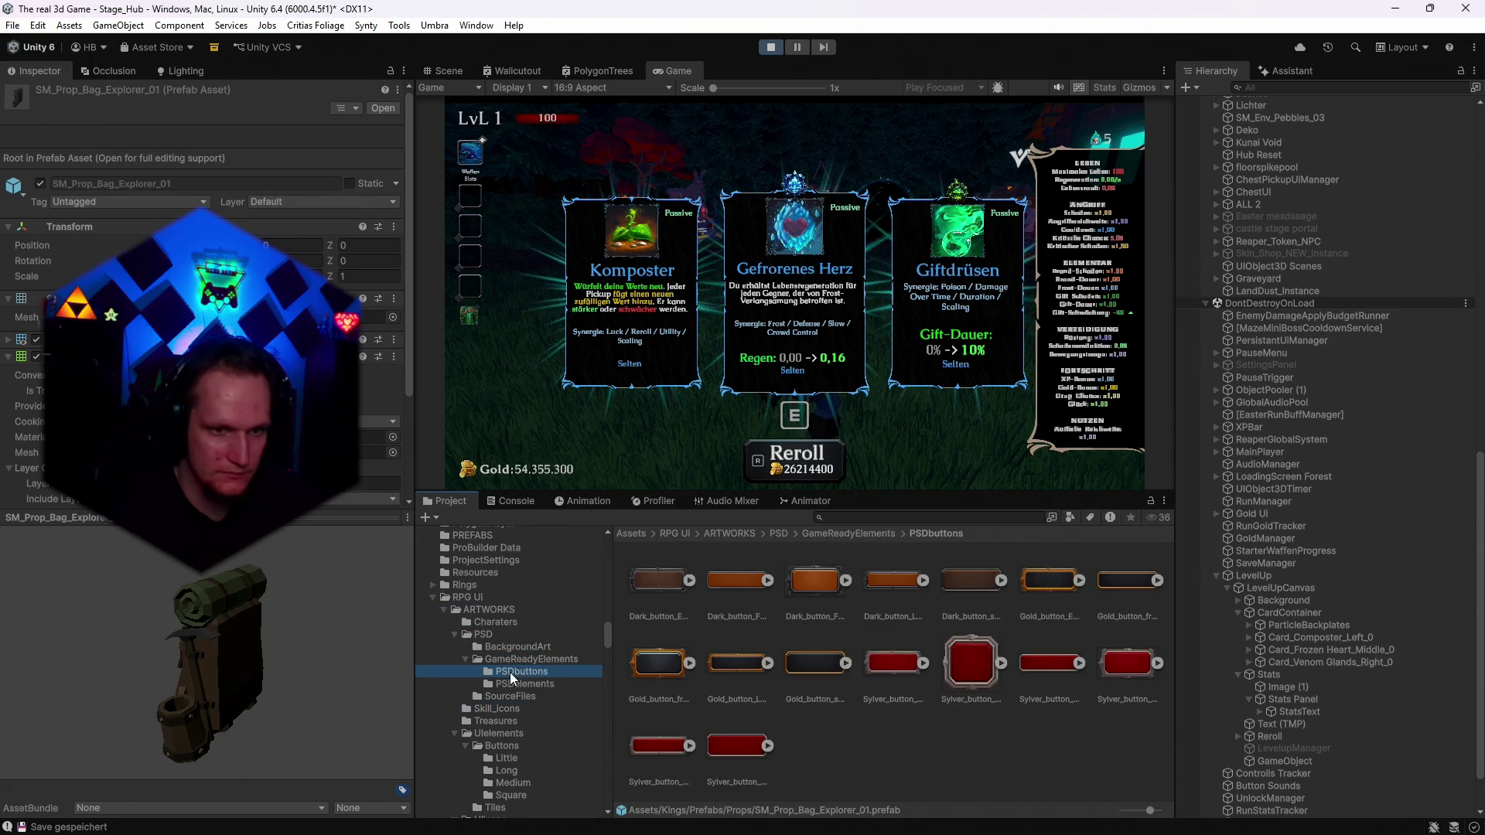
pyautogui.click(504, 684)
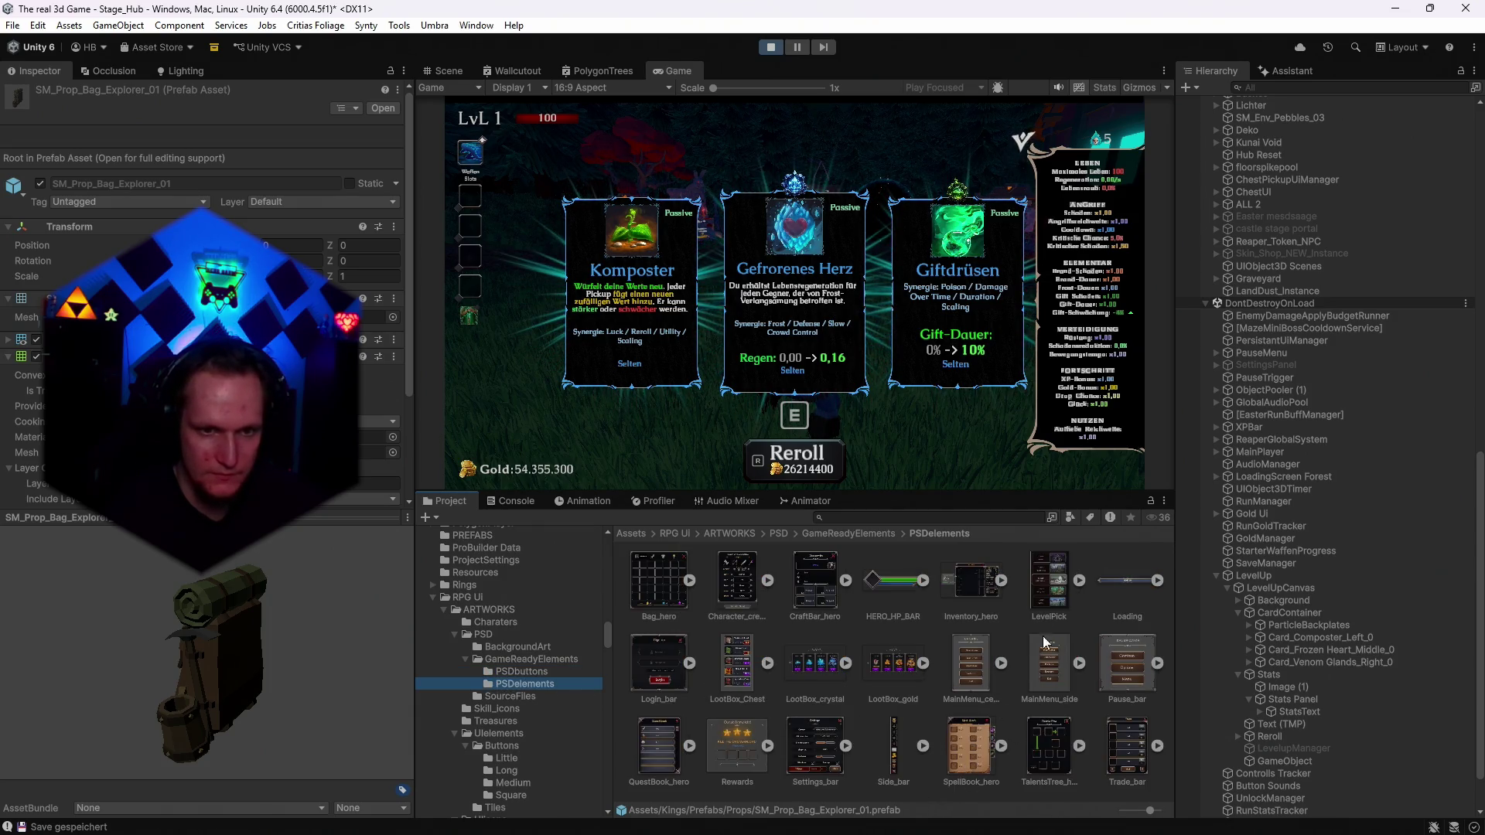
pyautogui.click(950, 591)
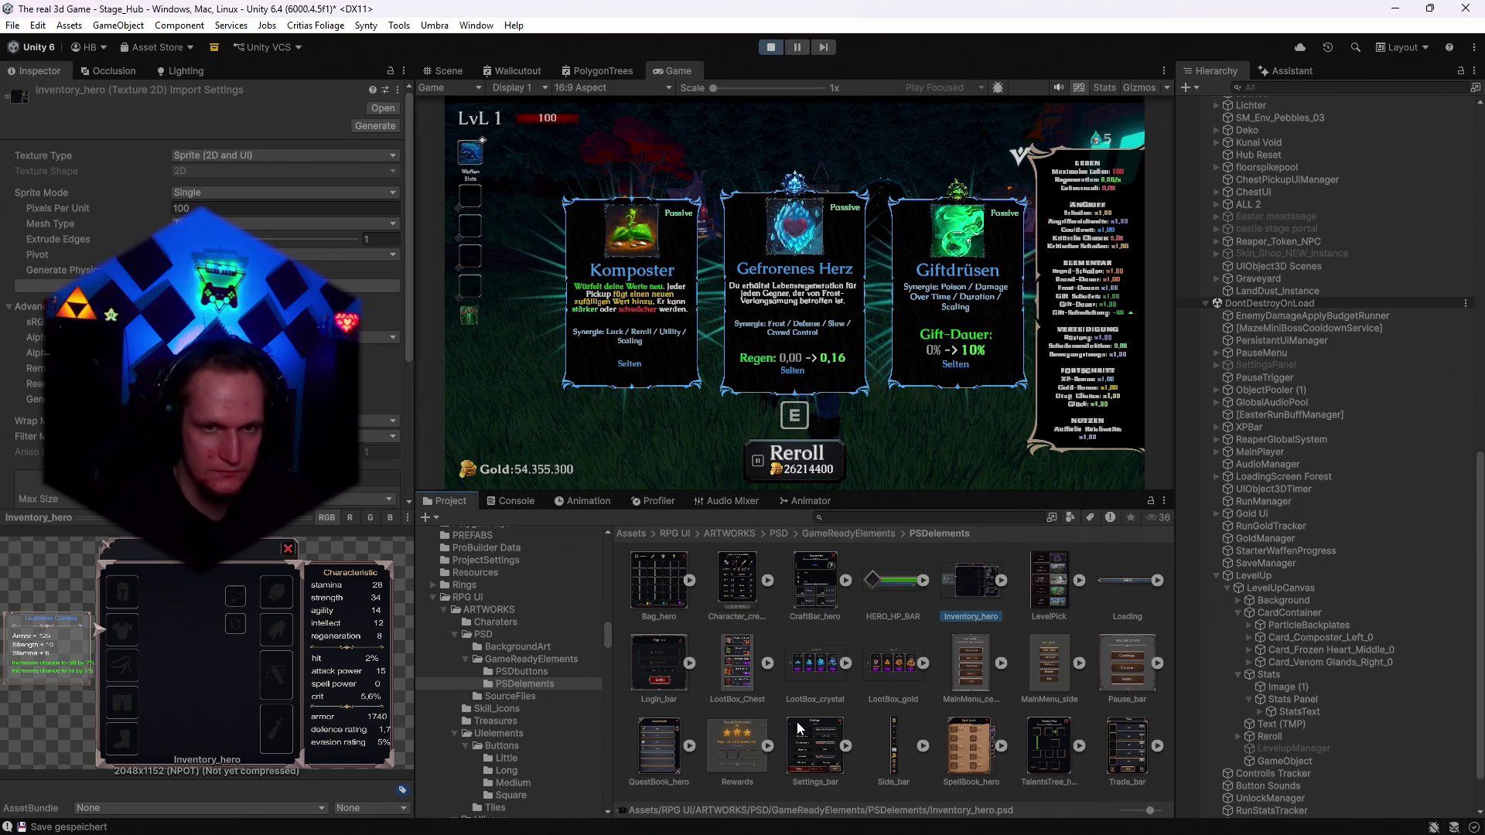
pyautogui.click(517, 699)
pyautogui.click(514, 708)
pyautogui.write('bag')
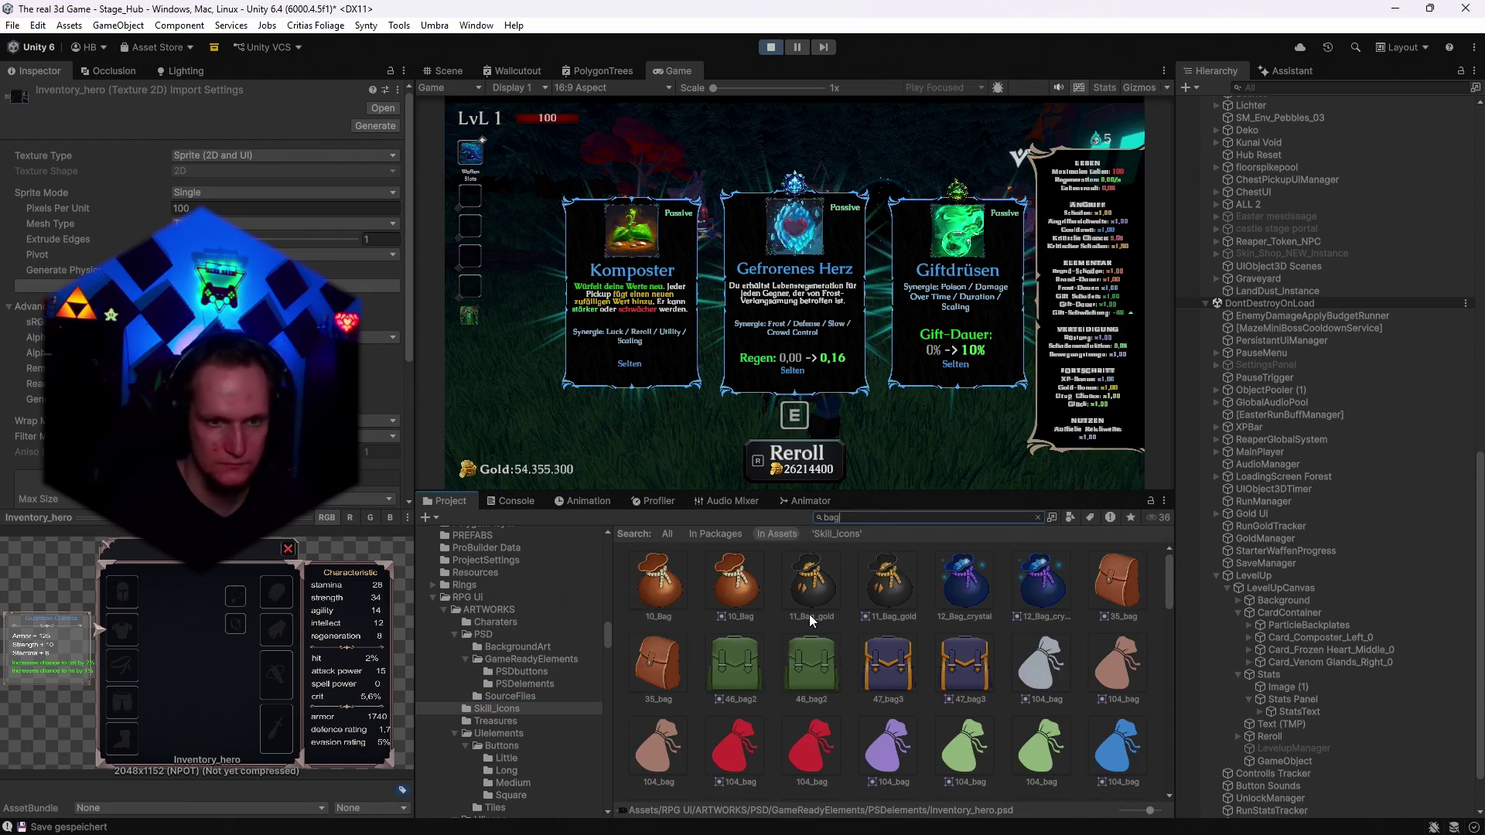
# Select 47_bag3 in the 'bag' search results to show its import settings, then launch Photoshop.
pyautogui.scroll(-5, 843, 657)
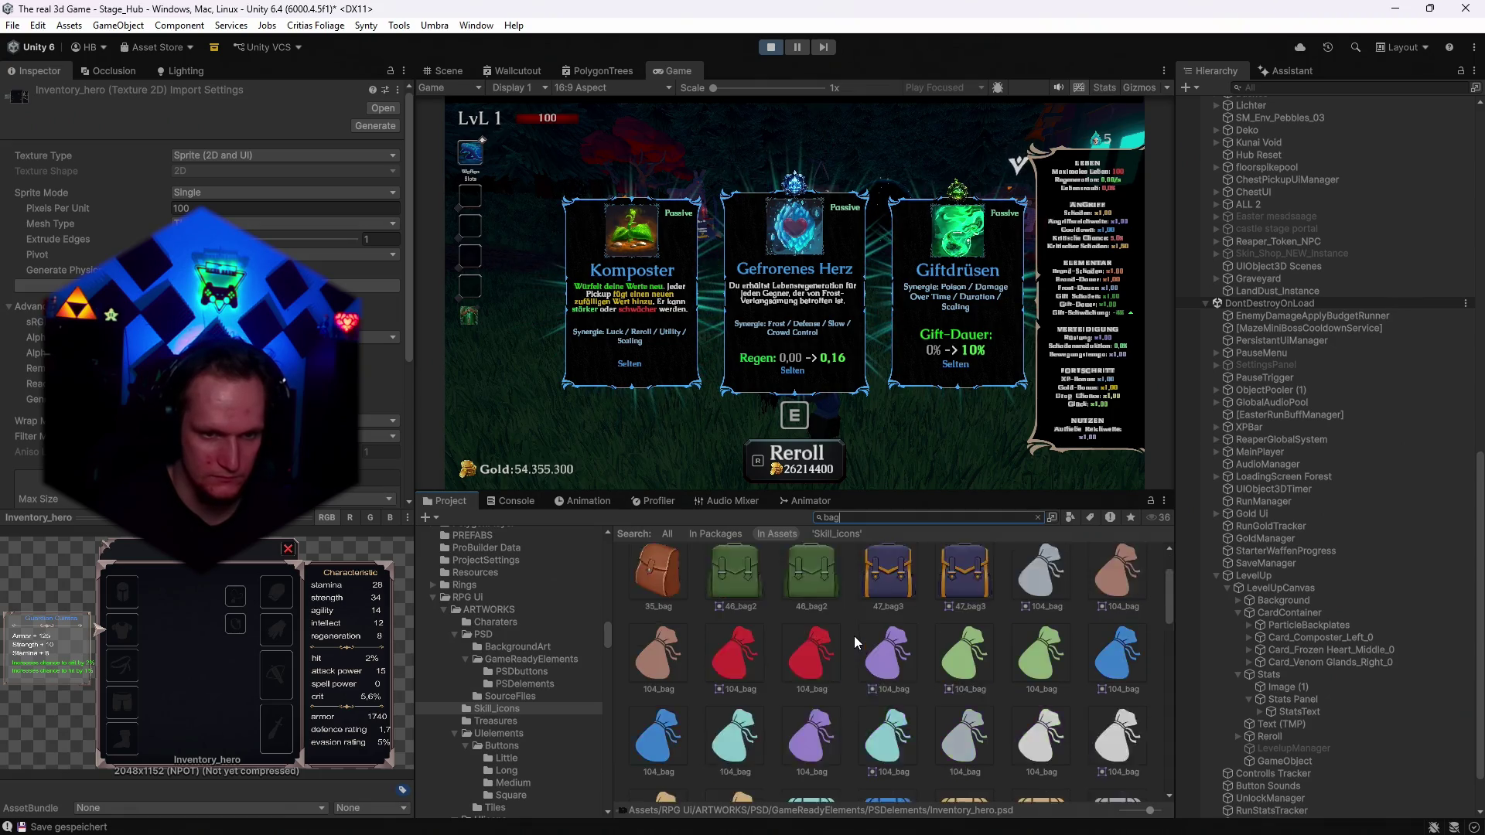
pyautogui.scroll(-10, 857, 647)
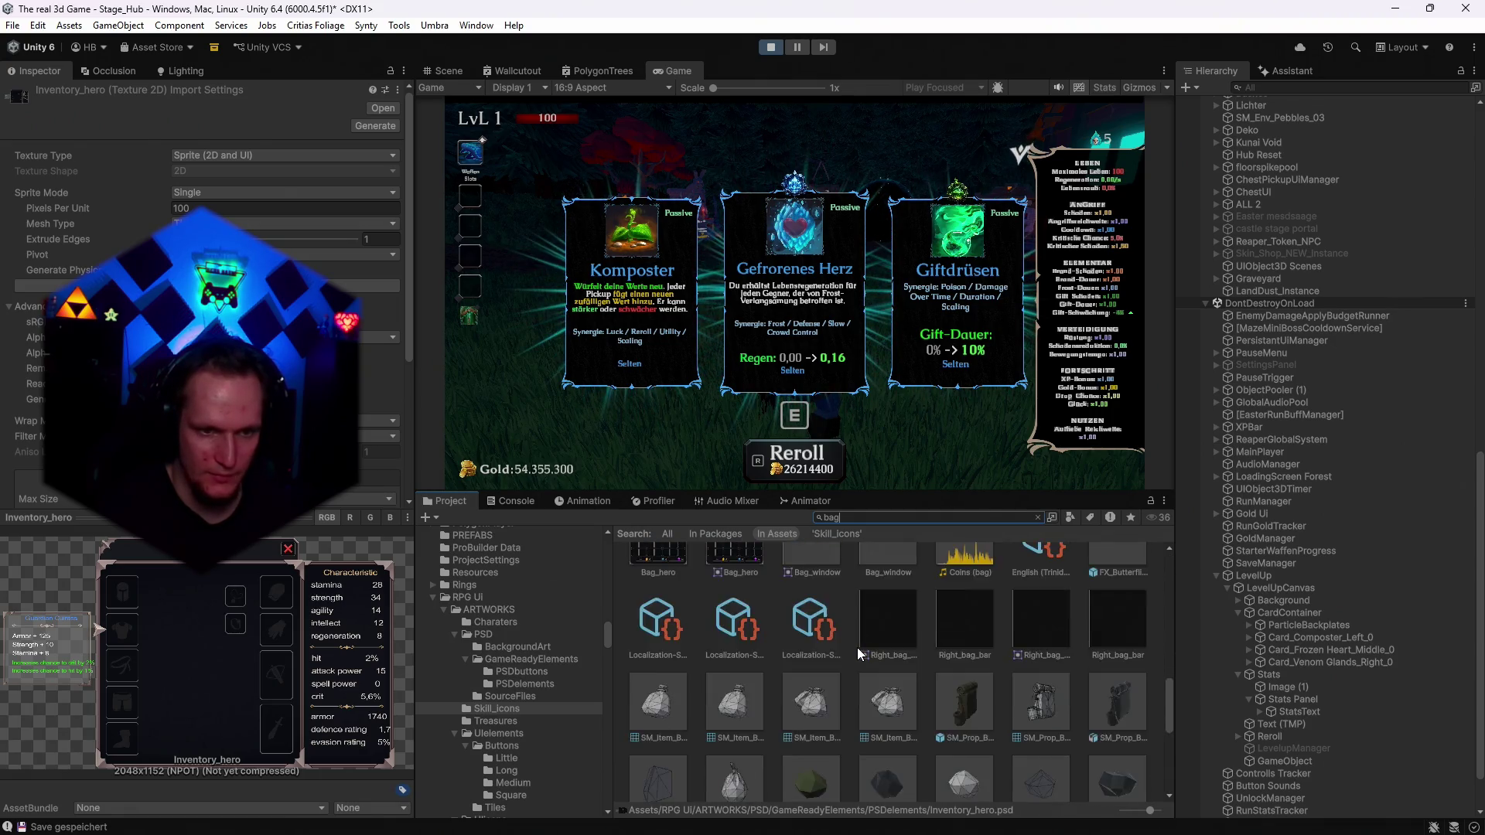
pyautogui.scroll(15, 908, 662)
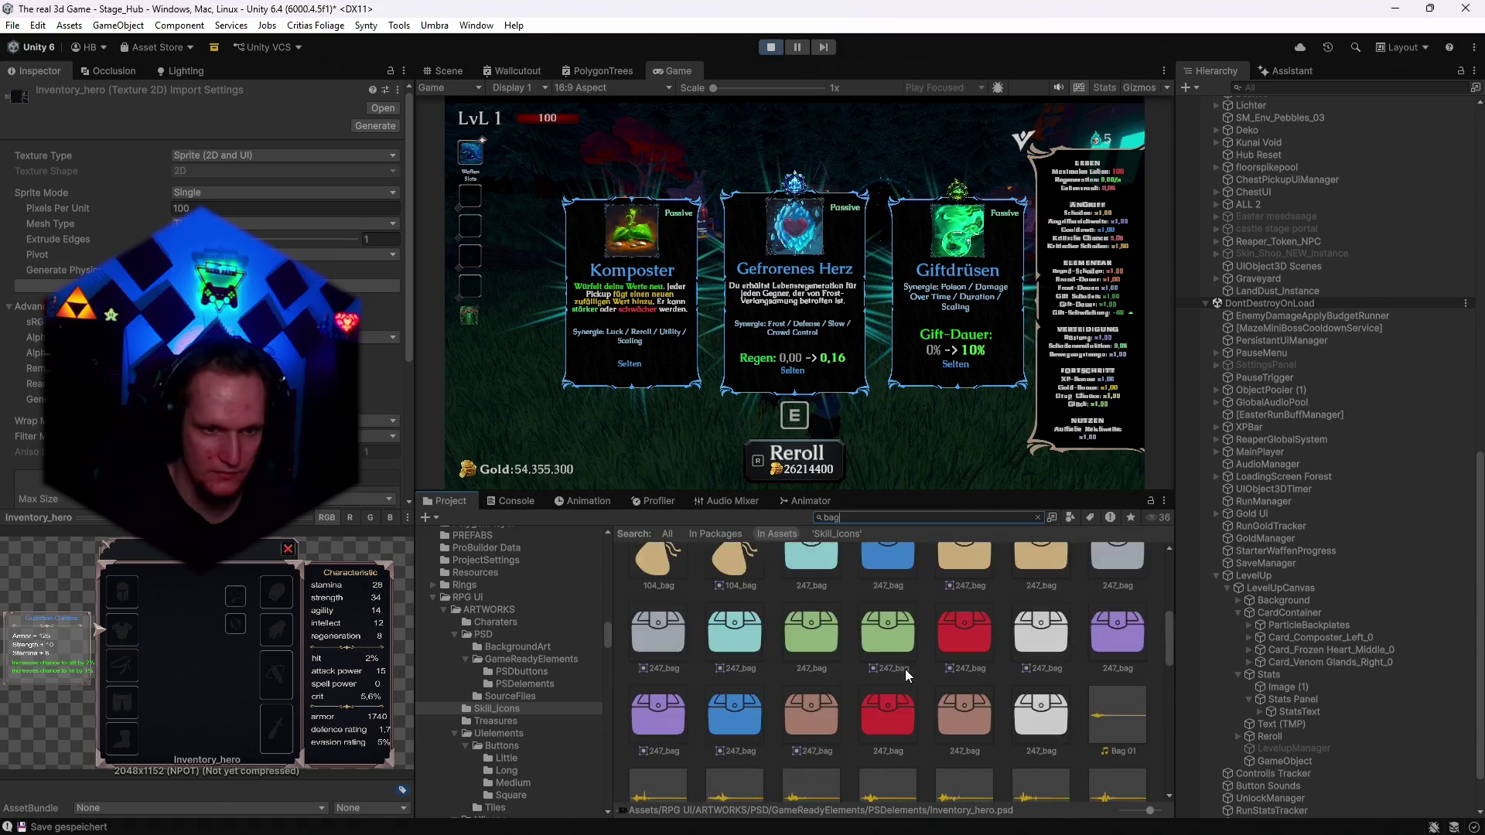
pyautogui.click(903, 671)
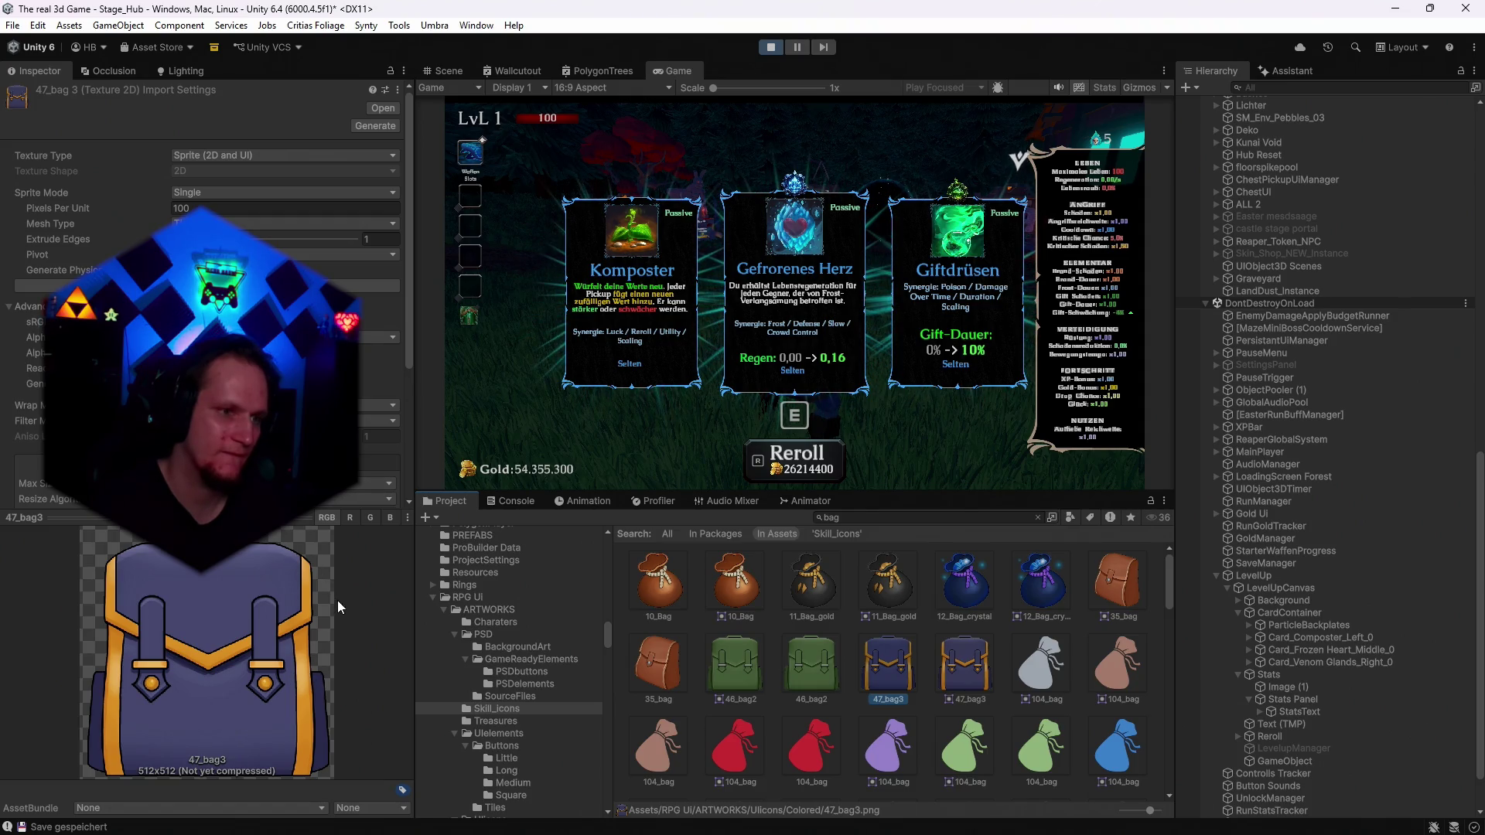
pyautogui.moveTo(851, 829)
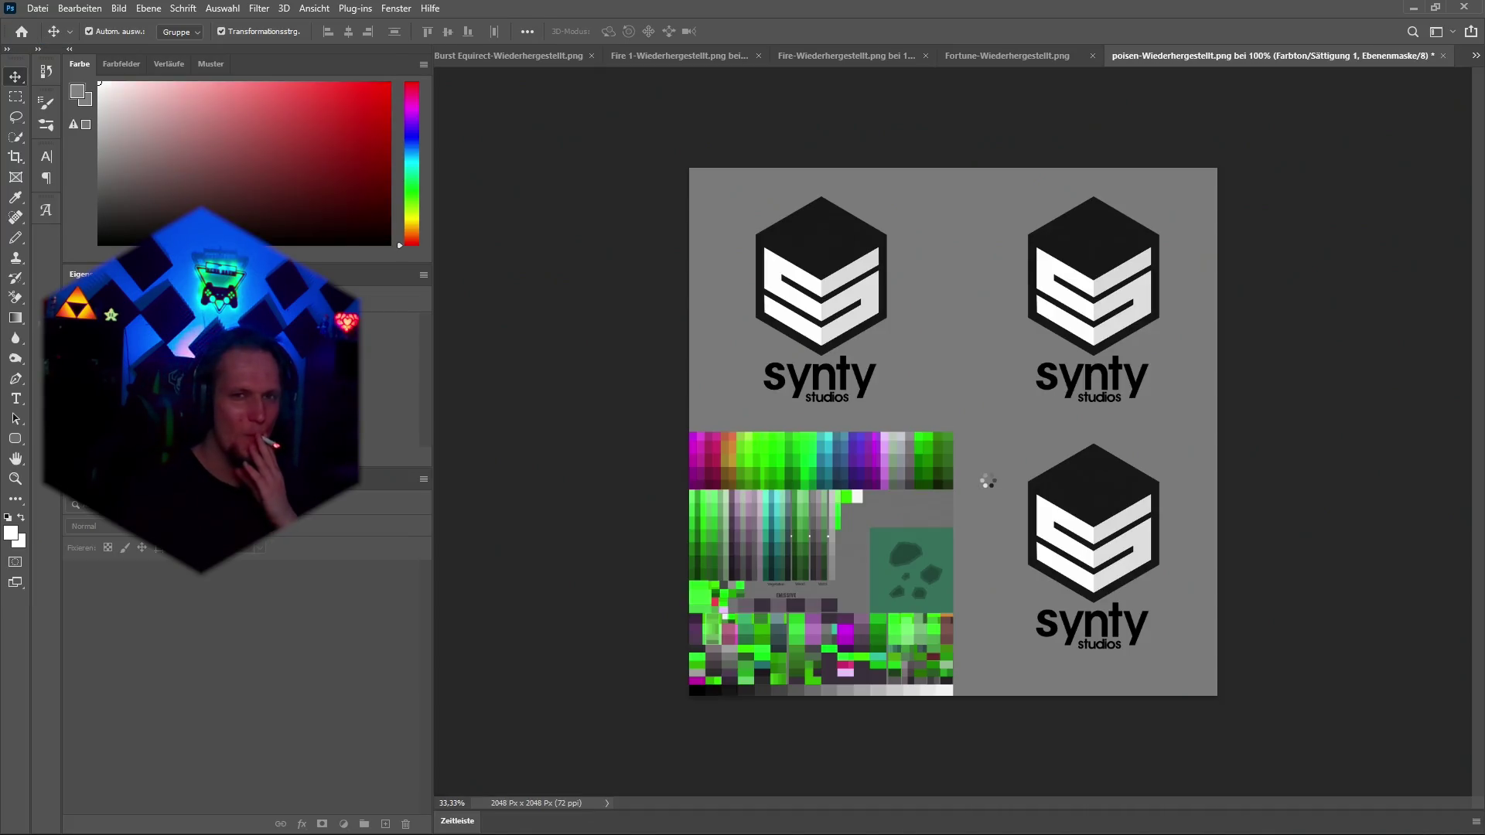
# Drag the backpack asset toward Photoshop, then close poisen, Fortune and Fire without saving.
pyautogui.click(1413, 7)
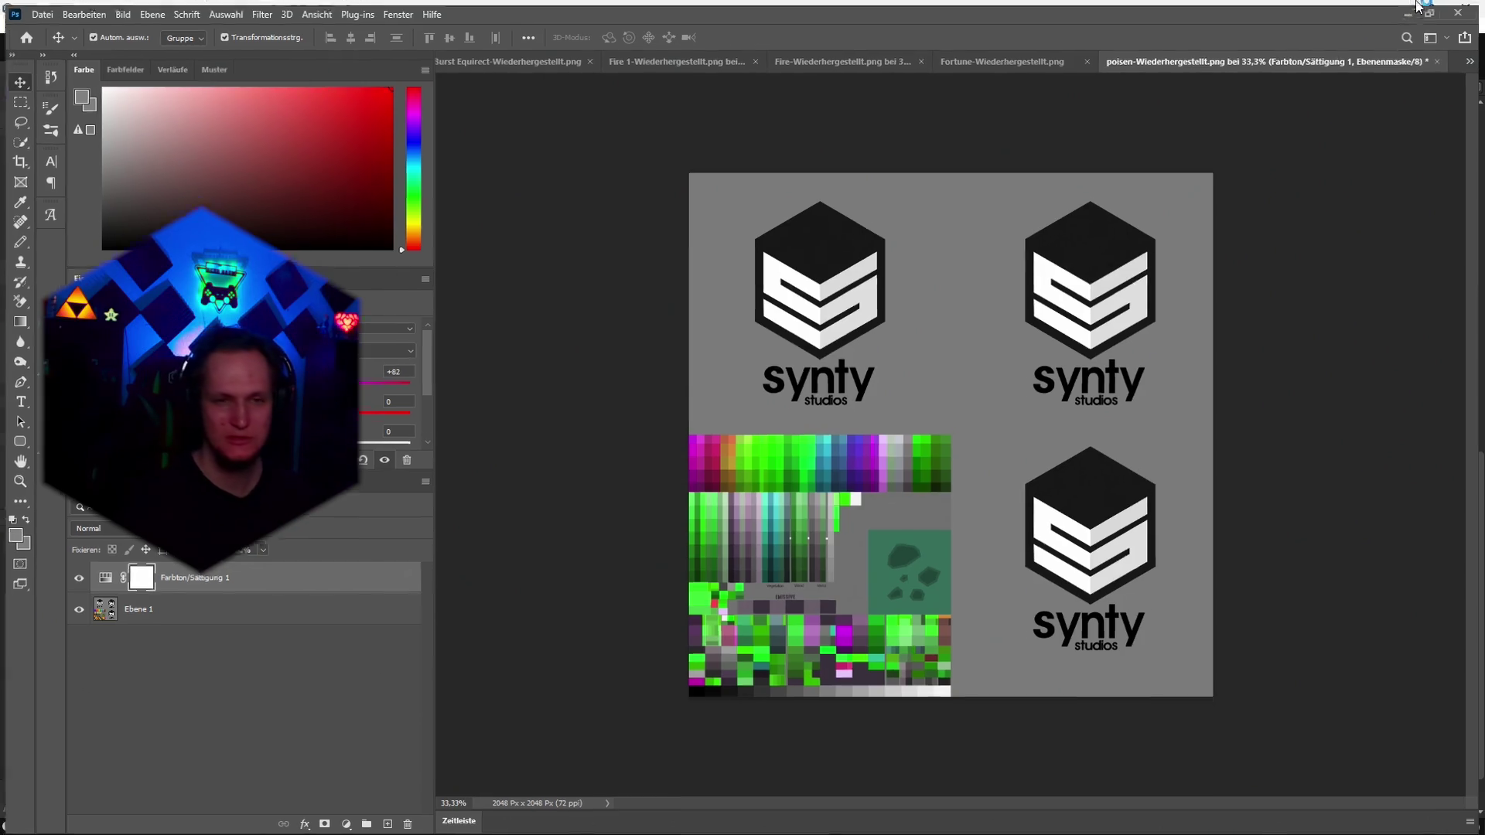
pyautogui.moveTo(814, 735)
pyautogui.mouseDown()
pyautogui.moveTo(774, 826)
pyautogui.moveTo(676, 815)
pyautogui.moveTo(1429, 74)
pyautogui.mouseUp()
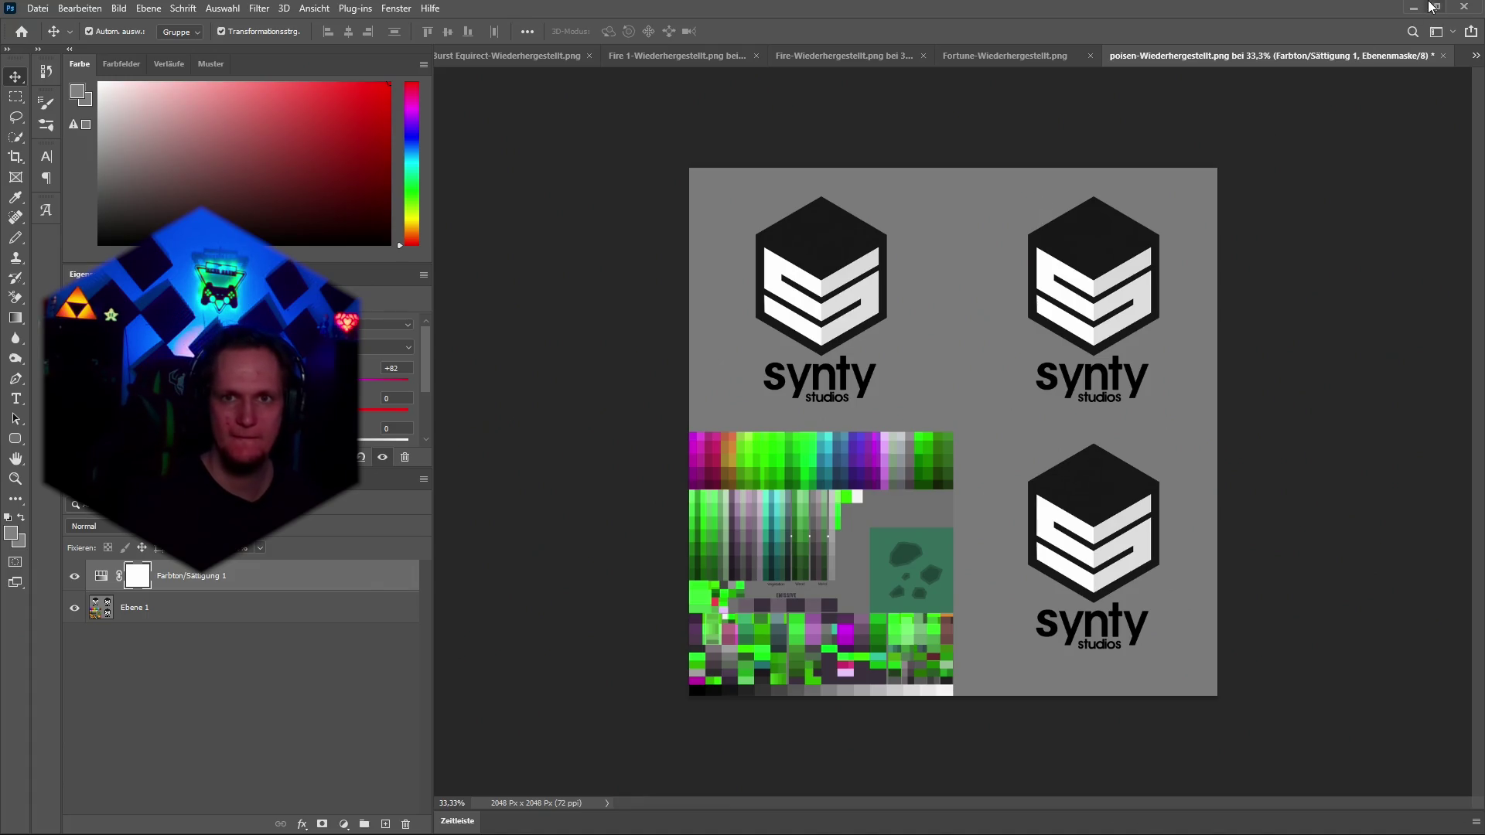
pyautogui.click(1443, 58)
pyautogui.click(780, 340)
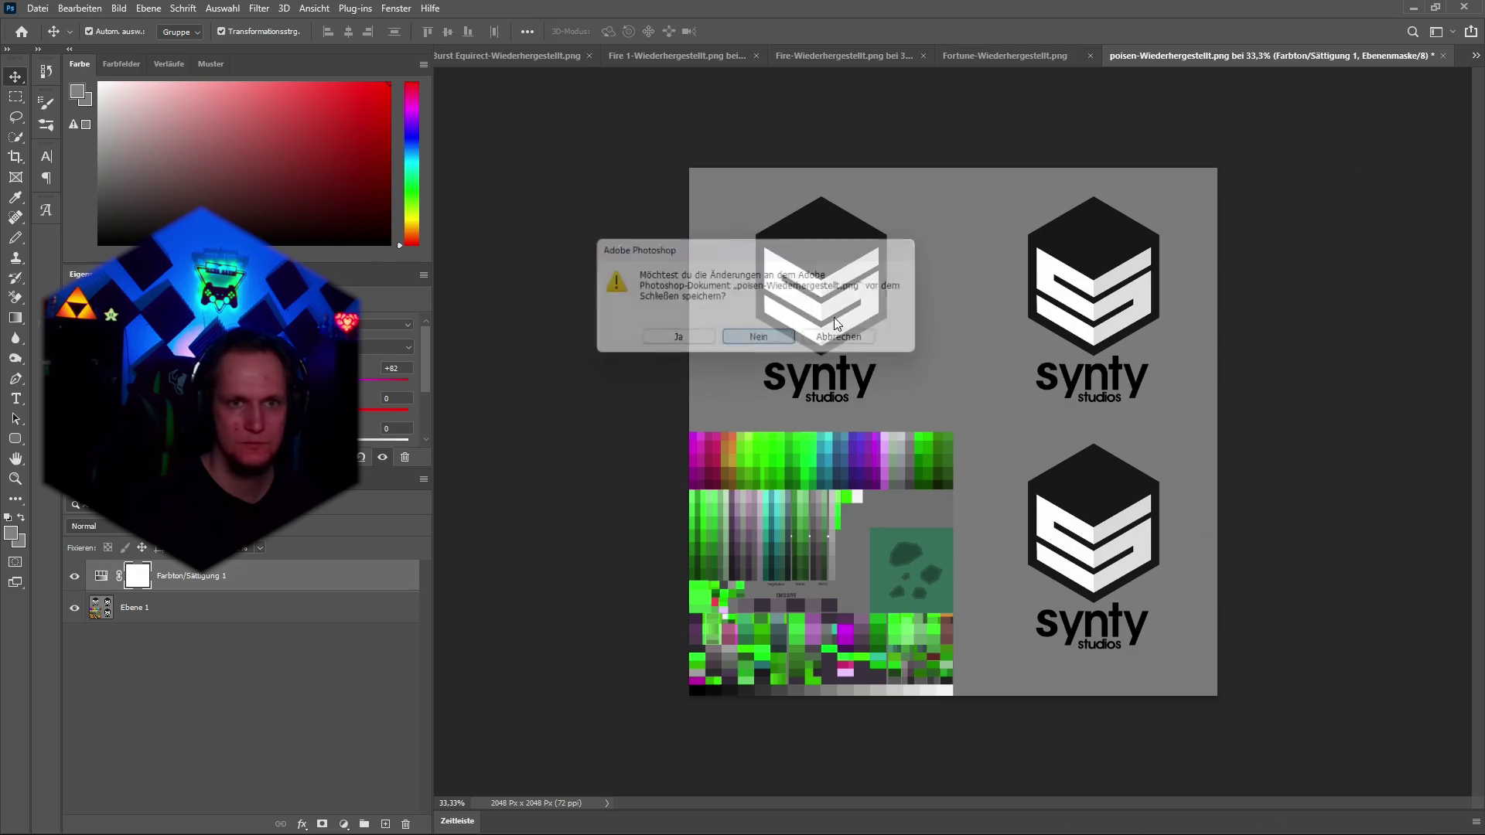
pyautogui.click(1443, 56)
pyautogui.click(757, 337)
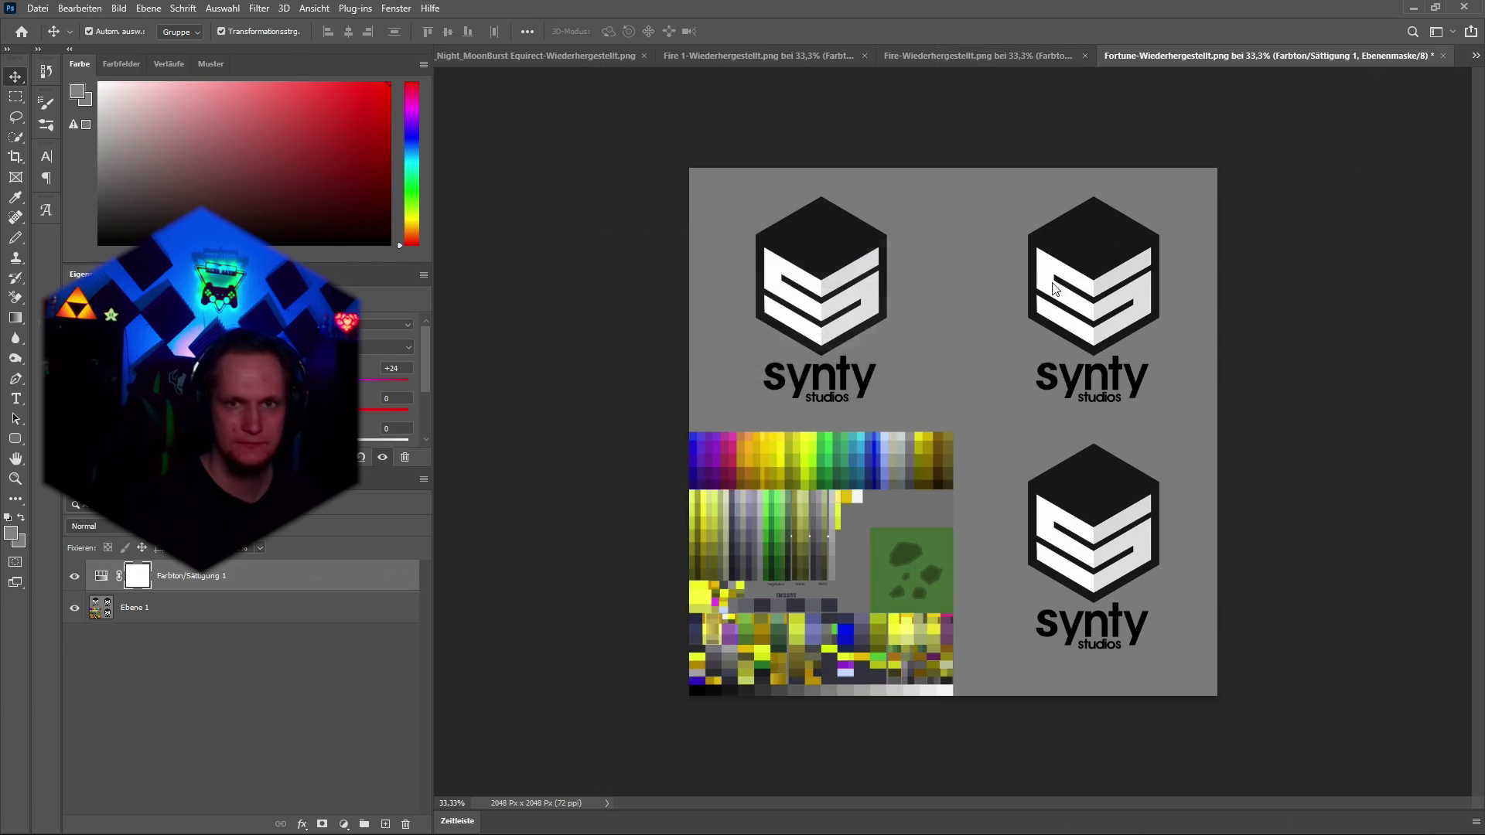
pyautogui.click(1443, 56)
pyautogui.click(758, 336)
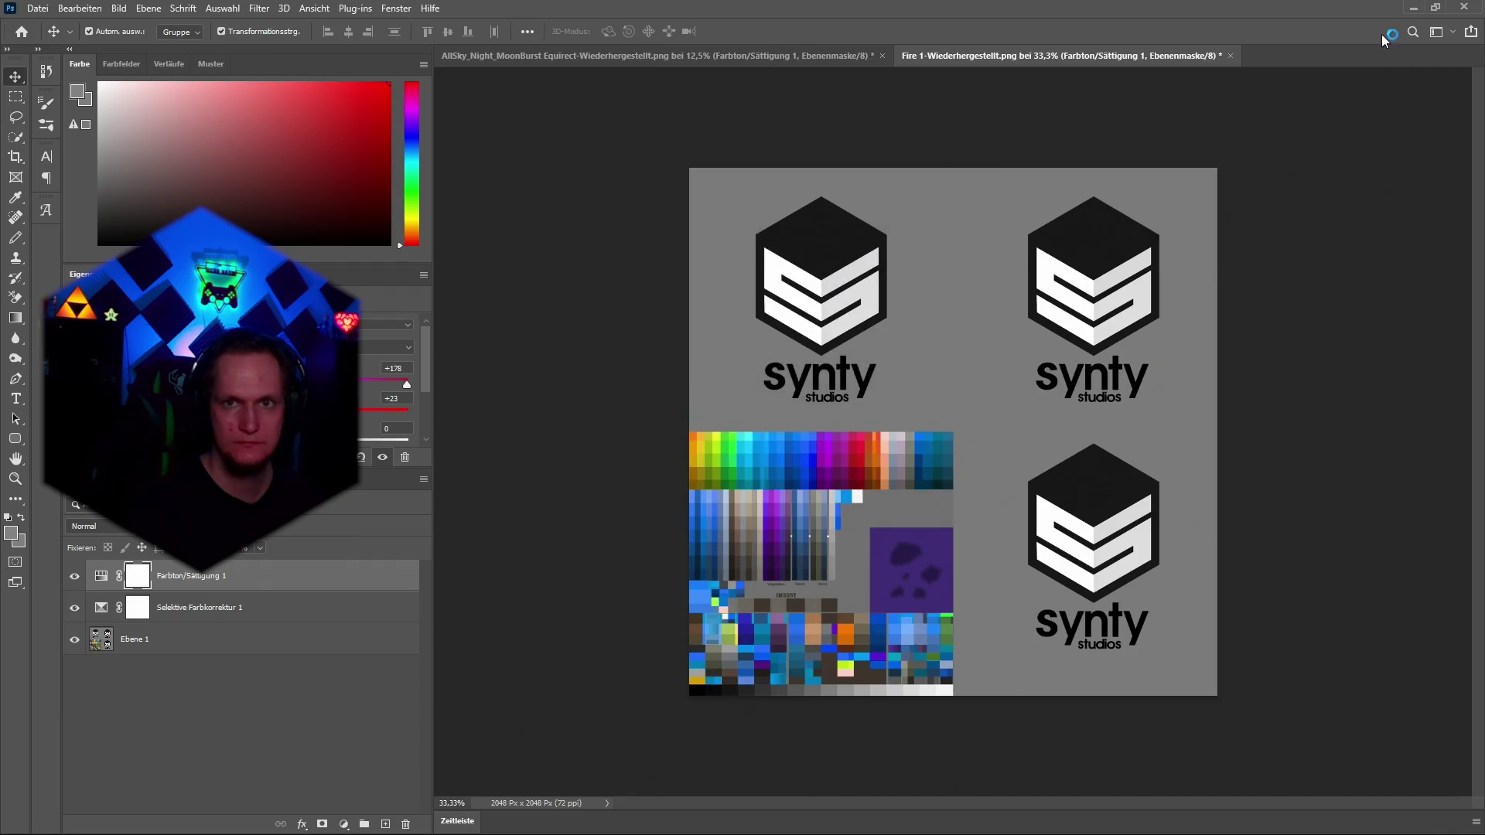
# In Unity, select Image (1) under Stats and locate the Stat Rahmen image in its folder.
pyautogui.click(1413, 7)
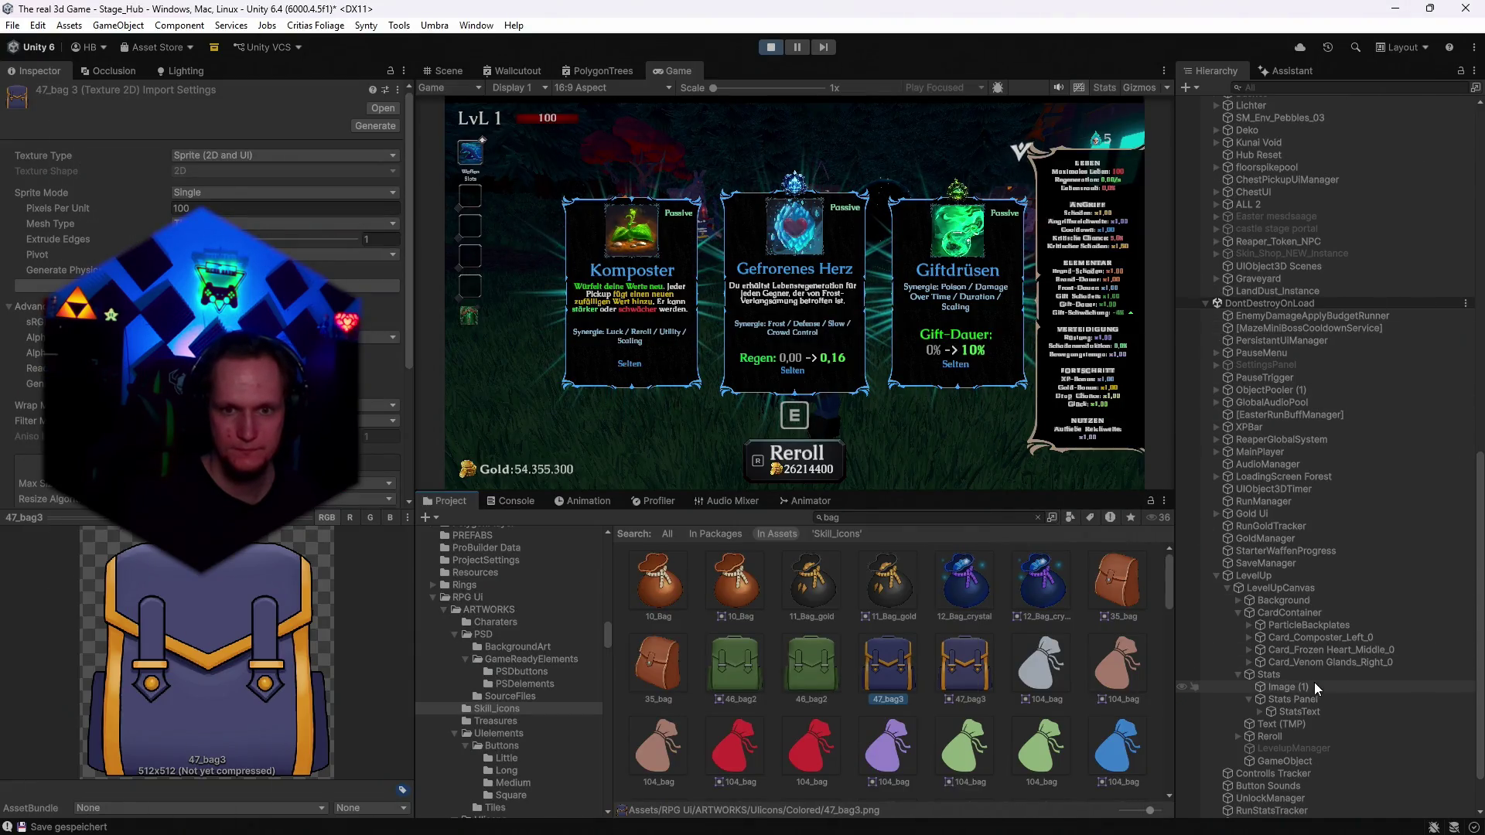
pyautogui.click(1282, 687)
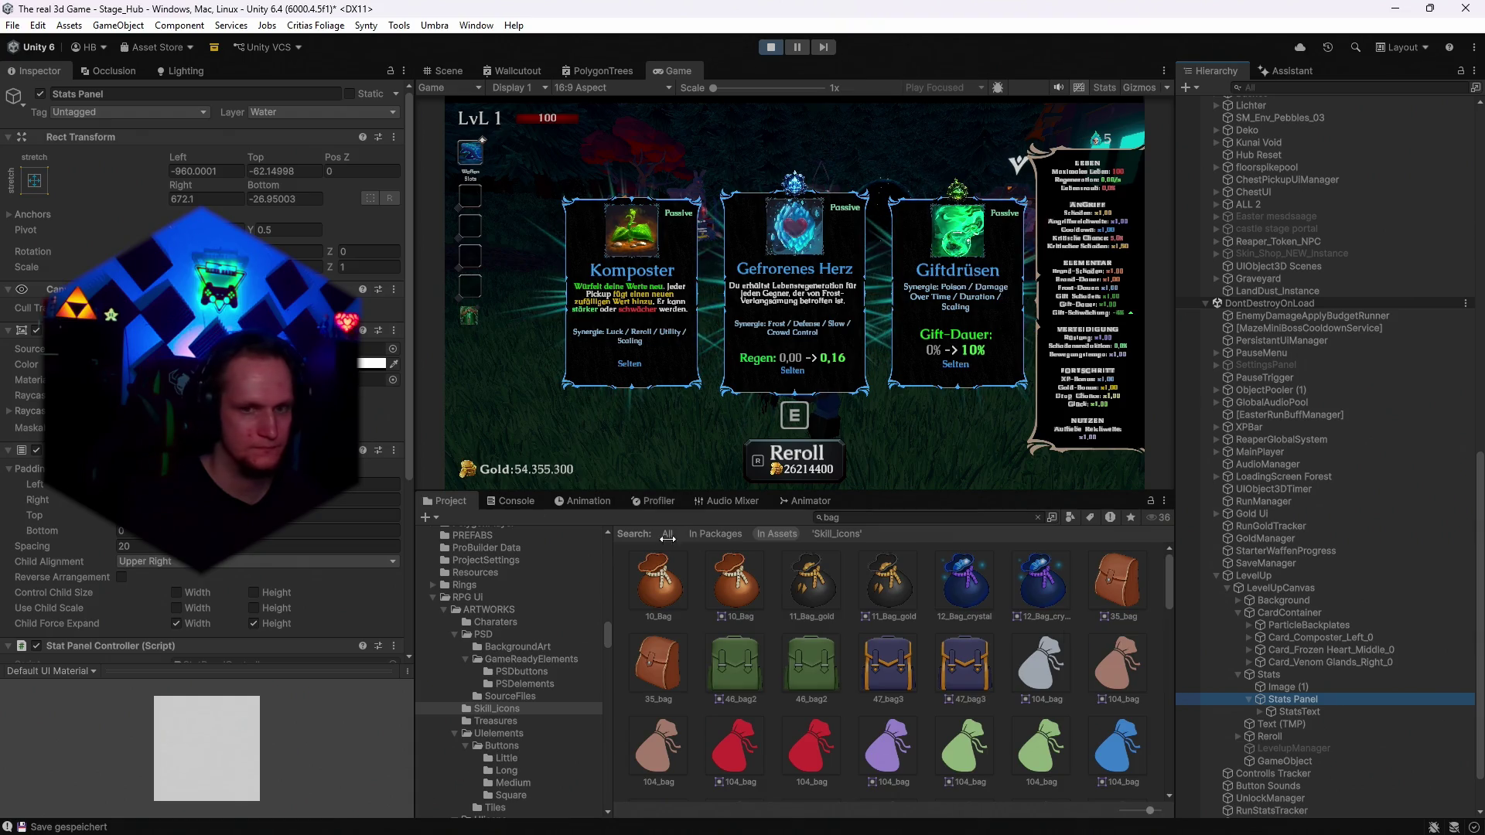
pyautogui.click(1037, 517)
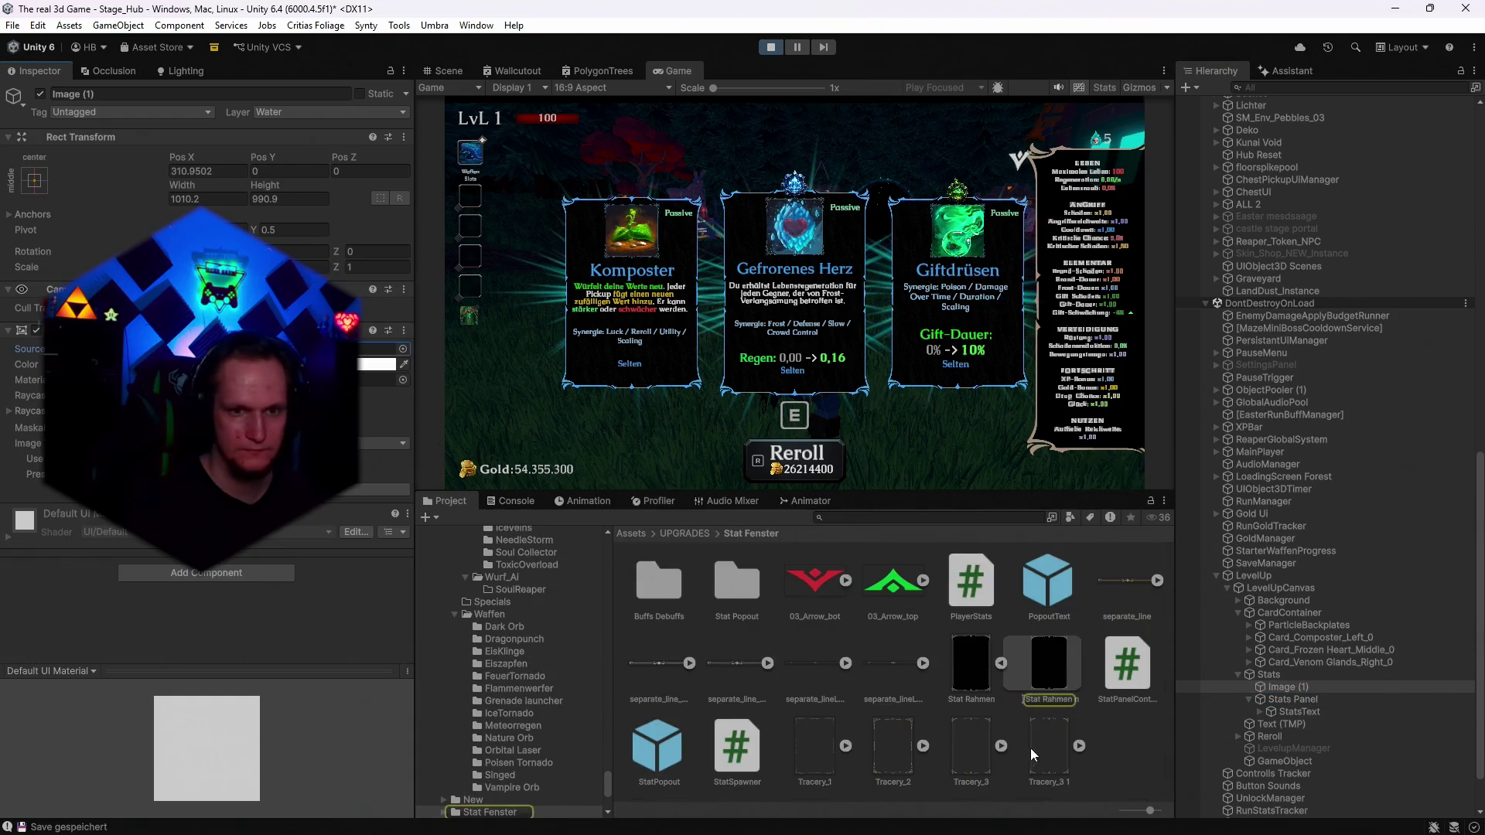
pyautogui.click(701, 821)
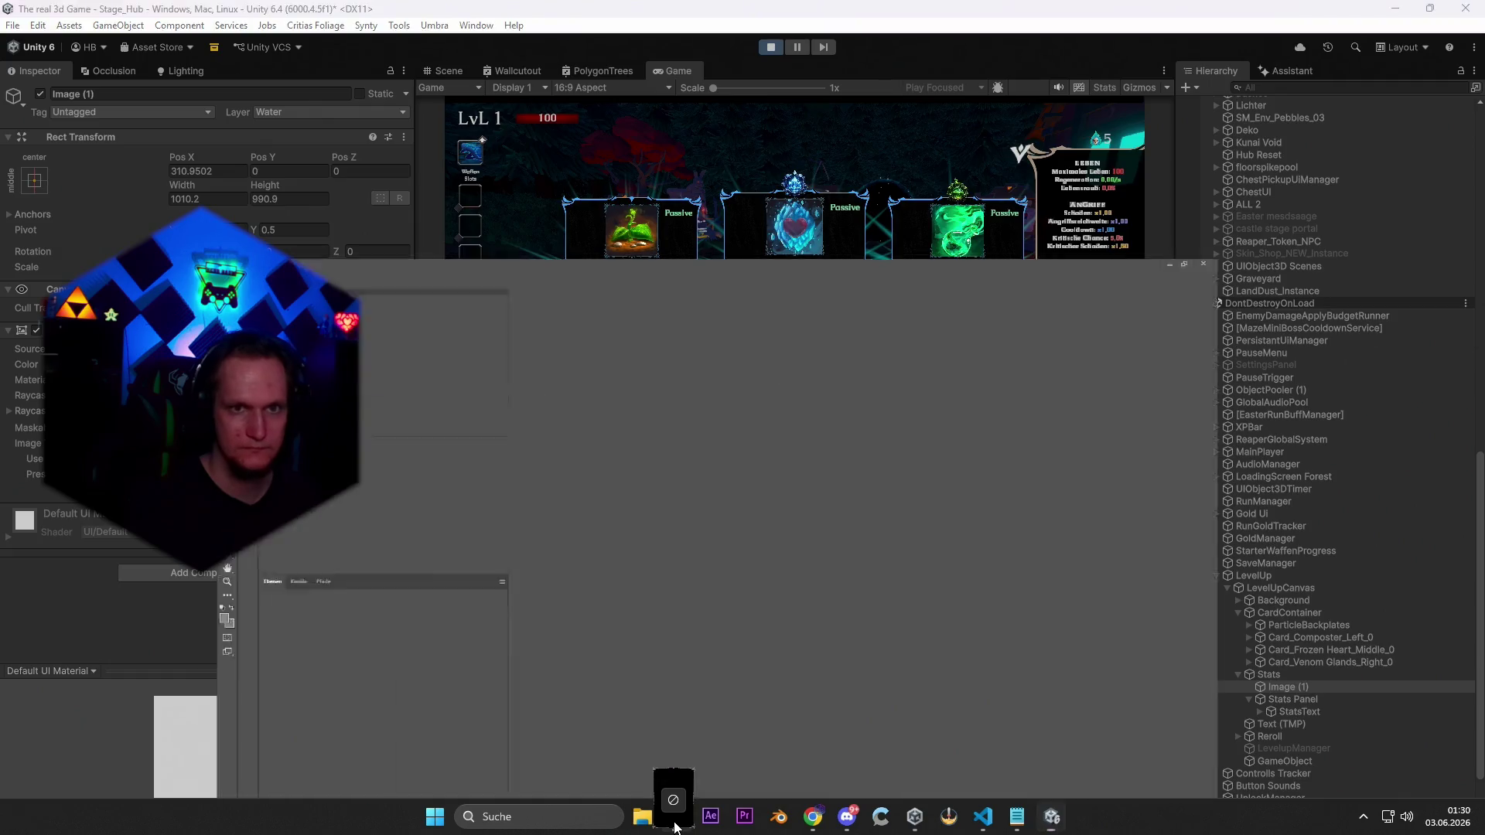
# Search Unity for 'bag' and place 47_bag3 into Stat Rahmen, resizing it on the card.
pyautogui.hotkey('ctrl', 'Tab')
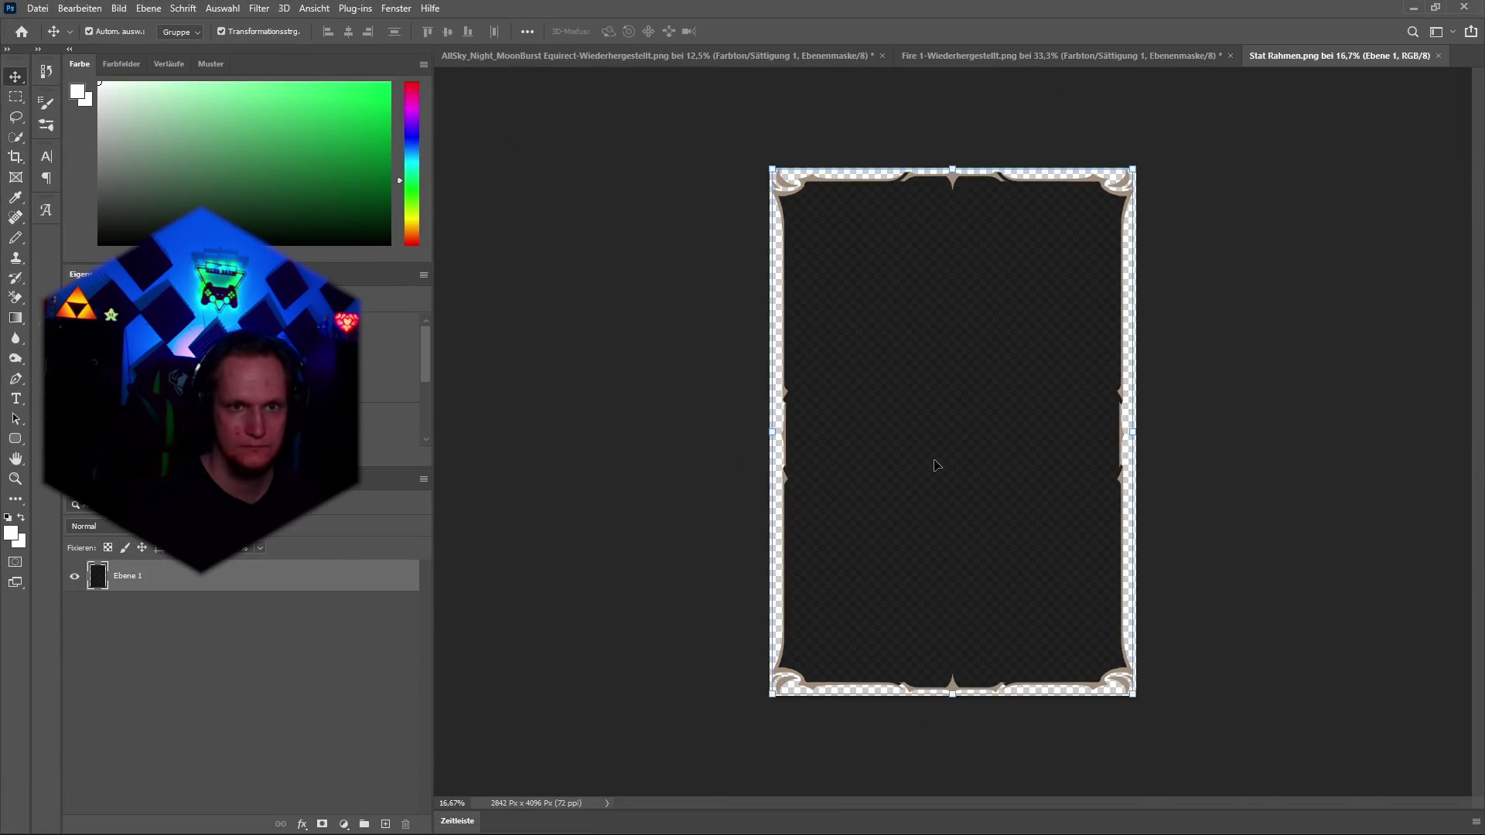
pyautogui.hotkey('alt', 'Tab')
pyautogui.click(874, 518)
pyautogui.write('bag')
pyautogui.moveTo(888, 665)
pyautogui.mouseDown()
pyautogui.moveTo(675, 821)
pyautogui.moveTo(944, 405)
pyautogui.moveTo(1047, 503)
pyautogui.mouseUp()
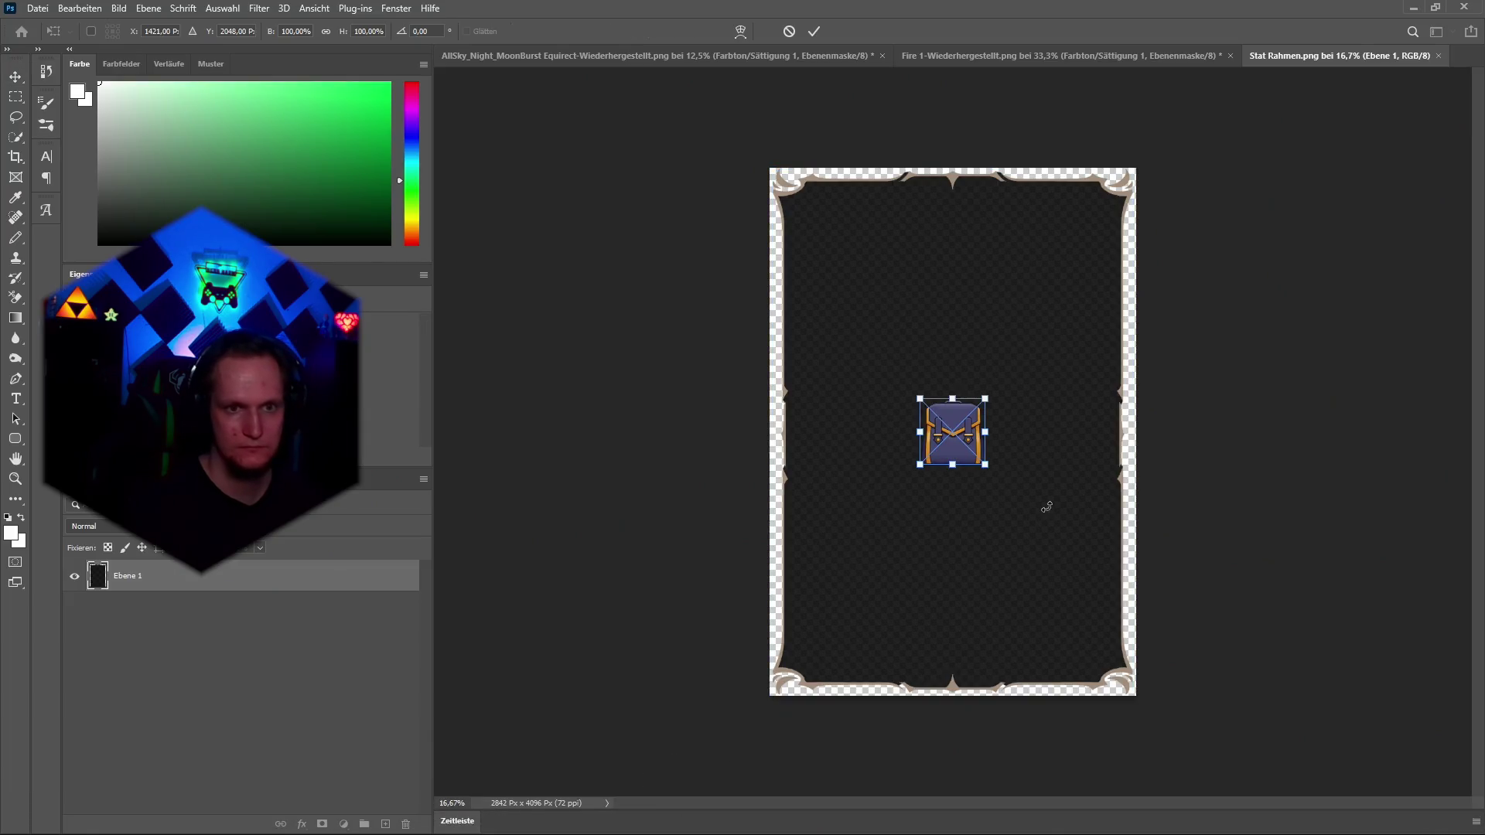
pyautogui.moveTo(960, 308); pyautogui.dragTo(994, 147)
pyautogui.moveTo(952, 464); pyautogui.dragTo(952, 547)
pyautogui.moveTo(959, 430); pyautogui.dragTo(960, 504)
pyautogui.moveTo(953, 241); pyautogui.dragTo(957, 276)
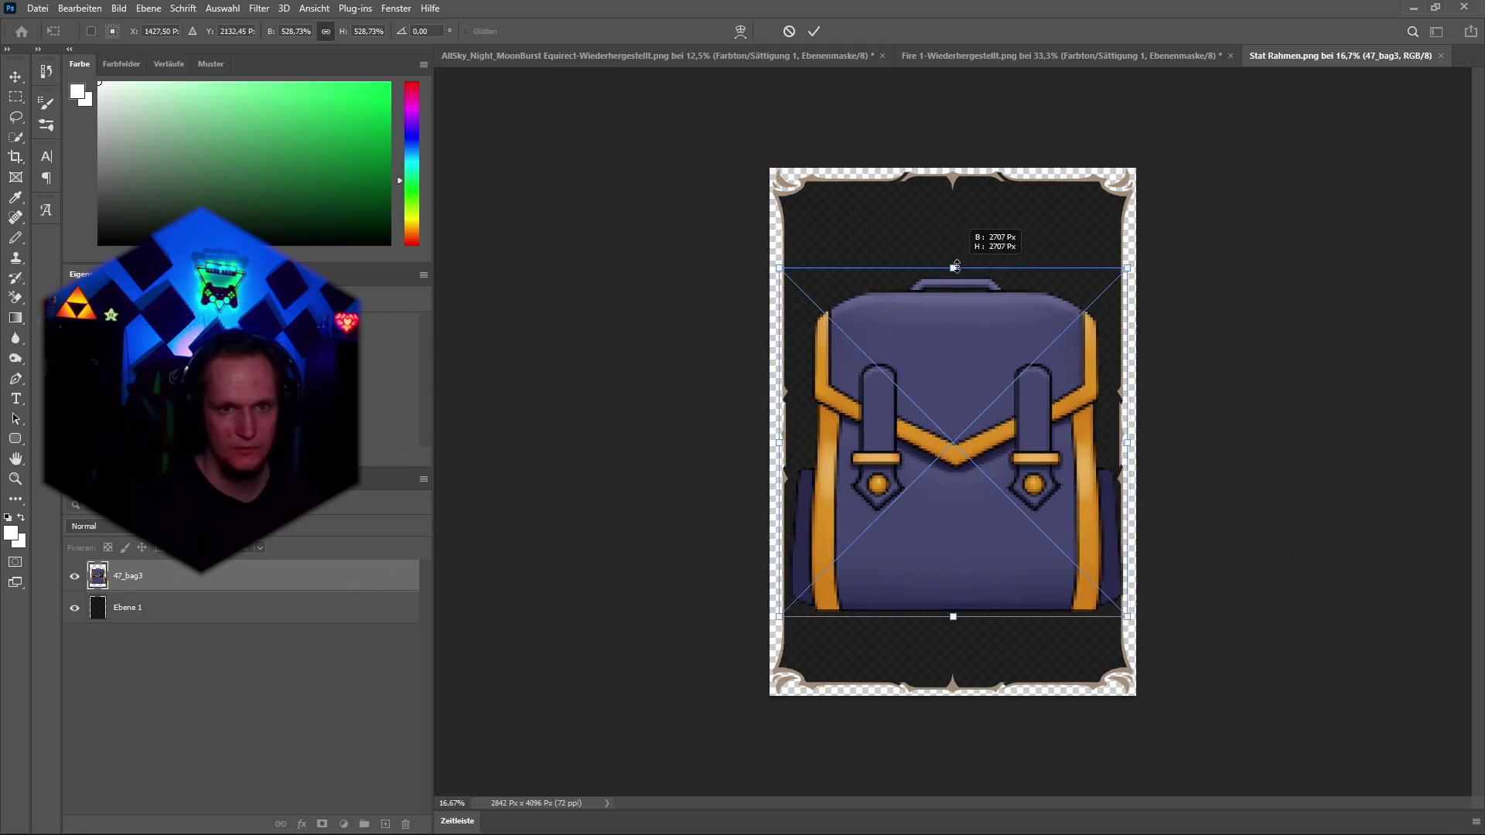
pyautogui.press('Return')
# Paste the copied backpack into Stat Rahmen as Ebene 2 and delete the oversized 47_bag3 layer.
pyautogui.scroll(4, 997, 317)
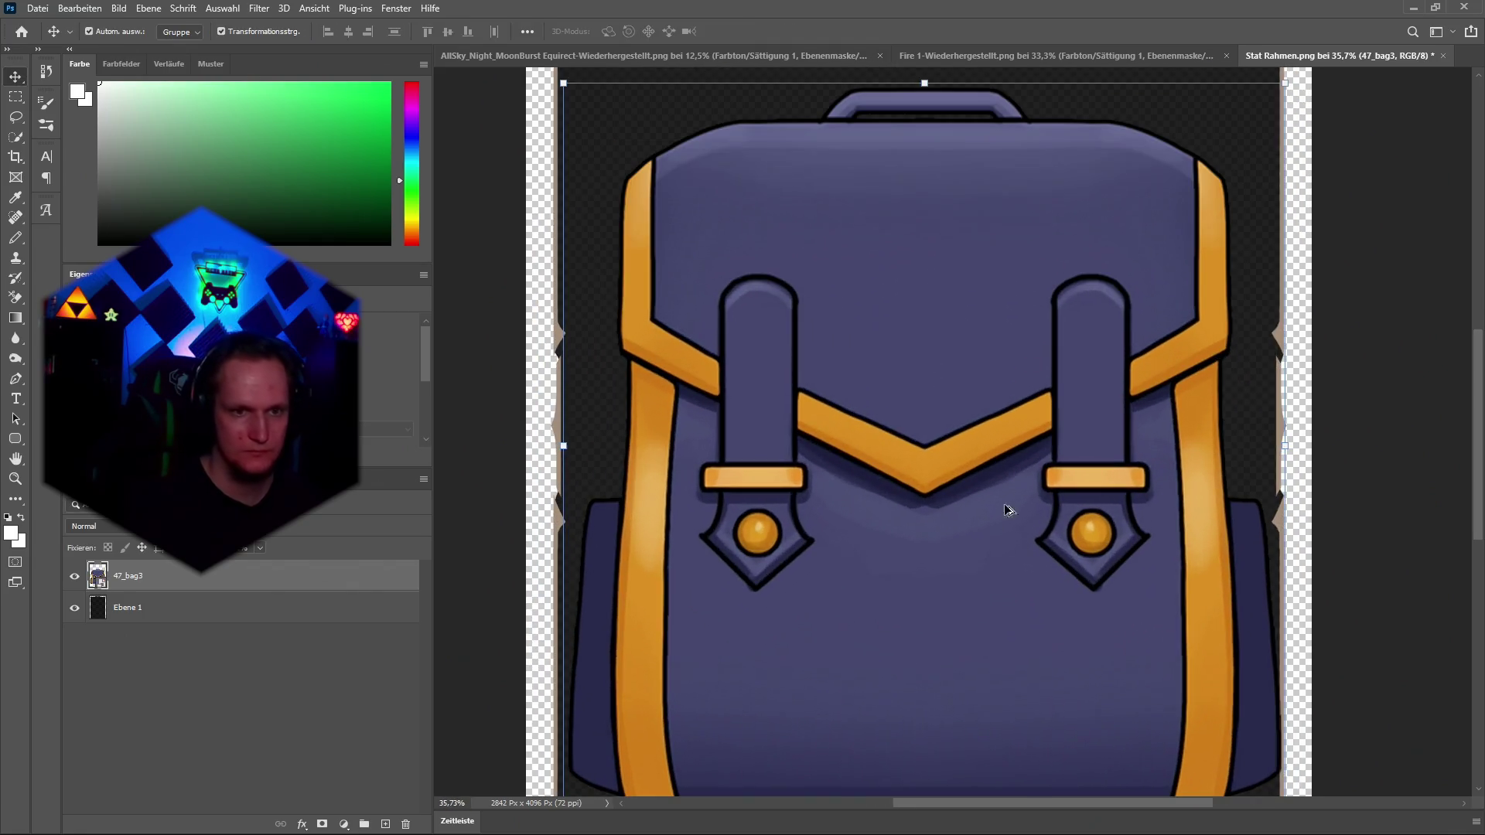
pyautogui.click(15, 97)
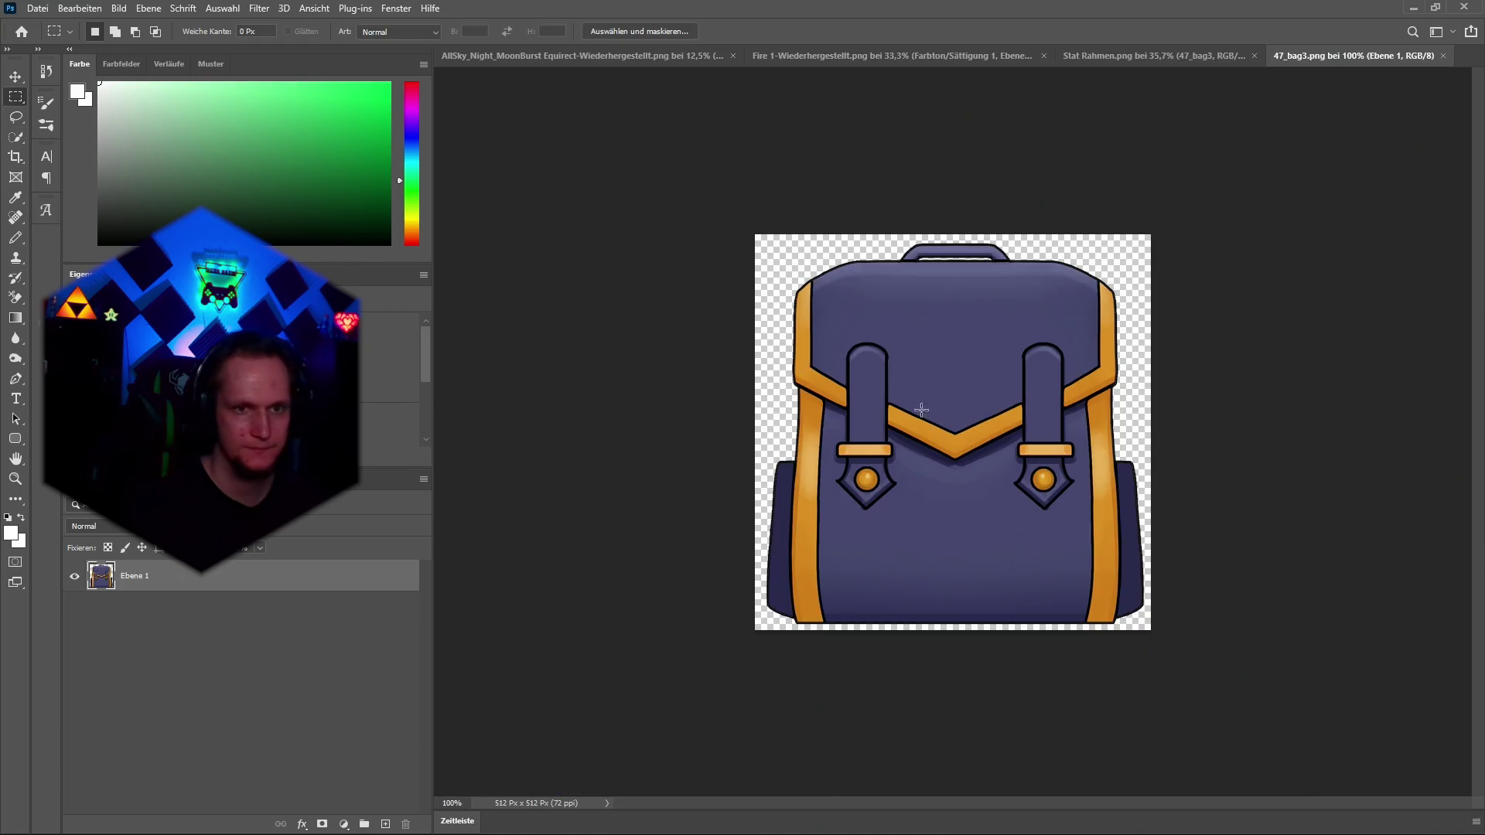
pyautogui.click(16, 76)
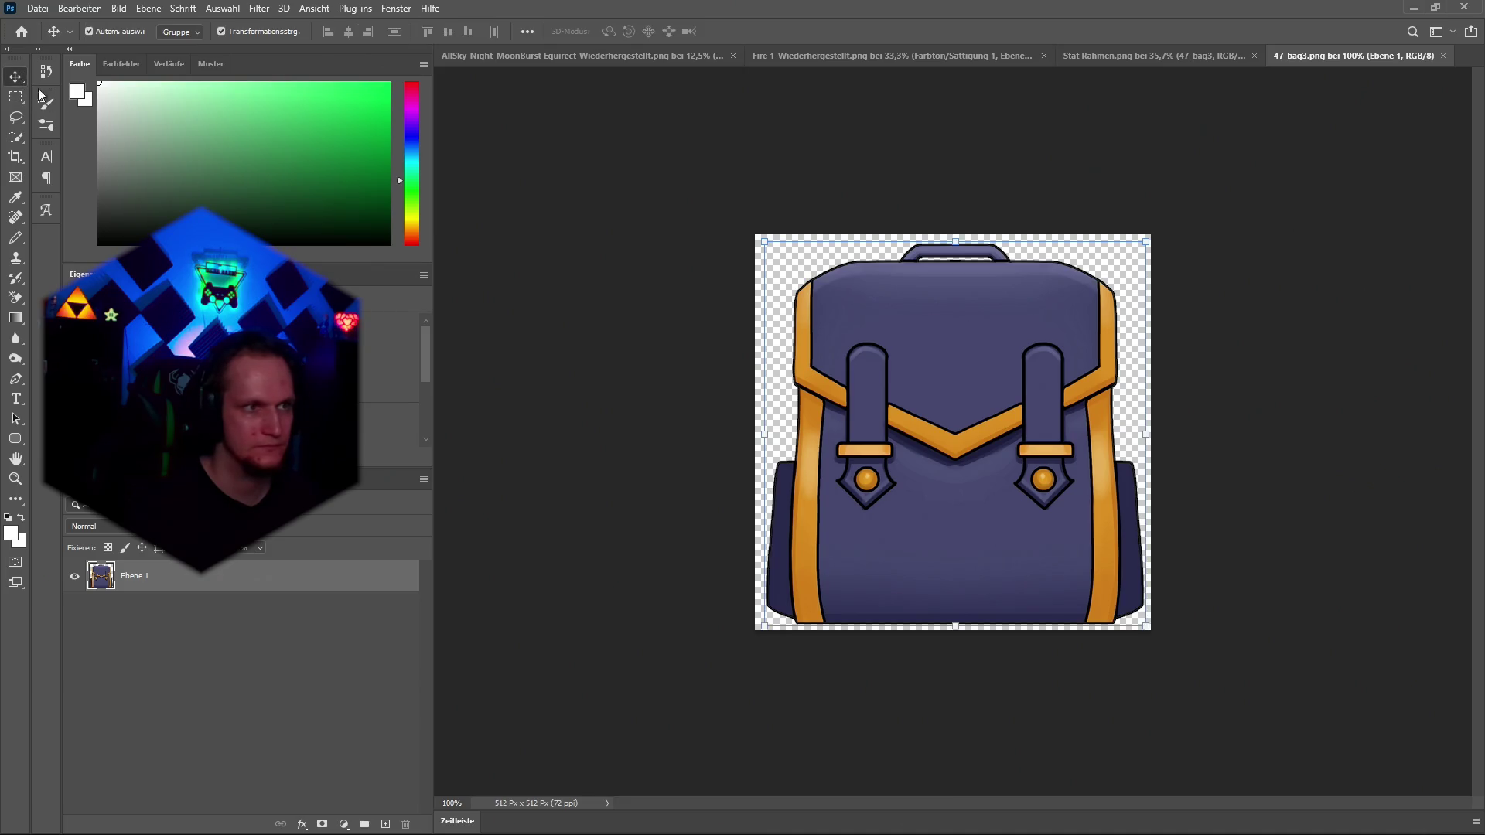
pyautogui.click(1177, 57)
pyautogui.hotkey('ctrl', 'v')
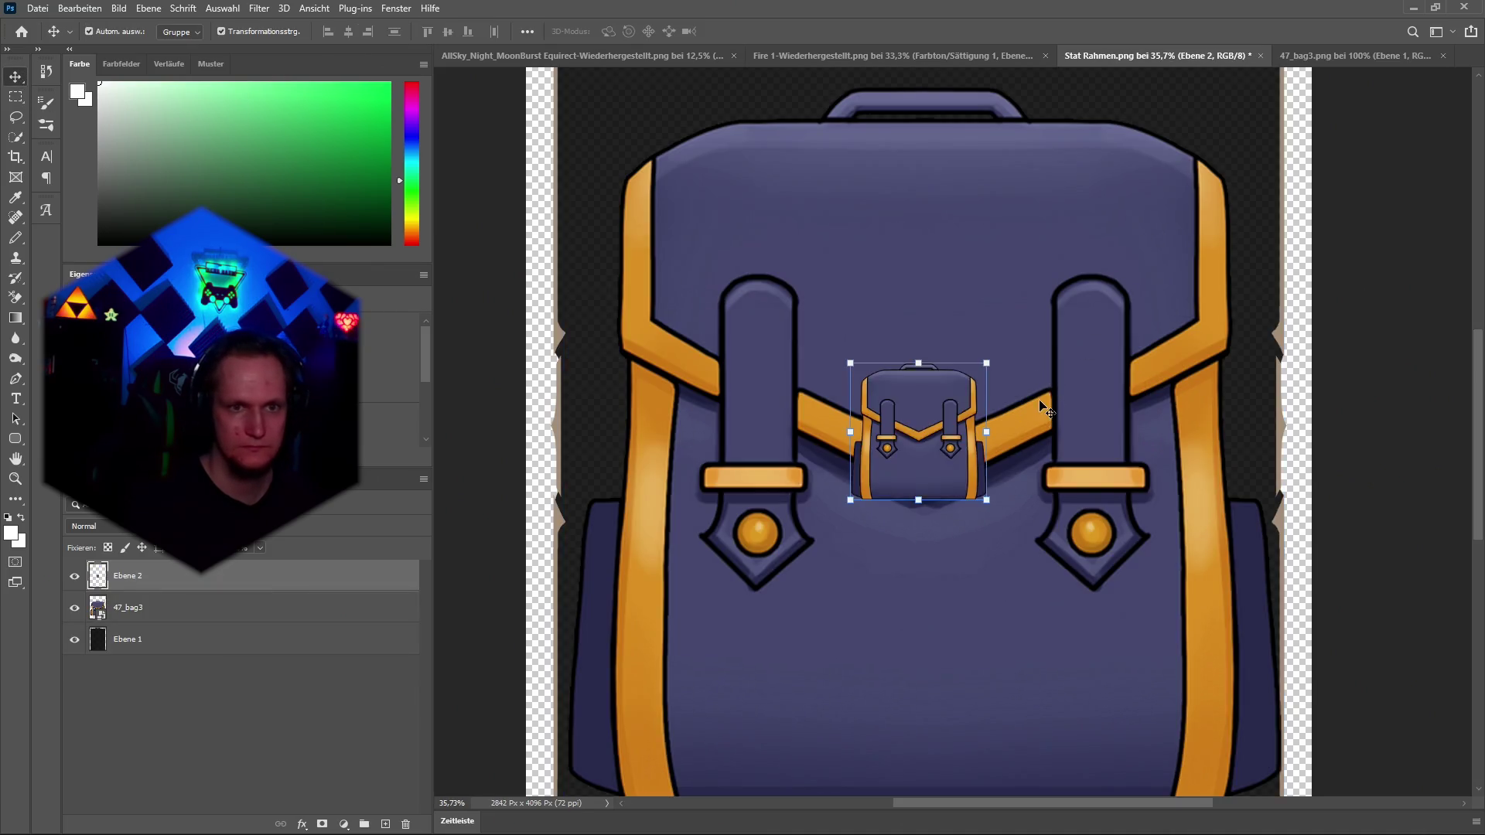
pyautogui.hotkey('ctrl', '0')
pyautogui.click(140, 608)
pyautogui.press('Delete')
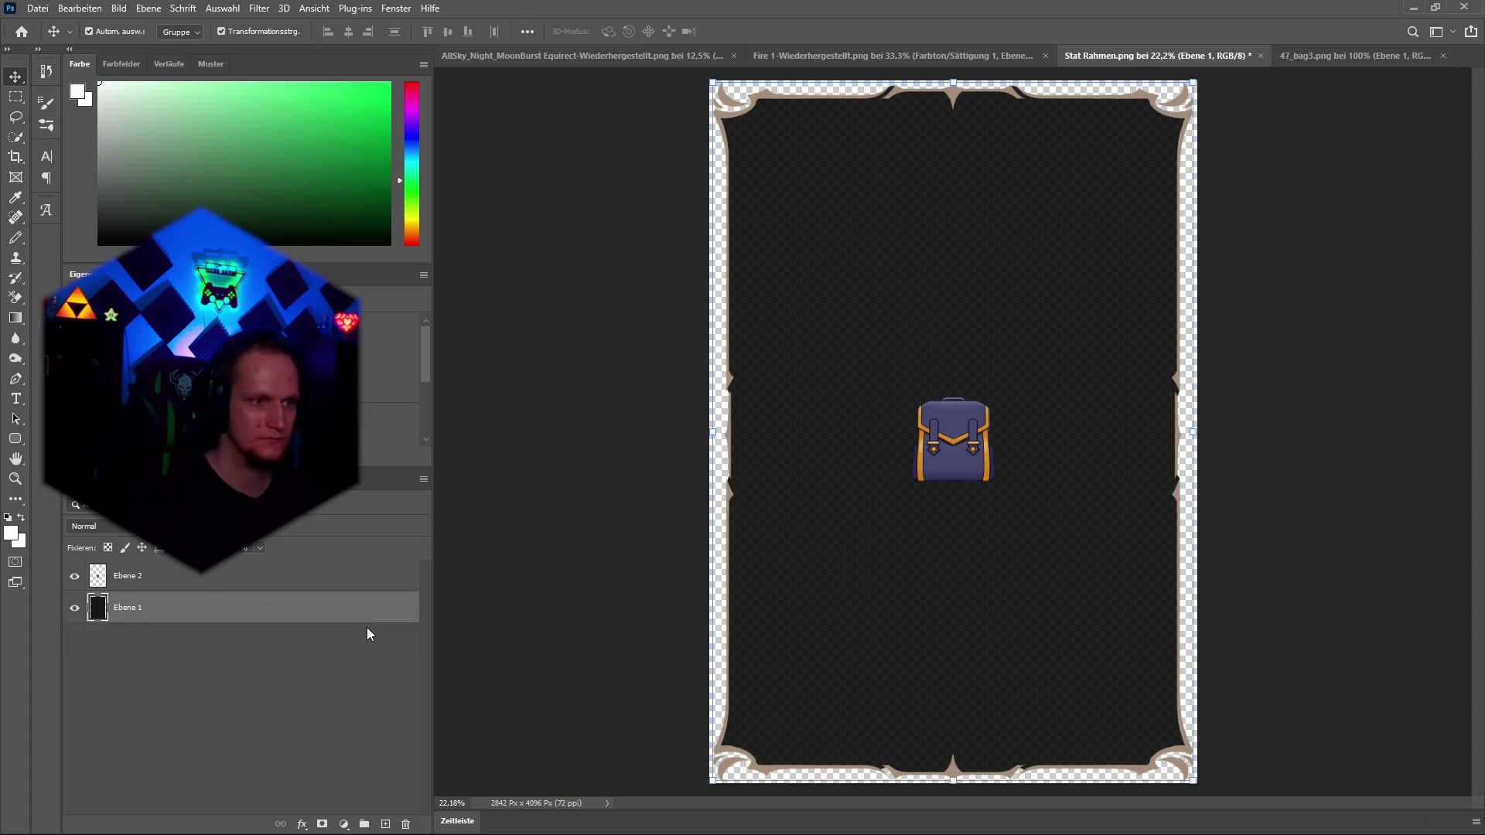
# Scale Ebene 2 to span the card's full width and move it into the lower part.
pyautogui.click(198, 575)
pyautogui.moveTo(954, 398); pyautogui.dragTo(973, 123)
pyautogui.moveTo(953, 481); pyautogui.dragTo(954, 591)
pyautogui.moveTo(955, 398); pyautogui.dragTo(950, 576)
pyautogui.press('Return')
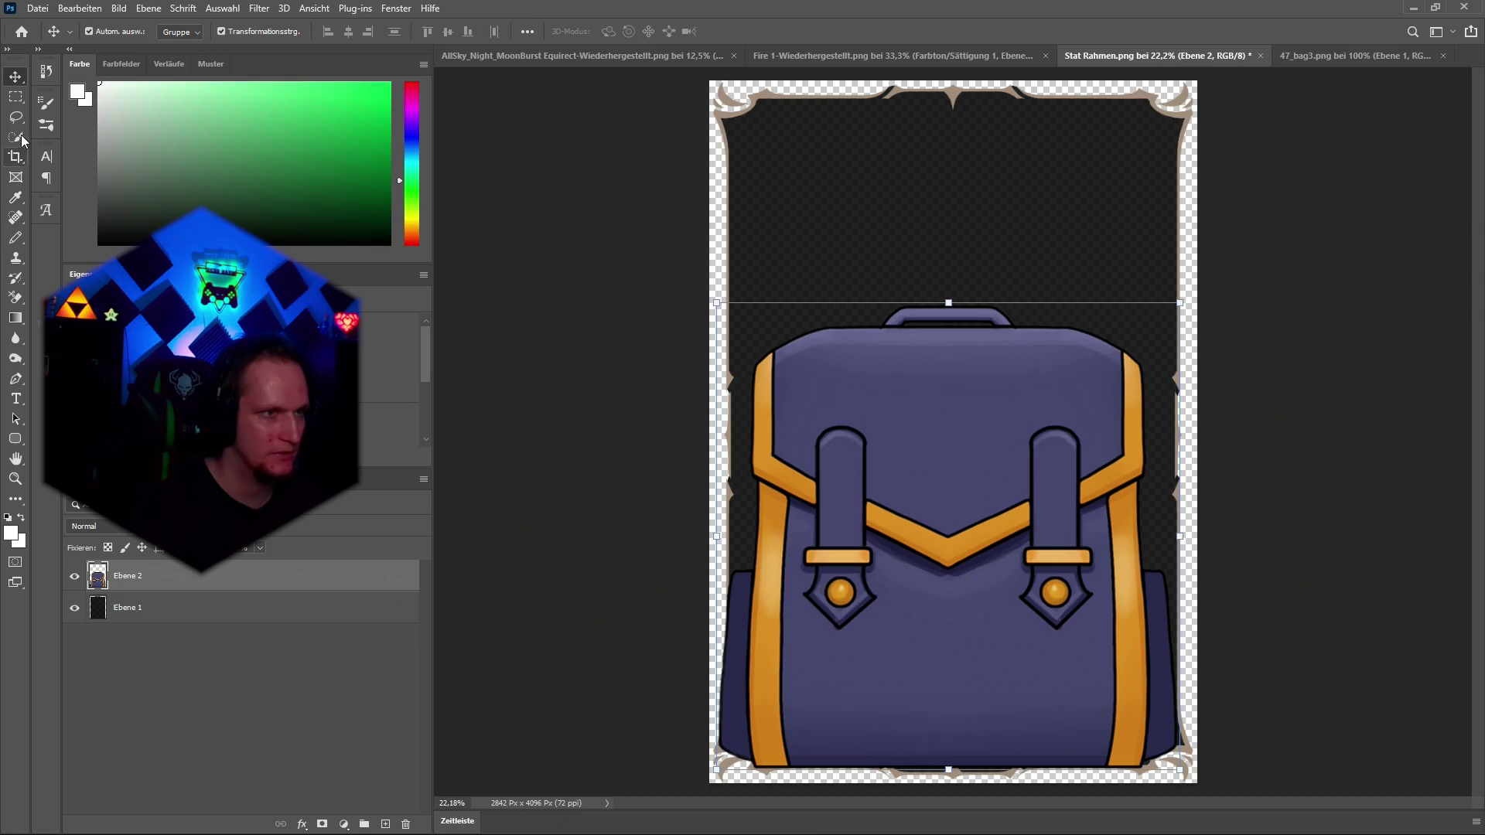
# Try selecting the backpack with a marquee band, then with the Object Selection tool.
pyautogui.click(16, 97)
pyautogui.scroll(3, 939, 619)
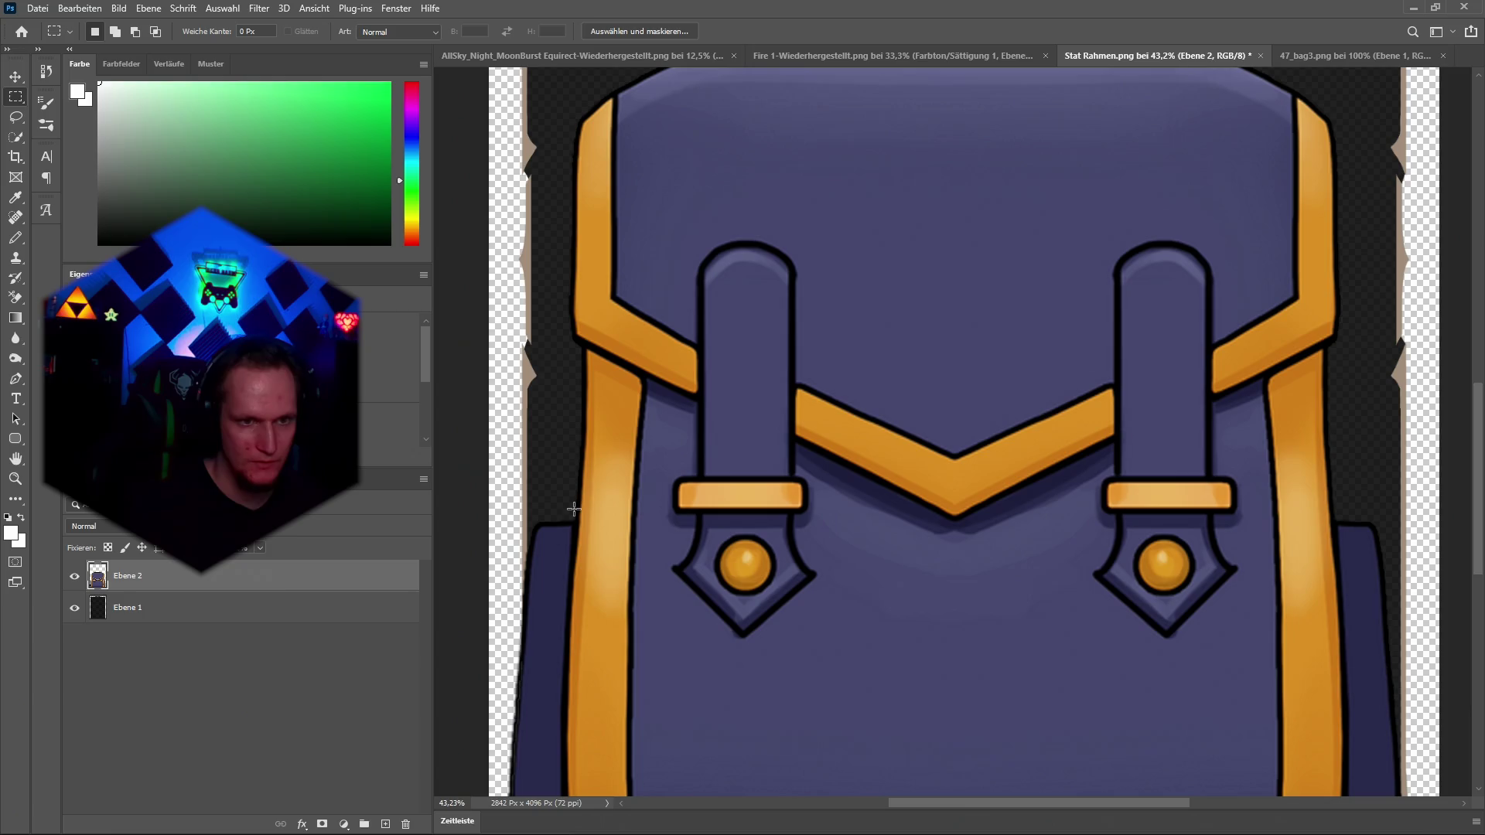
pyautogui.moveTo(573, 513); pyautogui.dragTo(631, 524)
pyautogui.moveTo(1244, 532)
pyautogui.mouseDown()
pyautogui.moveTo(1344, 523)
pyautogui.moveTo(1318, 524)
pyautogui.mouseUp()
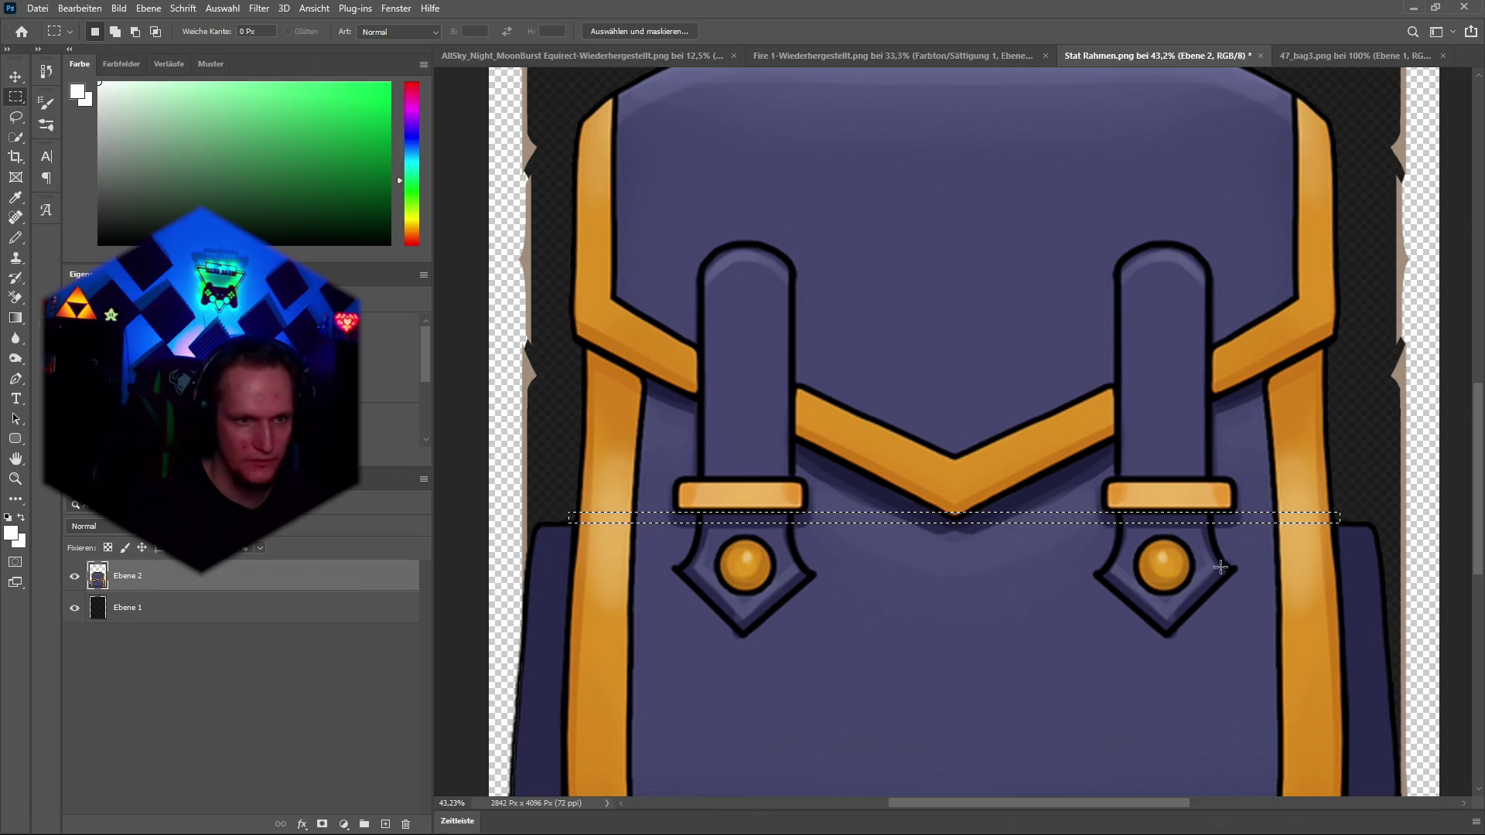
pyautogui.hotkey('ctrl', '0')
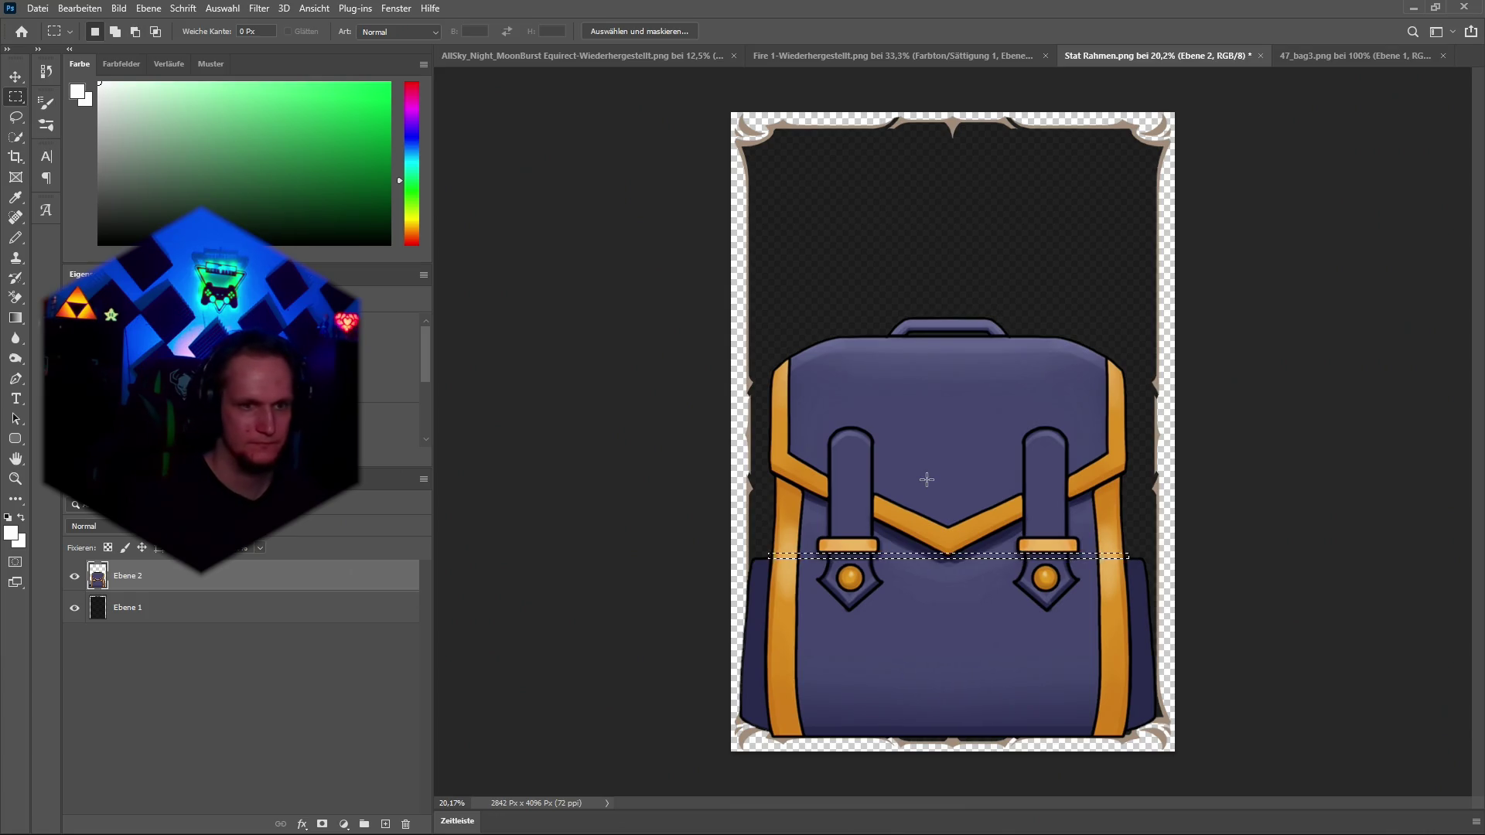
pyautogui.press('w')
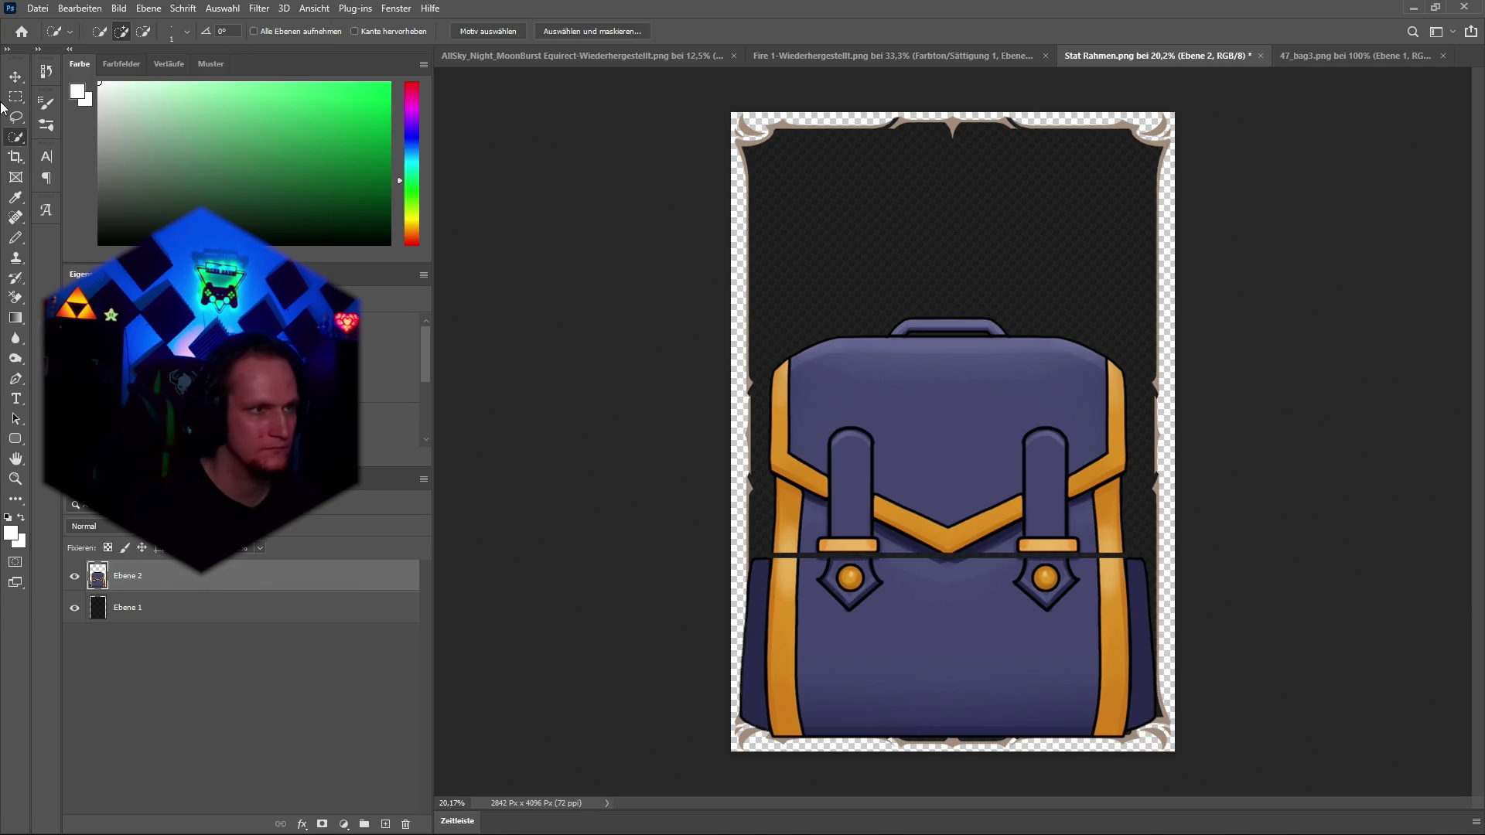
pyautogui.rightClick(17, 141)
pyautogui.click(77, 136)
pyautogui.moveTo(748, 315)
pyautogui.mouseDown()
pyautogui.moveTo(1121, 516)
pyautogui.moveTo(1136, 556)
pyautogui.mouseUp()
pyautogui.hotkey('ctrl', 'd')
pyautogui.click(15, 97)
# Marquee-select the backpack's upper half and move it up, leaving a dark gap above the pocket.
pyautogui.moveTo(760, 274)
pyautogui.mouseDown()
pyautogui.moveTo(1083, 495)
pyautogui.moveTo(1137, 556)
pyautogui.mouseUp()
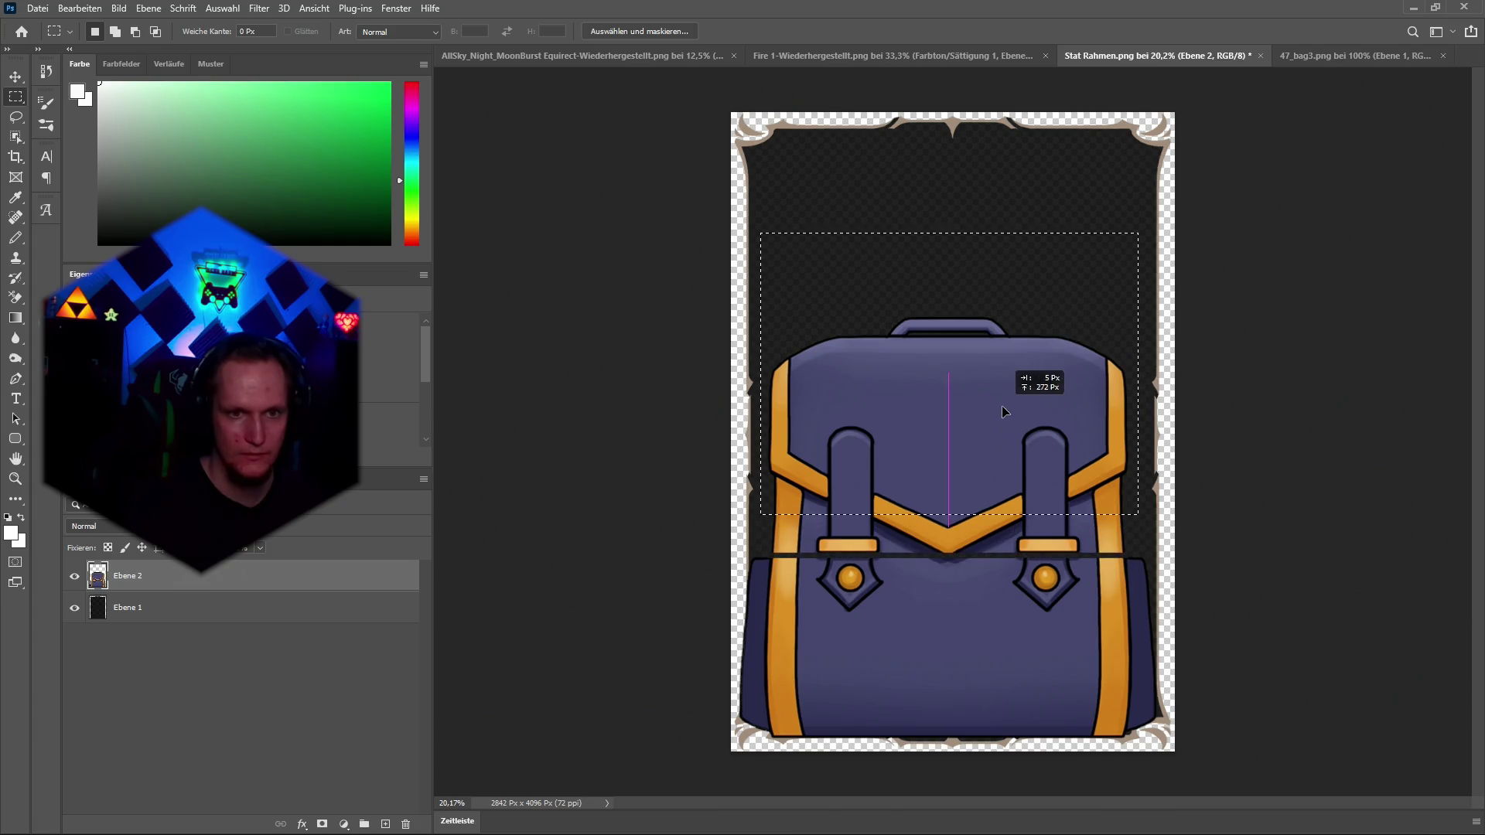
pyautogui.click(16, 76)
pyautogui.moveTo(988, 474)
pyautogui.mouseDown()
pyautogui.moveTo(982, 348)
pyautogui.moveTo(943, 290)
pyautogui.moveTo(966, 255)
pyautogui.moveTo(1005, 379)
pyautogui.mouseUp()
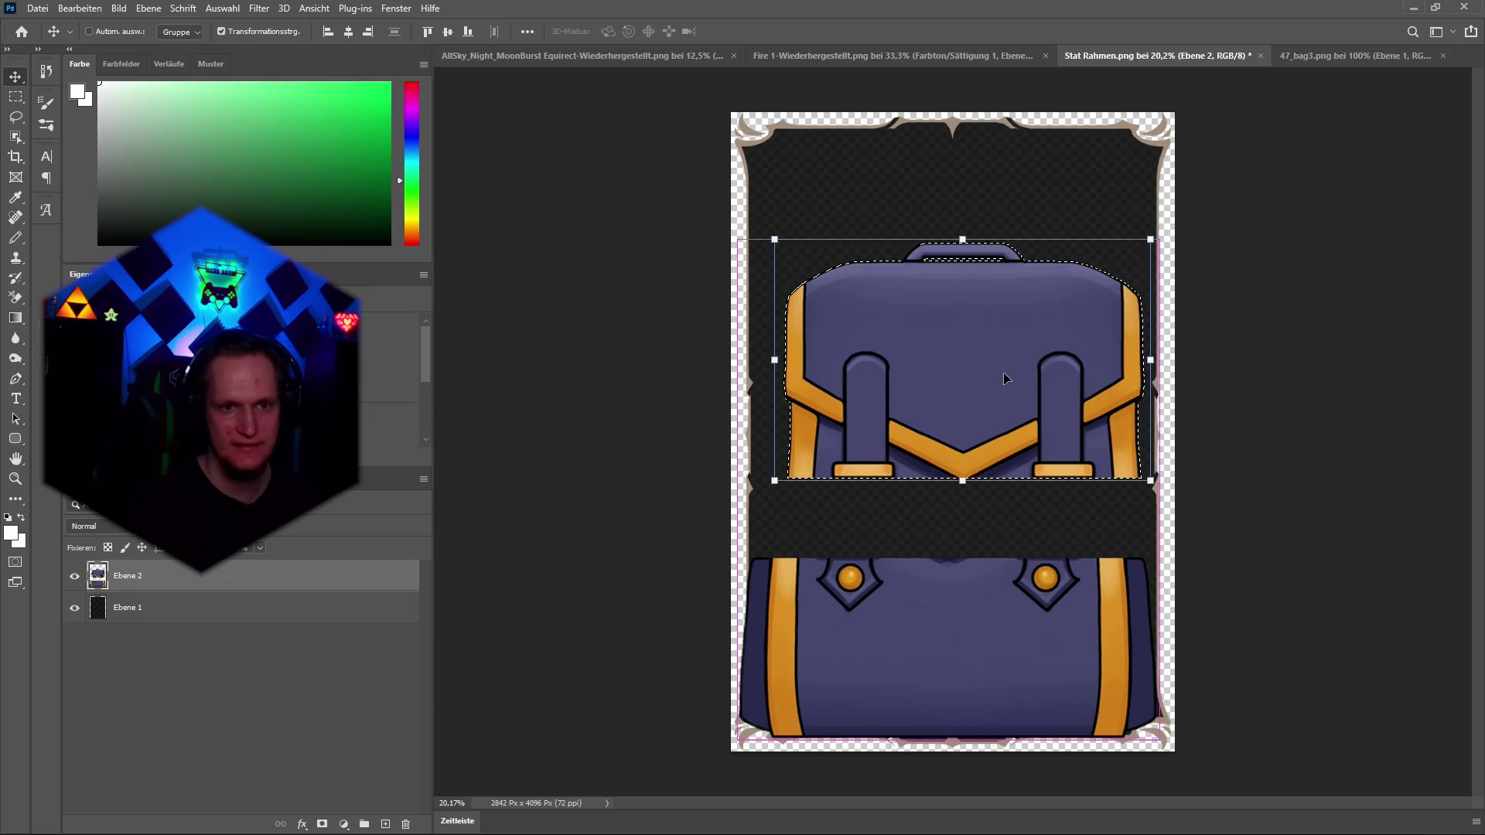
pyautogui.press('ctrl')
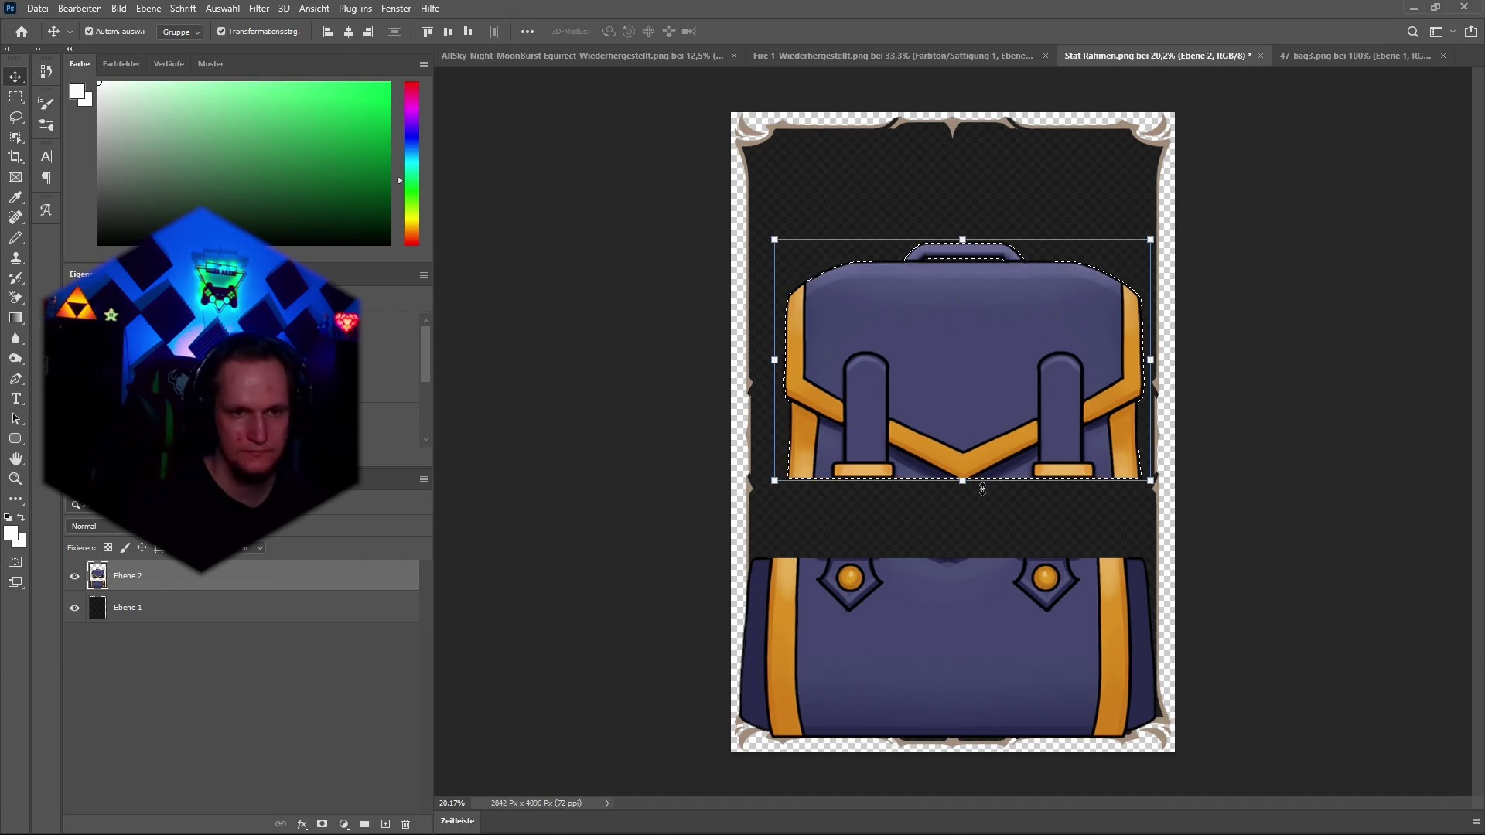
pyautogui.scroll(1, 979, 487)
pyautogui.moveTo(954, 360)
pyautogui.mouseDown()
pyautogui.moveTo(934, 322)
pyautogui.moveTo(930, 234)
pyautogui.moveTo(953, 267)
pyautogui.moveTo(1011, 283)
pyautogui.mouseUp()
pyautogui.scroll(-1, 929, 235)
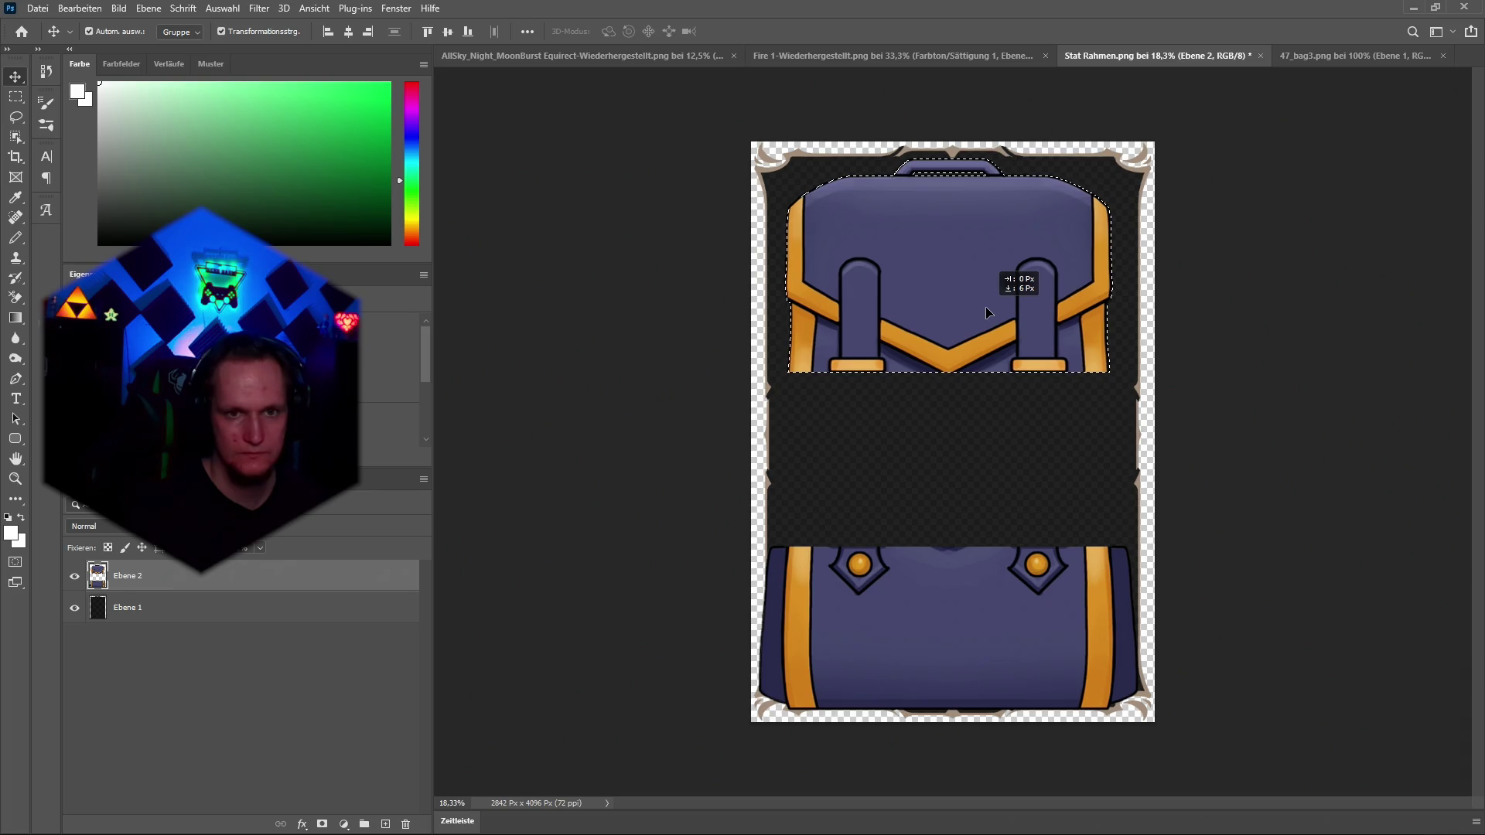
# Deselect, then Quick-select the left strap loop on layer Ebene 2.
pyautogui.click(1211, 317)
pyautogui.scroll(3, 1087, 402)
pyautogui.scroll(2, 835, 699)
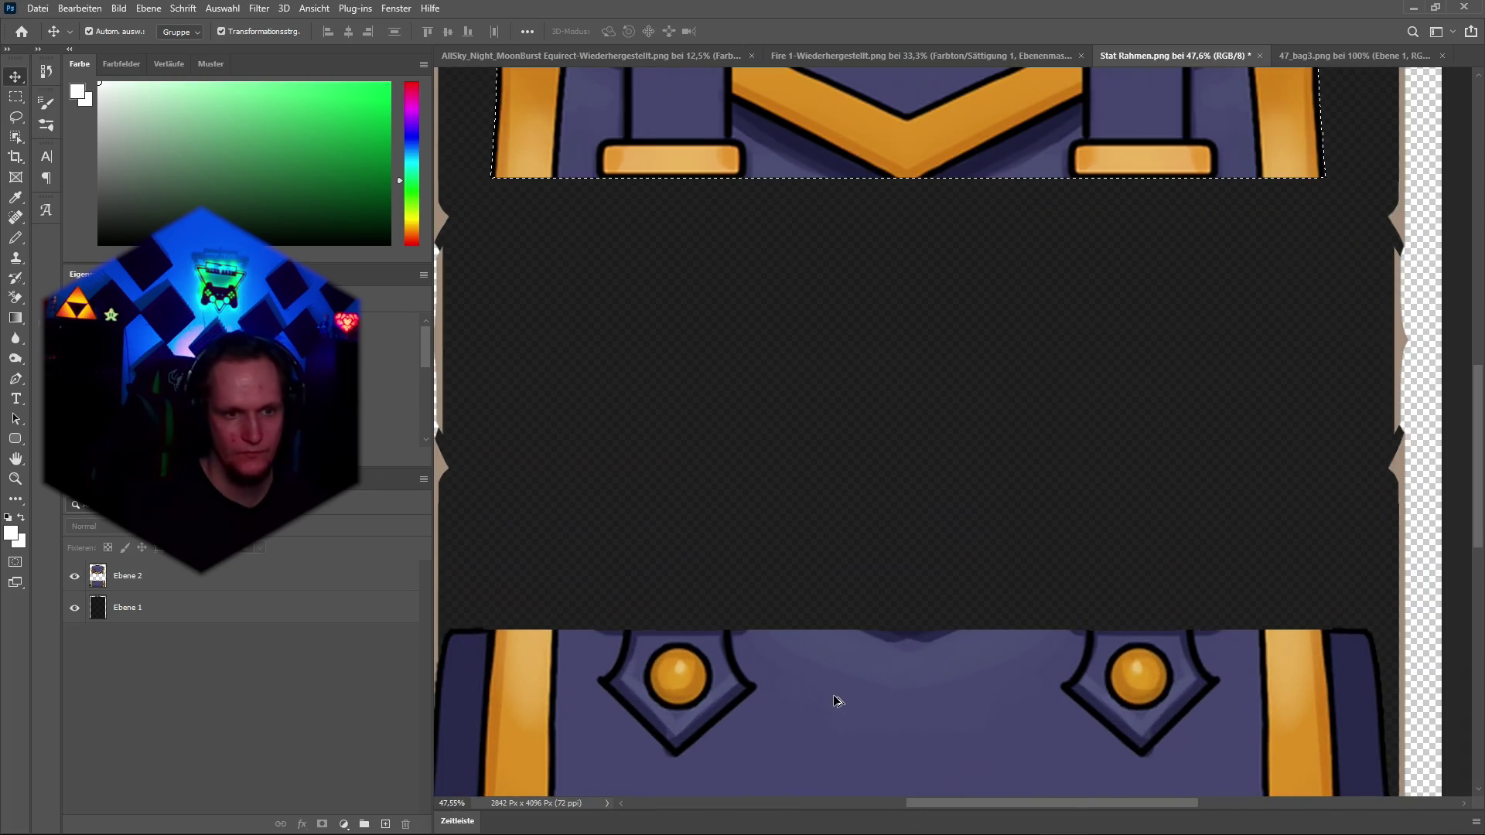
pyautogui.scroll(-3, 669, 607)
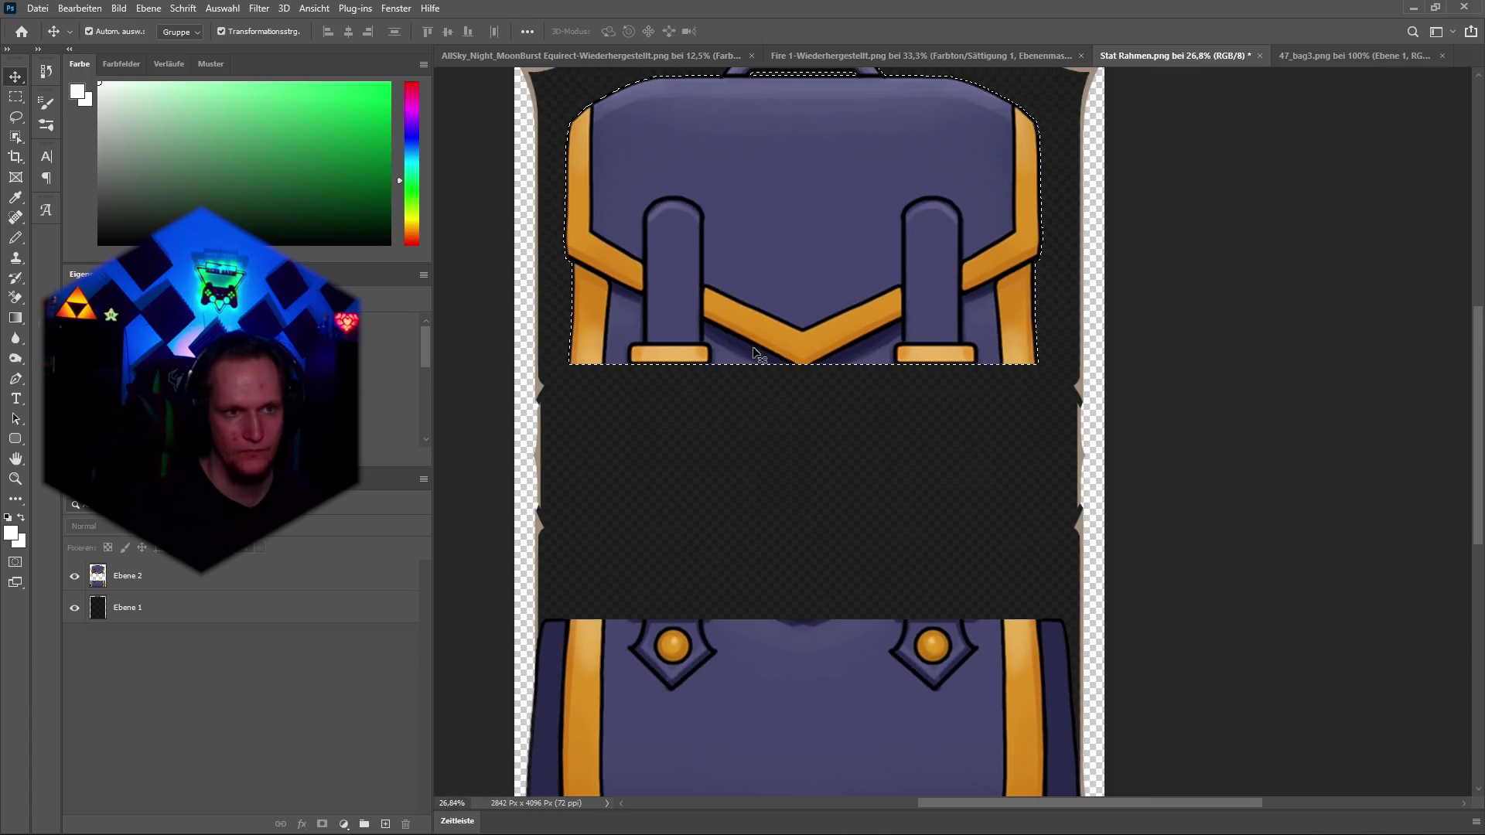
pyautogui.press('m')
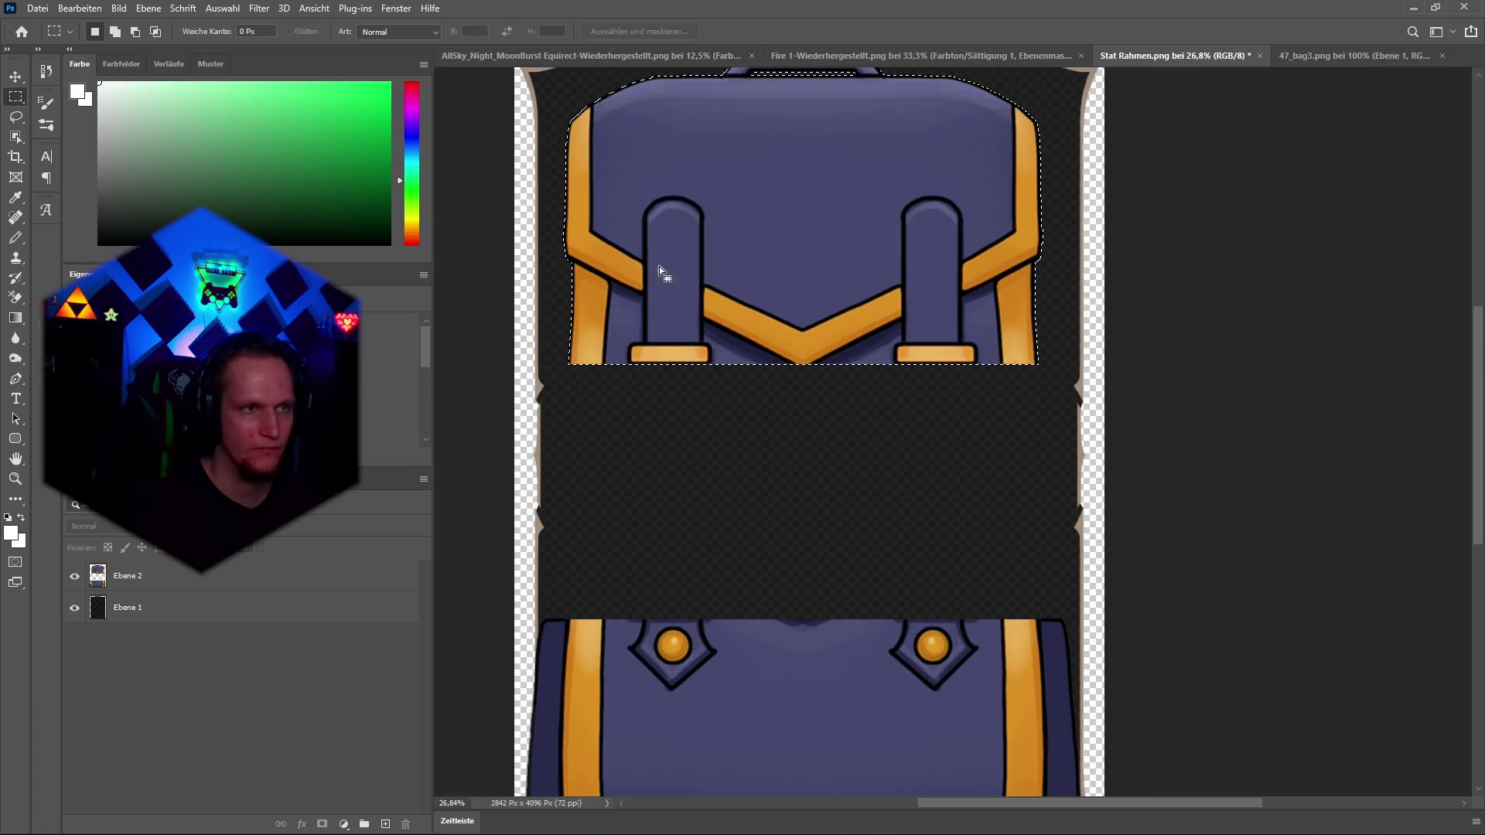
pyautogui.click(859, 514)
pyautogui.scroll(3, 653, 279)
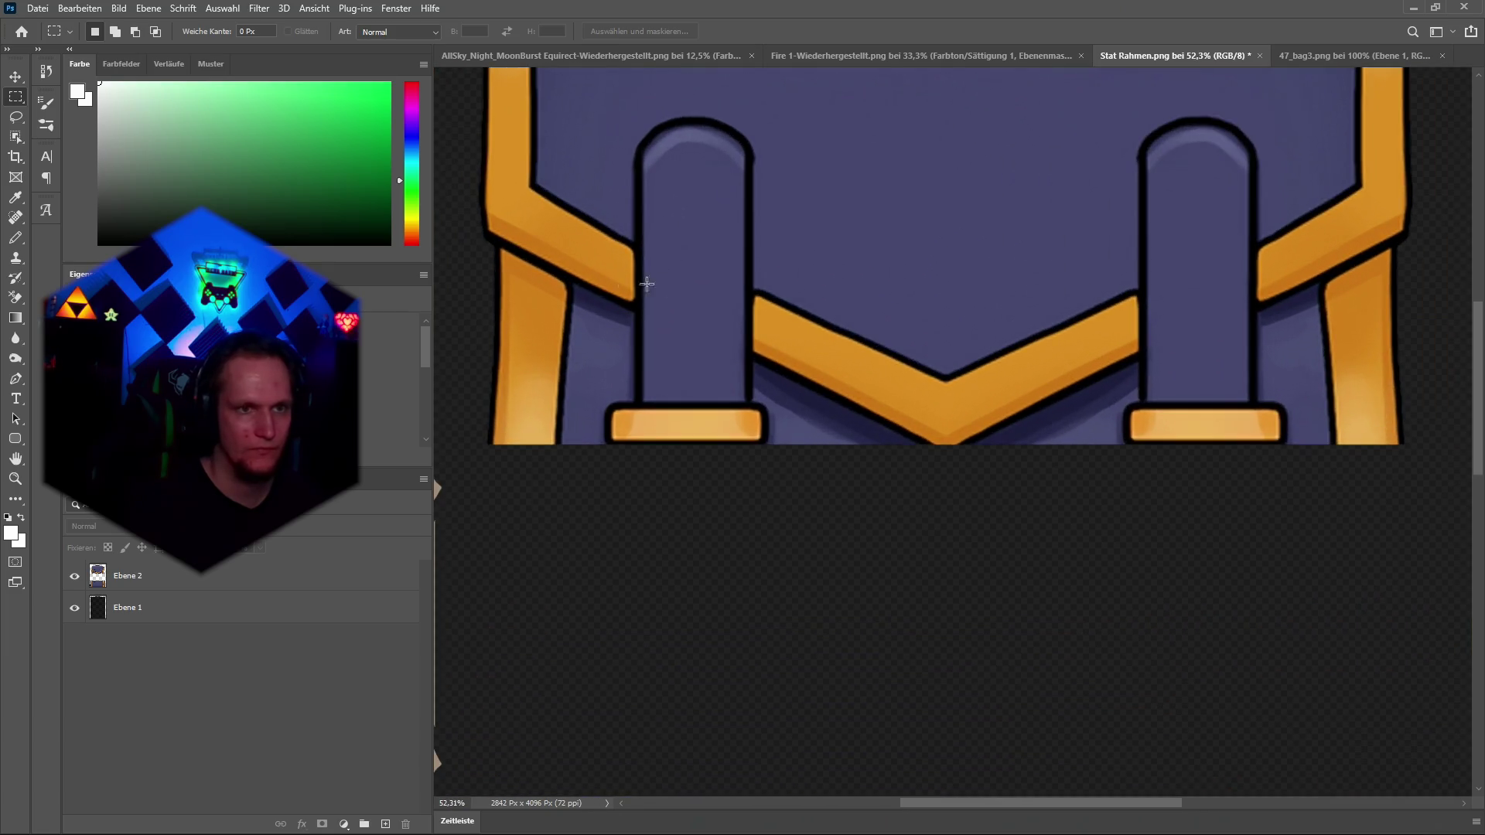
pyautogui.click(16, 138)
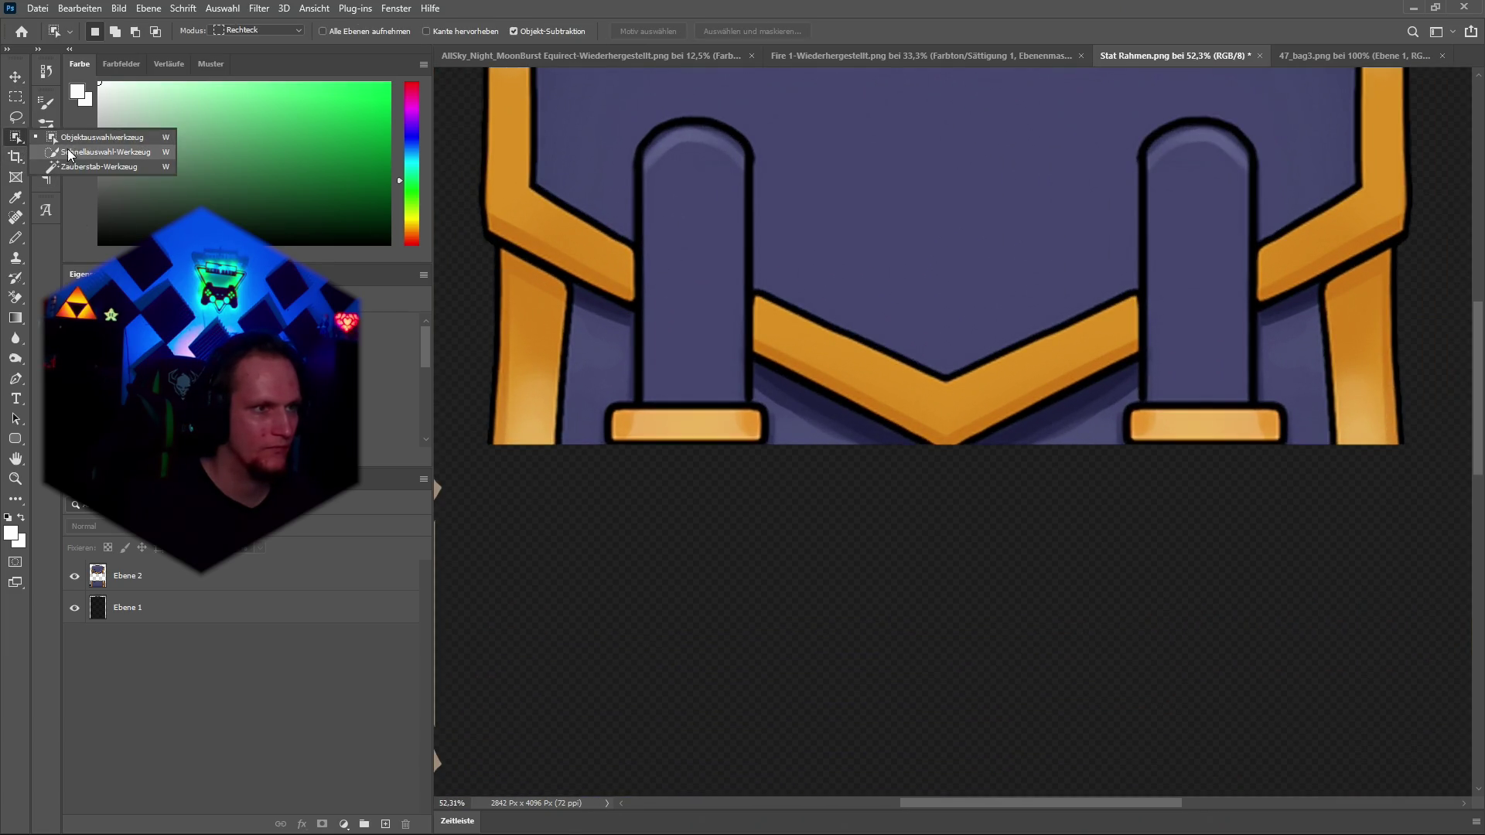
pyautogui.click(101, 151)
pyautogui.click(192, 582)
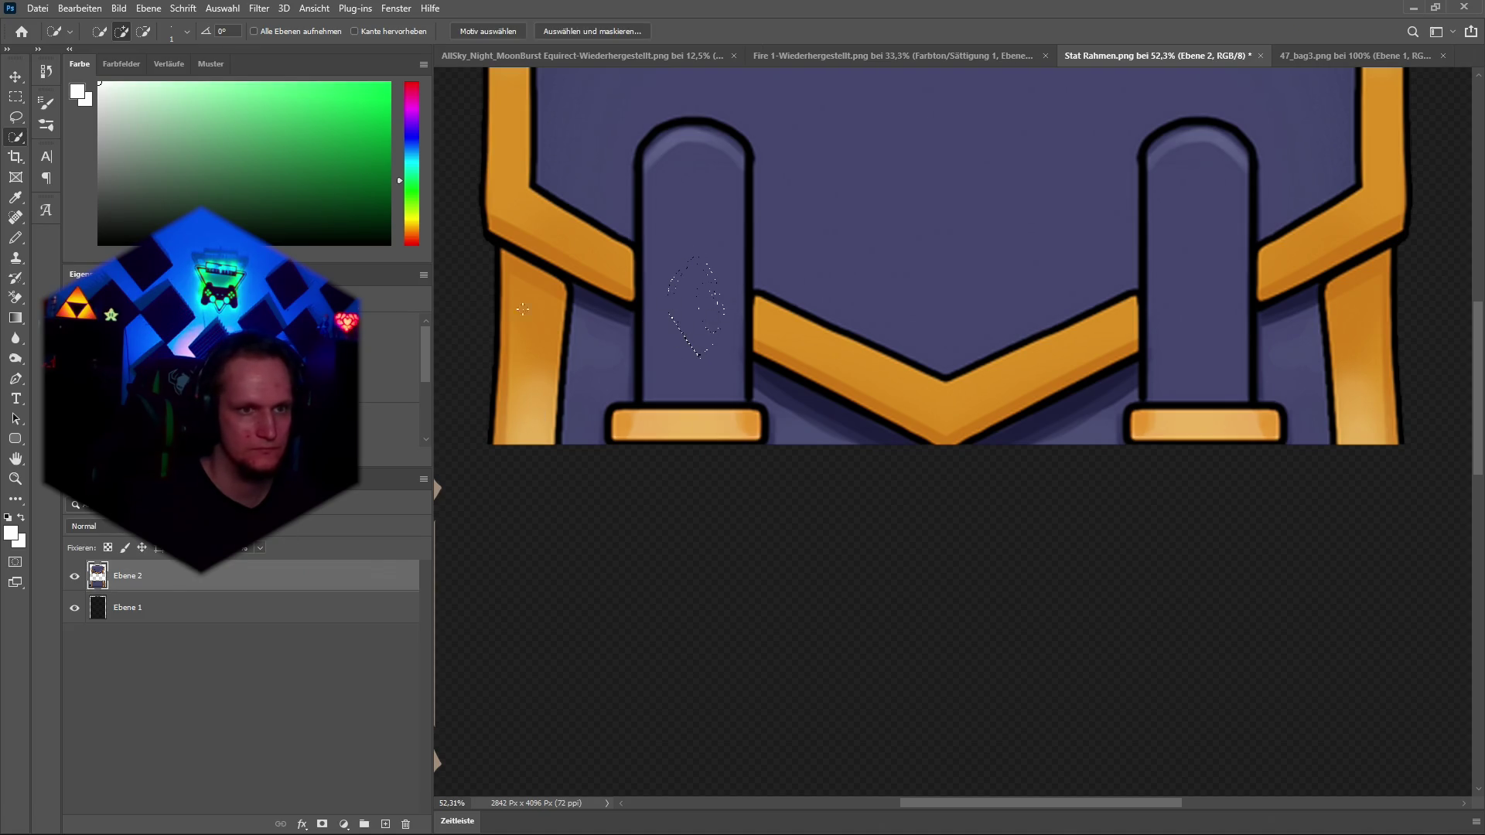
pyautogui.click(186, 31)
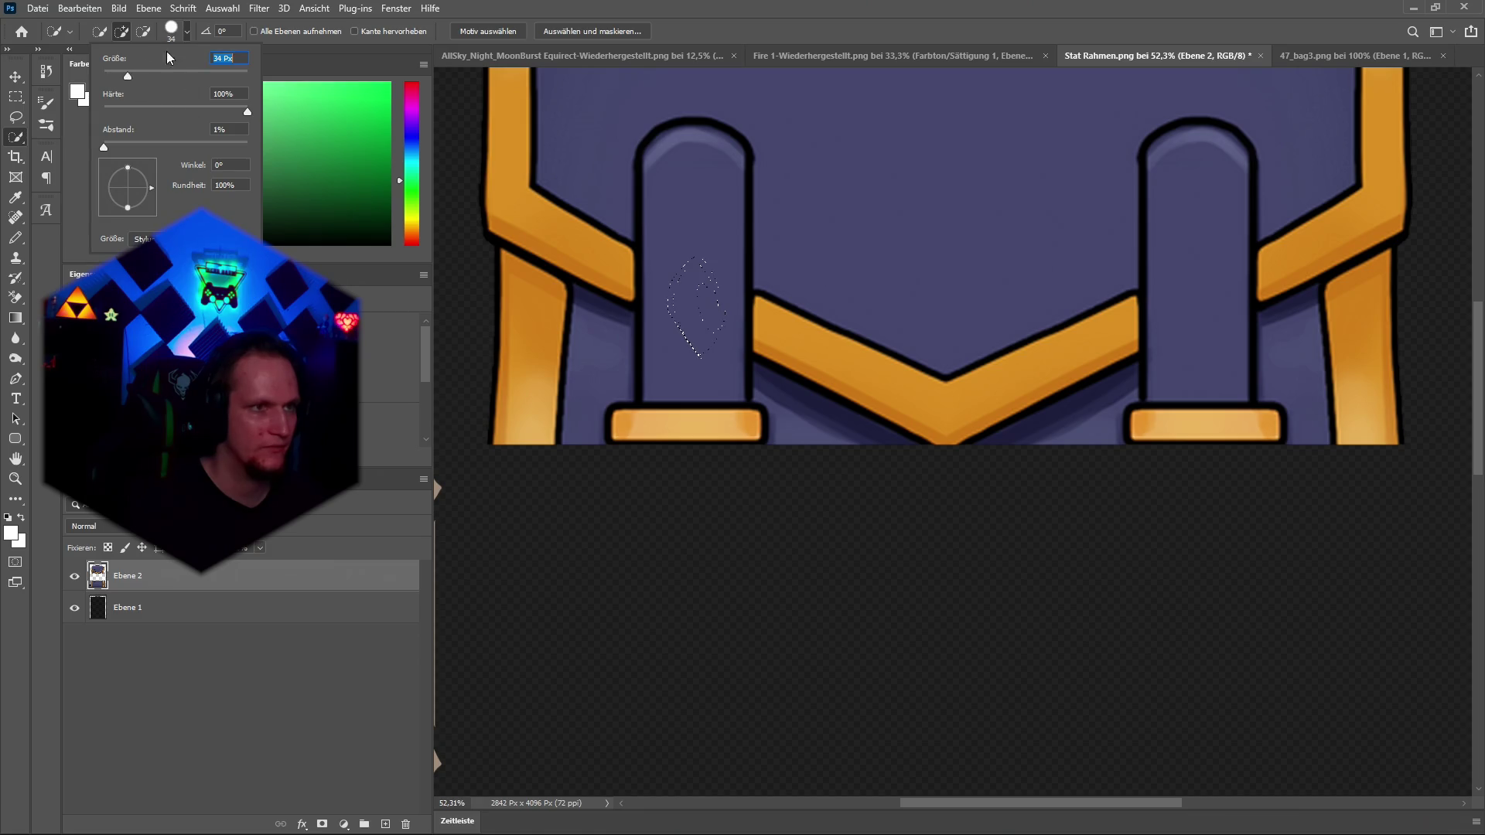
pyautogui.click(186, 32)
pyautogui.moveTo(672, 309); pyautogui.dragTo(686, 276)
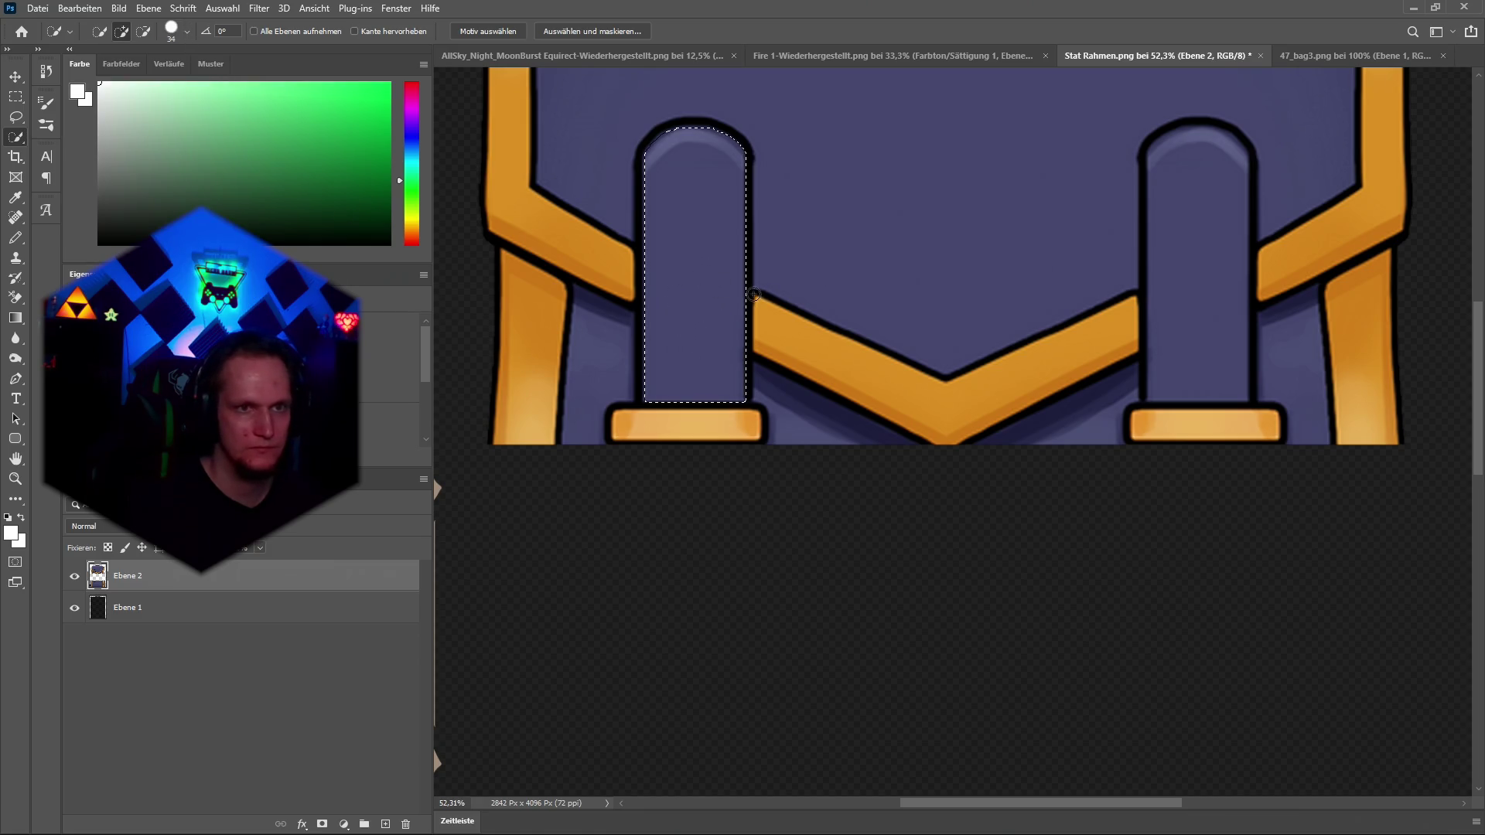
# Duplicate the strap loop onto Ebene 3 and move it down into the dark band.
pyautogui.press('v')
pyautogui.scroll(-2, 744, 449)
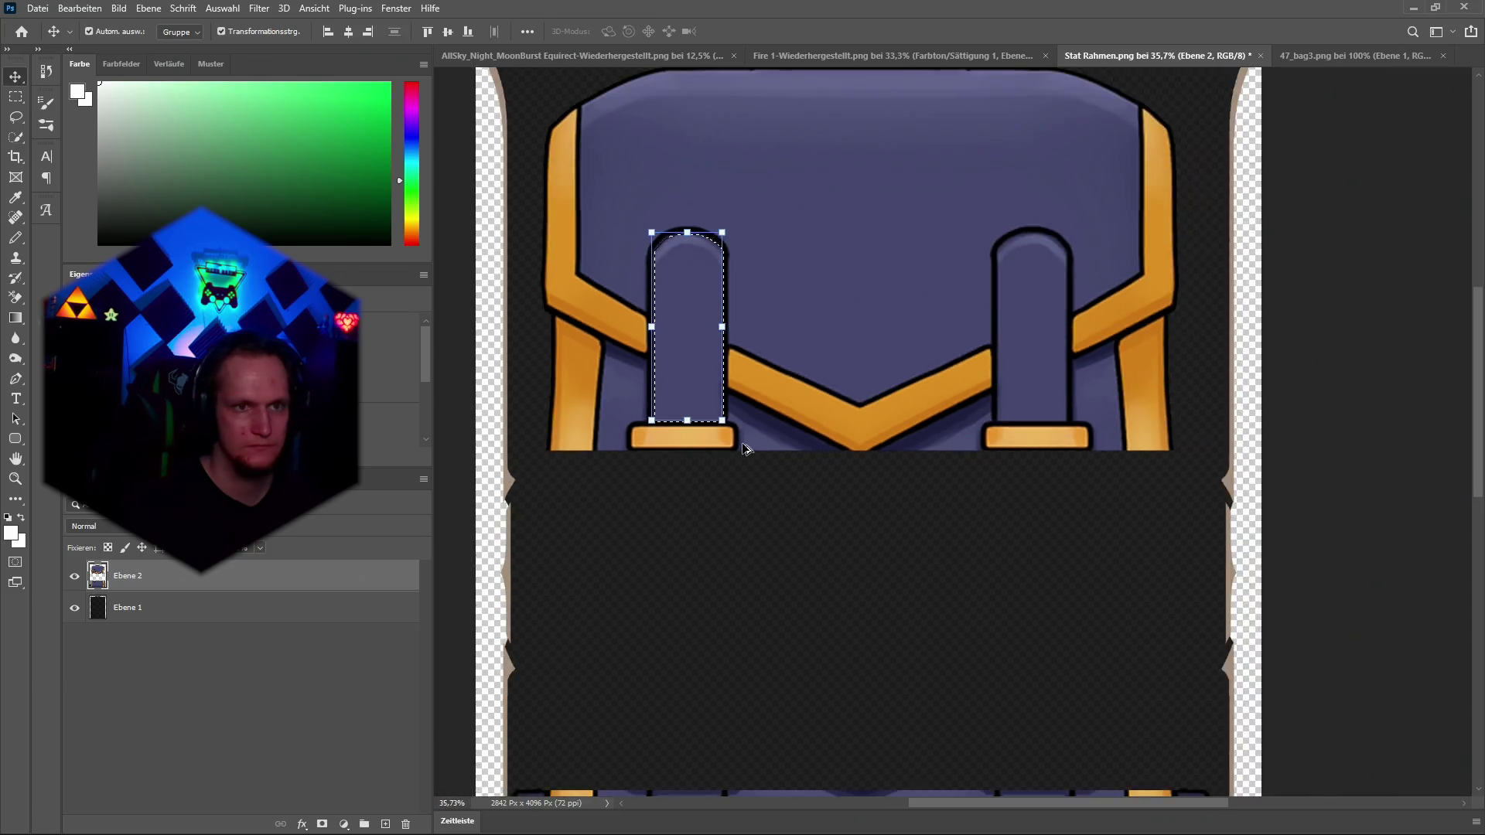
pyautogui.scroll(-1, 745, 448)
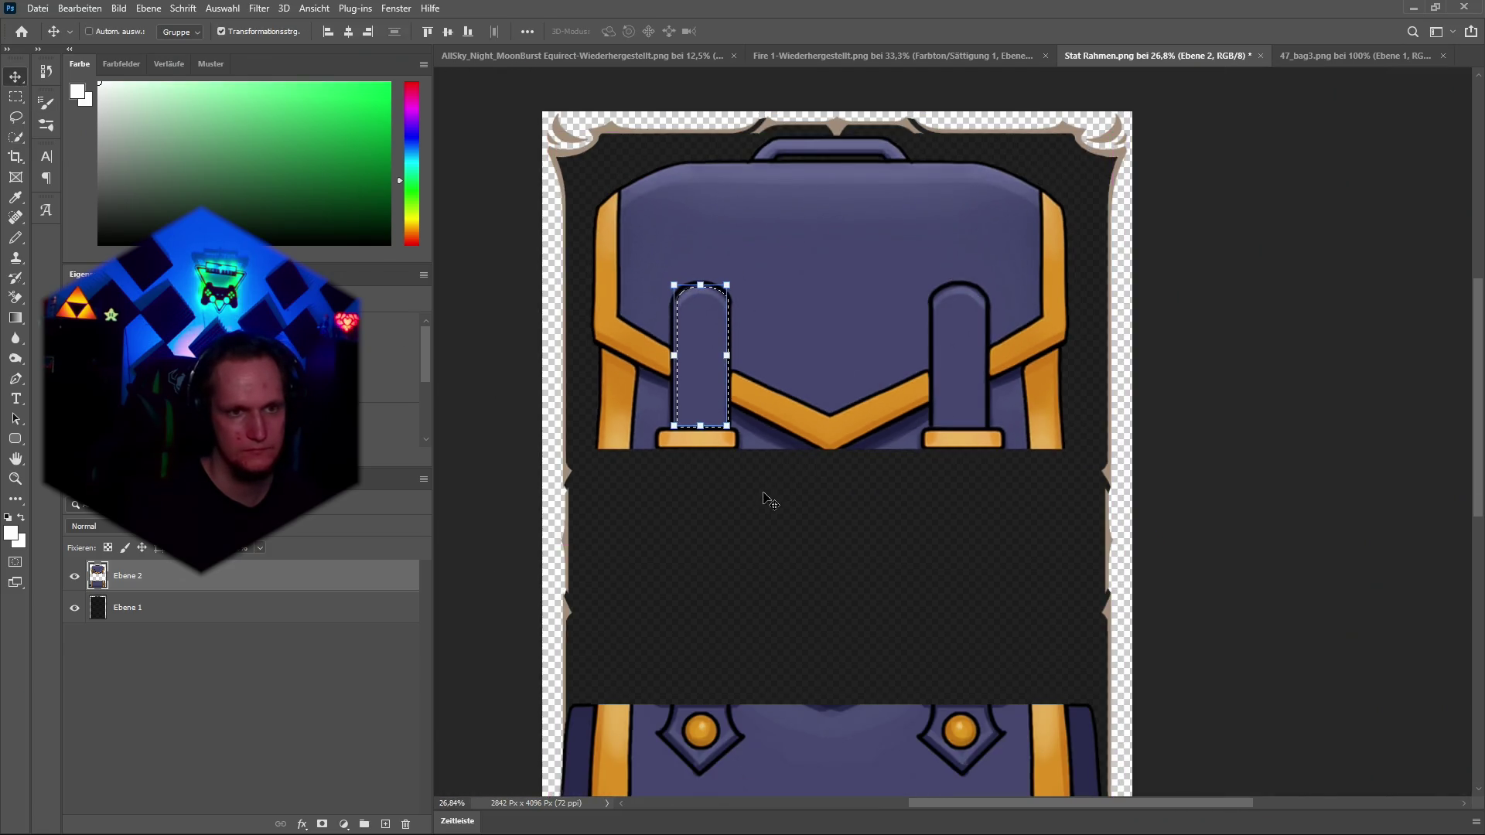
pyautogui.hotkey('ctrl', 'j')
pyautogui.moveTo(693, 347)
pyautogui.mouseDown()
pyautogui.moveTo(693, 533)
pyautogui.moveTo(693, 500)
pyautogui.mouseUp()
pyautogui.moveTo(146, 580); pyautogui.dragTo(146, 582)
pyautogui.hotkey('ctrl', ']')
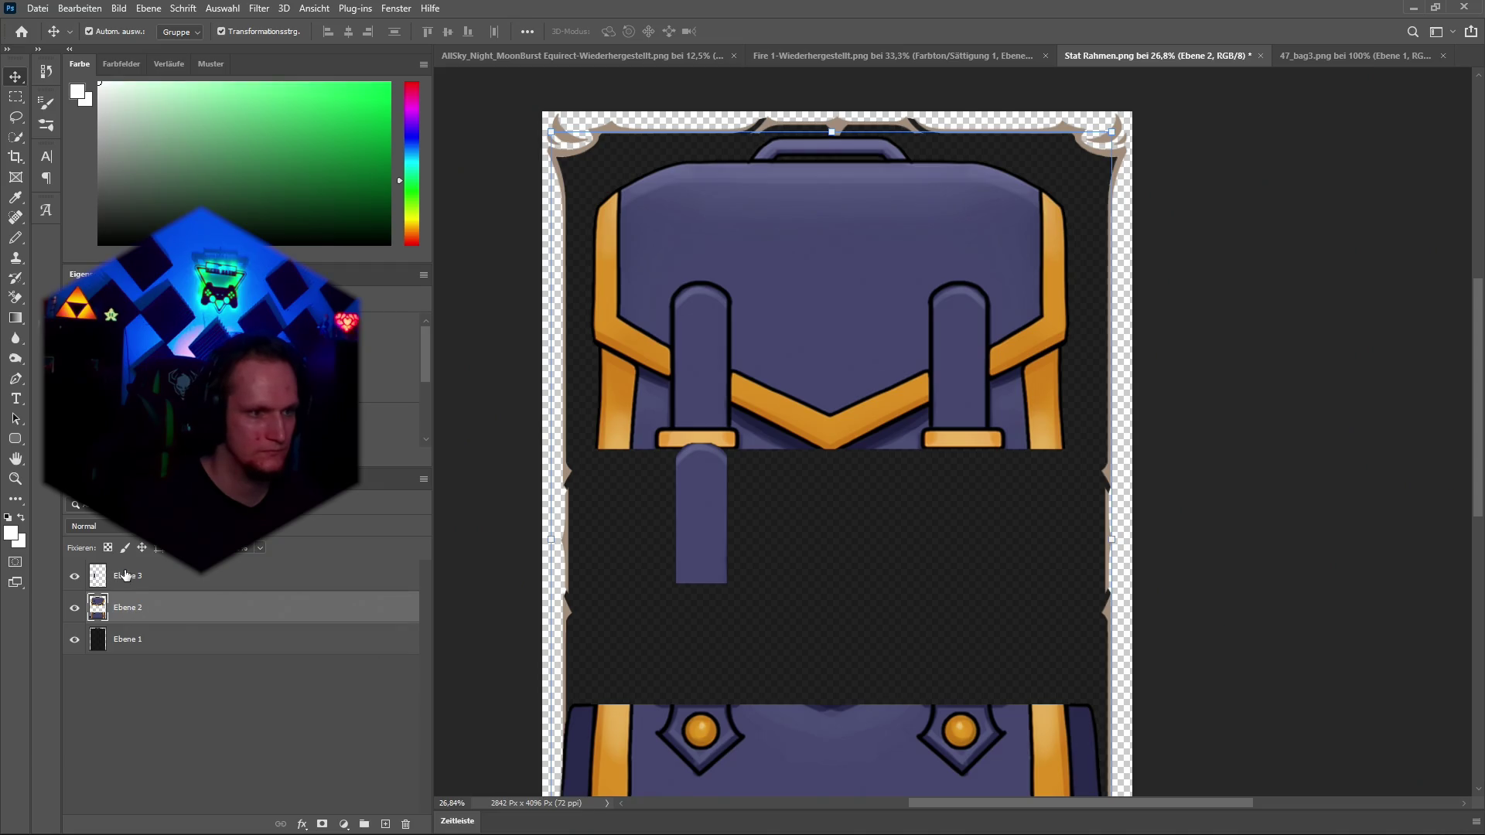
# Place the strap copy beneath Ebene 2 and move it up behind the left buckle.
pyautogui.click(698, 546)
pyautogui.moveTo(698, 546); pyautogui.dragTo(702, 508)
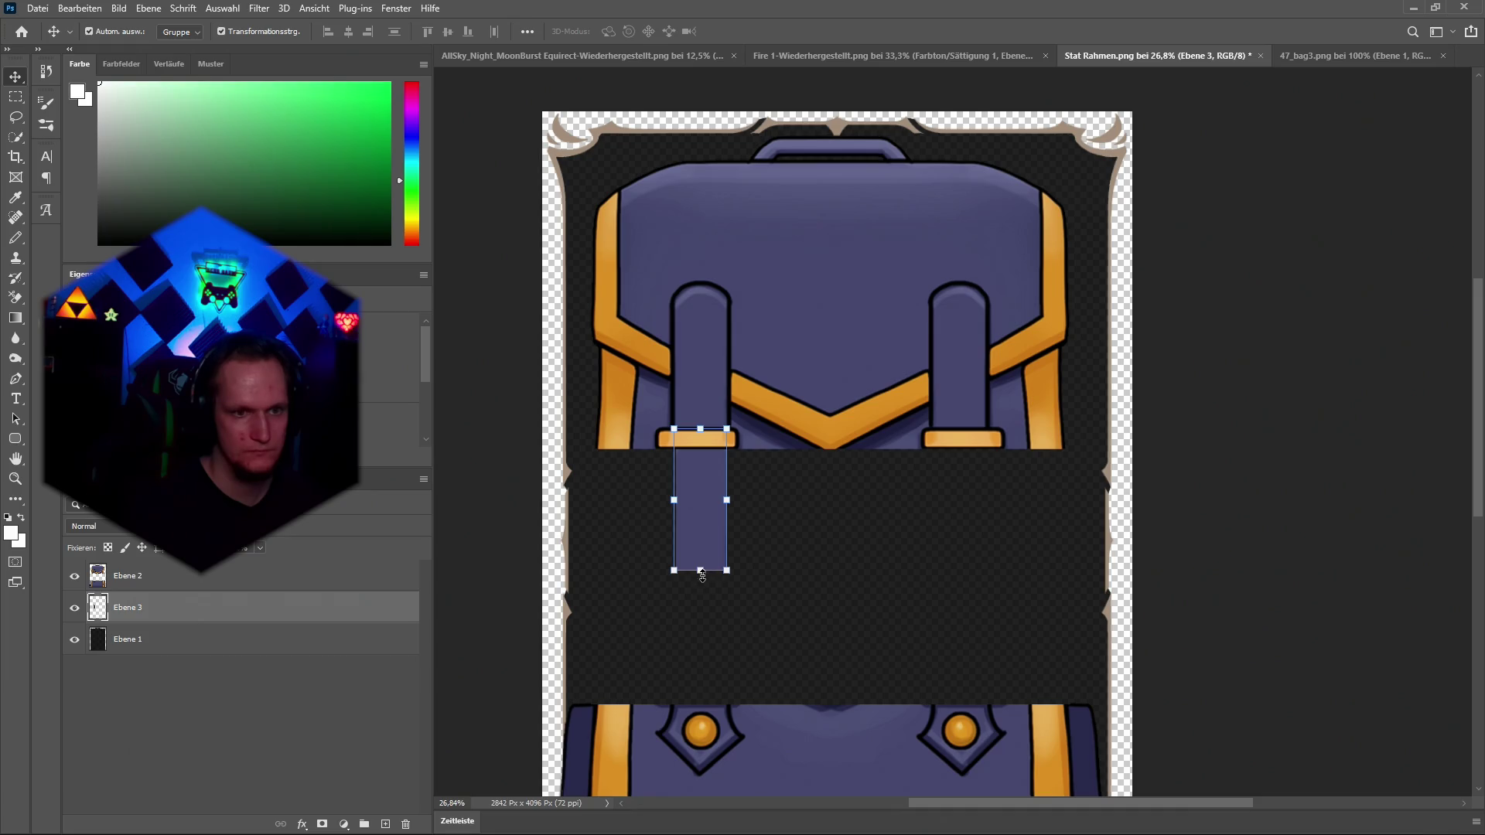
pyautogui.moveTo(701, 571); pyautogui.dragTo(702, 715)
pyautogui.moveTo(704, 619); pyautogui.dragTo(703, 619)
pyautogui.hotkey('ctrl', 'z')
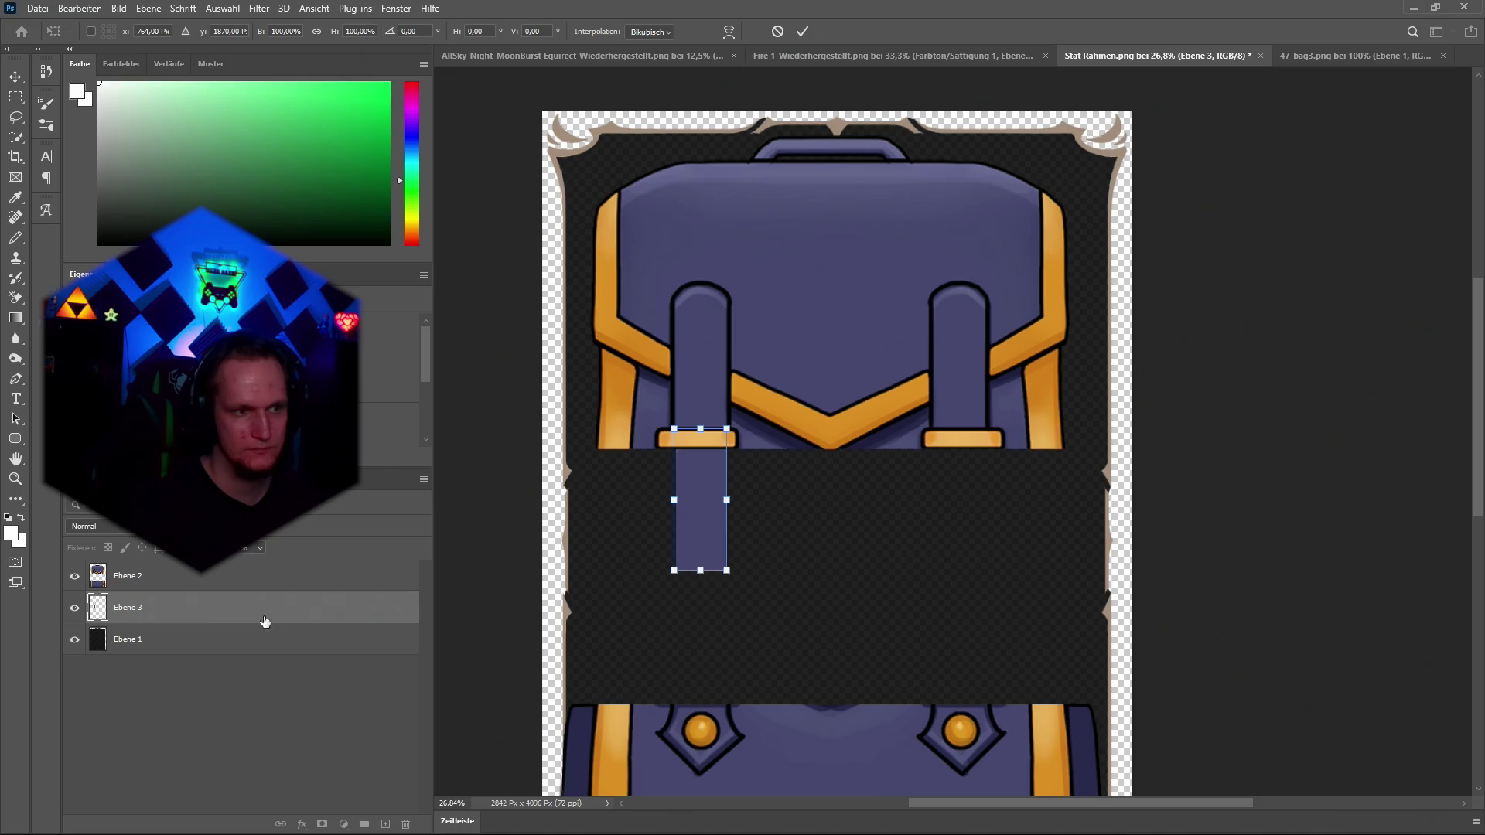
pyautogui.press('Return')
# Paste a second strap piece as Ebene 4 and transform it at the strap's bottom.
pyautogui.hotkey('ctrl', 'c')
pyautogui.hotkey('ctrl', 'v')
pyautogui.moveTo(147, 616); pyautogui.dragTo(139, 652)
pyautogui.moveTo(841, 502)
pyautogui.mouseDown()
pyautogui.moveTo(705, 542)
pyautogui.moveTo(699, 629)
pyautogui.mouseUp()
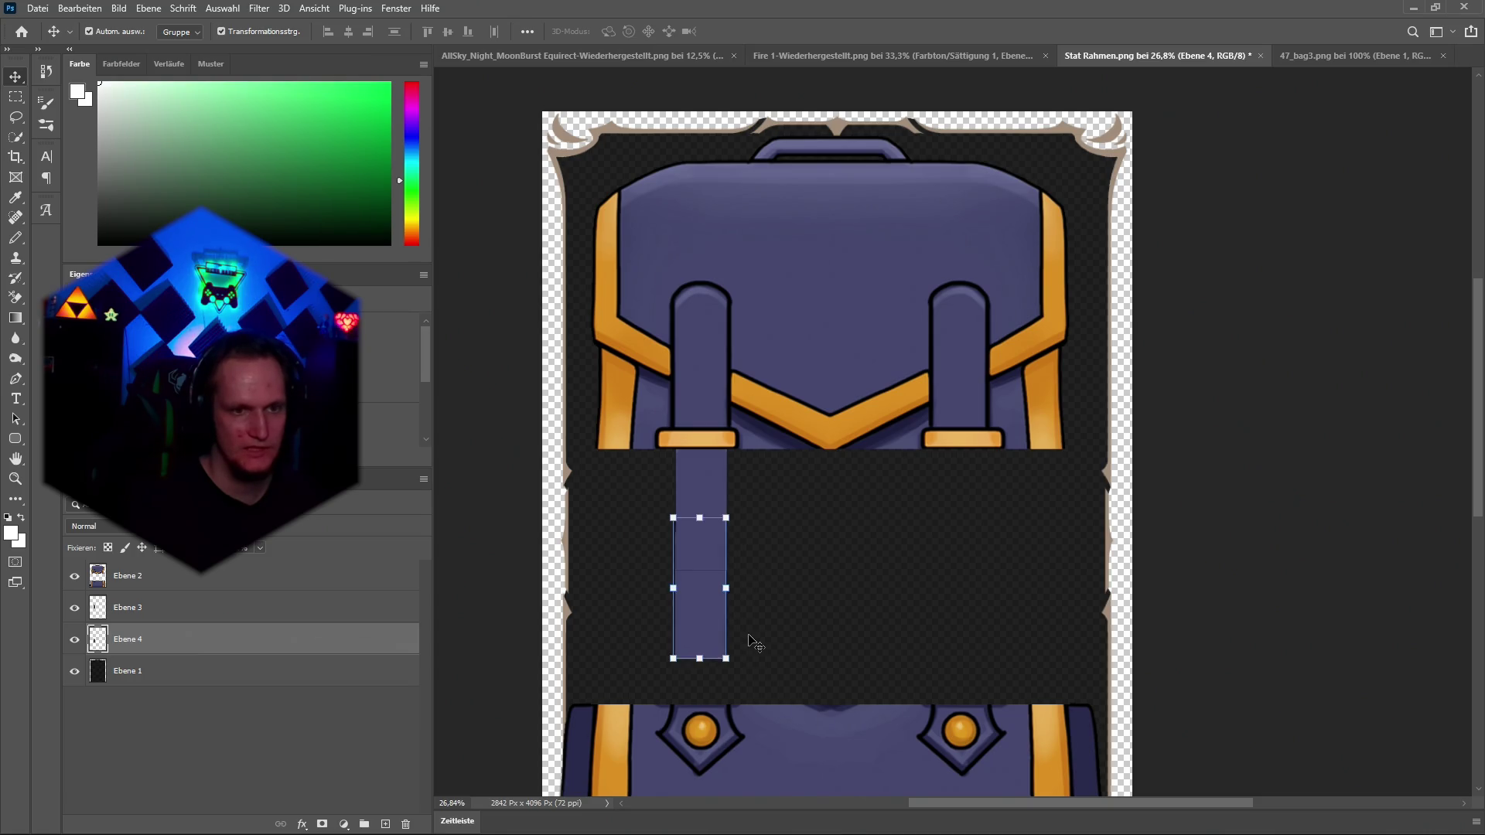
pyautogui.hotkey('ctrl', 'z')
pyautogui.moveTo(851, 493)
pyautogui.mouseDown()
pyautogui.moveTo(760, 621)
pyautogui.moveTo(723, 644)
pyautogui.mouseUp()
pyautogui.hotkey('ctrl', 't')
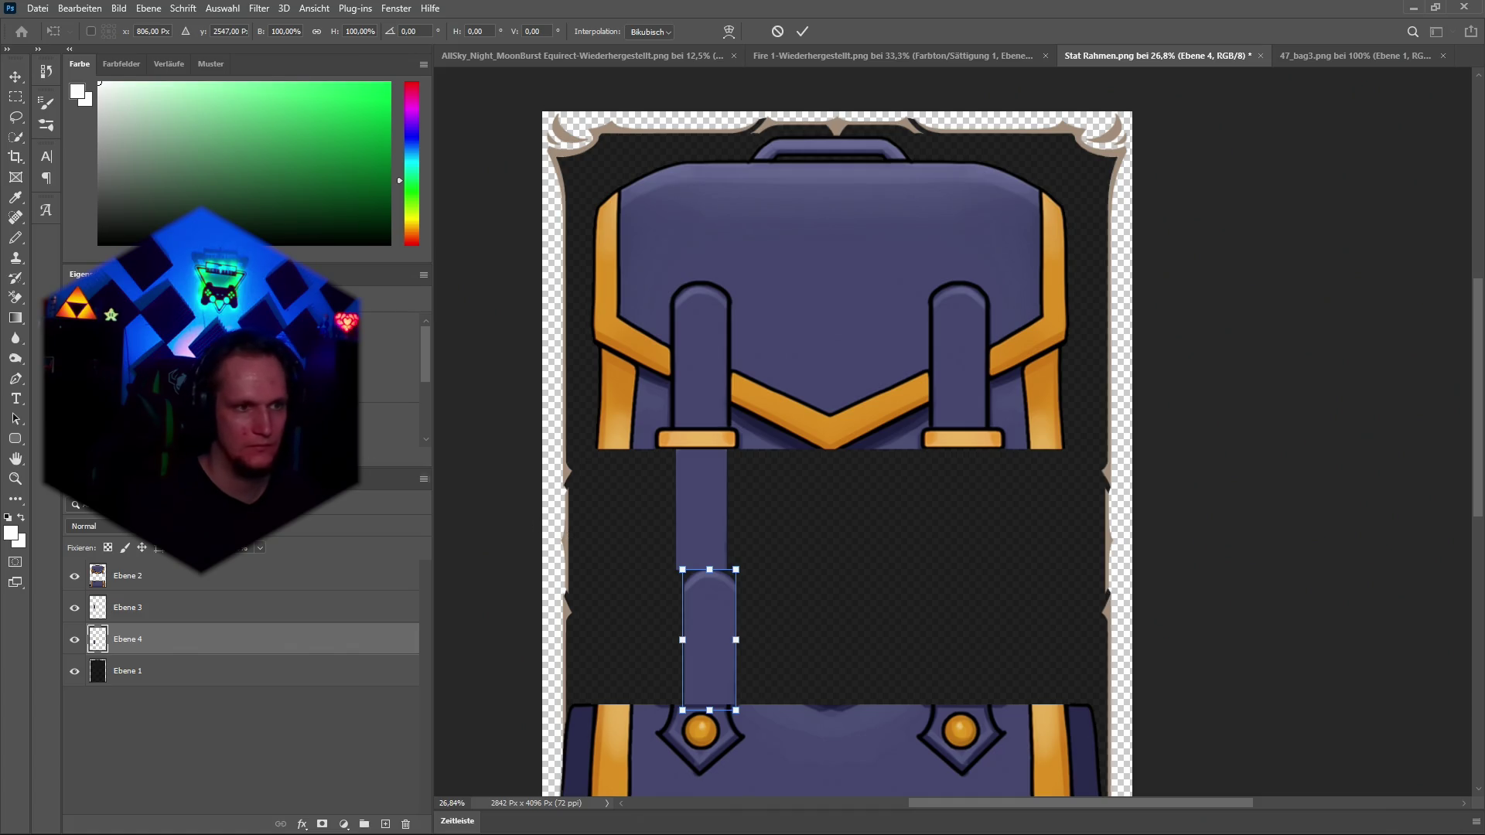
pyautogui.press('Return')
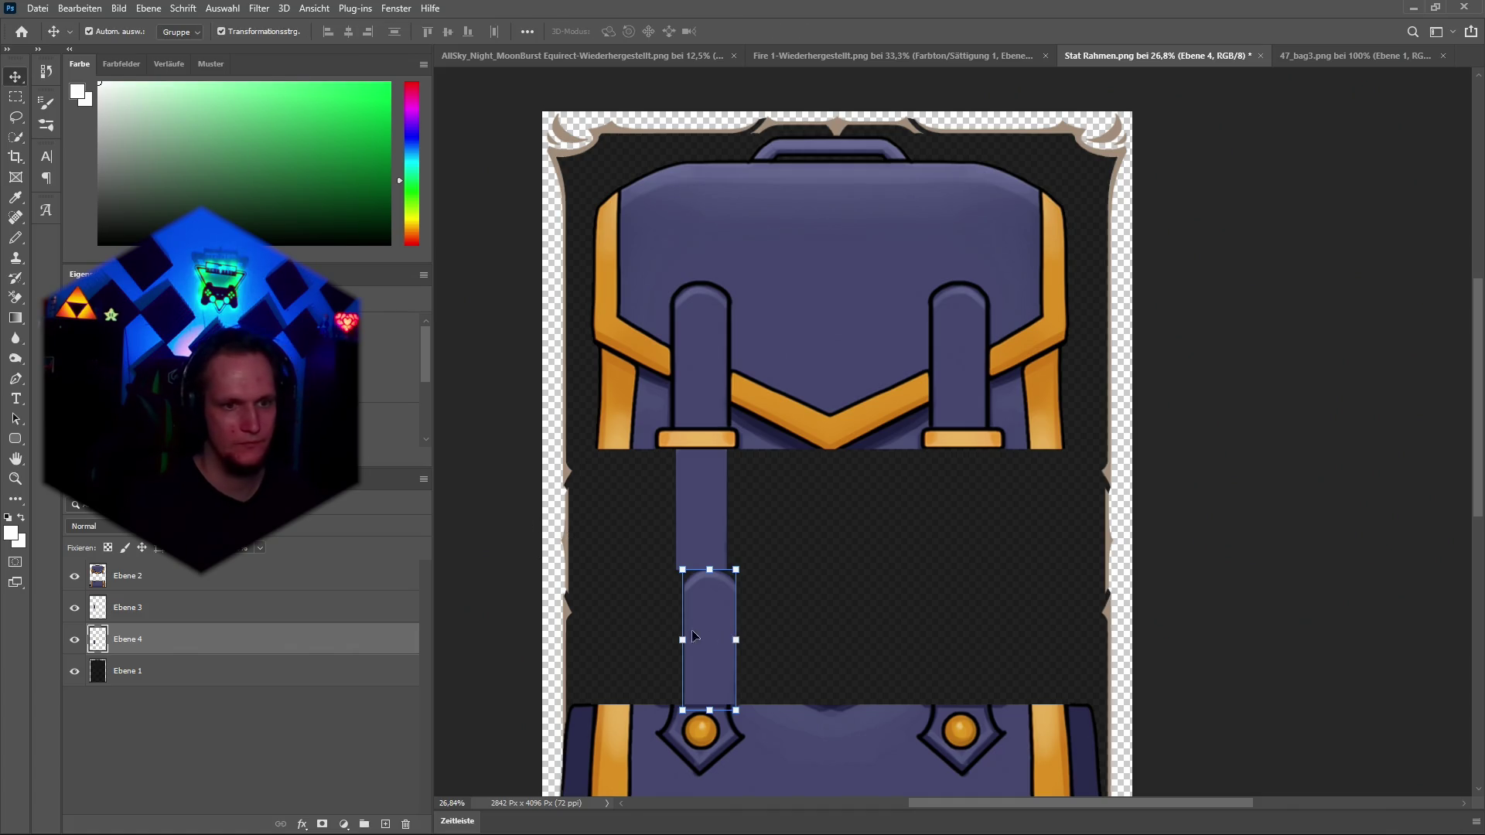
# Delete the lower strap piece layer and restore Ebene 3 above Ebene 2.
pyautogui.hotkey('shift', 'Left')
pyautogui.hotkey('shift', 'Left')
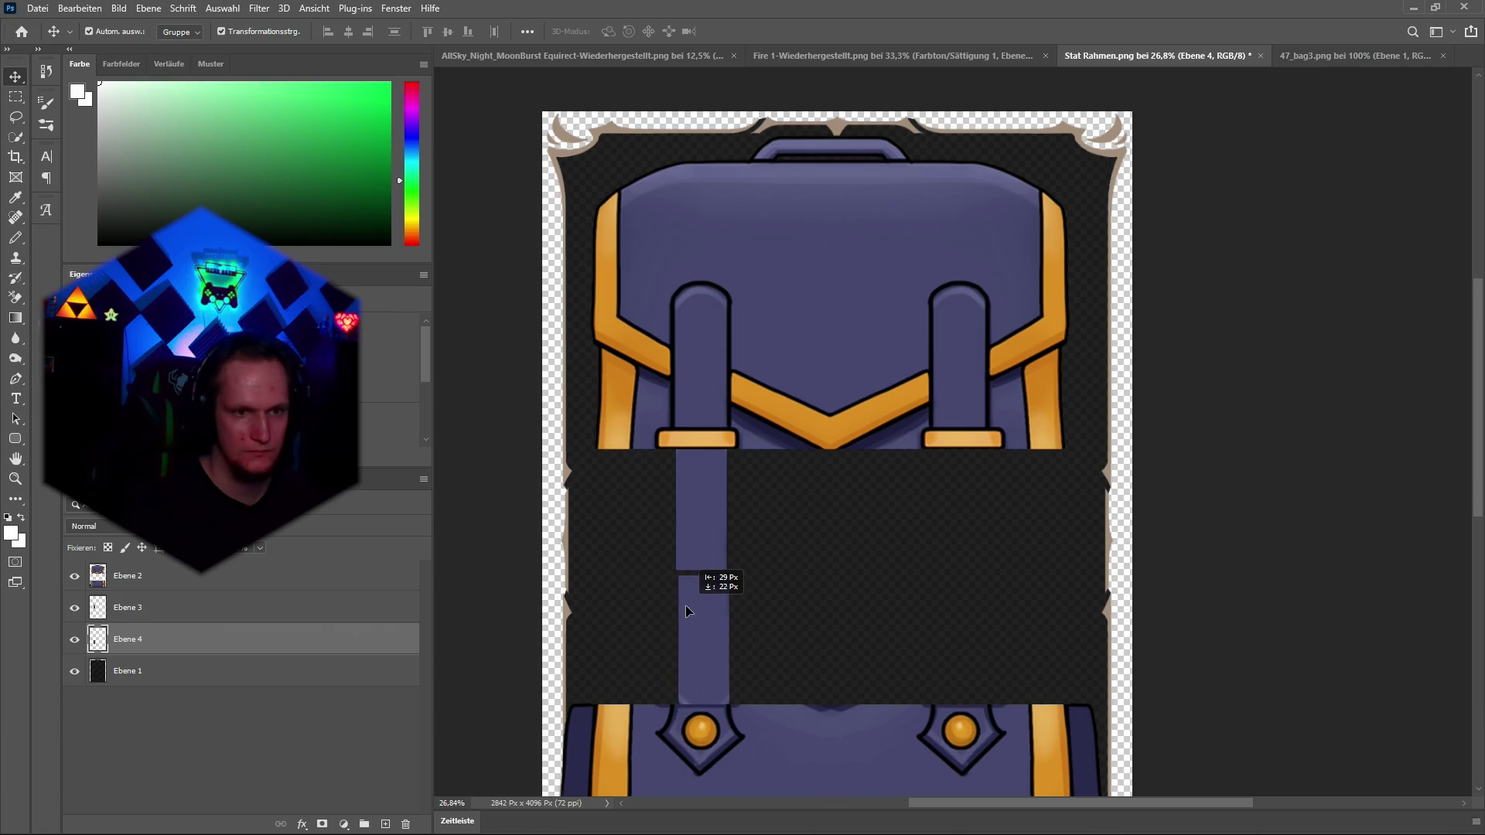
pyautogui.press('Right')
pyautogui.press('Right')
pyautogui.press('Right')
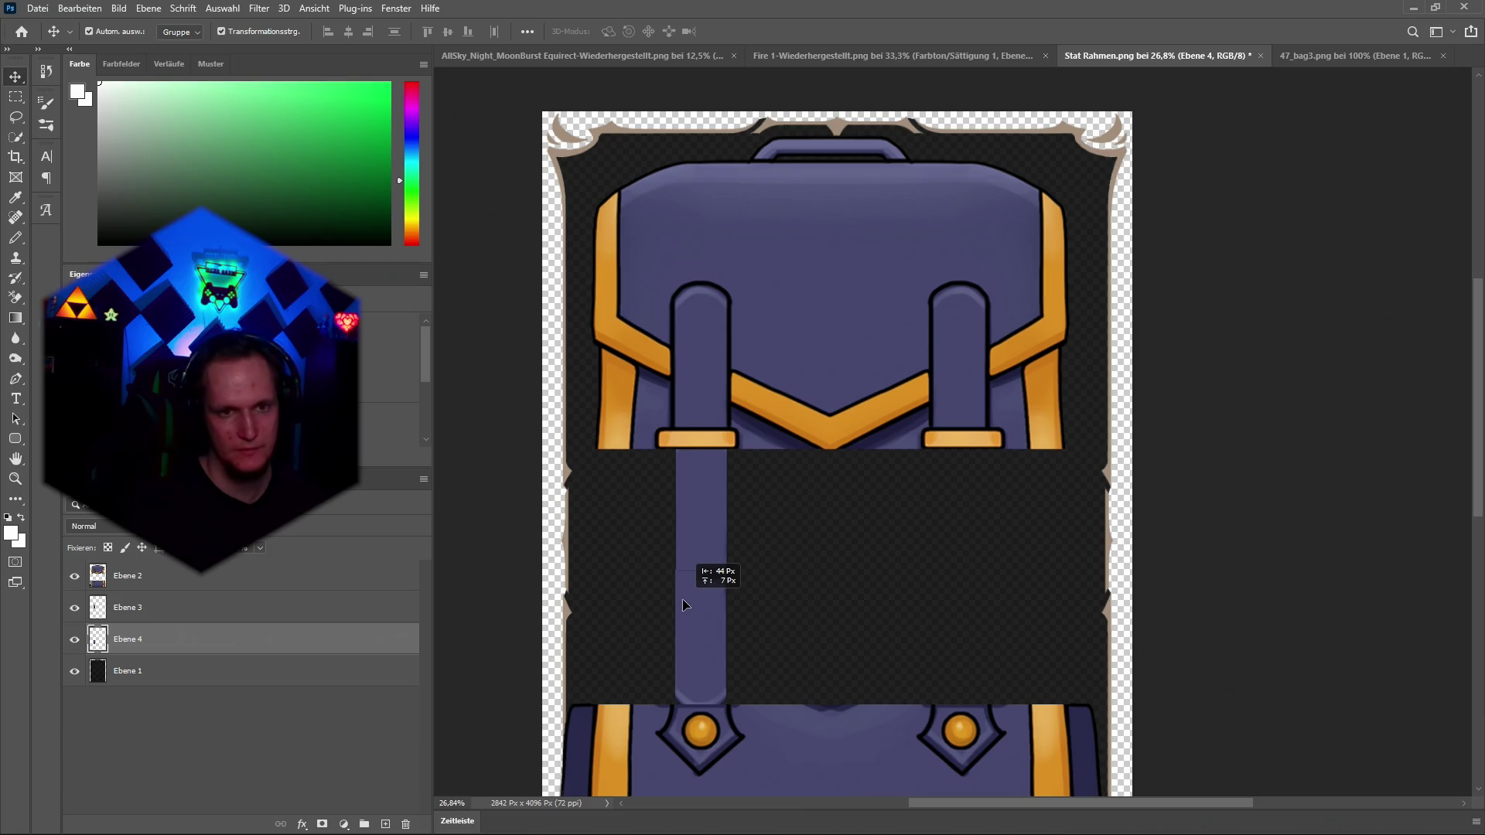
pyautogui.click(683, 600)
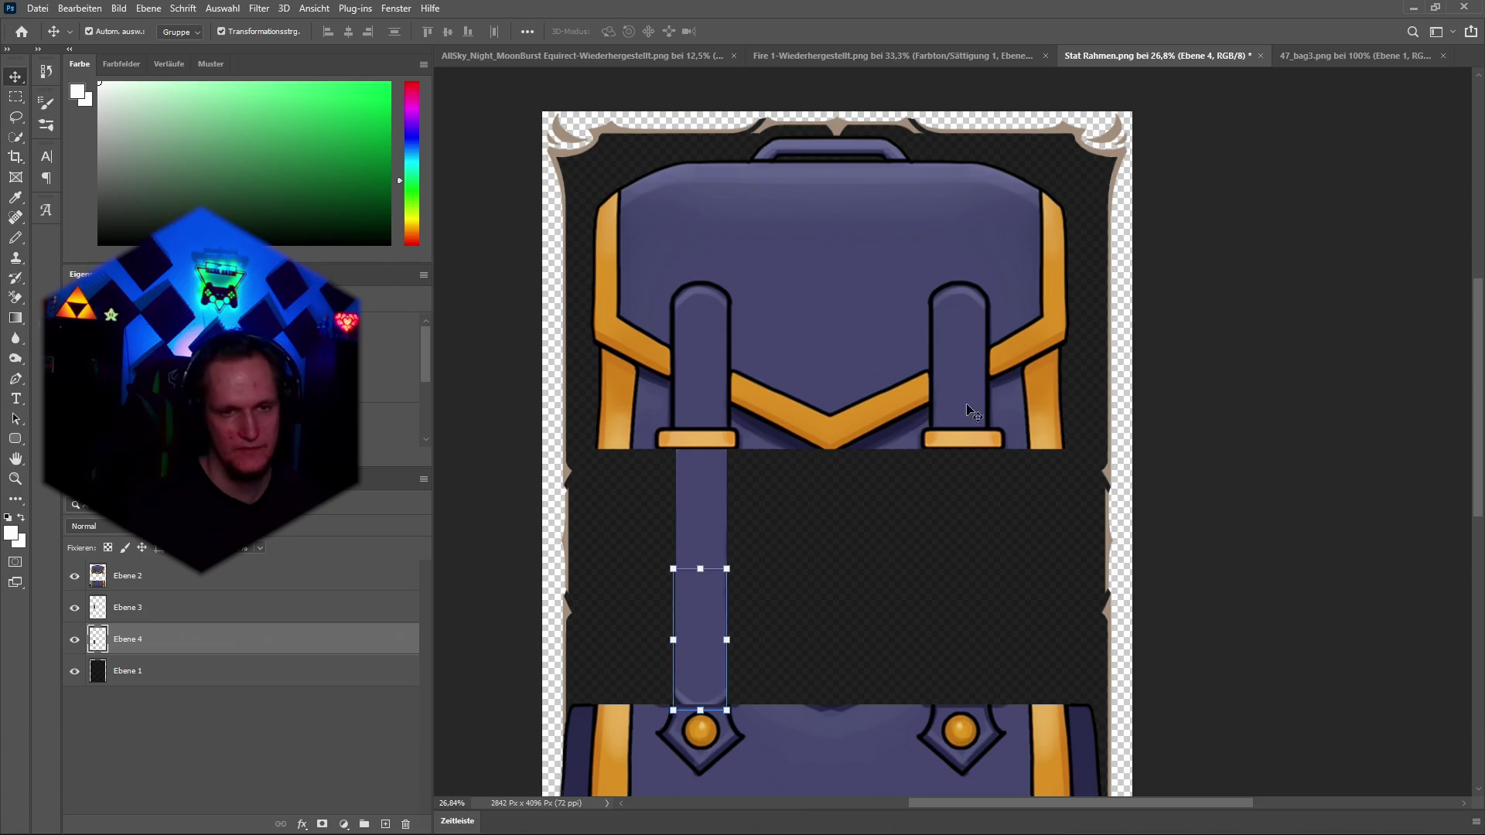
pyautogui.press('Delete')
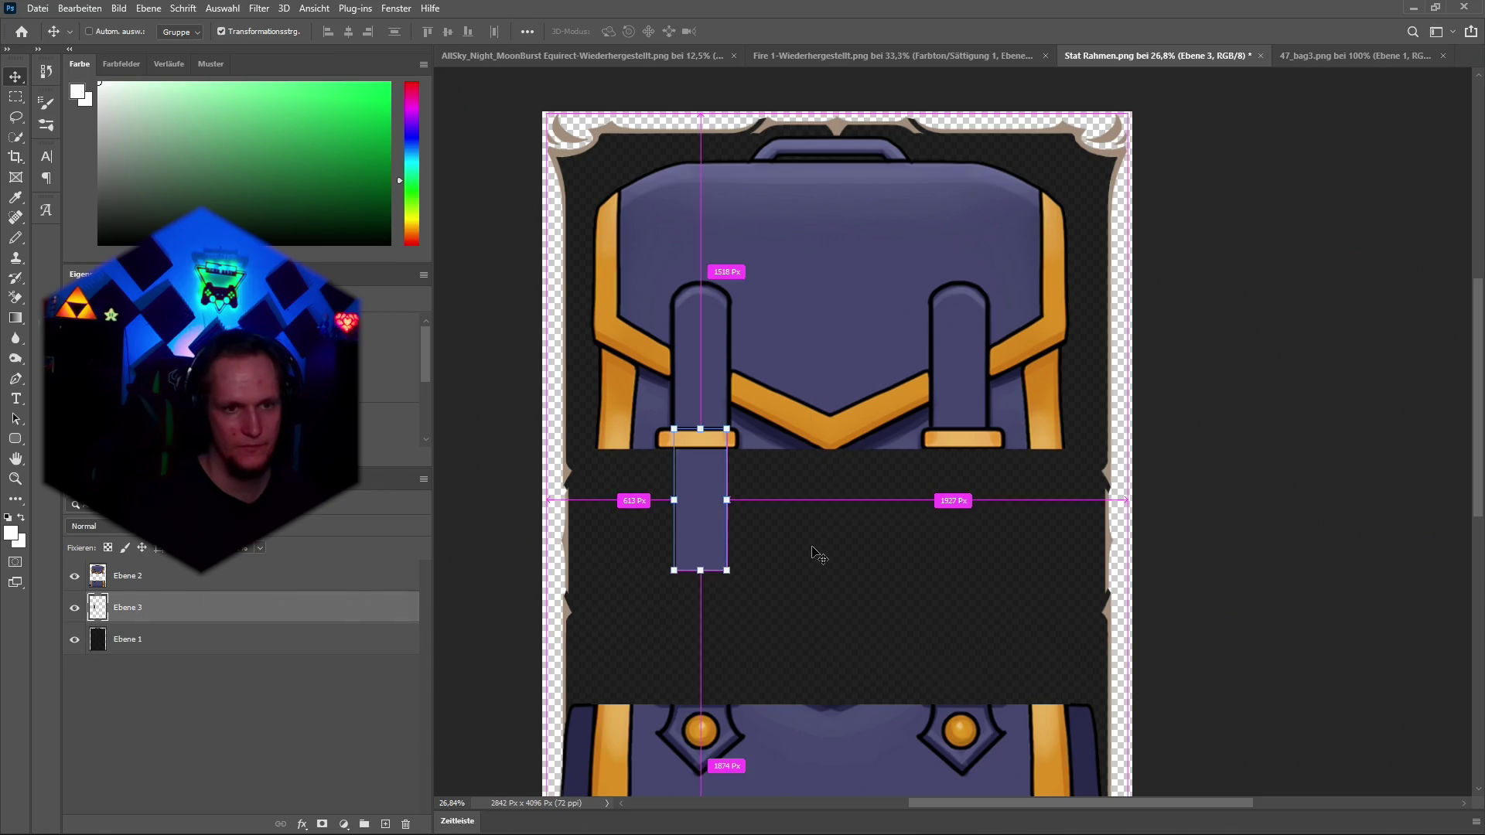
pyautogui.hotkey('ctrl', ']')
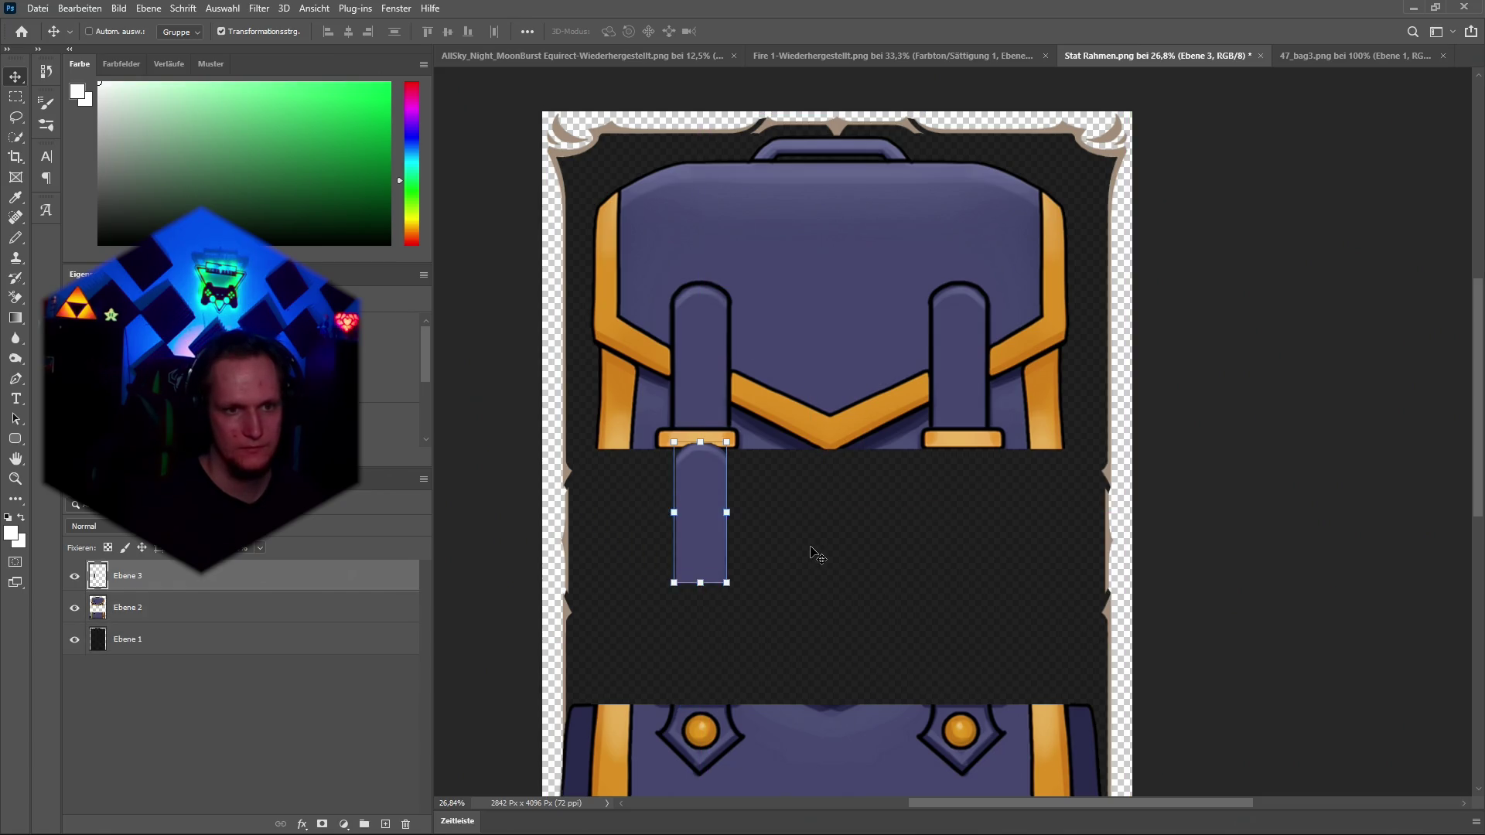
# Nudge the strap copy back under the buckle and zoom out to show the whole bag.
pyautogui.hotkey('shift', 'Up')
pyautogui.press('z')
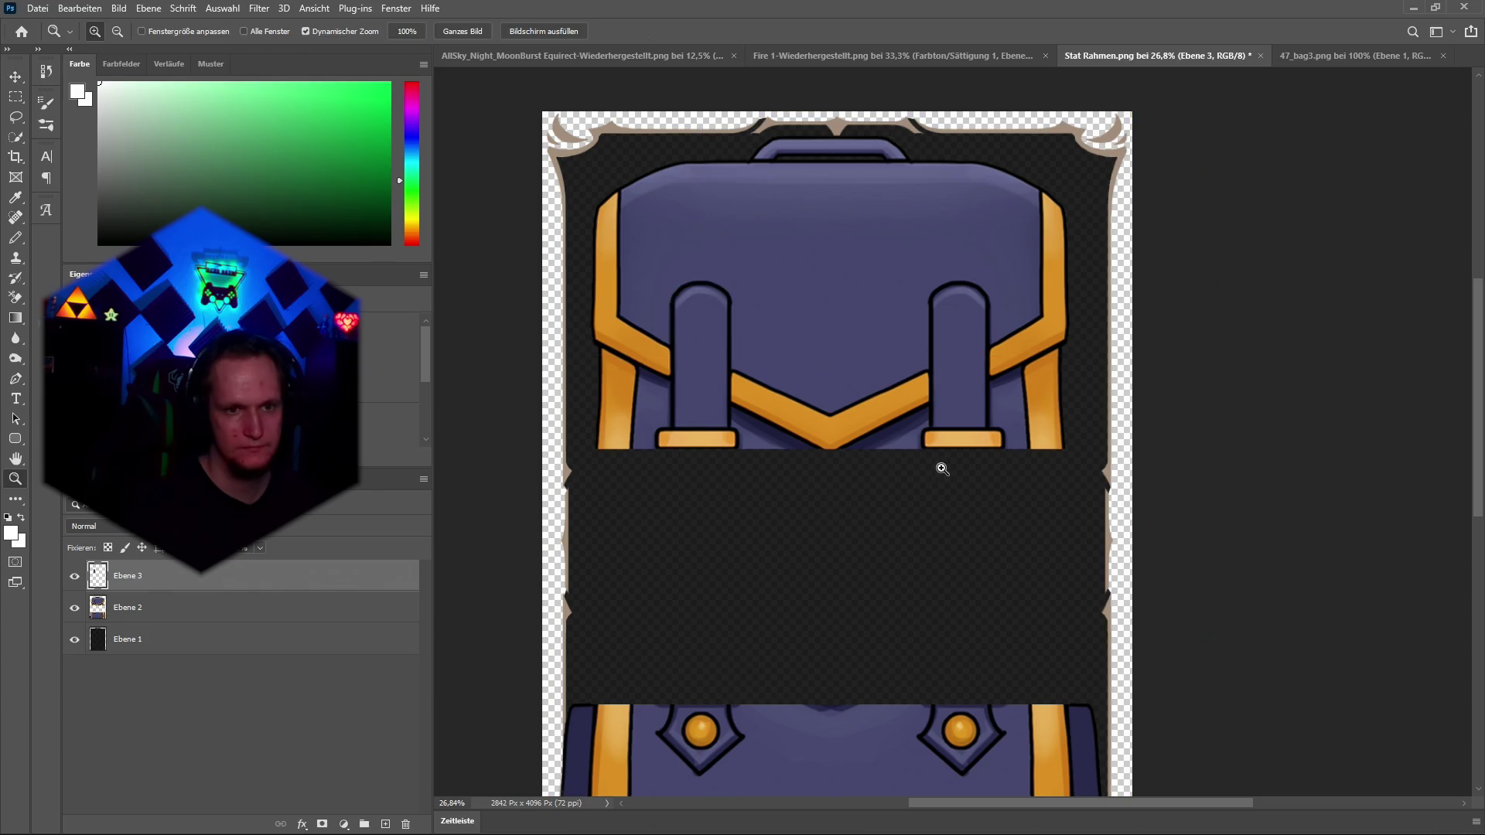
pyautogui.keyDown('alt'); pyautogui.click(865, 481); pyautogui.keyUp('alt')
pyautogui.click(988, 503)
pyautogui.keyDown('alt'); pyautogui.click(1016, 423); pyautogui.keyUp('alt')
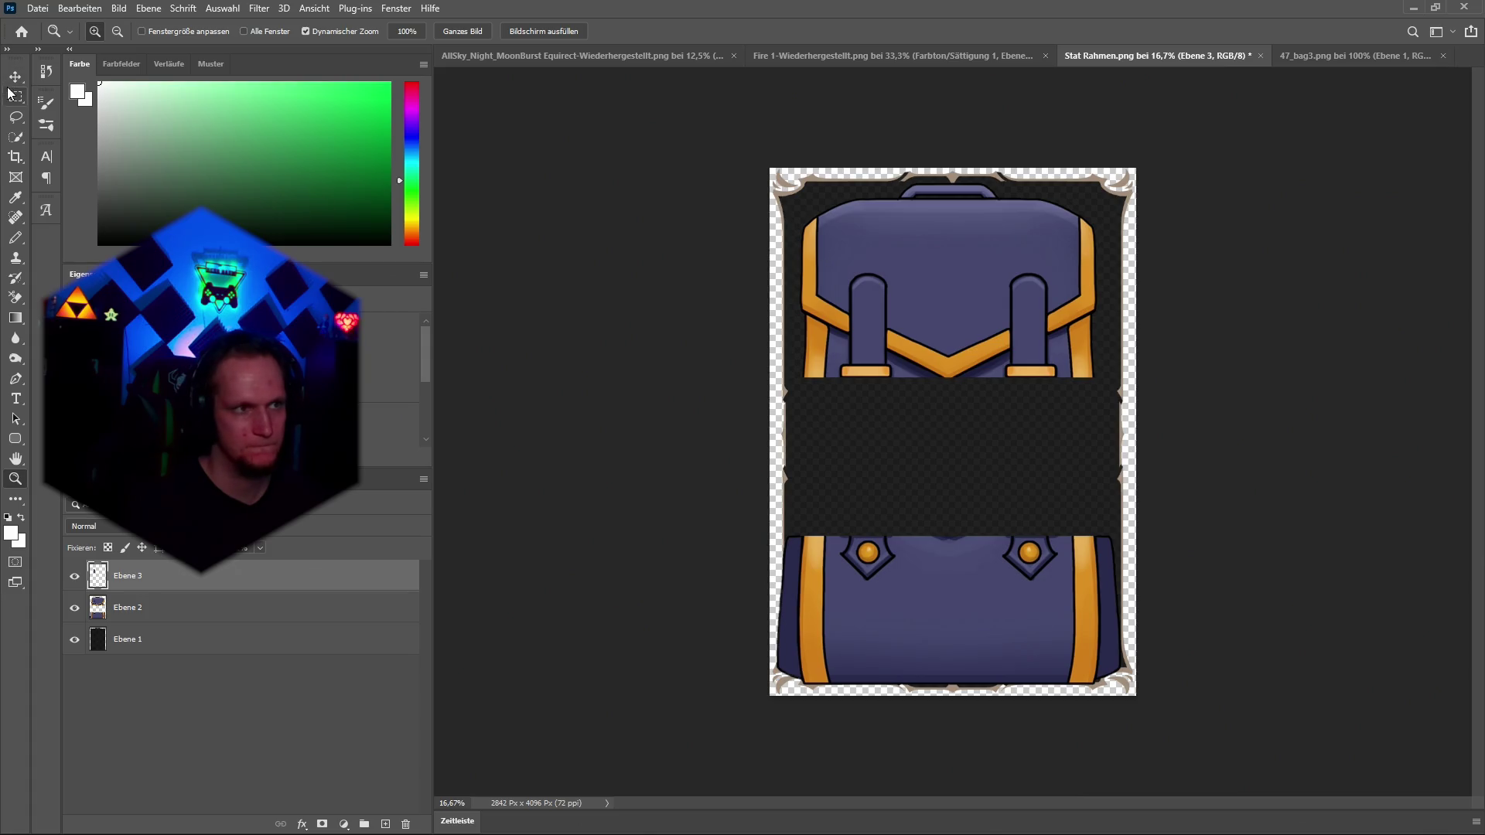
pyautogui.press('v')
# Undo back to the joined backpack, clear the leftover selection, and select the backpack layer.
pyautogui.hotkey('ctrl', 'z')
pyautogui.hotkey('ctrl', 'z')
pyautogui.hotkey('ctrl', 'z')
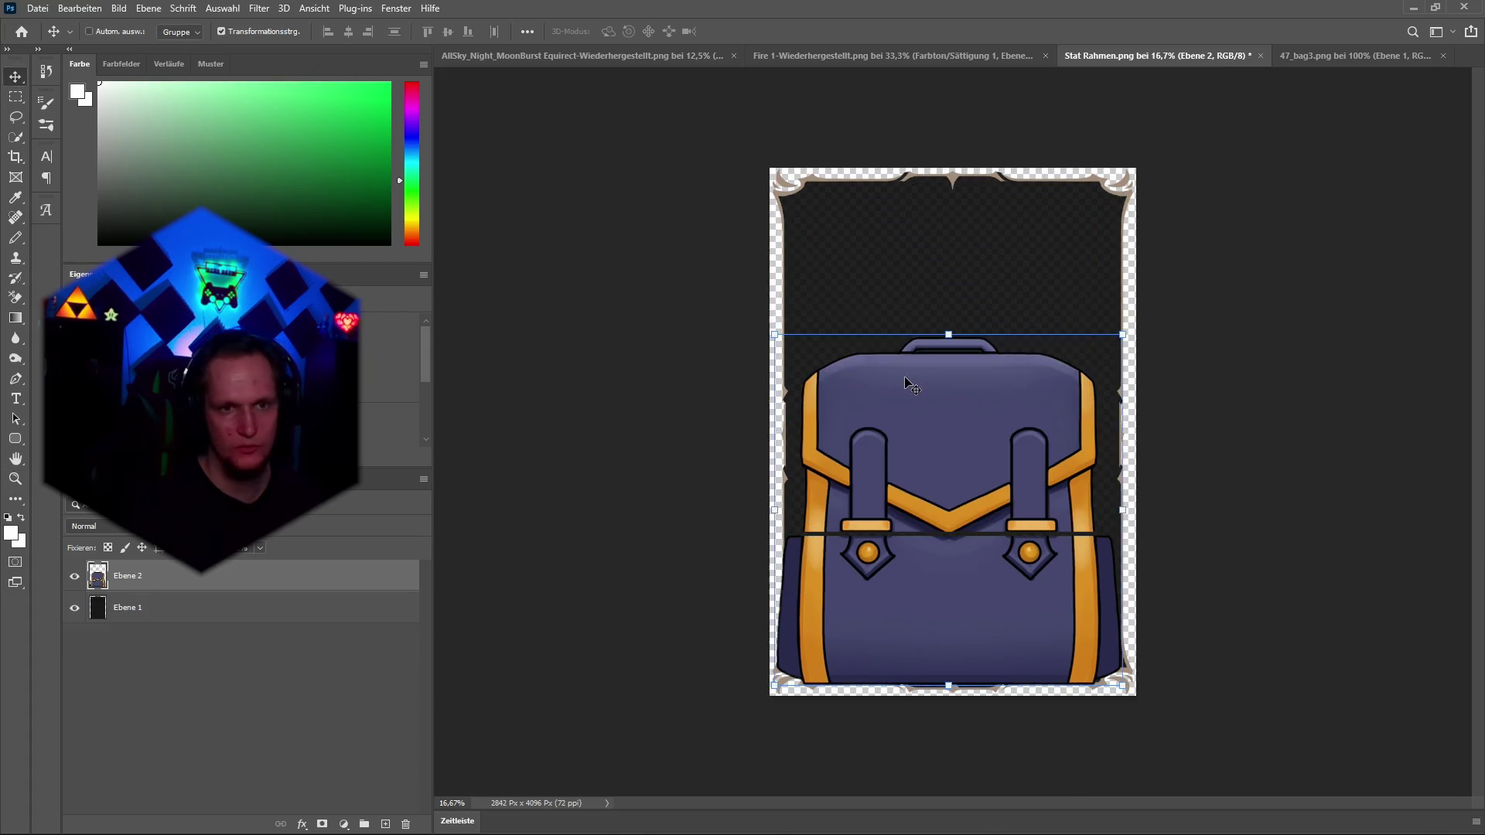
pyautogui.hotkey('ctrl', 'z')
pyautogui.hotkey('ctrl', 'z')
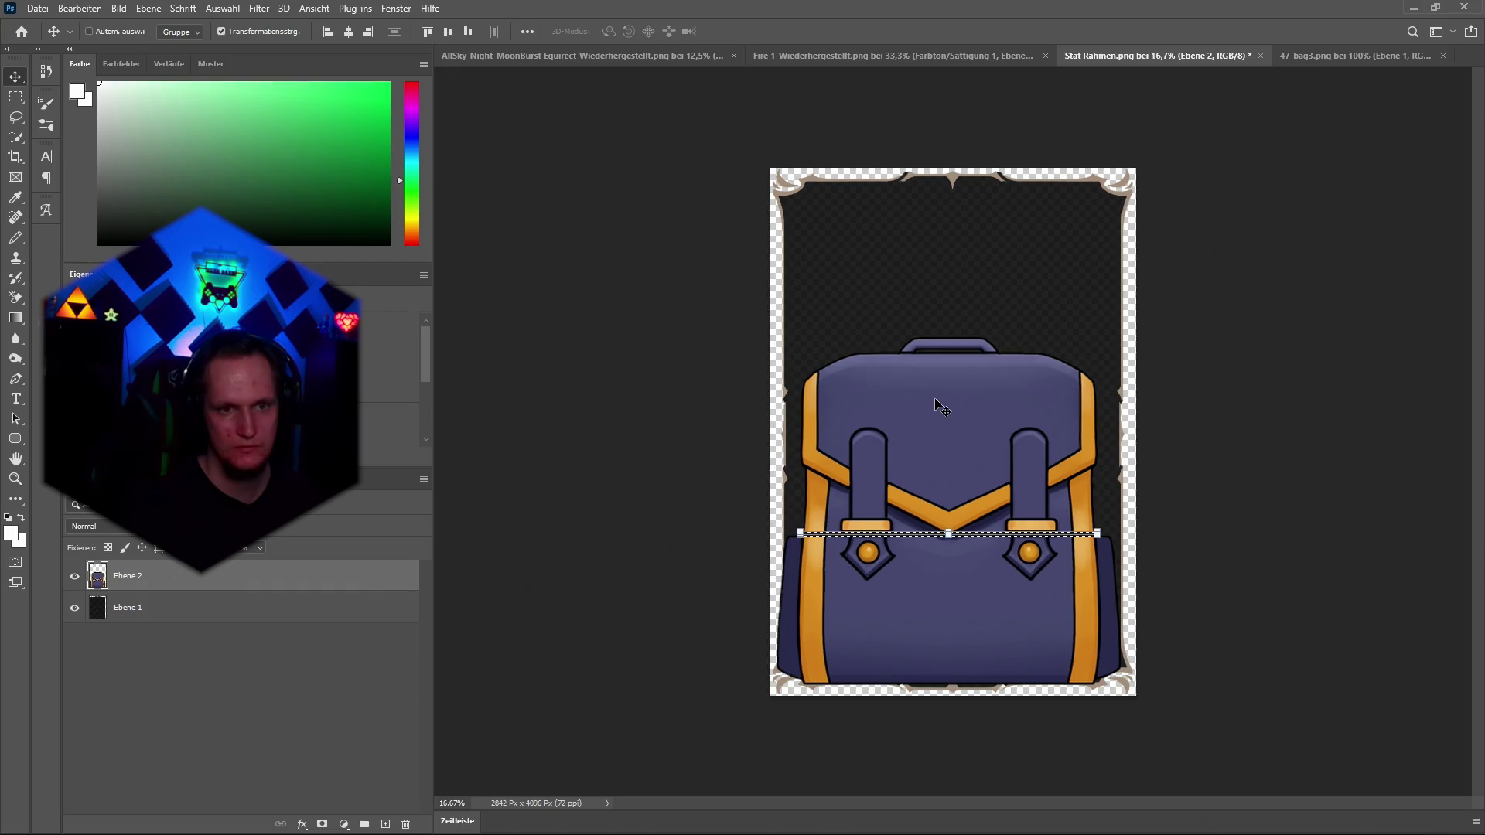
pyautogui.hotkey('ctrl', 'z')
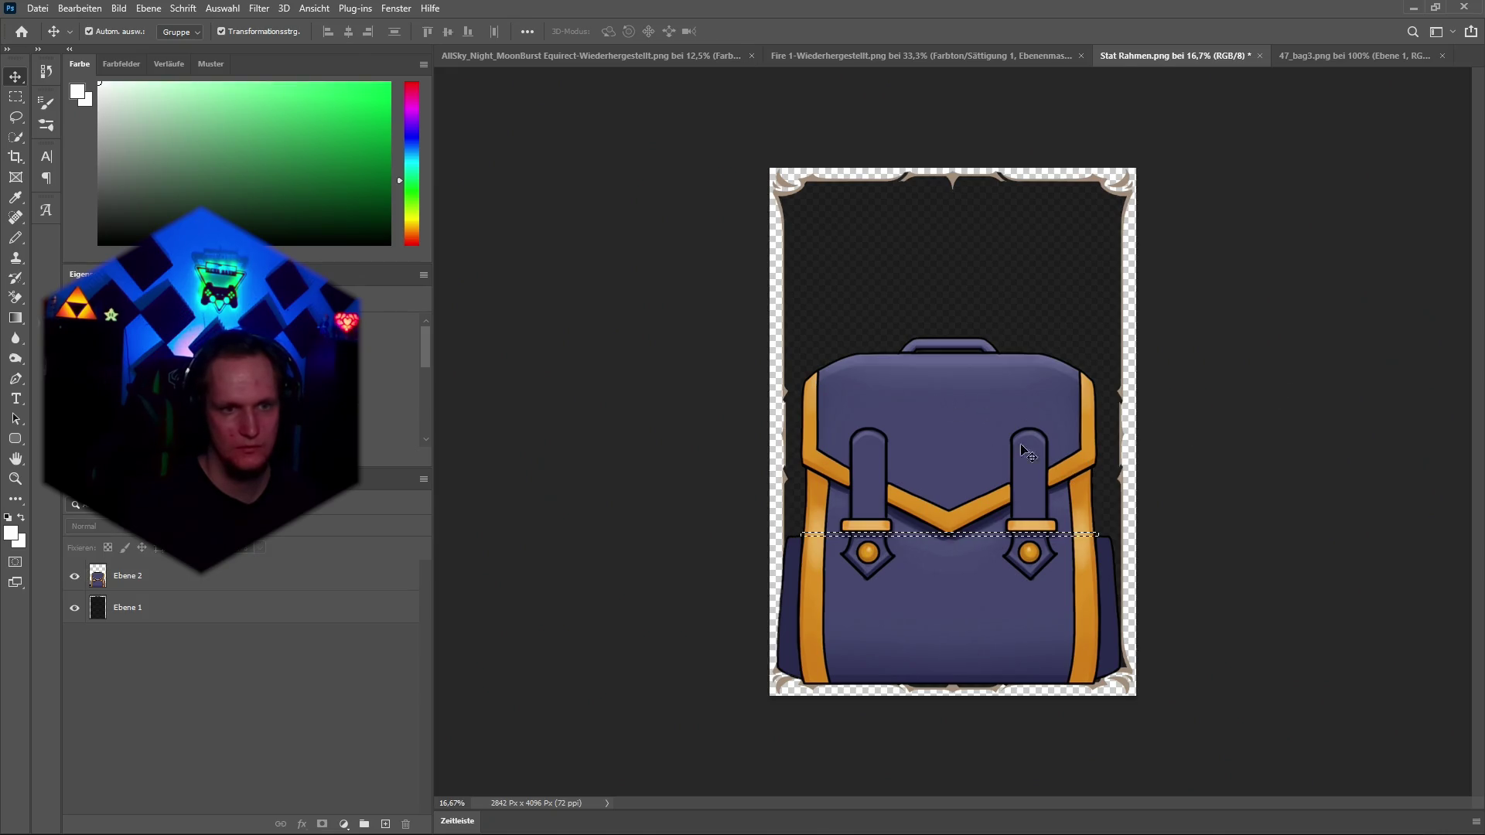
pyautogui.click(14, 104)
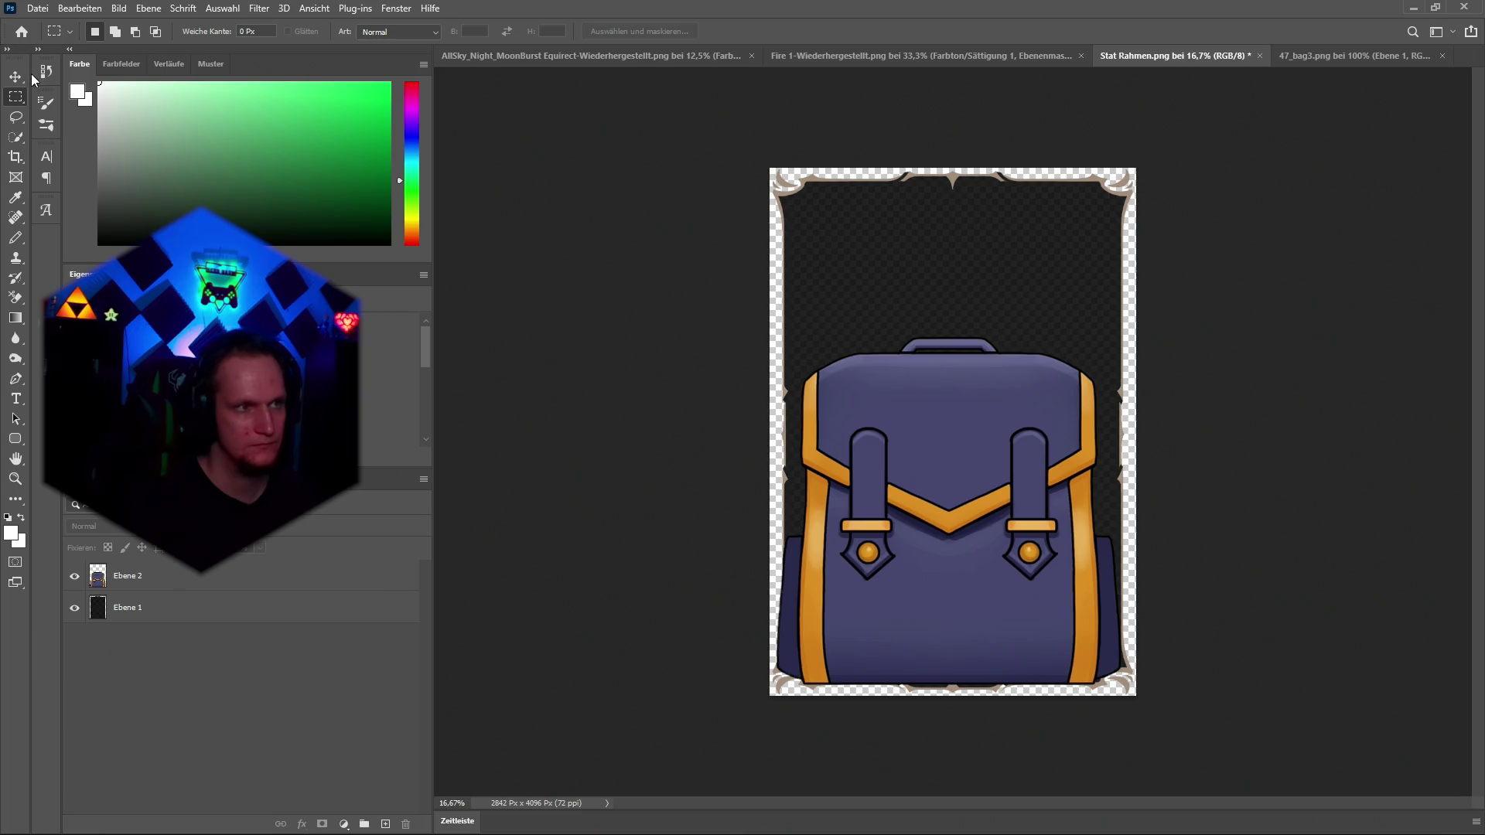
pyautogui.press('v')
pyautogui.click(979, 490)
# Stretch and reposition the backpack within the card frame, then step back the last resizes.
pyautogui.moveTo(948, 334); pyautogui.dragTo(949, 124)
pyautogui.moveTo(674, 405)
pyautogui.mouseDown()
pyautogui.moveTo(773, 409)
pyautogui.moveTo(754, 426)
pyautogui.moveTo(767, 426)
pyautogui.mouseUp()
pyautogui.moveTo(996, 173); pyautogui.dragTo(997, 111)
pyautogui.moveTo(999, 326)
pyautogui.mouseDown()
pyautogui.moveTo(1001, 406)
pyautogui.moveTo(986, 356)
pyautogui.mouseUp()
pyautogui.moveTo(983, 139); pyautogui.dragTo(983, 106)
pyautogui.moveTo(970, 257); pyautogui.dragTo(966, 289)
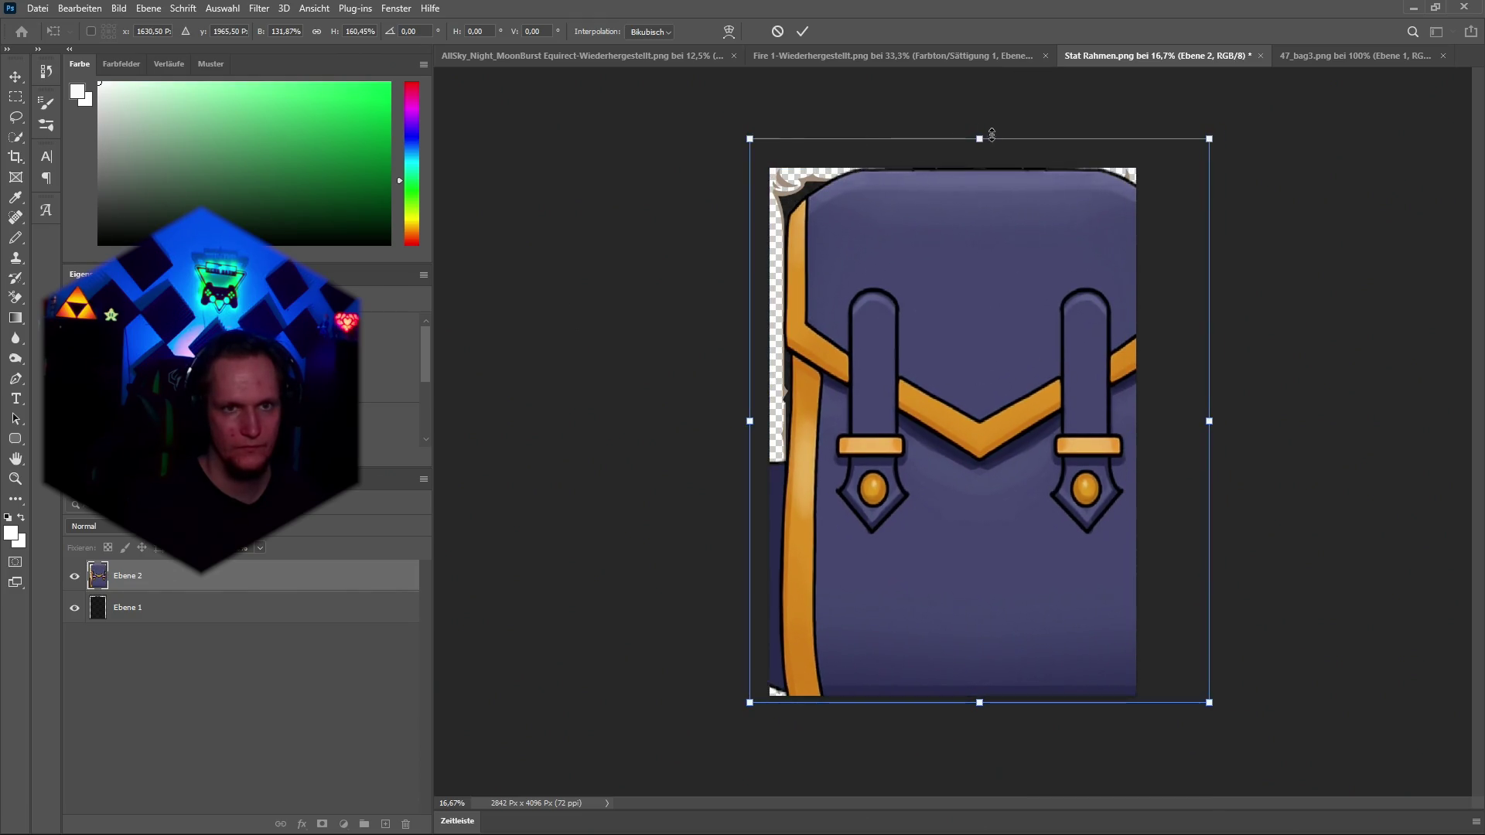
pyautogui.hotkey('ctrl', 'z')
pyautogui.hotkey('ctrl', 'z')
# Move the backpack up-left into the frame and nudge it into place.
pyautogui.hotkey('alt', 'Tab')
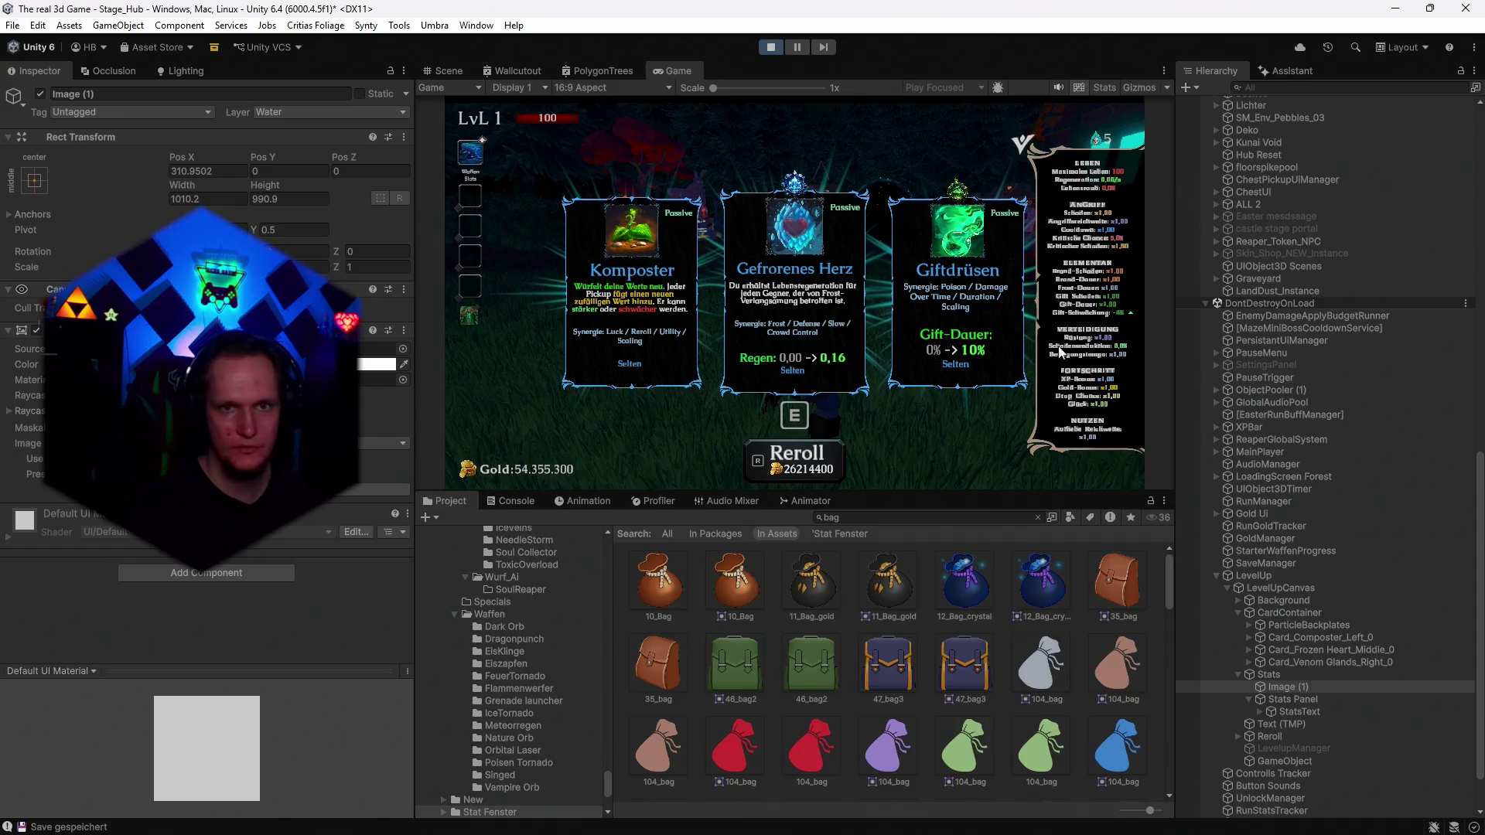
pyautogui.hotkey('alt', 'Tab')
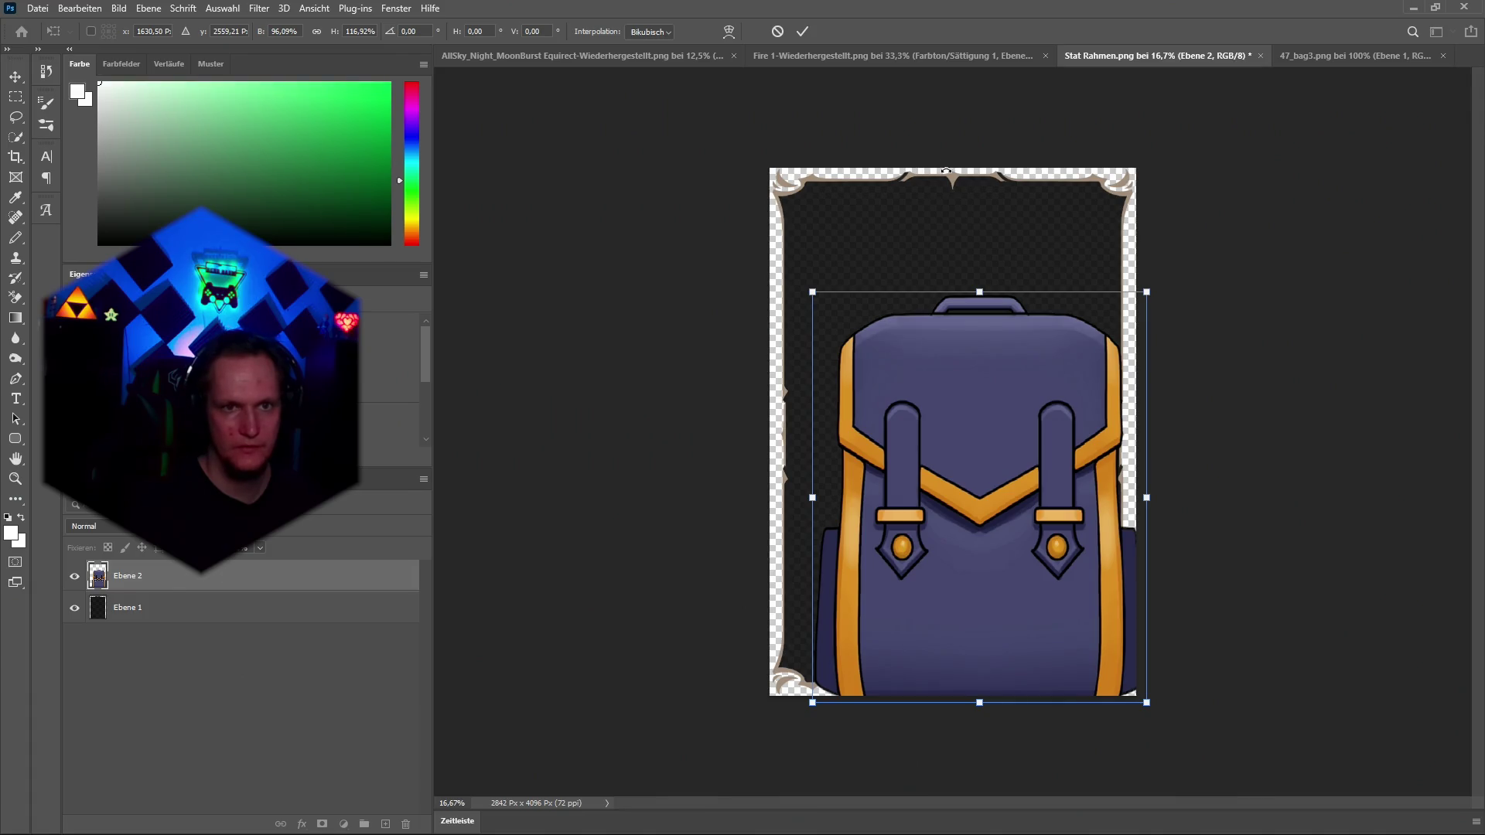
pyautogui.moveTo(993, 482); pyautogui.dragTo(950, 412)
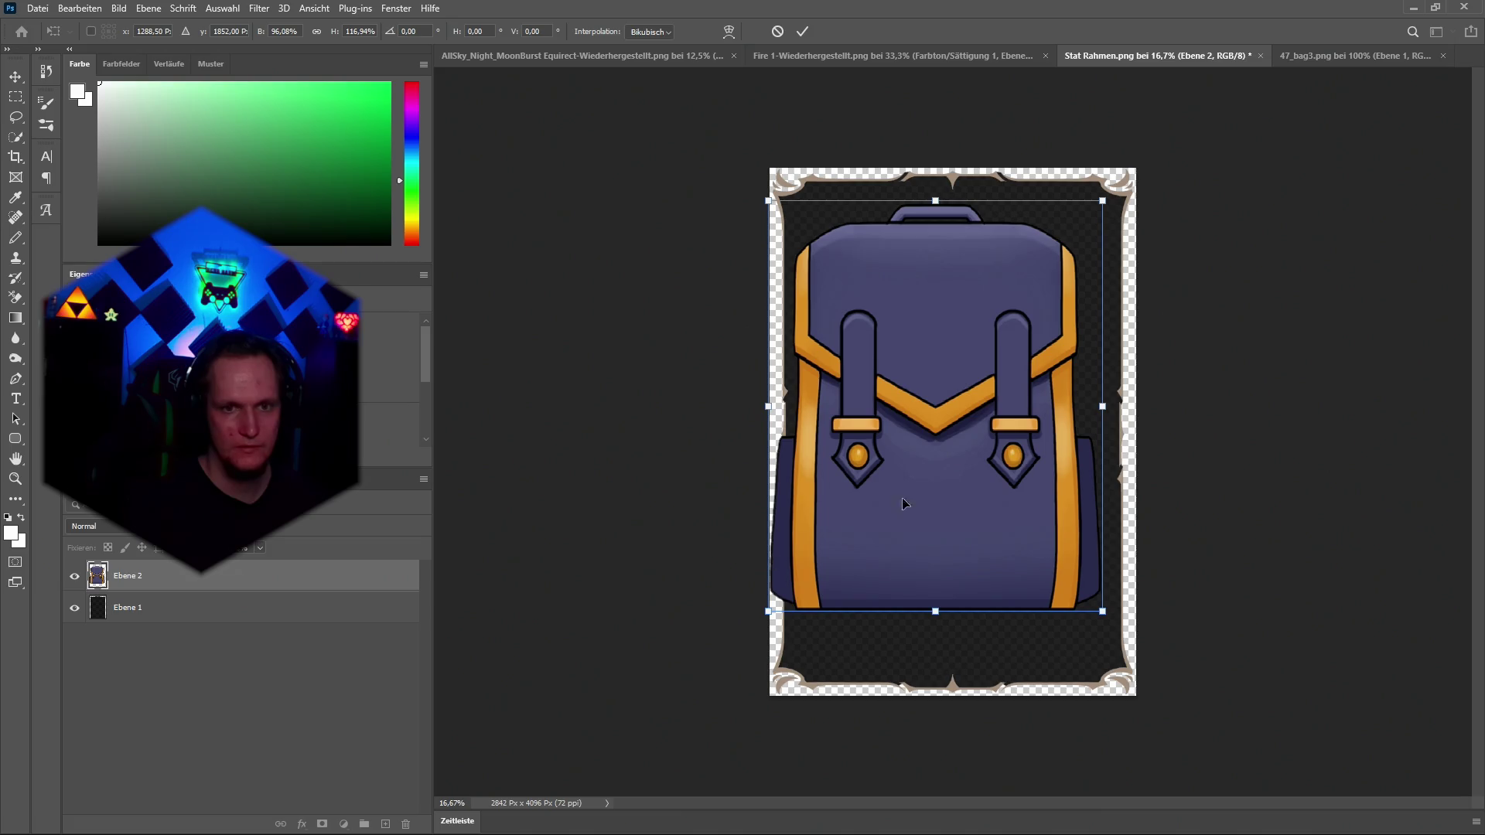
pyautogui.moveTo(959, 410)
pyautogui.mouseDown()
pyautogui.moveTo(944, 372)
pyautogui.moveTo(967, 378)
pyautogui.moveTo(930, 376)
pyautogui.moveTo(946, 376)
pyautogui.mouseUp()
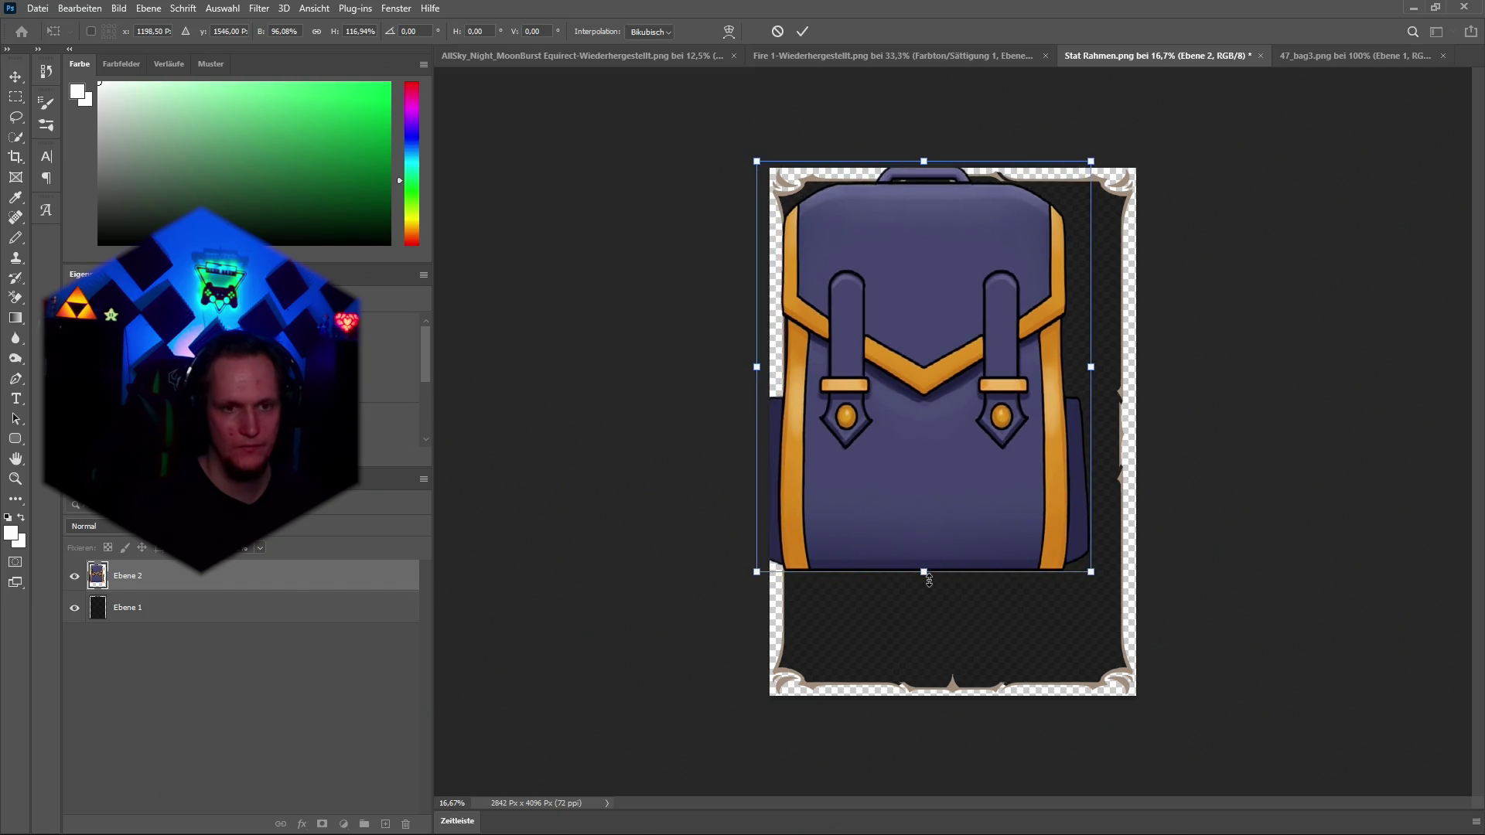
pyautogui.moveTo(924, 570); pyautogui.dragTo(927, 668)
pyautogui.hotkey('ctrl', 'z')
pyautogui.moveTo(935, 486); pyautogui.dragTo(939, 488)
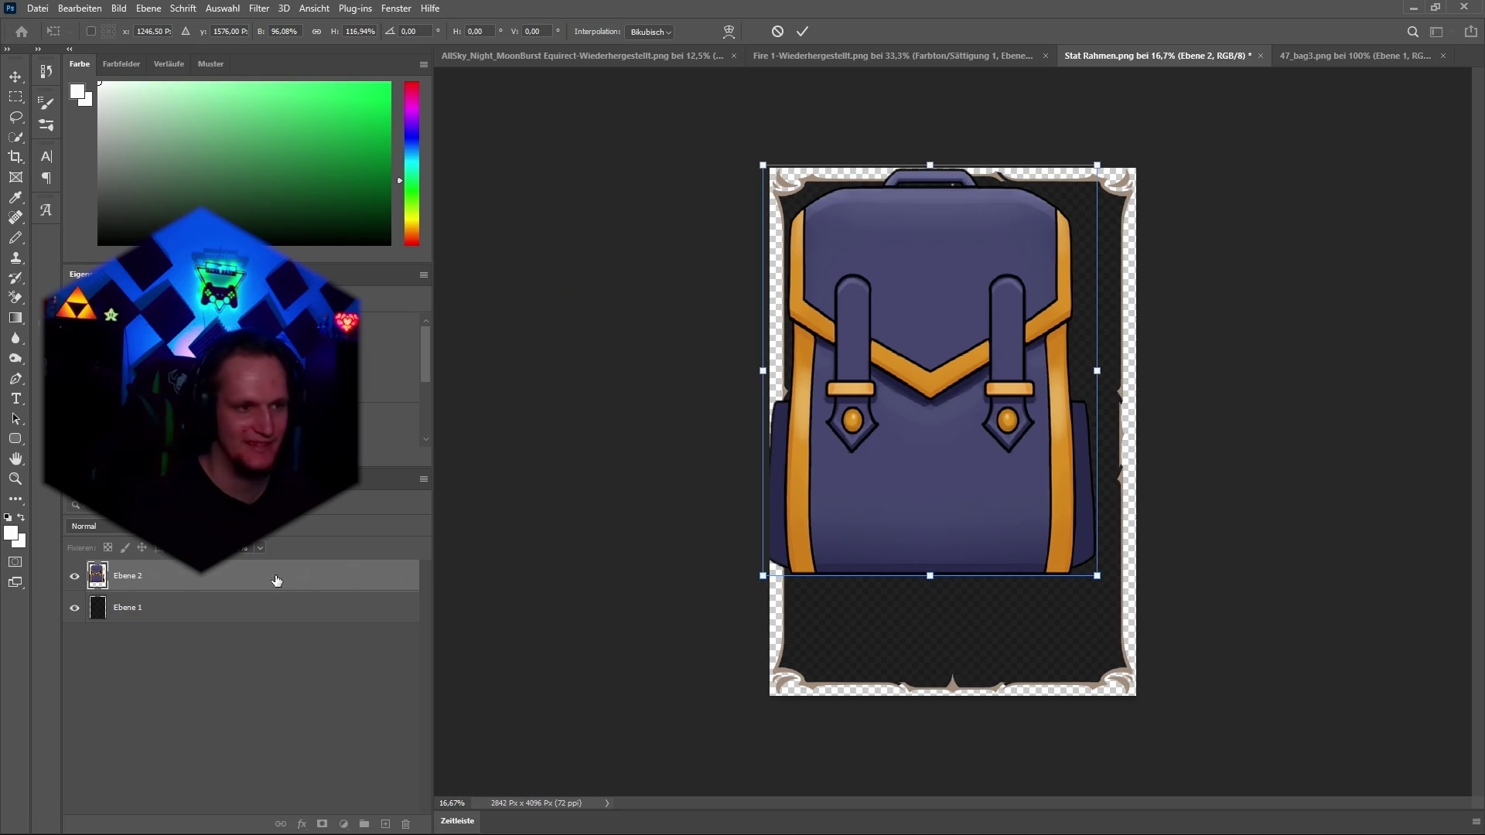
# Lower the backpack layer's opacity and commit its placement.
pyautogui.click(259, 548)
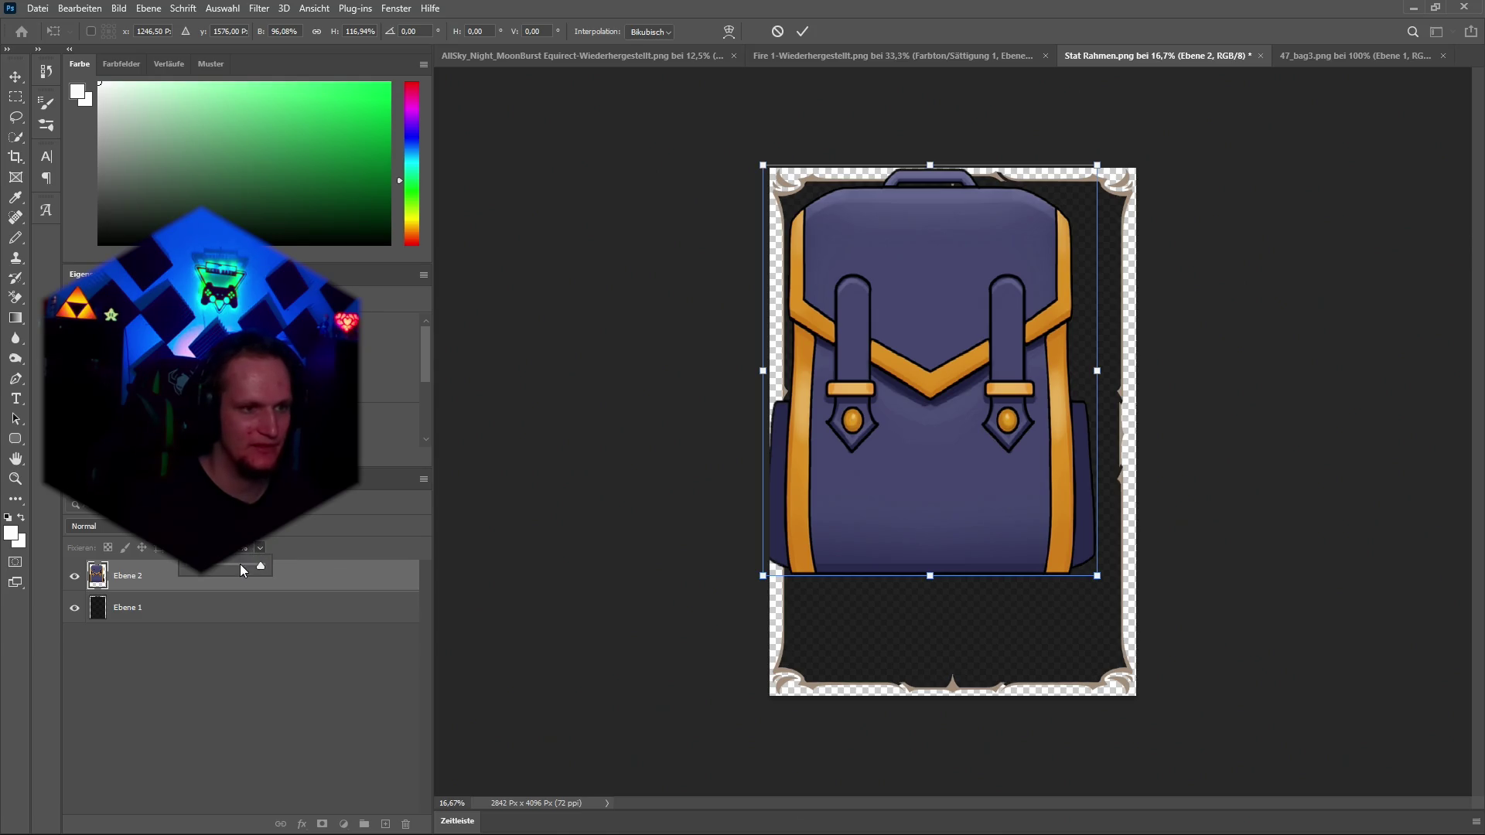
pyautogui.moveTo(239, 564); pyautogui.dragTo(220, 565)
pyautogui.press('Return')
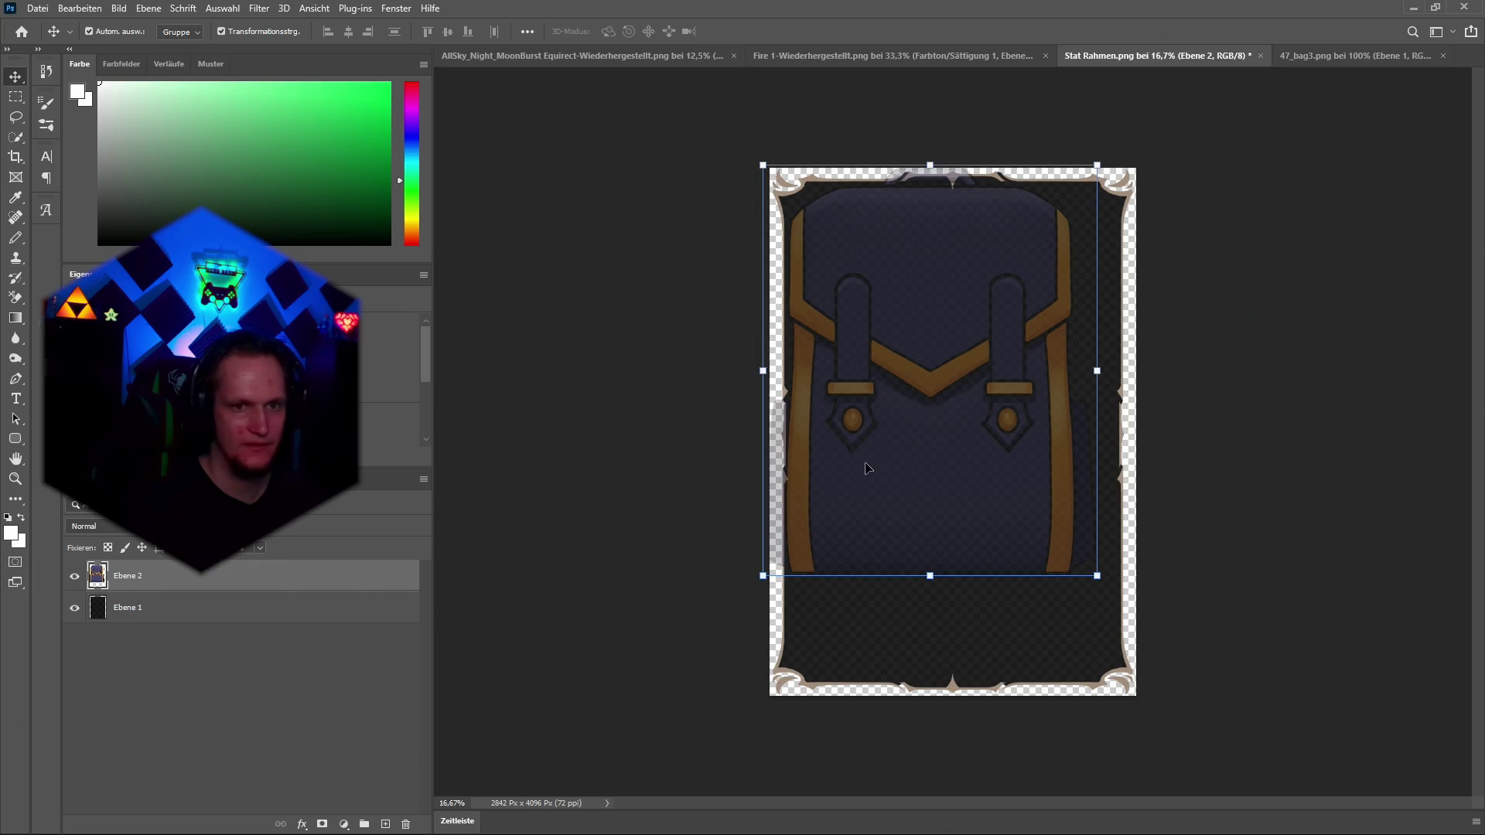
# Move the backpack down and scale it up to about 125% inside the frame.
pyautogui.moveTo(913, 444); pyautogui.dragTo(914, 495)
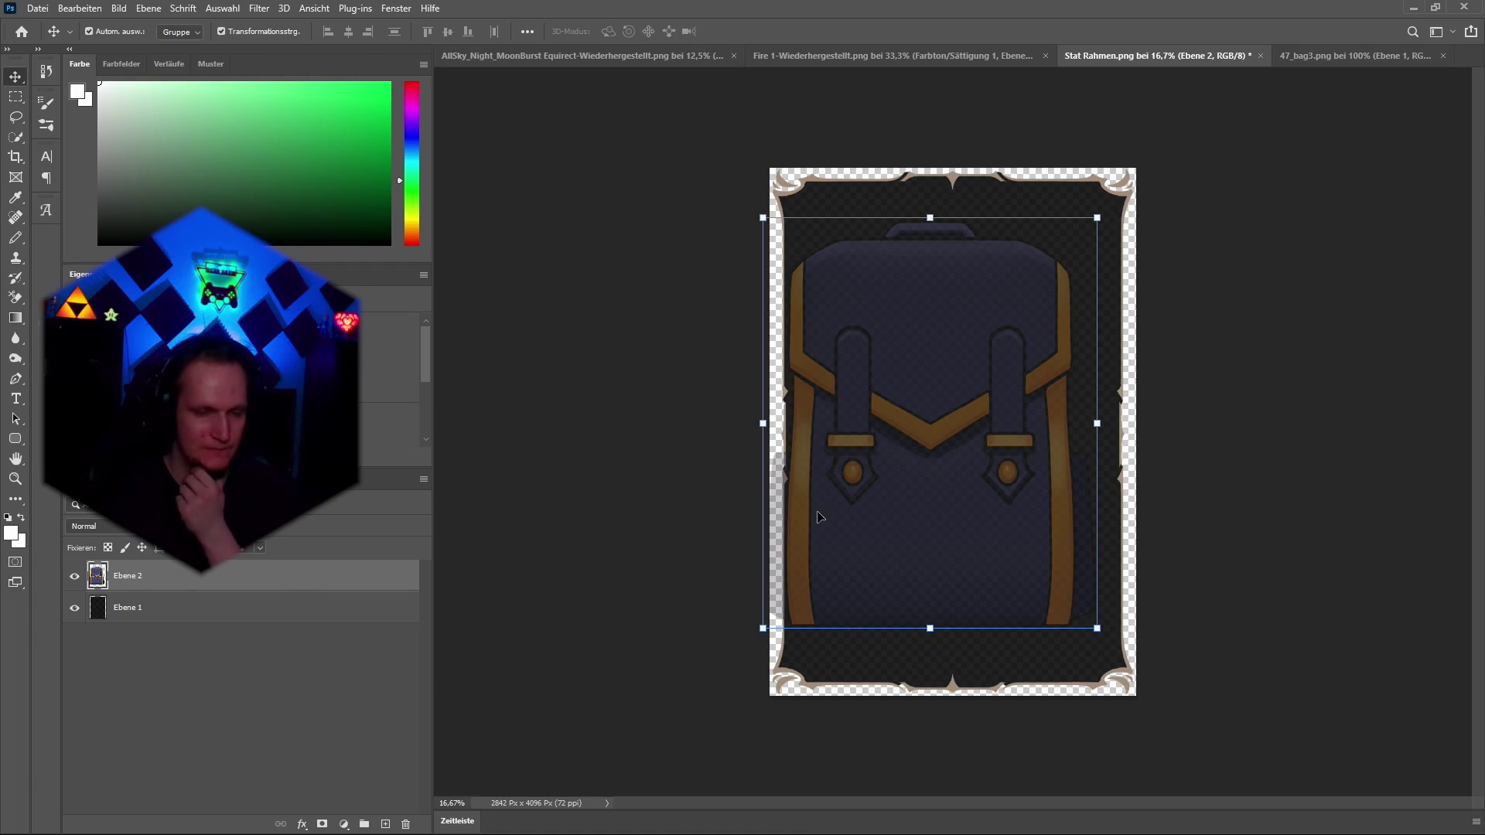
pyautogui.moveTo(931, 223); pyautogui.dragTo(968, 162)
pyautogui.hotkey('ctrl', 'z')
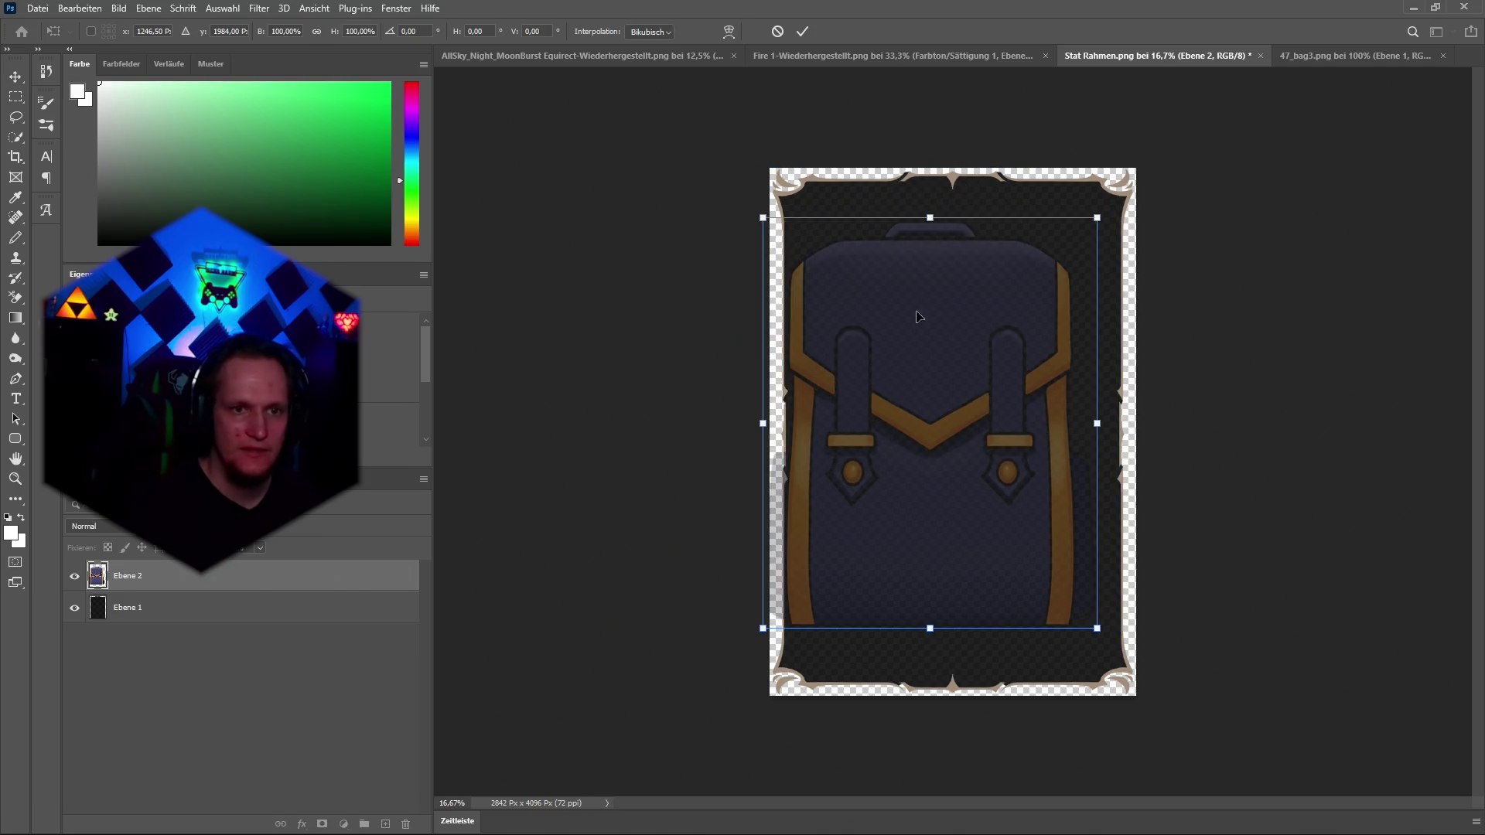
pyautogui.moveTo(931, 218); pyautogui.dragTo(930, 113)
pyautogui.moveTo(928, 347)
pyautogui.mouseDown()
pyautogui.moveTo(941, 345)
pyautogui.moveTo(942, 388)
pyautogui.mouseUp()
pyautogui.moveTo(950, 387); pyautogui.dragTo(948, 388)
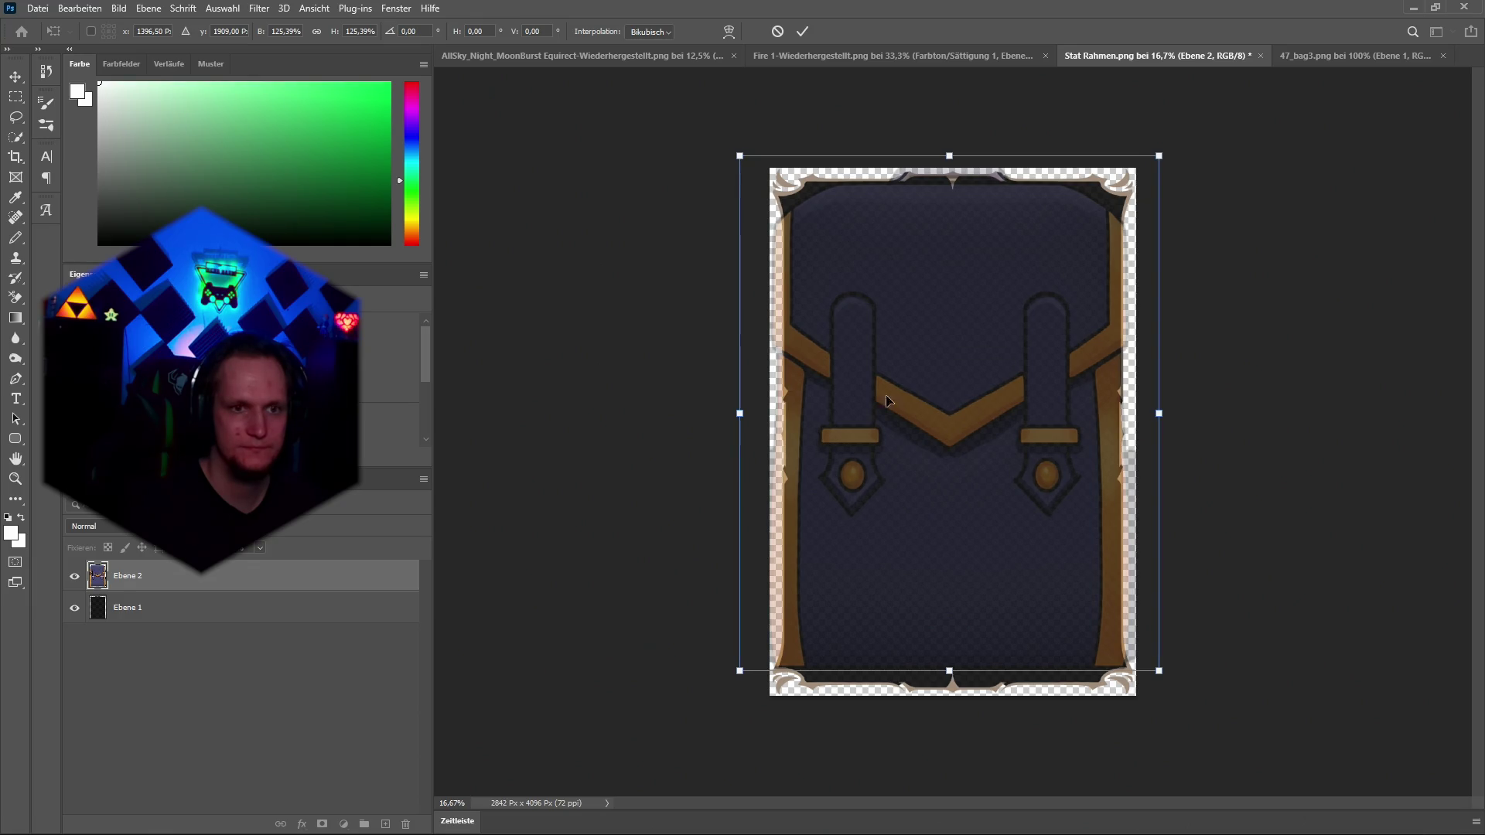
# Stretch the backpack to the frame's top and bottom edges, commit, and shift both layers right.
pyautogui.moveTo(738, 414); pyautogui.dragTo(755, 414)
pyautogui.moveTo(954, 656); pyautogui.dragTo(954, 678)
pyautogui.moveTo(963, 164); pyautogui.dragTo(958, 148)
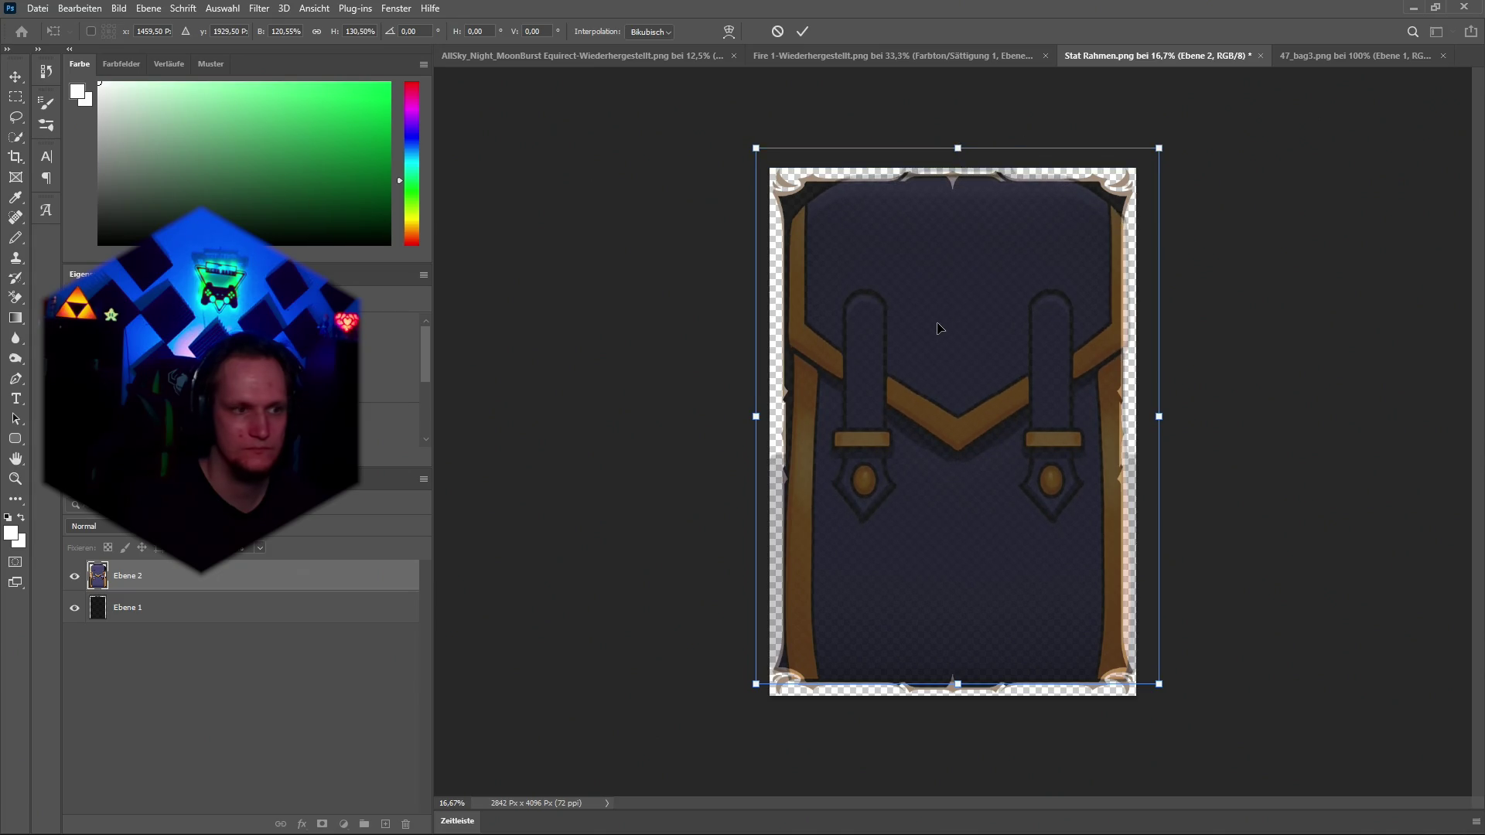
pyautogui.press('Return')
pyautogui.moveTo(866, 508)
pyautogui.mouseDown()
pyautogui.moveTo(1050, 506)
pyautogui.moveTo(1041, 516)
pyautogui.mouseUp()
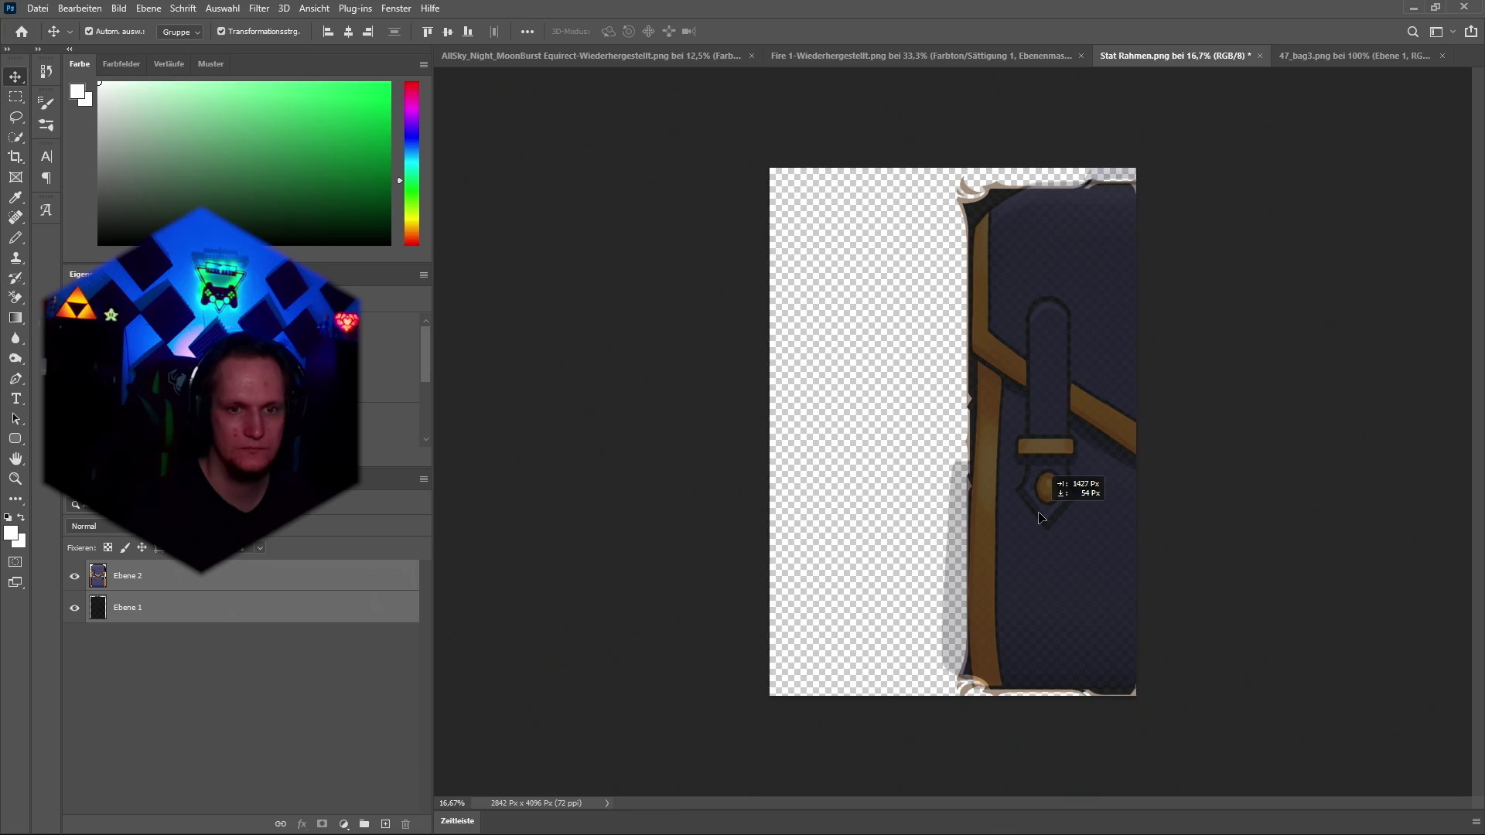
# Clip the backpack layer Ebene 2 to the frame layer Ebene 1.
pyautogui.moveTo(1041, 517); pyautogui.dragTo(1039, 513)
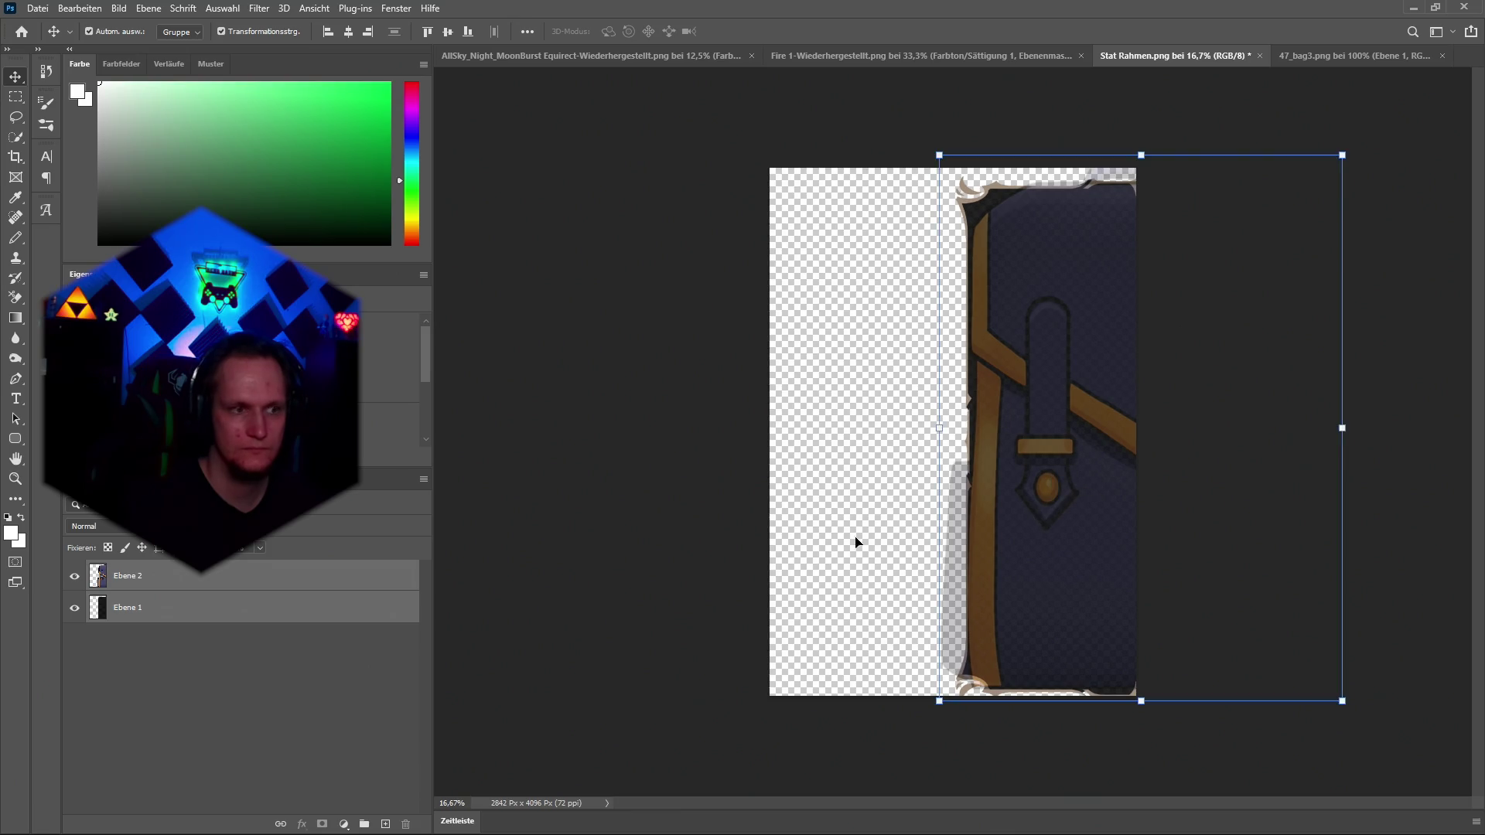
pyautogui.click(150, 588)
pyautogui.keyDown('alt'); pyautogui.click(151, 588); pyautogui.keyUp('alt')
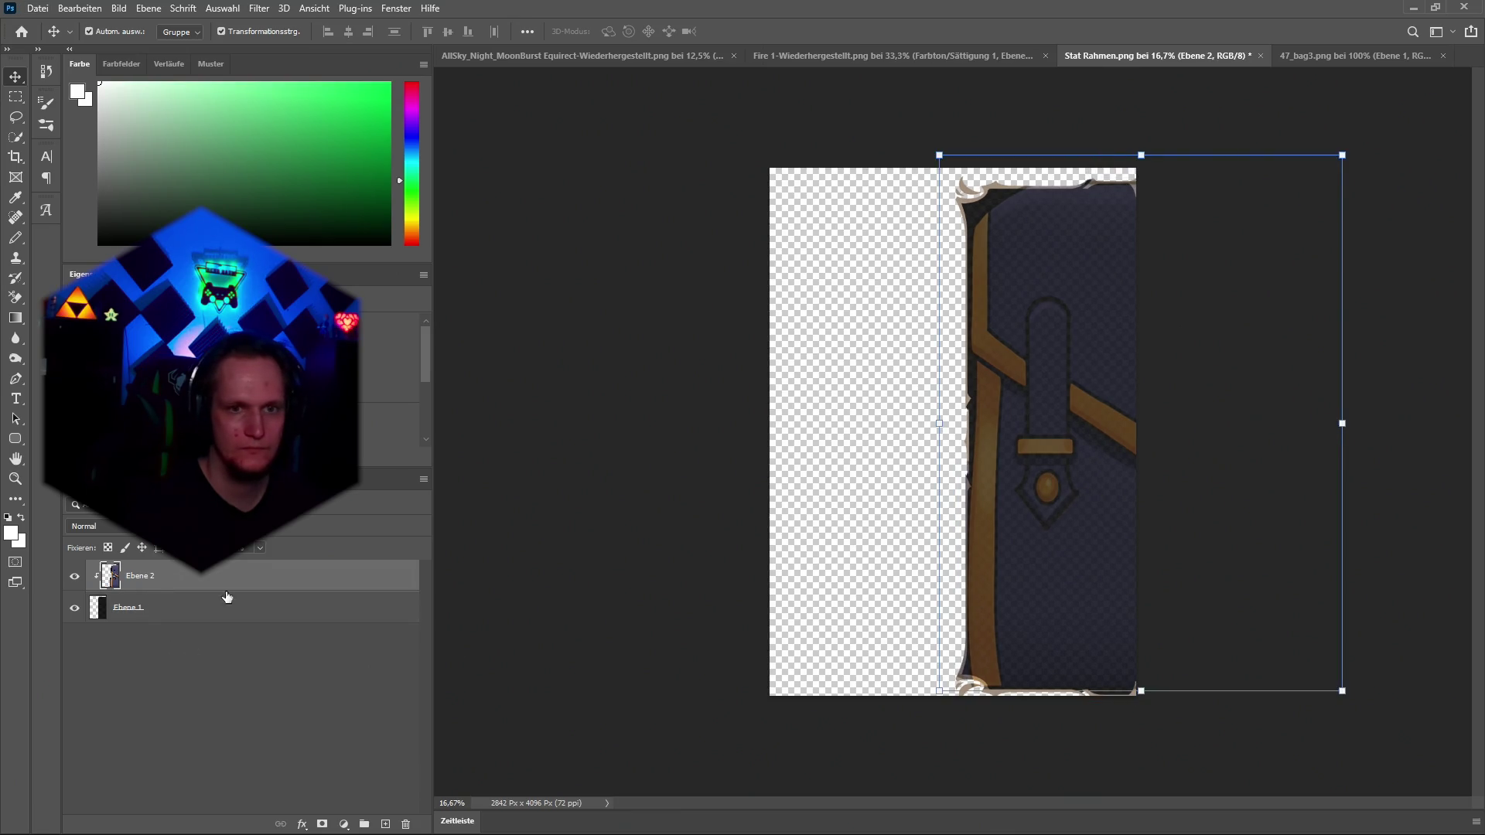
pyautogui.click(700, 416)
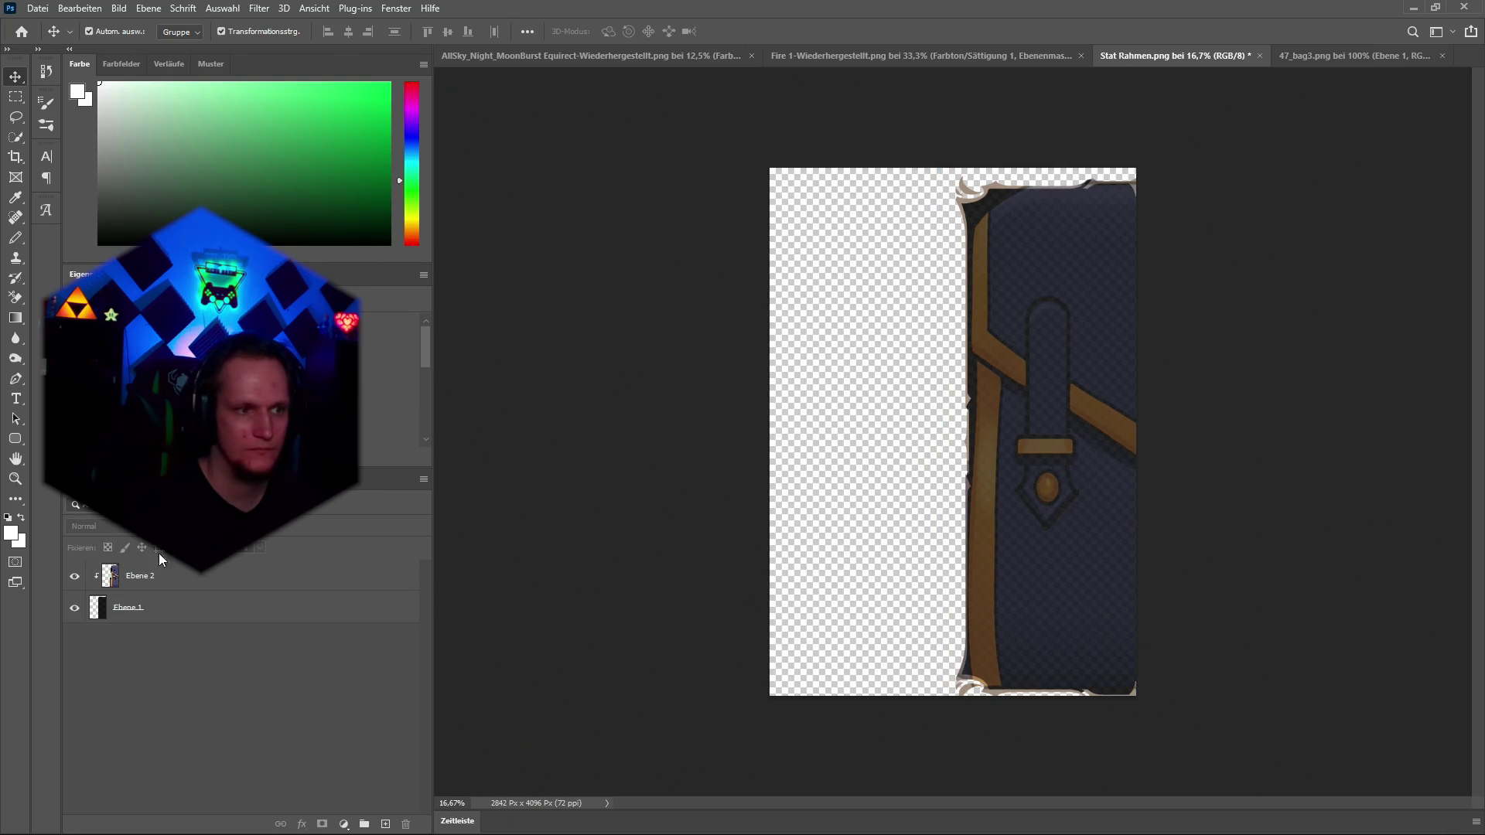
pyautogui.click(131, 582)
# Scale the backpack down to about 73% inside the card's right half, then minimize Photoshop.
pyautogui.moveTo(1344, 424)
pyautogui.mouseDown()
pyautogui.moveTo(1193, 426)
pyautogui.moveTo(1186, 442)
pyautogui.mouseUp()
pyautogui.hotkey('ctrl', 'z')
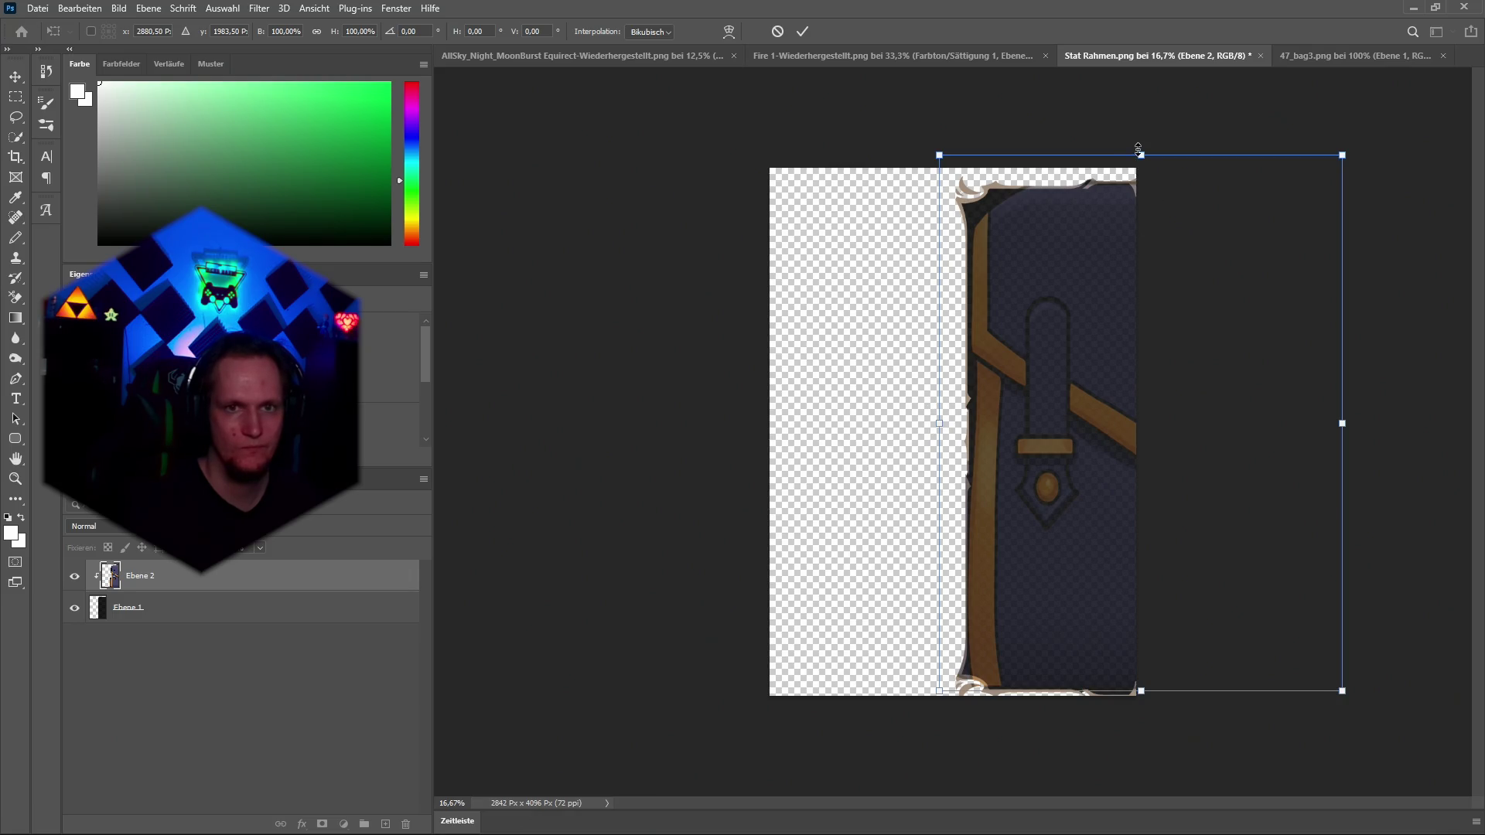
pyautogui.moveTo(1334, 421); pyautogui.dragTo(1262, 423)
pyautogui.moveTo(1085, 436)
pyautogui.mouseDown()
pyautogui.moveTo(1026, 431)
pyautogui.moveTo(1048, 431)
pyautogui.mouseUp()
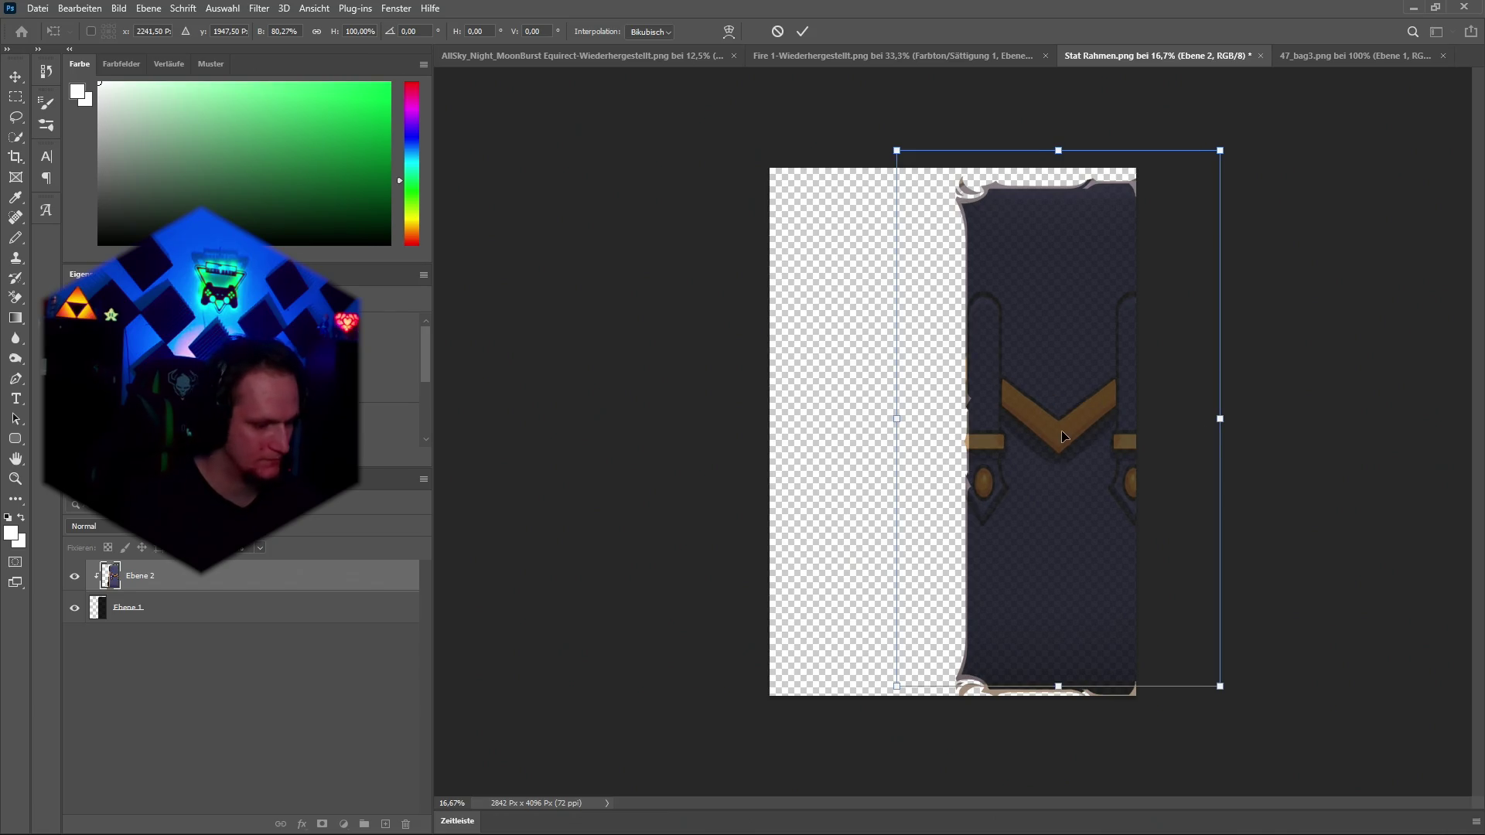
pyautogui.hotkey('ctrl', 'z')
pyautogui.hotkey('ctrl', 'z')
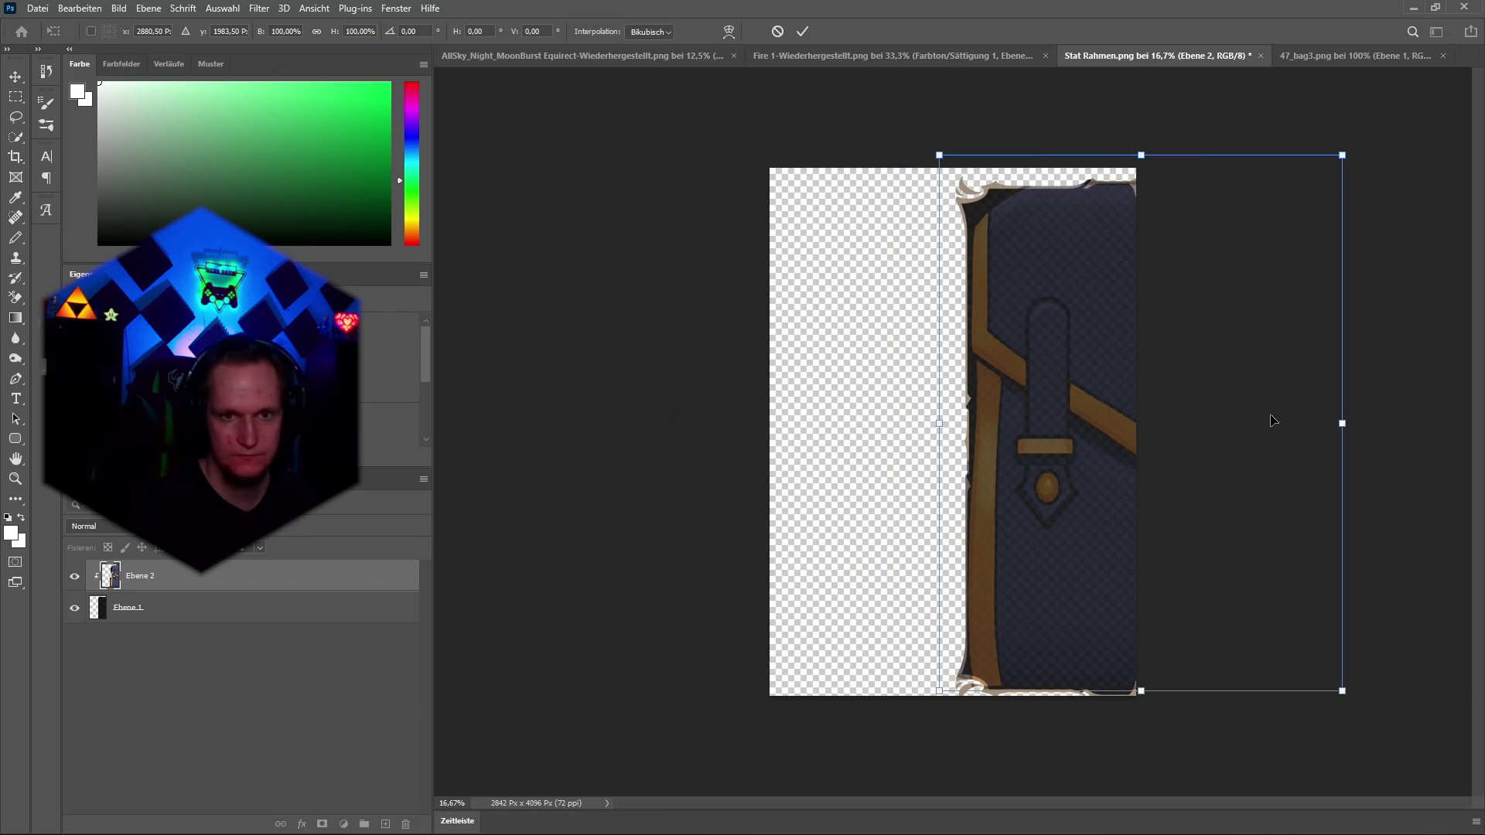
pyautogui.moveTo(1143, 155); pyautogui.dragTo(1138, 292)
pyautogui.moveTo(1107, 425); pyautogui.dragTo(1027, 349)
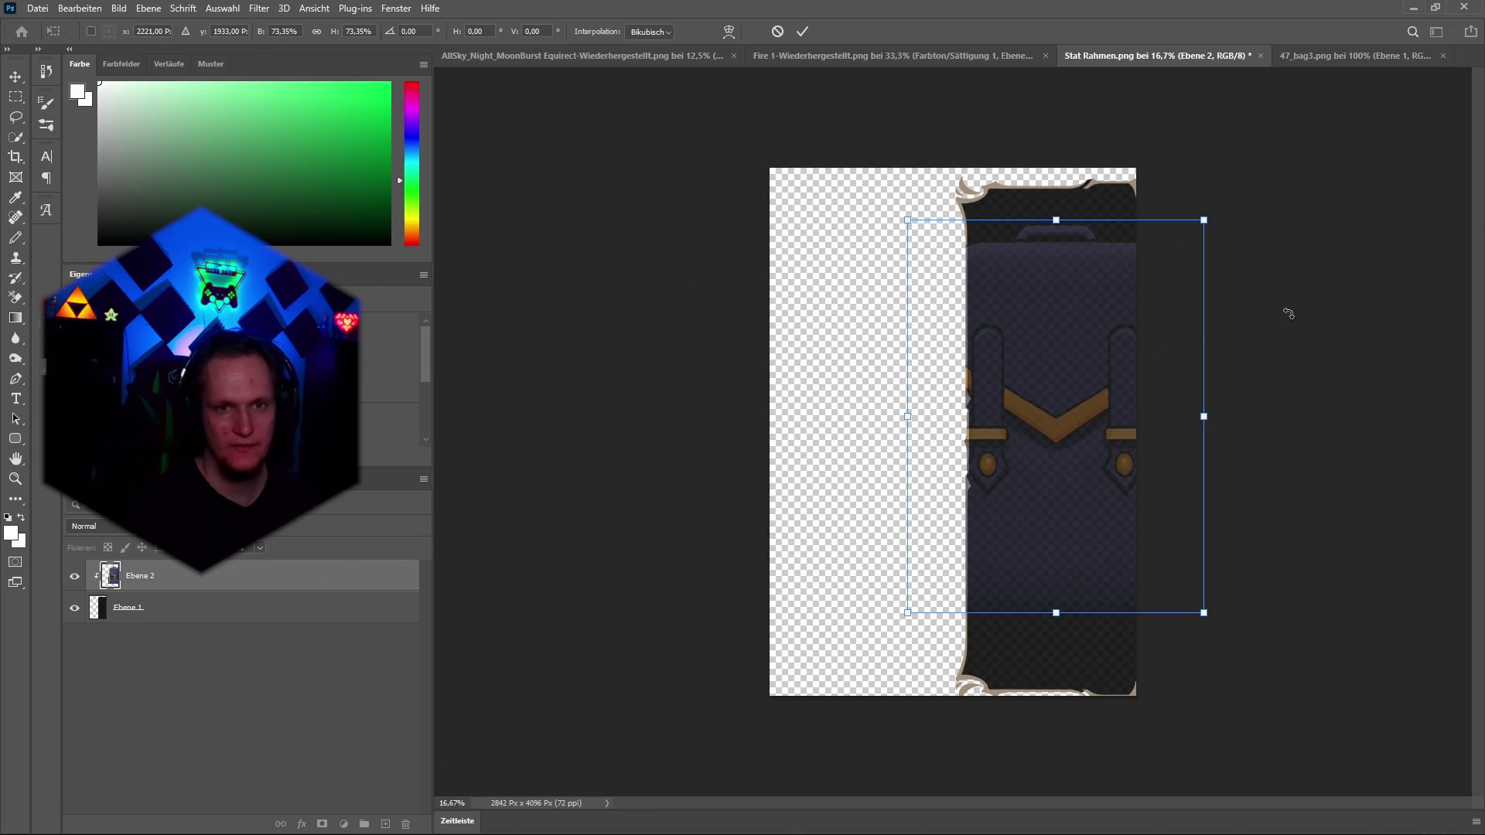
pyautogui.click(1413, 7)
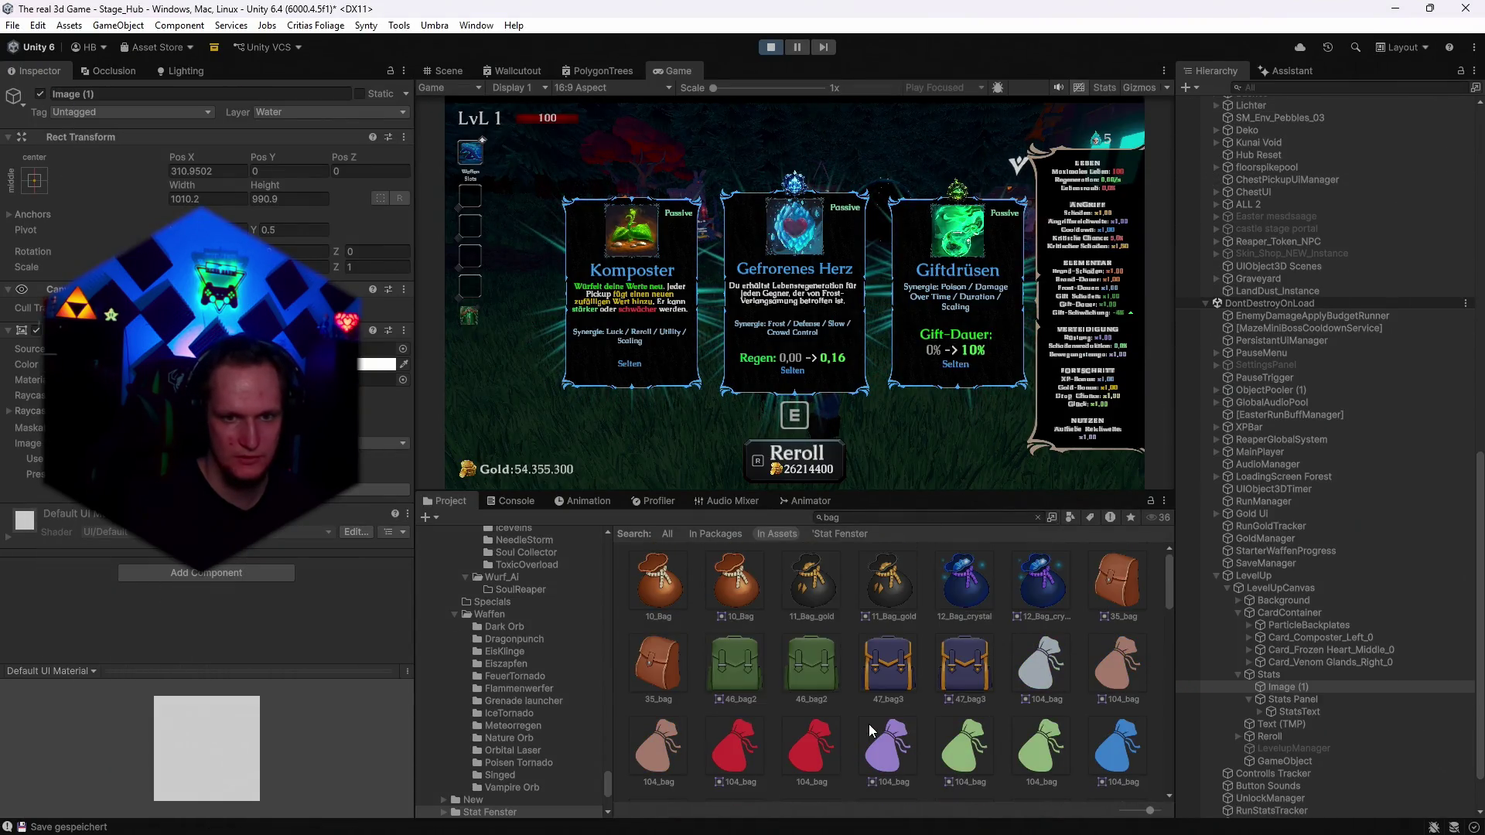
# Browse the bag search results and select the Bag_hero inventory grid sprite.
pyautogui.scroll(-5, 820, 691)
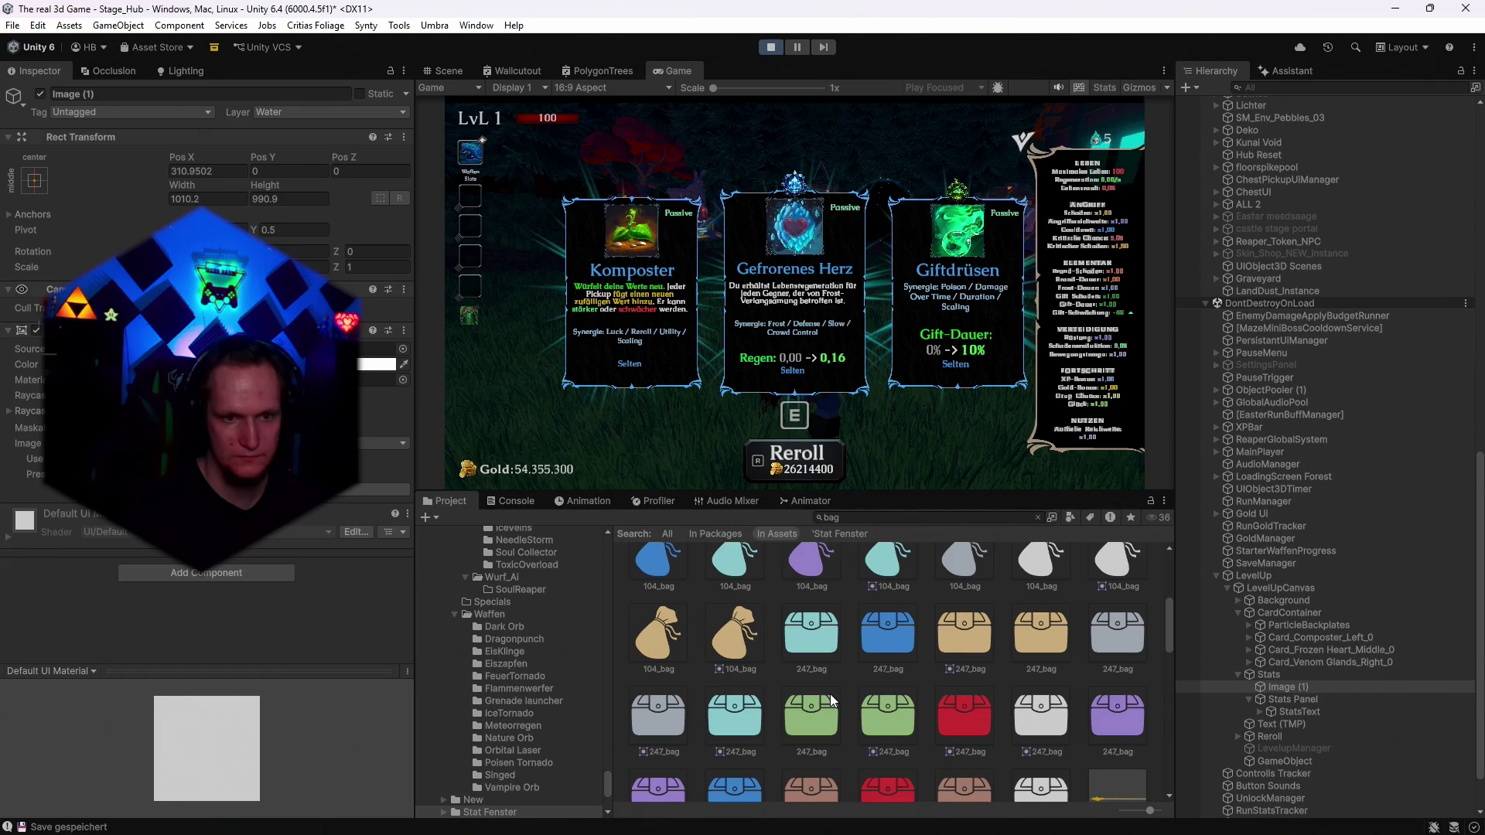
pyautogui.scroll(5, 831, 699)
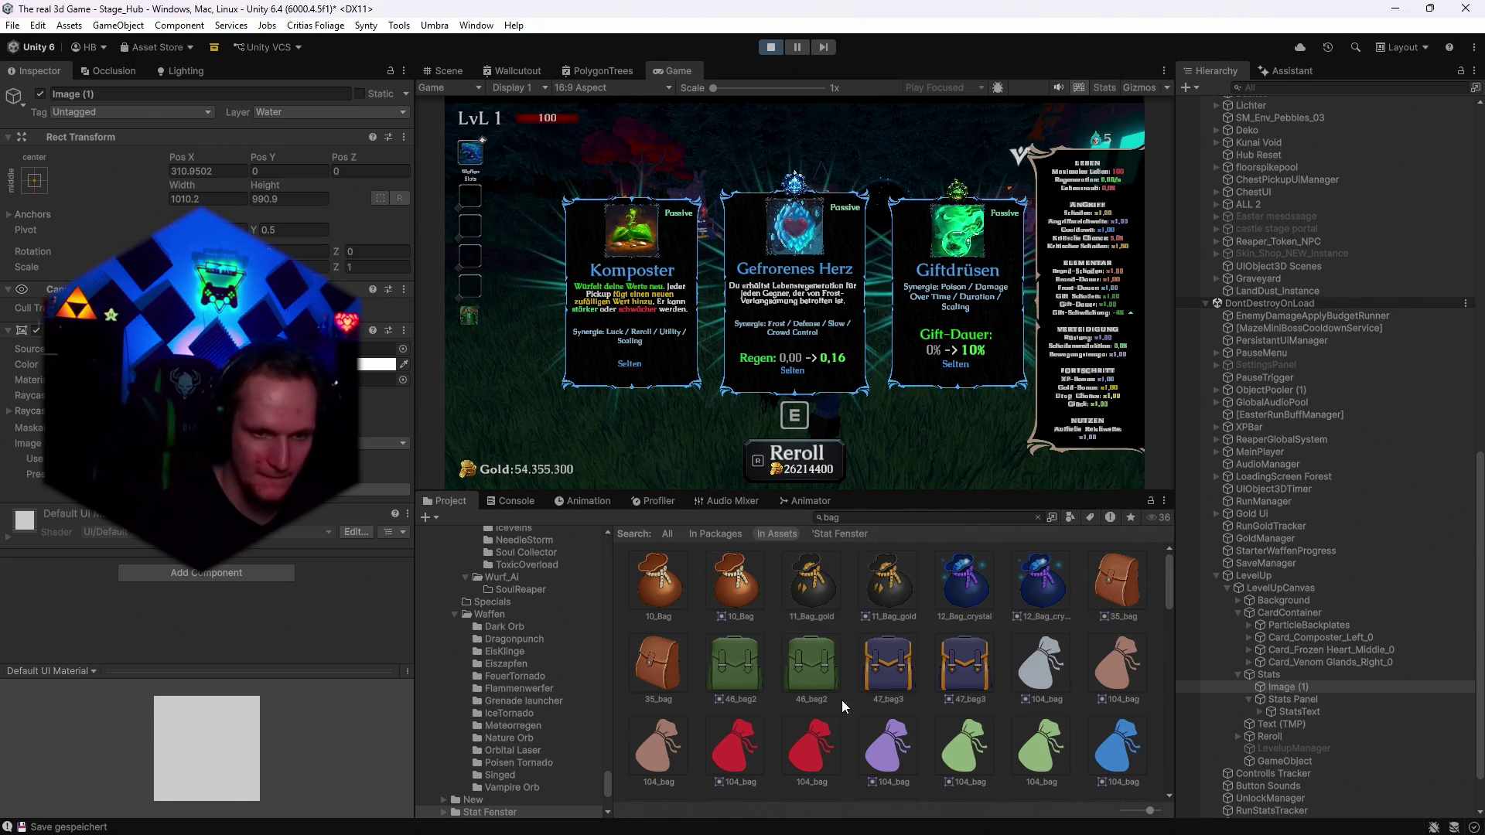
pyautogui.scroll(-6, 842, 699)
pyautogui.scroll(-5, 795, 671)
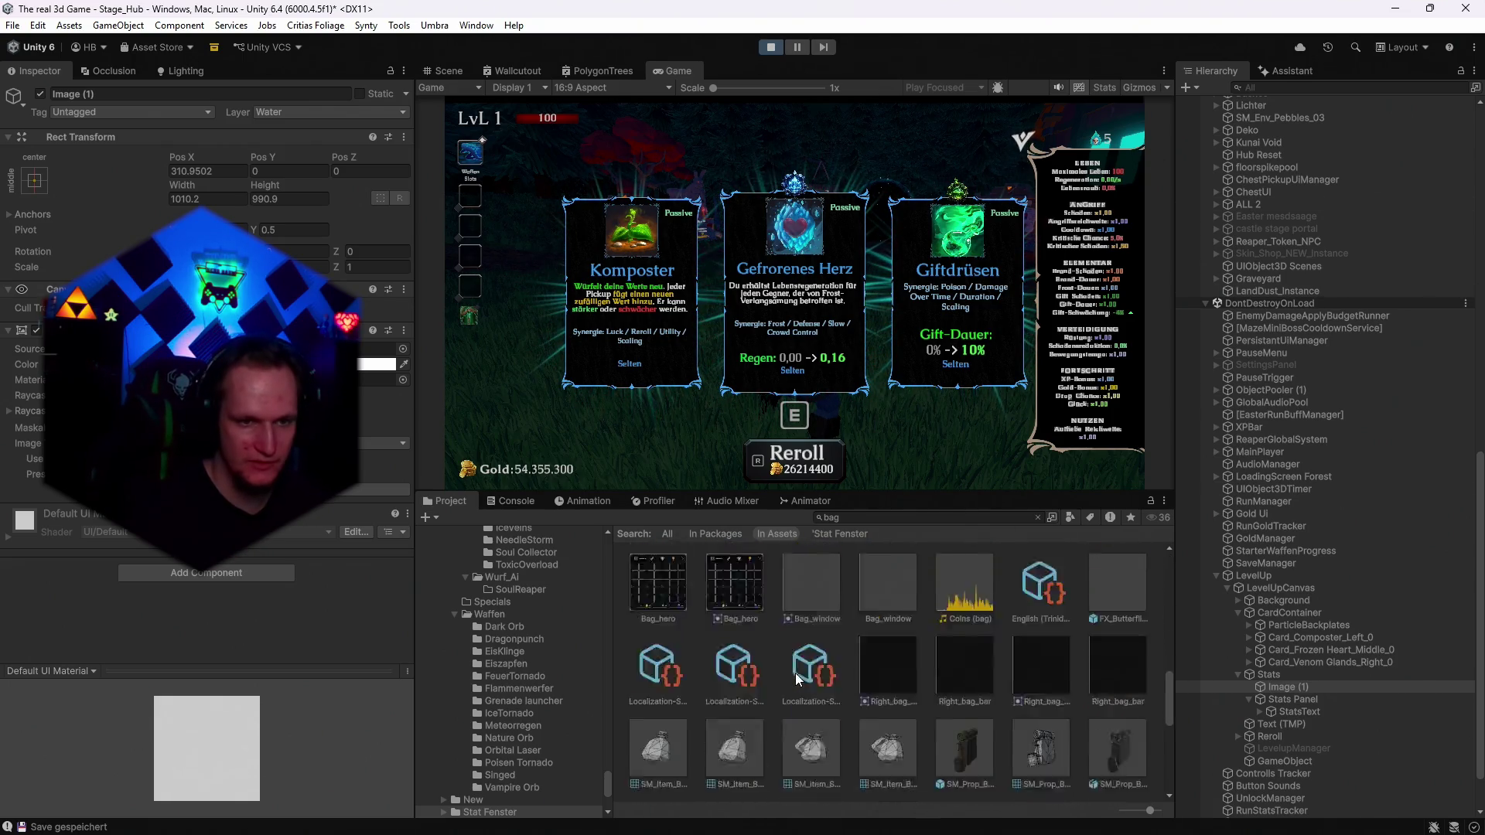
pyautogui.scroll(3, 795, 673)
pyautogui.scroll(-2, 795, 676)
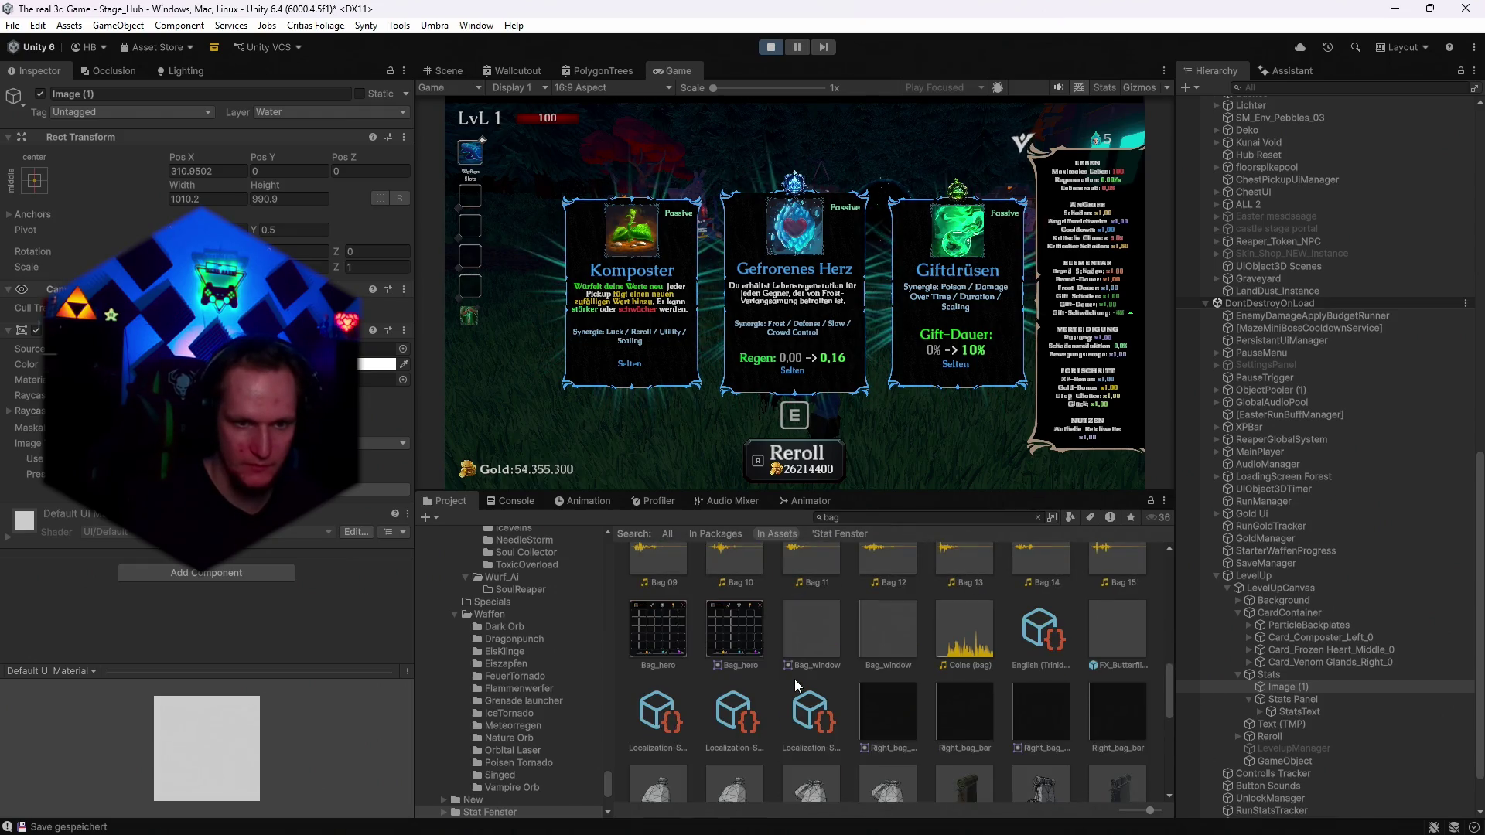
pyautogui.scroll(-2, 795, 678)
pyautogui.scroll(9, 794, 679)
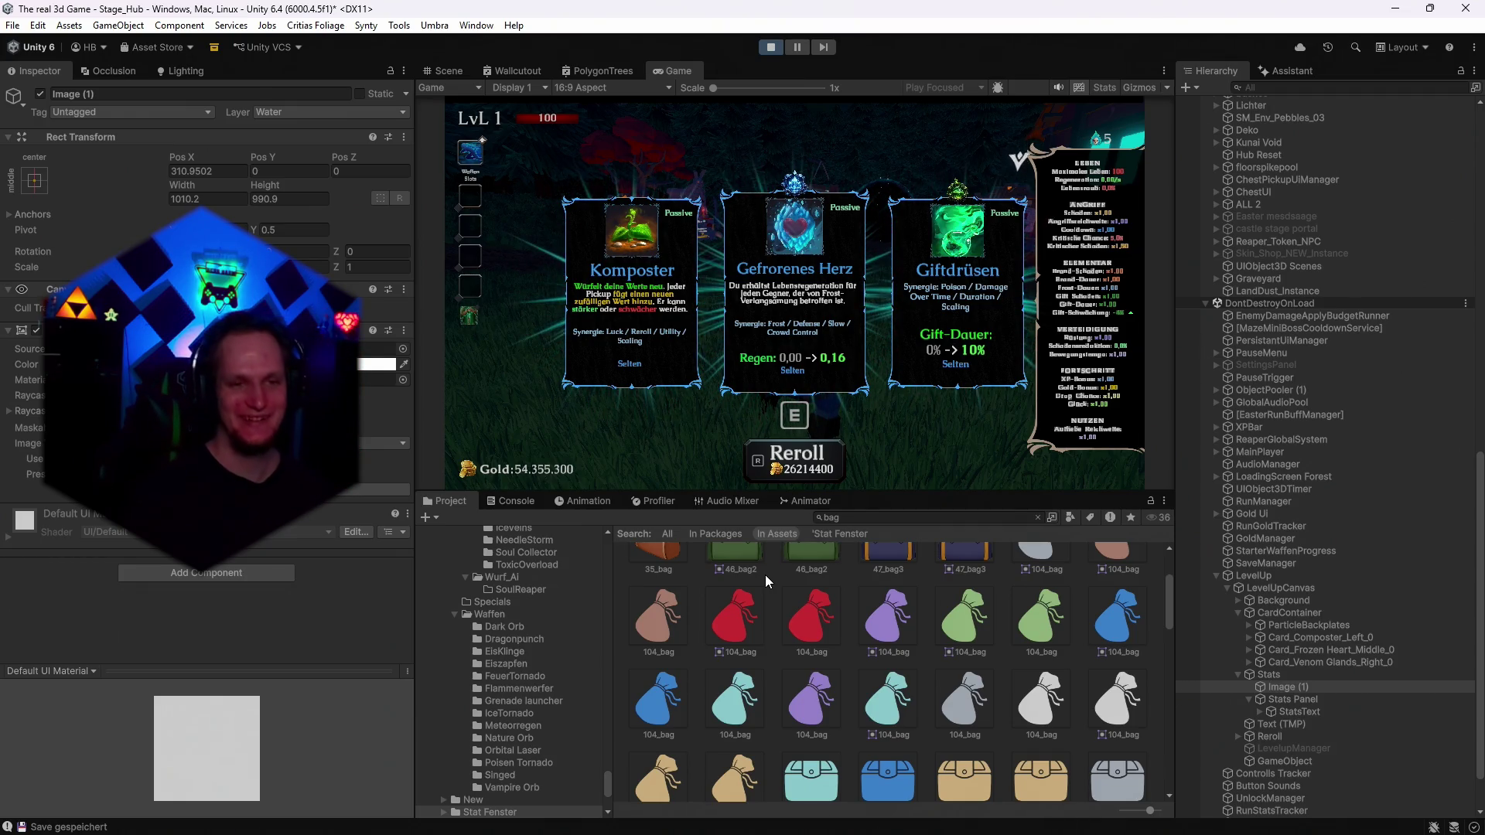
pyautogui.scroll(-10, 869, 600)
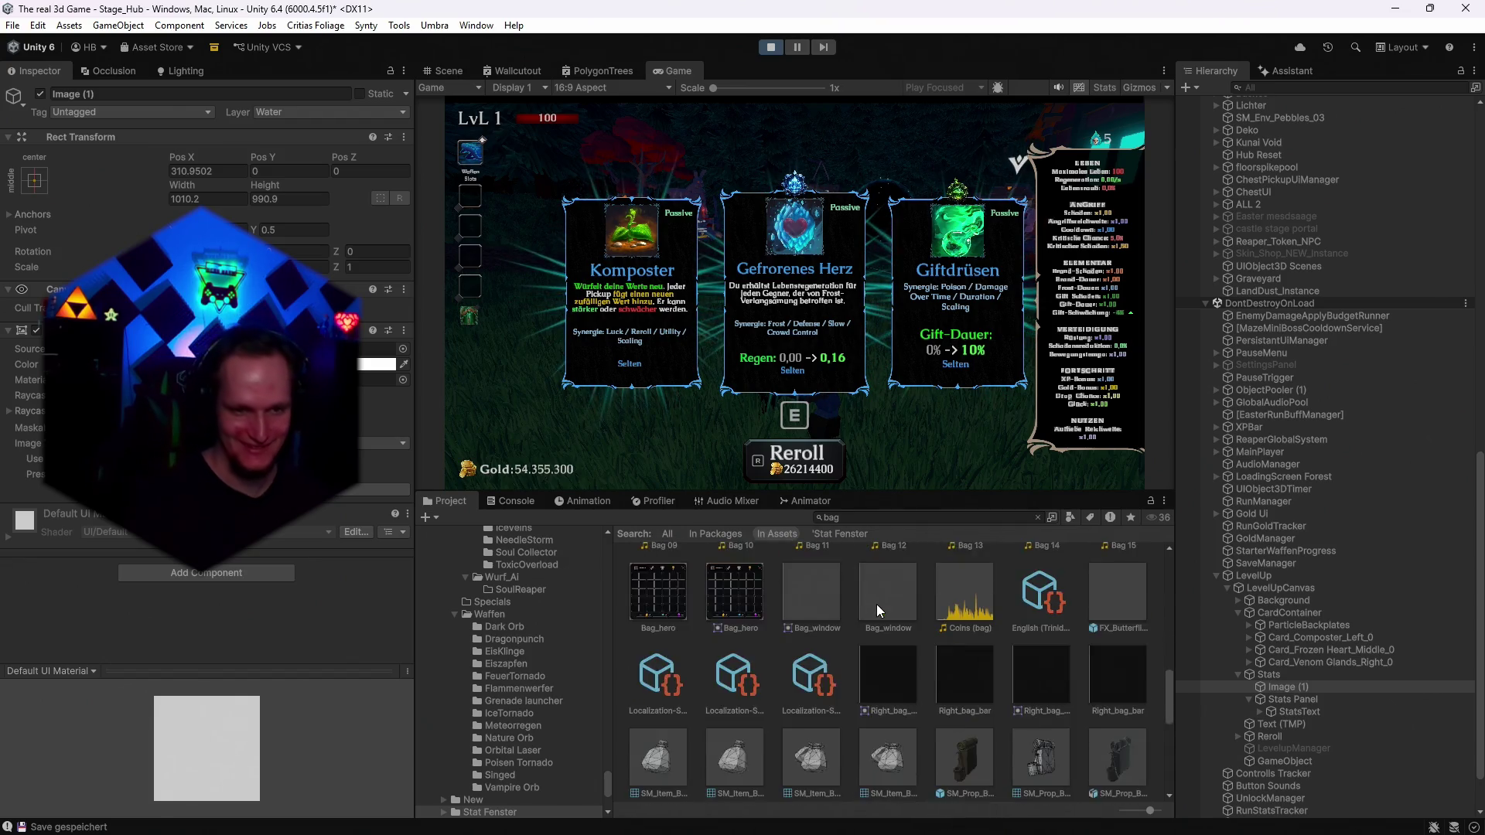
pyautogui.scroll(5, 894, 627)
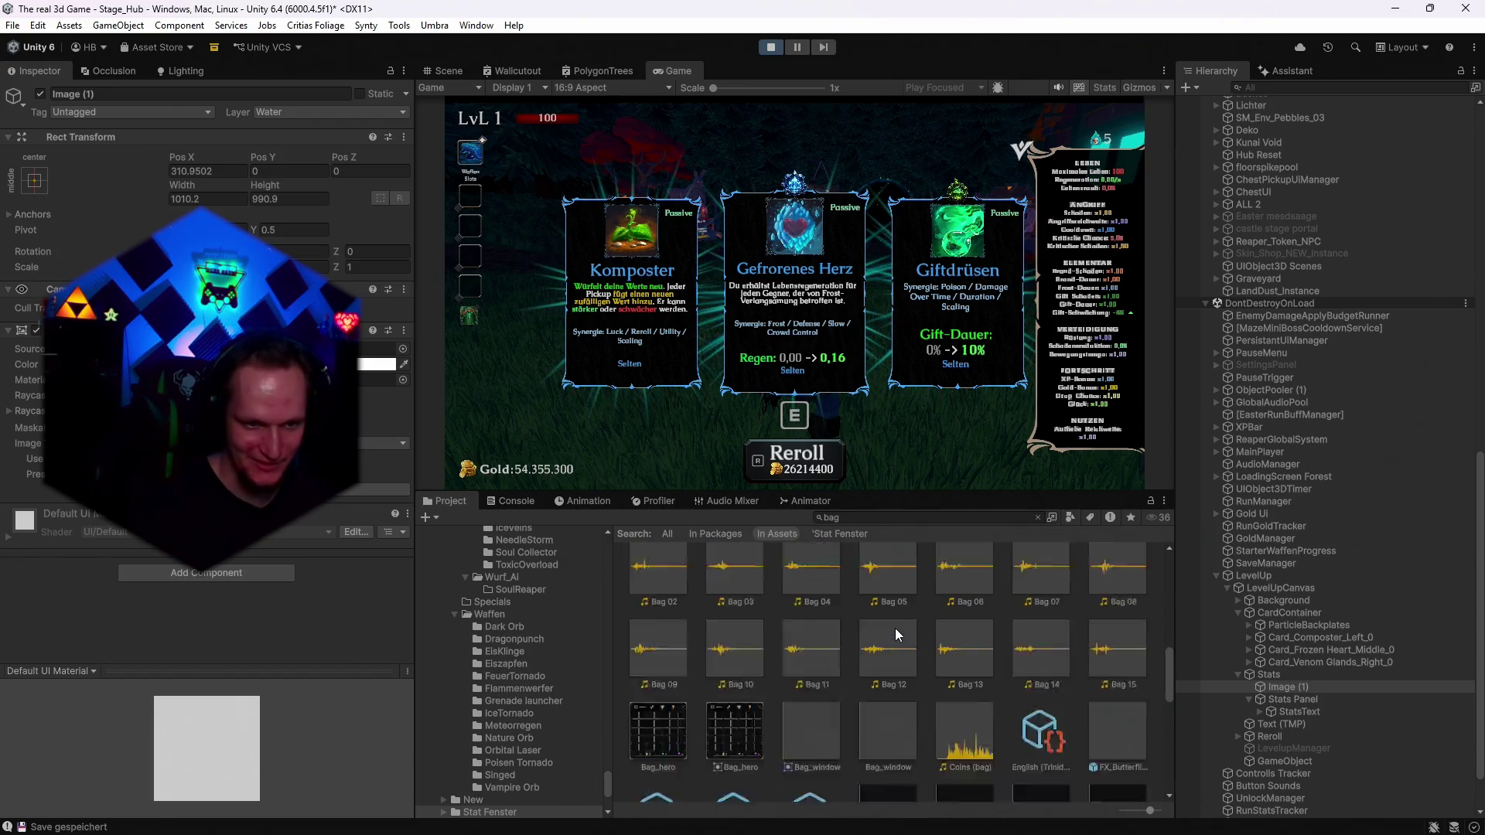
pyautogui.scroll(-2, 894, 628)
pyautogui.click(736, 679)
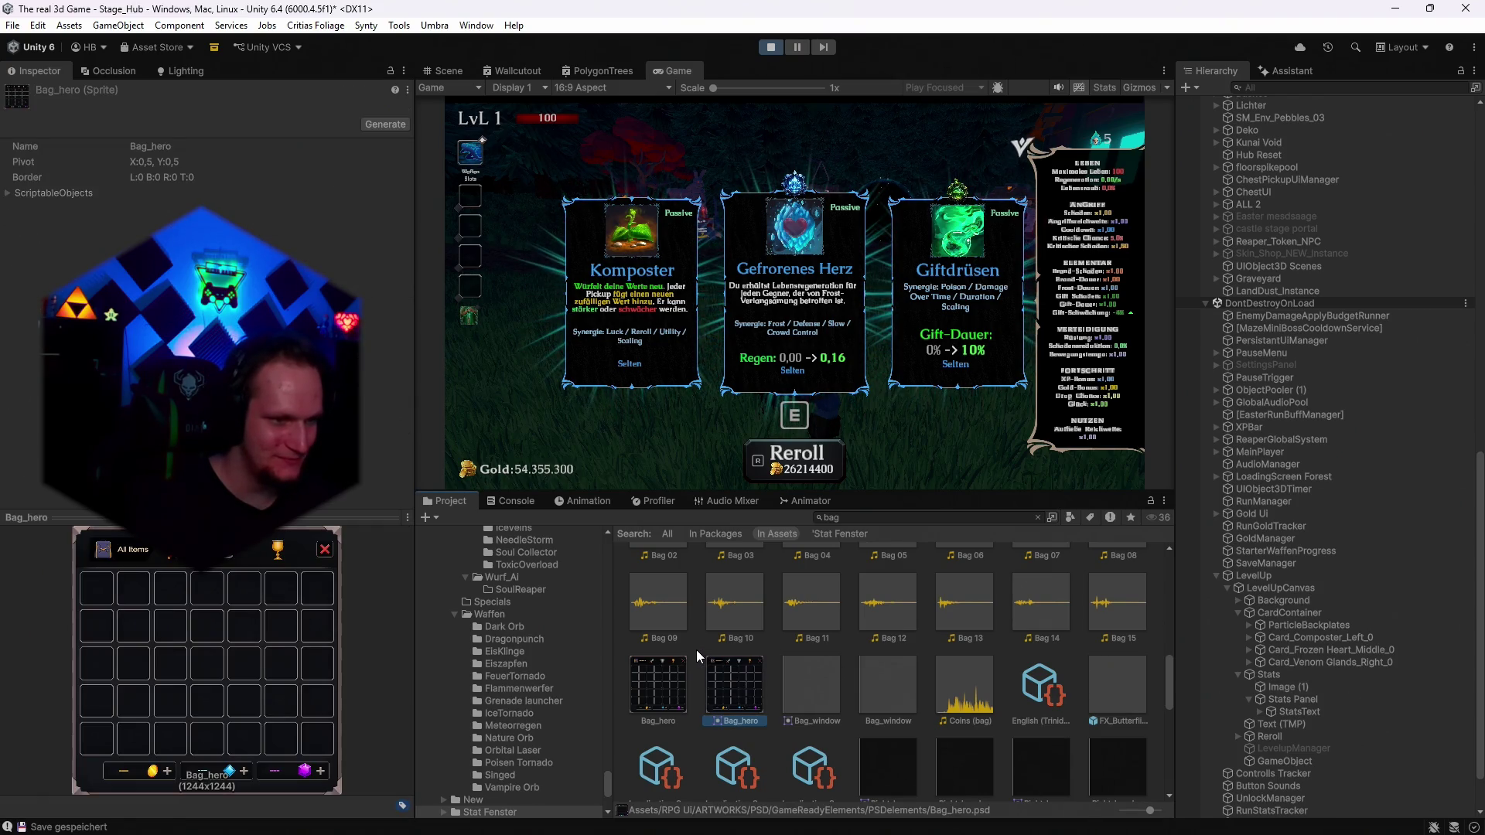
# Reroll the upgrade cards, take Frostschlag, reroll twice more with R, and stop play mode.
pyautogui.scroll(5, 696, 649)
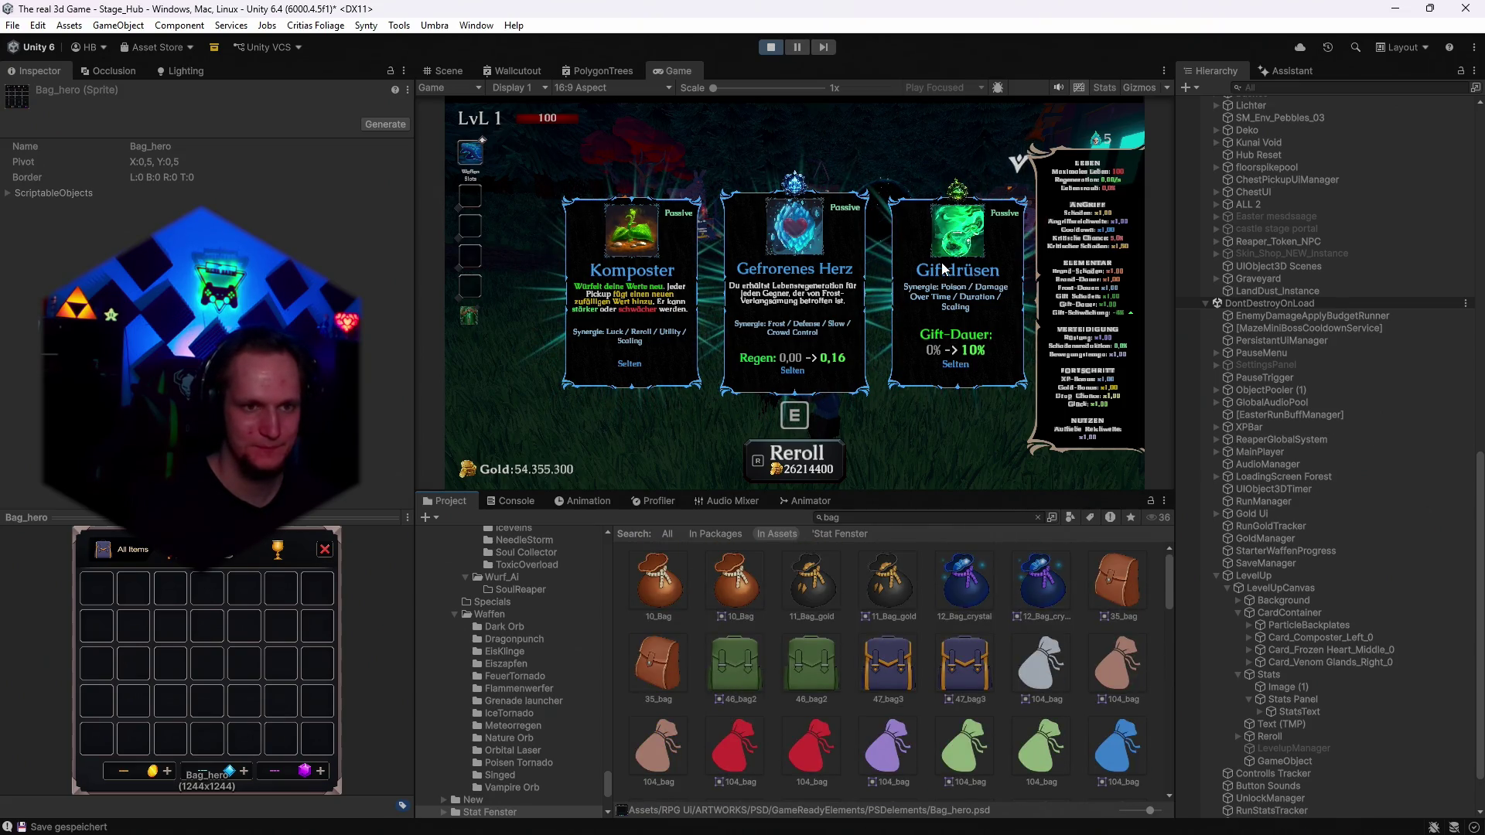
pyautogui.click(797, 460)
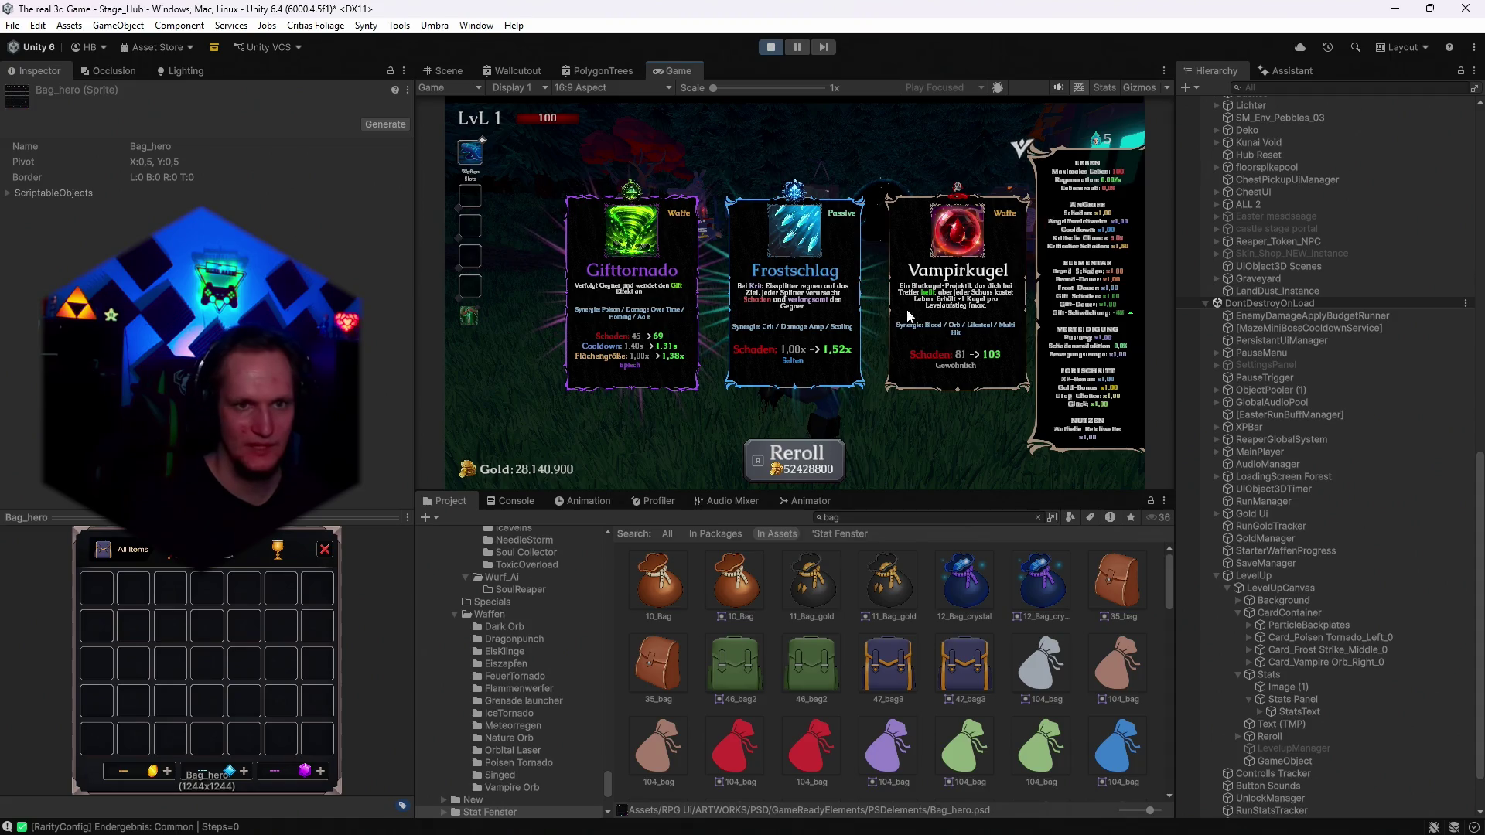
pyautogui.click(809, 321)
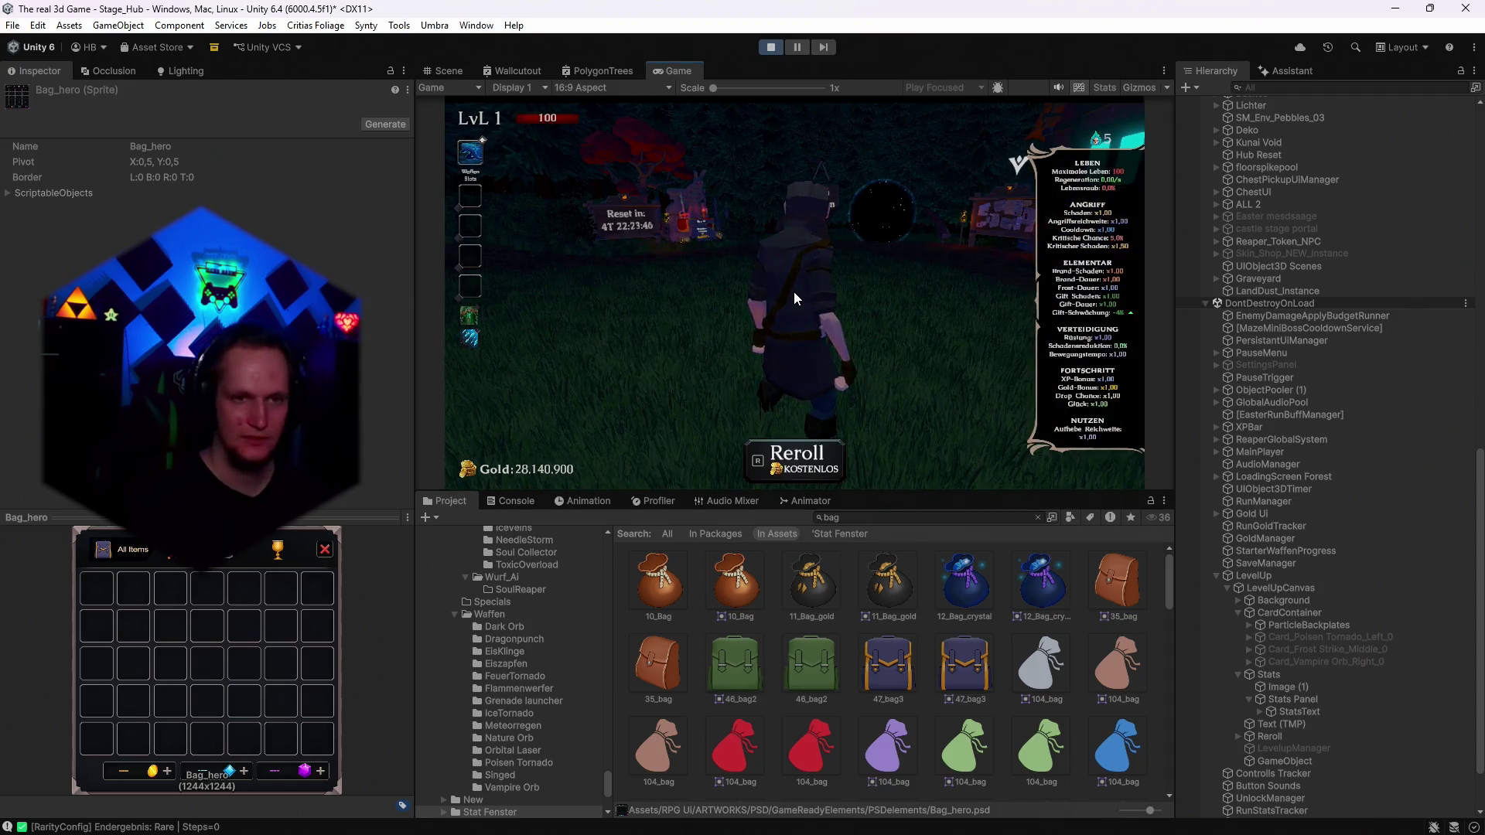
pyautogui.press('r')
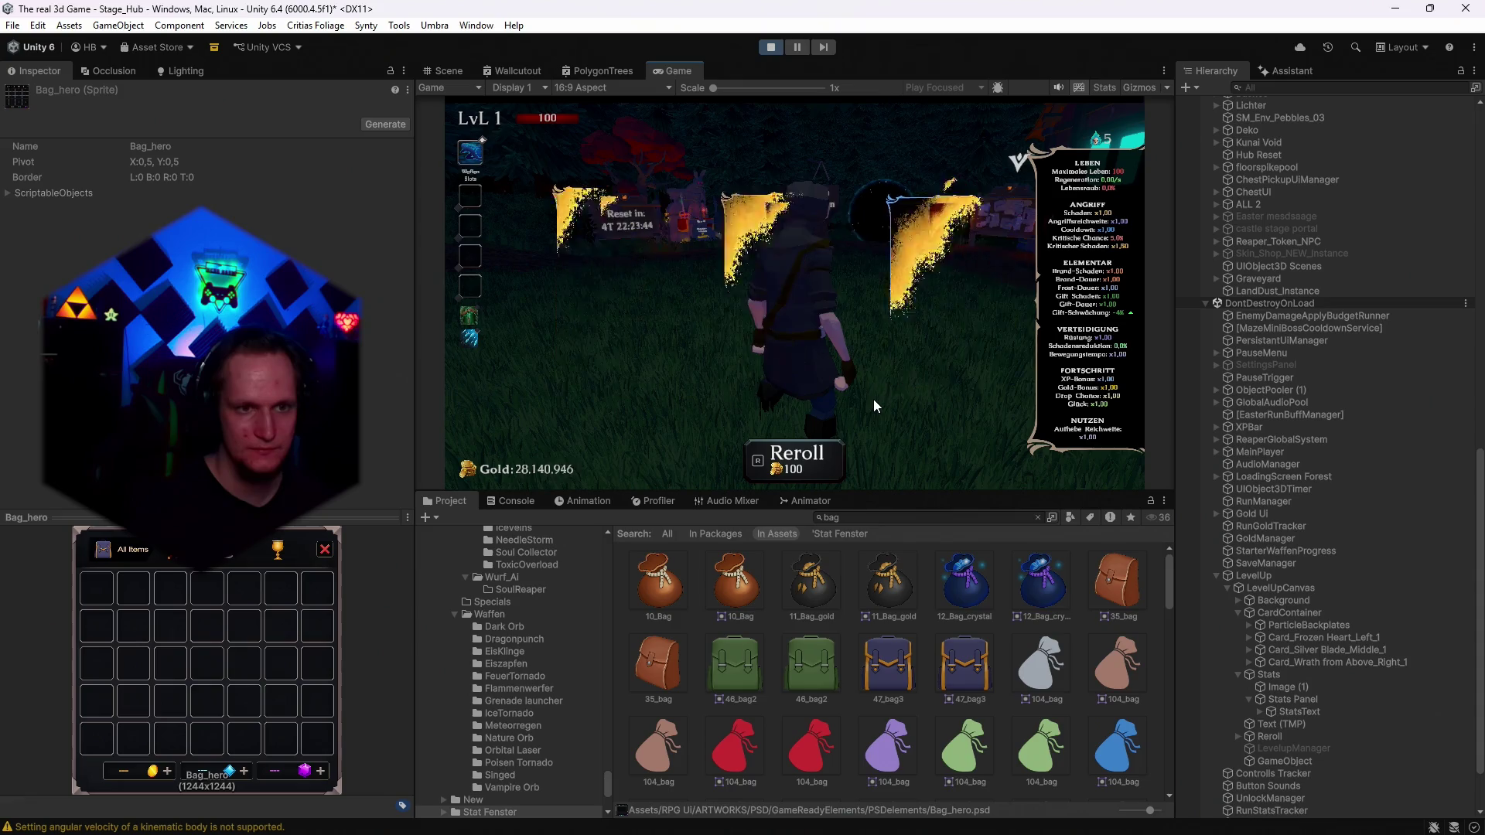
pyautogui.press('r')
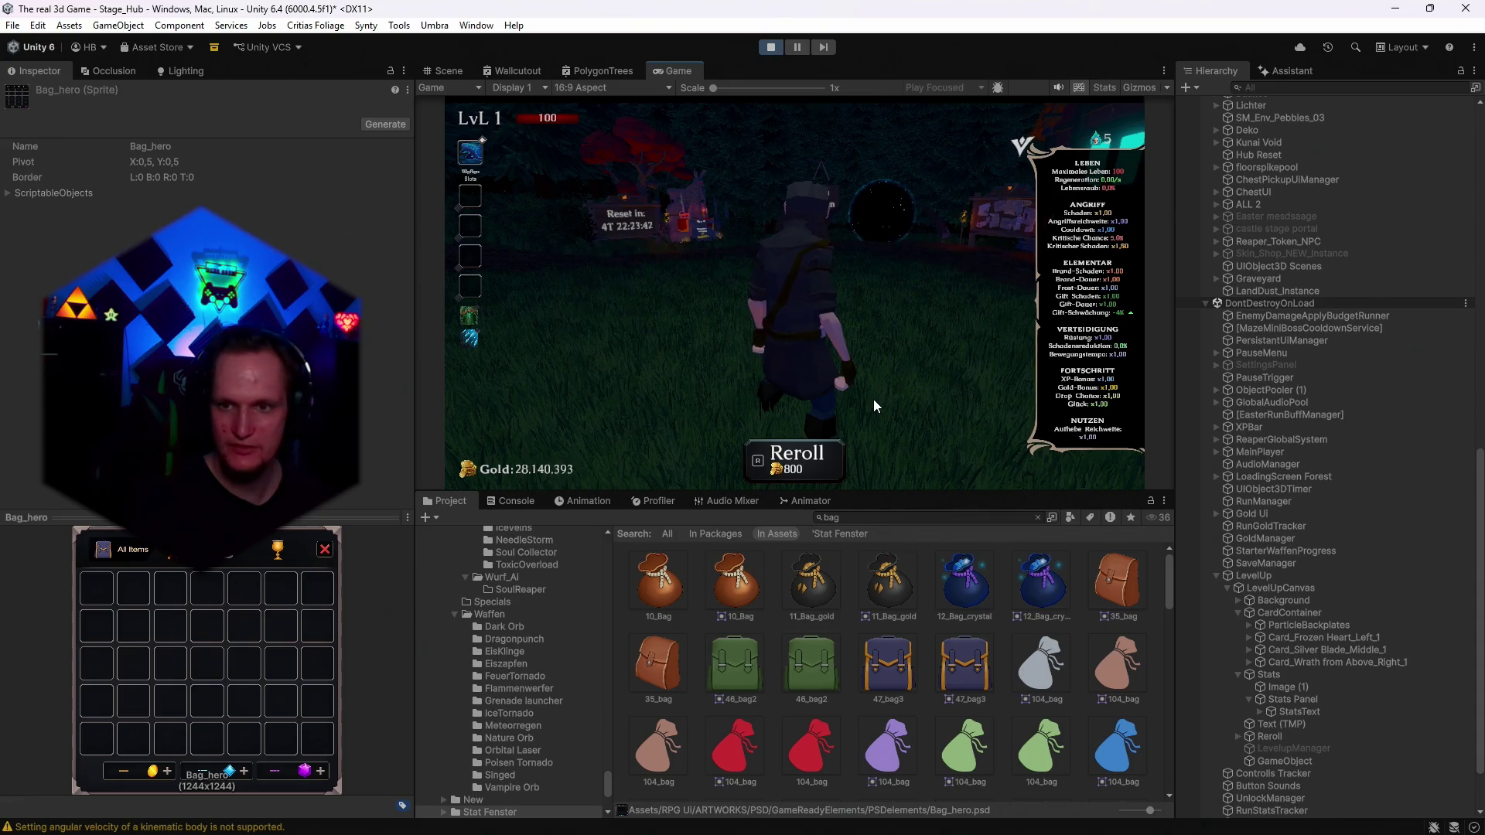
pyautogui.click(772, 47)
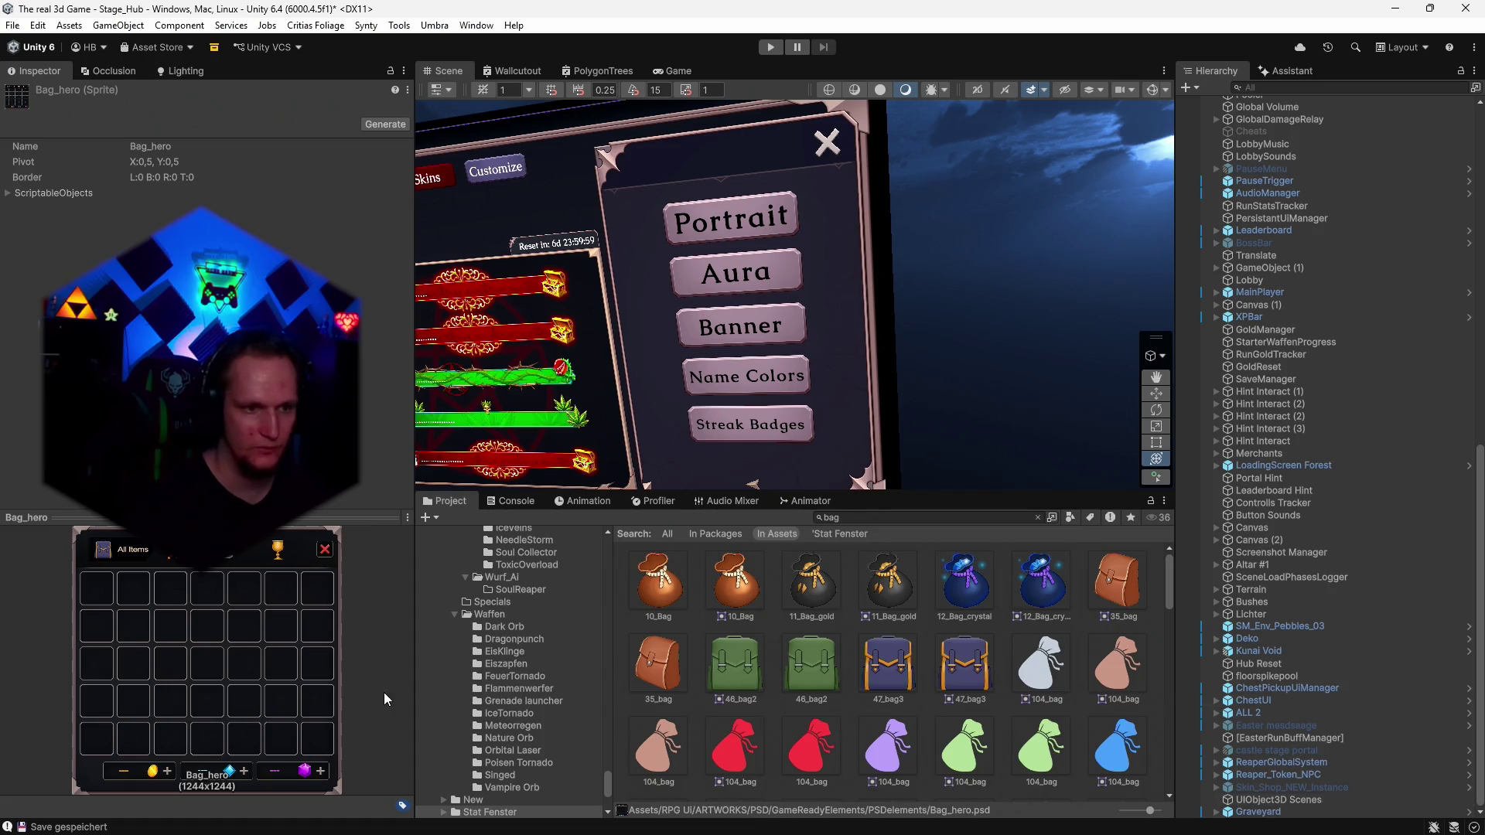
# Scroll up through the Project window's bag search results.
pyautogui.scroll(5, 559, 681)
# Search the Project window for 'beam'.
pyautogui.scroll(10, 559, 681)
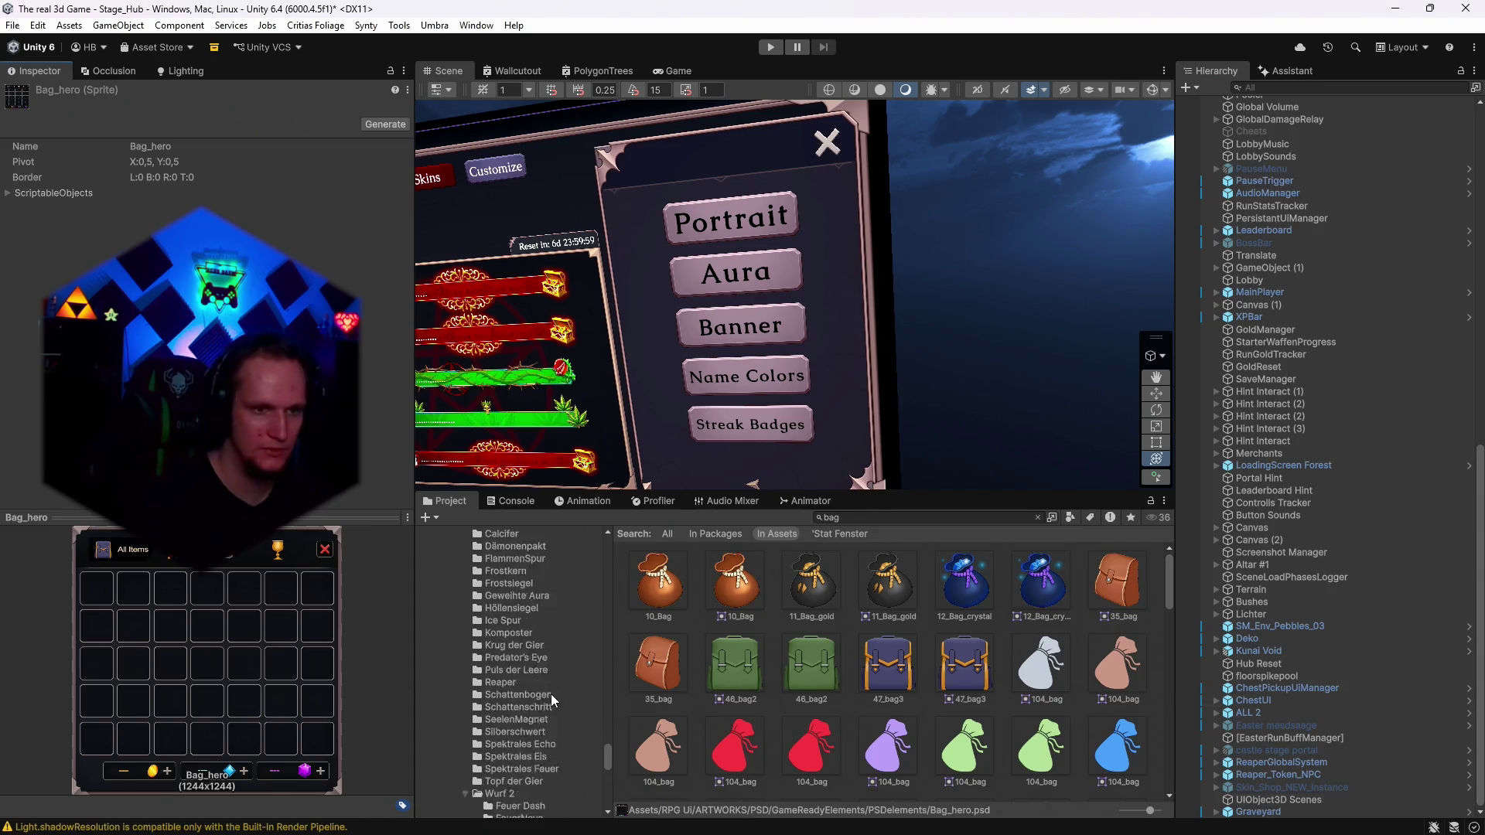
pyautogui.scroll(10, 522, 720)
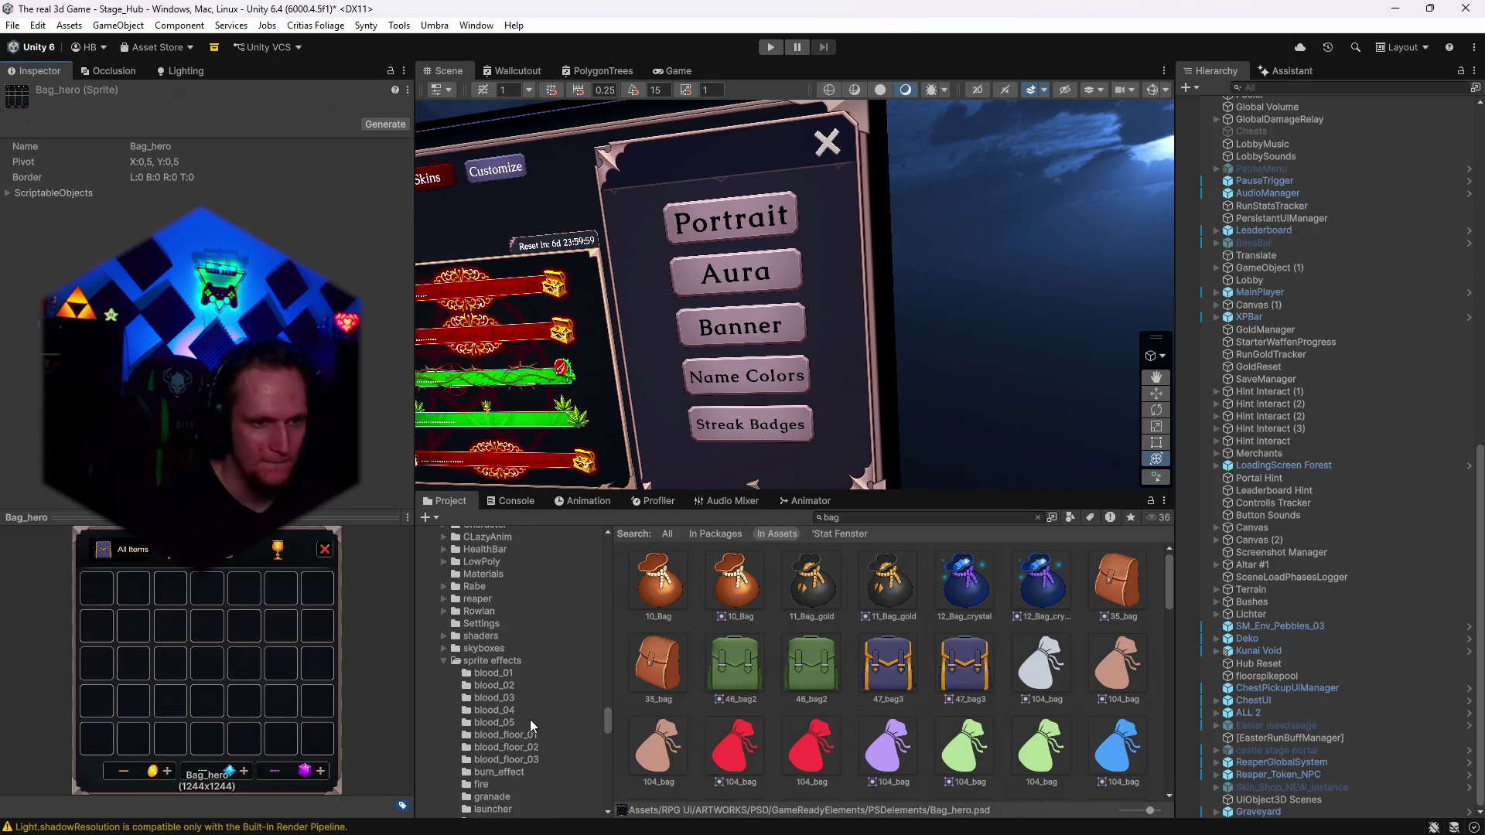
pyautogui.scroll(8, 529, 719)
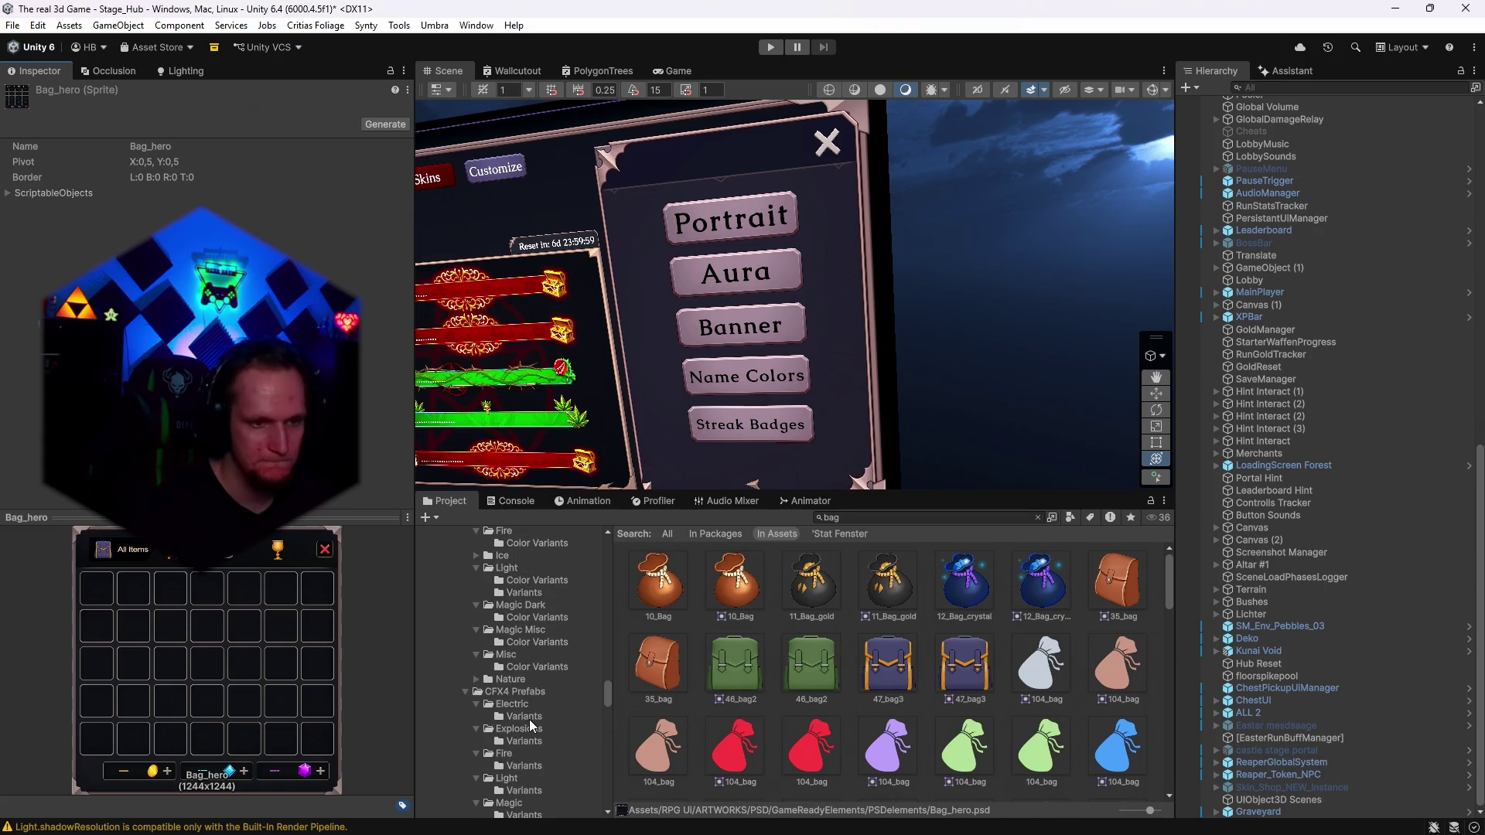
pyautogui.scroll(5, 535, 694)
pyautogui.click(888, 519)
pyautogui.write('beam')
# Preview the BeamupChargeup Blue, Yellow, Red and BeamYellowEnd prefabs, then search for 'rain'.
pyautogui.scroll(-1, 898, 569)
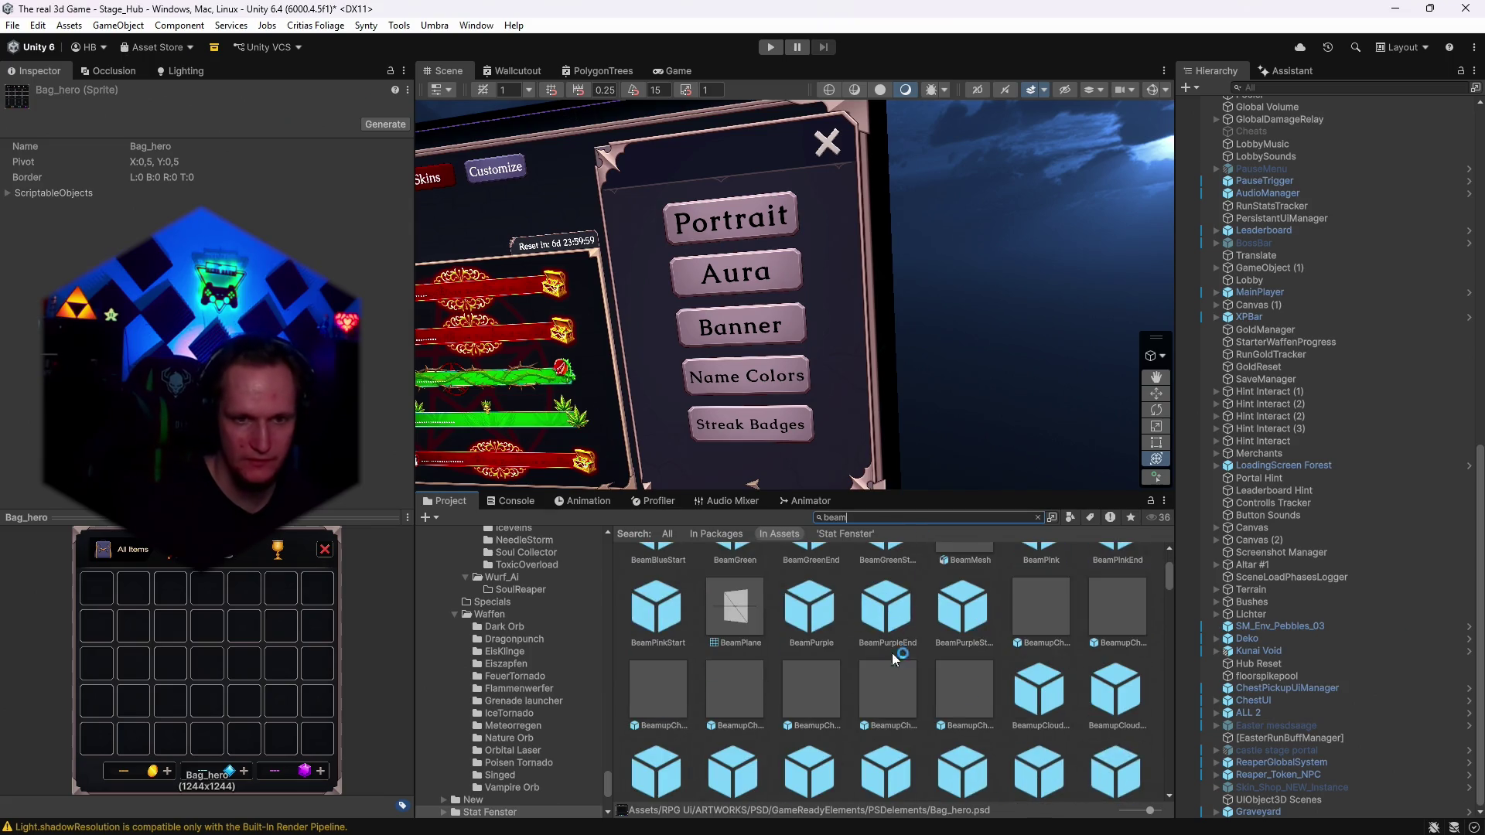
pyautogui.doubleClick(1043, 627)
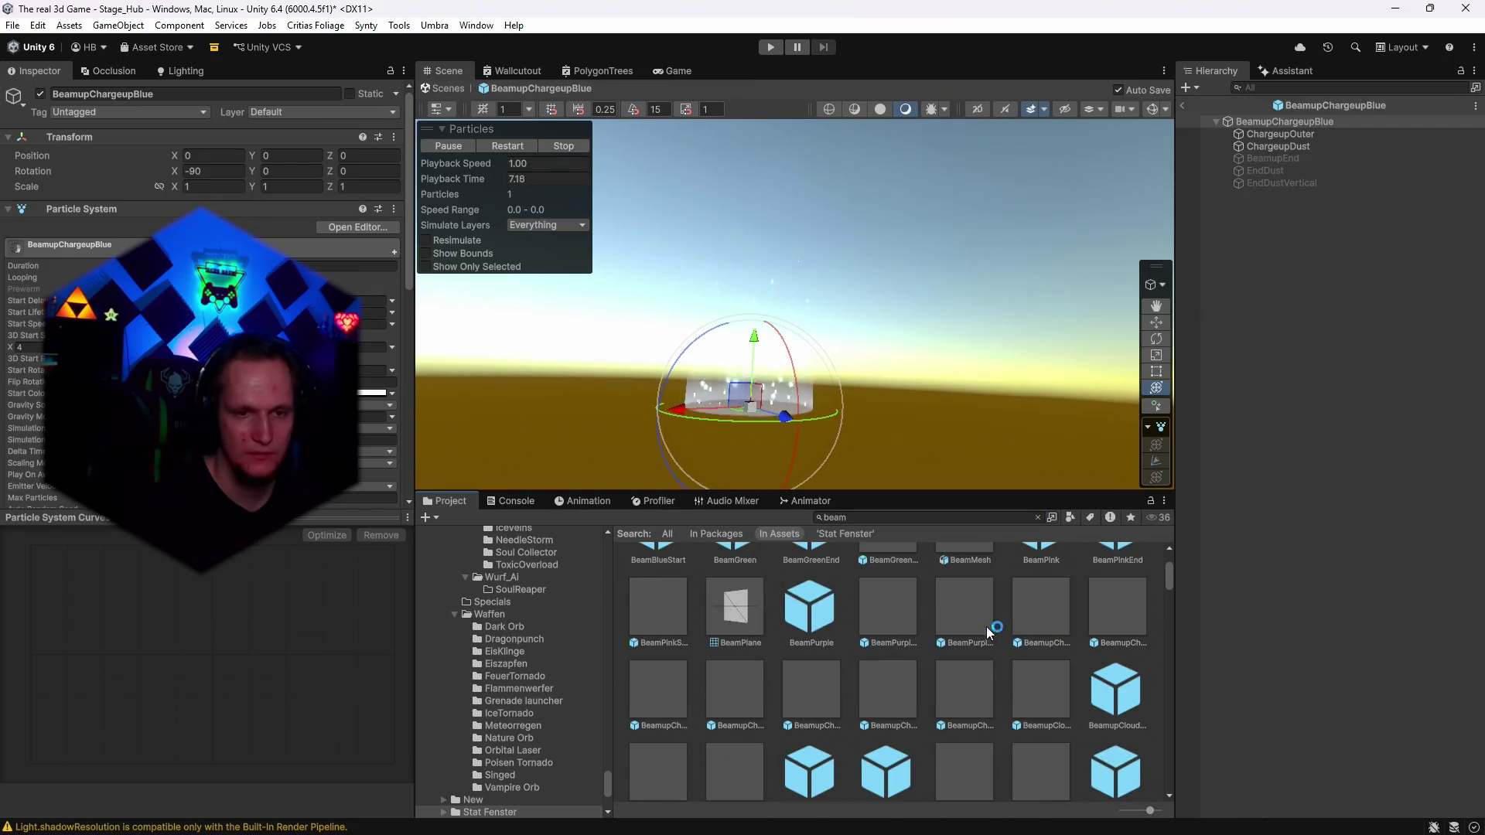
pyautogui.doubleClick(945, 679)
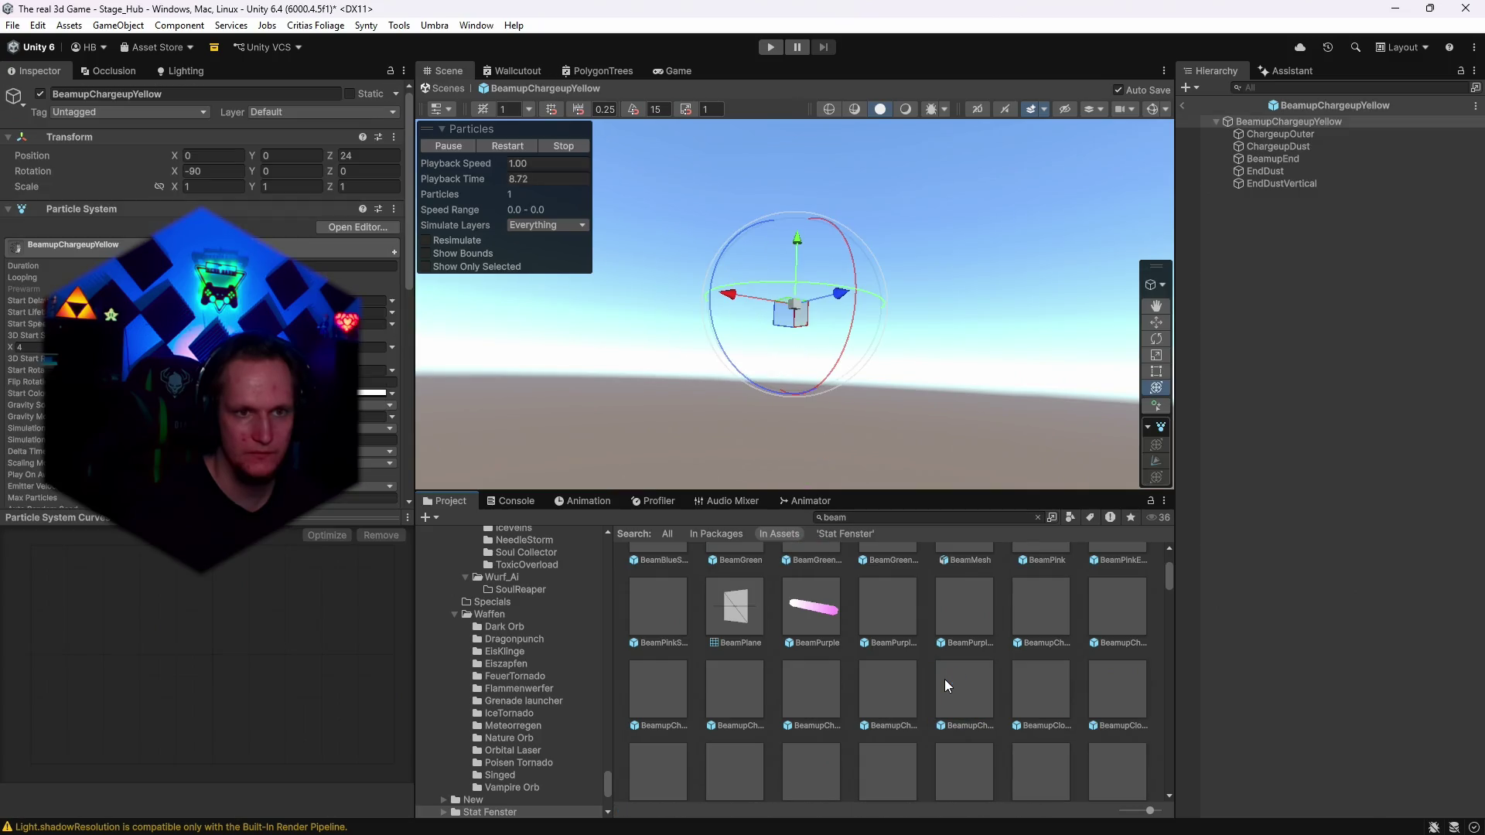
pyautogui.doubleClick(824, 683)
pyautogui.scroll(-3, 866, 693)
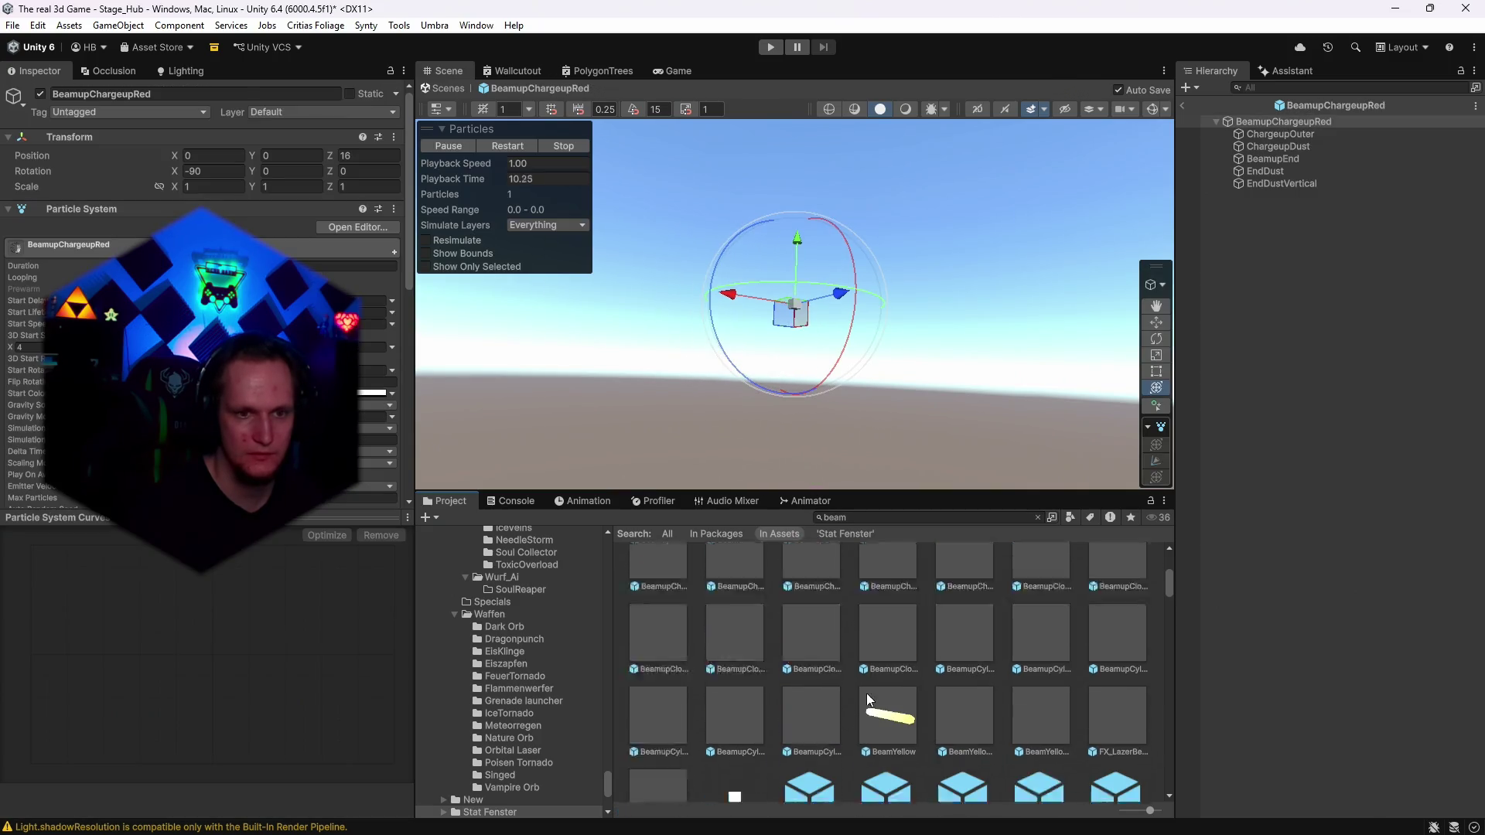
pyautogui.scroll(-1, 889, 681)
pyautogui.doubleClick(980, 670)
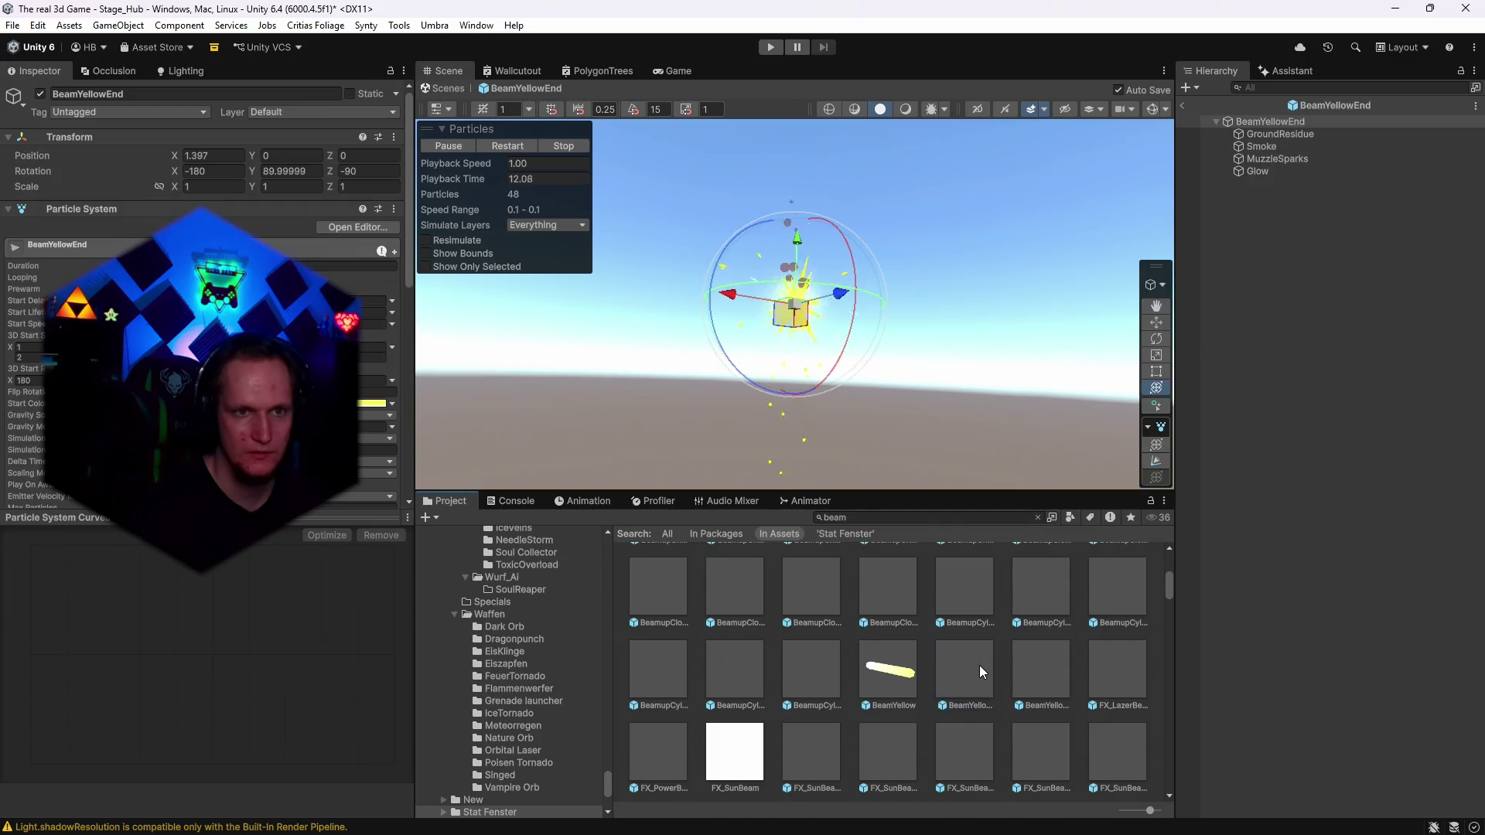
pyautogui.moveTo(928, 322)
pyautogui.mouseDown()
pyautogui.moveTo(932, 402)
pyautogui.moveTo(940, 356)
pyautogui.mouseUp()
pyautogui.click(923, 517)
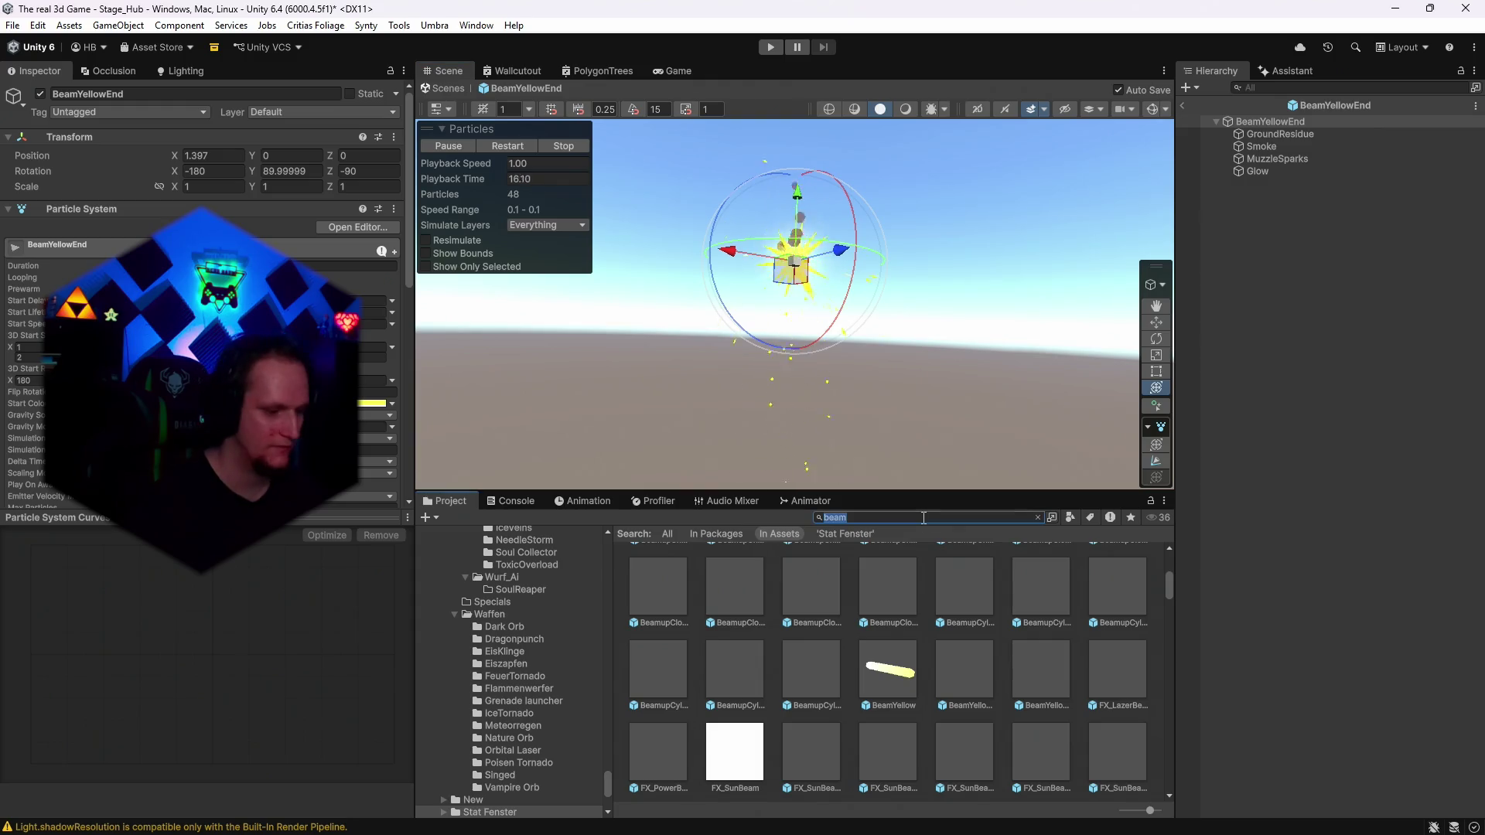
pyautogui.write('rain')
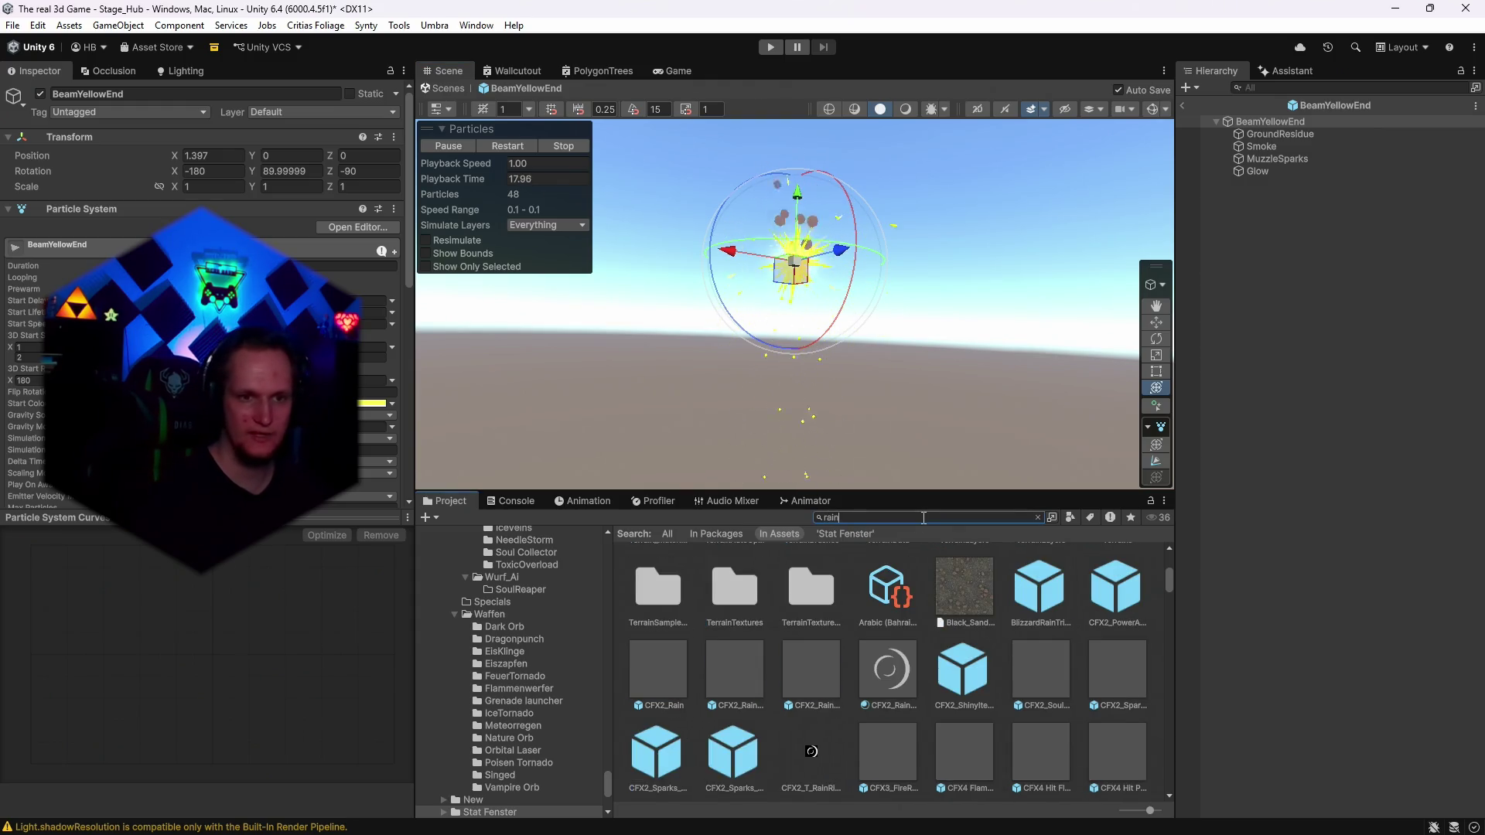
# Preview CFX2_RainHeavy, CFX3_FireRain, CFX4 Magic Drain and both CFX4 Rain prefabs.
pyautogui.doubleClick(737, 685)
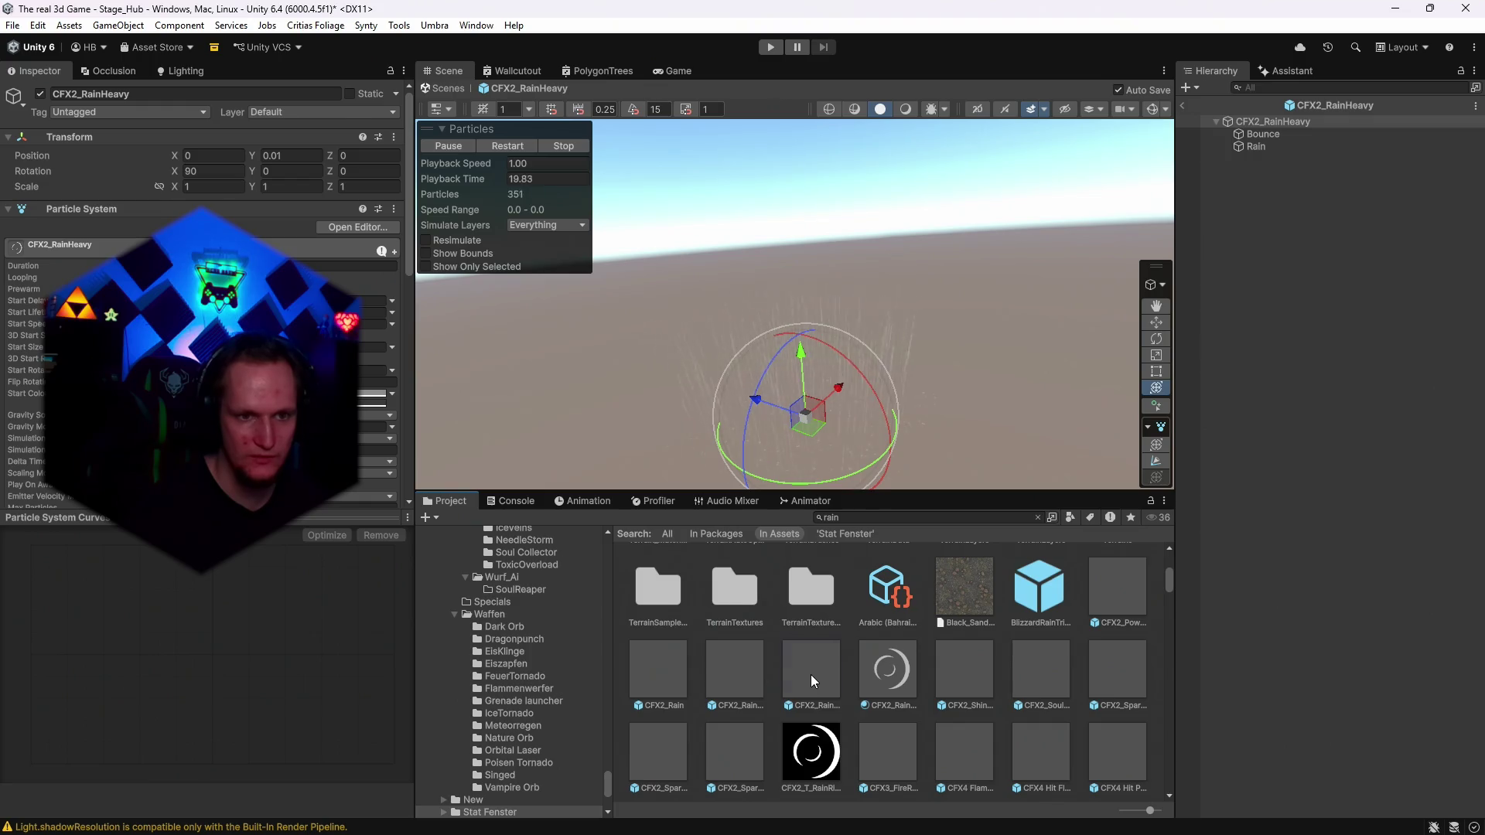
pyautogui.scroll(-2, 903, 675)
pyautogui.doubleClick(898, 658)
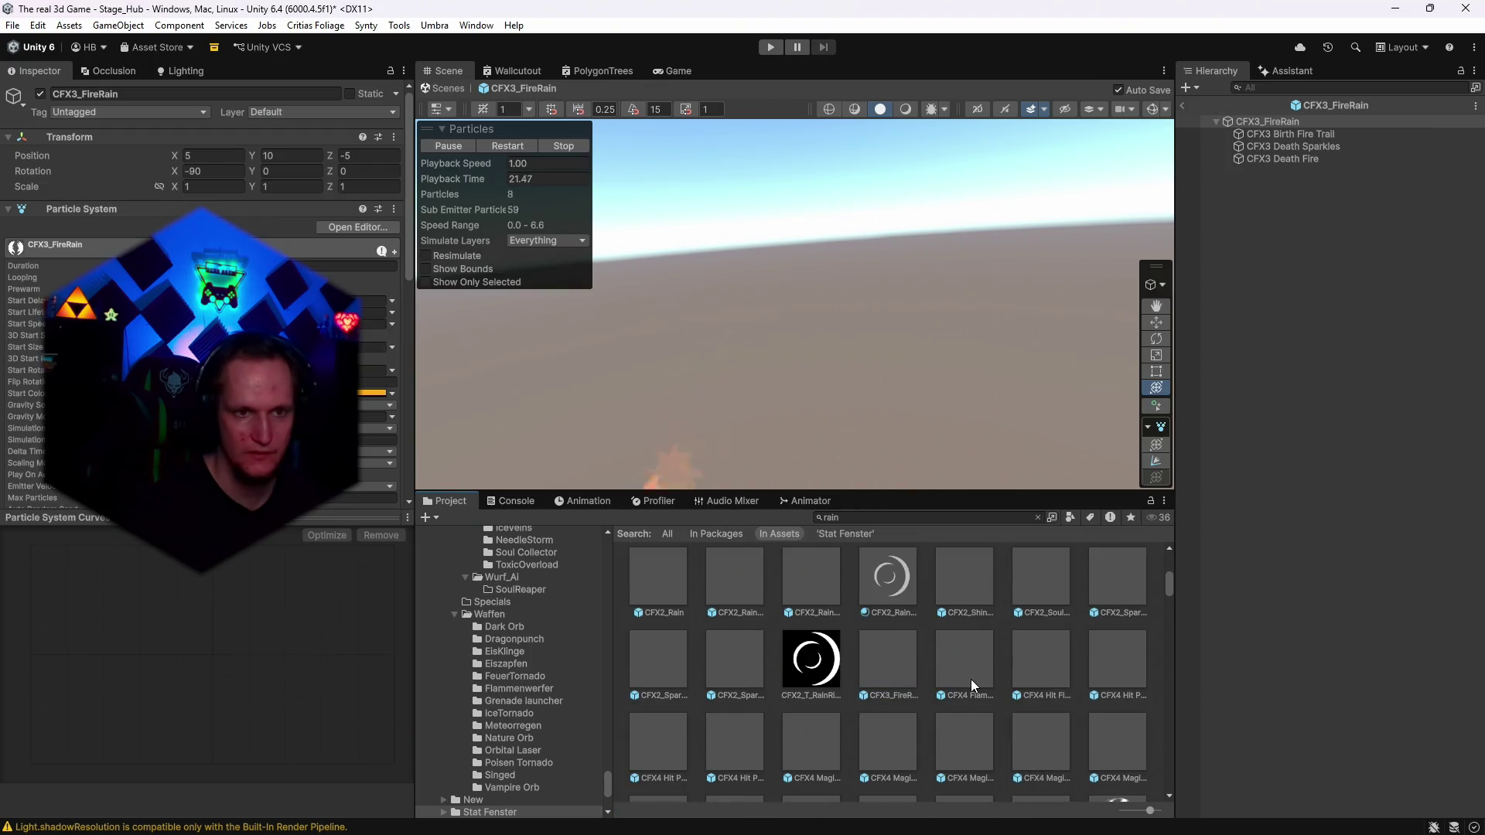
pyautogui.doubleClick(971, 679)
pyautogui.doubleClick(967, 730)
pyautogui.scroll(-1, 977, 694)
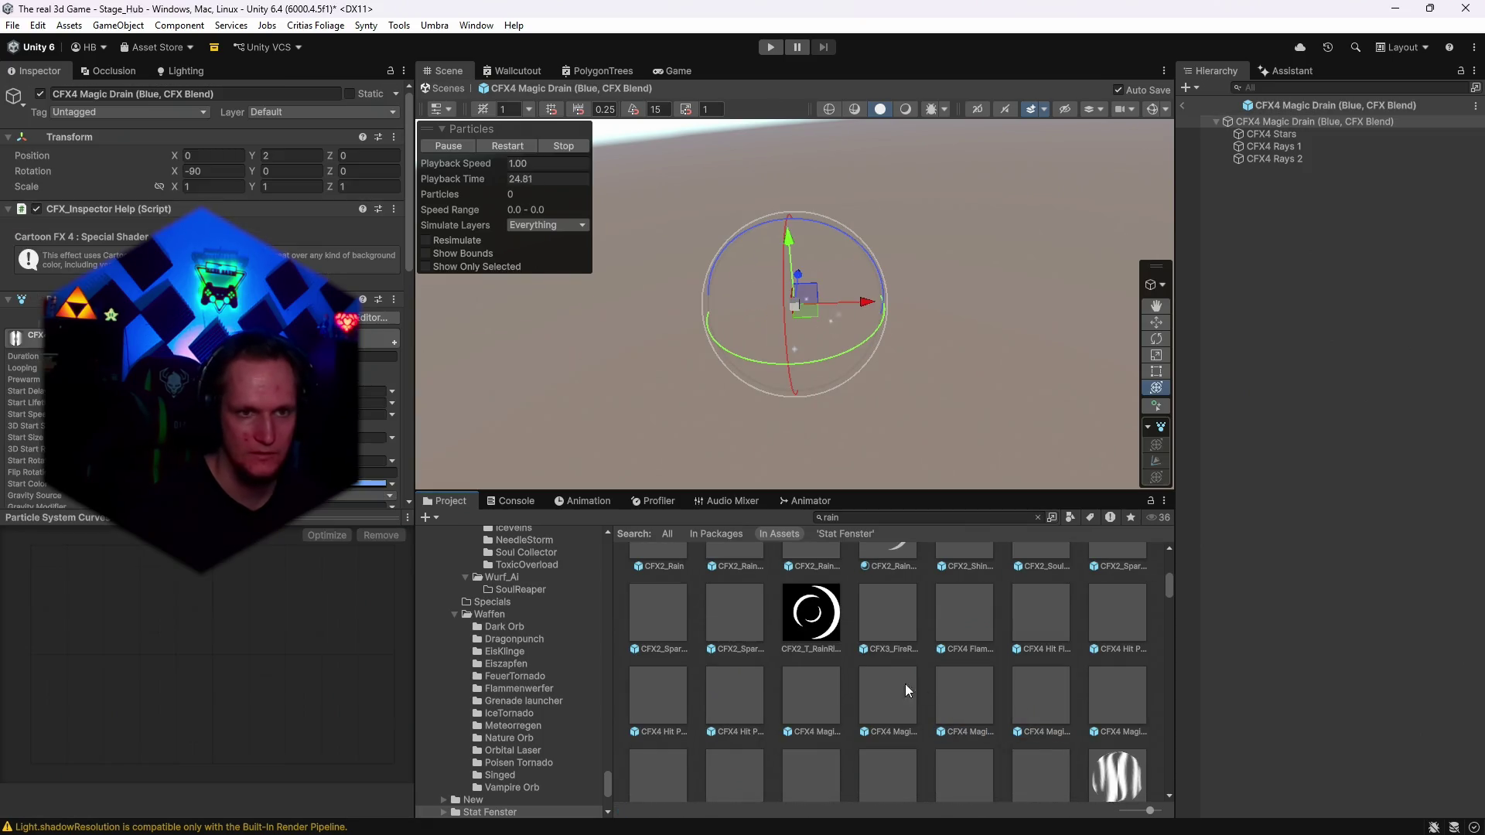
pyautogui.scroll(-1, 904, 684)
pyautogui.doubleClick(746, 662)
pyautogui.doubleClick(739, 720)
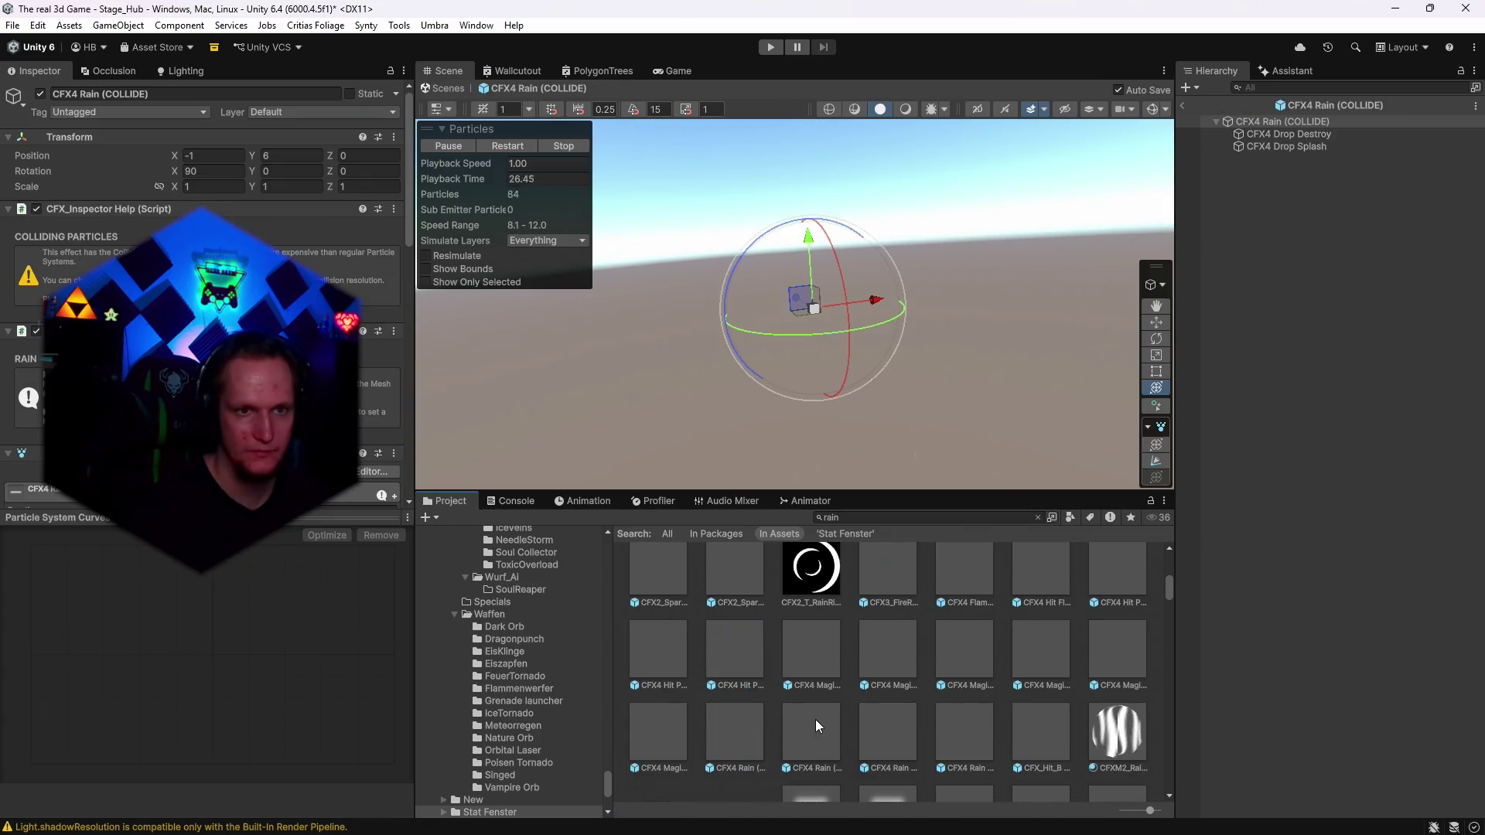
pyautogui.doubleClick(815, 719)
# Preview CFXR2 Sparks Rain, CFXR3 Fire Explosion B (Rainbow) and CFXR3 Hit Light A.
pyautogui.scroll(-1, 980, 726)
pyautogui.click(950, 710)
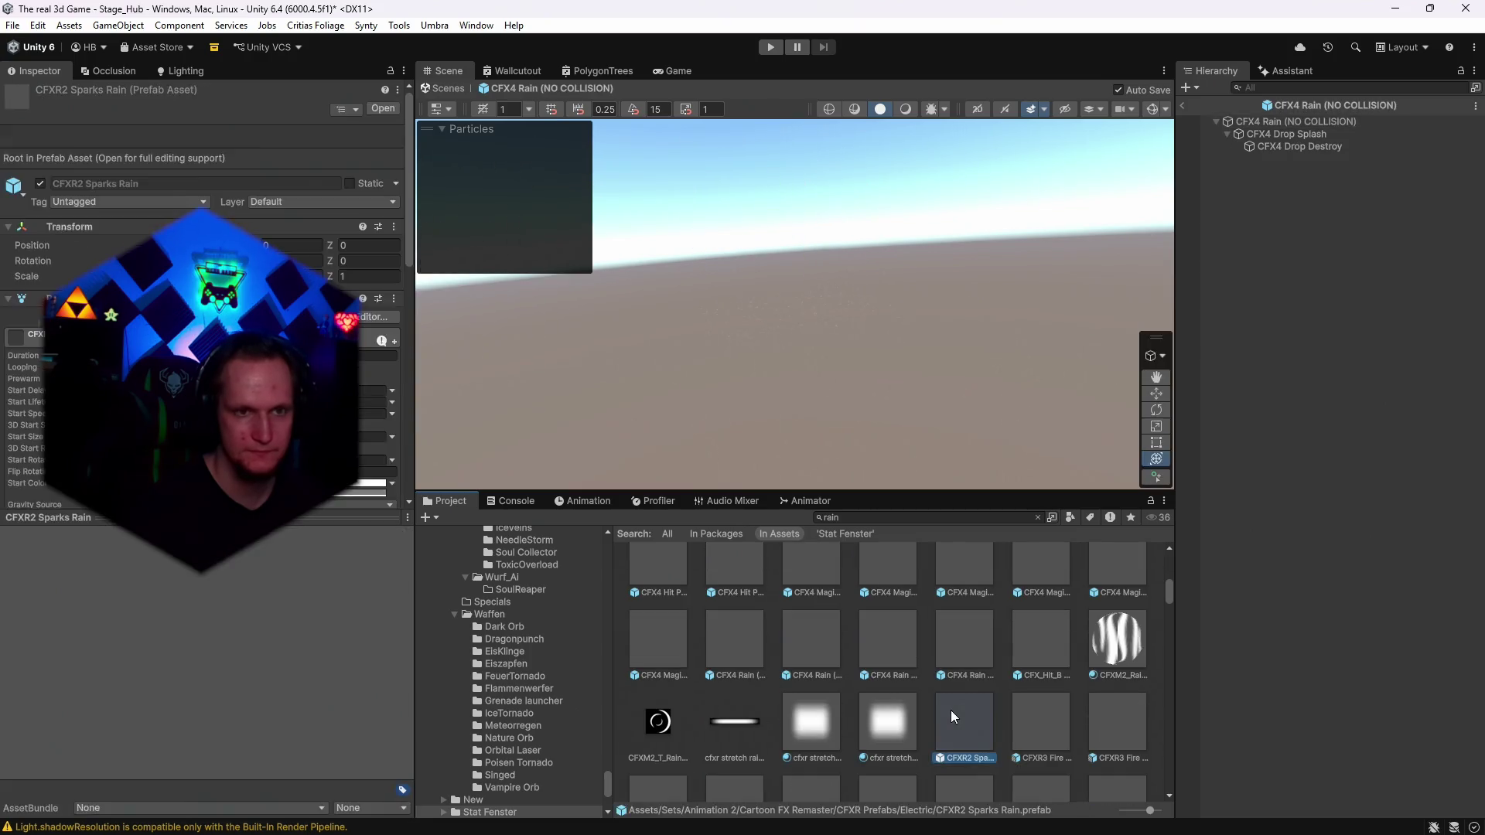
pyautogui.doubleClick(949, 710)
pyautogui.moveTo(1058, 281); pyautogui.dragTo(990, 469)
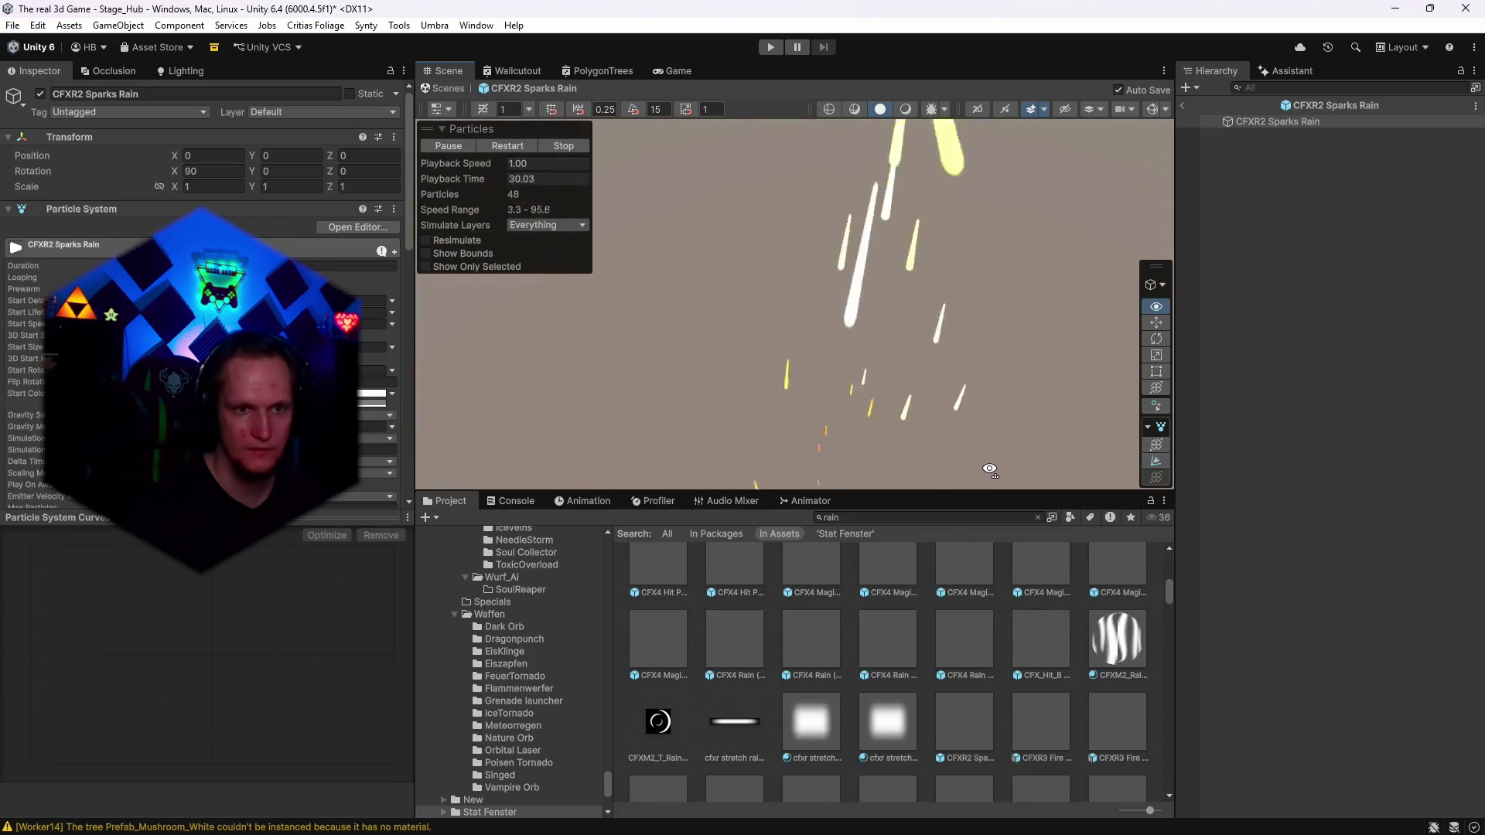
pyautogui.doubleClick(1145, 730)
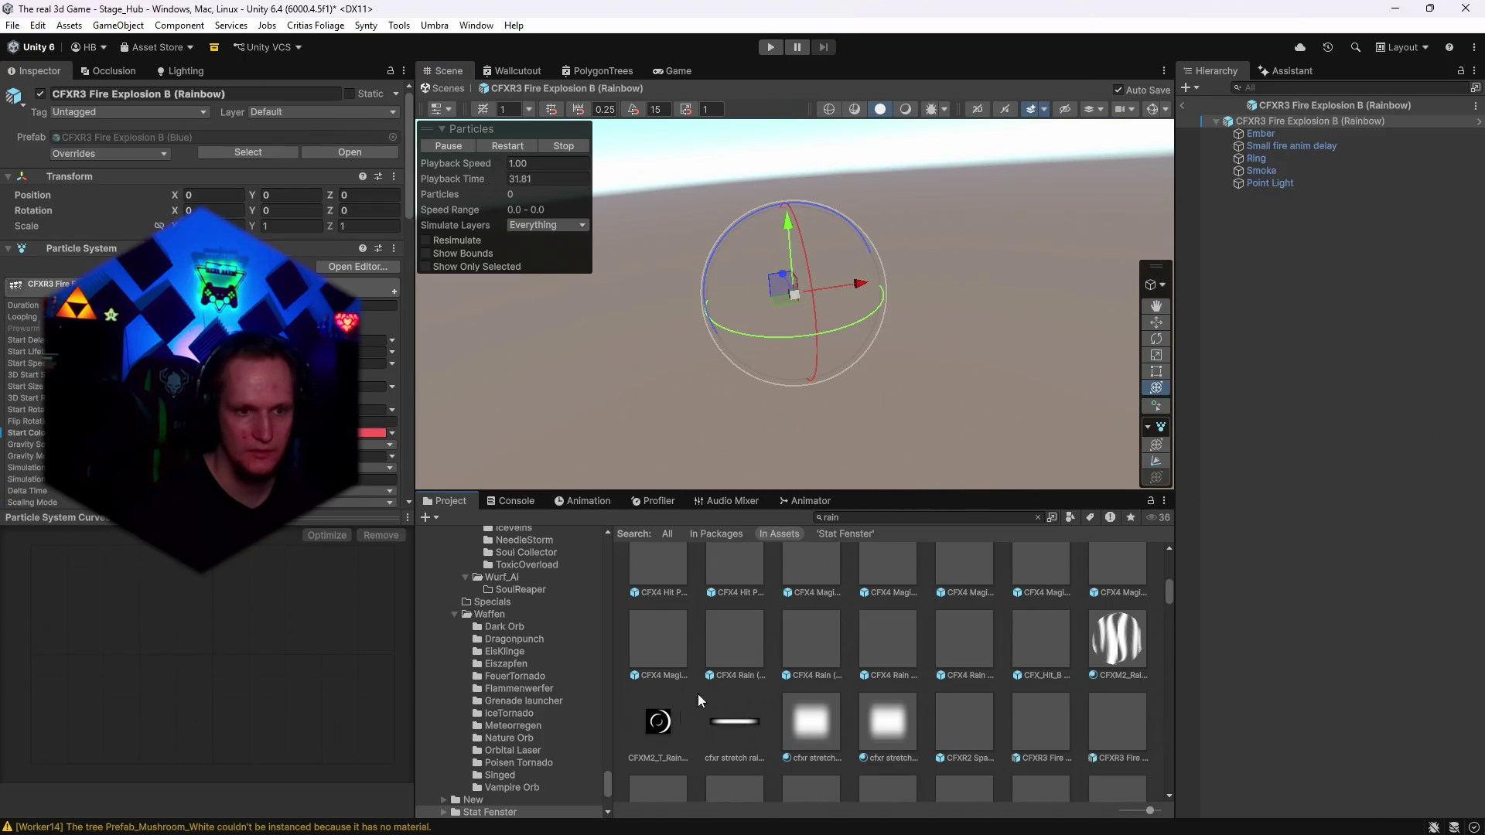
pyautogui.scroll(-1, 697, 700)
pyautogui.doubleClick(644, 710)
pyautogui.click(973, 626)
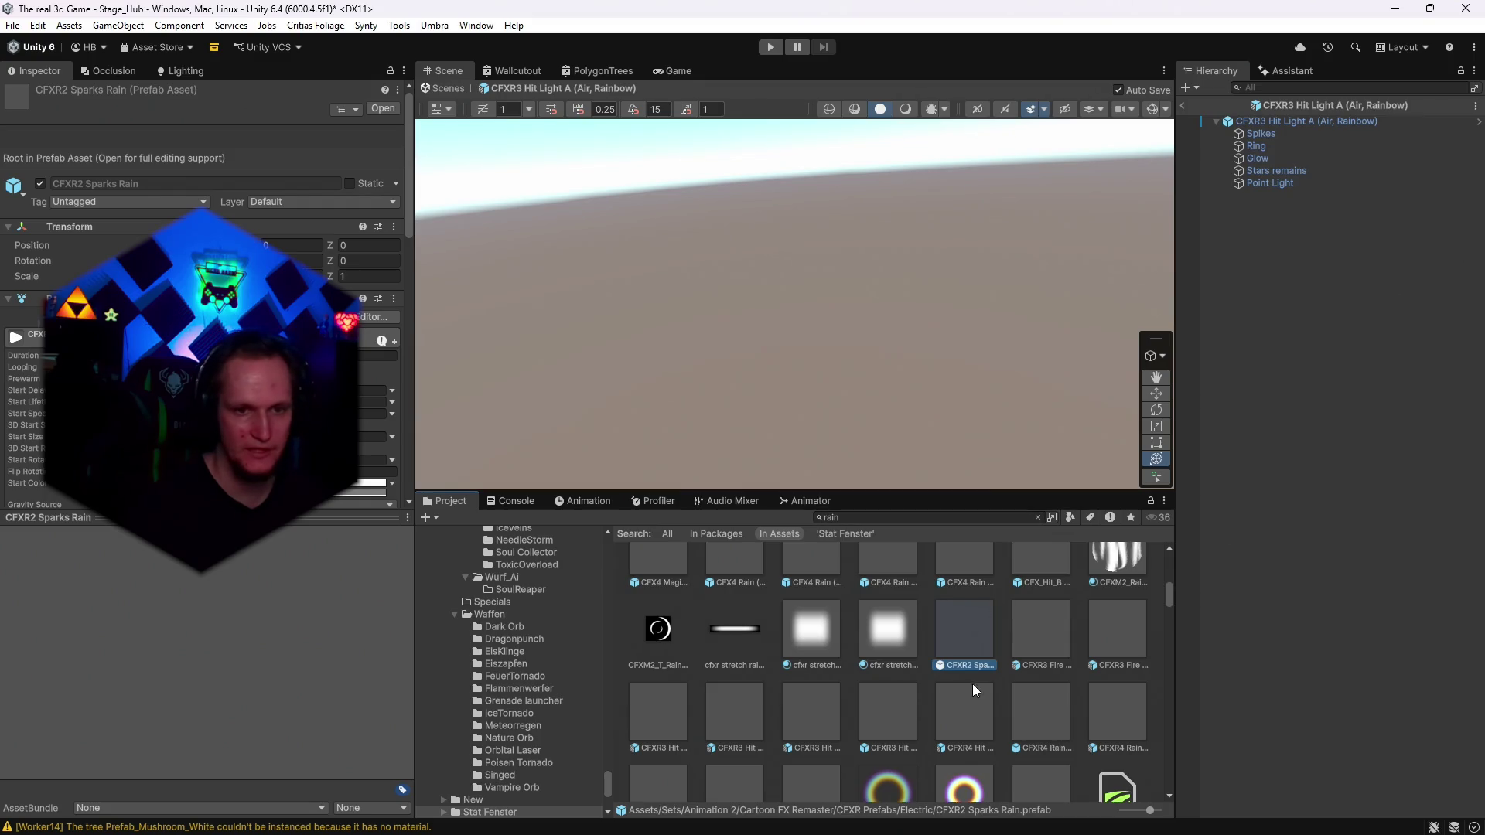
# Preview CFXR4 Rain Falling, ConfettiRain, FX_Rain_01 and FX_Rain_Splash_01 prefabs.
pyautogui.doubleClick(967, 705)
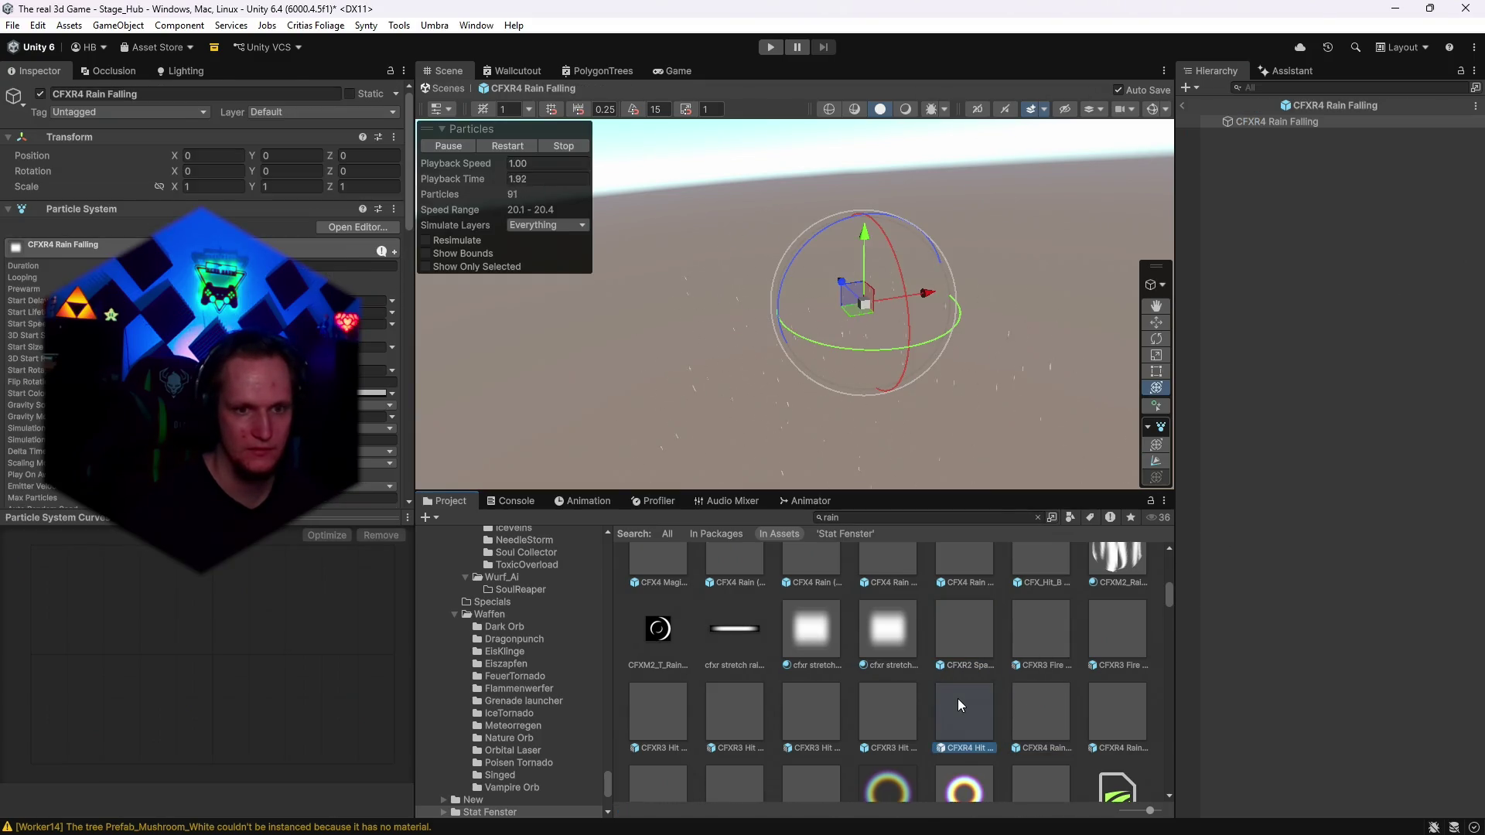
pyautogui.scroll(-3, 1005, 680)
pyautogui.doubleClick(1032, 681)
pyautogui.scroll(-3, 1005, 665)
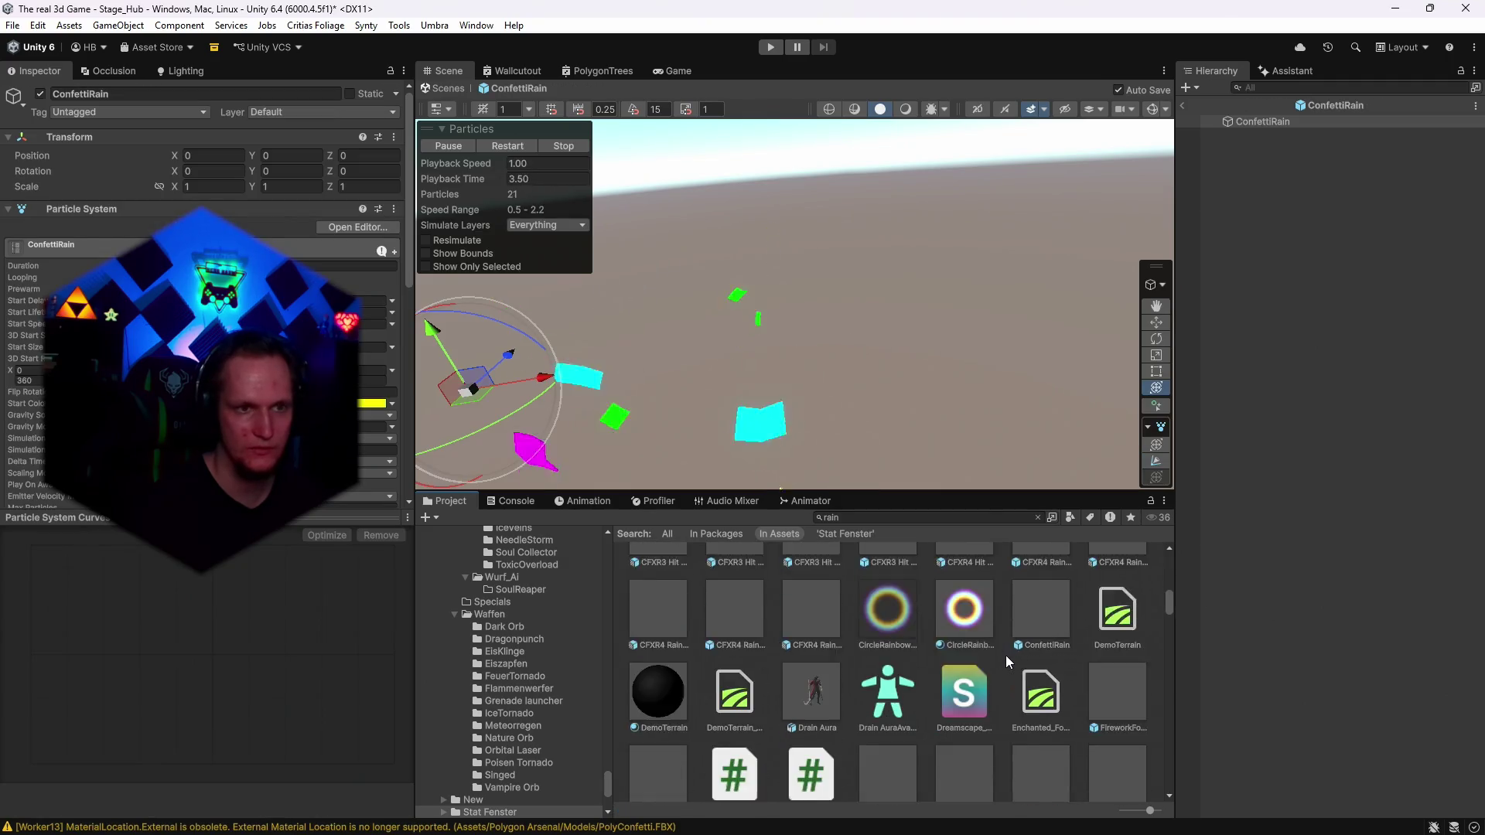
pyautogui.doubleClick(971, 632)
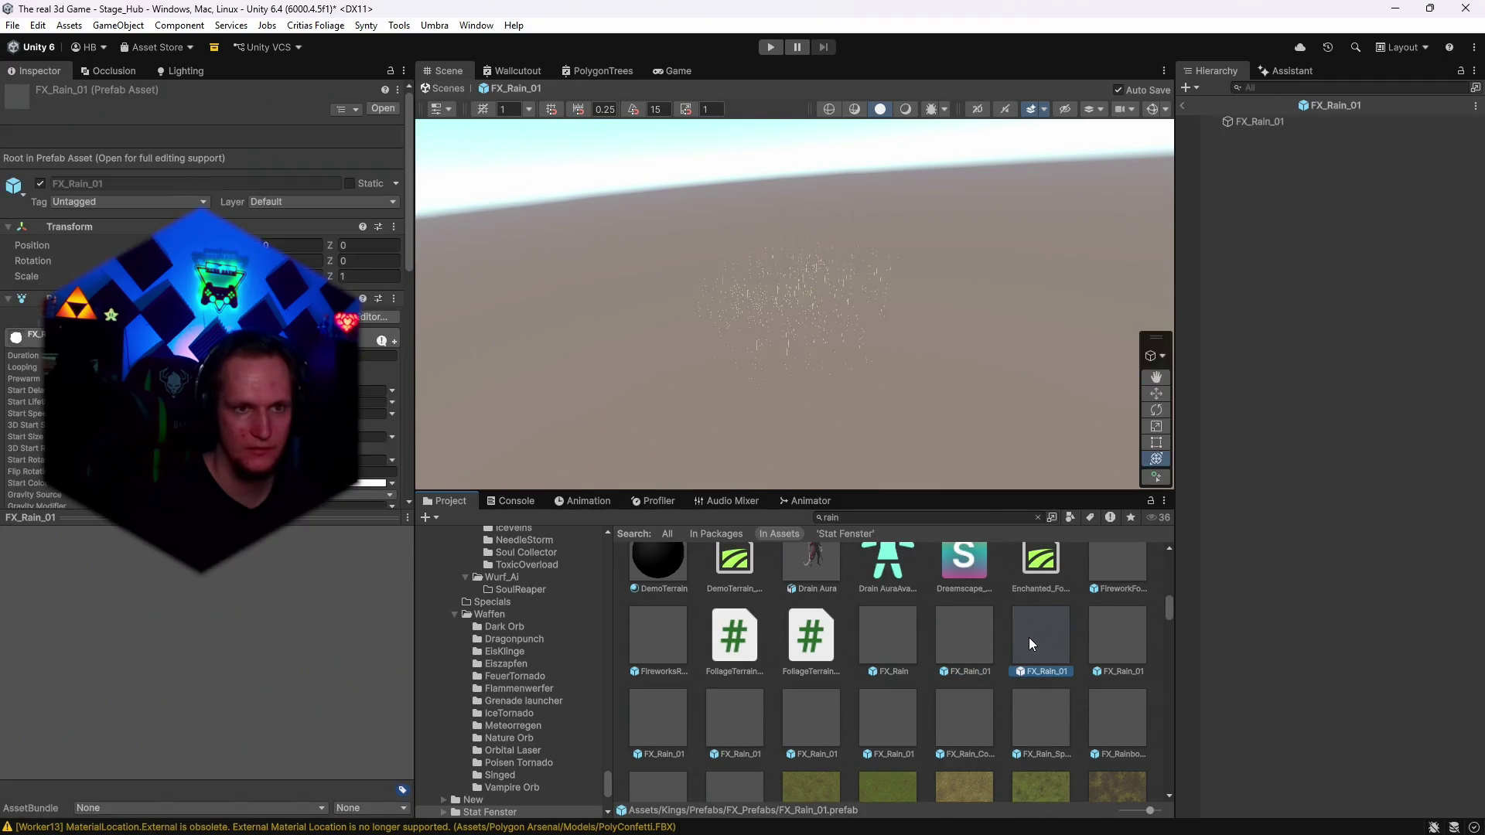
pyautogui.doubleClick(1036, 719)
pyautogui.click(933, 516)
# Search assets for 'sparks' and preview Magic Sparks, FX_Sparks_01, FX_SparksBurst_01 and the CFXR4 Sparks Explosion variants.
pyautogui.write('sparks')
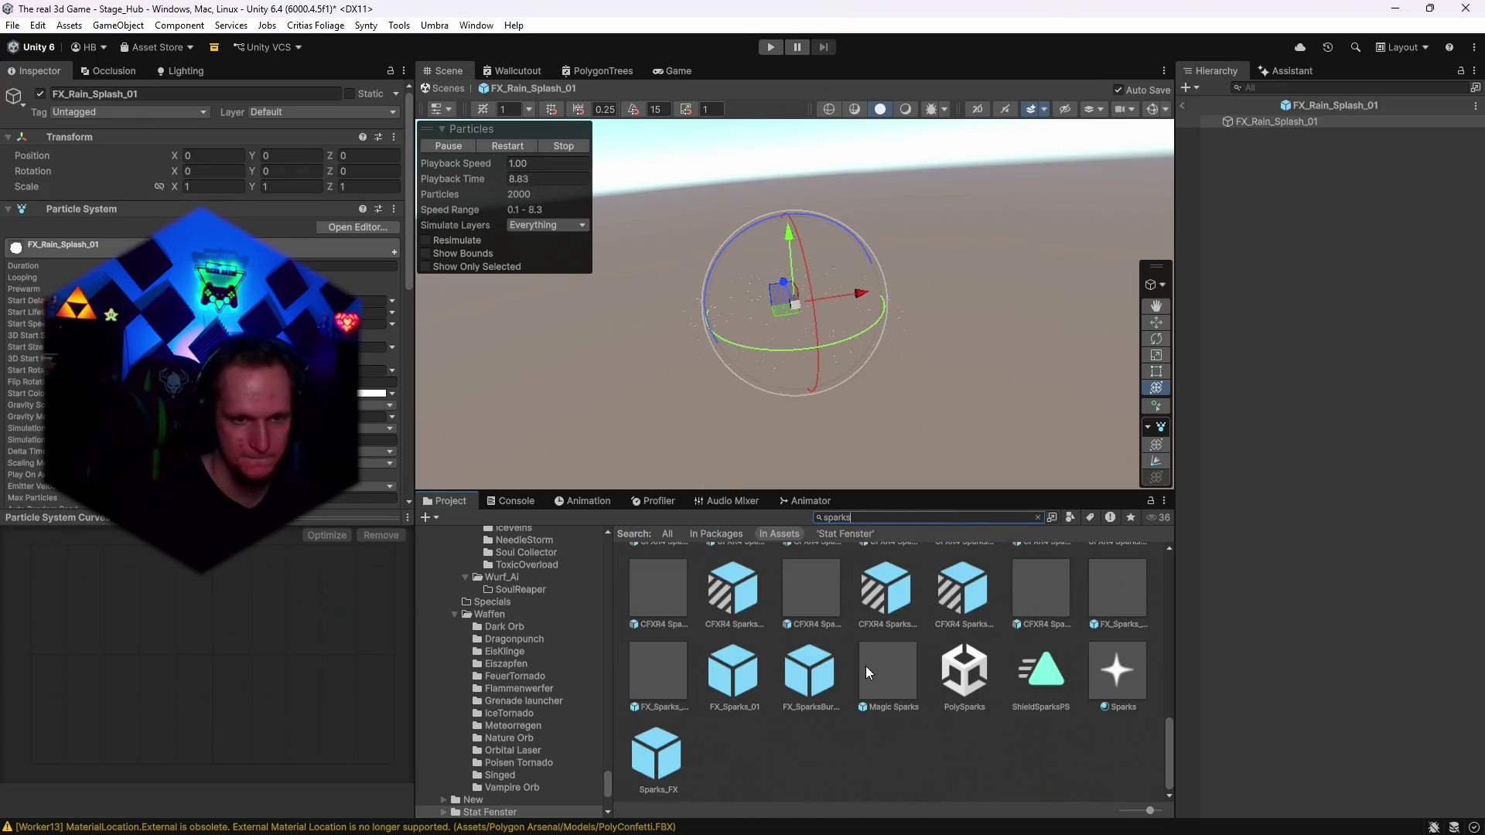
pyautogui.doubleClick(876, 713)
pyautogui.doubleClick(814, 717)
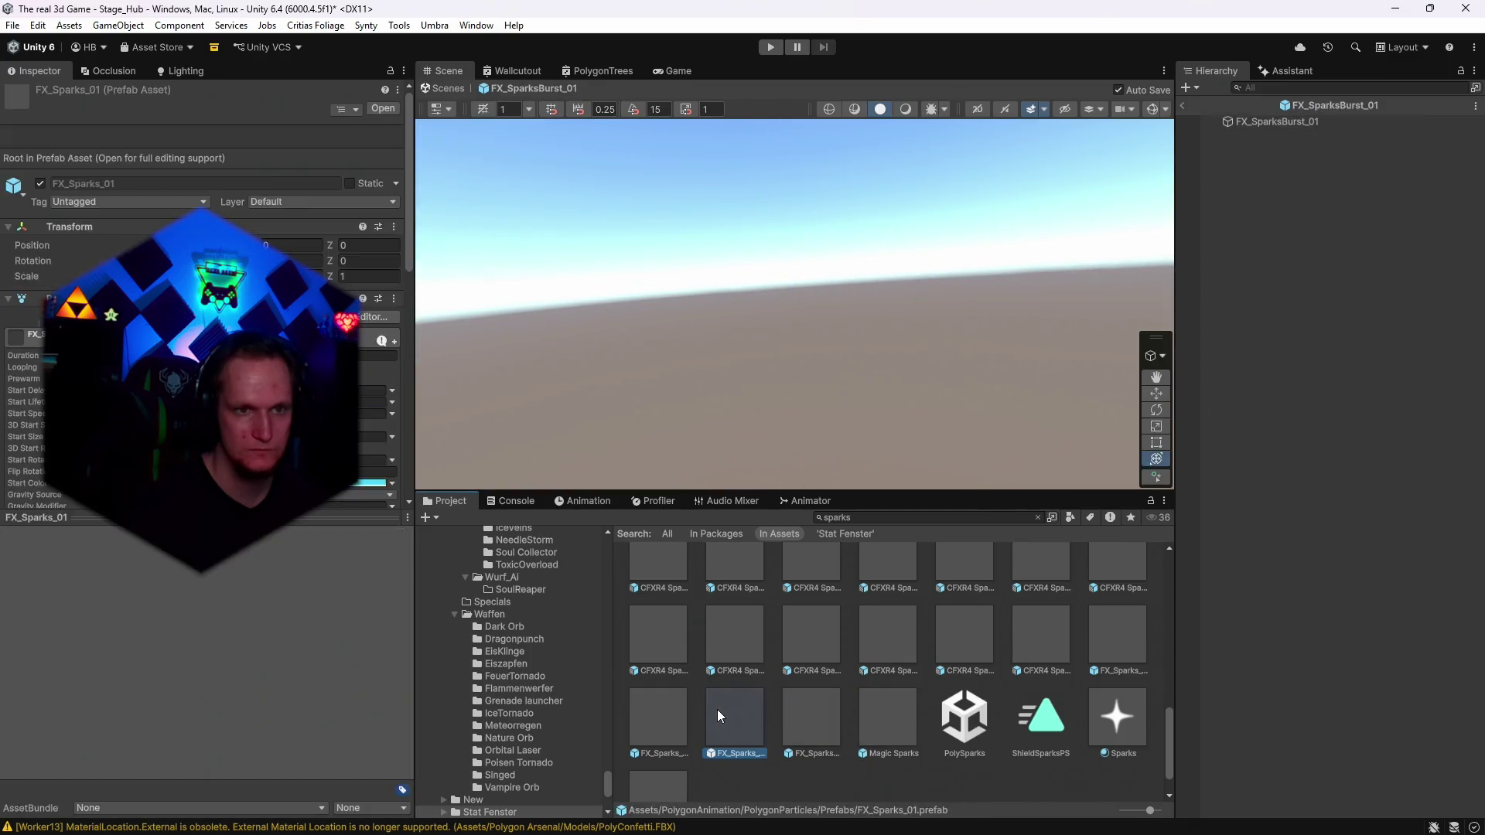
pyautogui.doubleClick(797, 720)
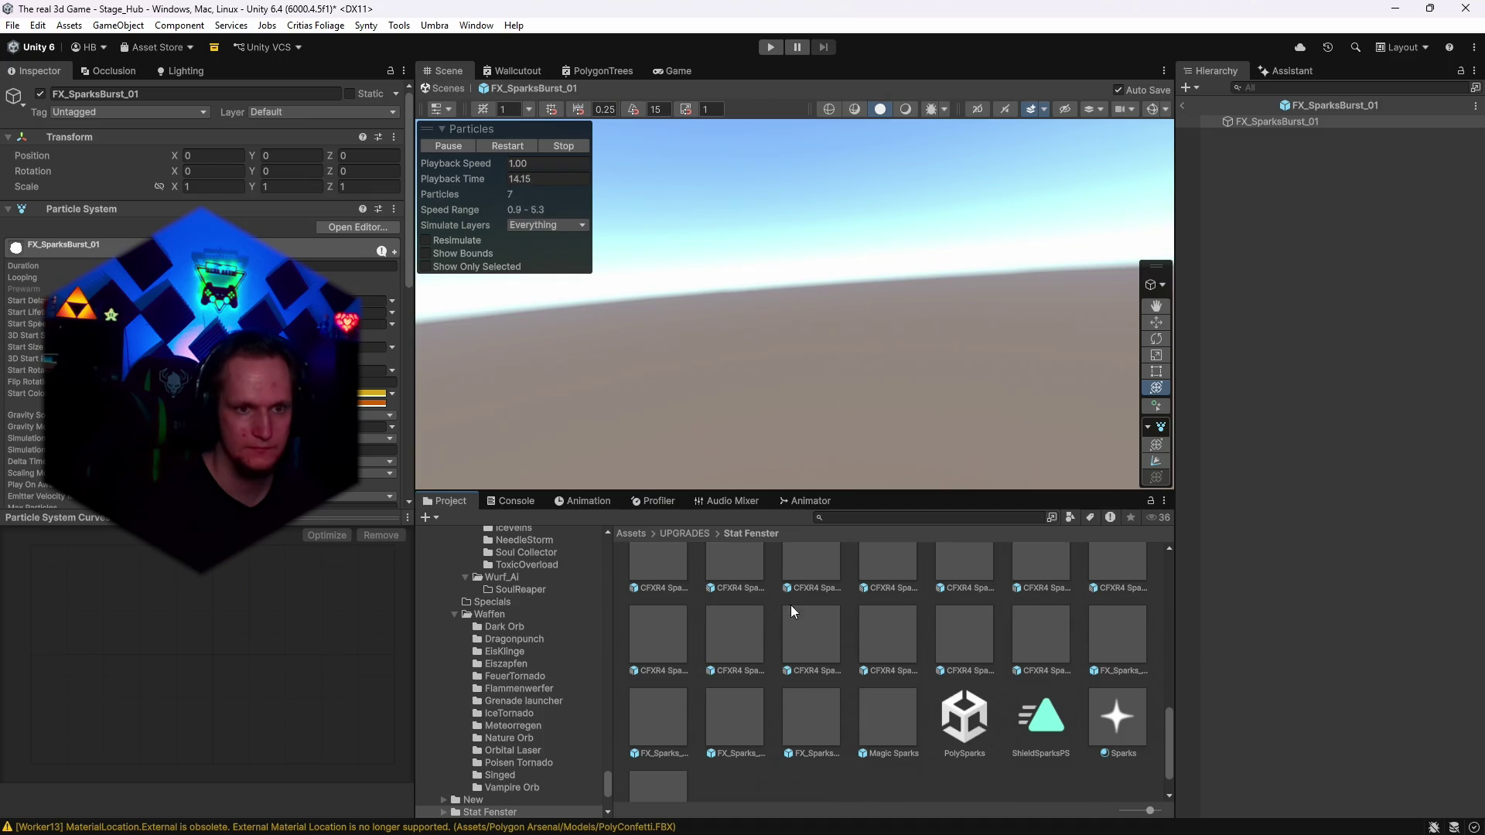
pyautogui.doubleClick(807, 572)
pyautogui.doubleClick(651, 576)
pyautogui.scroll(2, 820, 611)
pyautogui.doubleClick(880, 648)
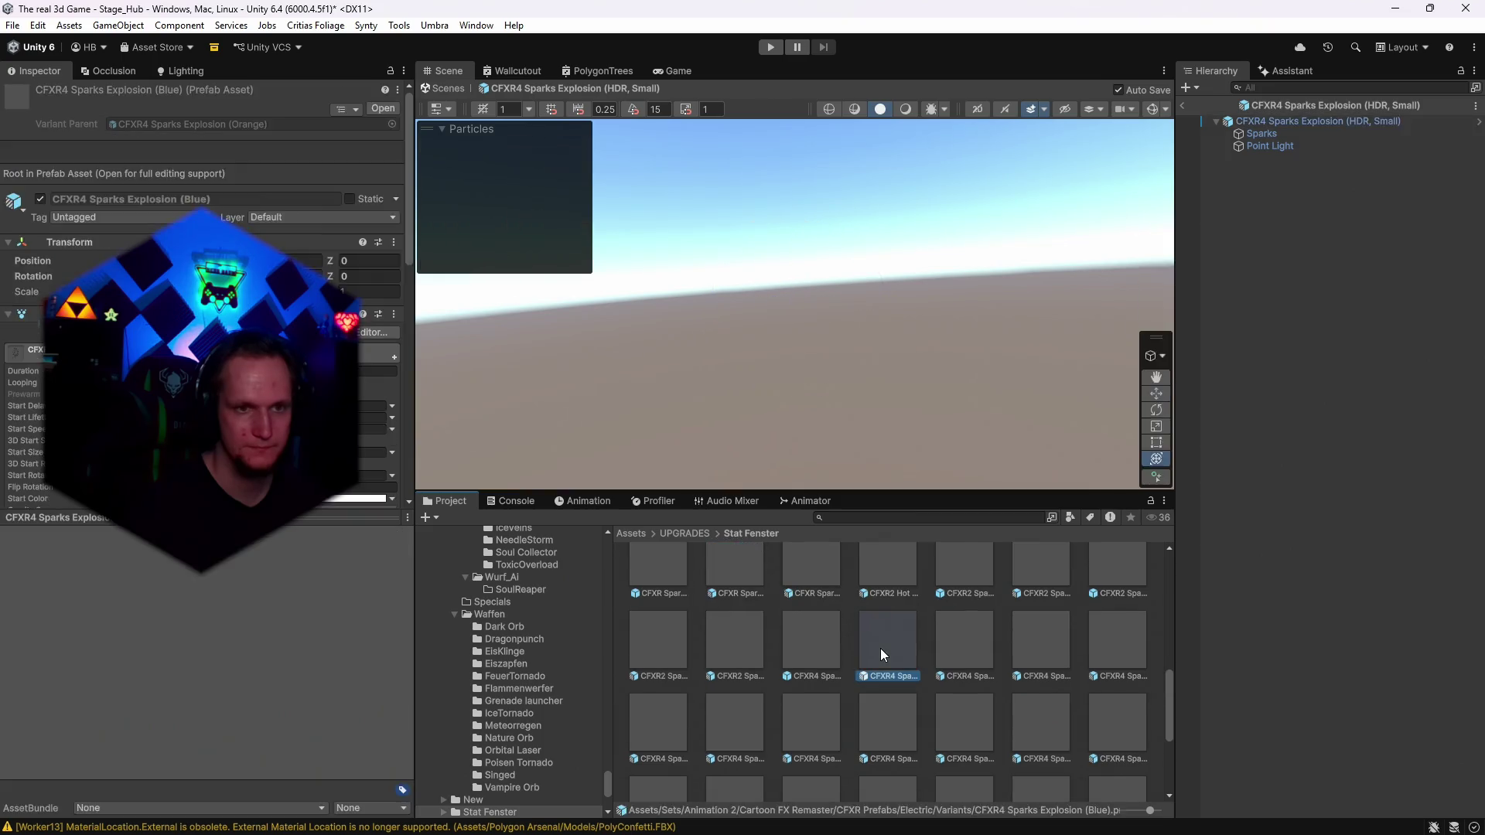
# Preview CFXR Sparks Impact (Purple), CFX4 Sparks Explosion Bigger and CFX2 SparksHit prefabs, ending on CFX2_Sparks_Star Blue.
pyautogui.scroll(1, 794, 619)
pyautogui.doubleClick(801, 642)
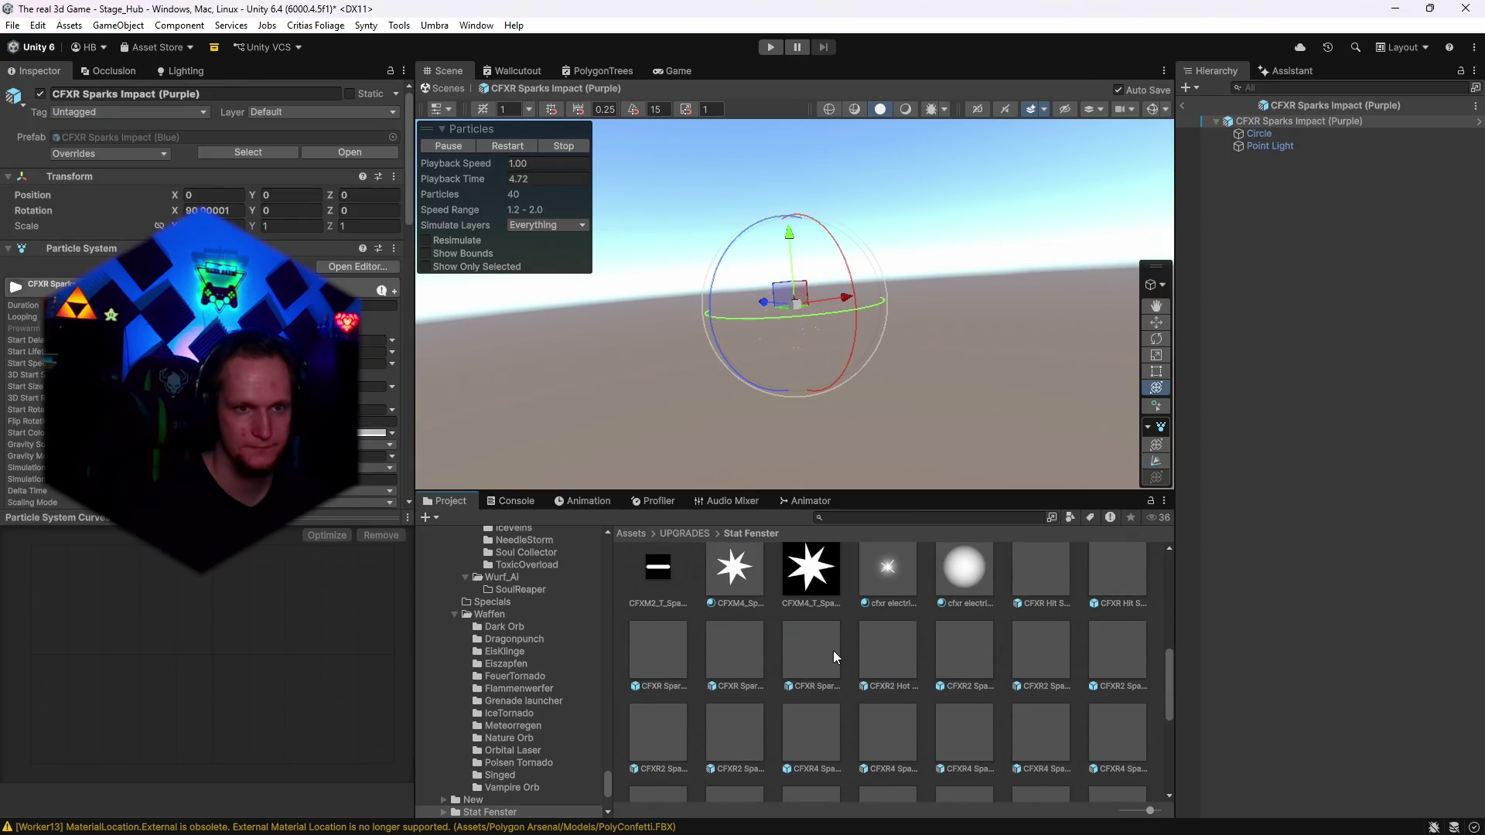
pyautogui.scroll(2, 850, 653)
pyautogui.scroll(1, 969, 634)
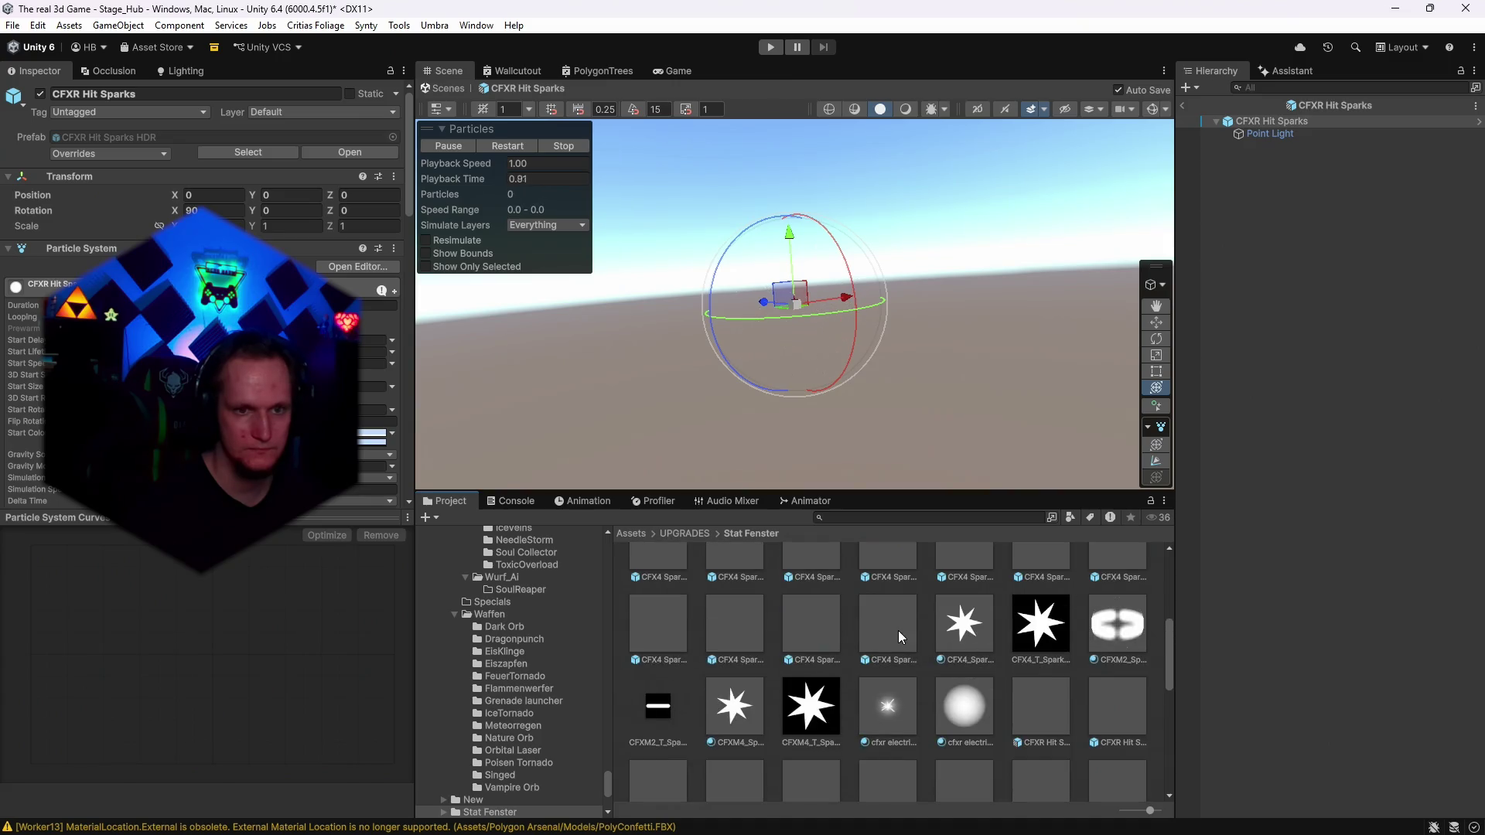
pyautogui.doubleClick(893, 630)
pyautogui.doubleClick(737, 611)
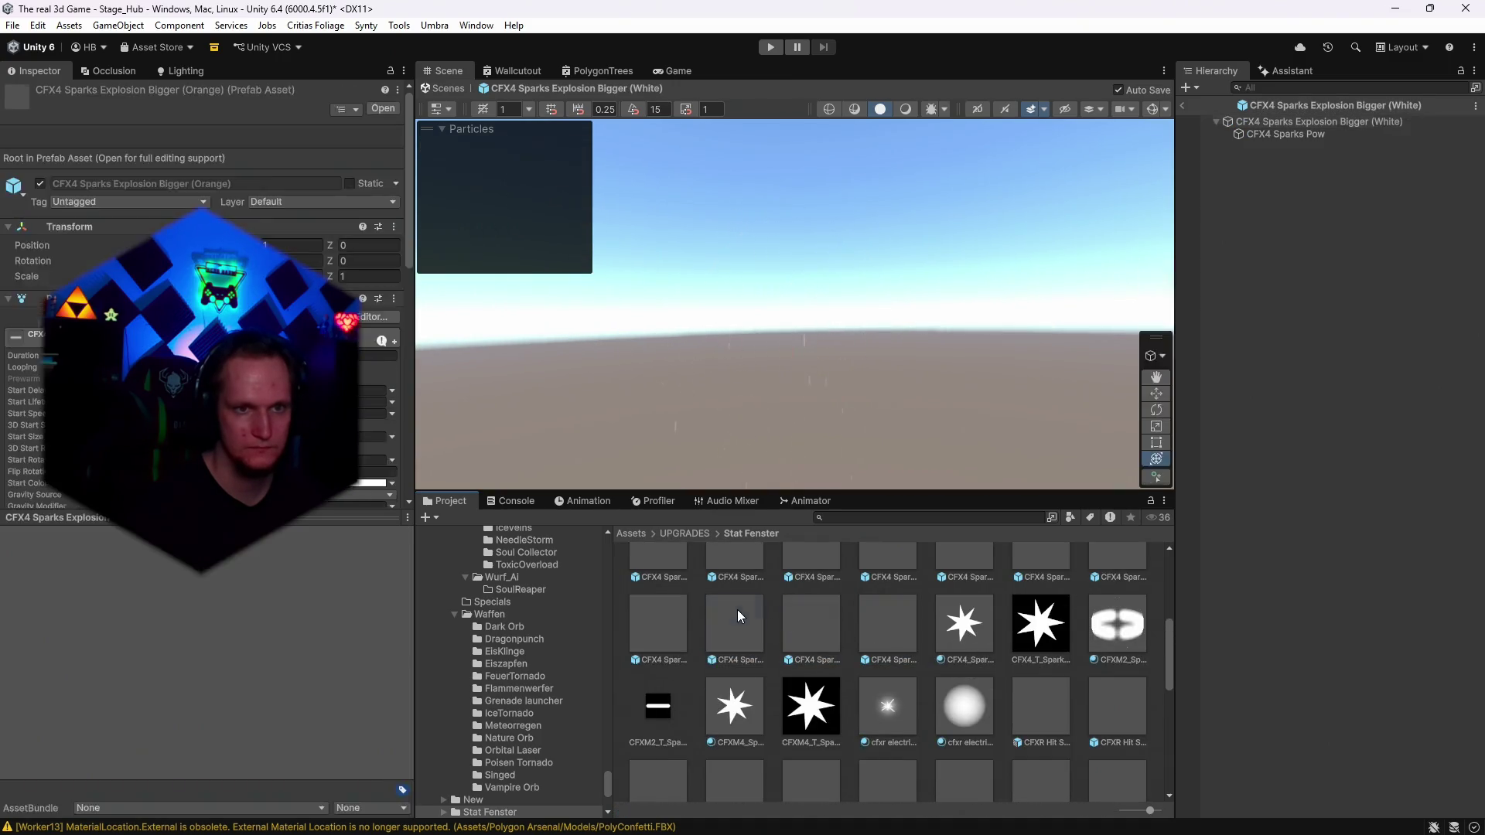
pyautogui.scroll(2, 861, 653)
pyautogui.doubleClick(880, 608)
pyautogui.doubleClick(805, 601)
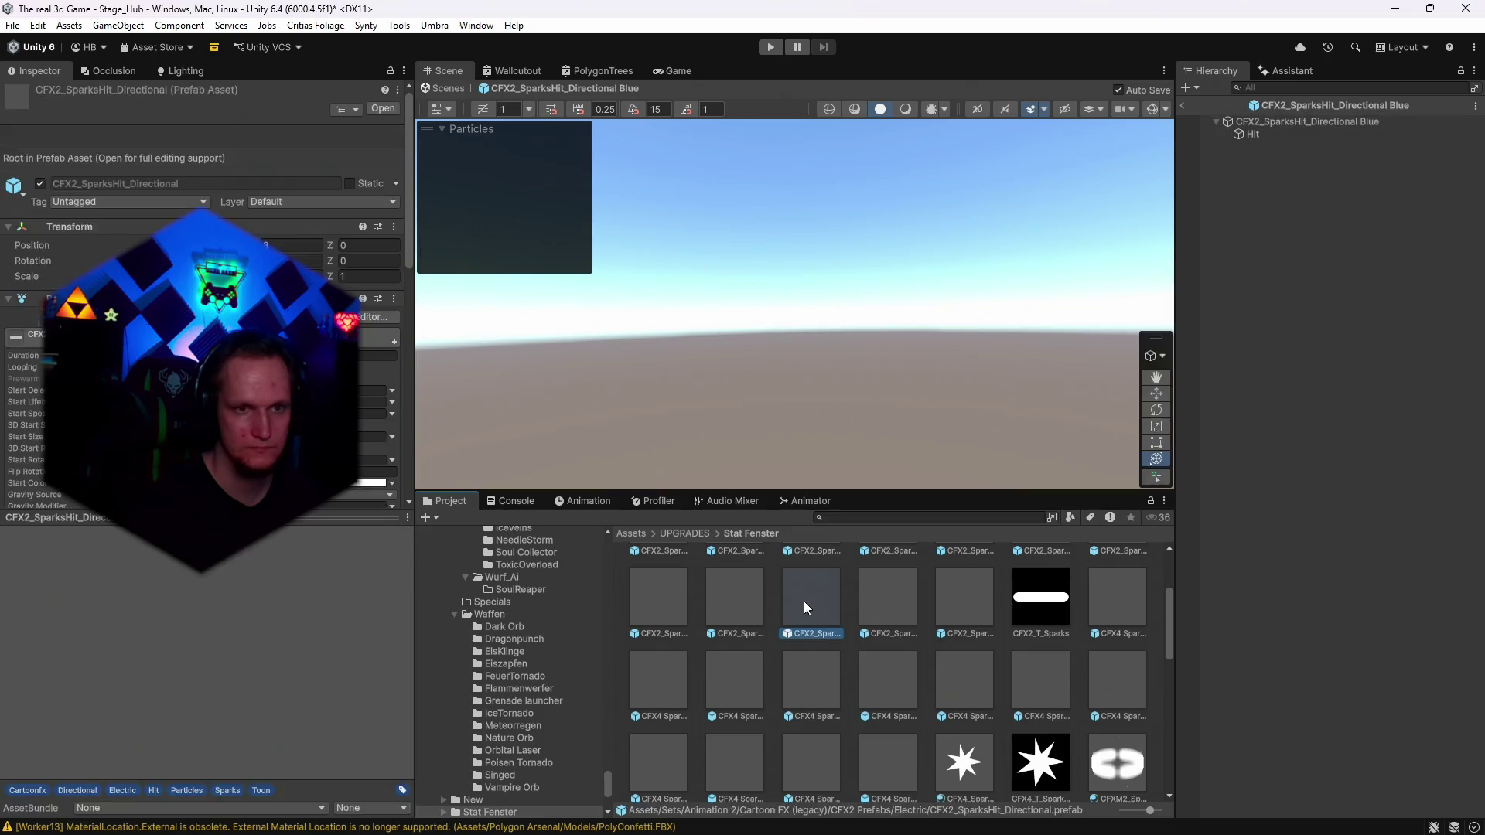
pyautogui.scroll(2, 763, 609)
pyautogui.doubleClick(811, 615)
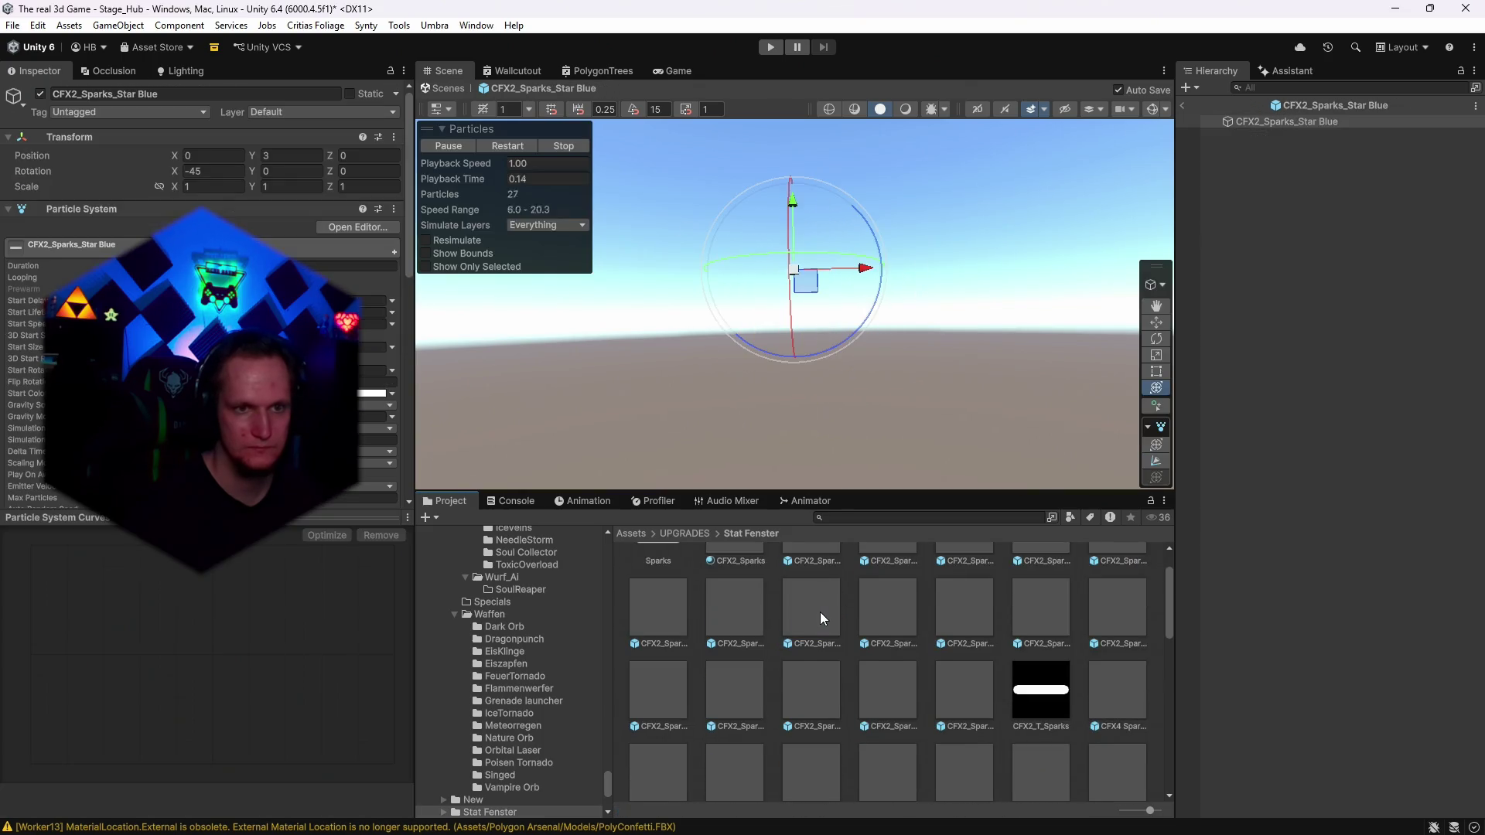
pyautogui.click(961, 517)
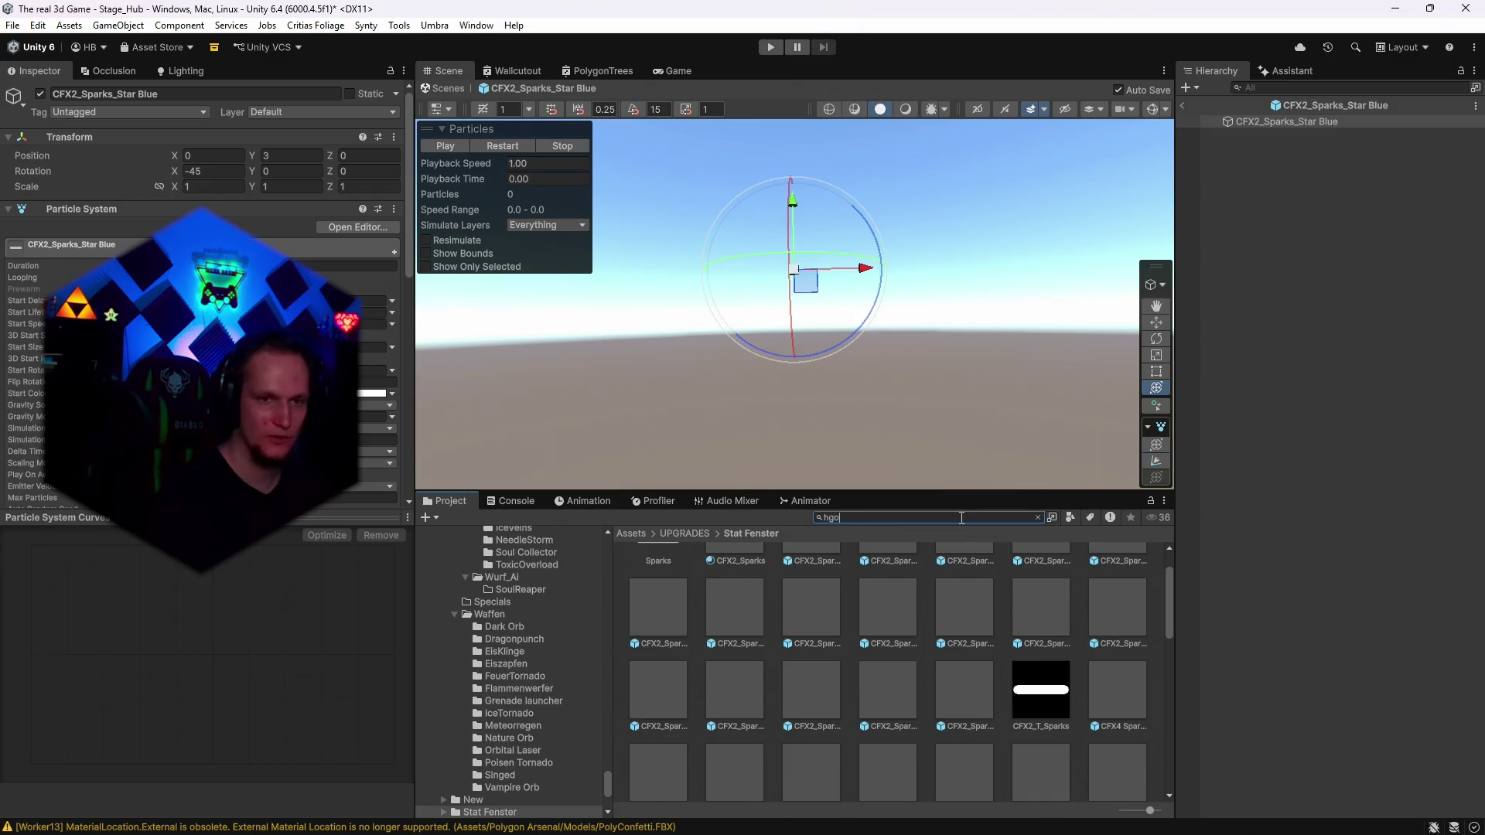
# Search assets for 'holy', open BarrageArrowHoly, frame it and replay its particle effect.
pyautogui.write('hgoly')
pyautogui.press('BackSpace')
pyautogui.write('oly')
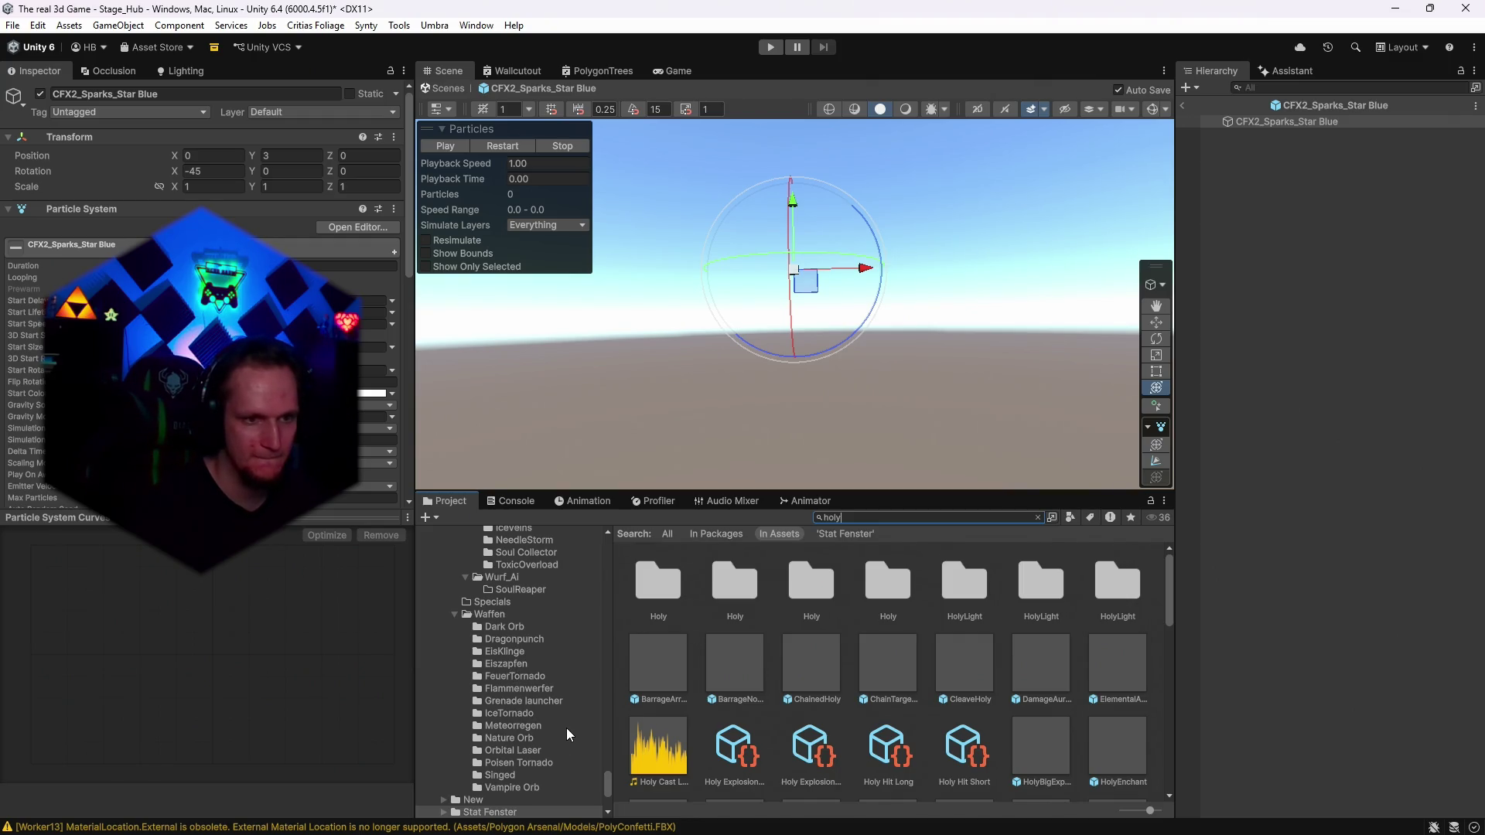
pyautogui.scroll(3, 566, 727)
pyautogui.scroll(-2, 564, 727)
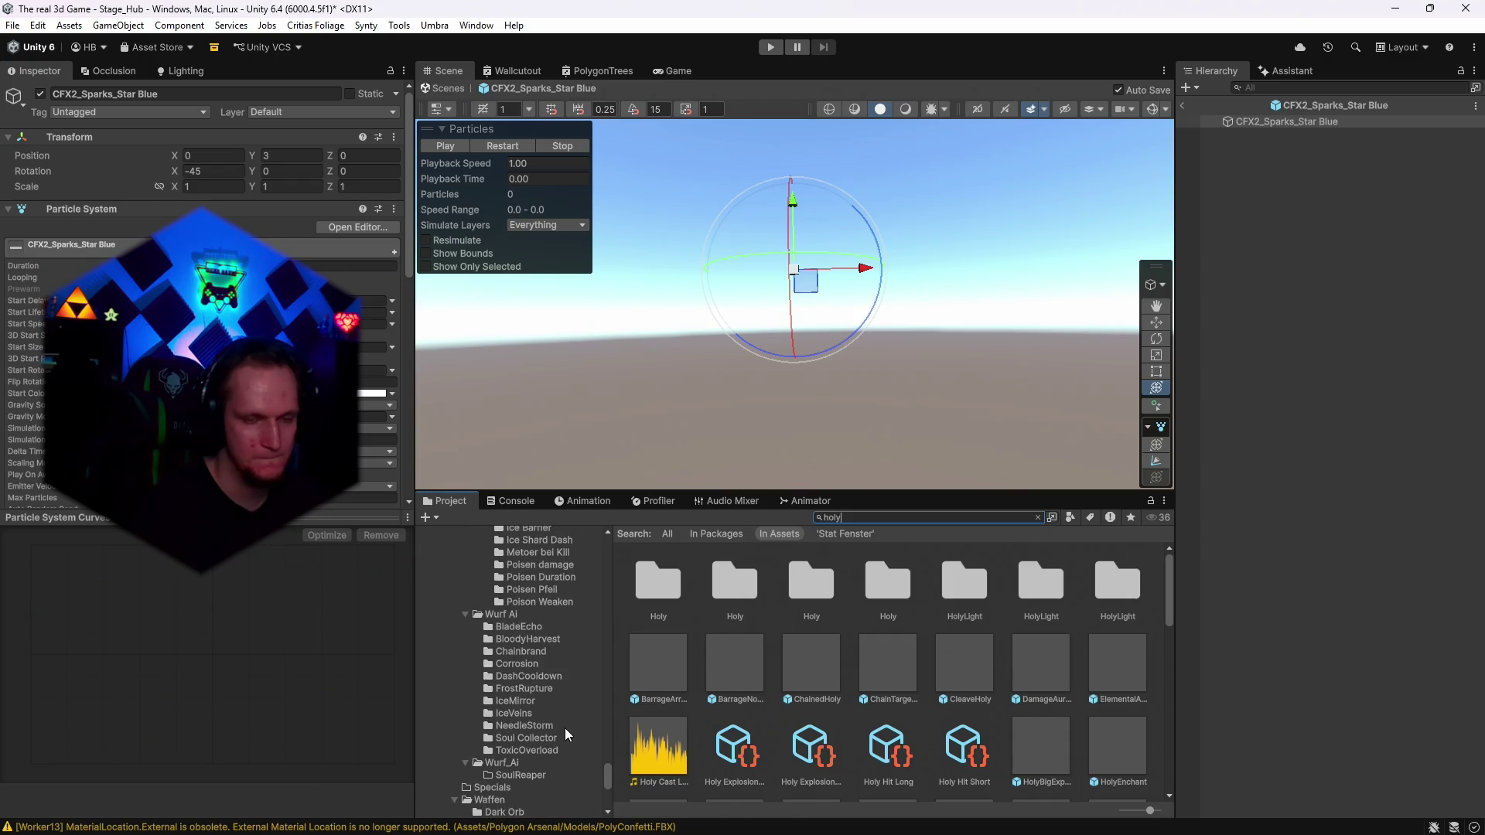
pyautogui.doubleClick(657, 657)
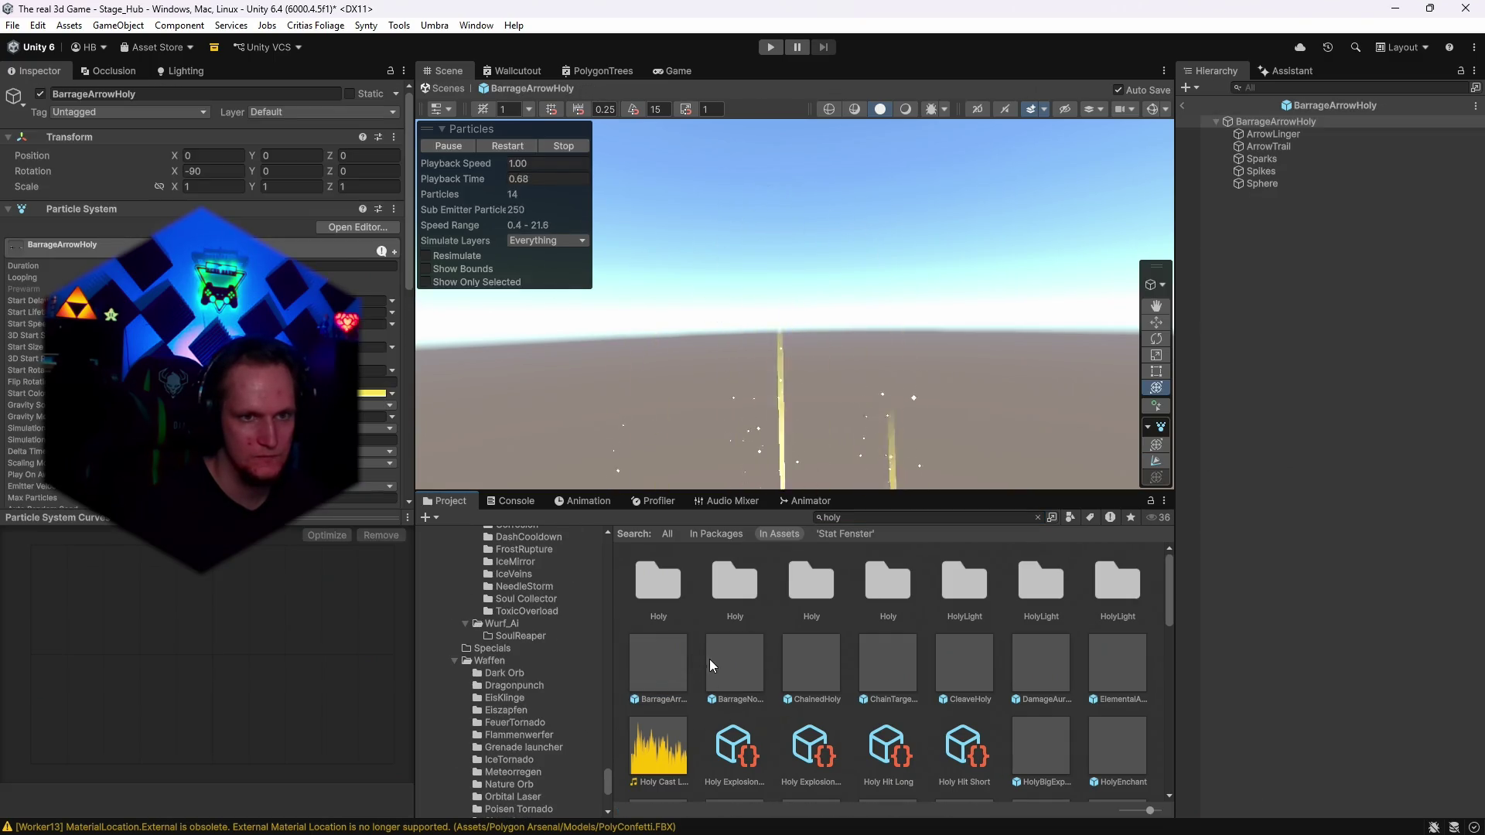
pyautogui.moveTo(936, 403); pyautogui.dragTo(645, 156)
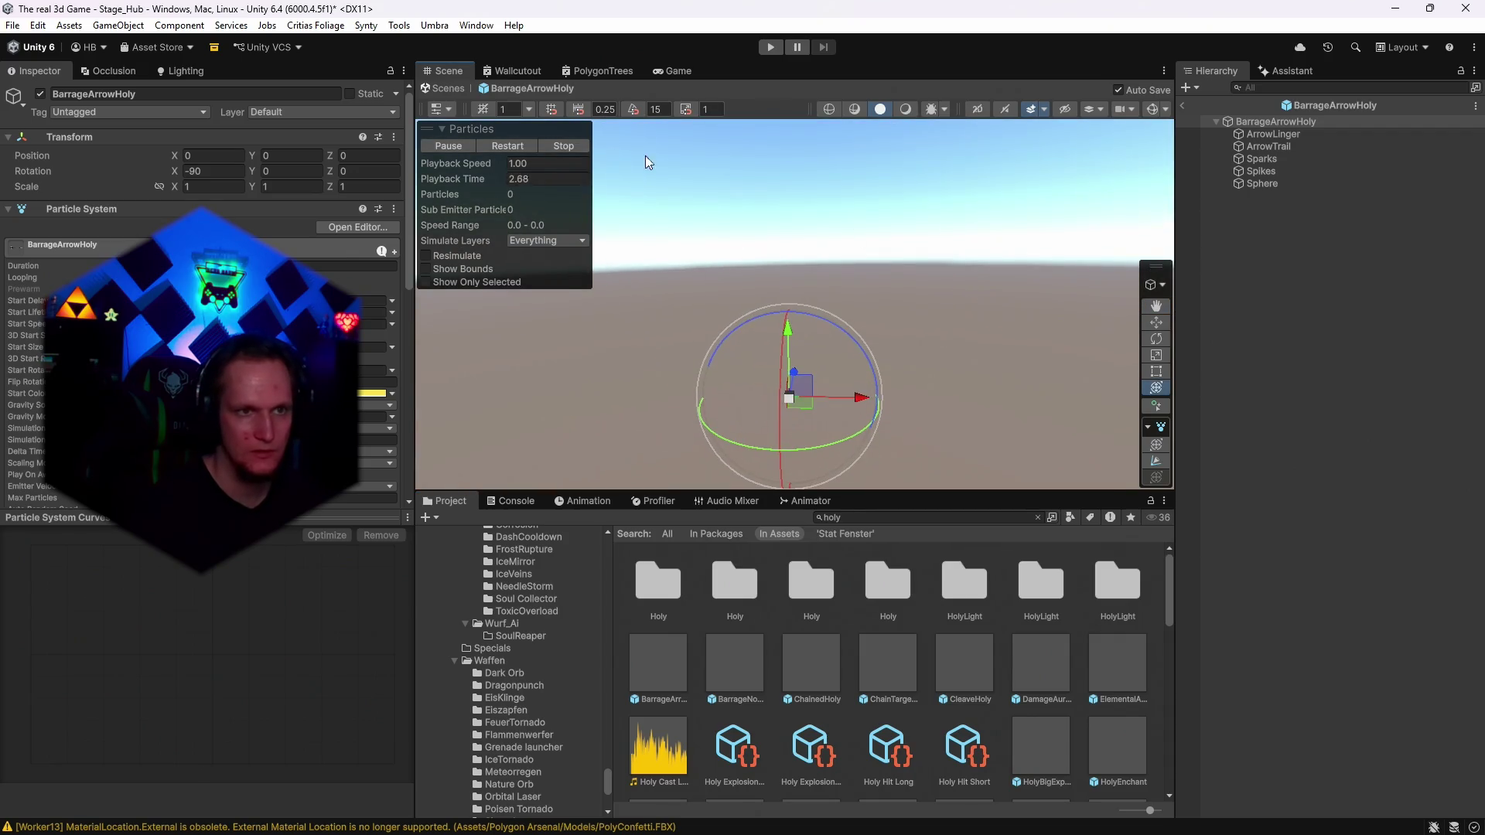
pyautogui.press('f')
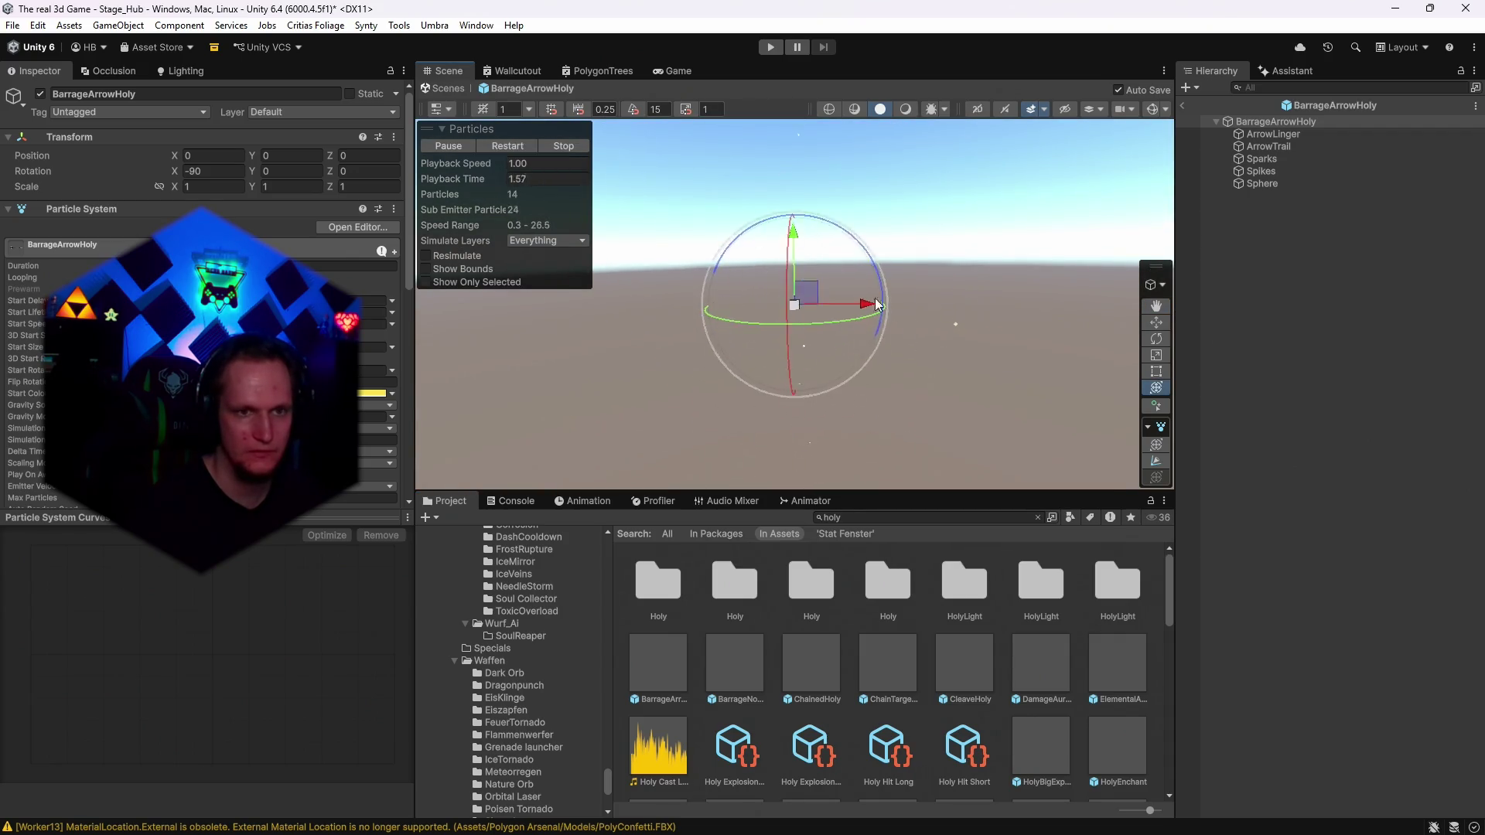
pyautogui.click(521, 147)
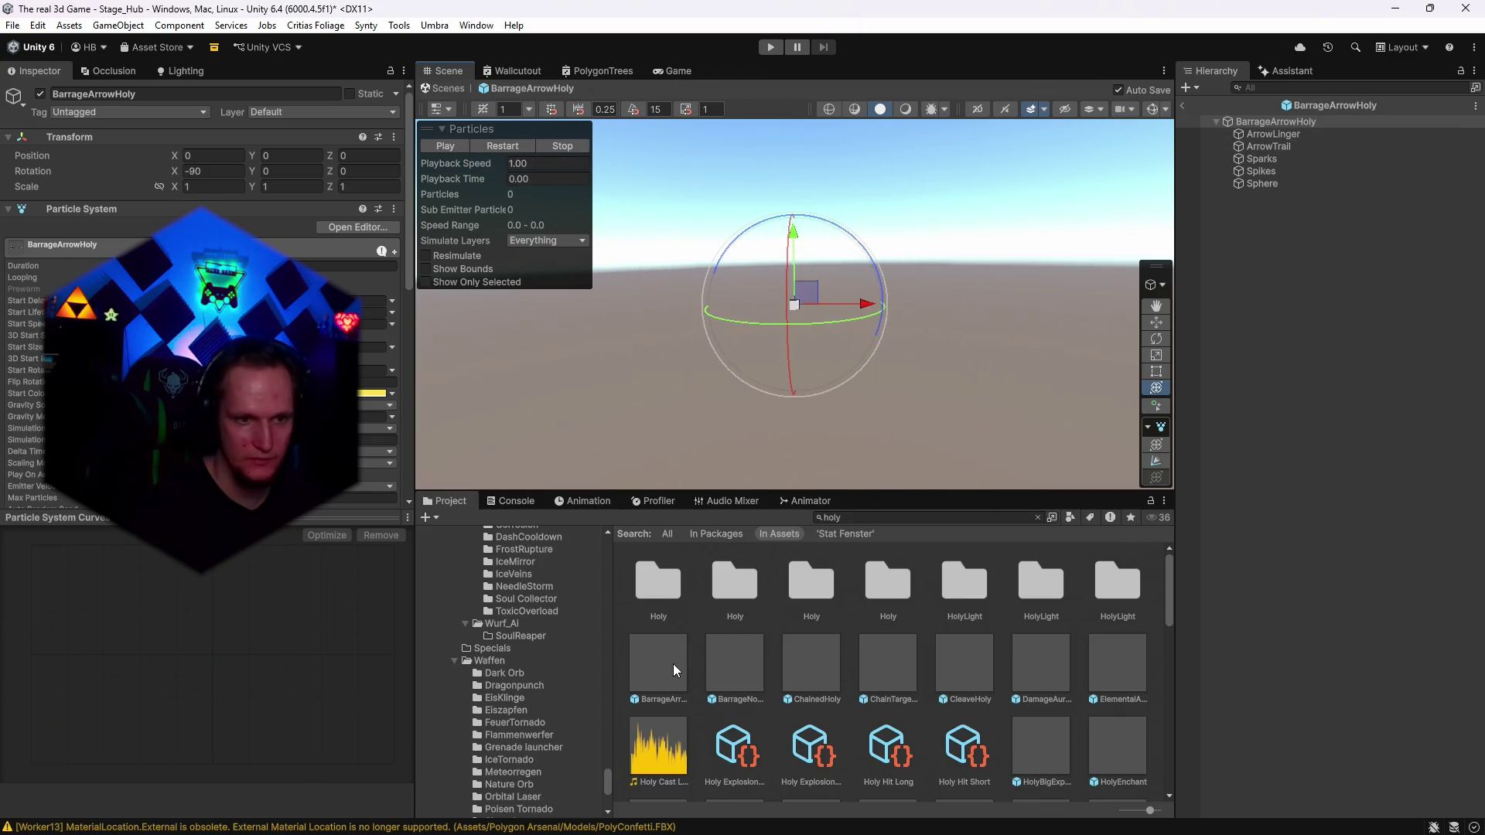
# Preview BarrageNovaArrowHoly, ChainedHoly, ChainTargetHoly, CleaveHoly, DamageAura, ElementalAuraHoly, HolyBigExplosion and HolyEnchant.
pyautogui.doubleClick(731, 670)
pyautogui.doubleClick(810, 671)
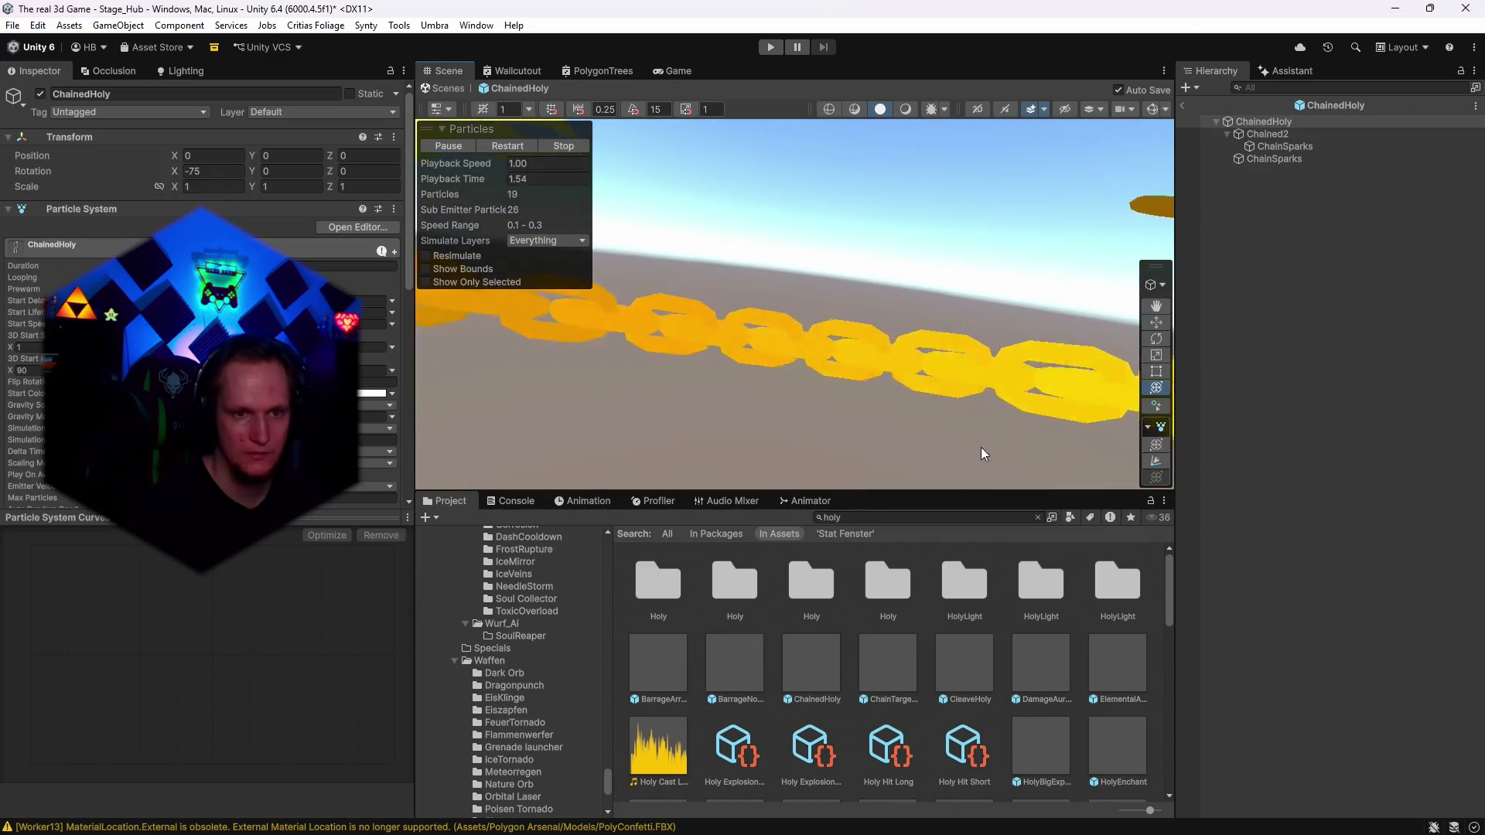
pyautogui.doubleClick(891, 672)
pyautogui.doubleClick(953, 670)
pyautogui.doubleClick(1038, 673)
pyautogui.doubleClick(1115, 678)
pyautogui.doubleClick(1042, 738)
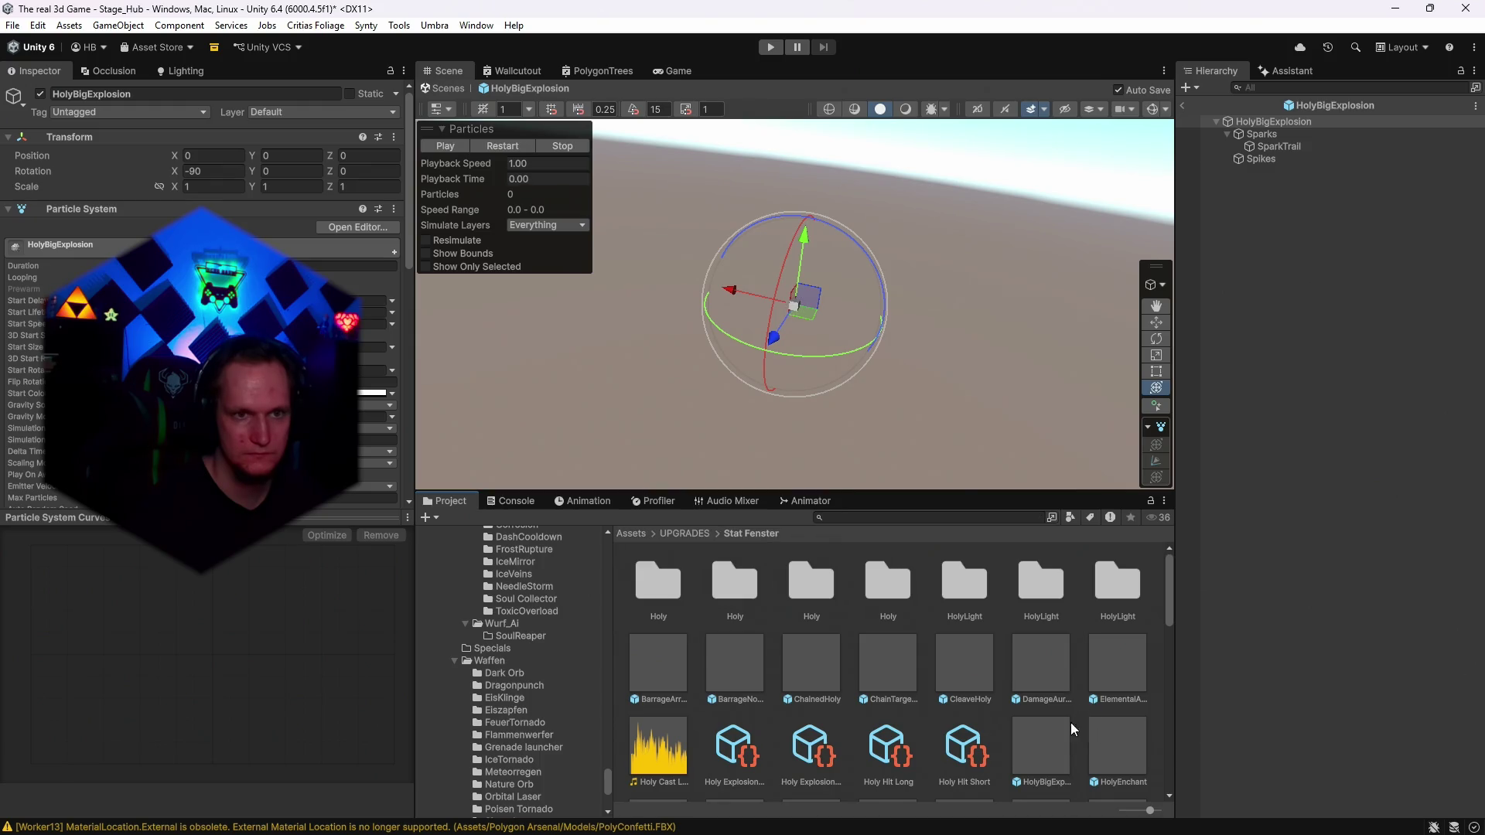
pyautogui.doubleClick(1122, 735)
# Preview HolyEnchantment, HolyExplosion, HolyMuzzle and HolyNova, then open MiniExploHoly.
pyautogui.scroll(-3, 1052, 704)
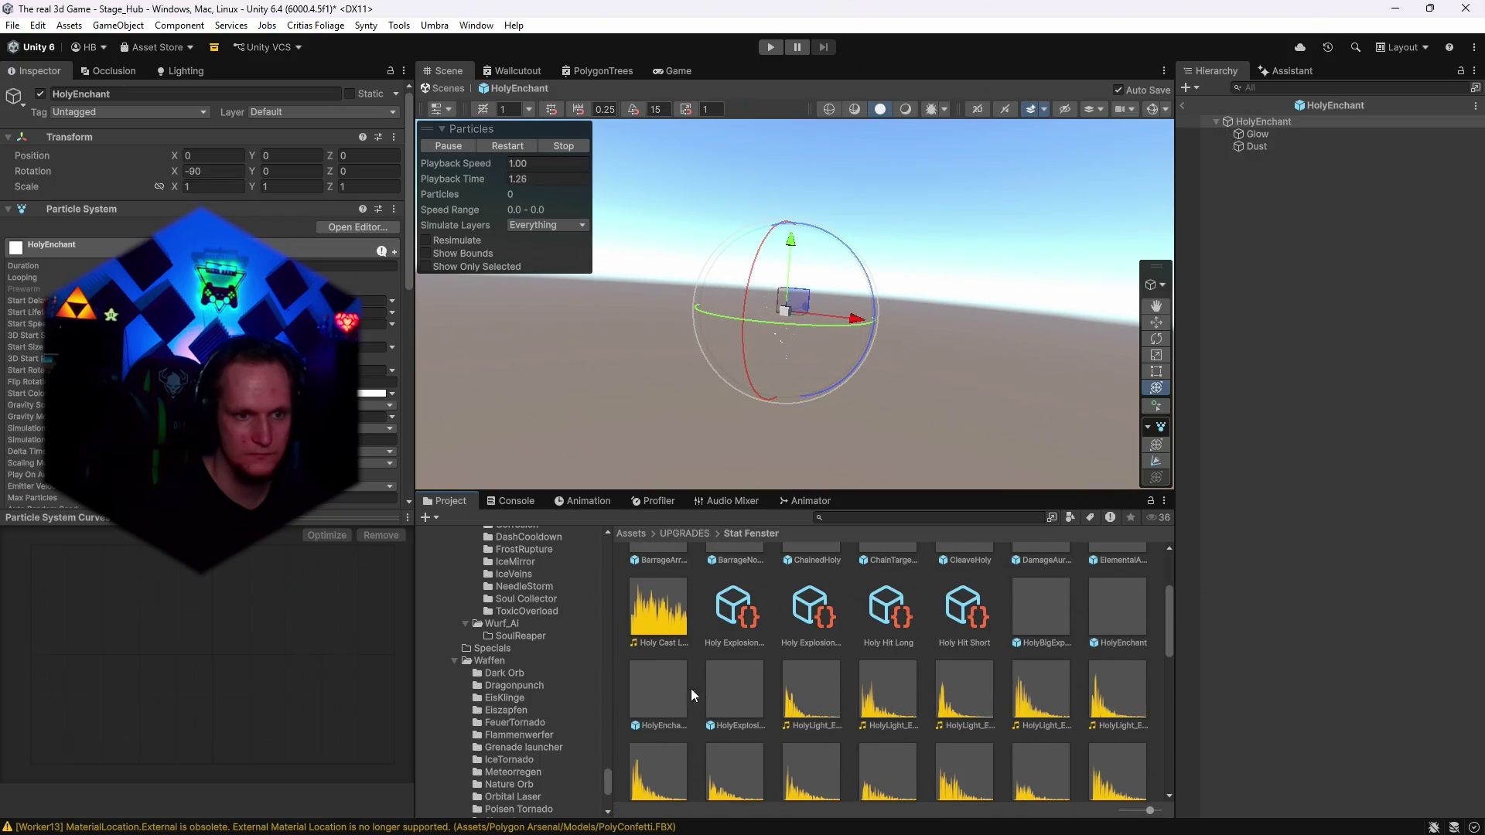
pyautogui.doubleClick(660, 686)
pyautogui.doubleClick(725, 689)
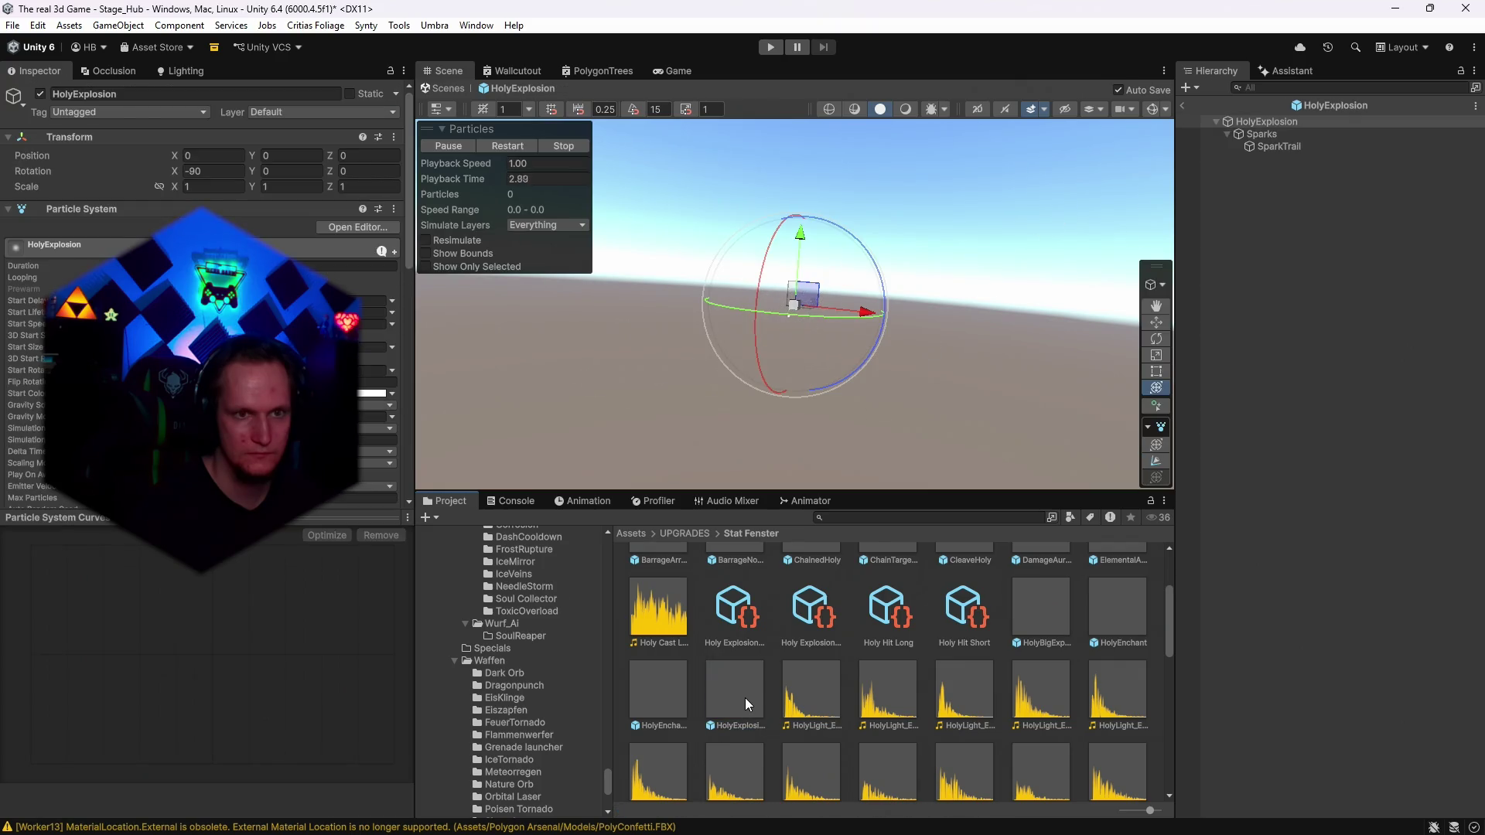
pyautogui.scroll(-6, 842, 681)
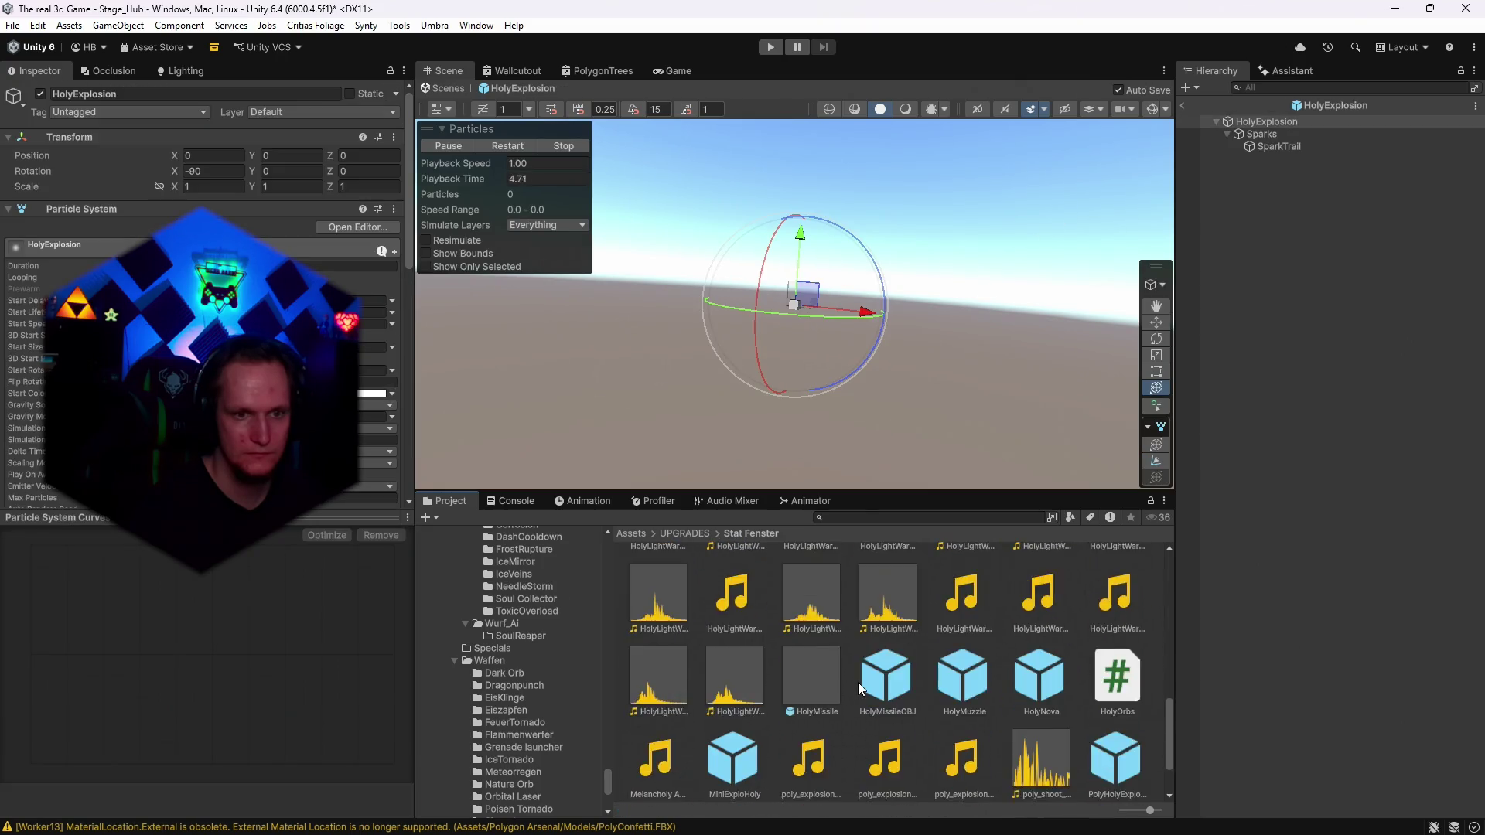
pyautogui.doubleClick(969, 652)
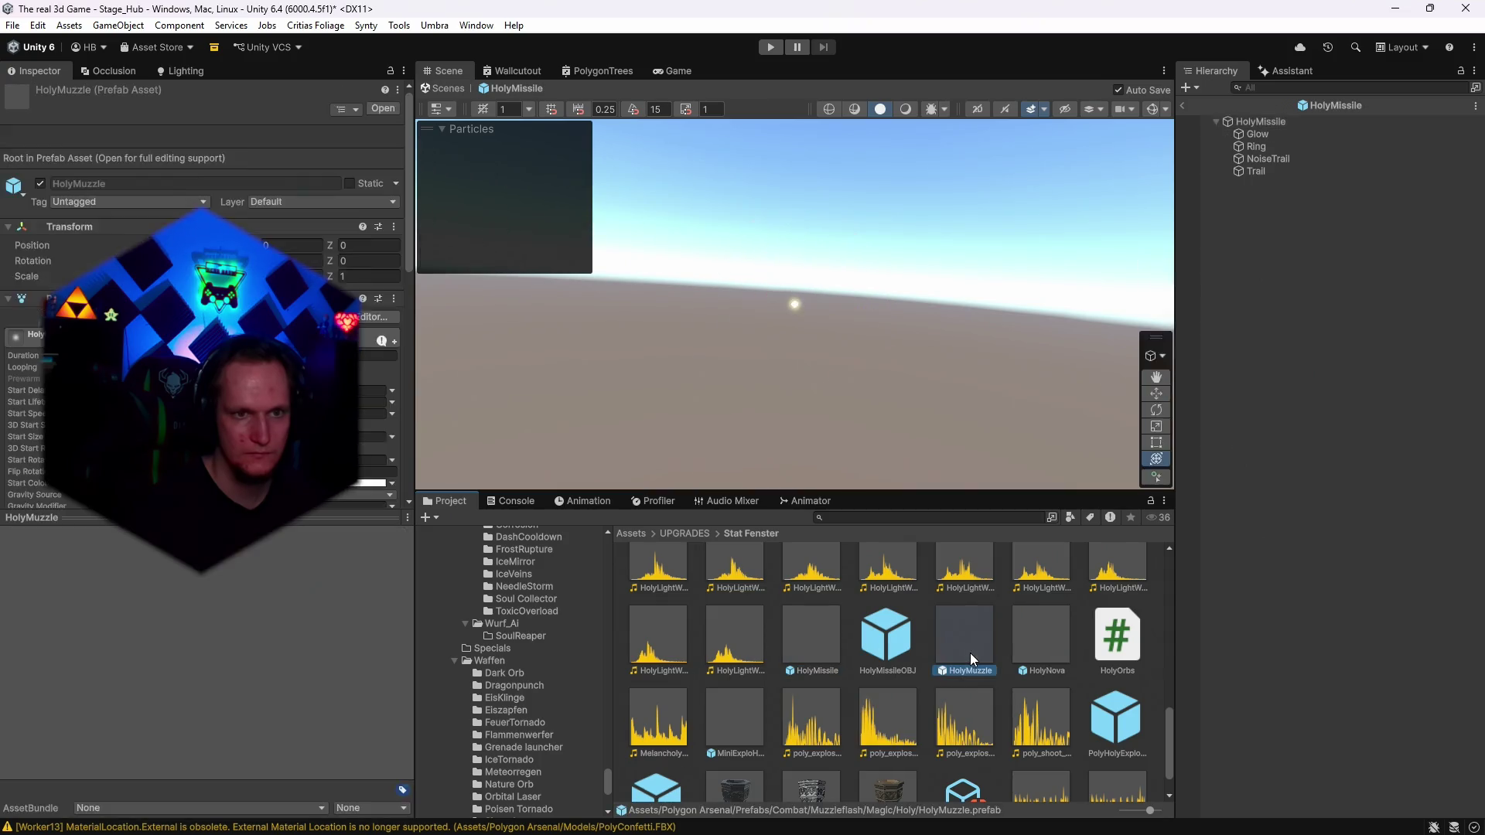
pyautogui.doubleClick(1028, 651)
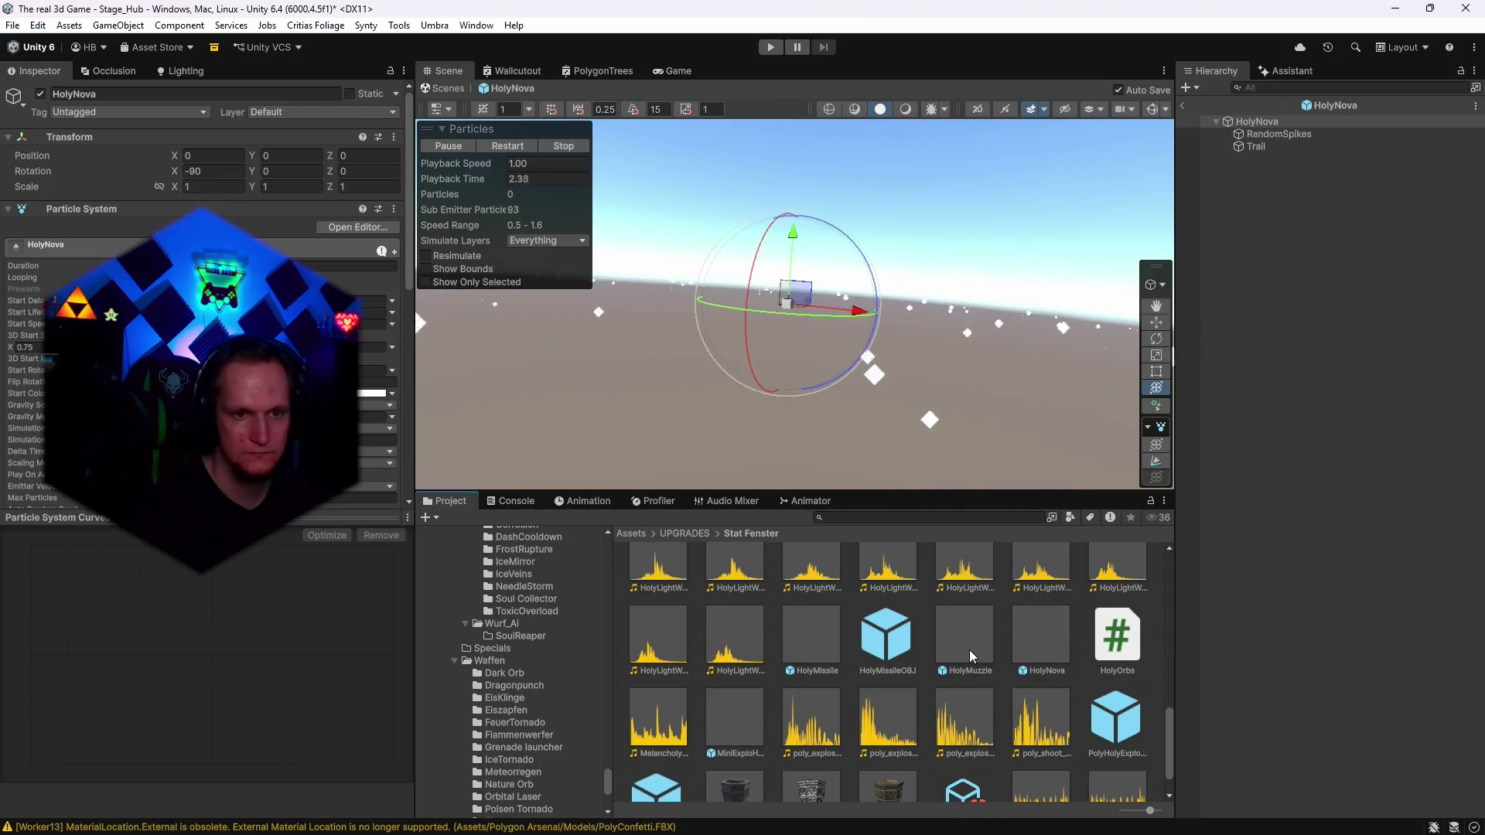
pyautogui.scroll(-1, 968, 650)
pyautogui.click(748, 671)
pyautogui.doubleClick(748, 671)
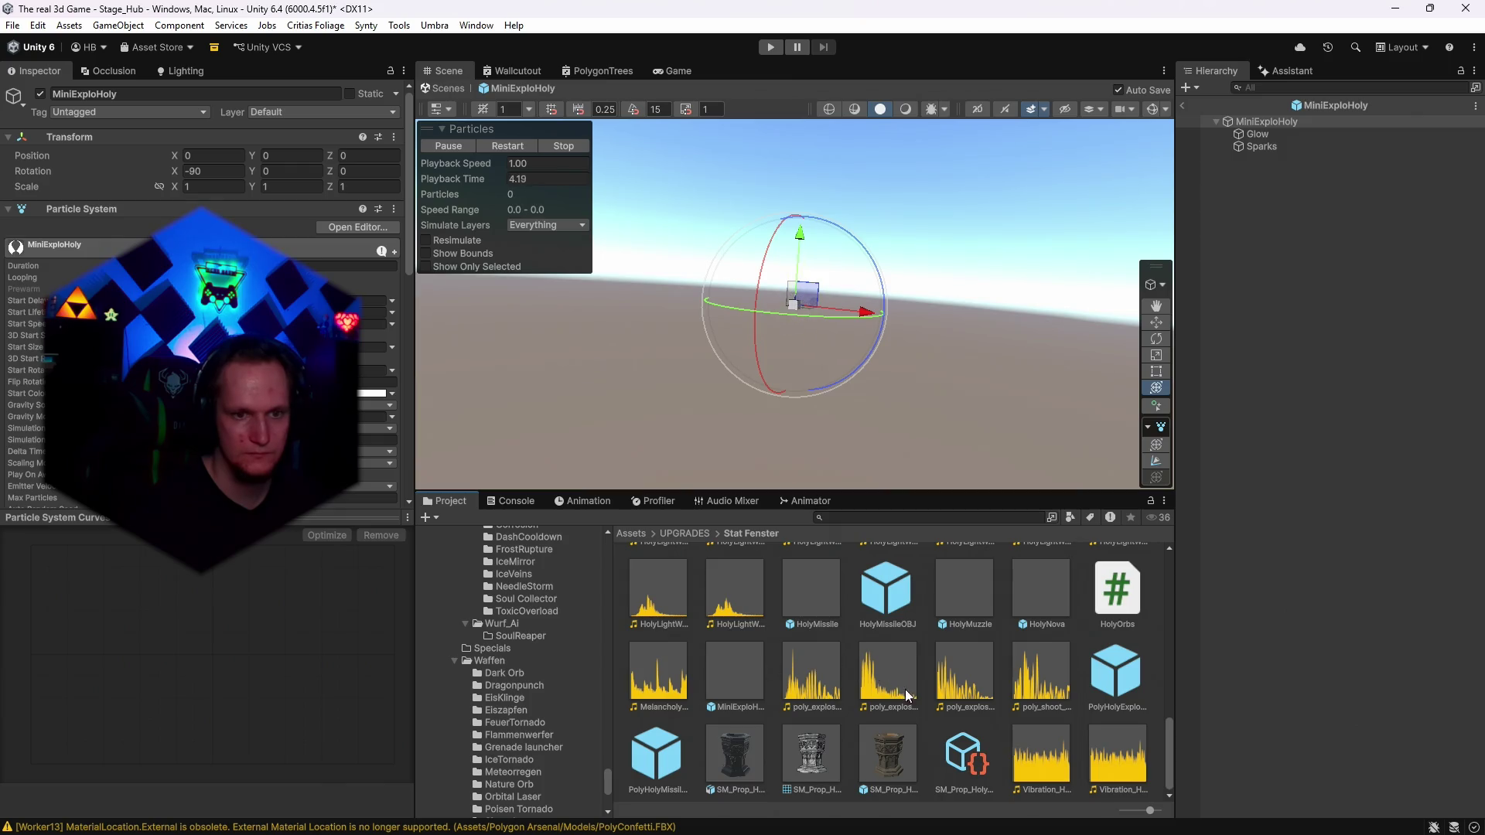
pyautogui.click(868, 517)
# Search assets for 'rain' and preview CFX2_PowerAura Rainbow, a CFXR3 fire explosion, CFXR4 Rain Falling and ConfettiRain.
pyautogui.write('rai')
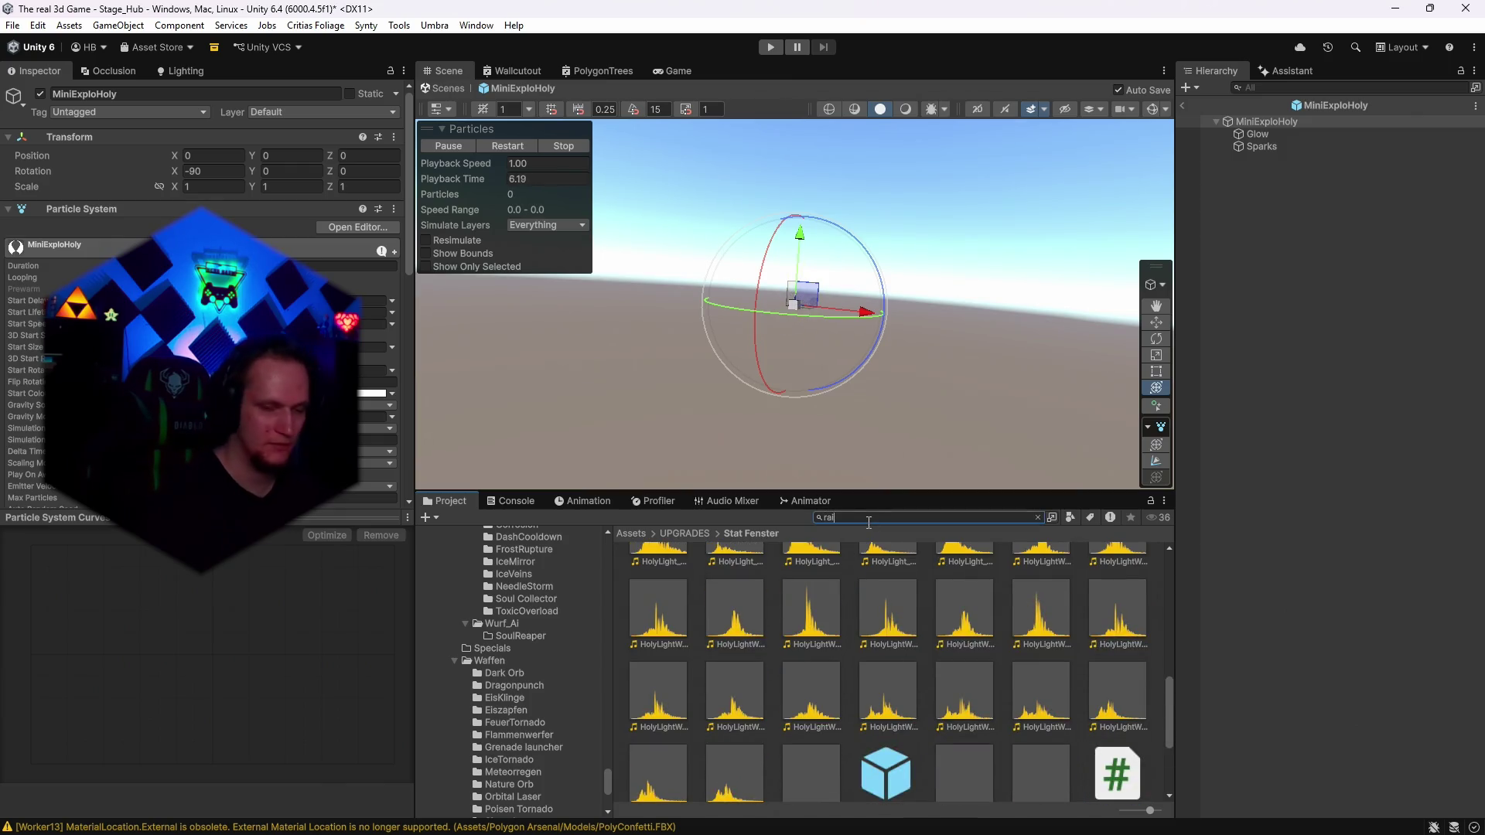
pyautogui.write('n')
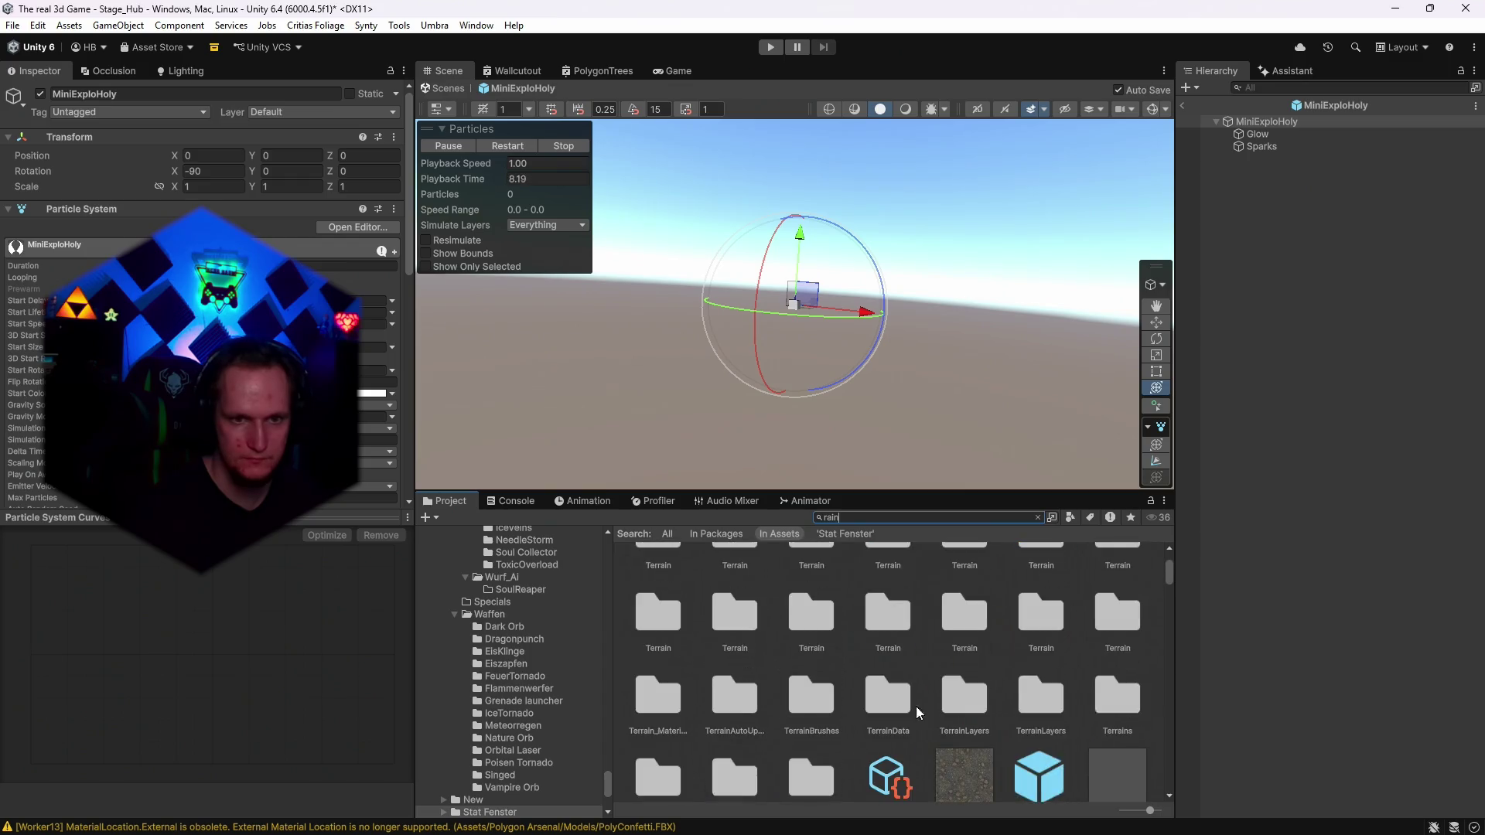
pyautogui.scroll(-2, 1006, 700)
pyautogui.doubleClick(1112, 639)
pyautogui.scroll(-3, 1031, 670)
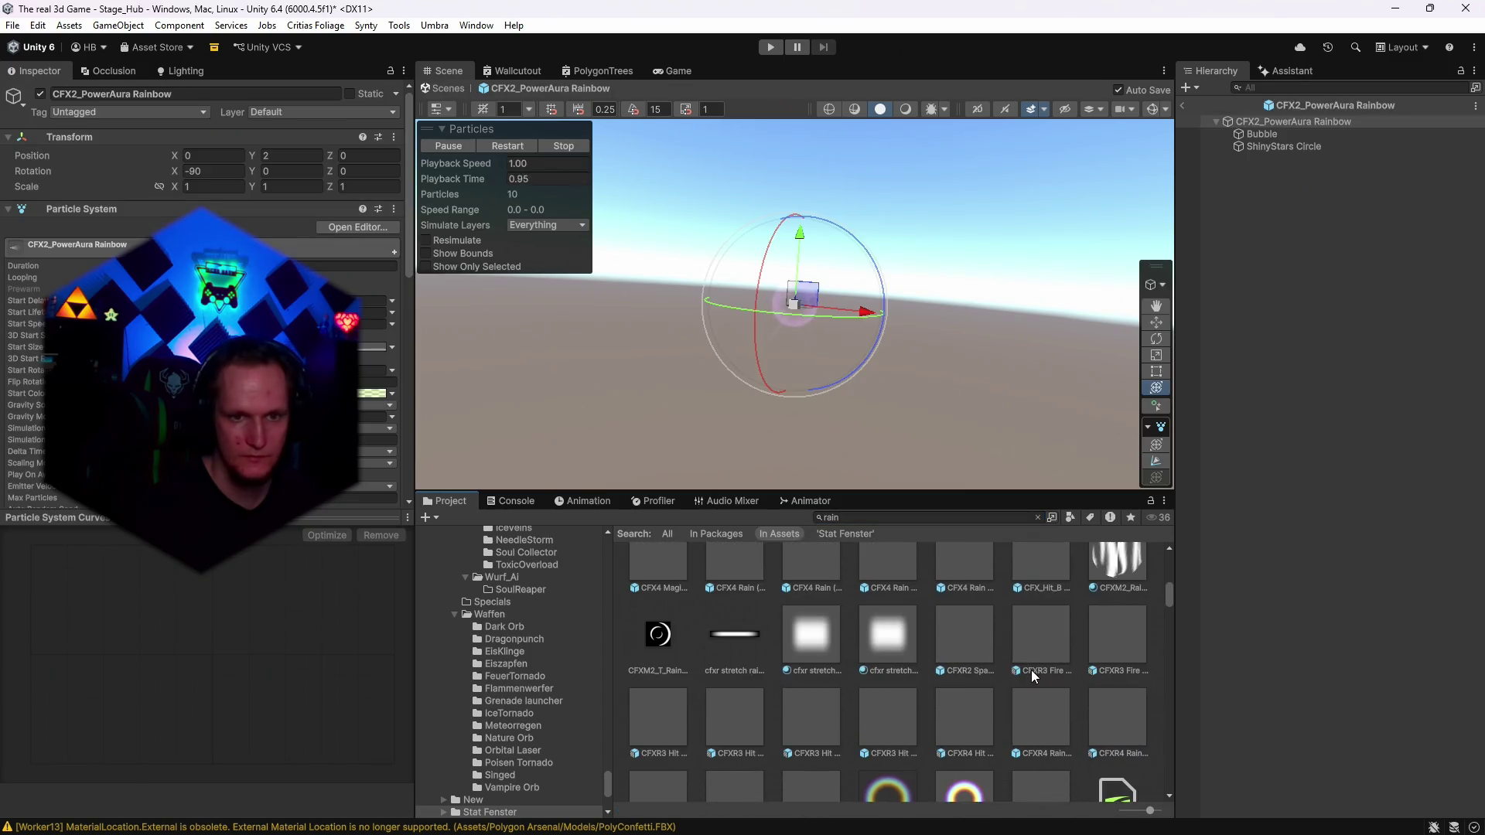
pyautogui.doubleClick(1023, 636)
pyautogui.scroll(-1, 1038, 679)
pyautogui.doubleClick(1038, 633)
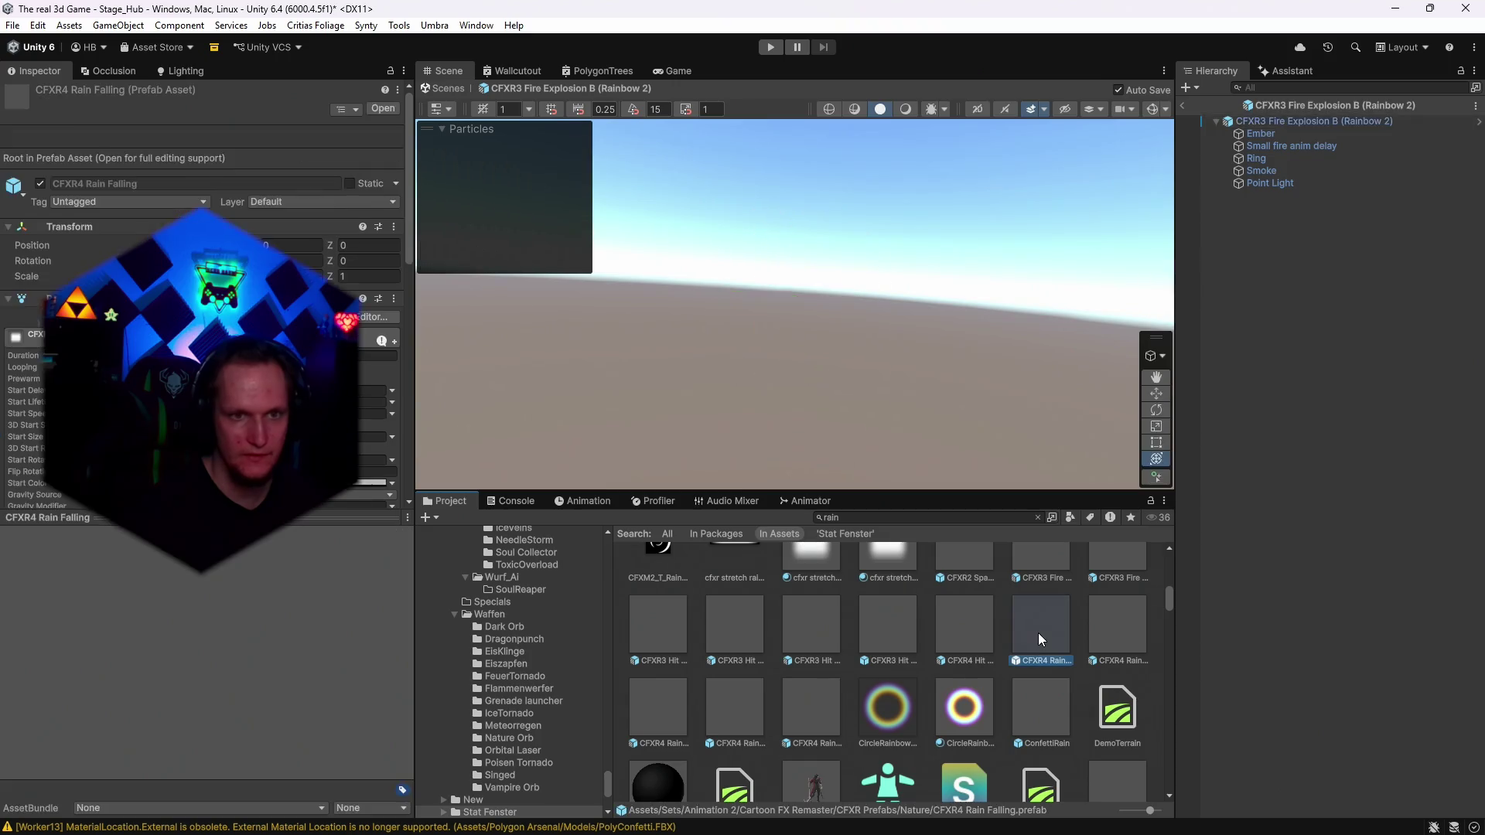
pyautogui.doubleClick(1032, 688)
pyautogui.scroll(-4, 1033, 688)
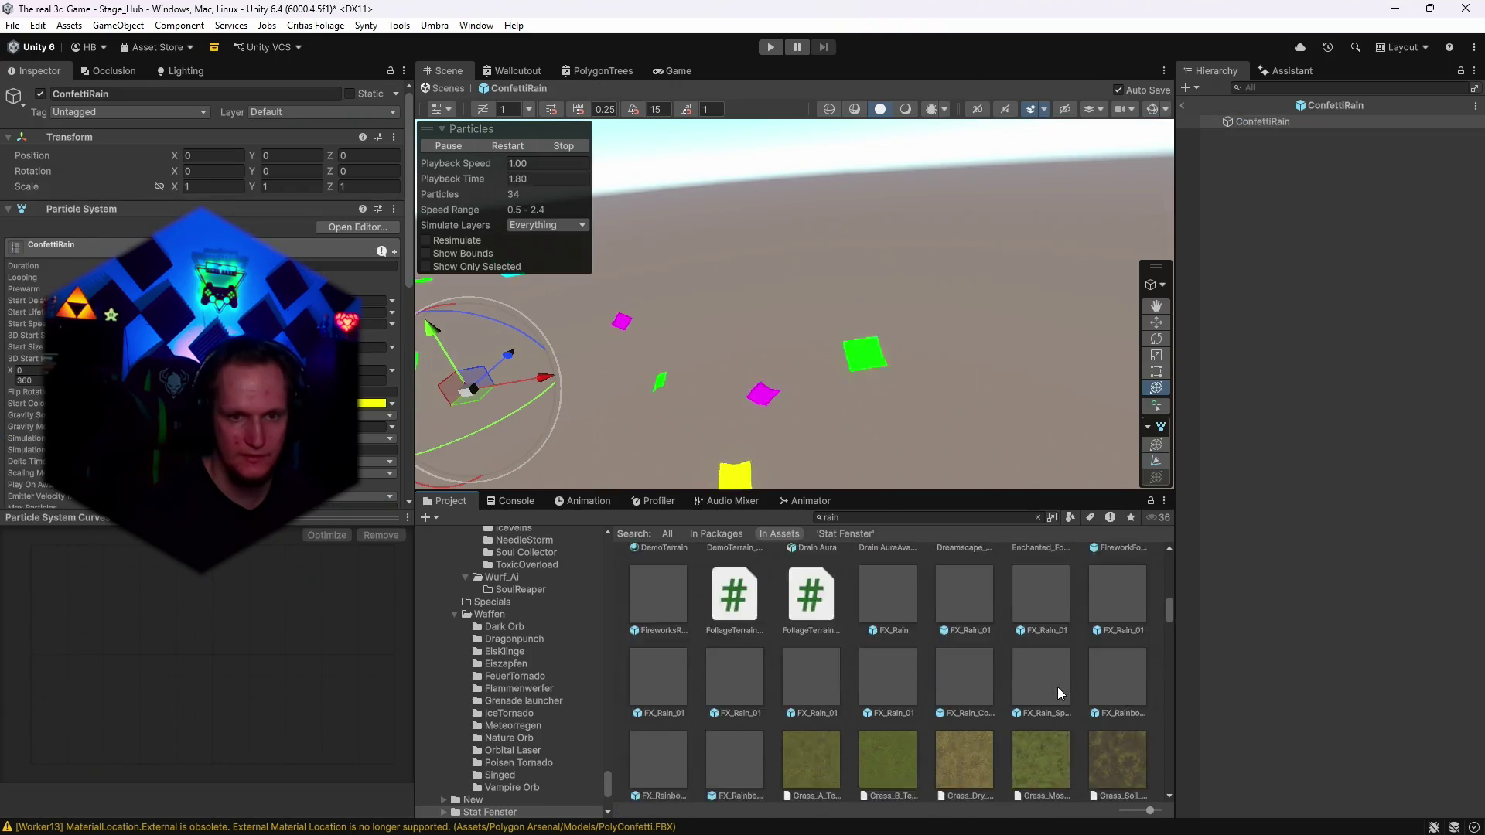
# Preview FX_Rain_Collision_01, FX_RainbowSparkle_01 and FX_RainbowGlow_02, and inspect the pink InTerra terrain material.
pyautogui.click(1036, 651)
pyautogui.doubleClick(968, 637)
pyautogui.scroll(-2, 915, 638)
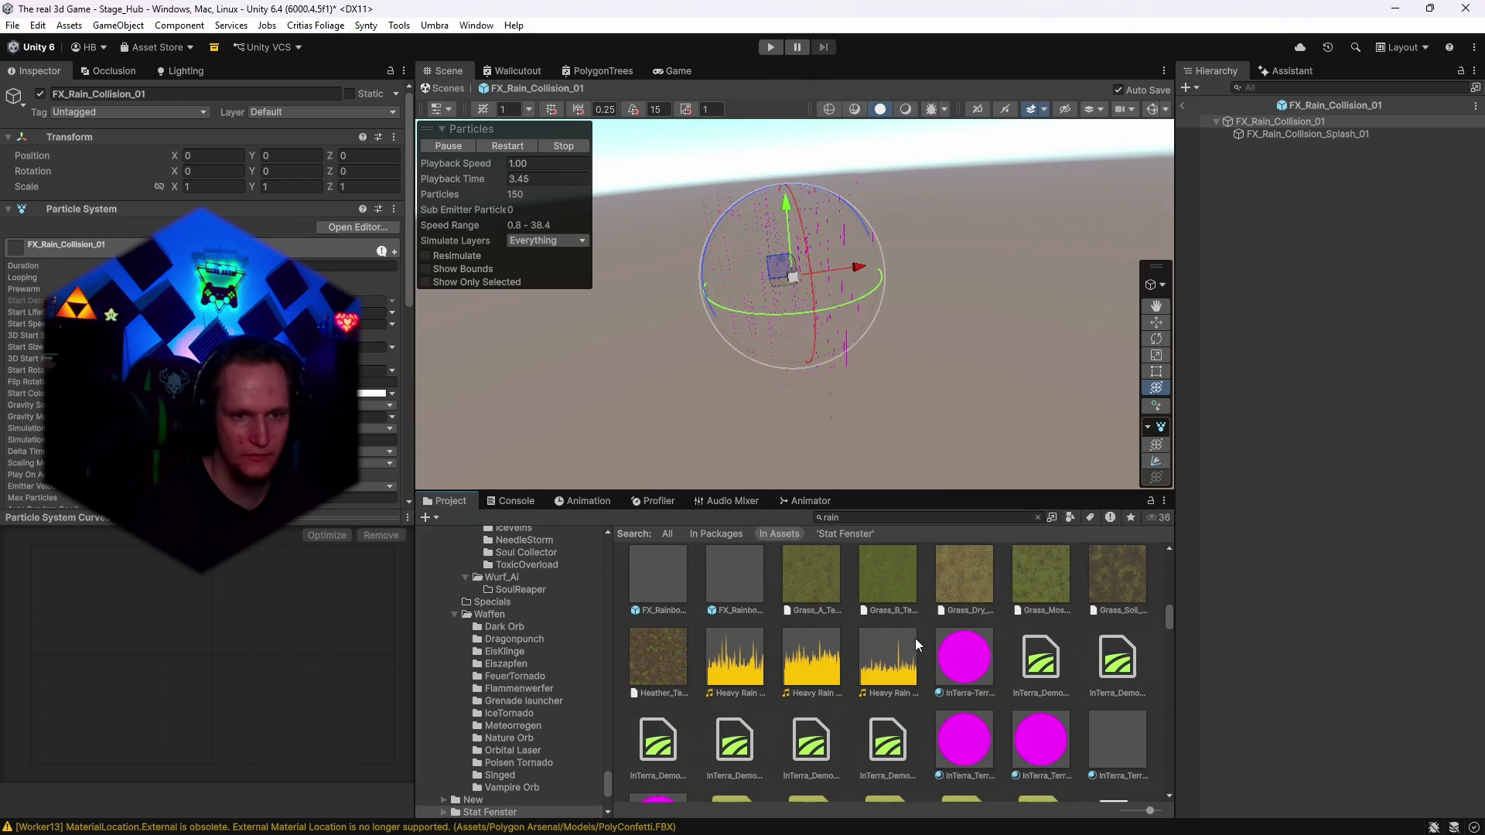
pyautogui.scroll(1, 716, 622)
pyautogui.doubleClick(737, 584)
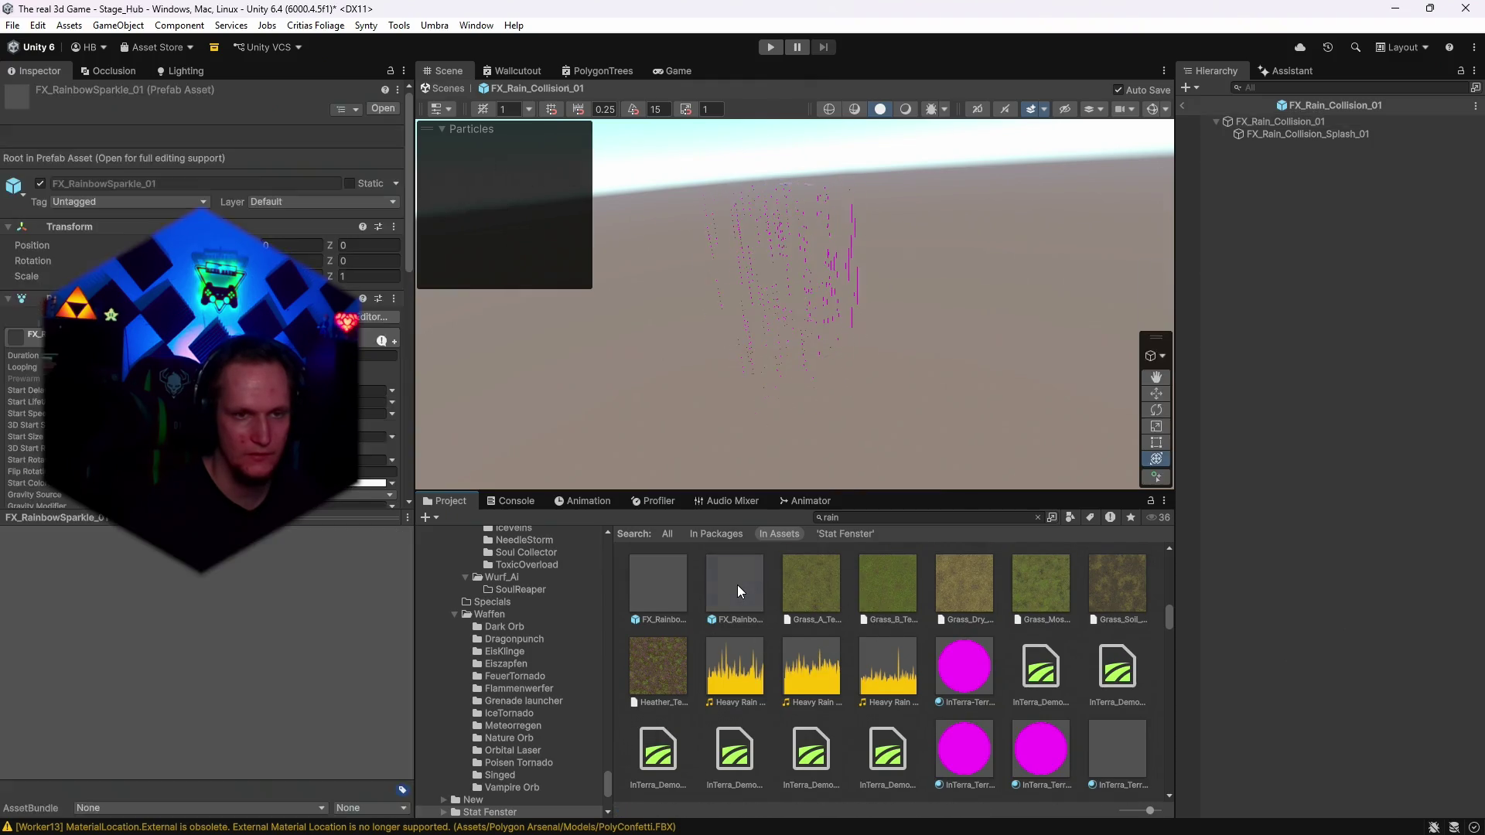
pyautogui.doubleClick(656, 591)
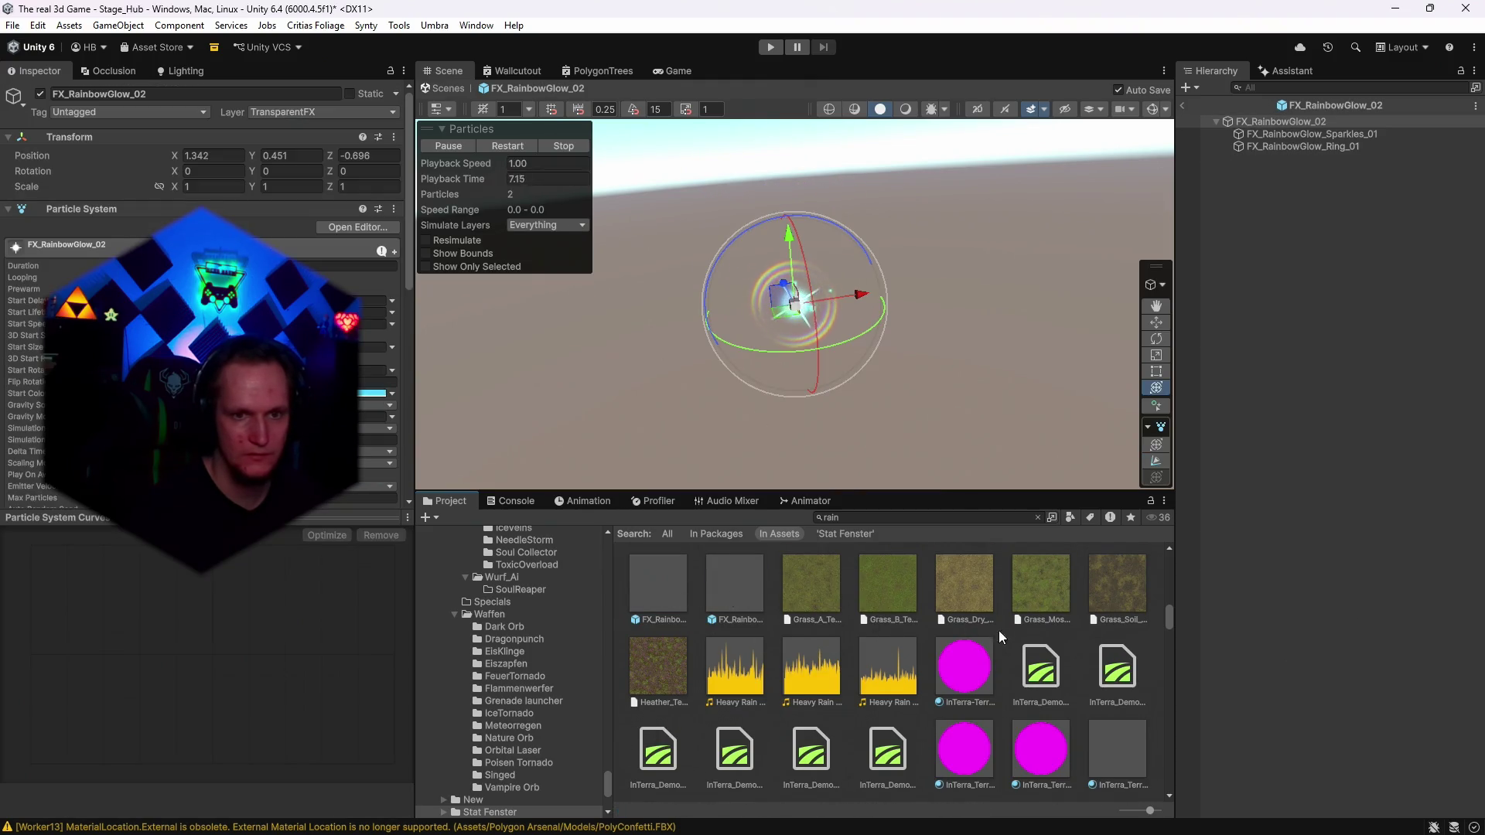
pyautogui.scroll(-1, 999, 637)
pyautogui.click(1120, 616)
# Preview Rain_Particle_Floor_FX, RainbowDNA and RainbowDNA2, ending on the RainHard2 rain prefab.
pyautogui.scroll(-3, 1010, 625)
pyautogui.scroll(-6, 1010, 624)
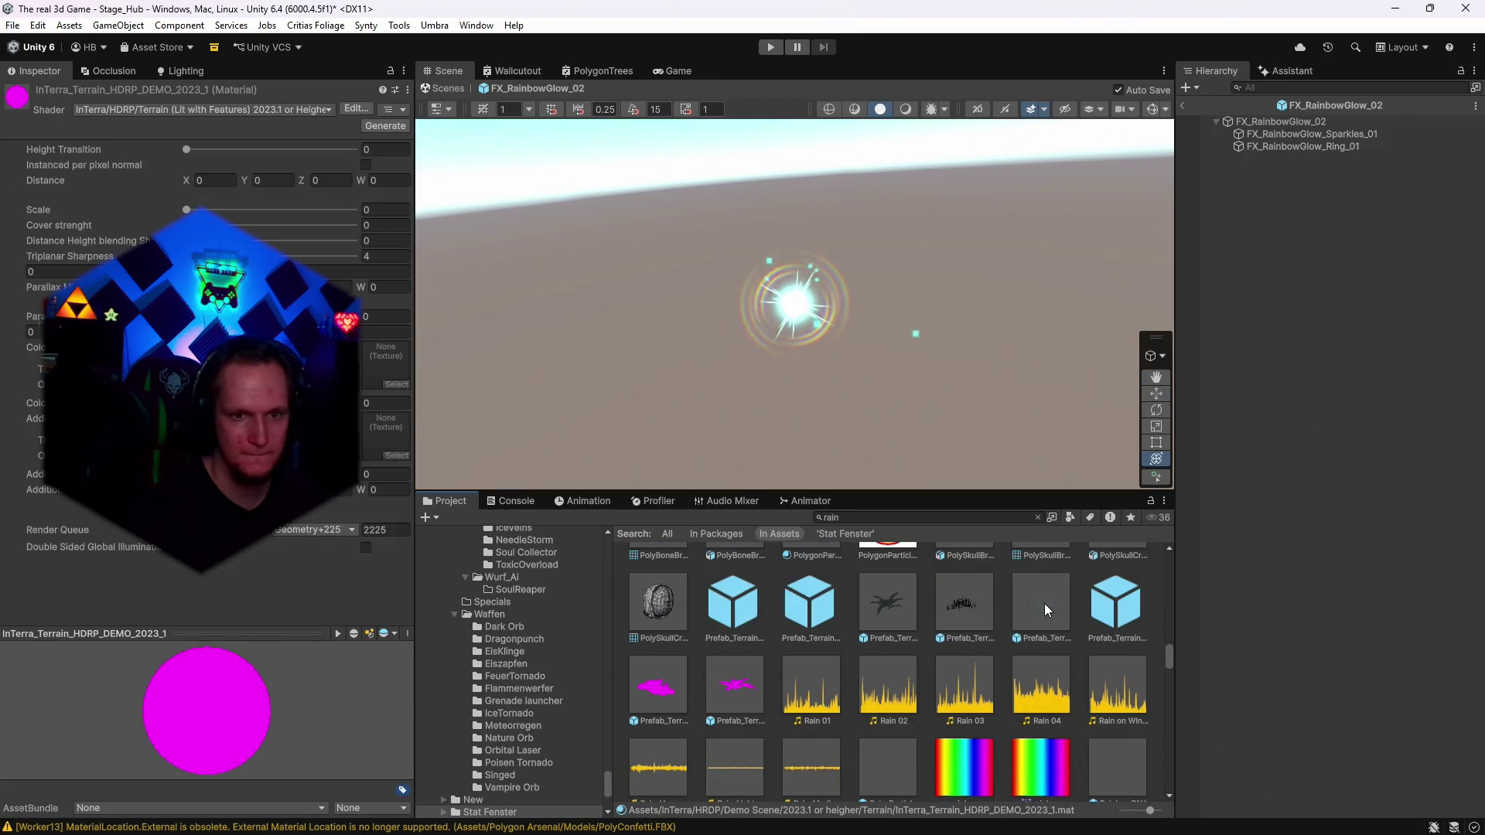
pyautogui.scroll(-2, 1044, 603)
pyautogui.doubleClick(893, 630)
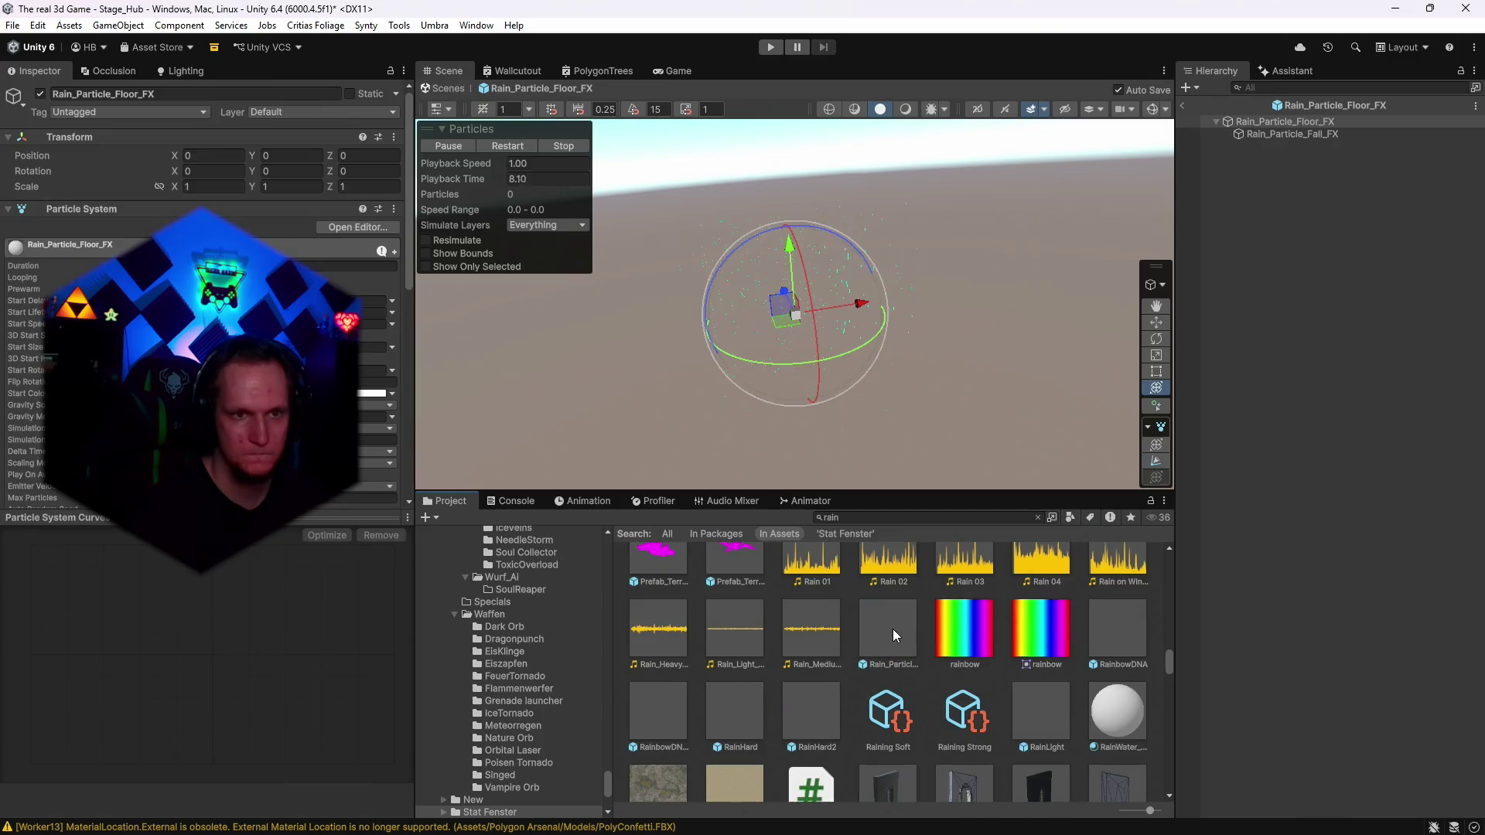
pyautogui.doubleClick(1115, 633)
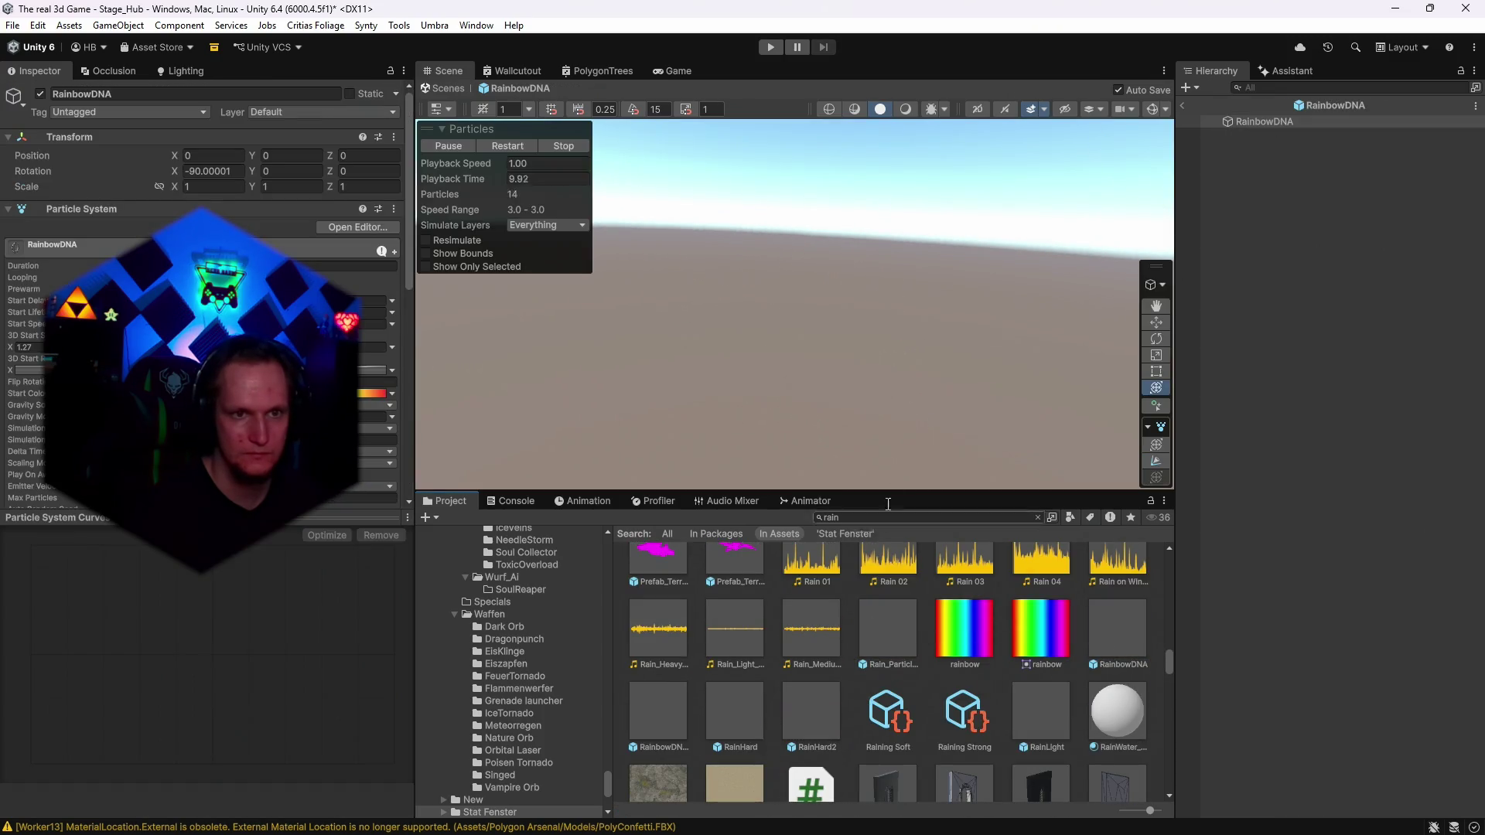
pyautogui.doubleClick(676, 717)
pyautogui.scroll(-1, 774, 696)
pyautogui.doubleClick(808, 666)
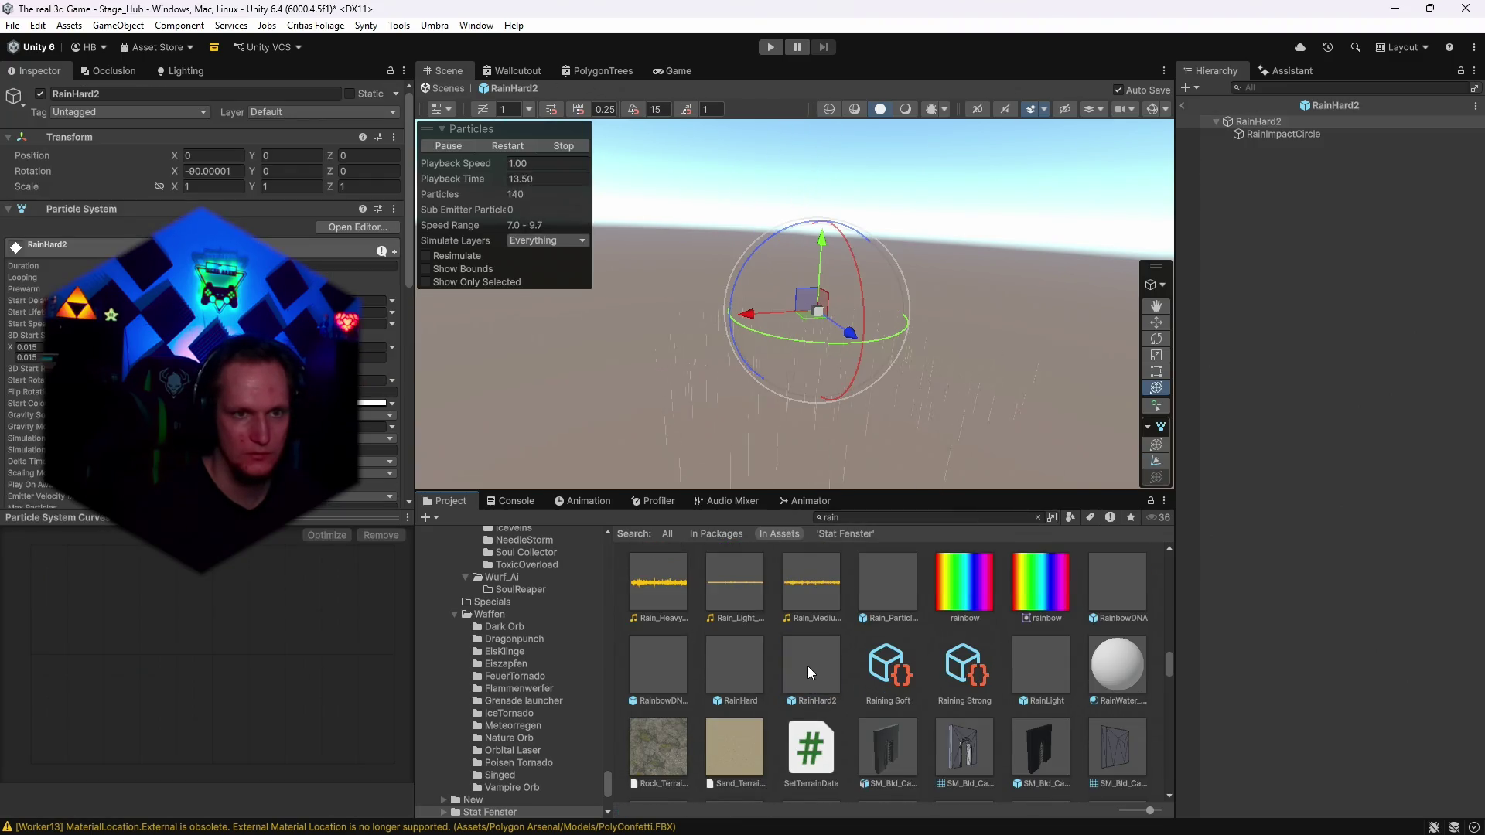
pyautogui.scroll(-3, 874, 618)
pyautogui.scroll(-6, 896, 623)
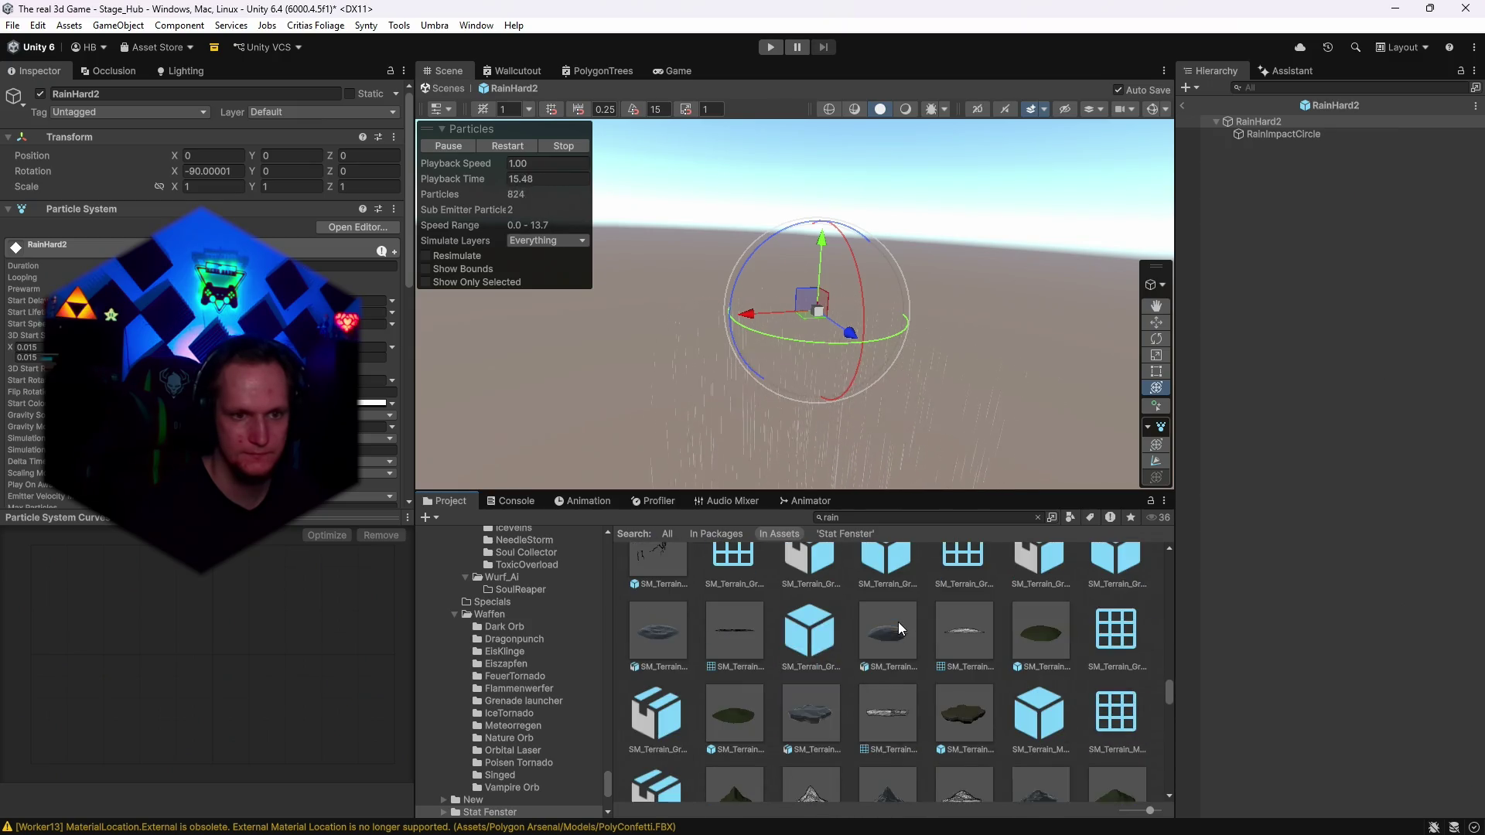
pyautogui.scroll(-10, 897, 623)
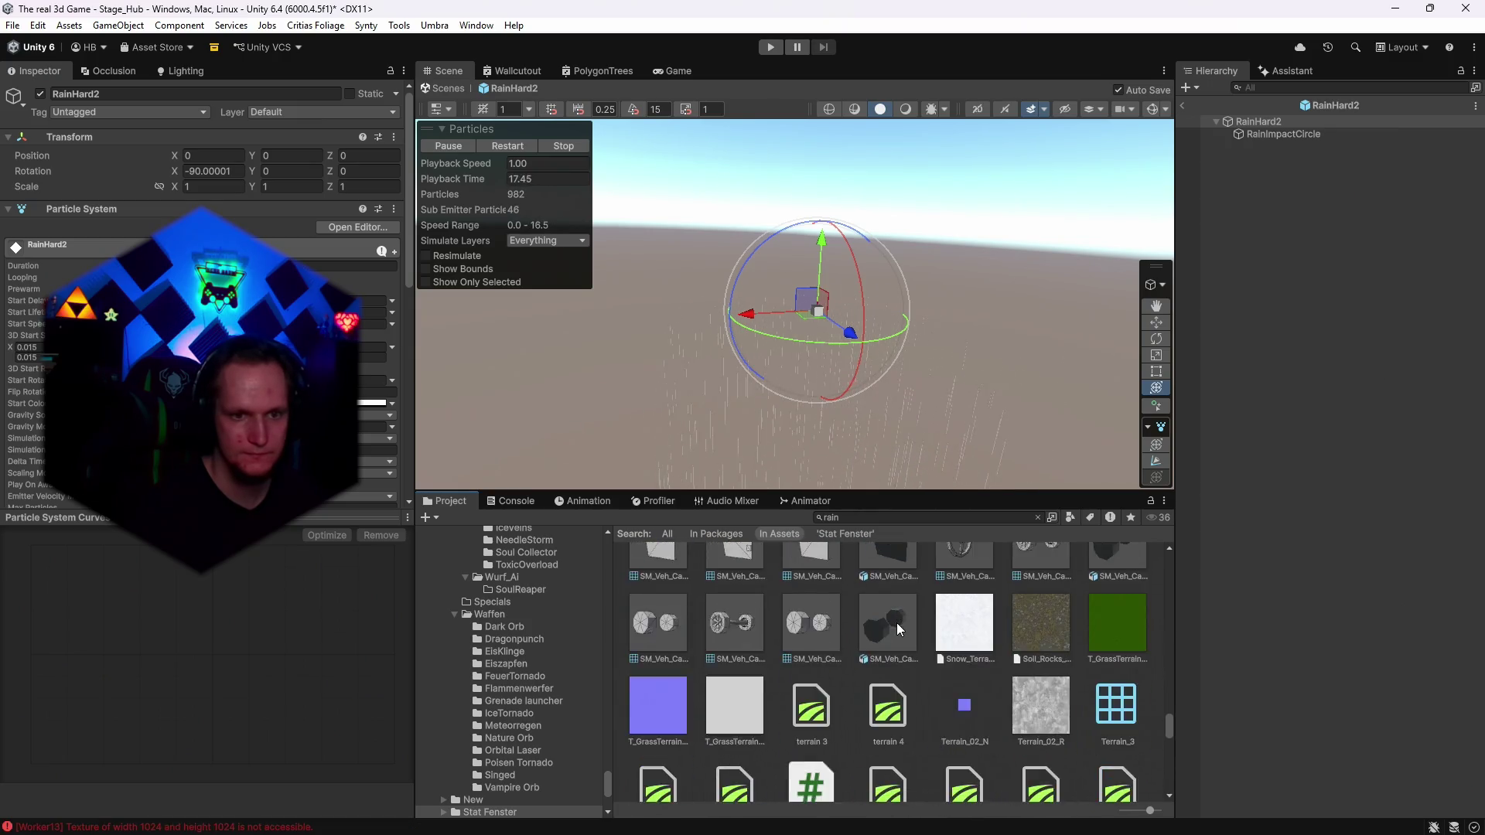
pyautogui.scroll(-3, 897, 624)
pyautogui.click(871, 518)
pyautogui.write('b')
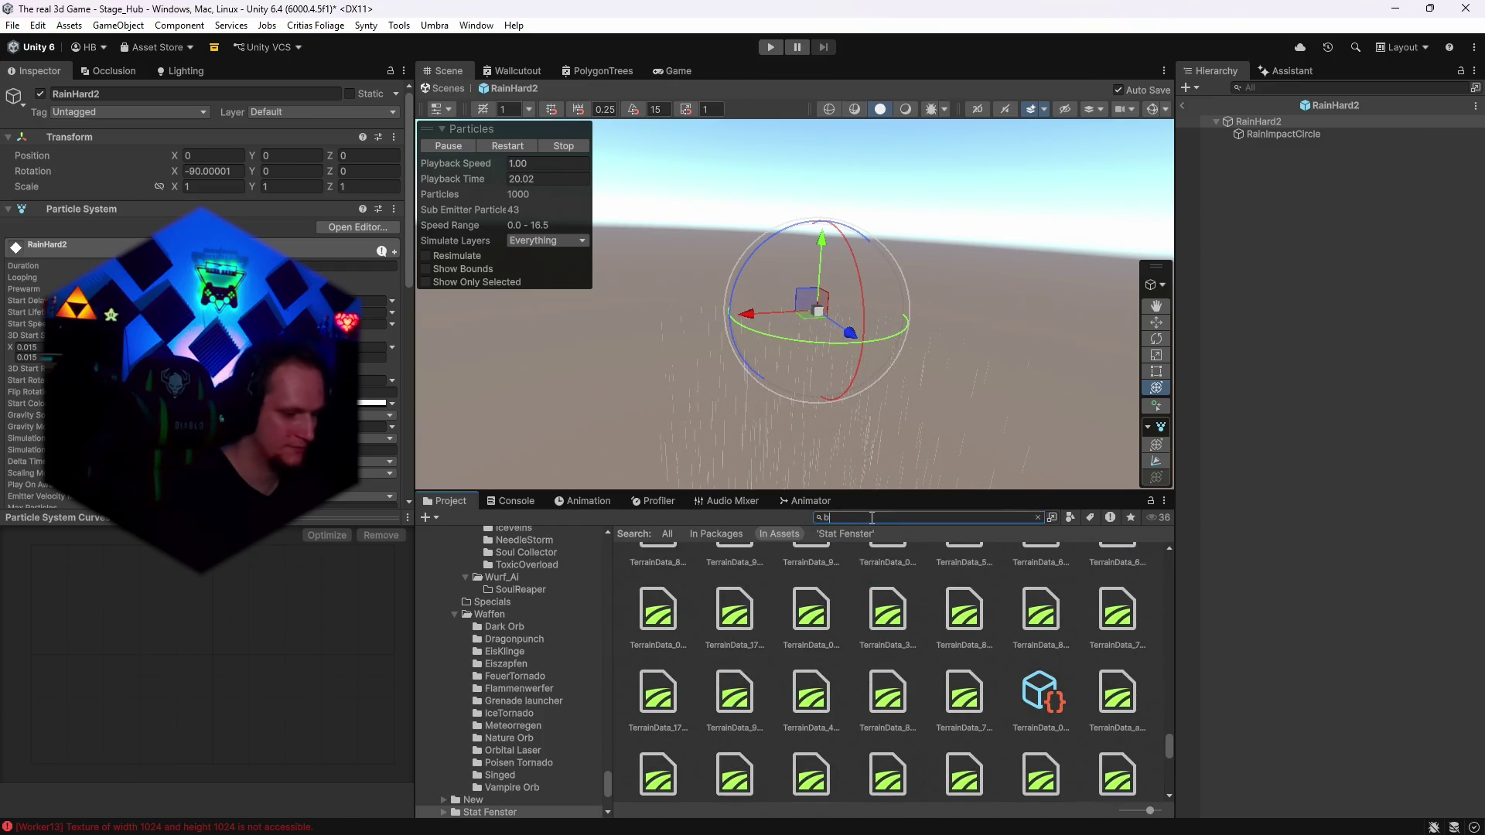
pyautogui.write('arrage')
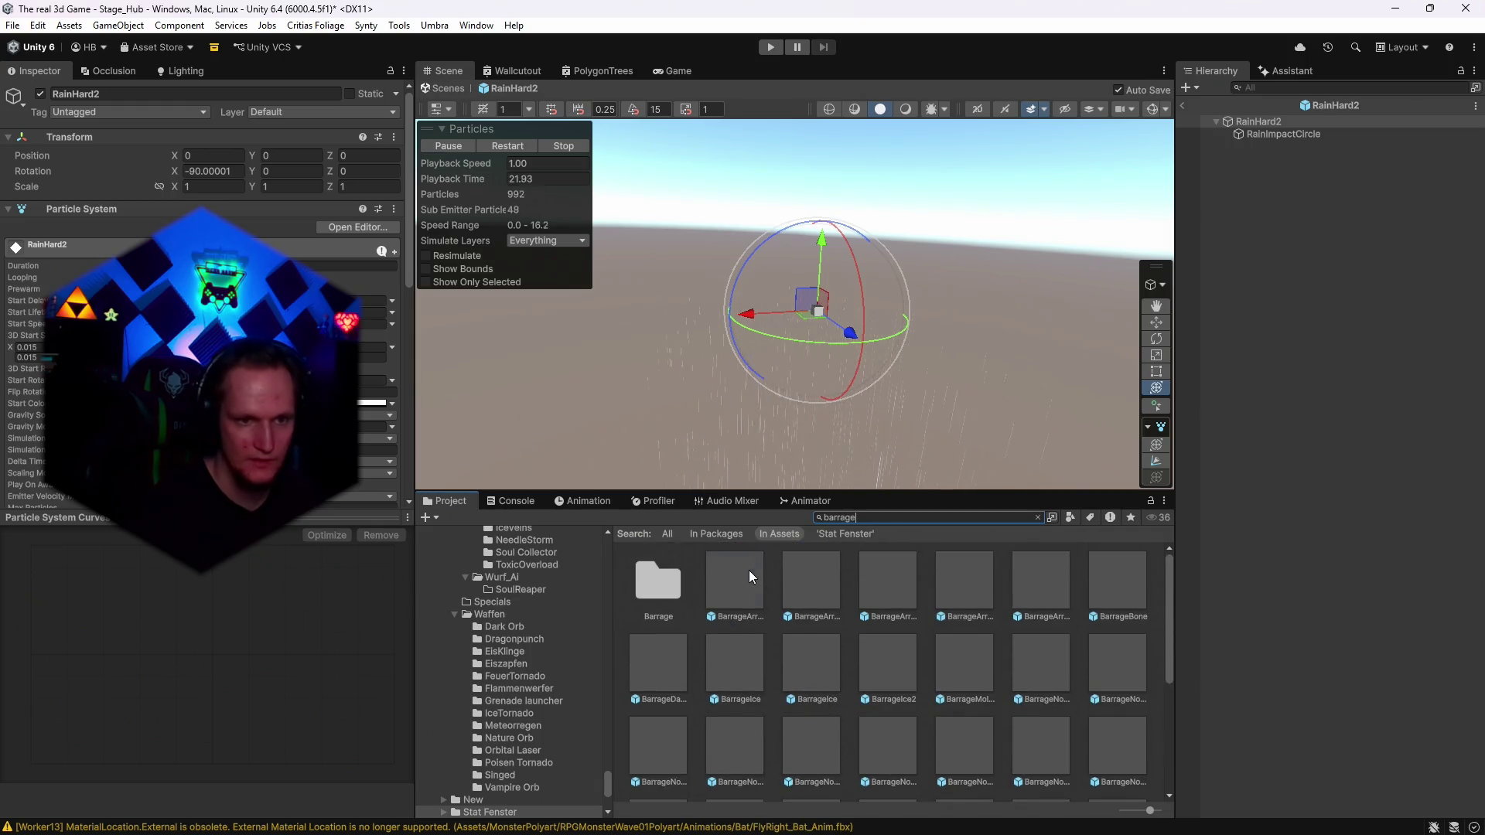
# Compare BarrageArrowFire, BarrageArrowHoly and BarrageArrowPoison, then reopen BarrageArrowHoly.
pyautogui.click(749, 569)
pyautogui.click(808, 580)
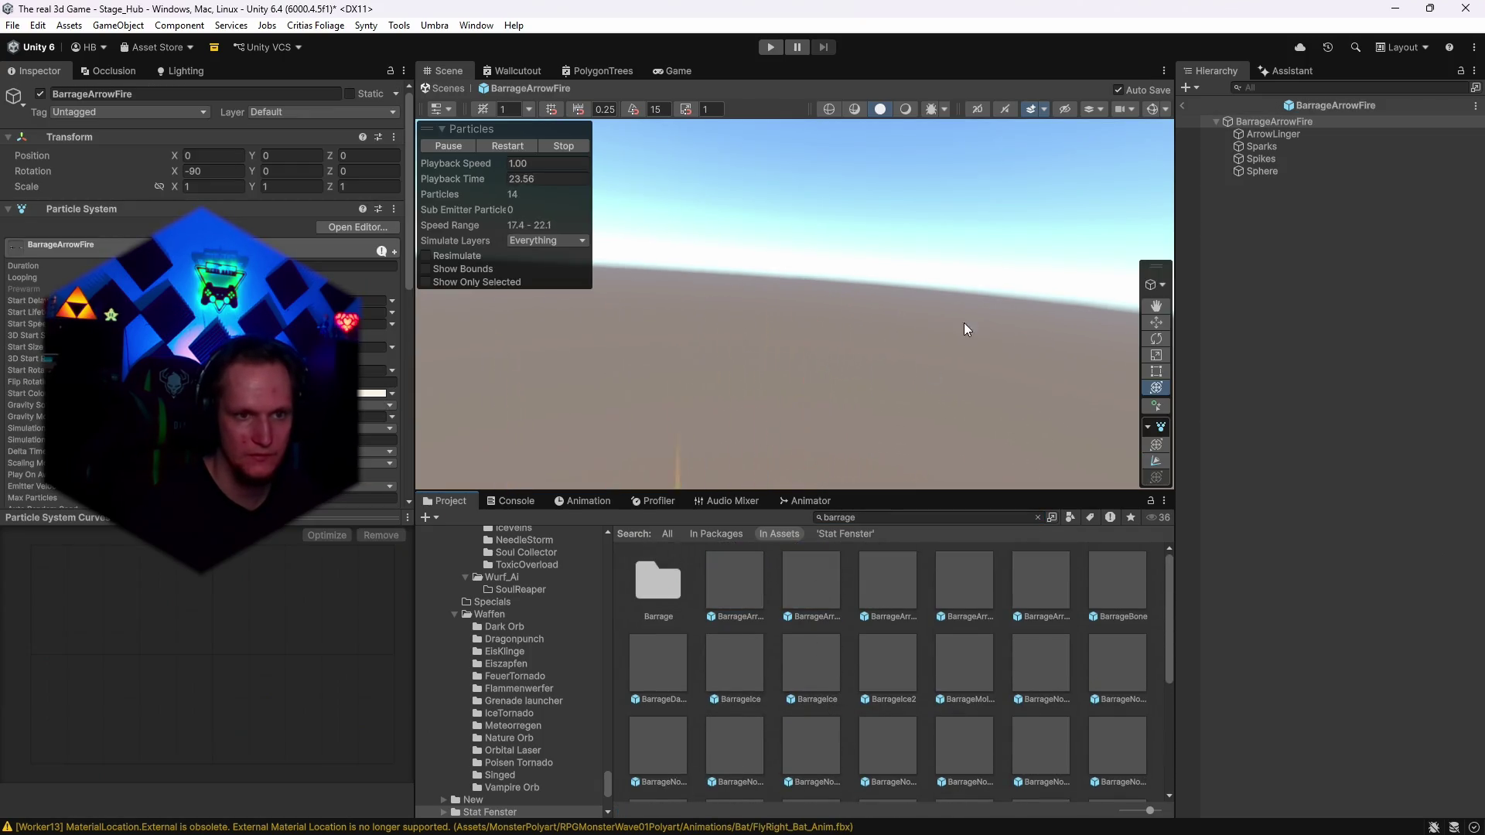
pyautogui.moveTo(964, 322); pyautogui.dragTo(897, 437)
pyautogui.doubleClick(892, 602)
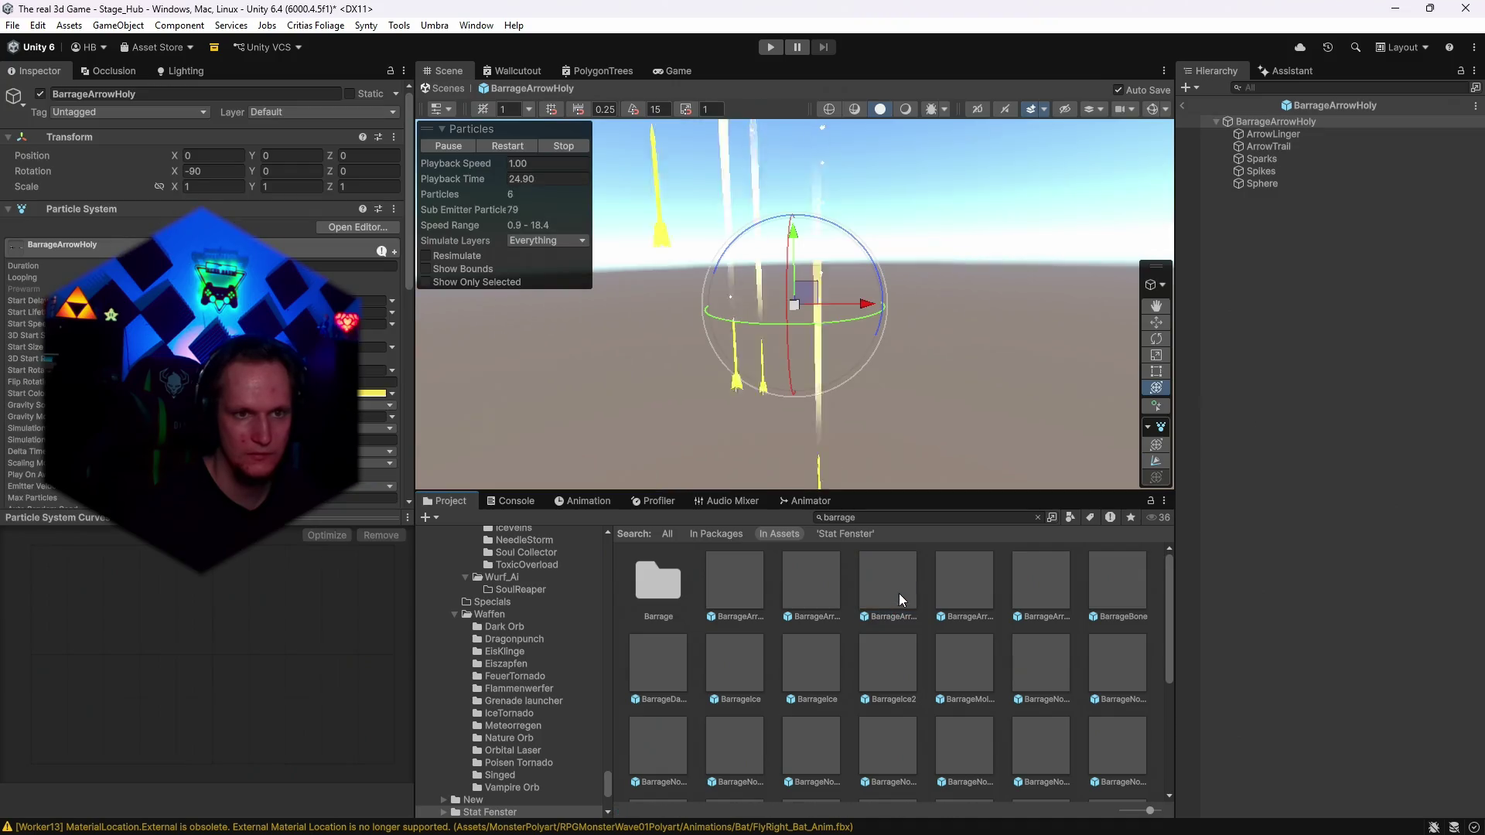
pyautogui.doubleClick(972, 588)
pyautogui.moveTo(957, 484); pyautogui.dragTo(947, 458)
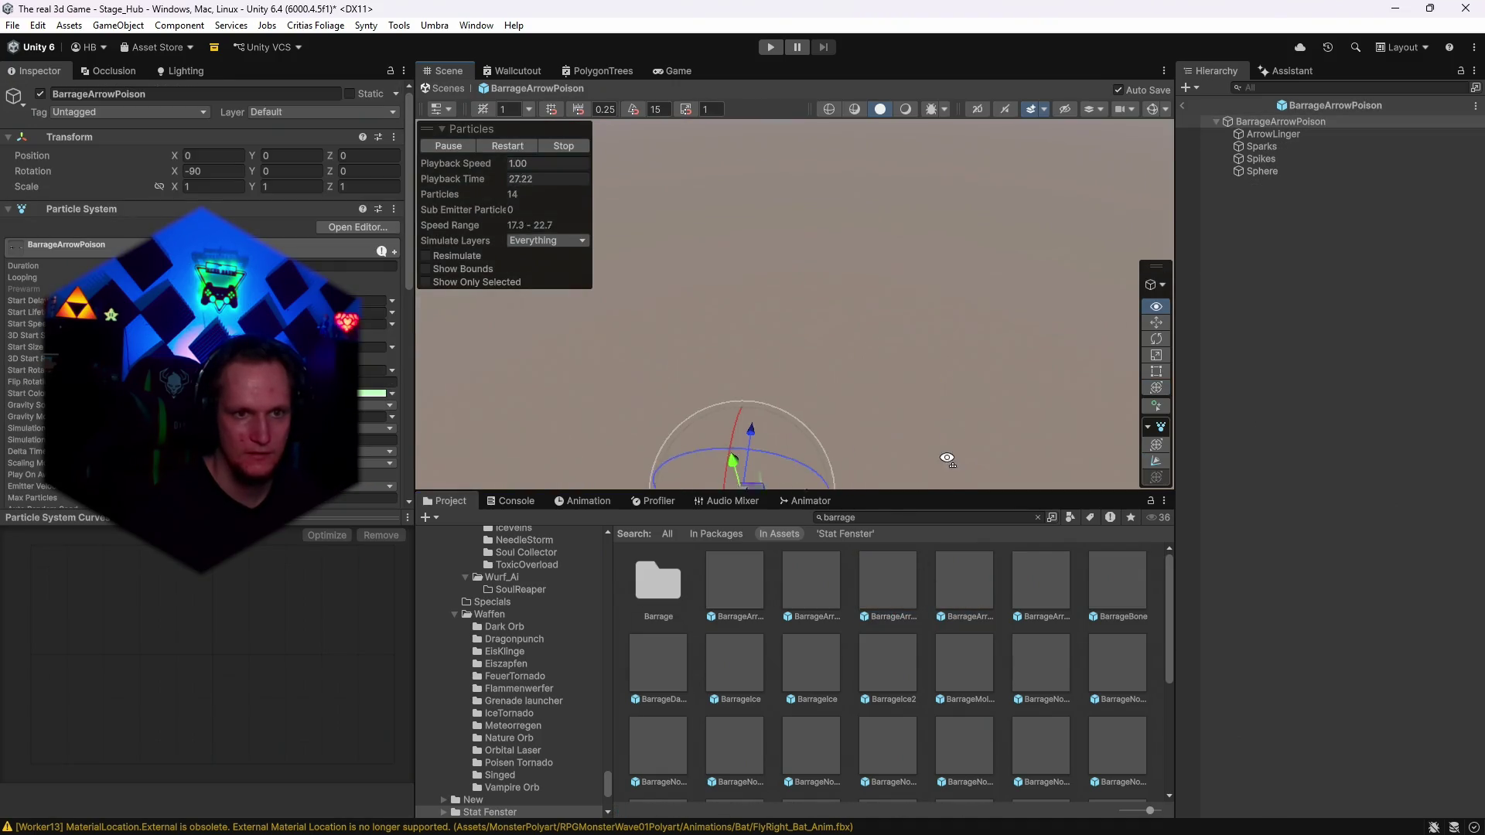
pyautogui.doubleClick(884, 616)
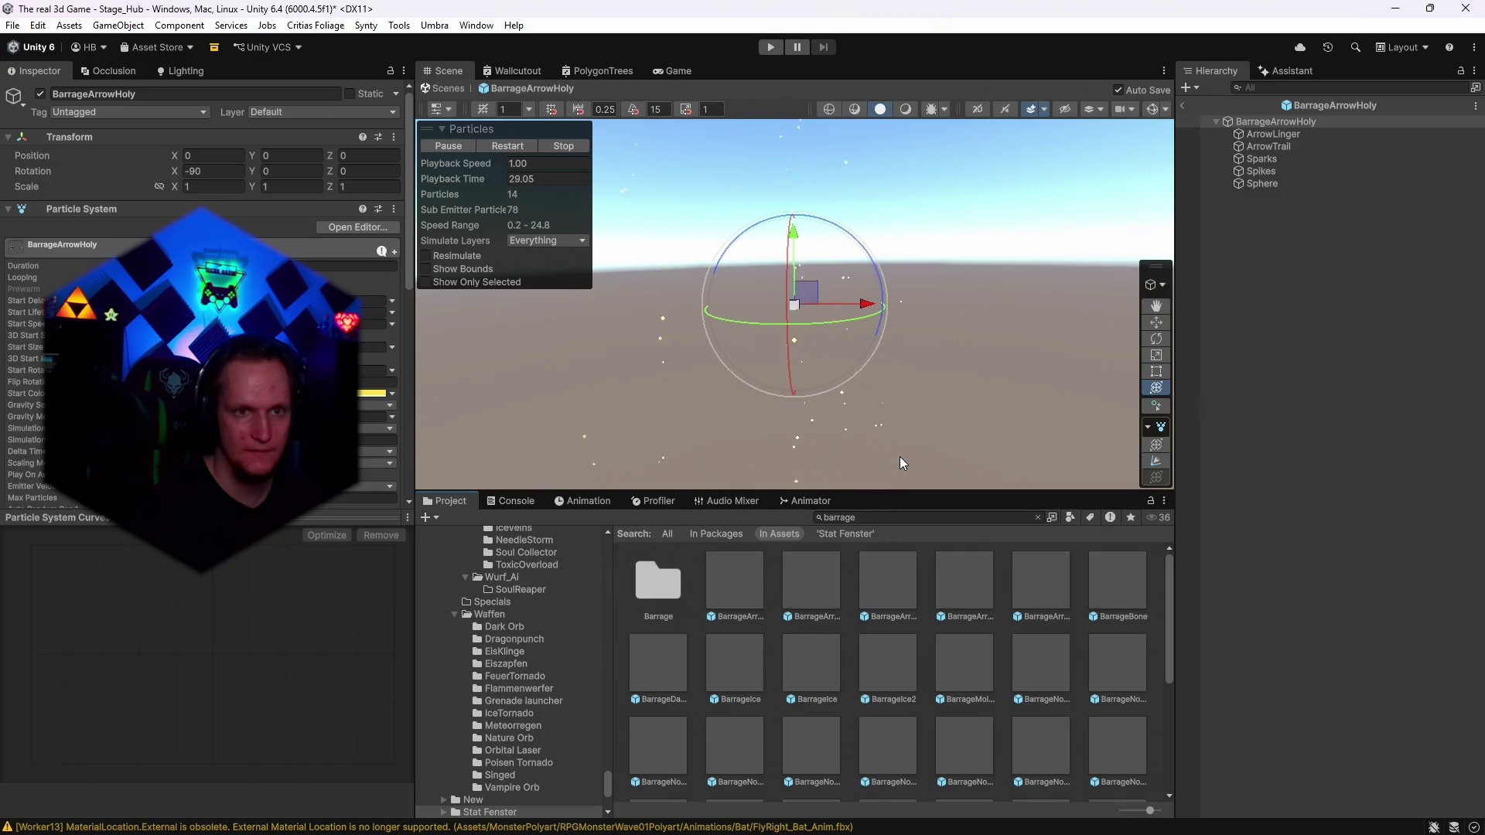
pyautogui.doubleClick(876, 588)
# Preview BarrageBone, BarrageDaggerPoison, both BarrageIce prefabs, BarrageIce2, BarrageNovaDaggerPoison and BarrageNovaIce2.
pyautogui.doubleClick(1126, 588)
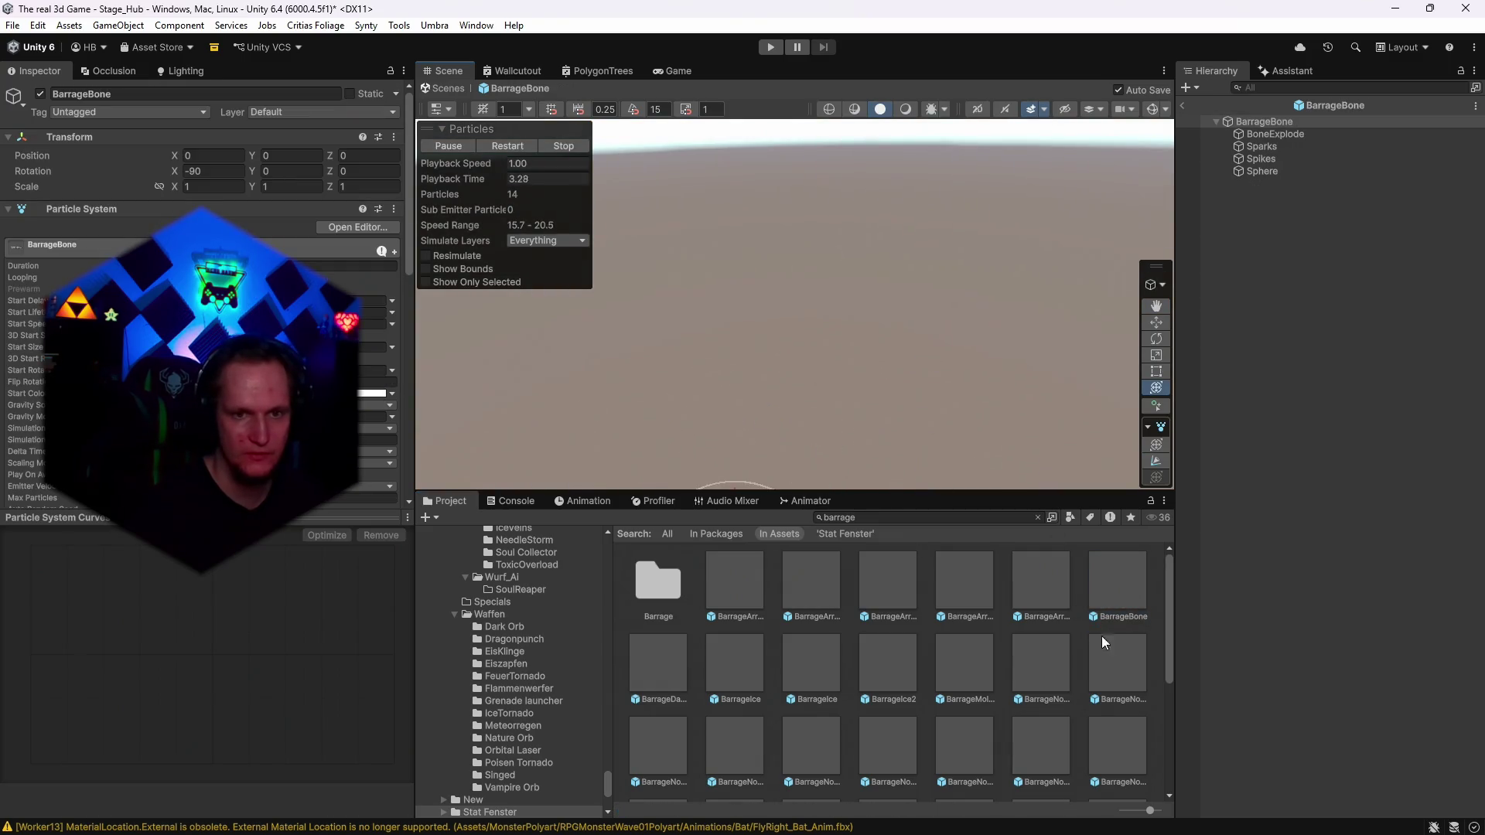
pyautogui.doubleClick(1092, 666)
pyautogui.doubleClick(647, 658)
pyautogui.doubleClick(735, 657)
pyautogui.doubleClick(815, 657)
pyautogui.click(888, 671)
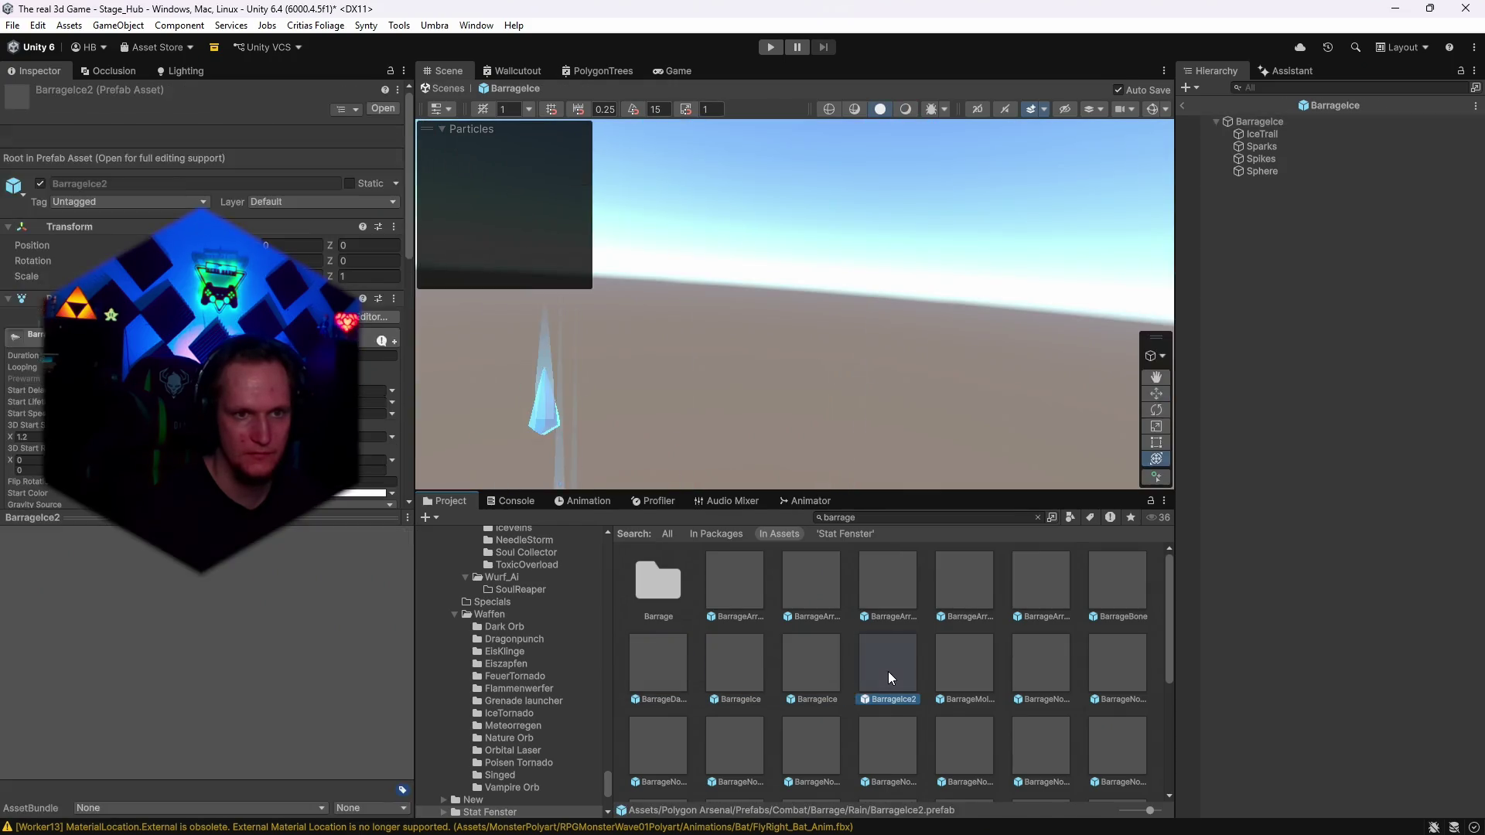
pyautogui.doubleClick(888, 672)
pyautogui.scroll(-1, 1022, 688)
pyautogui.doubleClick(968, 684)
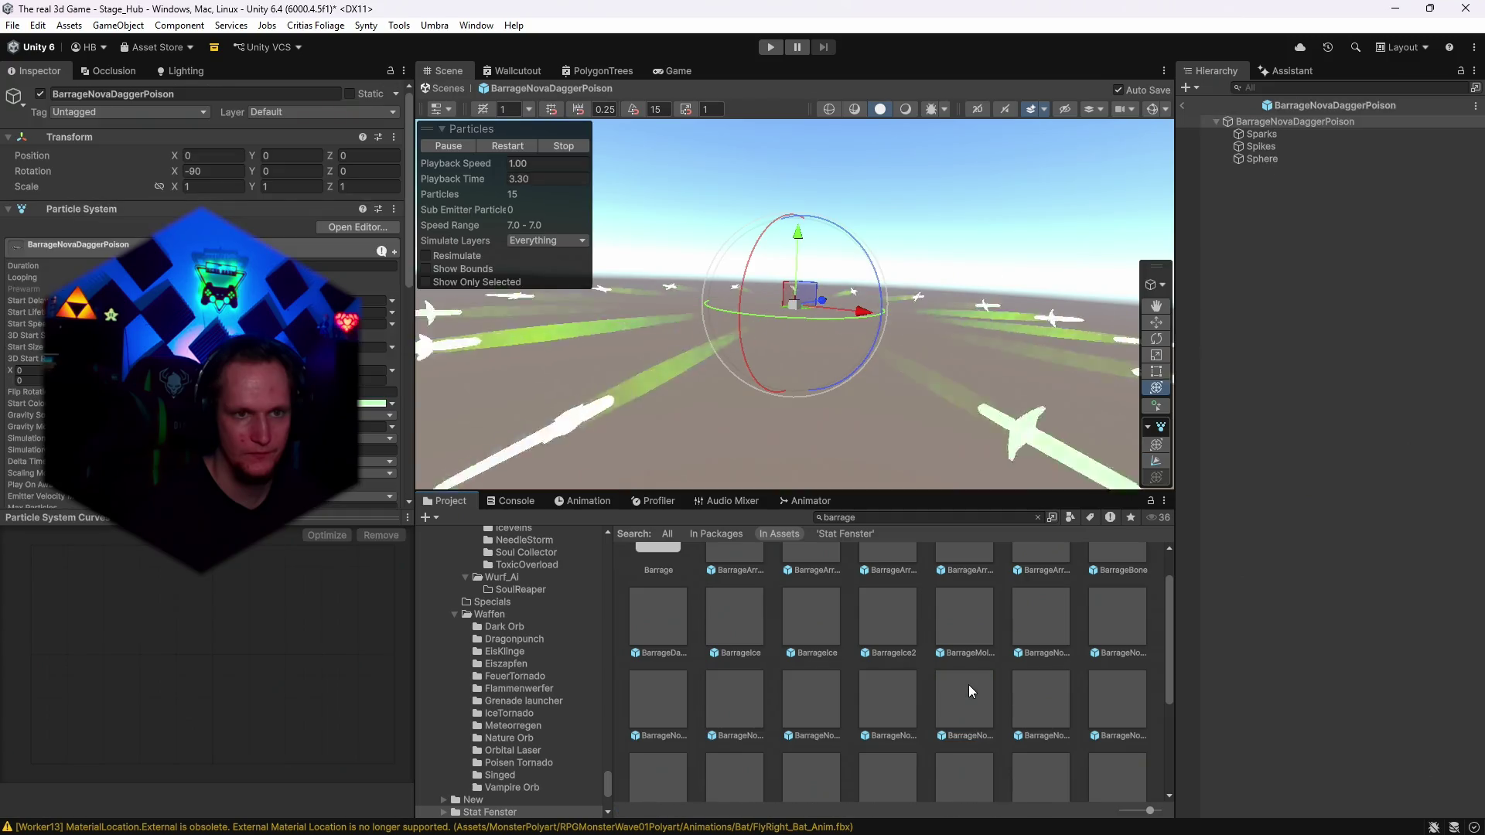
pyautogui.doubleClick(1026, 704)
# Preview BarrageNovaSwordLightningBlue, FX_Catapult_Barrage_01, FX_Catapult_Fire_Barrage_01, BarrageNovaMolten and BarrageNovaArrowPoison.
pyautogui.scroll(-1, 1083, 702)
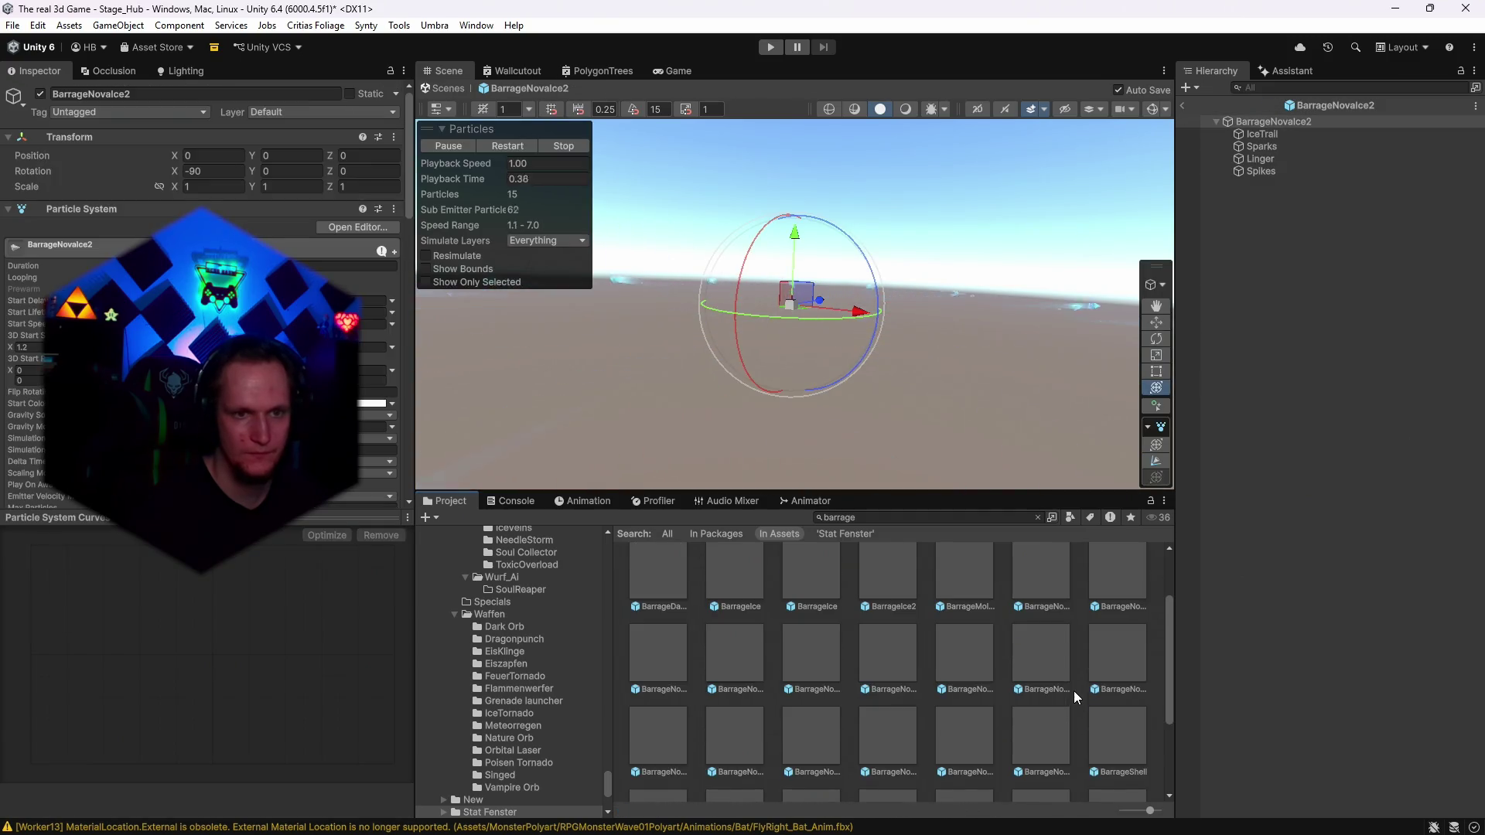
pyautogui.doubleClick(978, 724)
pyautogui.scroll(-2, 982, 719)
pyautogui.doubleClick(977, 717)
pyautogui.doubleClick(1018, 721)
pyautogui.doubleClick(1092, 727)
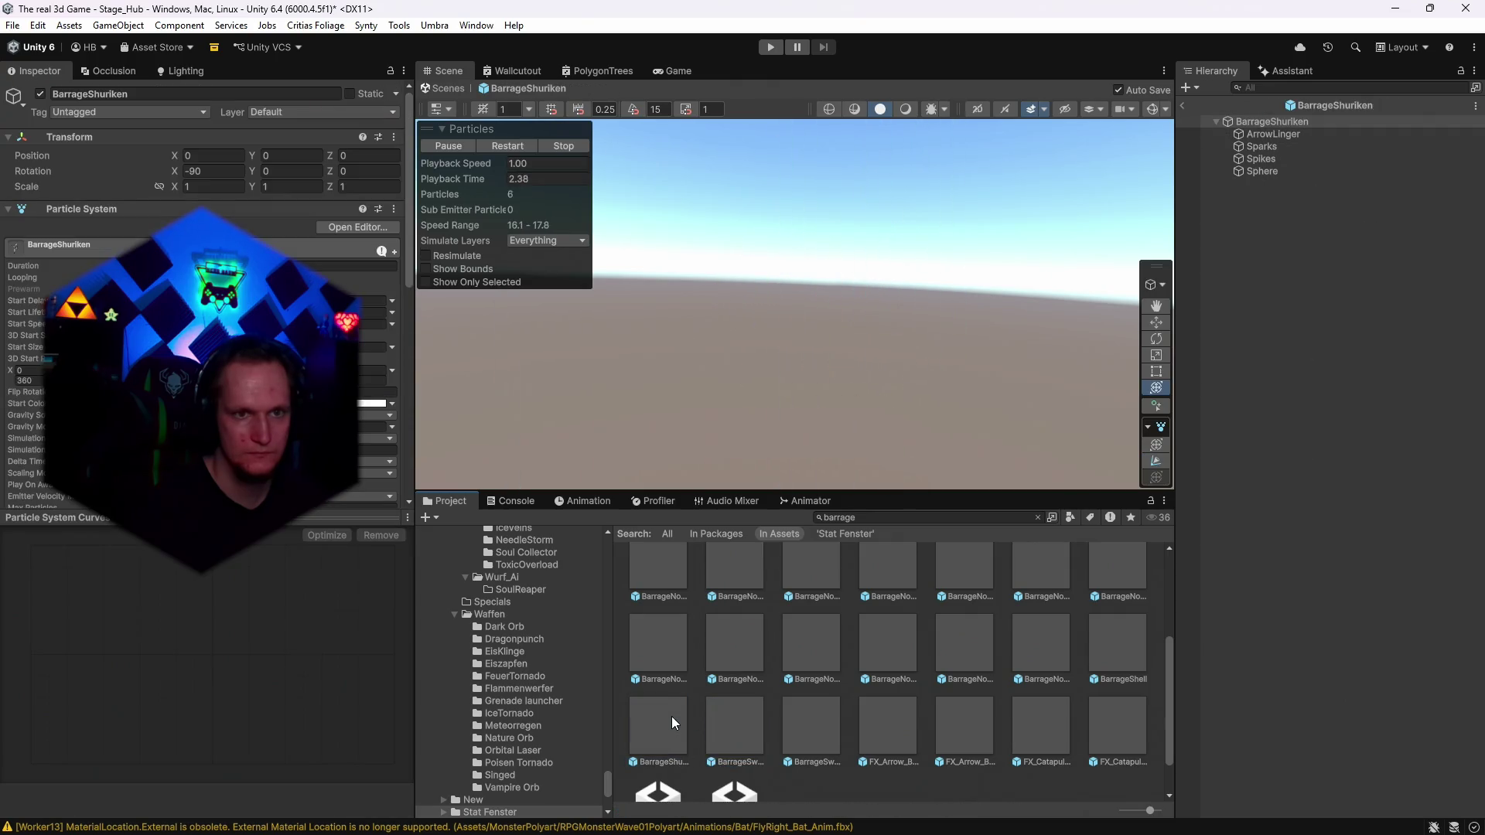
pyautogui.doubleClick(651, 637)
pyautogui.doubleClick(746, 657)
pyautogui.doubleClick(723, 580)
# Reopen BarrageArrowHoly after BarrageArrowFire and select its ArrowLinger child.
pyautogui.click(821, 591)
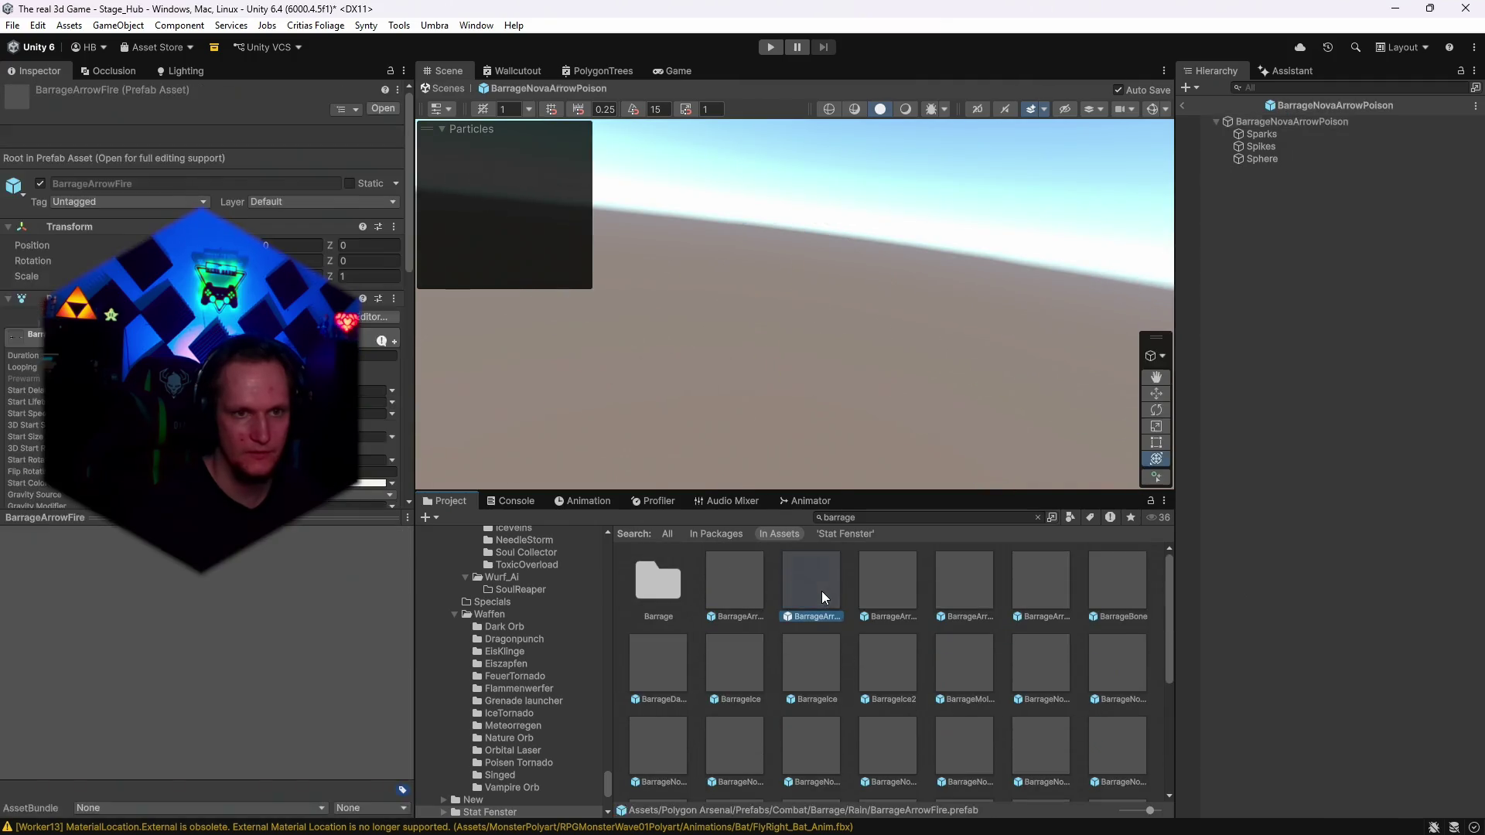
pyautogui.doubleClick(821, 591)
pyautogui.doubleClick(880, 589)
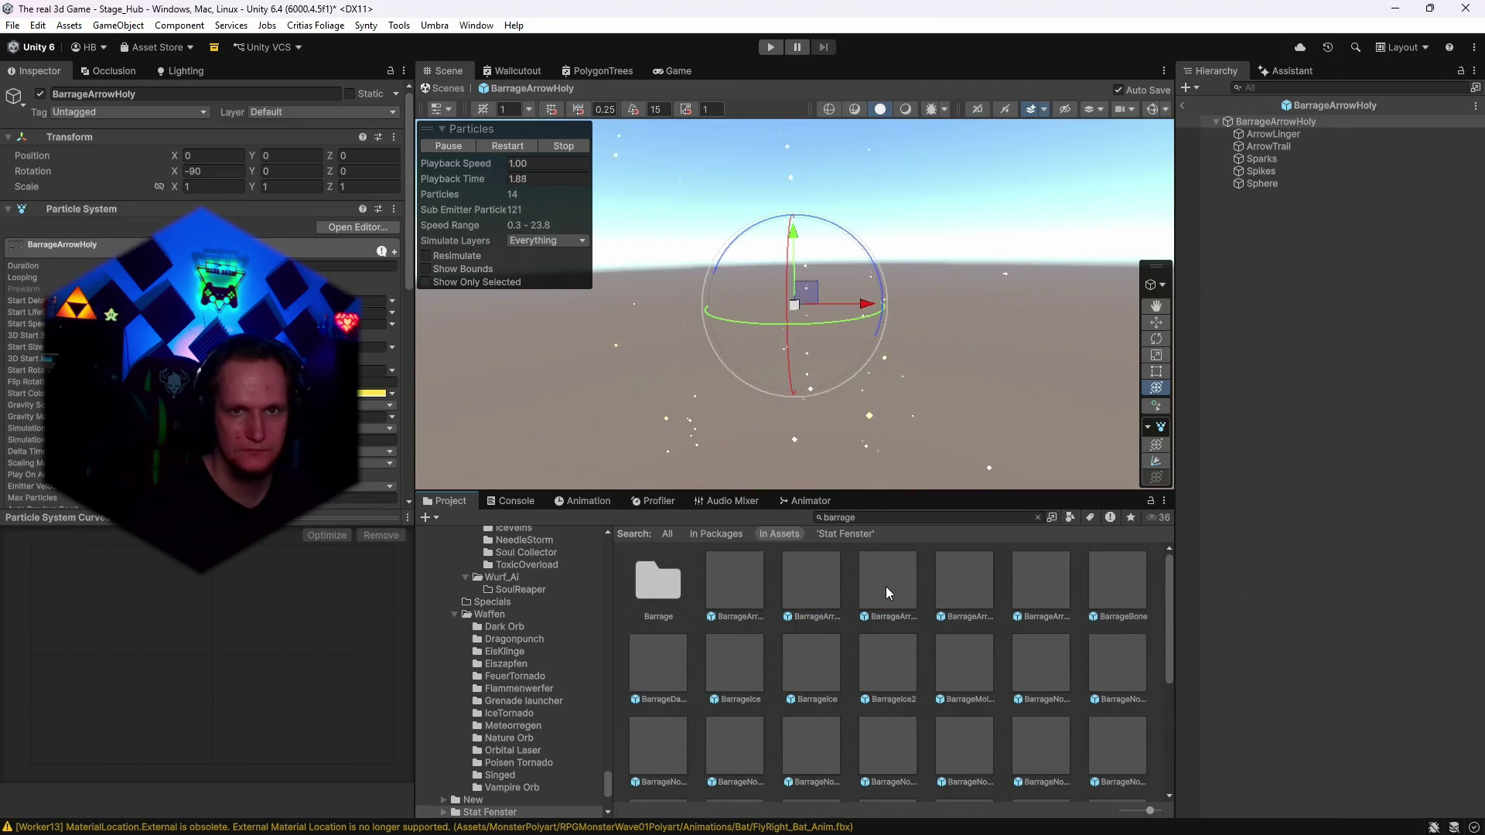
pyautogui.click(1268, 134)
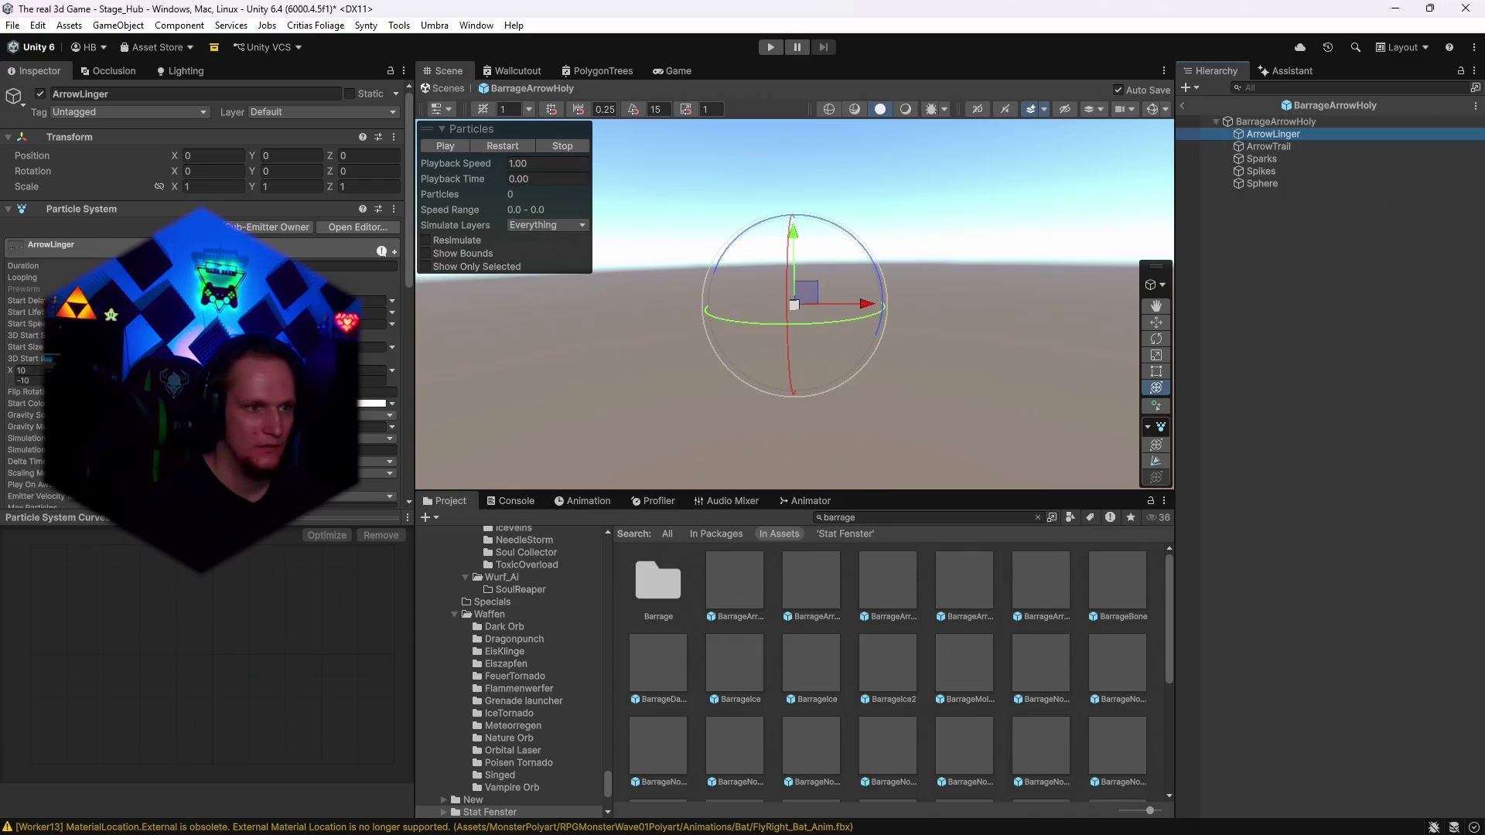
# Review the Renderer module on ArrowLinger, ArrowTrail and the root BarrageArrowHoly system.
pyautogui.click(31, 386)
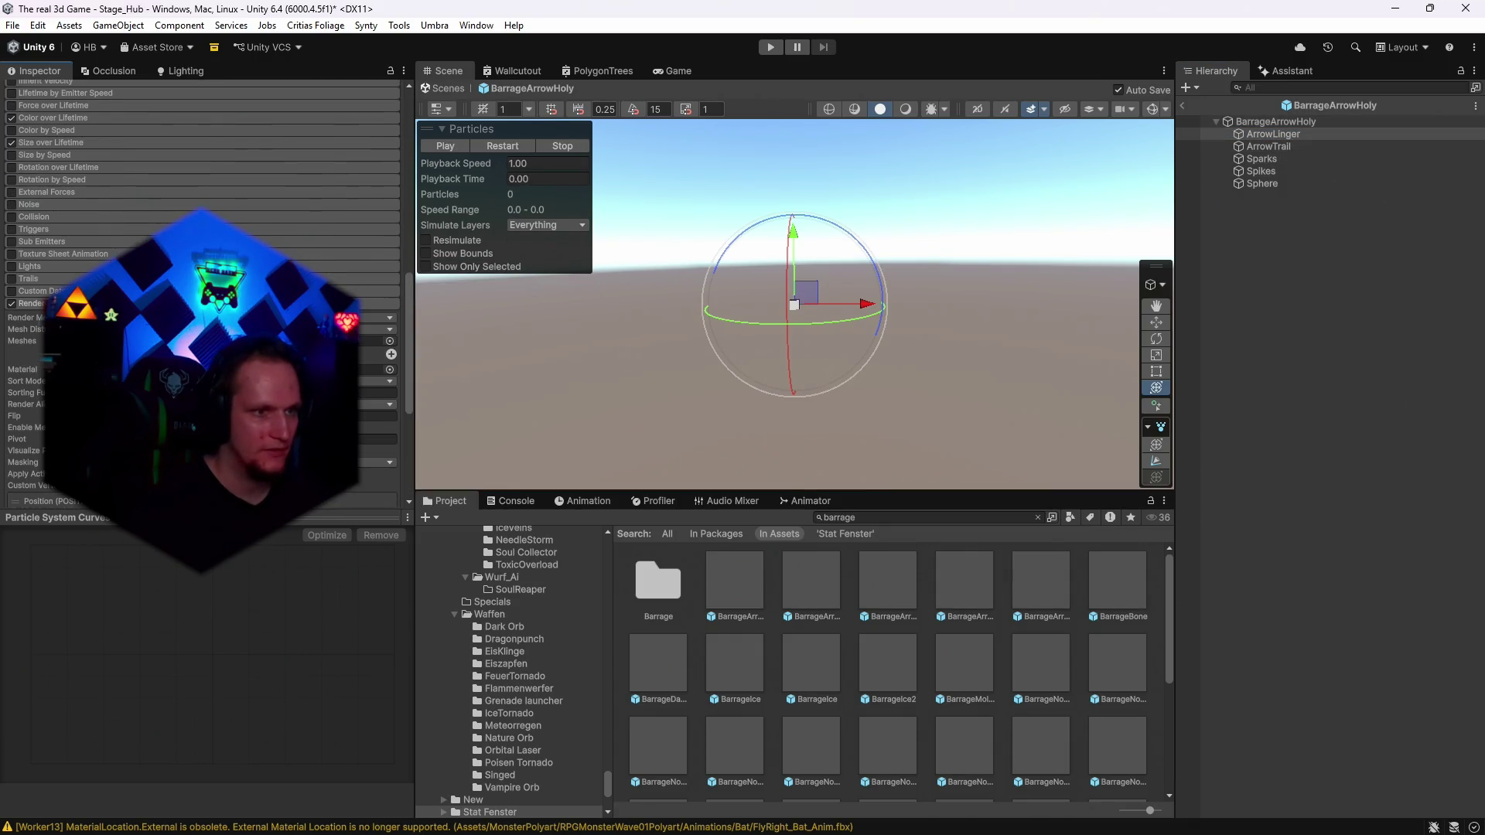
pyautogui.scroll(3, 201, 255)
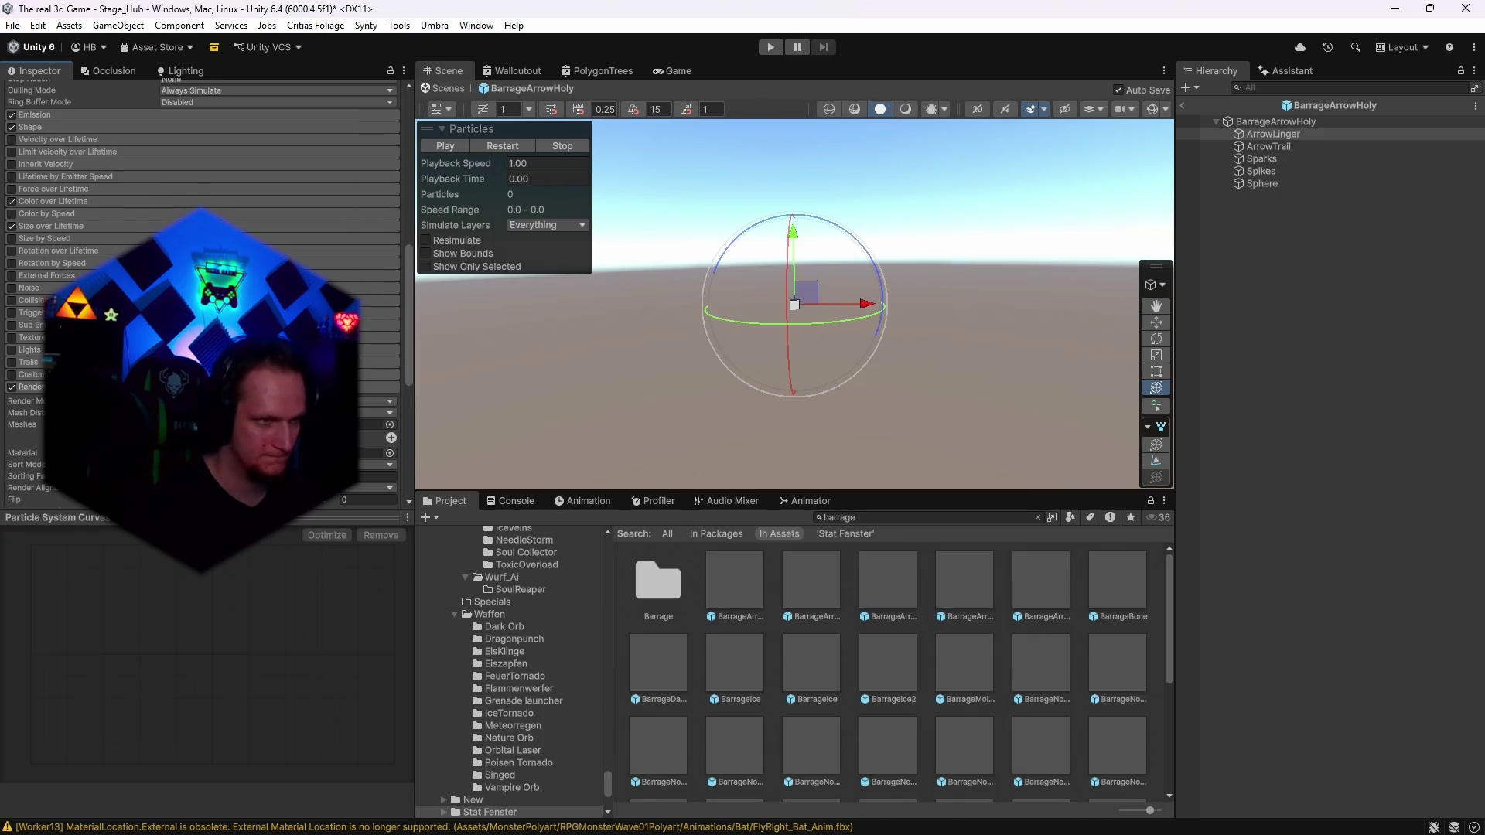
pyautogui.click(1276, 149)
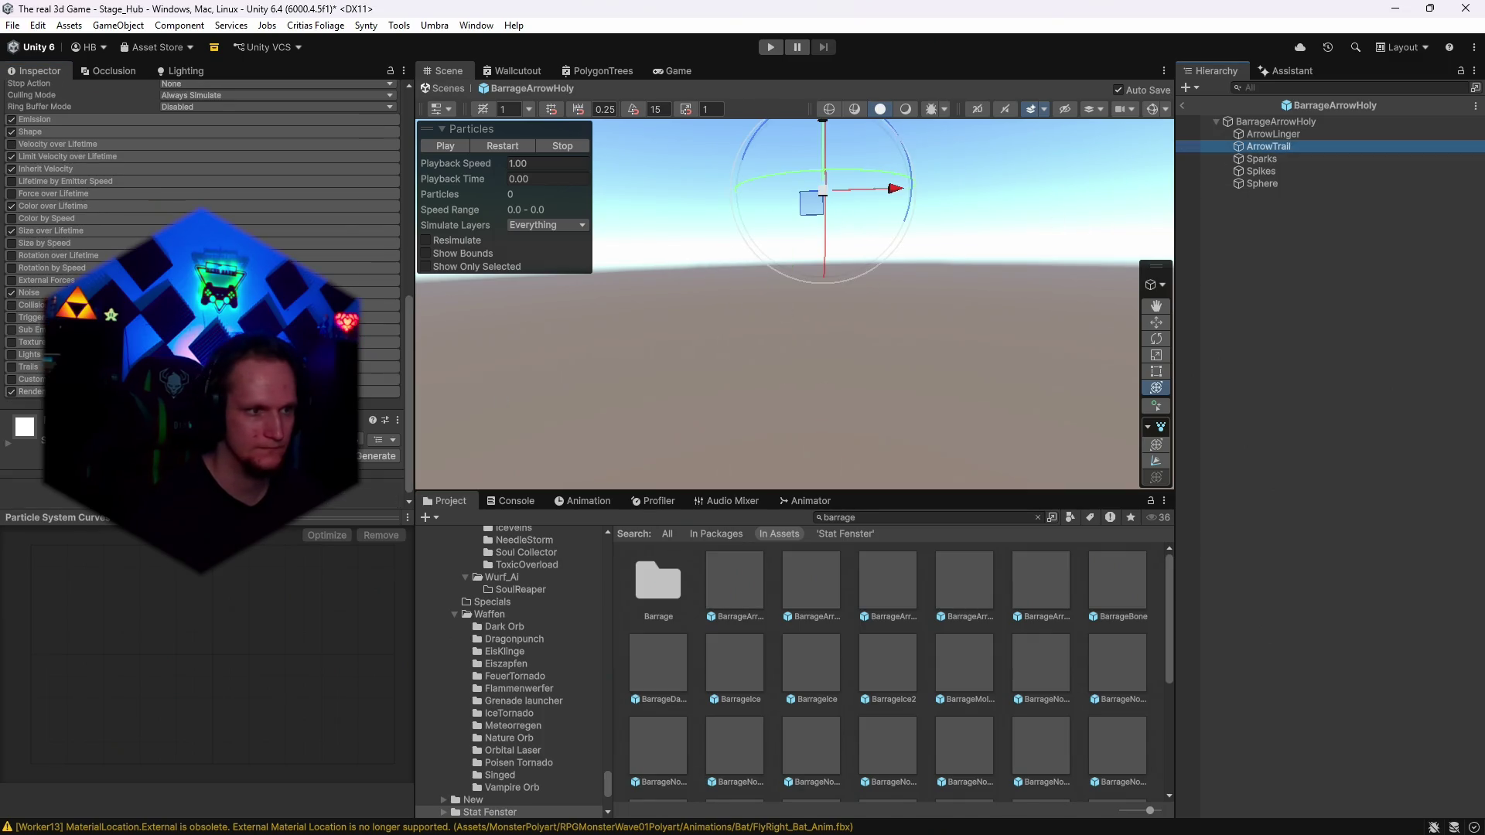
pyautogui.scroll(-4, 201, 255)
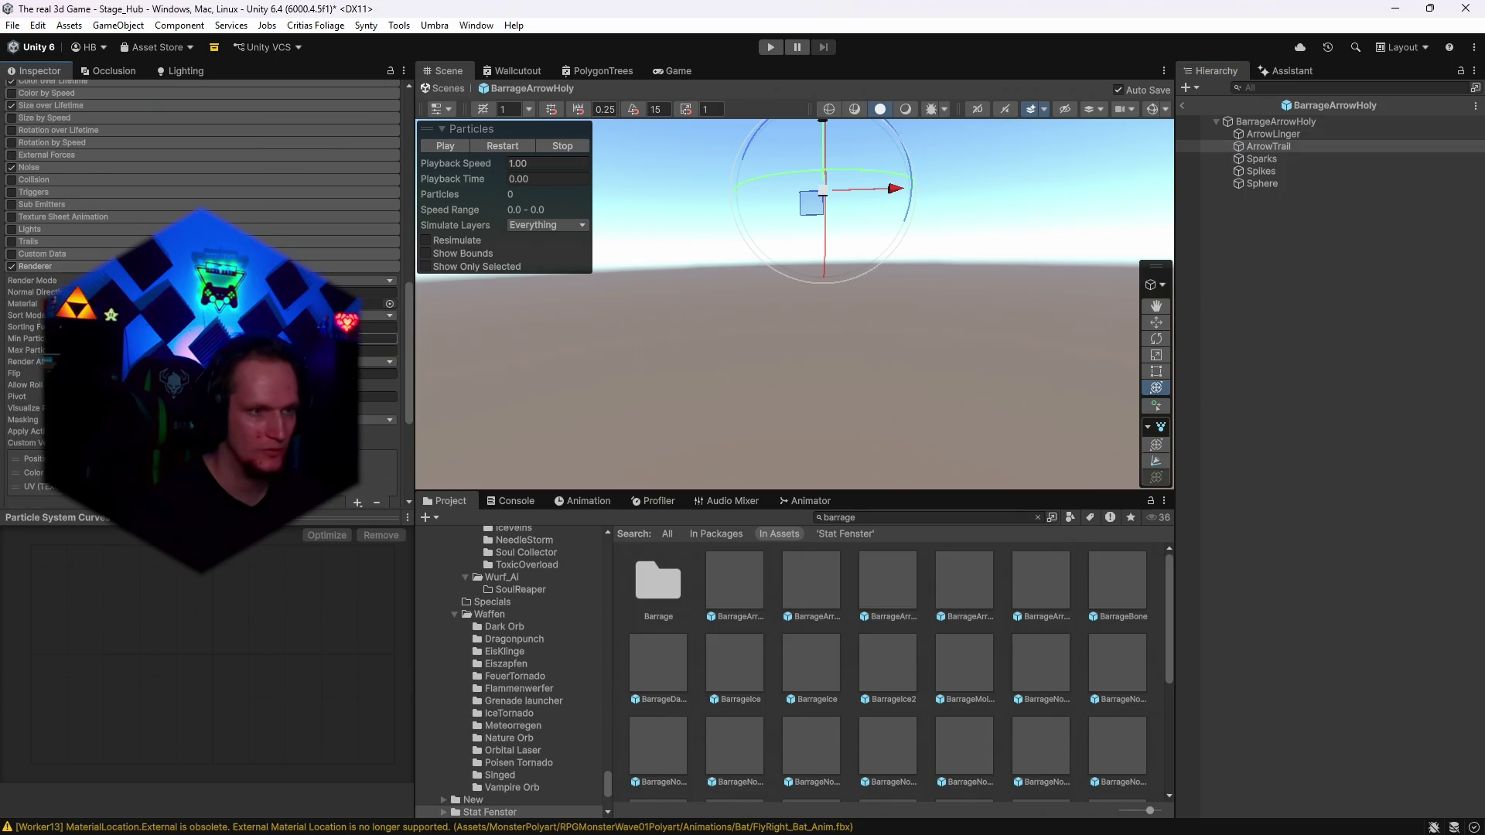
pyautogui.click(1264, 123)
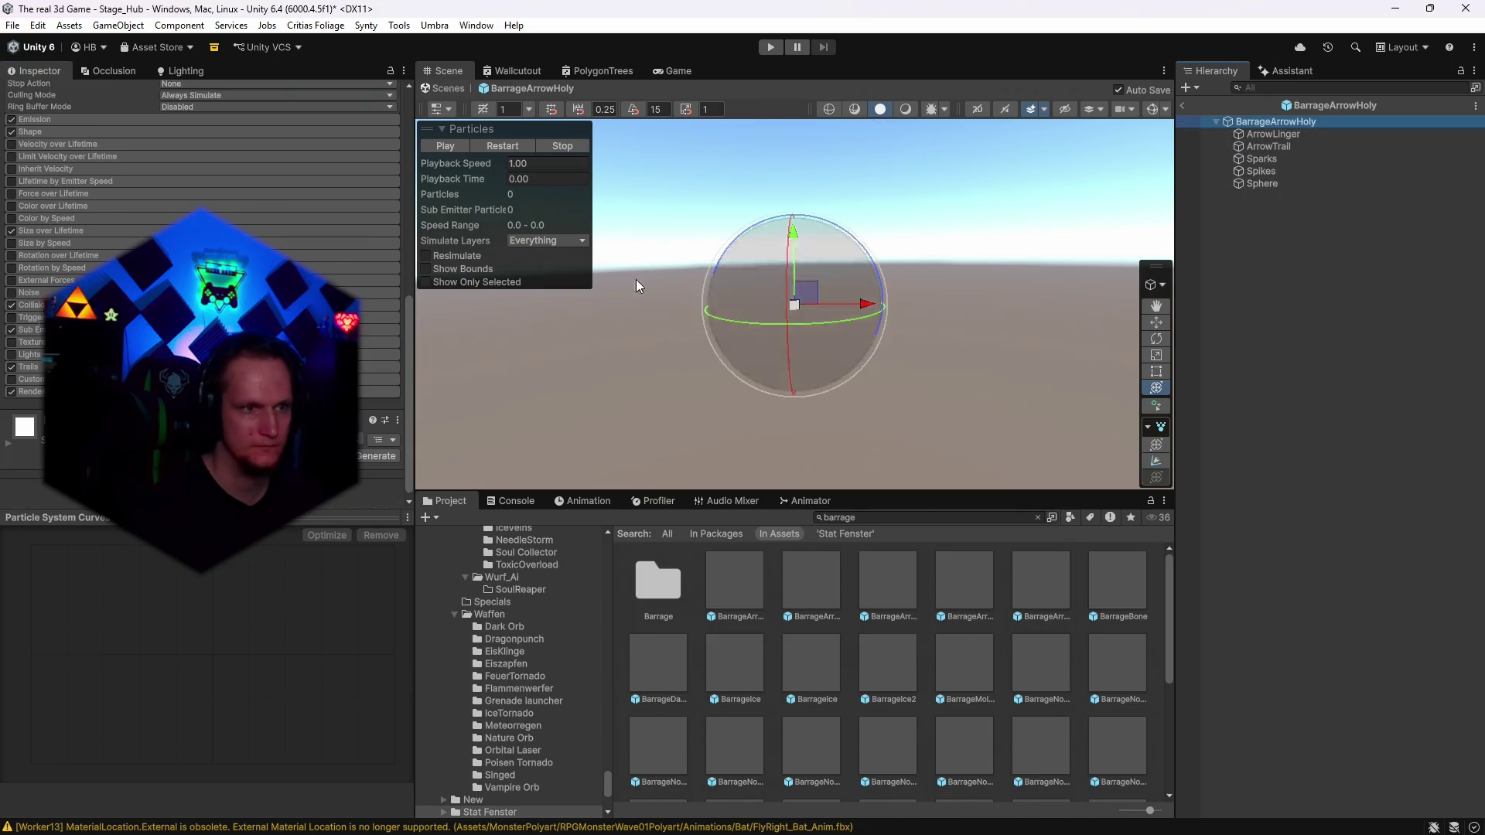
pyautogui.click(31, 391)
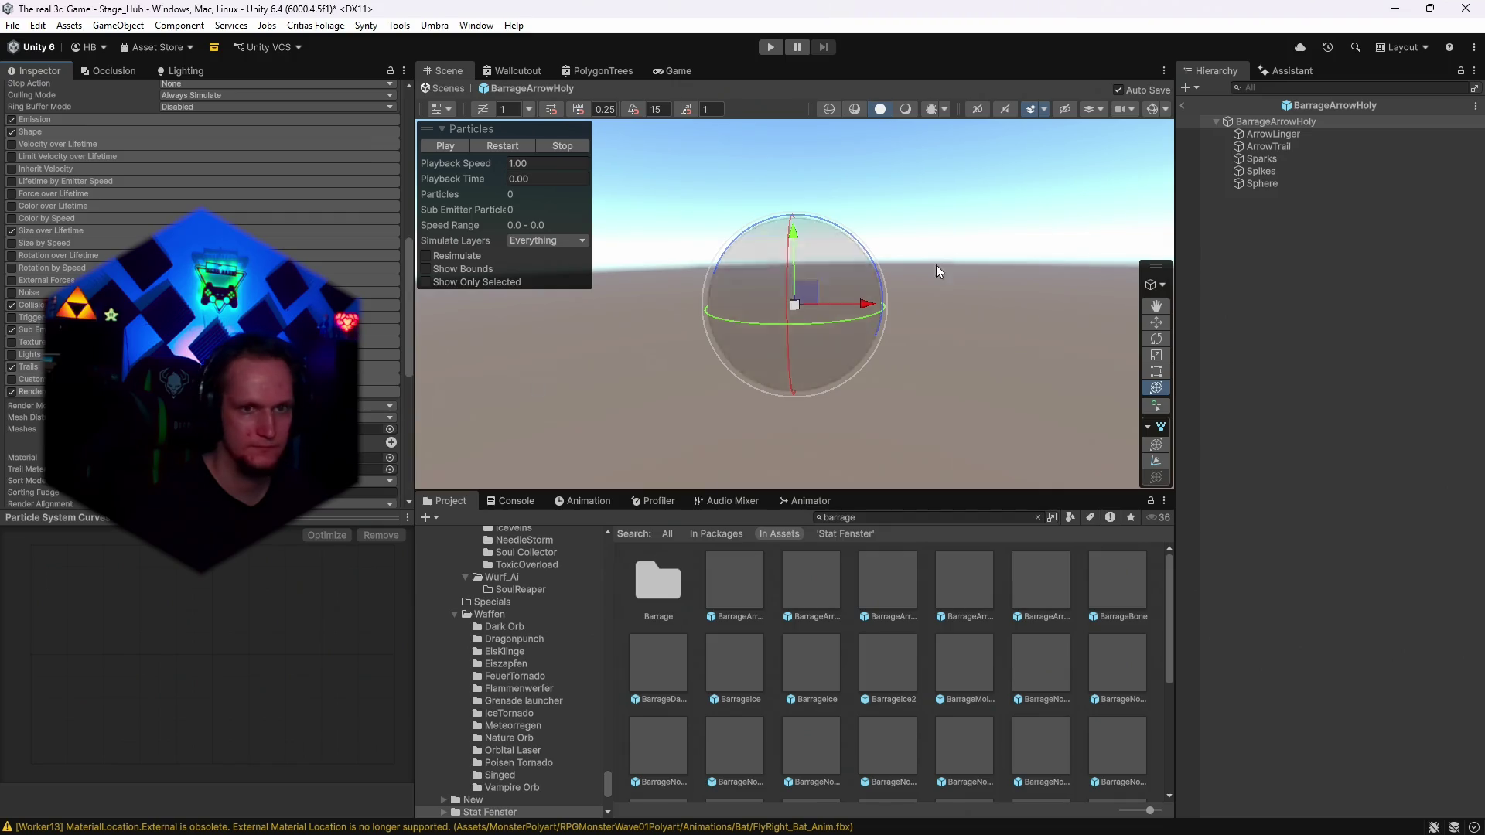
# Replay the ArrowLinger particles, switch the Scene view draw mode, and restart the preview.
pyautogui.click(1261, 135)
pyautogui.click(508, 147)
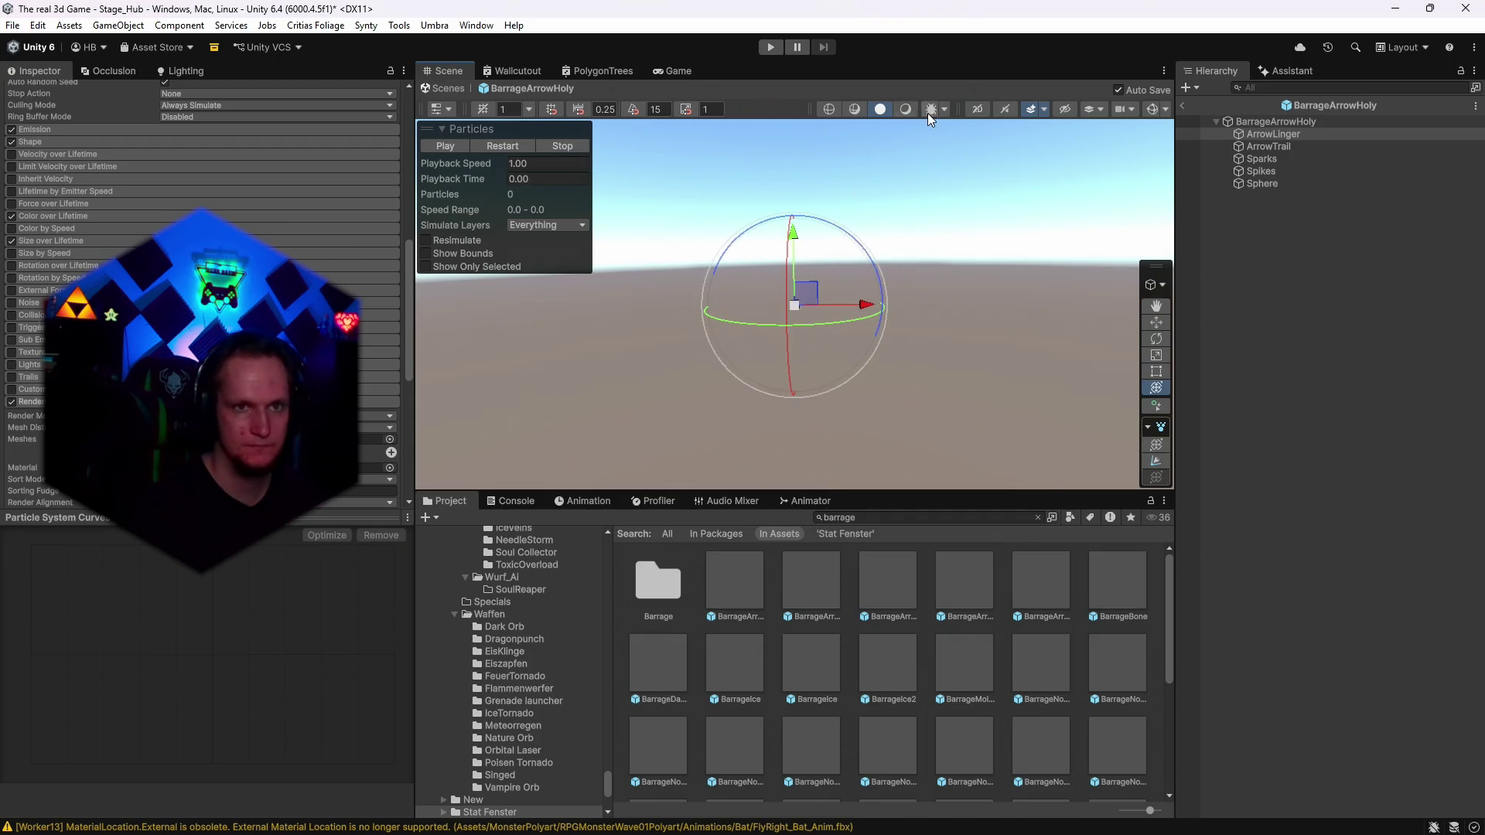
pyautogui.click(906, 109)
pyautogui.click(498, 147)
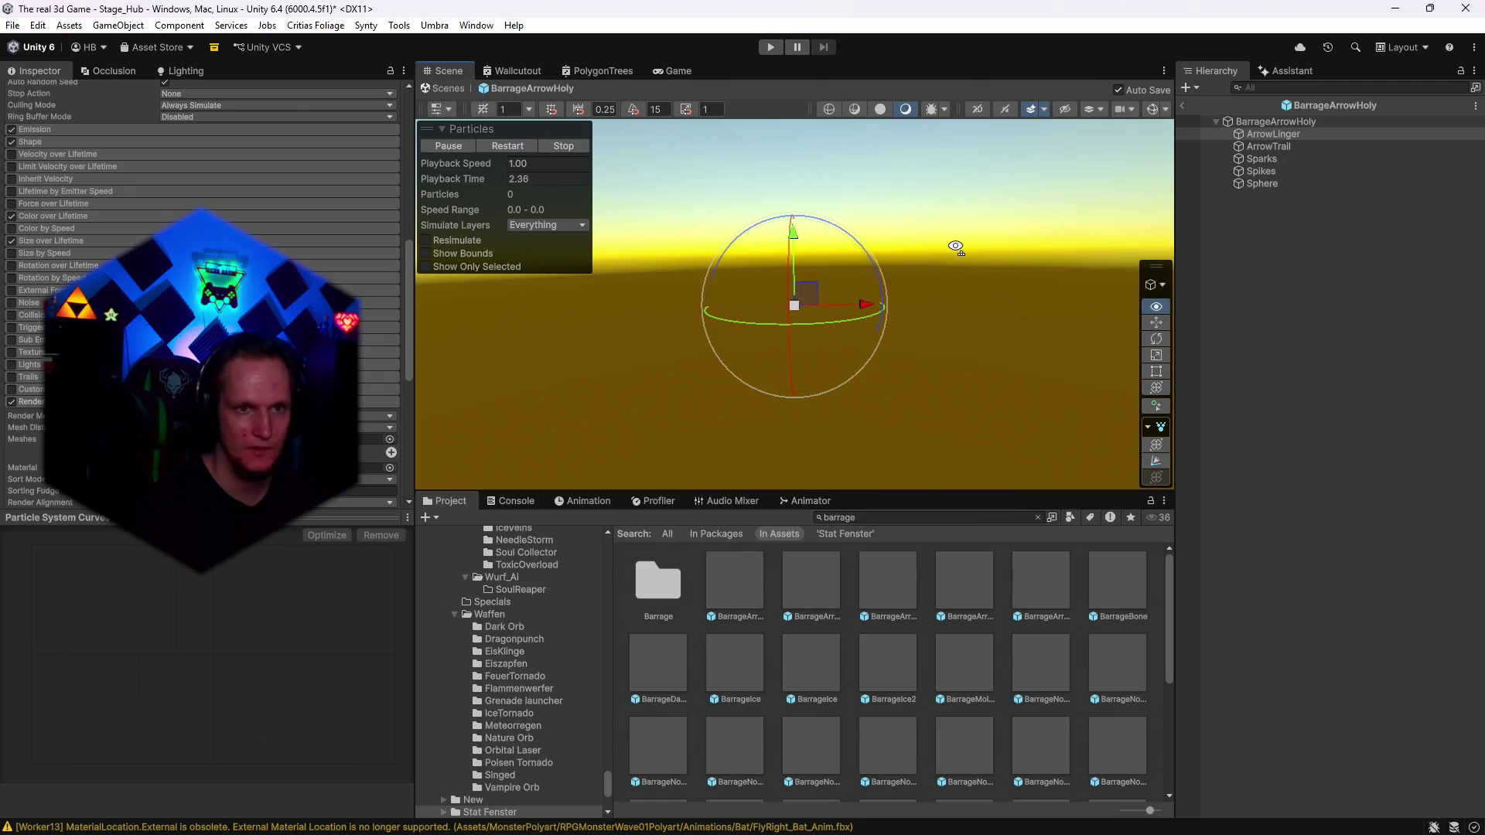
pyautogui.click(505, 146)
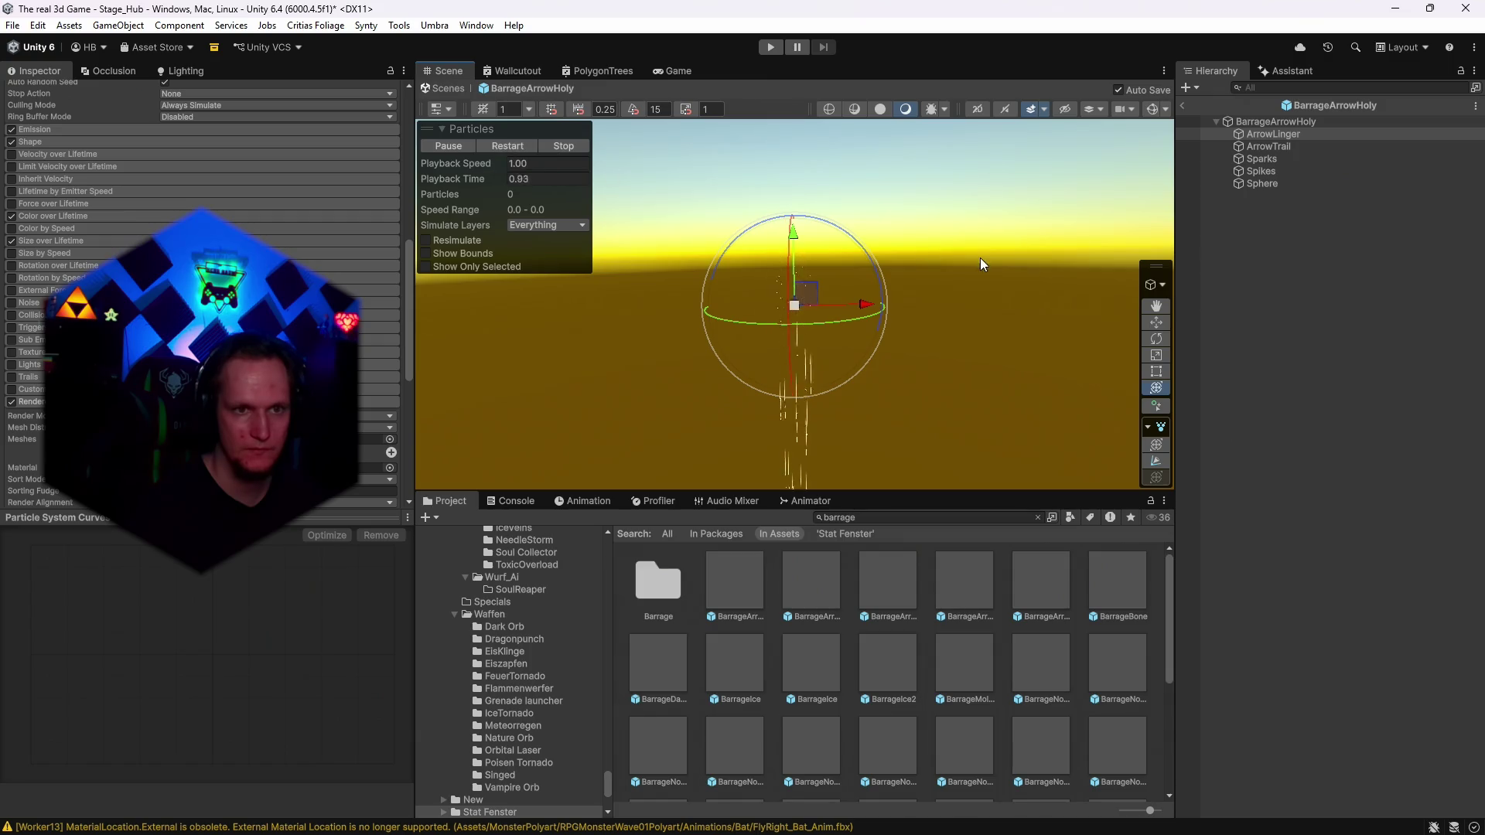
pyautogui.click(508, 146)
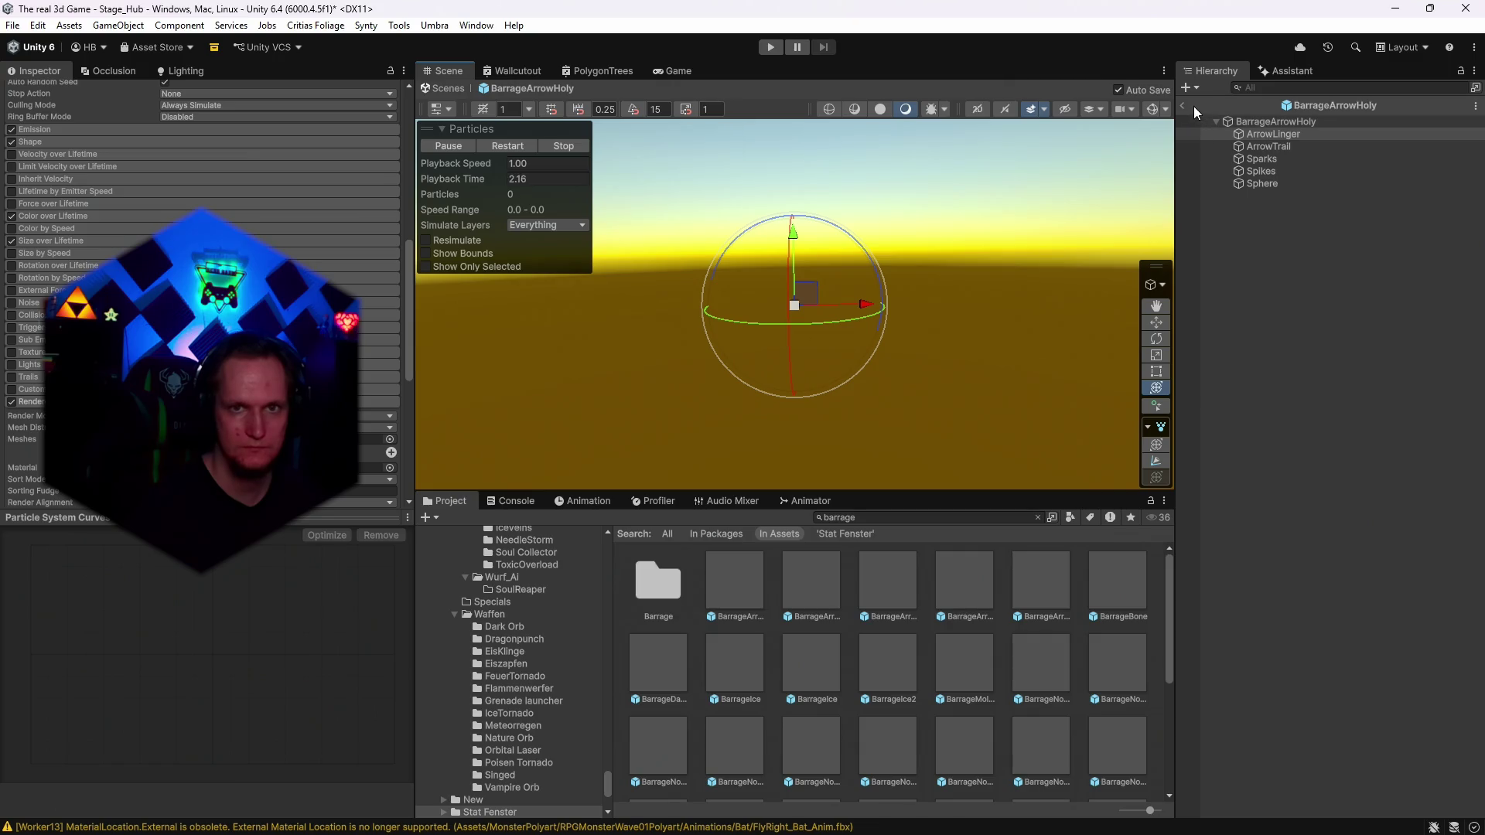
pyautogui.click(1269, 122)
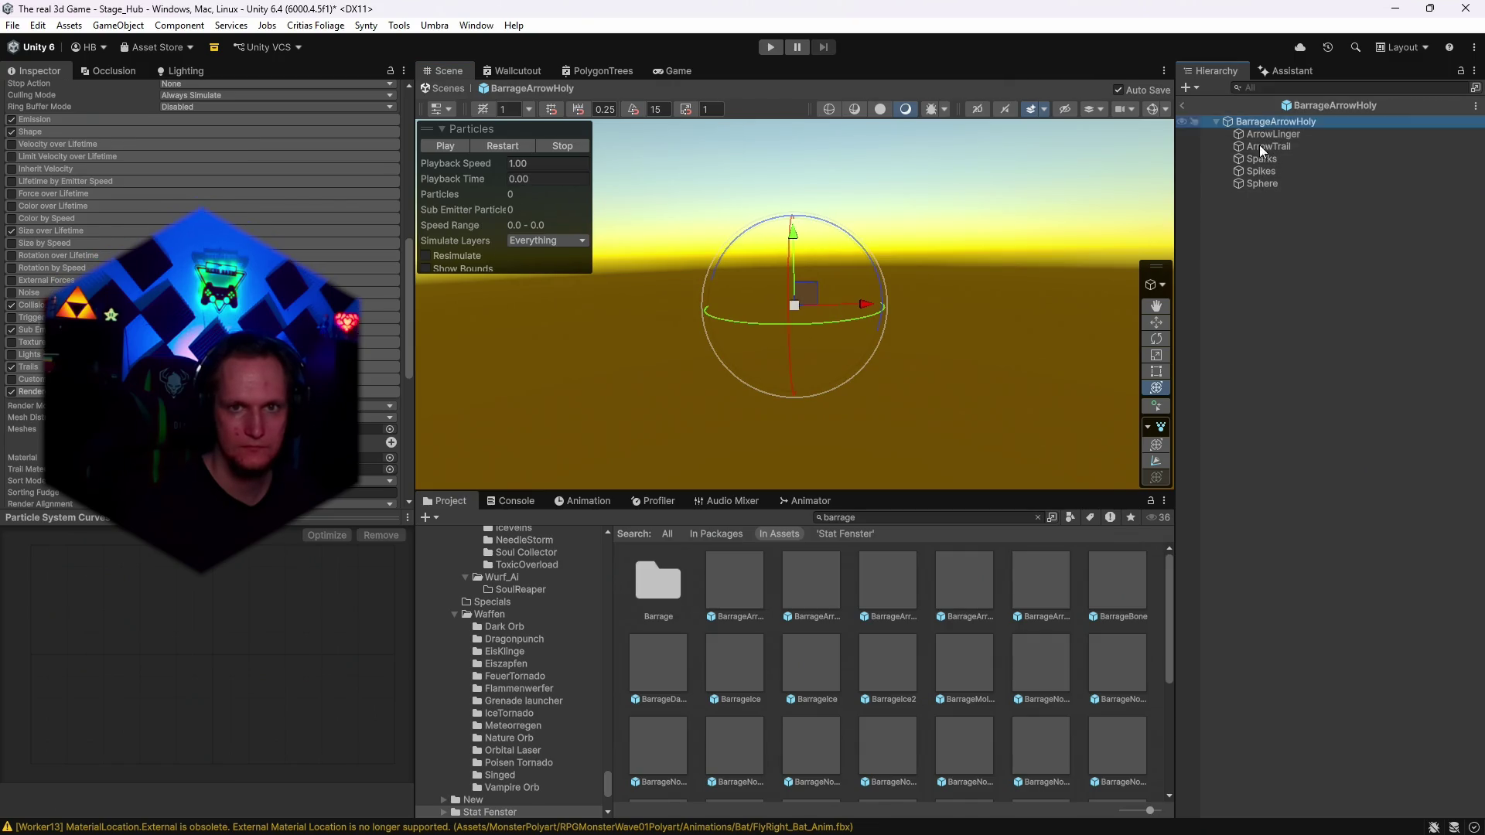
# Select every particle system in the prefab, then clear the selection to watch the whole effect.
pyautogui.keyDown('shift'); pyautogui.click(1236, 185); pyautogui.keyUp('shift')
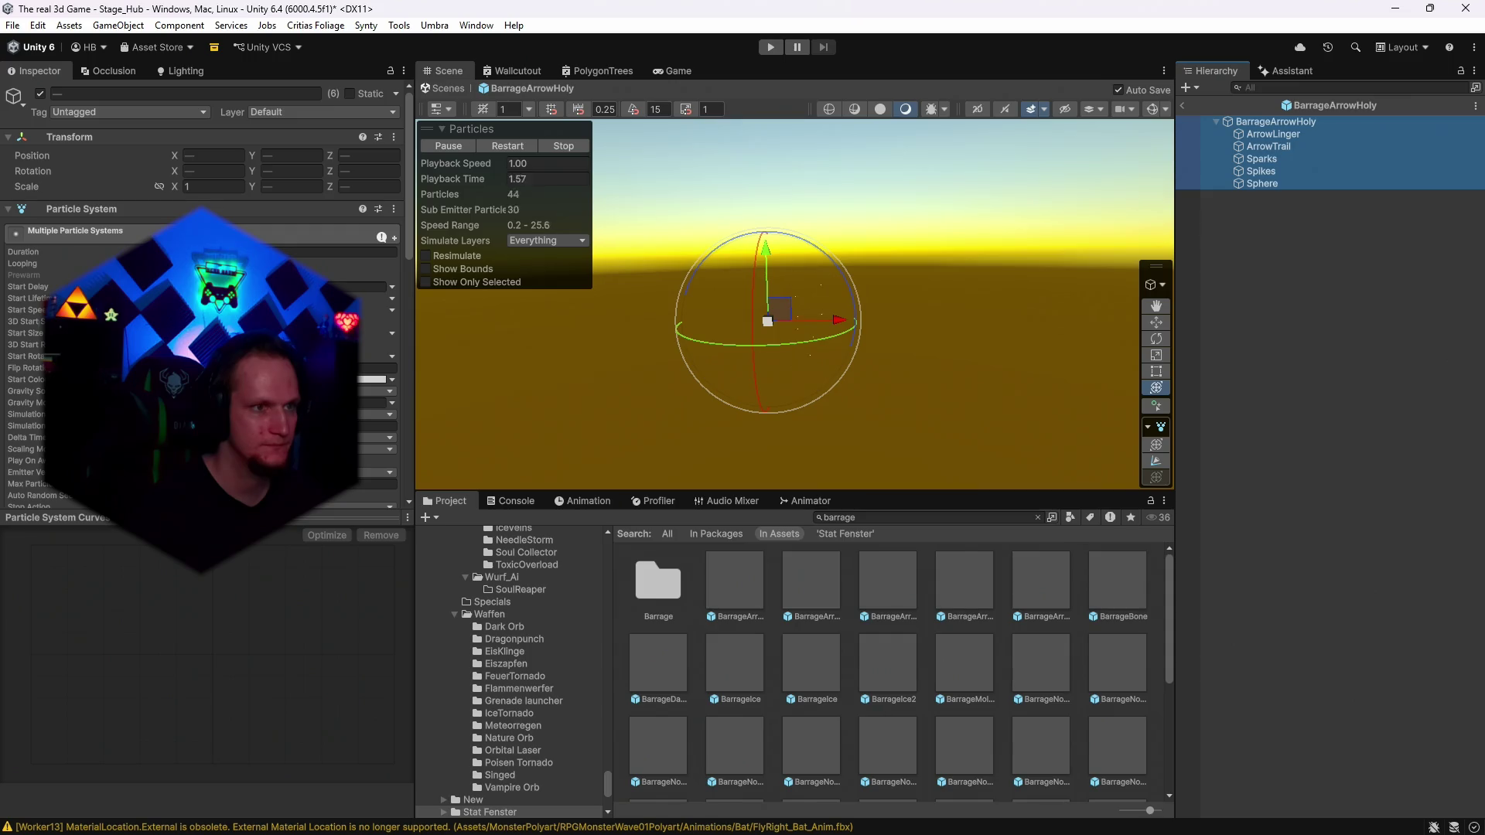
pyautogui.click(532, 156)
pyautogui.click(1005, 239)
pyautogui.moveTo(1041, 253); pyautogui.dragTo(1039, 221)
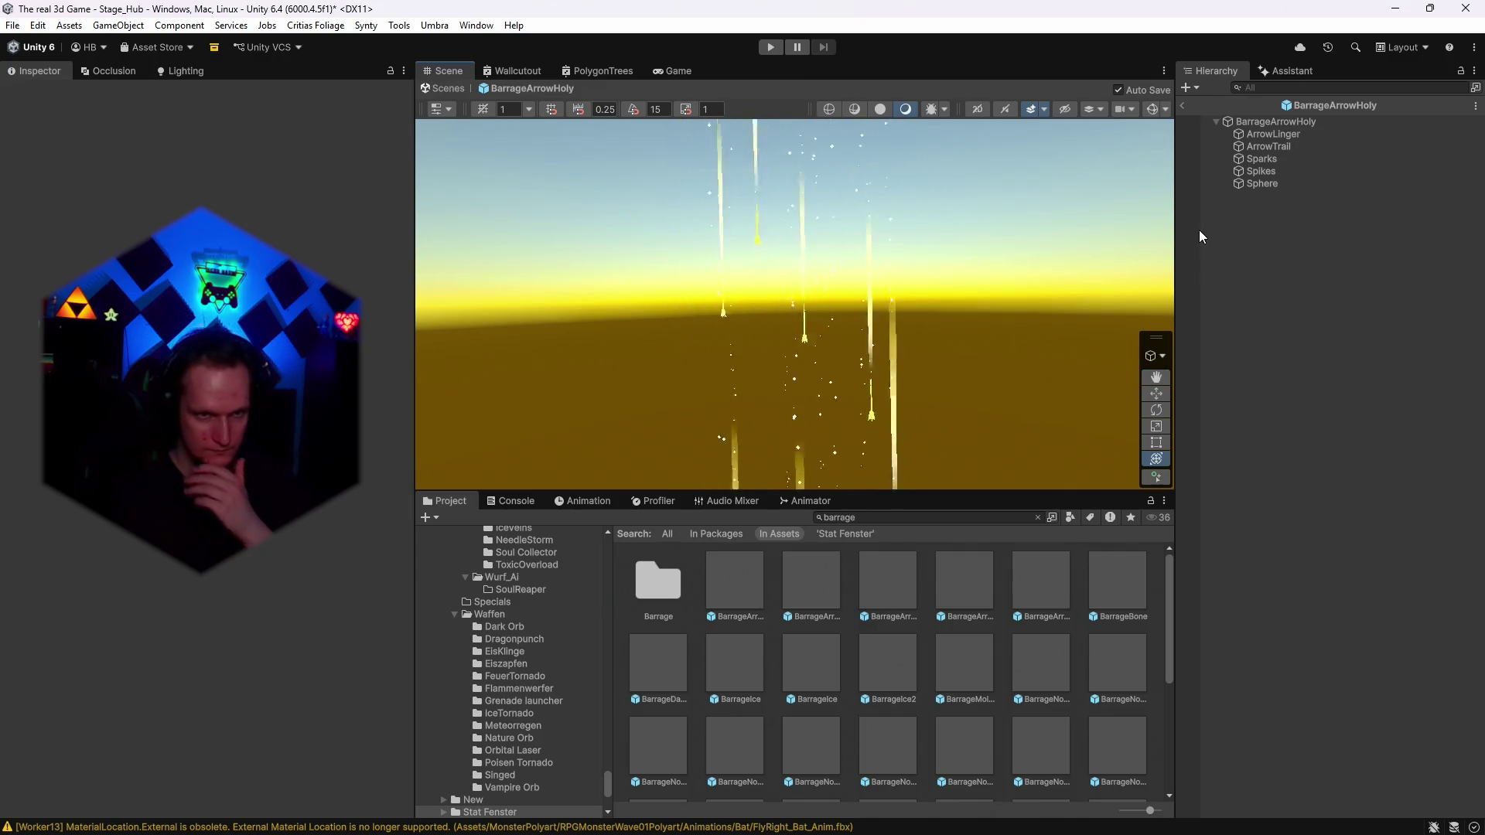
# Switch Sparks and then Spikes off and back on to compare the effect.
pyautogui.click(1268, 160)
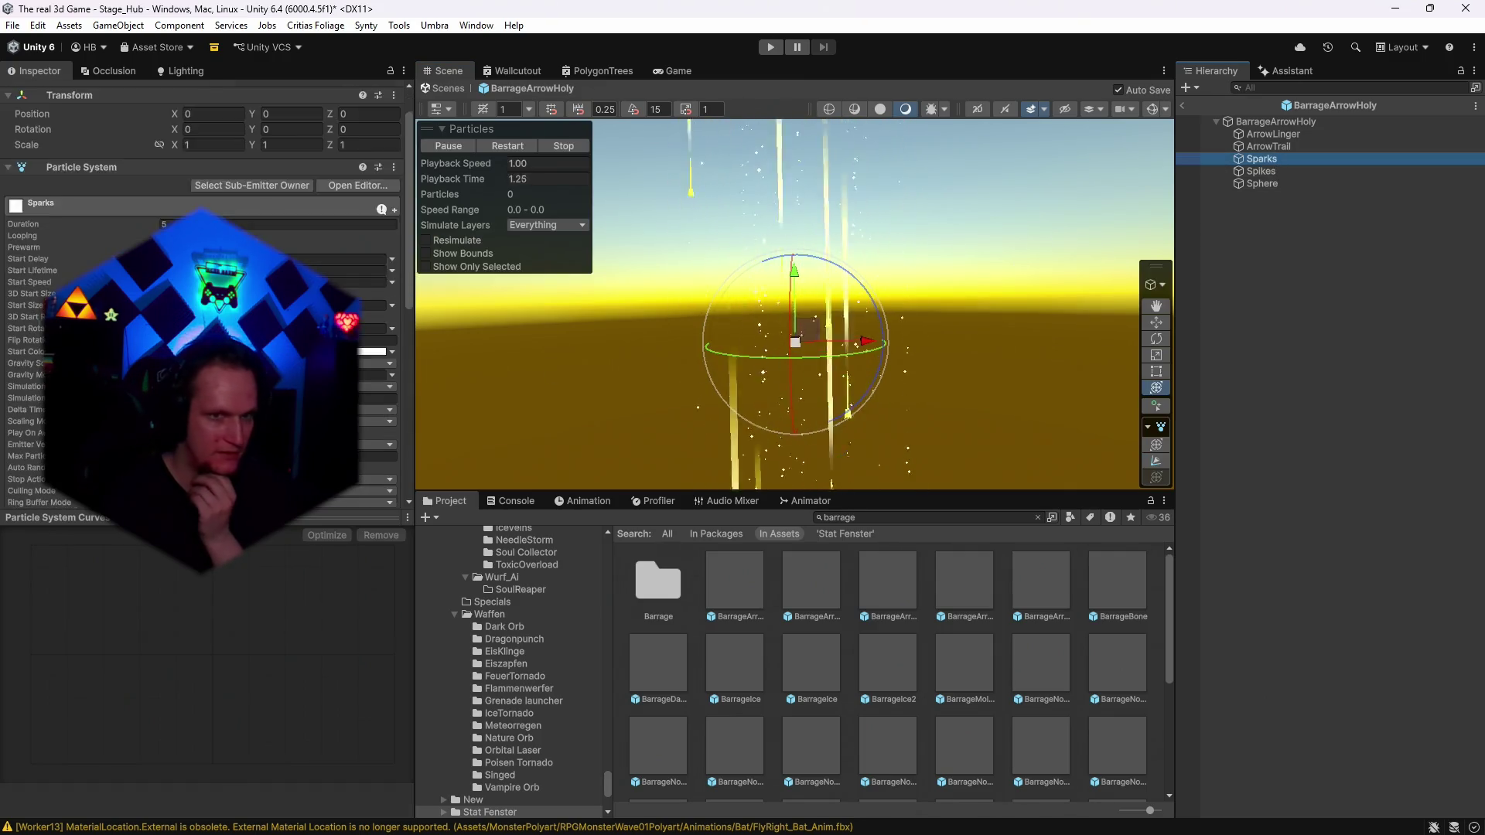
pyautogui.click(41, 94)
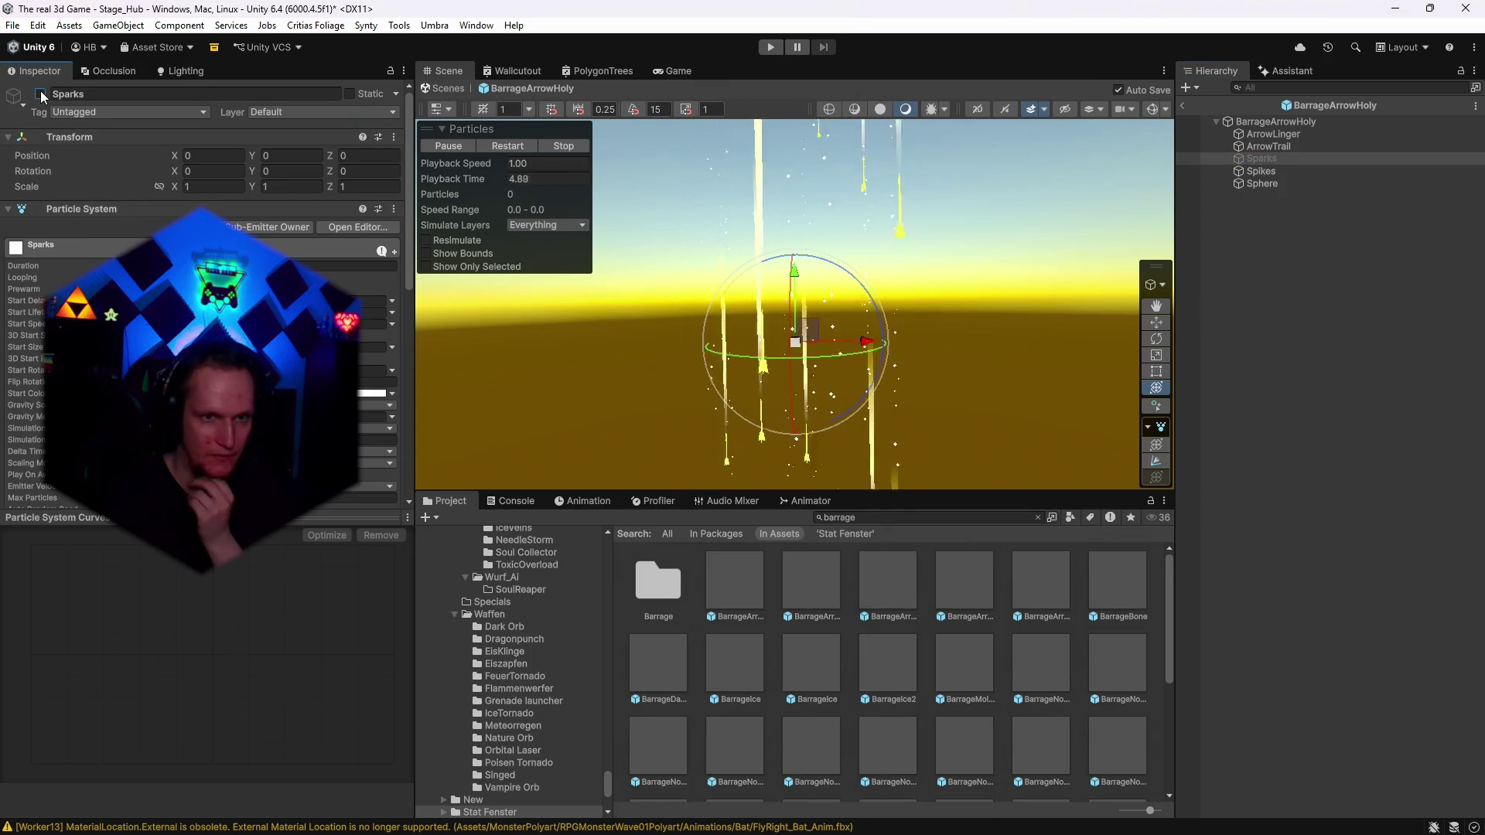
pyautogui.click(40, 91)
pyautogui.click(1247, 171)
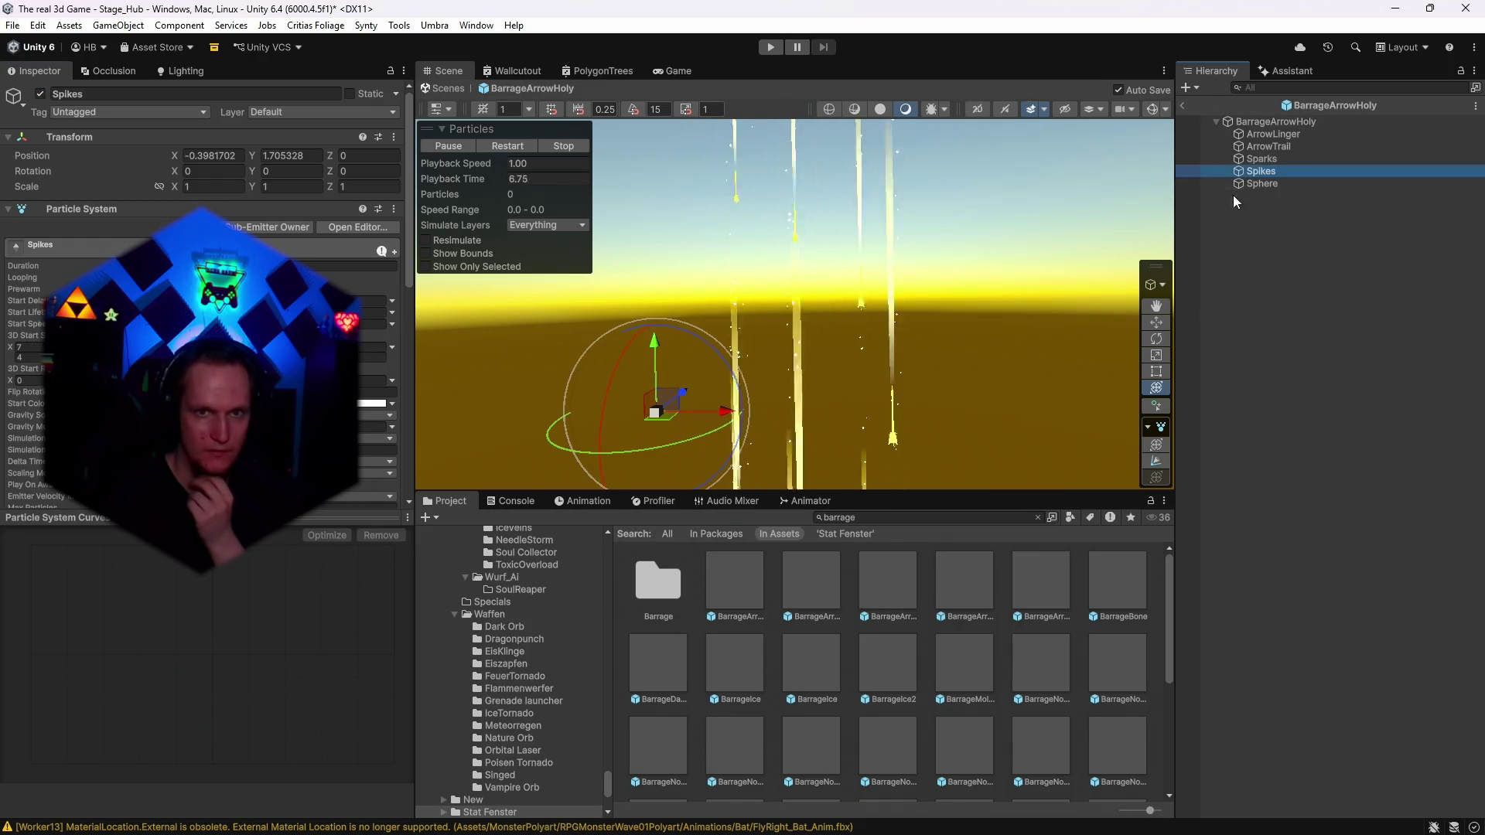
pyautogui.click(43, 91)
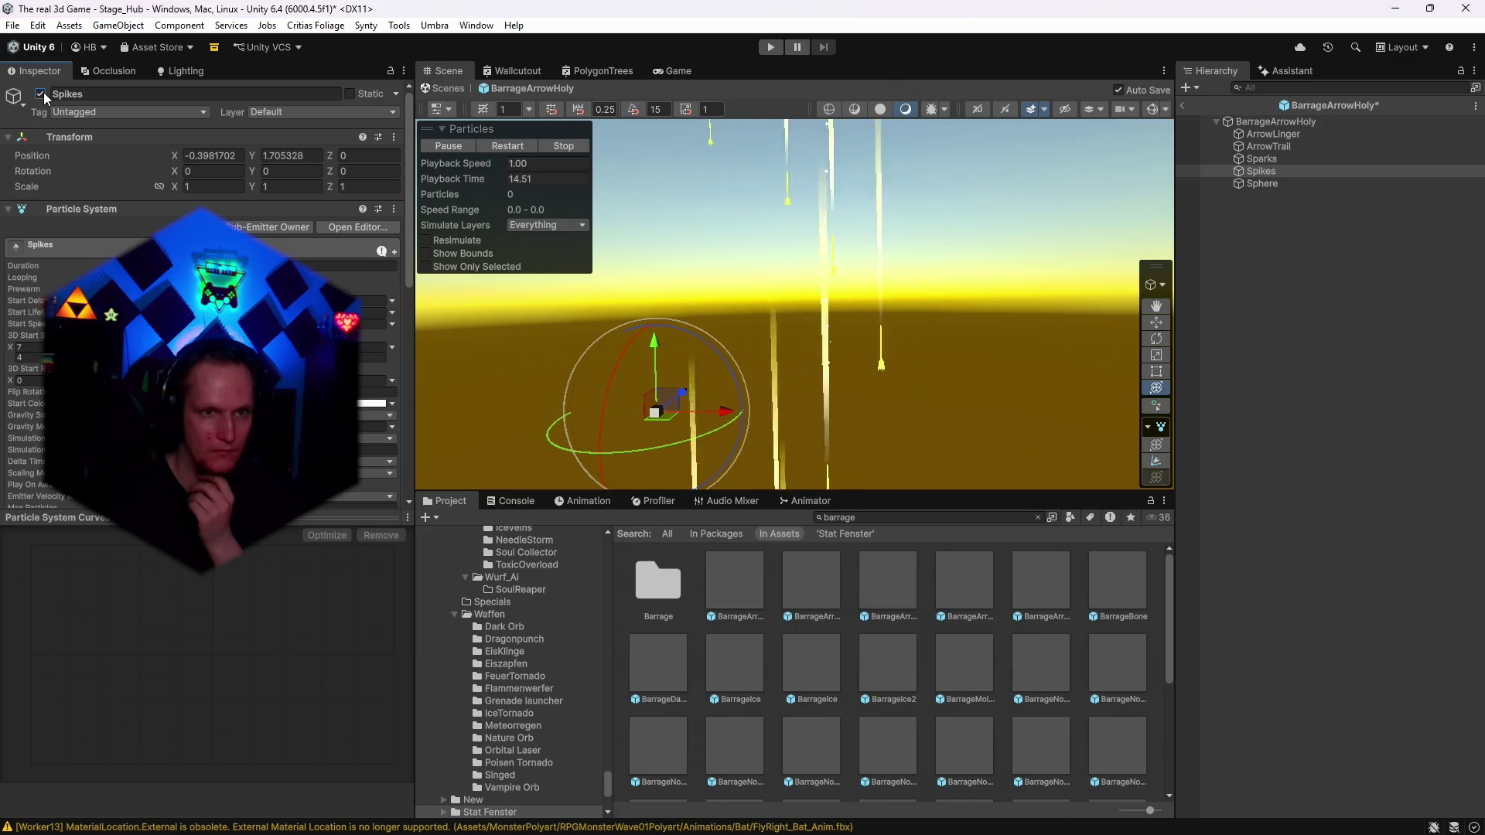
pyautogui.click(43, 91)
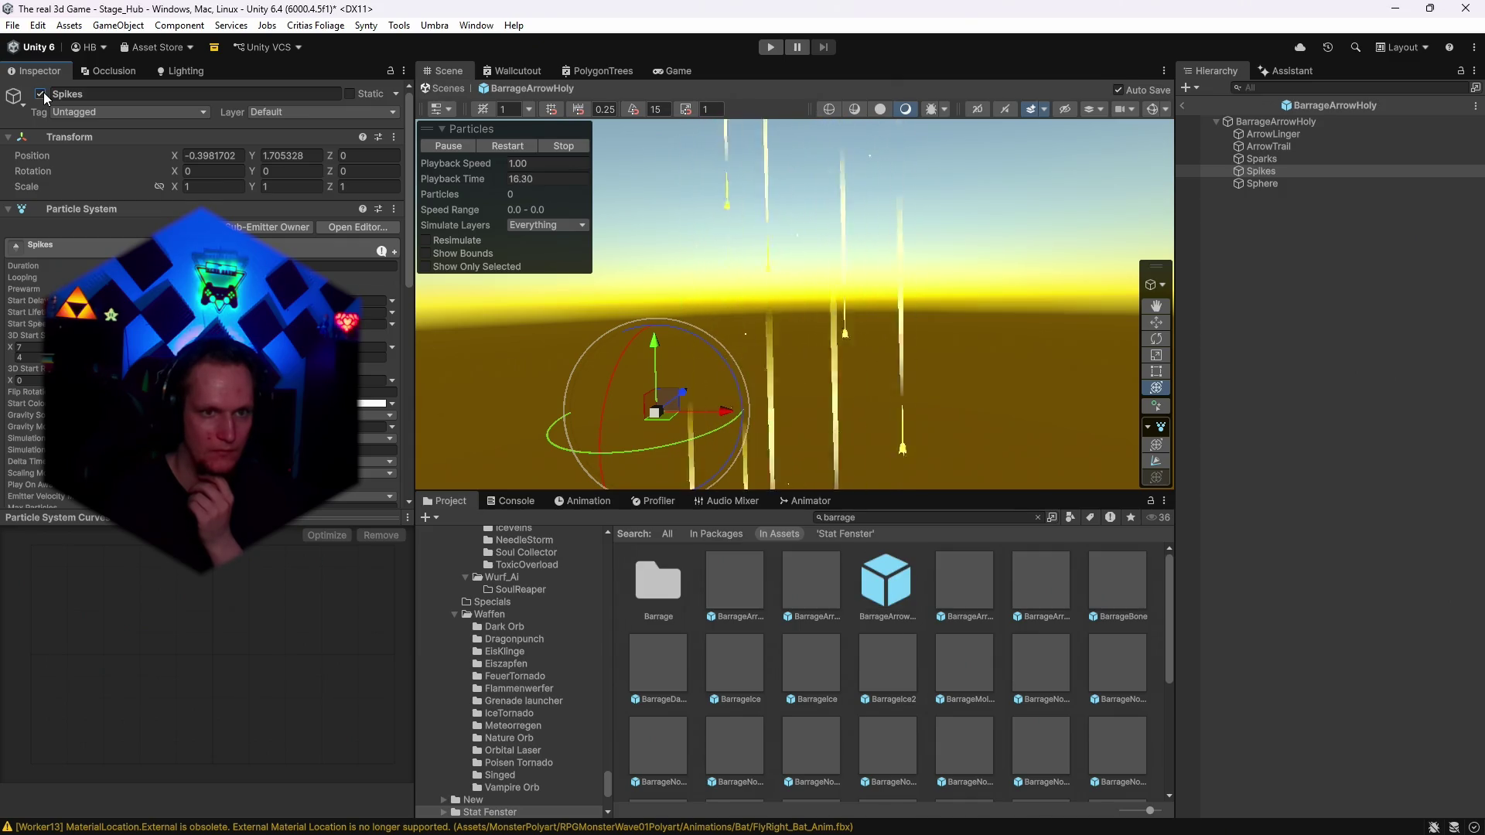
# Switch the Sphere child system off and back on to compare.
pyautogui.click(1256, 185)
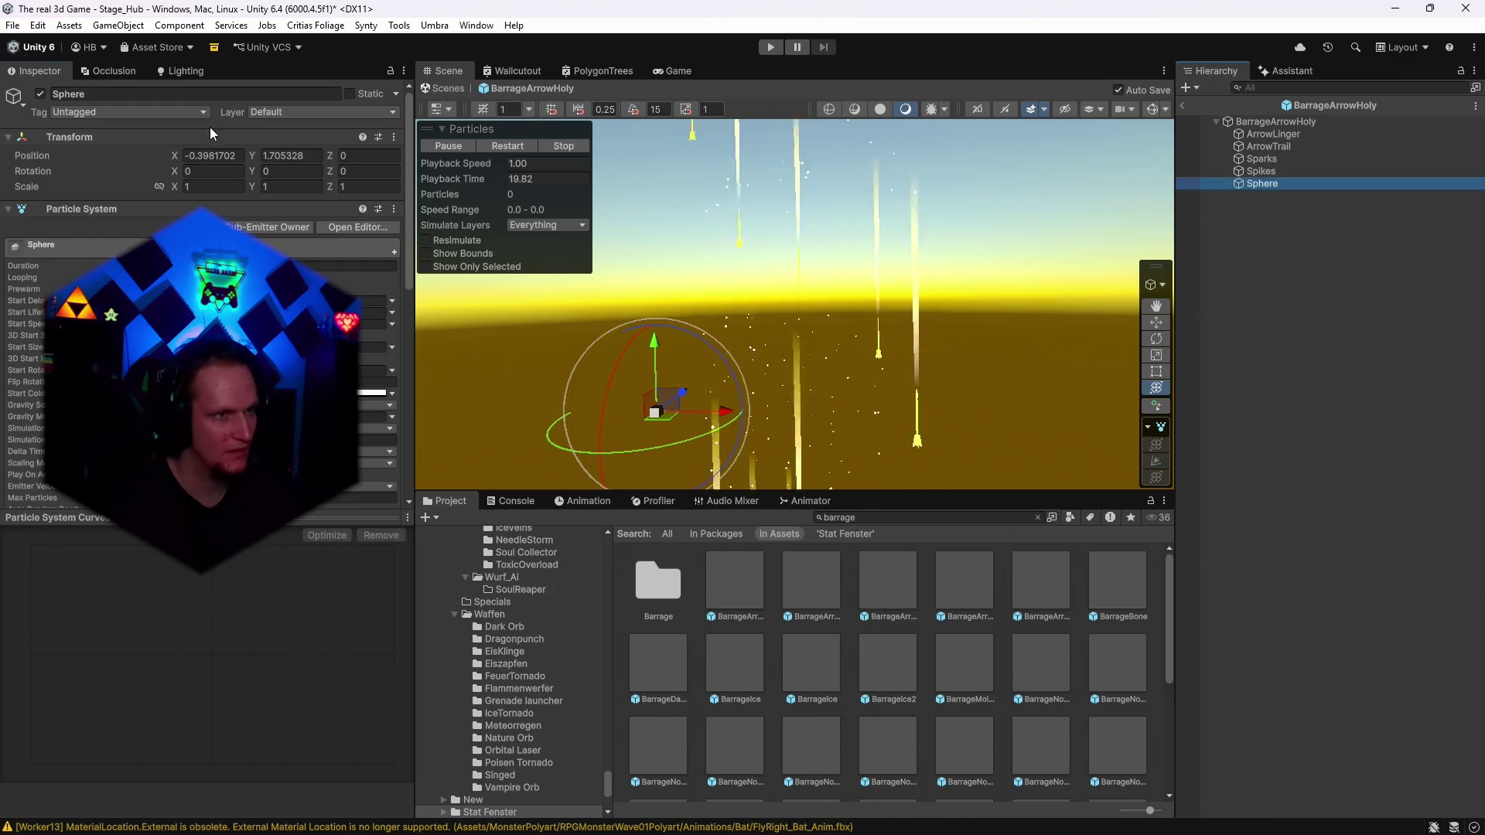
pyautogui.click(39, 93)
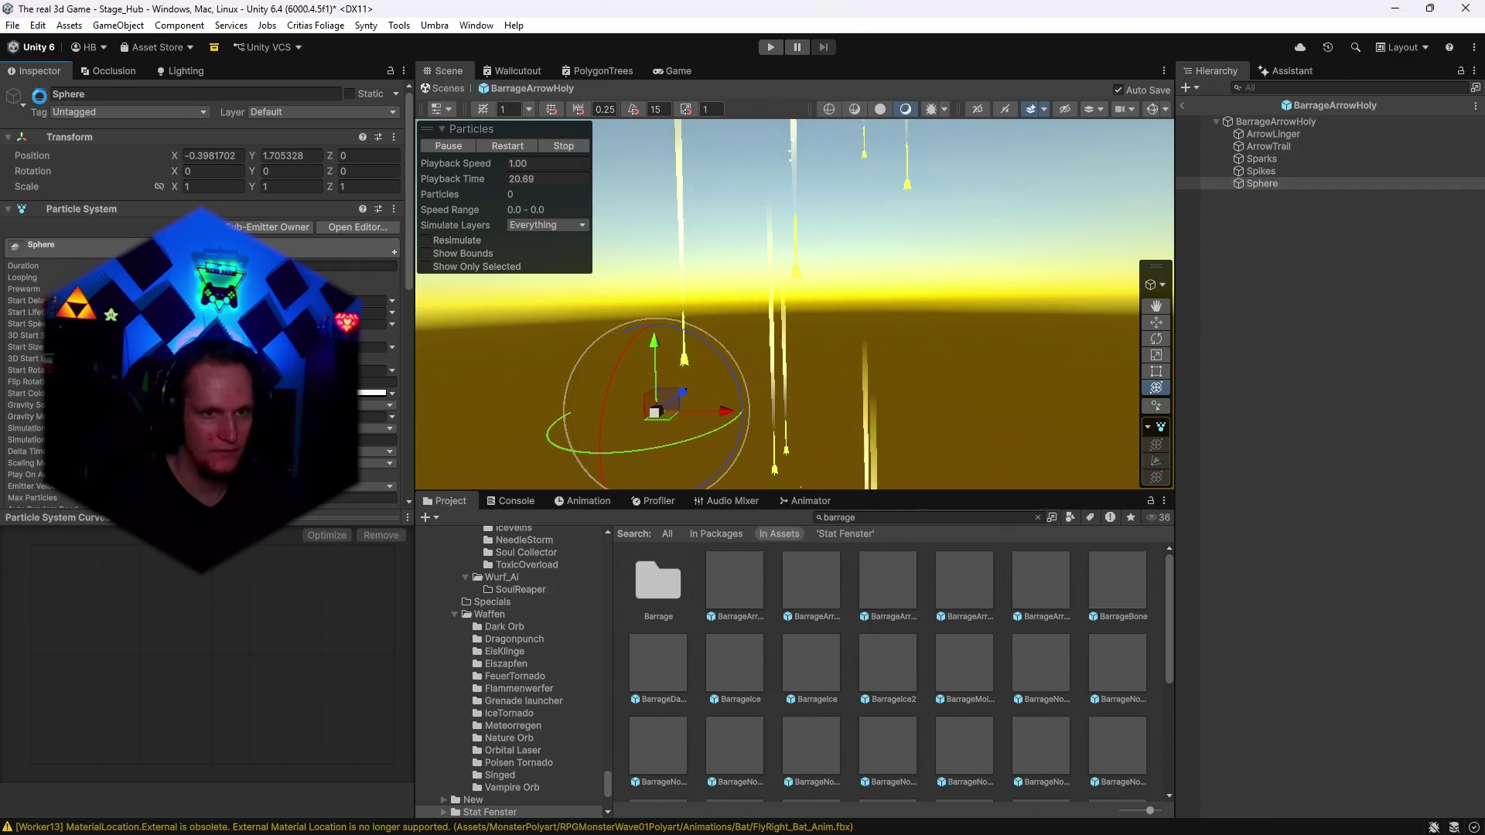
pyautogui.click(39, 94)
pyautogui.moveTo(999, 271)
pyautogui.mouseDown()
pyautogui.moveTo(993, 578)
pyautogui.moveTo(967, 222)
pyautogui.moveTo(994, 232)
pyautogui.moveTo(1004, 273)
pyautogui.mouseUp()
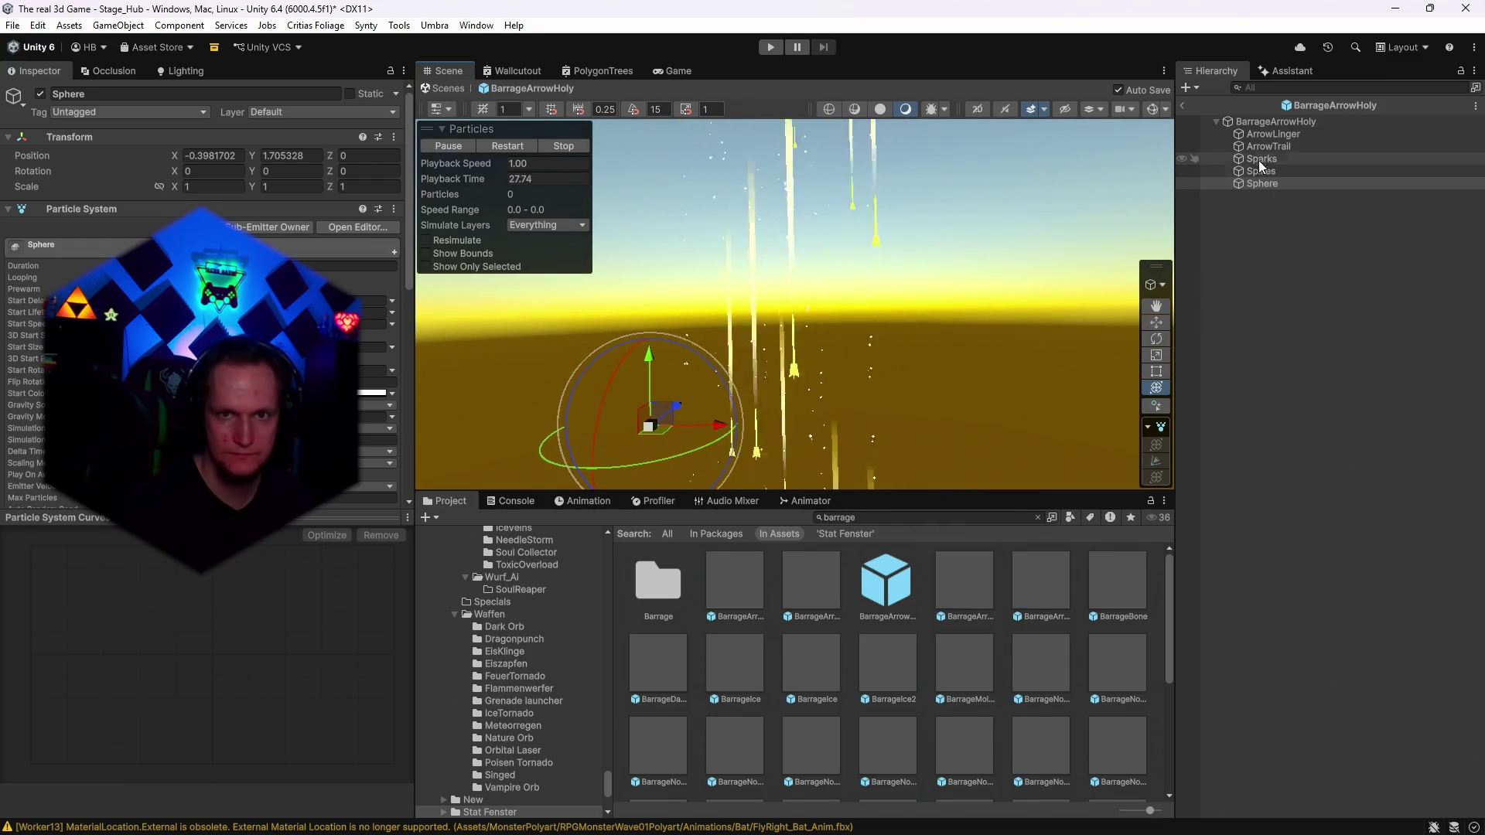
# Re-enable the ArrowLinger child system.
pyautogui.click(1260, 134)
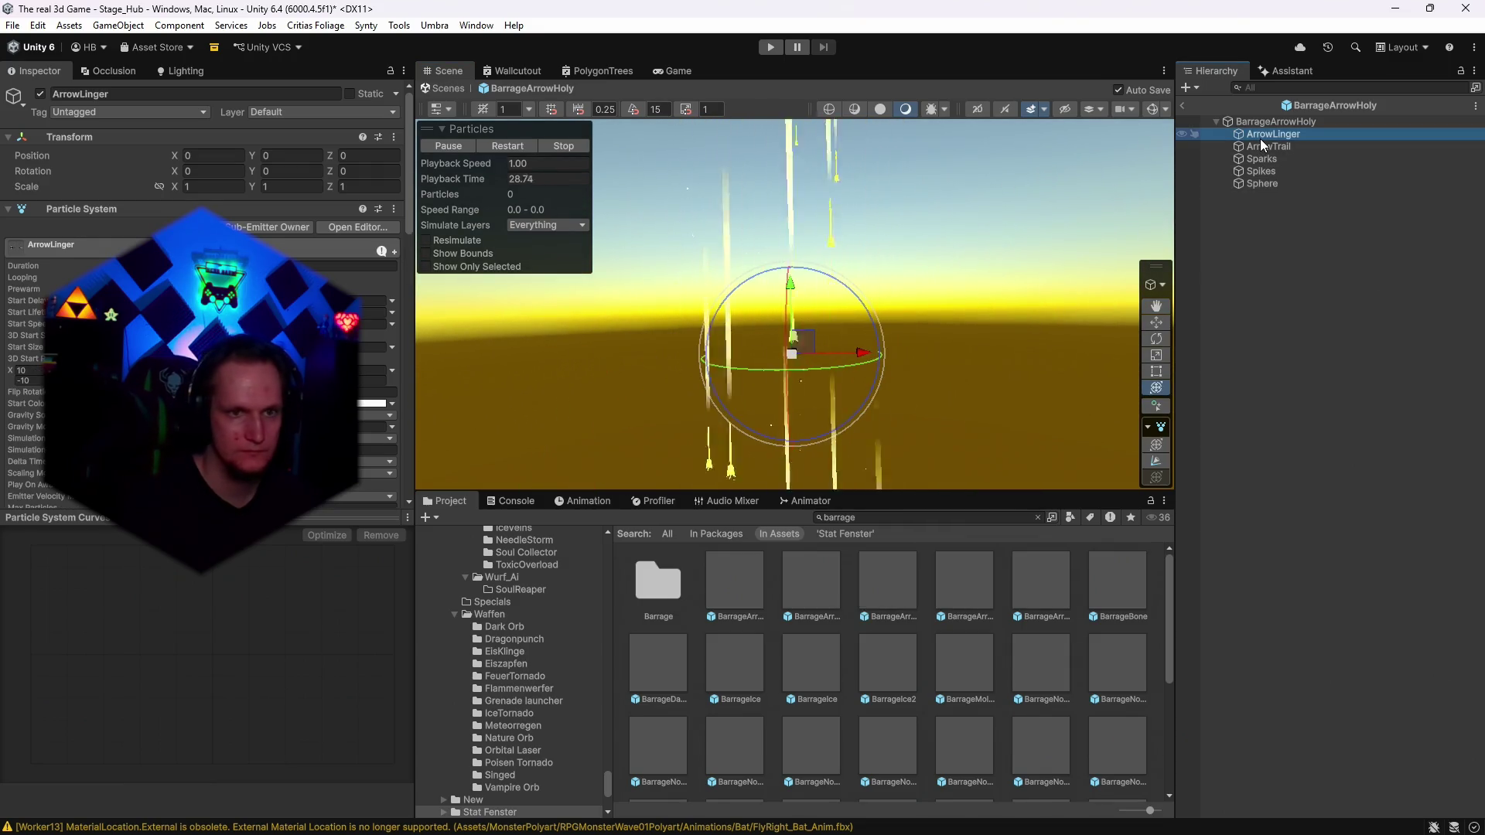
pyautogui.click(51, 94)
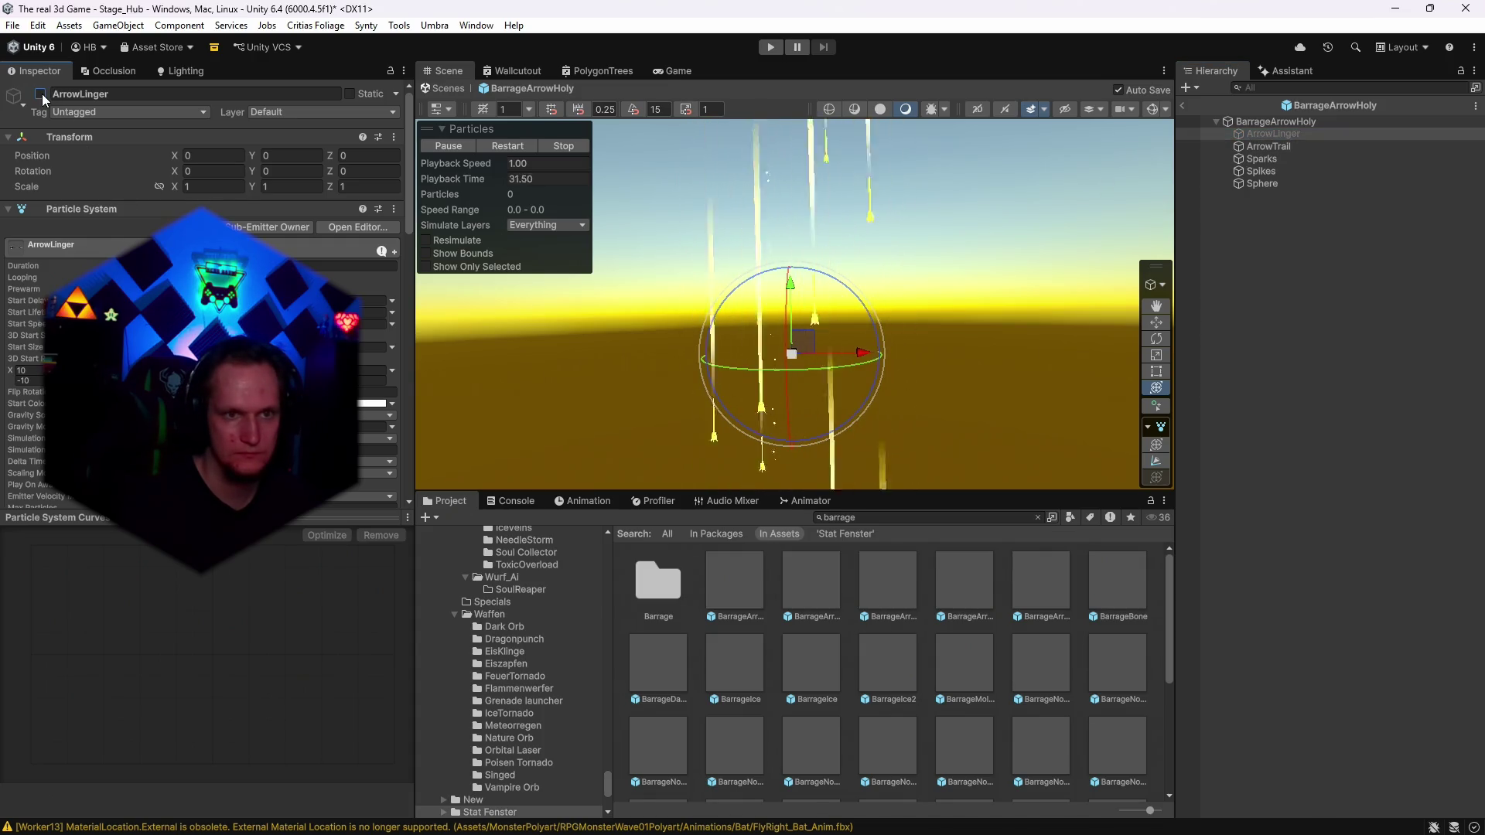
pyautogui.click(41, 94)
pyautogui.click(1268, 122)
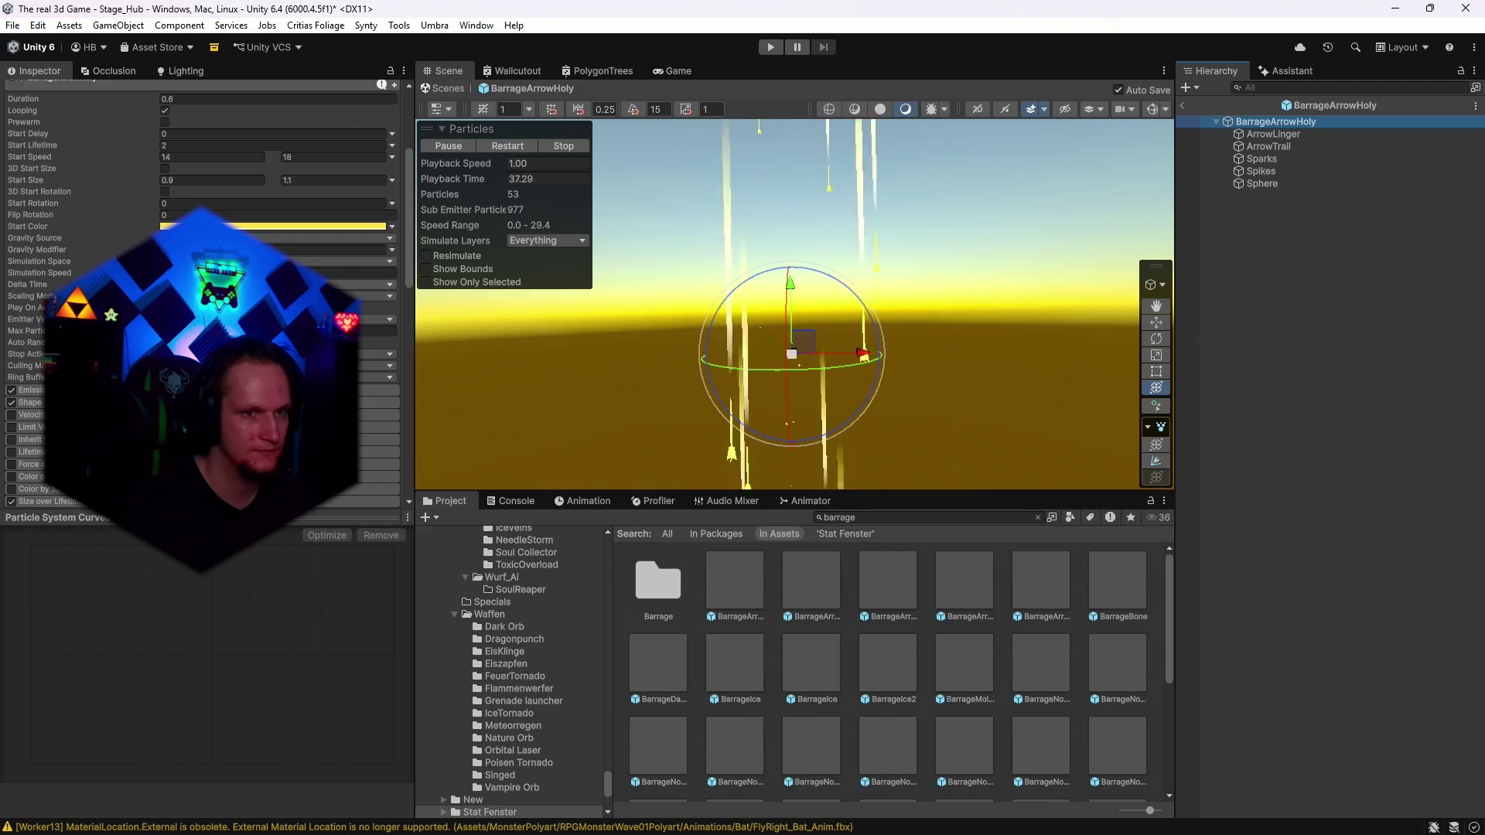
# Disable Sparks, Spikes and Sphere together, then re-enable all three.
pyautogui.click(1311, 160)
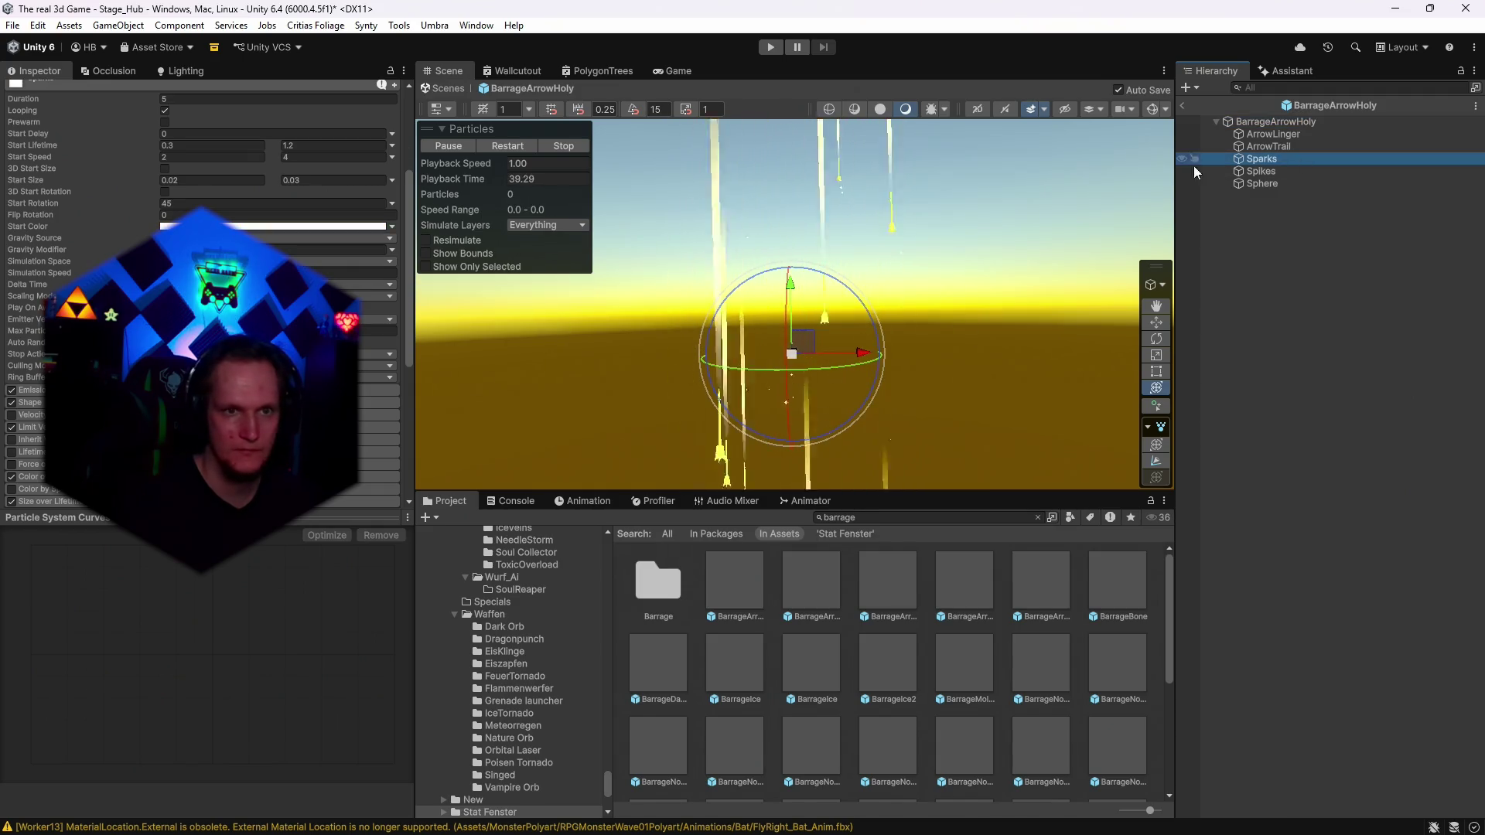
pyautogui.click(43, 93)
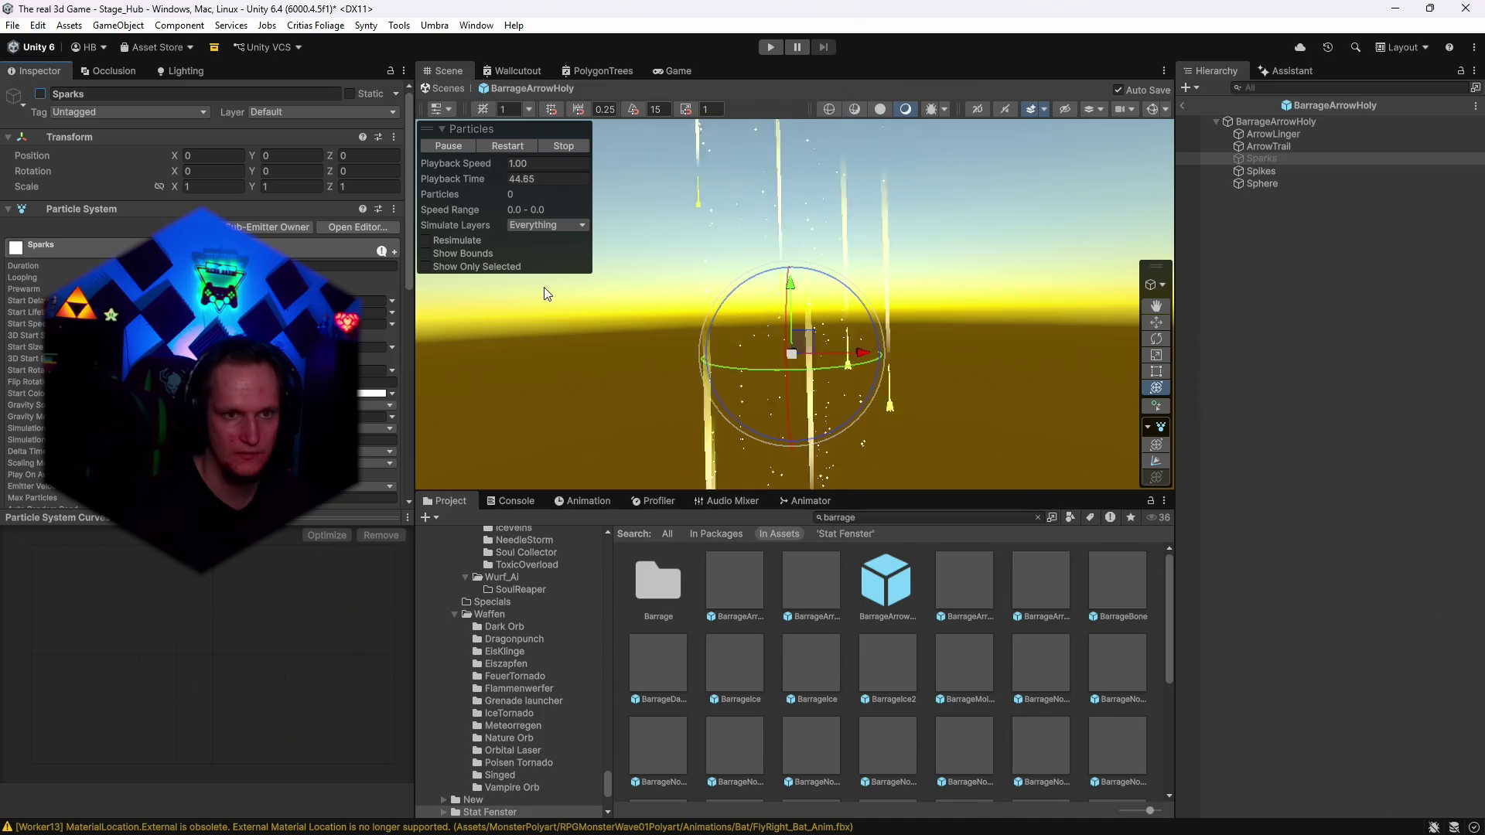
pyautogui.hotkey('ctrl', 'z')
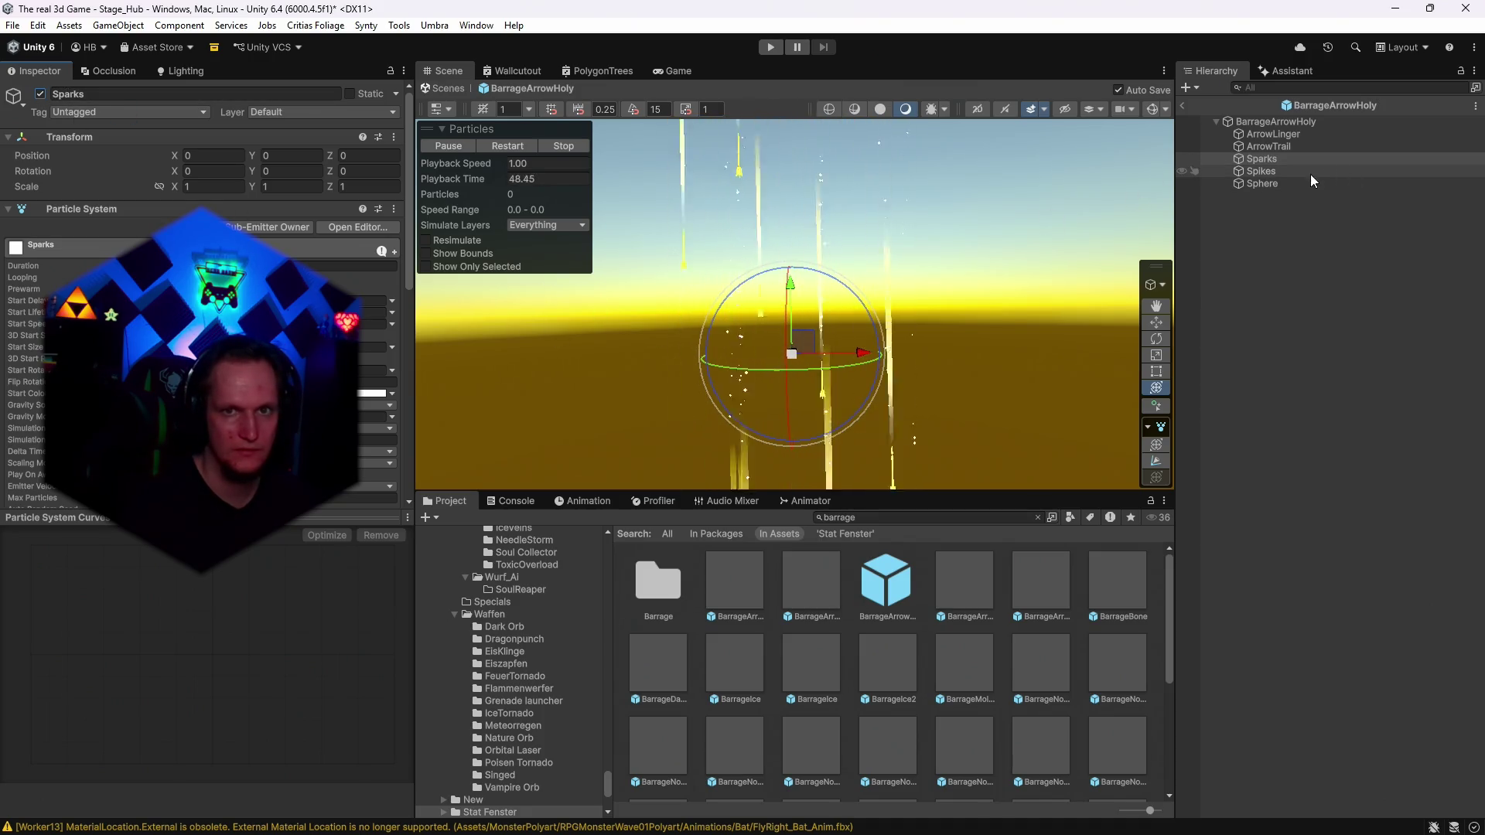
pyautogui.keyDown('shift'); pyautogui.click(1262, 183); pyautogui.keyUp('shift')
pyautogui.click(38, 94)
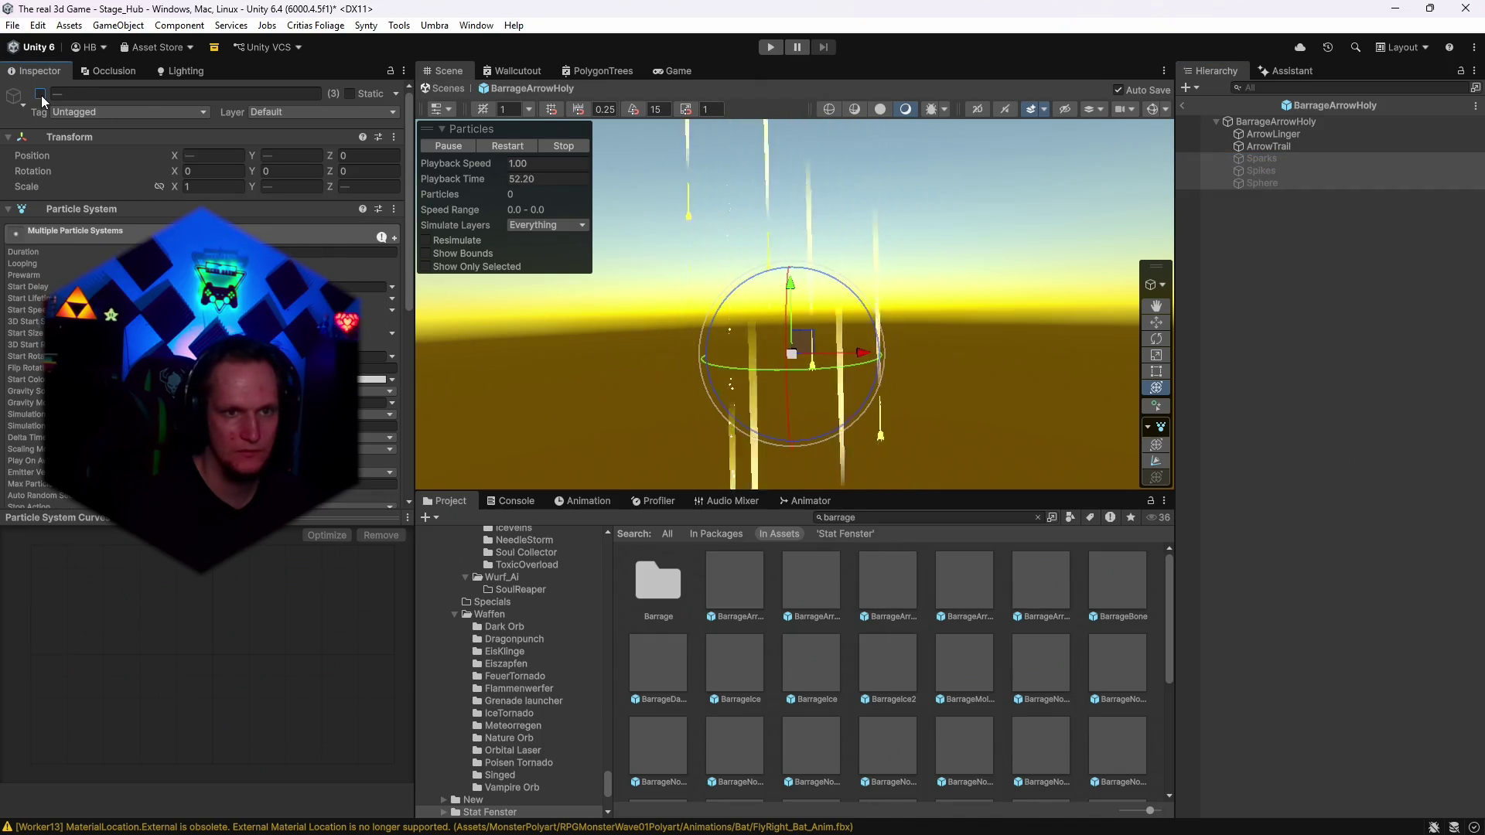
pyautogui.click(41, 95)
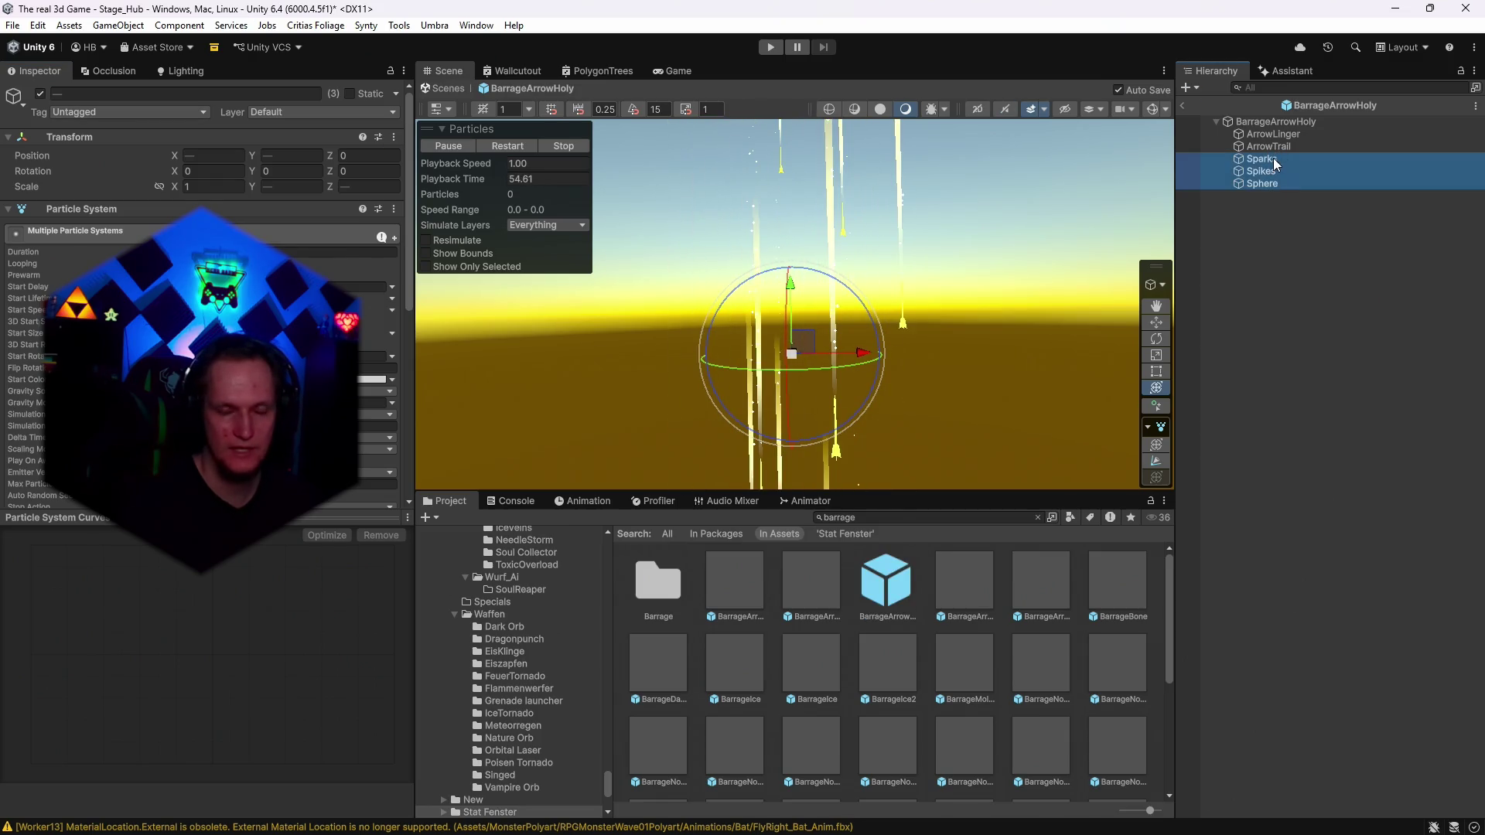
# Briefly disable and re-enable ArrowTrail to see its contribution.
pyautogui.click(1206, 156)
pyautogui.click(1210, 147)
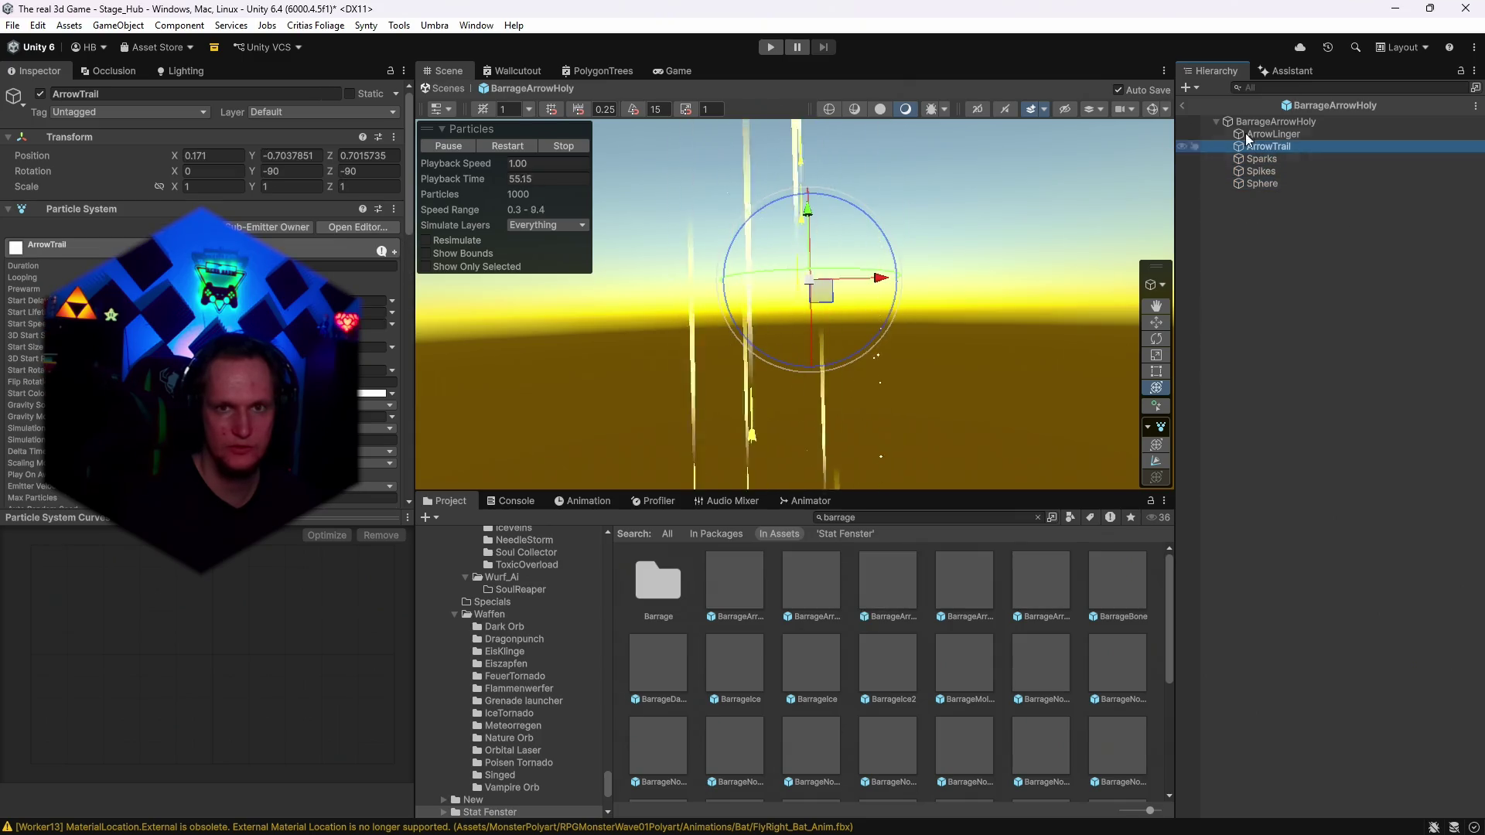
pyautogui.click(40, 94)
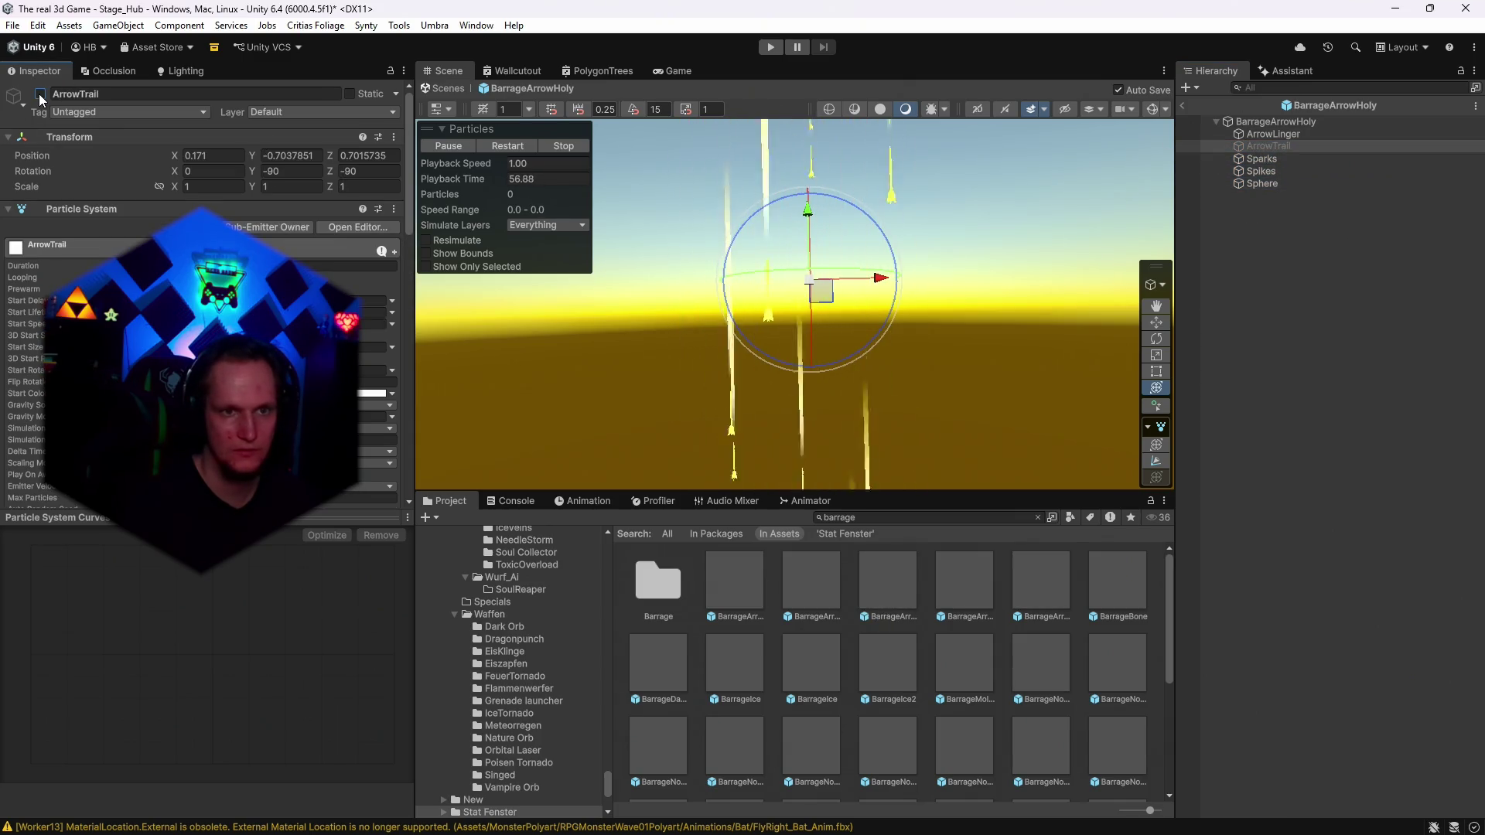
pyautogui.click(40, 94)
# Remove ArrowTrail's emission burst, leaving Rate over Time 0 and Rate over Distance 5–8.
pyautogui.scroll(-5, 36, 352)
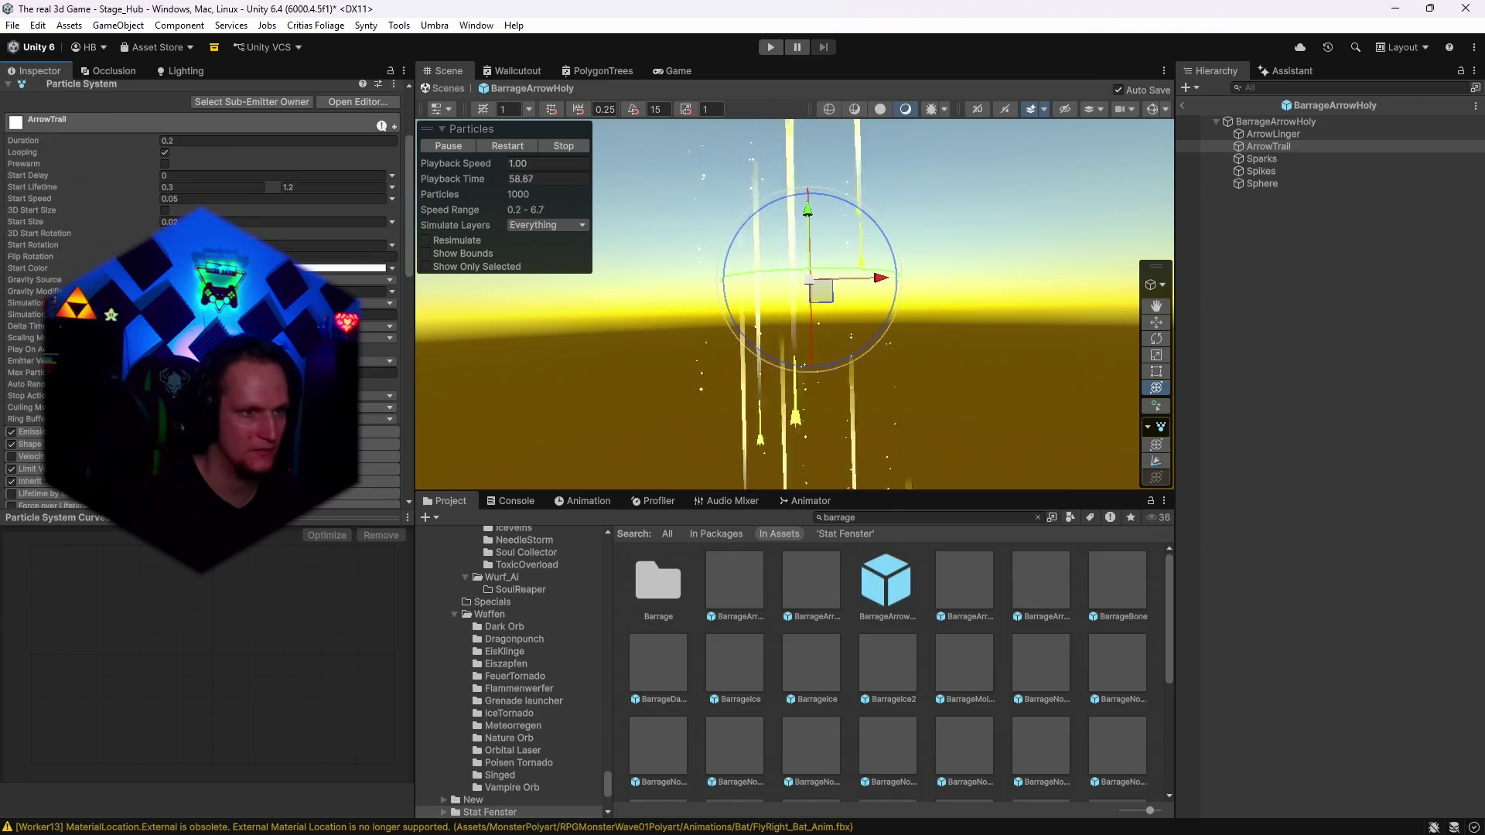
pyautogui.click(36, 350)
pyautogui.scroll(-2, 37, 352)
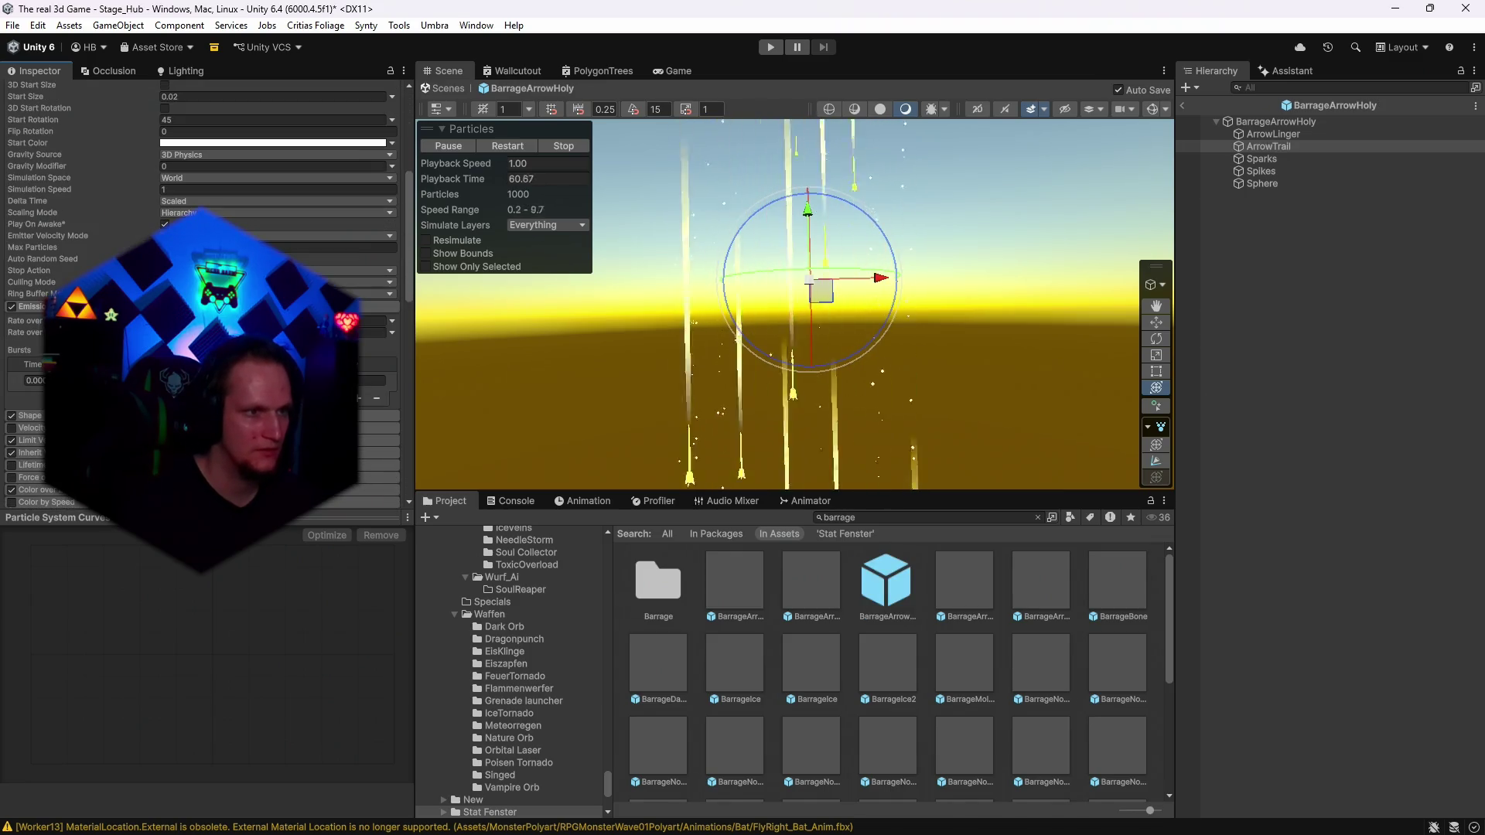
pyautogui.click(376, 400)
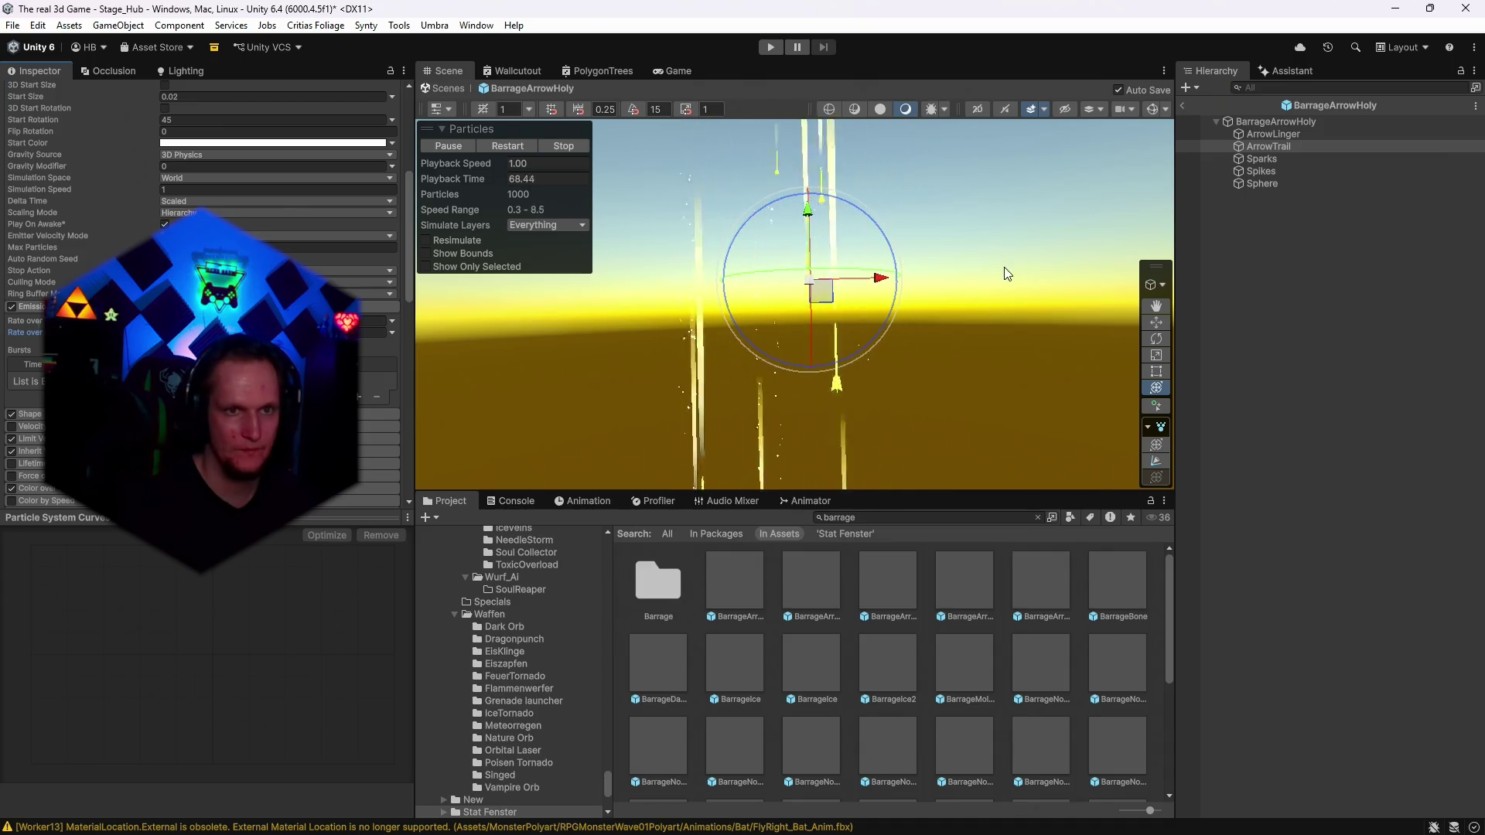
pyautogui.scroll(-3, 209, 309)
pyautogui.click(213, 165)
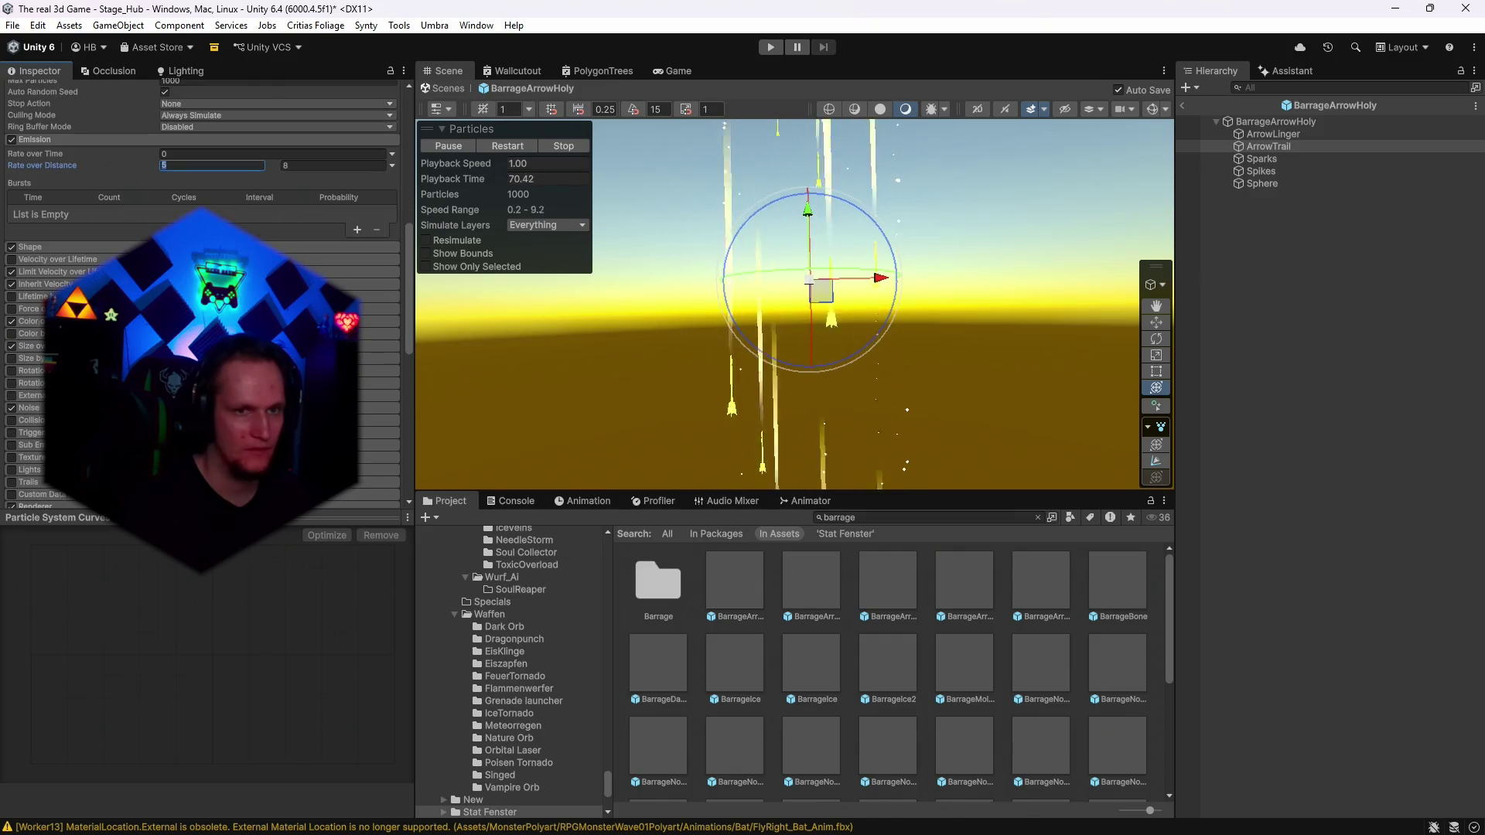
pyautogui.moveTo(951, 320)
pyautogui.mouseDown()
pyautogui.moveTo(991, 394)
pyautogui.moveTo(1138, 229)
pyautogui.mouseUp()
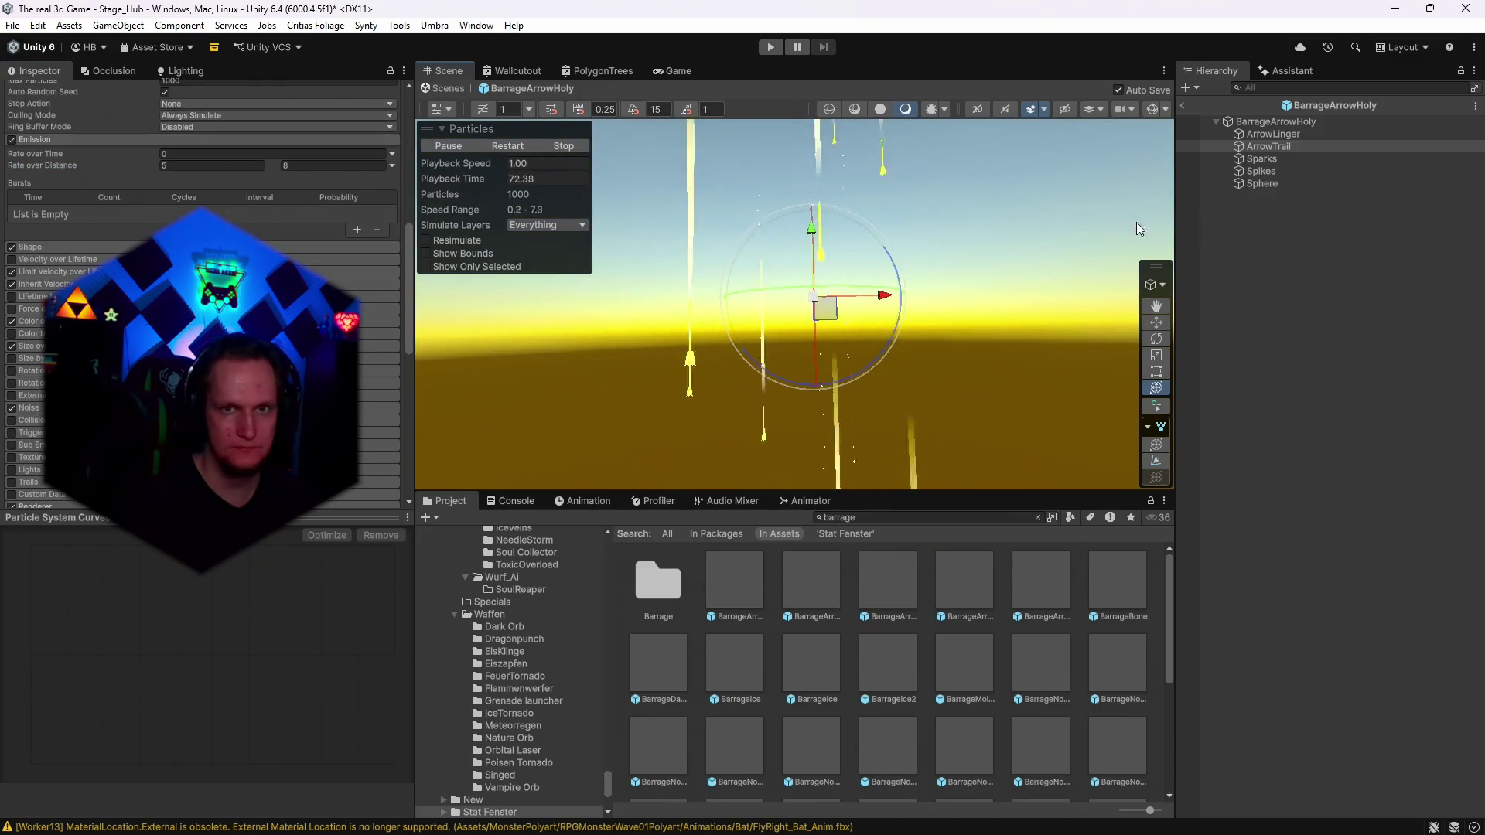
pyautogui.click(1303, 124)
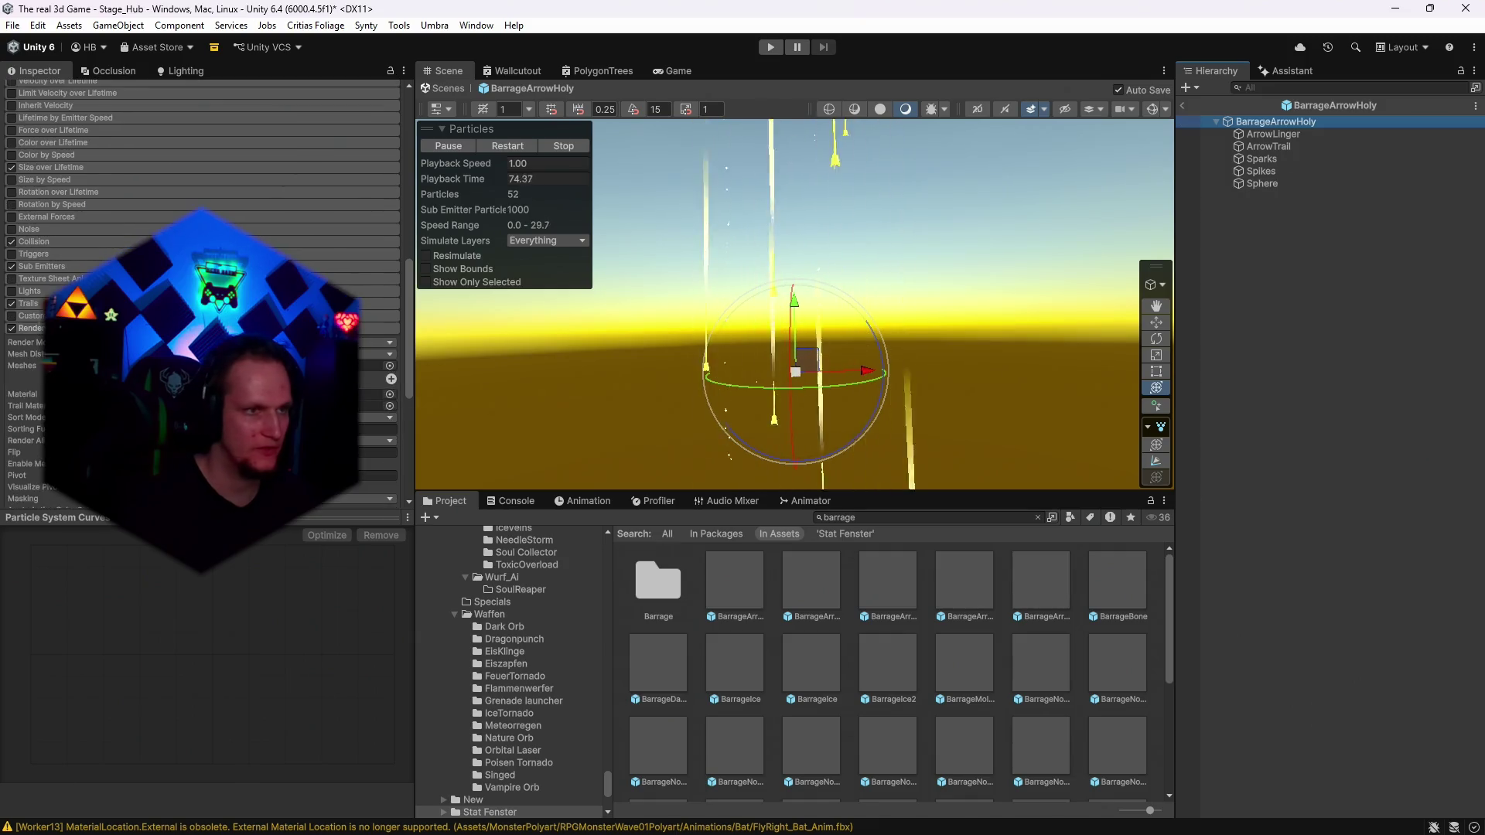
# Turn on the Shape edit tool and try shrinking the cone radius, then undo it.
pyautogui.scroll(8, 201, 294)
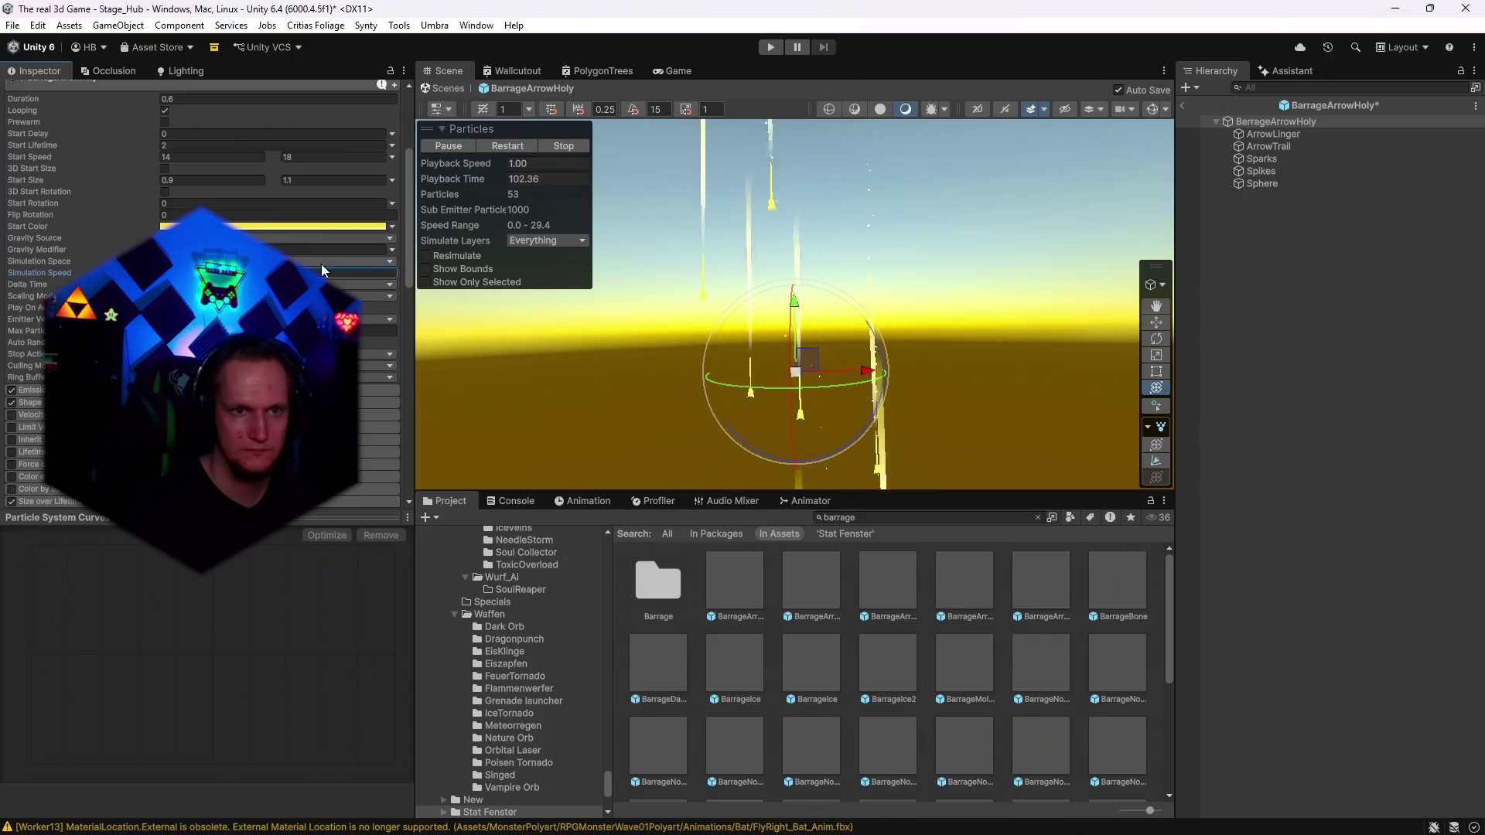
pyautogui.moveTo(1065, 246); pyautogui.dragTo(928, 325)
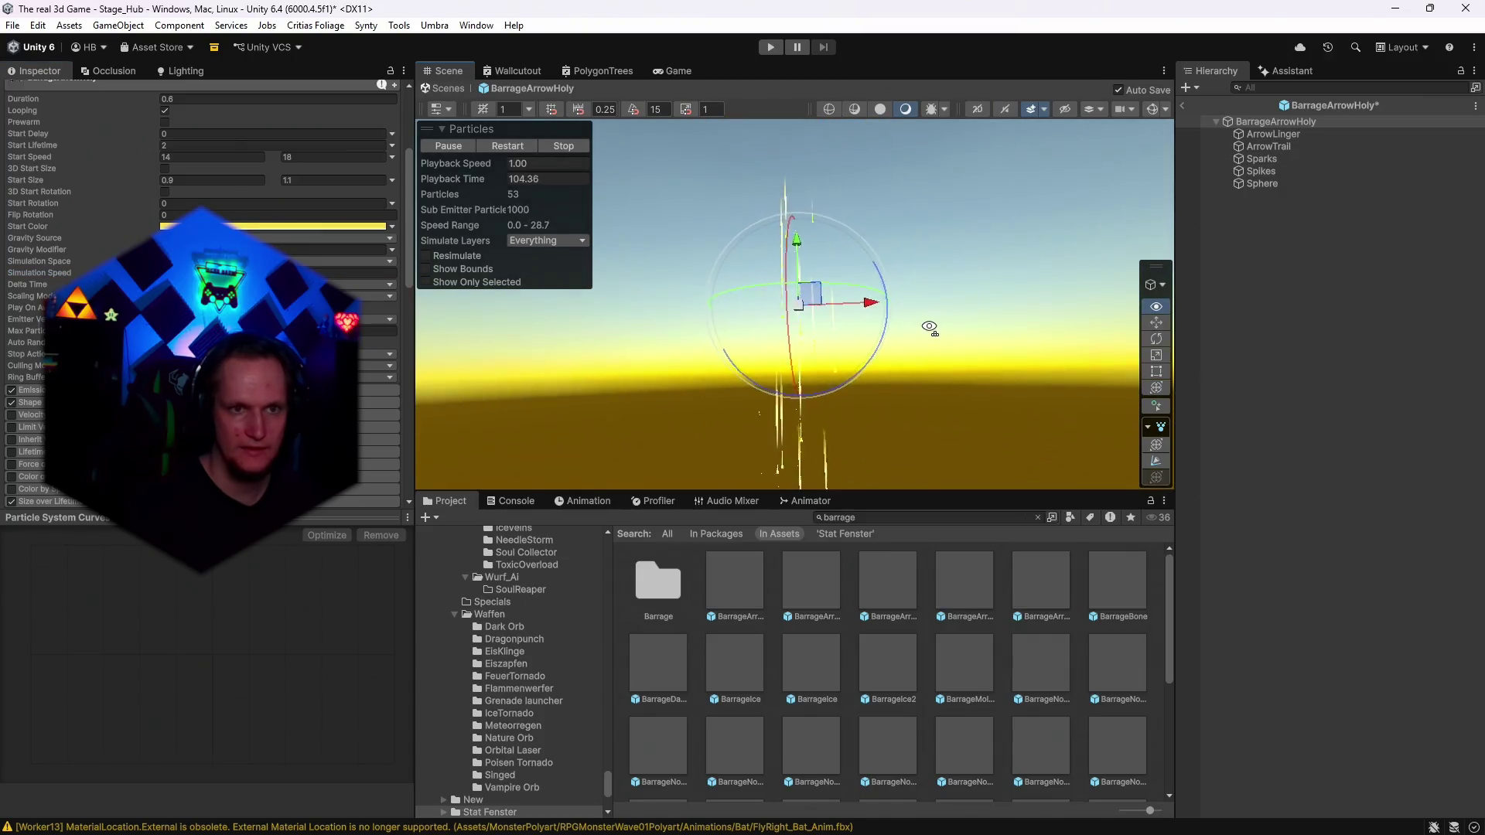
pyautogui.click(1155, 461)
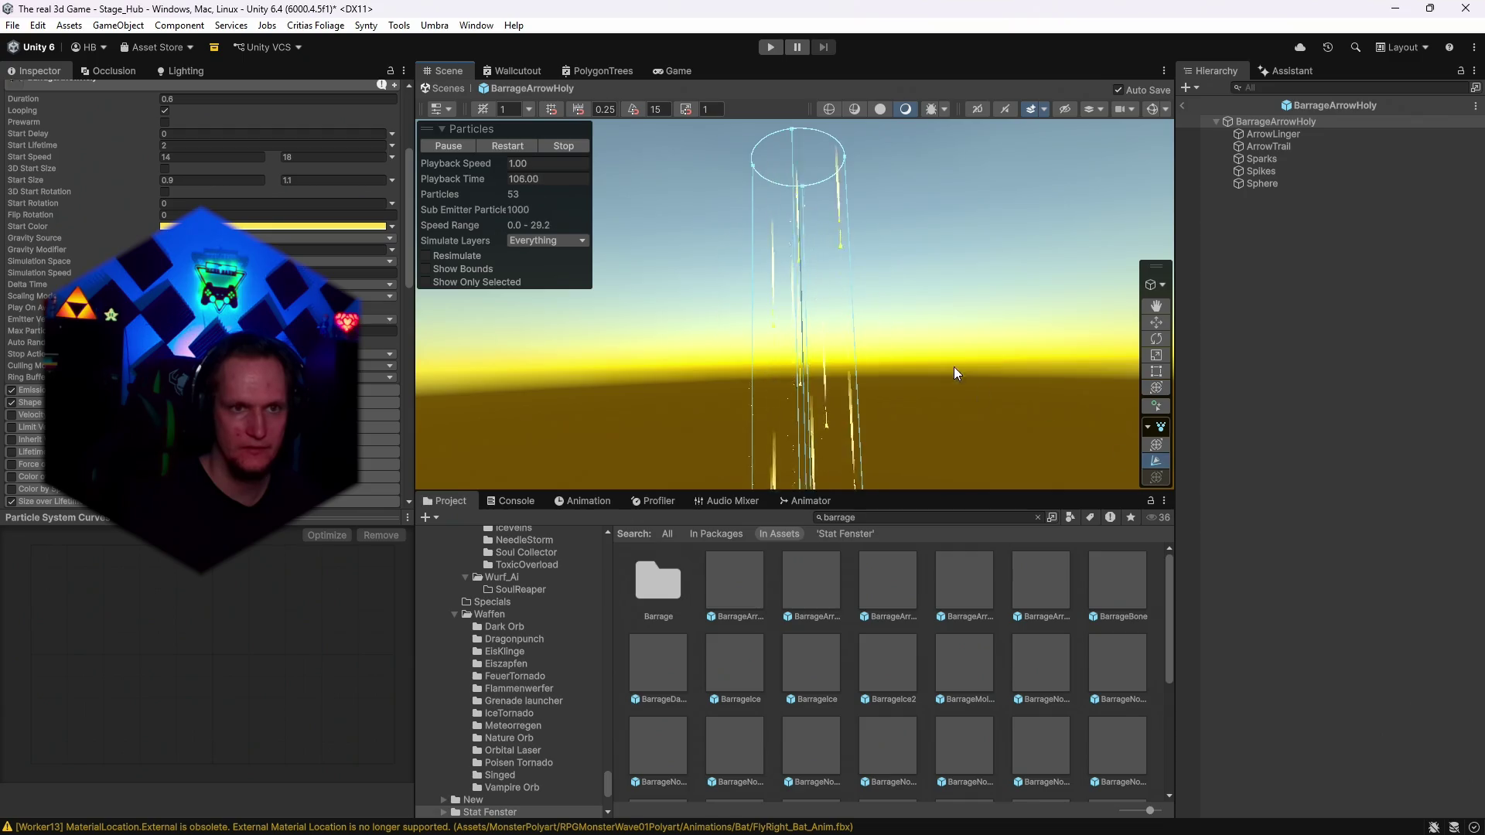
pyautogui.moveTo(849, 170); pyautogui.dragTo(828, 173)
pyautogui.hotkey('ctrl', 'z')
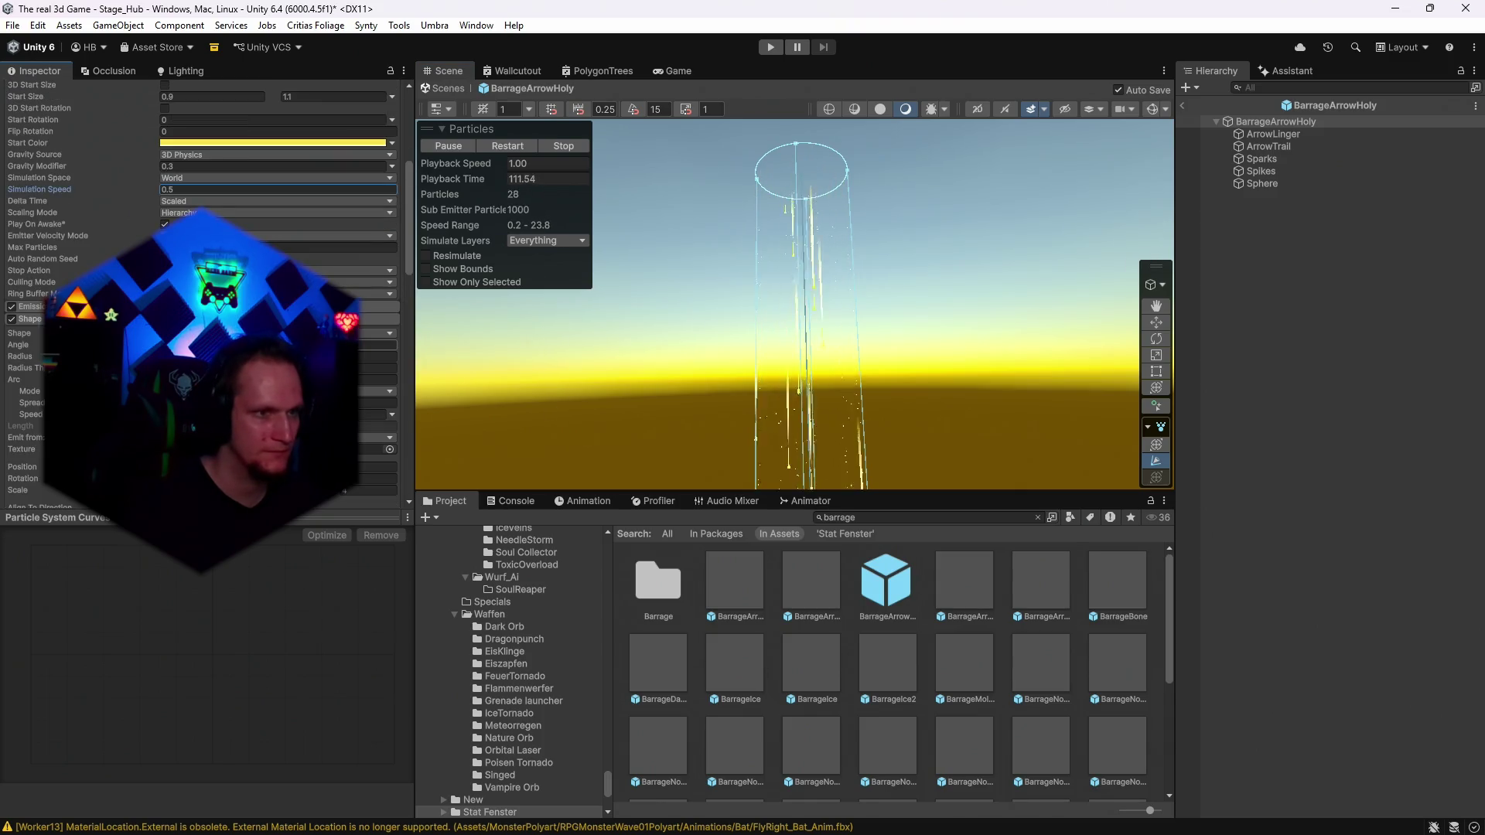
# Try a Circle emission shape, return to Cone, and drag the cone's top radius smaller.
pyautogui.click(224, 516)
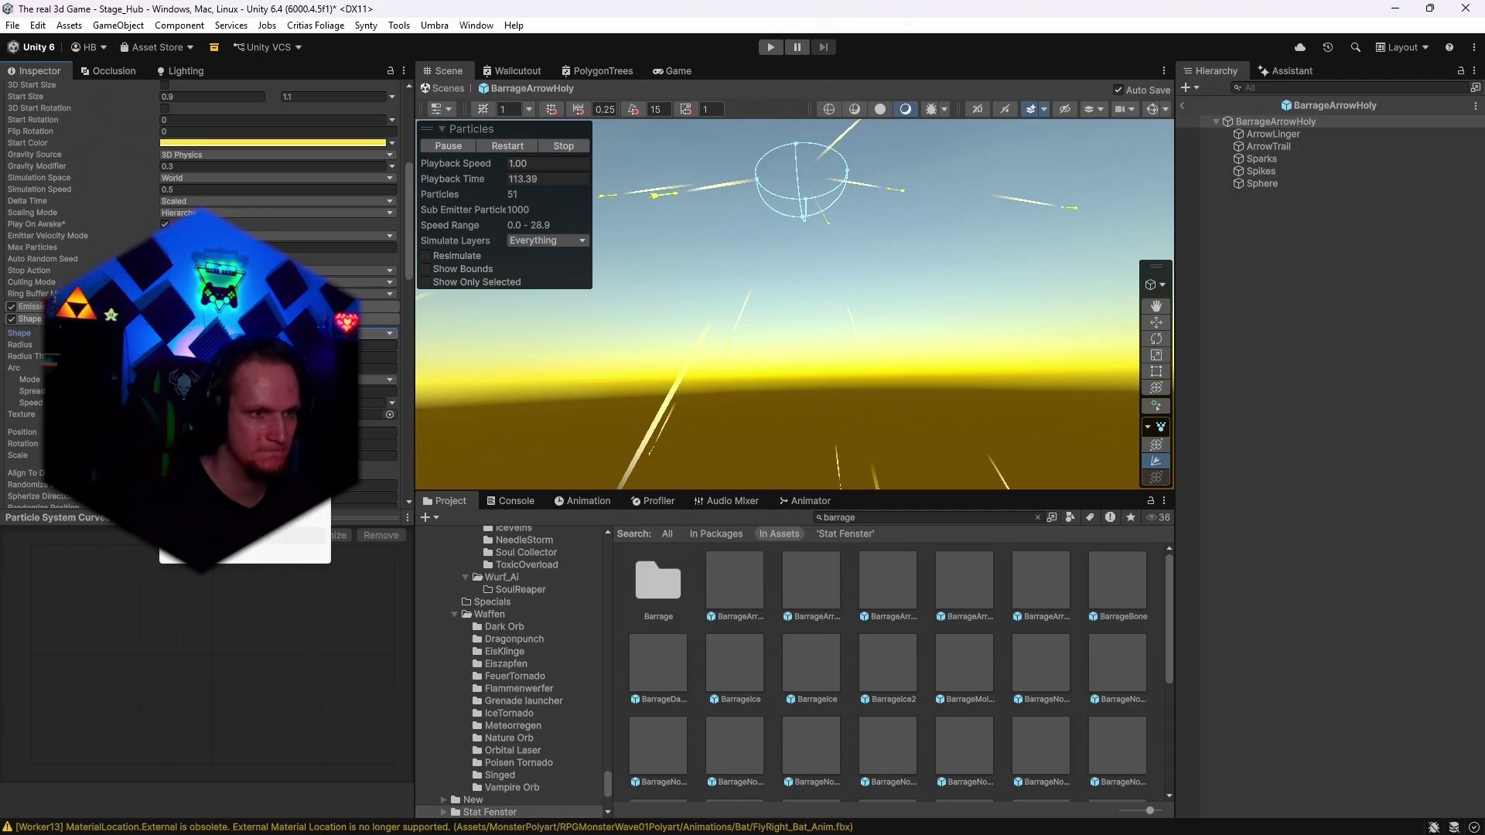
pyautogui.click(245, 381)
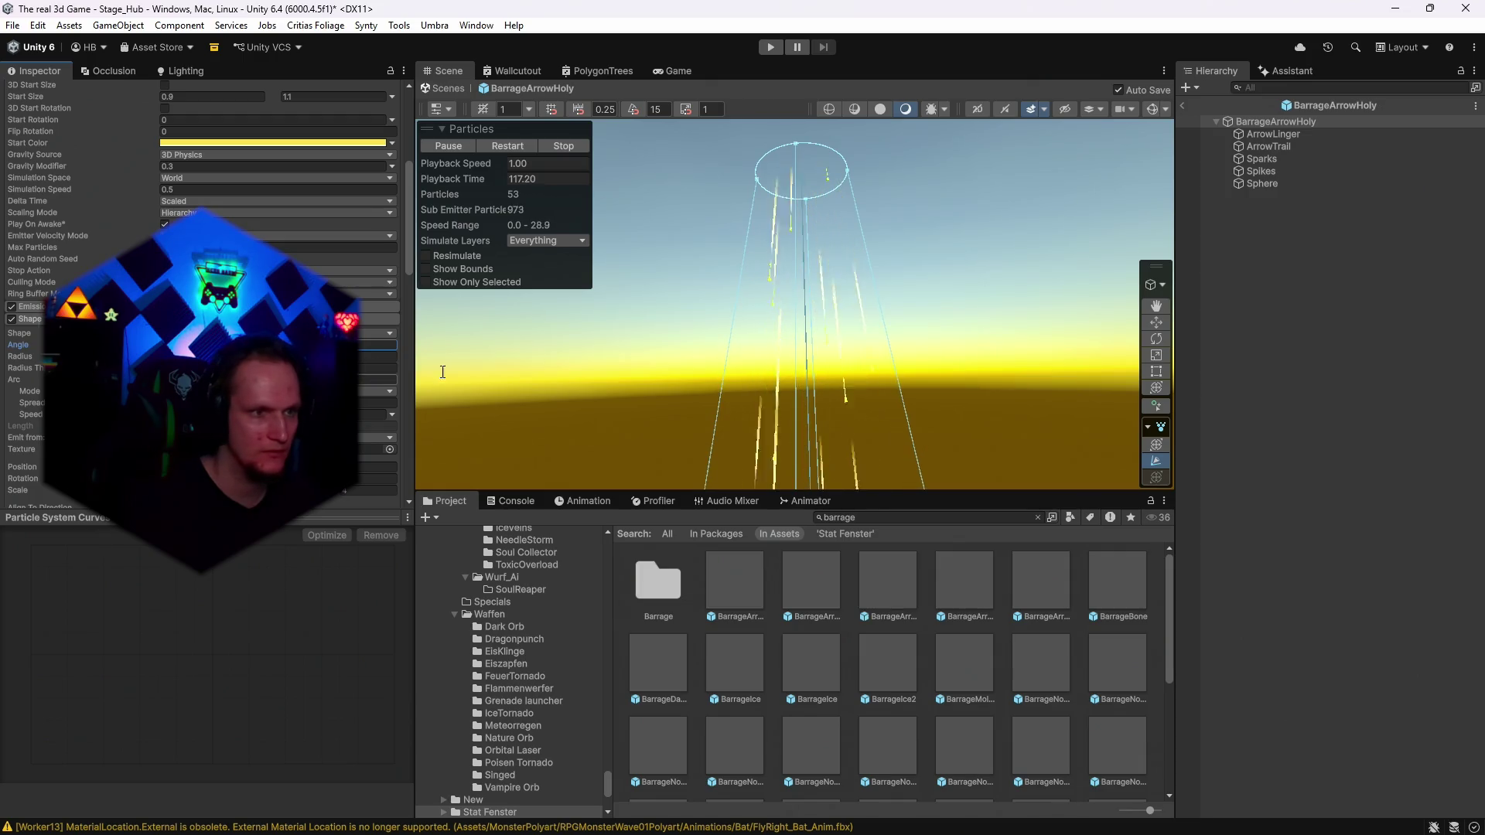
pyautogui.moveTo(848, 169); pyautogui.dragTo(821, 175)
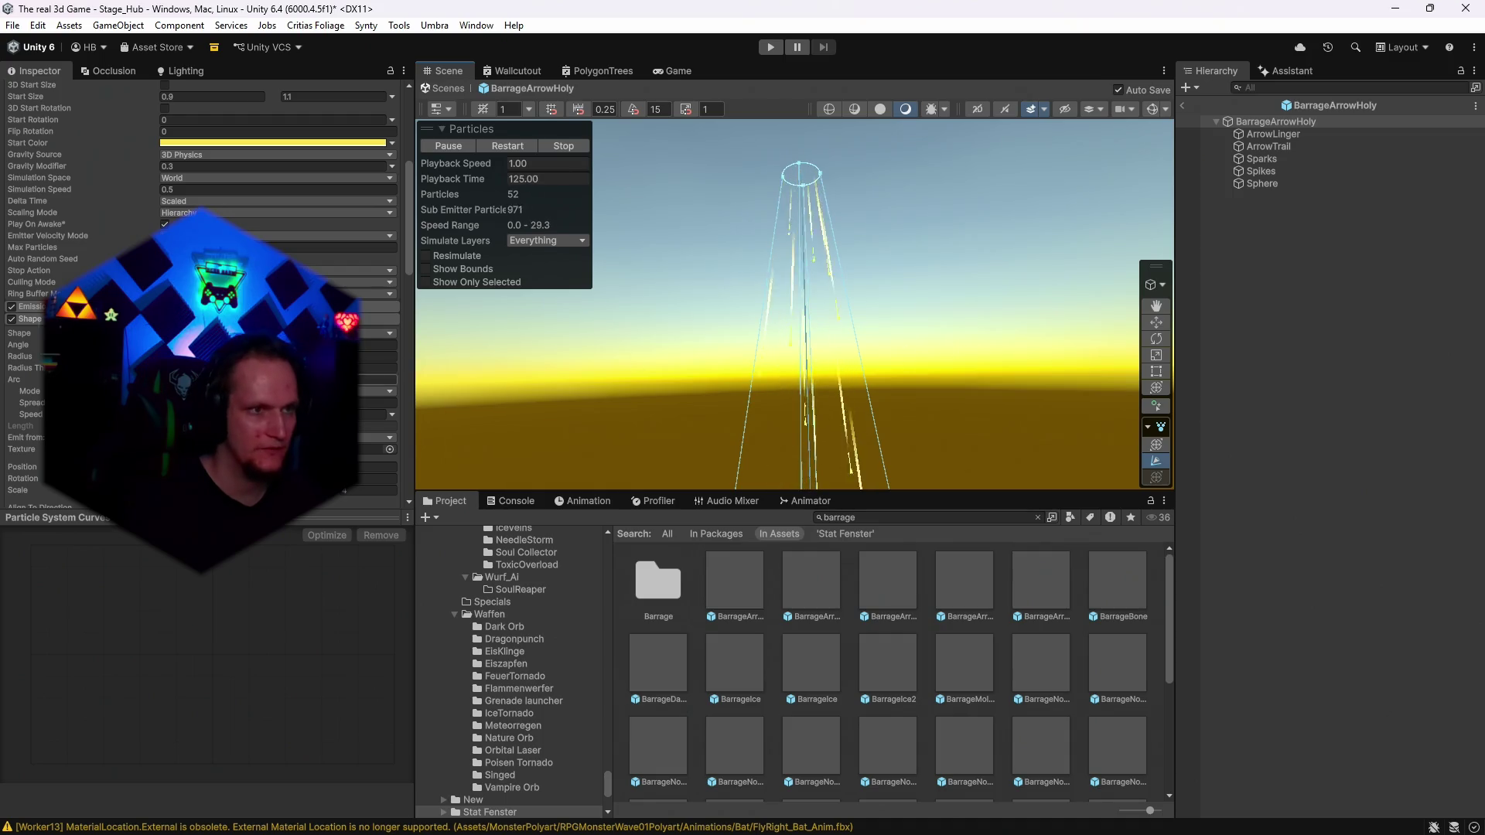
pyautogui.scroll(3, 232, 193)
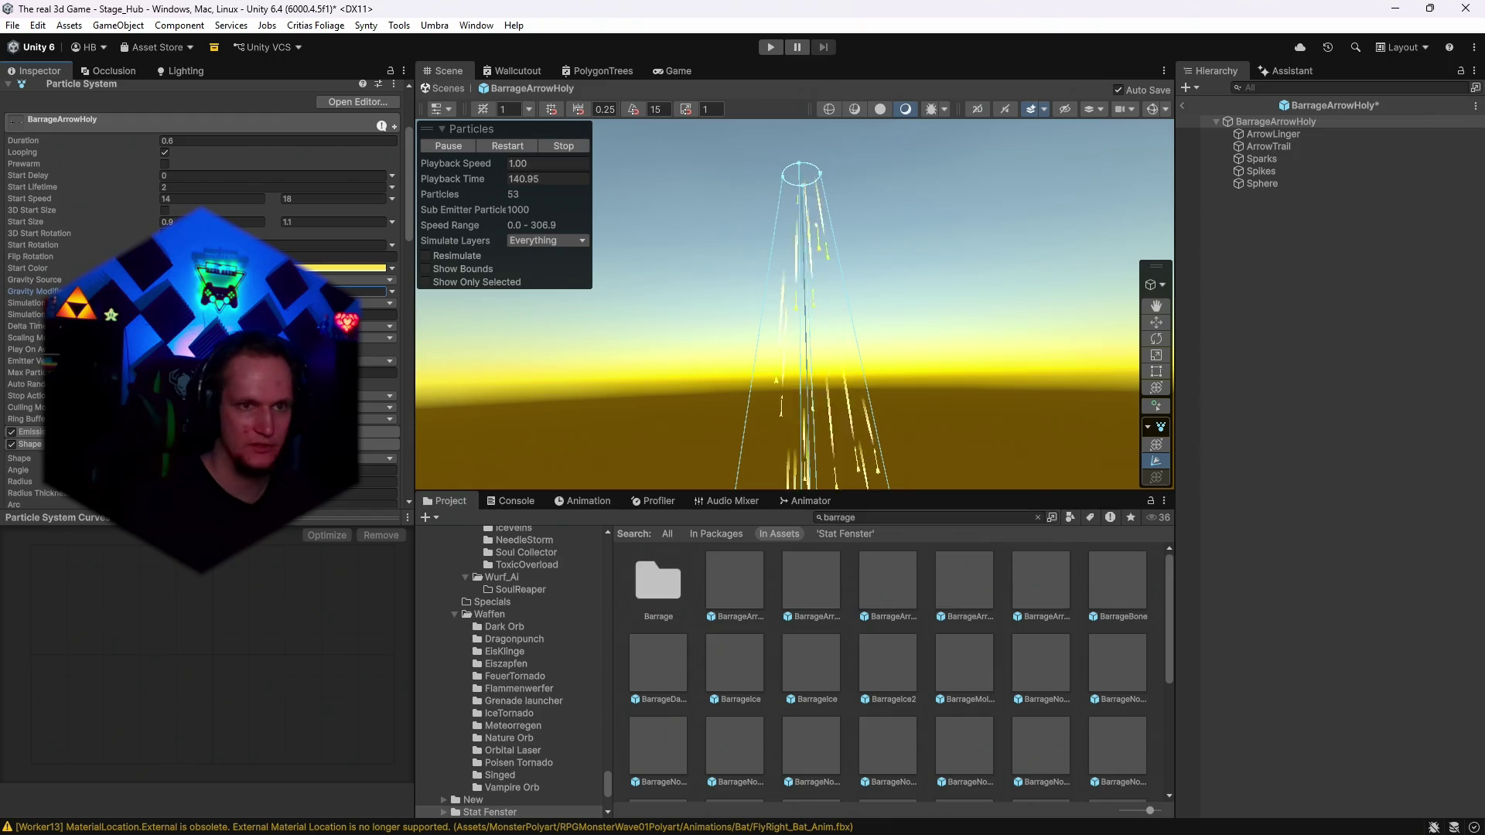
pyautogui.moveTo(908, 354)
pyautogui.mouseDown()
pyautogui.moveTo(971, 424)
pyautogui.moveTo(828, 276)
pyautogui.moveTo(837, 210)
pyautogui.moveTo(850, 431)
pyautogui.moveTo(842, 216)
pyautogui.mouseUp()
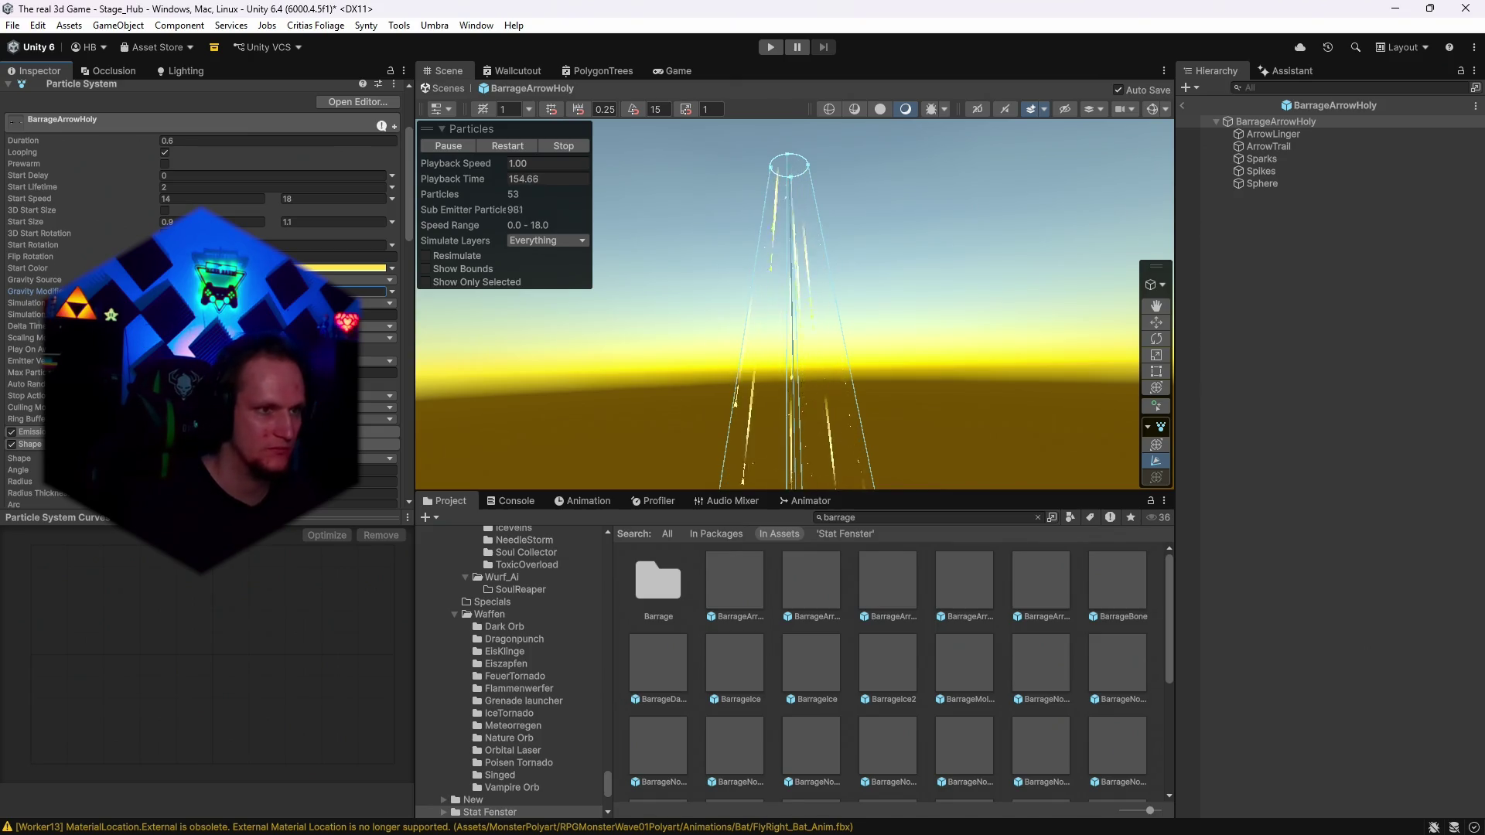
pyautogui.scroll(-6, 201, 294)
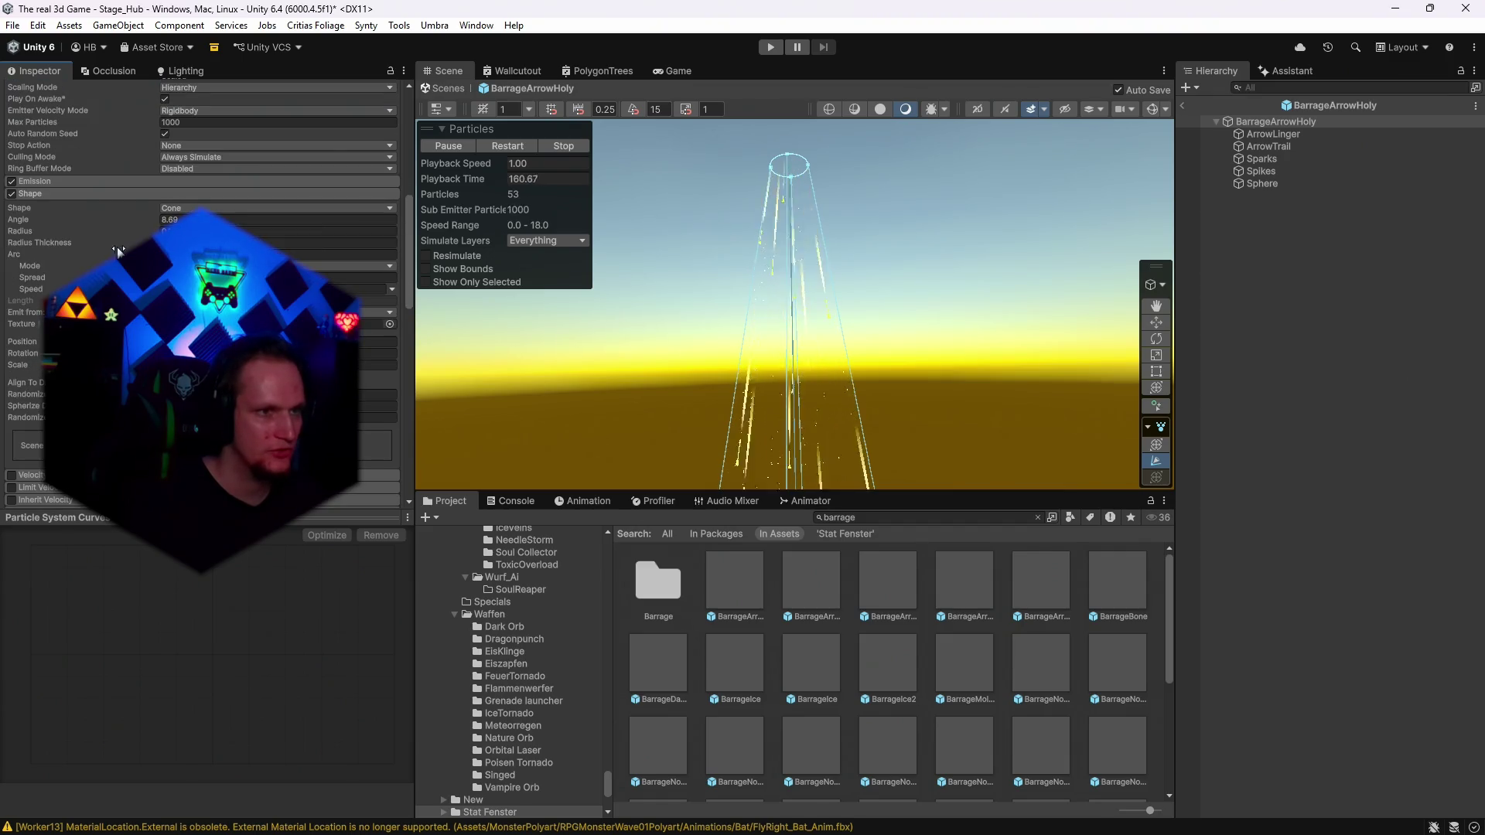
pyautogui.scroll(-6, 117, 247)
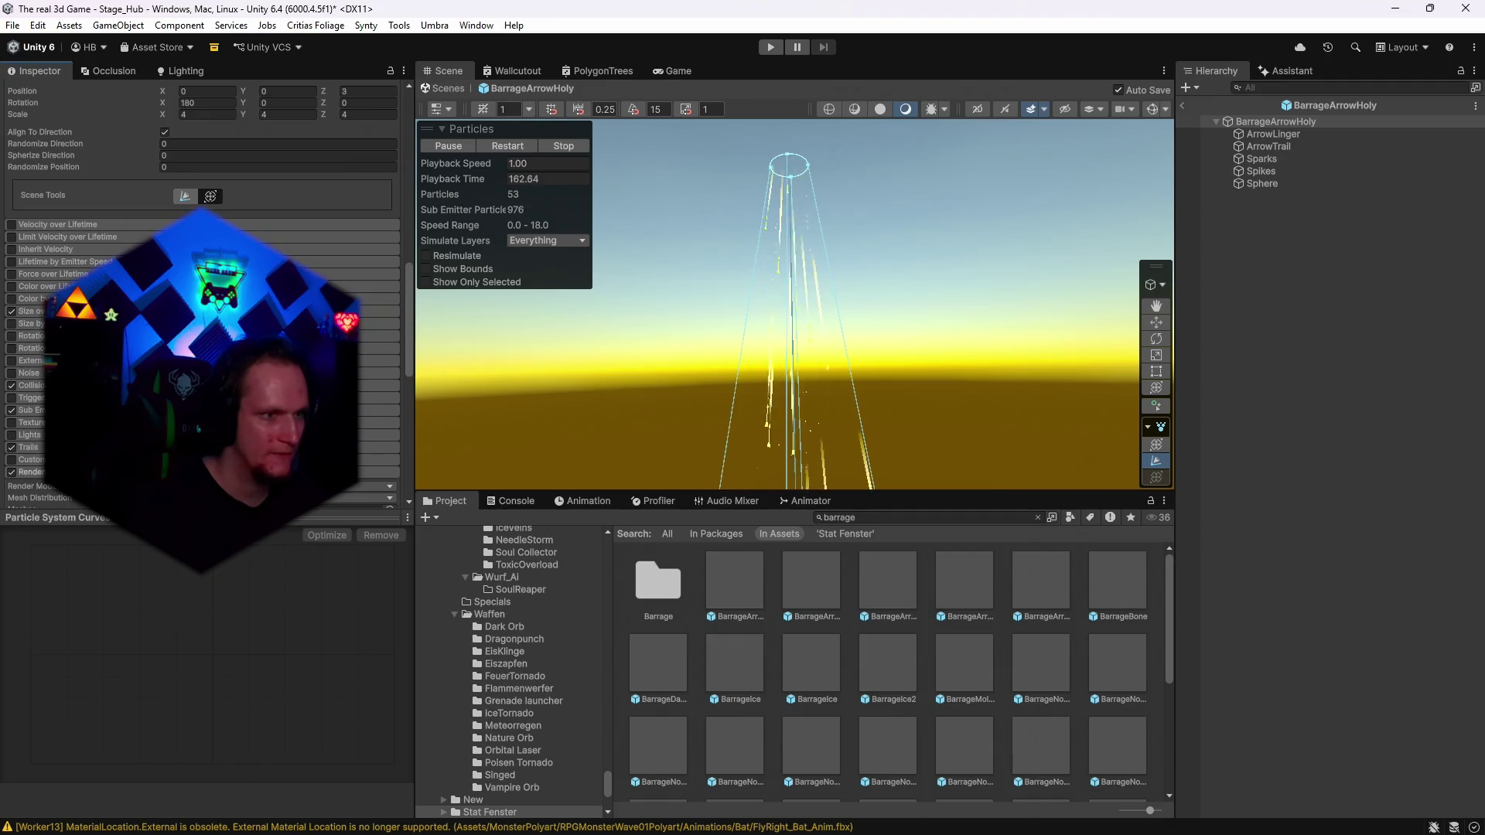
pyautogui.scroll(-3, 203, 232)
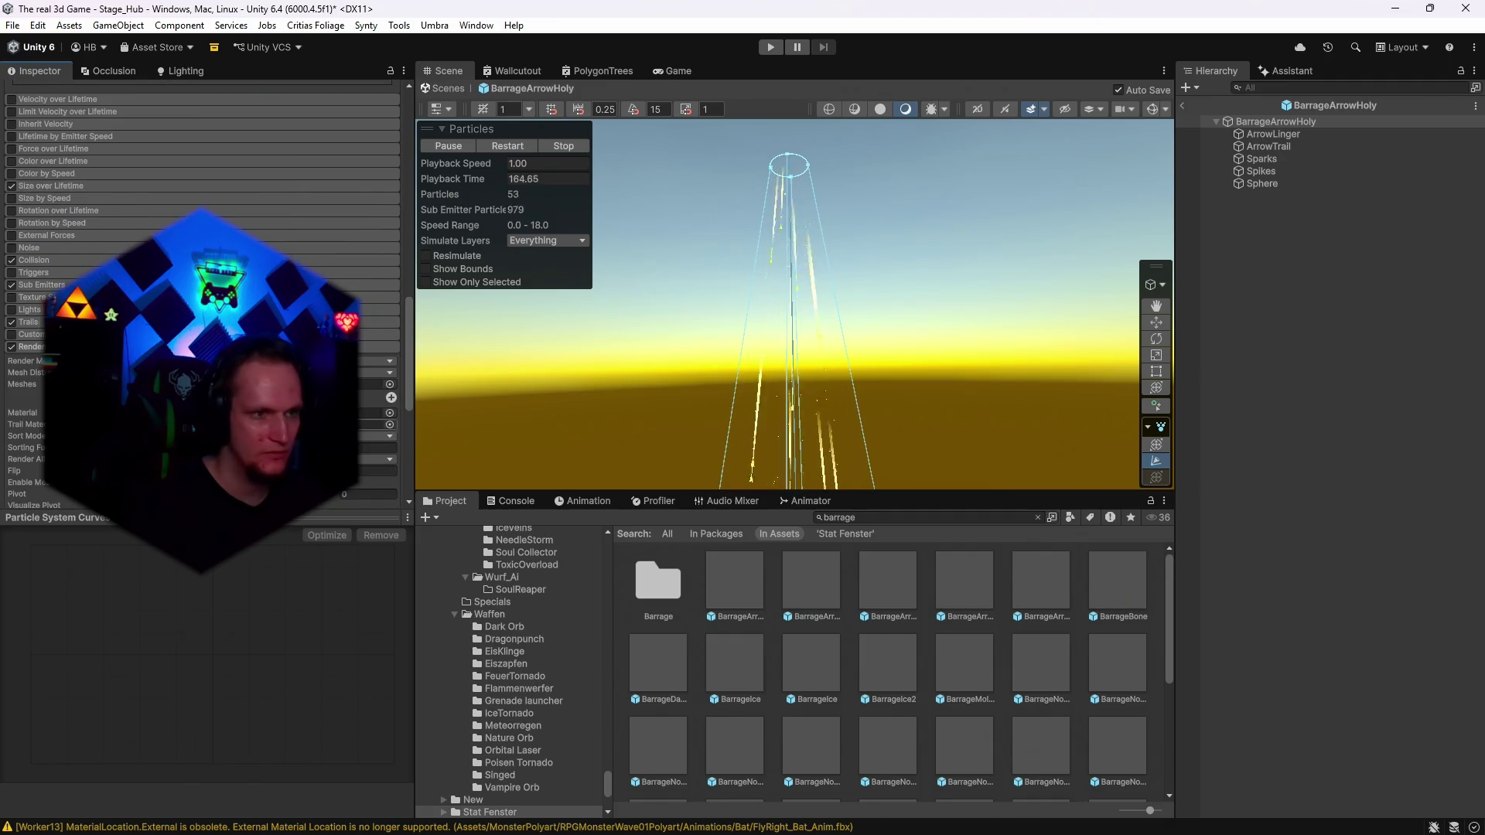
pyautogui.click(1273, 134)
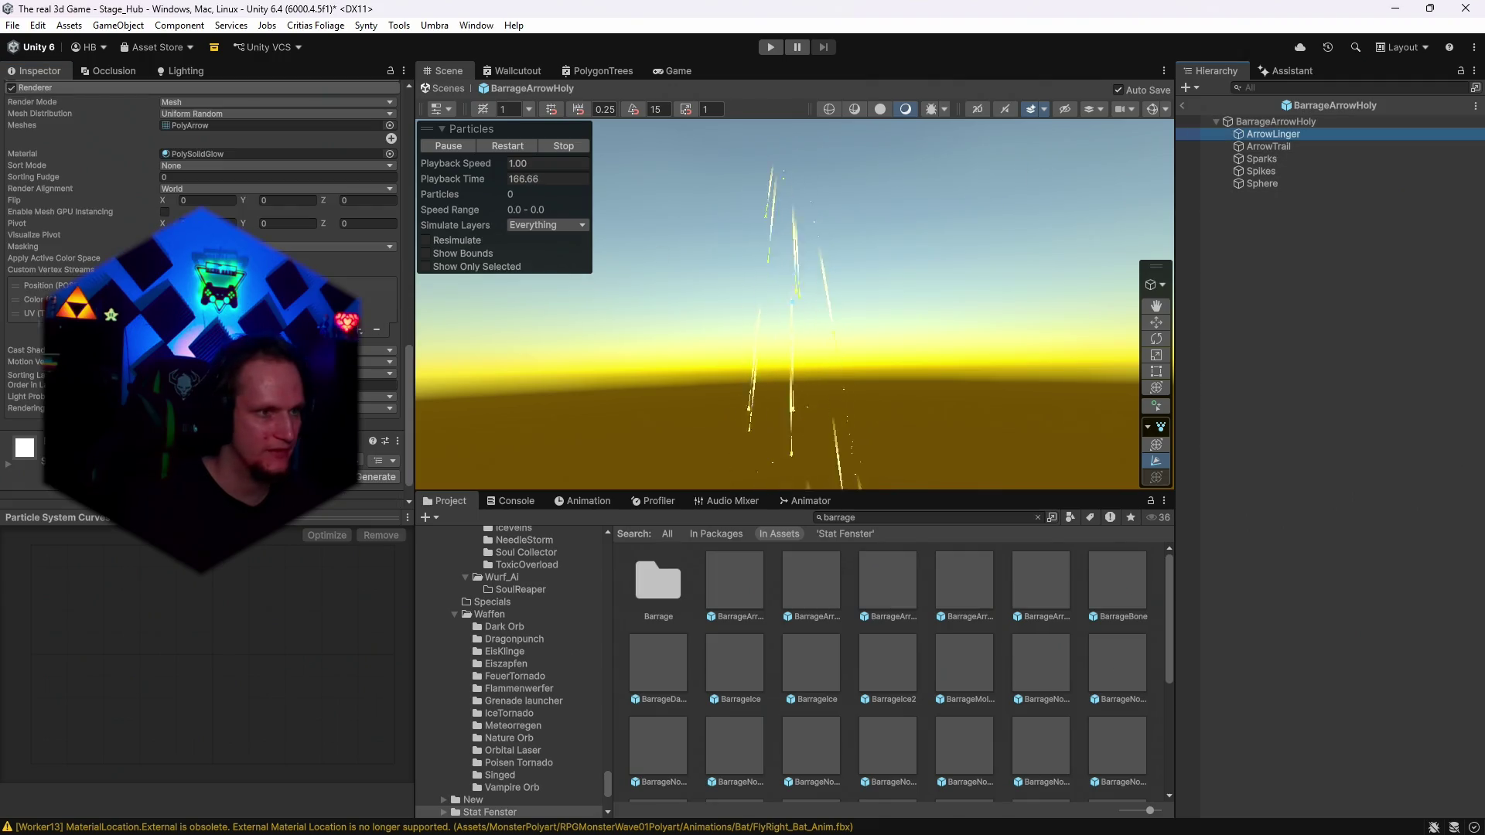
# Disable the Spikes child particle system.
pyautogui.scroll(5, 72, 234)
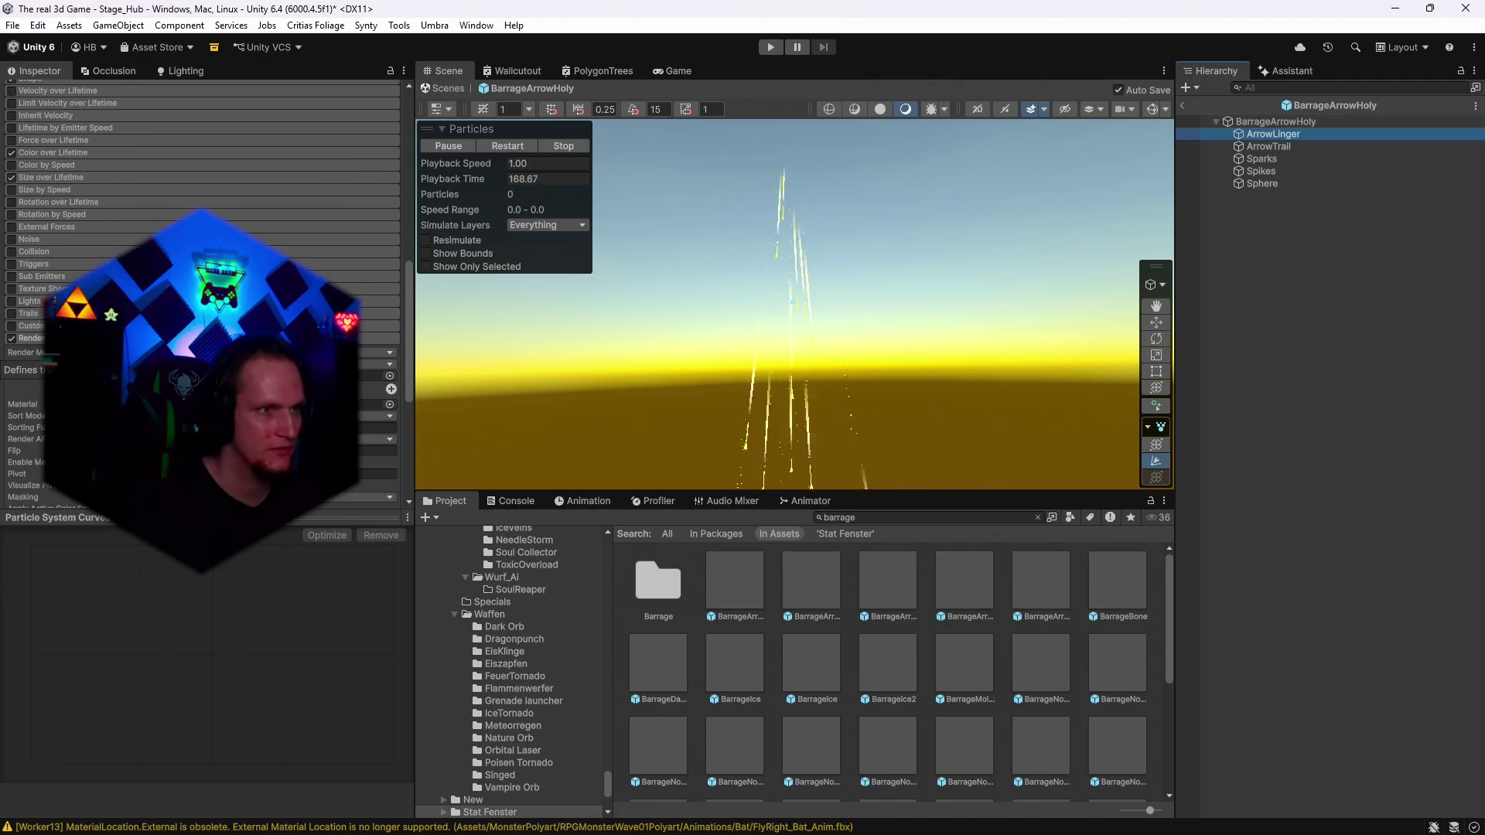
pyautogui.click(53, 162)
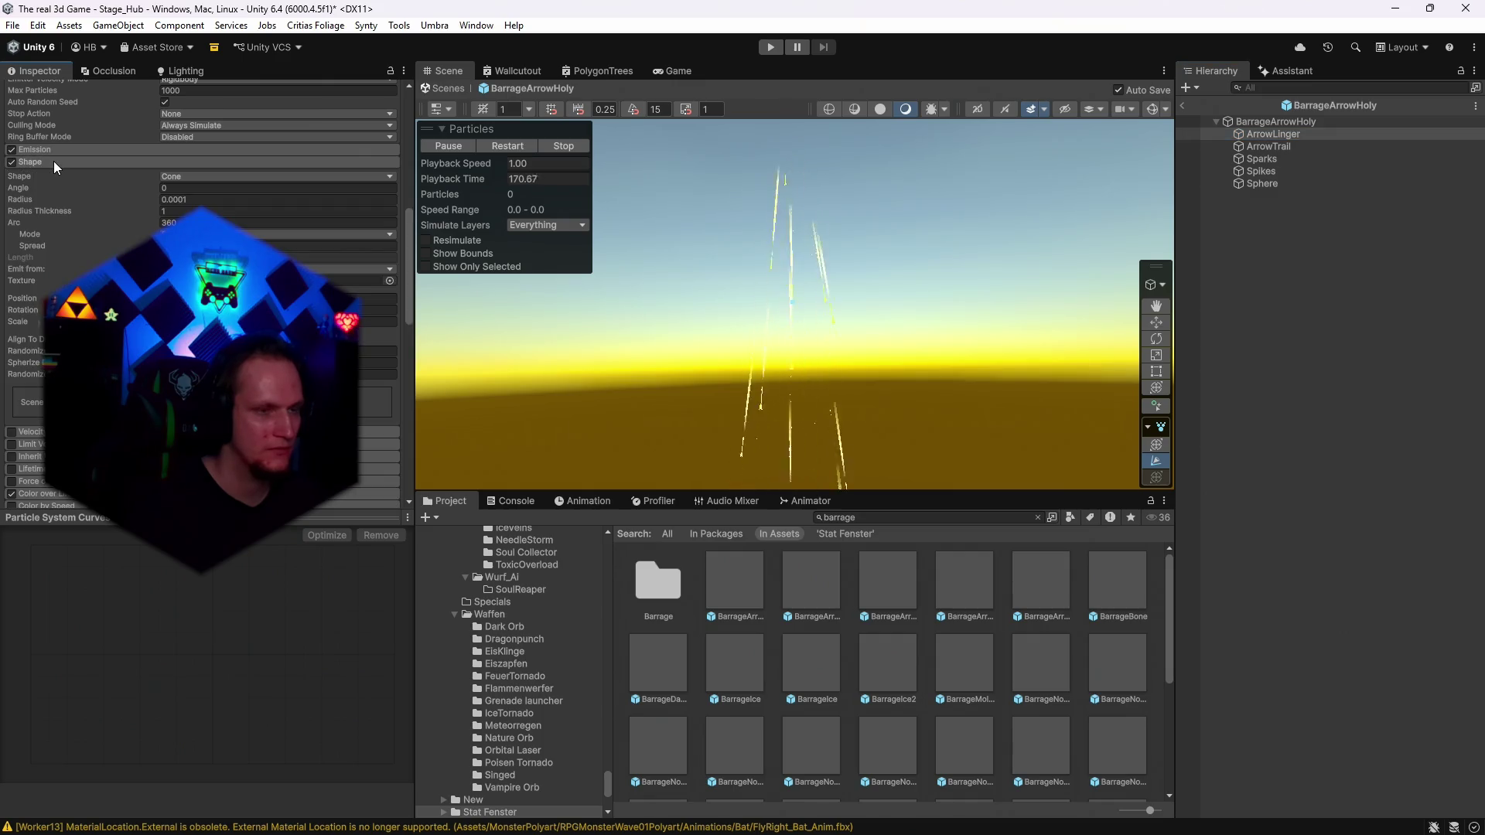
pyautogui.click(1262, 146)
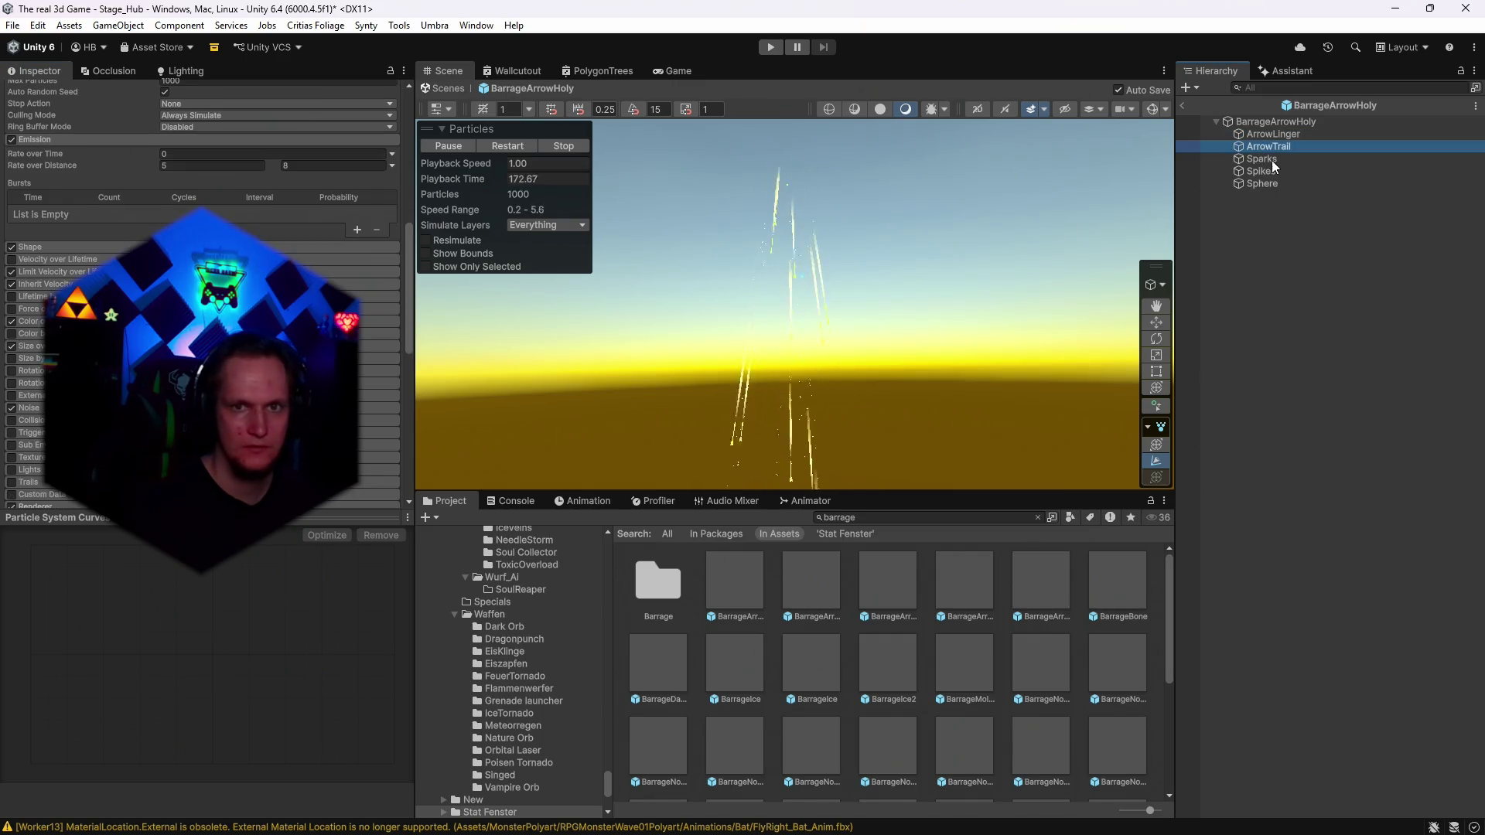
pyautogui.click(1258, 173)
pyautogui.moveTo(1001, 211)
pyautogui.mouseDown()
pyautogui.moveTo(984, 239)
pyautogui.moveTo(1144, 219)
pyautogui.moveTo(1004, 242)
pyautogui.moveTo(995, 202)
pyautogui.moveTo(832, 279)
pyautogui.mouseUp()
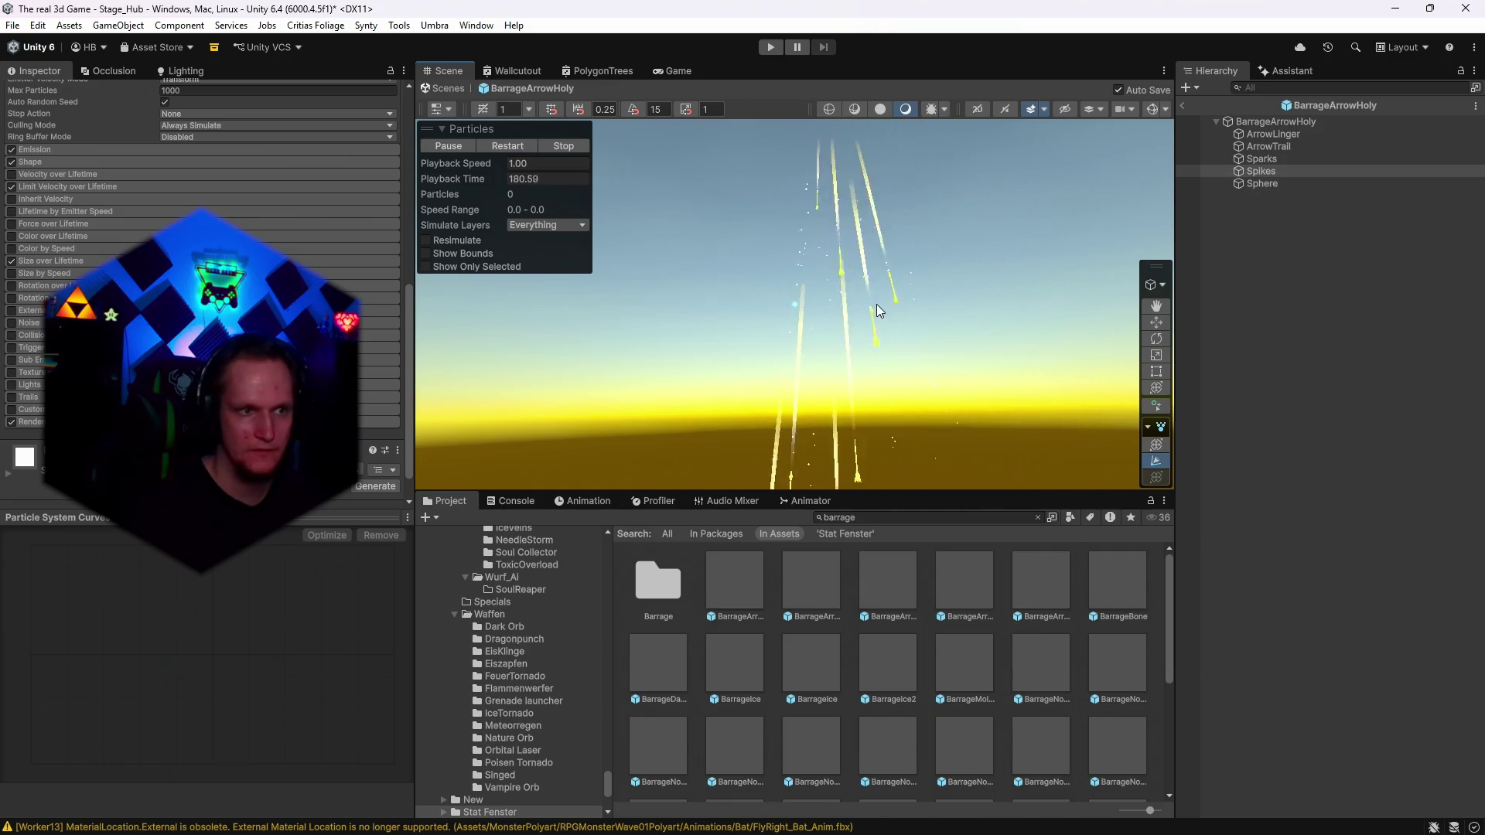
pyautogui.scroll(10, 155, 271)
pyautogui.click(41, 94)
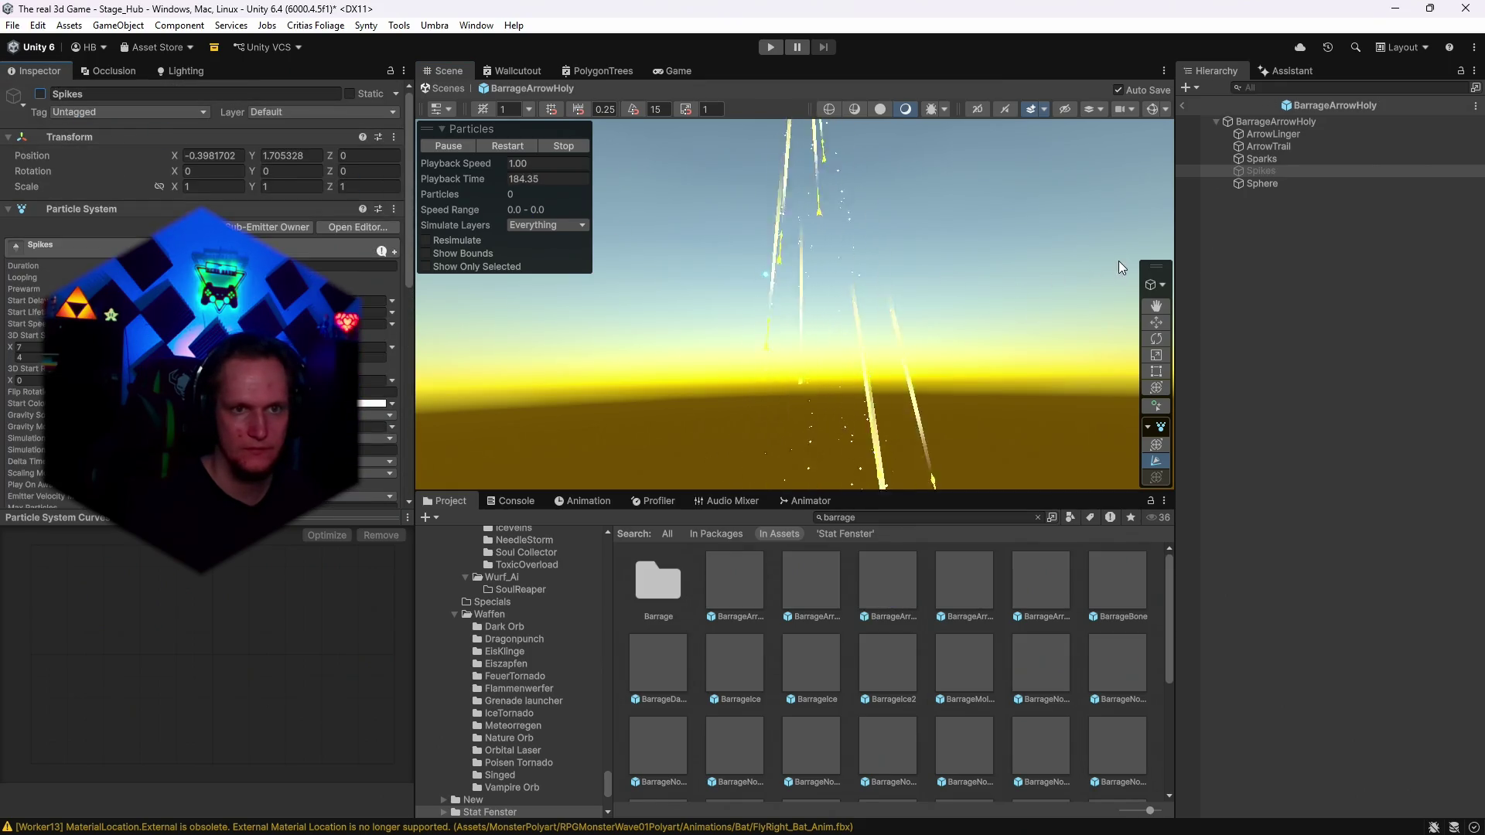
# Disable the Sphere child system and restart the BarrageArrowHoly preview.
pyautogui.click(1272, 185)
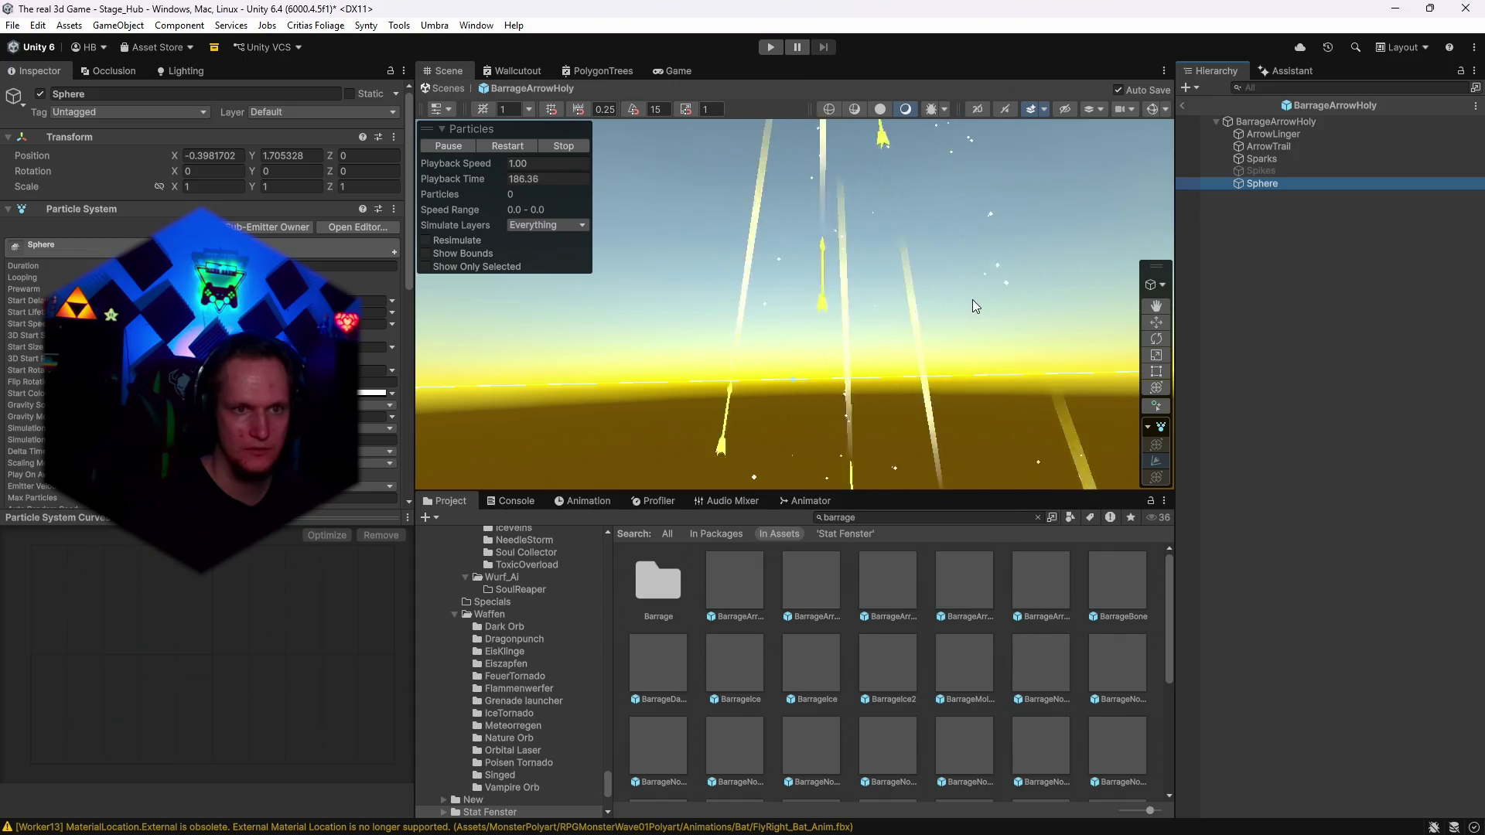
pyautogui.click(509, 148)
pyautogui.moveTo(792, 263)
pyautogui.mouseDown()
pyautogui.moveTo(1311, 306)
pyautogui.moveTo(935, 331)
pyautogui.mouseUp()
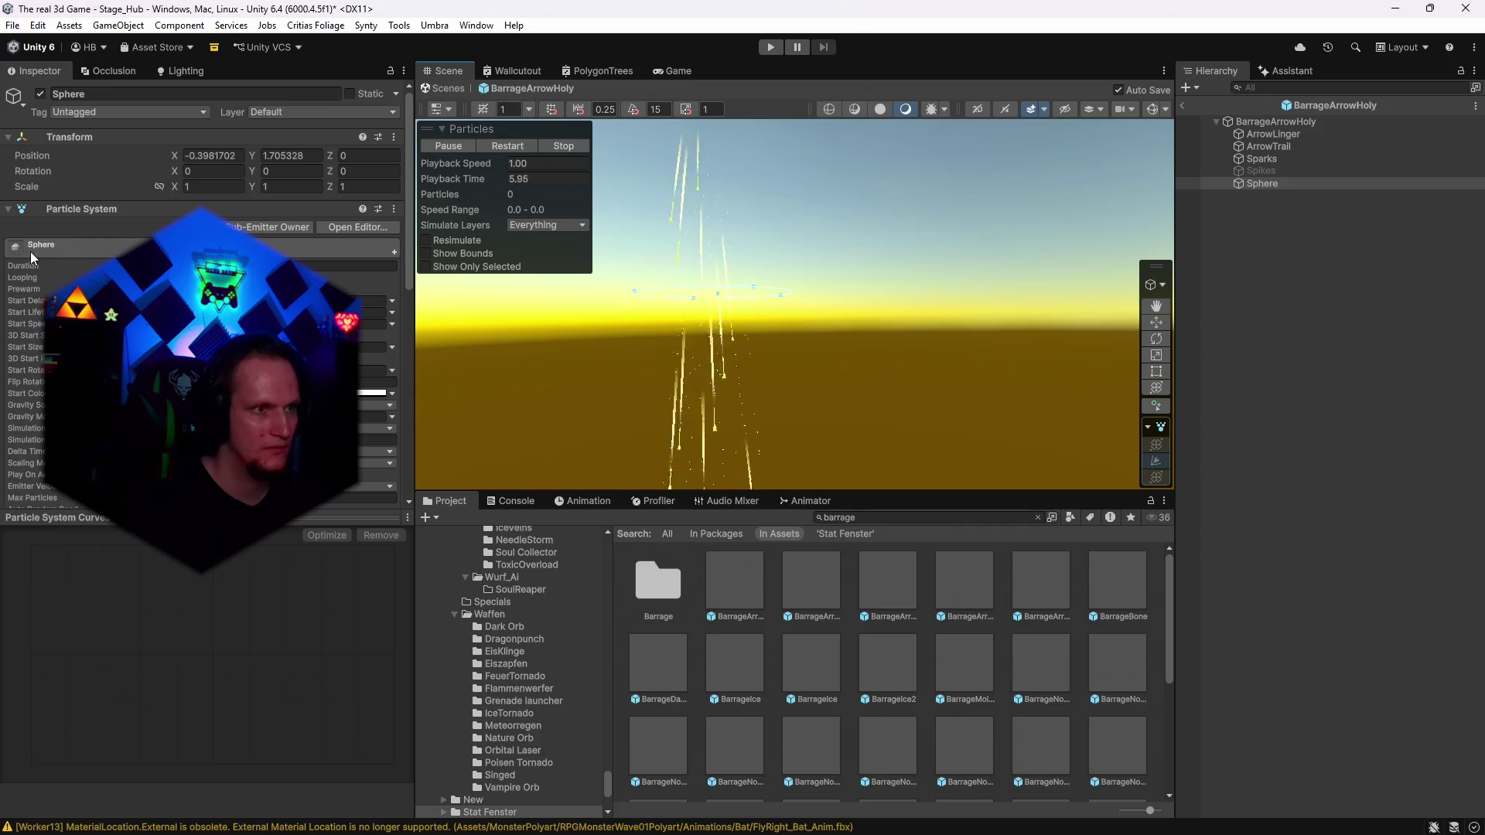
pyautogui.click(42, 95)
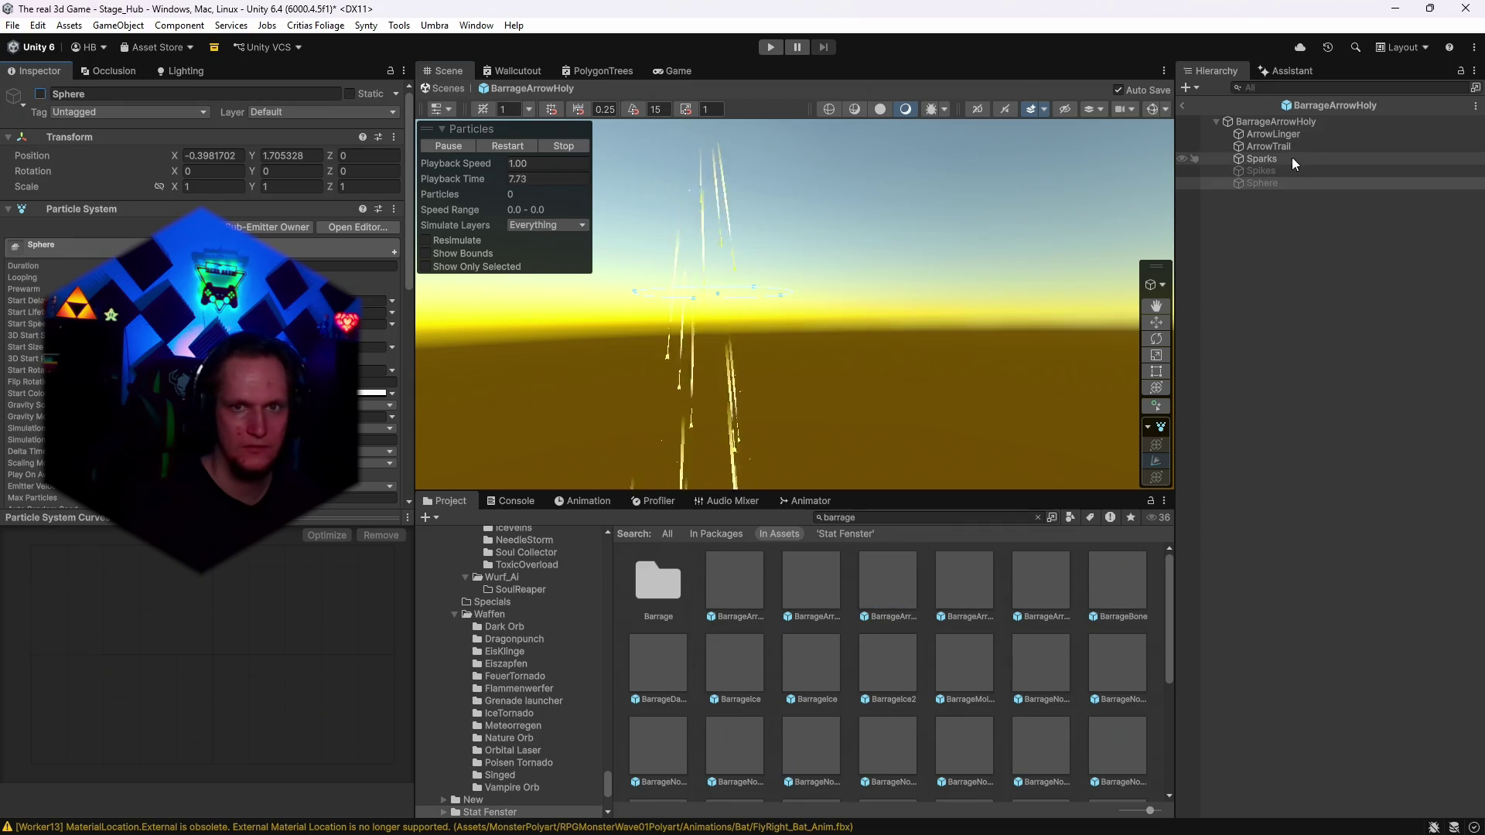
pyautogui.click(1265, 123)
pyautogui.click(514, 143)
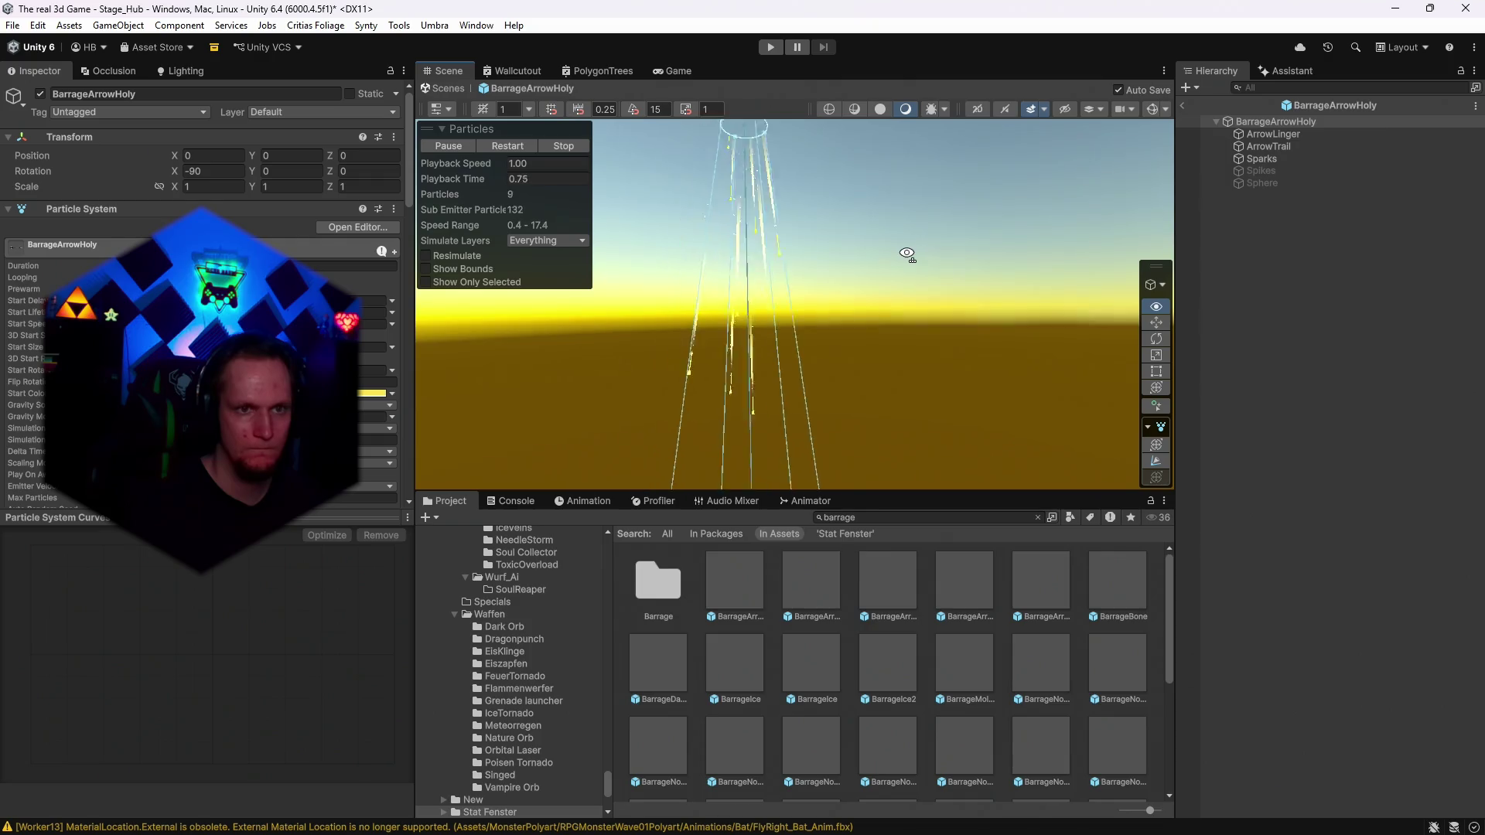
# Turn off BarrageArrowHoly's Collision module.
pyautogui.moveTo(904, 258); pyautogui.dragTo(920, 304)
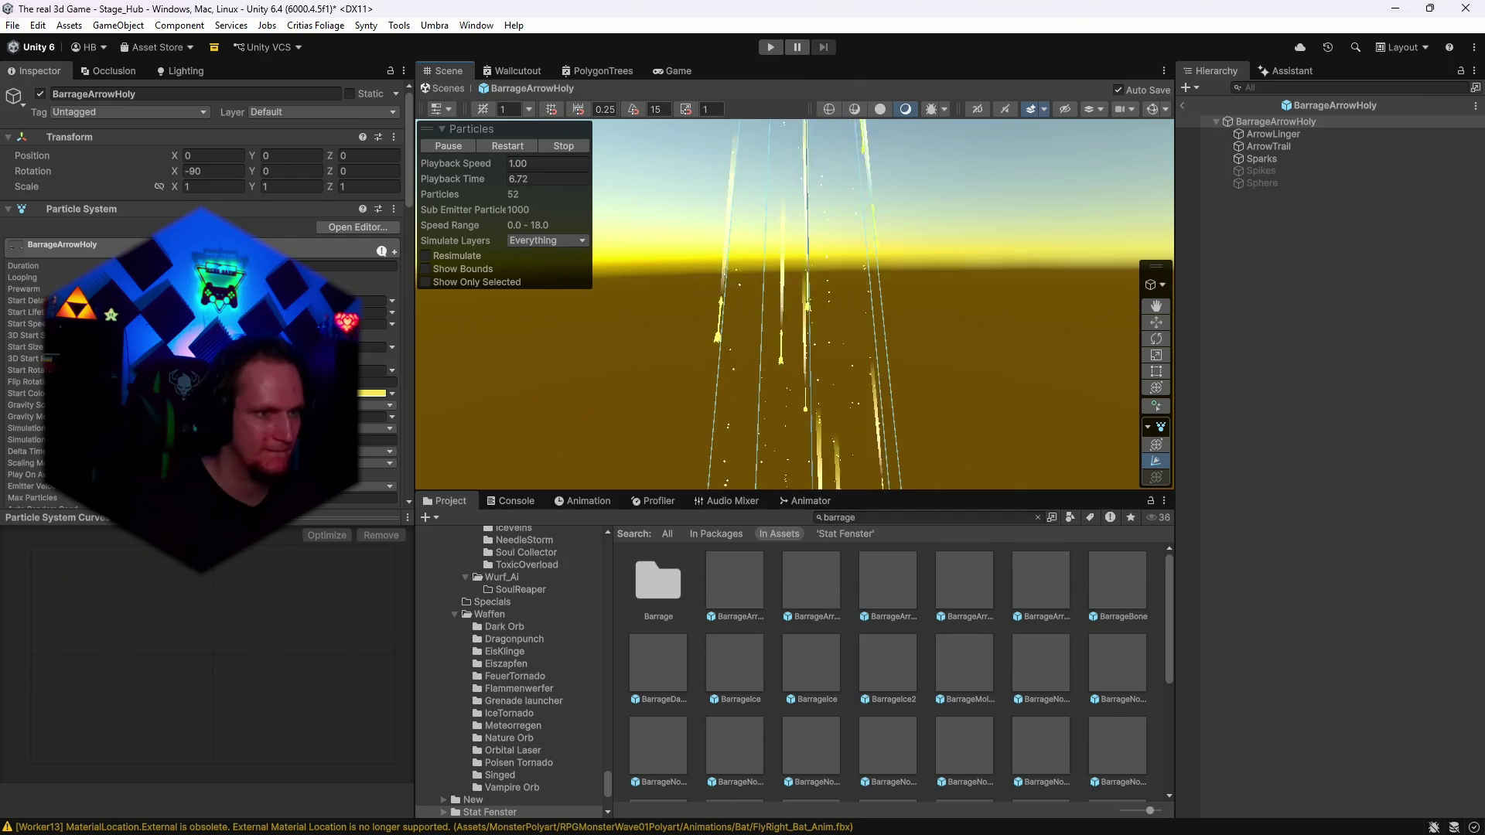
pyautogui.scroll(-10, 309, 154)
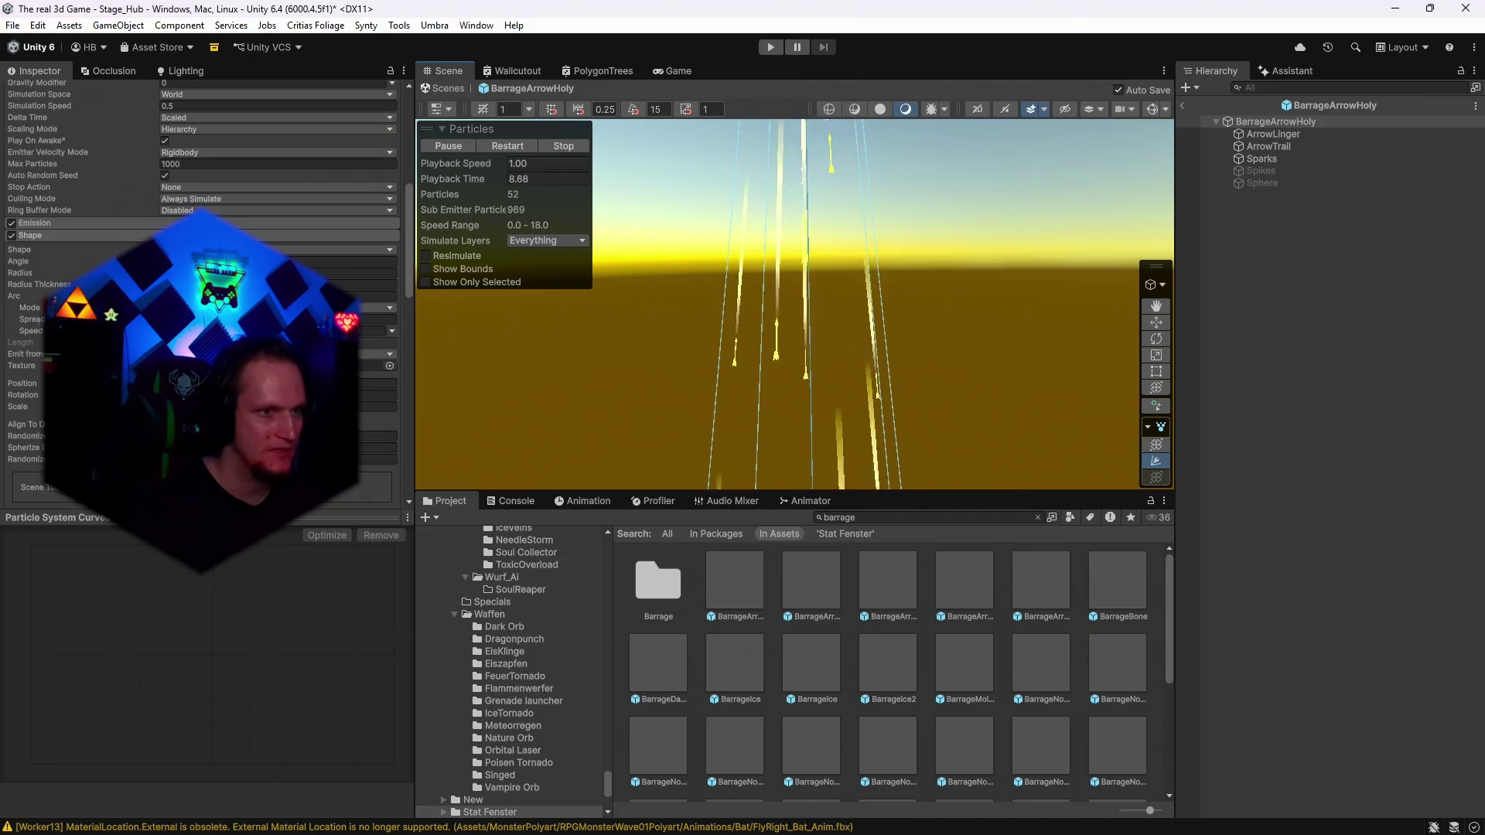
pyautogui.scroll(-5, 309, 155)
pyautogui.scroll(-5, 202, 309)
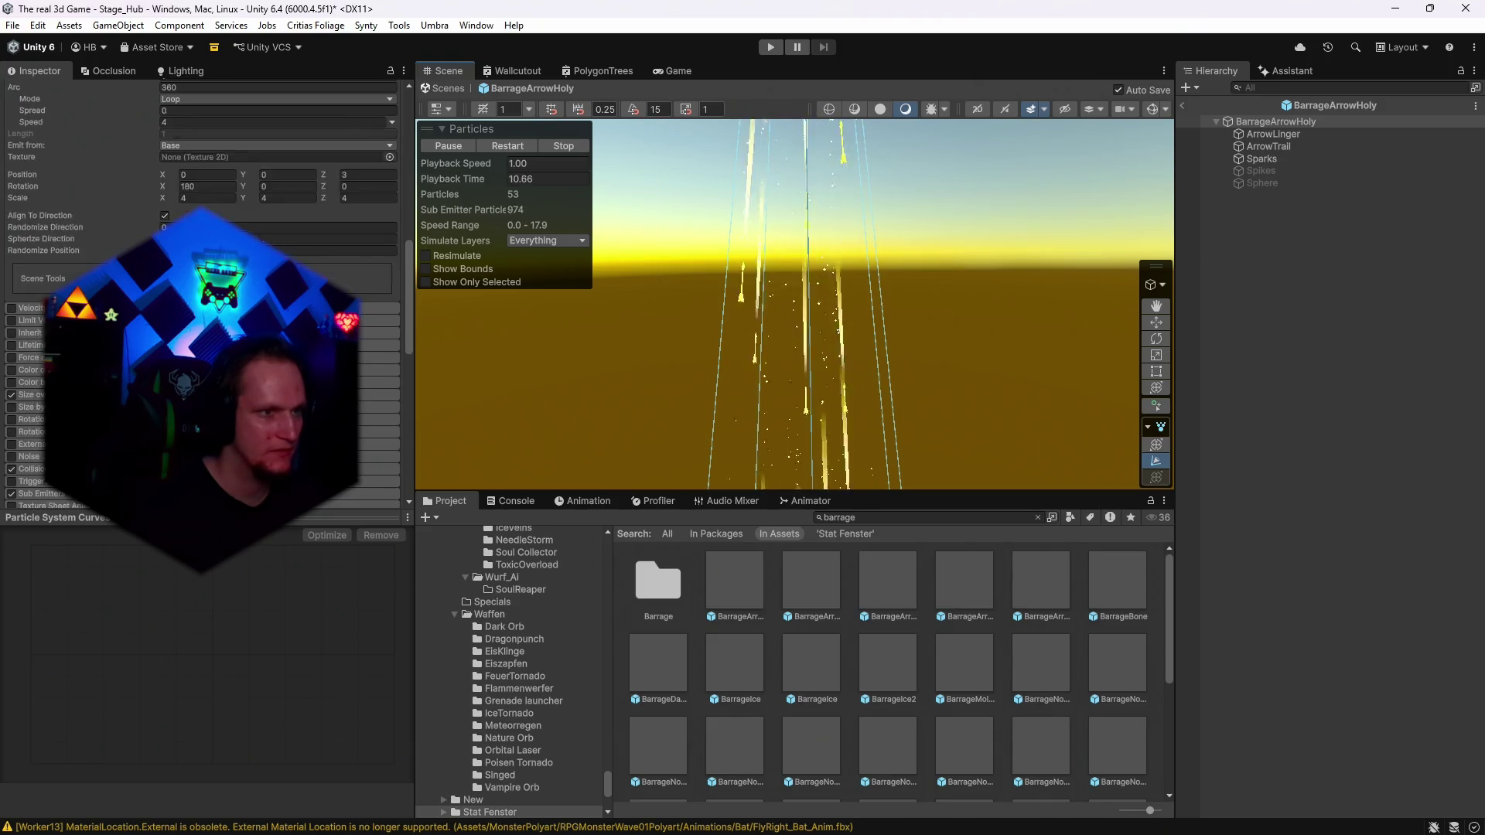
pyautogui.click(12, 344)
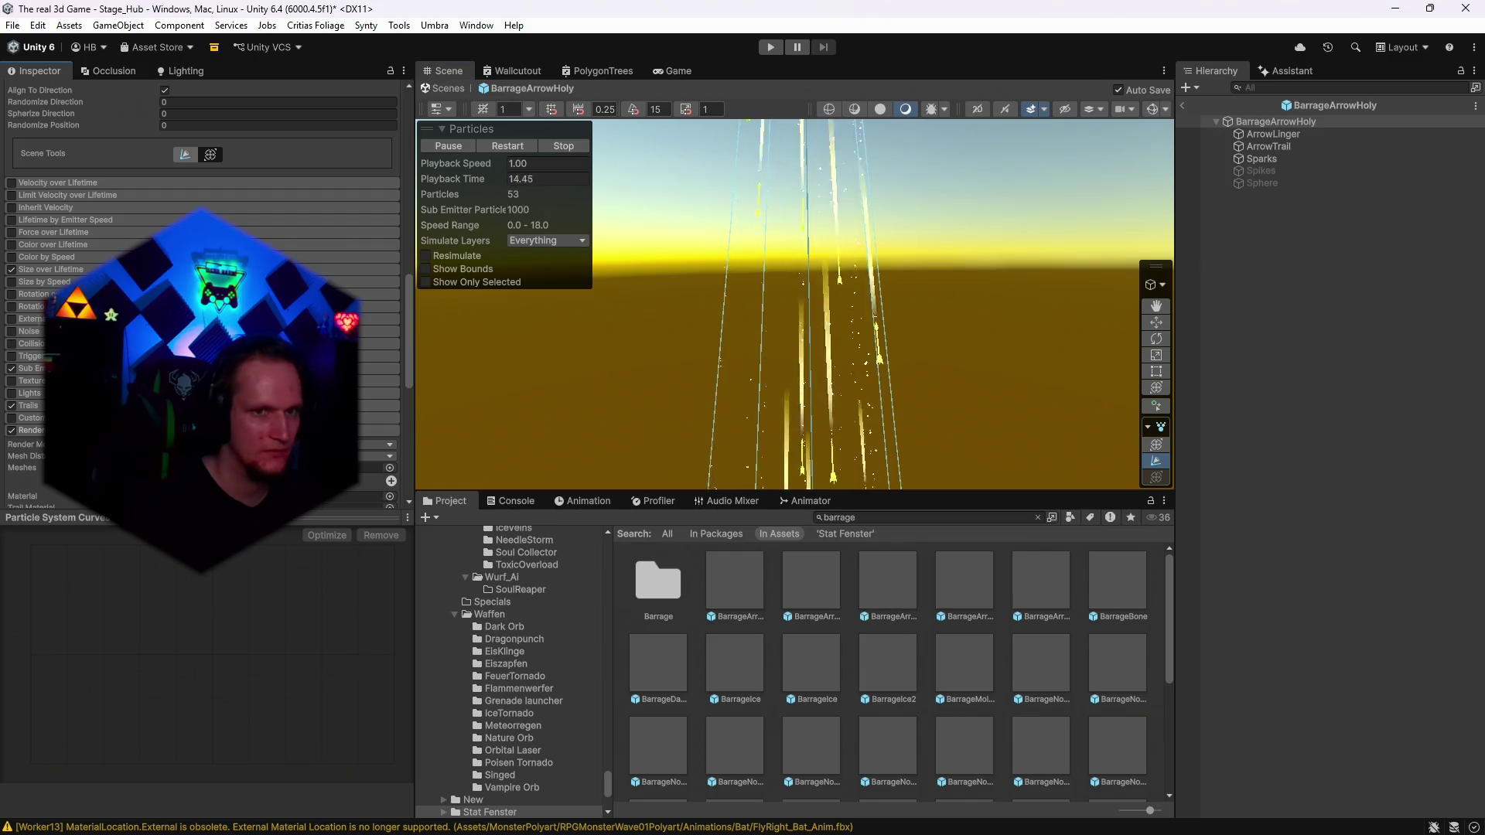
# Expand Sub Emitters and toggle the module off and back on to compare.
pyautogui.click(31, 369)
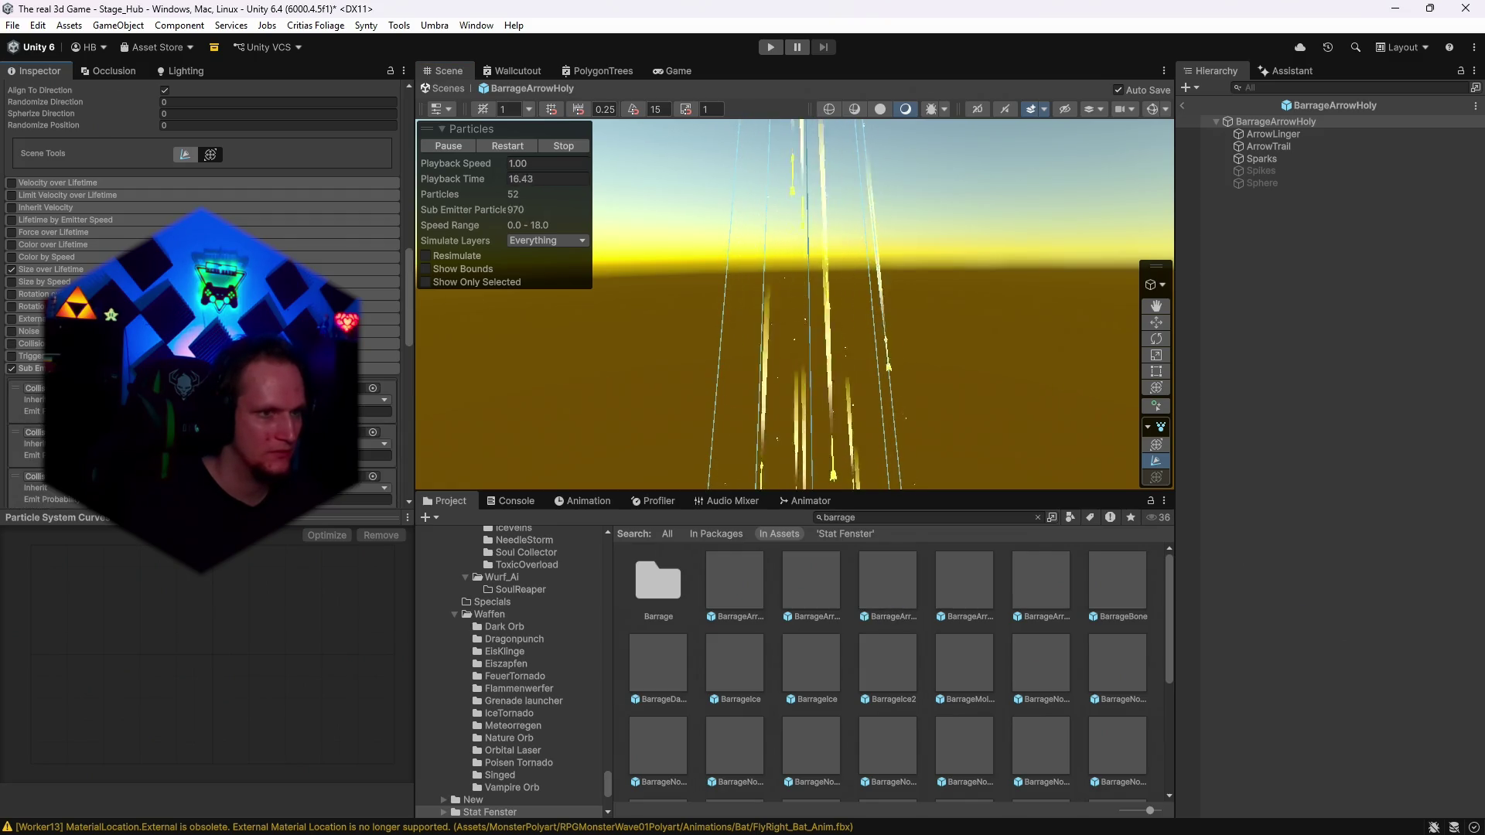
pyautogui.scroll(-3, 202, 310)
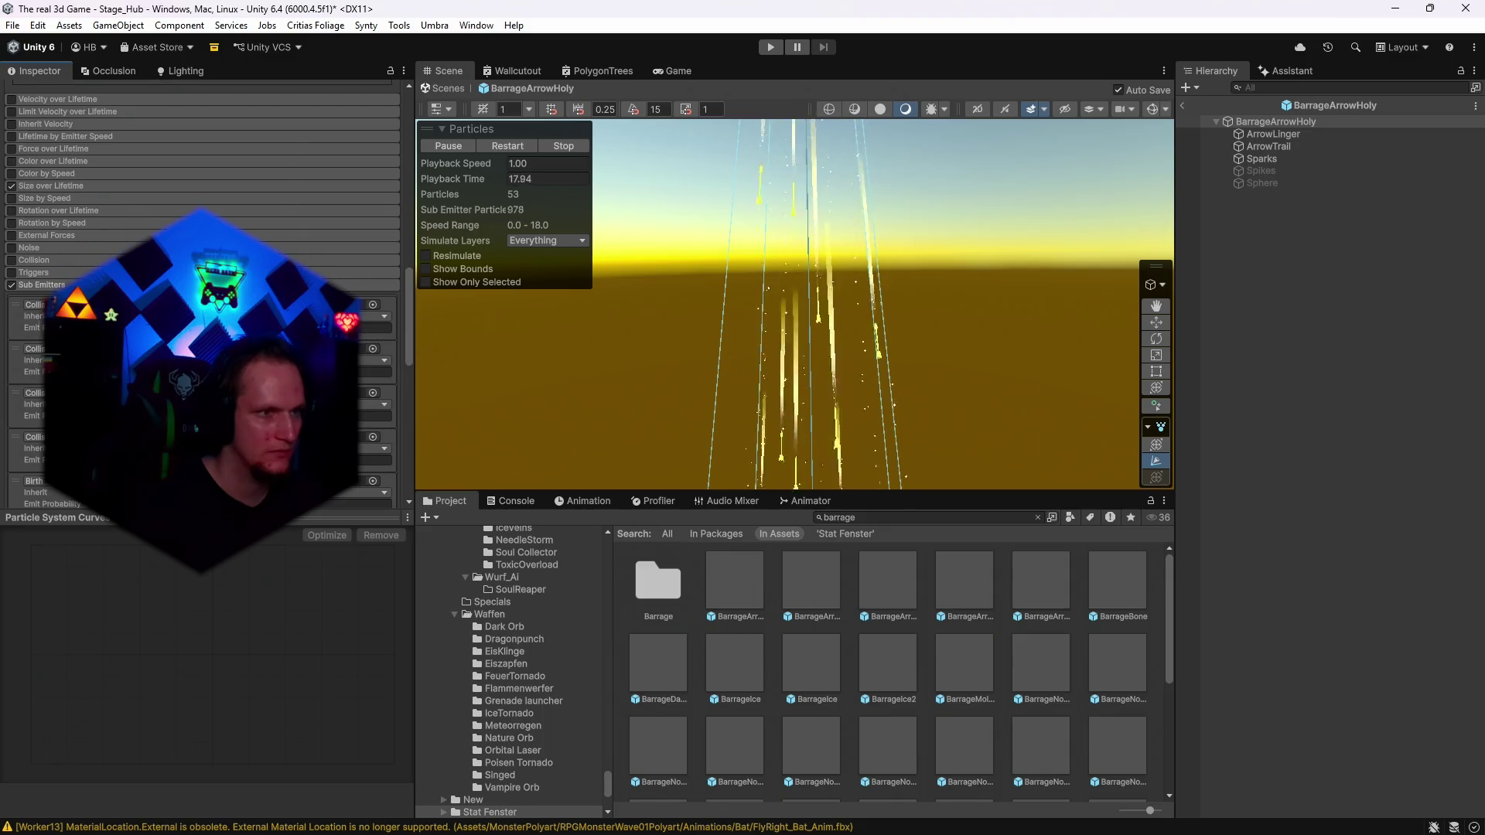
pyautogui.click(11, 285)
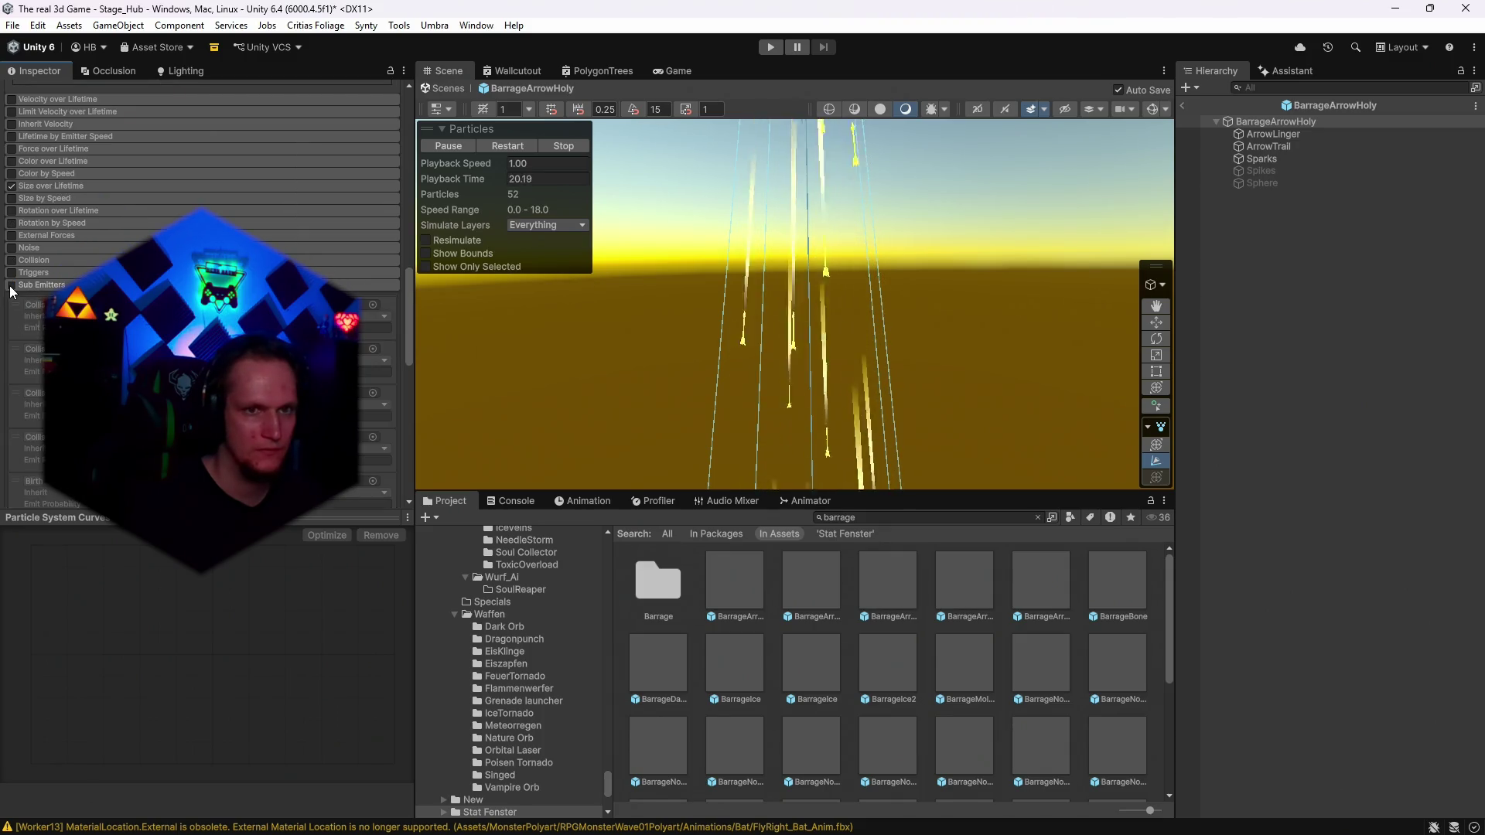
pyautogui.click(11, 285)
pyautogui.scroll(-6, 201, 310)
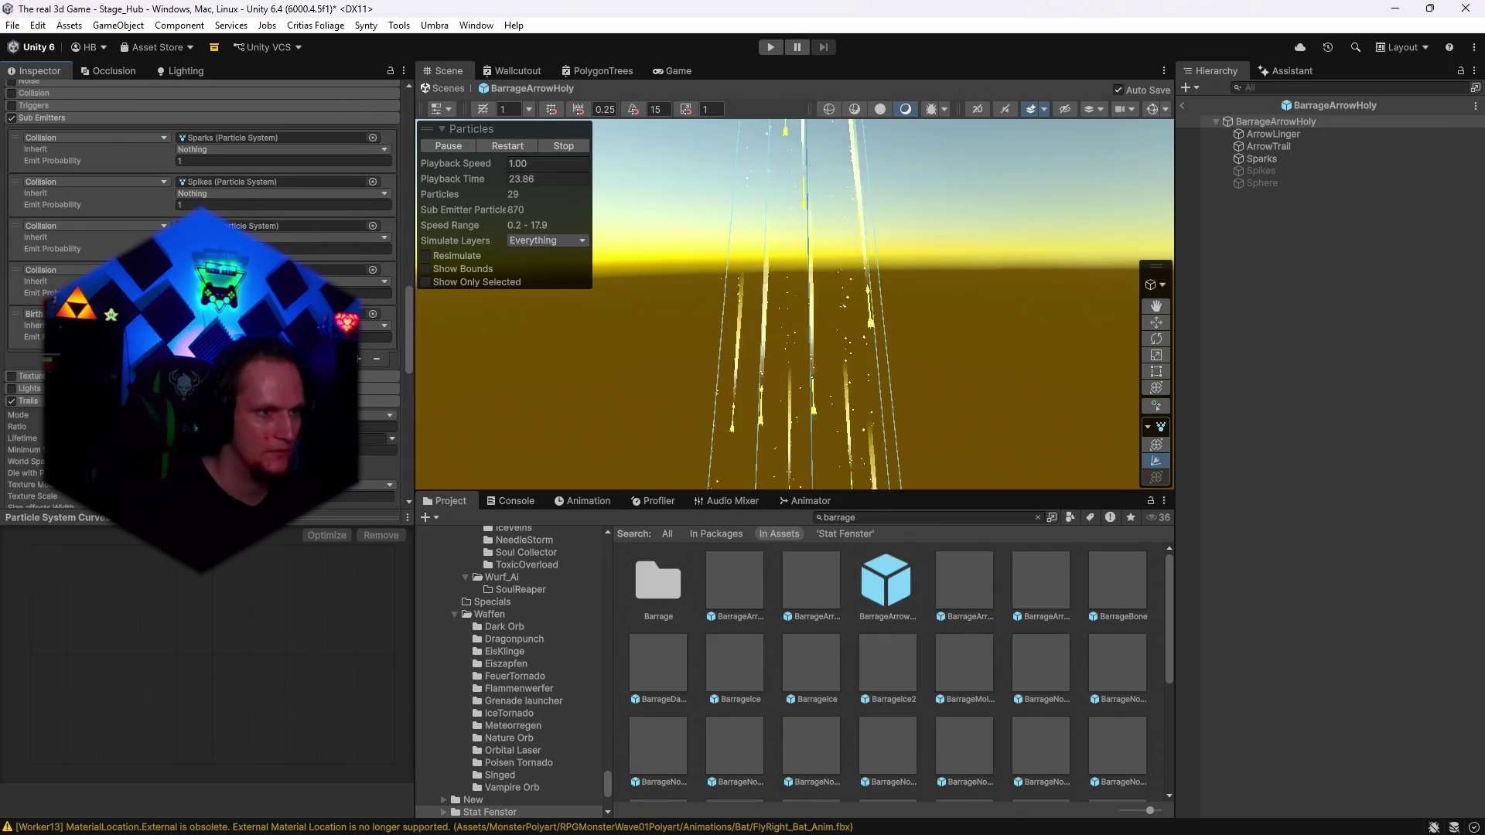
pyautogui.scroll(-9, 201, 309)
pyautogui.scroll(-2, 202, 310)
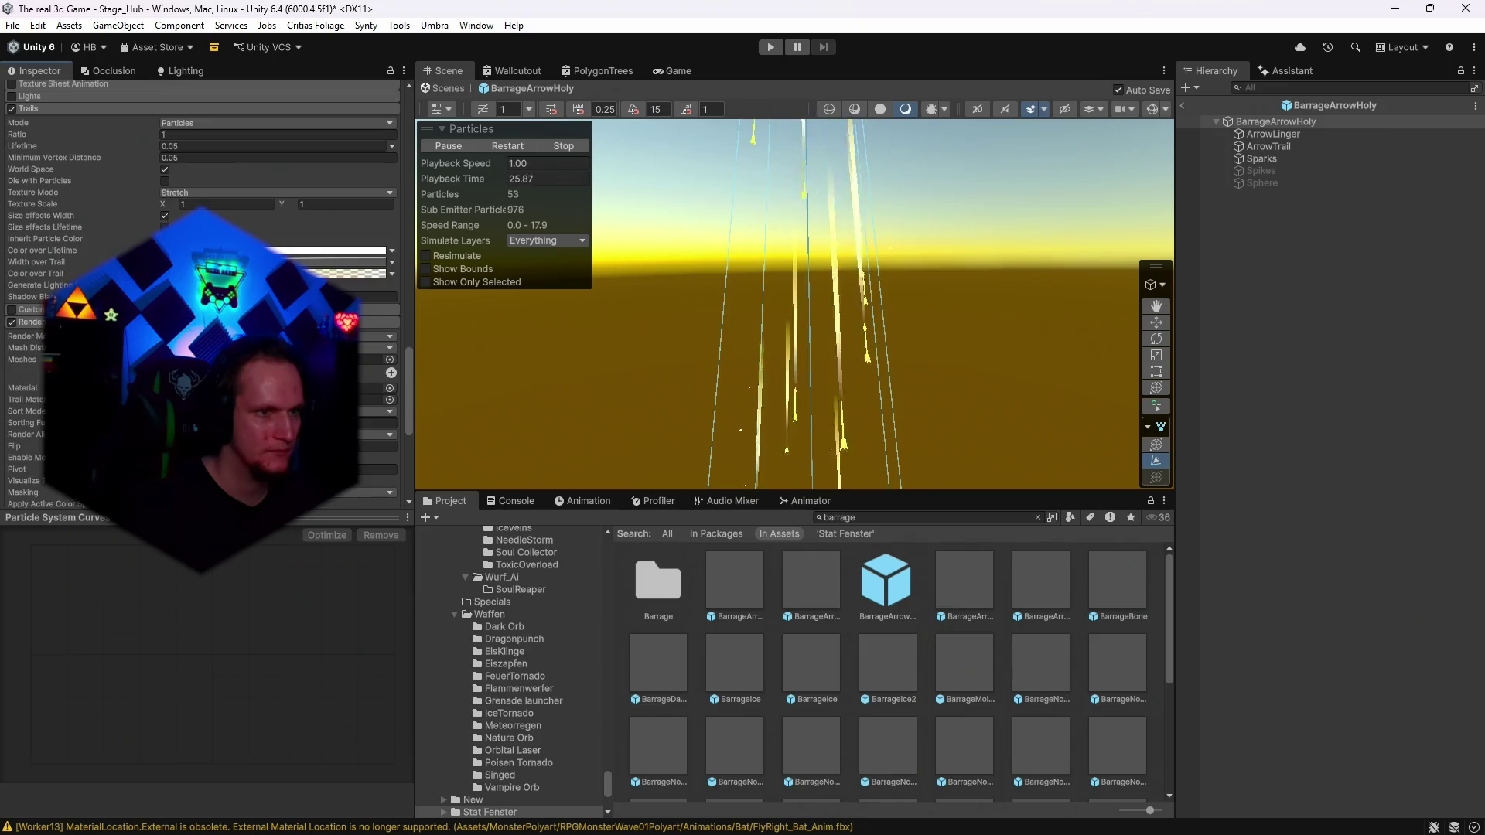
pyautogui.press('Escape')
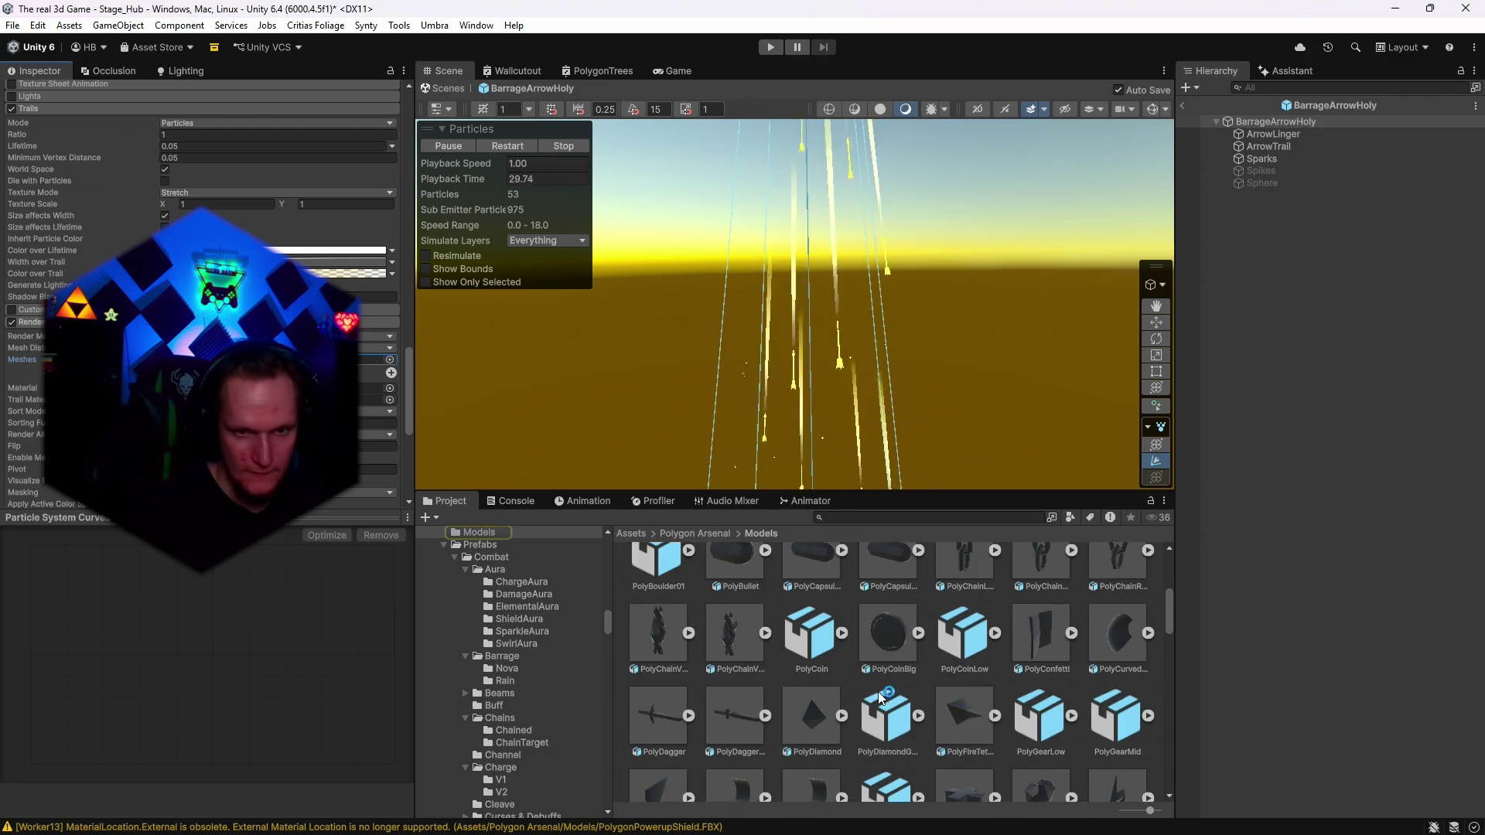
# Drag a Polygon Arsenal model into the Renderer's Meshes slot to try it.
pyautogui.scroll(3, 867, 706)
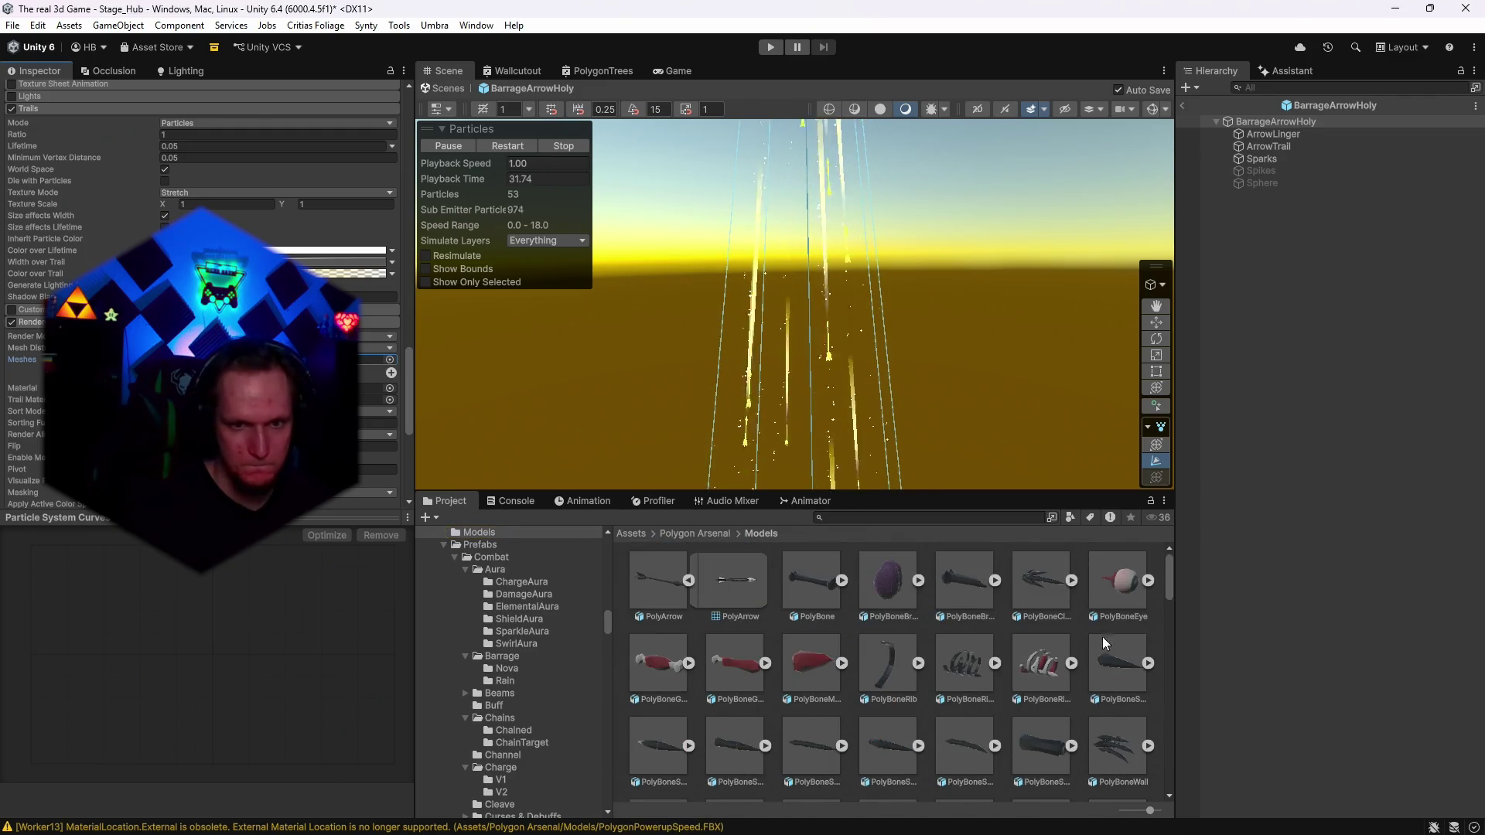
pyautogui.moveTo(1078, 583); pyautogui.dragTo(216, 359)
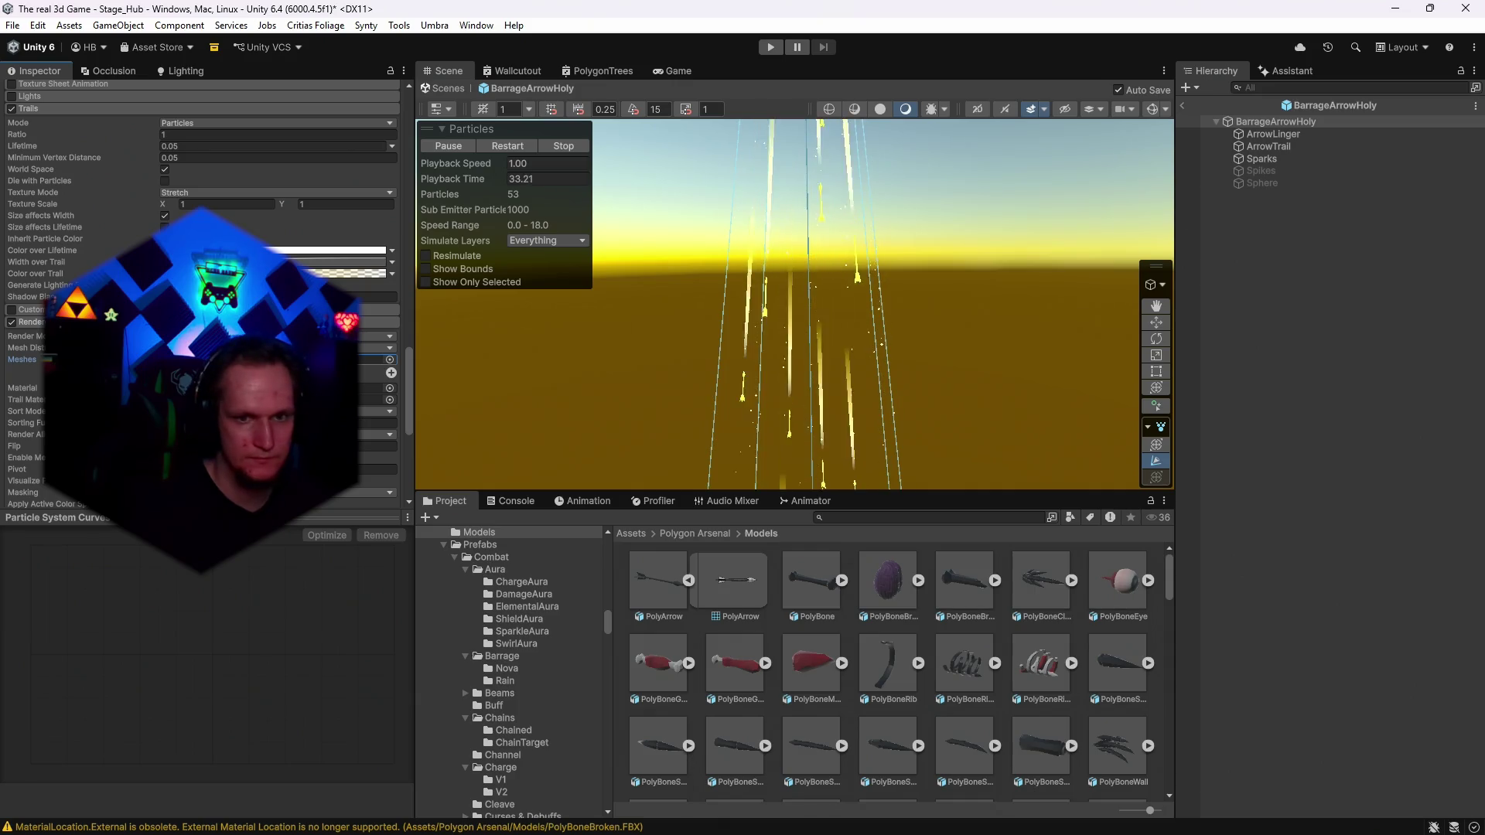
pyautogui.scroll(-3, 202, 294)
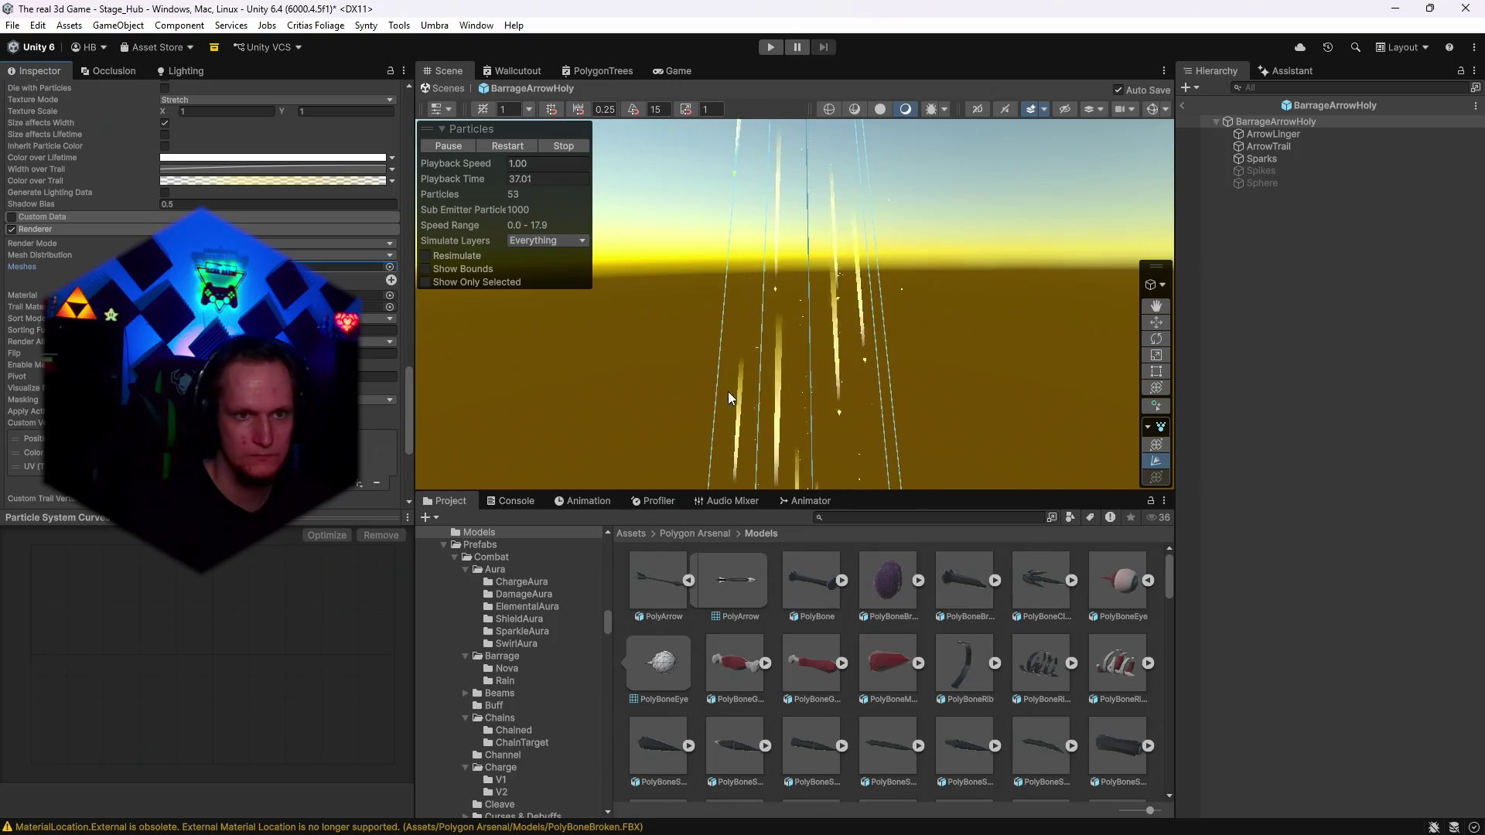
pyautogui.scroll(-10, 790, 621)
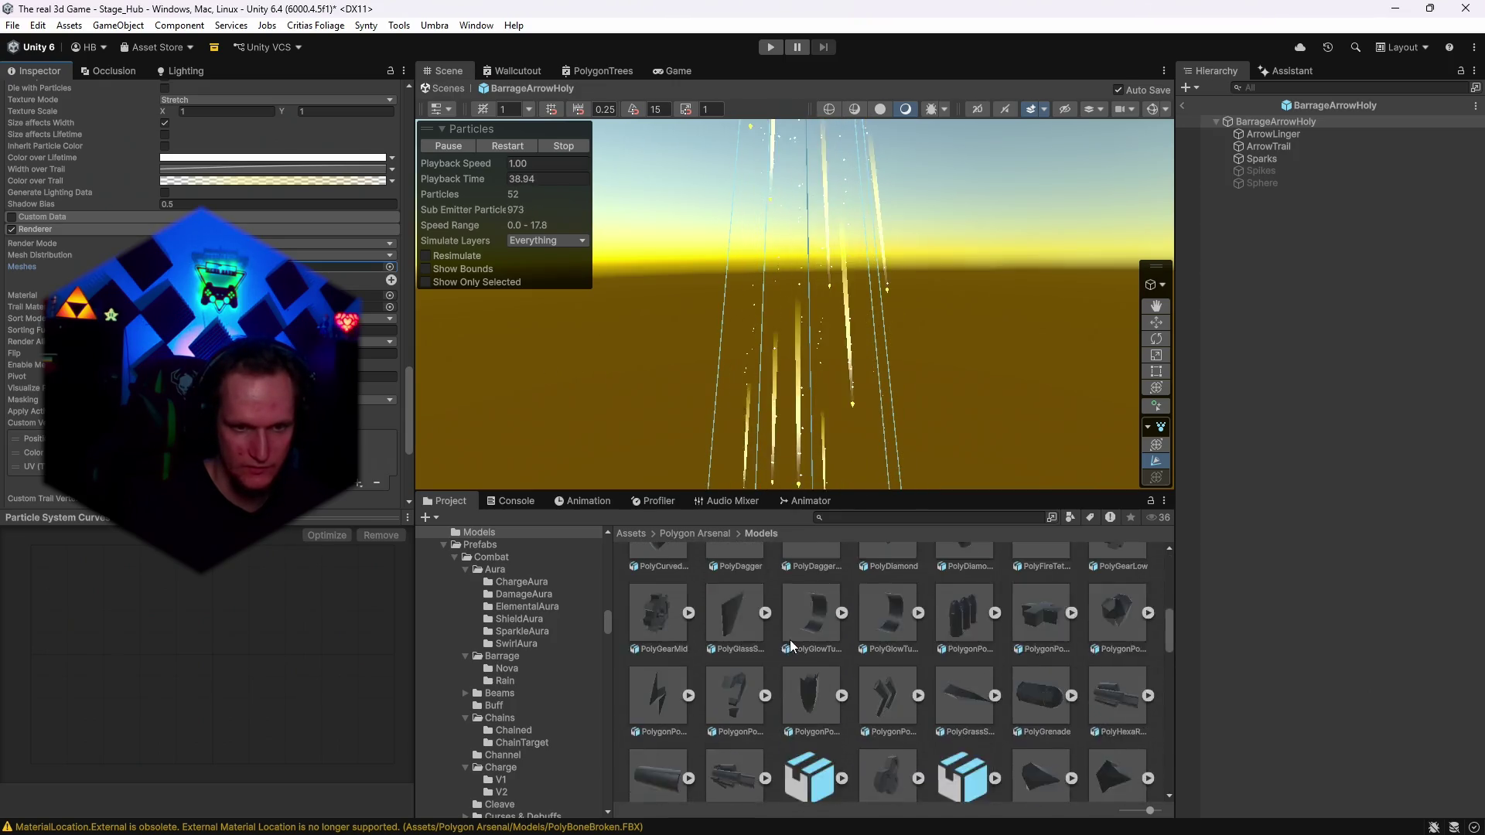
pyautogui.scroll(-10, 791, 639)
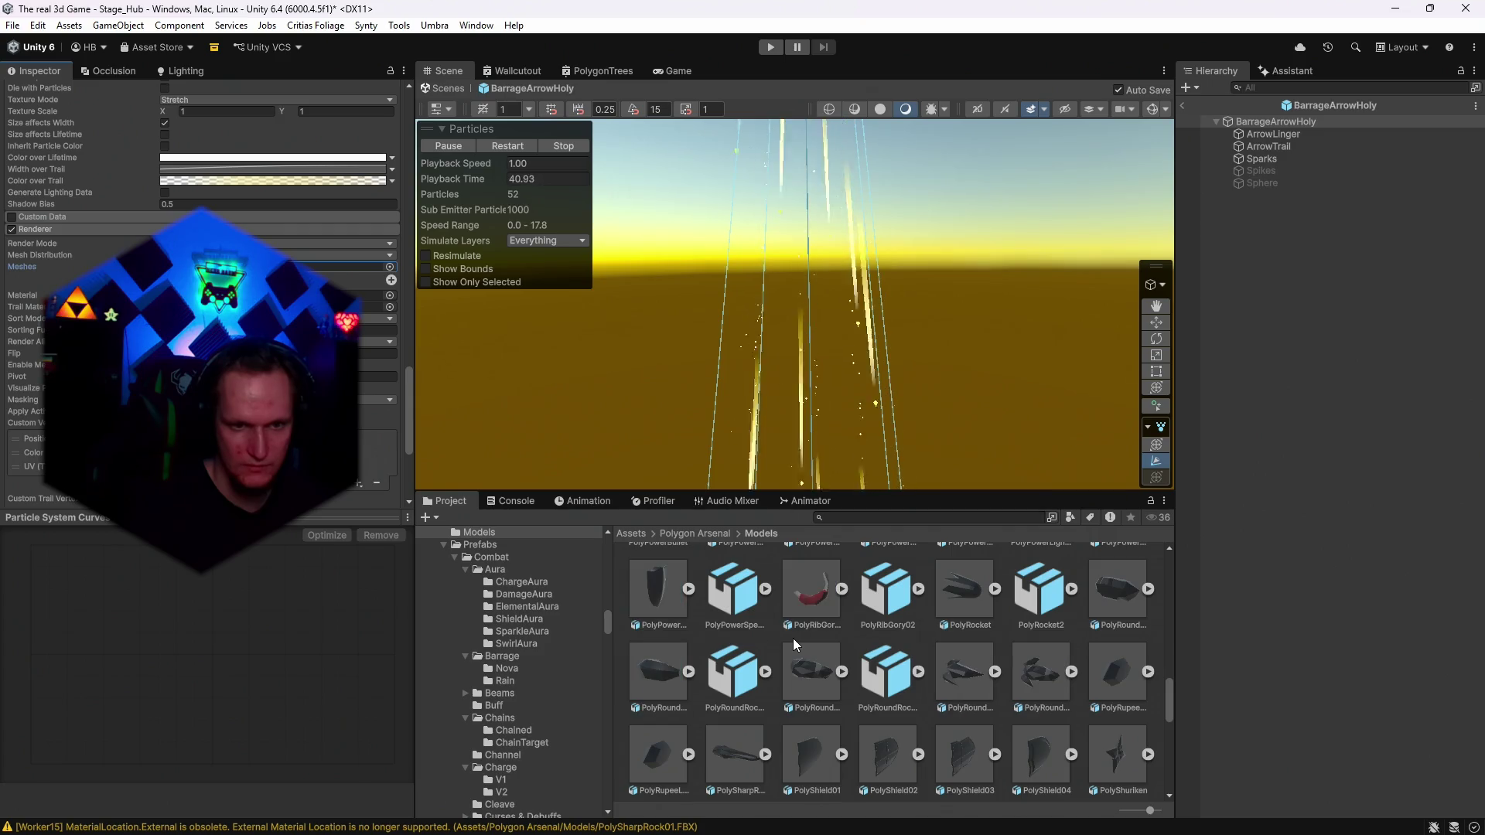
pyautogui.scroll(-5, 813, 655)
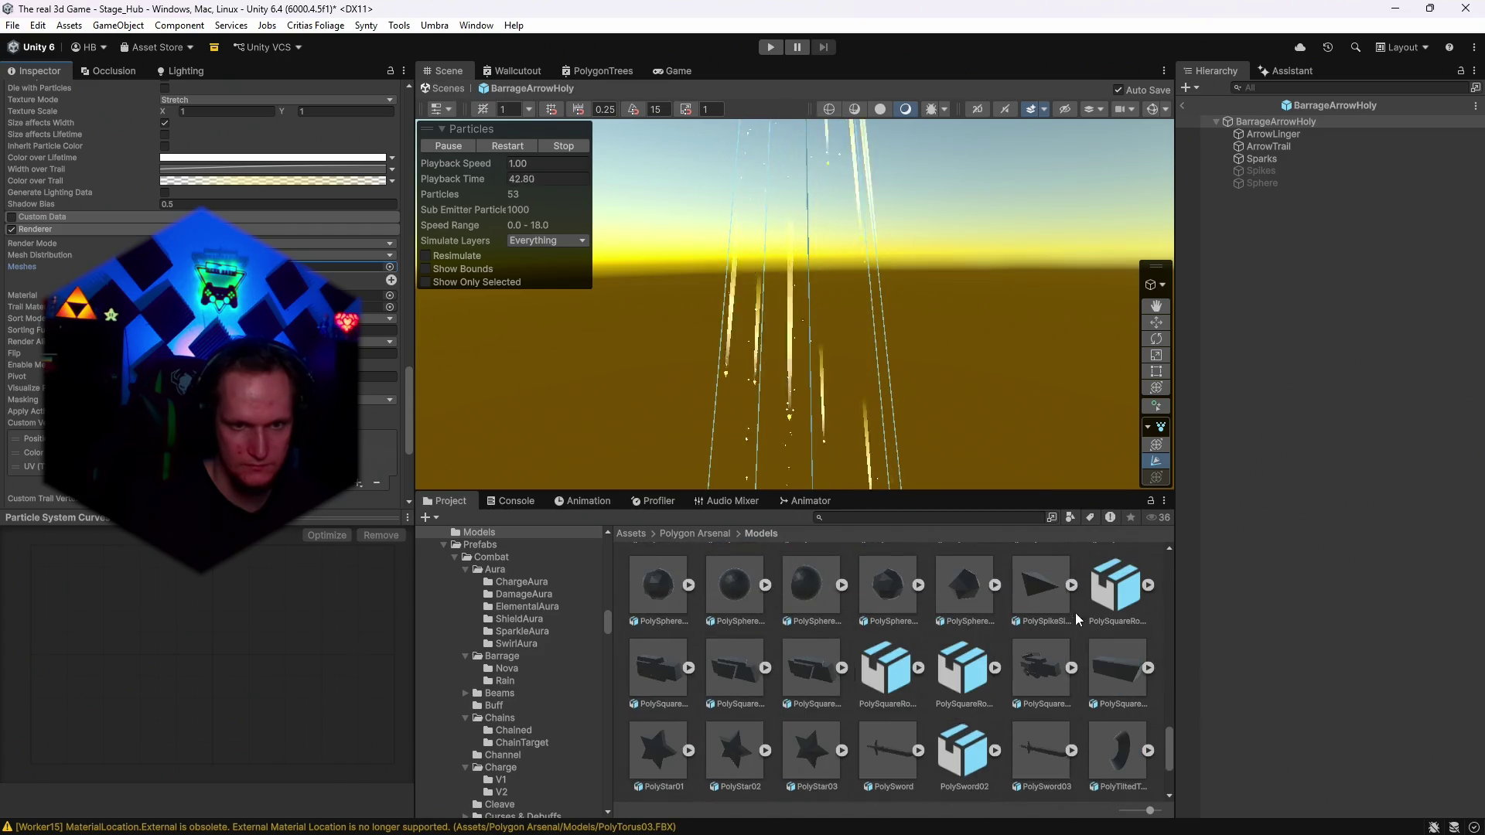
# Expand the spike and PolyStar02 models to reveal their mesh sub-assets.
pyautogui.click(1071, 586)
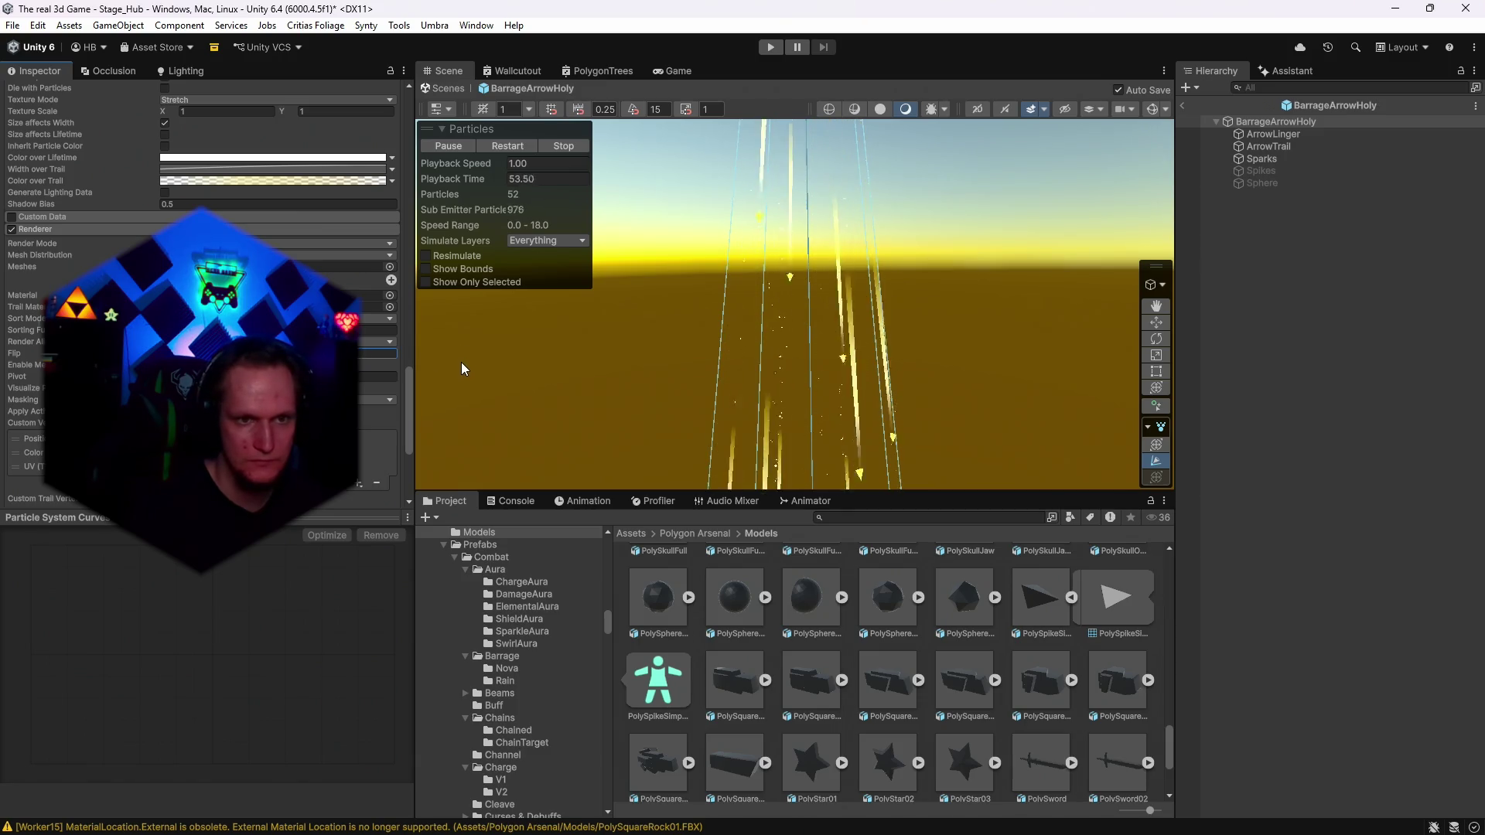
pyautogui.scroll(-2, 889, 657)
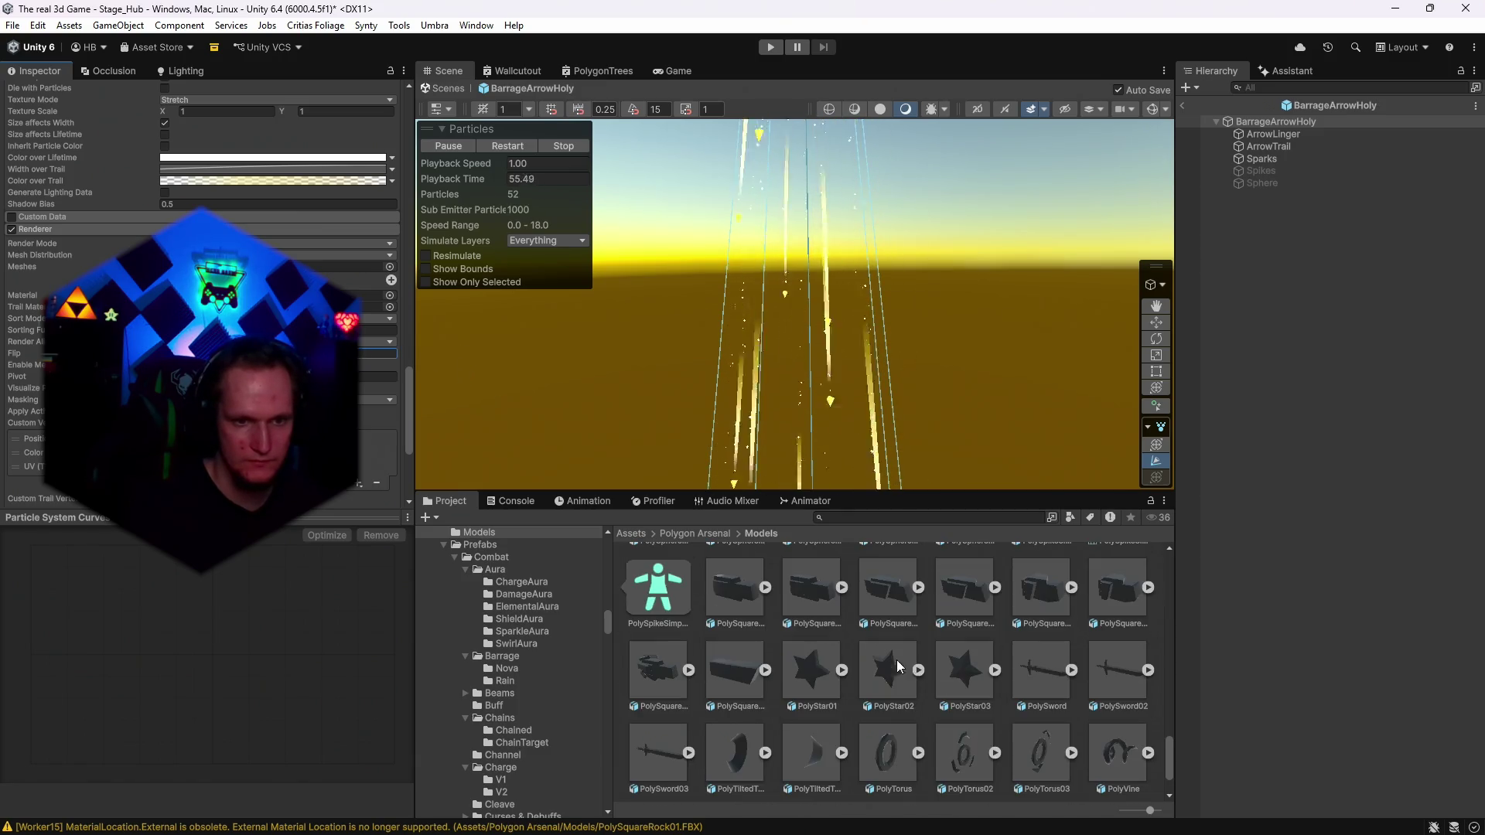
pyautogui.click(918, 670)
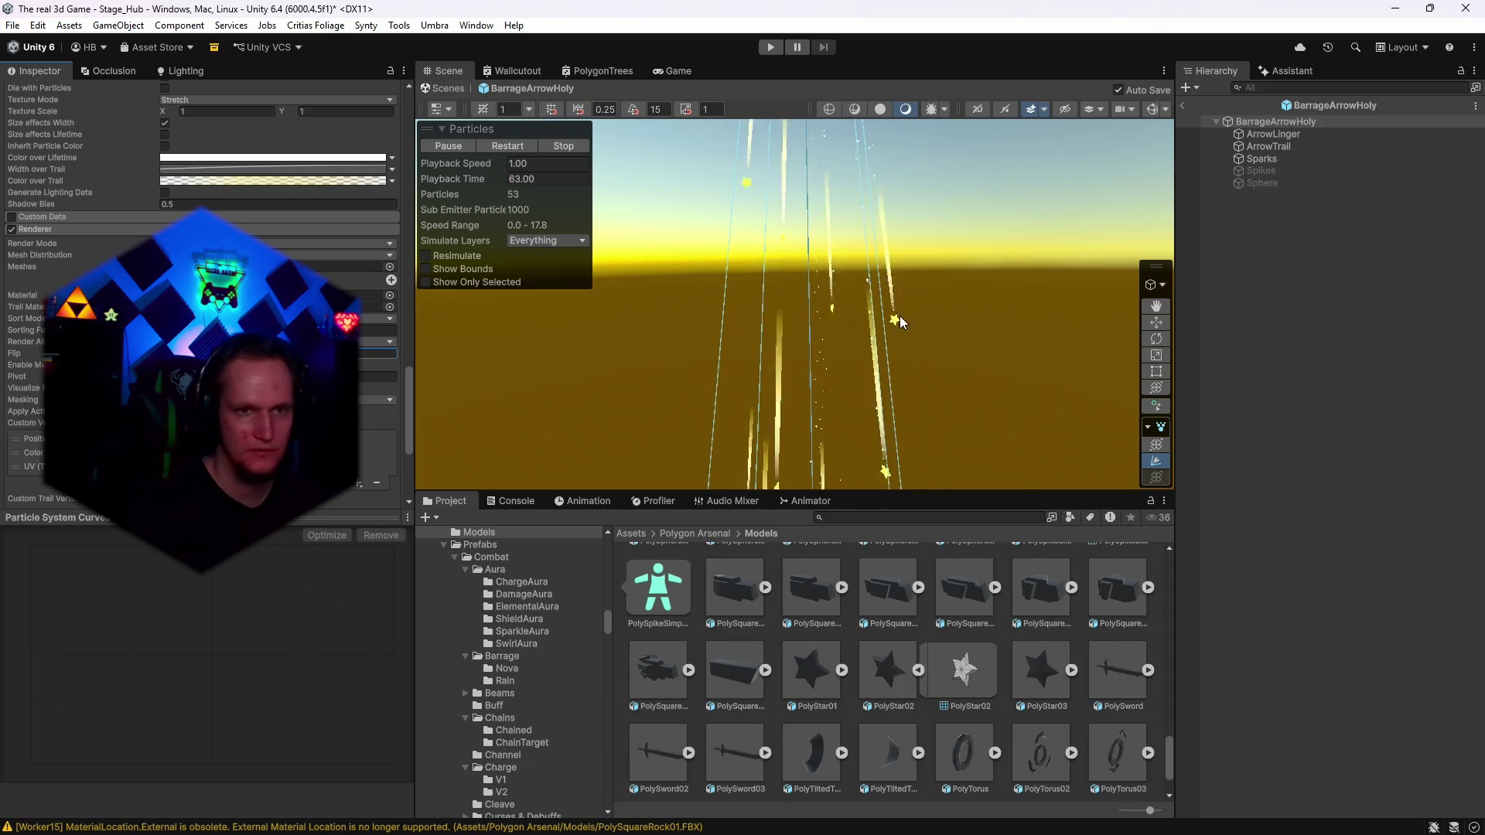
pyautogui.moveTo(876, 493); pyautogui.dragTo(874, 555)
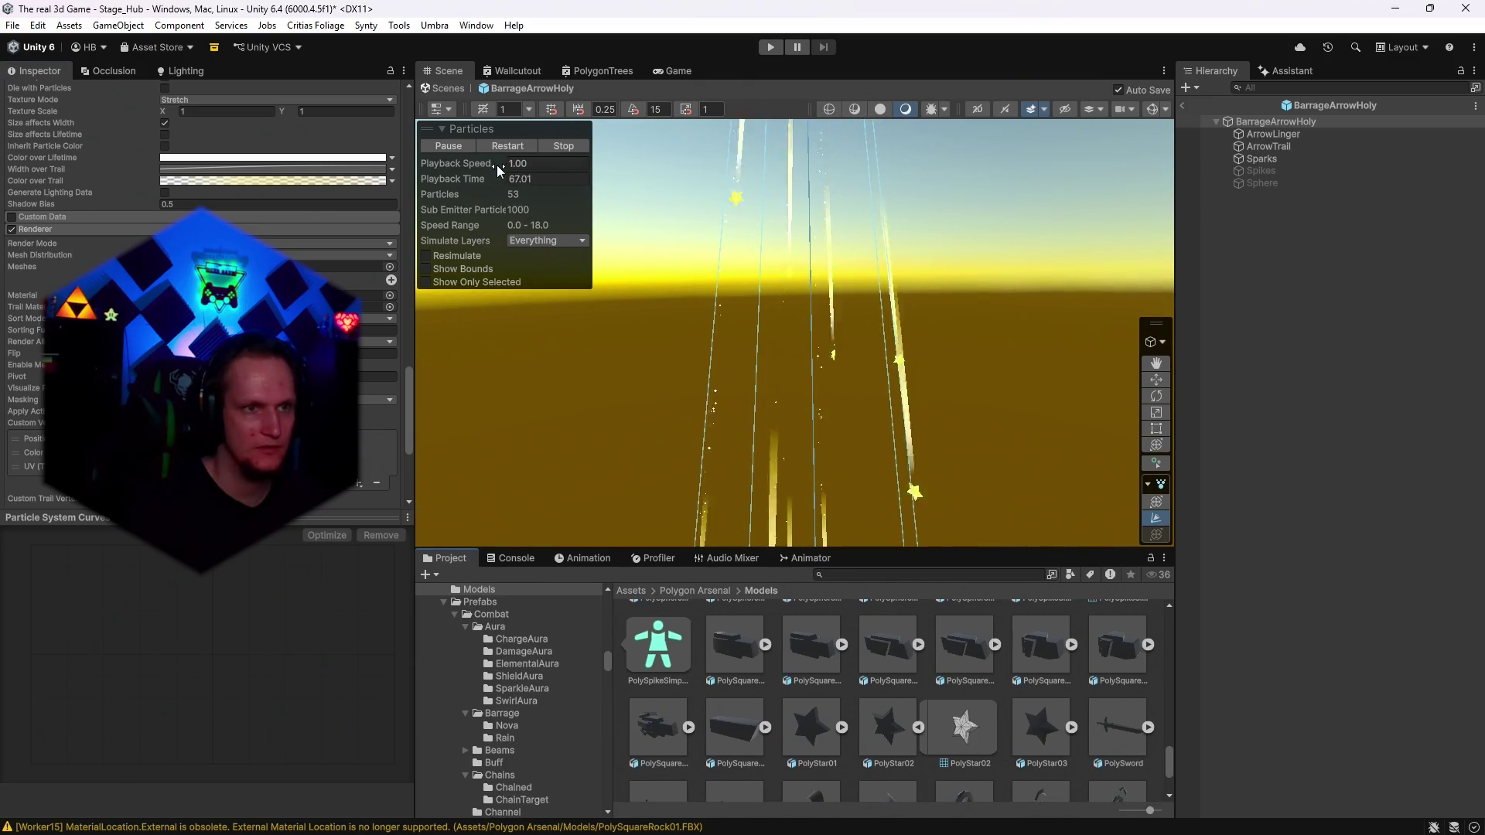
# Slow the particle preview to 0.27 playback speed and expand PolyRupeeL's mesh.
pyautogui.moveTo(498, 161); pyautogui.dragTo(472, 162)
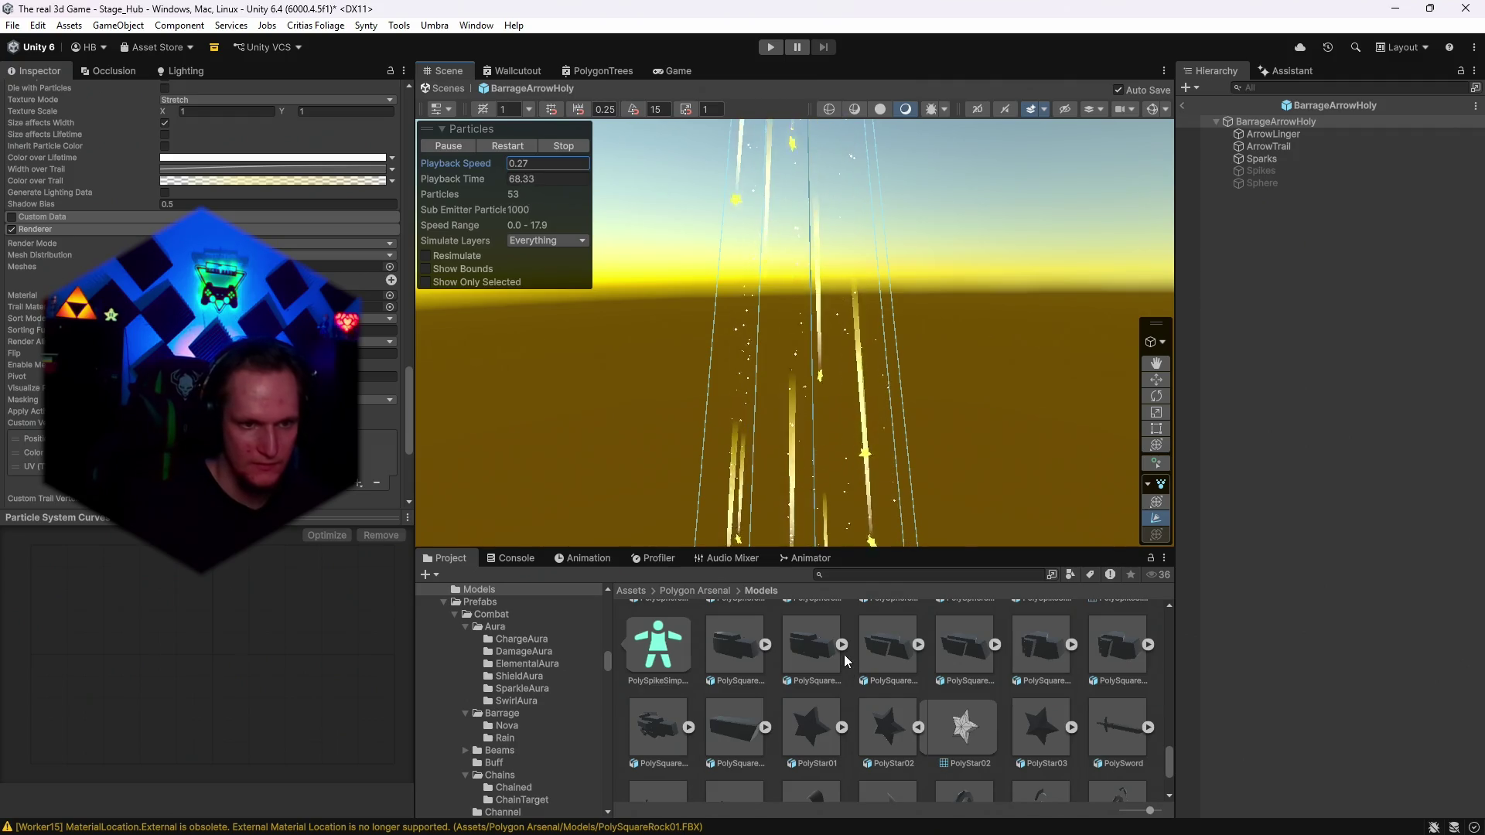
pyautogui.scroll(-3, 844, 659)
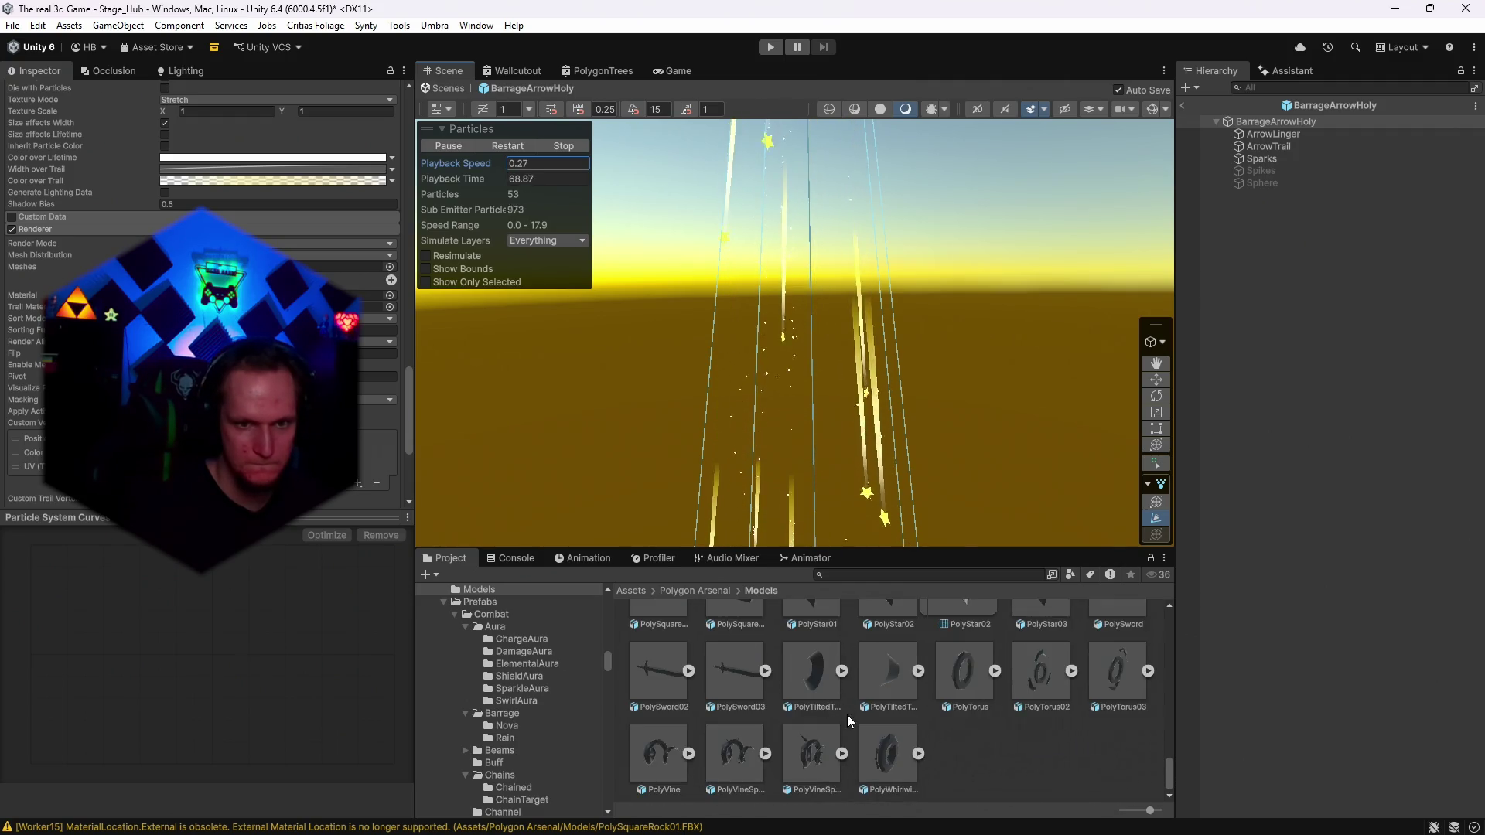
pyautogui.scroll(5, 851, 723)
pyautogui.scroll(3, 869, 726)
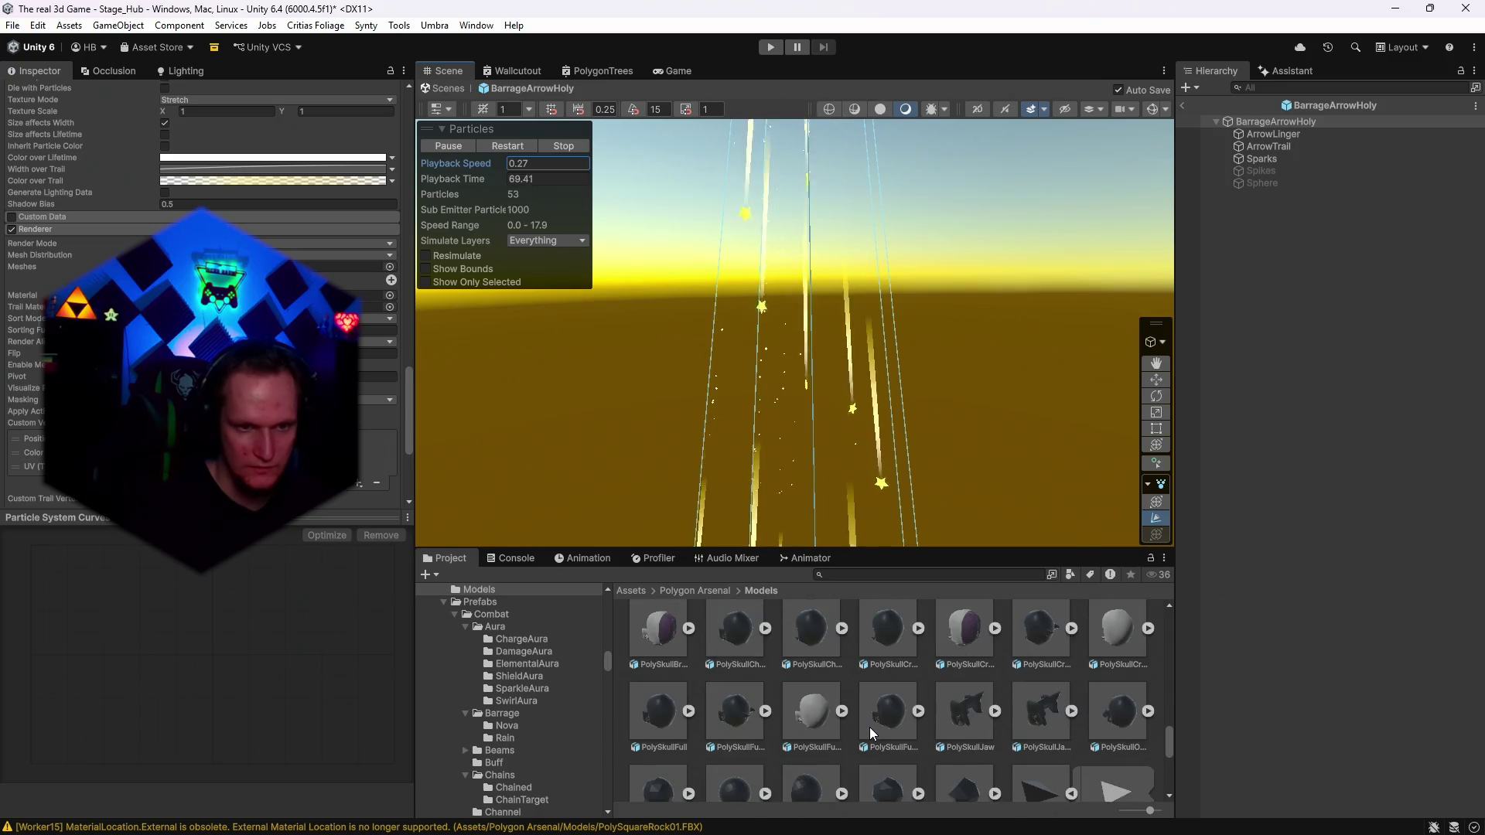
pyautogui.scroll(-1, 785, 727)
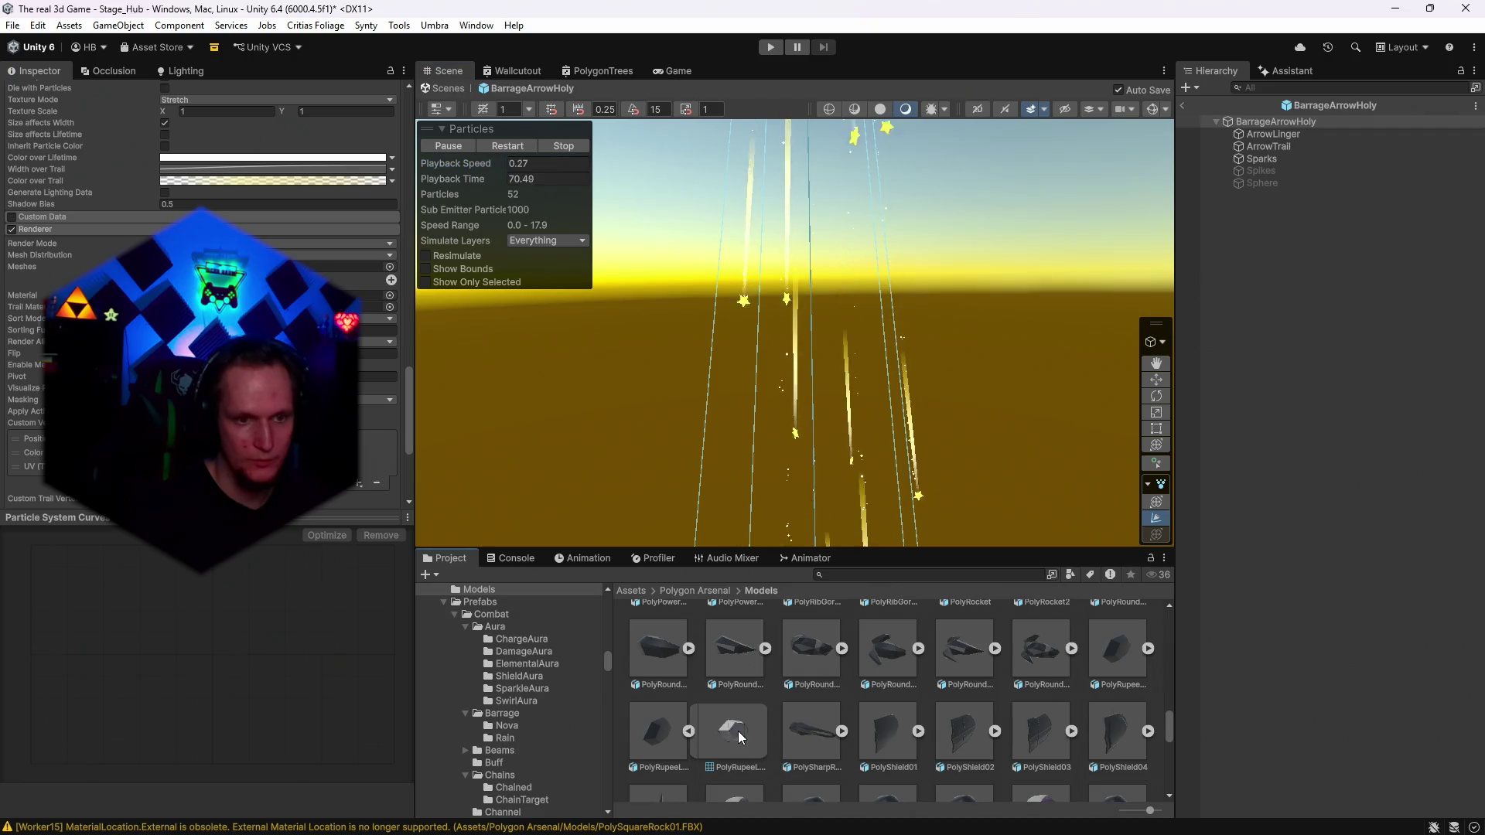
pyautogui.click(688, 732)
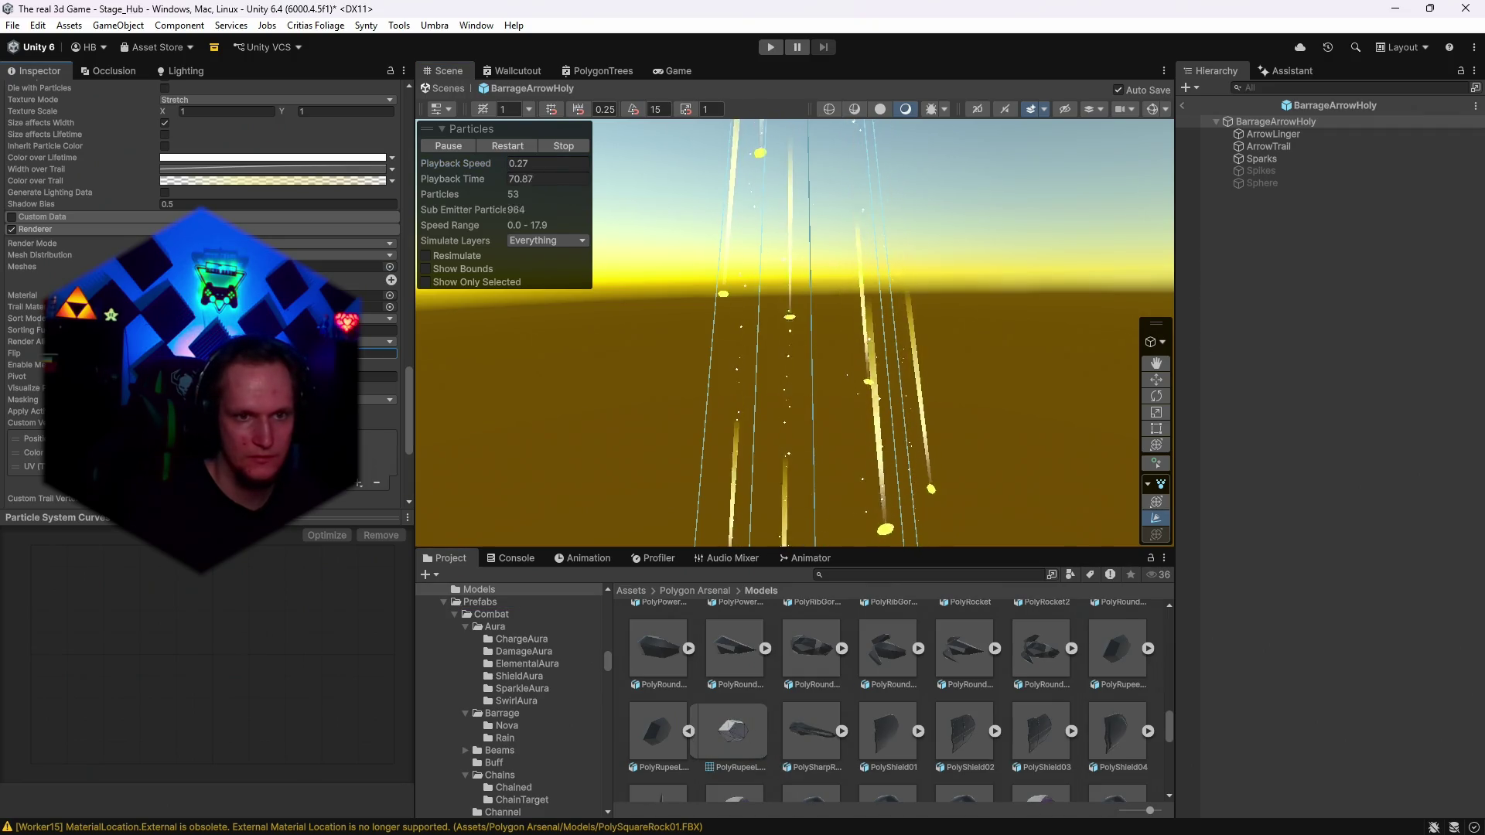
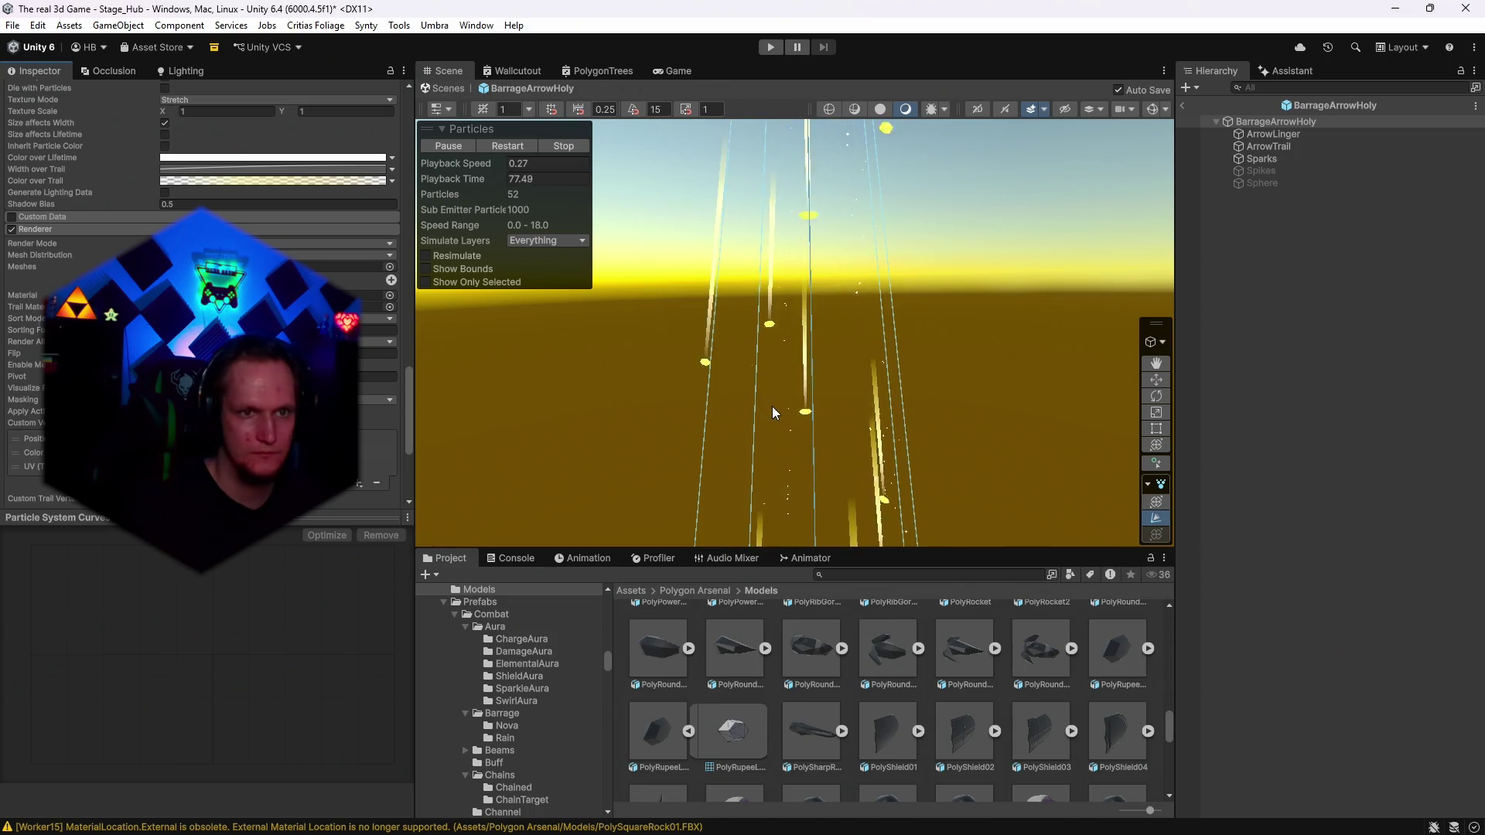
# Tilt the Scene view to frame the streaks and toggle a renderer option on and off.
pyautogui.moveTo(814, 422); pyautogui.dragTo(773, 325)
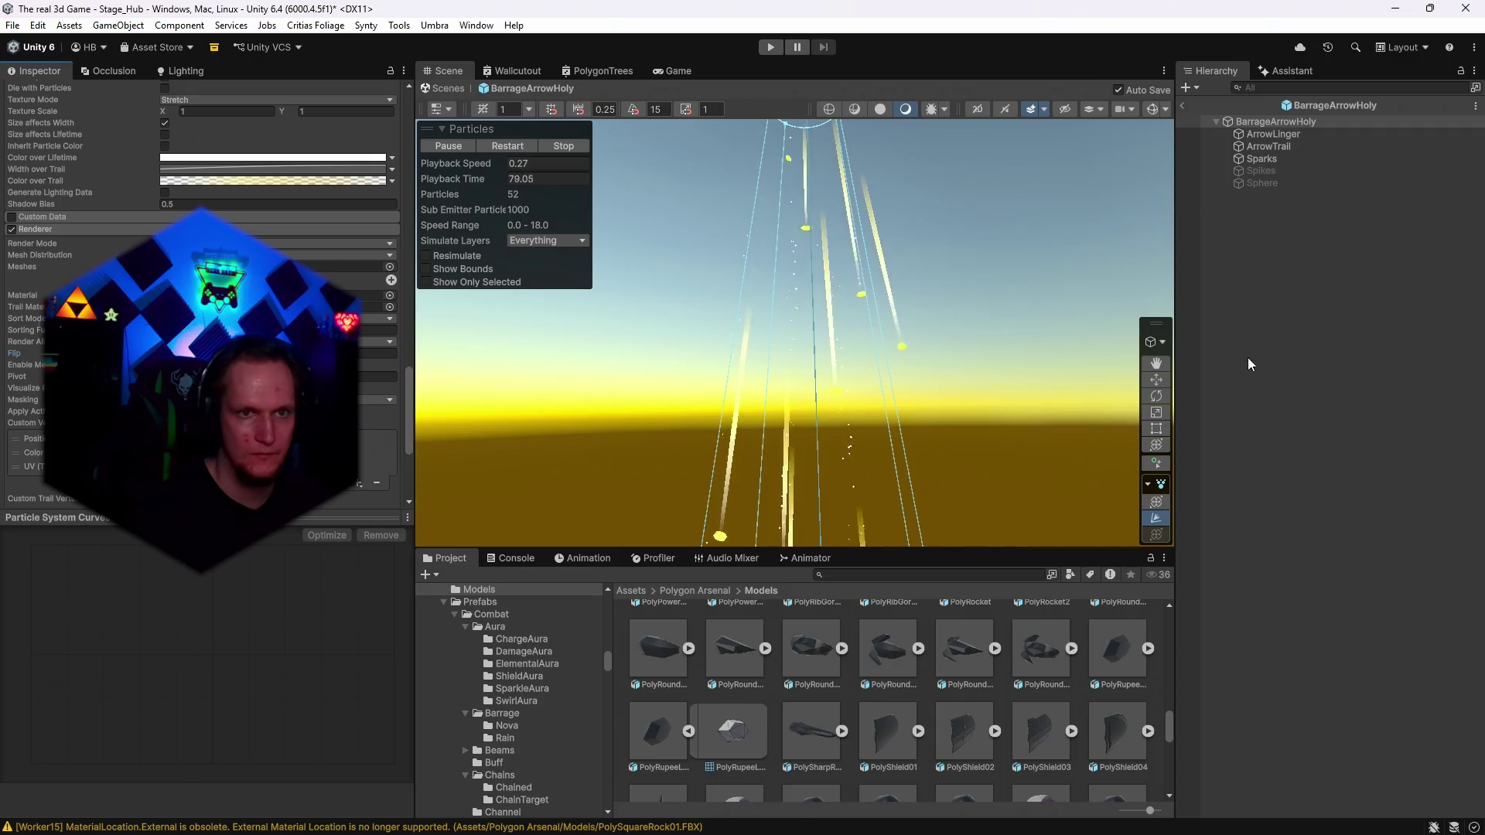
pyautogui.moveTo(908, 310); pyautogui.dragTo(916, 364)
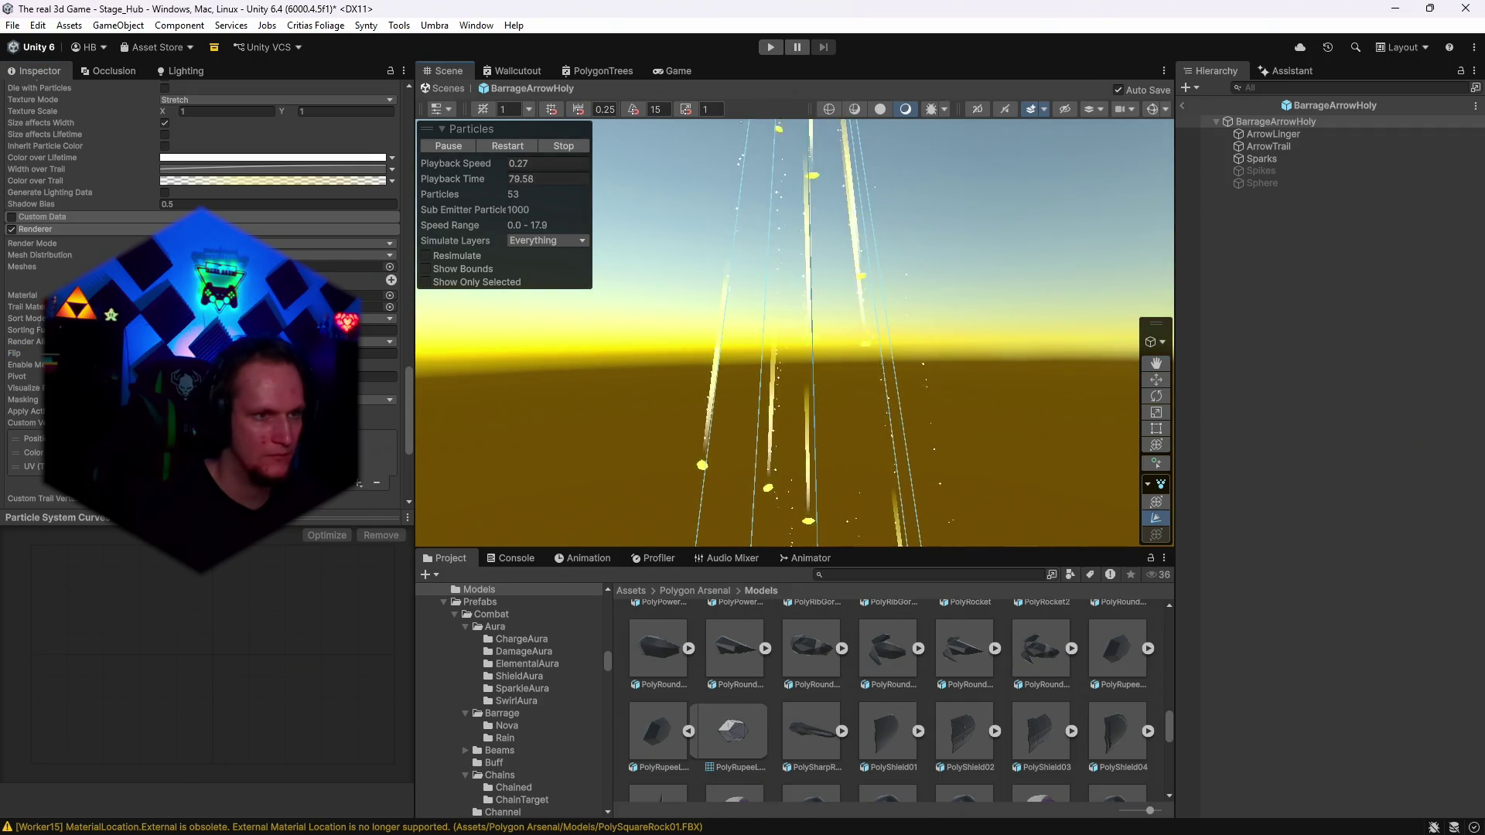
pyautogui.moveTo(830, 391); pyautogui.dragTo(846, 290)
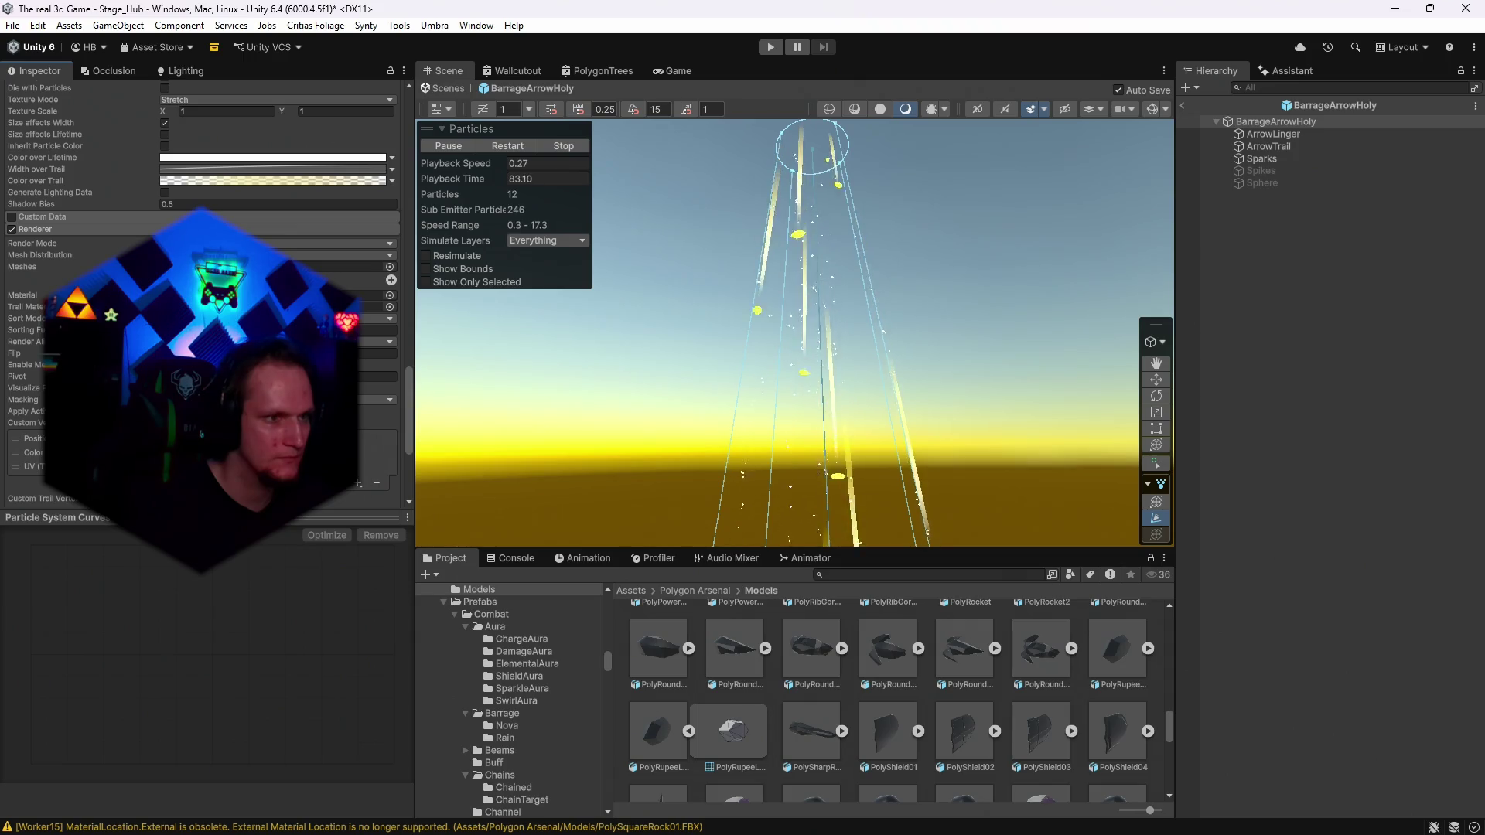
pyautogui.click(165, 365)
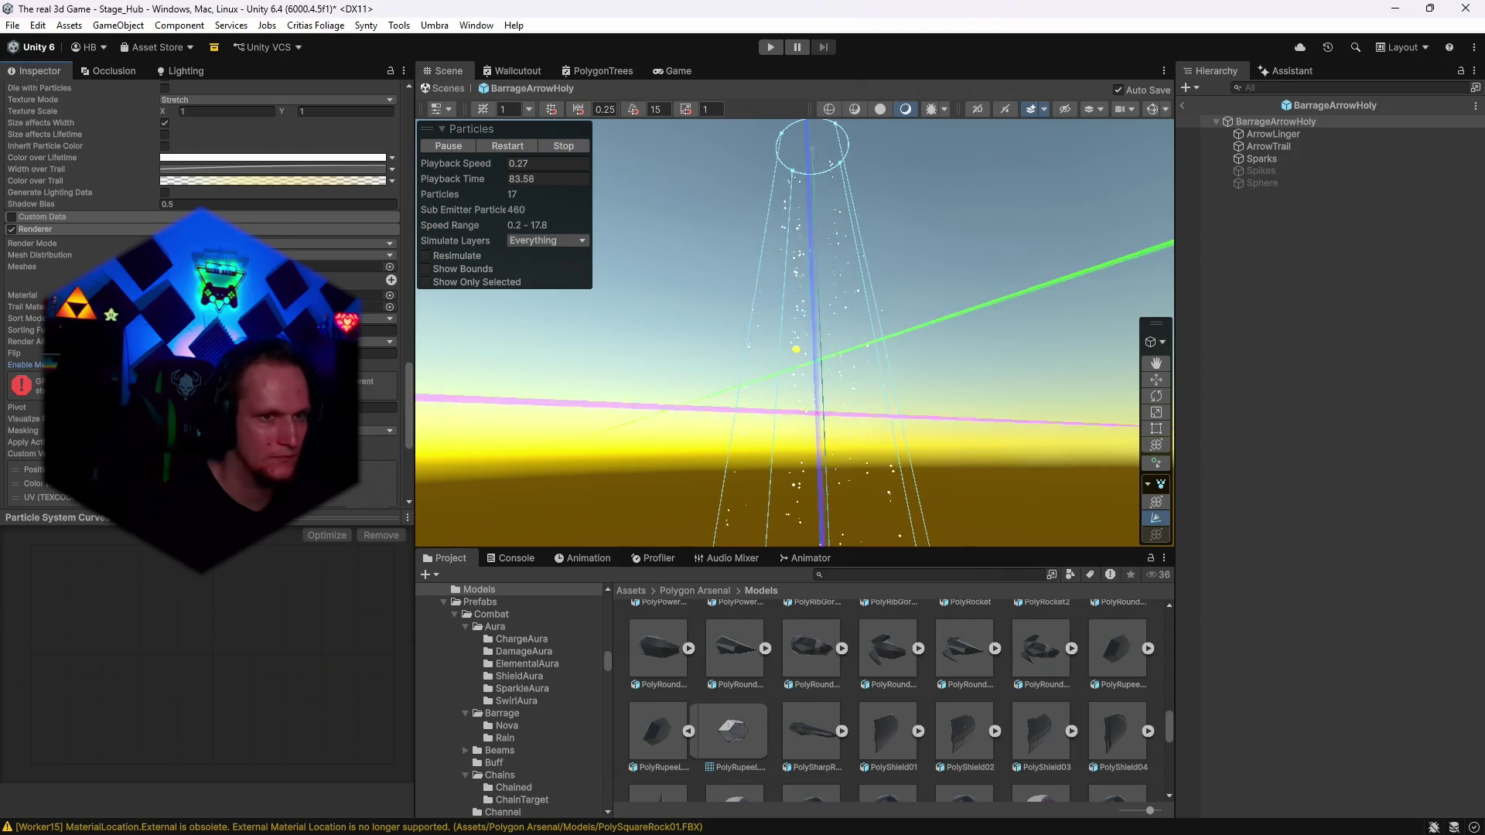
pyautogui.click(165, 364)
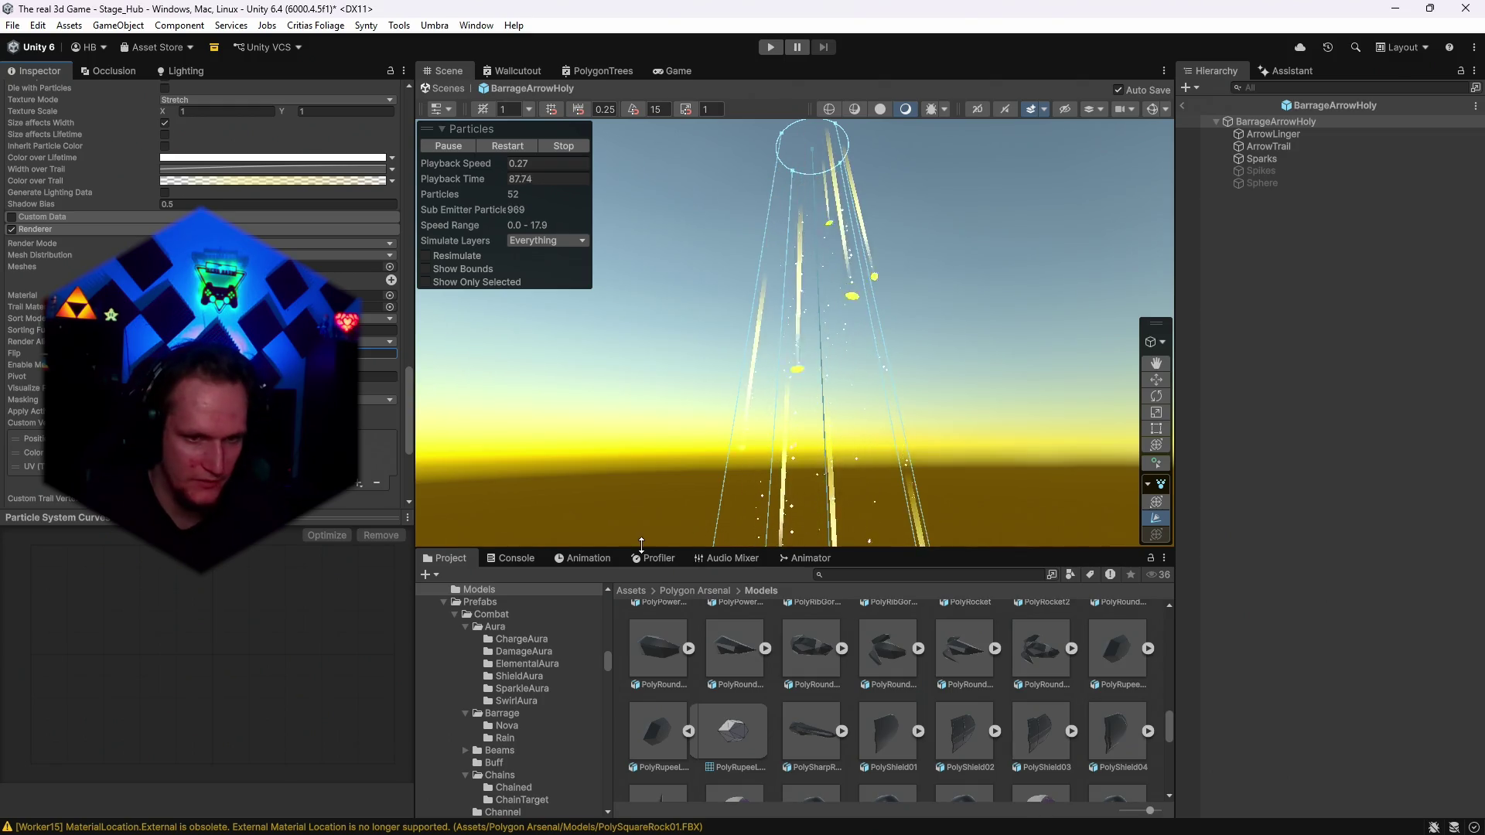
# Assign the PolyCoinBig mesh from Project > Models to the particle renderer's Meshes field.
pyautogui.scroll(-3, 774, 675)
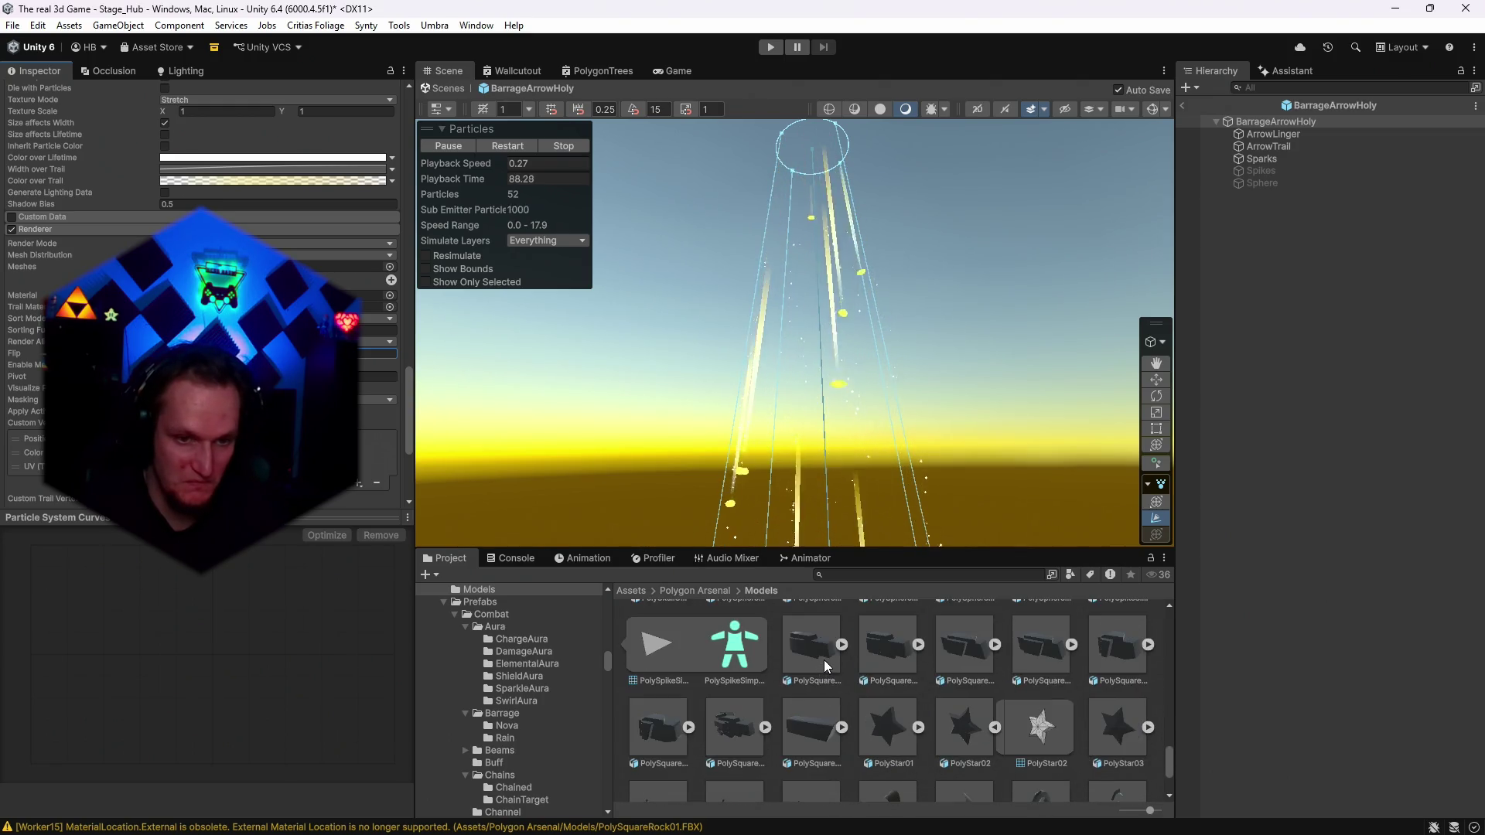
pyautogui.scroll(2, 835, 673)
pyautogui.scroll(-5, 832, 684)
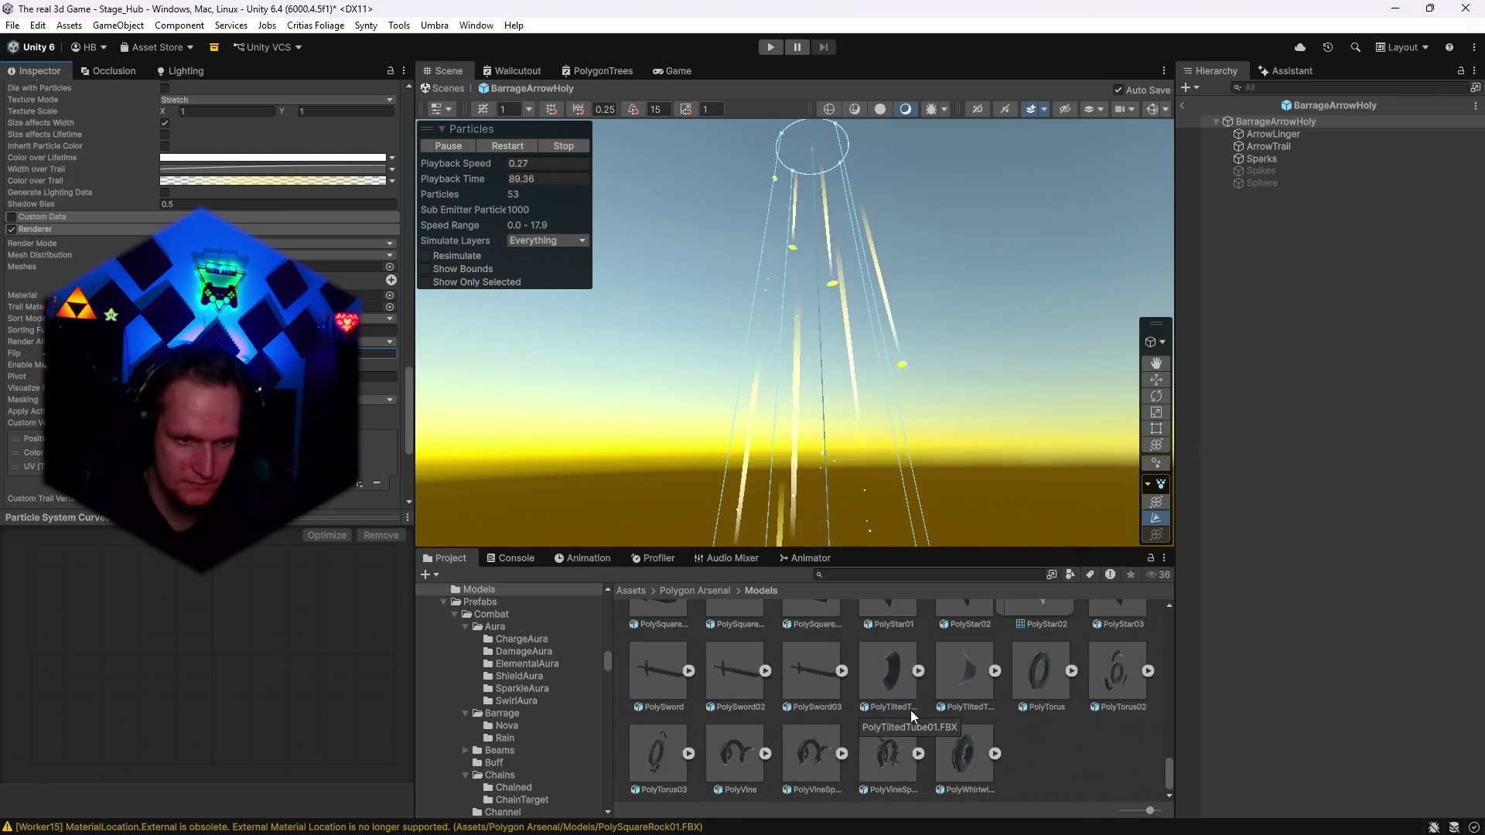
pyautogui.scroll(1, 880, 693)
pyautogui.scroll(3, 878, 693)
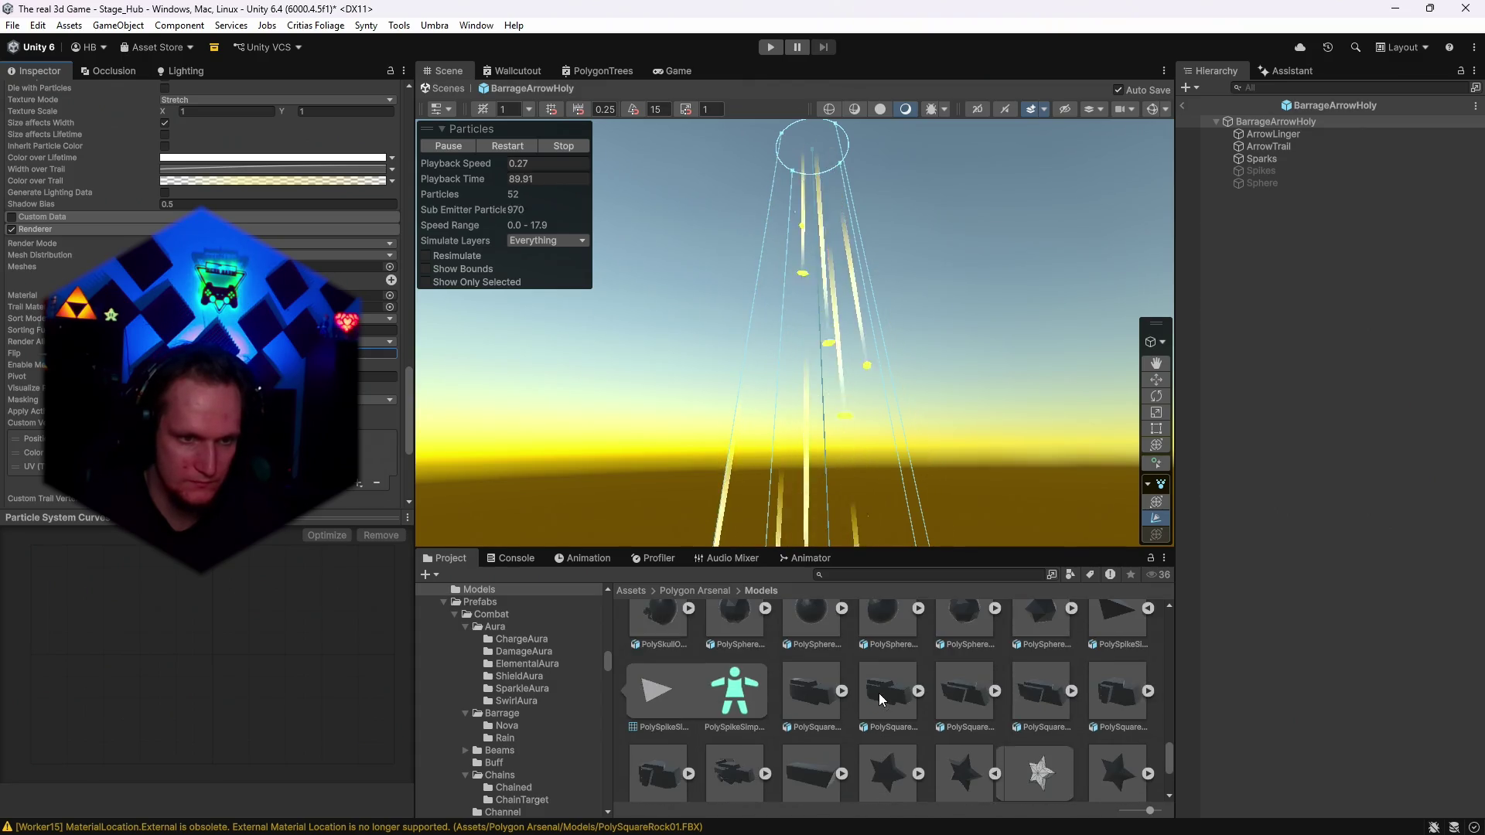
pyautogui.scroll(3, 870, 701)
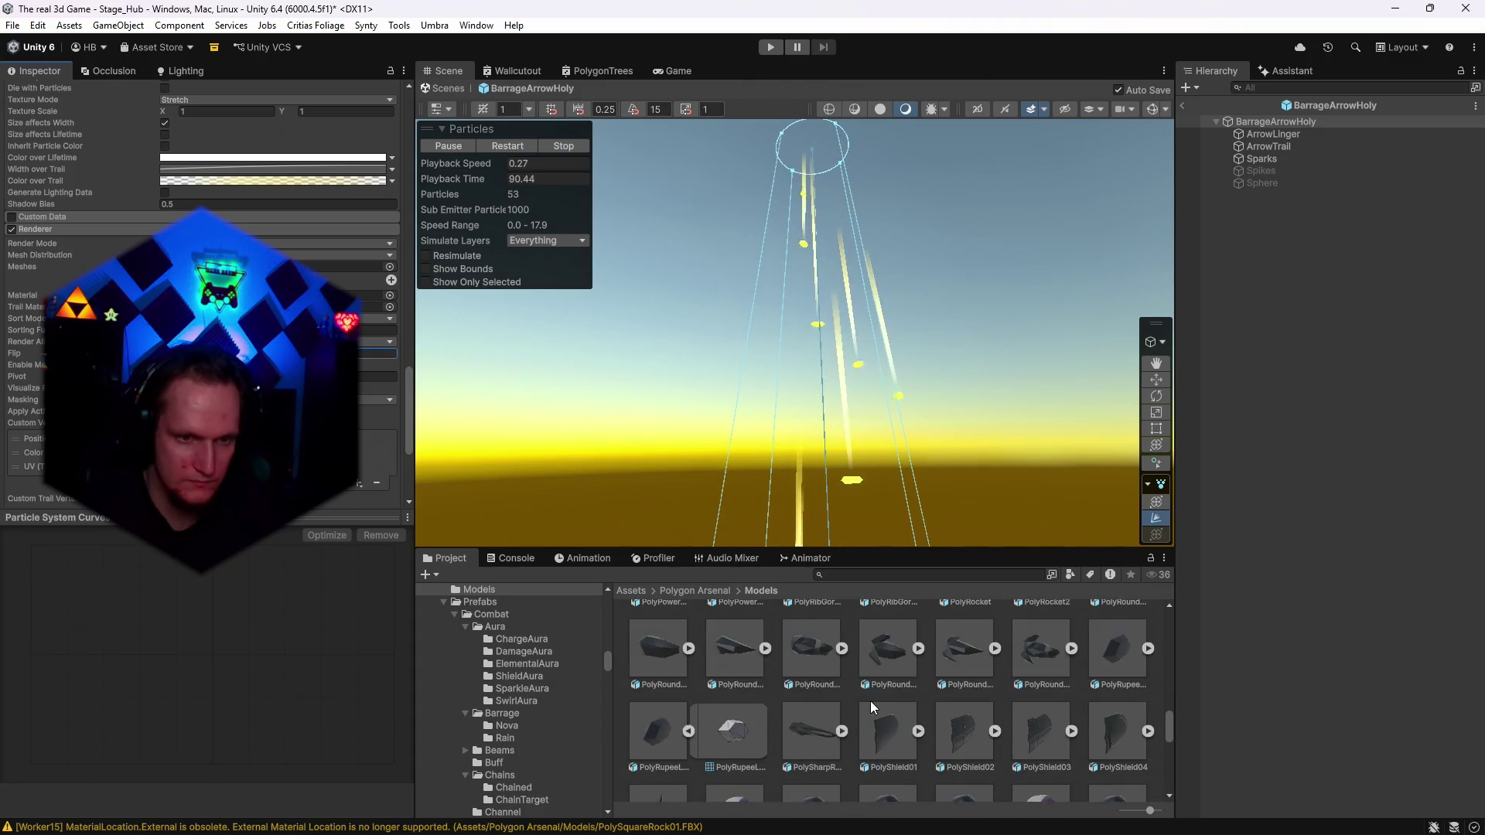
pyautogui.scroll(5, 873, 704)
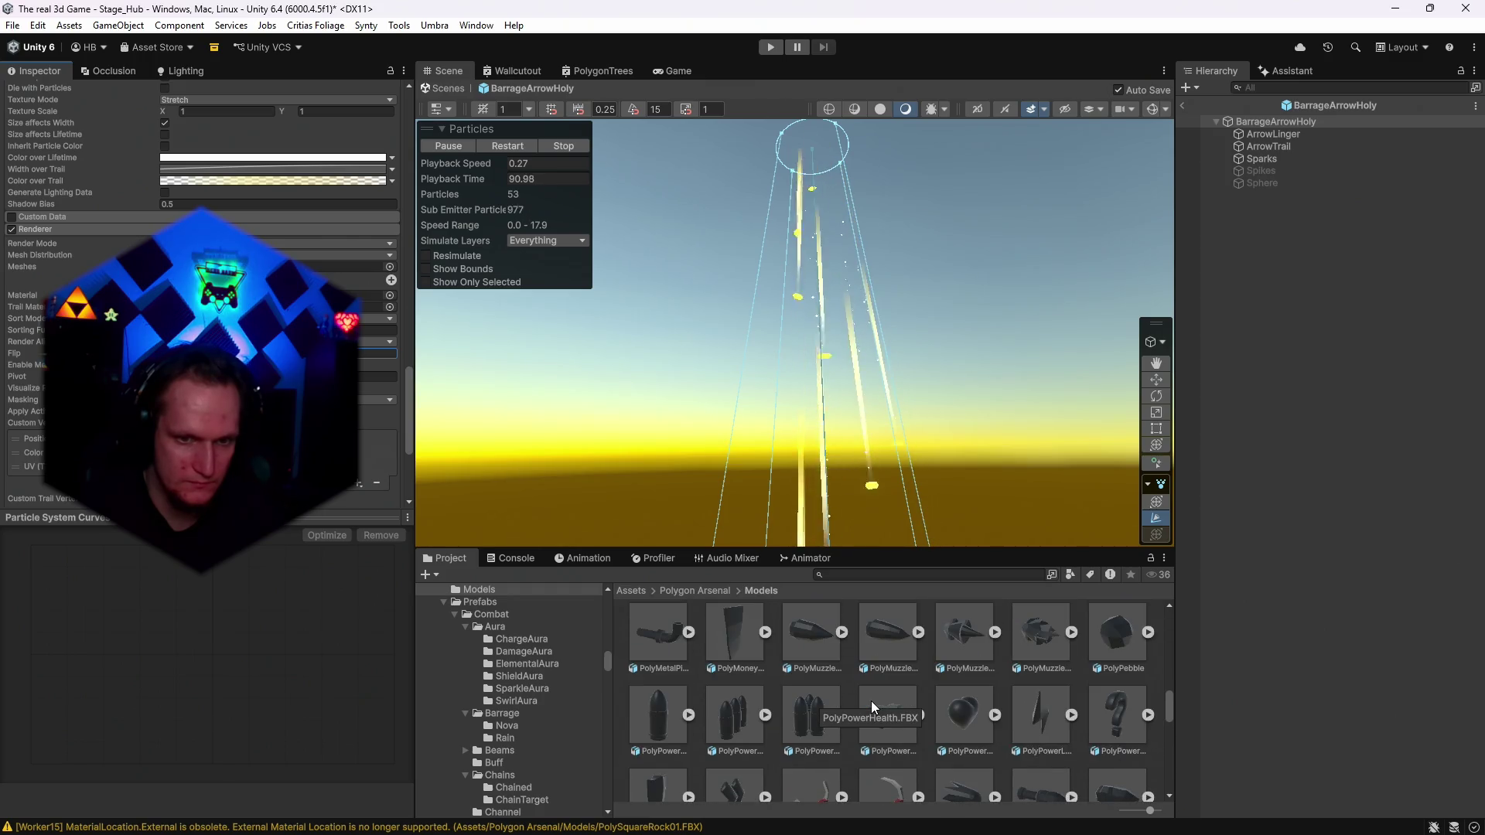
pyautogui.scroll(5, 886, 680)
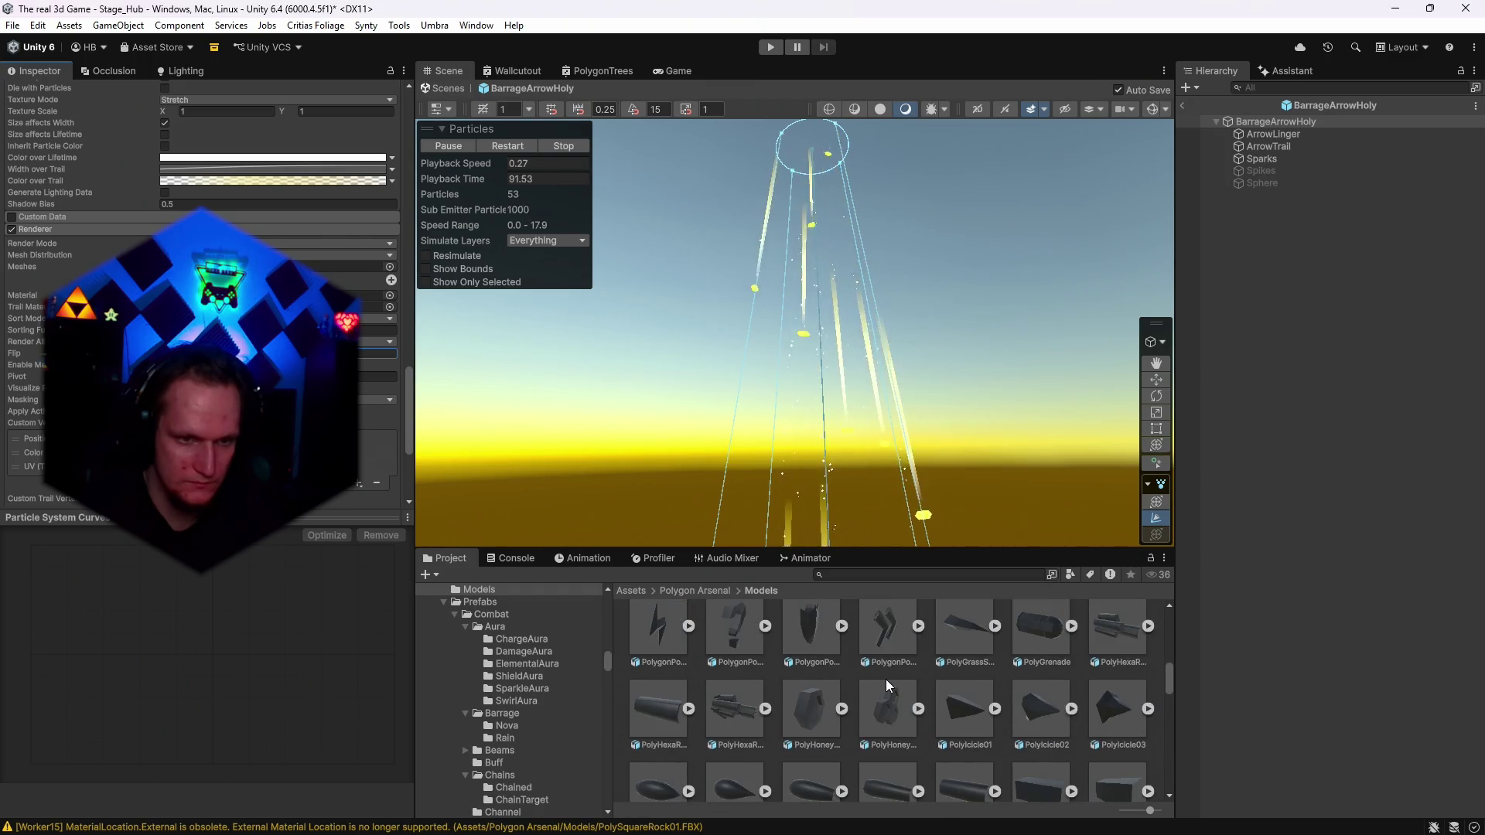
pyautogui.scroll(2, 901, 683)
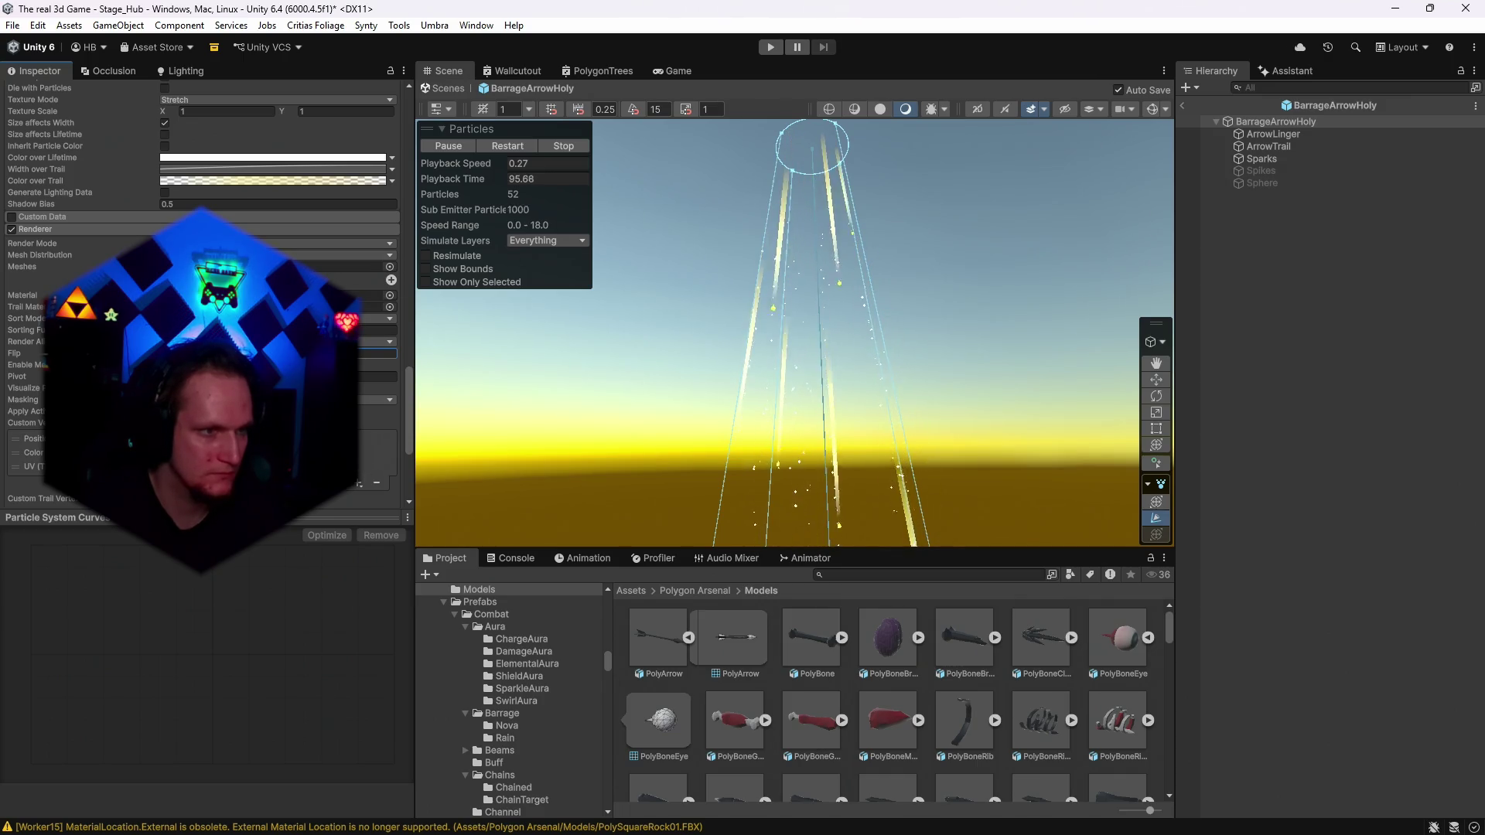
pyautogui.scroll(-5, 728, 696)
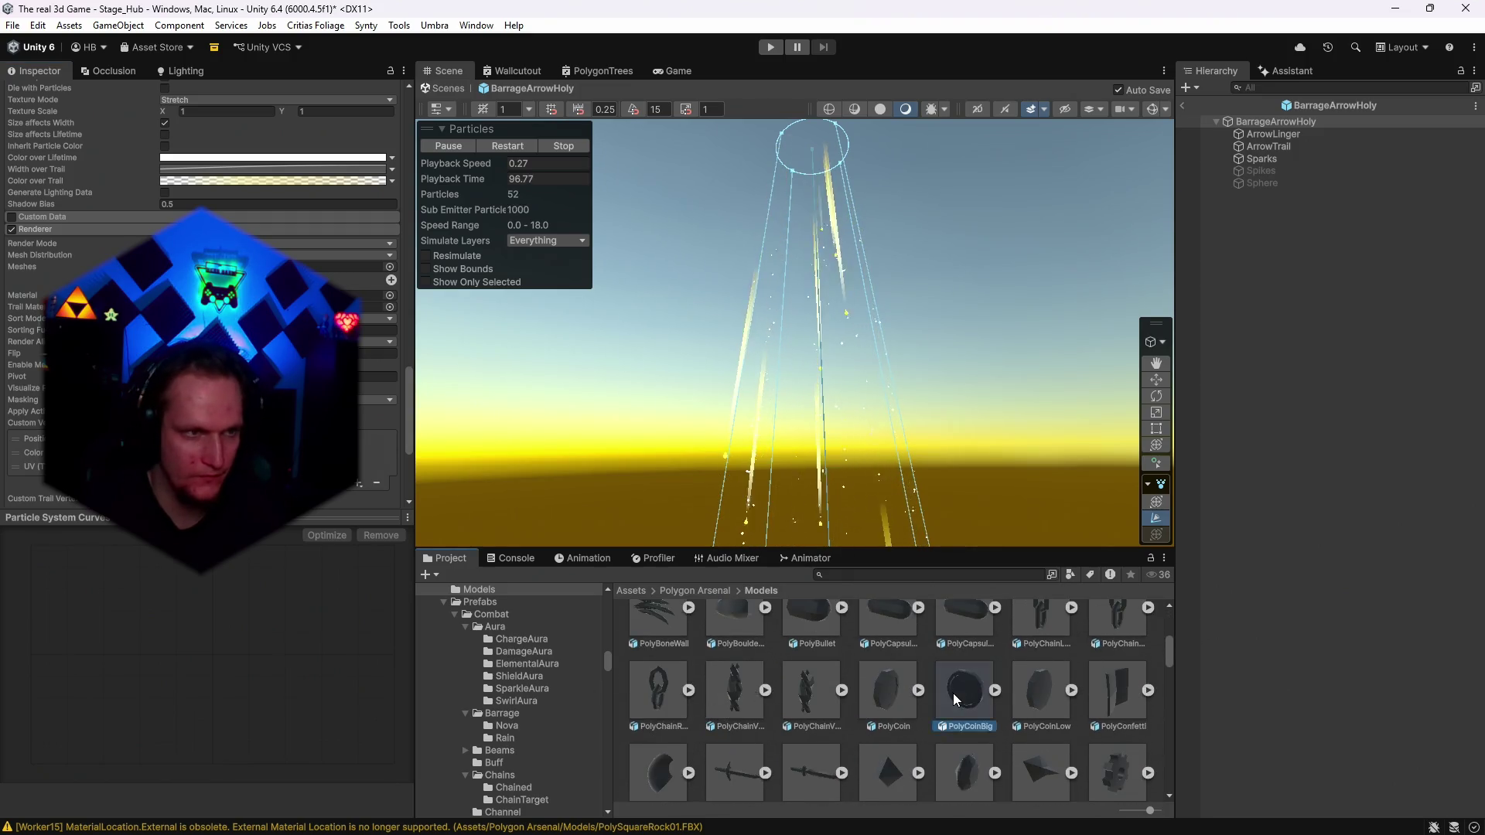
pyautogui.click(994, 690)
pyautogui.moveTo(1042, 689); pyautogui.dragTo(341, 266)
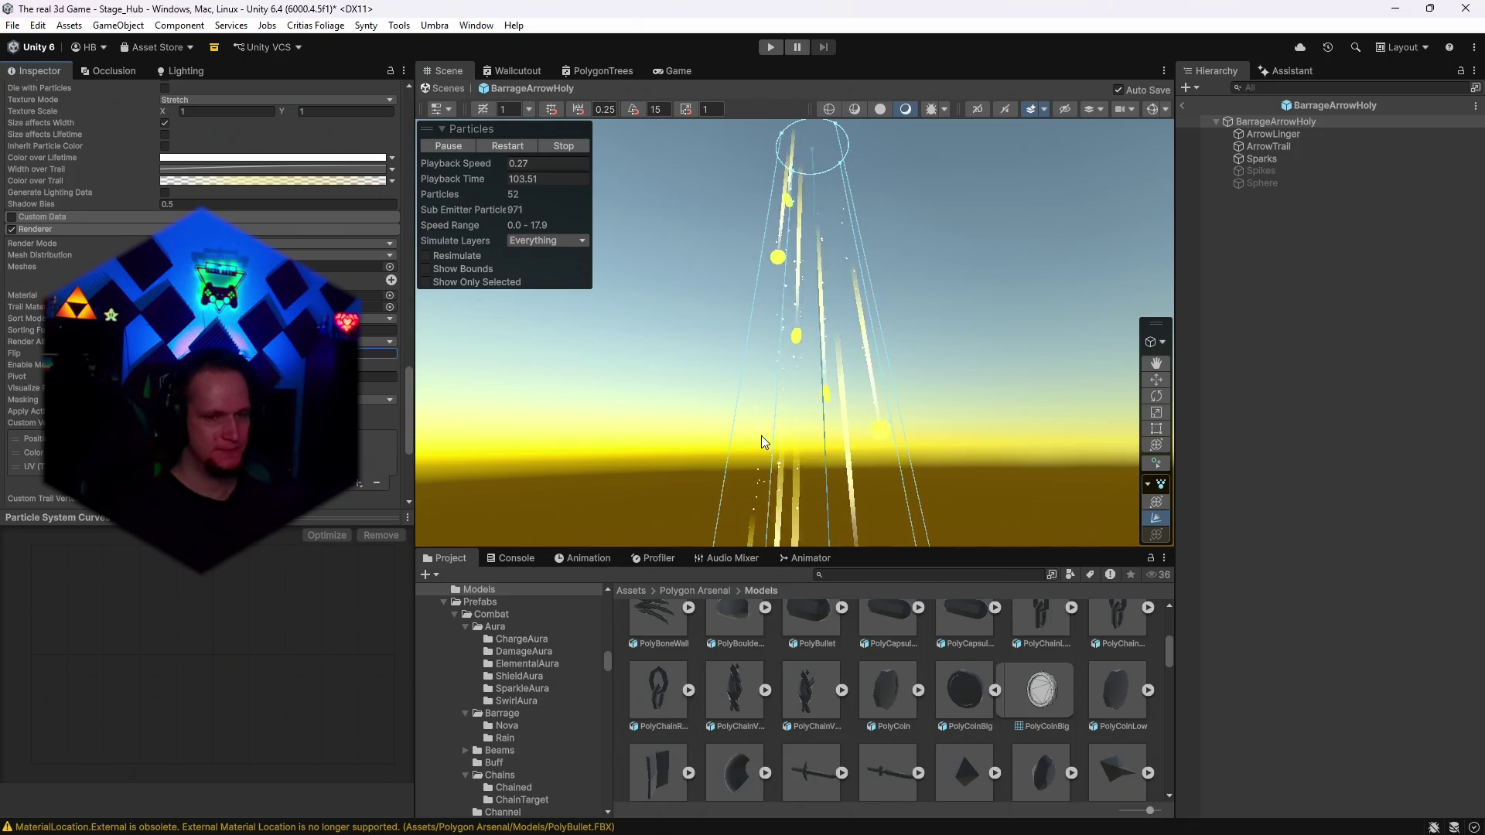
# Replace it with the PolyStar02 star mesh and scrub the preview playback speed.
pyautogui.scroll(-1, 832, 691)
pyautogui.scroll(-5, 832, 691)
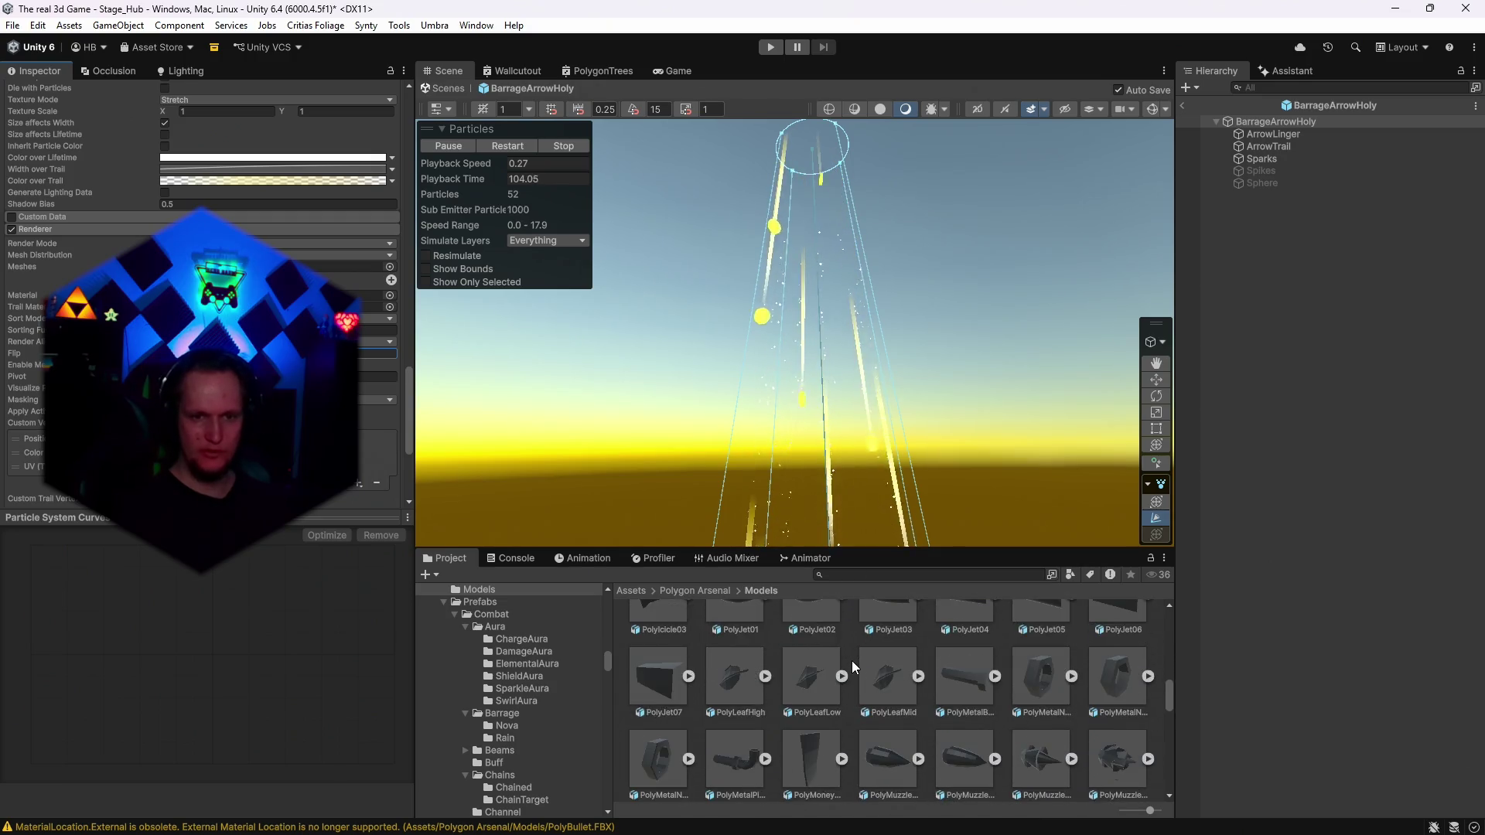
pyautogui.scroll(-5, 851, 661)
pyautogui.scroll(-5, 851, 661)
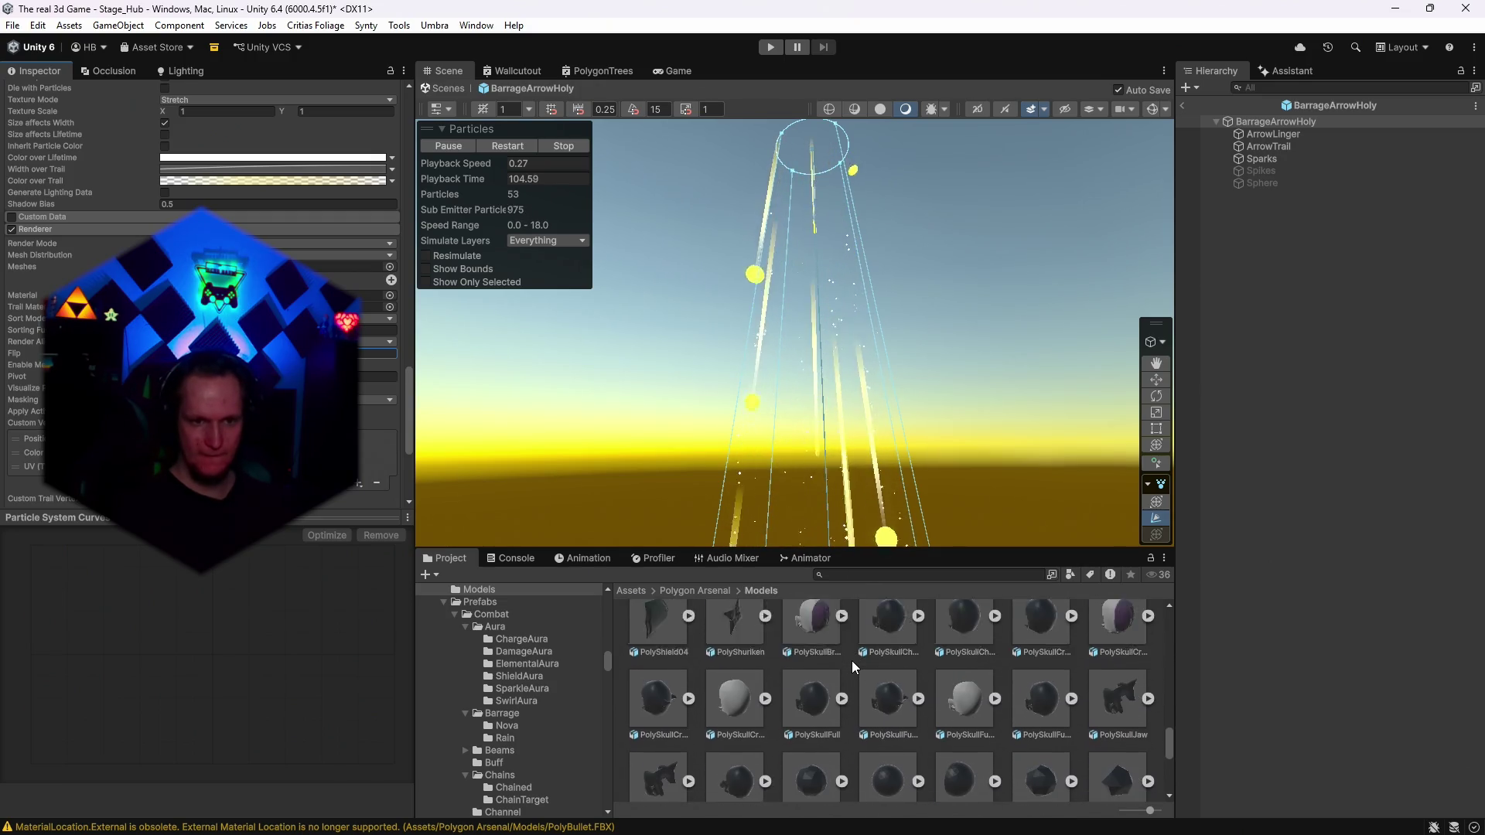
pyautogui.scroll(2, 1078, 674)
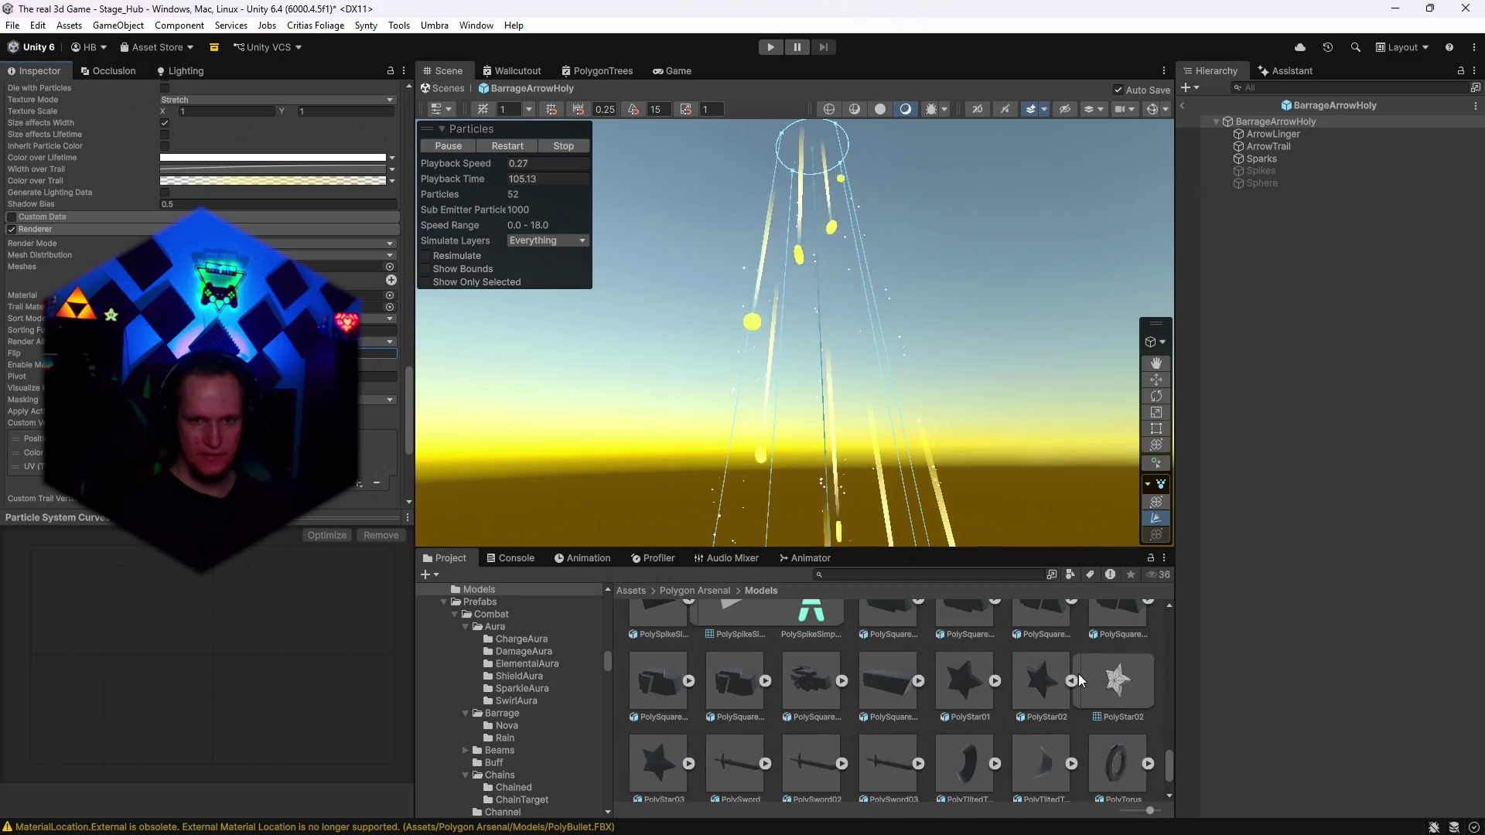
pyautogui.moveTo(1122, 690)
pyautogui.mouseDown()
pyautogui.moveTo(773, 464)
pyautogui.moveTo(372, 266)
pyautogui.mouseUp()
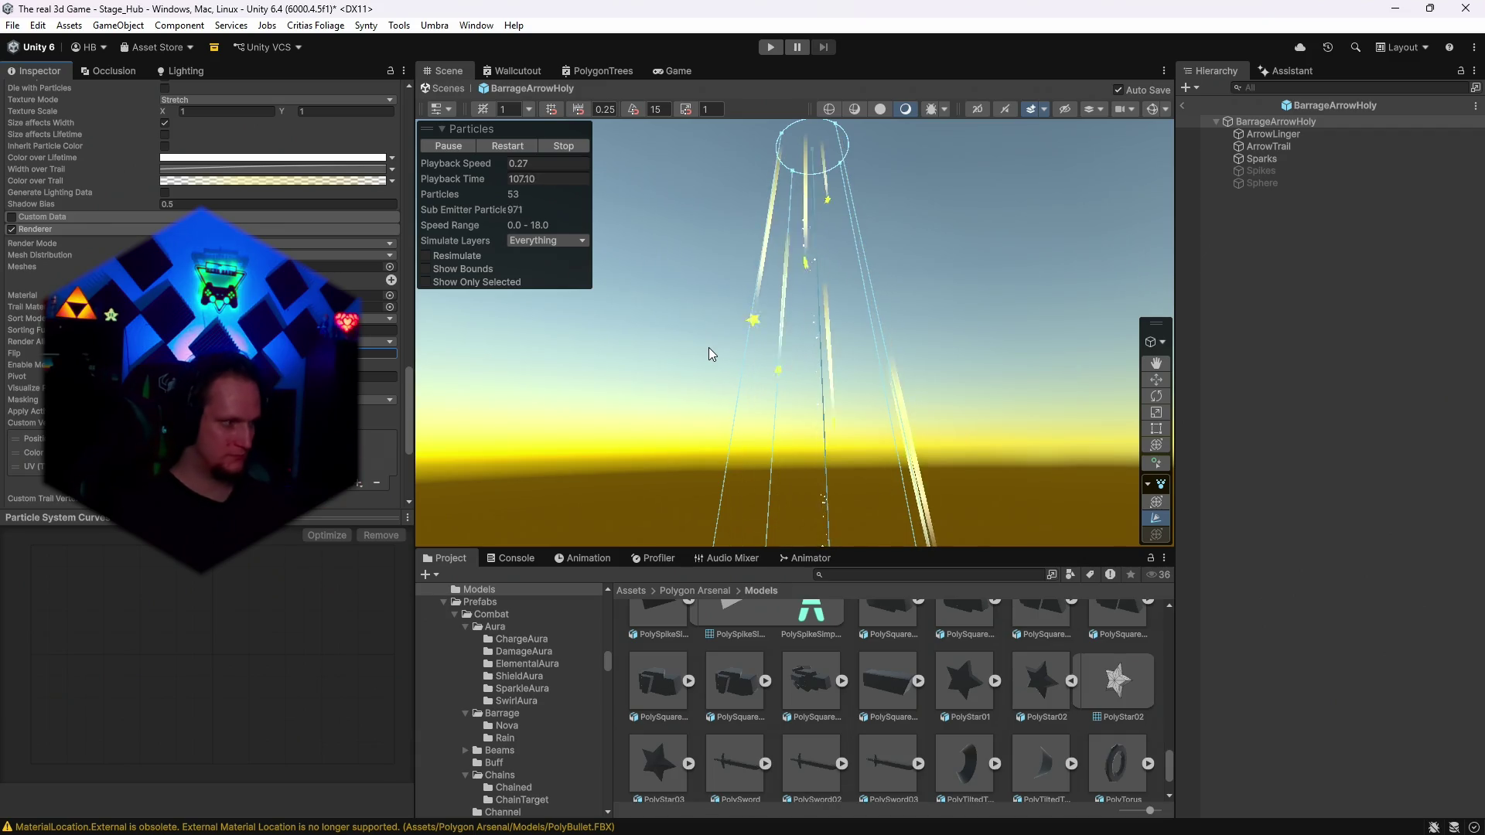
pyautogui.moveTo(499, 172)
pyautogui.mouseDown()
pyautogui.moveTo(630, 170)
pyautogui.moveTo(543, 174)
pyautogui.mouseUp()
# Set the effect preview playback speed to 1.
pyautogui.write('1')
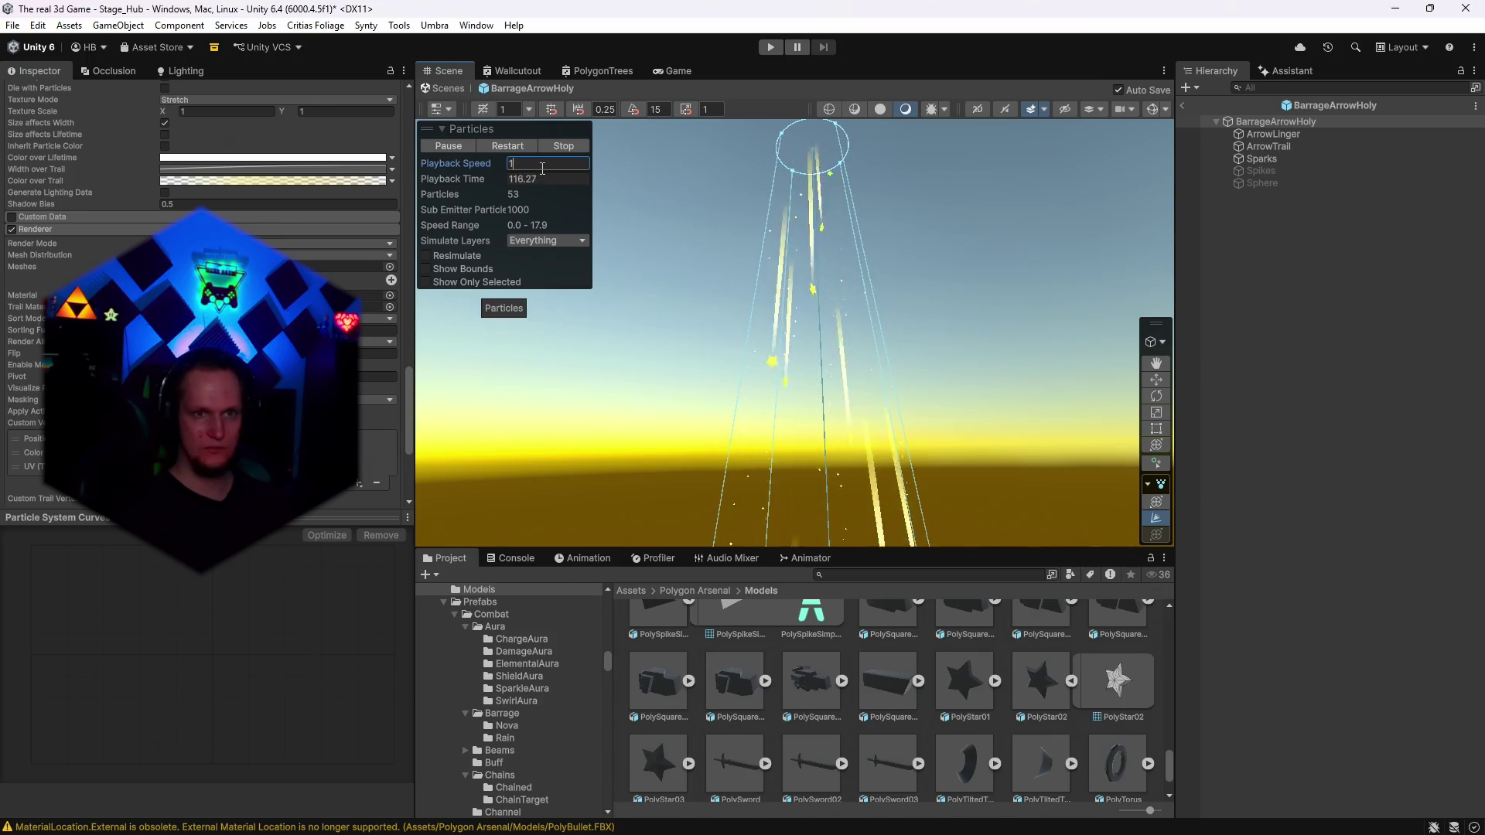
pyautogui.scroll(10, 201, 294)
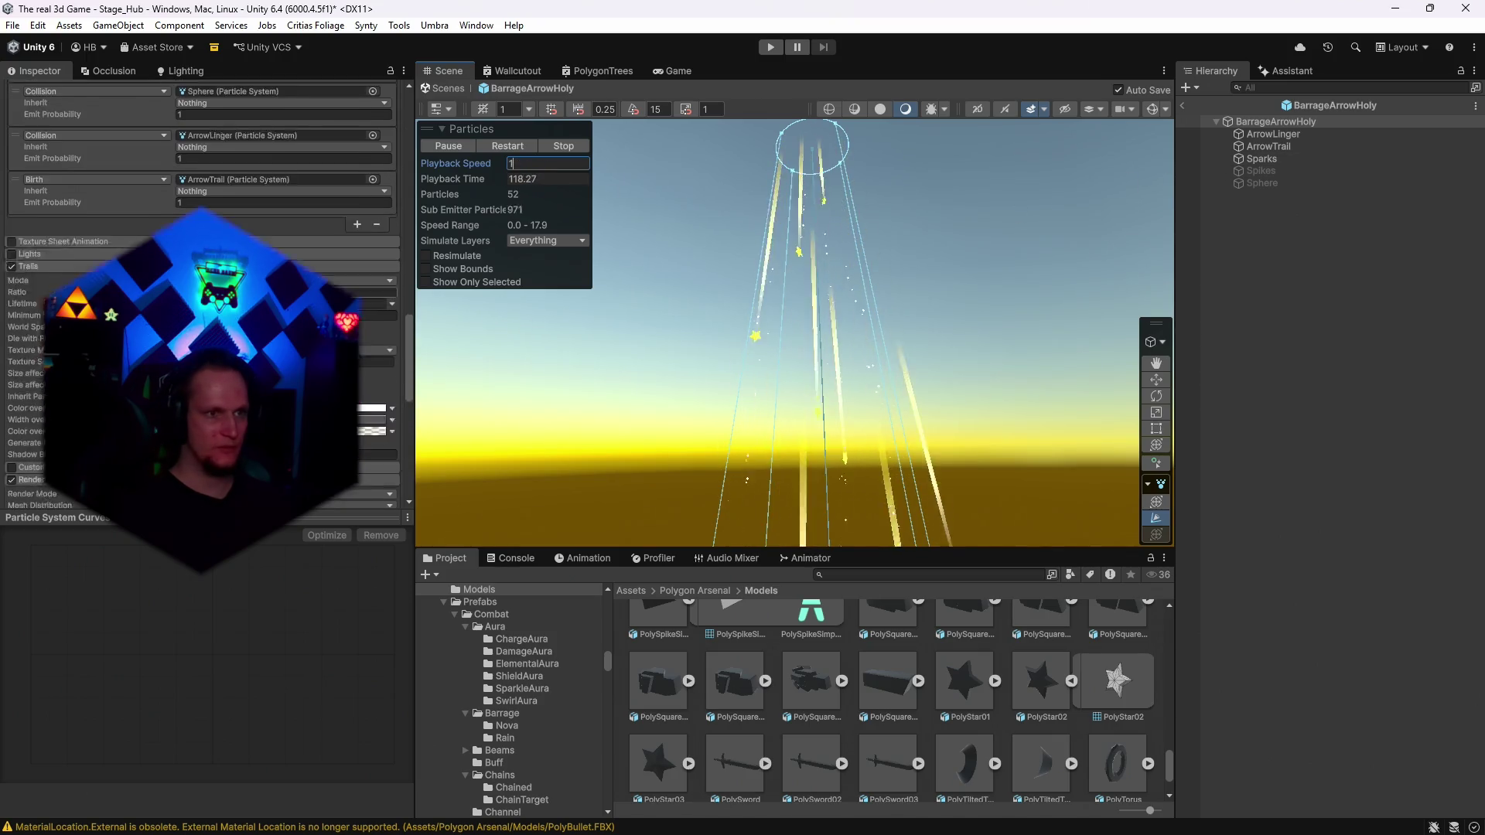
pyautogui.press('Return')
pyautogui.scroll(5, 201, 294)
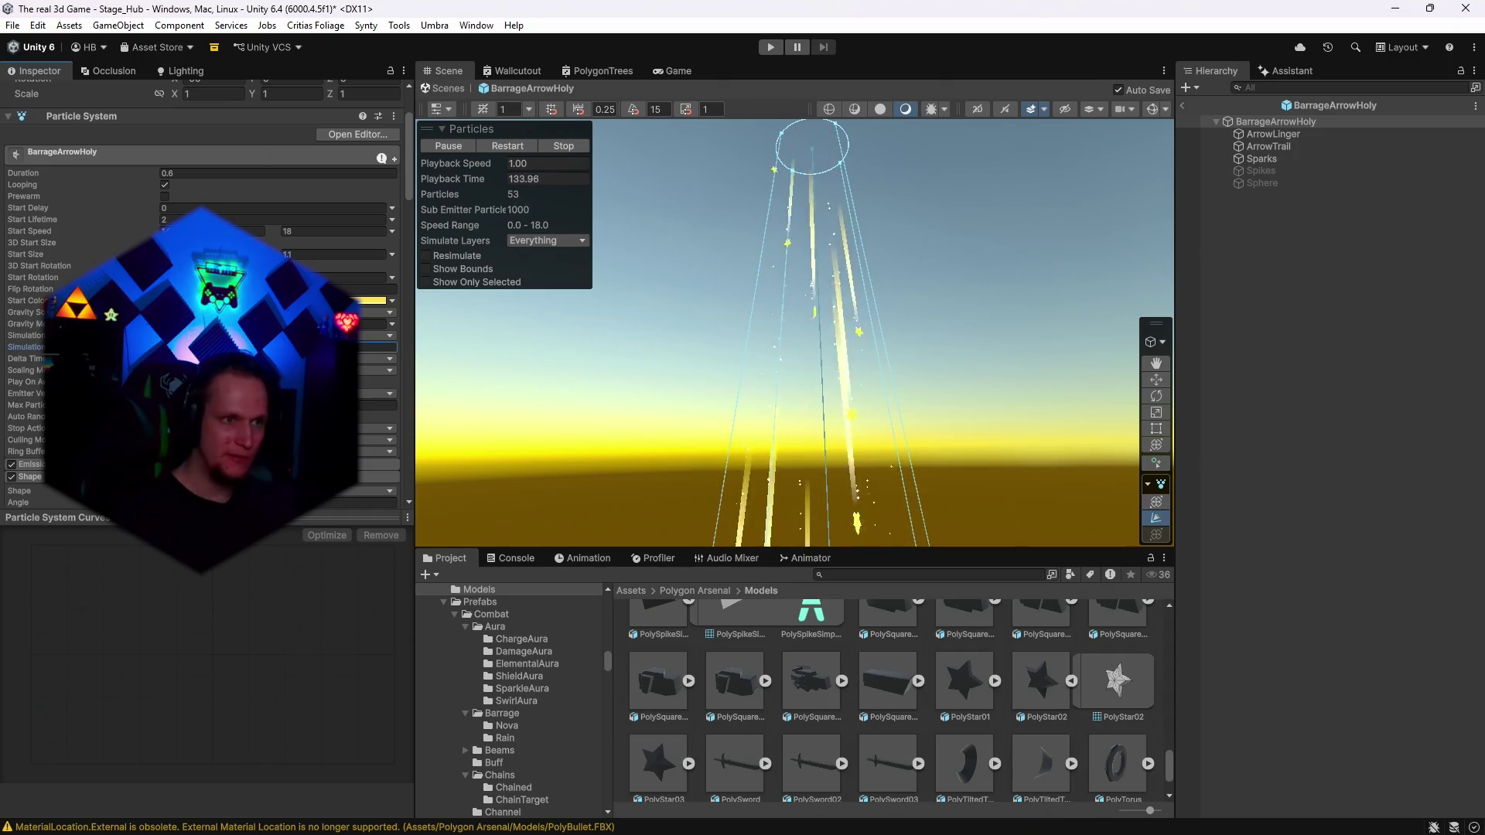
# Set the star particles' Start Color to cyan 00FFE9.
pyautogui.click(371, 300)
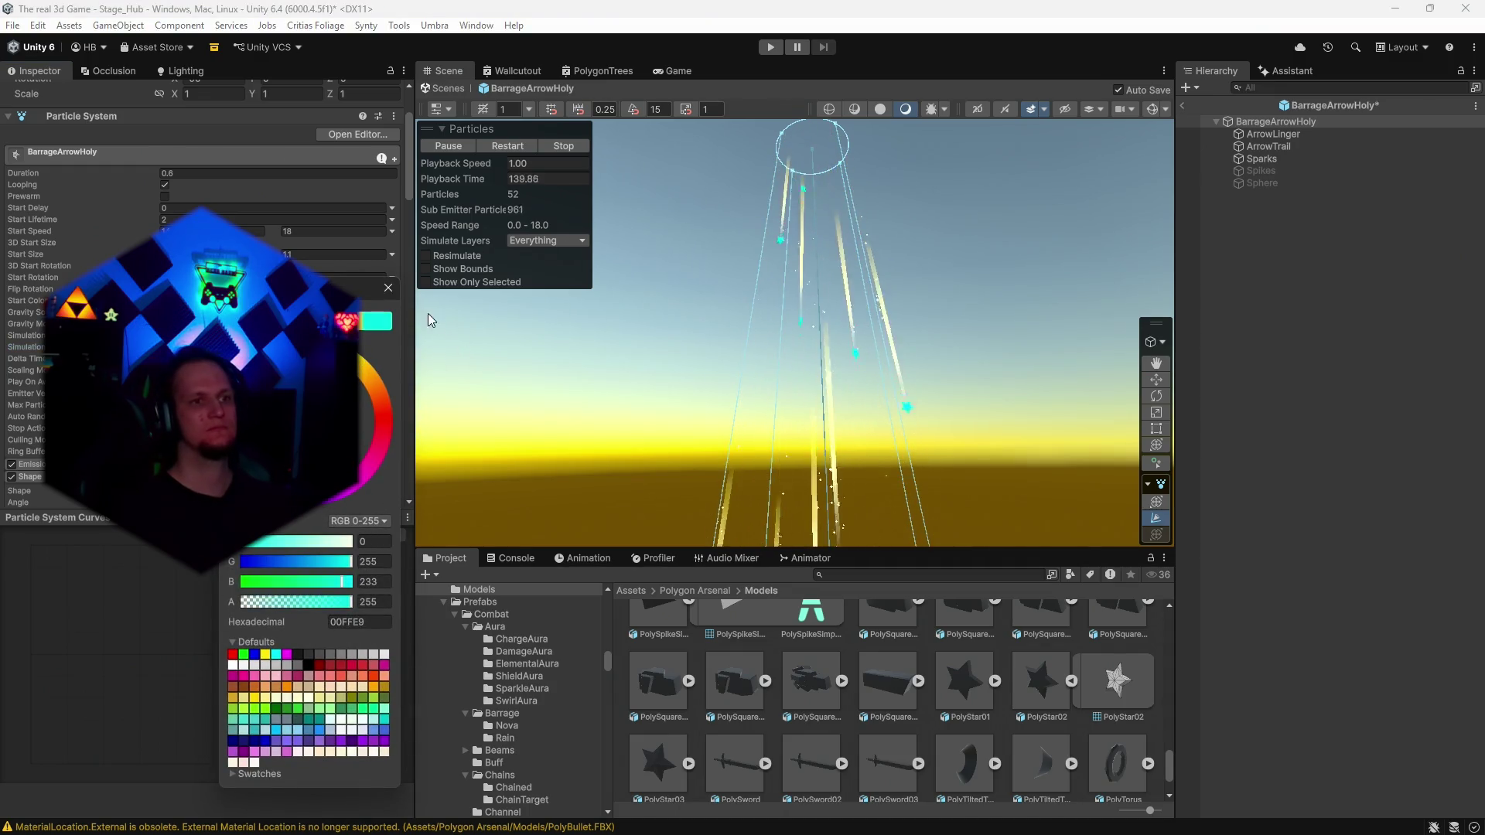
pyautogui.click(390, 293)
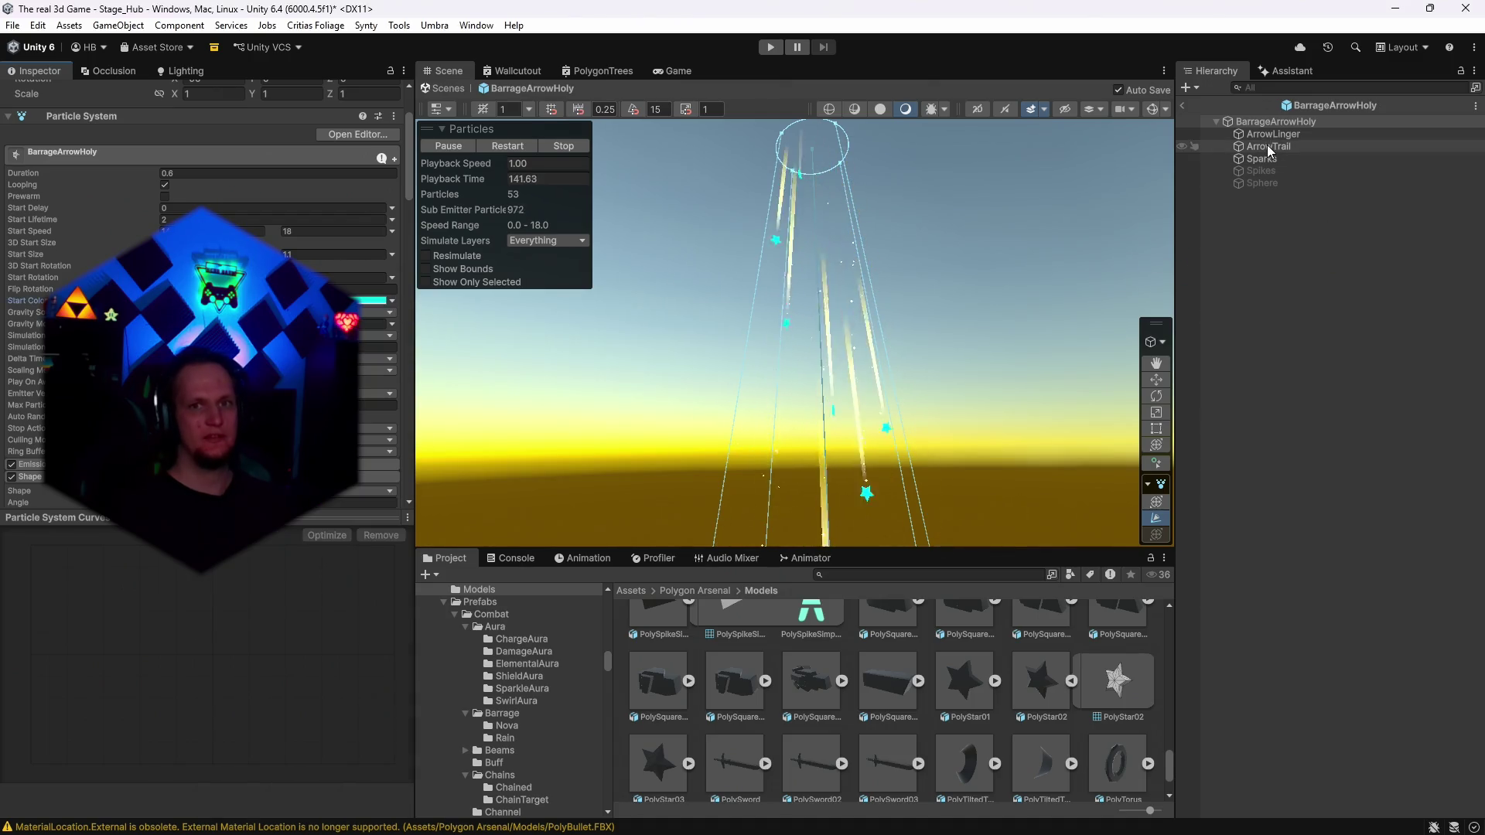
pyautogui.click(1287, 149)
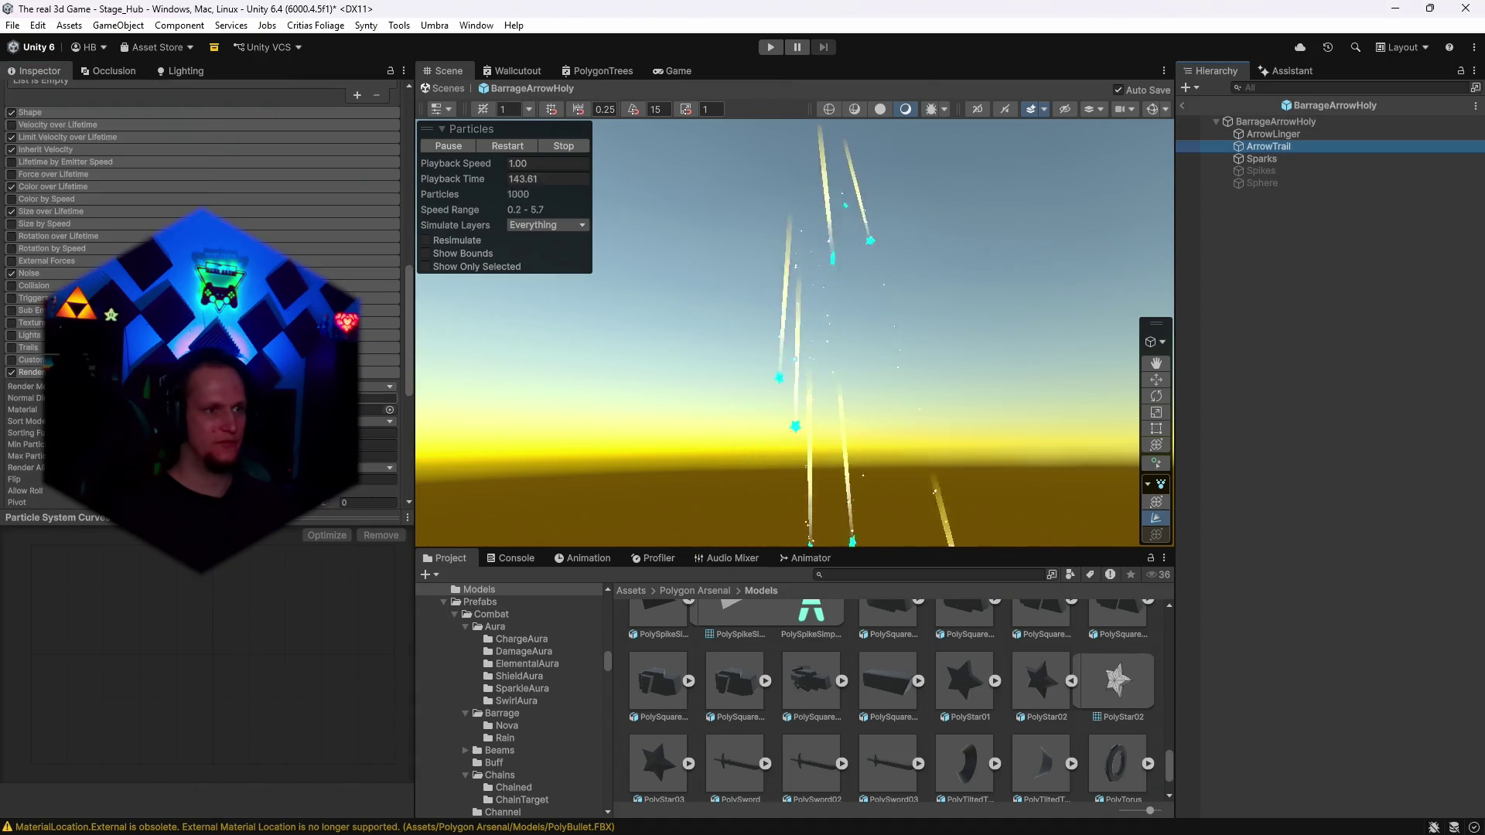
# Give ArrowTrail's Color over Lifetime the light-to-dark blue gradient preset.
pyautogui.scroll(5, 201, 294)
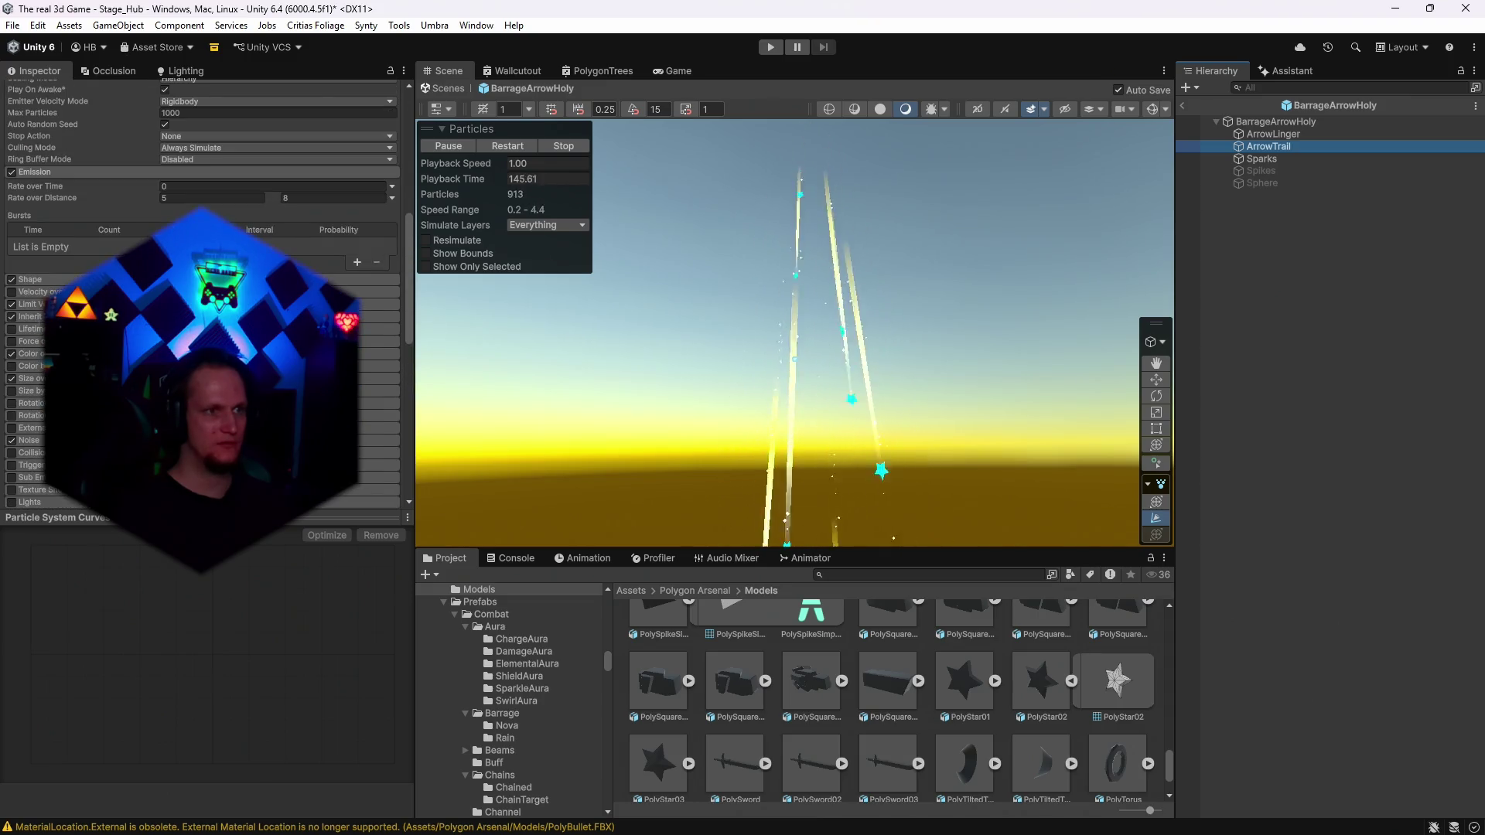
pyautogui.scroll(-2, 201, 294)
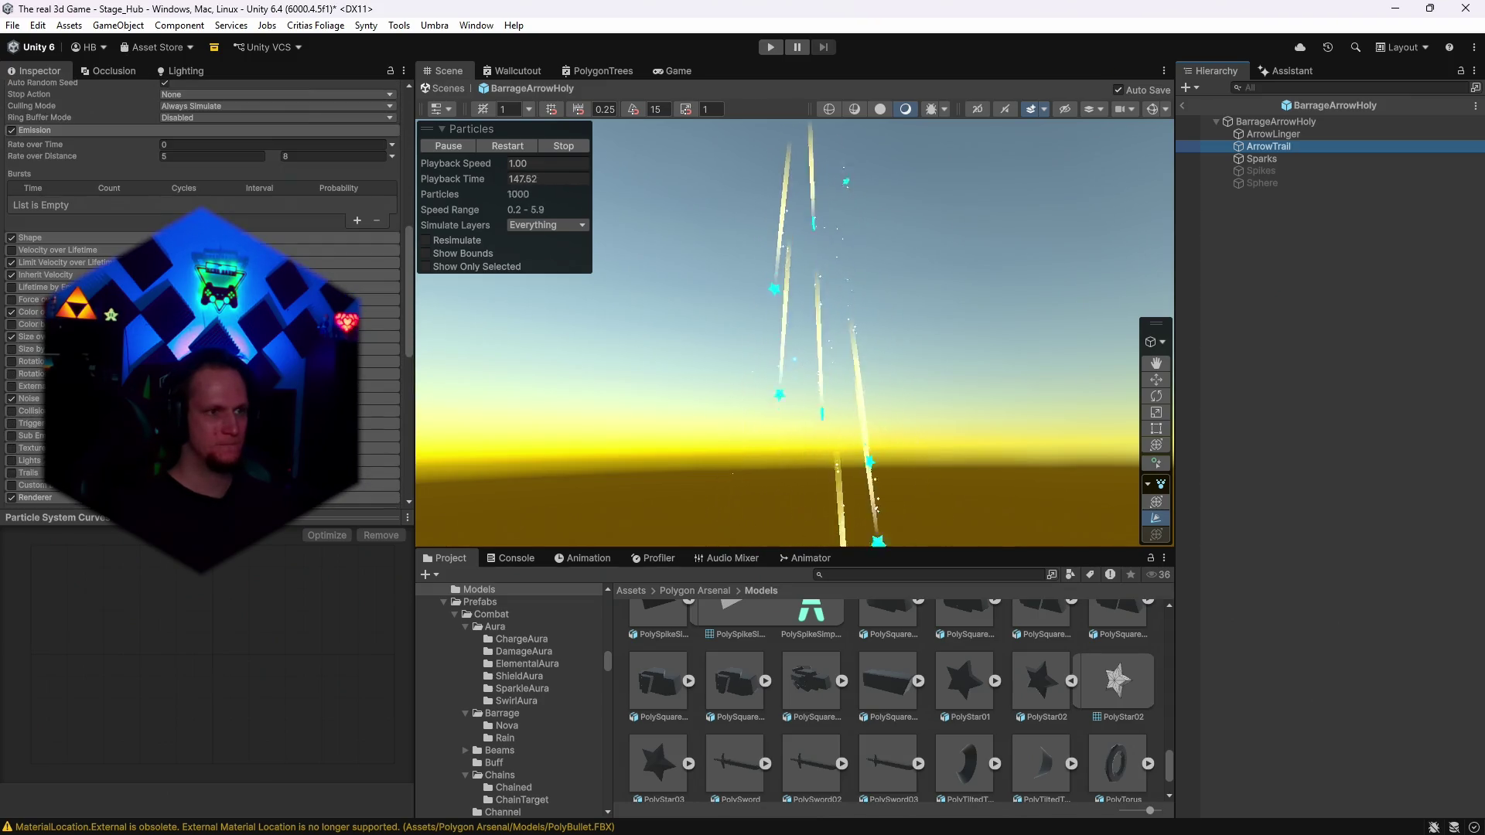
pyautogui.click(77, 312)
pyautogui.click(270, 325)
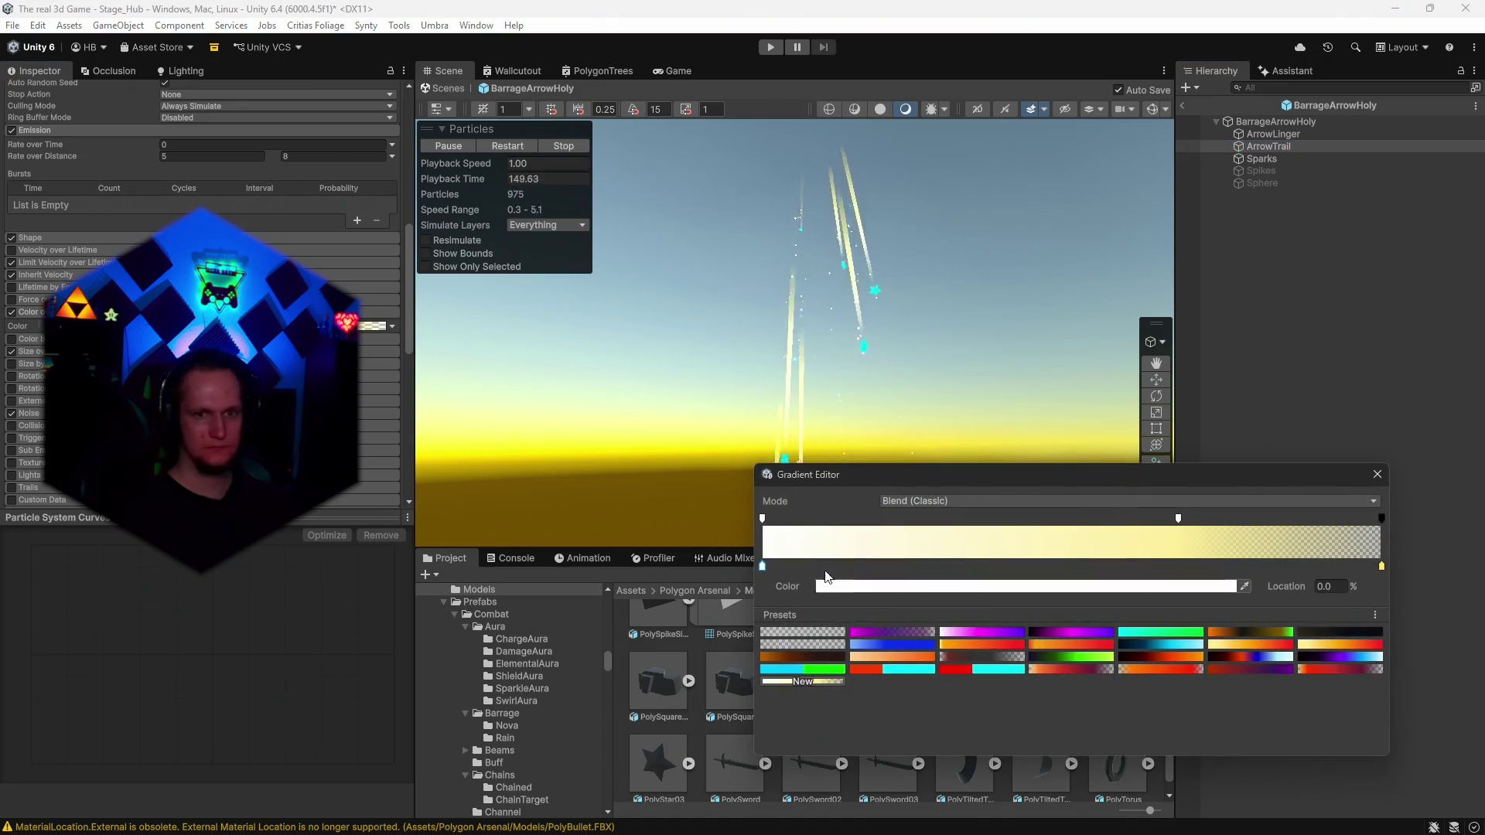
pyautogui.click(906, 646)
pyautogui.click(1378, 474)
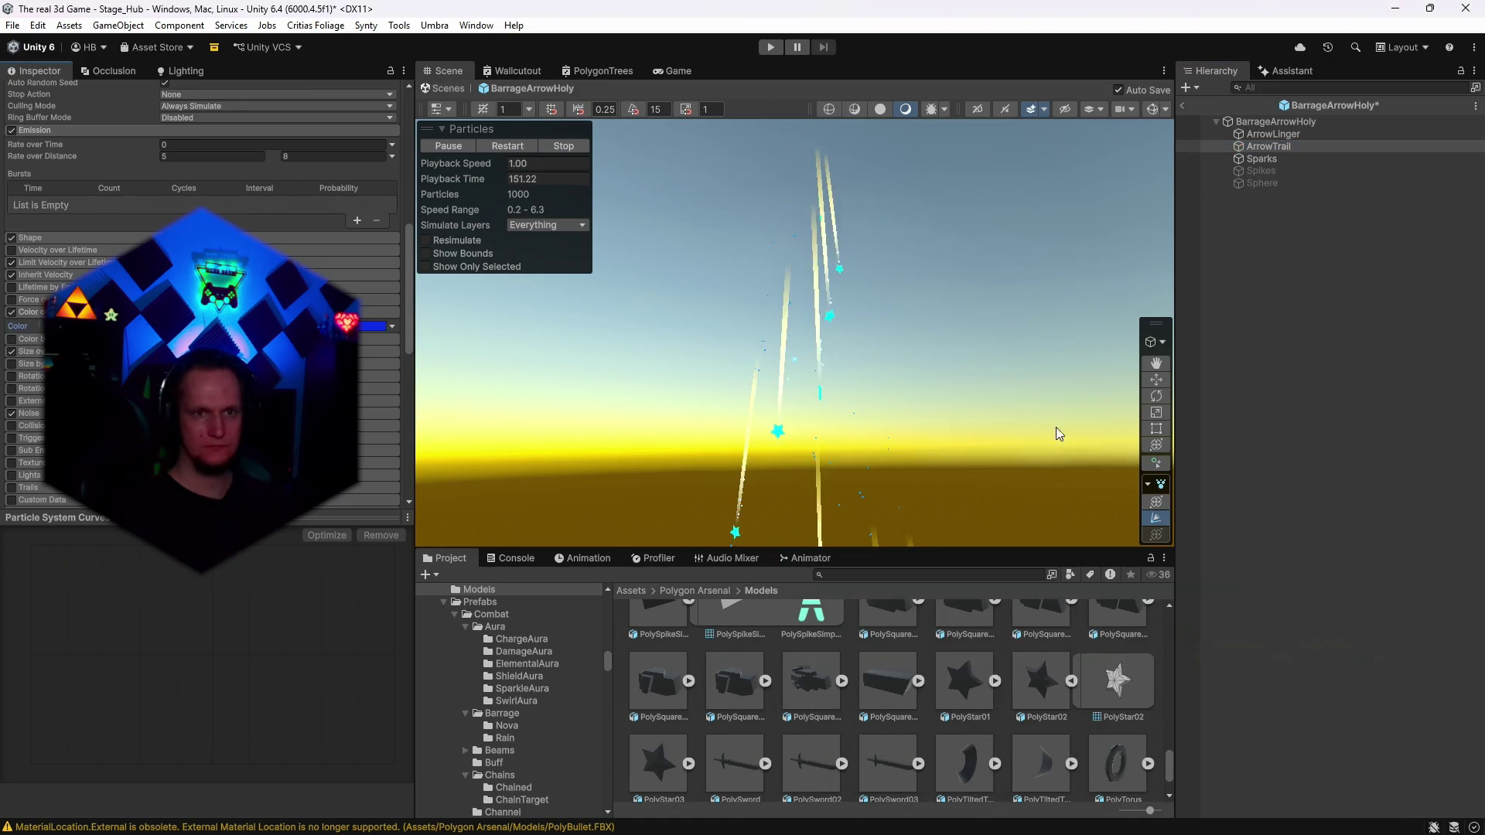
pyautogui.moveTo(960, 257)
pyautogui.mouseDown()
pyautogui.moveTo(957, 355)
pyautogui.moveTo(965, 288)
pyautogui.moveTo(971, 324)
pyautogui.mouseUp()
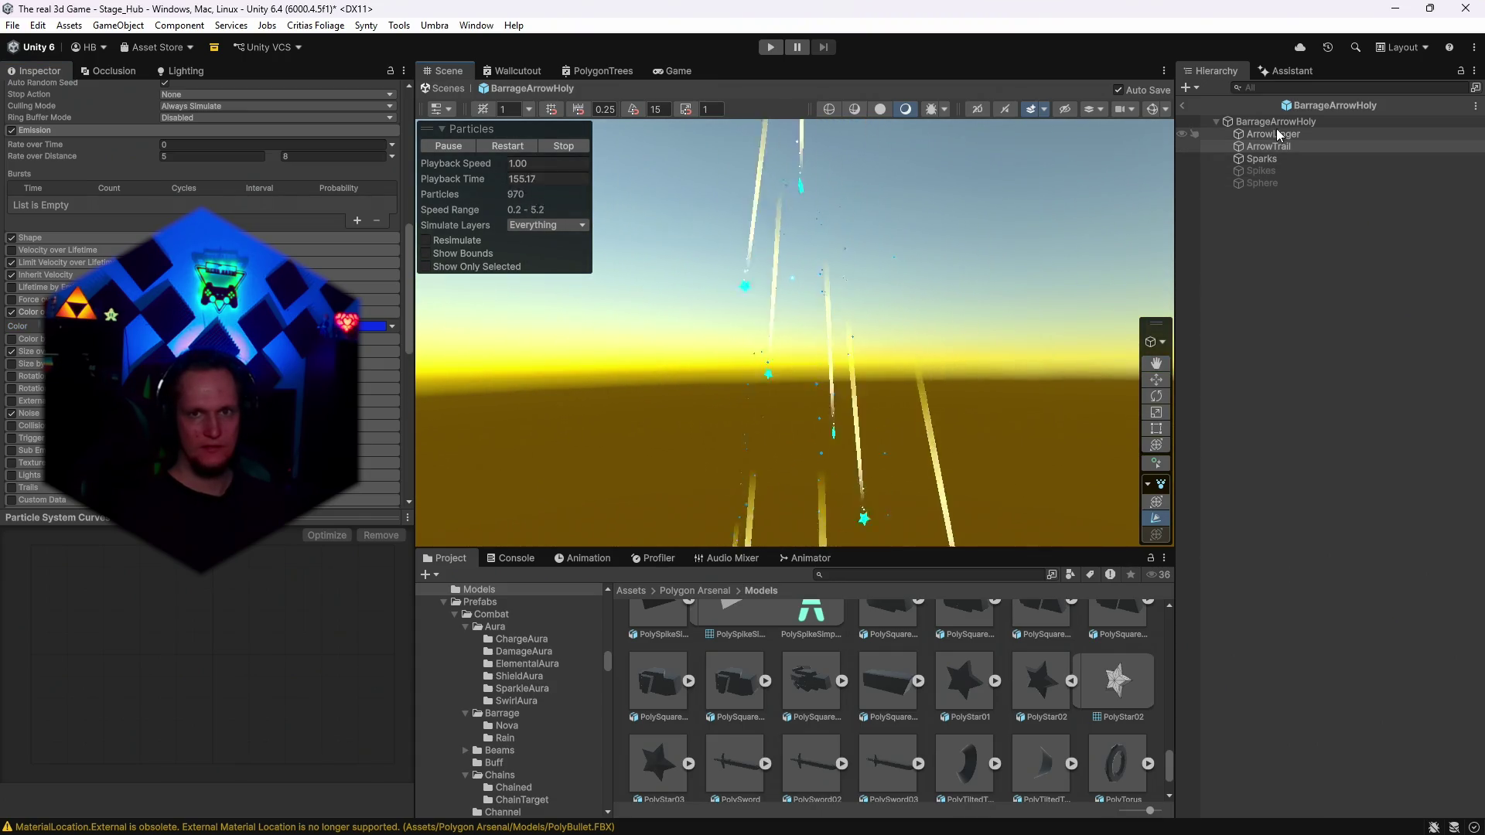
# Apply the same blue gradient preset to the Sparks emitter's Color over Lifetime.
pyautogui.click(1264, 159)
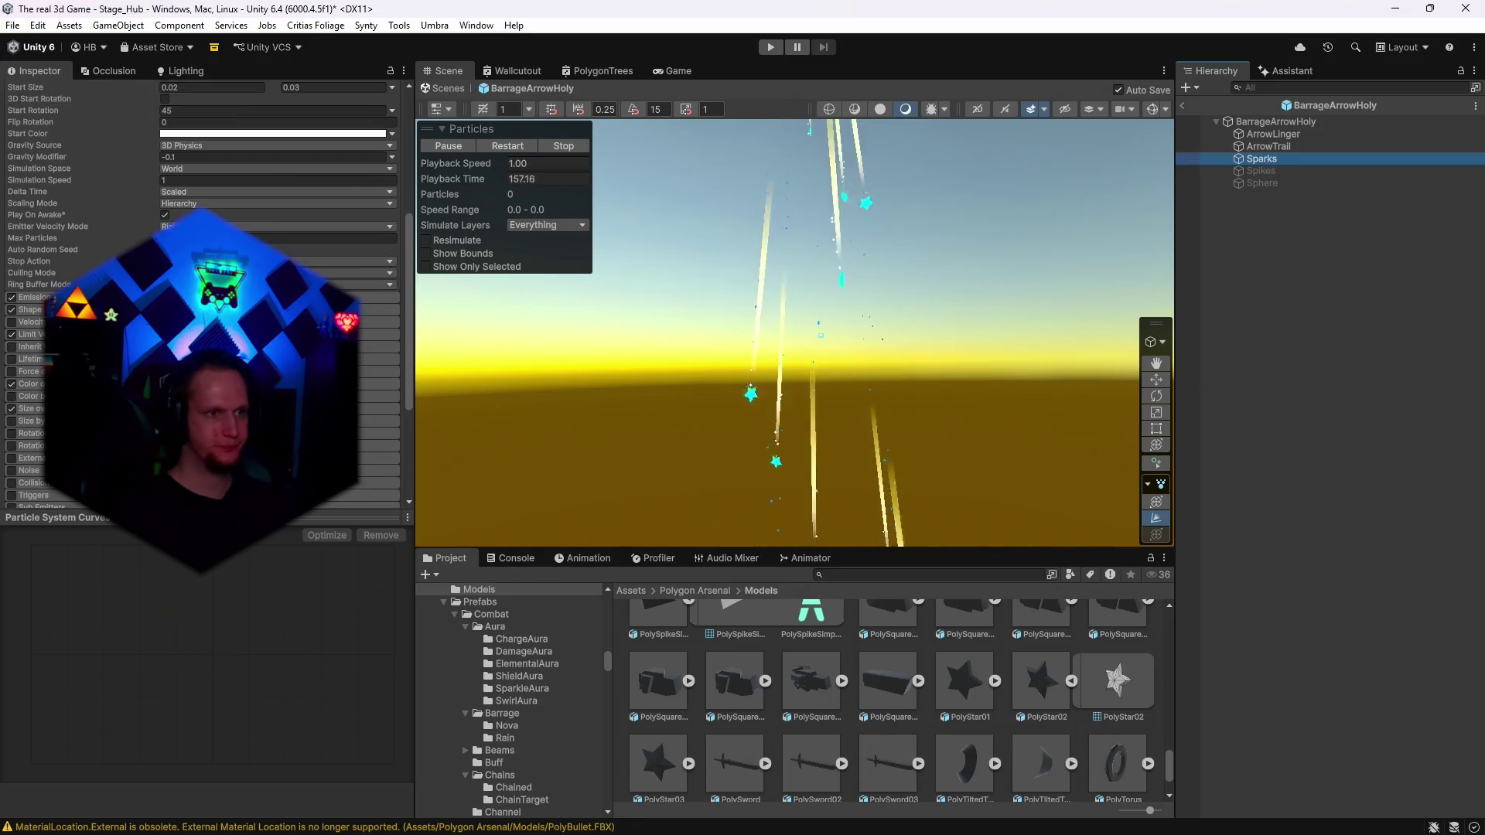
pyautogui.click(31, 384)
pyautogui.click(374, 398)
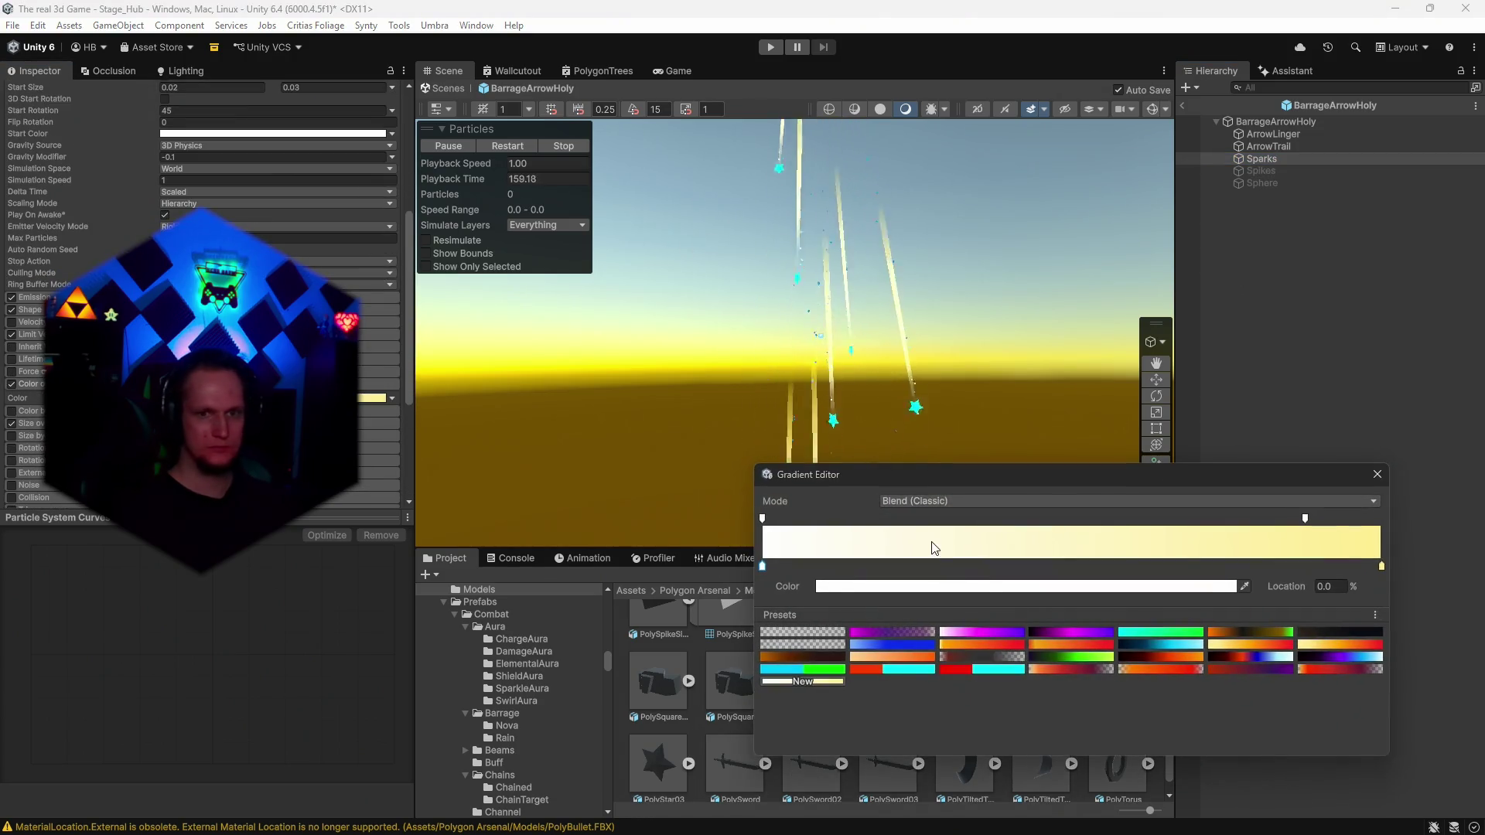
pyautogui.click(876, 646)
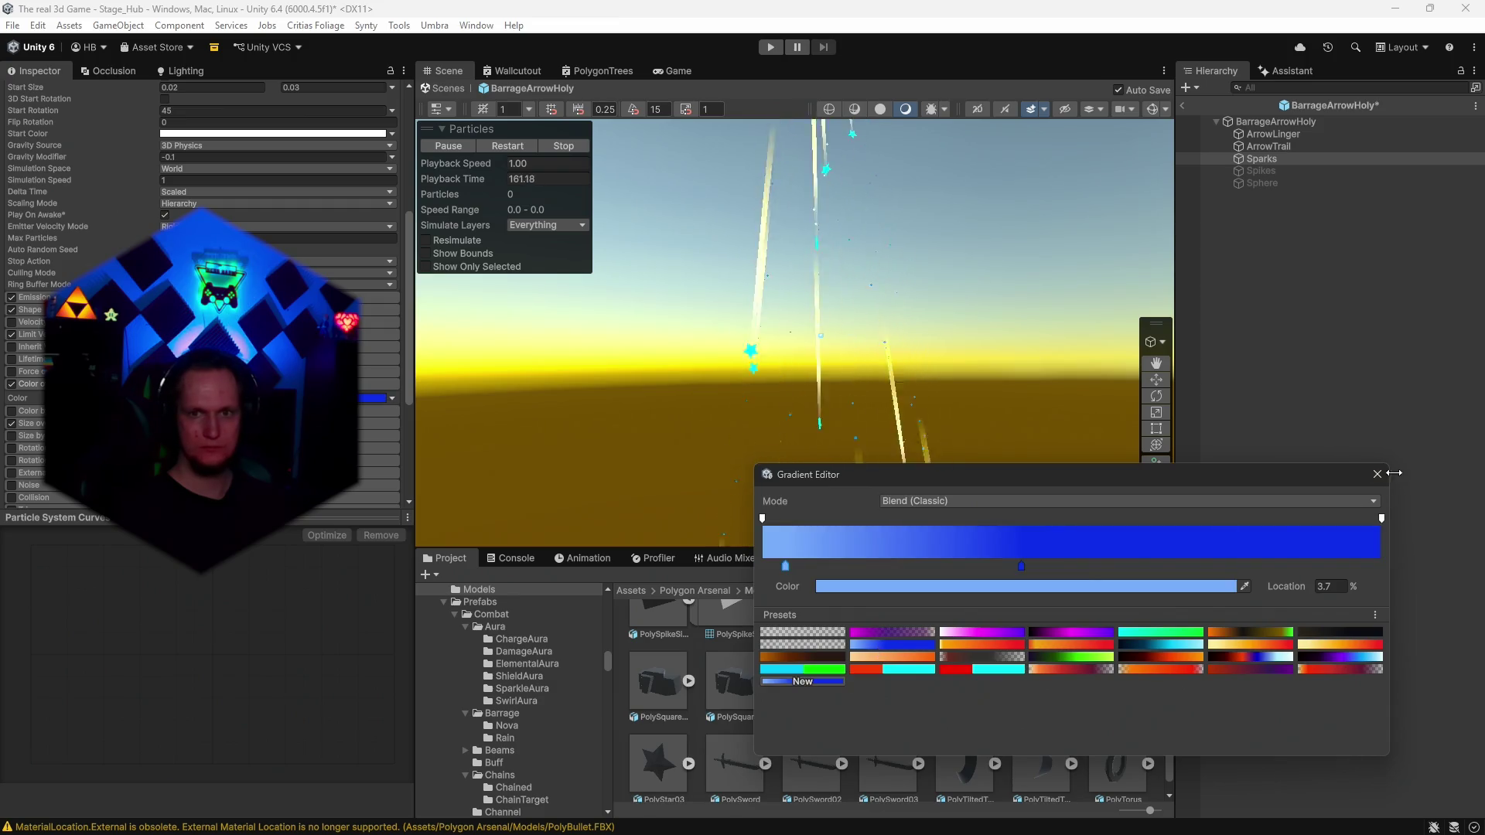
pyautogui.click(1378, 474)
pyautogui.moveTo(1075, 425)
pyautogui.mouseDown()
pyautogui.moveTo(984, 365)
pyautogui.moveTo(988, 559)
pyautogui.moveTo(984, 322)
pyautogui.moveTo(1004, 627)
pyautogui.moveTo(985, 388)
pyautogui.mouseUp()
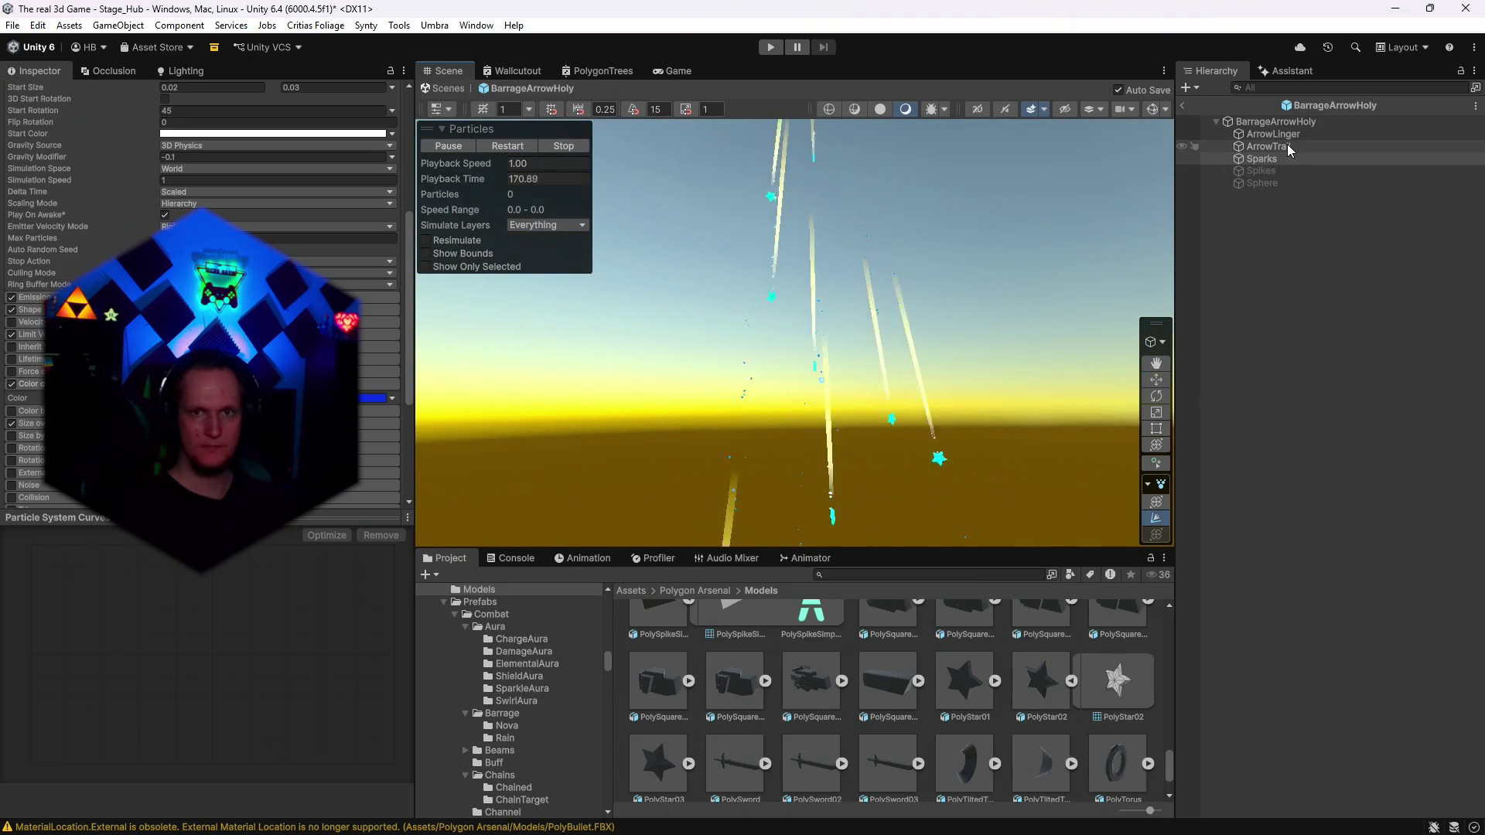
pyautogui.click(1282, 123)
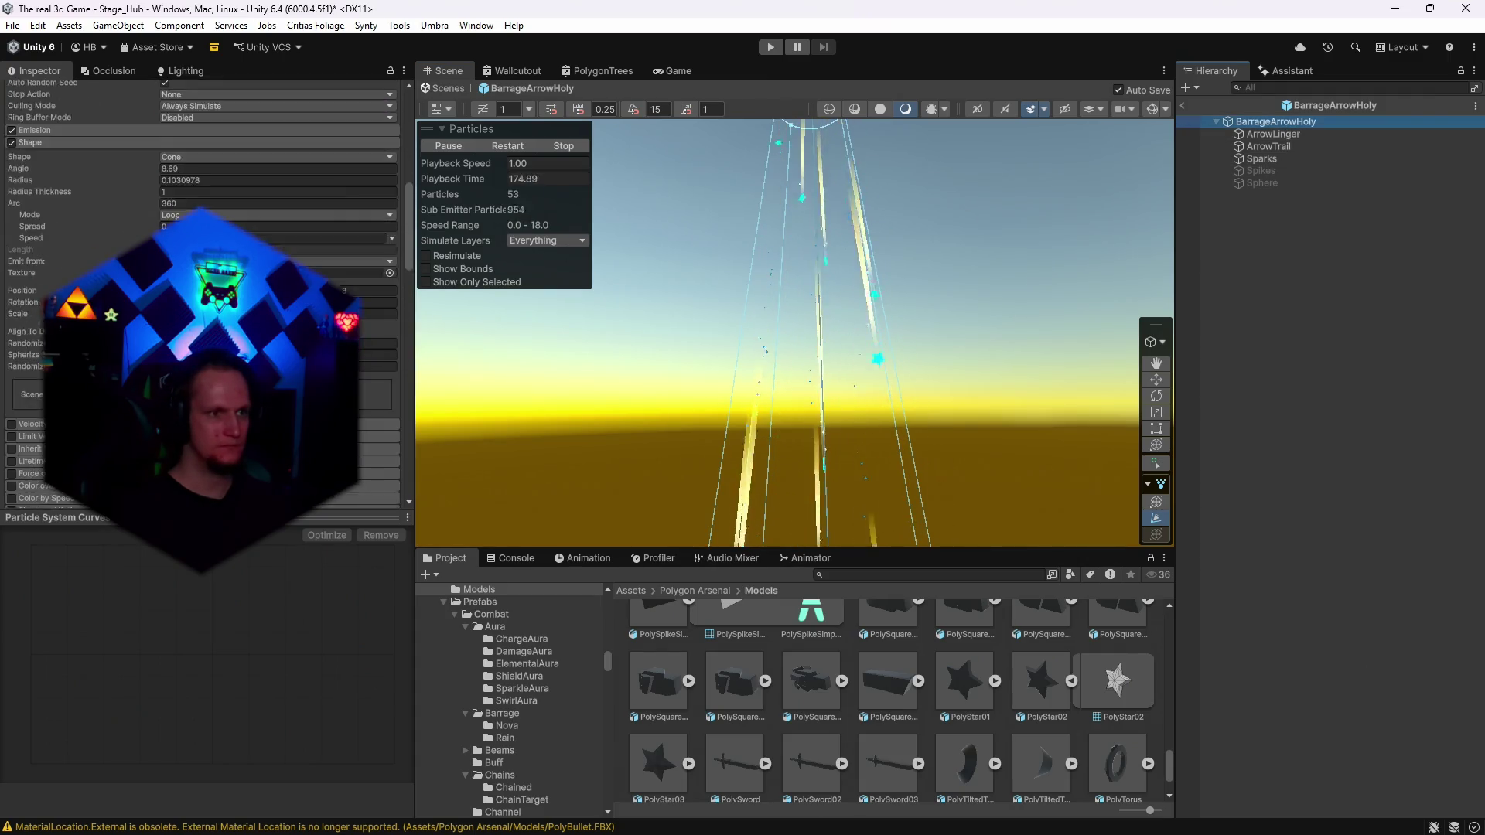
# Enable Color over Lifetime on the BarrageArrowHoly root with a blue gradient preset.
pyautogui.scroll(-3, 12, 360)
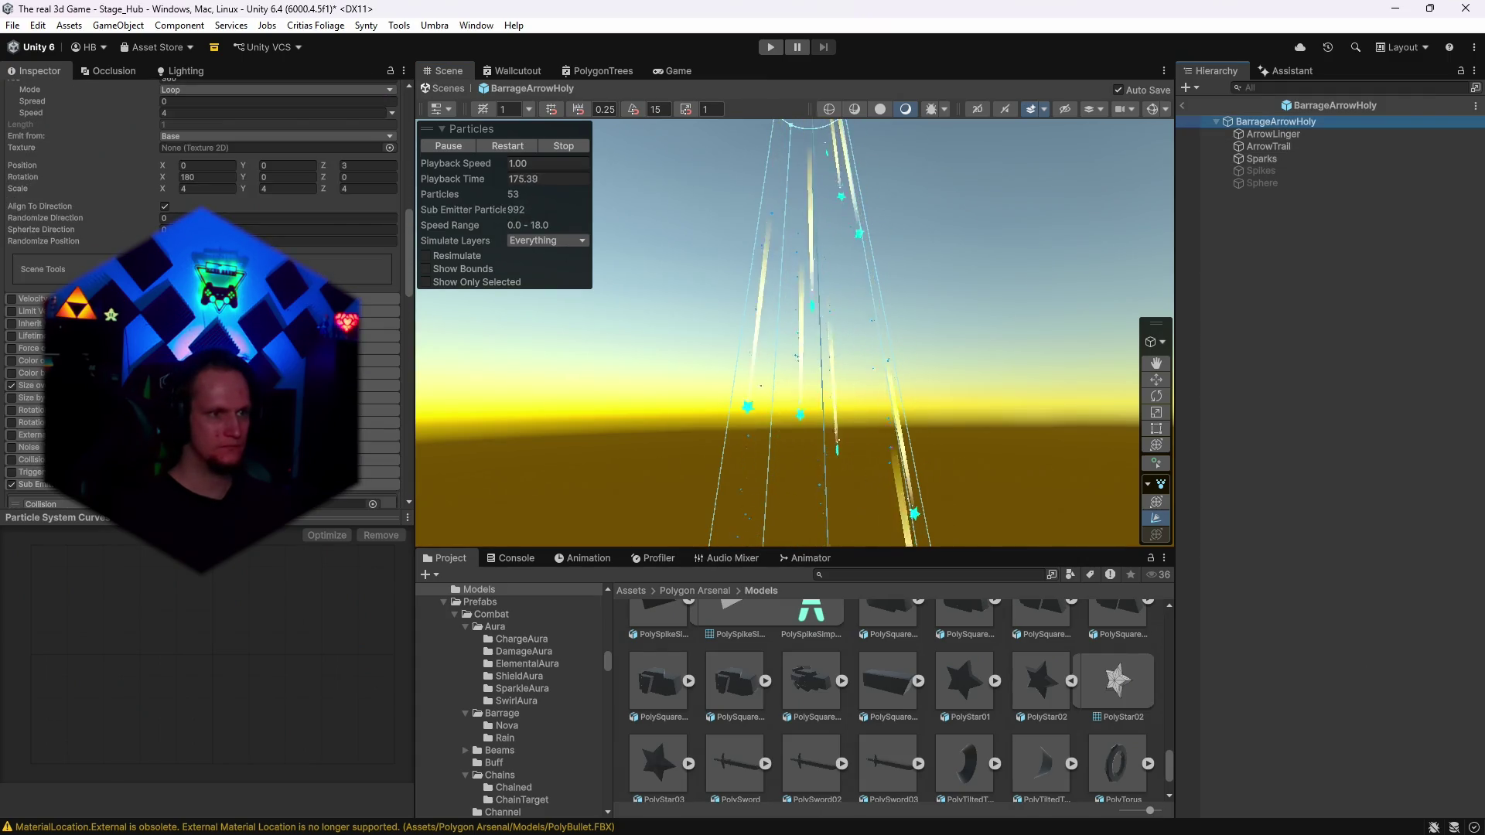
pyautogui.click(11, 361)
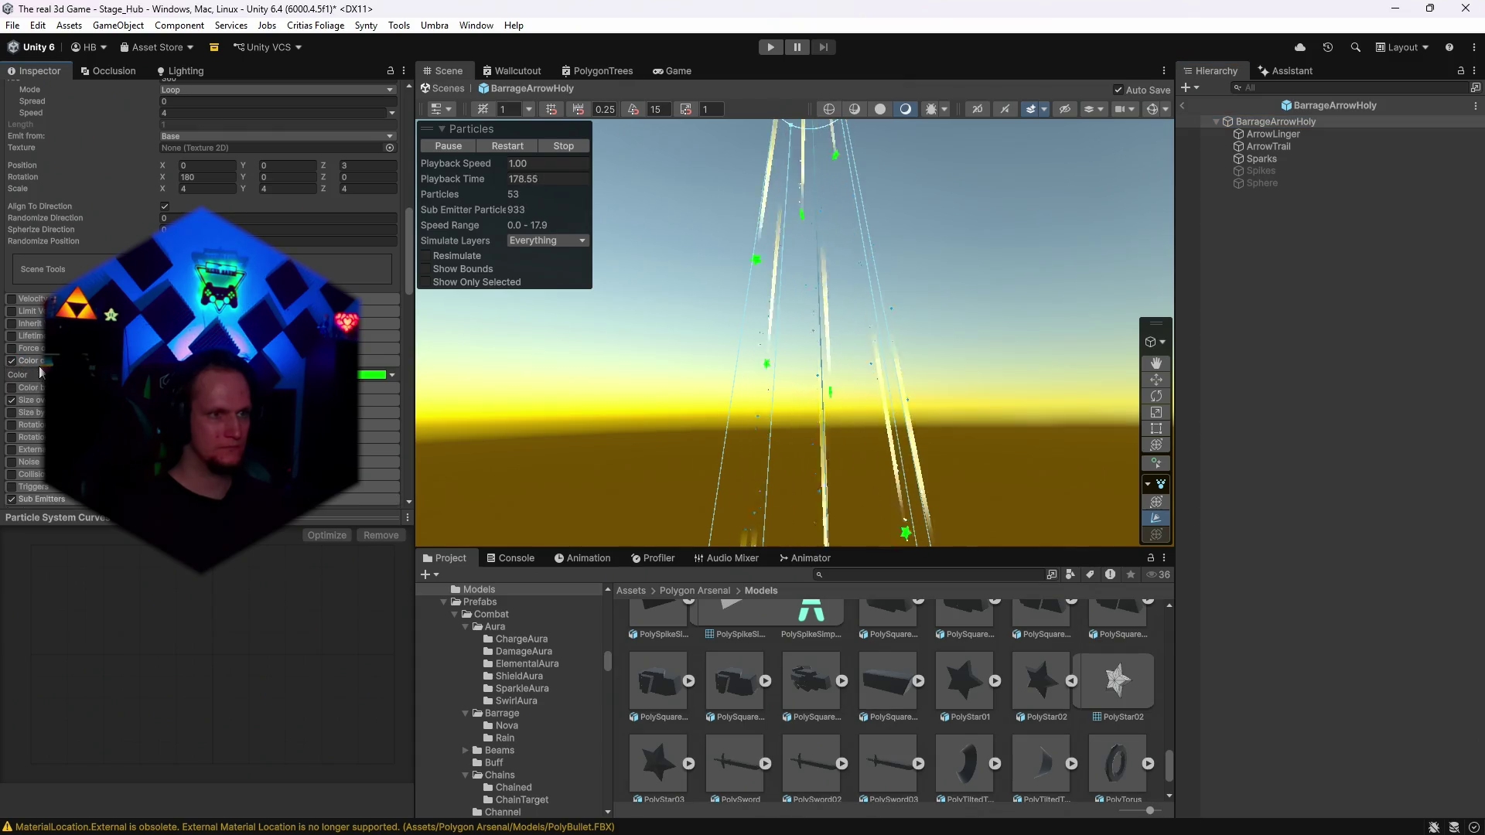
pyautogui.click(373, 375)
pyautogui.click(930, 659)
pyautogui.click(889, 646)
pyautogui.click(1325, 448)
# Set the root emitter's Simulation Speed to 1 and expand its Size over Lifetime module.
pyautogui.moveTo(959, 433)
pyautogui.mouseDown()
pyautogui.moveTo(956, 512)
pyautogui.moveTo(936, 475)
pyautogui.moveTo(935, 325)
pyautogui.moveTo(908, 392)
pyautogui.mouseUp()
pyautogui.moveTo(818, 480)
pyautogui.mouseDown()
pyautogui.moveTo(812, 227)
pyautogui.moveTo(918, 192)
pyautogui.moveTo(881, 179)
pyautogui.moveTo(874, 232)
pyautogui.moveTo(888, 139)
pyautogui.moveTo(868, 248)
pyautogui.moveTo(874, 221)
pyautogui.mouseUp()
pyautogui.moveTo(894, 345)
pyautogui.mouseDown()
pyautogui.moveTo(961, 325)
pyautogui.moveTo(964, 292)
pyautogui.moveTo(961, 308)
pyautogui.mouseUp()
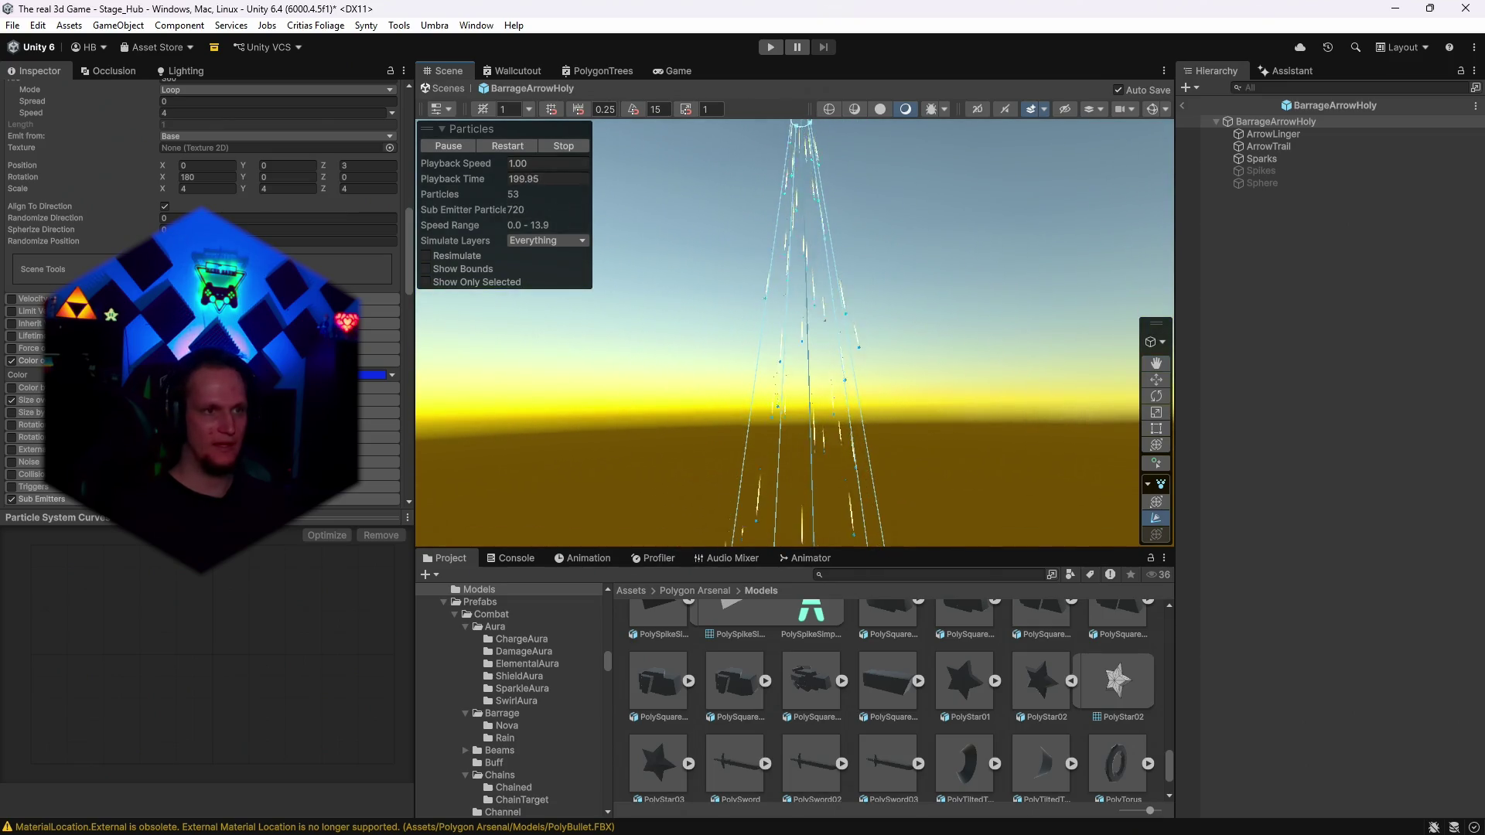
pyautogui.scroll(8, 202, 294)
pyautogui.write('1')
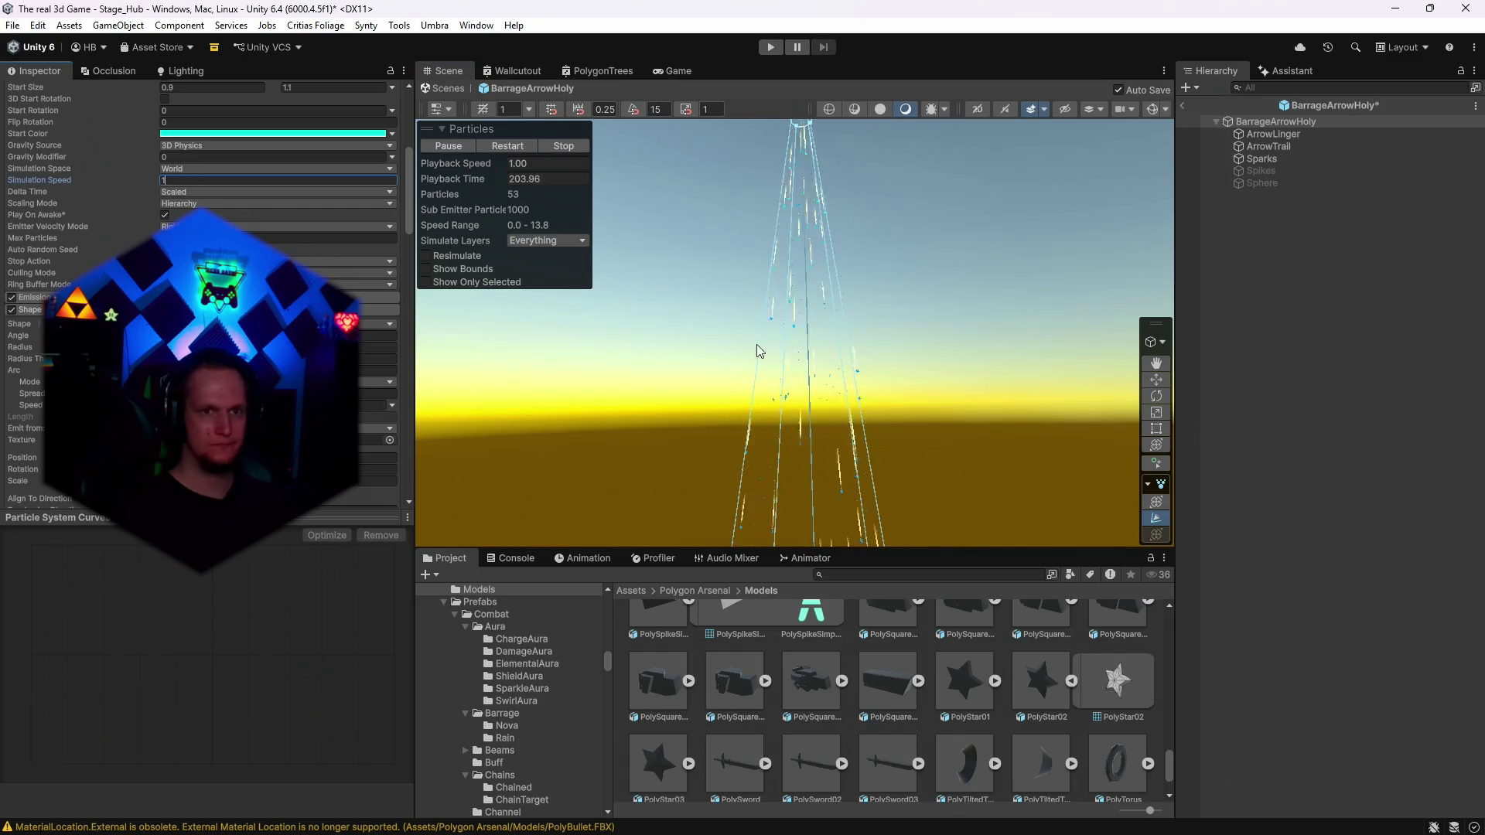
pyautogui.click(967, 270)
pyautogui.moveTo(967, 269)
pyautogui.mouseDown()
pyautogui.moveTo(931, 258)
pyautogui.moveTo(934, 275)
pyautogui.moveTo(928, 186)
pyautogui.moveTo(940, 276)
pyautogui.moveTo(1098, 220)
pyautogui.mouseUp()
pyautogui.click(1259, 123)
pyautogui.scroll(-10, 201, 294)
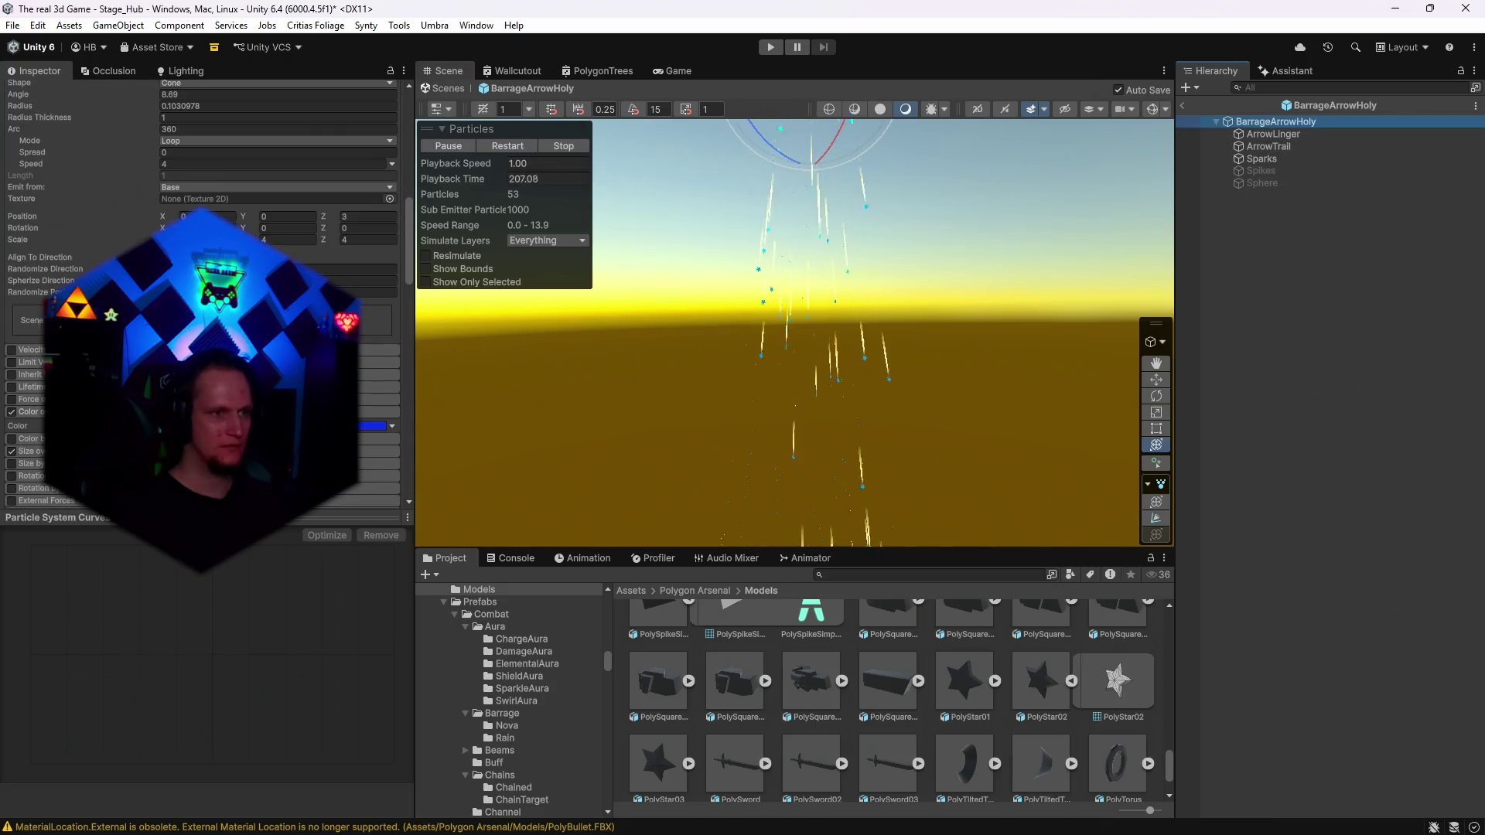
pyautogui.scroll(-4, 201, 294)
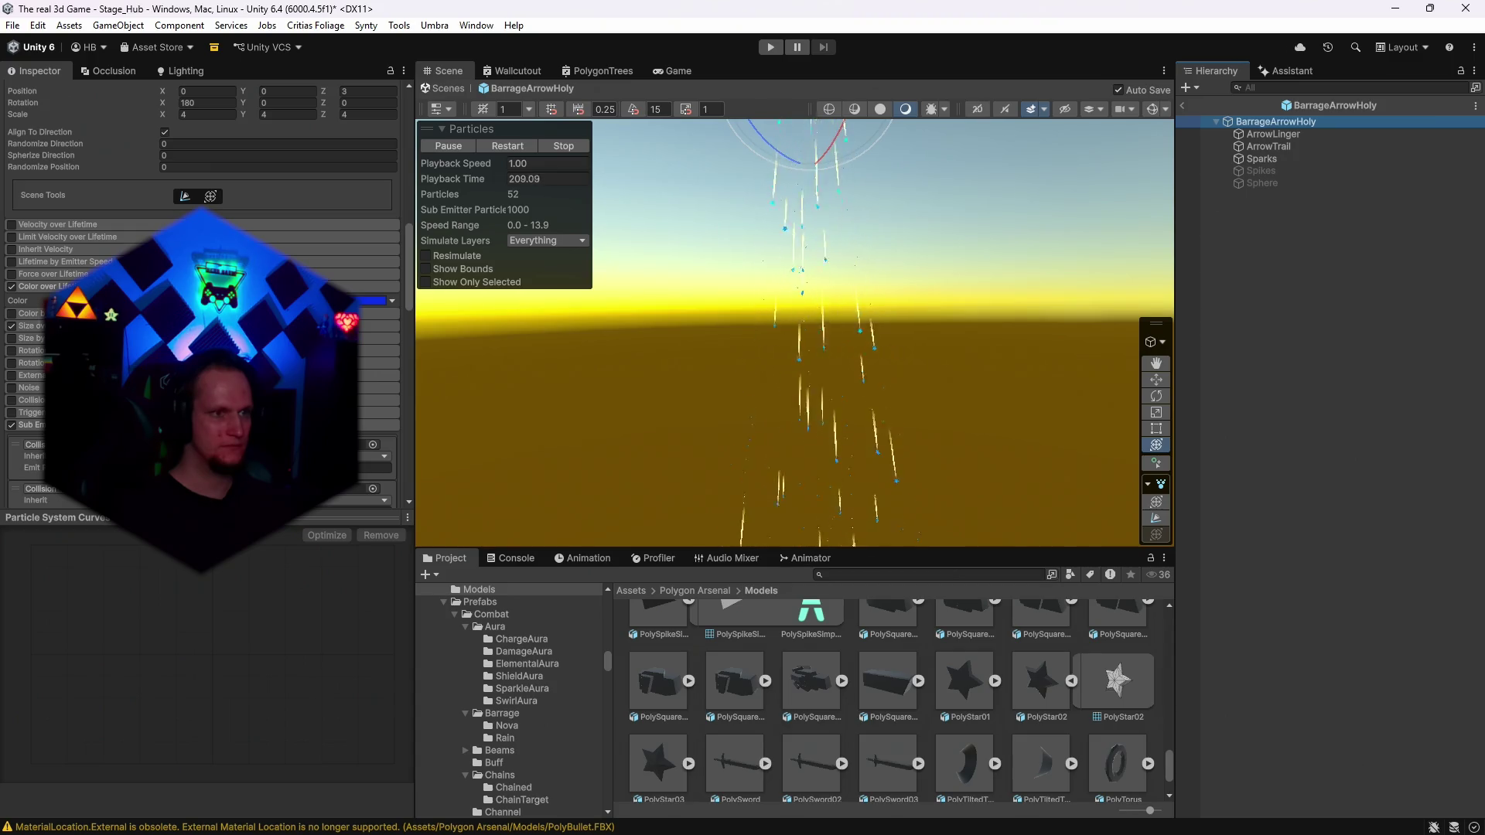
pyautogui.click(31, 326)
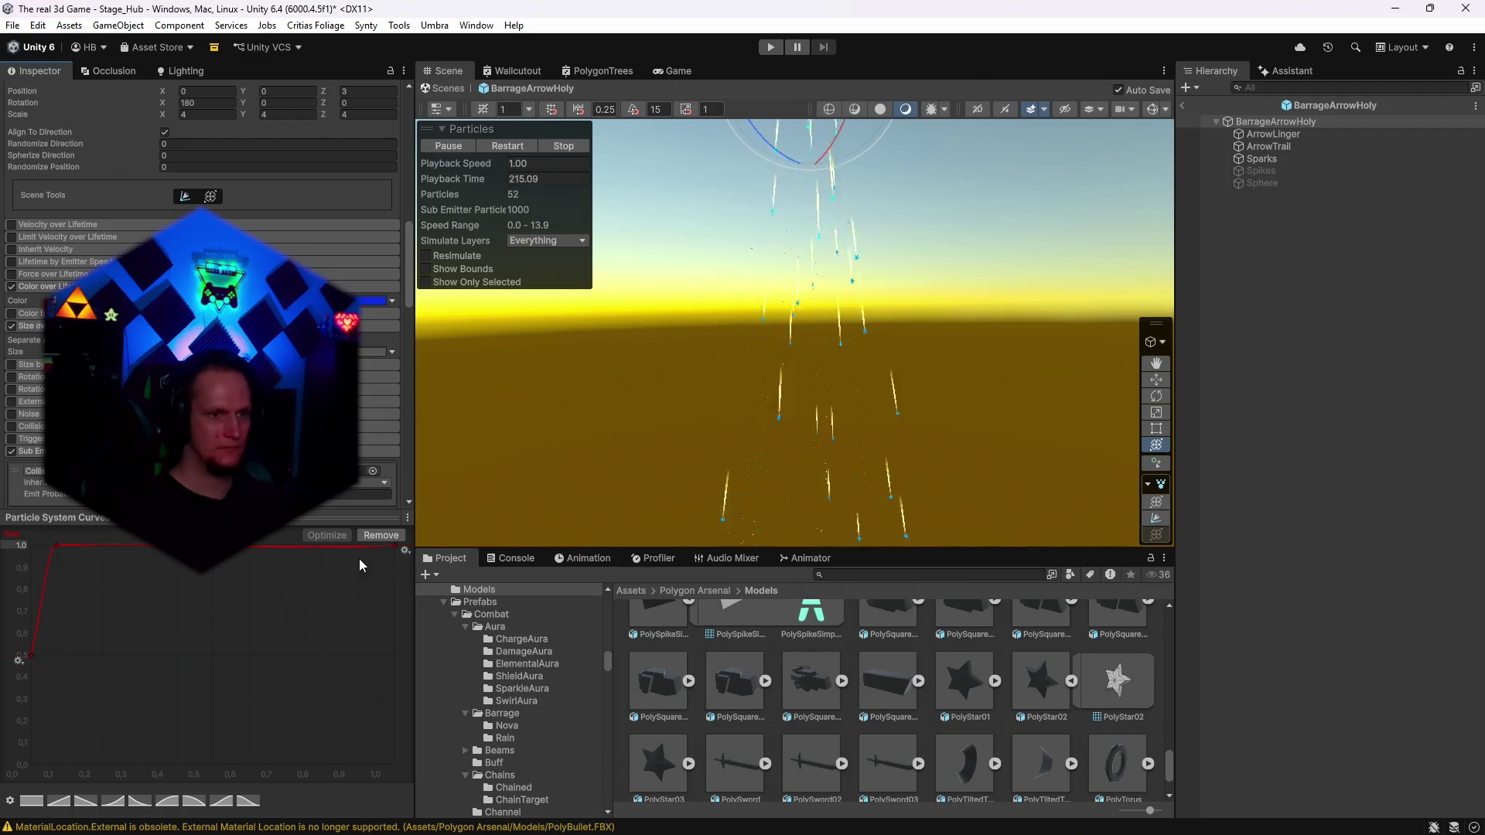
# Raise the root emitter's size-over-lifetime curve maximum to 2.0.
pyautogui.write('2')
pyautogui.press('Return')
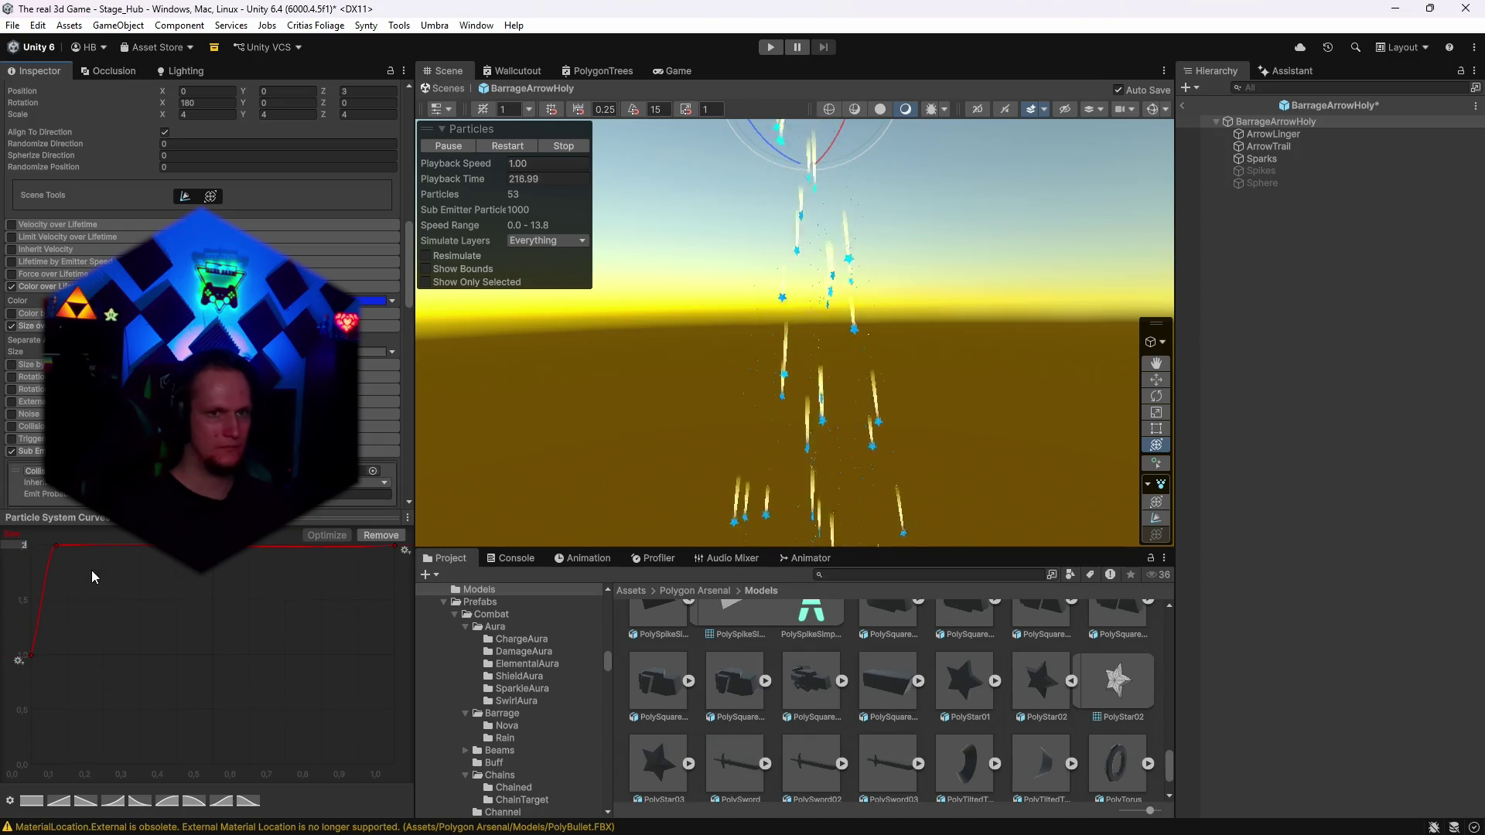
pyautogui.moveTo(917, 377)
pyautogui.mouseDown()
pyautogui.moveTo(958, 335)
pyautogui.moveTo(994, 358)
pyautogui.moveTo(979, 369)
pyautogui.mouseUp()
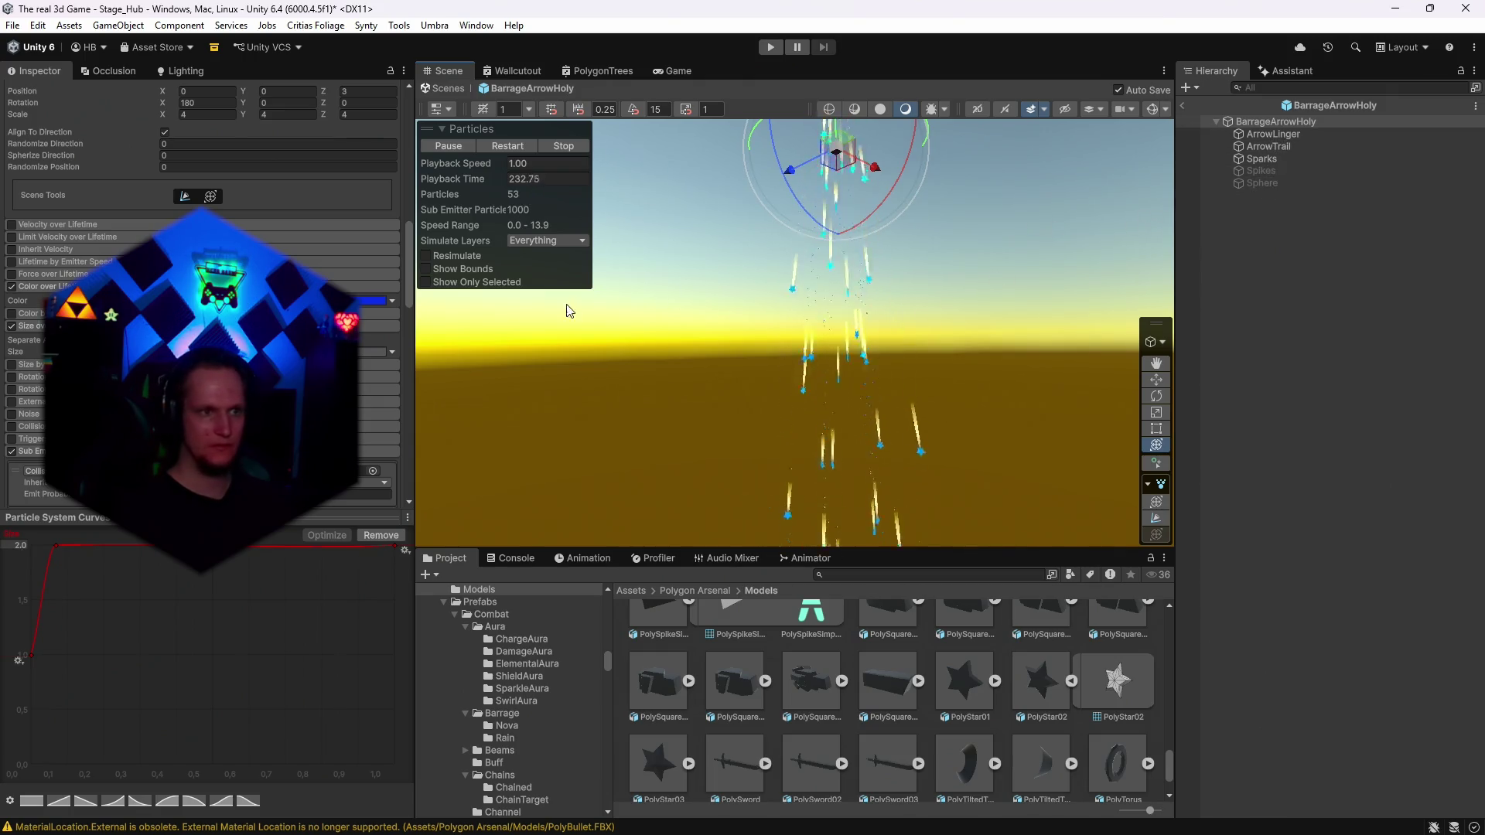
# Turn the root gradient's 41.8% colour key yellow.
pyautogui.click(371, 300)
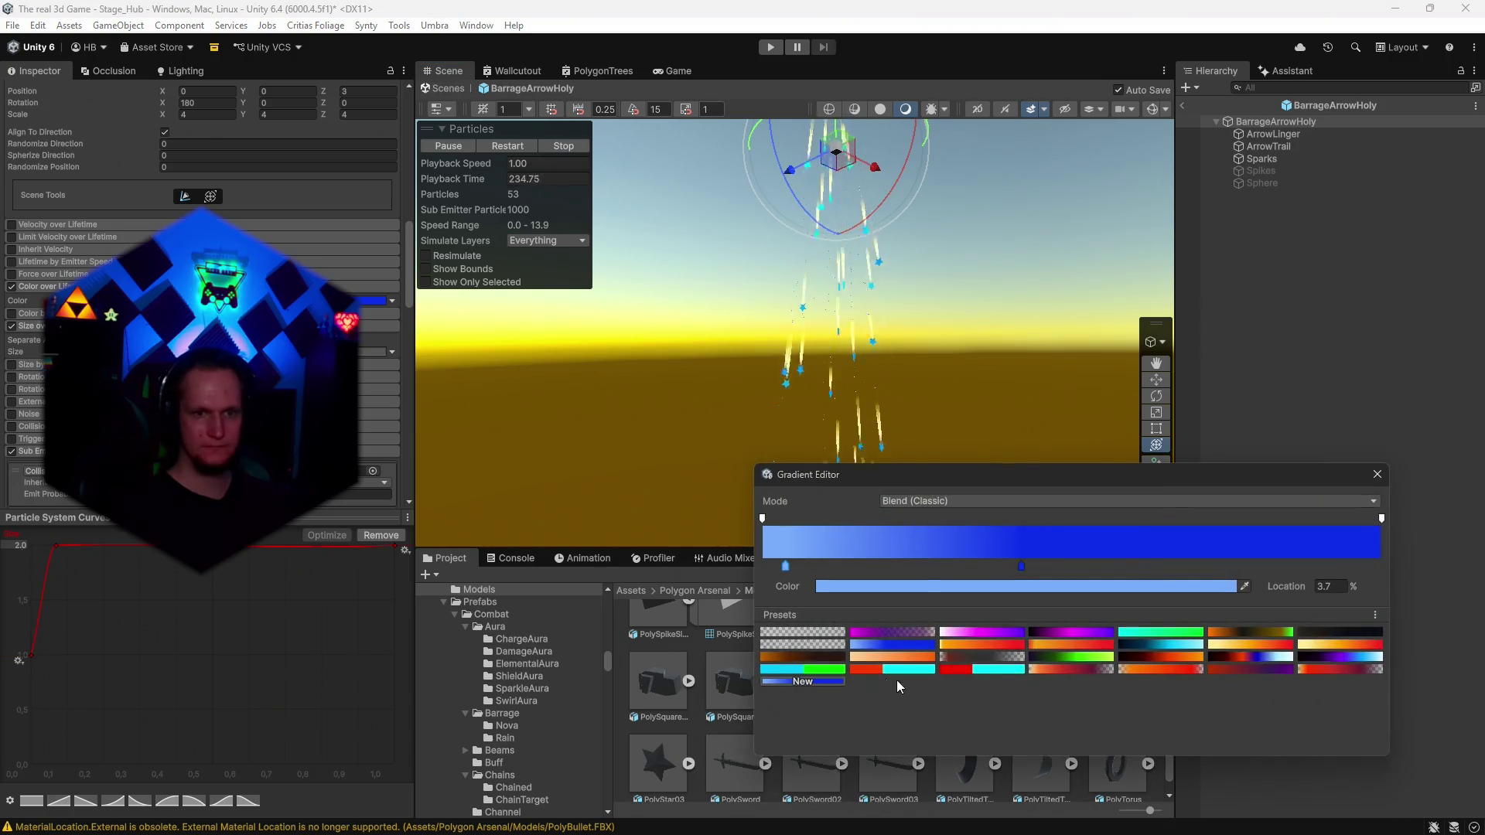
pyautogui.click(1021, 566)
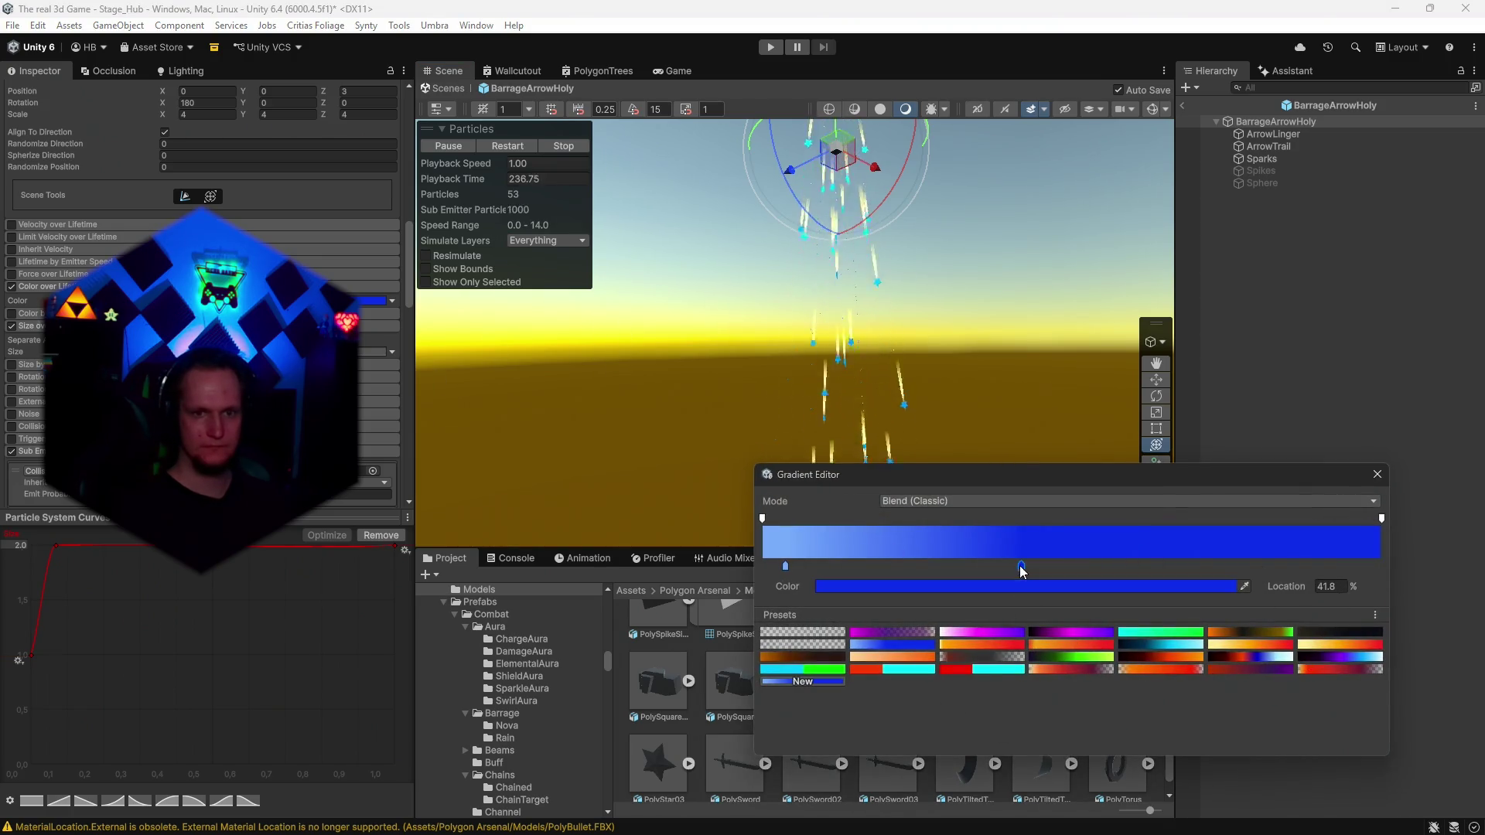
pyautogui.click(1021, 586)
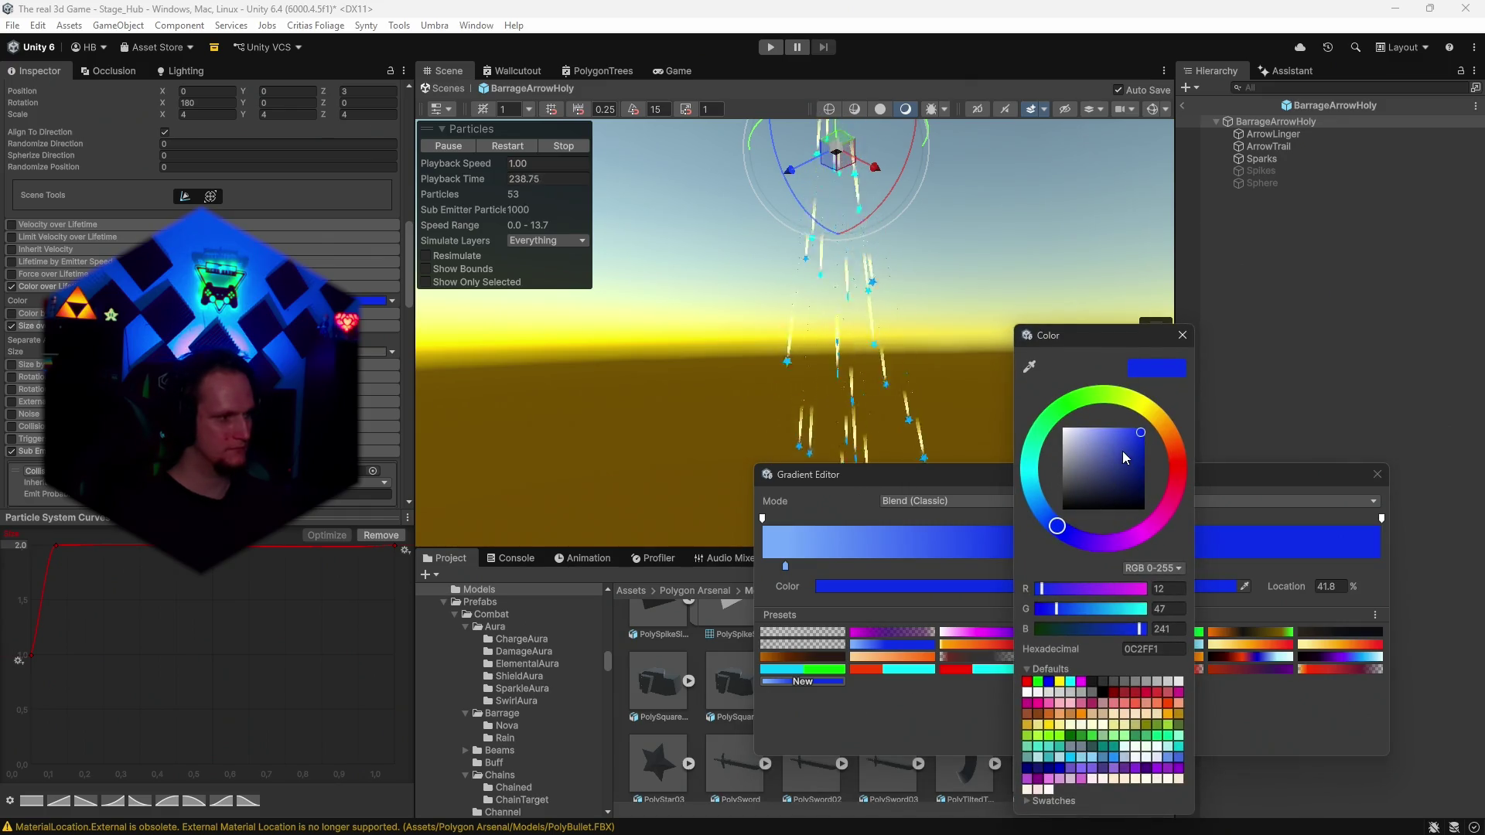
pyautogui.click(1133, 400)
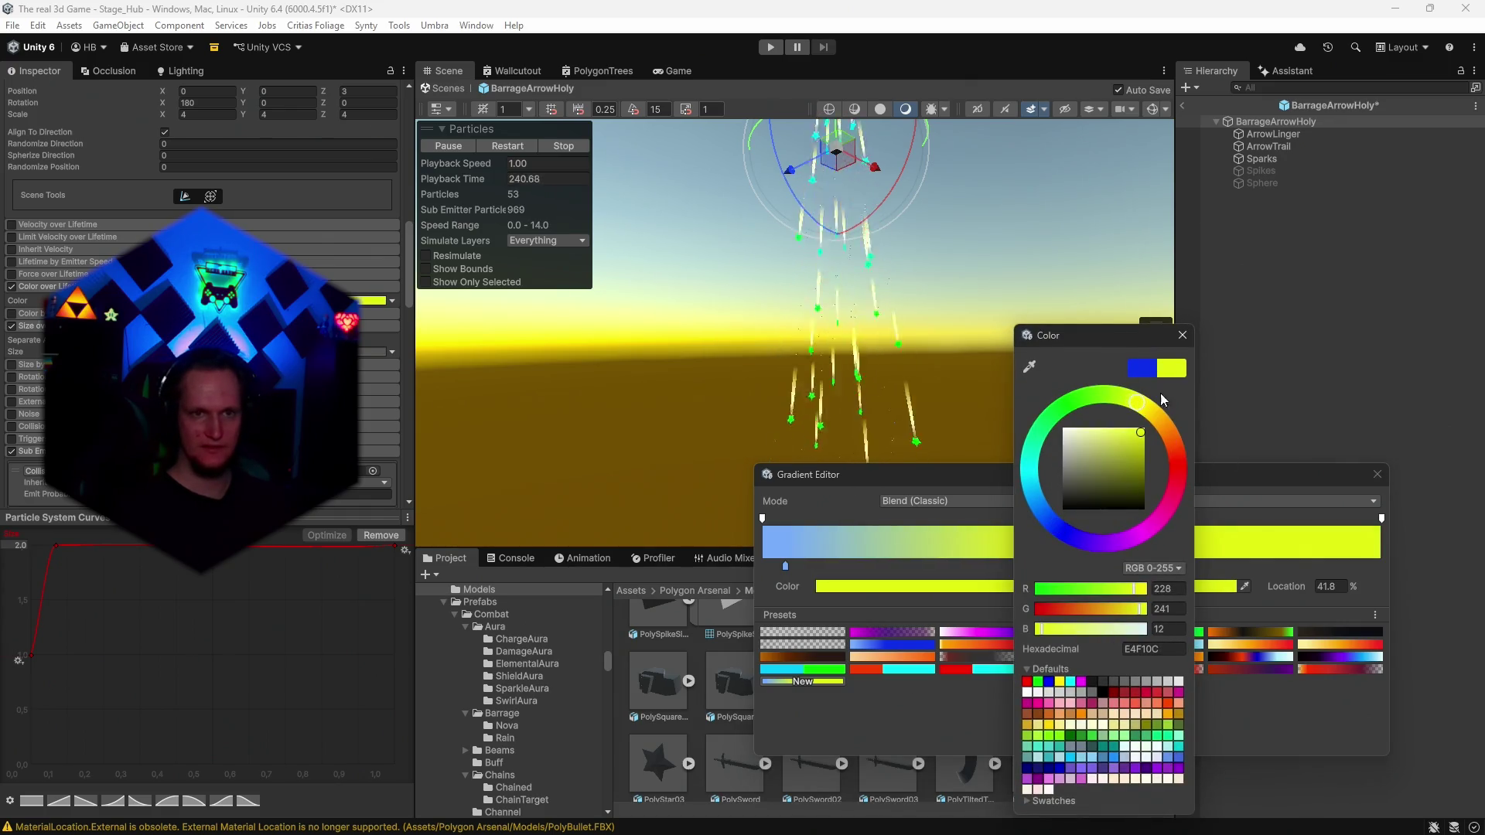
pyautogui.click(1182, 335)
# Make the 3.7% gradient key fully saturated yellow and close the gradient editor.
pyautogui.click(786, 566)
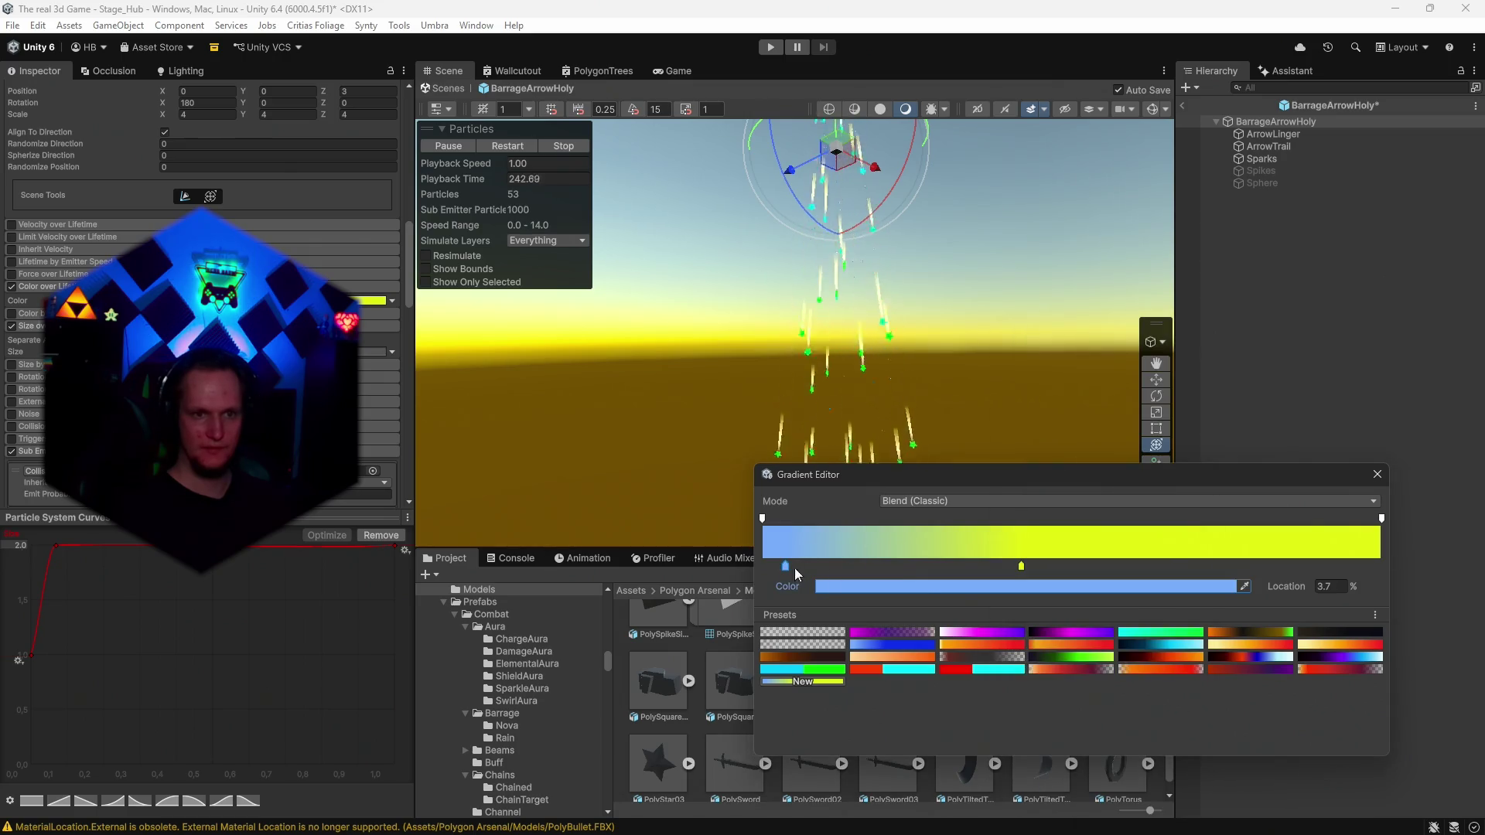
pyautogui.click(1021, 586)
pyautogui.click(1136, 427)
pyautogui.click(1145, 449)
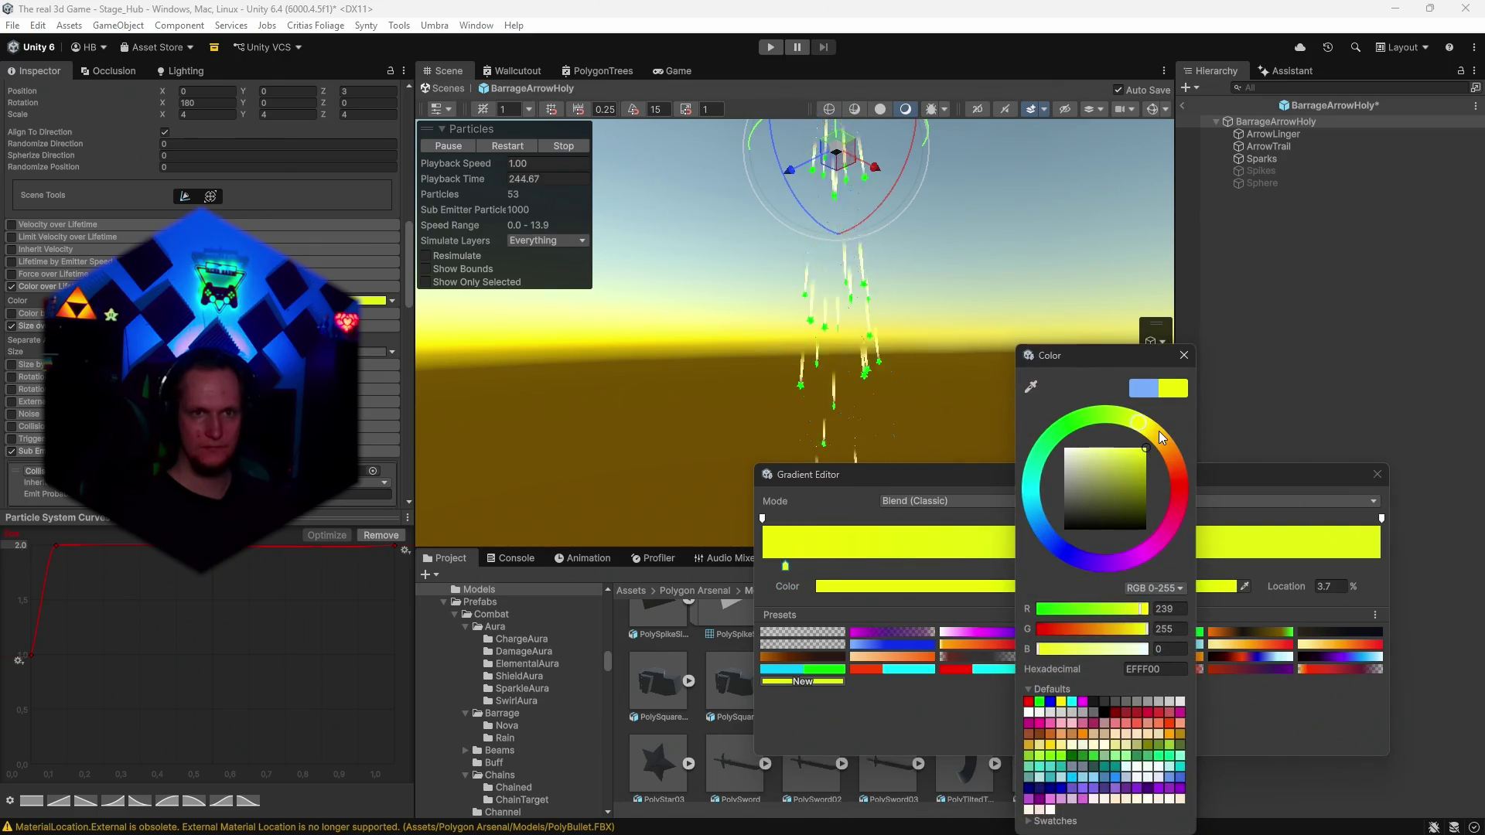
pyautogui.click(1183, 355)
pyautogui.click(1377, 474)
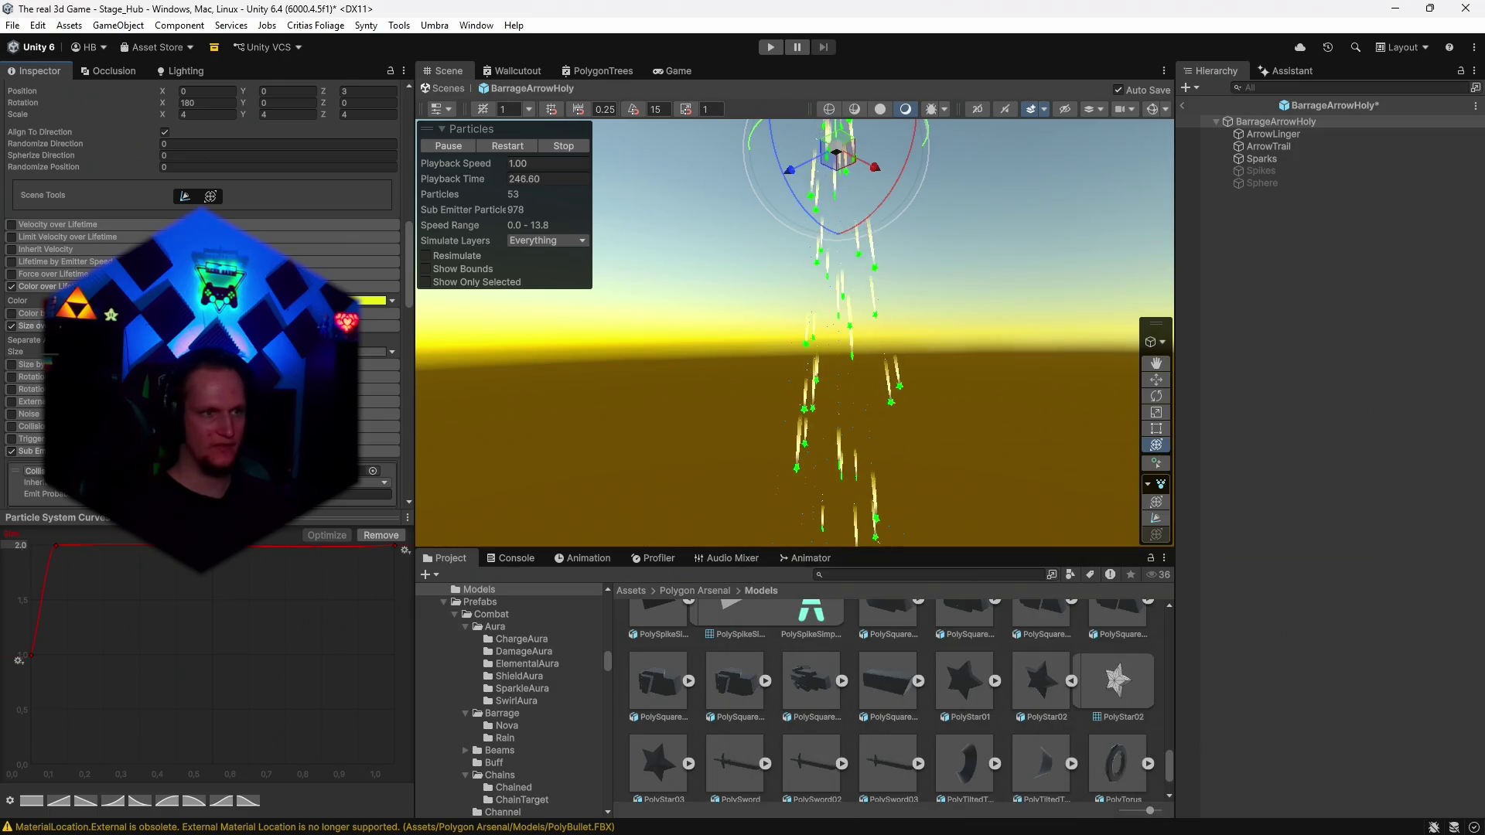
pyautogui.scroll(10, 201, 293)
pyautogui.scroll(3, 202, 293)
pyautogui.click(270, 351)
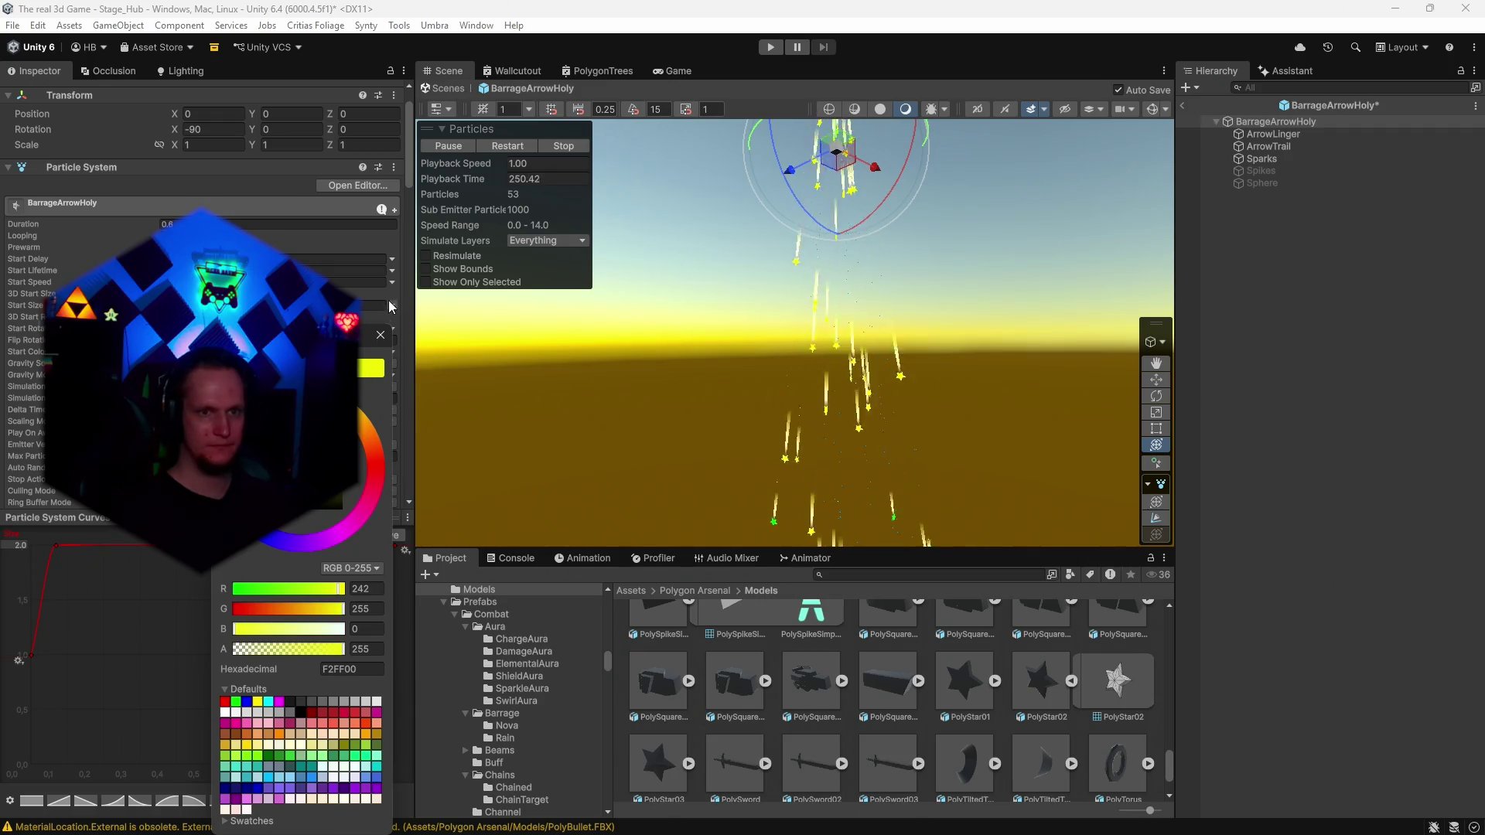
# Keep the yellow F2FF00 start colour and inspect the ArrowLinger and ArrowTrail emitters.
pyautogui.click(382, 336)
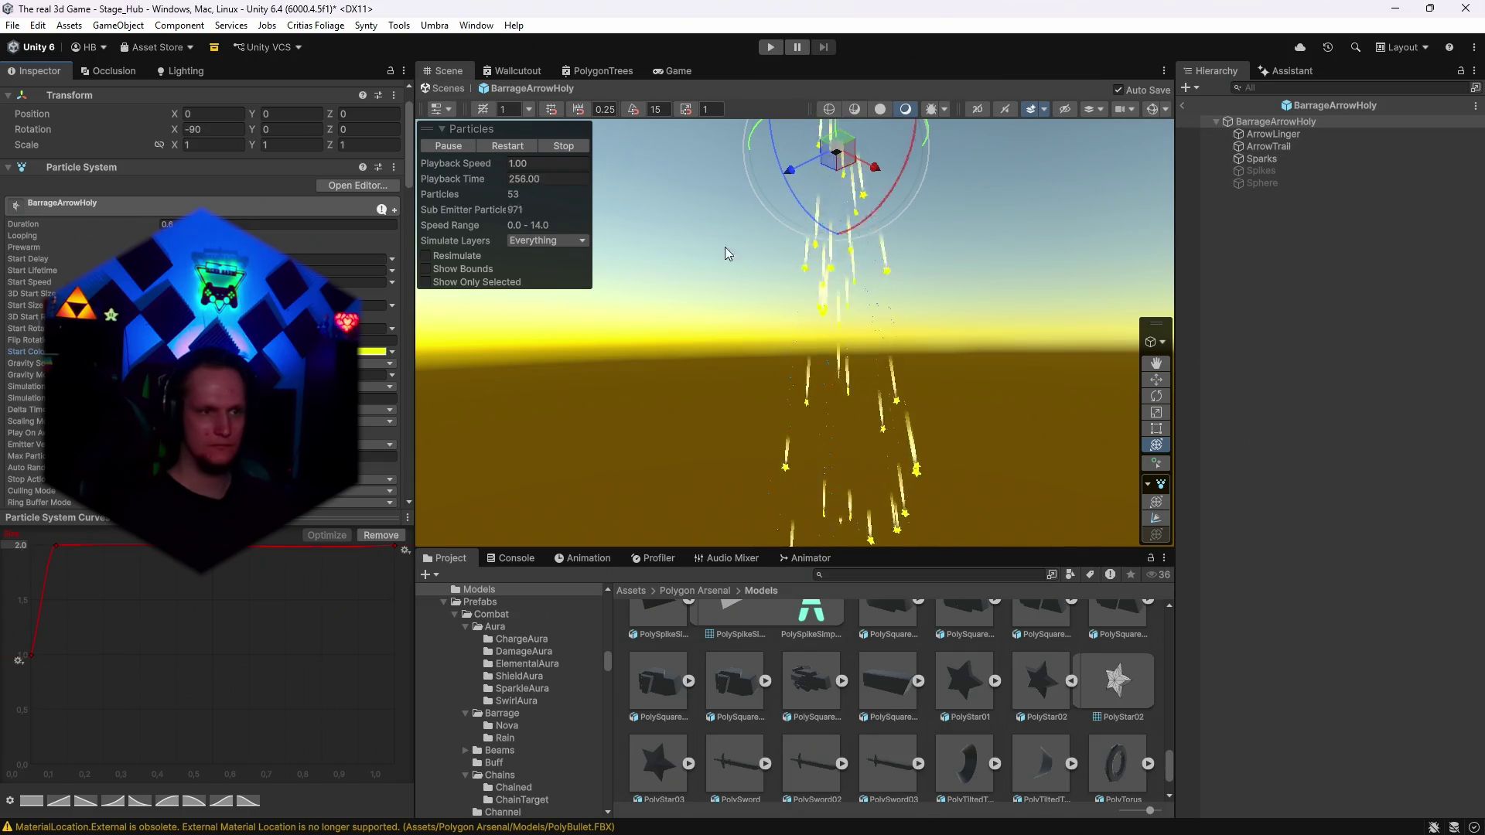
pyautogui.scroll(-10, 201, 310)
pyautogui.click(1283, 134)
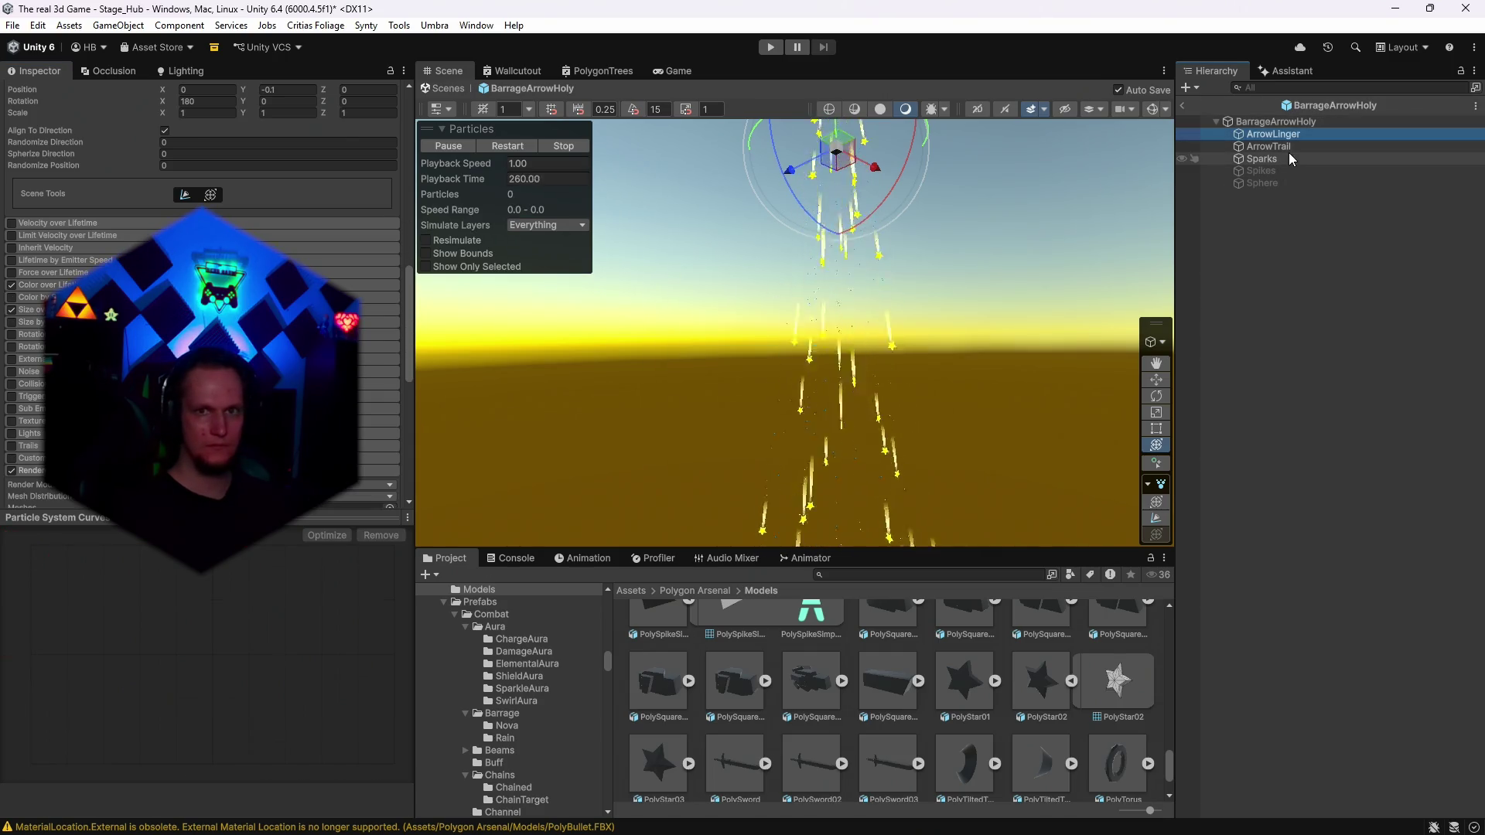
pyautogui.click(1284, 147)
pyautogui.scroll(6, 201, 294)
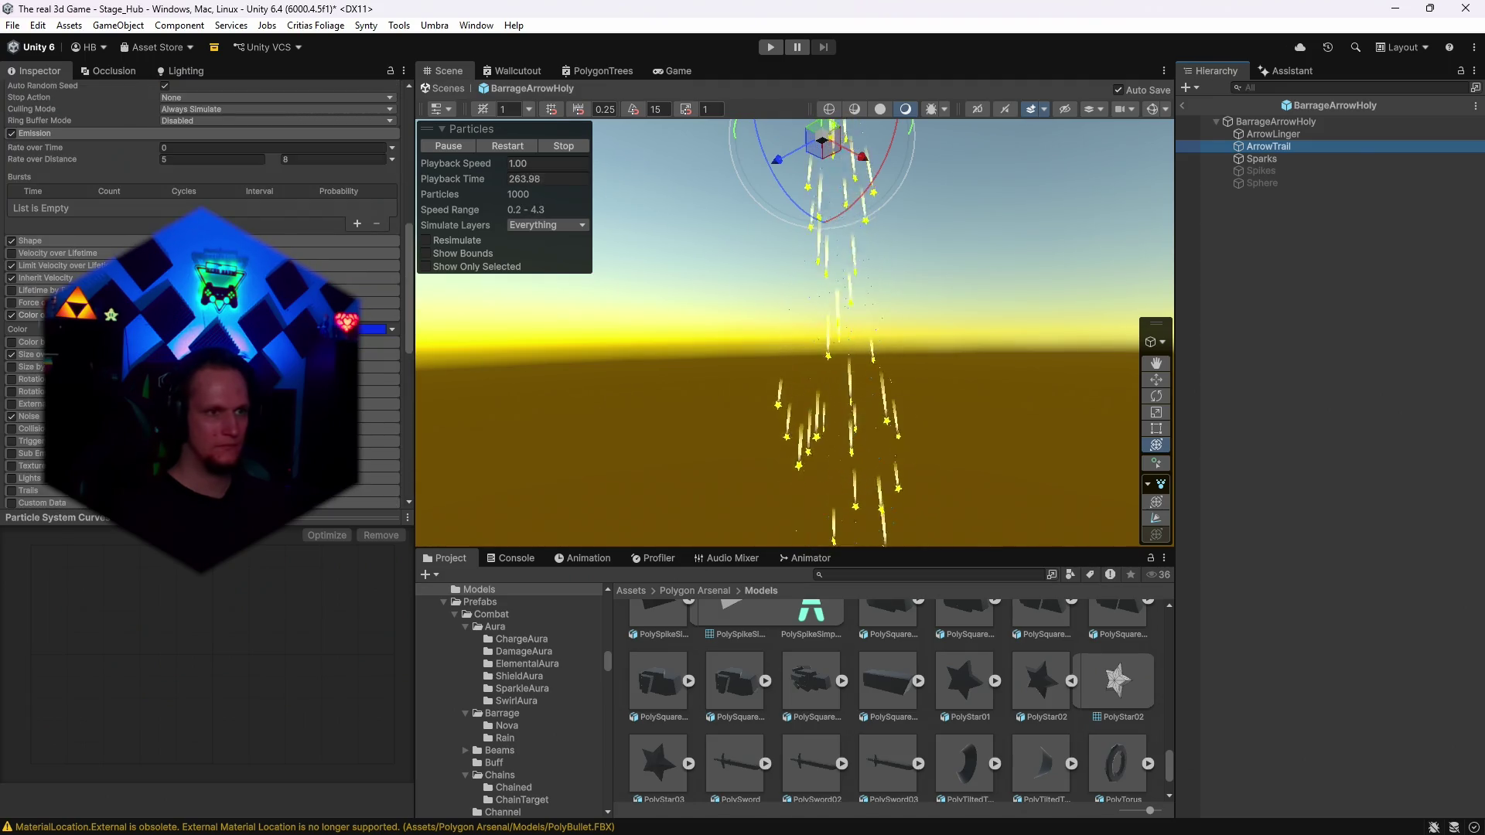
pyautogui.scroll(-2, 201, 294)
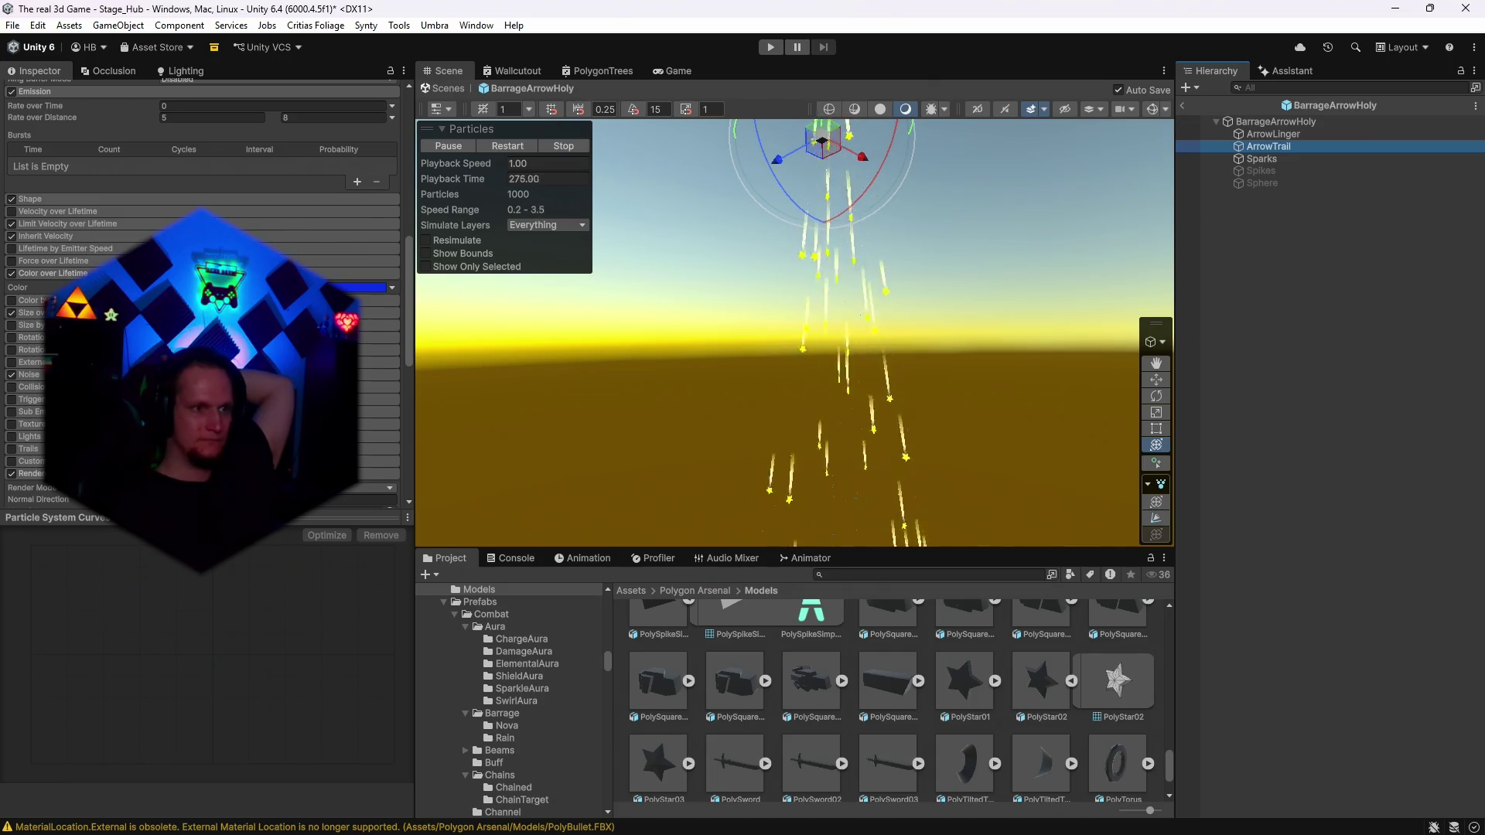
pyautogui.scroll(-3, 201, 293)
pyautogui.scroll(15, 202, 293)
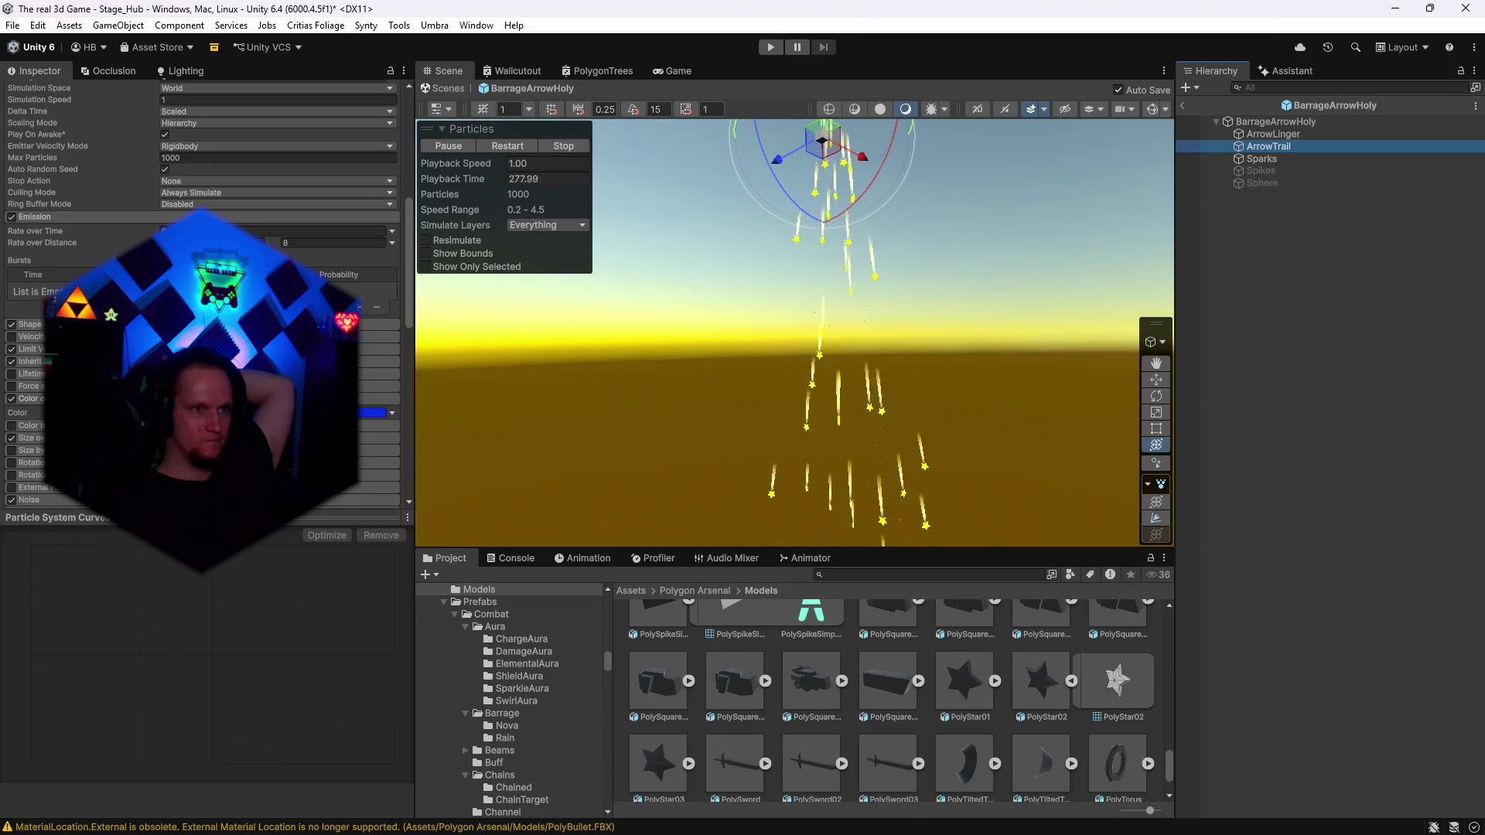
# Inspect the Sparks child emitter and view the yellow stars from above.
pyautogui.click(1304, 160)
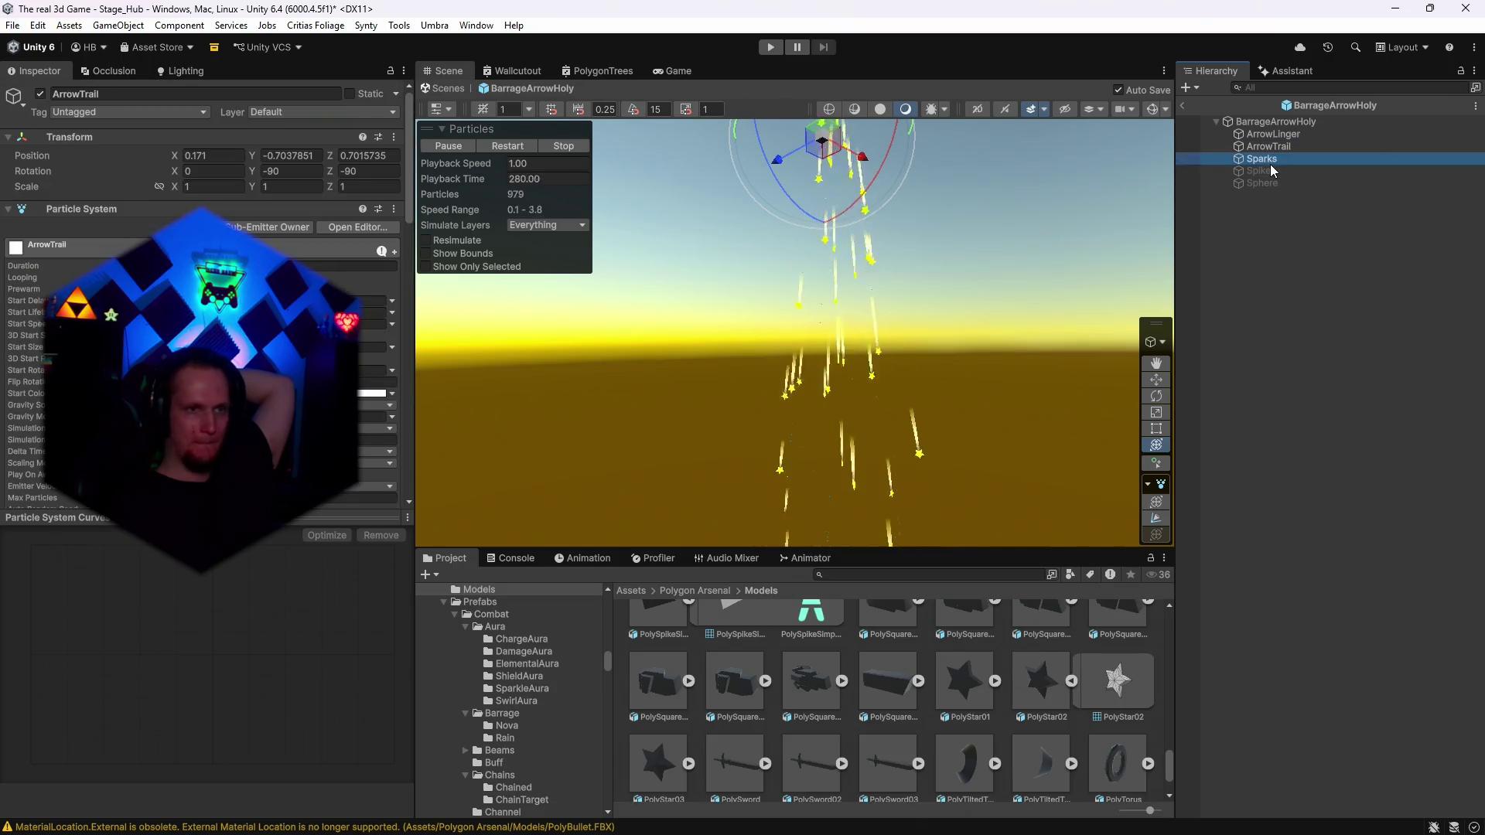
pyautogui.scroll(-7, 402, 323)
pyautogui.moveTo(920, 309)
pyautogui.mouseDown()
pyautogui.moveTo(897, 425)
pyautogui.moveTo(890, 379)
pyautogui.mouseUp()
pyautogui.scroll(-3, 201, 309)
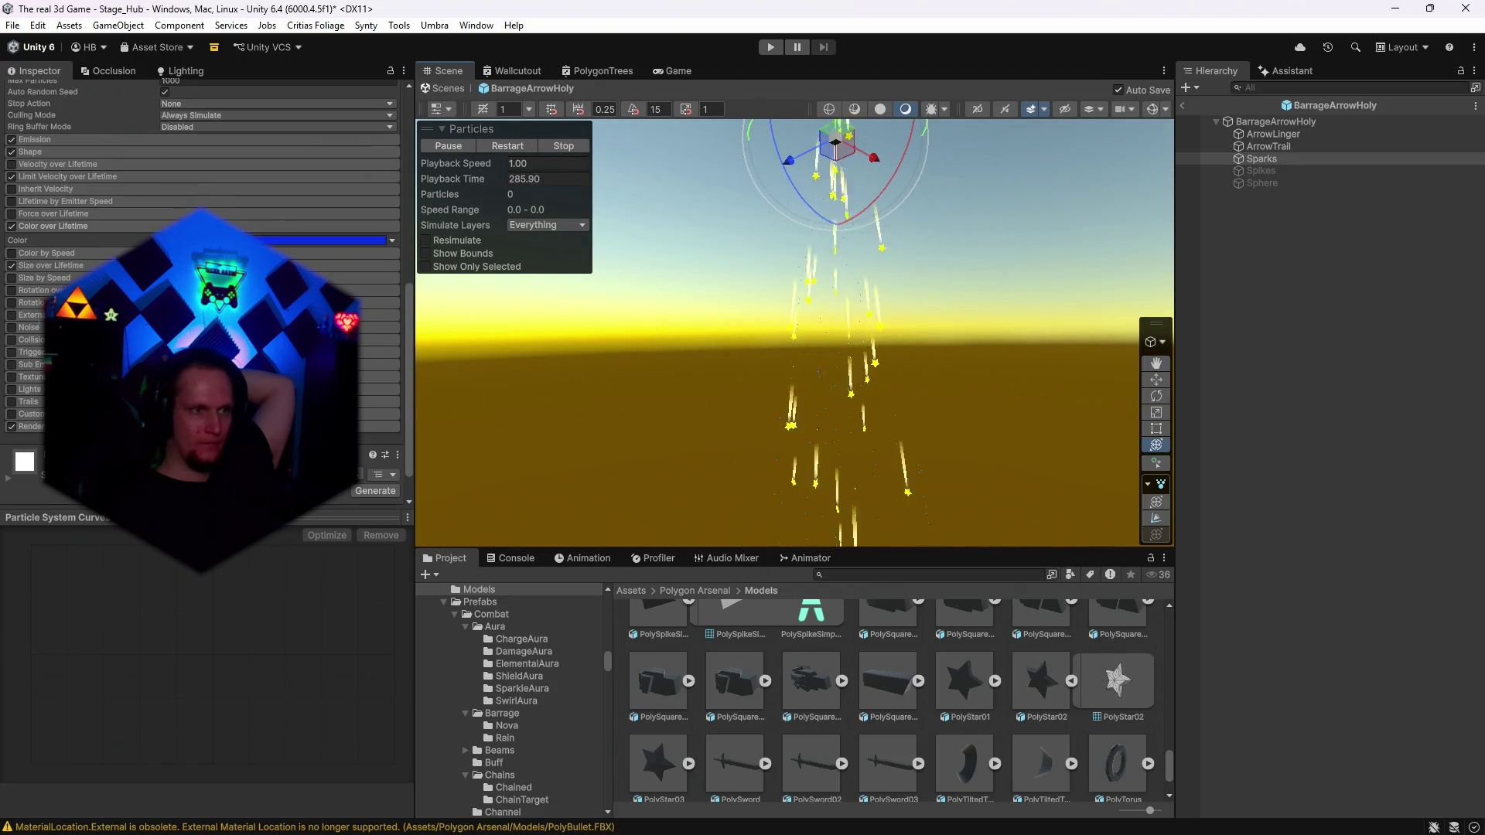
# Set the Sparks size-over-lifetime curve maximum to 2, then raise it to 3.
pyautogui.click(68, 264)
pyautogui.click(364, 290)
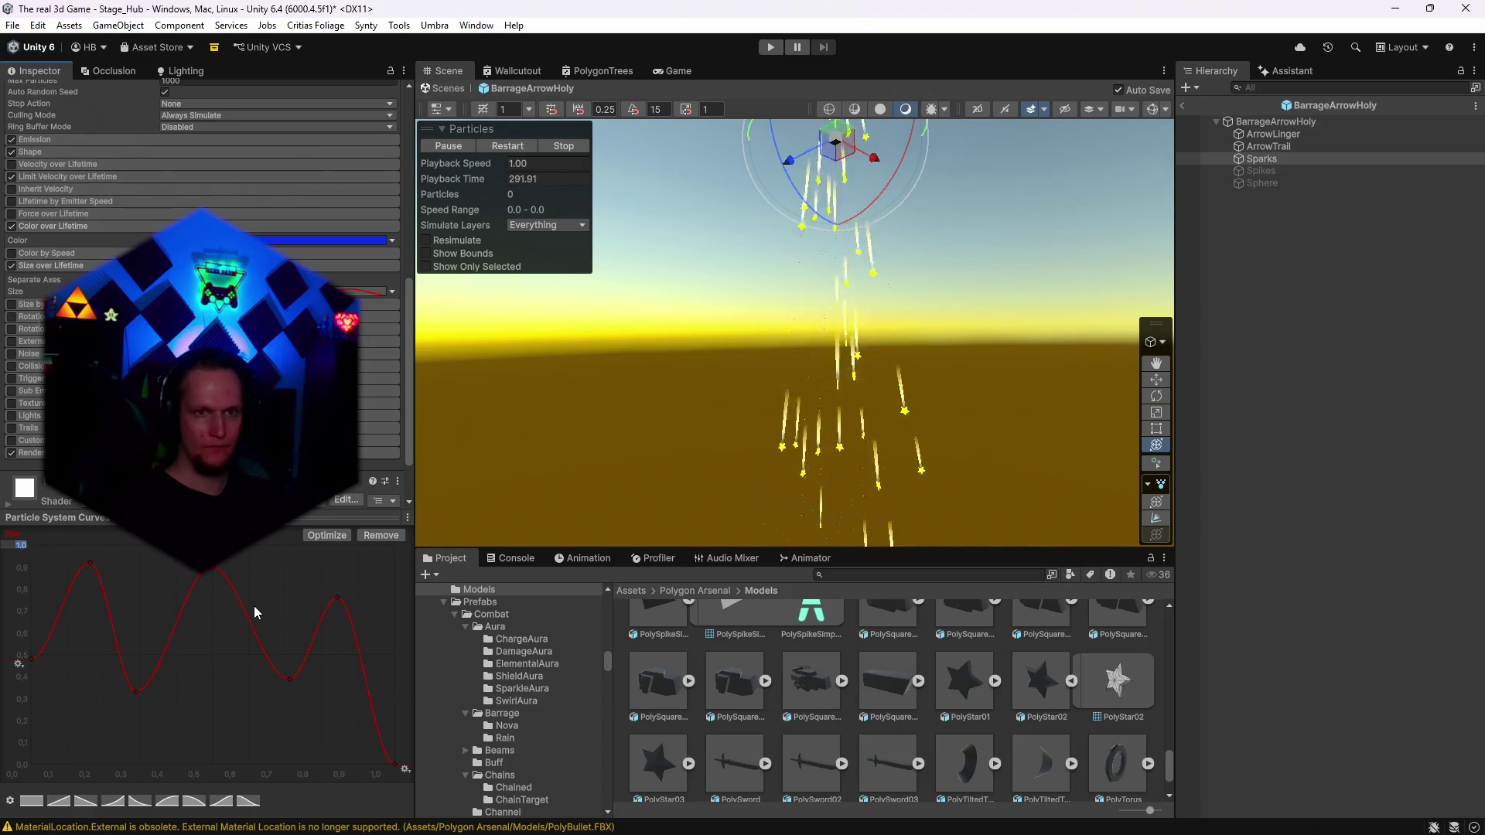
pyautogui.write('2')
pyautogui.press('Return')
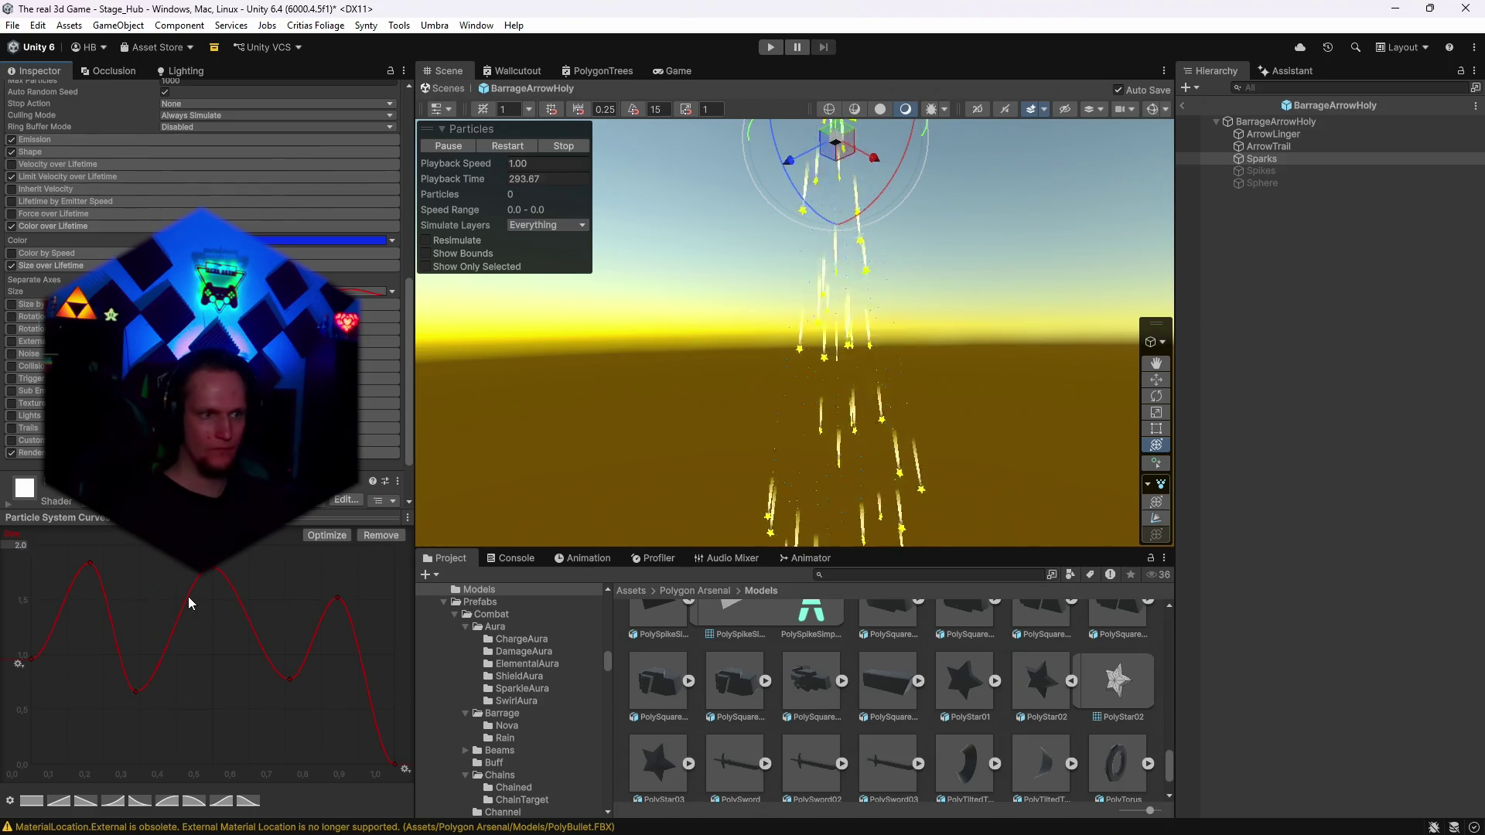
pyautogui.moveTo(900, 333)
pyautogui.mouseDown()
pyautogui.moveTo(908, 318)
pyautogui.moveTo(926, 326)
pyautogui.moveTo(902, 323)
pyautogui.mouseUp()
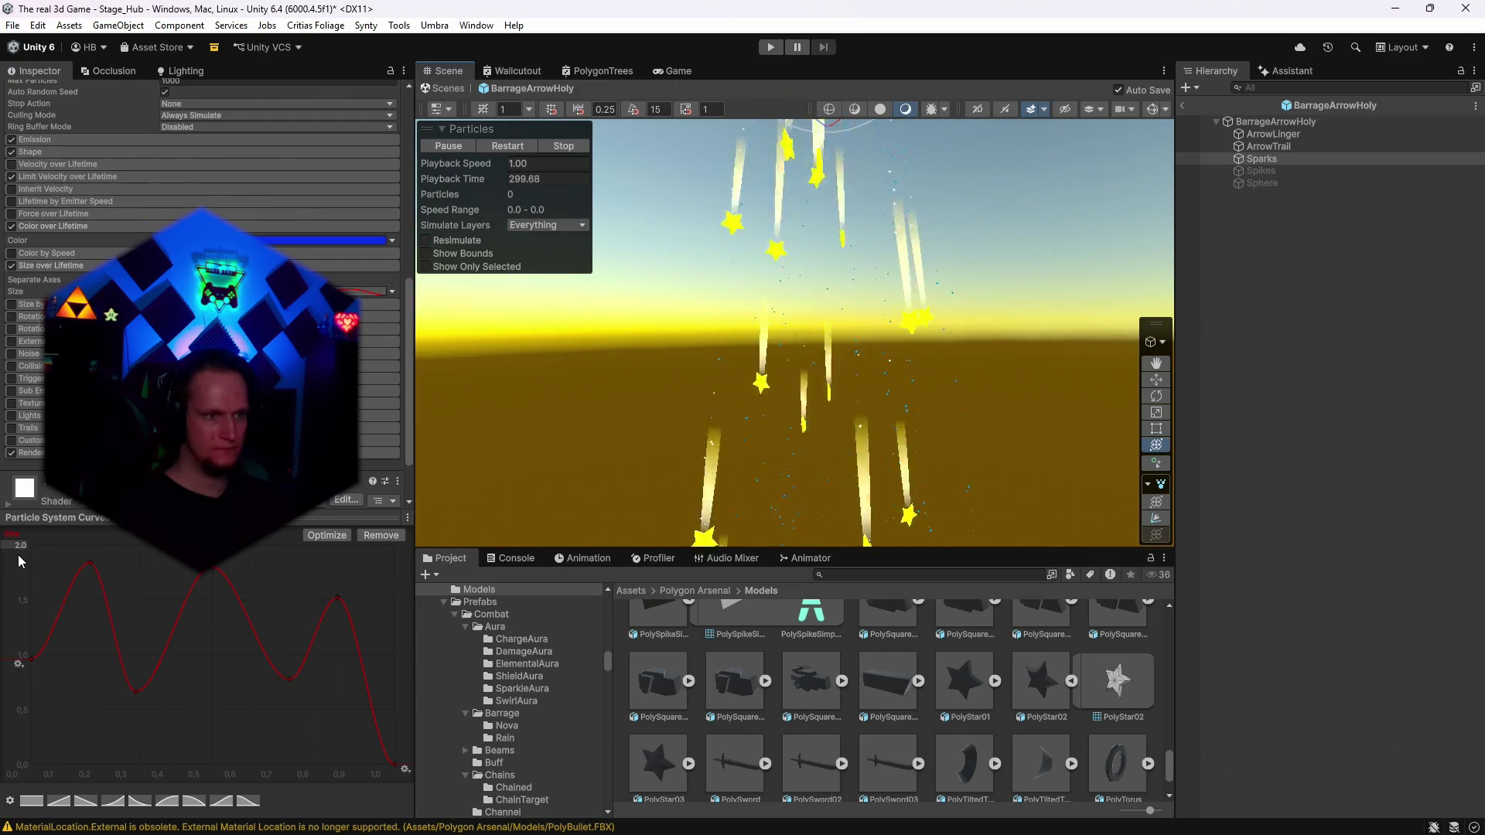
pyautogui.write('3')
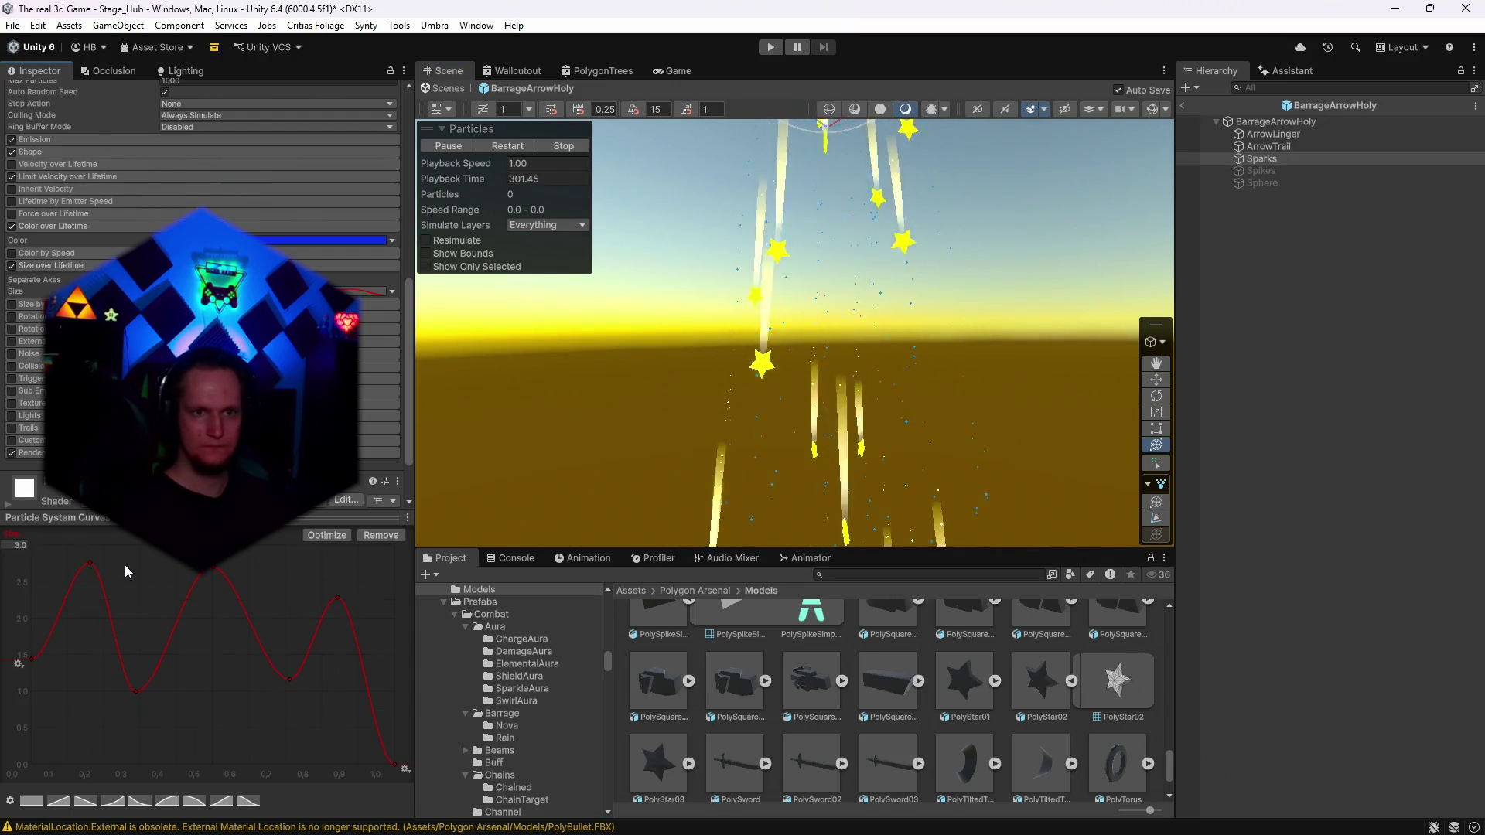
pyautogui.moveTo(729, 341)
pyautogui.mouseDown()
pyautogui.moveTo(640, 335)
pyautogui.moveTo(743, 348)
pyautogui.moveTo(731, 360)
pyautogui.mouseUp()
pyautogui.click(1272, 147)
pyautogui.moveTo(1067, 255)
pyautogui.mouseDown()
pyautogui.moveTo(907, 240)
pyautogui.moveTo(932, 258)
pyautogui.mouseUp()
pyautogui.scroll(-5, 201, 310)
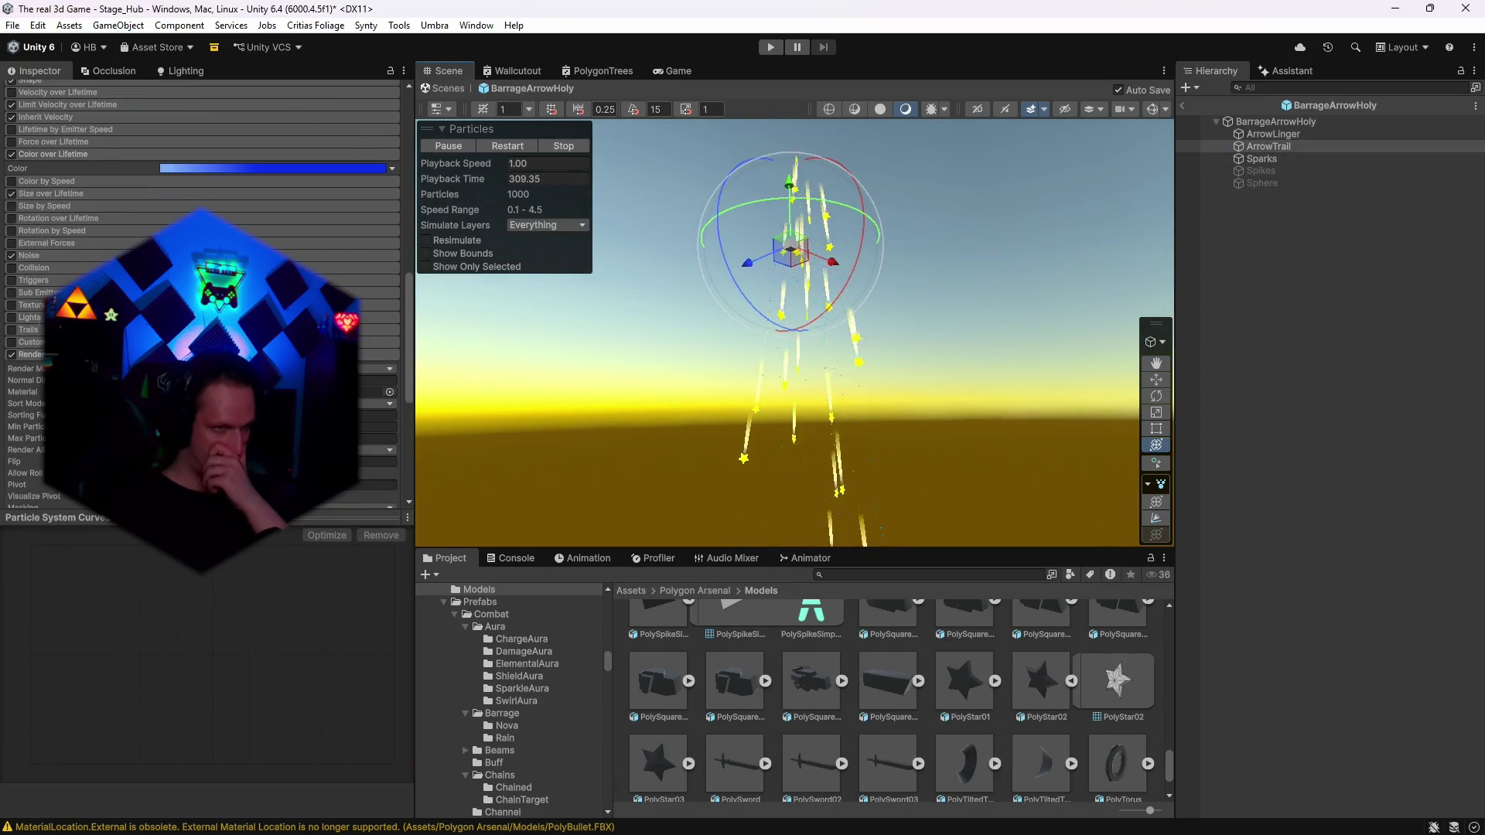
# Open the root emitter's trail colour gradient, try the blue preset, then undo it.
pyautogui.click(1253, 123)
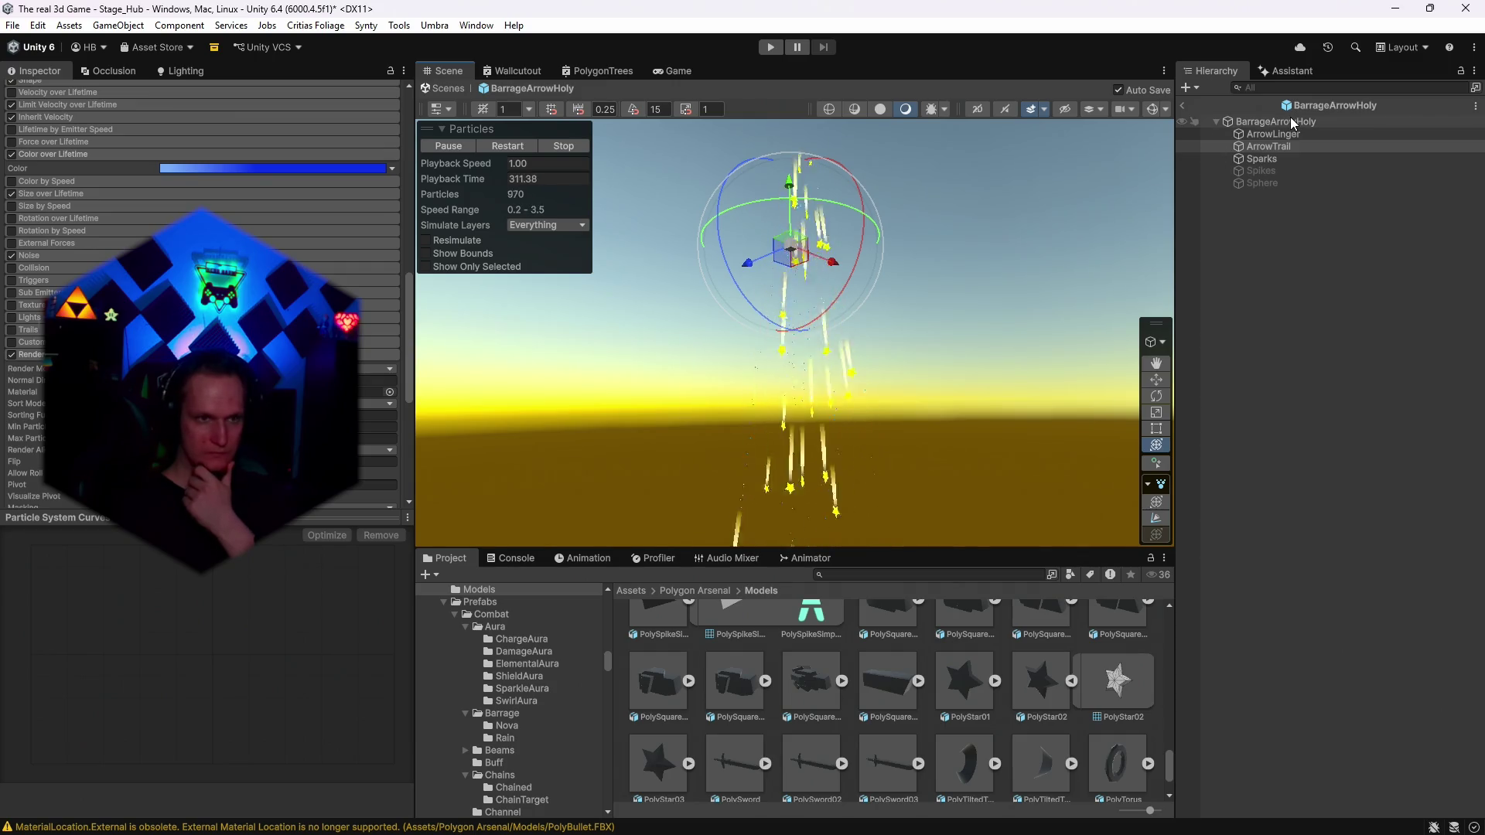
pyautogui.scroll(-10, 201, 309)
pyautogui.moveTo(154, 514); pyautogui.dragTo(154, 646)
pyautogui.scroll(-4, 201, 309)
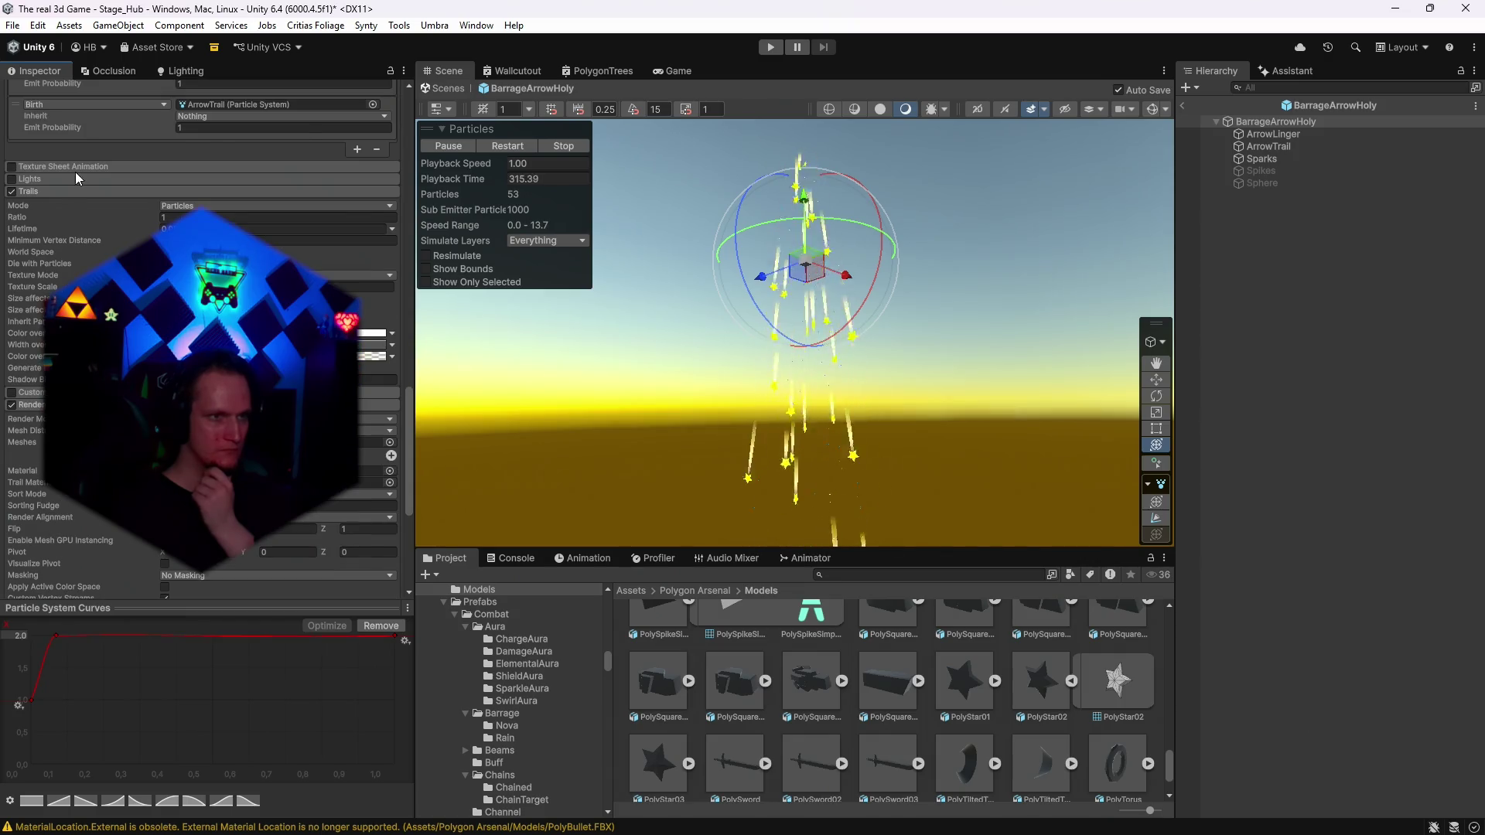
pyautogui.click(374, 356)
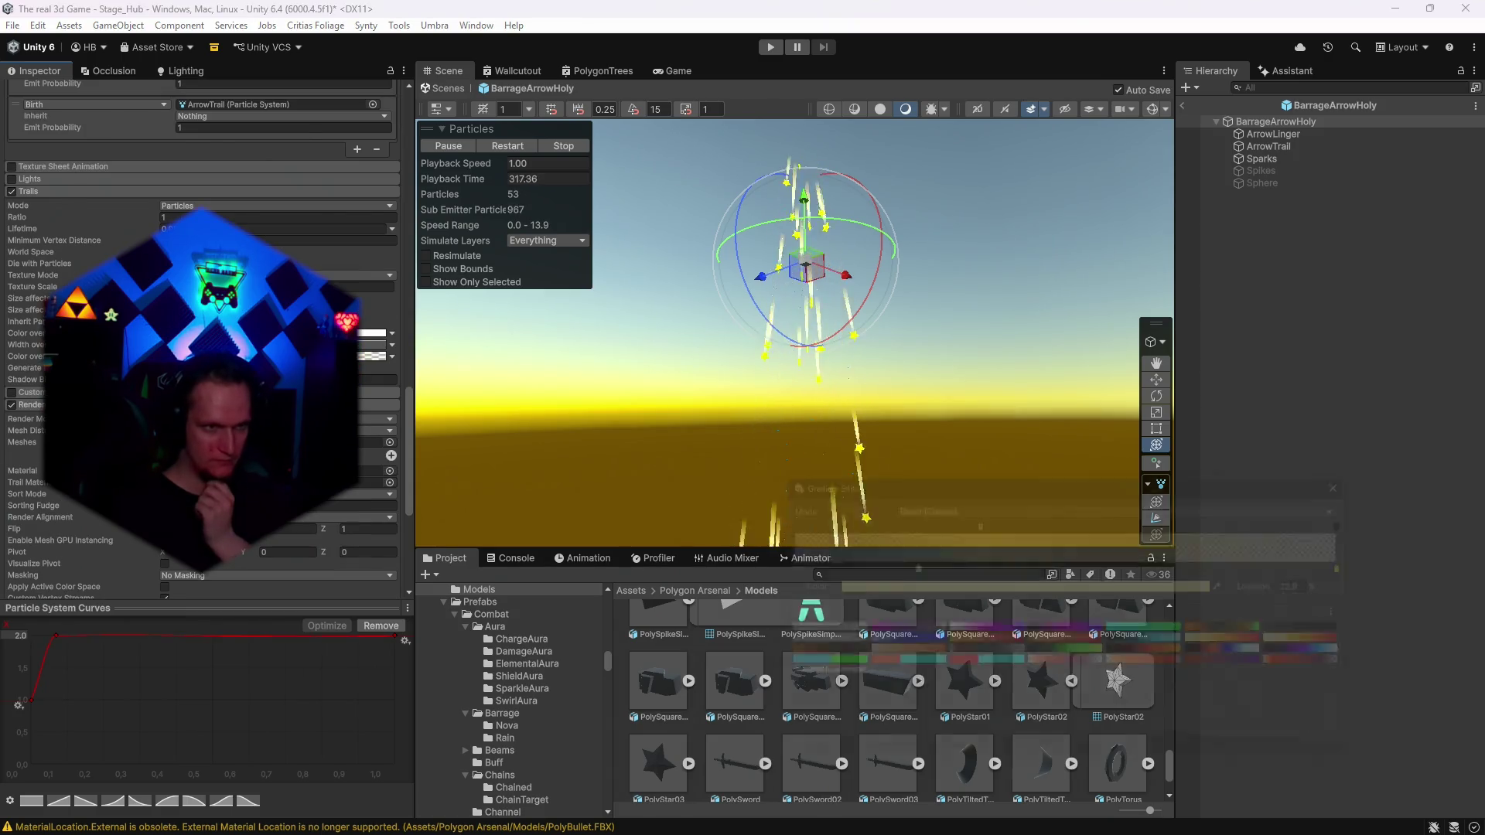
pyautogui.click(902, 645)
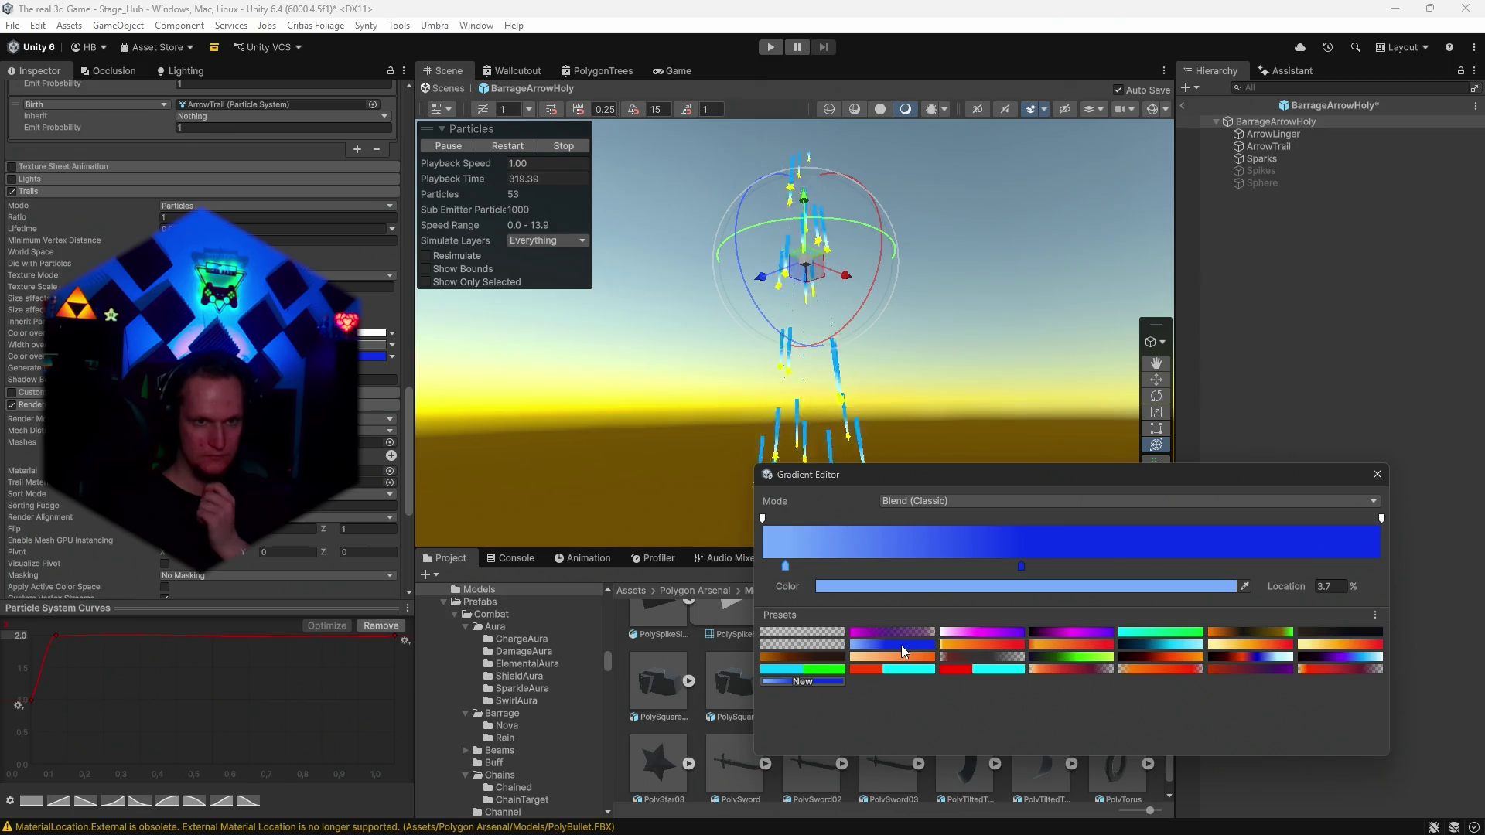
pyautogui.hotkey('ctrl', 'z')
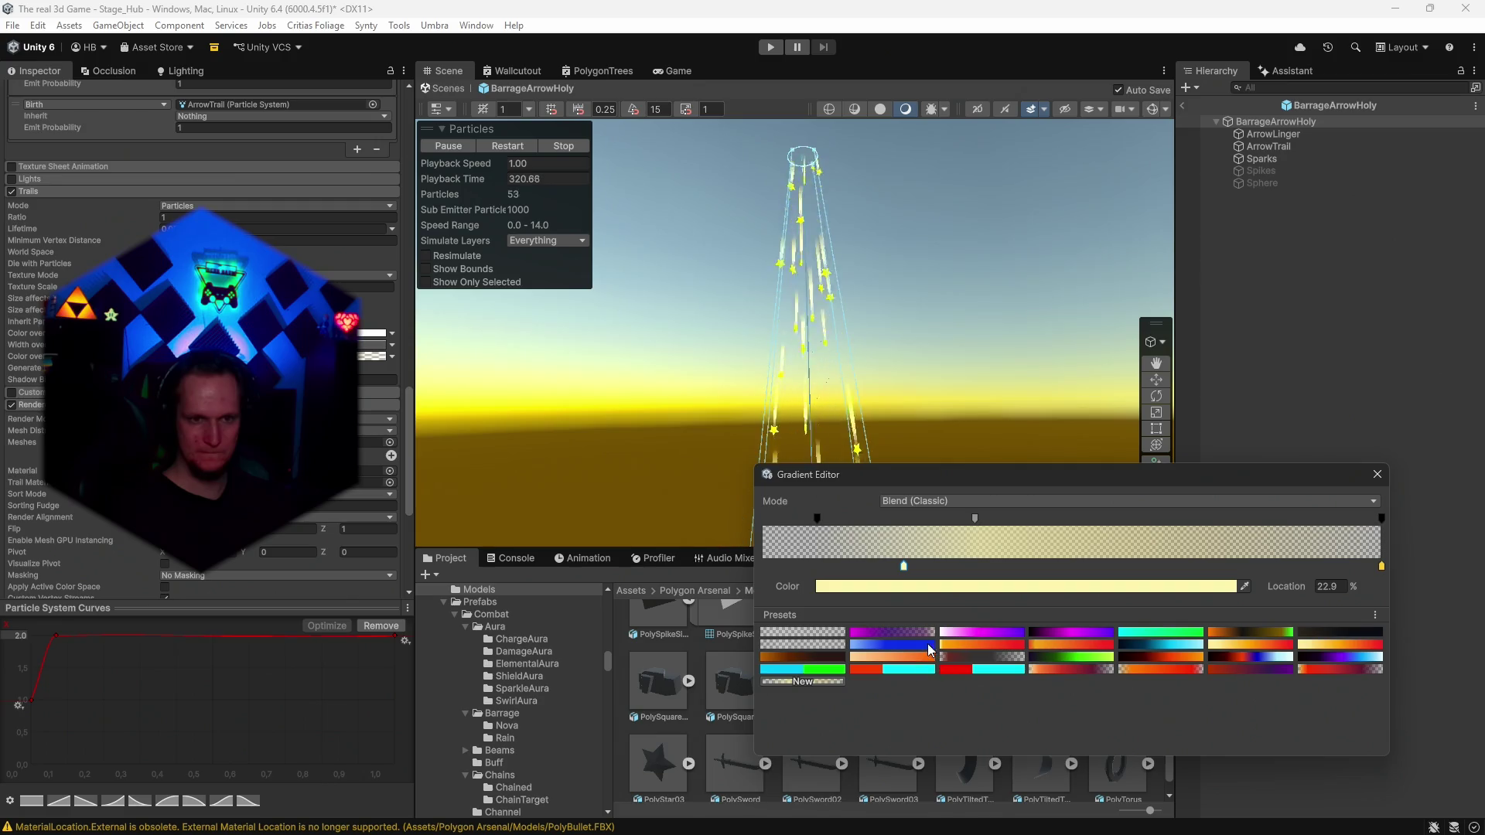
# Set the trail gradient's end key to cyan and the 22.9% key to pale cyan.
pyautogui.click(1381, 567)
pyautogui.click(1082, 585)
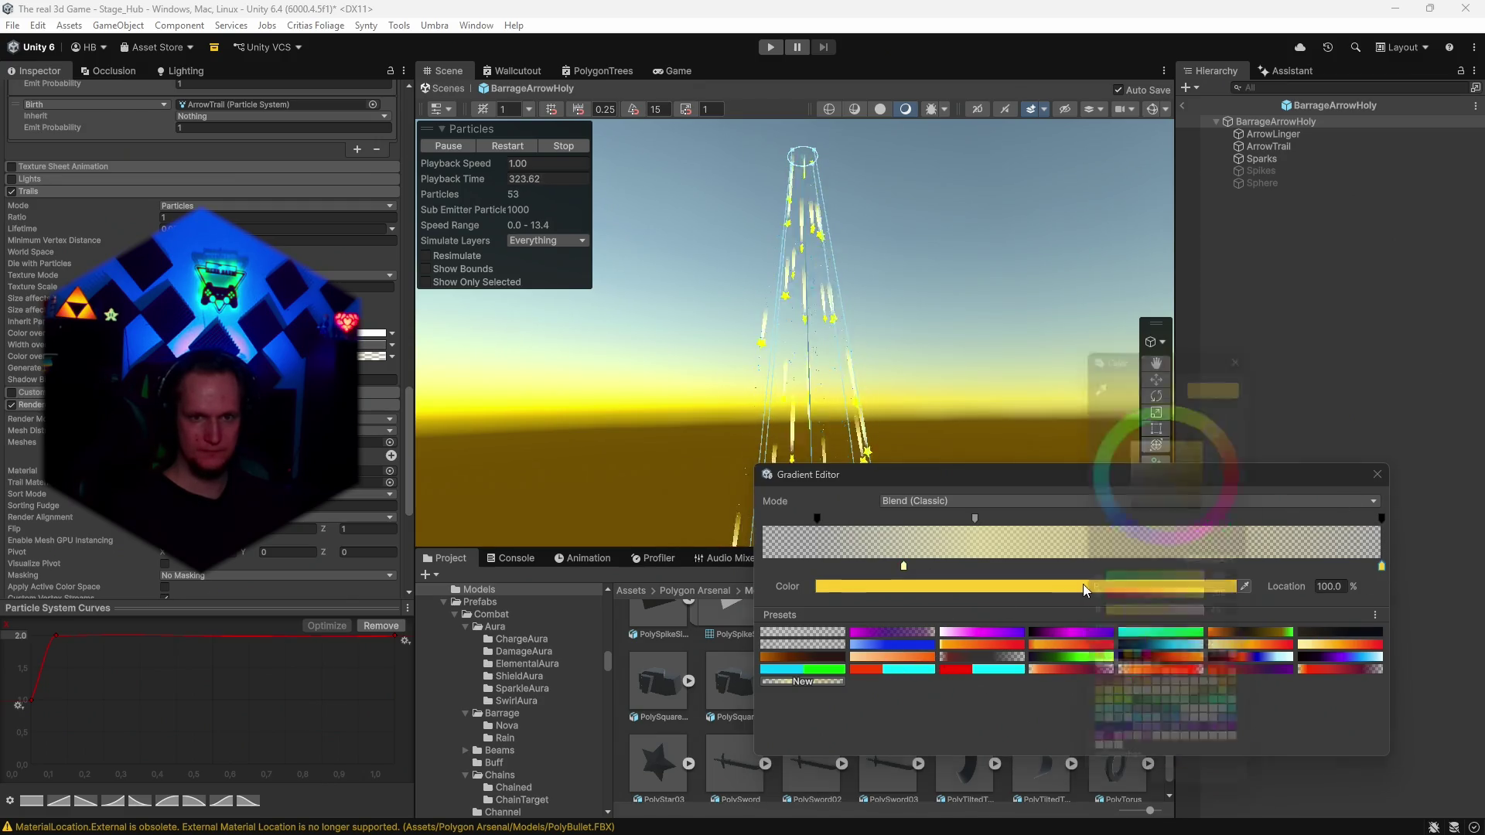
pyautogui.click(1102, 469)
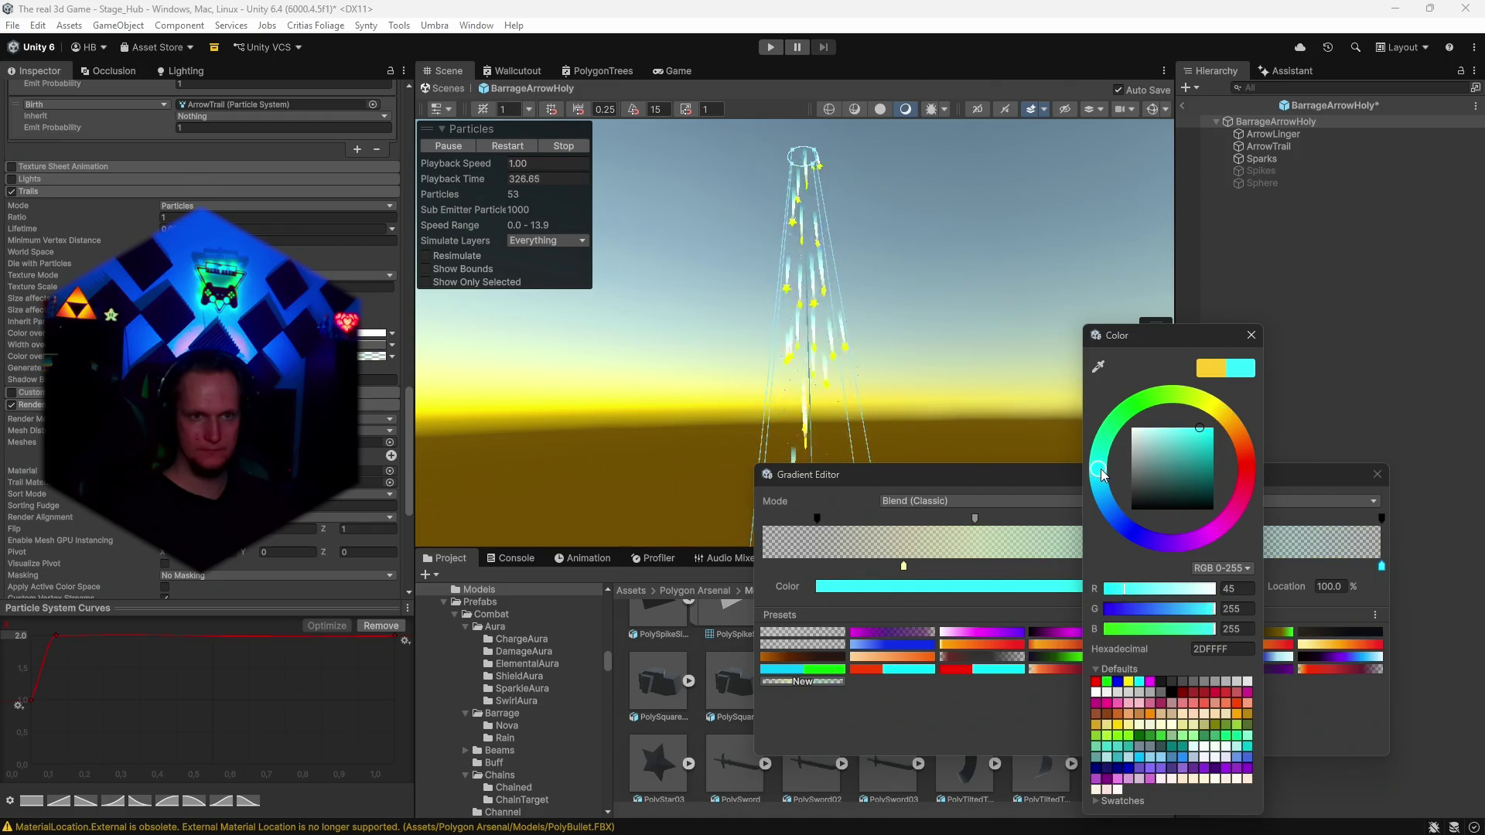
pyautogui.moveTo(1101, 469)
pyautogui.mouseDown()
pyautogui.moveTo(1115, 514)
pyautogui.moveTo(1104, 484)
pyautogui.mouseUp()
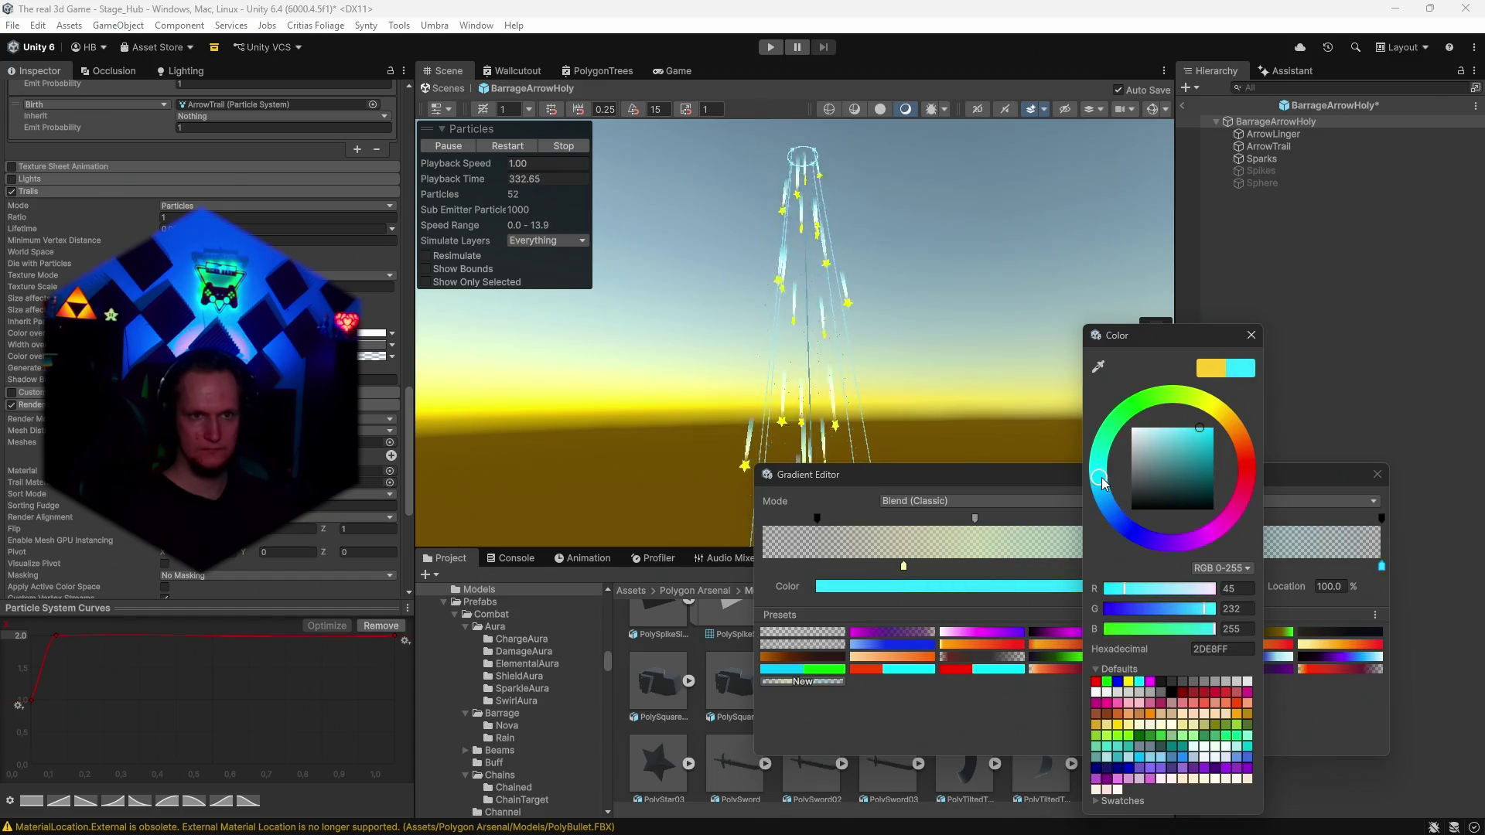
pyautogui.click(1253, 335)
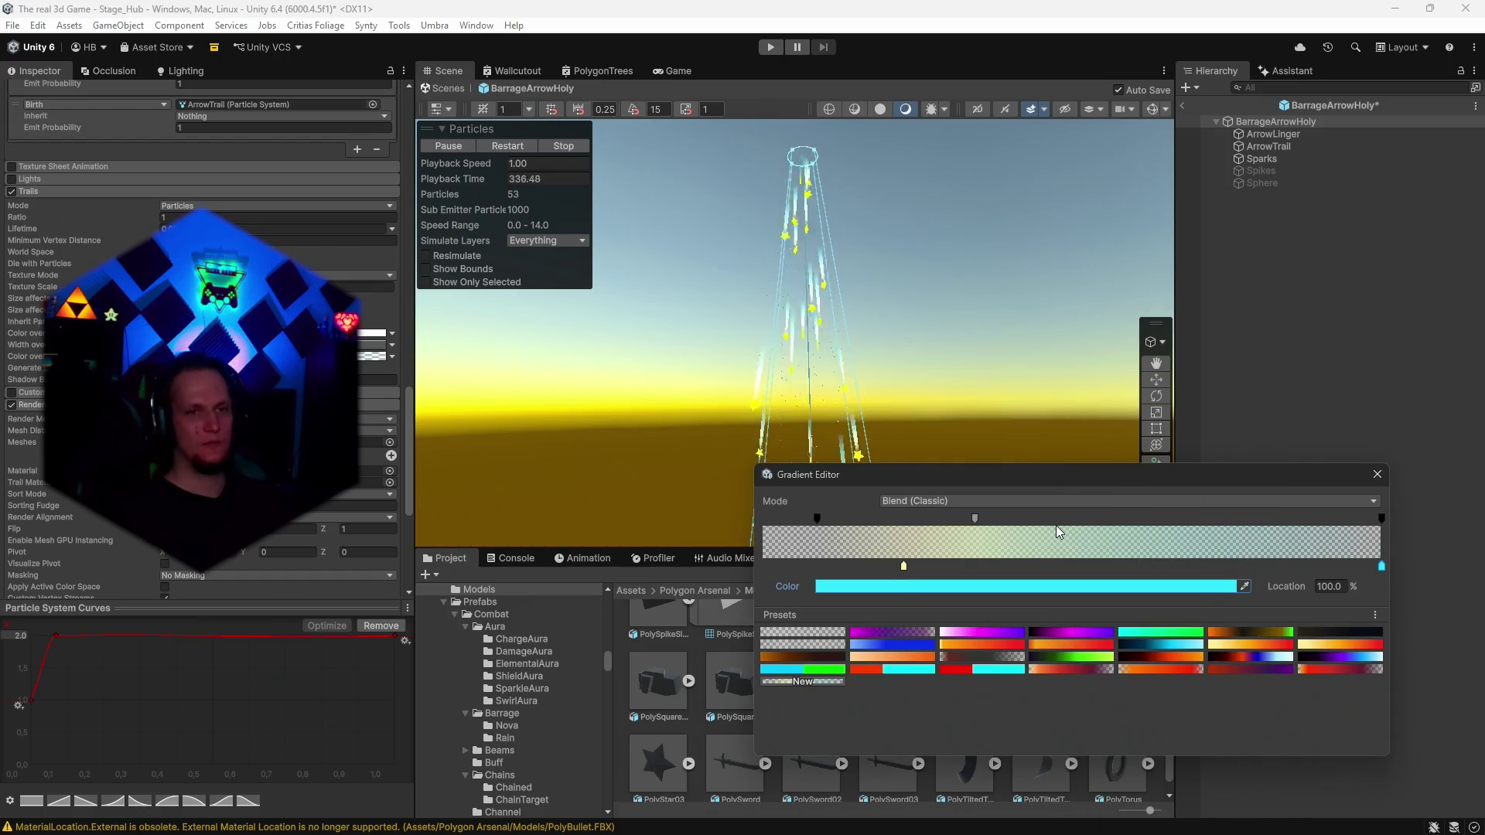
pyautogui.doubleClick(904, 568)
pyautogui.click(923, 487)
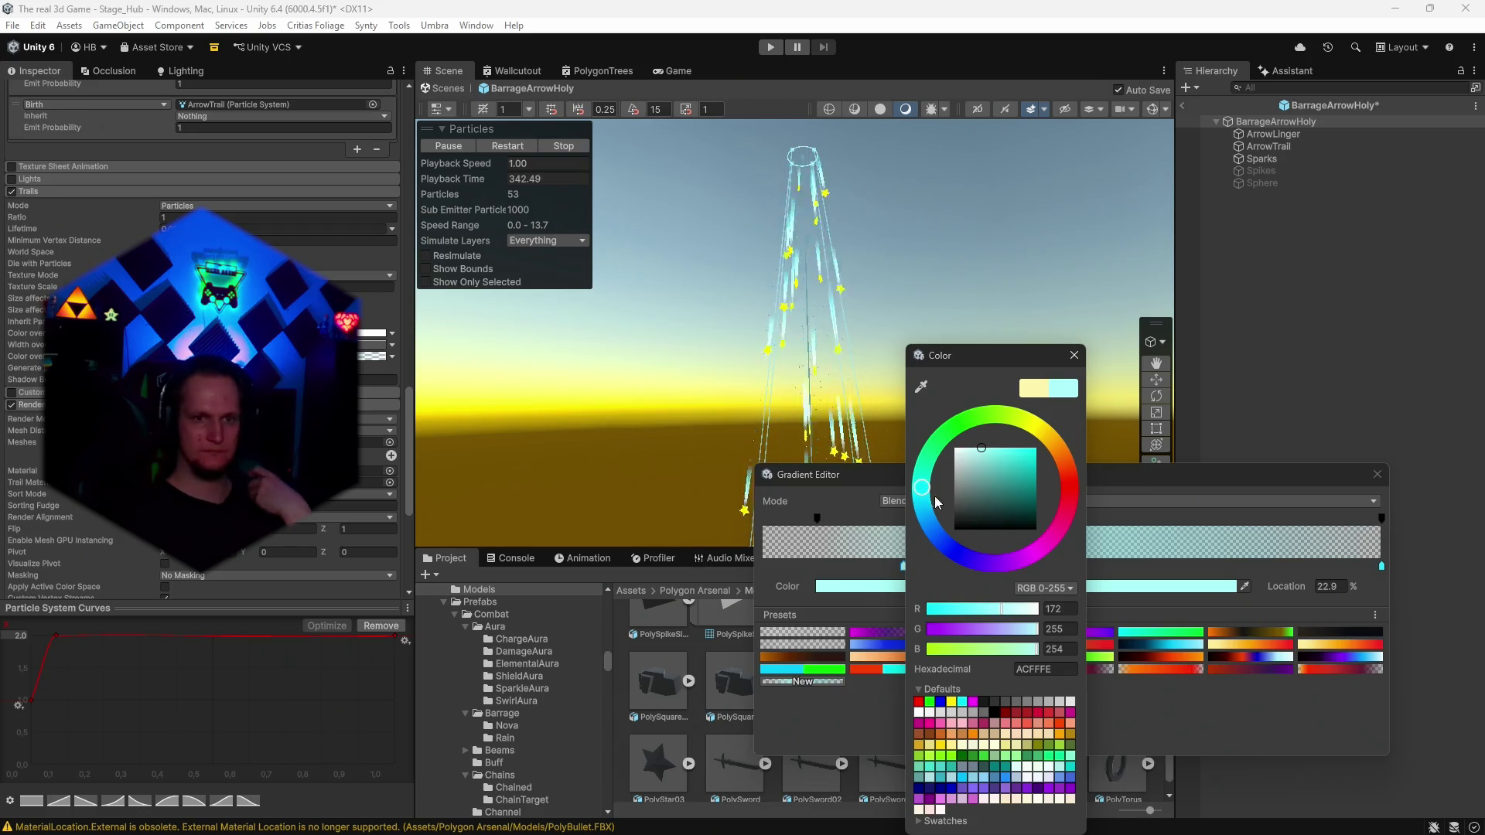
pyautogui.click(989, 519)
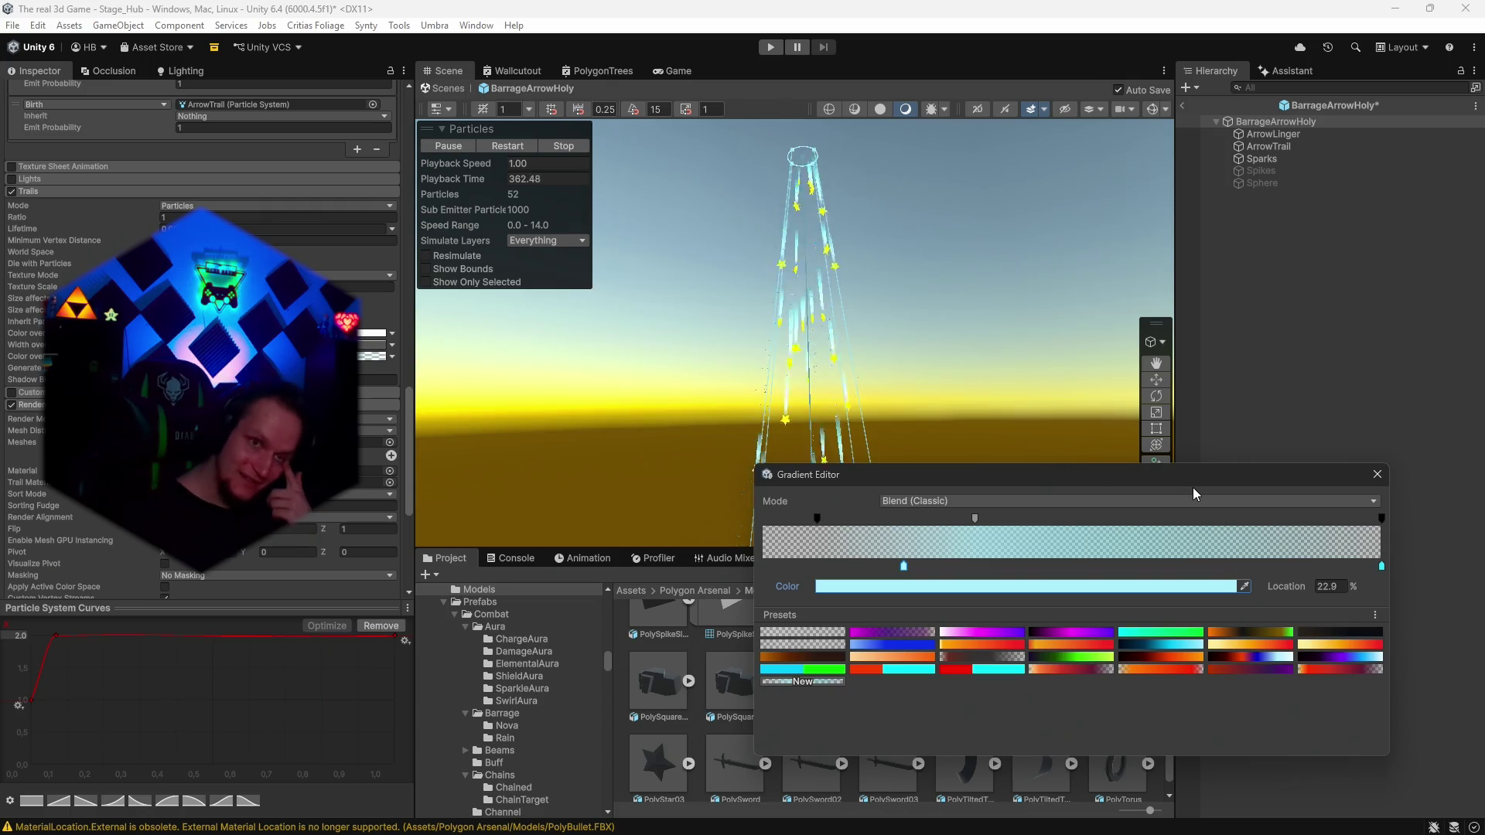
pyautogui.click(1377, 474)
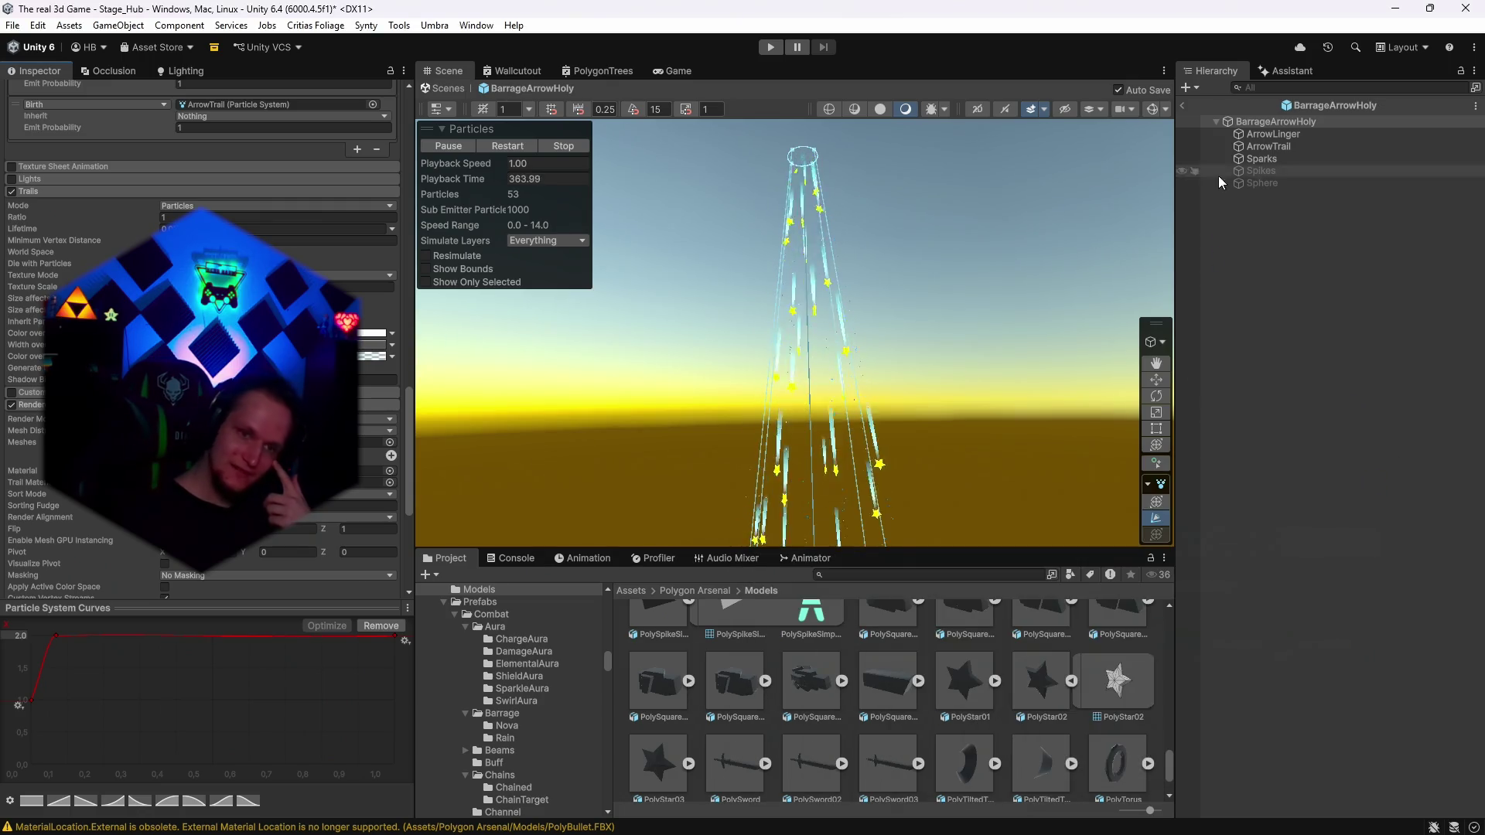
# Search the Project for 'barrage' and 'upgrade' to locate the related prefabs.
pyautogui.scroll(10, 814, 715)
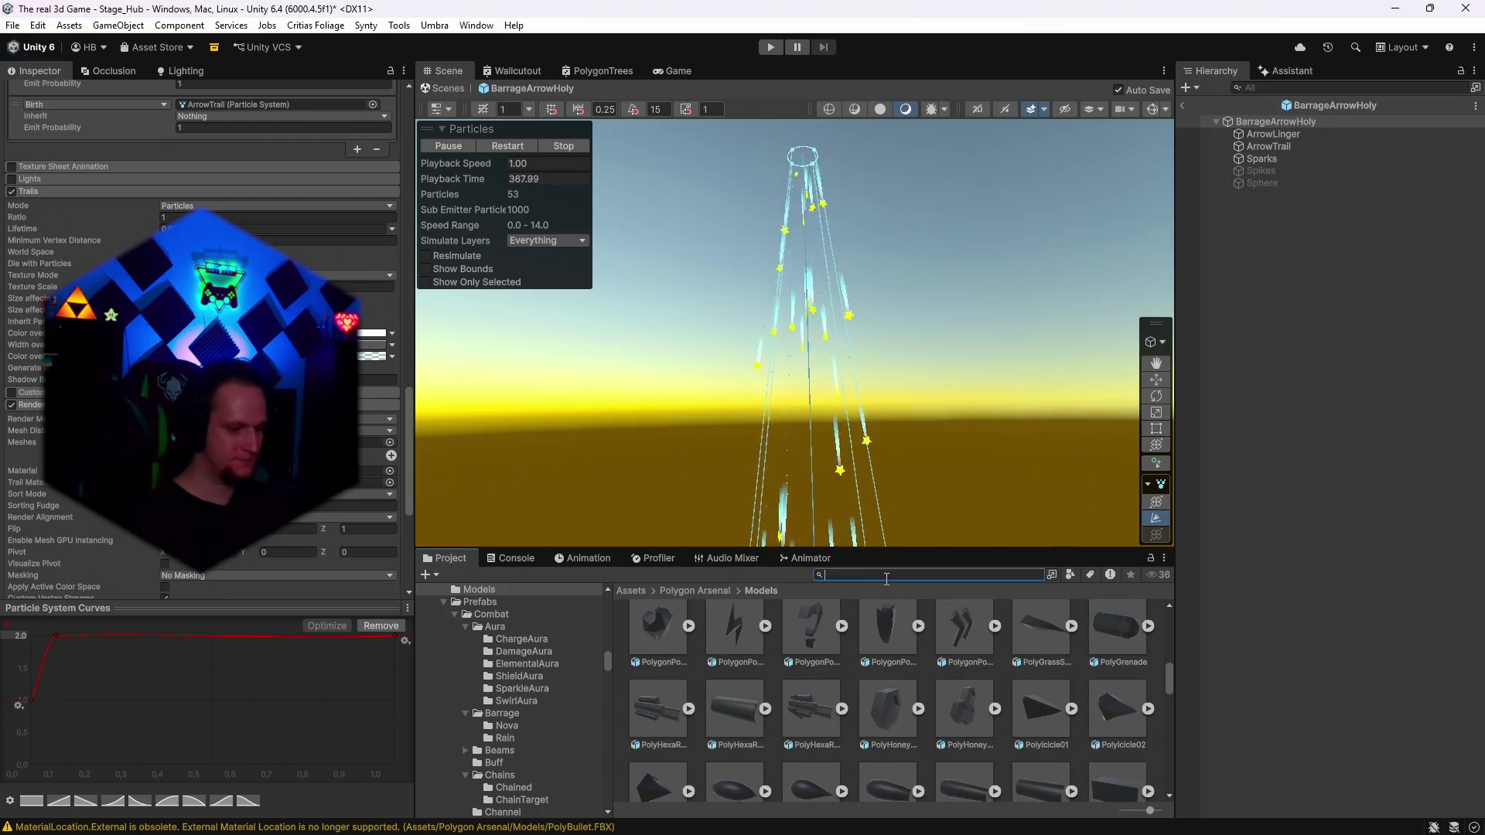
pyautogui.write('barrage')
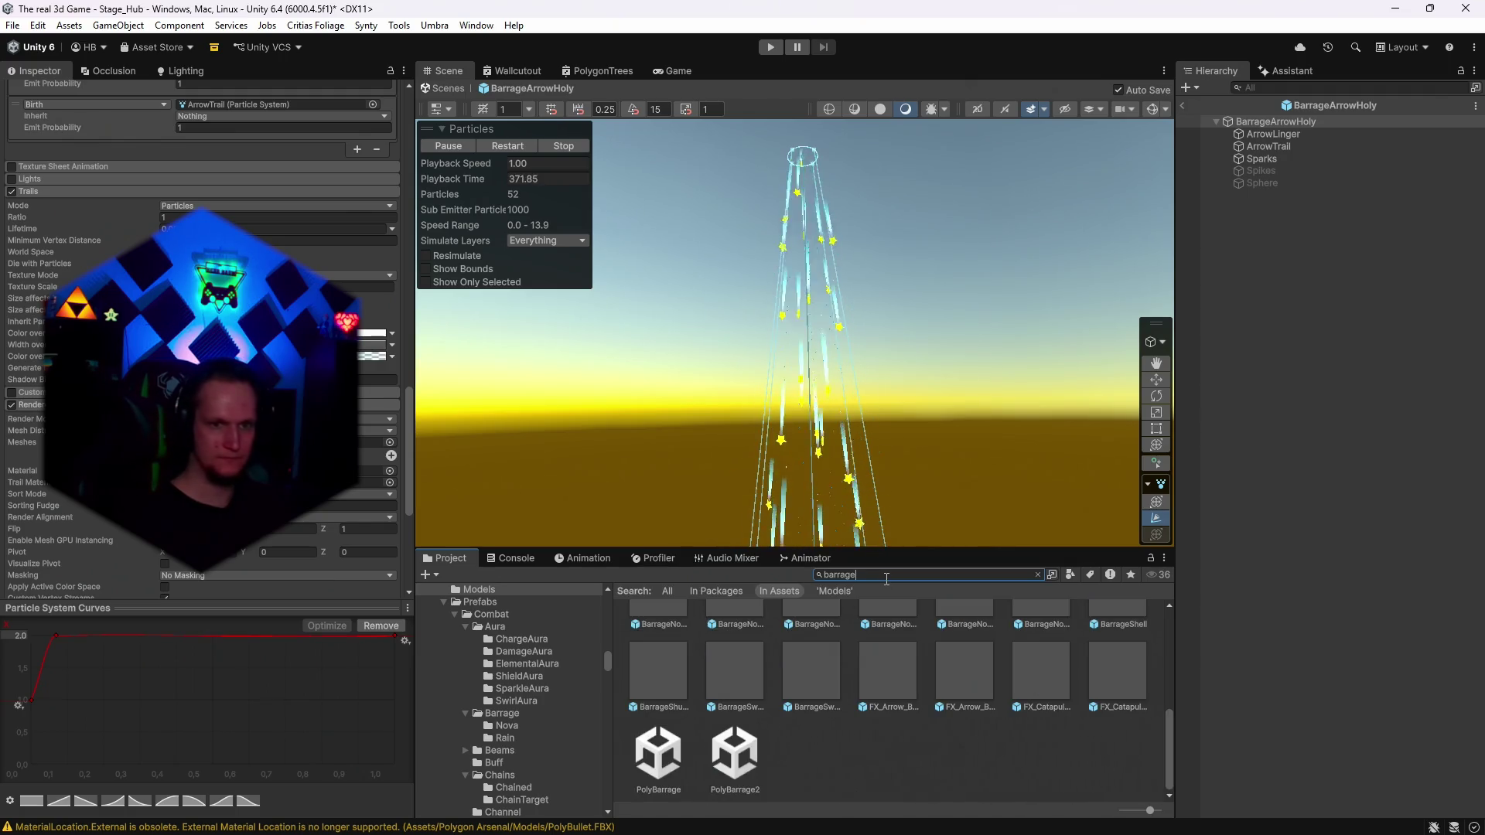
pyautogui.scroll(5, 1032, 716)
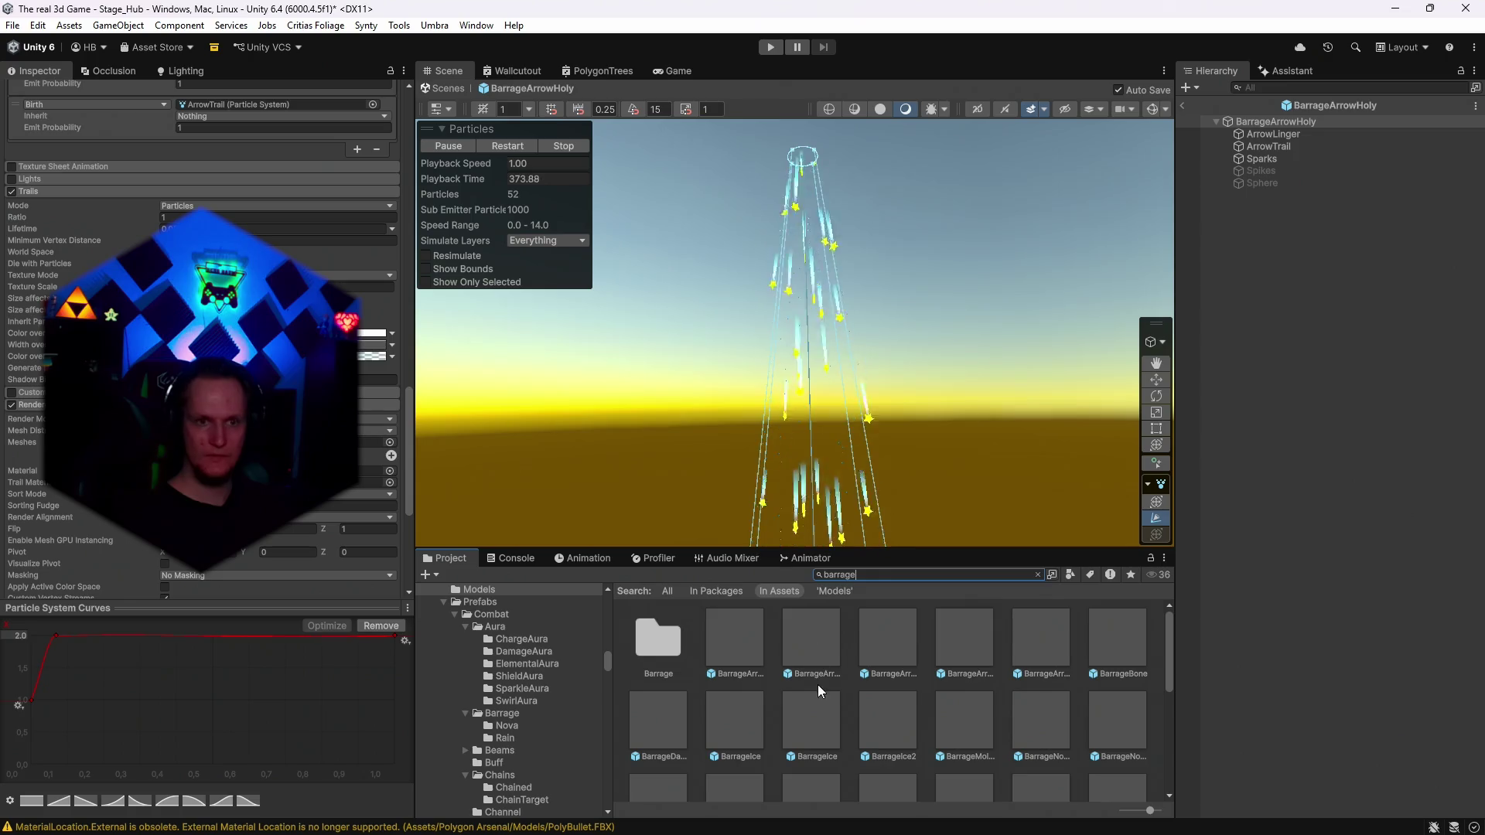
pyautogui.doubleClick(809, 654)
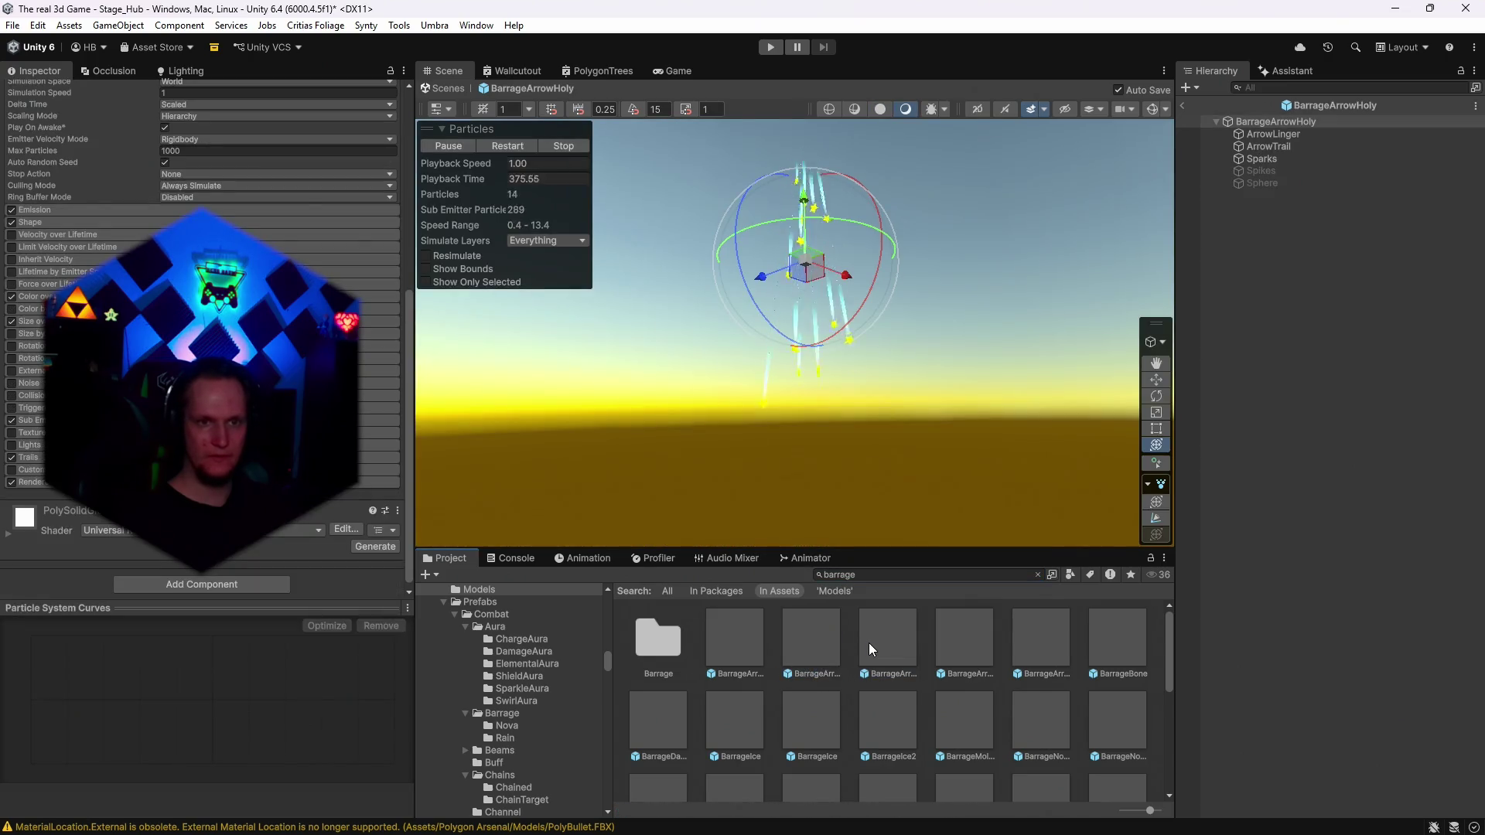
pyautogui.click(870, 643)
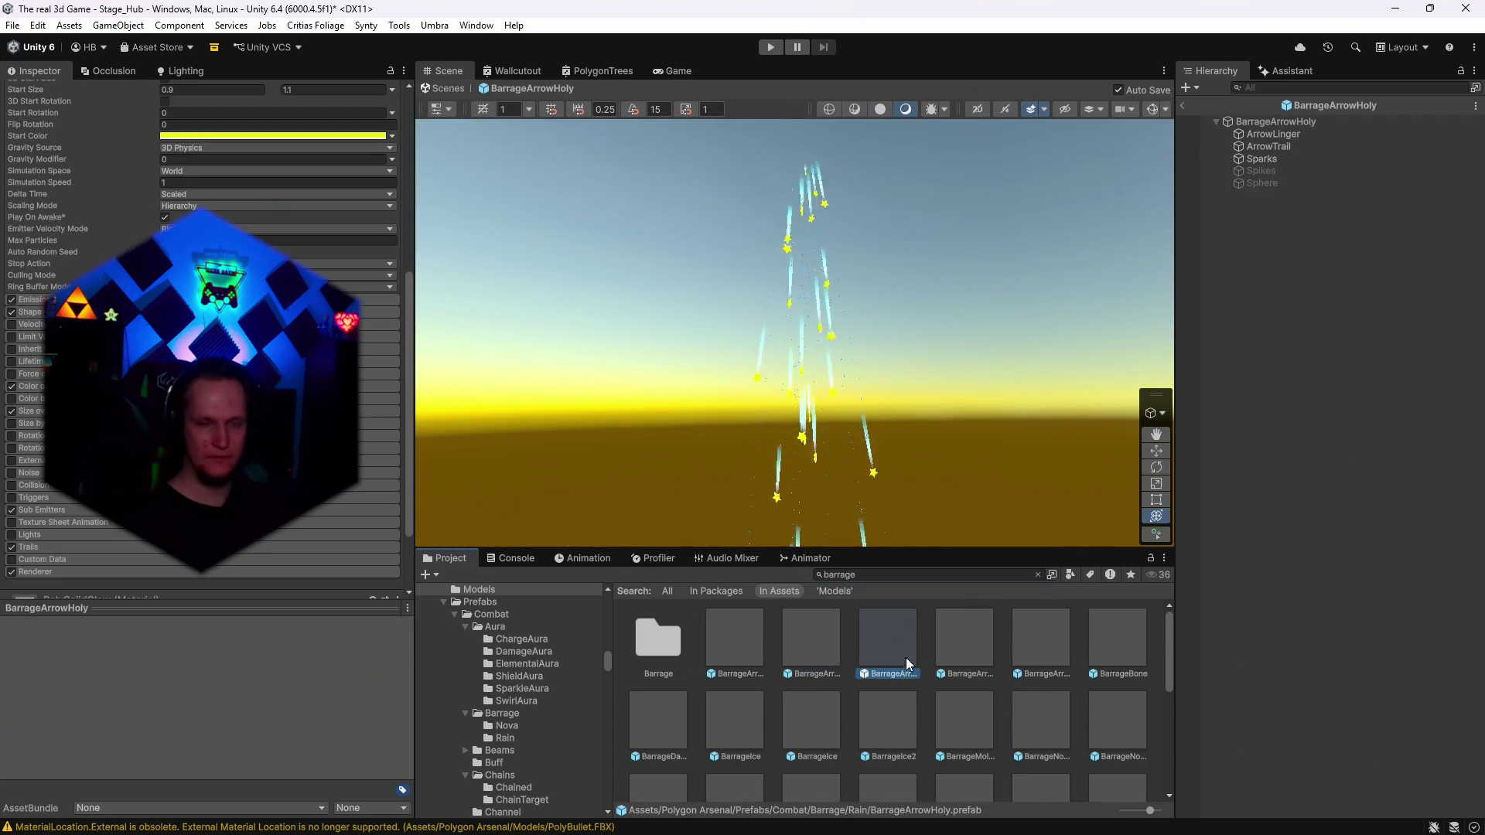
pyautogui.click(882, 575)
pyautogui.write('upgrade')
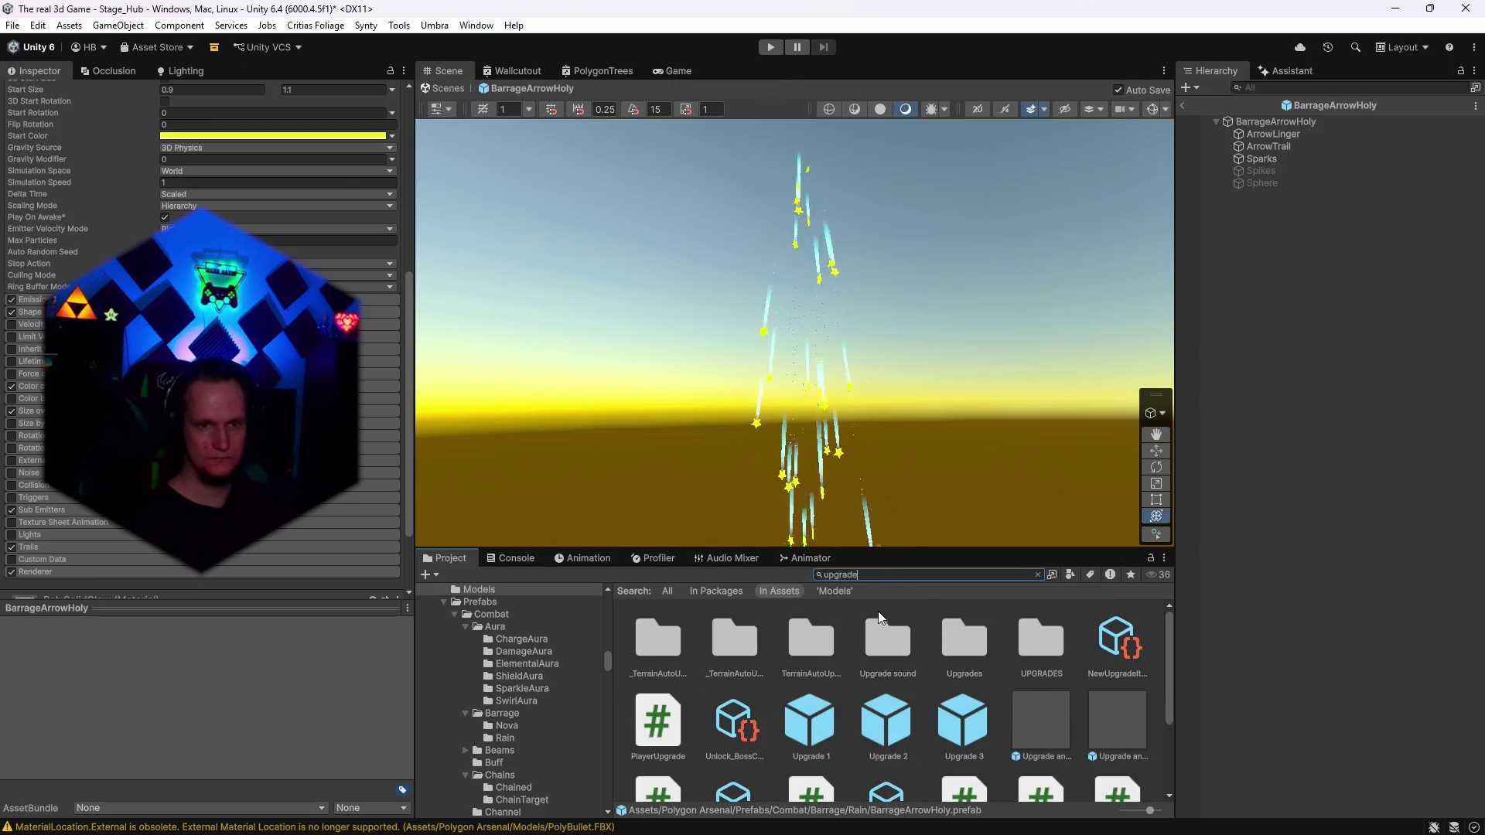
pyautogui.click(821, 713)
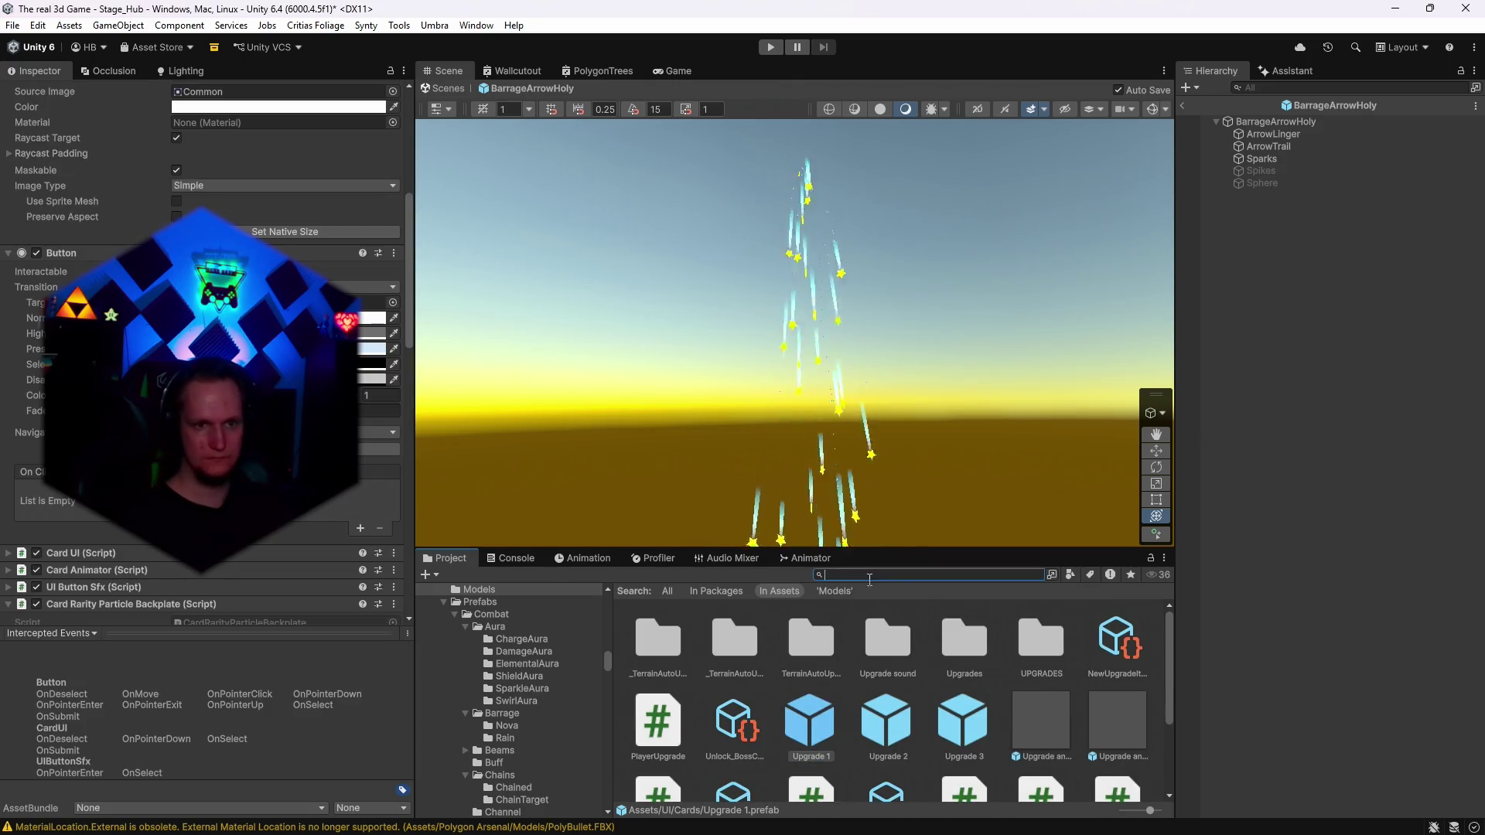
# Save BarrageArrowHoly as a prefab in UI/Cards/Animationen.
pyautogui.moveTo(890, 549); pyautogui.dragTo(894, 529)
pyautogui.doubleClick(663, 628)
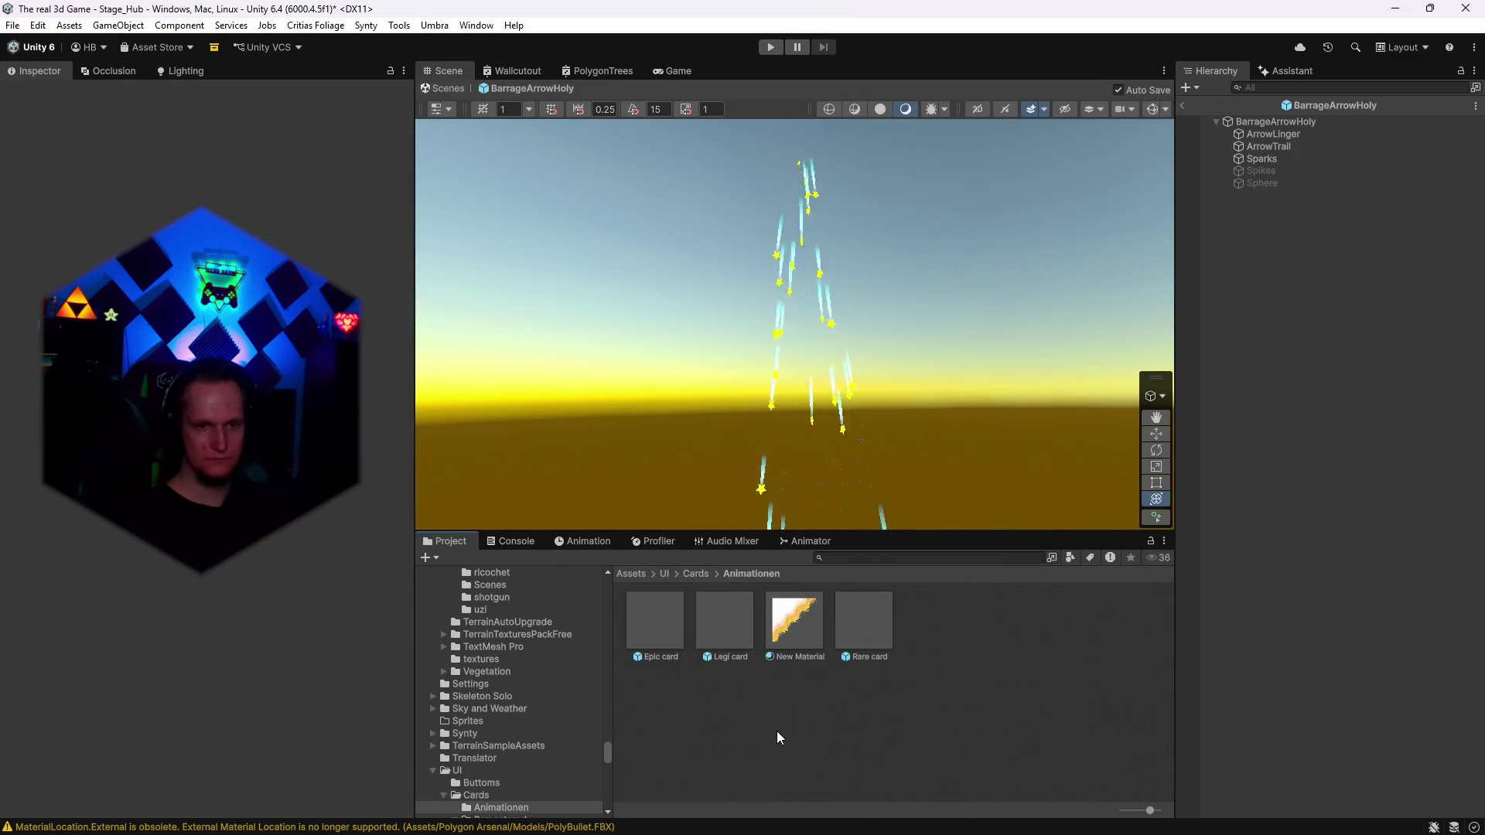
pyautogui.moveTo(776, 731); pyautogui.dragTo(778, 727)
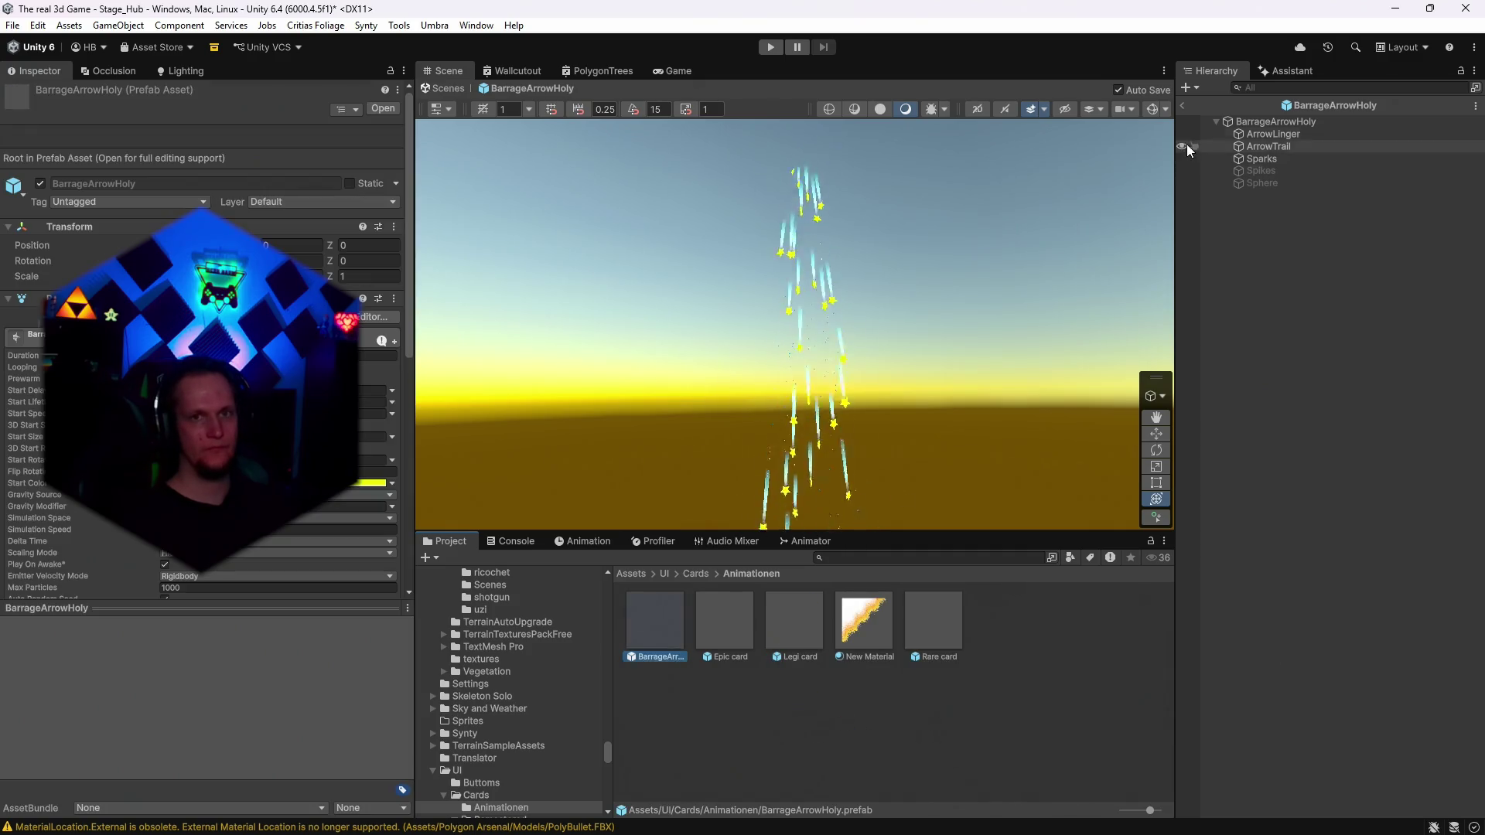
# Back in Stage_Hub, place BarrageArrowHoly in front of the portal and raise it to Y 8.65.
pyautogui.click(1181, 103)
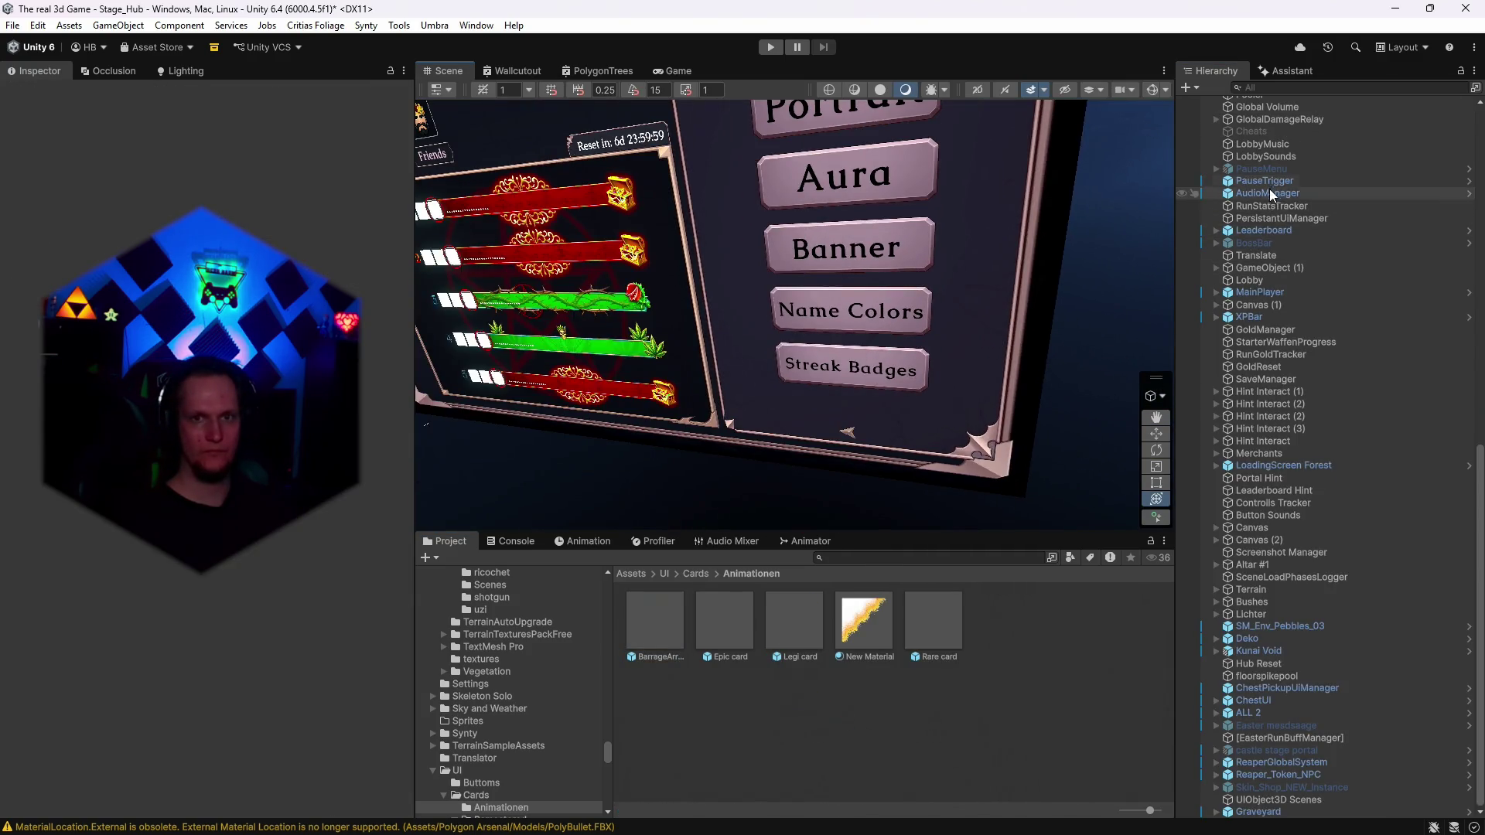
pyautogui.scroll(15, 1282, 237)
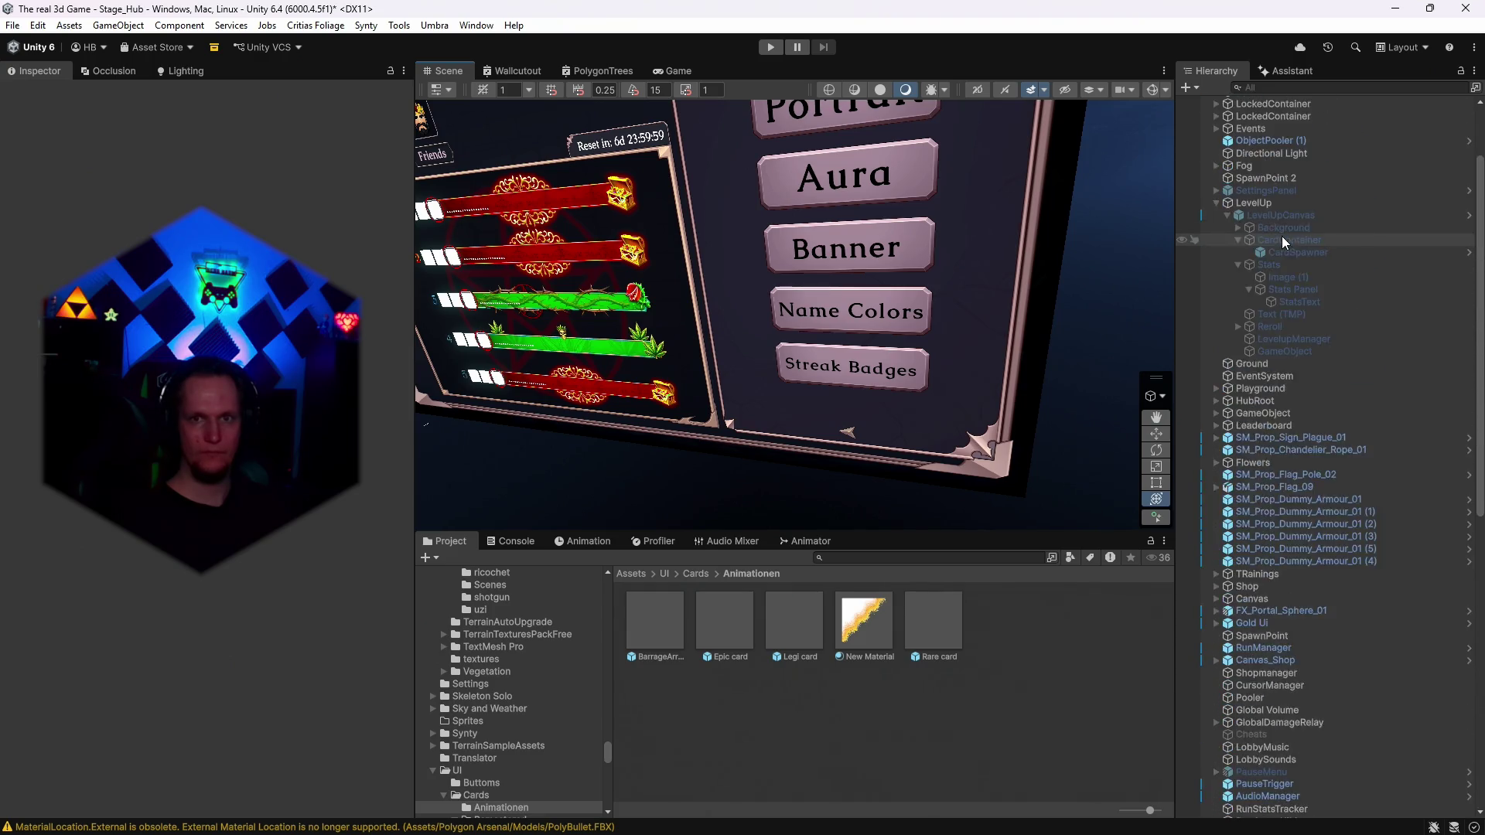
pyautogui.scroll(3, 1282, 235)
pyautogui.doubleClick(1264, 238)
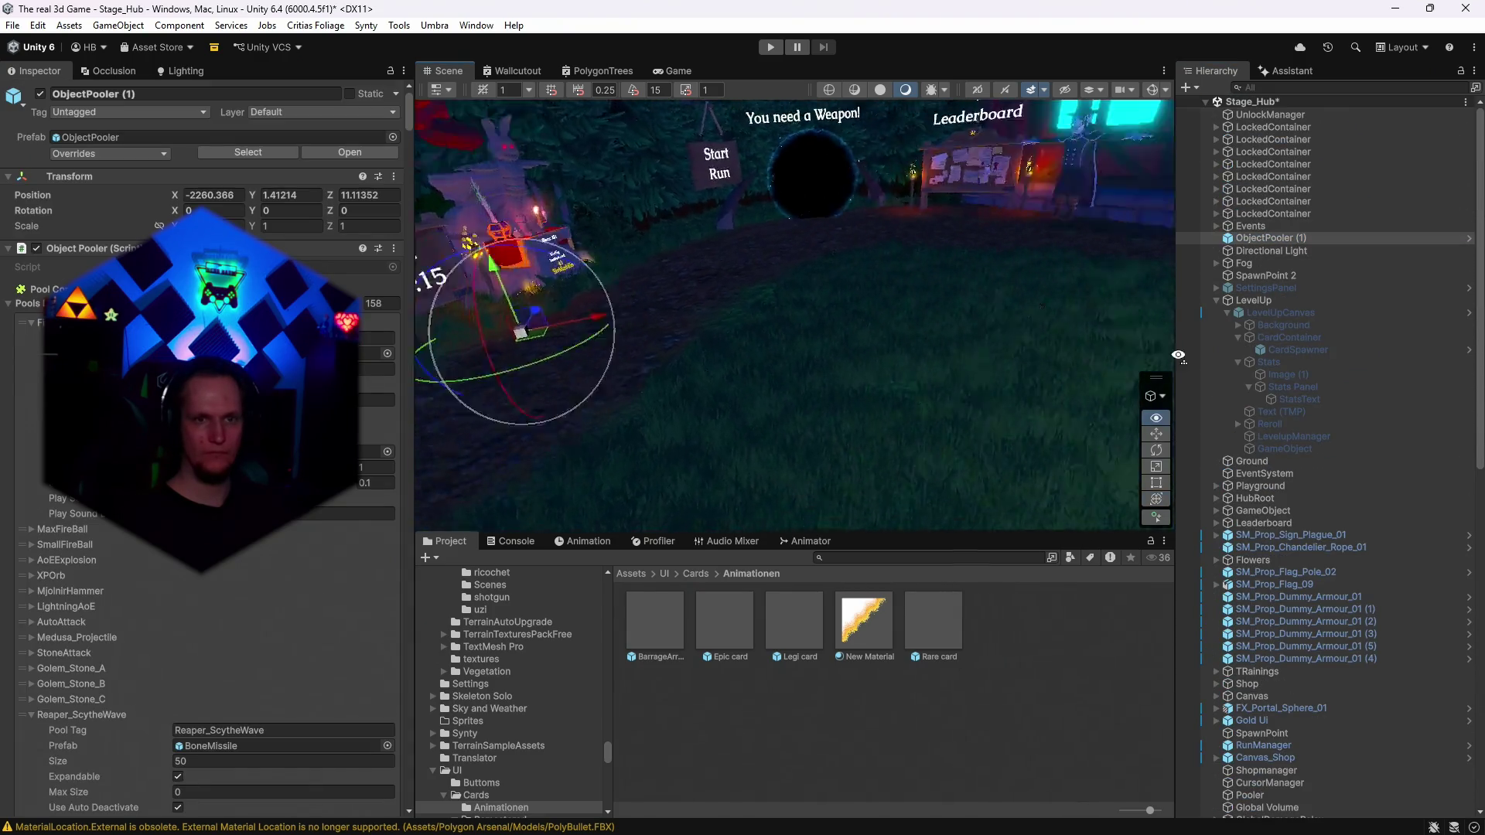
pyautogui.moveTo(1178, 355); pyautogui.dragTo(1164, 401)
pyautogui.moveTo(780, 395)
pyautogui.mouseDown()
pyautogui.moveTo(801, 364)
pyautogui.moveTo(792, 135)
pyautogui.mouseUp()
pyautogui.moveTo(851, 207); pyautogui.dragTo(934, 261)
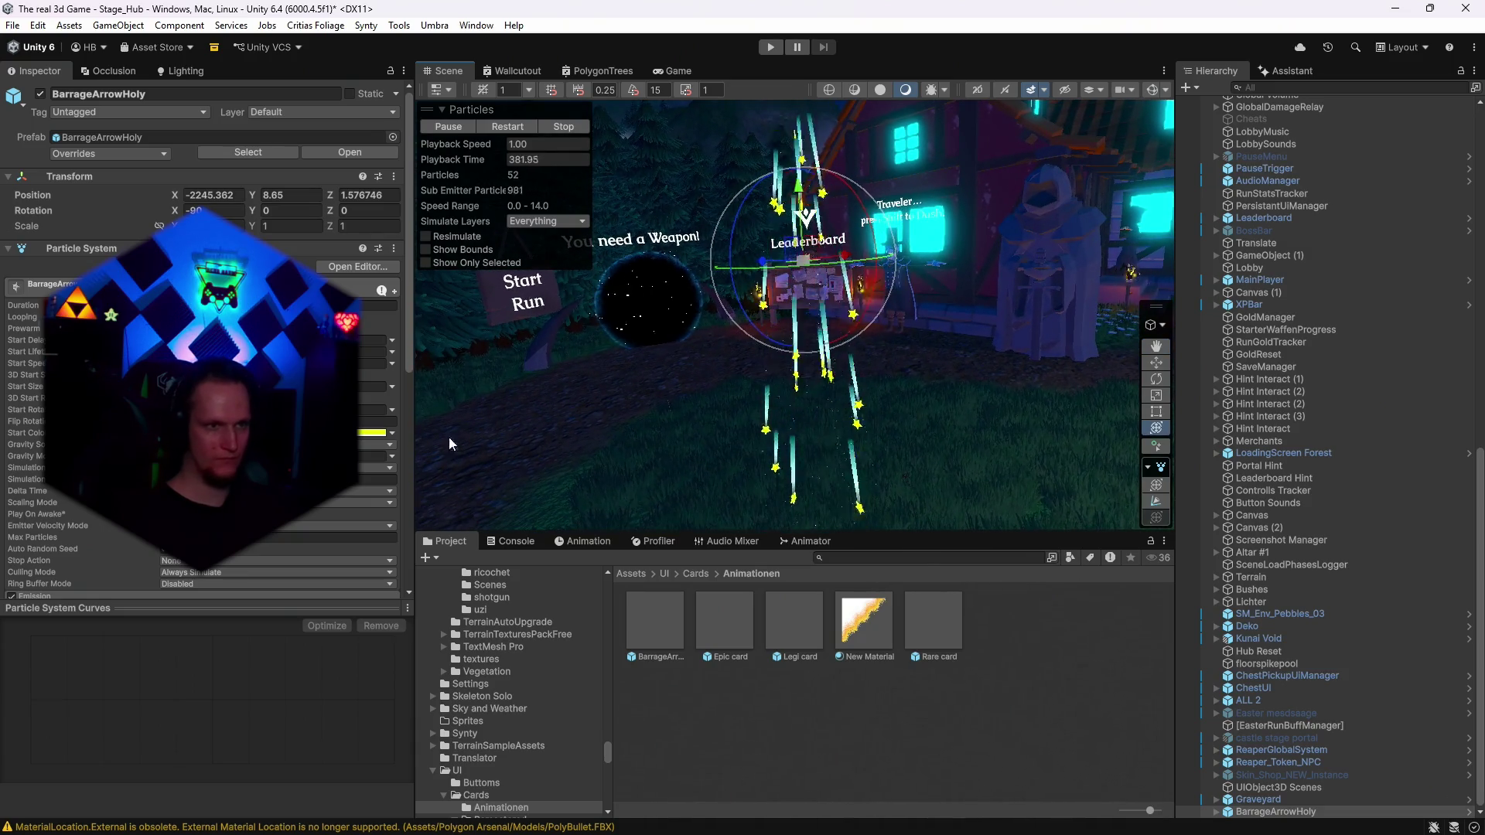
# Adjust the effect's simulation speed and watch the falling arrows.
pyautogui.scroll(-3, 201, 348)
pyautogui.click(378, 395)
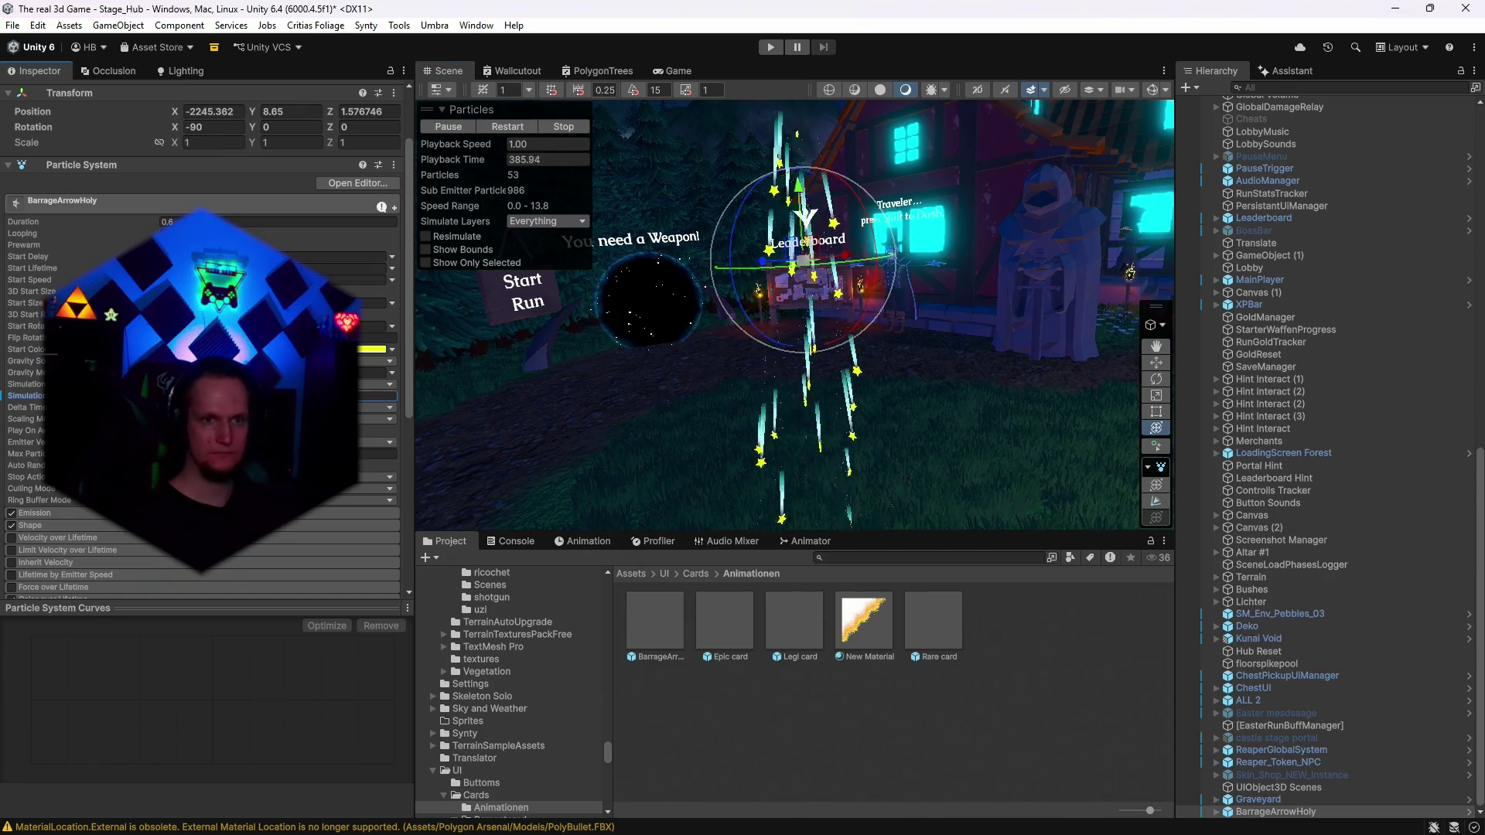
pyautogui.moveTo(889, 317)
pyautogui.mouseDown()
pyautogui.moveTo(847, 317)
pyautogui.moveTo(799, 152)
pyautogui.moveTo(866, 335)
pyautogui.moveTo(860, 297)
pyautogui.mouseUp()
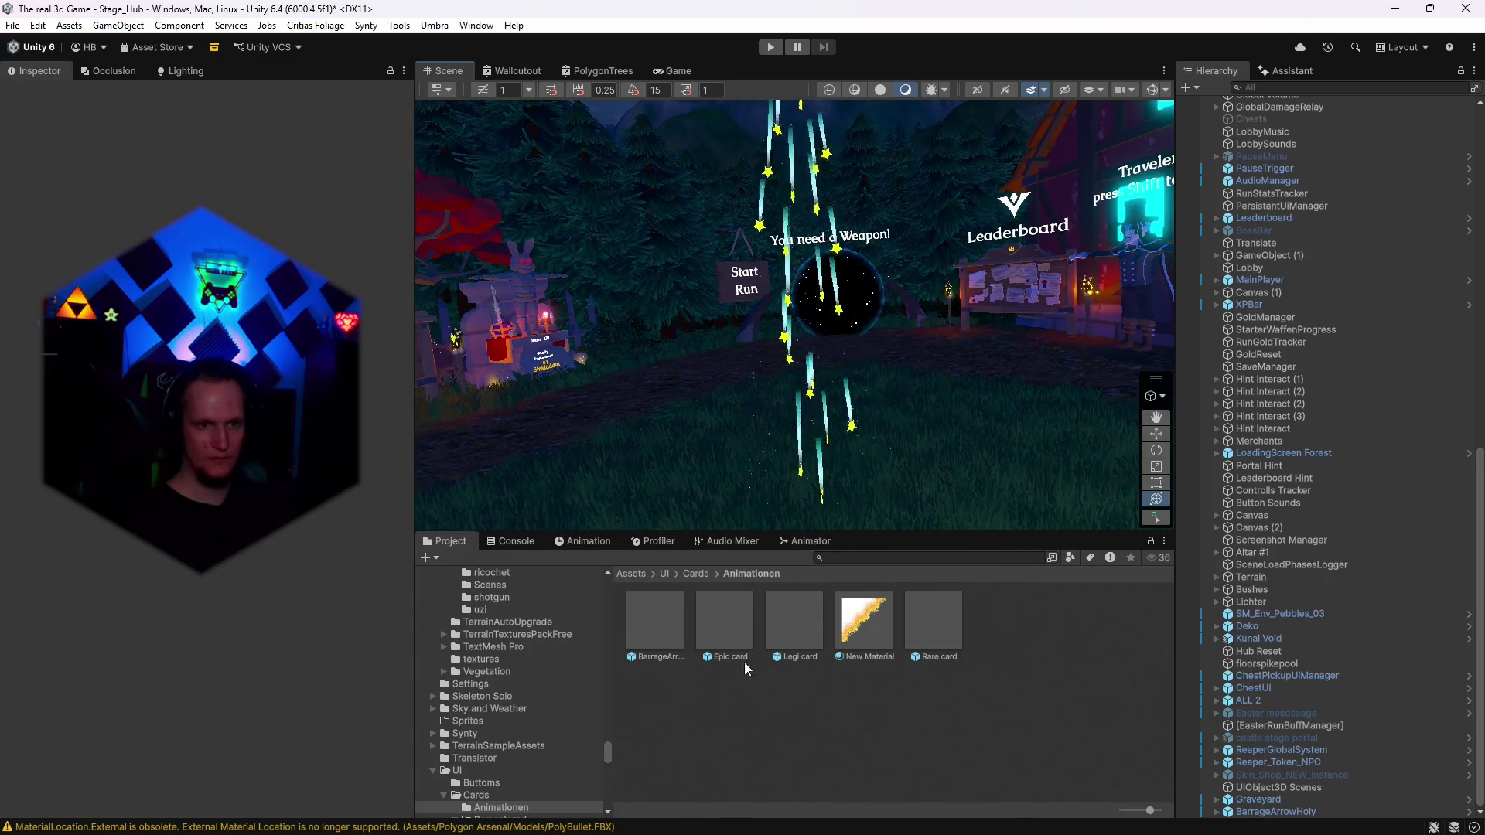
pyautogui.click(727, 620)
pyautogui.click(932, 619)
pyautogui.click(370, 483)
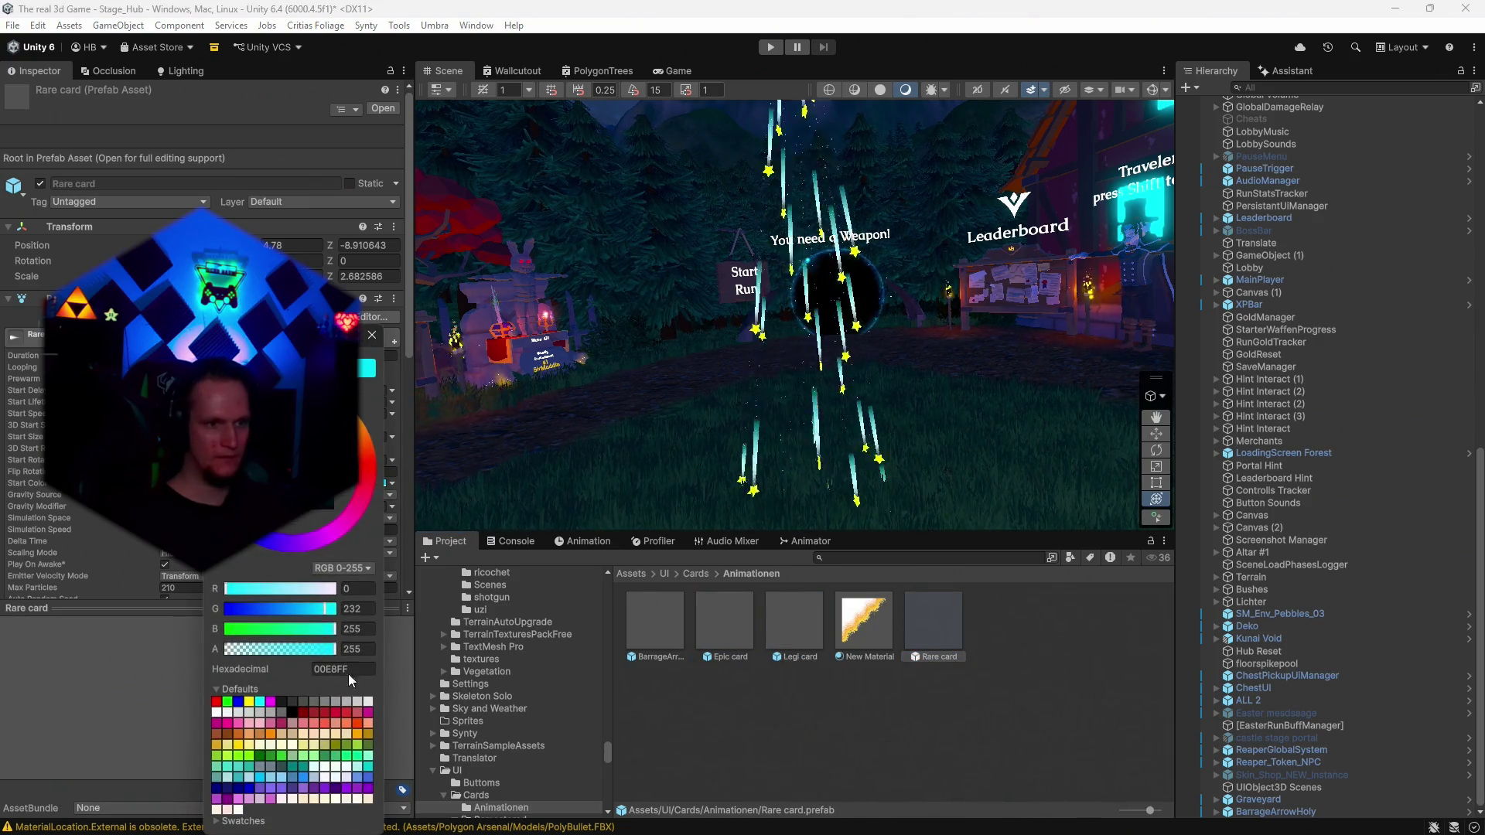
pyautogui.click(372, 335)
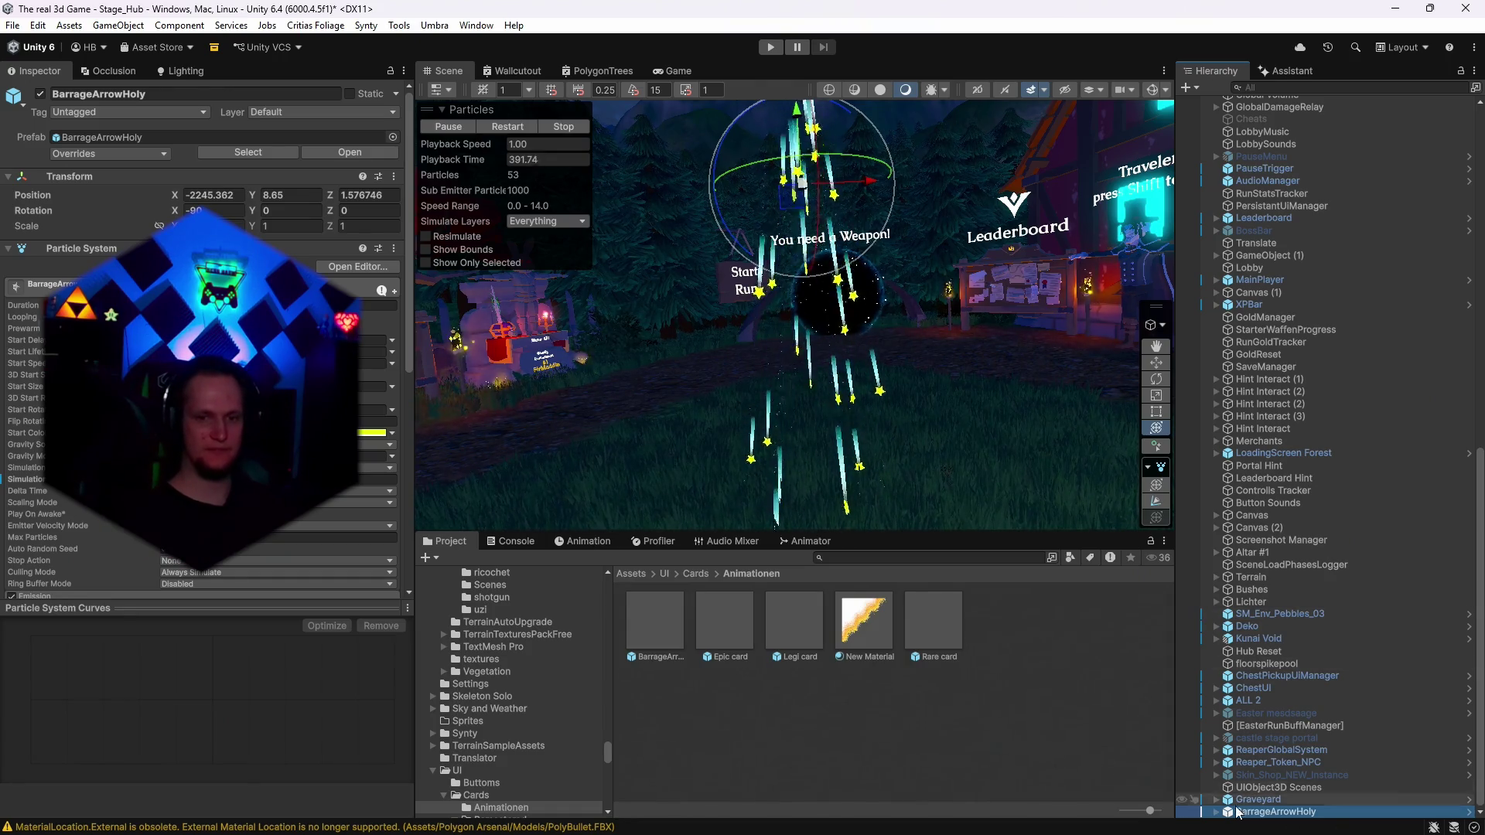
pyautogui.click(1216, 811)
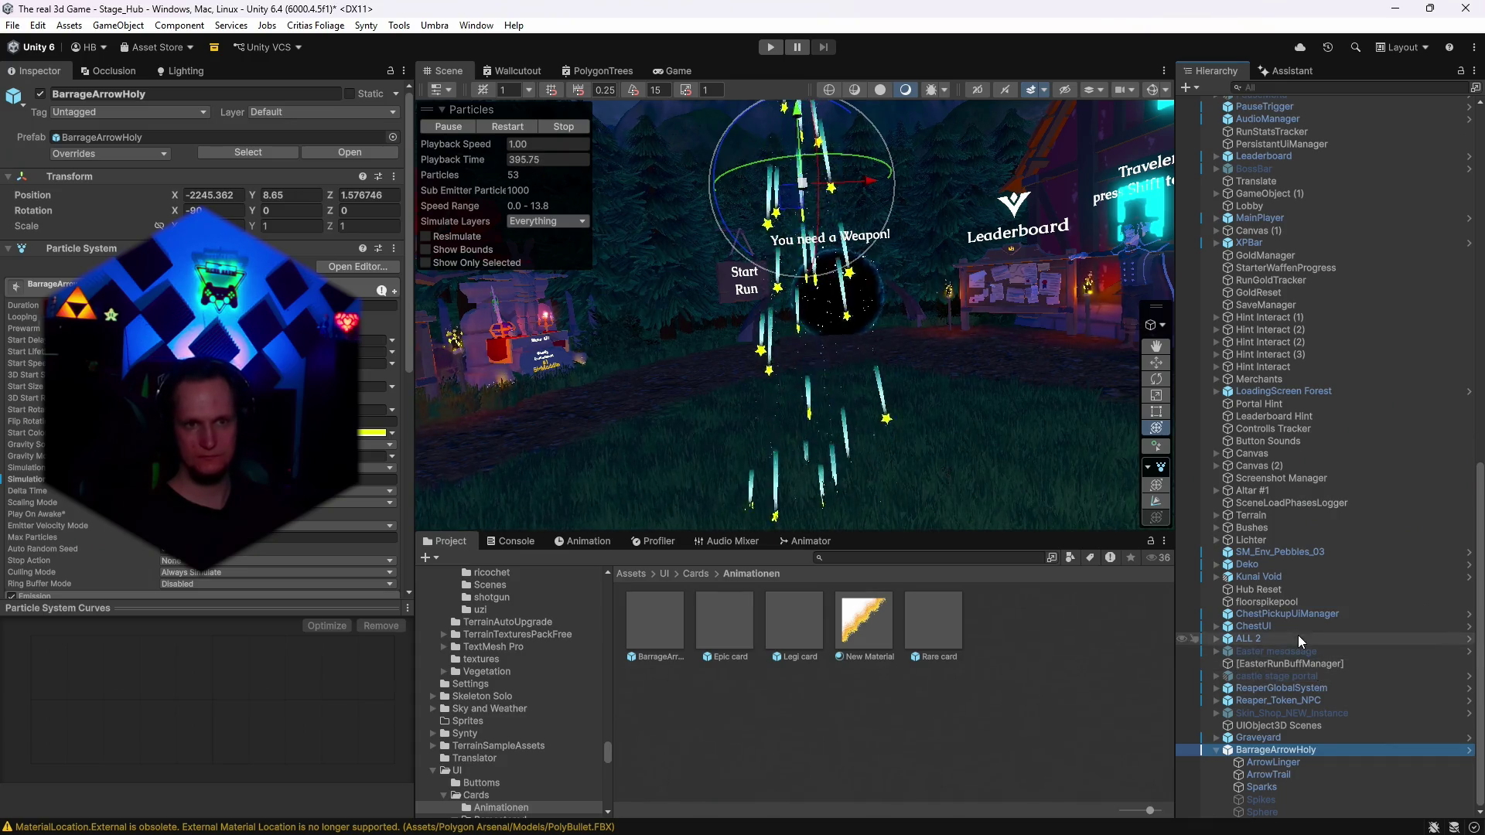
# Inspect the ArrowLinger child, then expand BarrageArrowHoly's Trails module to reach its colour gradient.
pyautogui.click(1277, 761)
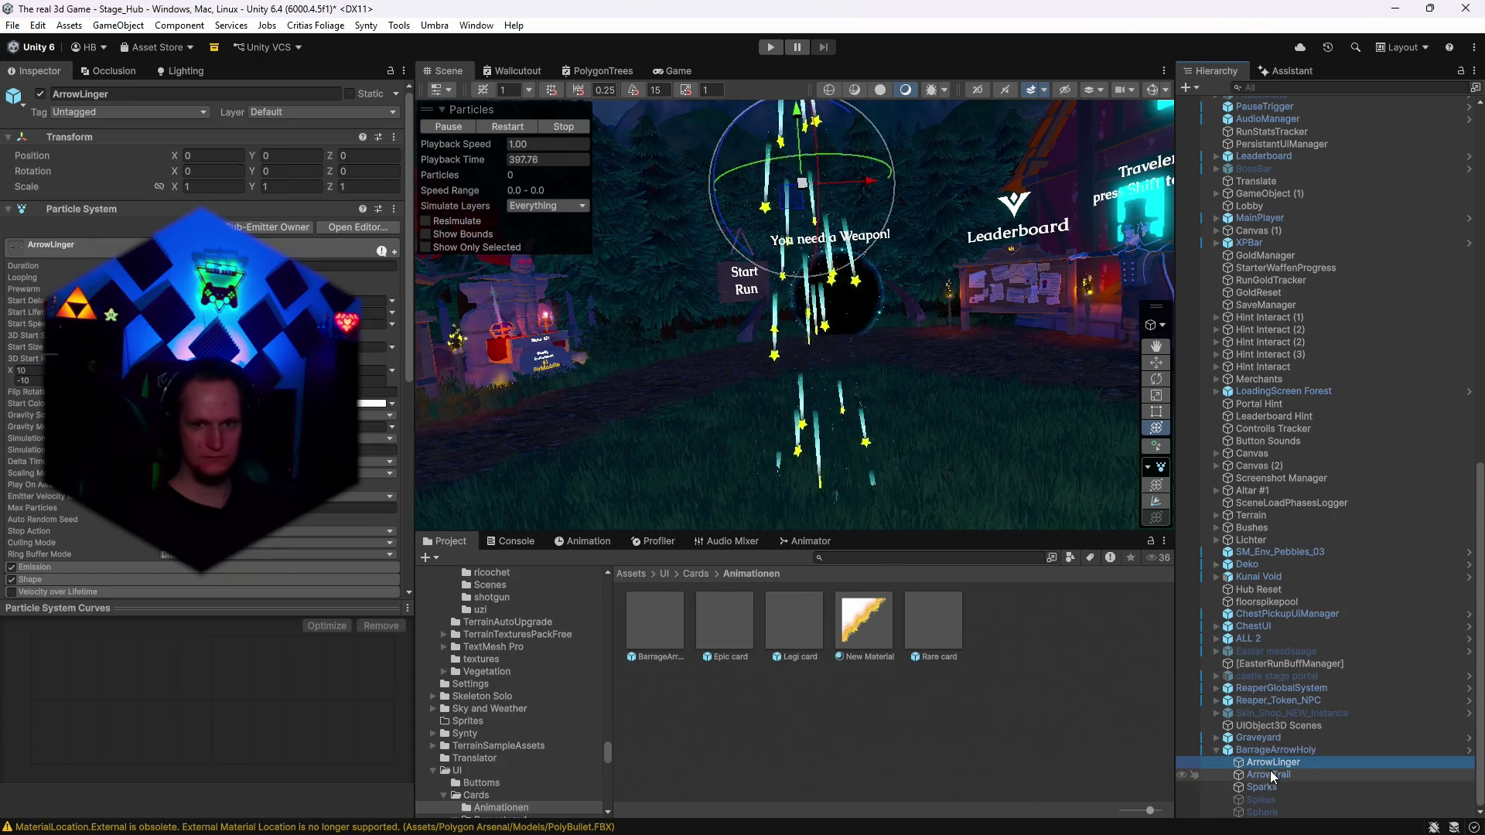
pyautogui.click(1276, 749)
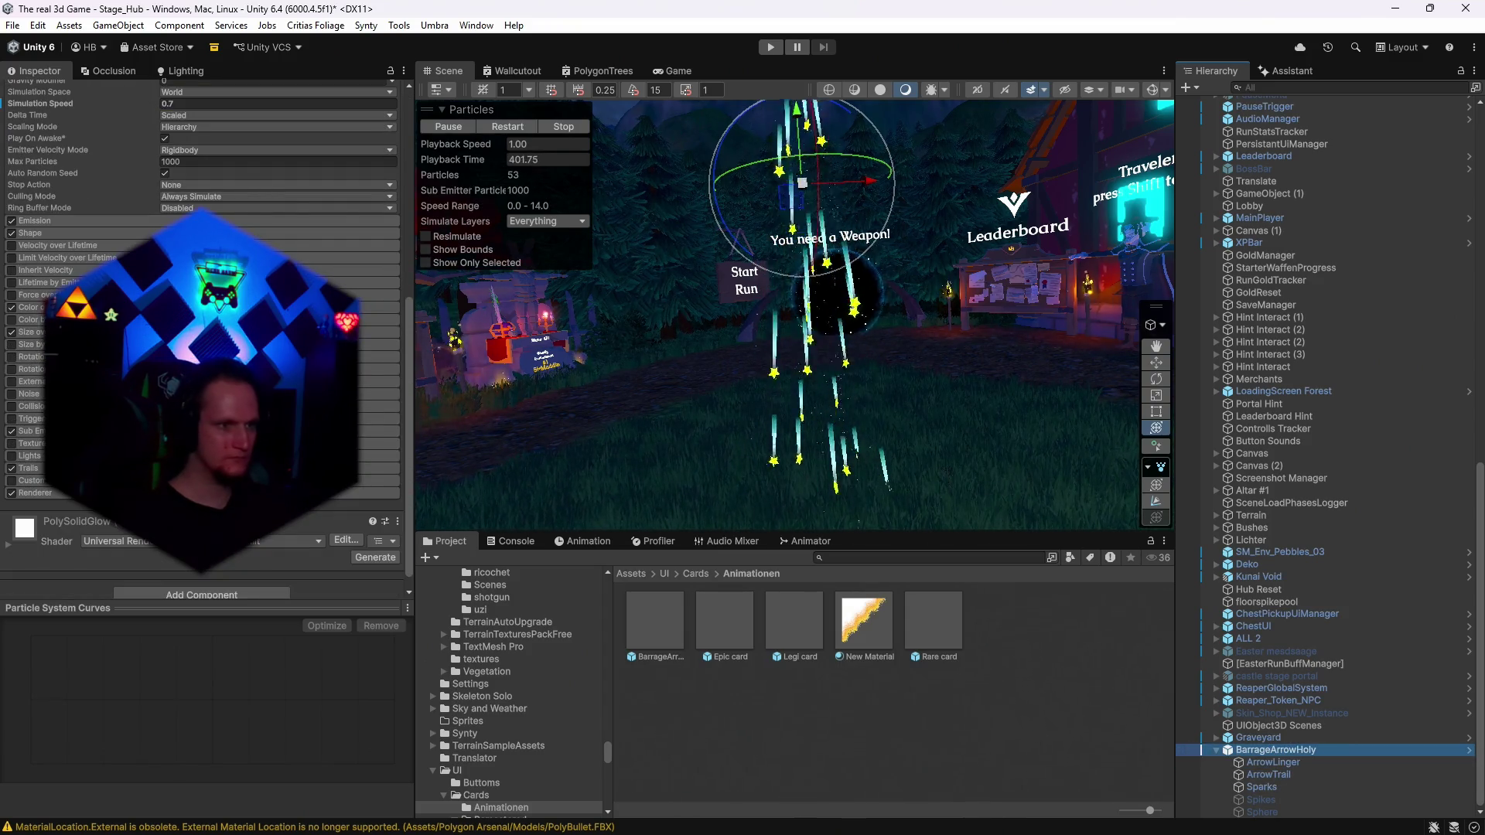
pyautogui.click(29, 468)
pyautogui.scroll(-5, 201, 348)
pyautogui.click(371, 429)
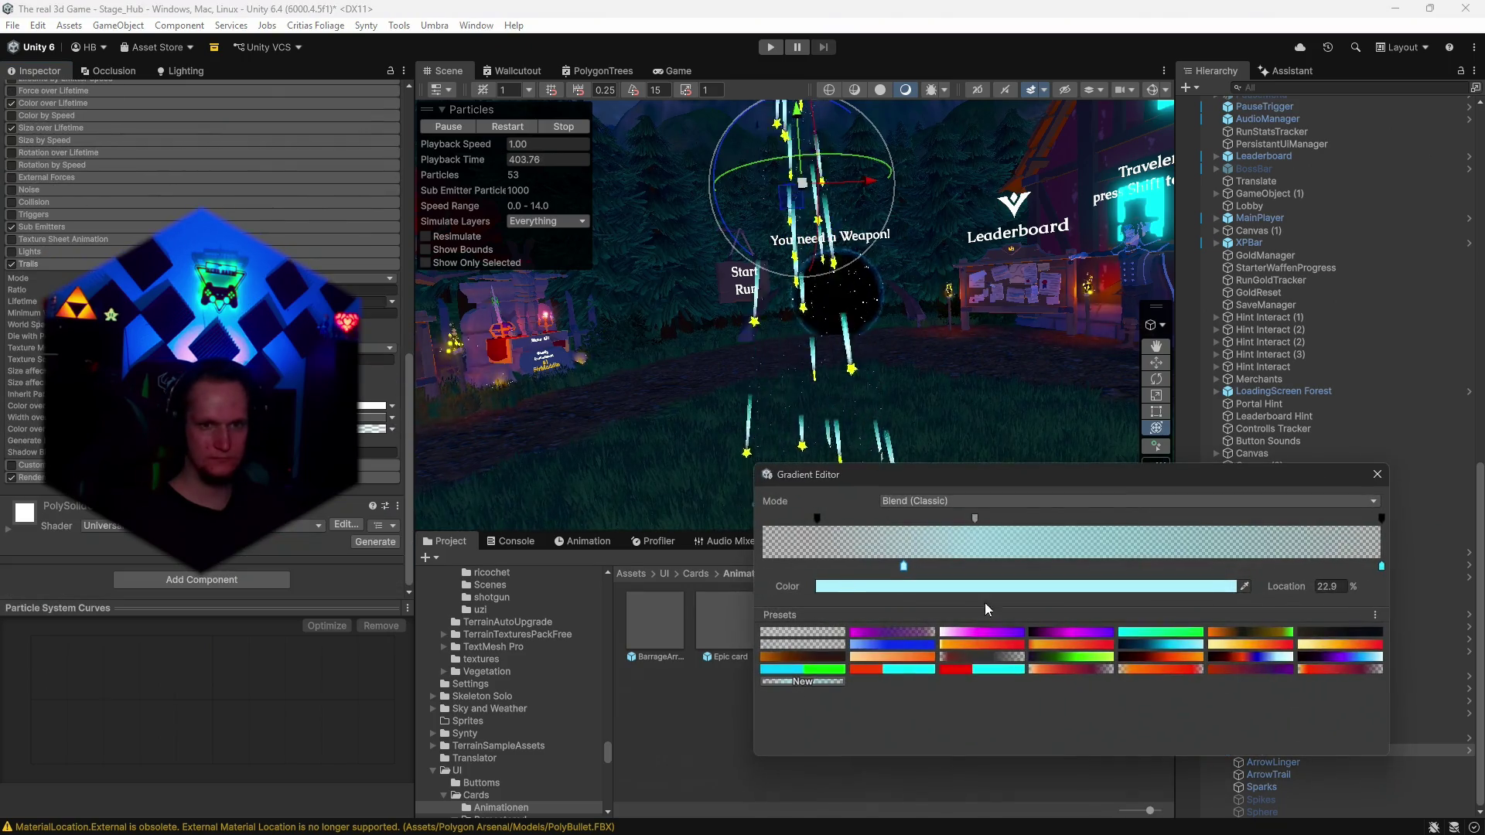
# Recolour the trail gradient's 23% key to 00E8FF and its end key to 2DE7FF.
pyautogui.doubleClick(904, 564)
pyautogui.click(1044, 648)
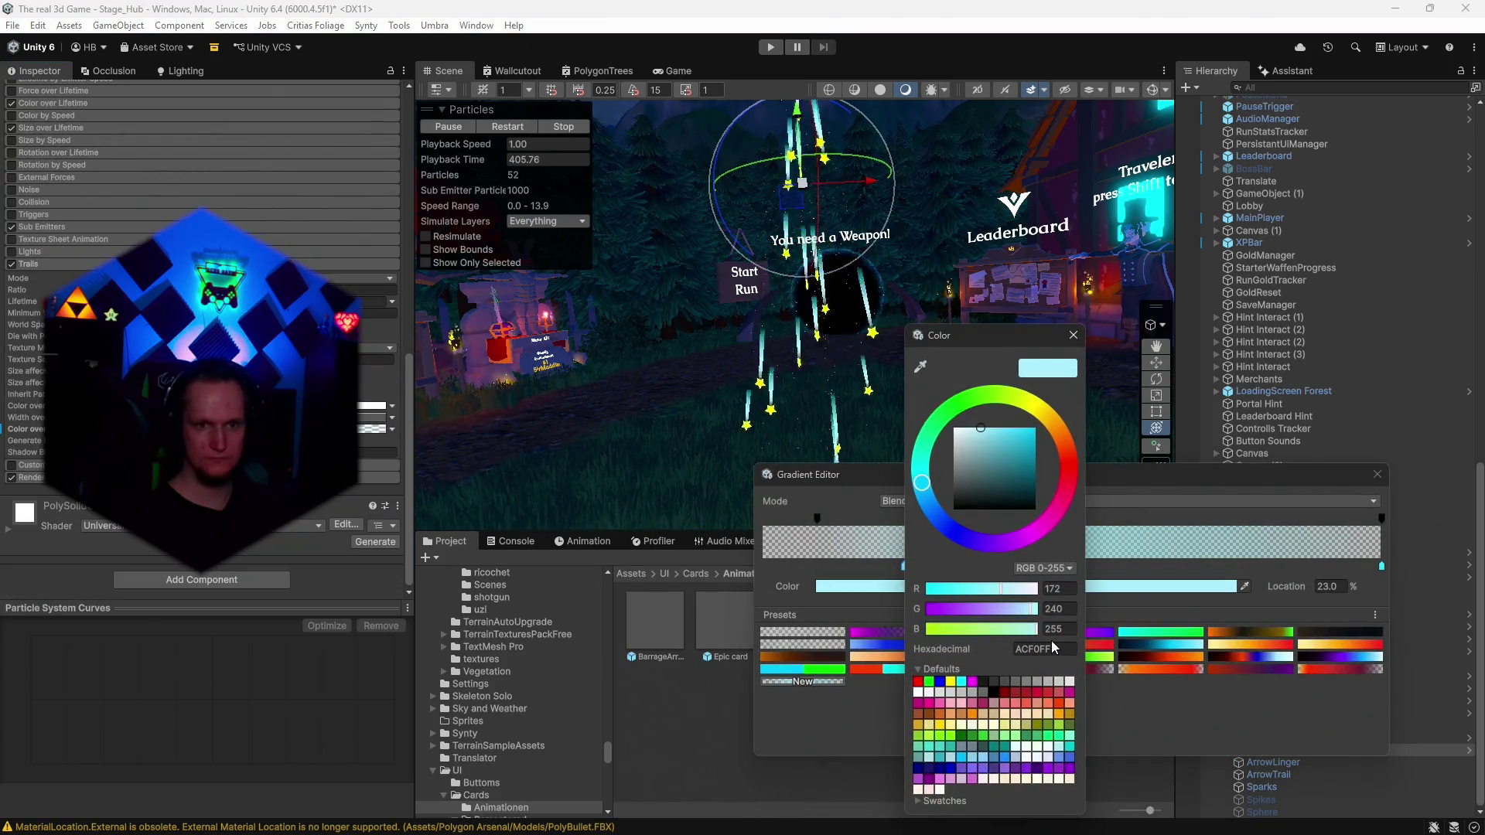
pyautogui.write('00E8FF')
pyautogui.click(1074, 334)
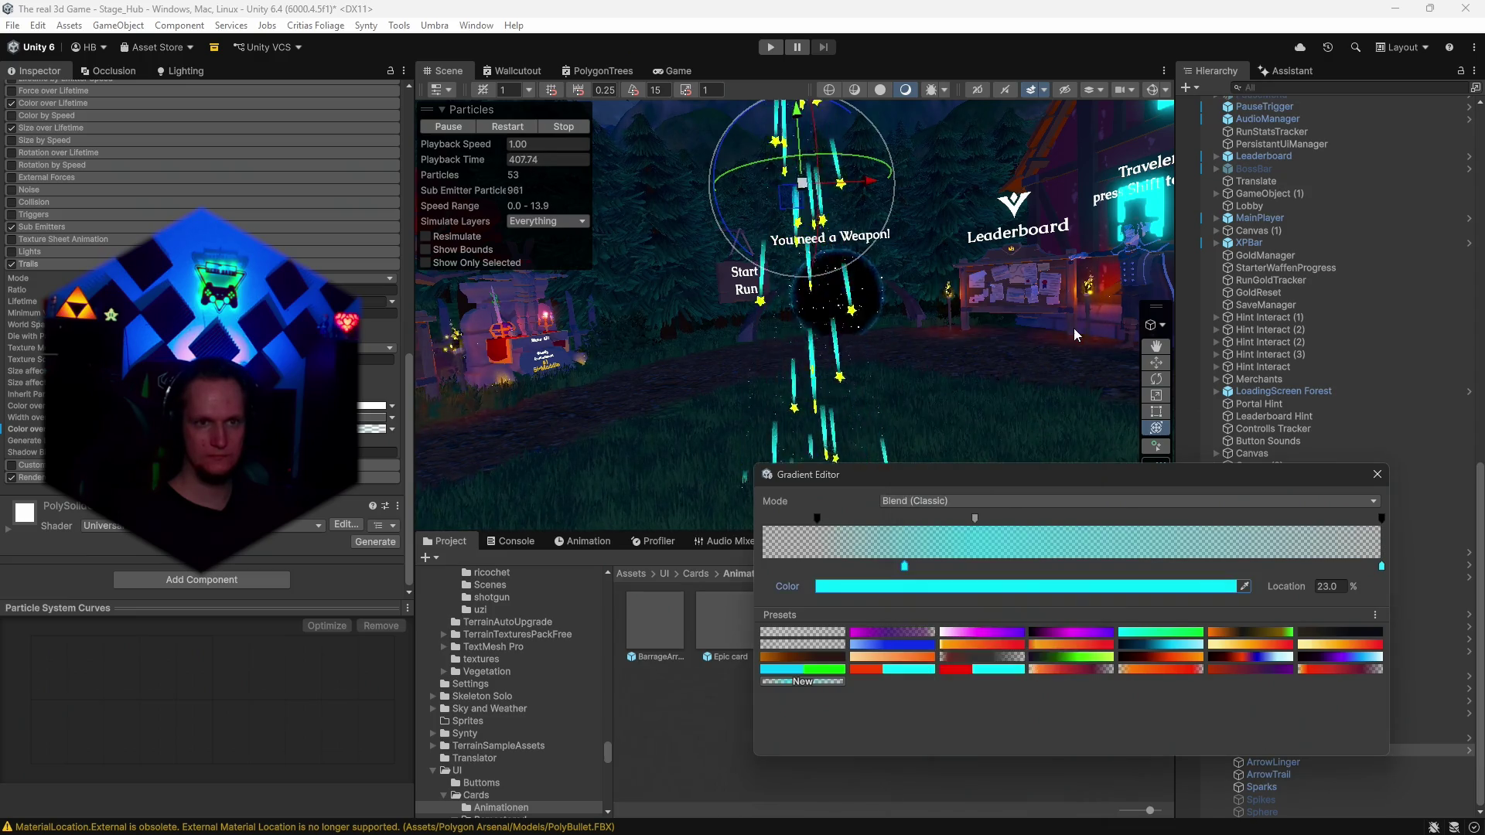
pyautogui.click(1381, 567)
pyautogui.click(1229, 586)
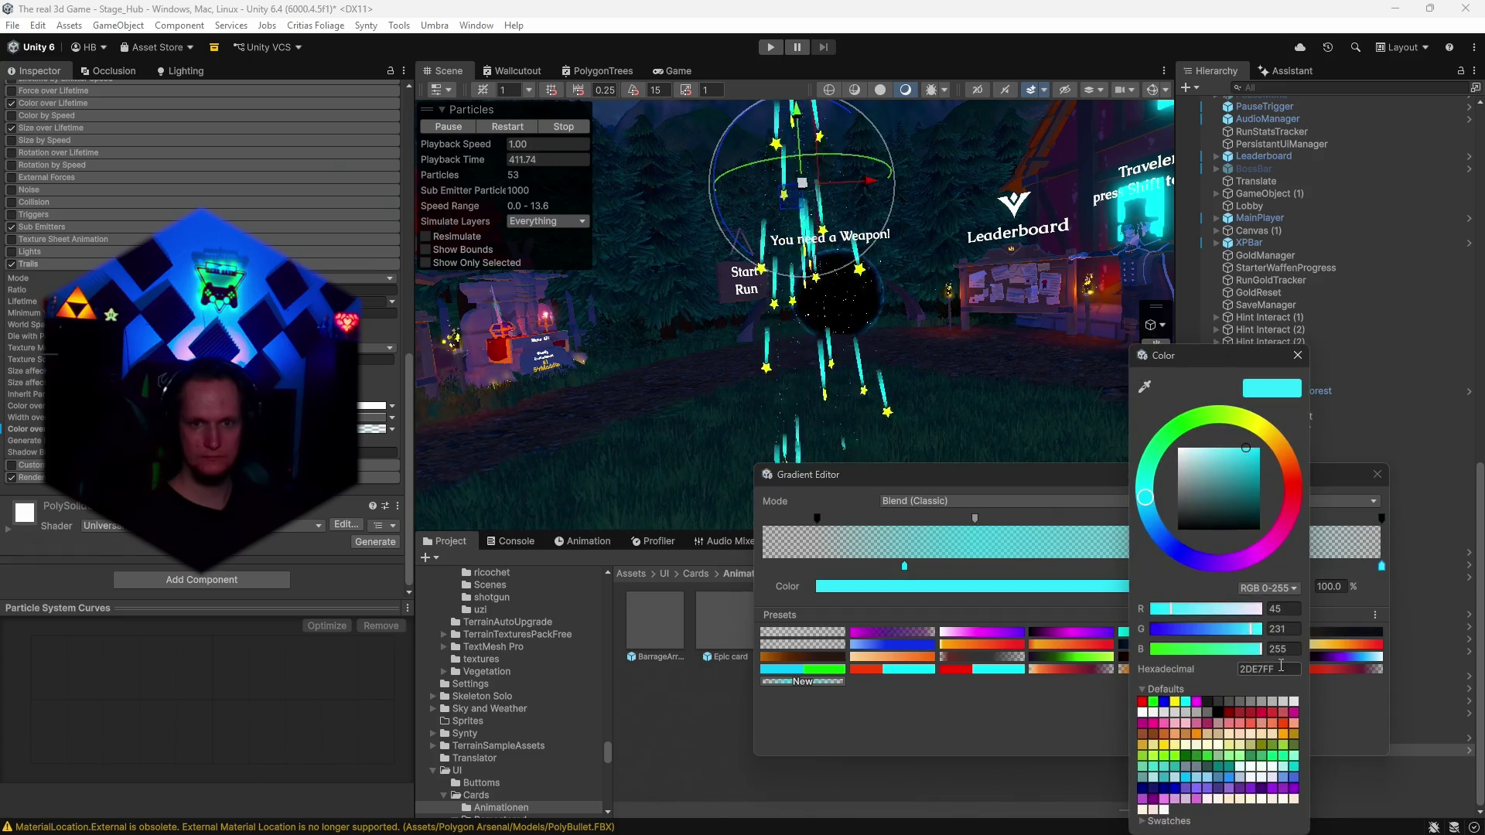
pyautogui.click(1297, 355)
pyautogui.moveTo(1044, 387)
pyautogui.mouseDown()
pyautogui.moveTo(1217, 324)
pyautogui.moveTo(1049, 329)
pyautogui.mouseUp()
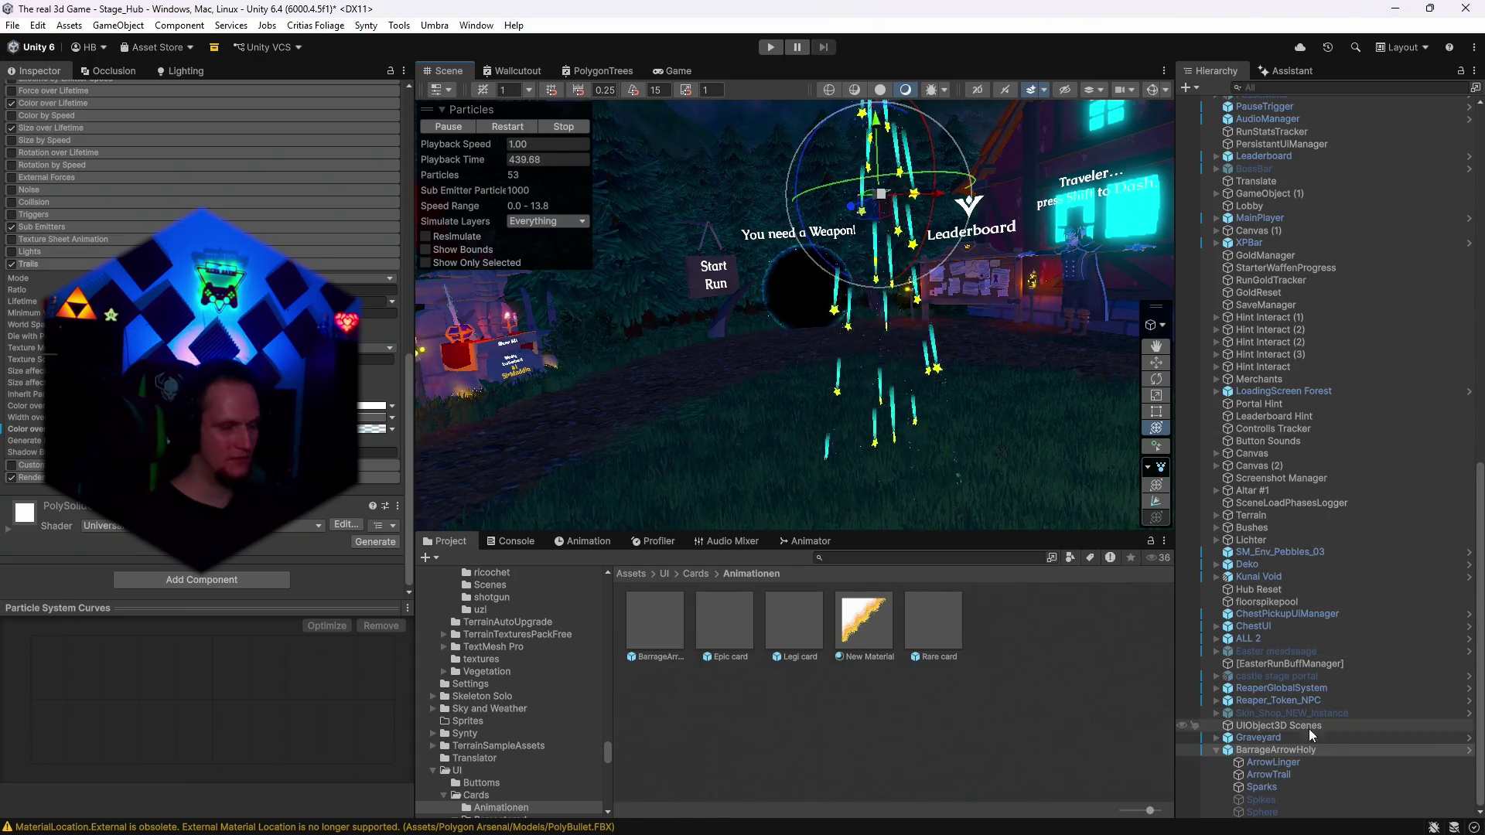
# Inspect BarrageArrowHoly's ArrowLinger particle settings and focus the Project search field.
pyautogui.click(1266, 752)
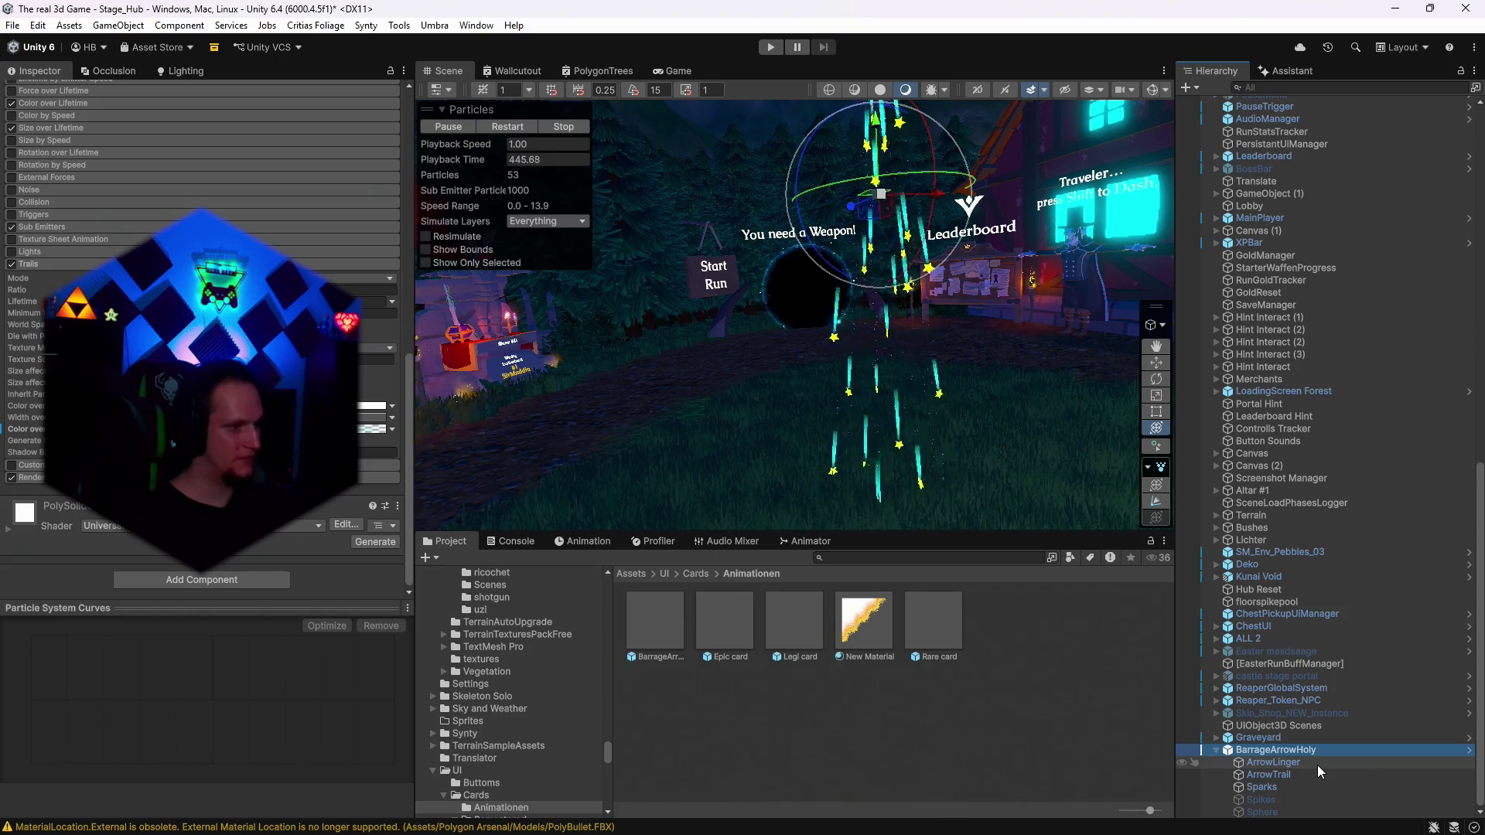
pyautogui.click(1277, 764)
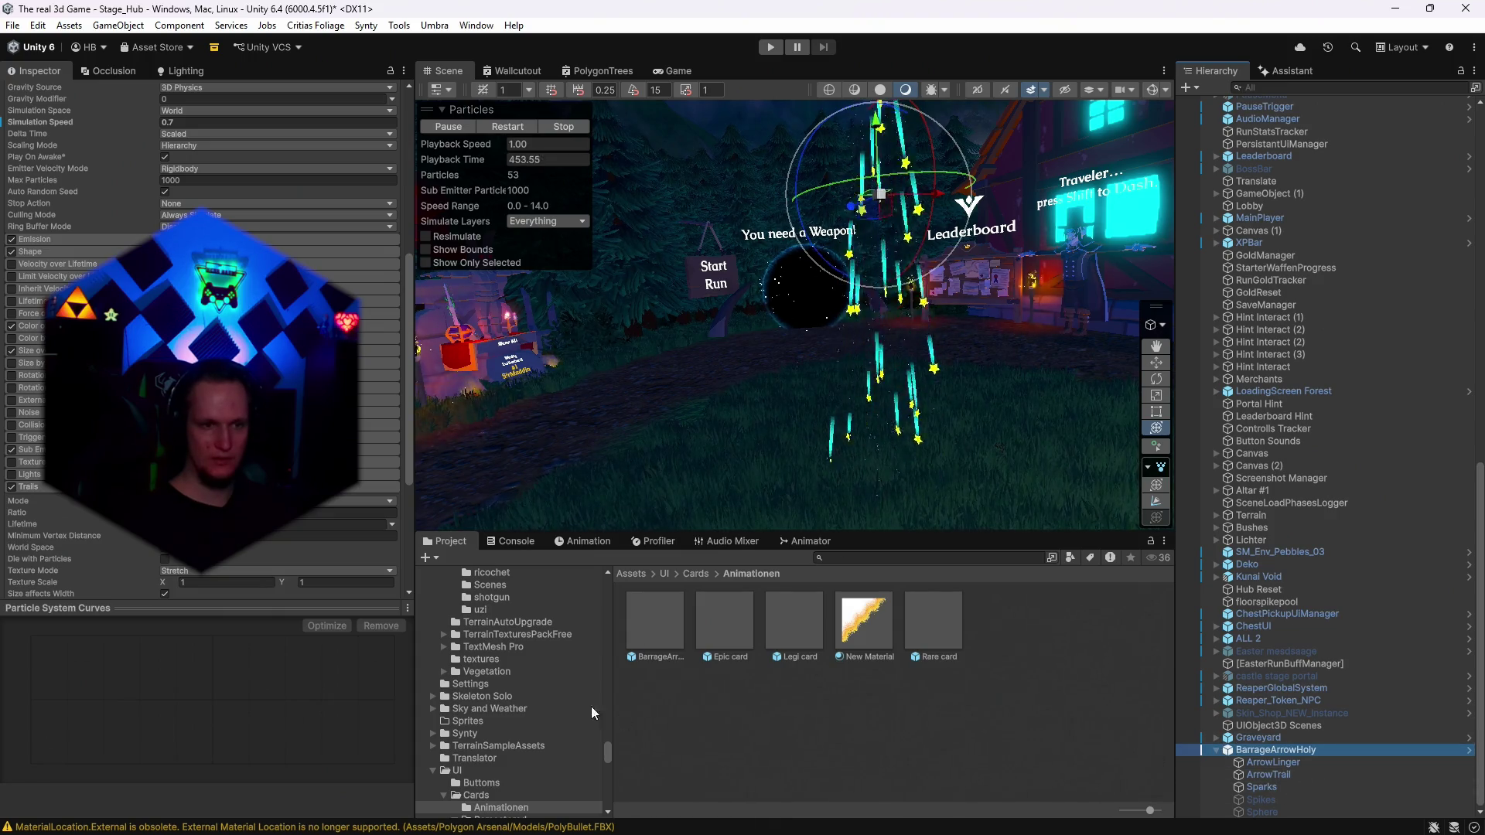
pyautogui.click(880, 559)
pyautogui.write('wichtig')
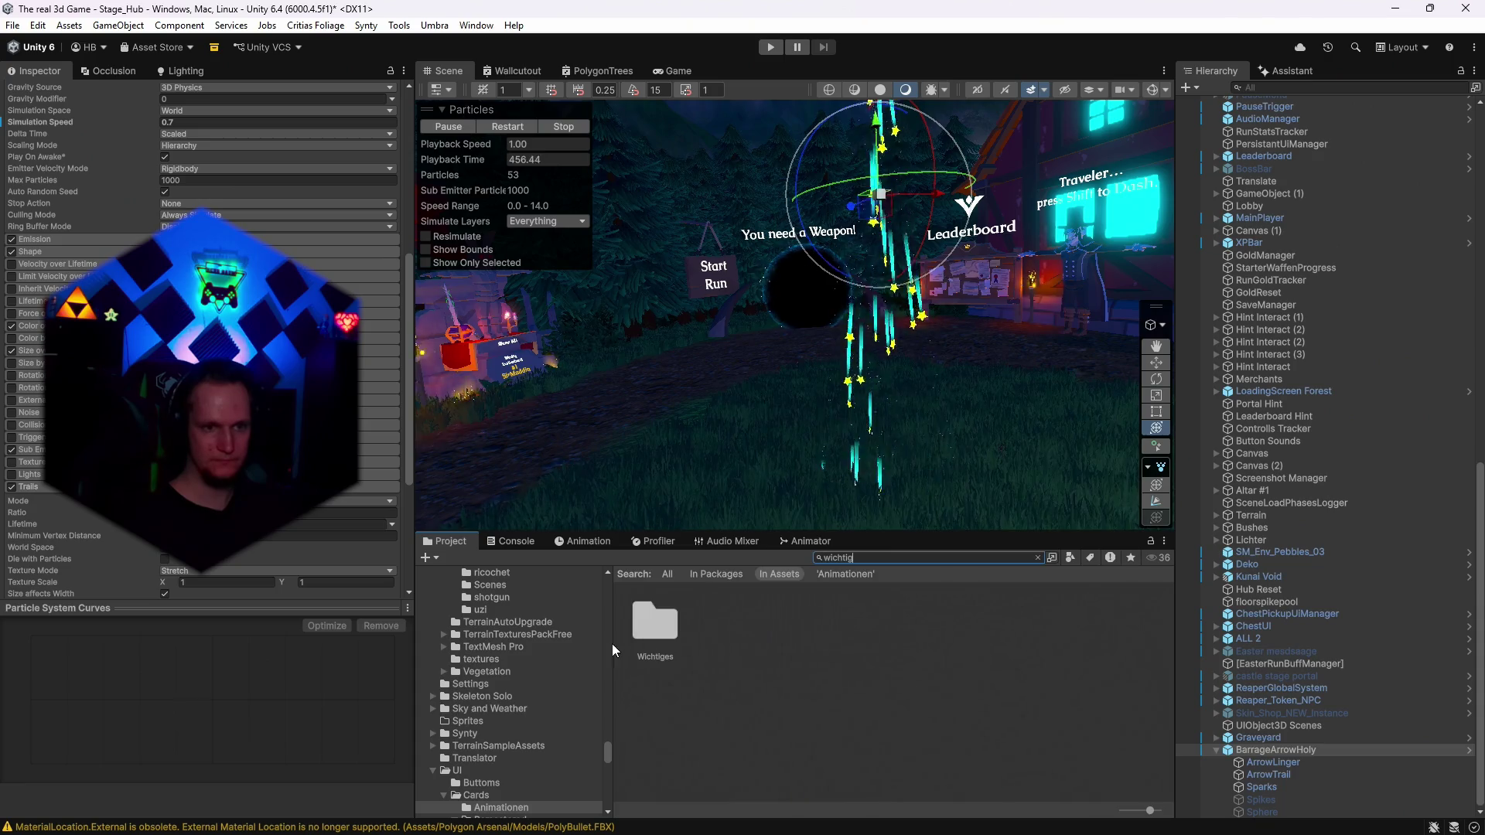
# Browse Wichtiges > Attacks, looking into the Cast 2 and Cast 1 folders.
pyautogui.doubleClick(660, 629)
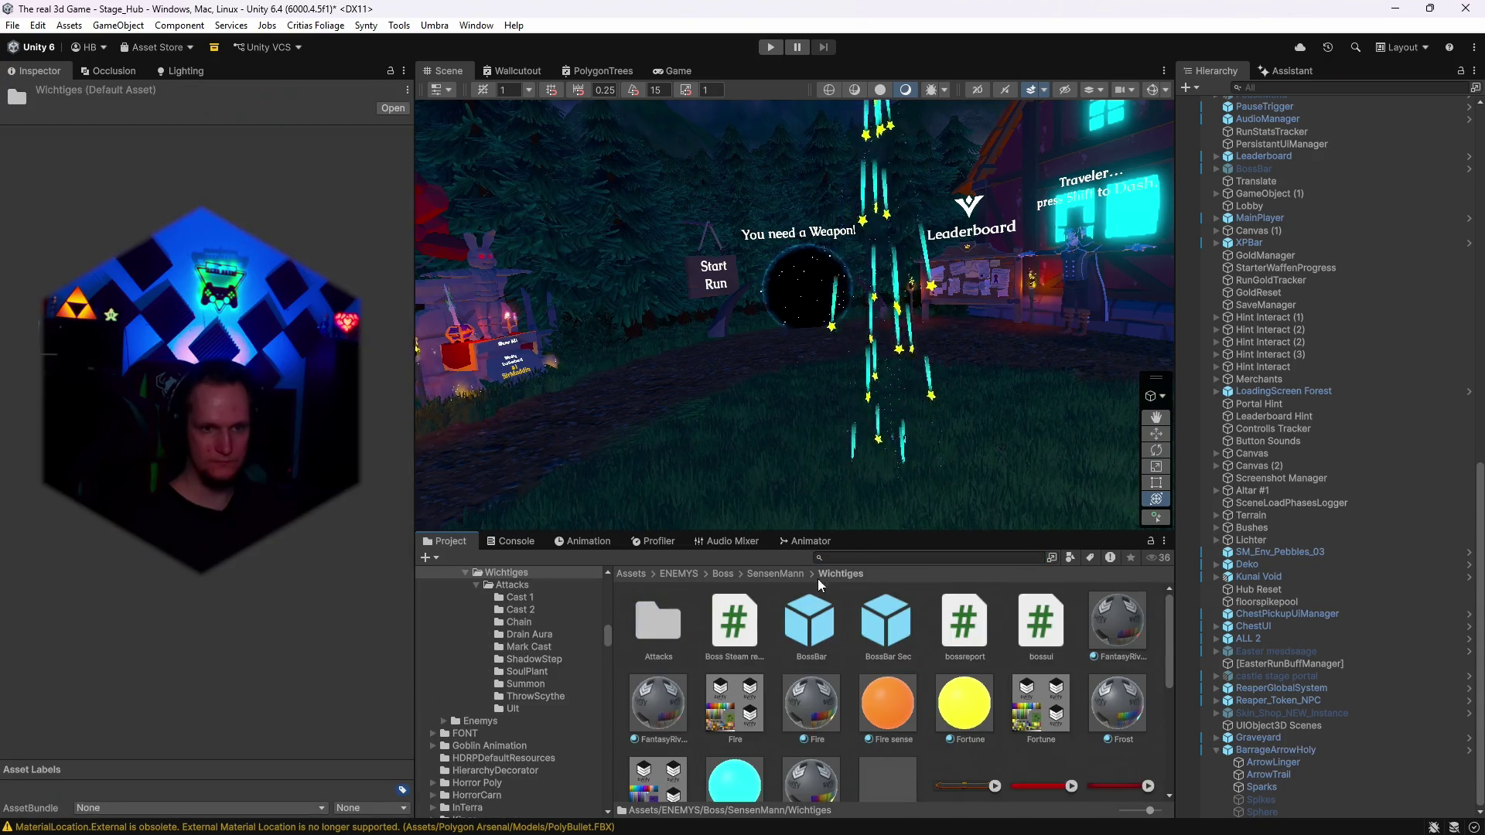
pyautogui.doubleClick(655, 637)
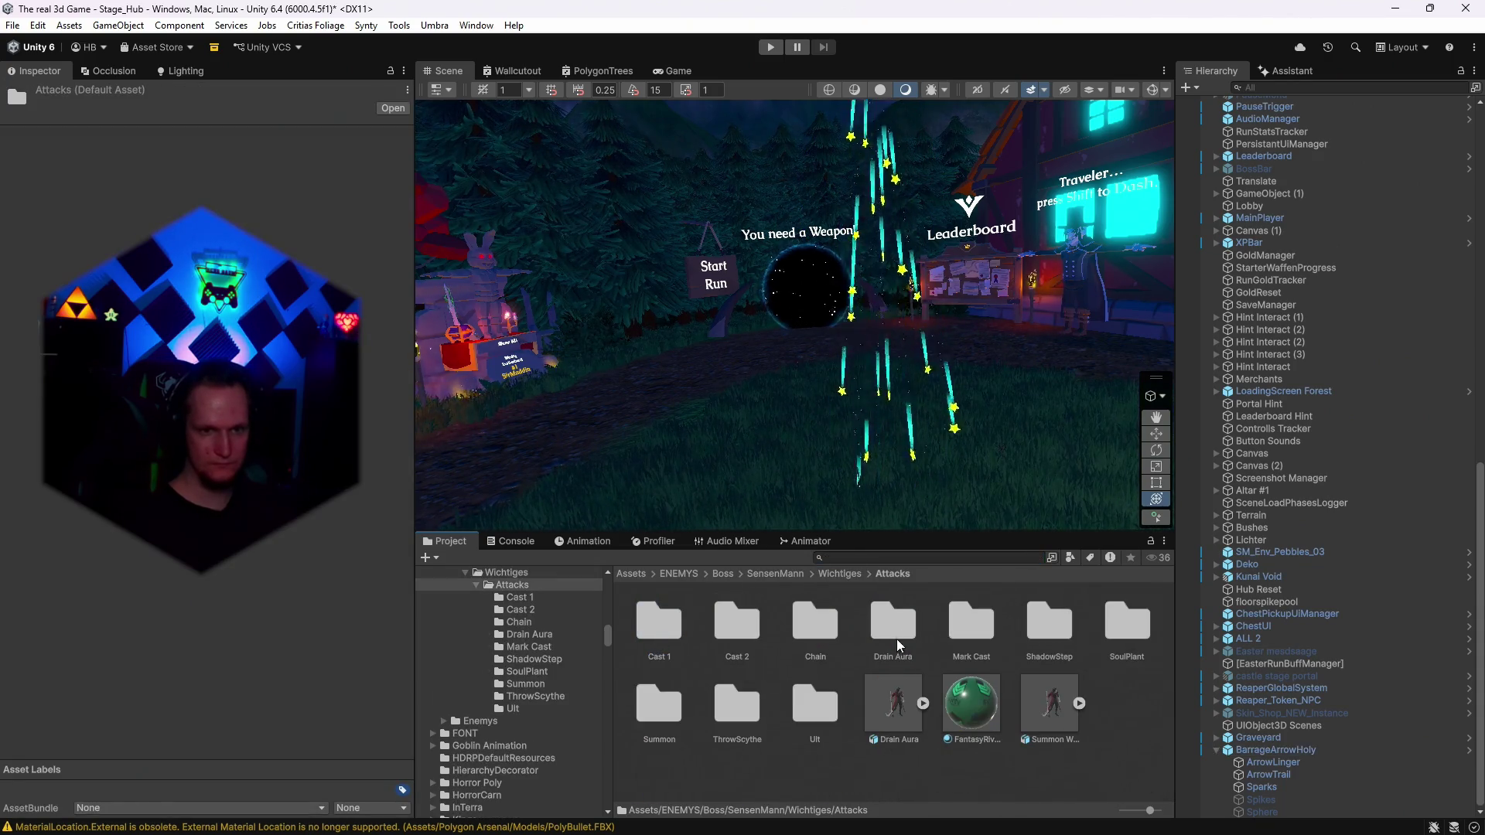
pyautogui.click(731, 625)
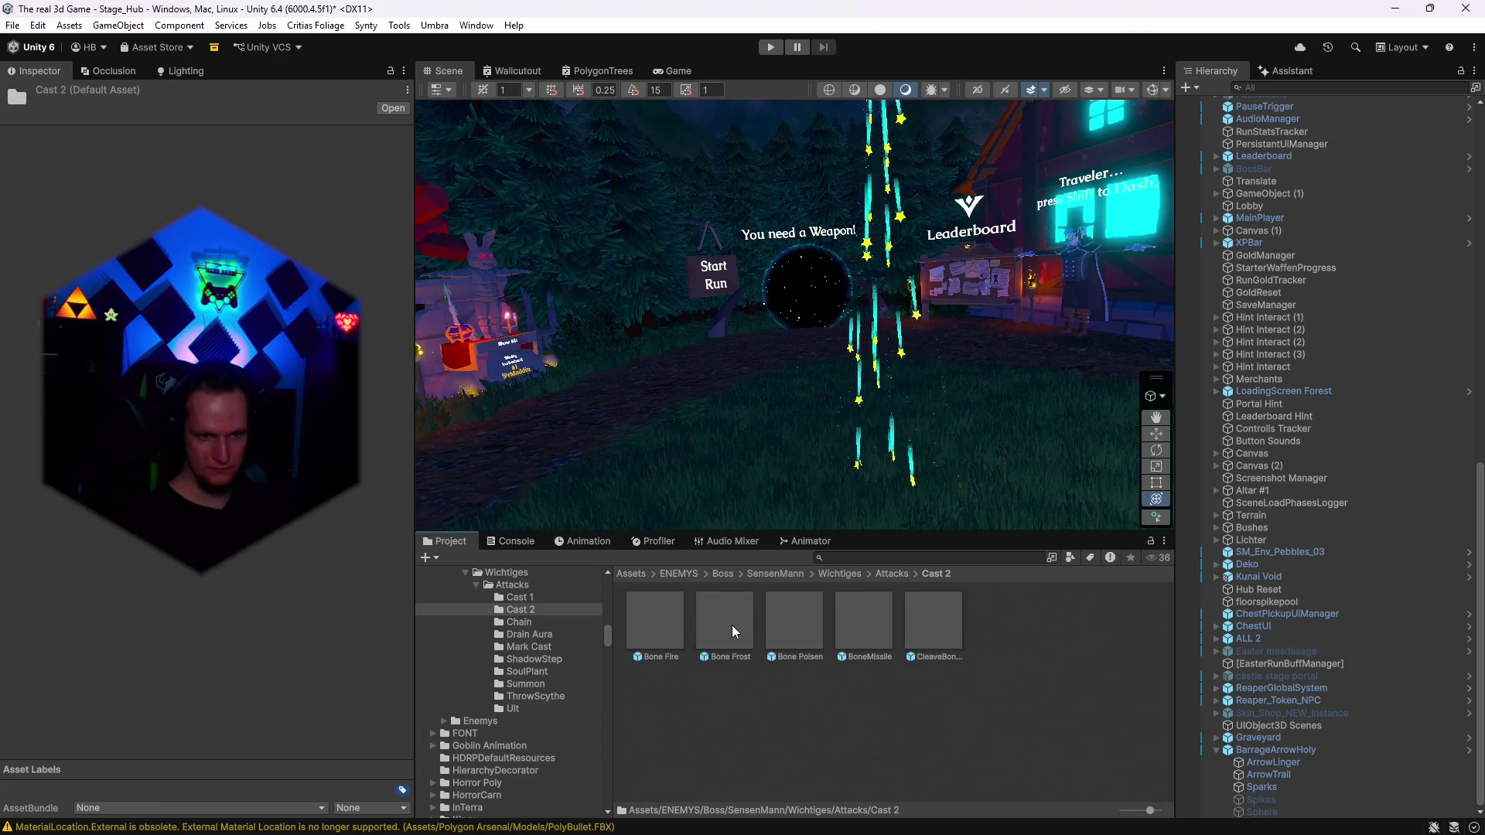
pyautogui.doubleClick(679, 633)
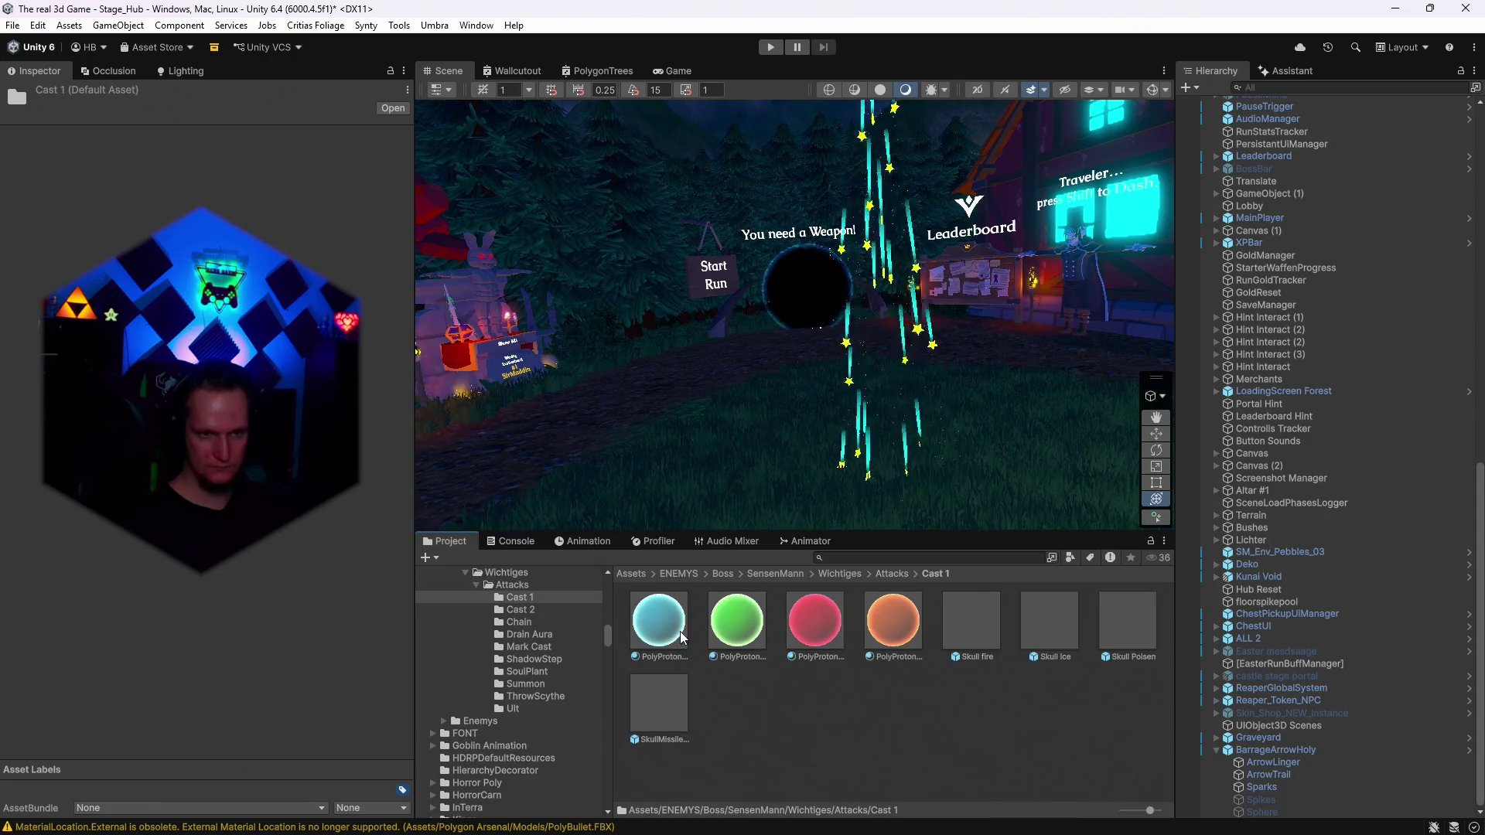
pyautogui.click(890, 573)
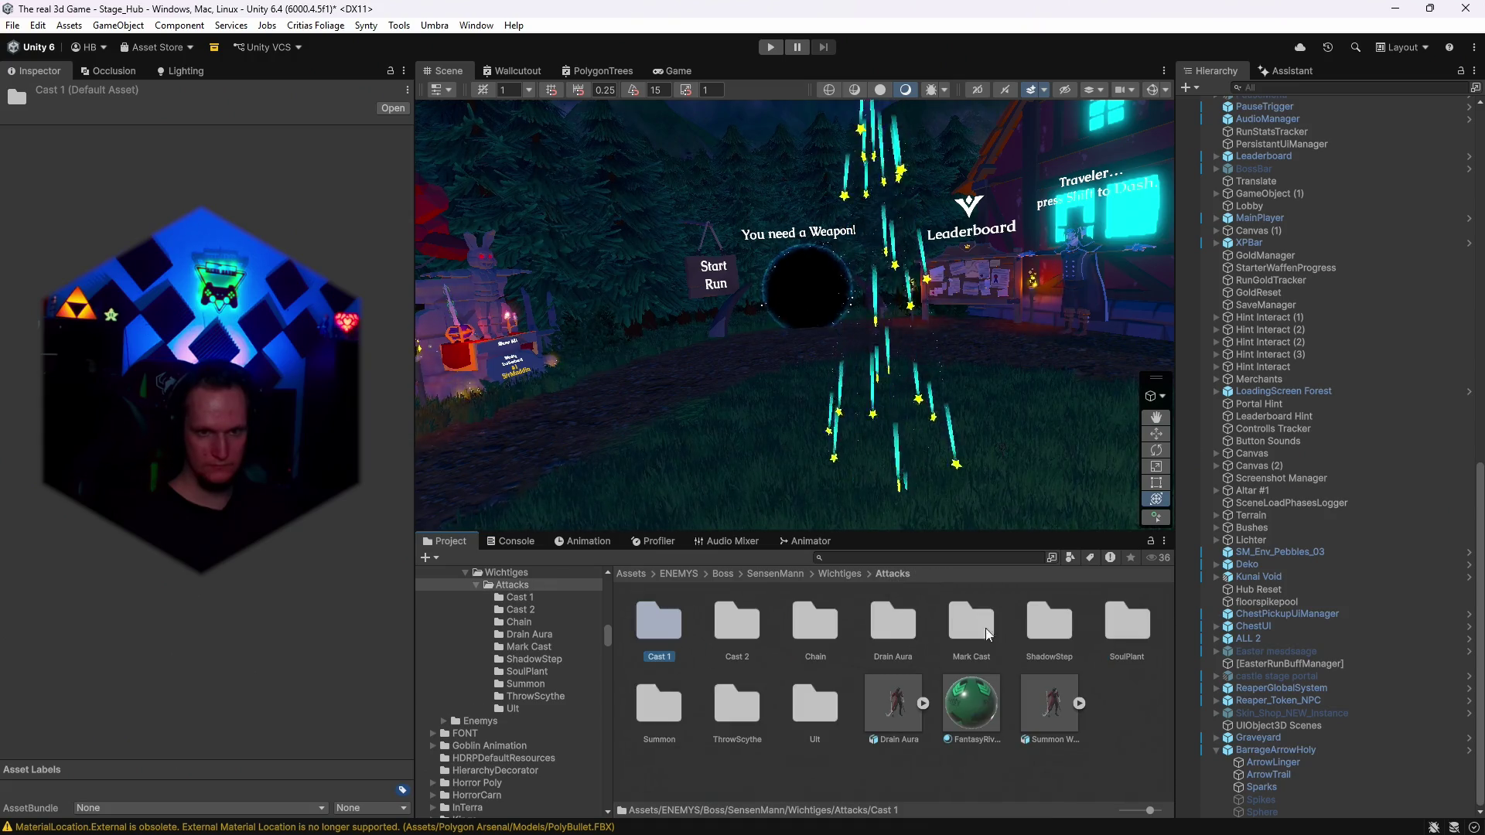
pyautogui.click(829, 574)
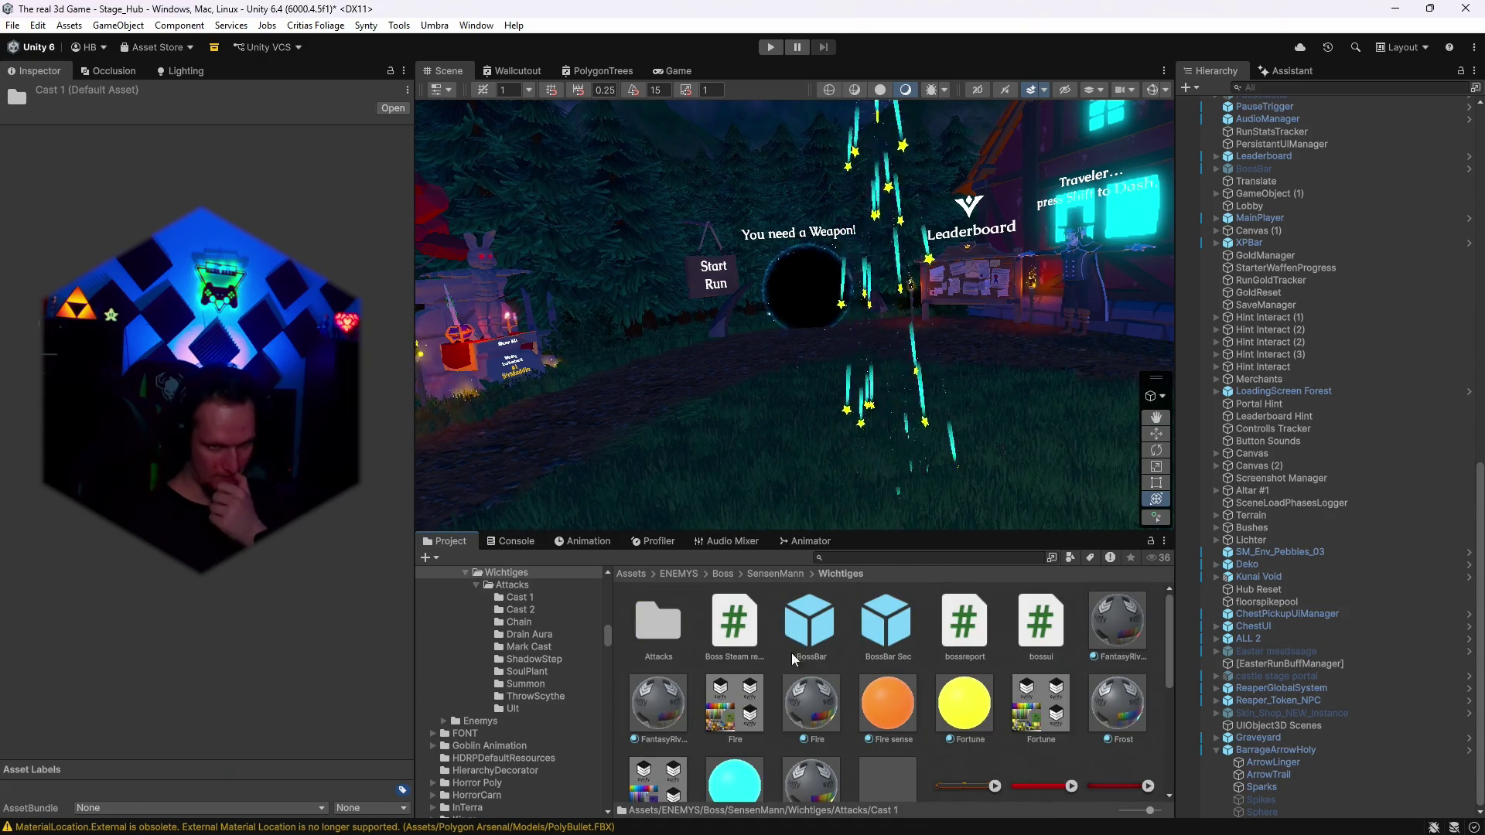
pyautogui.scroll(-5, 811, 662)
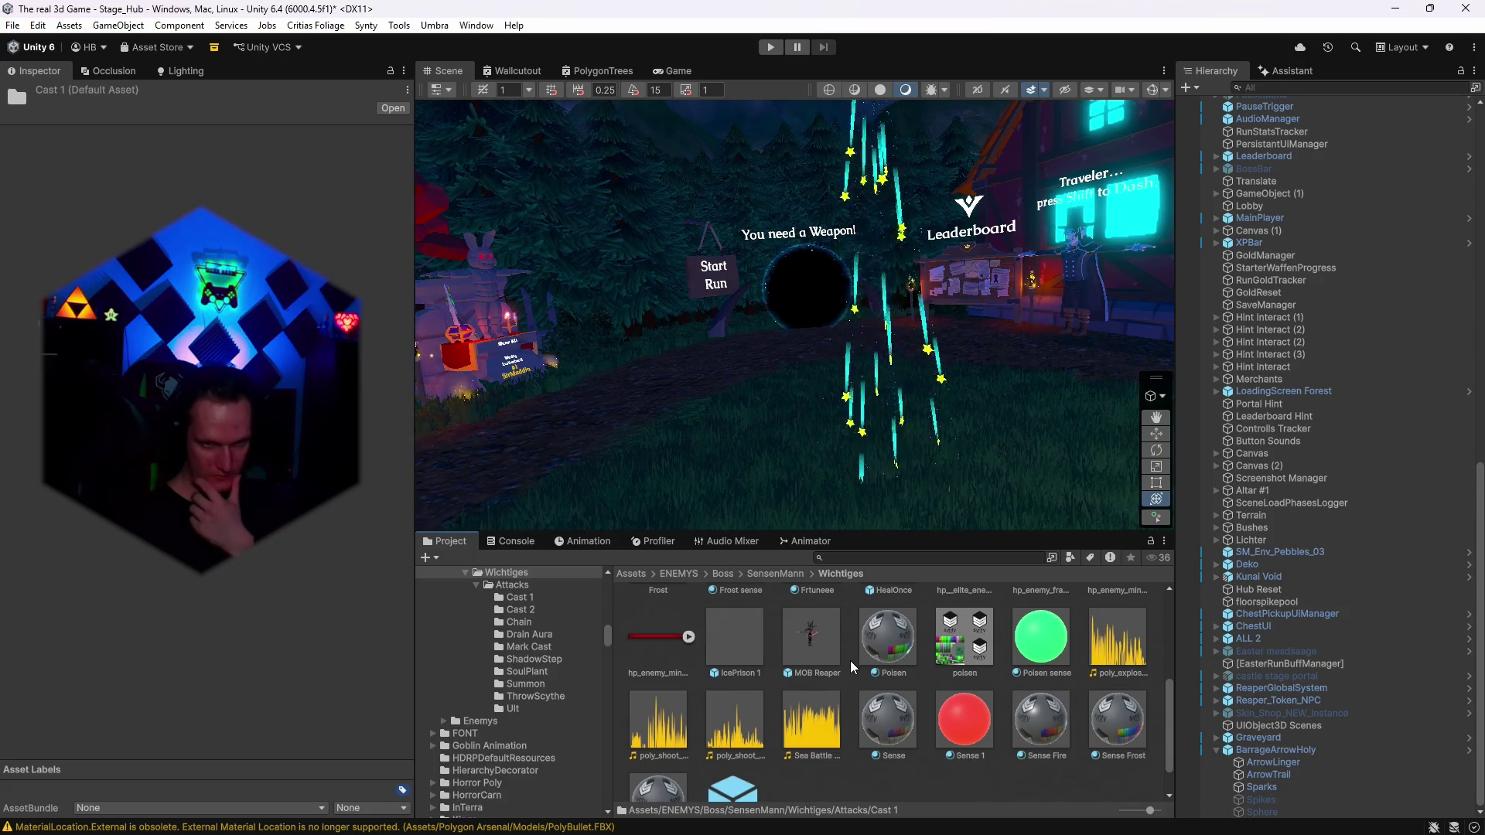
pyautogui.scroll(5, 850, 660)
pyautogui.scroll(3, 556, 638)
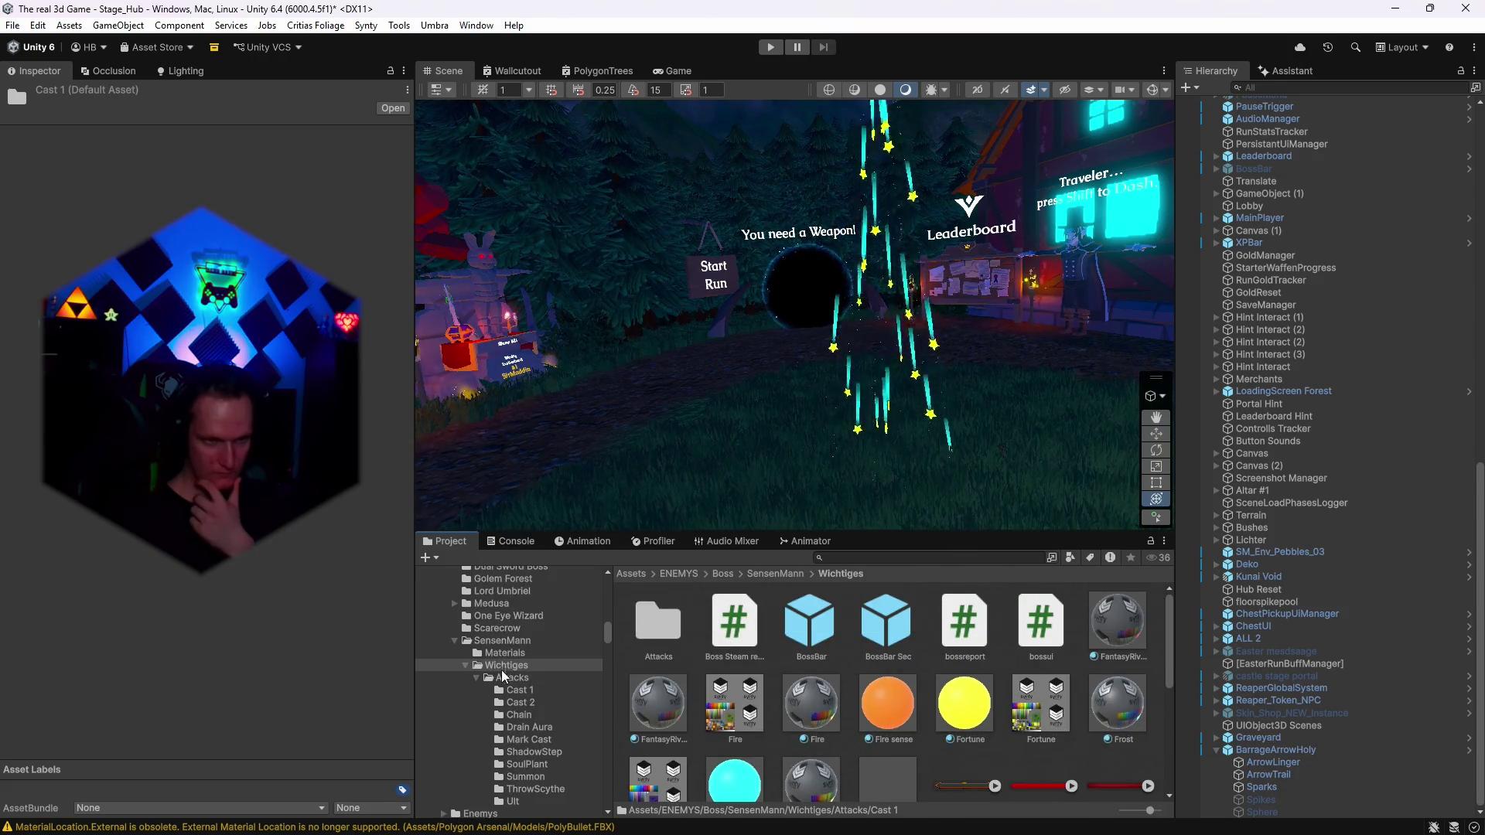
# Show the SensenMann boss folders and preview a boss attack effect in the Scene.
pyautogui.click(504, 653)
pyautogui.click(502, 640)
pyautogui.scroll(-5, 850, 688)
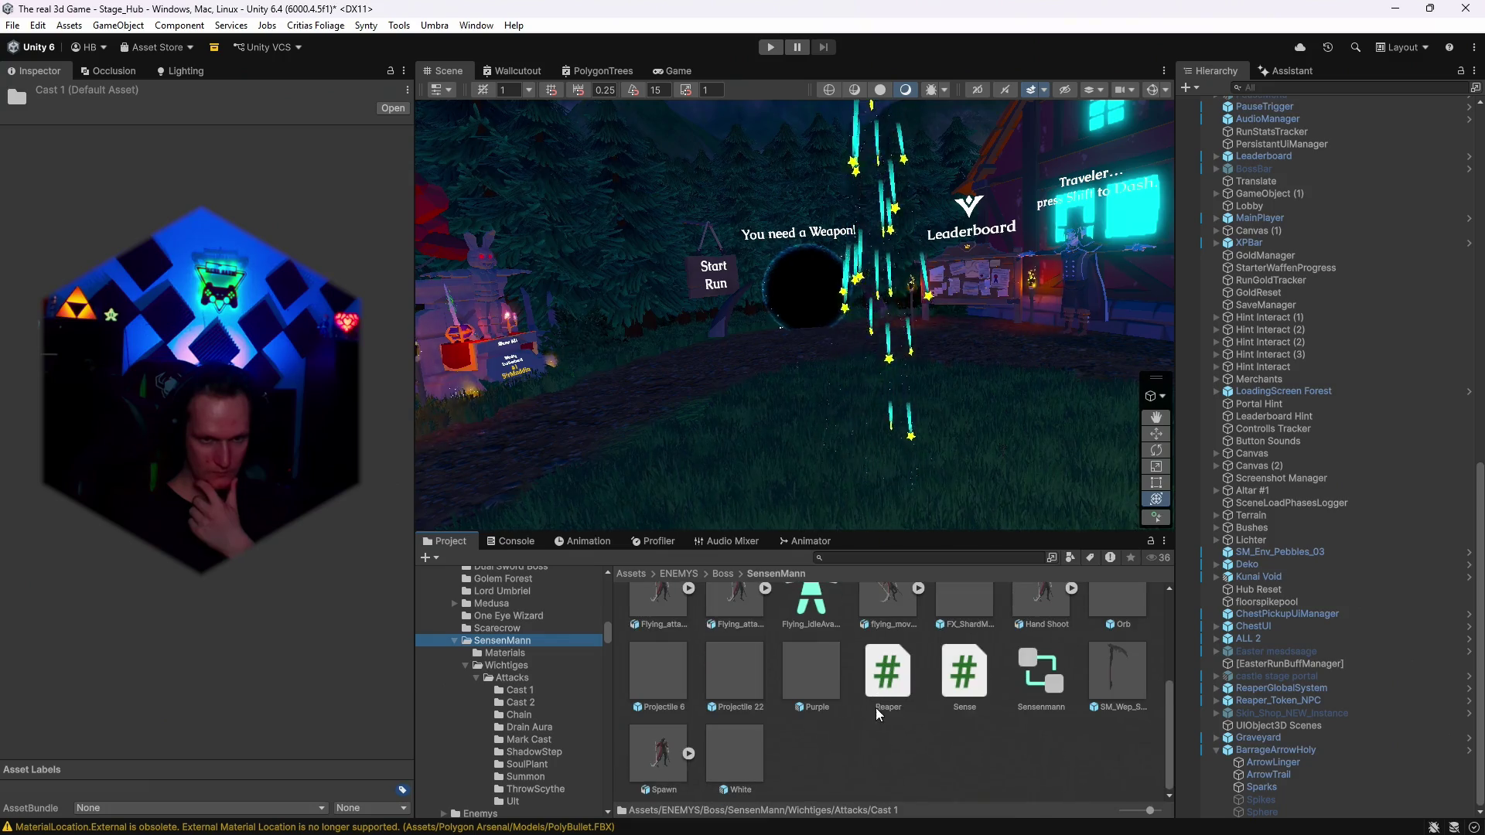
pyautogui.moveTo(768, 421); pyautogui.dragTo(685, 342)
pyautogui.scroll(2, 1091, 657)
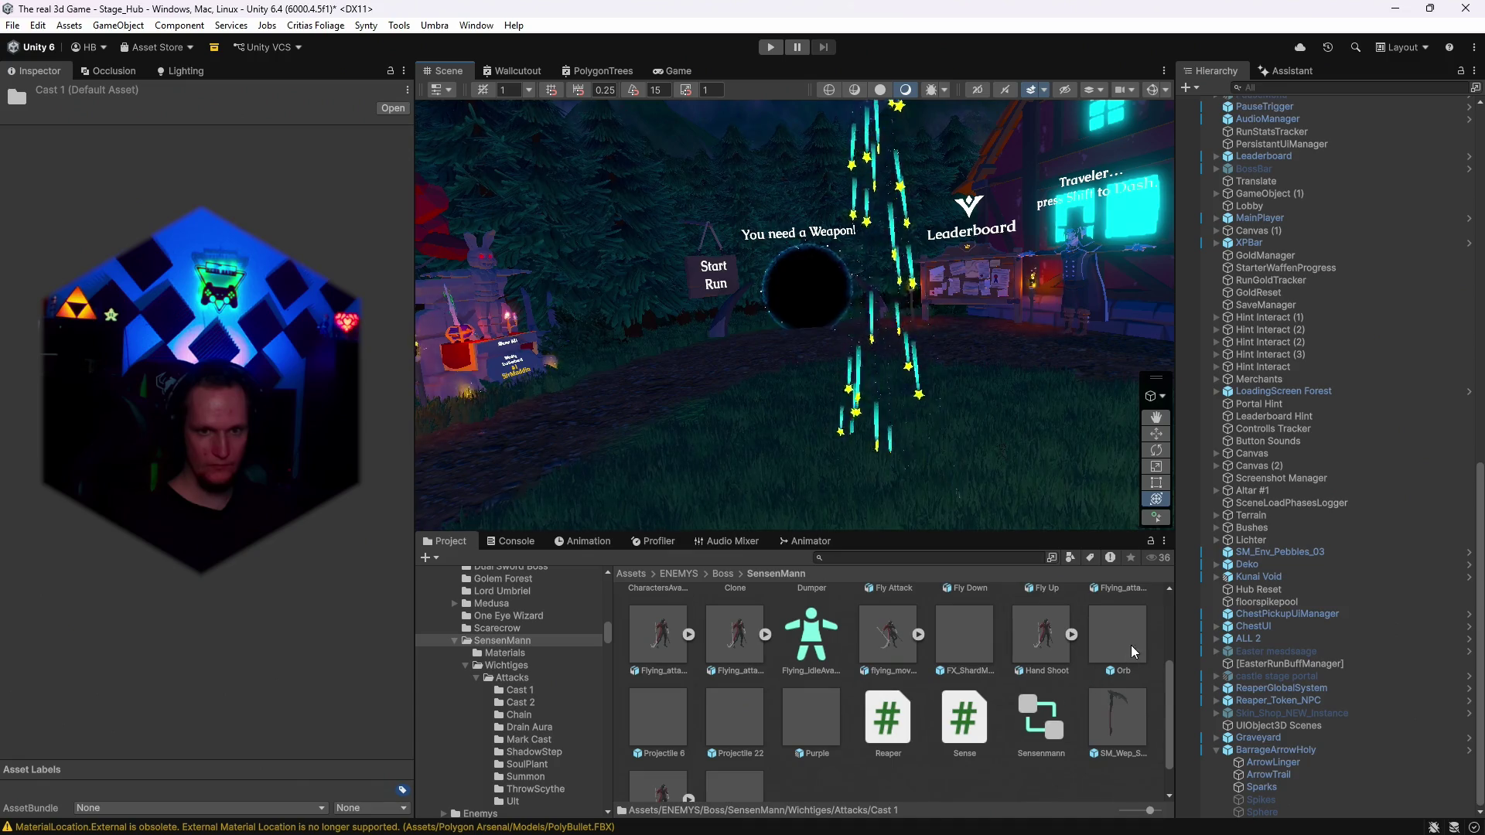
pyautogui.scroll(1, 774, 642)
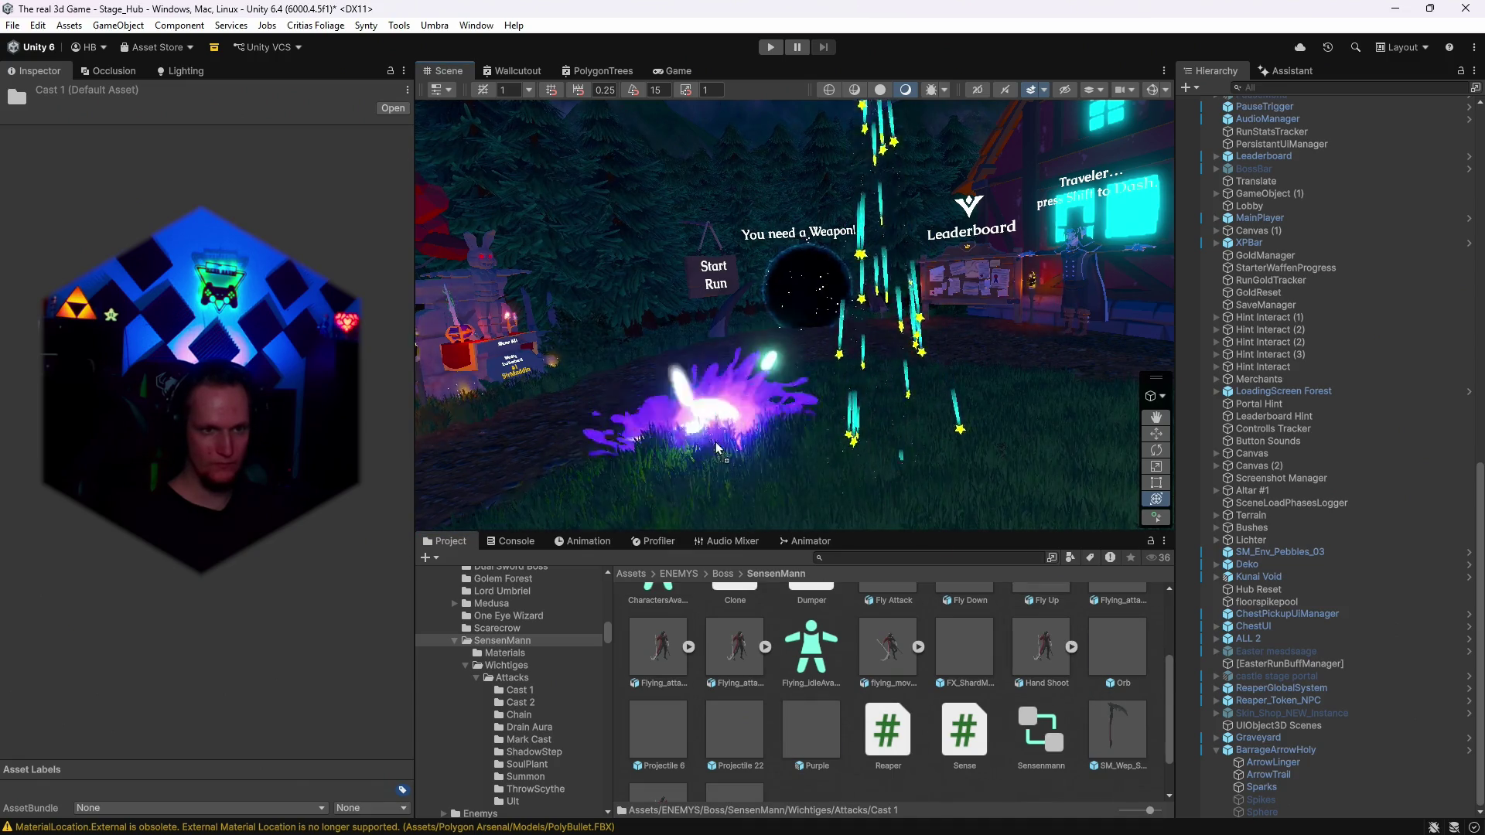
pyautogui.moveTo(698, 414)
pyautogui.mouseDown()
pyautogui.moveTo(689, 434)
pyautogui.moveTo(767, 673)
pyautogui.mouseUp()
pyautogui.scroll(3, 767, 672)
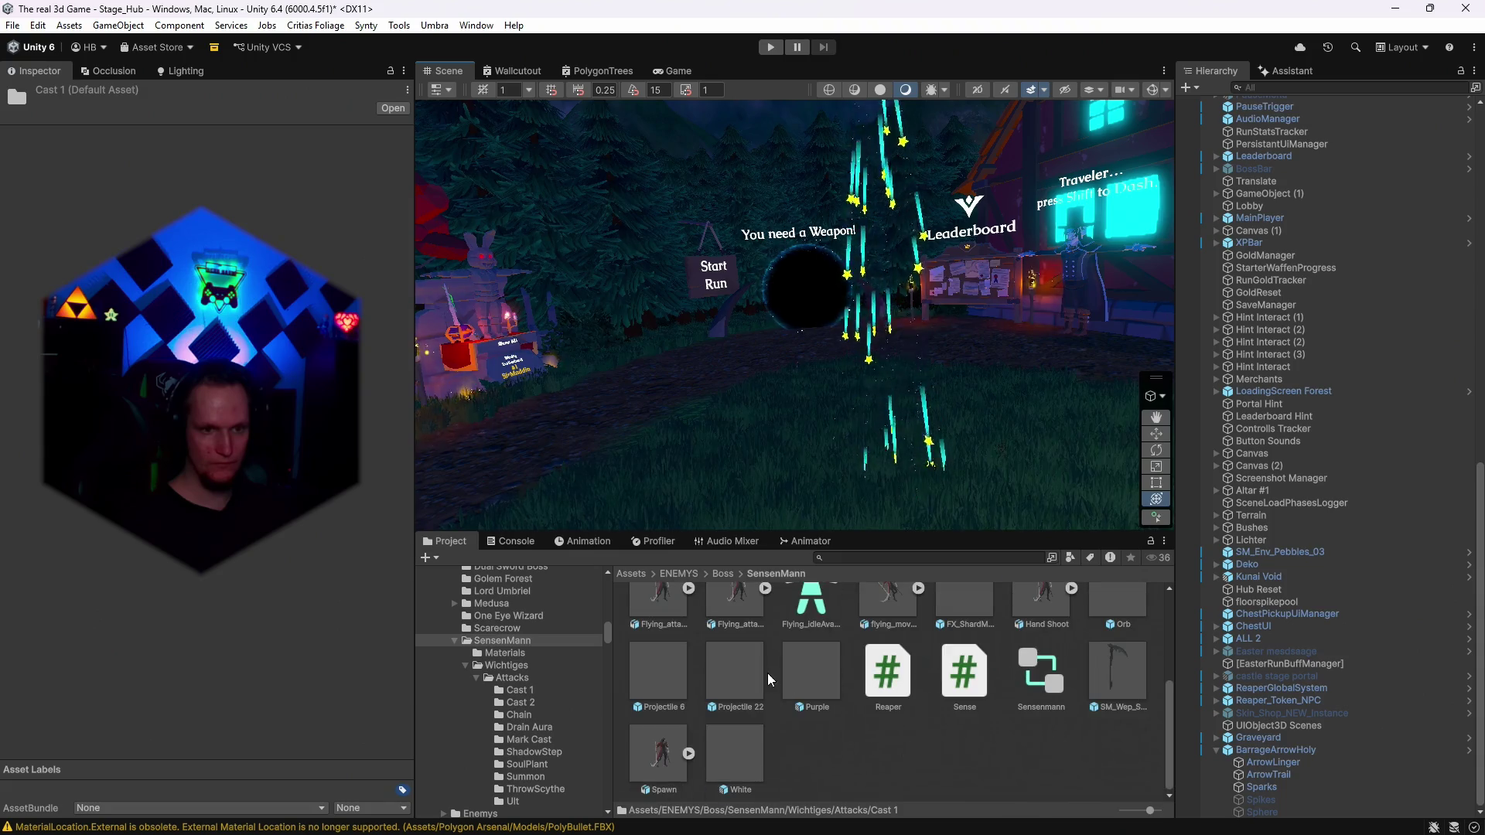
pyautogui.scroll(-3, 904, 722)
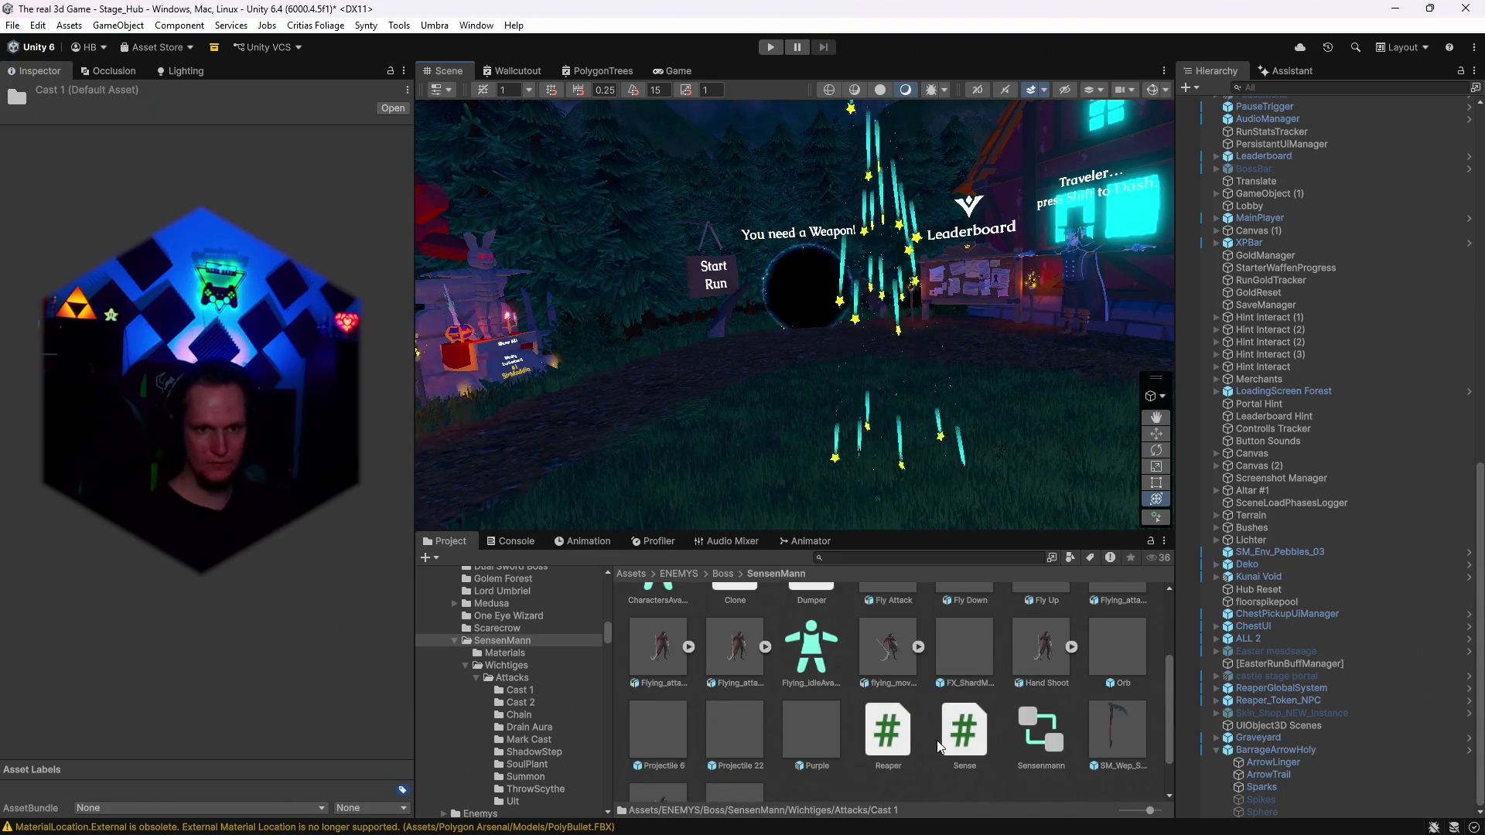
pyautogui.moveTo(685, 396); pyautogui.dragTo(587, 433)
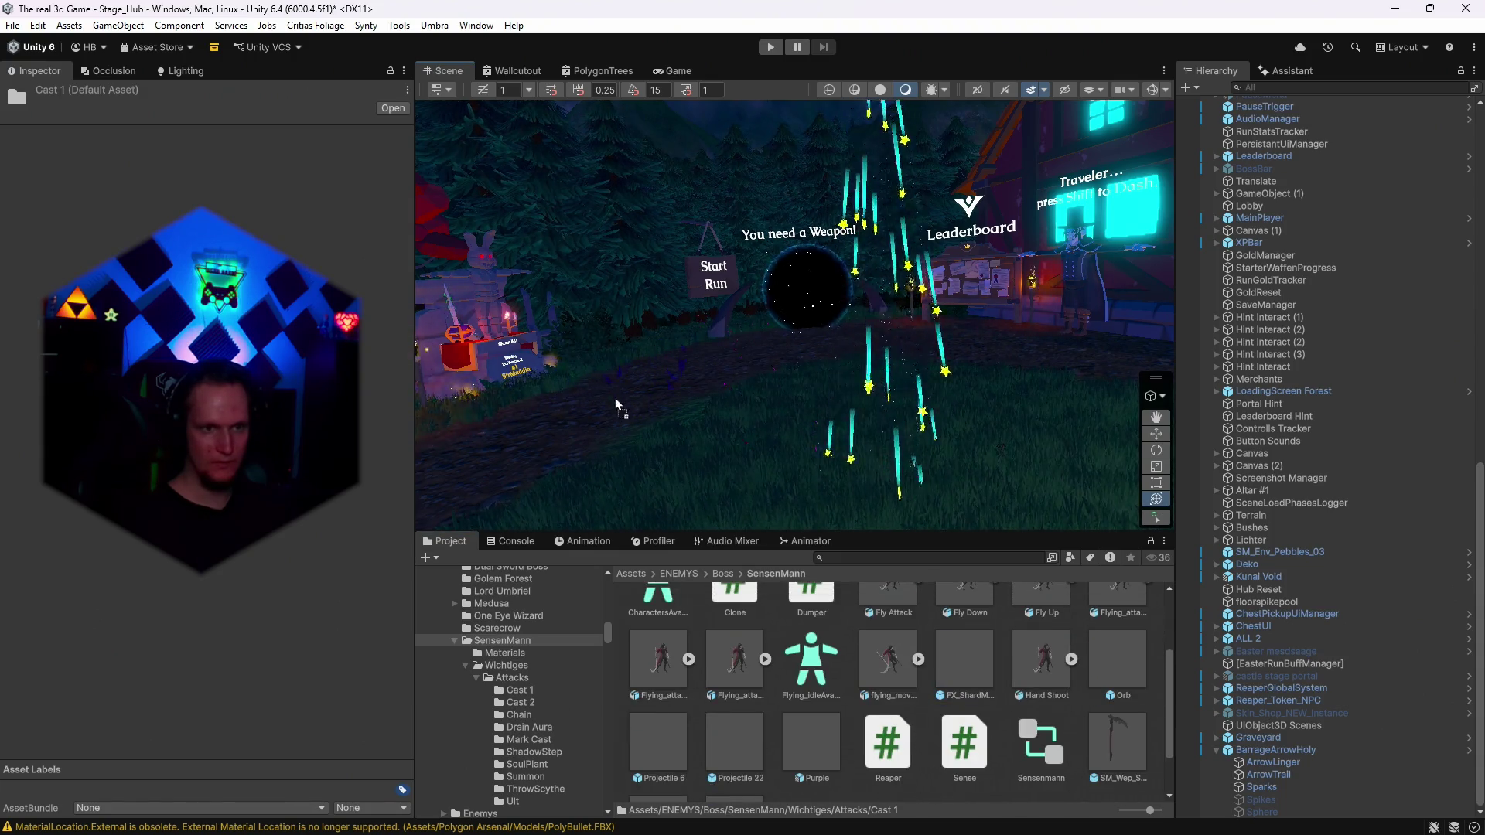
# Preview the Cast 2 Bone Fire and Ult shadow effects, then select the PolyCrystalBlue material.
pyautogui.click(520, 703)
pyautogui.moveTo(646, 640)
pyautogui.mouseDown()
pyautogui.moveTo(596, 449)
pyautogui.moveTo(562, 449)
pyautogui.mouseUp()
pyautogui.click(546, 690)
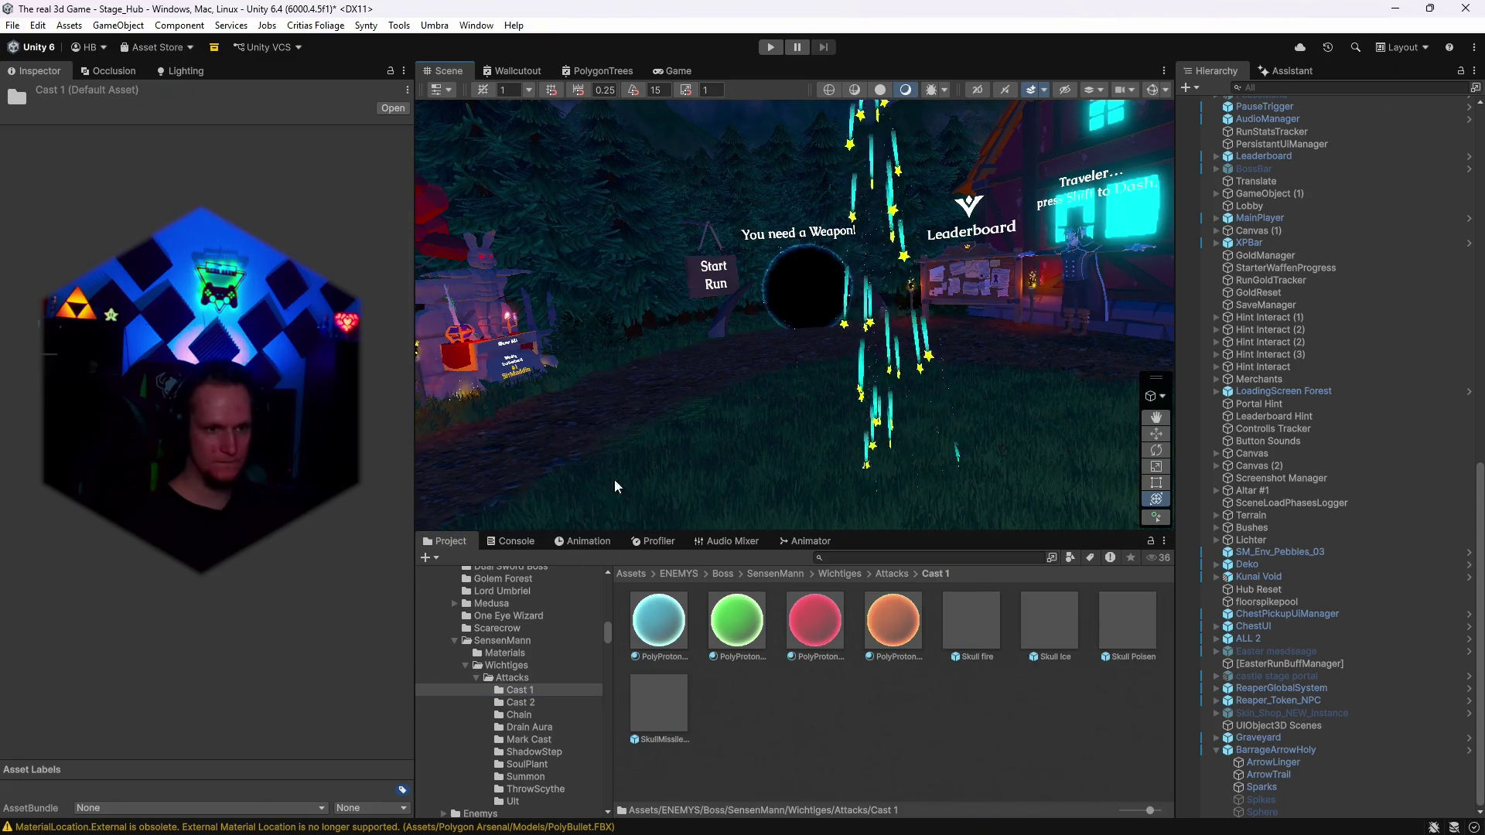
pyautogui.click(514, 802)
pyautogui.moveTo(849, 630); pyautogui.dragTo(672, 434)
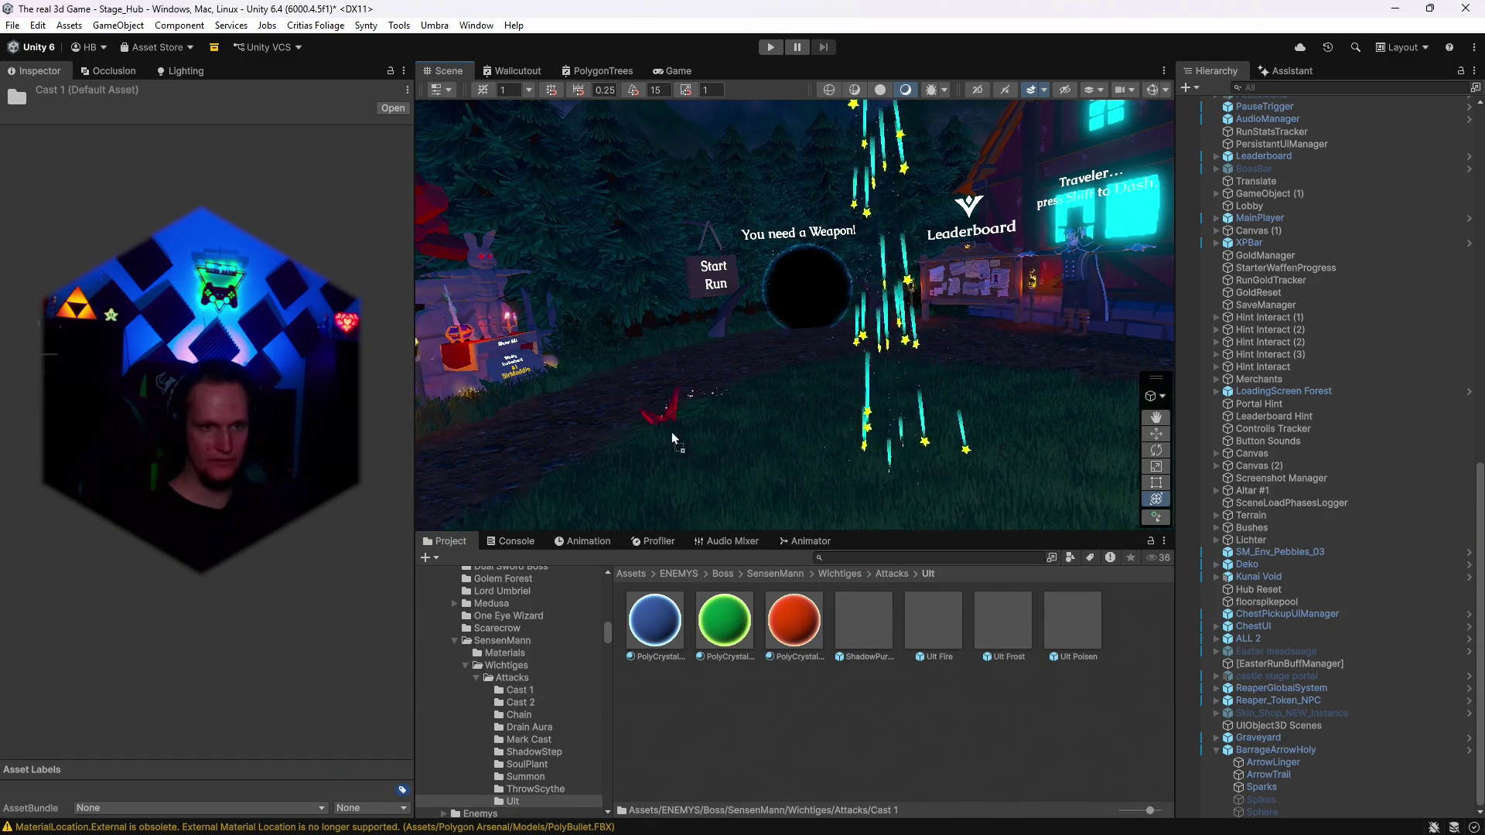
pyautogui.click(675, 630)
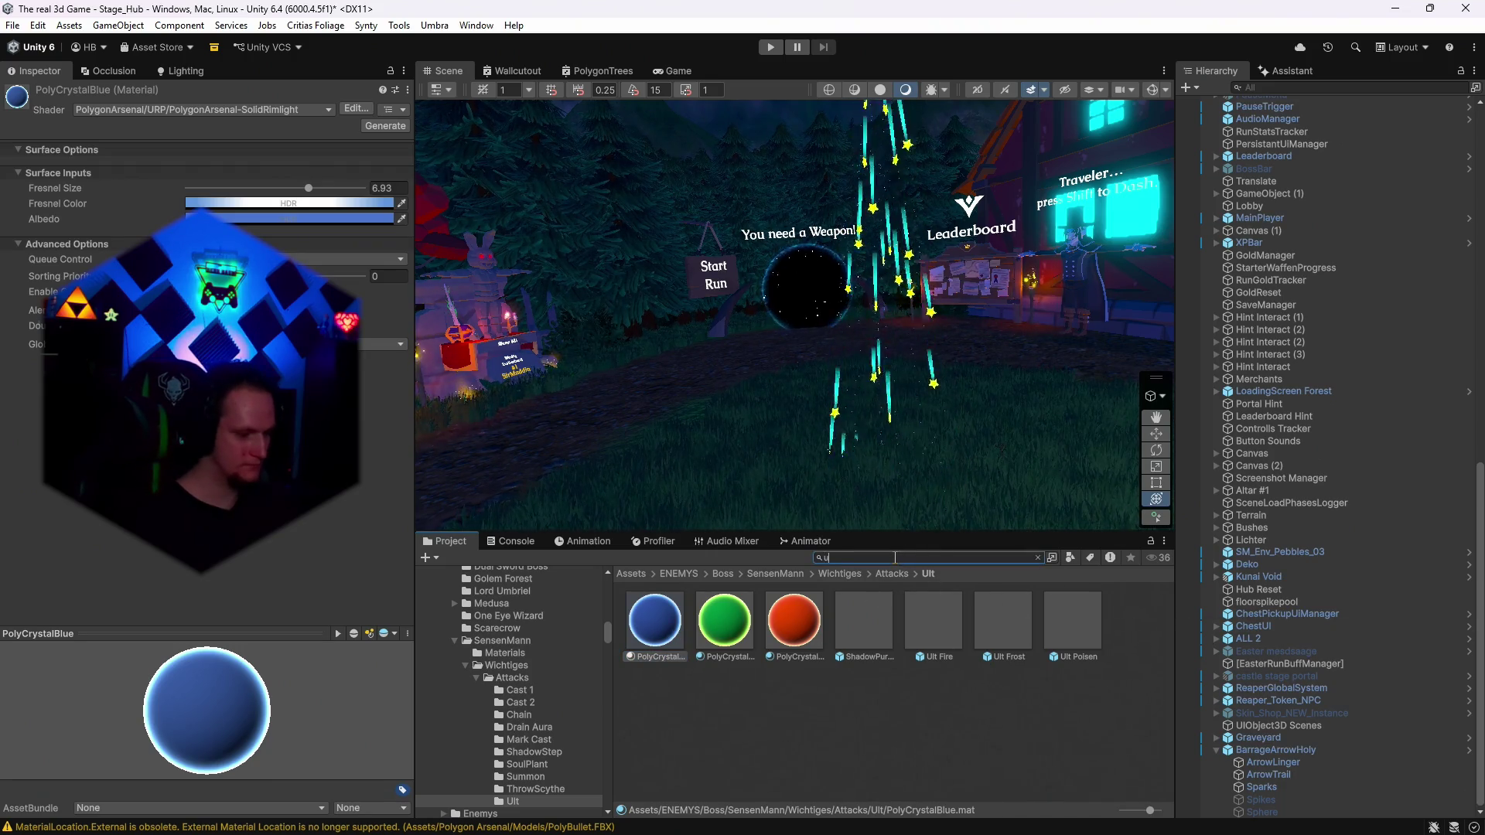
# Clear the search, add PolyCrystalBlue copies to the Animationen folder, and reselect BarrageArrowHoly.
pyautogui.write('pgrade')
pyautogui.press('Down')
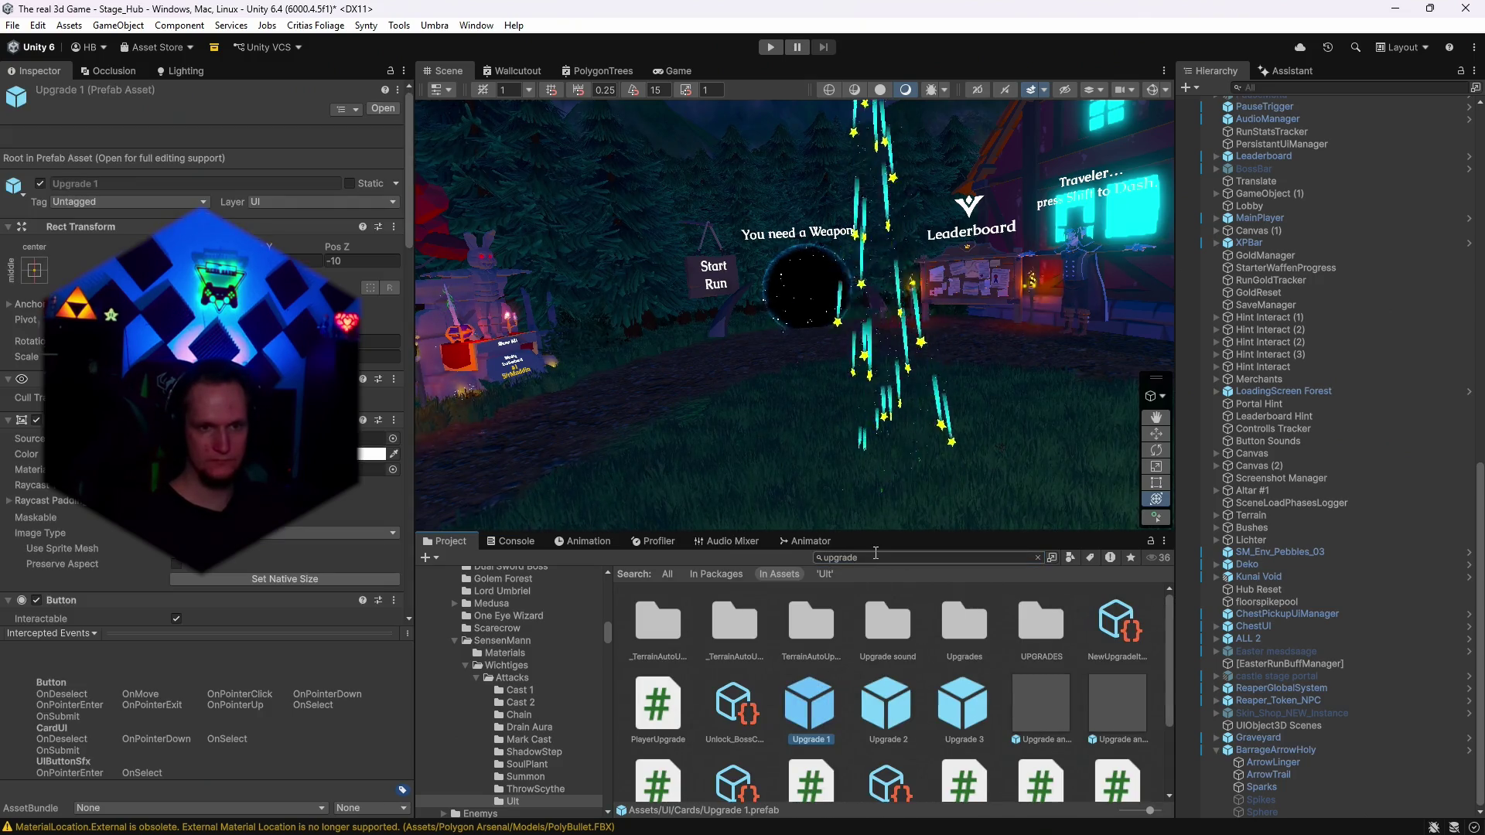
pyautogui.press('BackSpace')
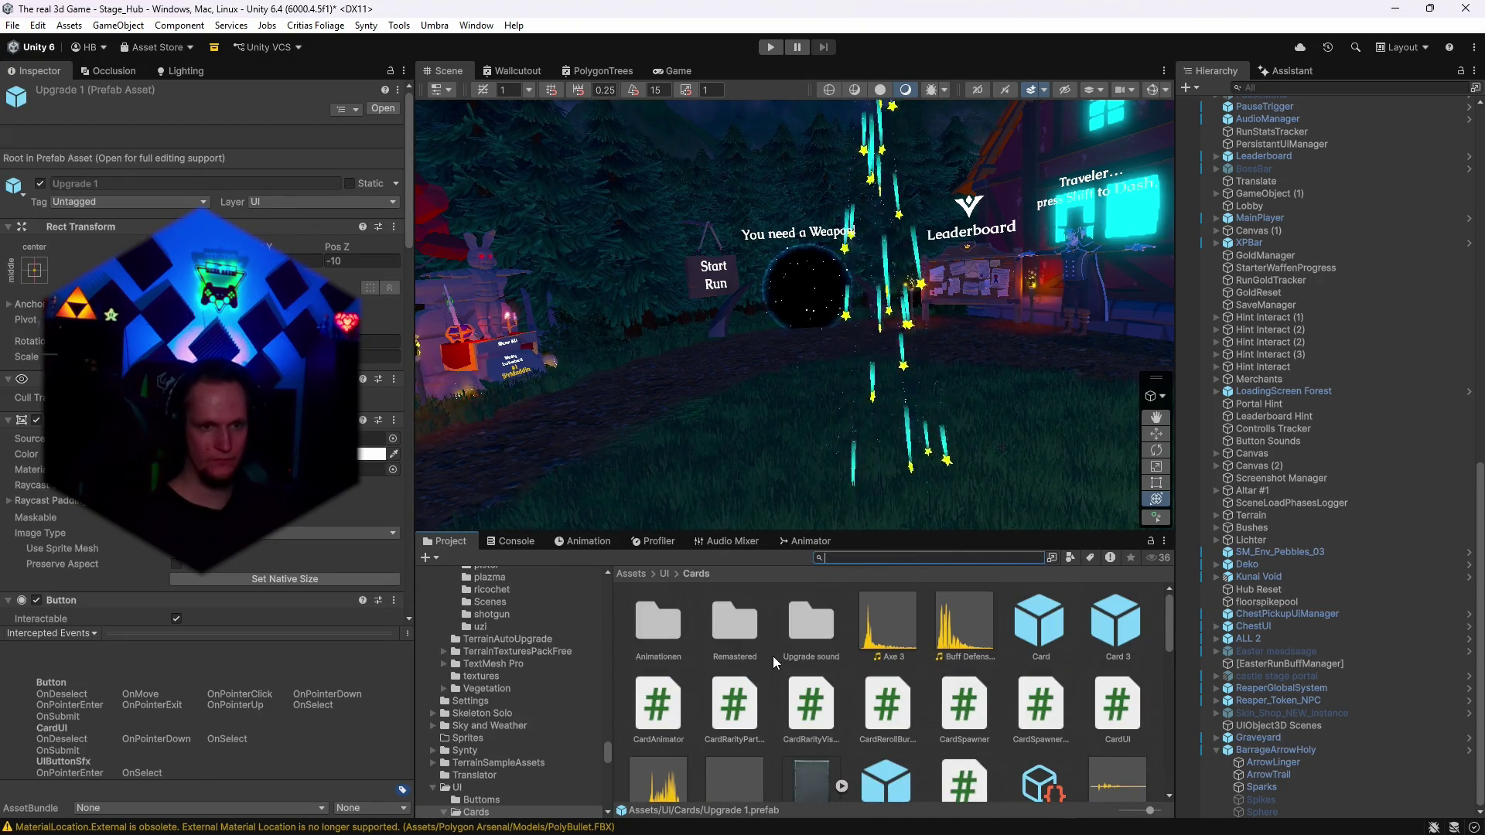
pyautogui.doubleClick(649, 634)
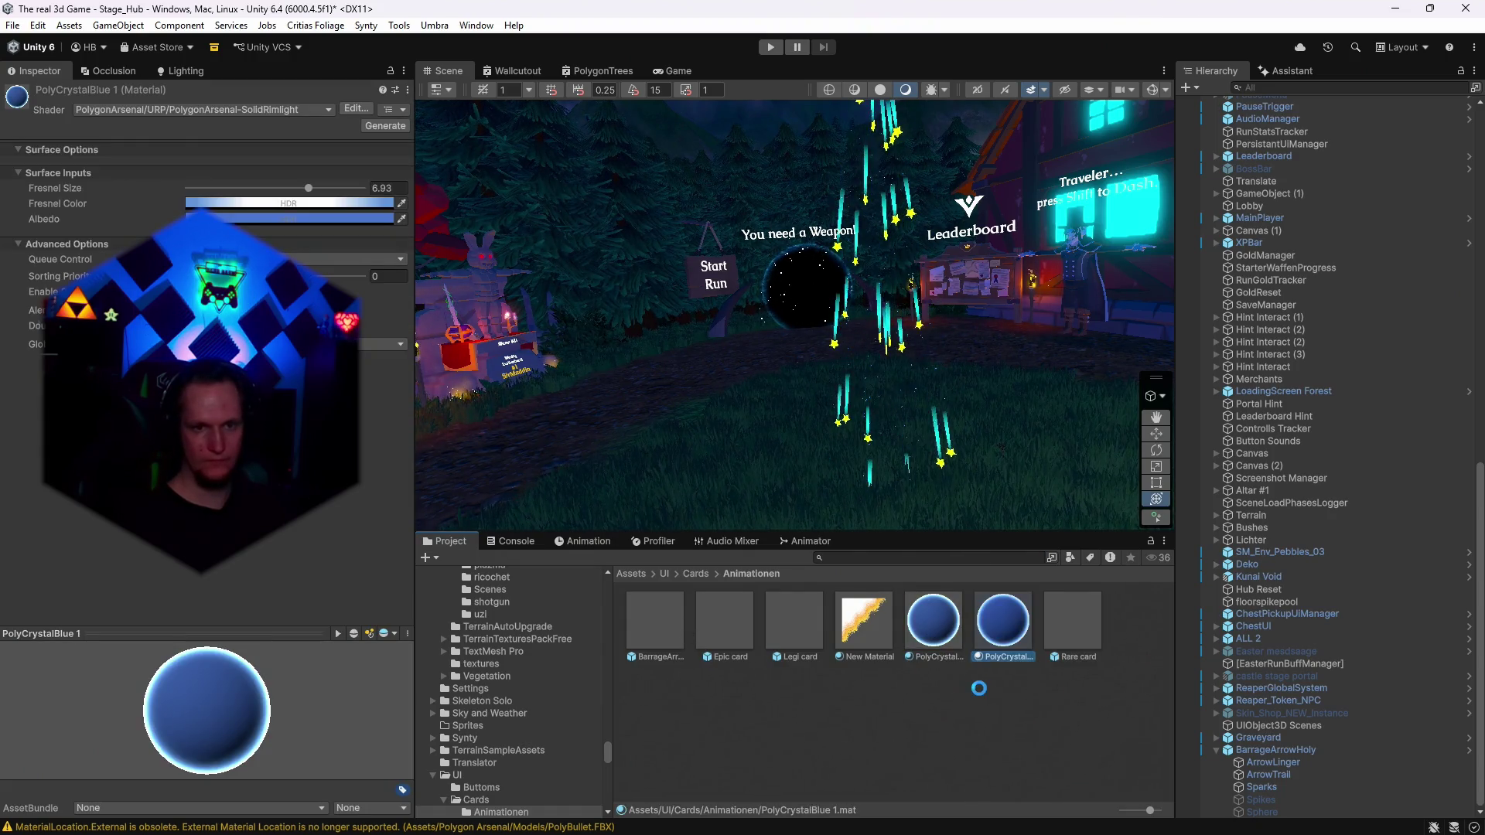
pyautogui.hotkey('ctrl', 'd')
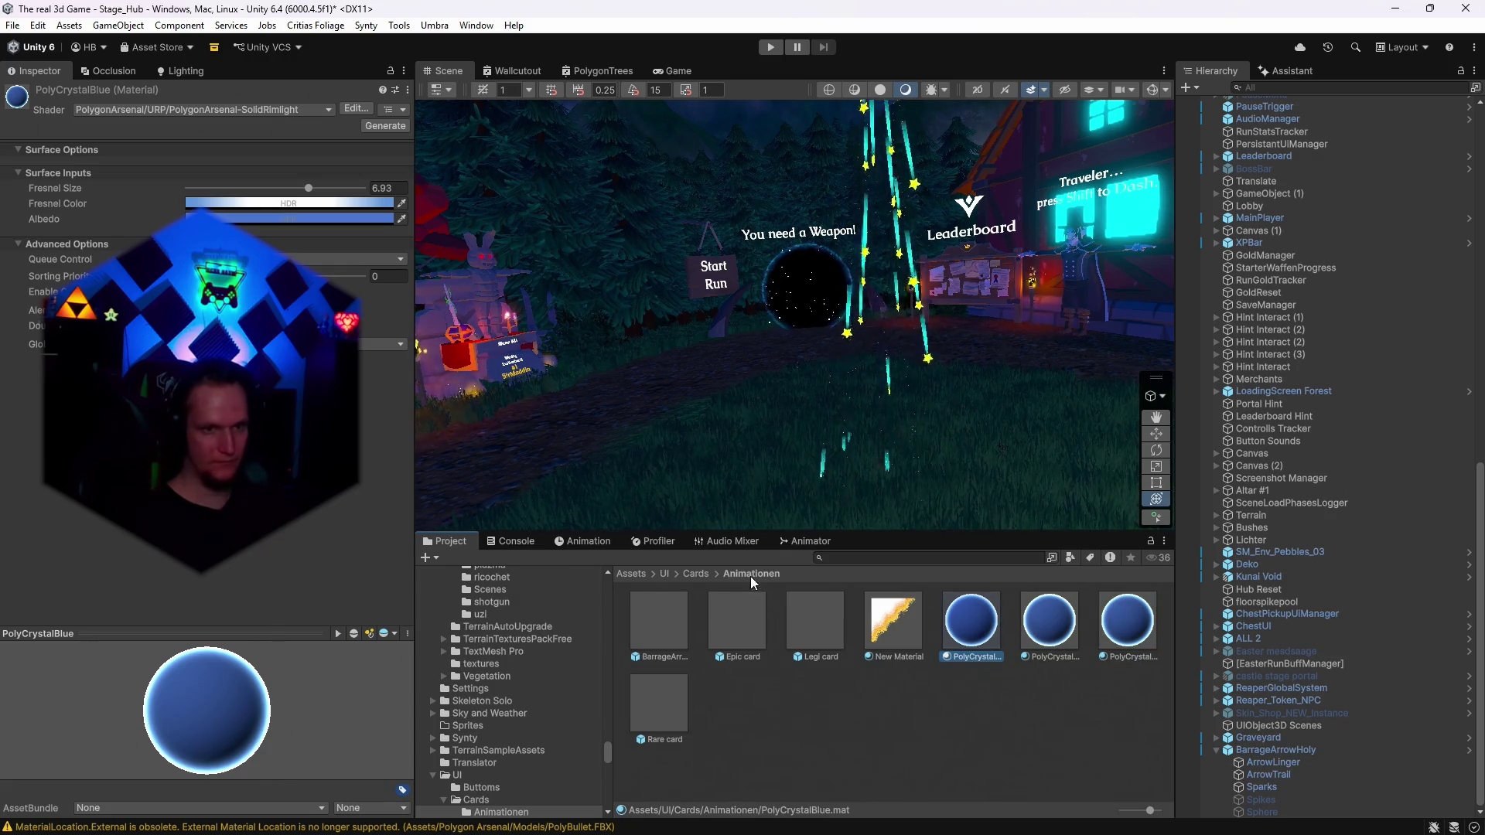
pyautogui.click(1268, 750)
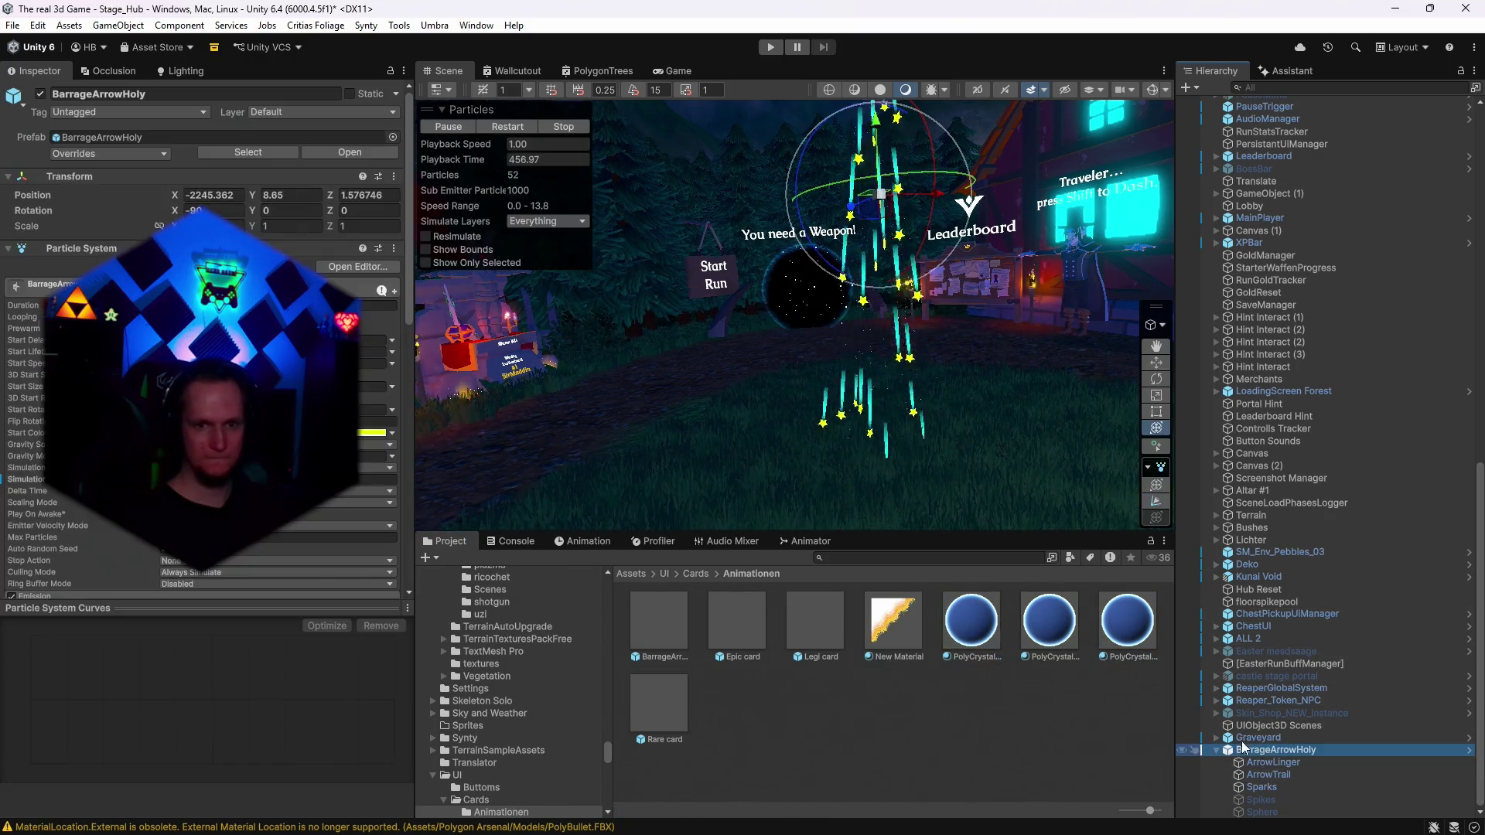
# Inspect ArrowLinger's rendering settings and ArrowTrail, then return to BarrageArrowHoly's Trails module.
pyautogui.scroll(-10, 201, 333)
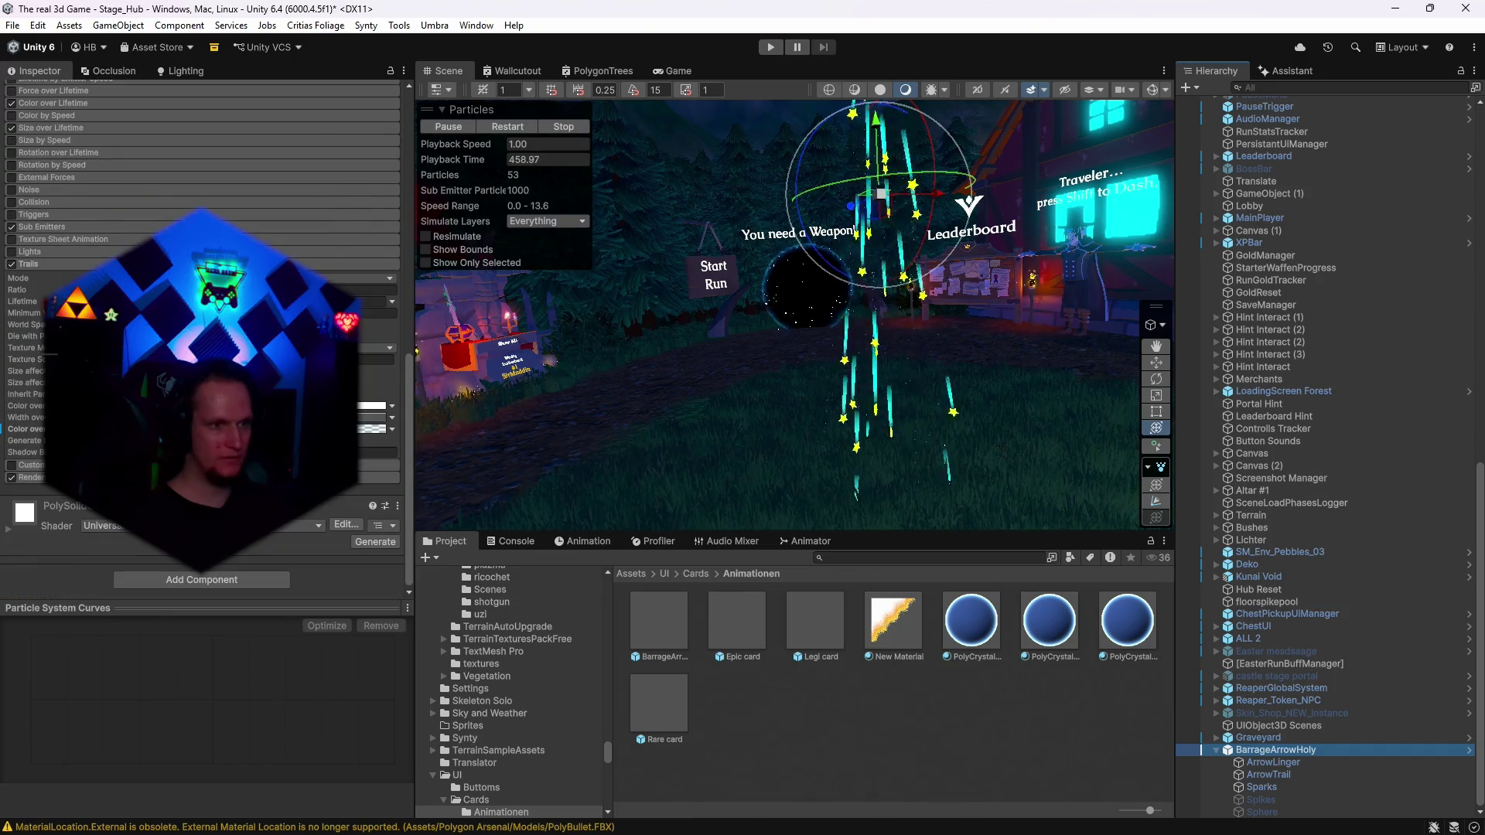
pyautogui.click(1279, 763)
pyautogui.click(65, 481)
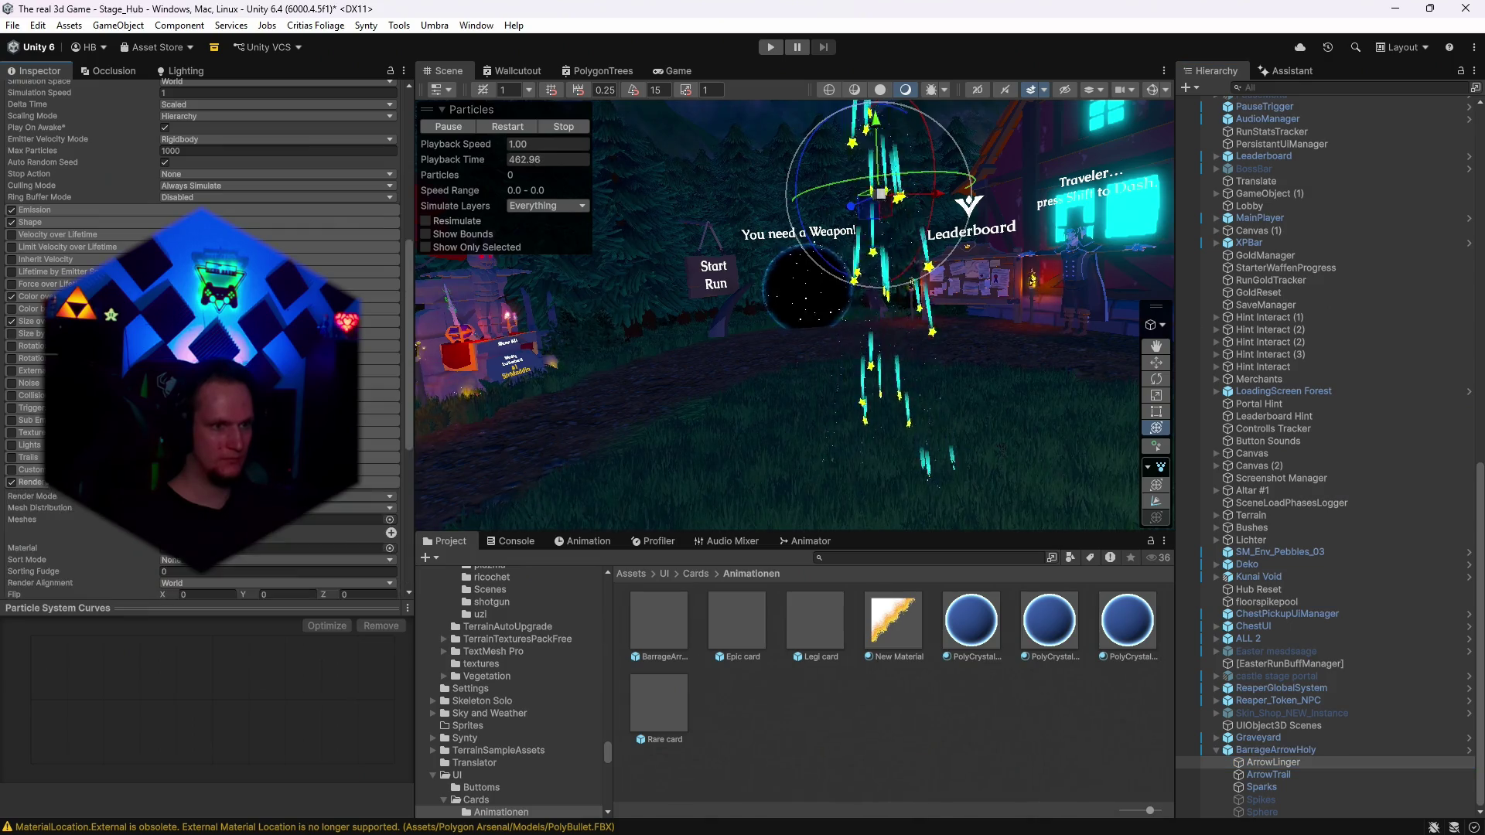
pyautogui.scroll(-4, 65, 482)
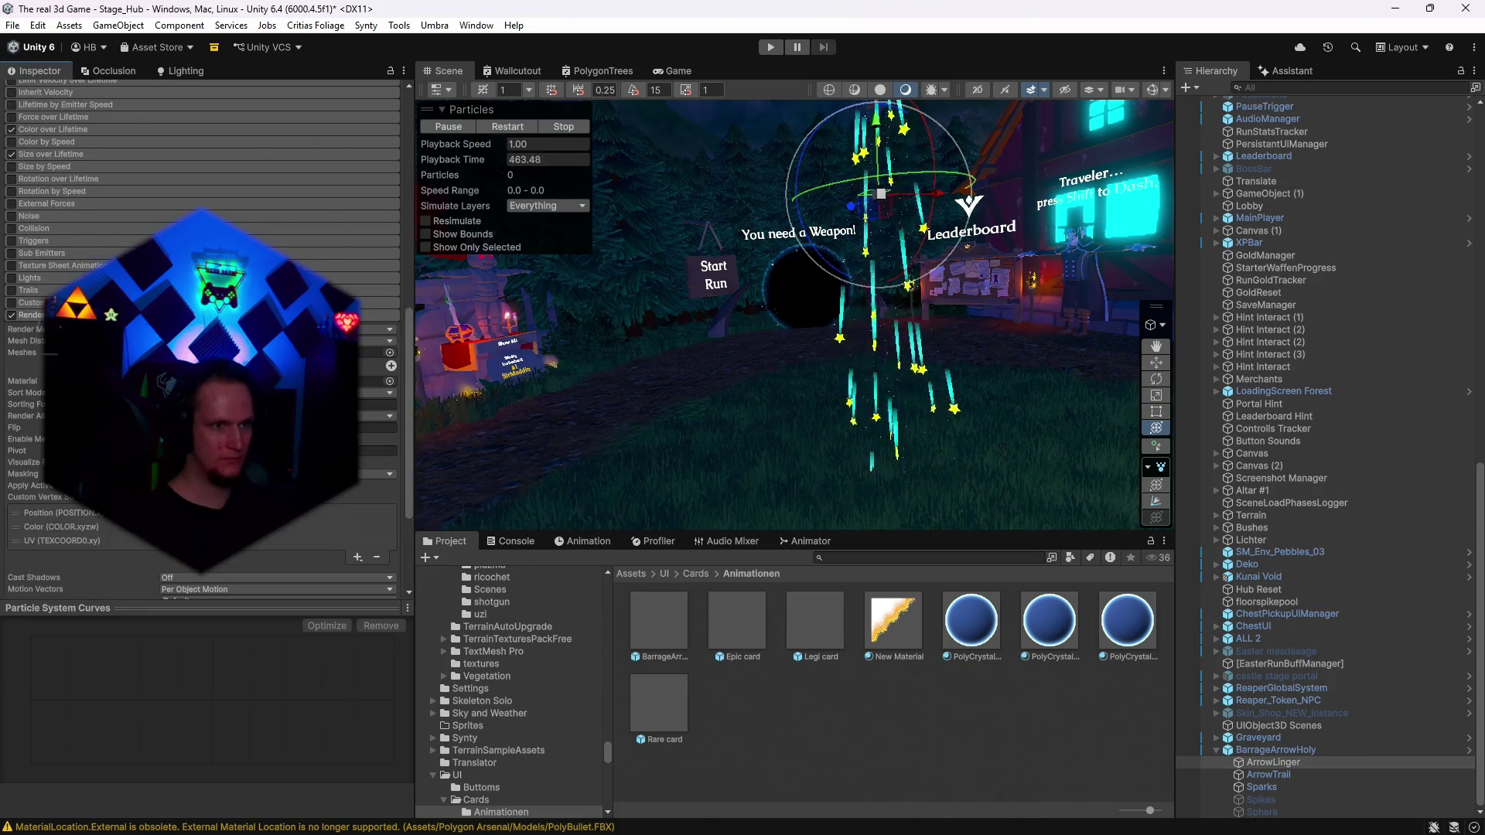
pyautogui.click(1276, 762)
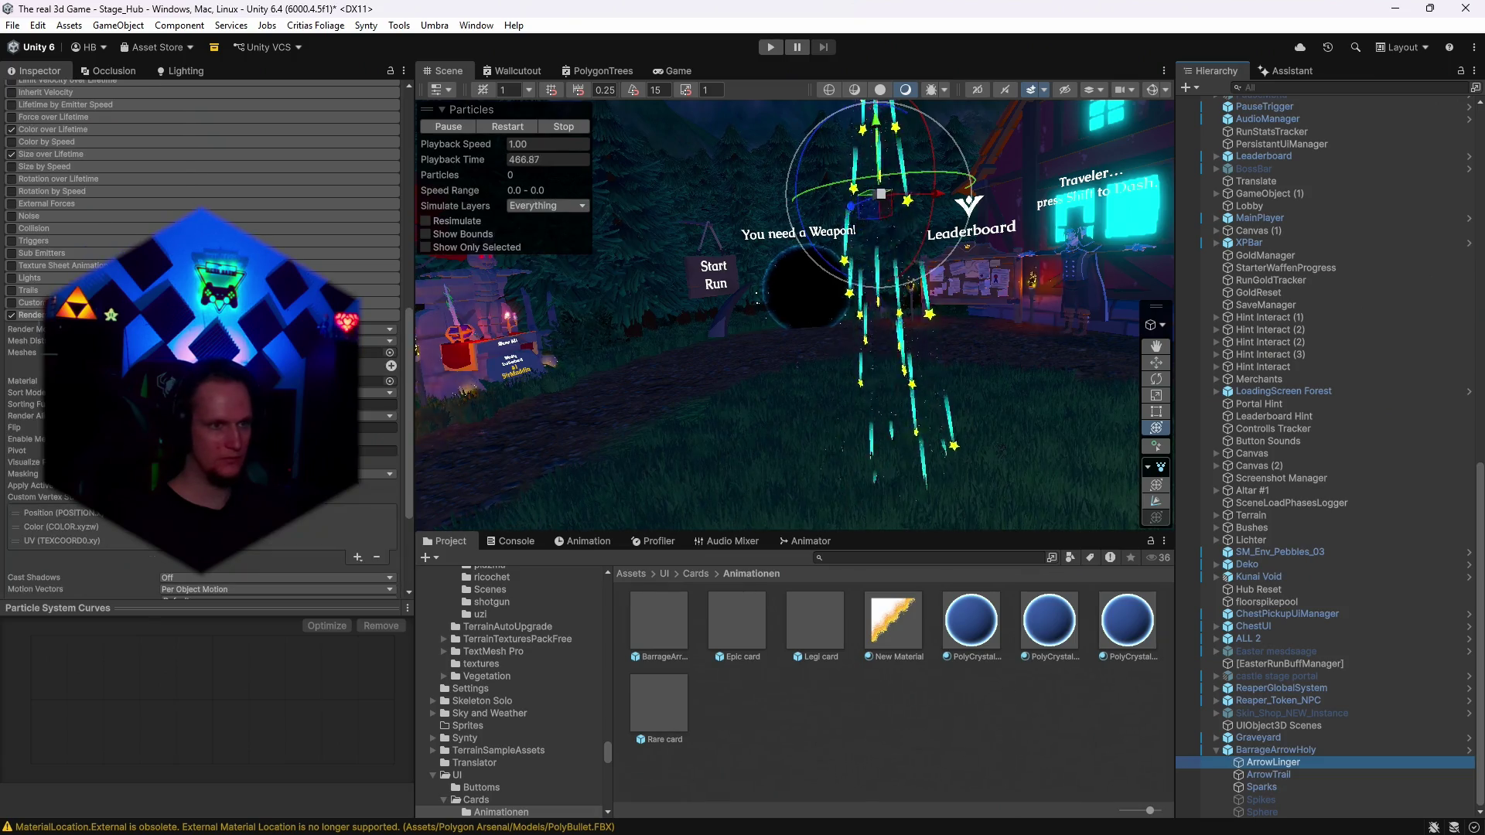
pyautogui.click(1276, 775)
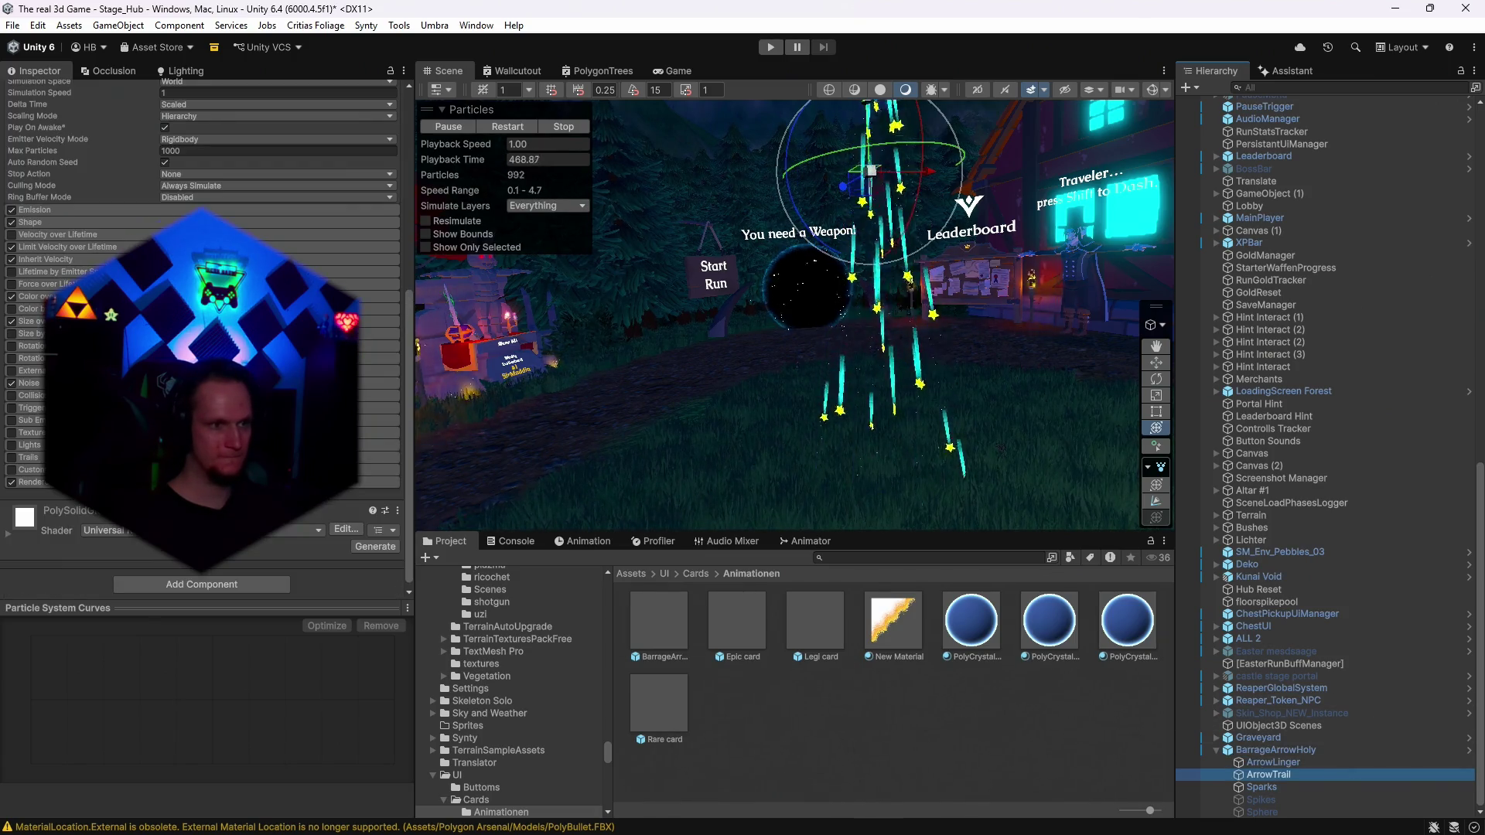
pyautogui.scroll(-1, 201, 340)
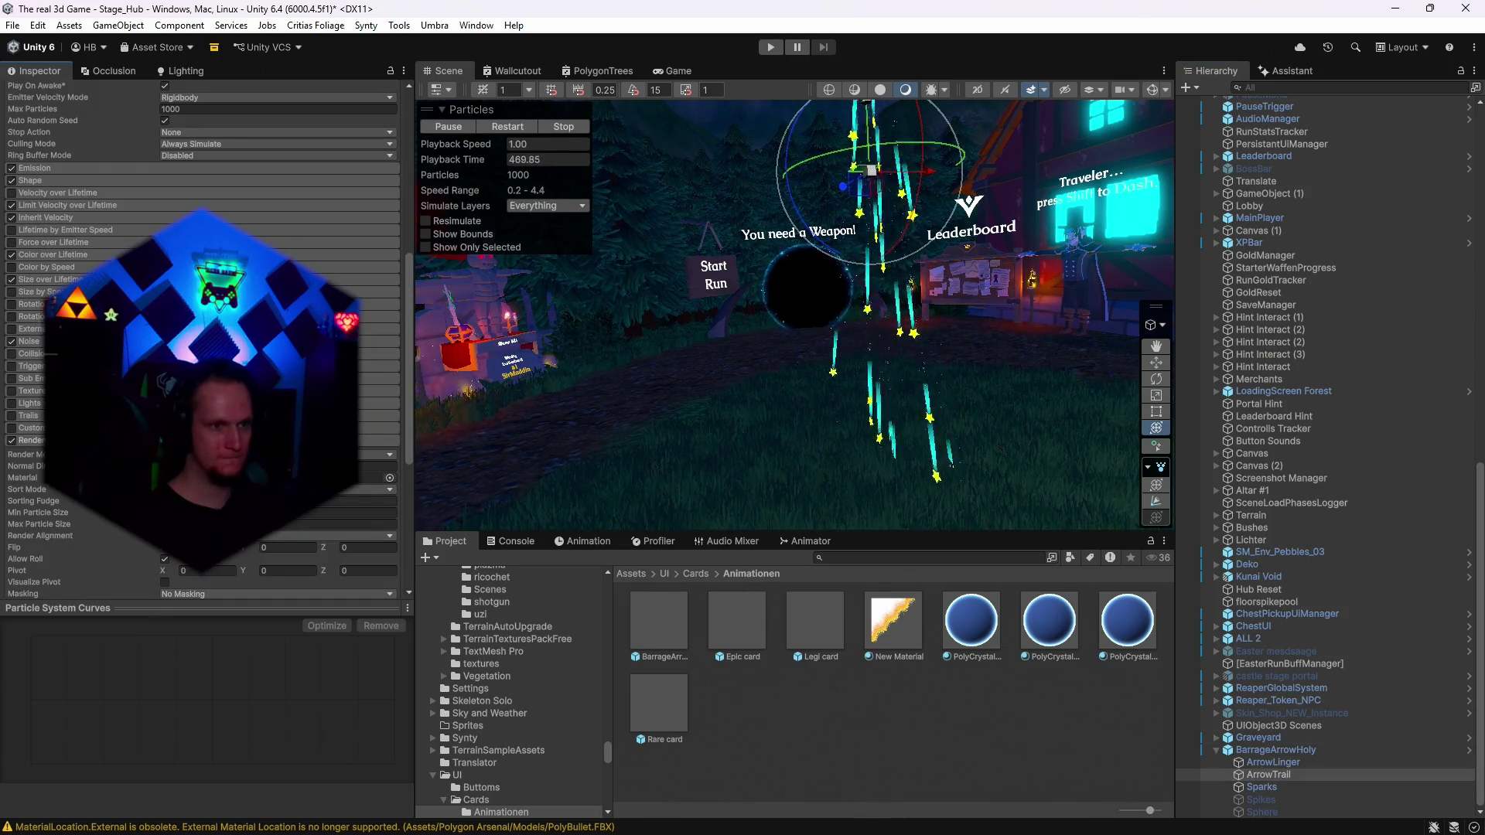
pyautogui.click(1280, 750)
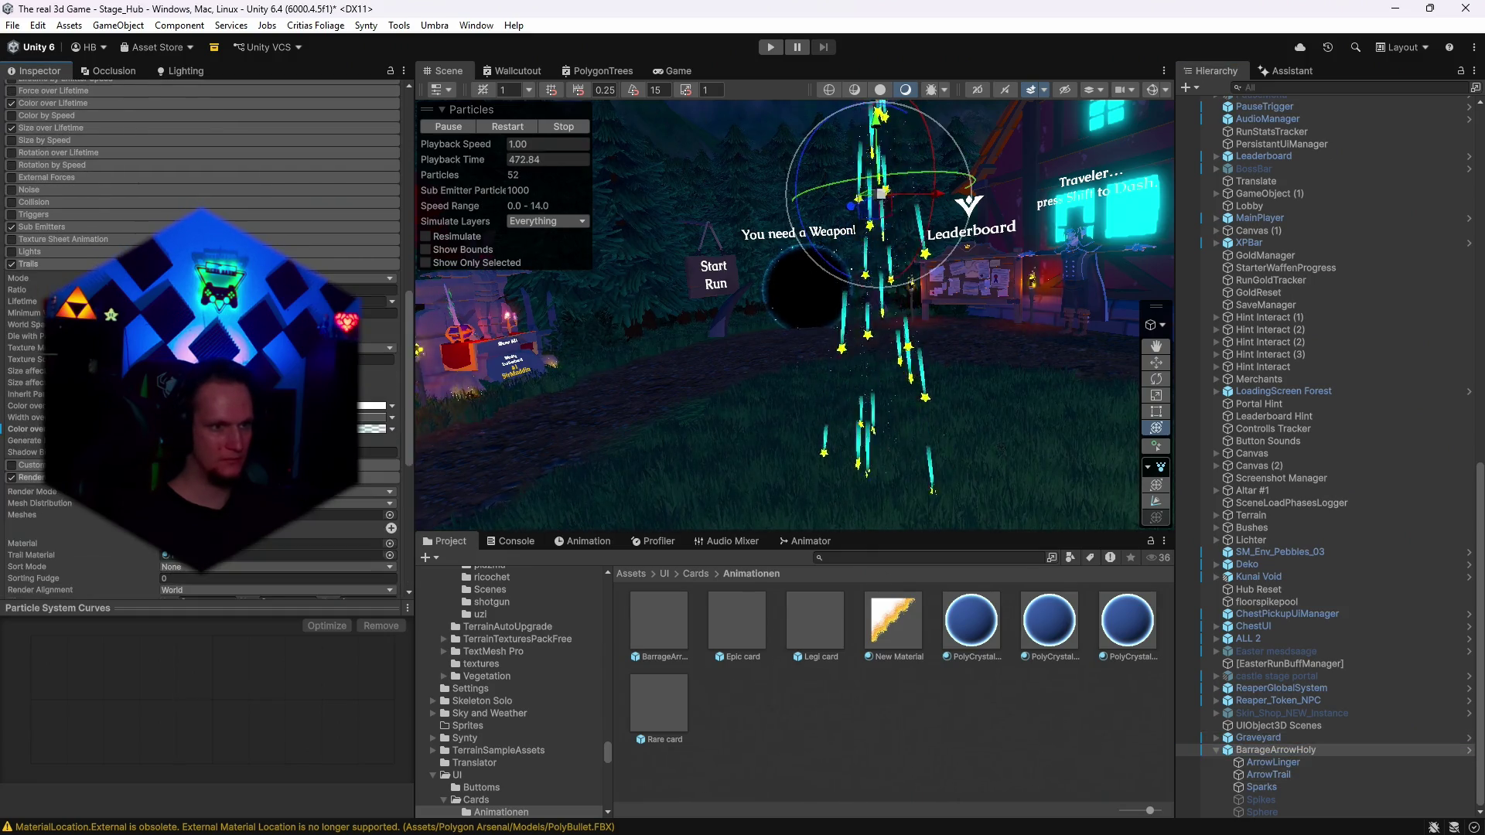
pyautogui.scroll(-3, 202, 341)
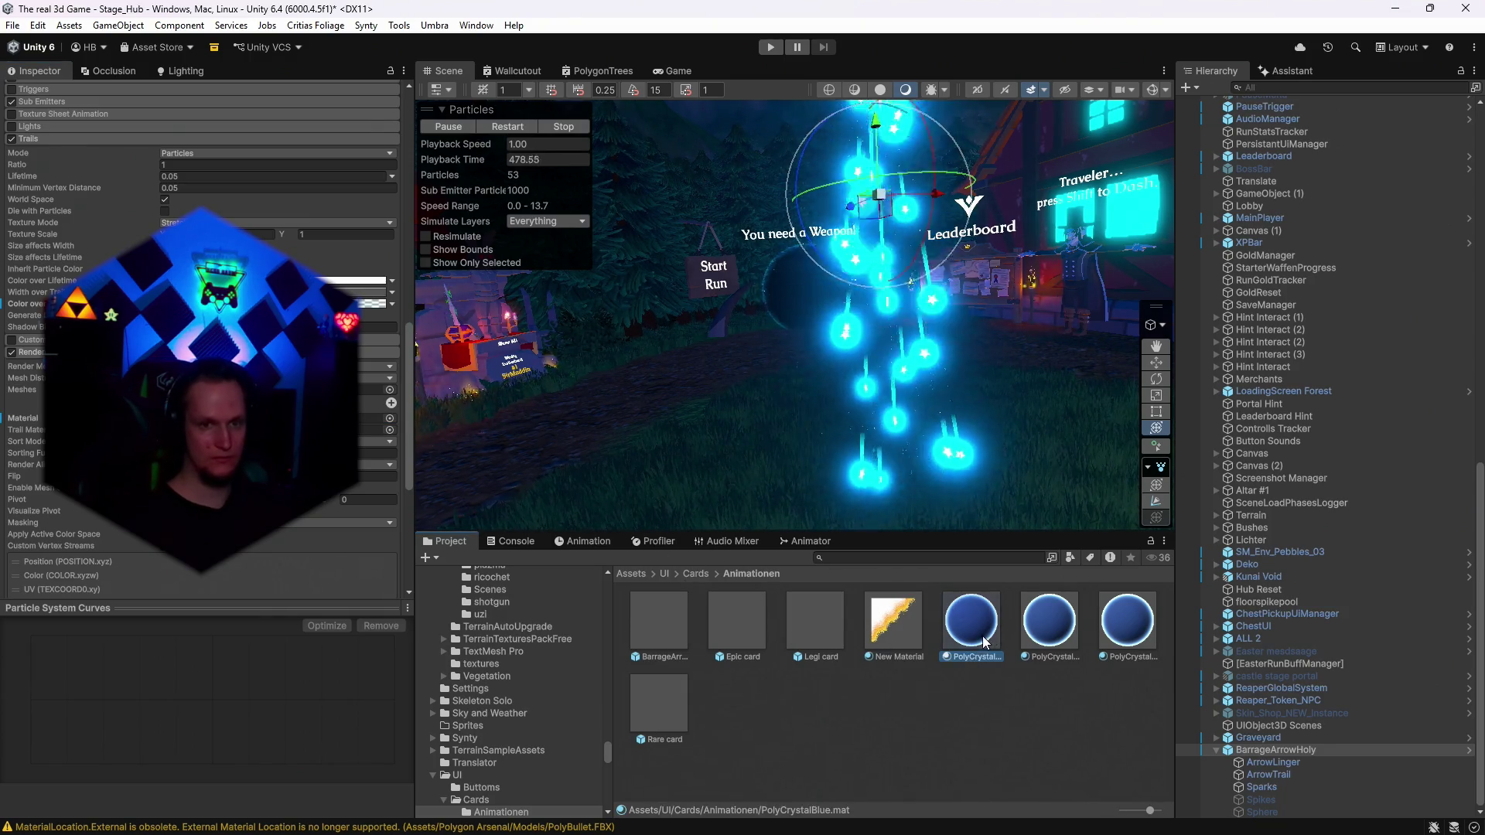
# Try a bright yellow Fresnel colour at intensity 1 on PolyCrystalBlue, then close the picker.
pyautogui.click(213, 203)
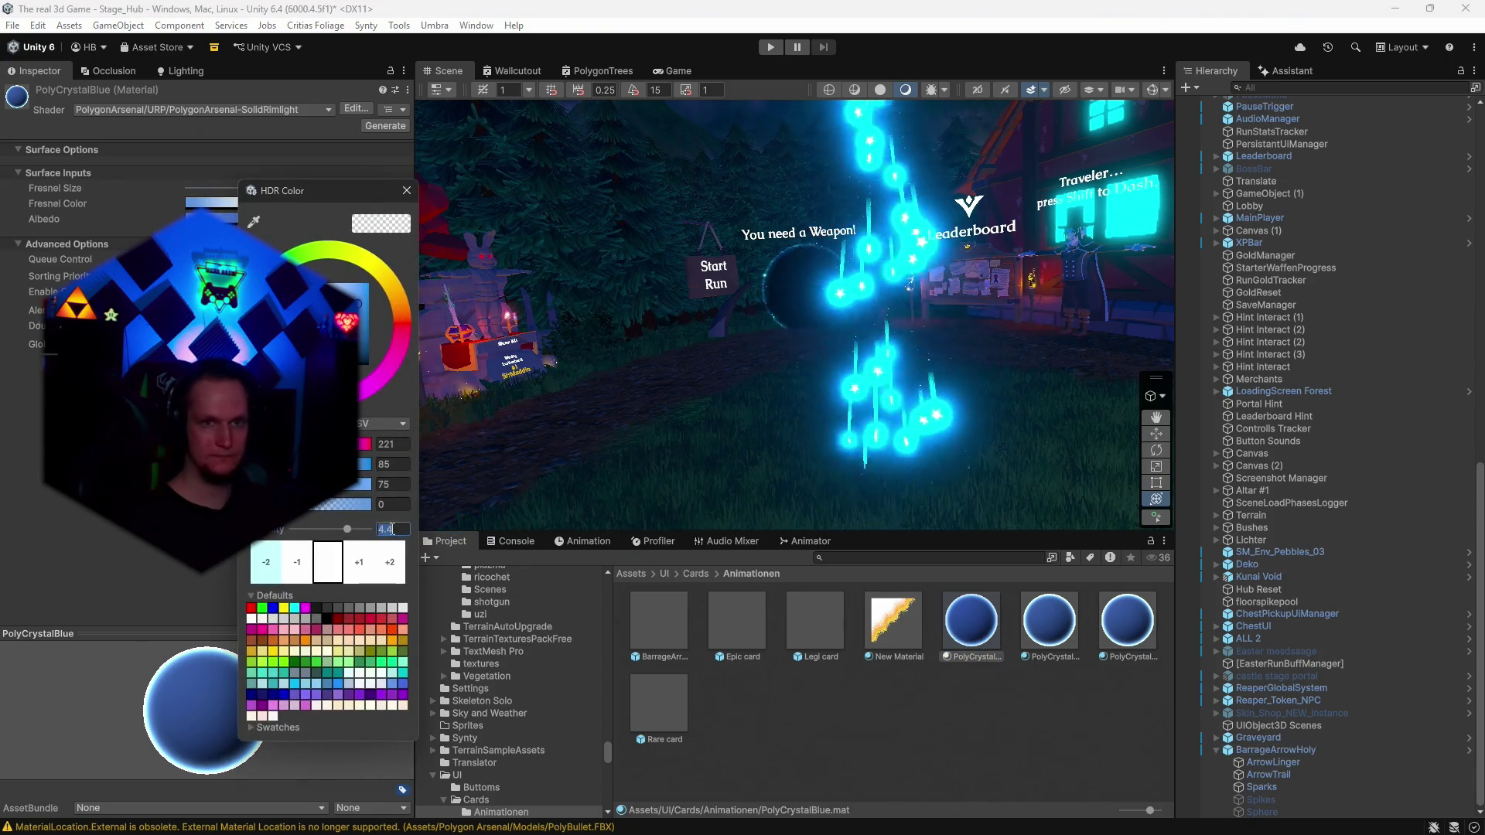
pyautogui.write('2')
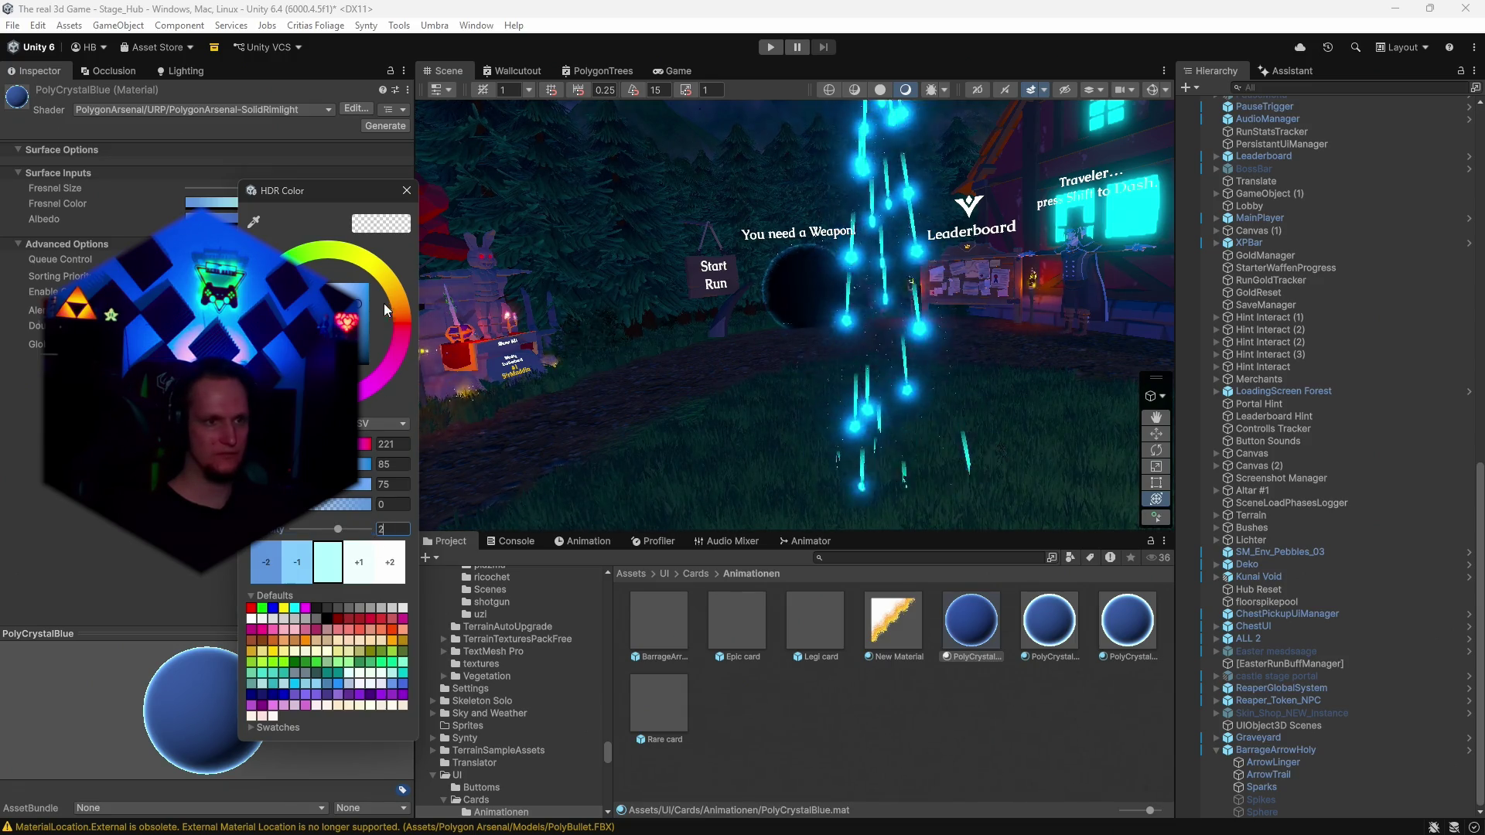
pyautogui.click(369, 263)
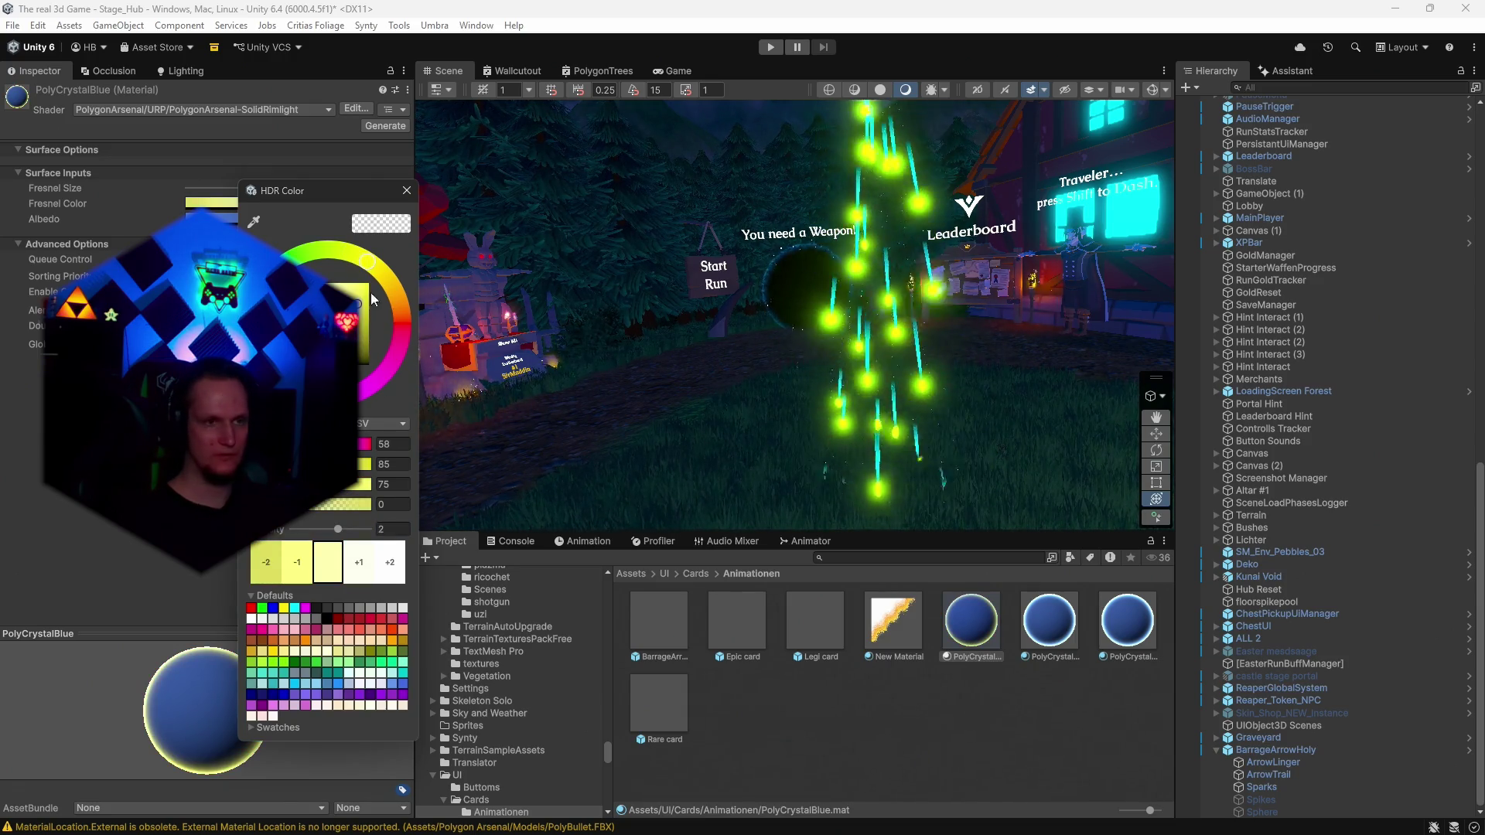
pyautogui.write('1')
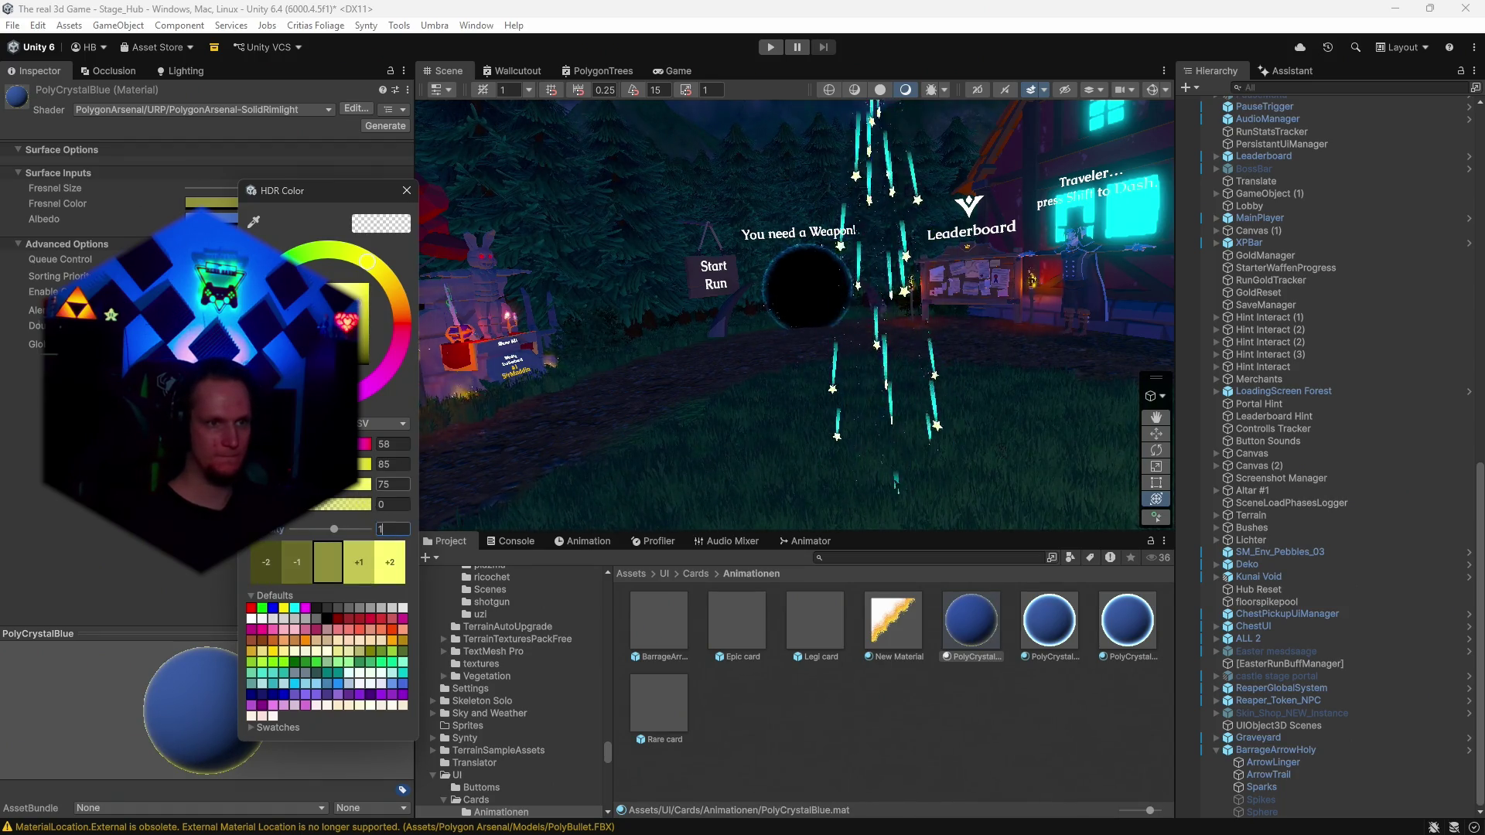
pyautogui.moveTo(357, 302); pyautogui.dragTo(419, 235)
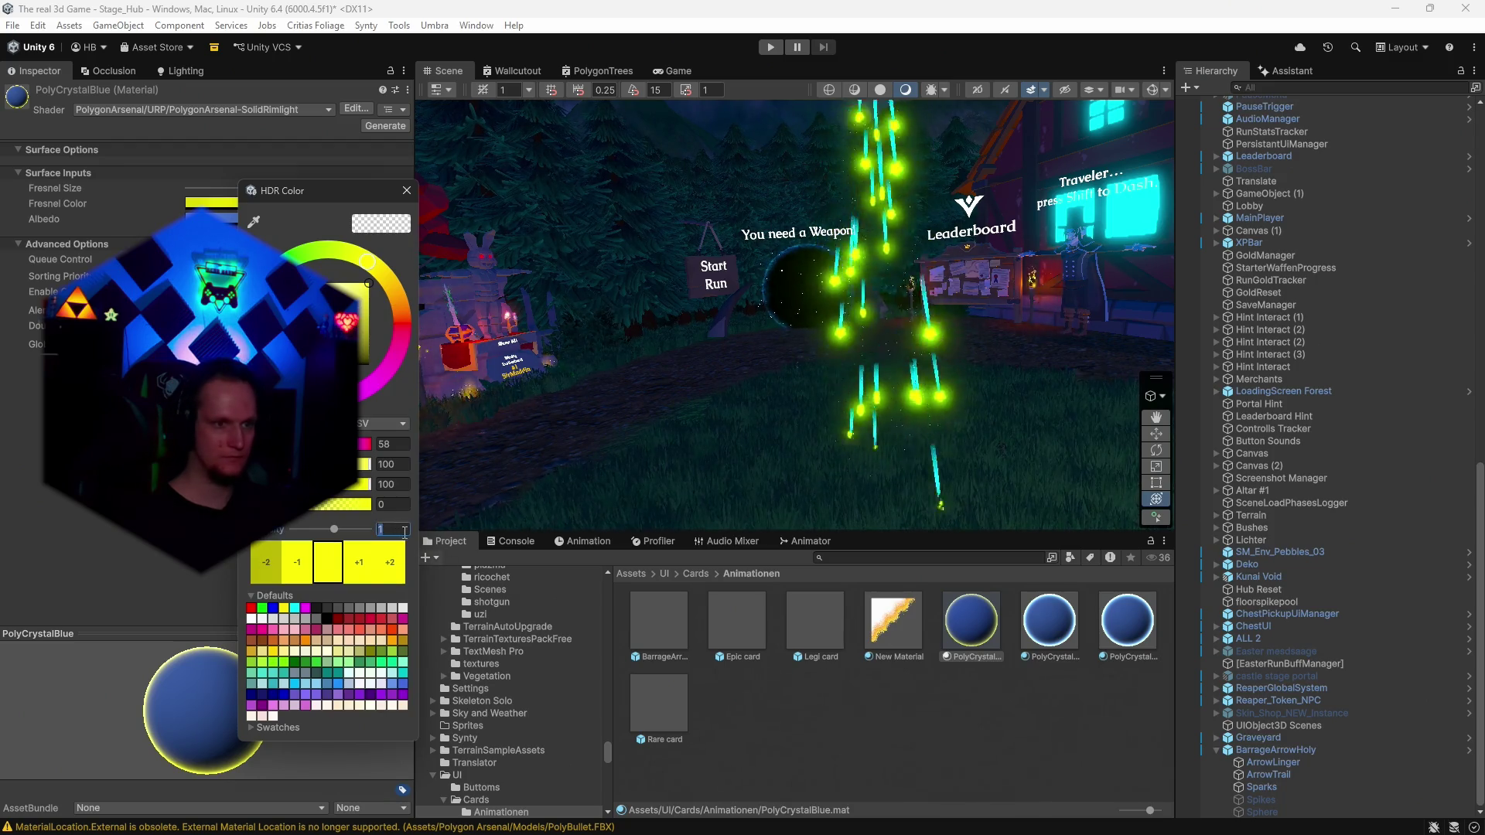
pyautogui.moveTo(333, 530); pyautogui.dragTo(335, 530)
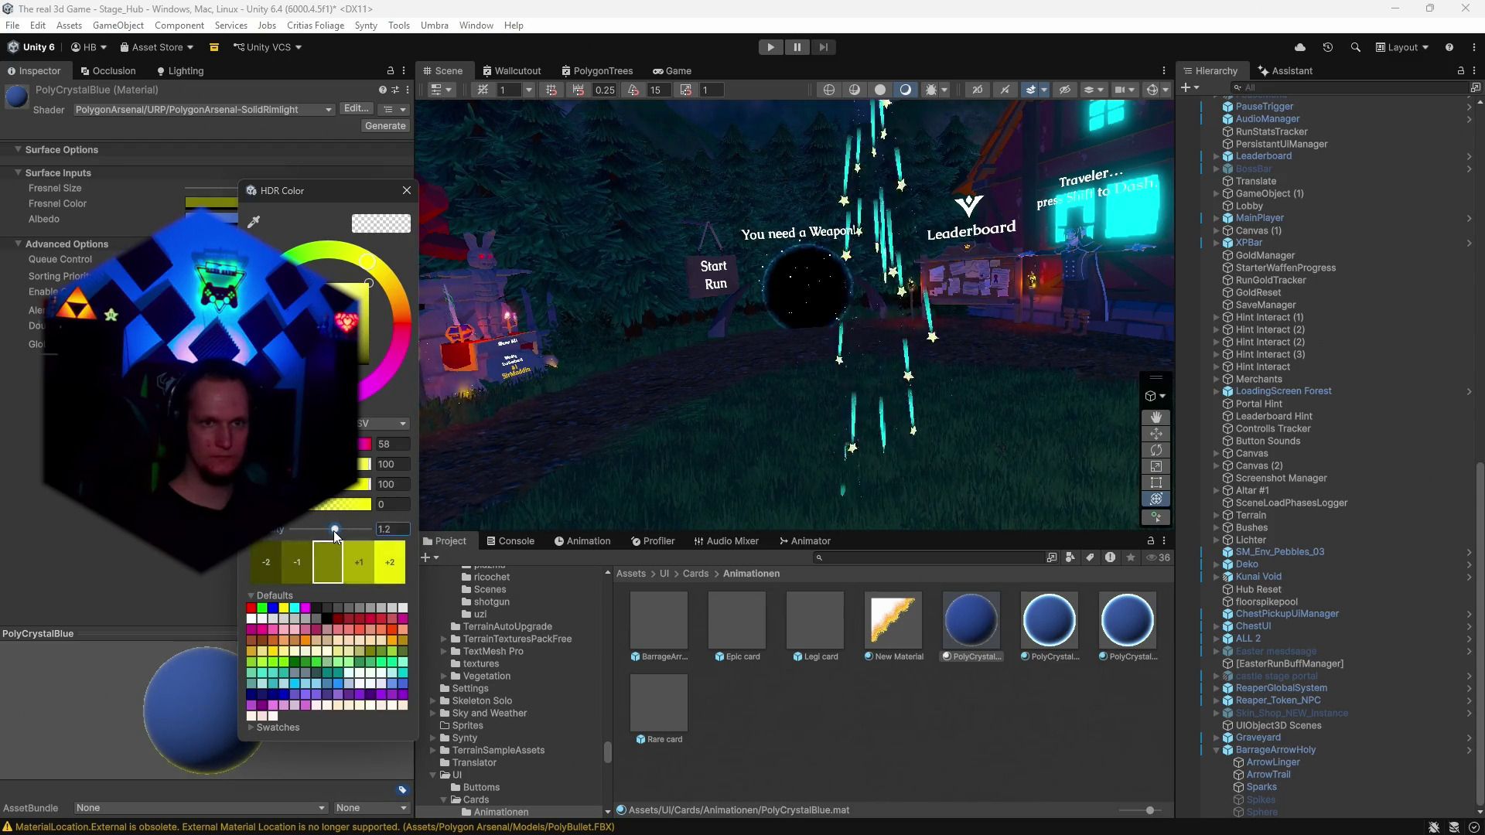
pyautogui.click(395, 529)
pyautogui.write('1')
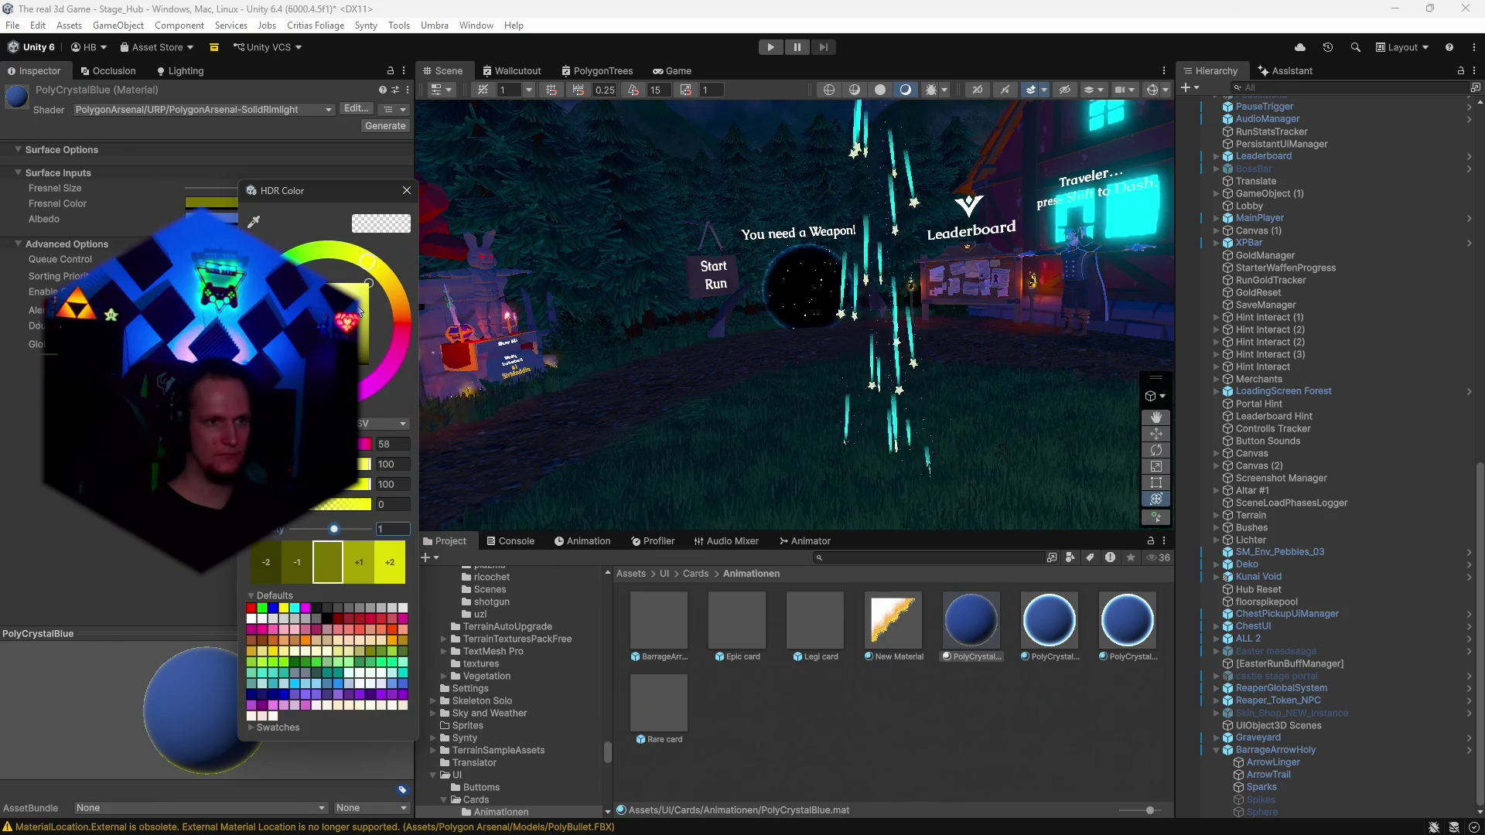
pyautogui.press('Return')
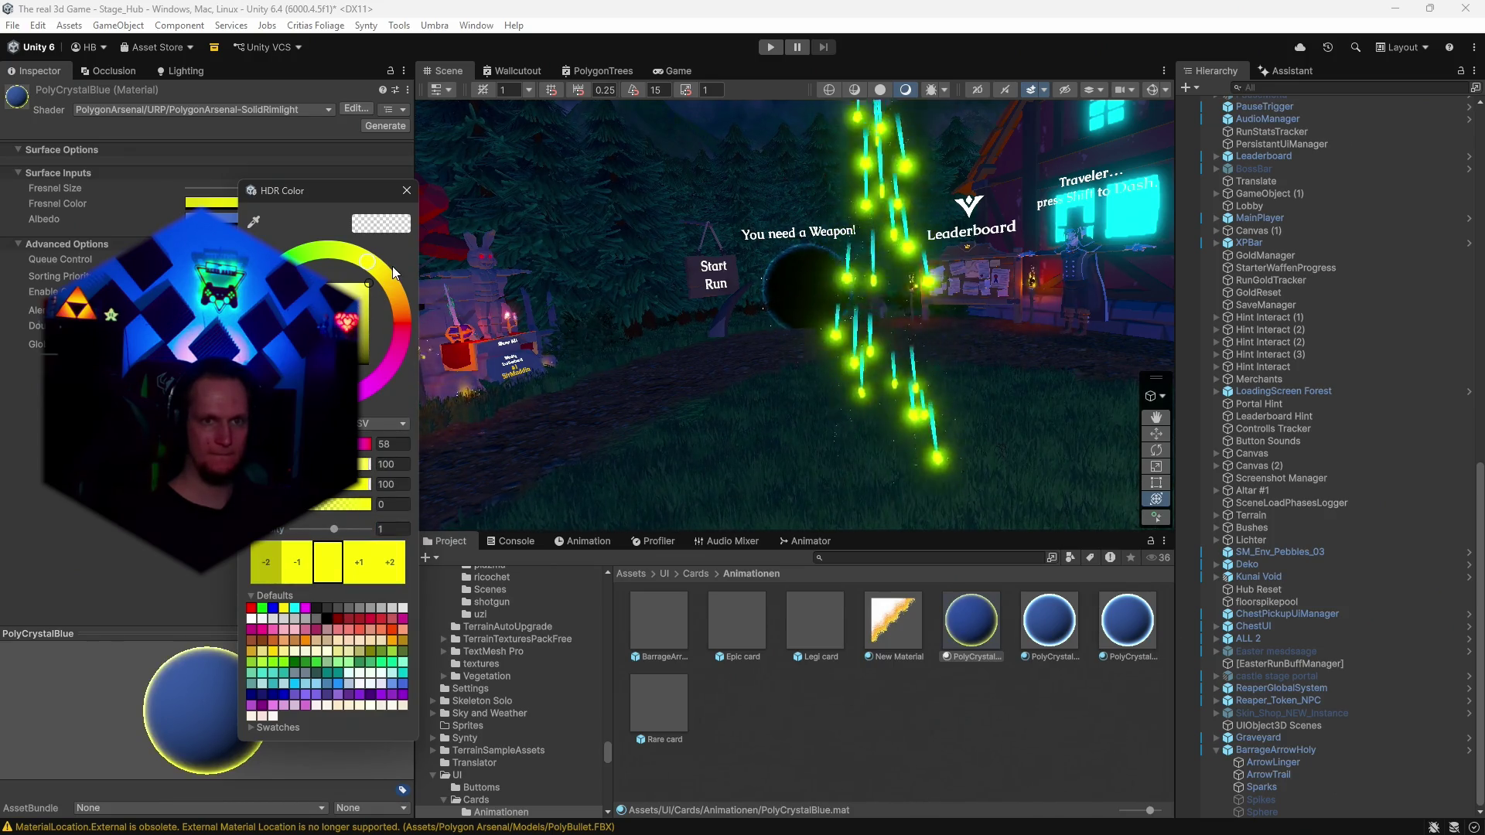
pyautogui.click(406, 191)
pyautogui.moveTo(850, 401); pyautogui.dragTo(925, 402)
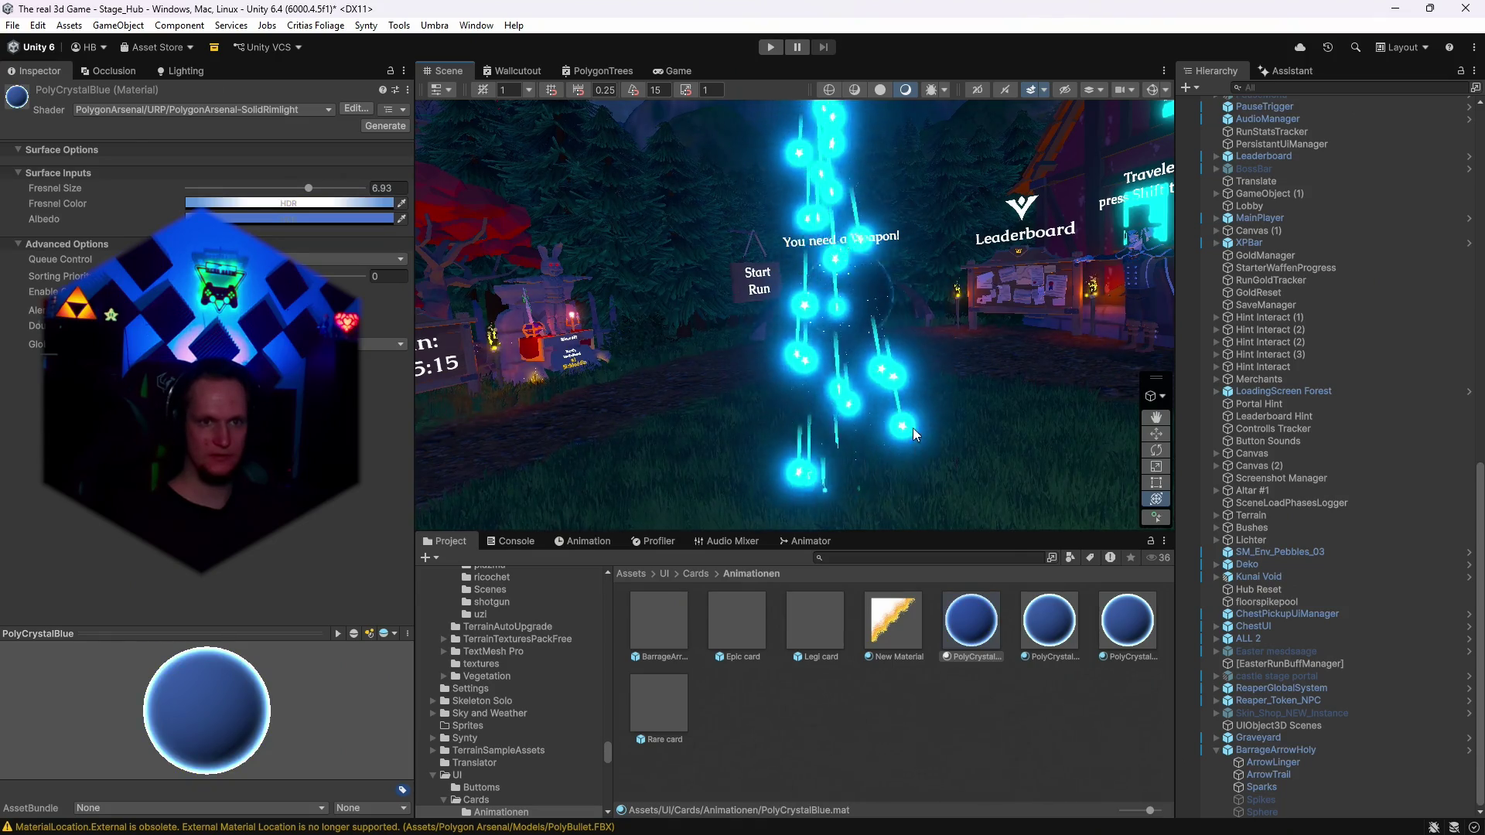
# Assign PolyCrystalBlue as BarrageArrowHoly's Trail Material and bring up that material's settings.
pyautogui.click(912, 428)
pyautogui.moveTo(949, 364); pyautogui.dragTo(976, 363)
pyautogui.scroll(-15, 201, 340)
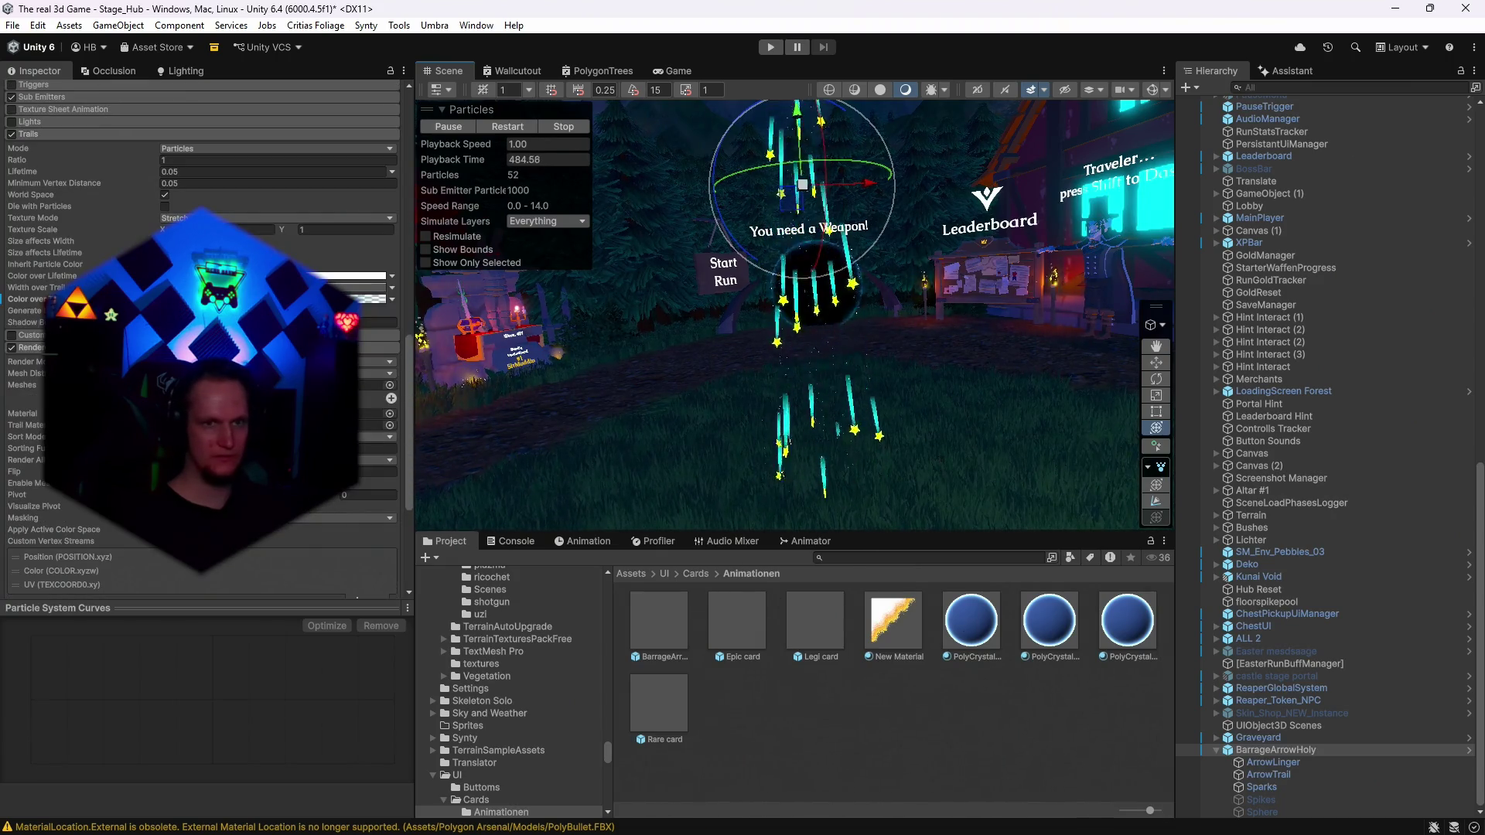
pyautogui.scroll(3, 201, 340)
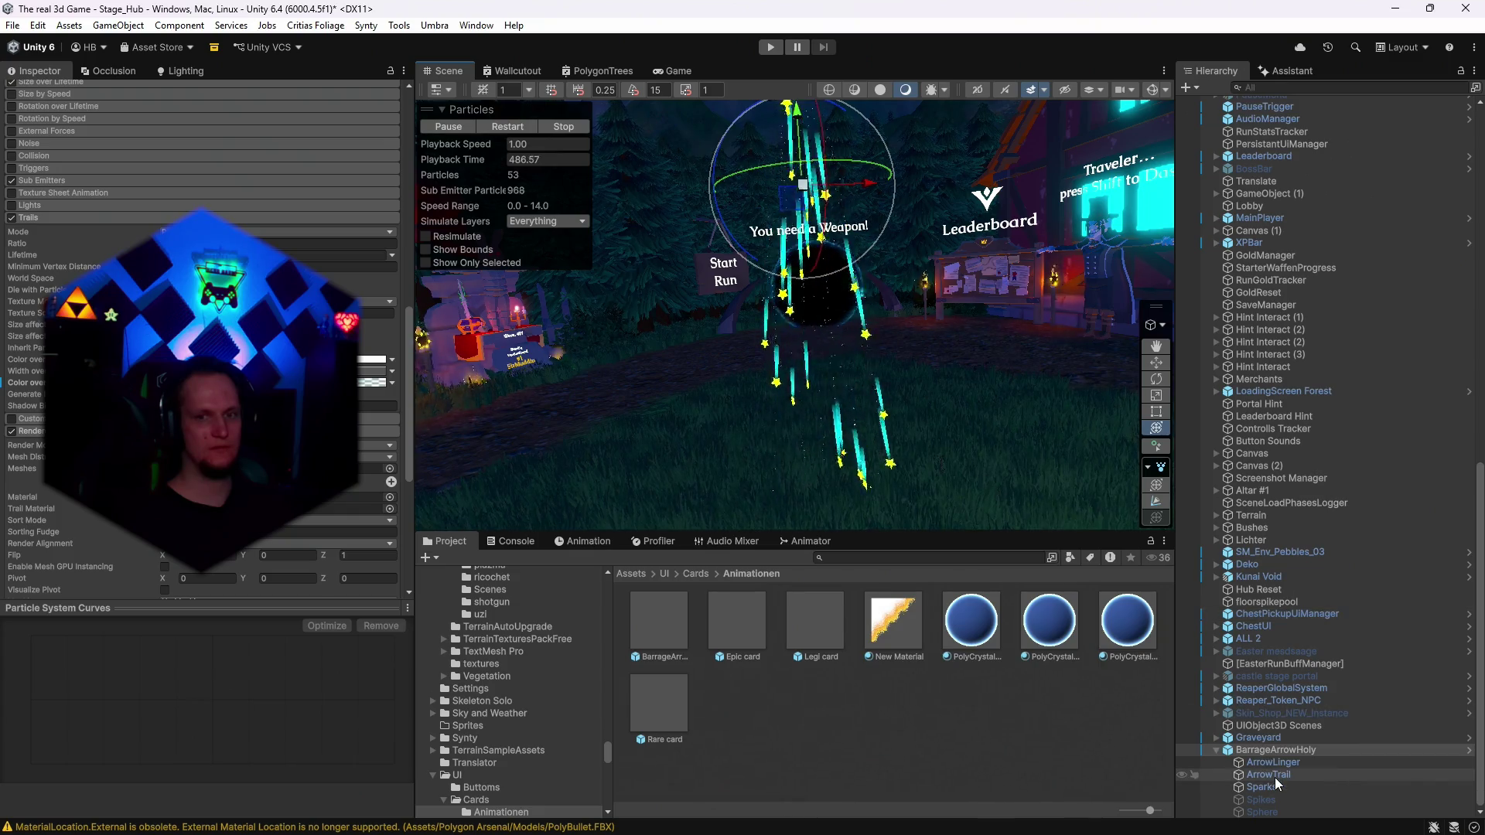
pyautogui.scroll(2, 201, 340)
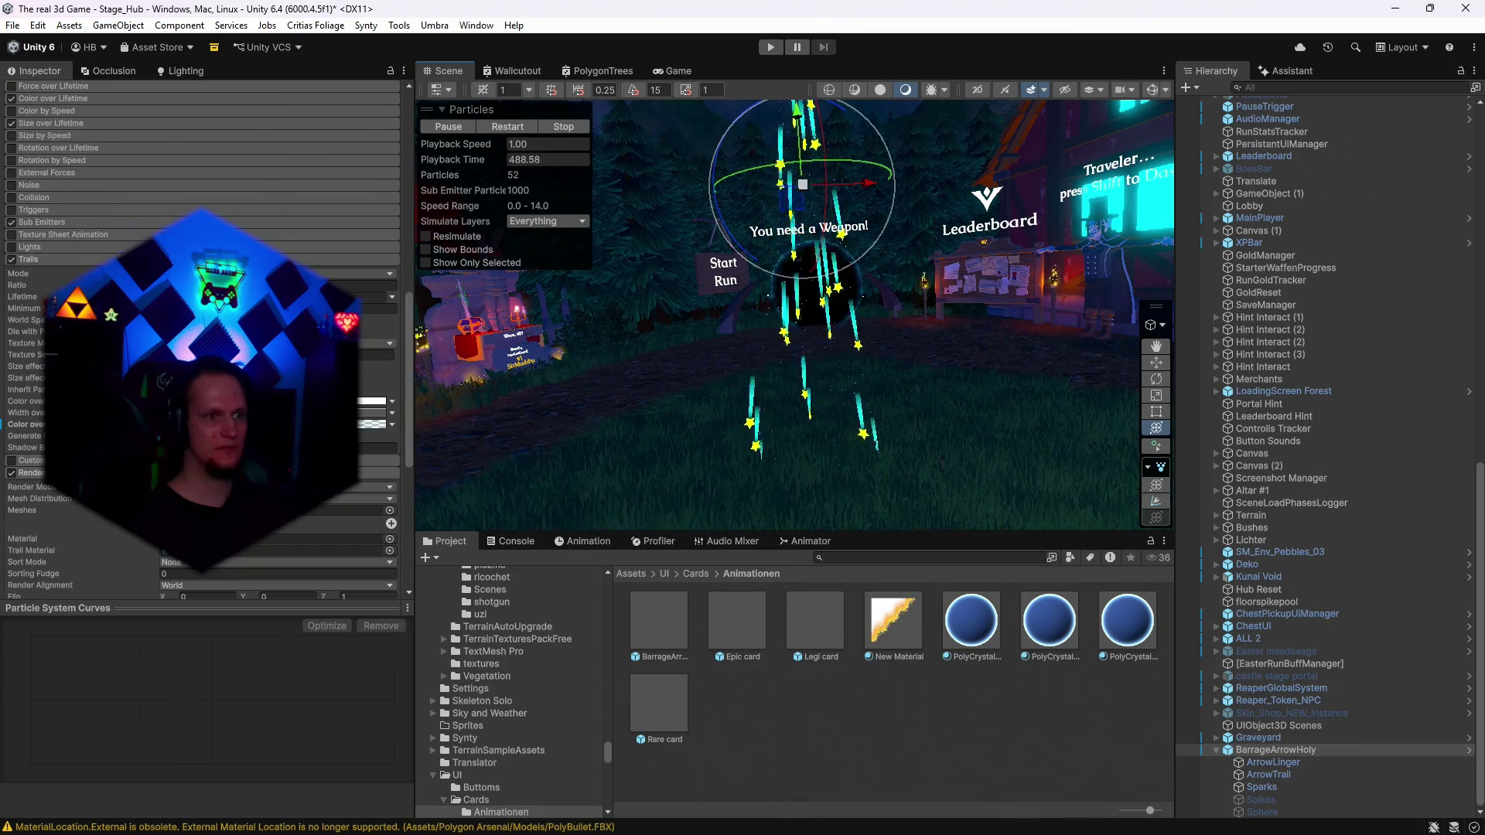
pyautogui.scroll(-3, 201, 340)
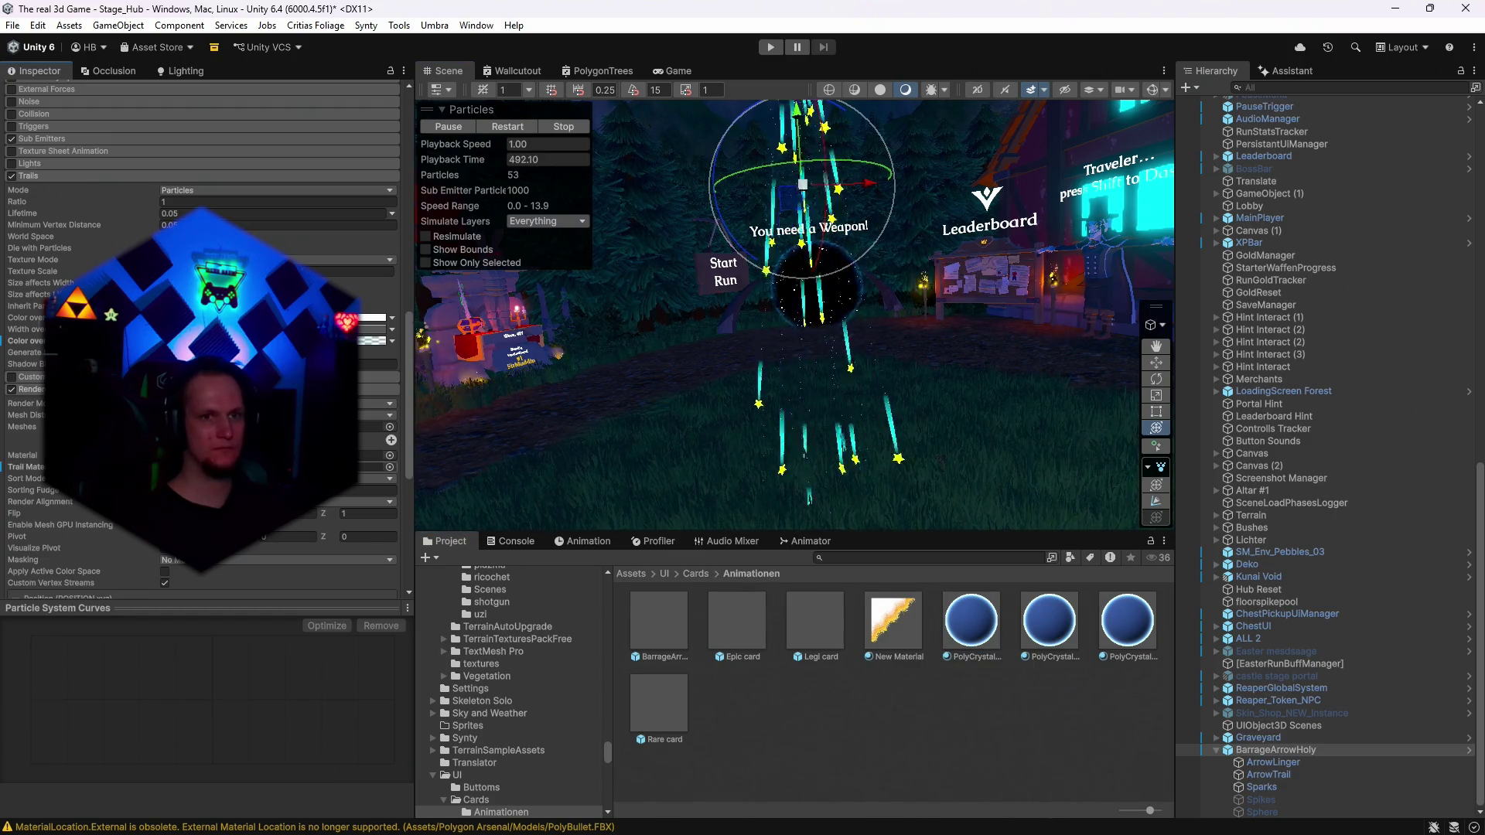
pyautogui.moveTo(970, 619); pyautogui.dragTo(371, 466)
pyautogui.doubleClick(371, 467)
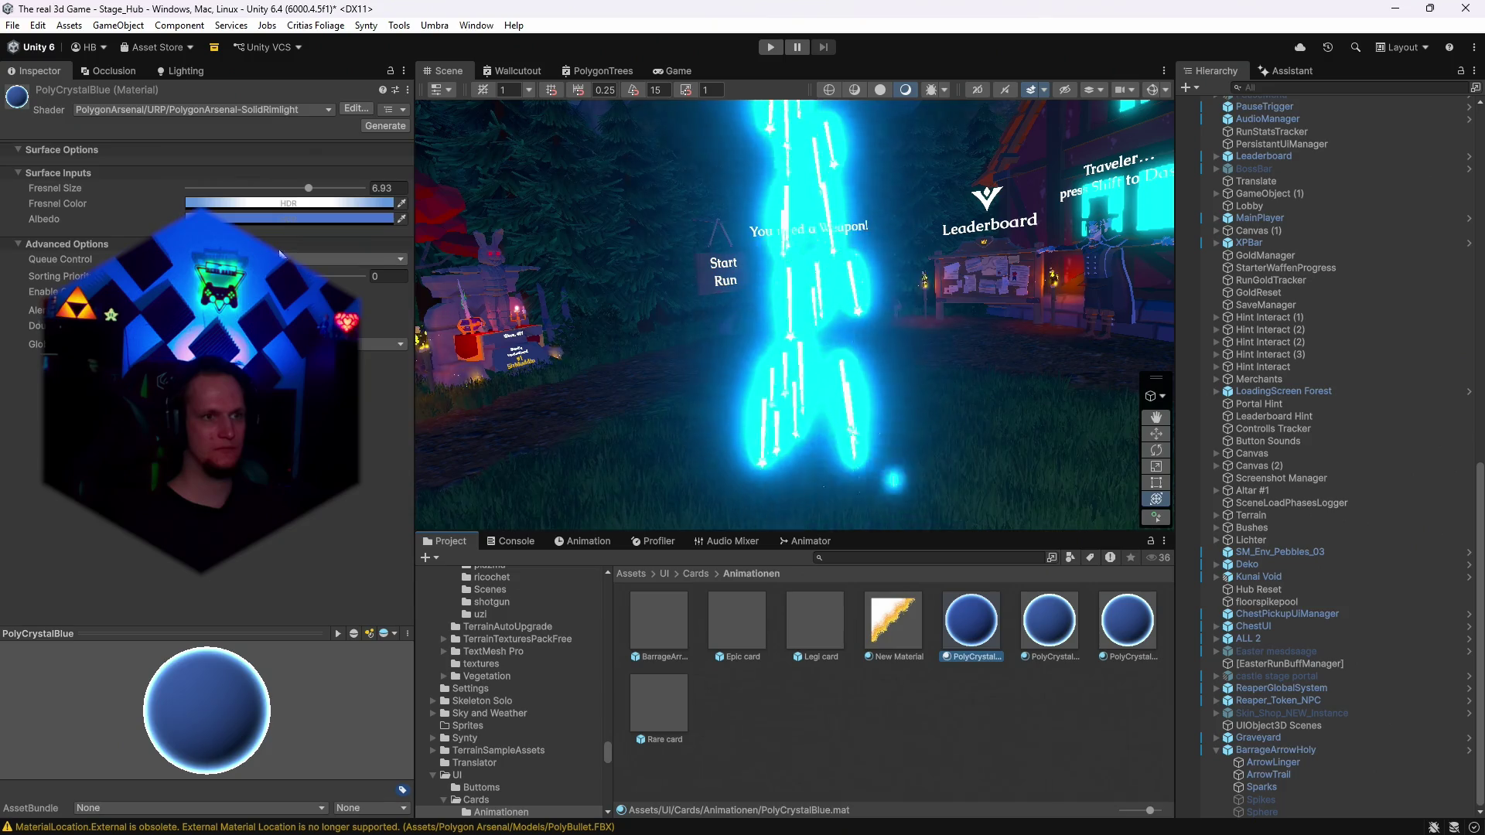
# Set PolyCrystalBlue's Fresnel HDR intensity to 0 and close the colour picker.
pyautogui.click(267, 207)
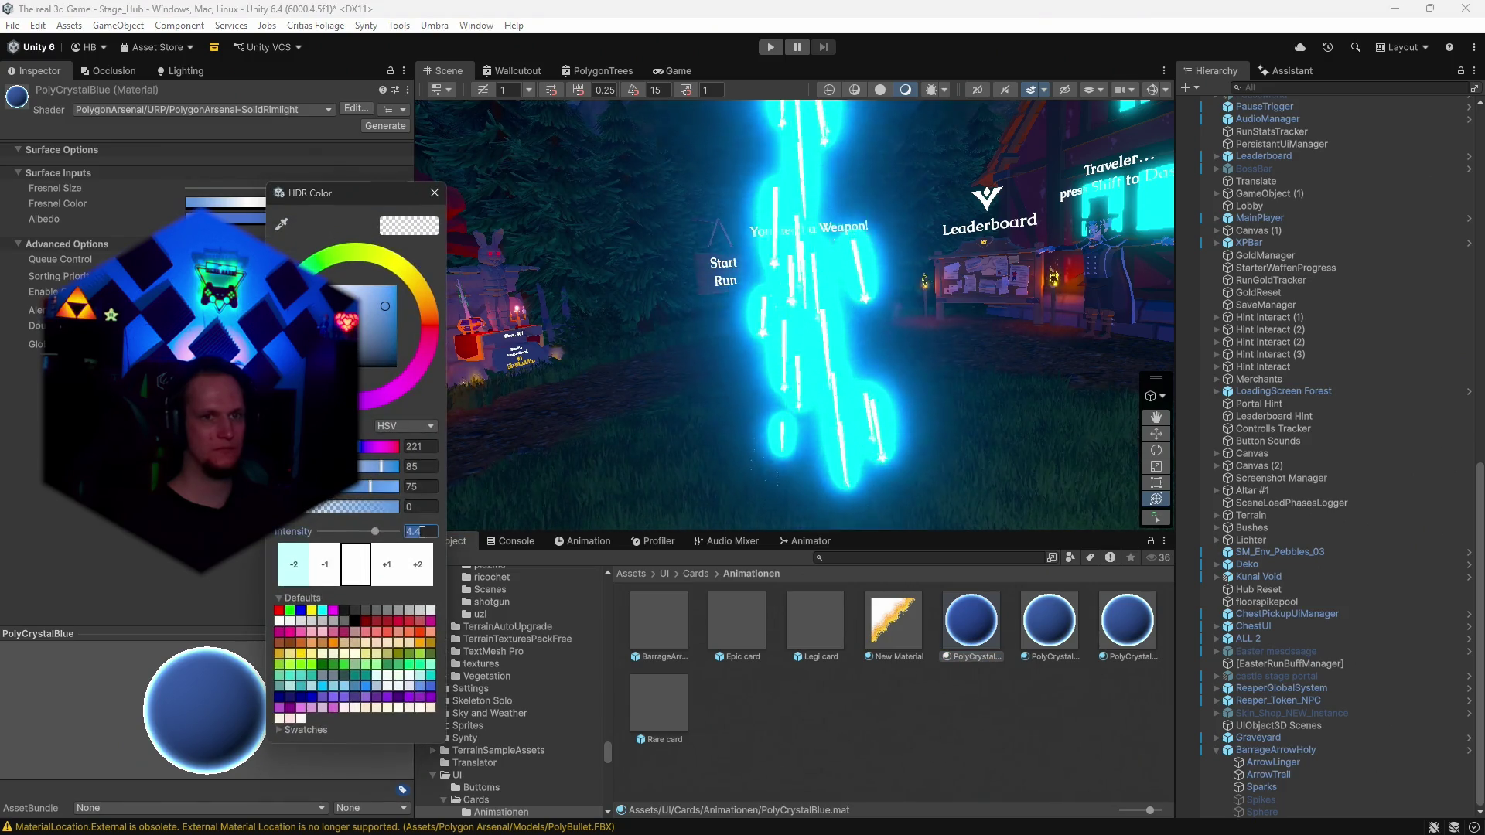
pyautogui.write('1')
pyautogui.click(422, 532)
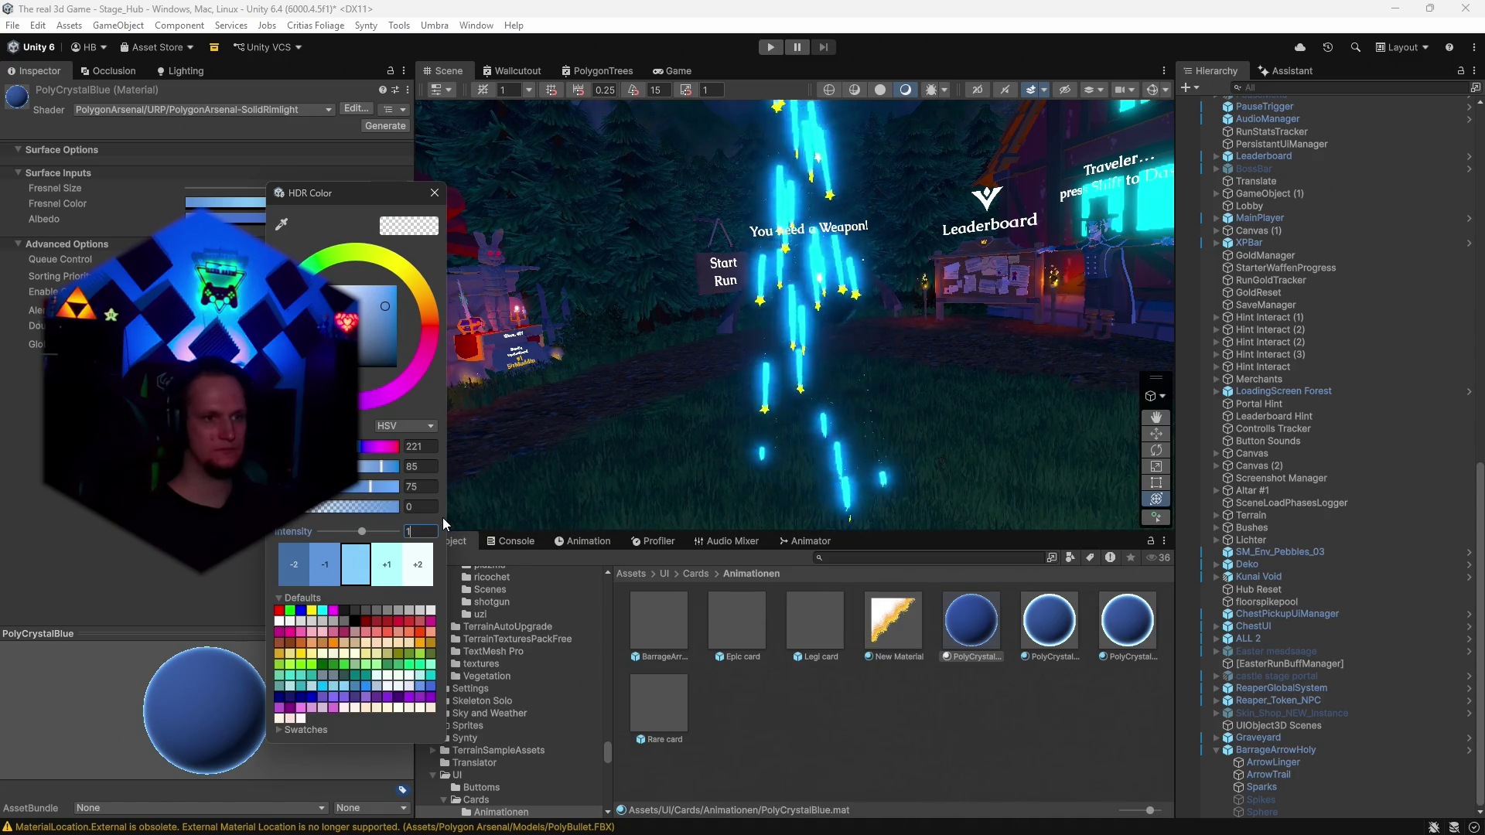
pyautogui.press('BackSpace')
pyautogui.write('0.1')
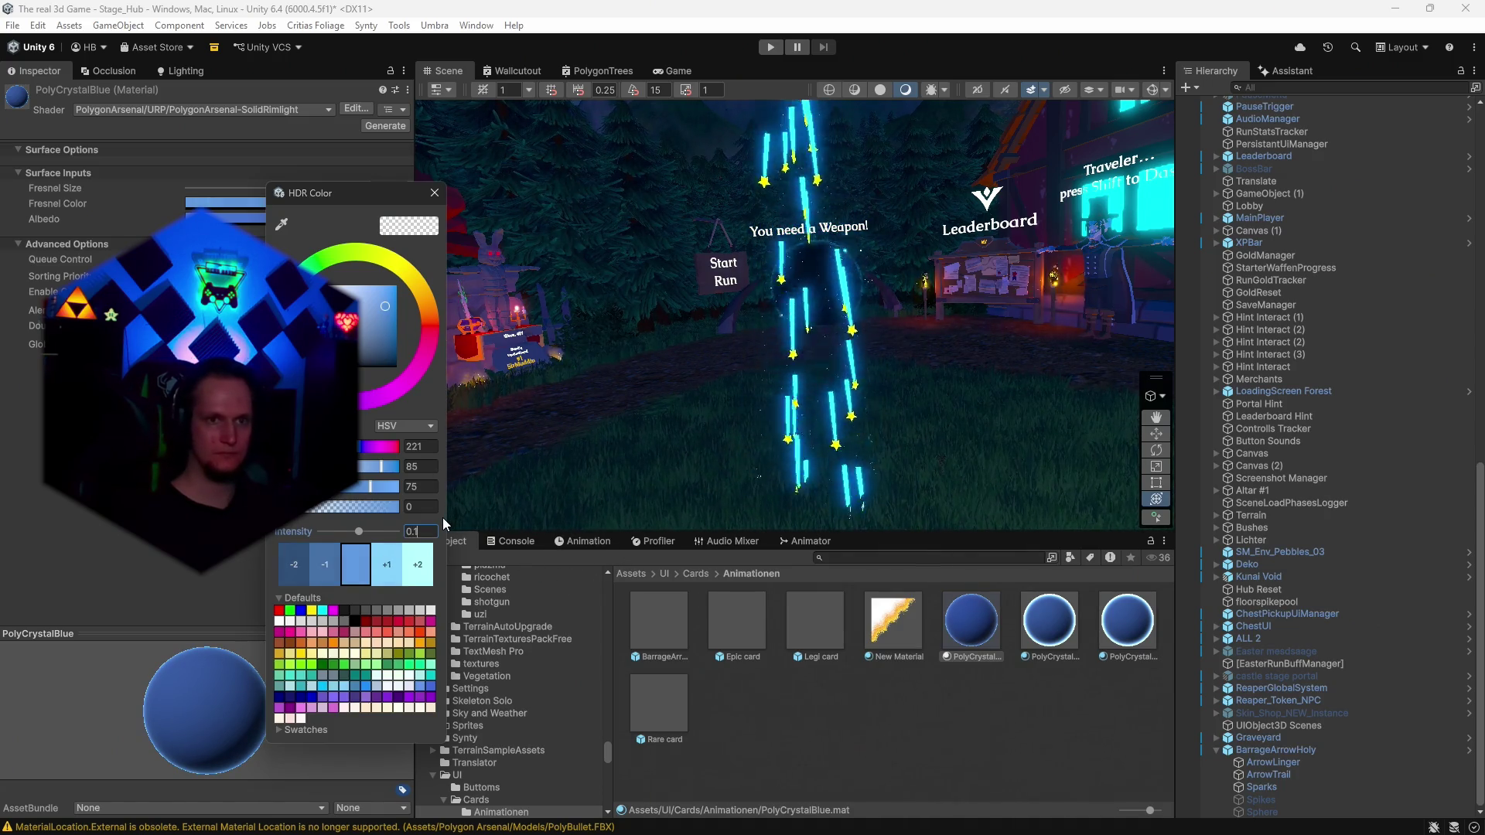
pyautogui.press('BackSpace')
pyautogui.press('BackSpace')
pyautogui.press('BackSpace')
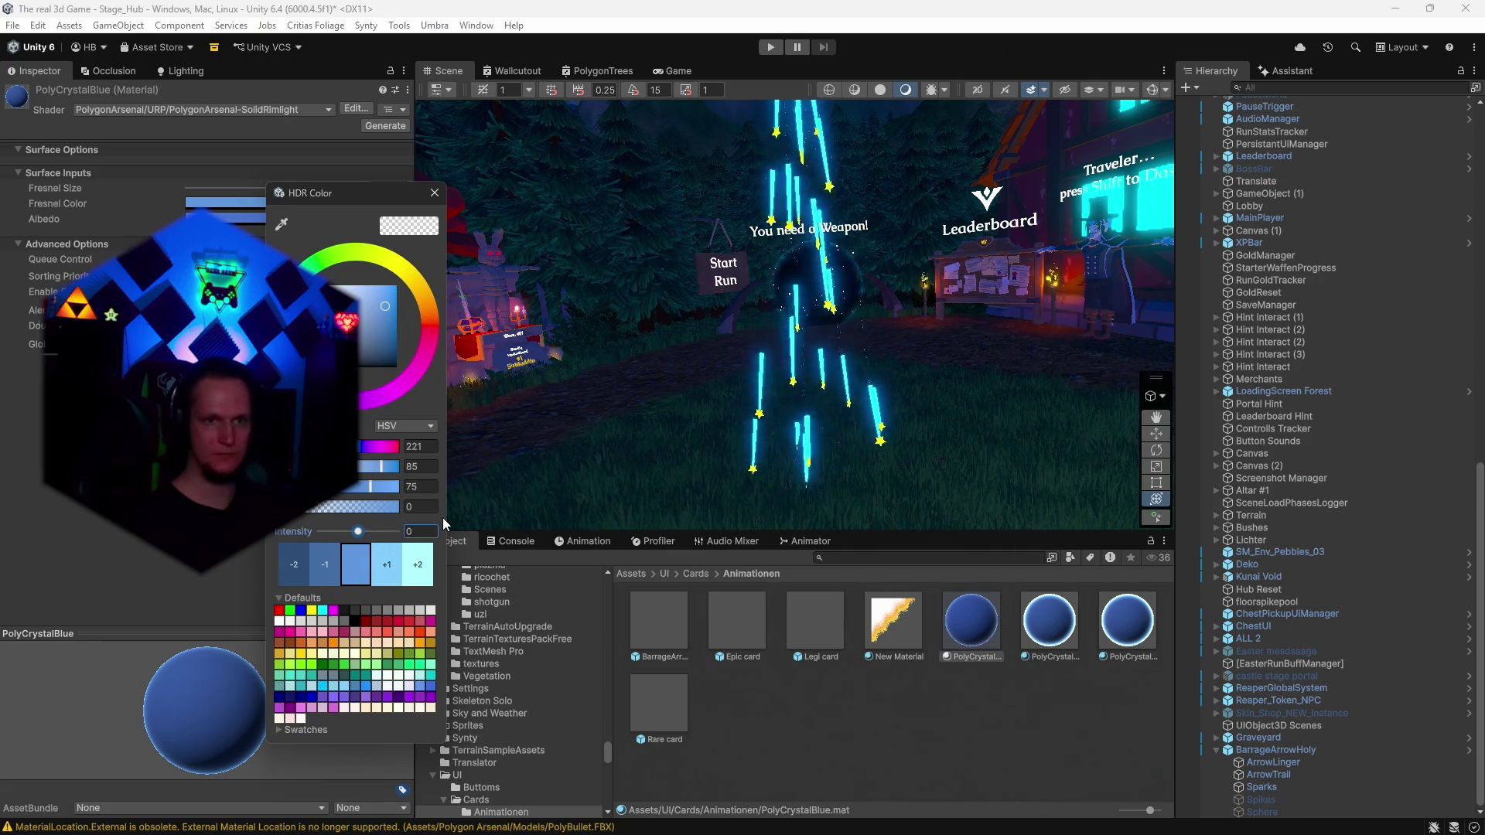
pyautogui.moveTo(795, 435); pyautogui.dragTo(839, 361)
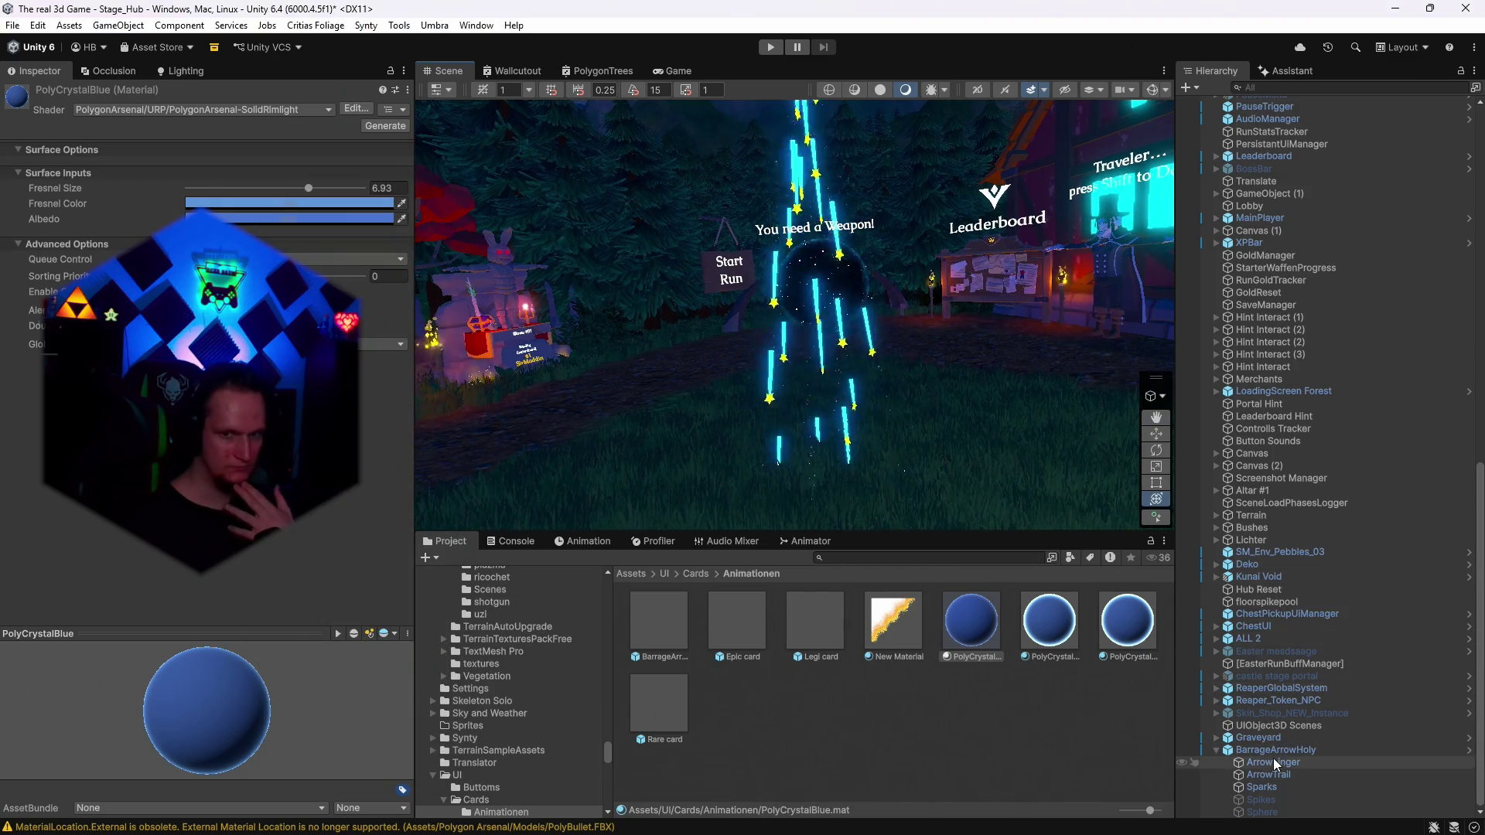
# Reselect BarrageArrowHoly and review its emission rate over time settings.
pyautogui.click(1265, 752)
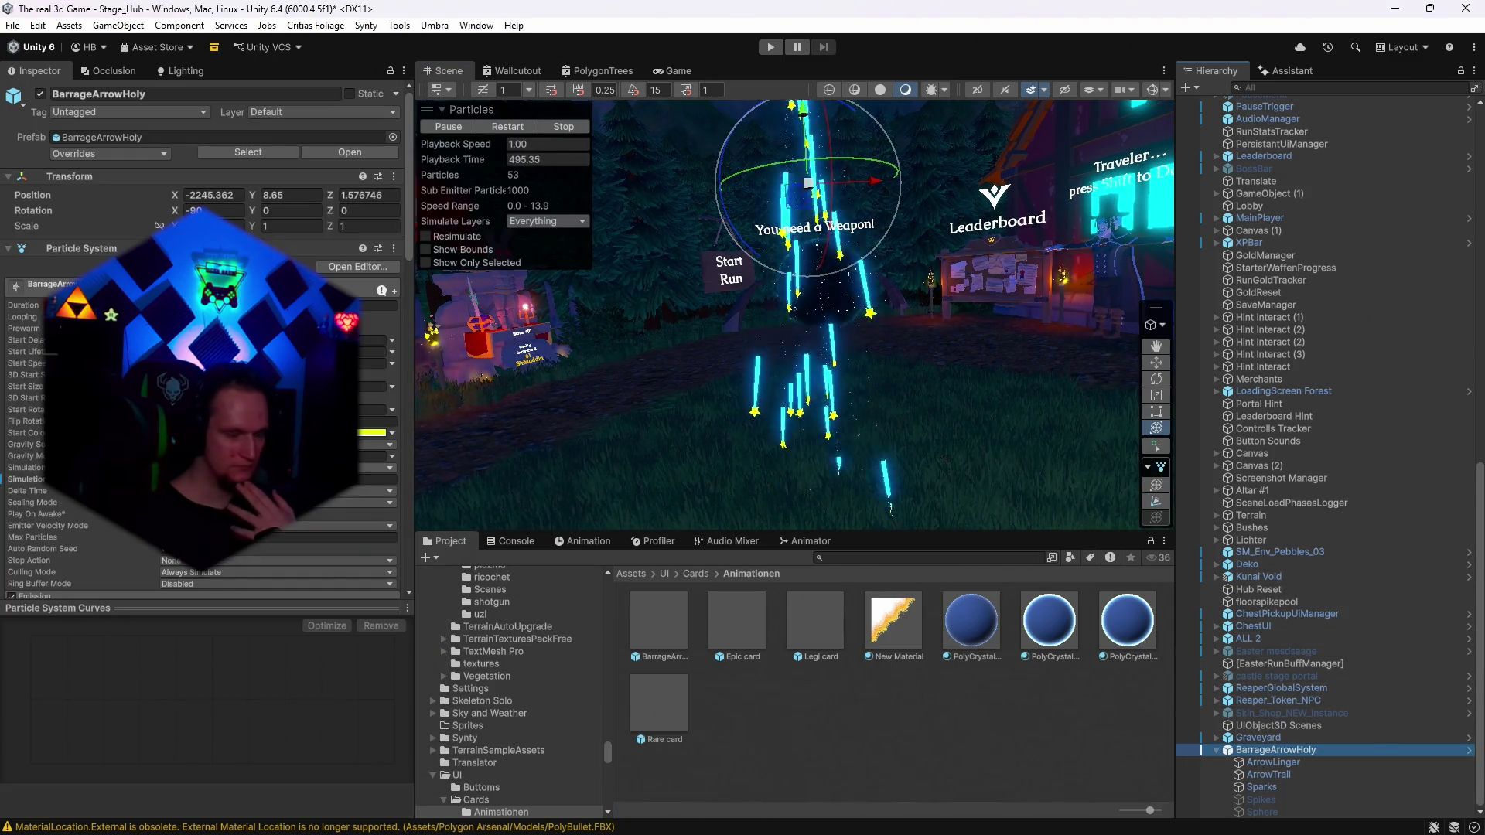
pyautogui.scroll(-5, 201, 340)
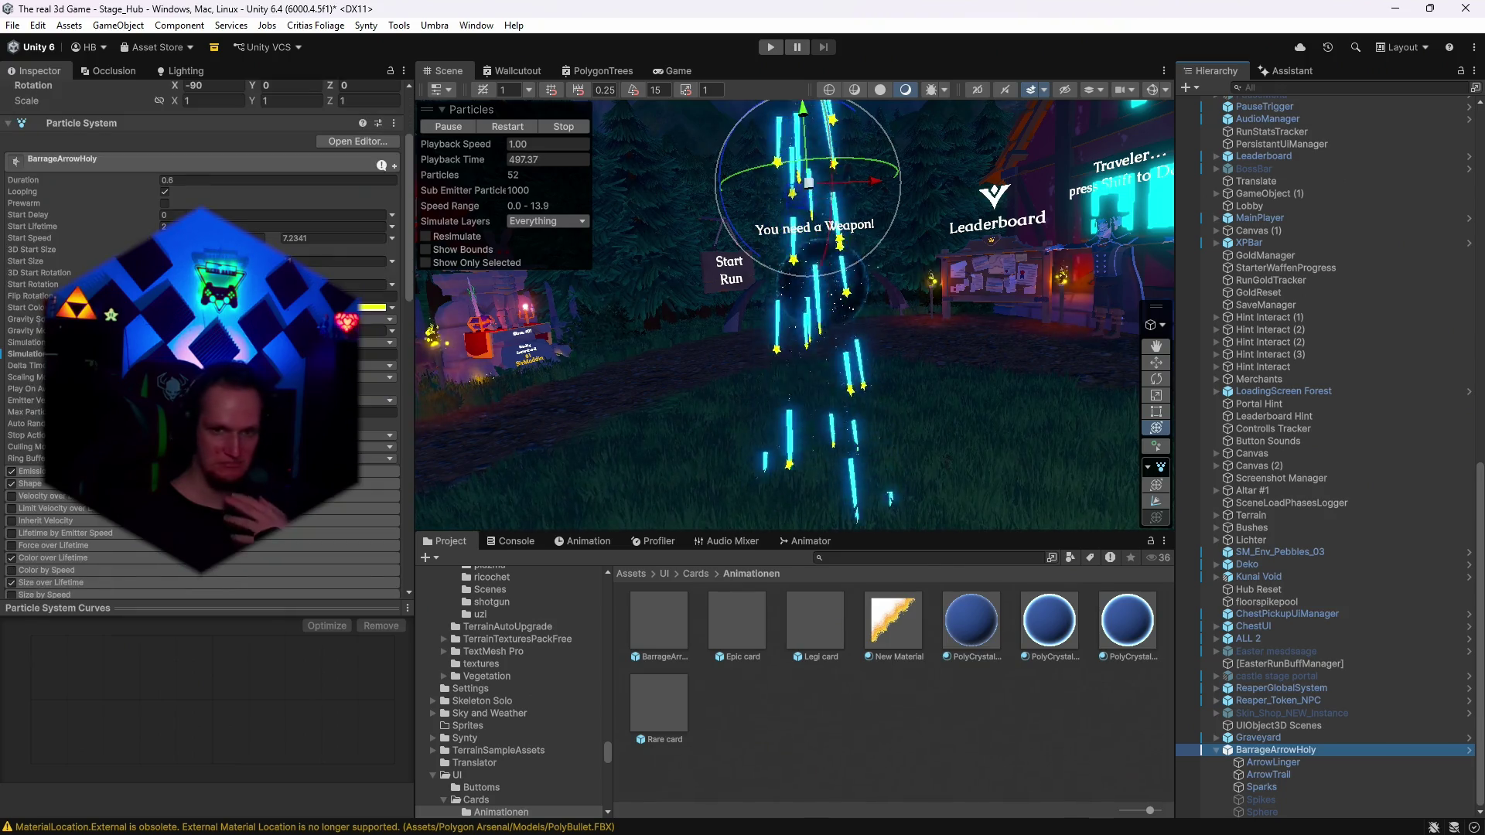
pyautogui.scroll(-3, 201, 341)
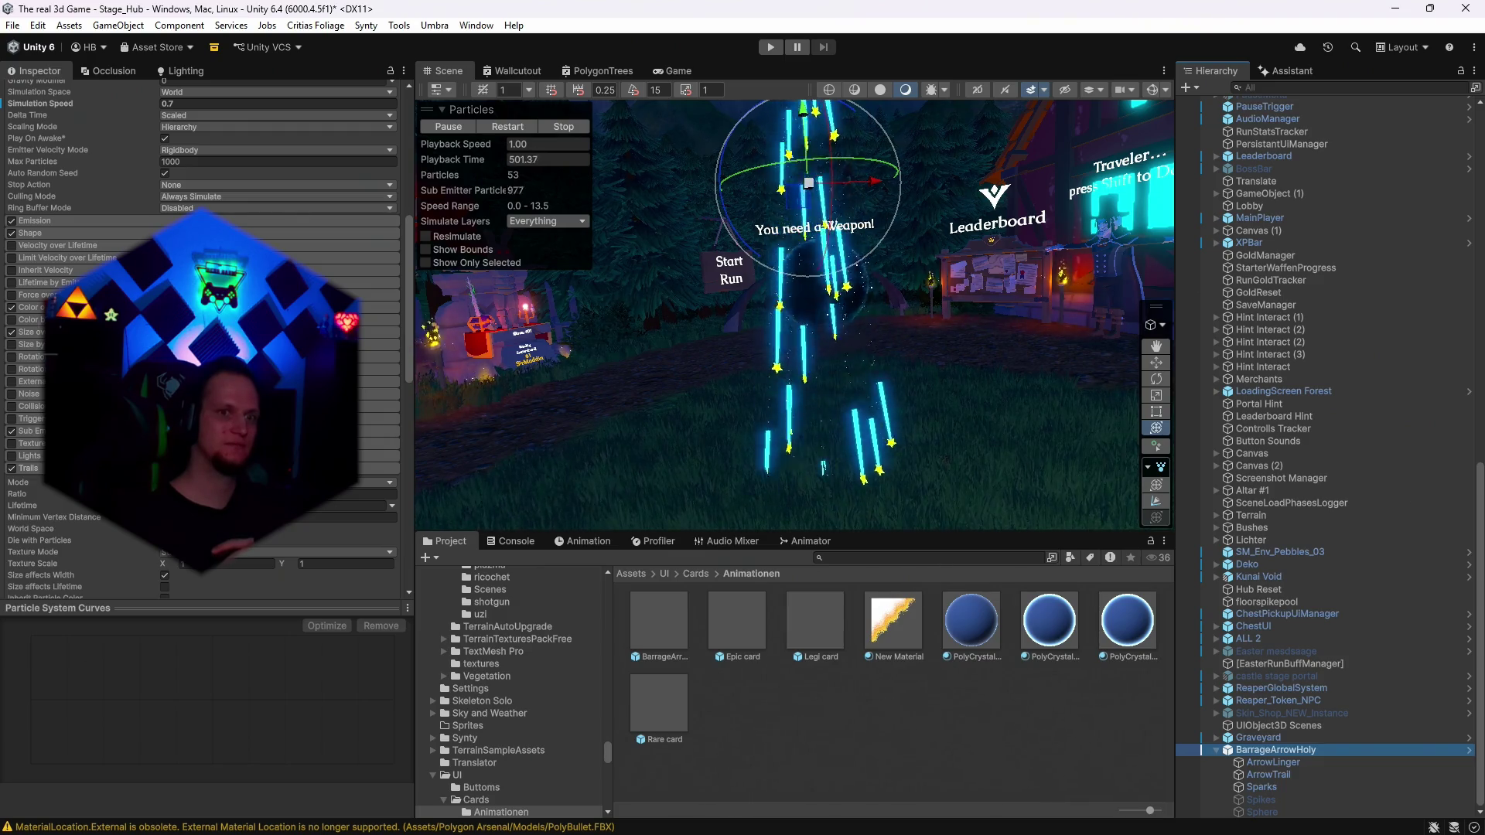
pyautogui.scroll(-1, 201, 340)
pyautogui.scroll(5, 201, 341)
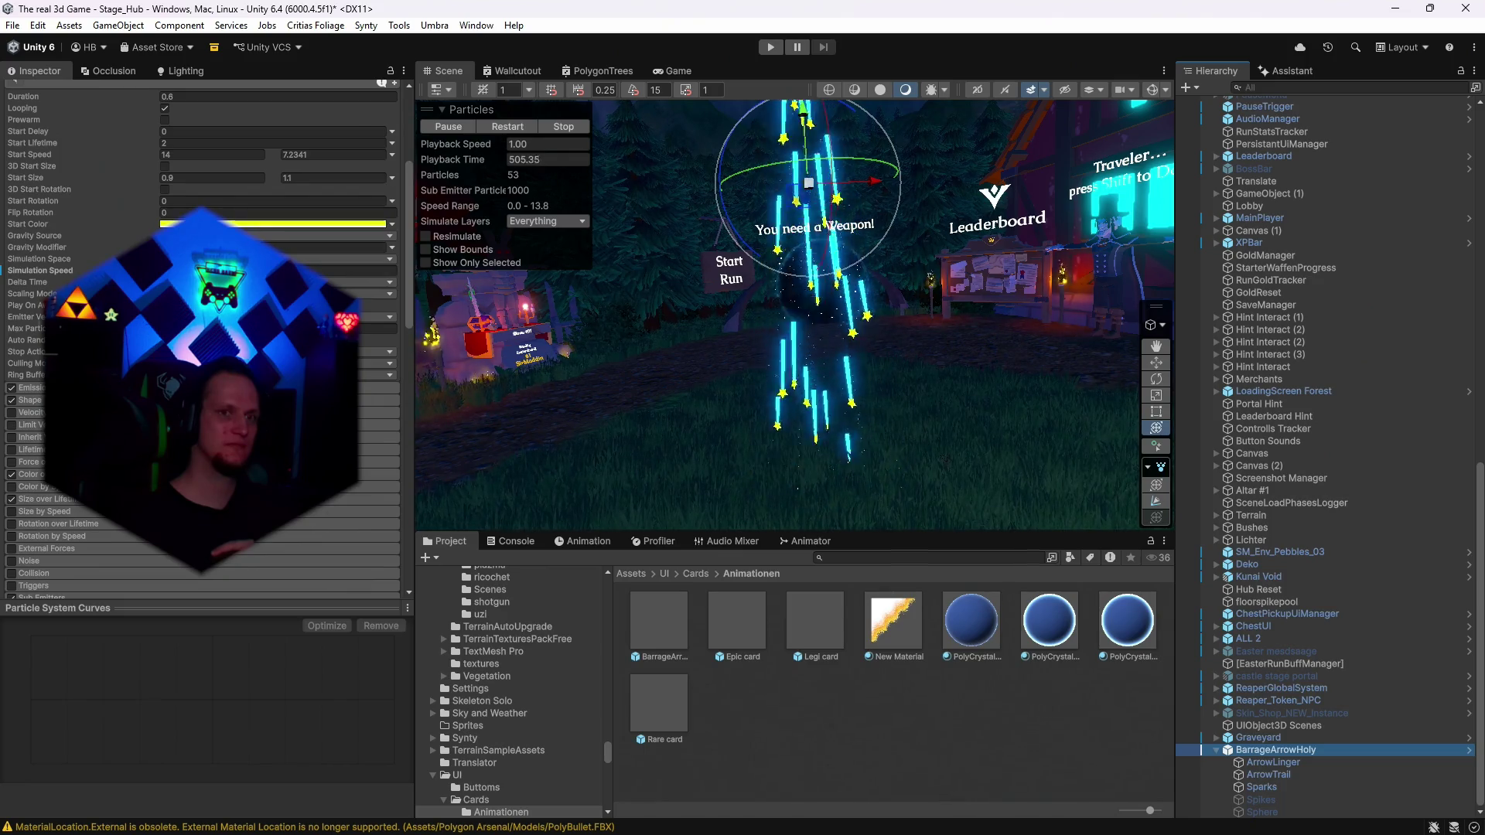
pyautogui.scroll(-2, 201, 341)
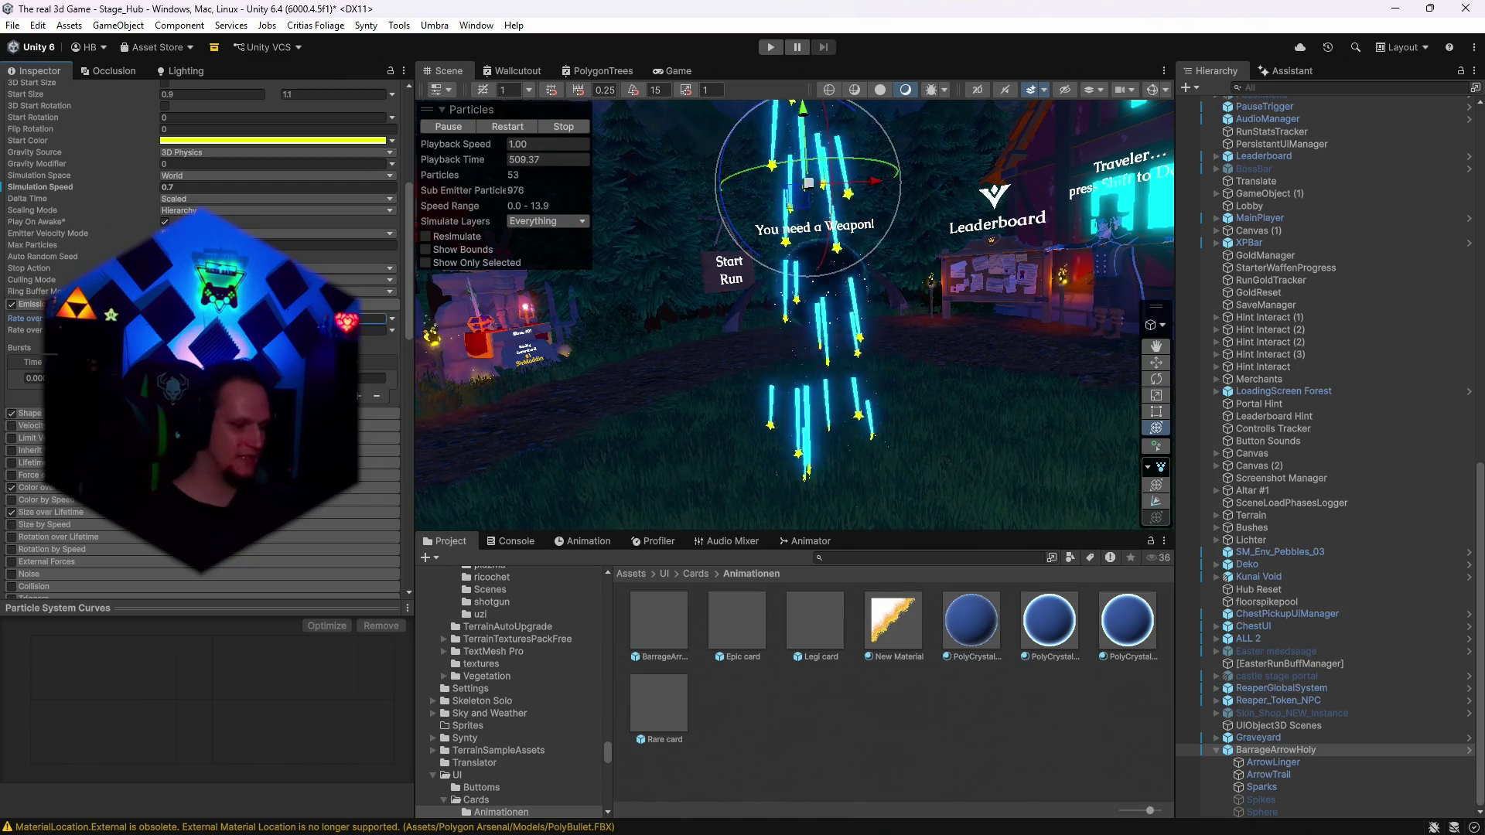
pyautogui.click(201, 318)
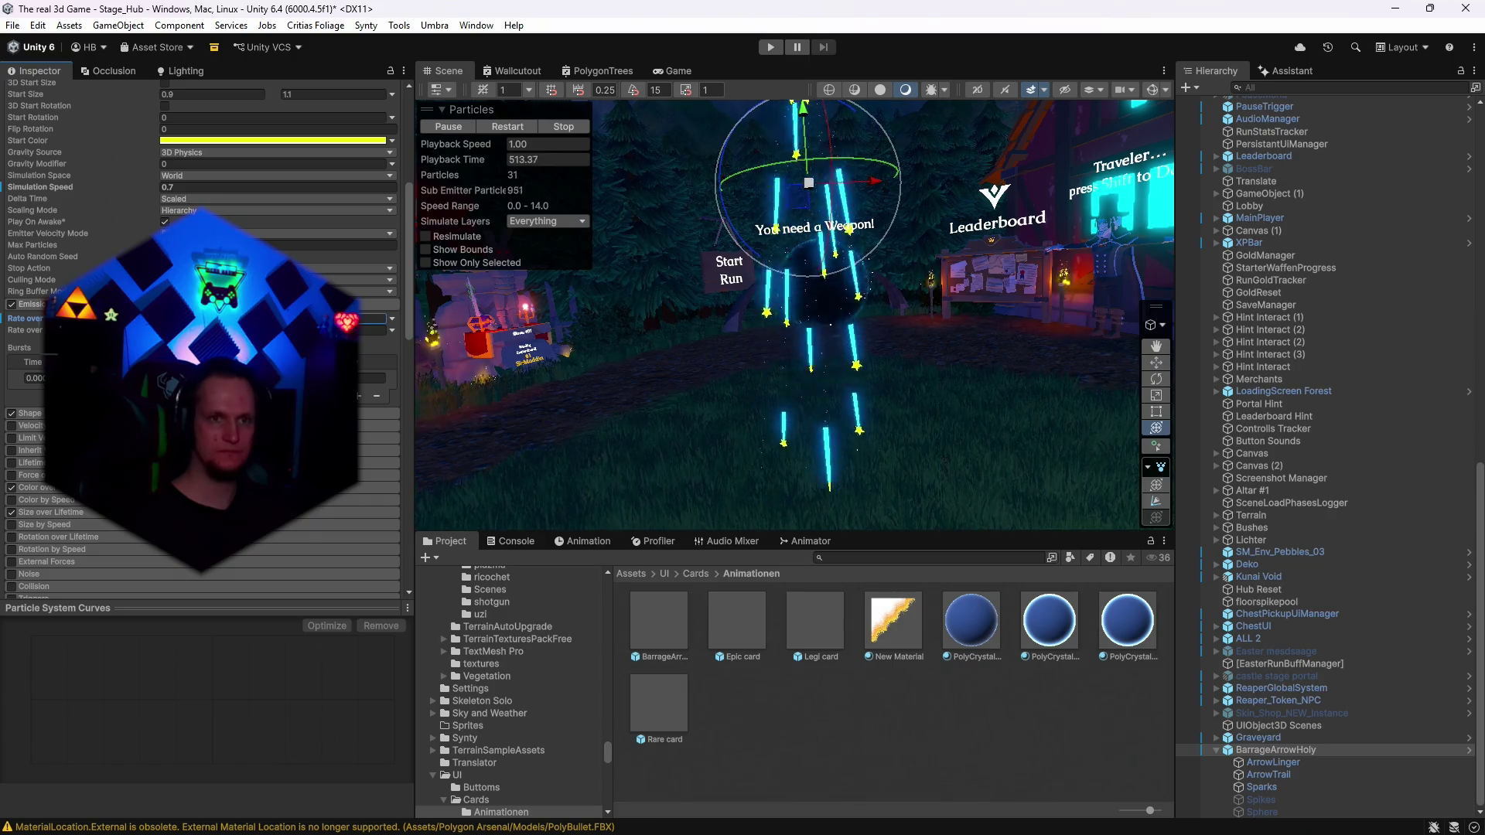
pyautogui.moveTo(1092, 356)
pyautogui.mouseDown()
pyautogui.moveTo(922, 319)
pyautogui.moveTo(1233, 318)
pyautogui.moveTo(869, 310)
pyautogui.moveTo(903, 388)
pyautogui.mouseUp()
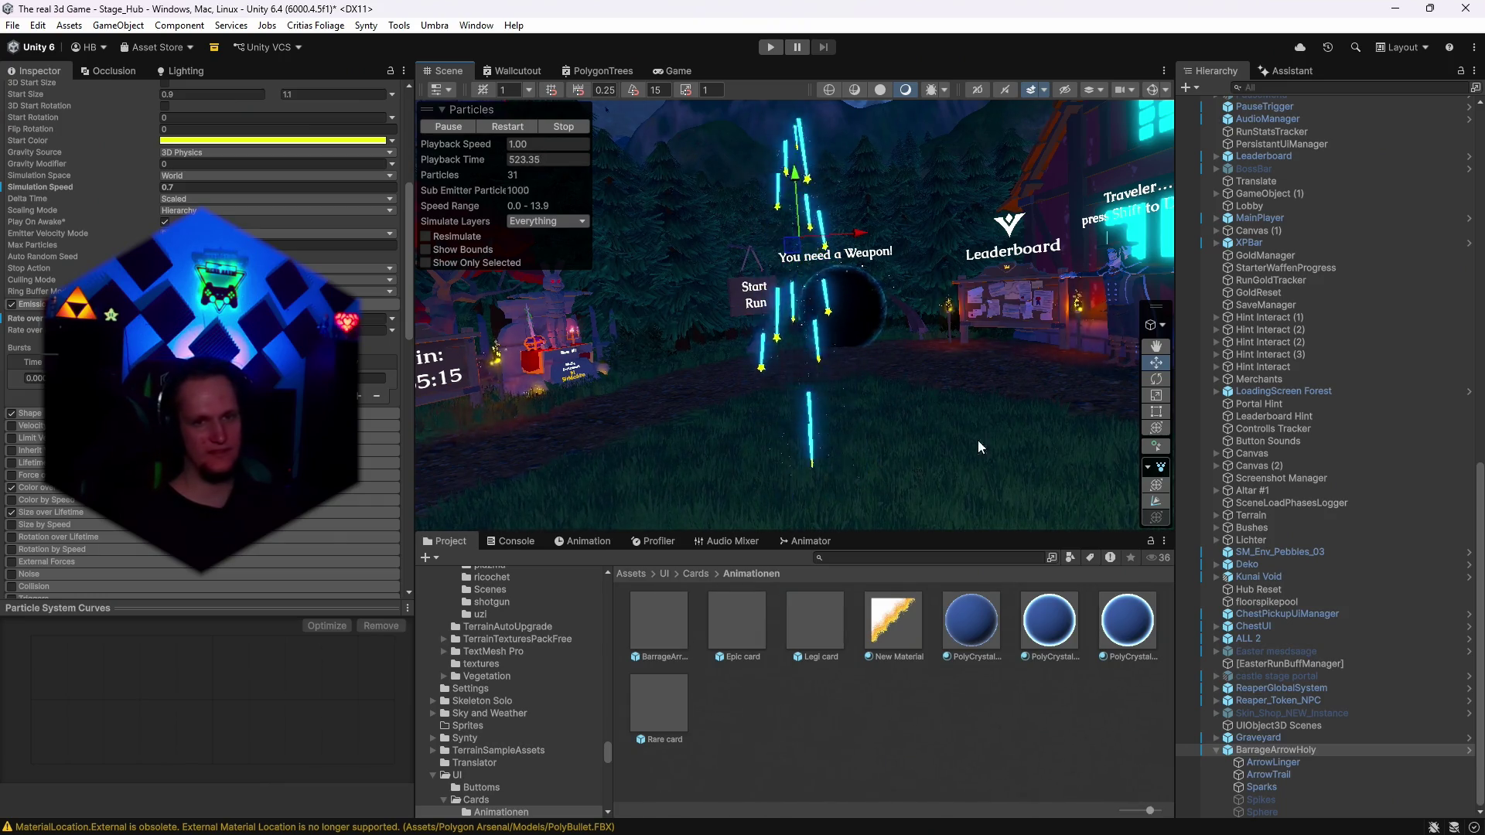
# Apply the PolyCrystal material to ArrowLinger's renderer, then inspect BarrageArrowHoly's Sparks system.
pyautogui.click(1264, 761)
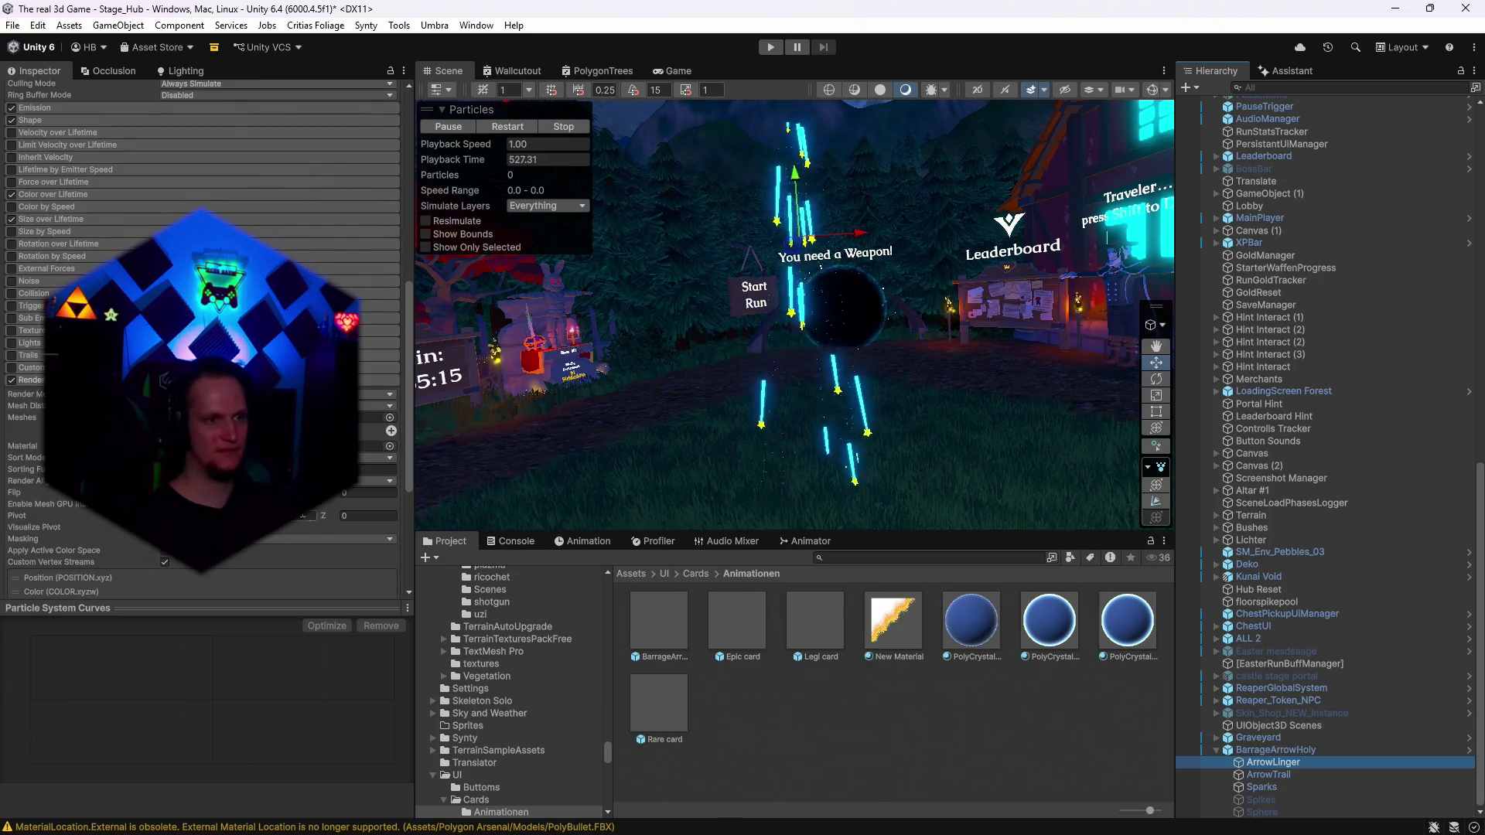
pyautogui.moveTo(1034, 630); pyautogui.dragTo(271, 447)
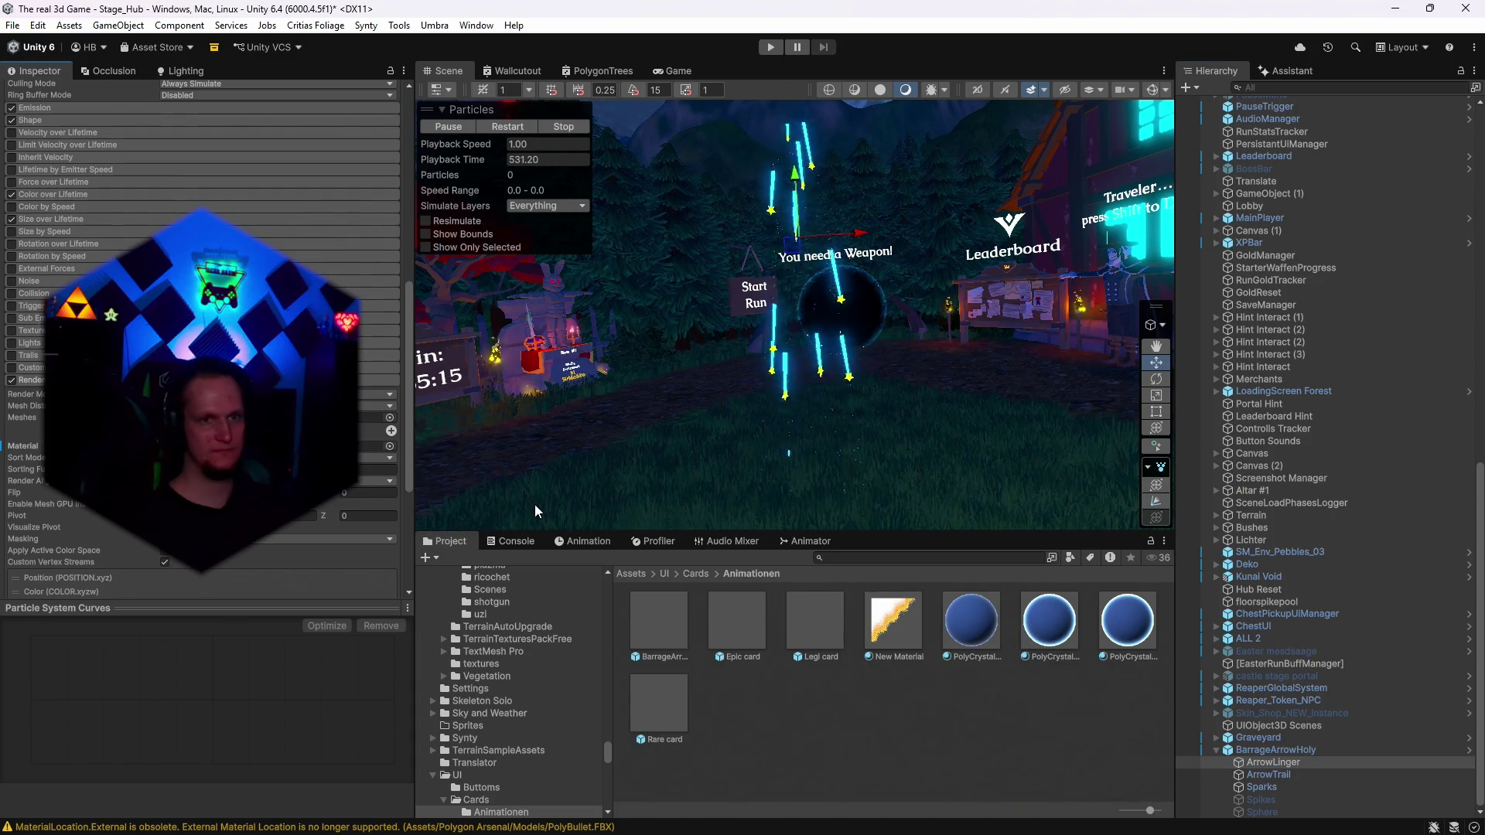
pyautogui.click(1285, 752)
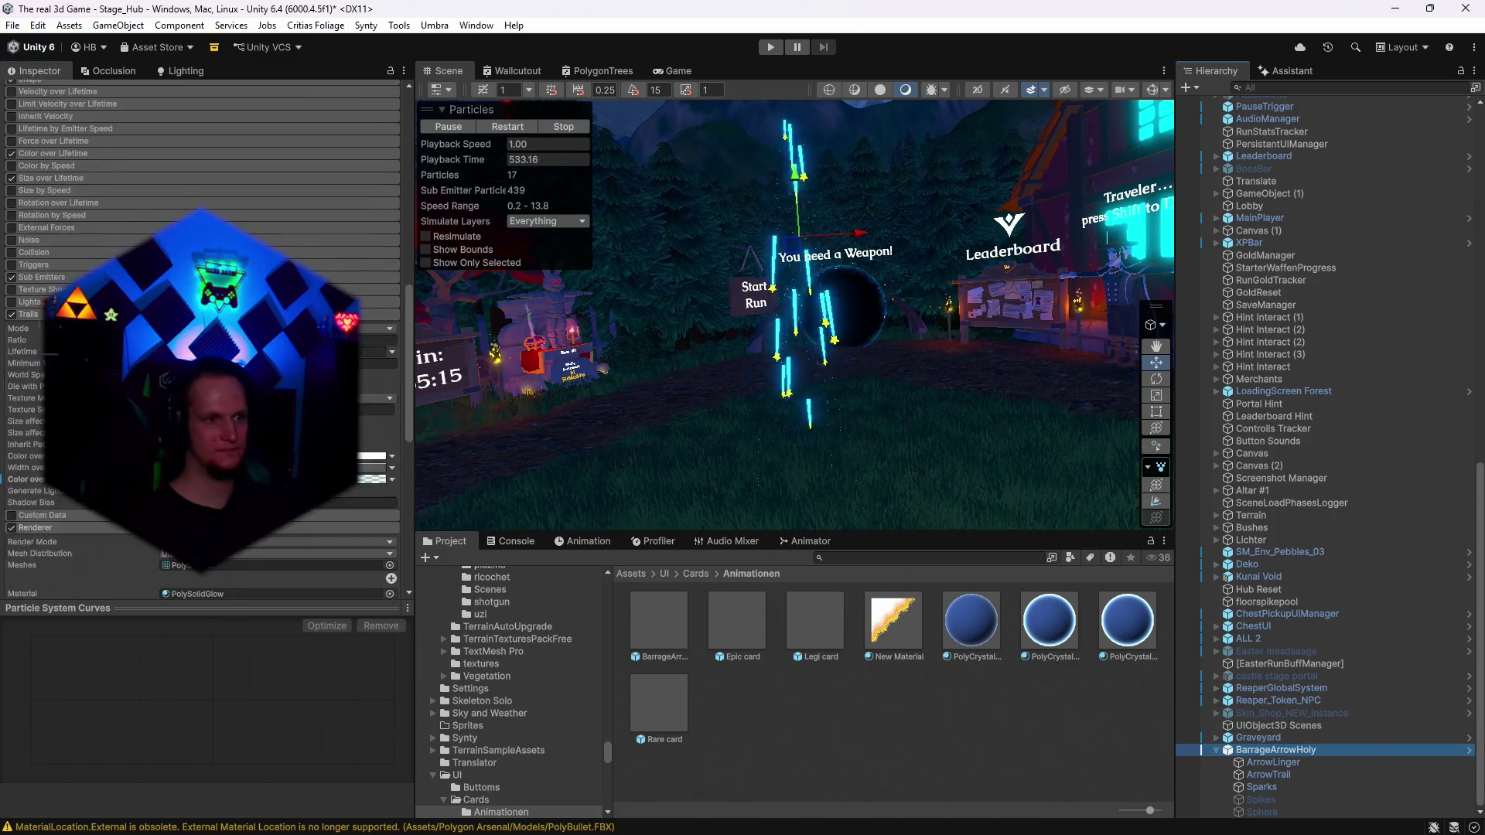
pyautogui.click(1257, 786)
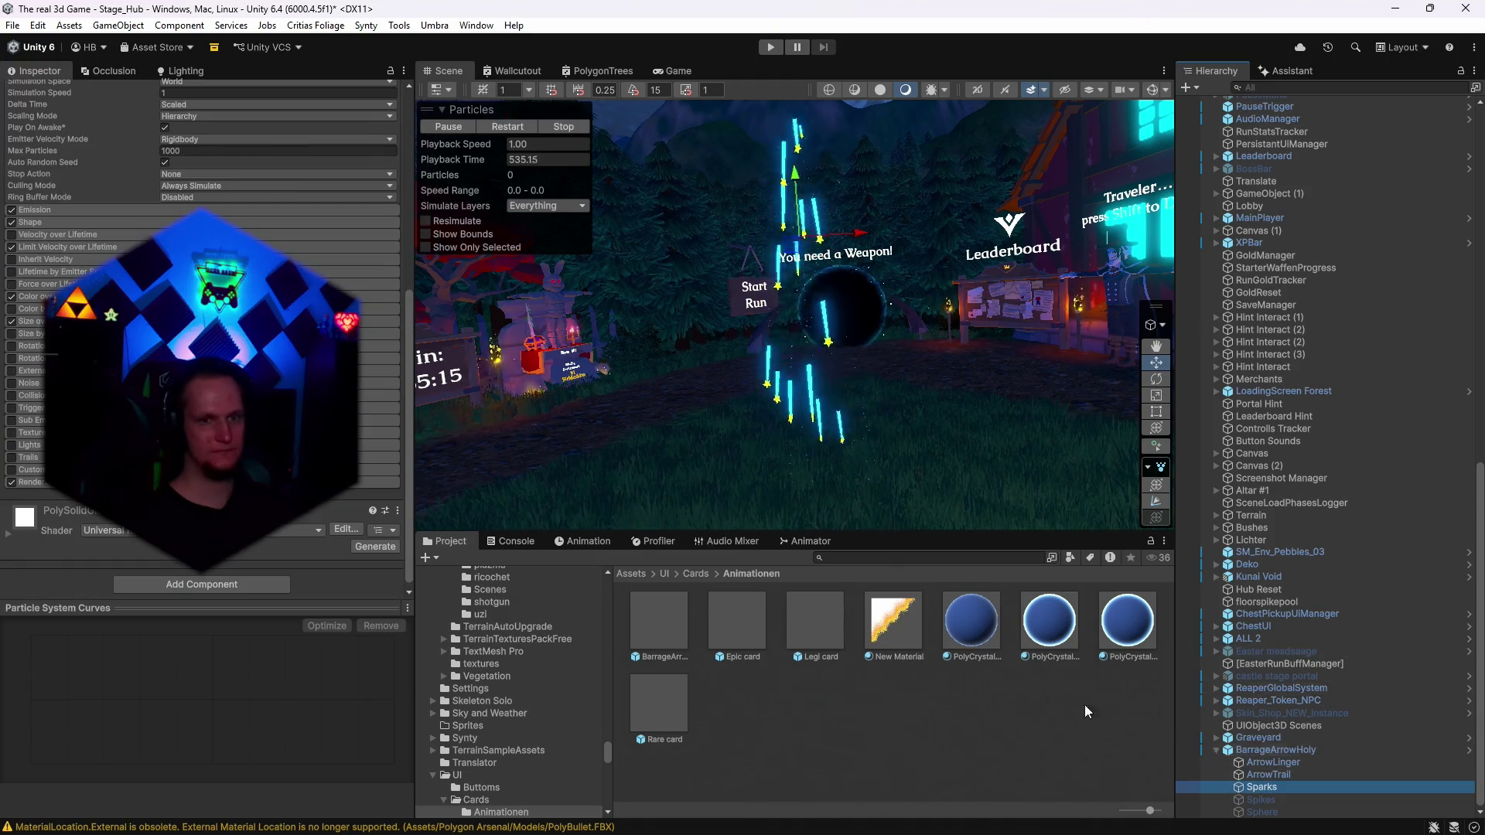
# Search the project assets for 'shine', then replace the query with 'light' and browse results.
pyautogui.scroll(-5, 270, 532)
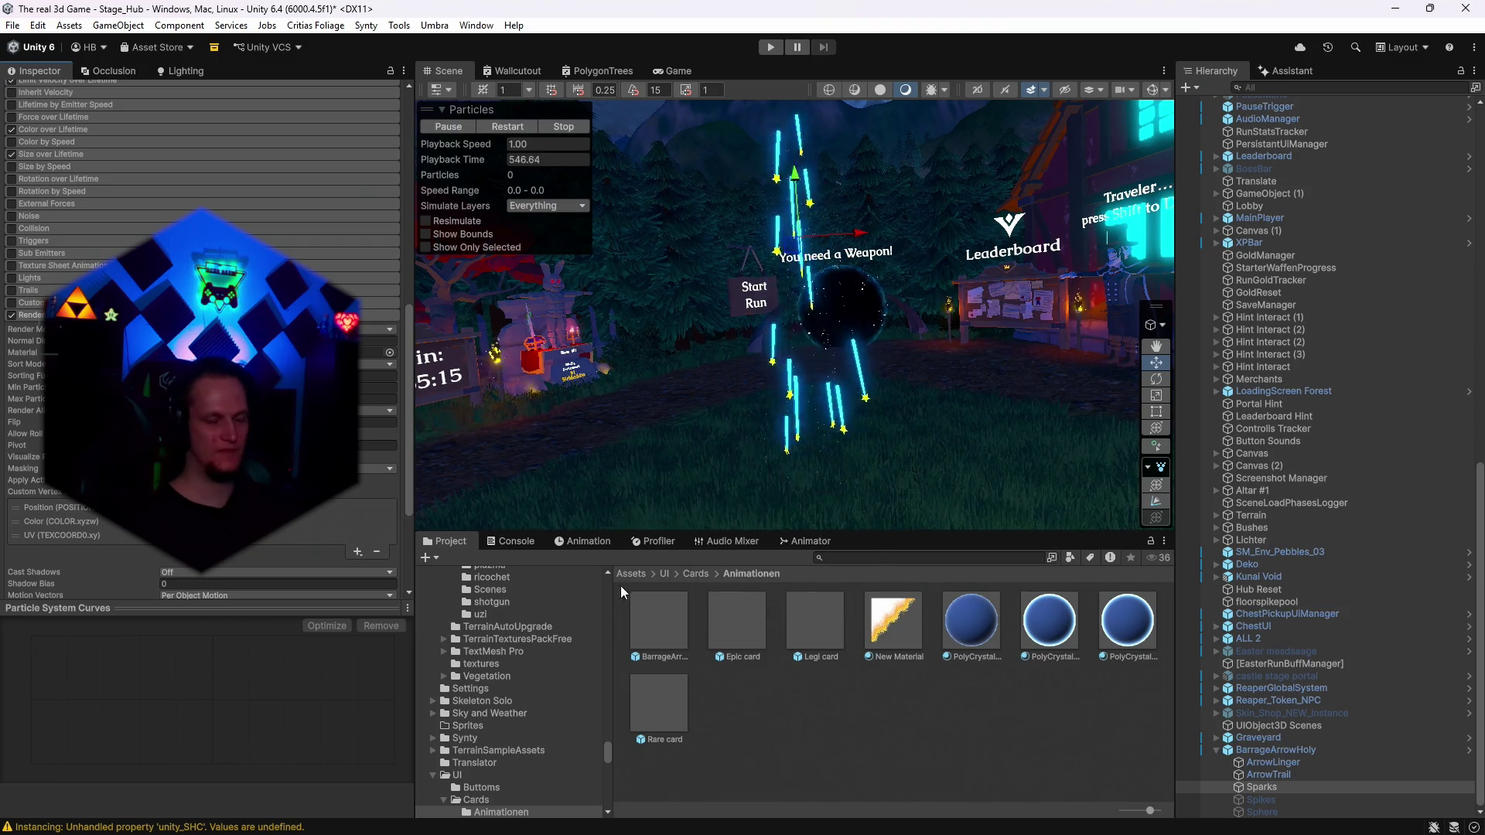
pyautogui.click(865, 557)
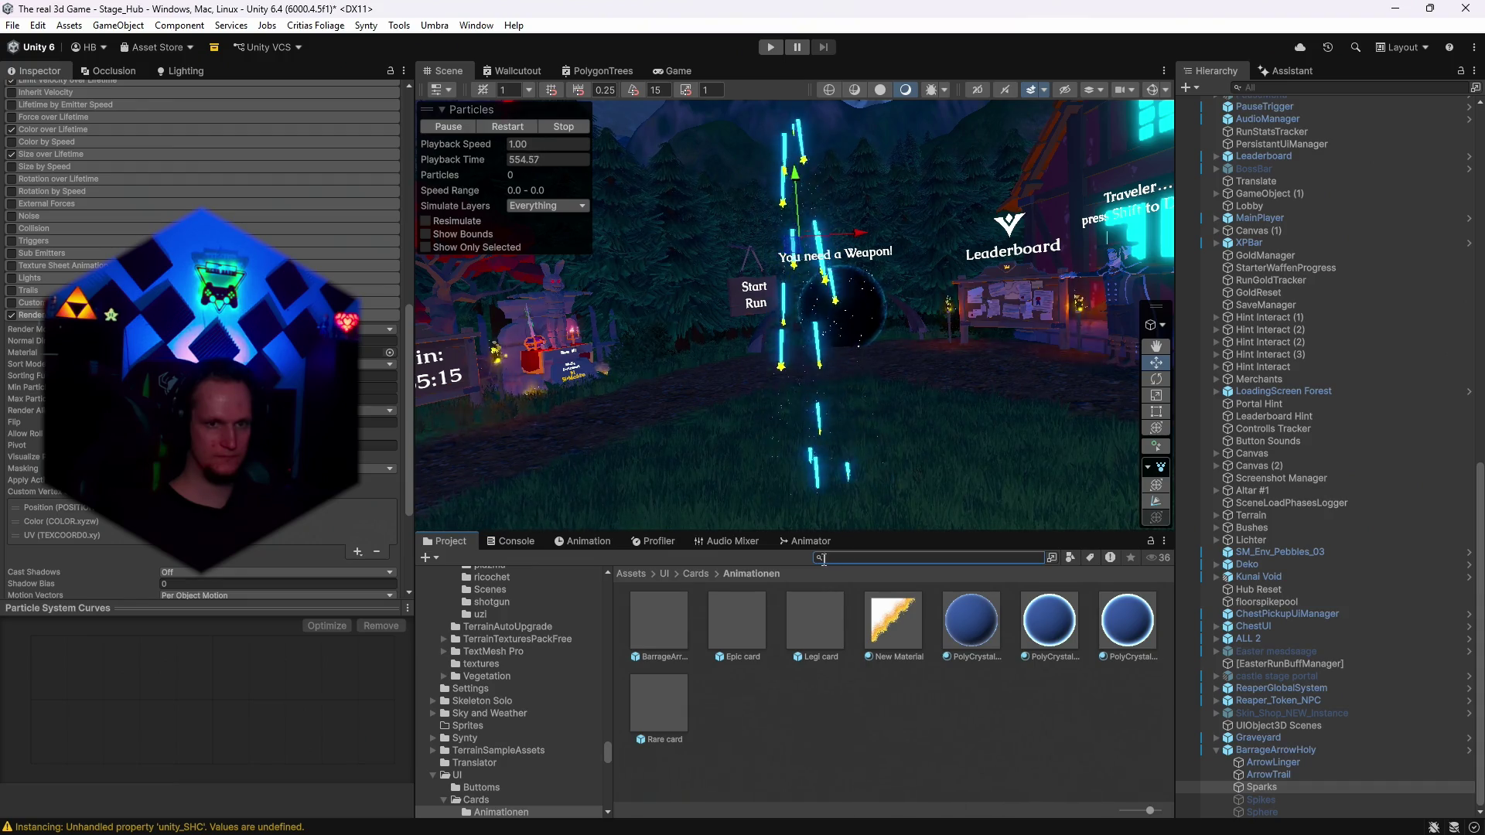
pyautogui.write('shine')
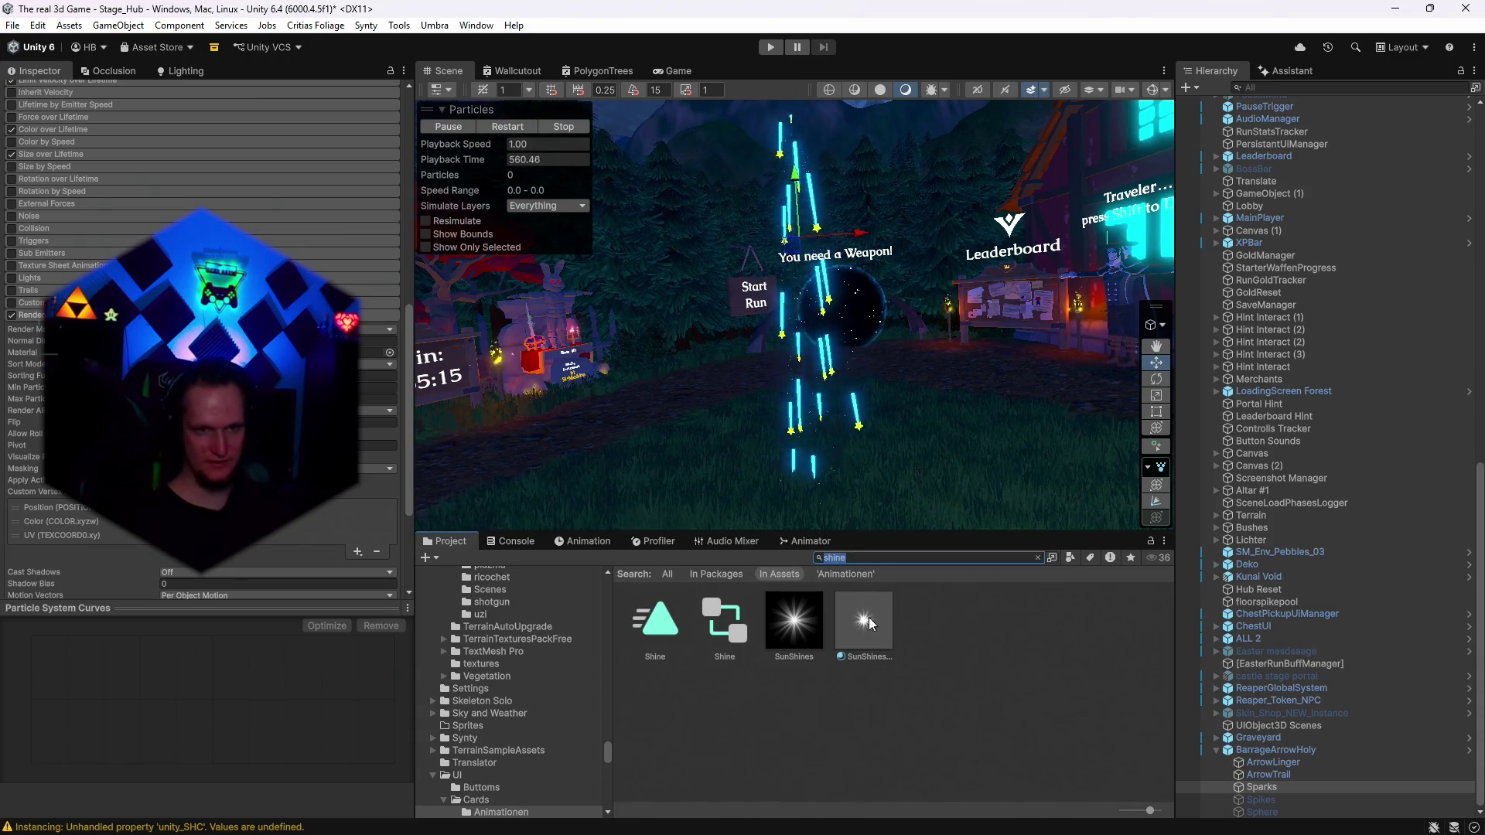
pyautogui.press('BackSpace')
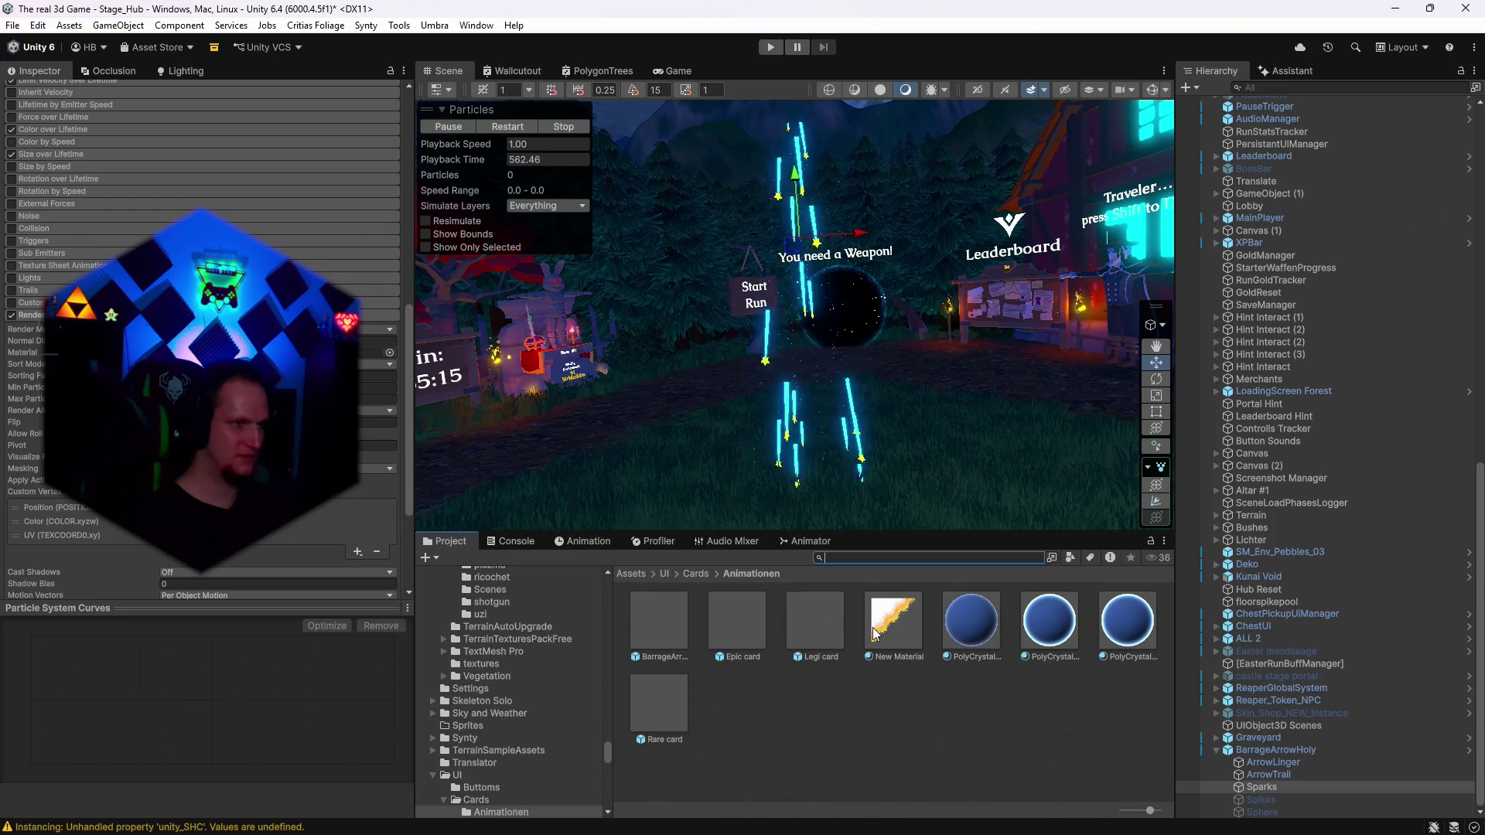
pyautogui.write('light')
pyautogui.scroll(-6, 882, 665)
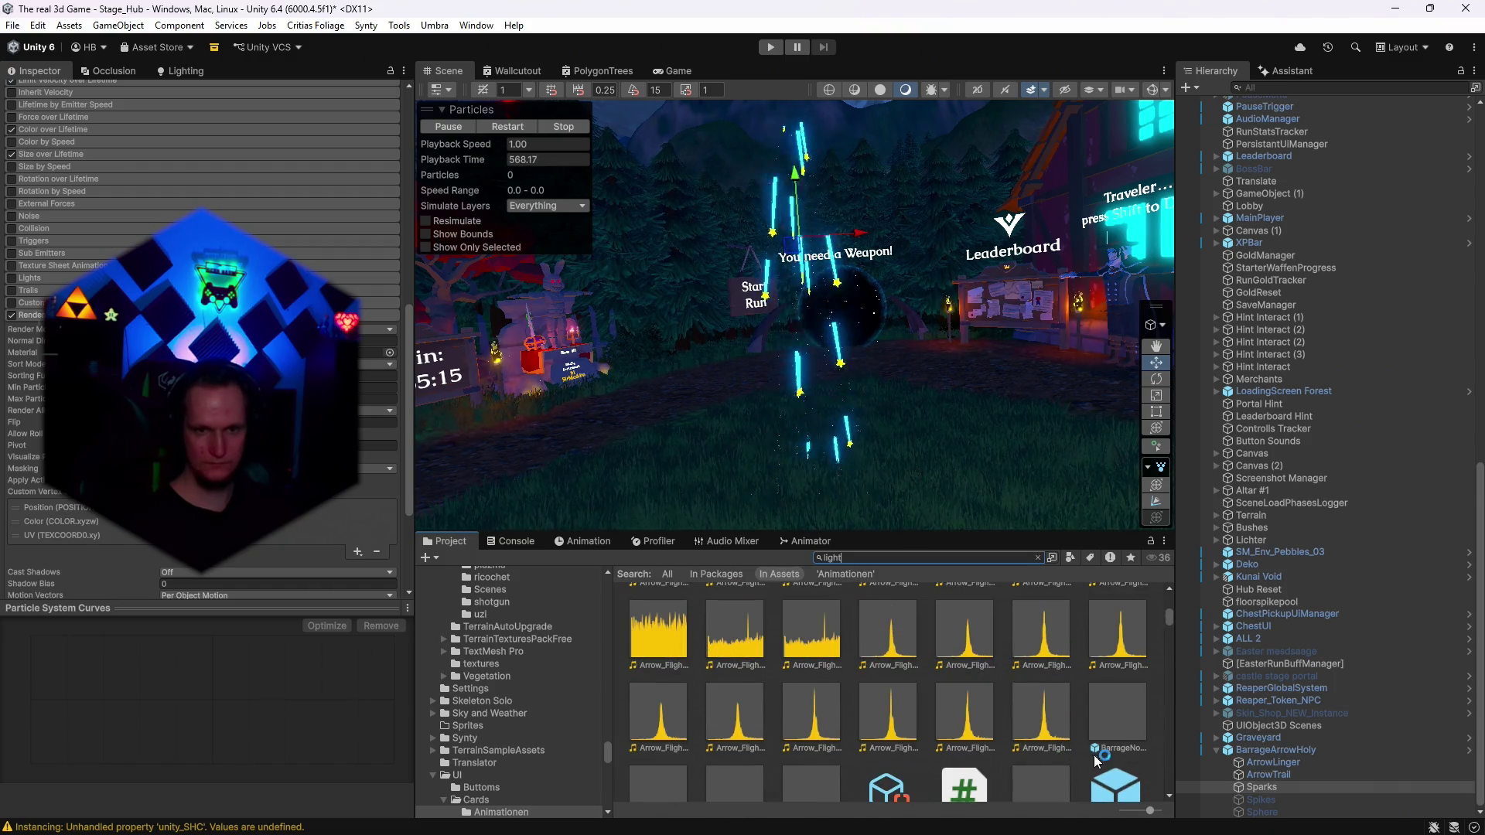
# Preview the BarrageNovaSwordLightningBlue, CFX2_RainLight, sword lightning and CFX3_Hit_Light prefabs.
pyautogui.doubleClick(1119, 714)
pyautogui.scroll(-2, 1062, 722)
pyautogui.doubleClick(1030, 740)
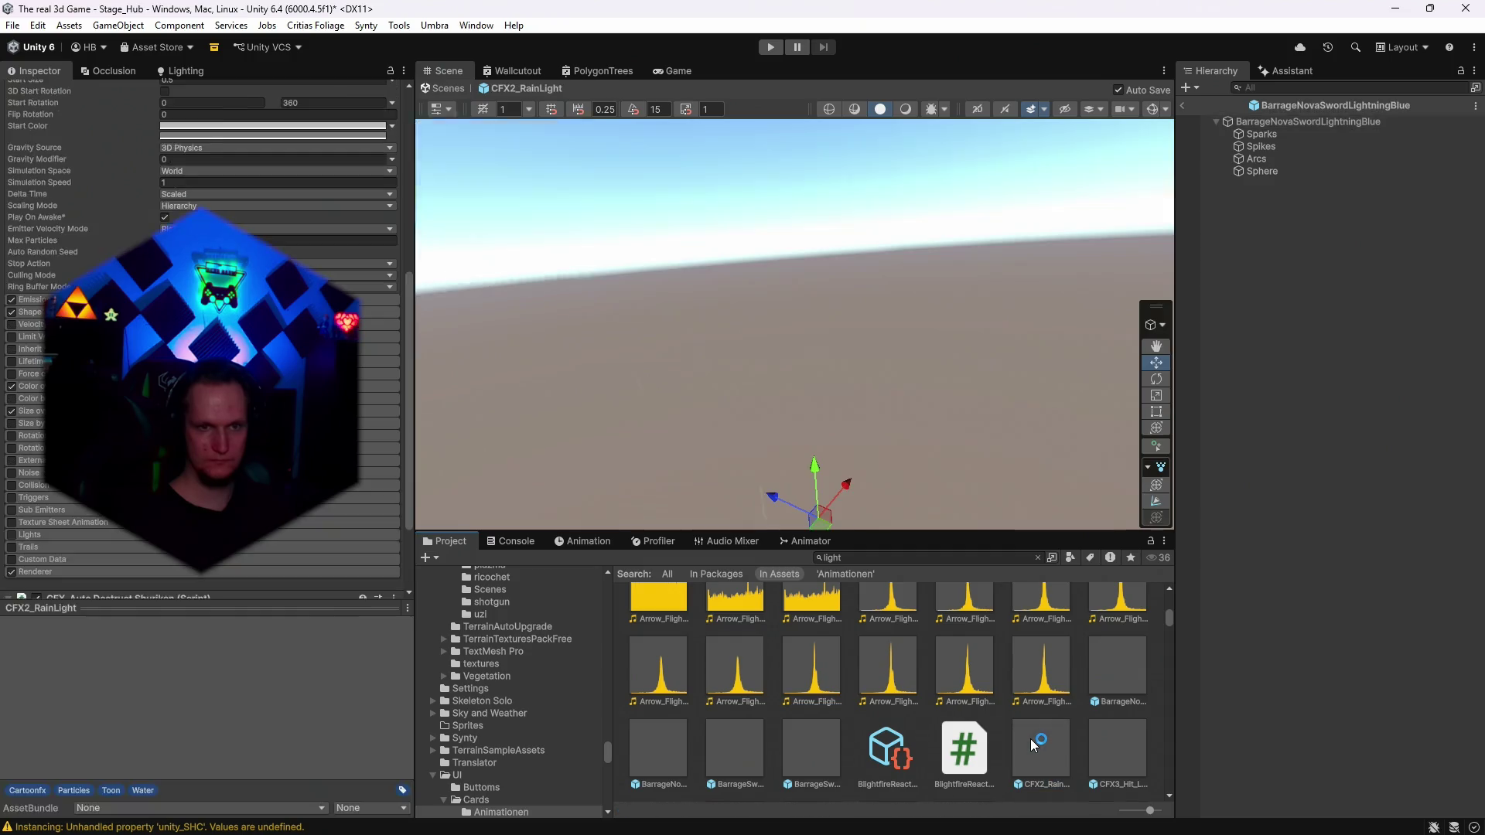
pyautogui.doubleClick(715, 694)
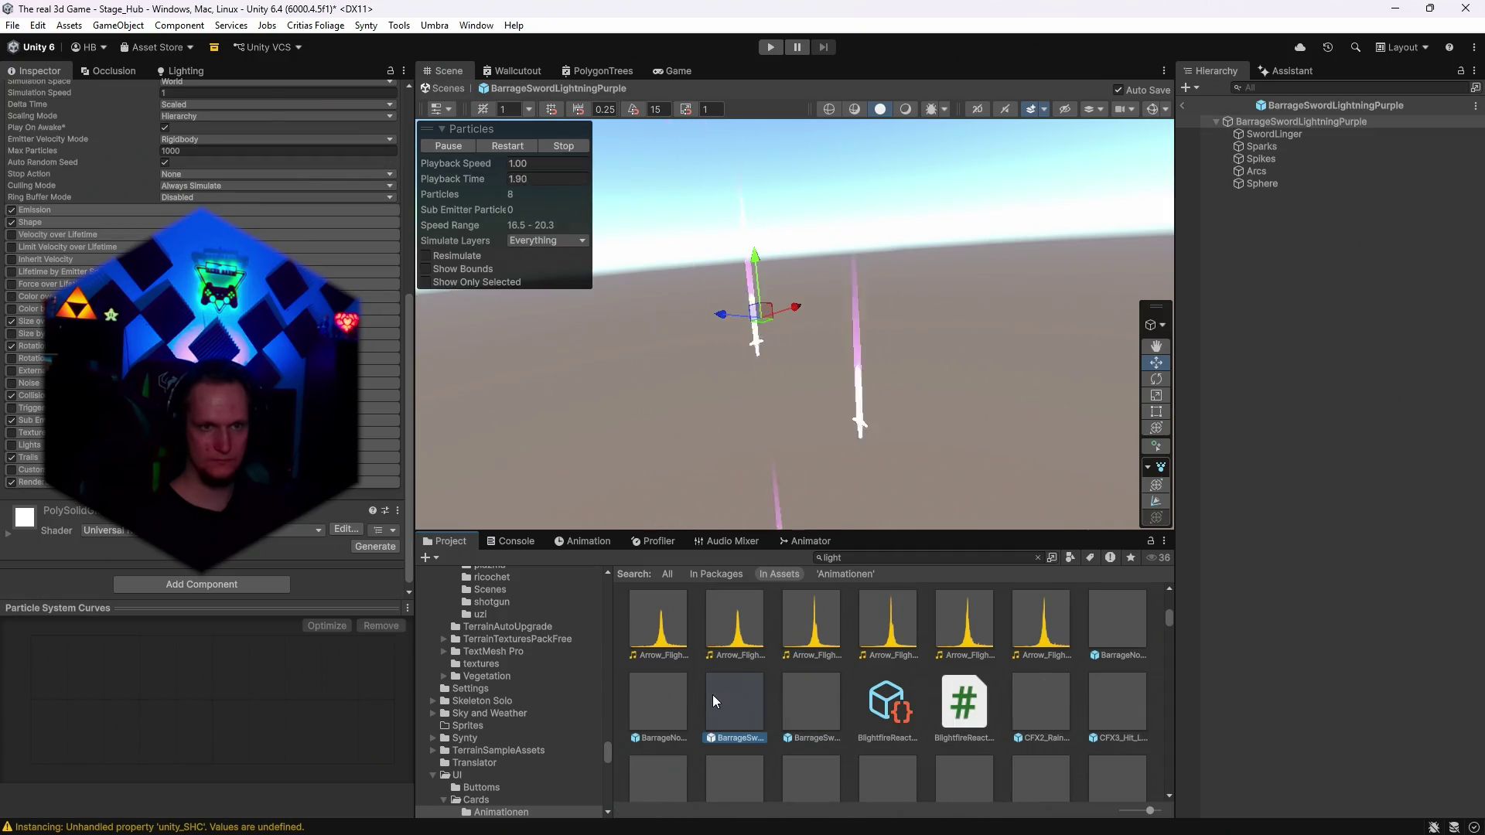
pyautogui.doubleClick(653, 705)
pyautogui.scroll(-1, 648, 708)
pyautogui.doubleClick(659, 732)
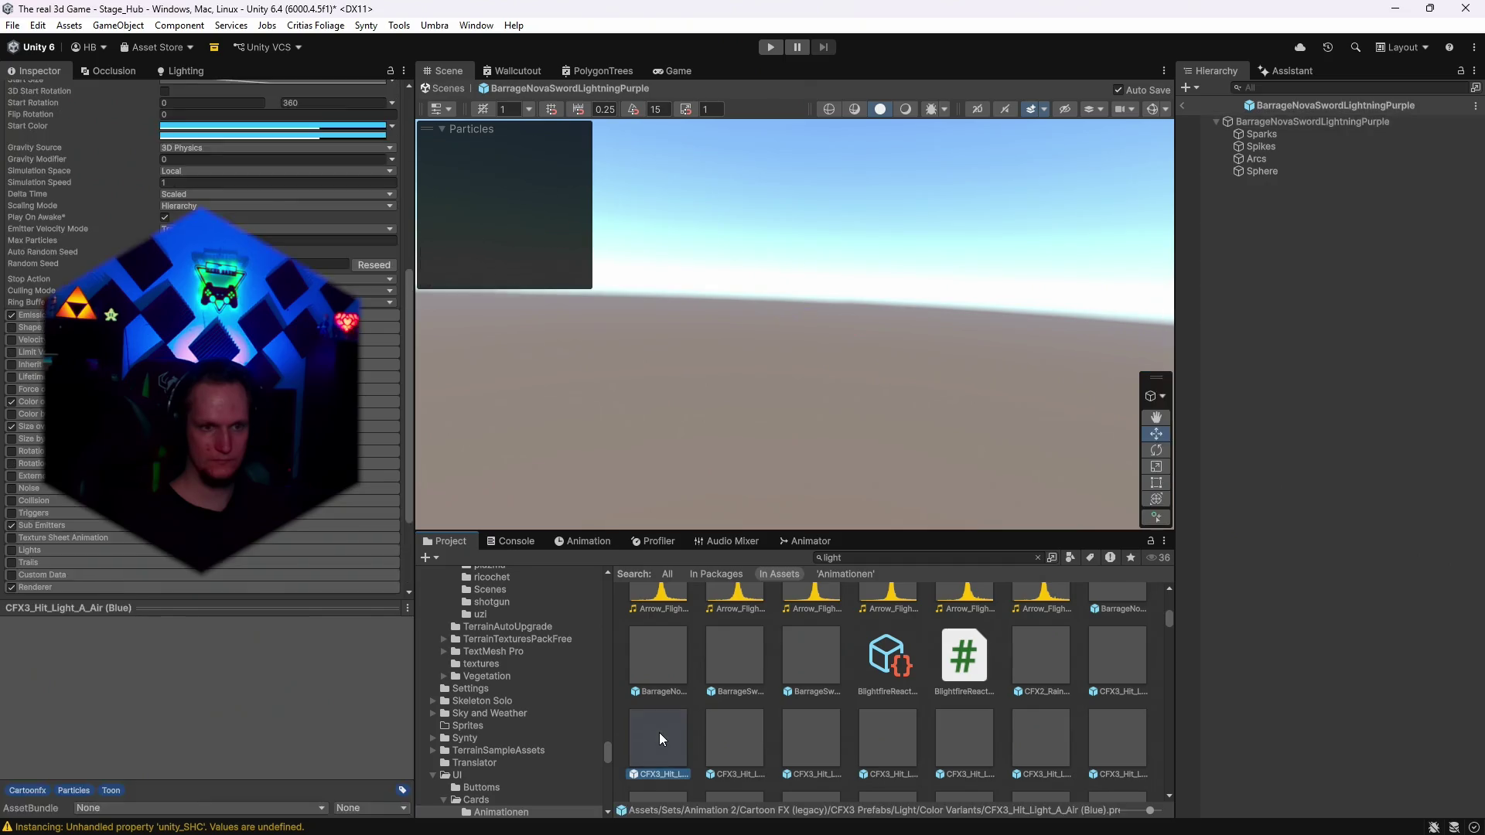
pyautogui.scroll(-1, 791, 739)
pyautogui.doubleClick(1048, 659)
pyautogui.doubleClick(1039, 725)
# Preview the Hit_Light_C, LightBall and LightGlow prefabs, then open CFX3_ResurrectionLight_Circle.
pyautogui.doubleClick(967, 676)
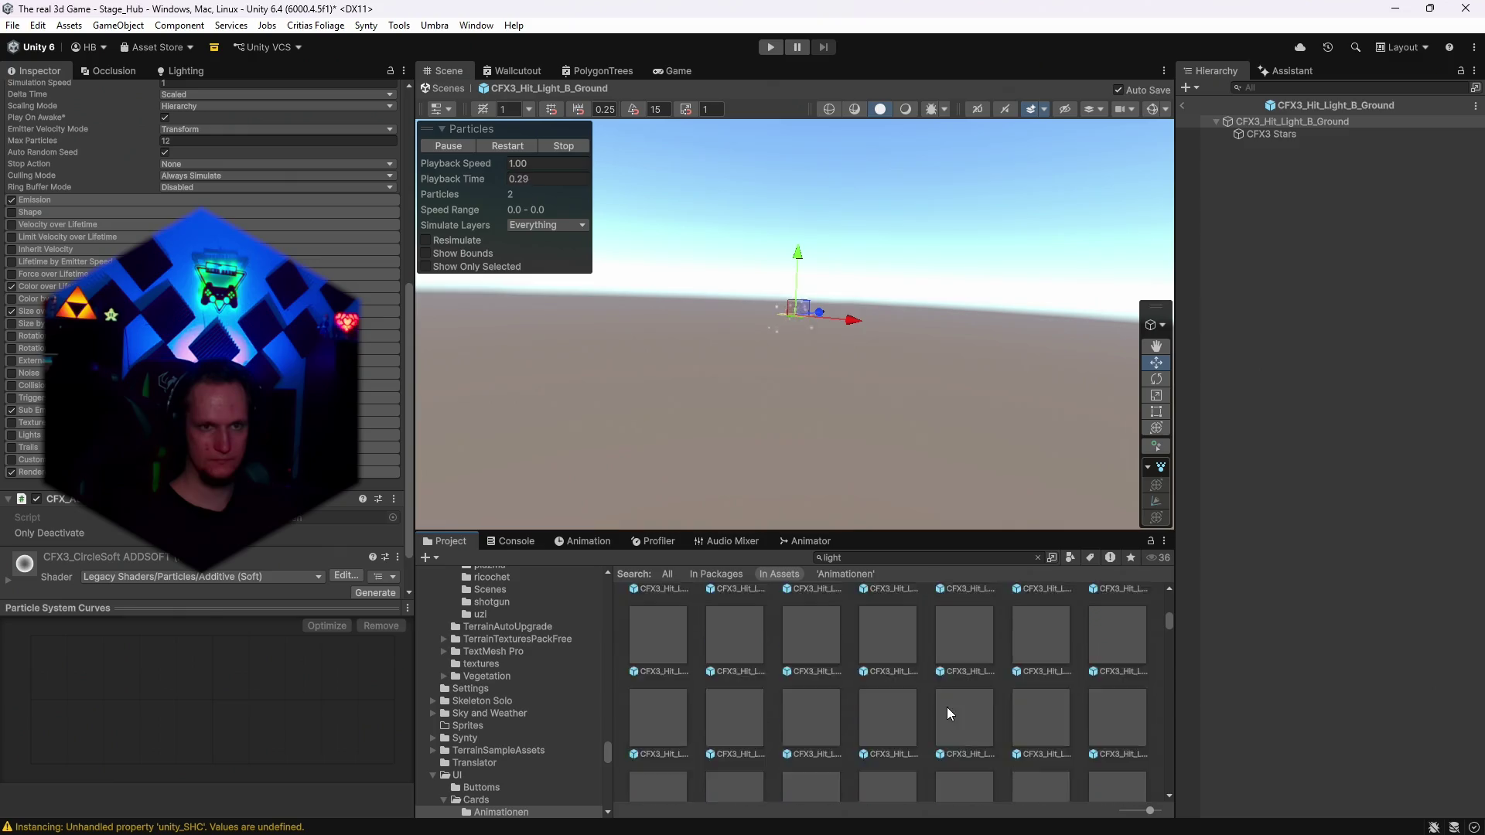
pyautogui.scroll(-1, 946, 707)
pyautogui.doubleClick(865, 675)
pyautogui.scroll(-1, 869, 677)
pyautogui.doubleClick(880, 675)
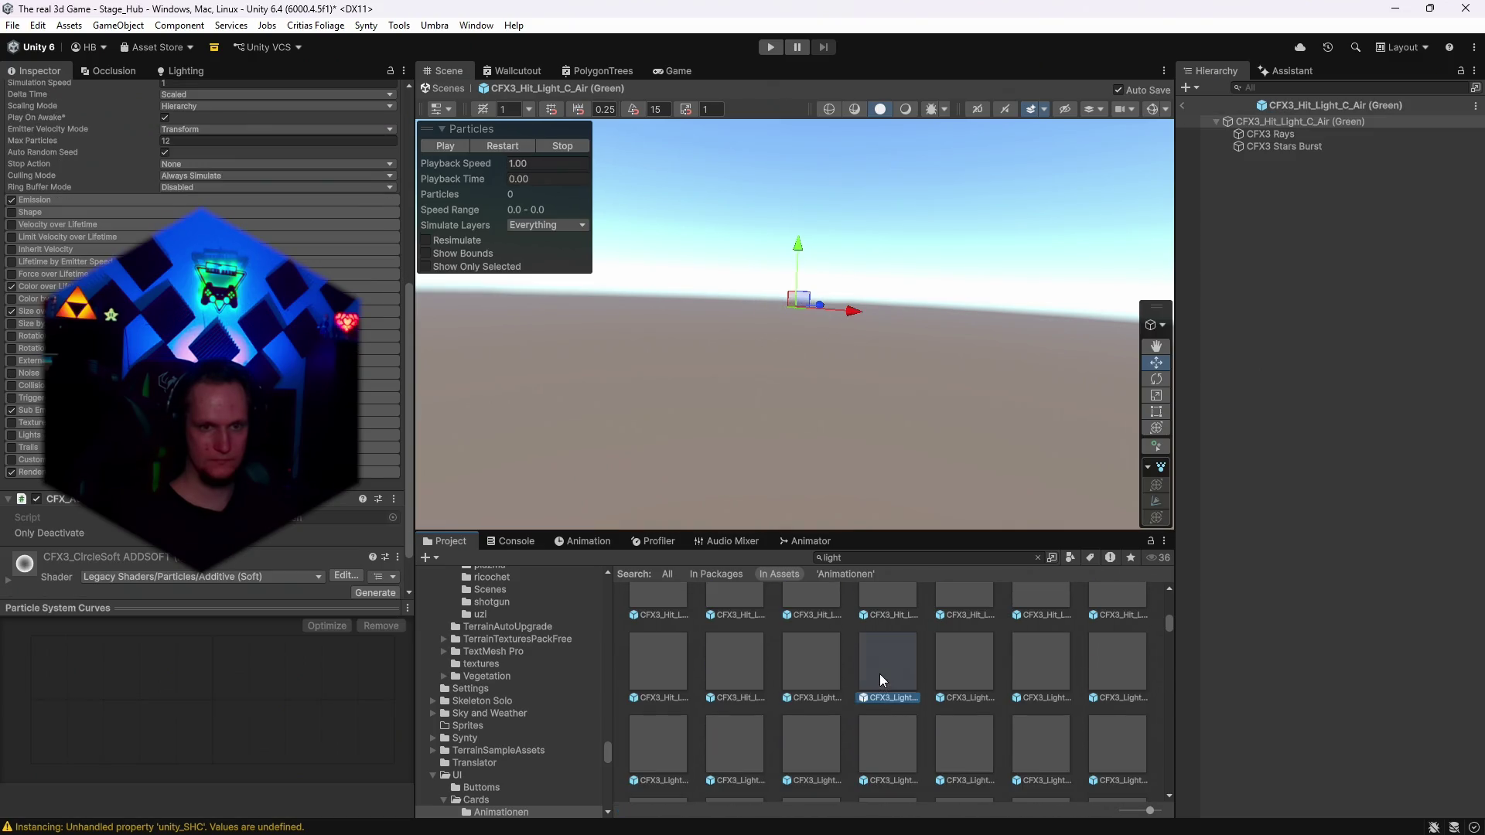
pyautogui.click(871, 728)
pyautogui.doubleClick(871, 731)
pyautogui.scroll(-1, 871, 730)
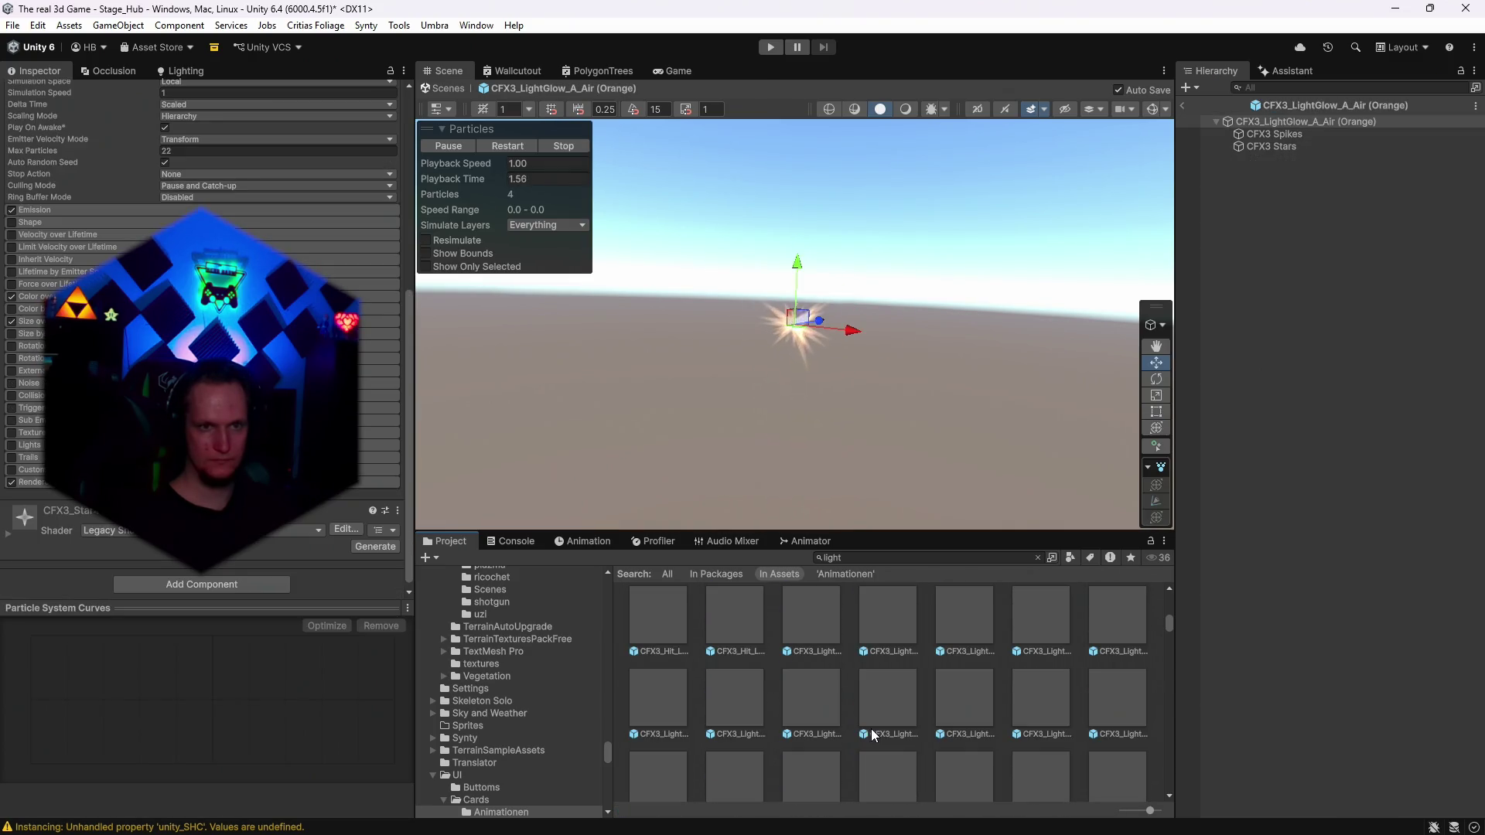
pyautogui.doubleClick(805, 704)
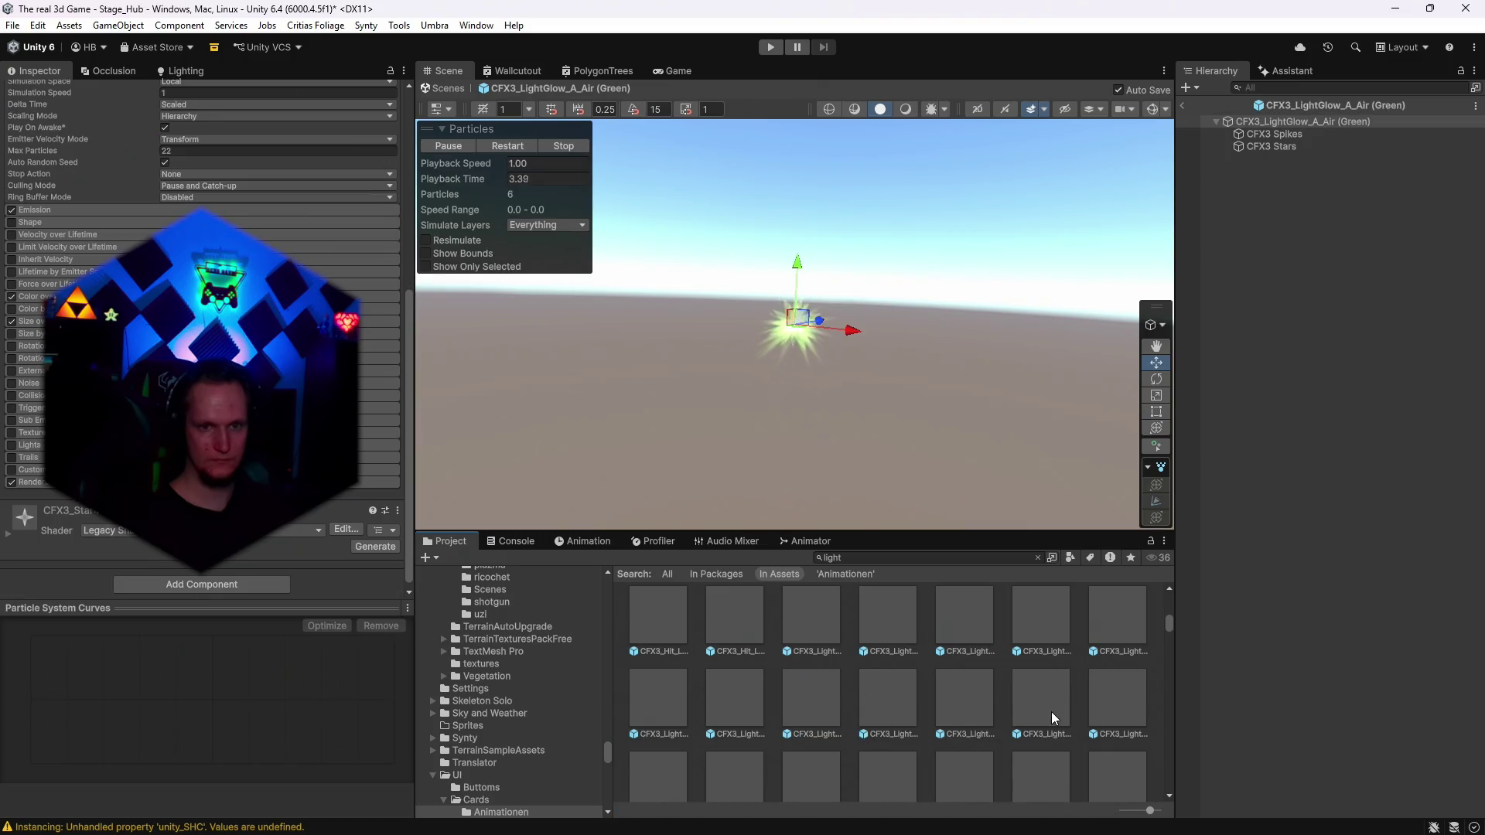
pyautogui.doubleClick(1103, 706)
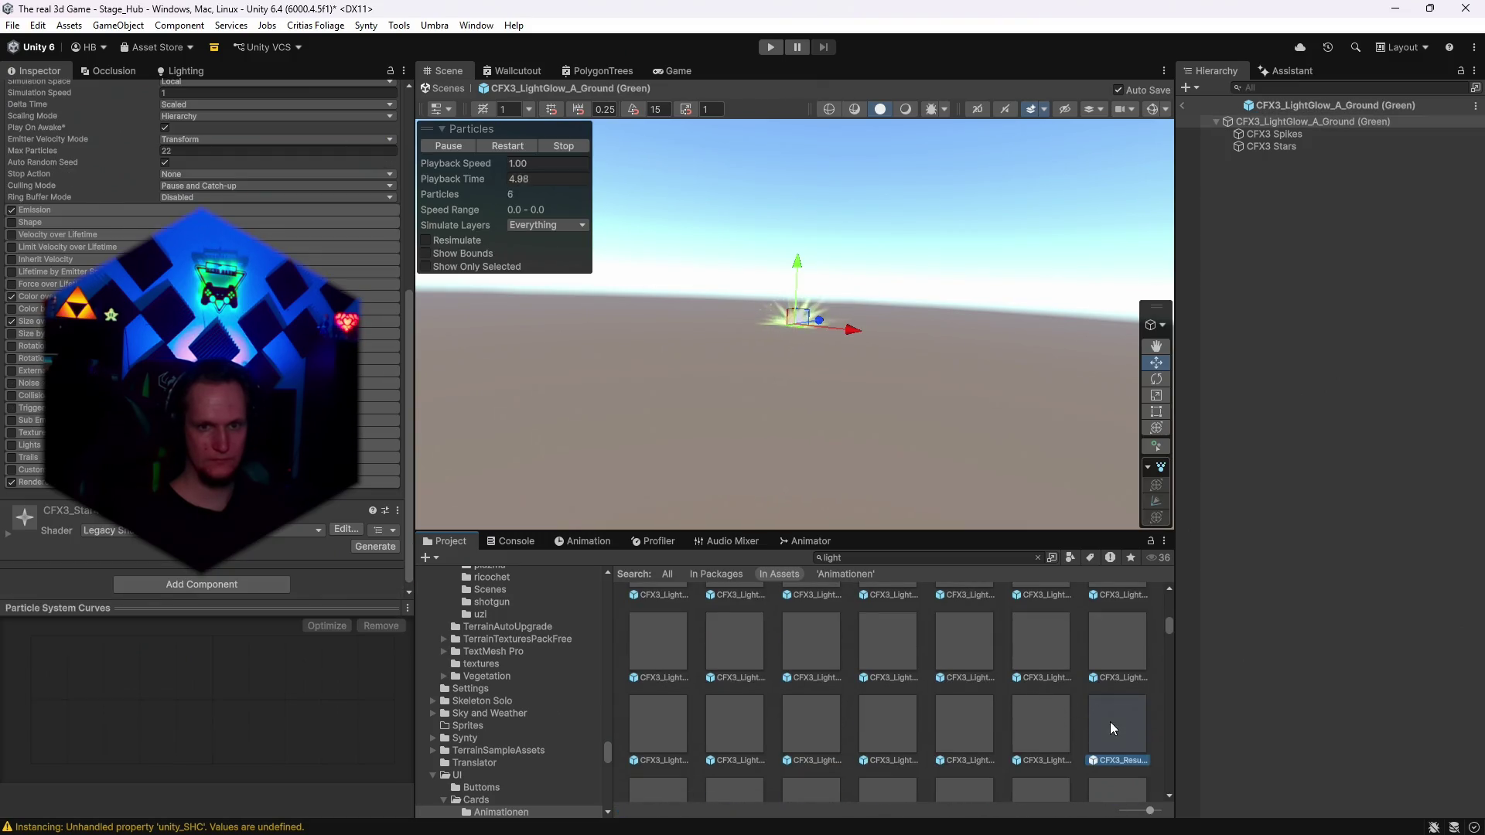
pyautogui.scroll(-1, 1110, 722)
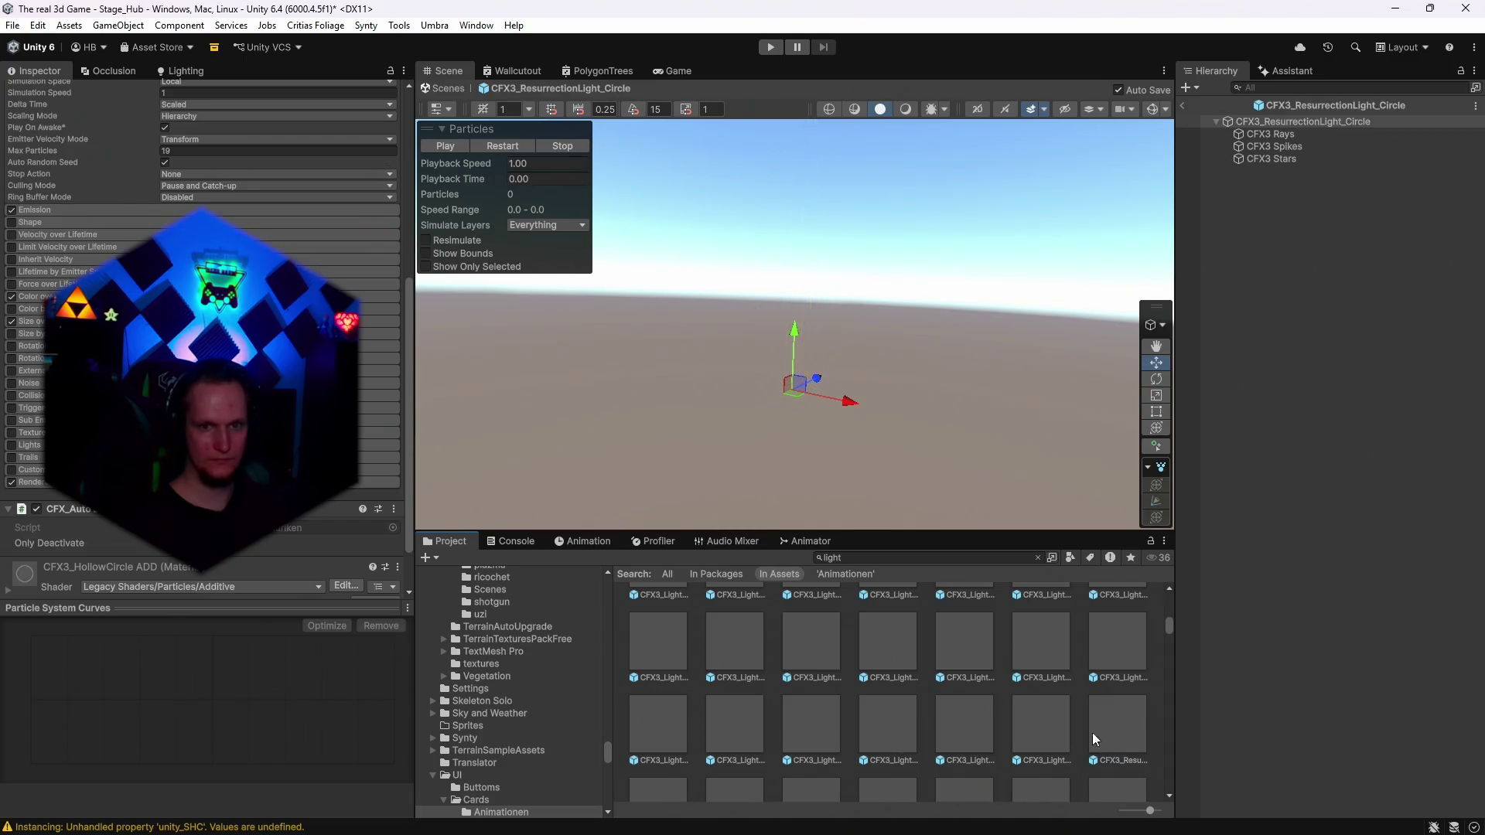
# Select the resurrection circle's root and display its Start Size curve dropping to 0.
pyautogui.click(1252, 122)
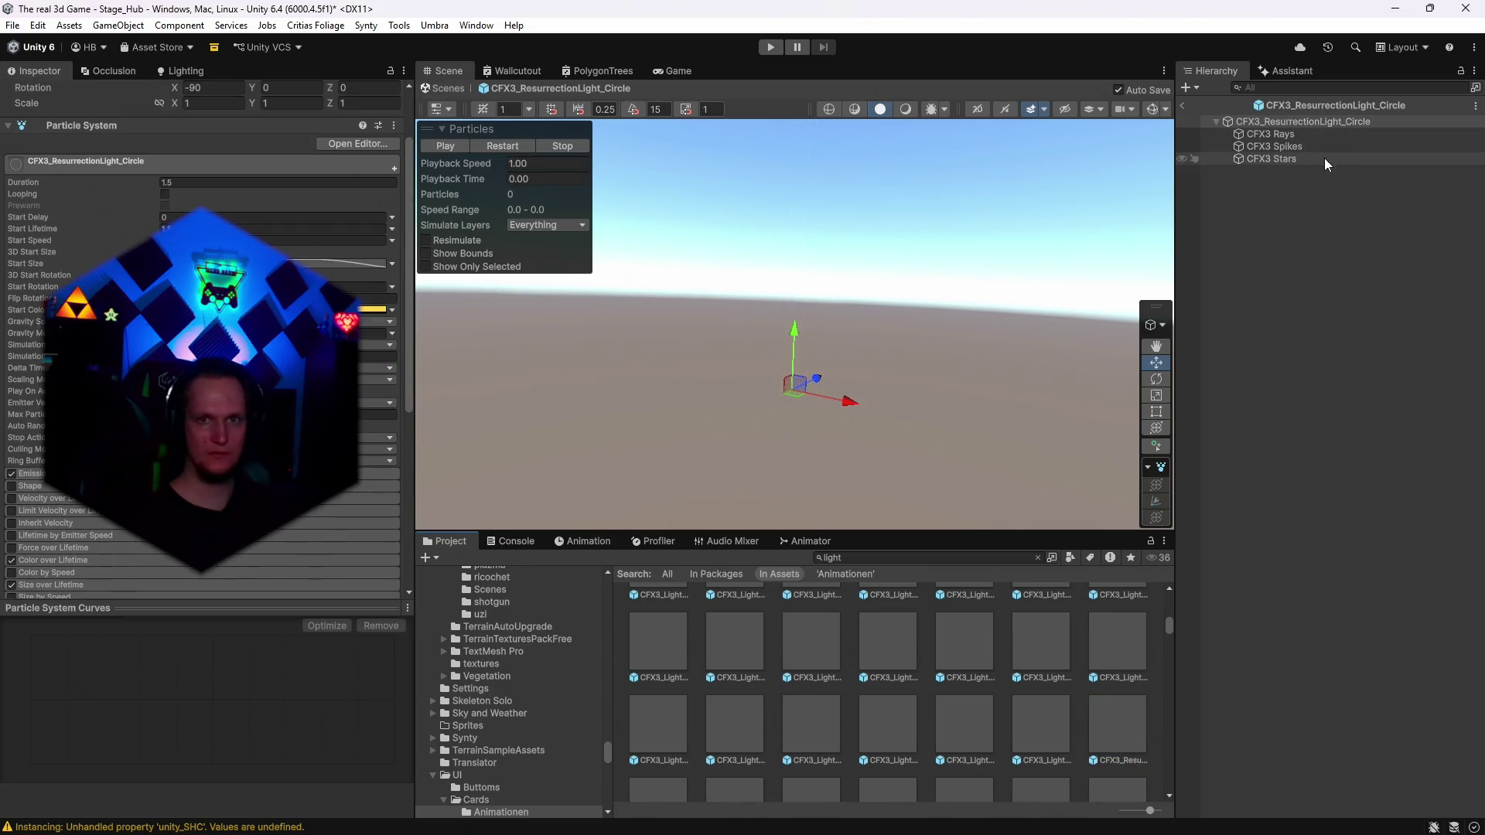
pyautogui.scroll(2, 202, 348)
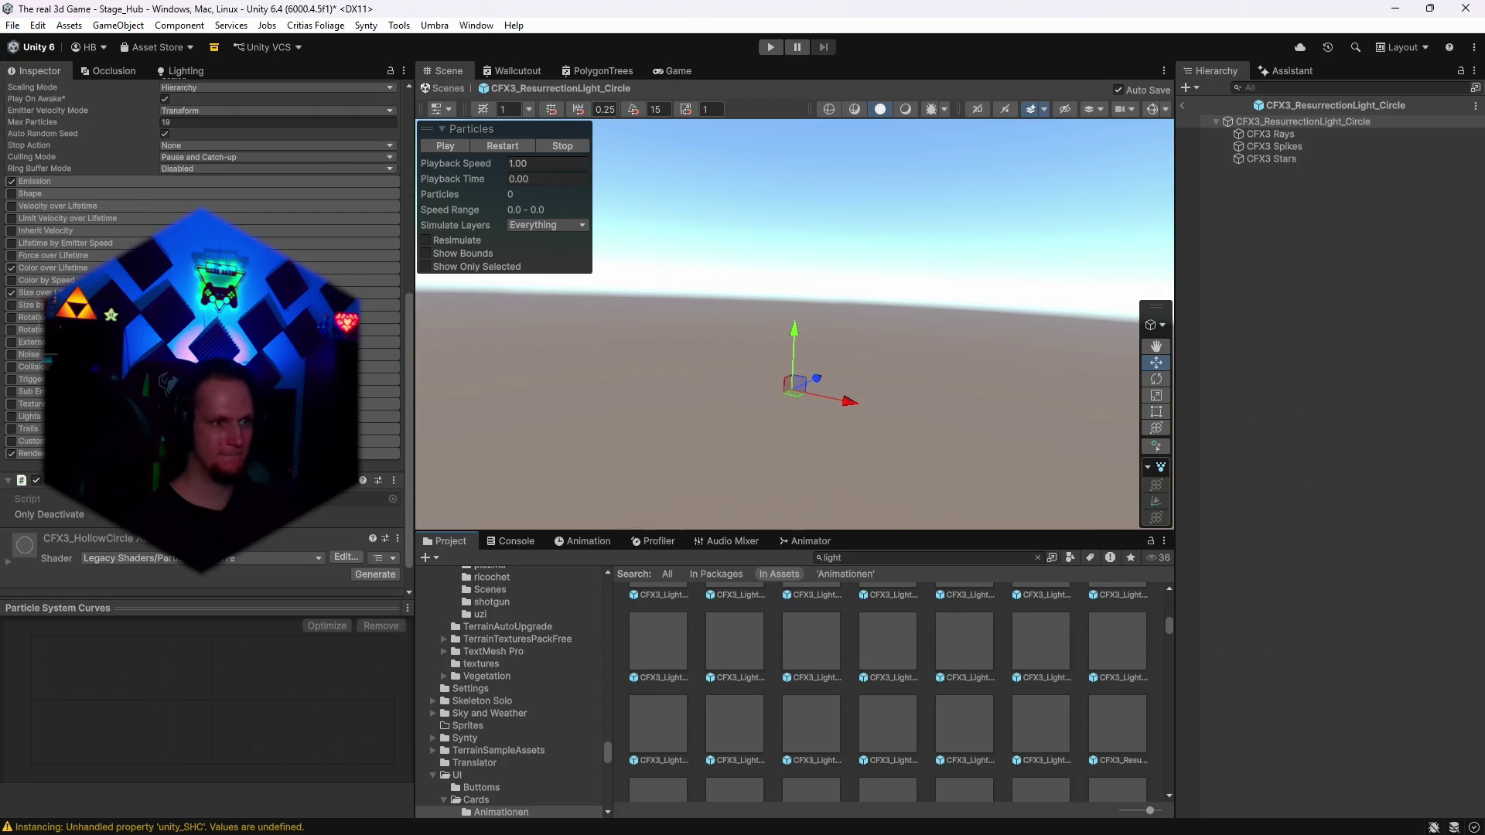
pyautogui.scroll(-3, 202, 348)
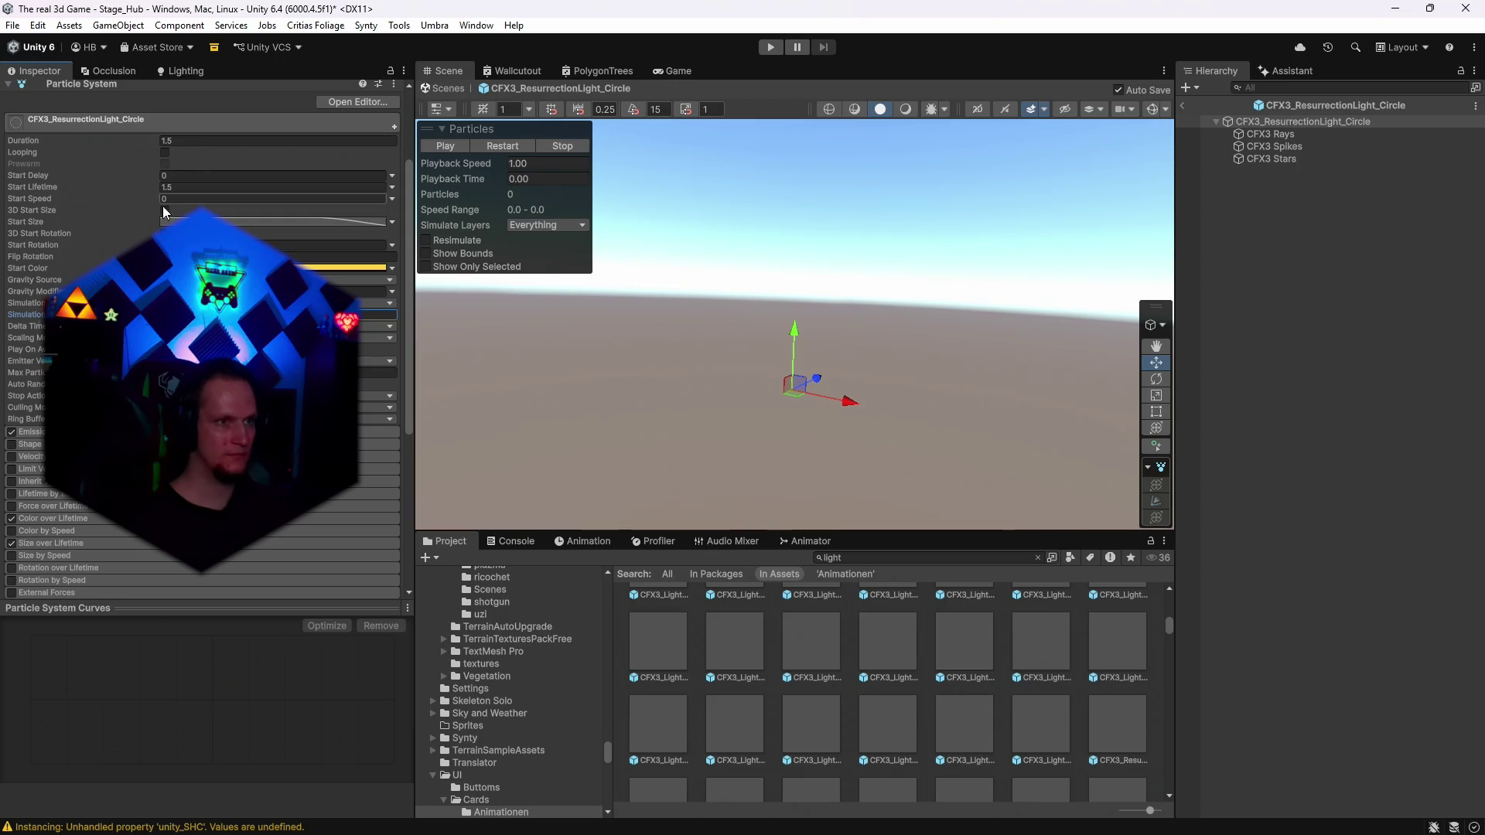
pyautogui.click(175, 223)
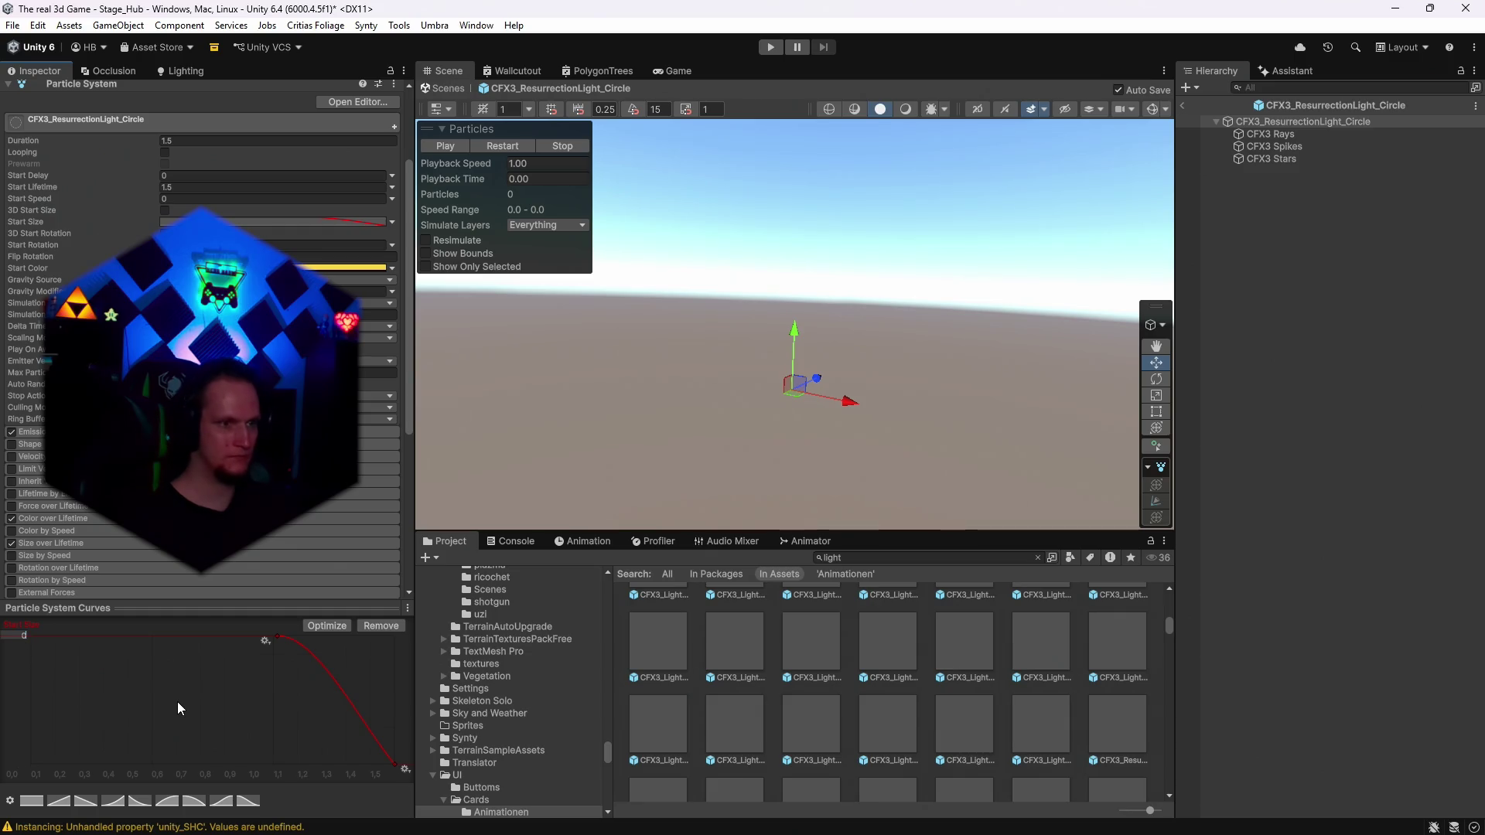
# Play the preview and try an X rotation of 18 on the Rays, Spikes and Stars systems.
pyautogui.click(503, 146)
pyautogui.click(1293, 133)
pyautogui.keyDown('shift'); pyautogui.click(1271, 155); pyautogui.keyUp('shift')
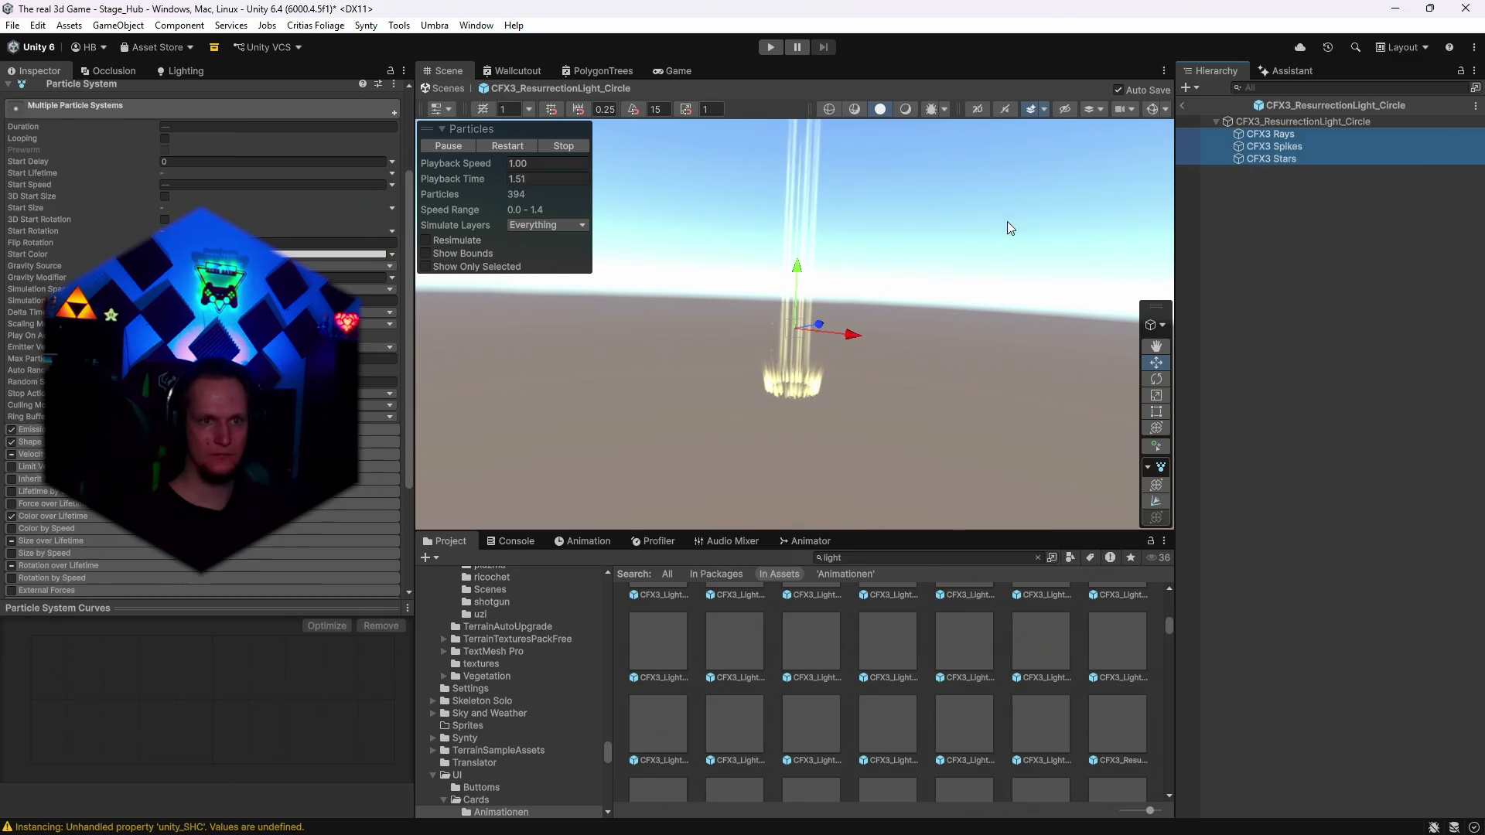
pyautogui.scroll(3, 118, 221)
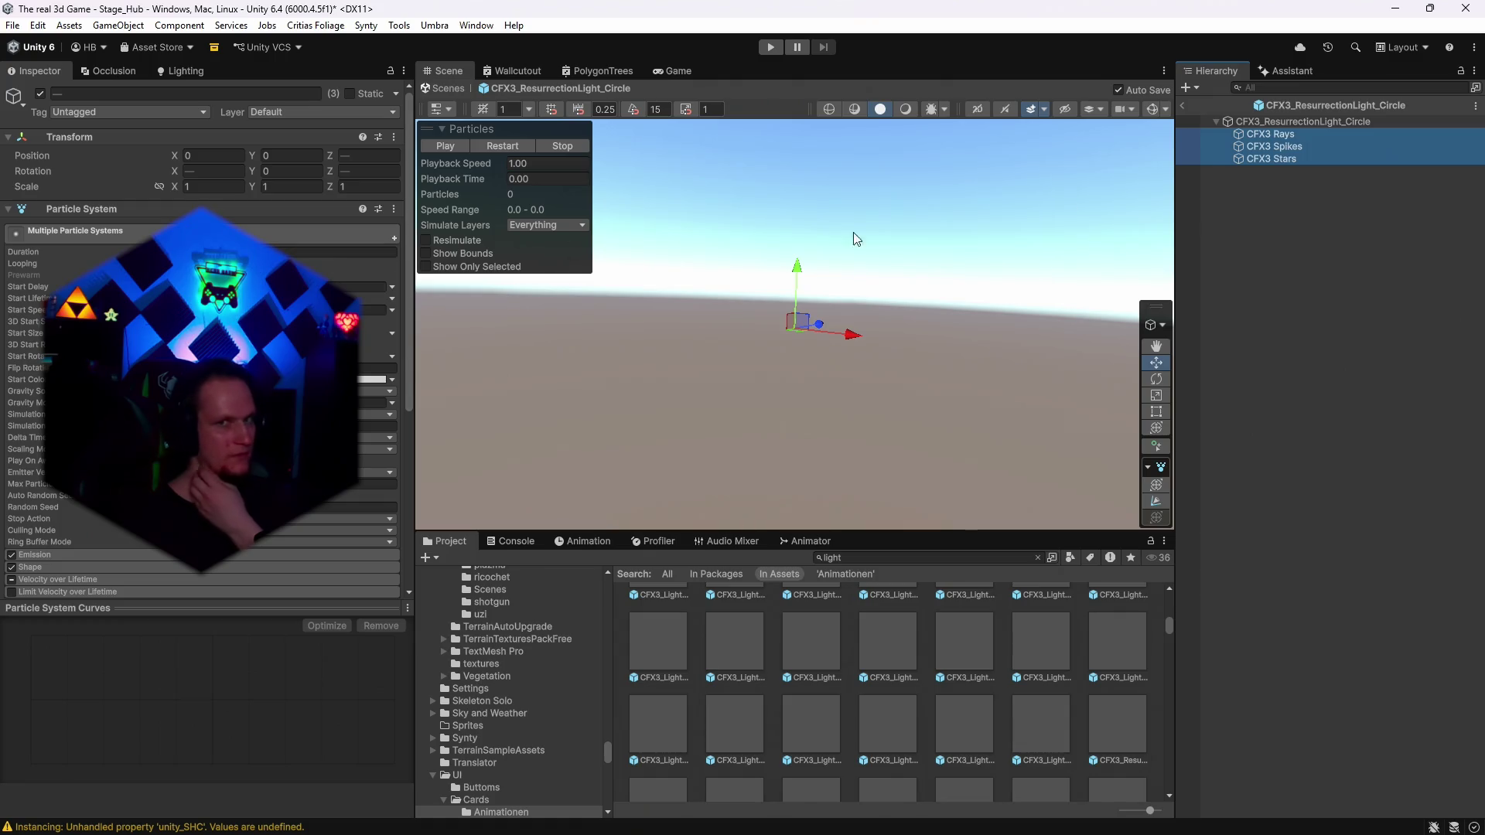
pyautogui.click(229, 173)
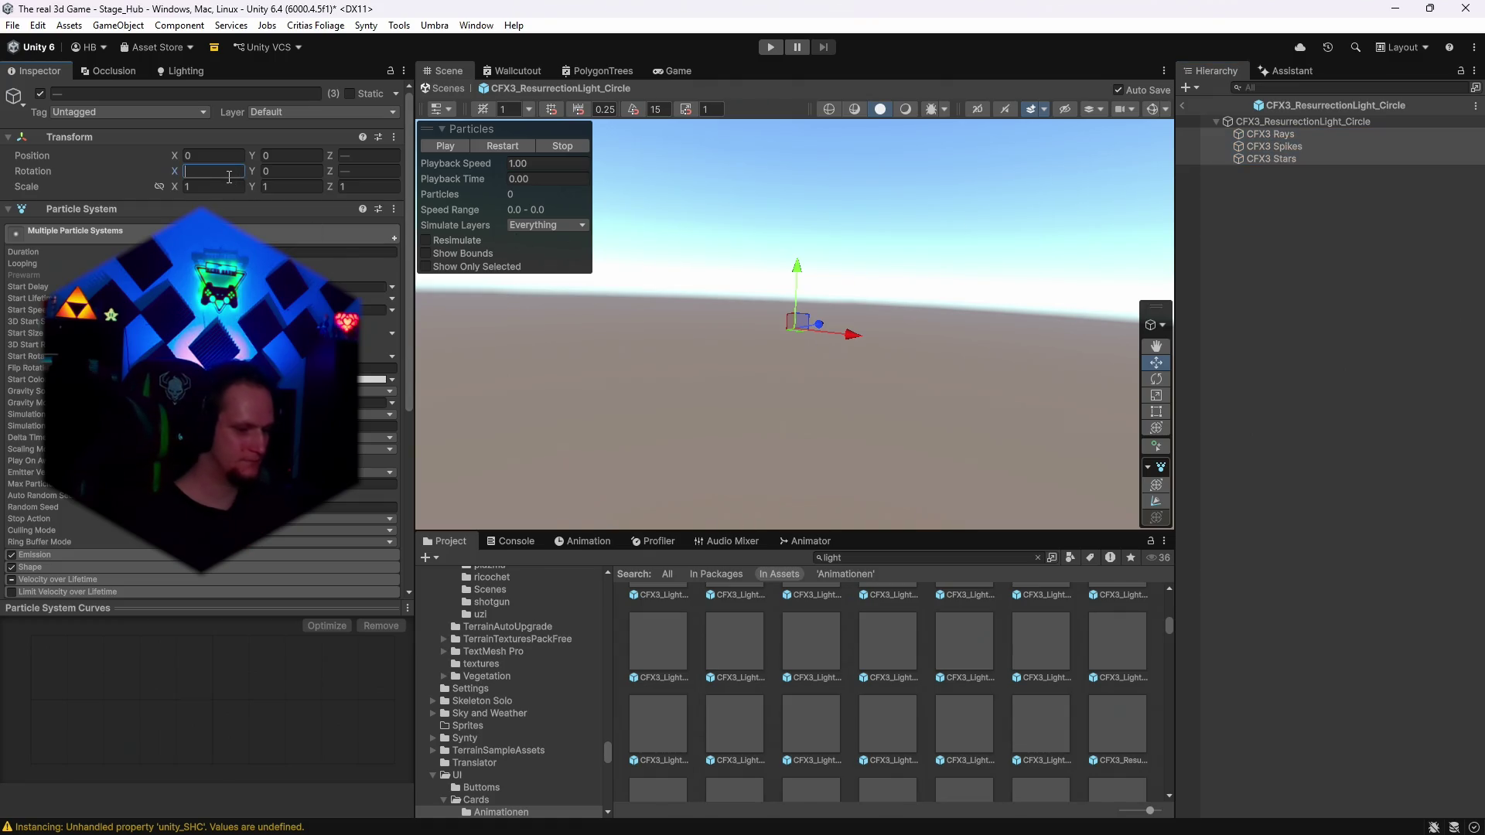
pyautogui.write('180')
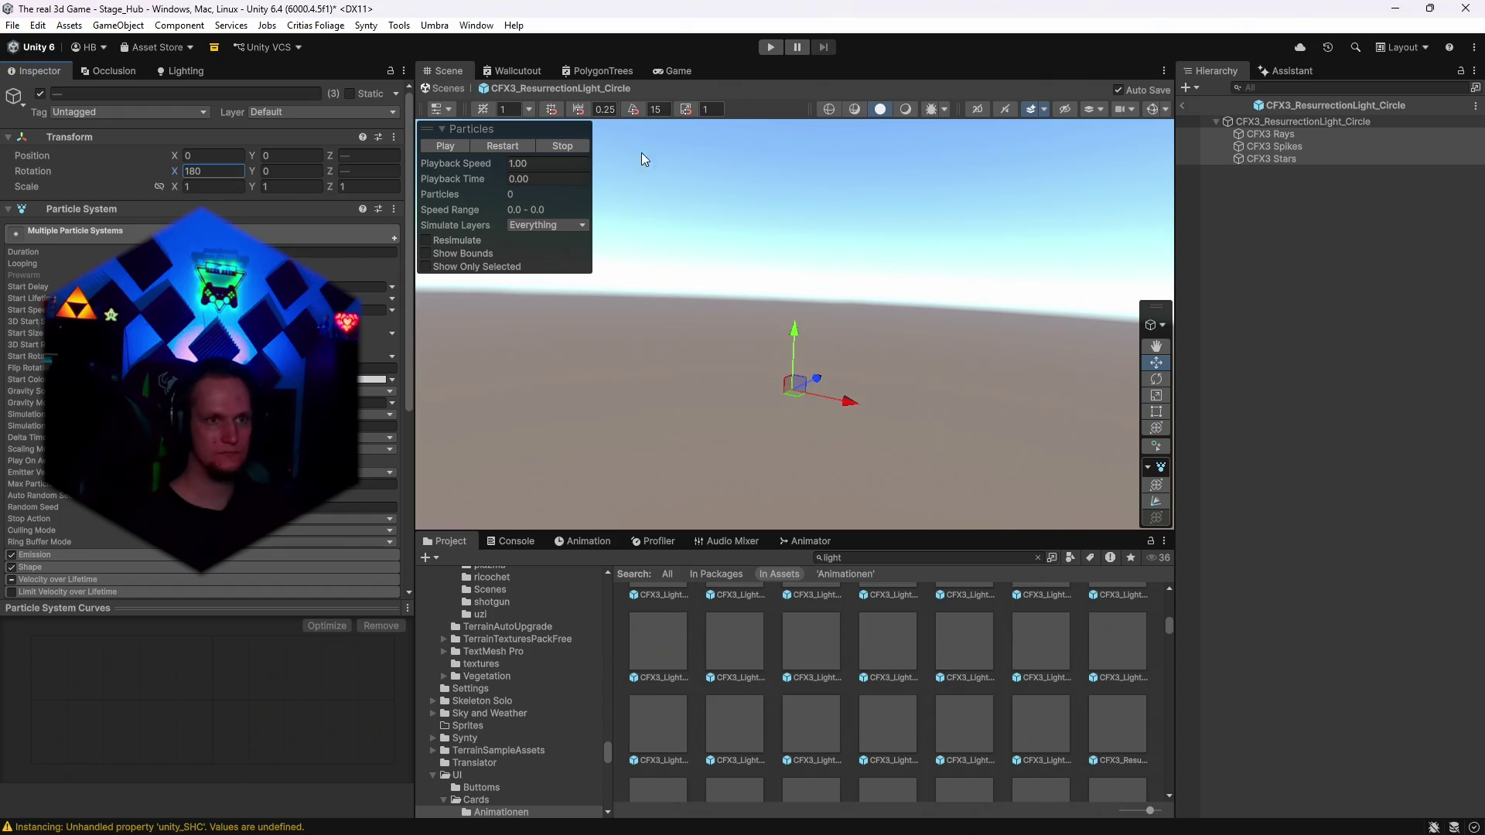
pyautogui.moveTo(749, 314)
pyautogui.mouseDown()
pyautogui.moveTo(1063, 339)
pyautogui.moveTo(871, 349)
pyautogui.moveTo(1077, 351)
pyautogui.moveTo(1044, 341)
pyautogui.mouseUp()
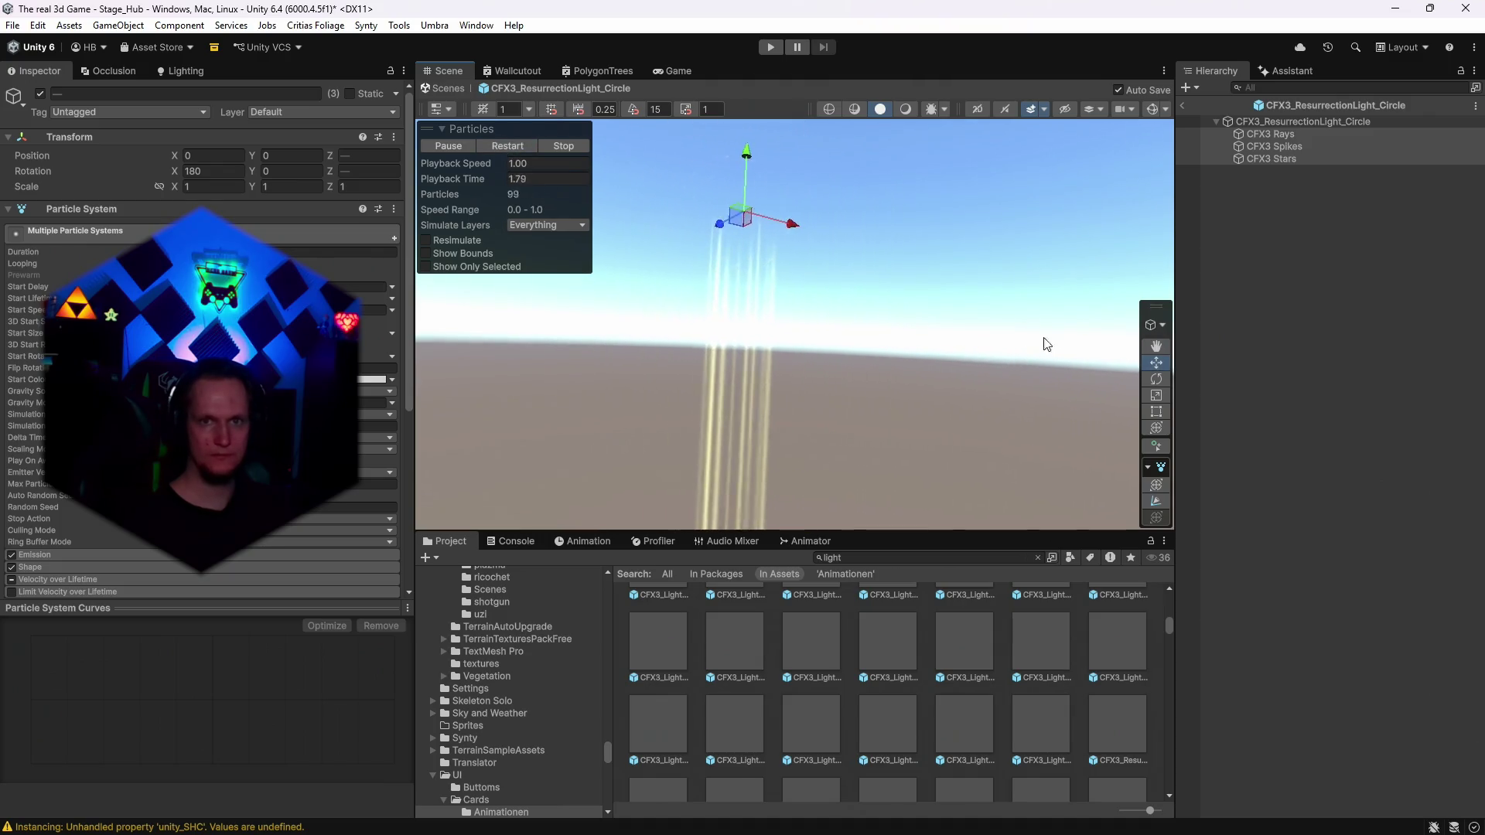
# Try an X rotation of 180 on the root, then select it together with its children.
pyautogui.click(1274, 141)
pyautogui.click(1269, 126)
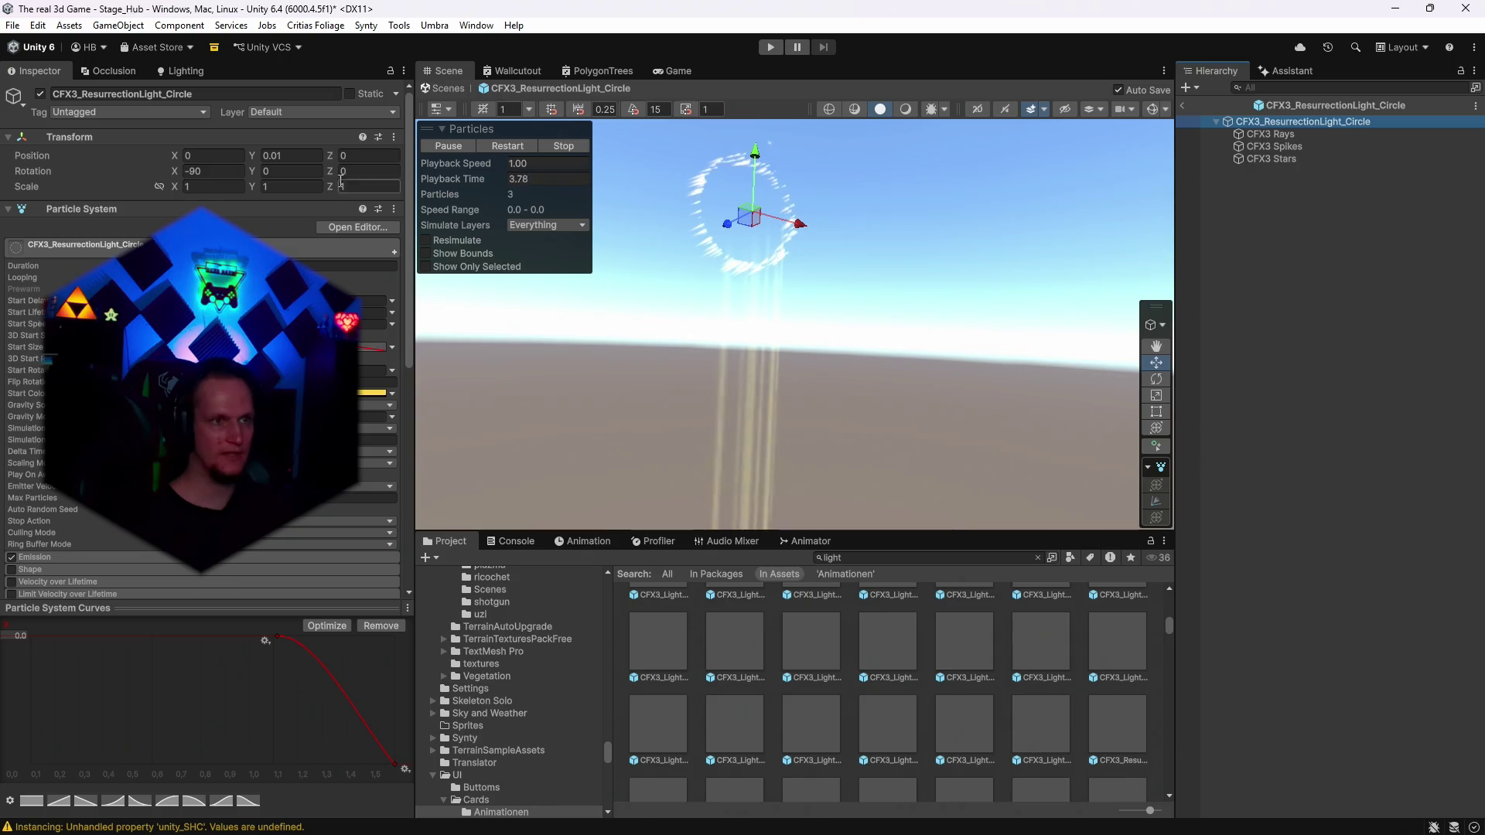
pyautogui.write('180')
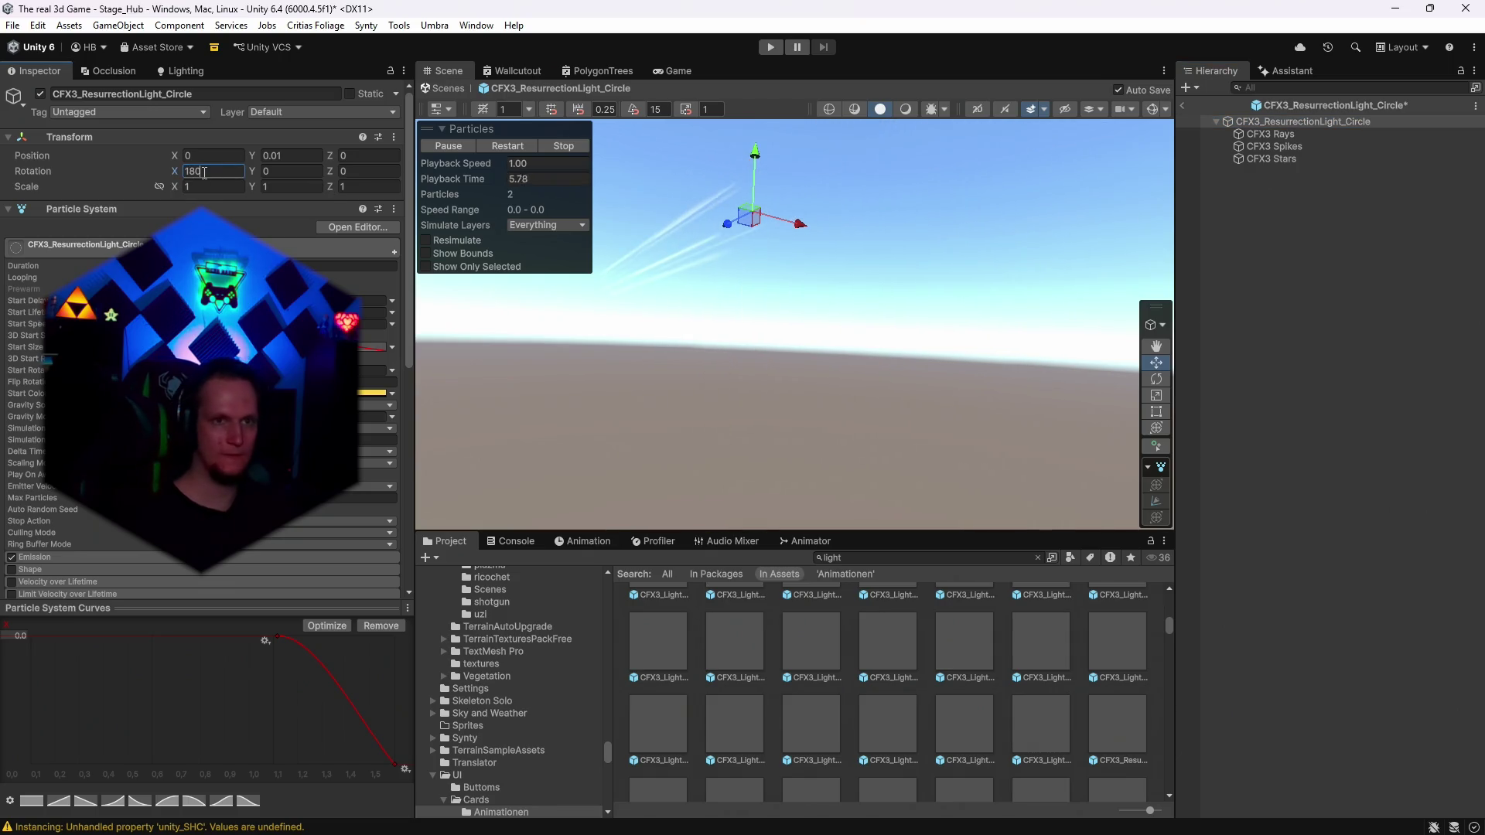
pyautogui.click(1270, 133)
pyautogui.keyDown('shift'); pyautogui.click(1271, 158); pyautogui.keyUp('shift')
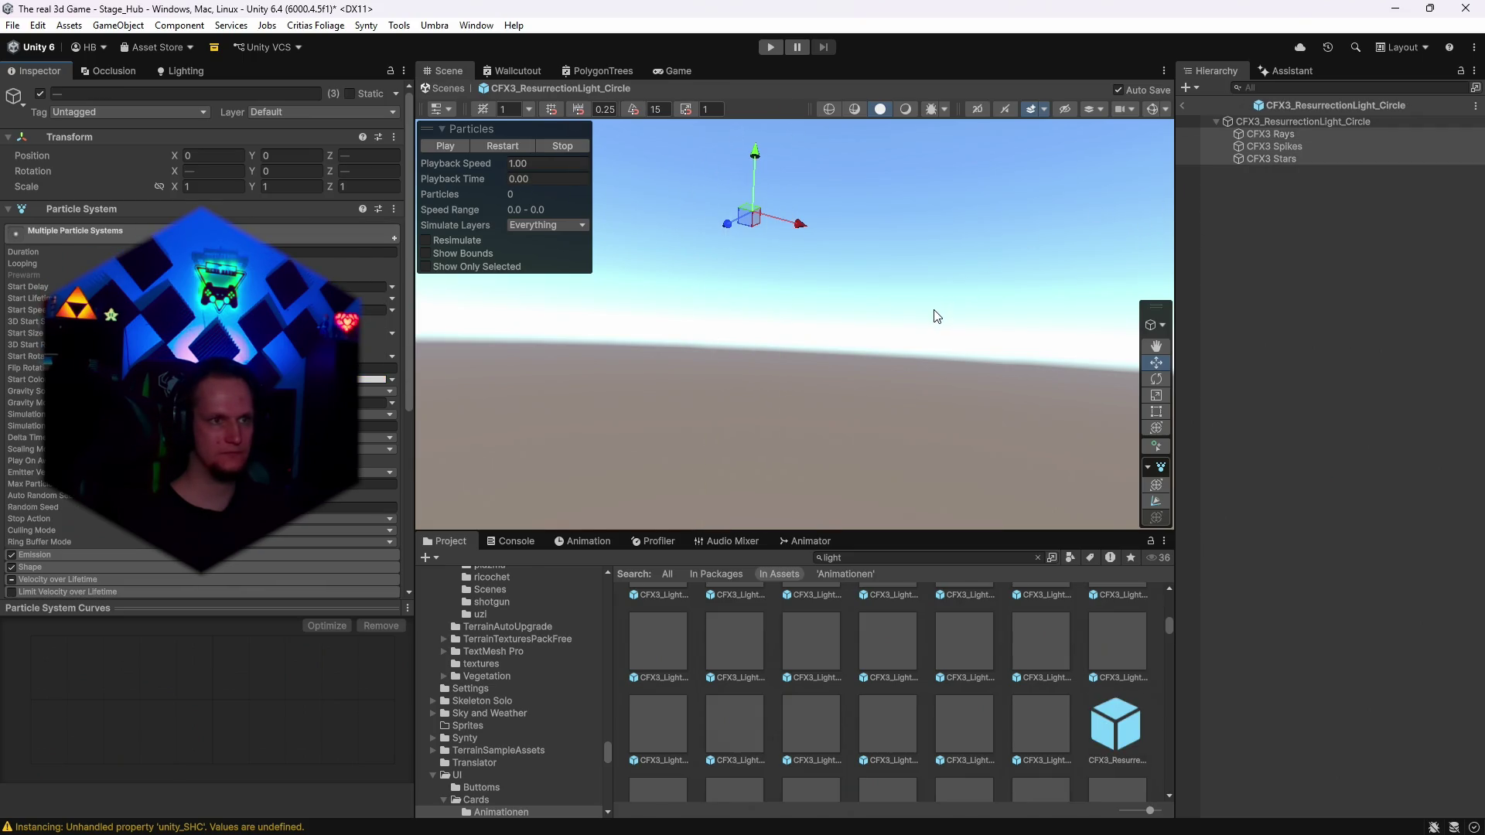
pyautogui.keyDown('ctrl'); pyautogui.click(1270, 124); pyautogui.keyUp('ctrl')
pyautogui.click(214, 168)
pyautogui.write('180')
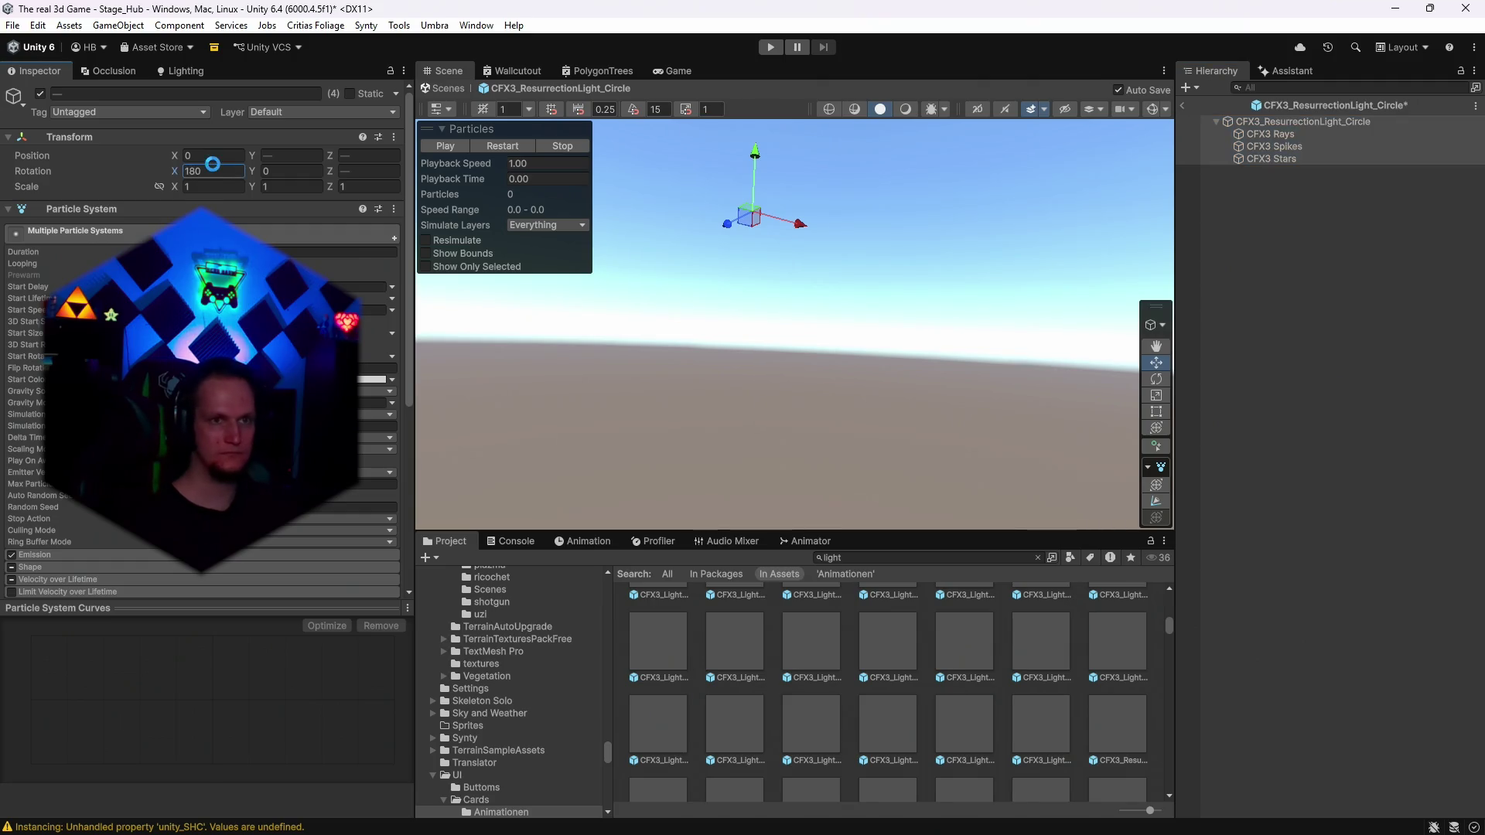
# Select the three child systems, clear their X rotation and restart the preview.
pyautogui.moveTo(696, 309); pyautogui.dragTo(1175, 255)
pyautogui.click(1256, 133)
pyautogui.keyDown('shift'); pyautogui.click(1259, 160); pyautogui.keyUp('shift')
pyautogui.click(213, 170)
pyautogui.press('BackSpace')
pyautogui.write('-90')
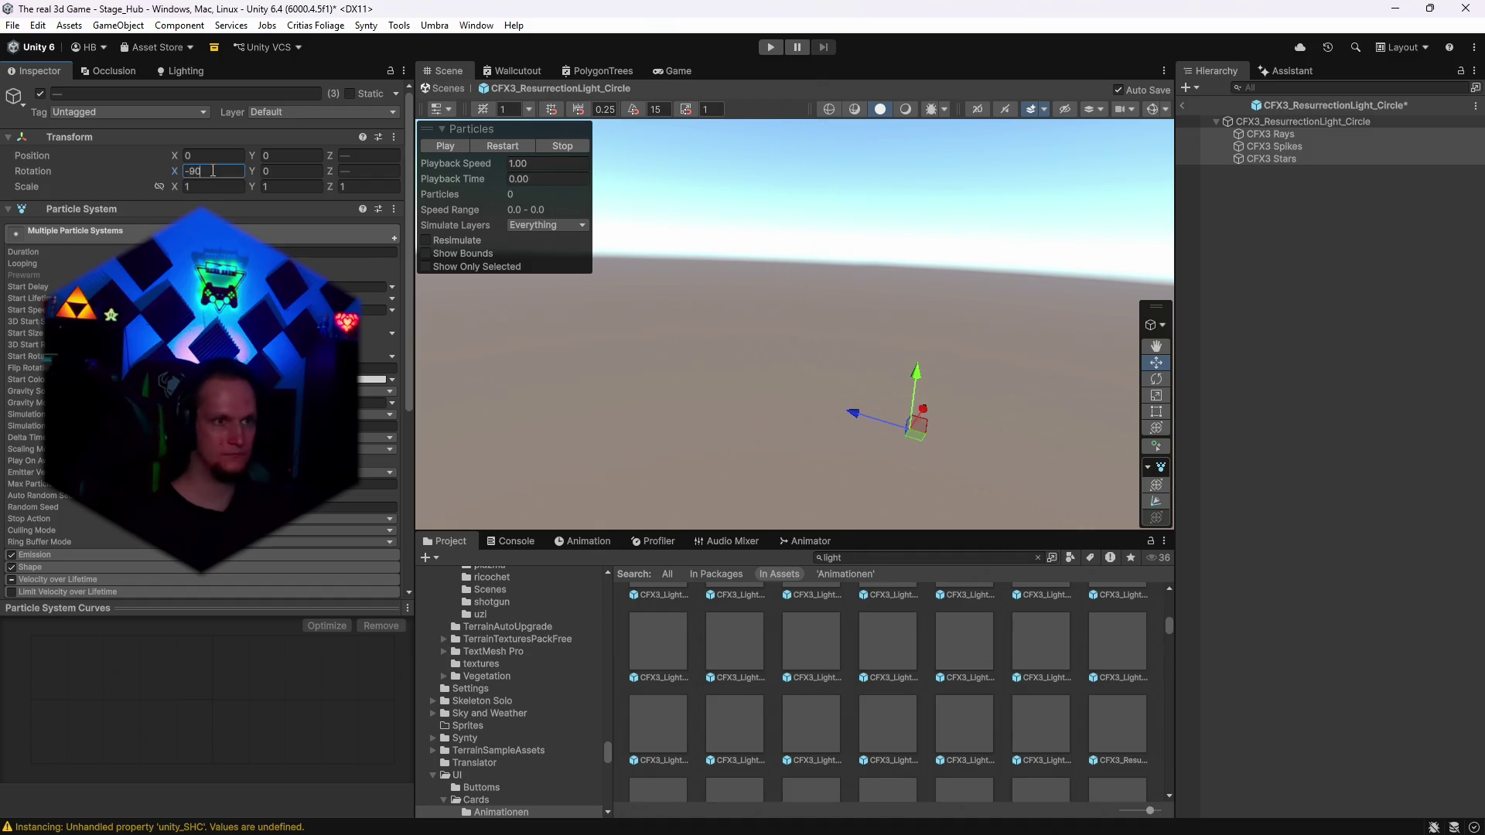
pyautogui.click(507, 145)
pyautogui.moveTo(851, 402); pyautogui.dragTo(916, 332)
# Set the root circle's X rotation to -90, replaying after trying 90.
pyautogui.click(1282, 129)
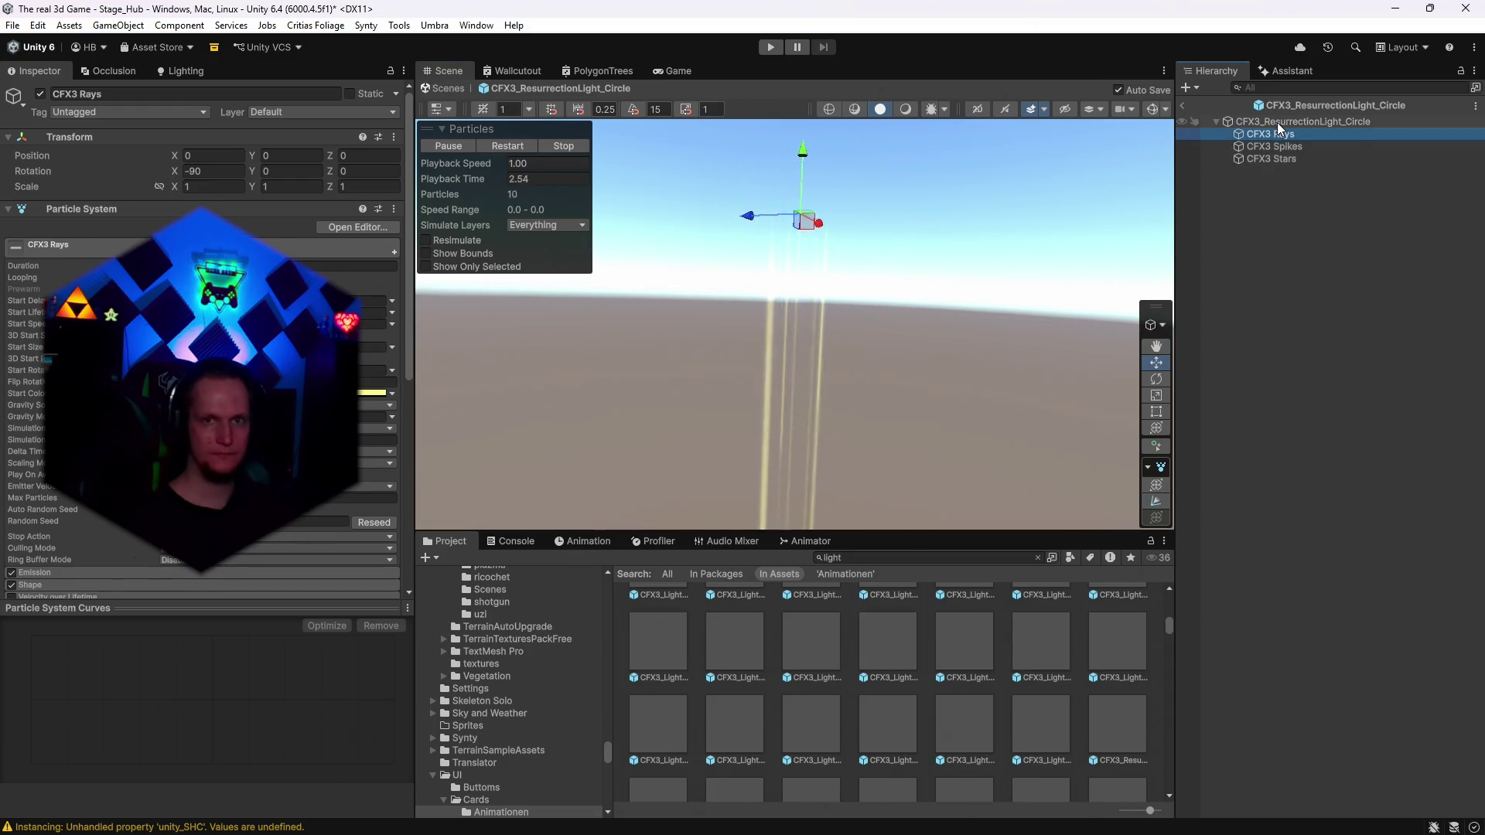
pyautogui.click(1277, 122)
pyautogui.click(209, 171)
pyautogui.write('90')
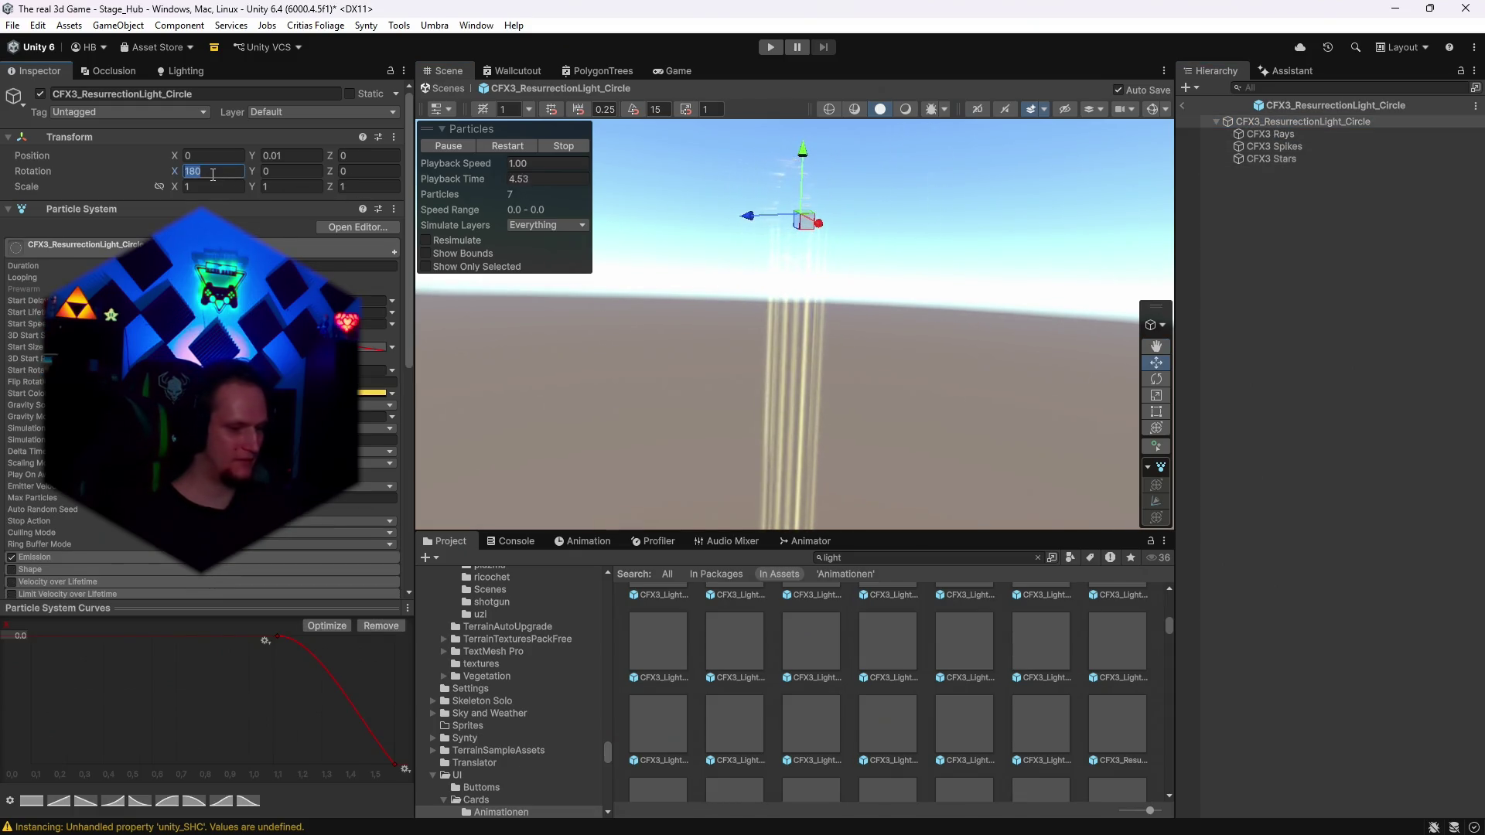
pyautogui.click(491, 146)
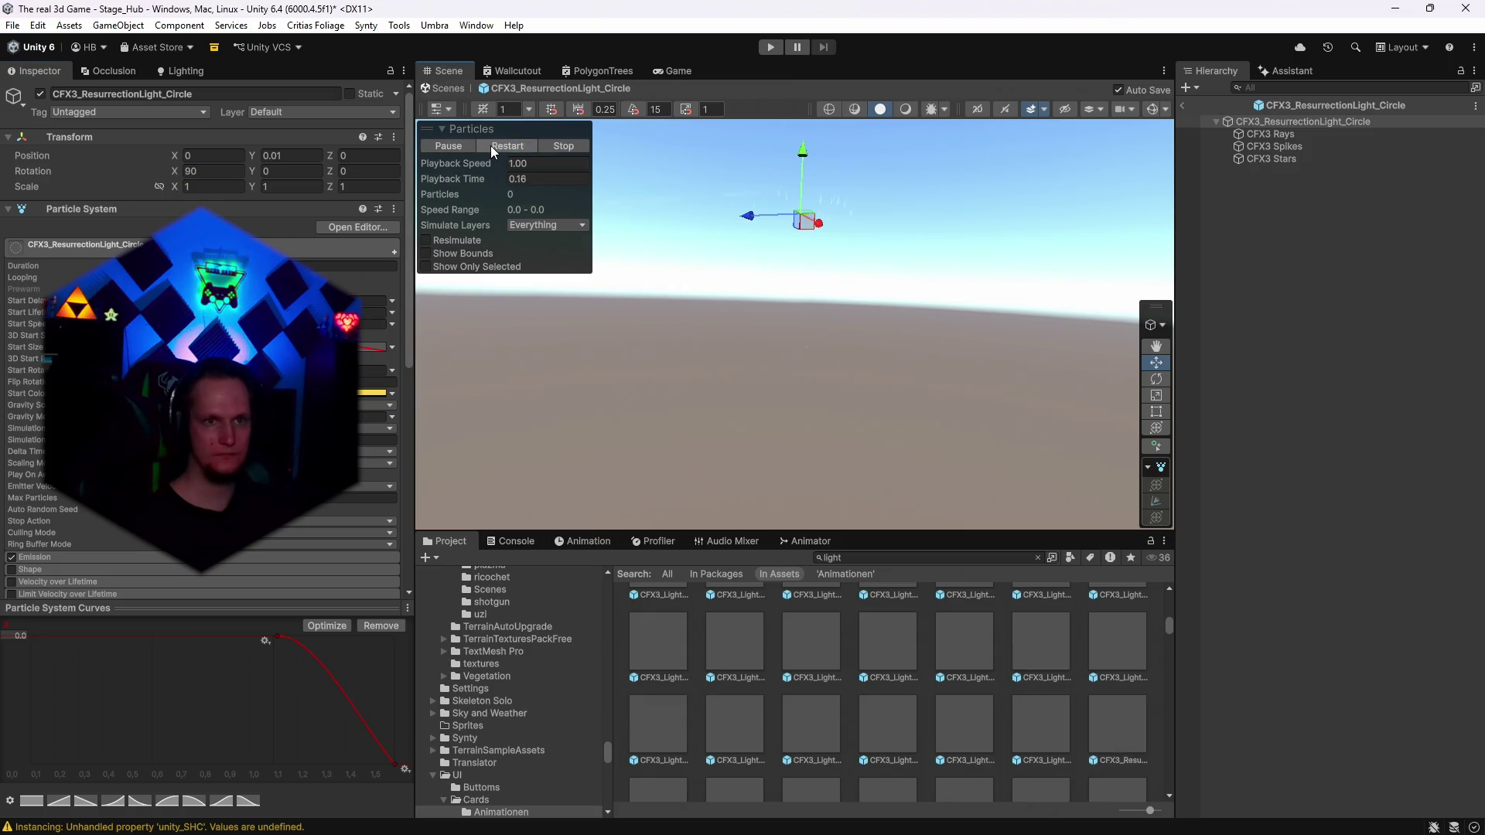
pyautogui.click(227, 168)
pyautogui.write('-90')
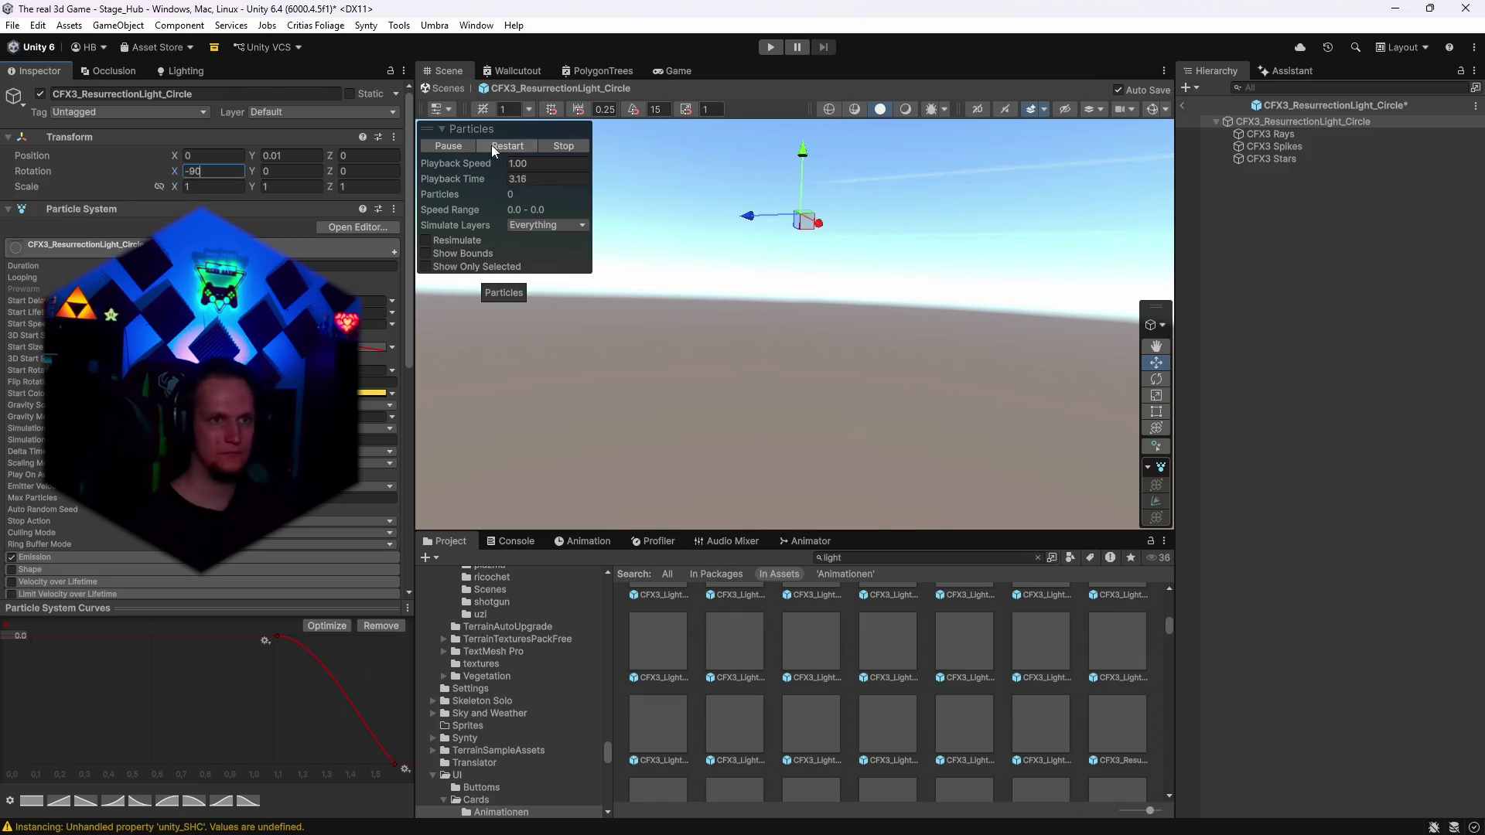
pyautogui.click(503, 145)
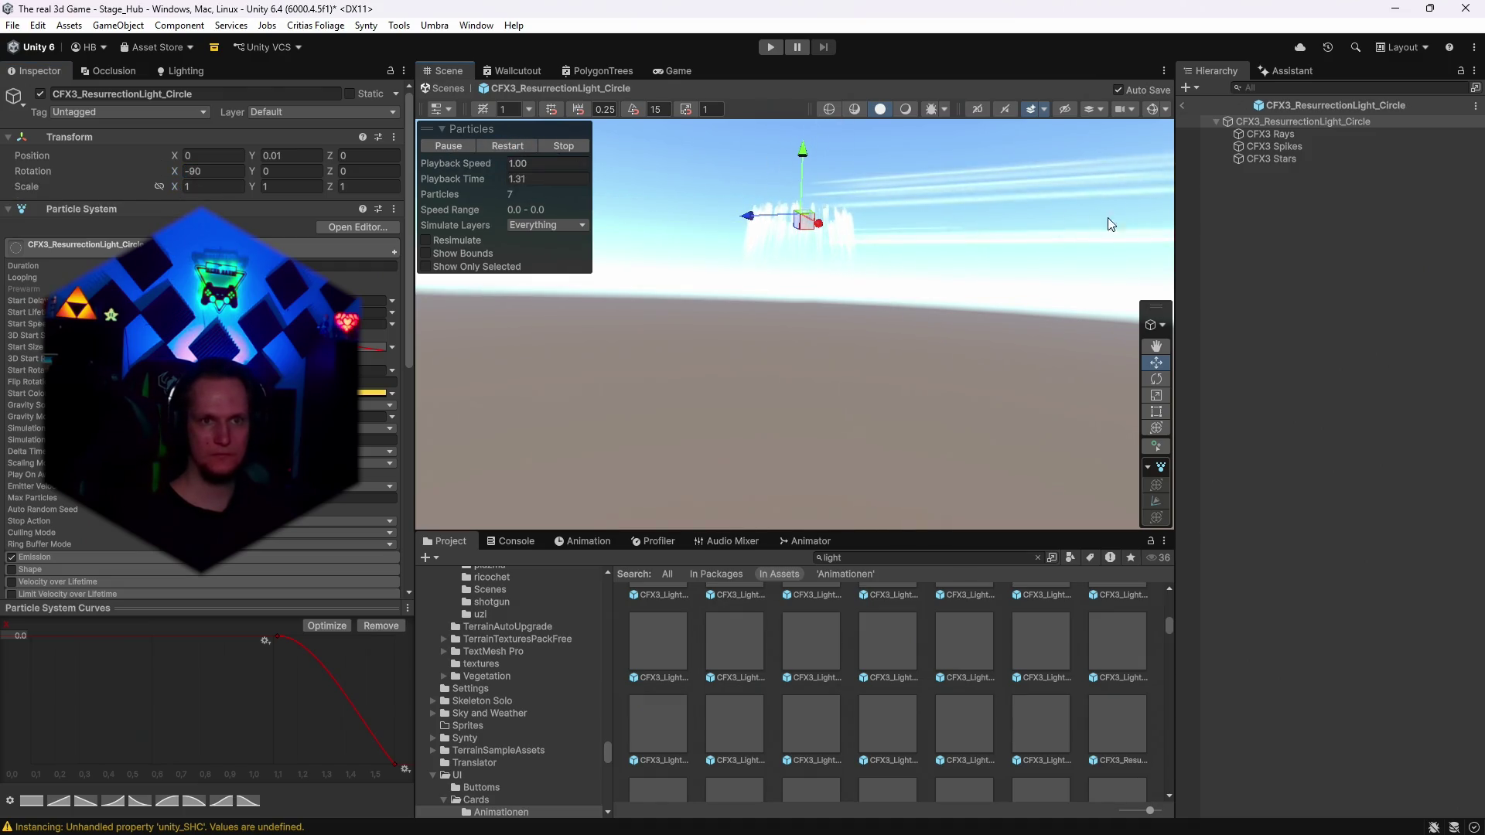
# Try tilting the three child systems on X, then revert and check Rays and Spikes rotations.
pyautogui.click(1262, 135)
pyautogui.keyDown('shift'); pyautogui.click(1268, 160); pyautogui.keyUp('shift')
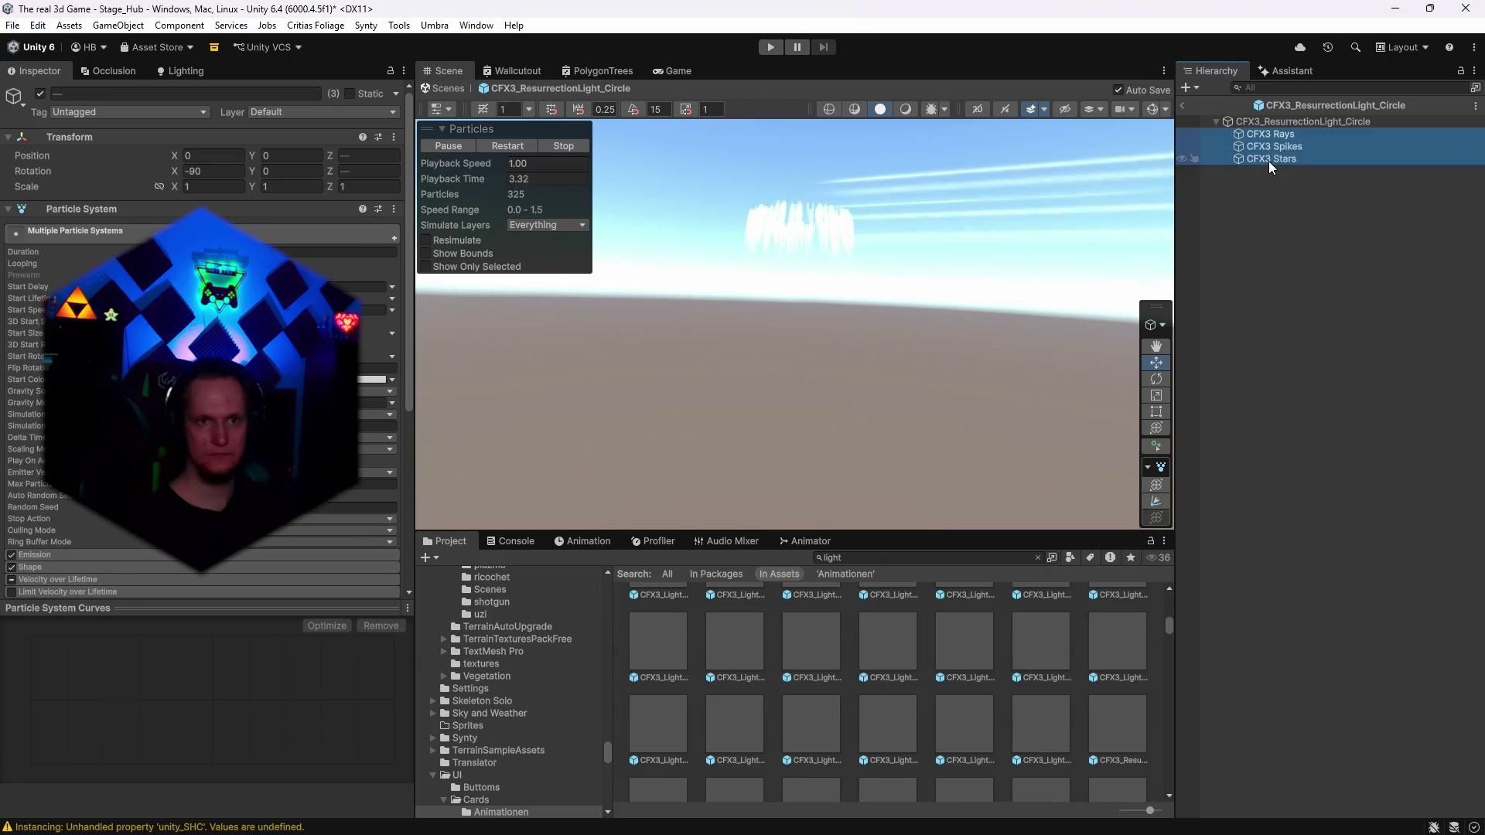
pyautogui.moveTo(174, 171); pyautogui.dragTo(233, 170)
pyautogui.press('Return')
pyautogui.click(1269, 122)
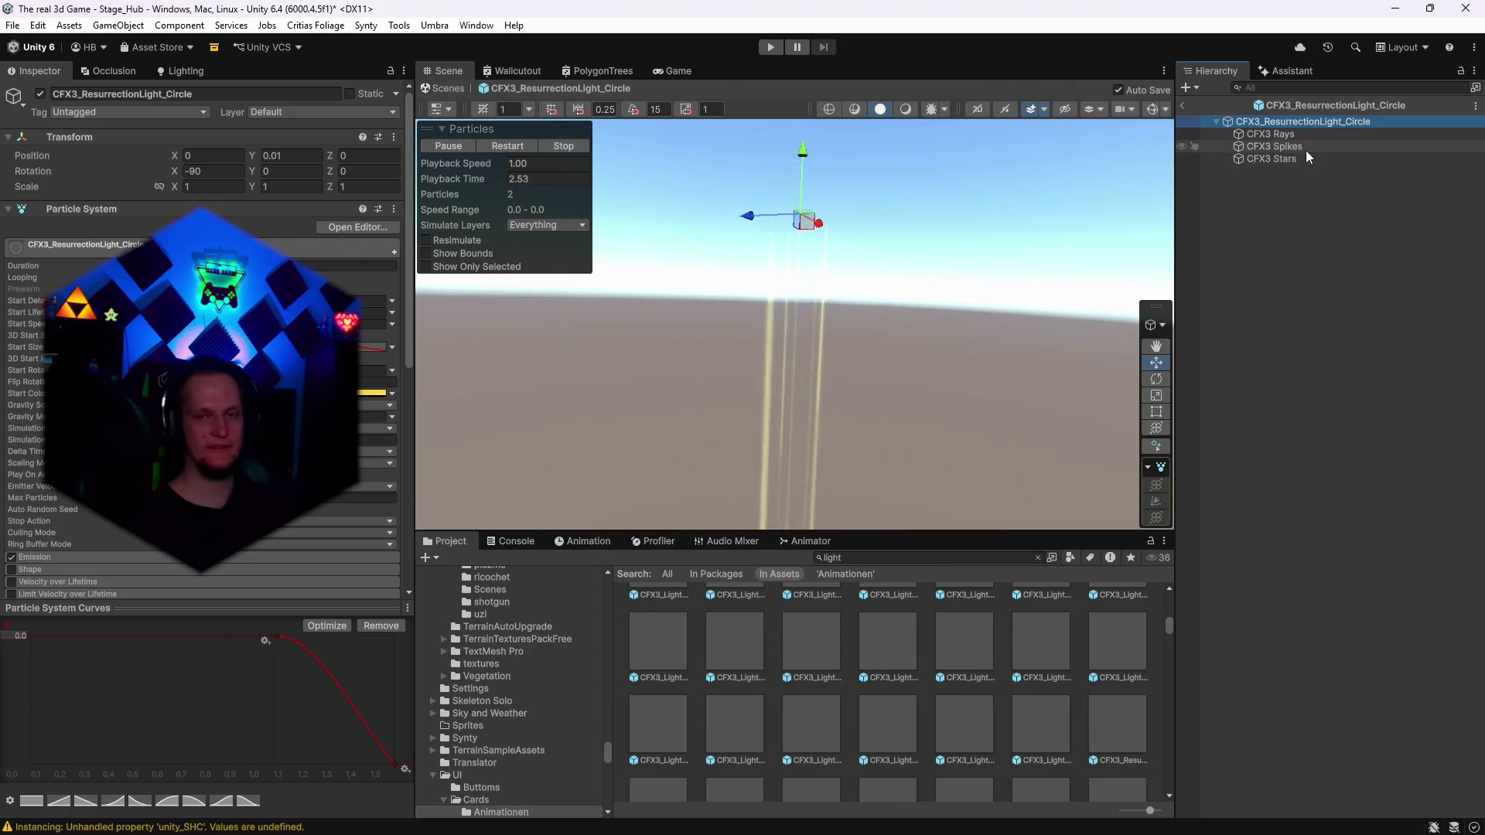
pyautogui.click(1264, 134)
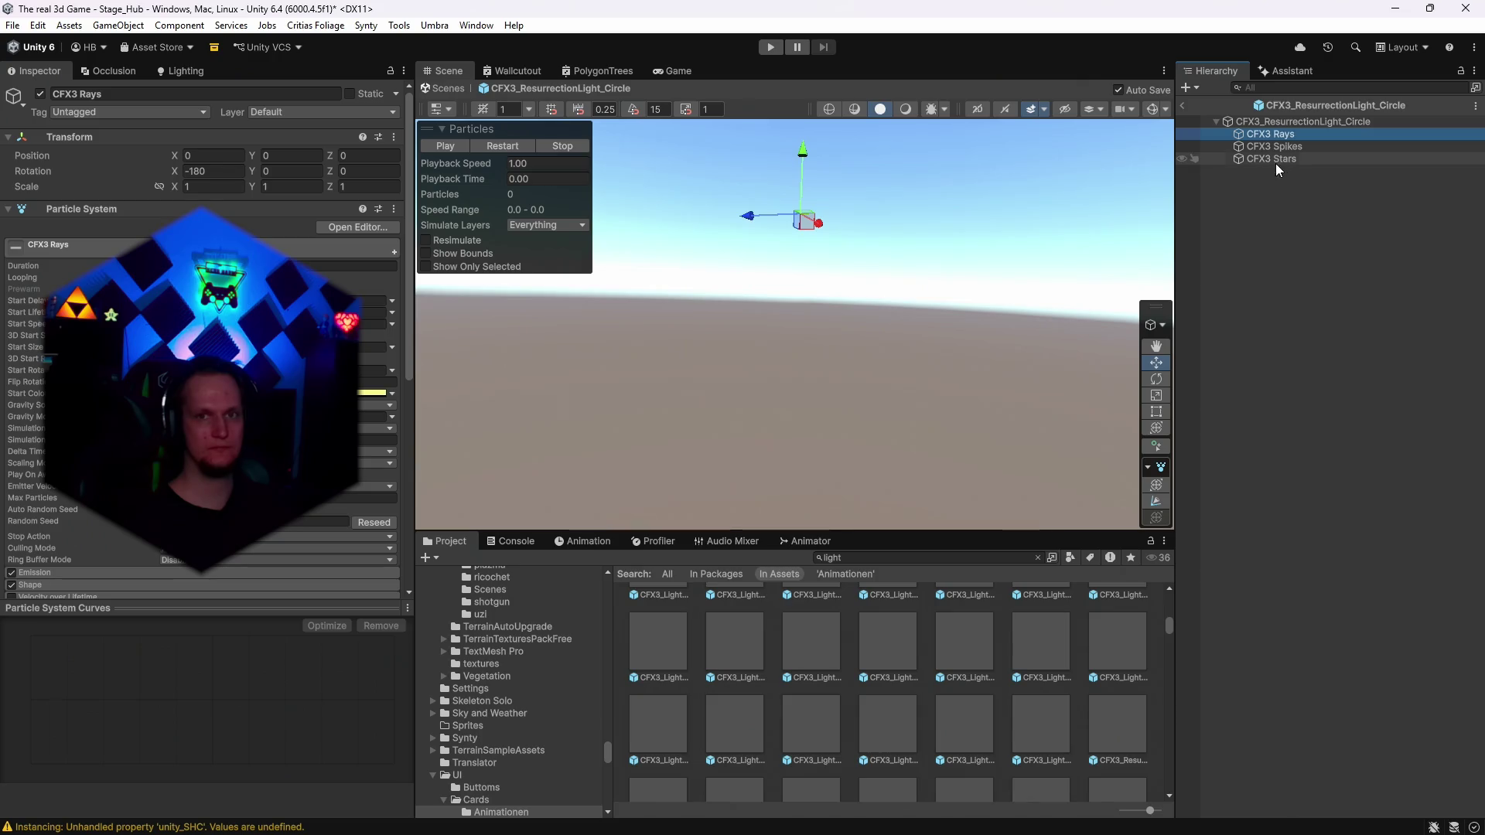
pyautogui.click(1262, 147)
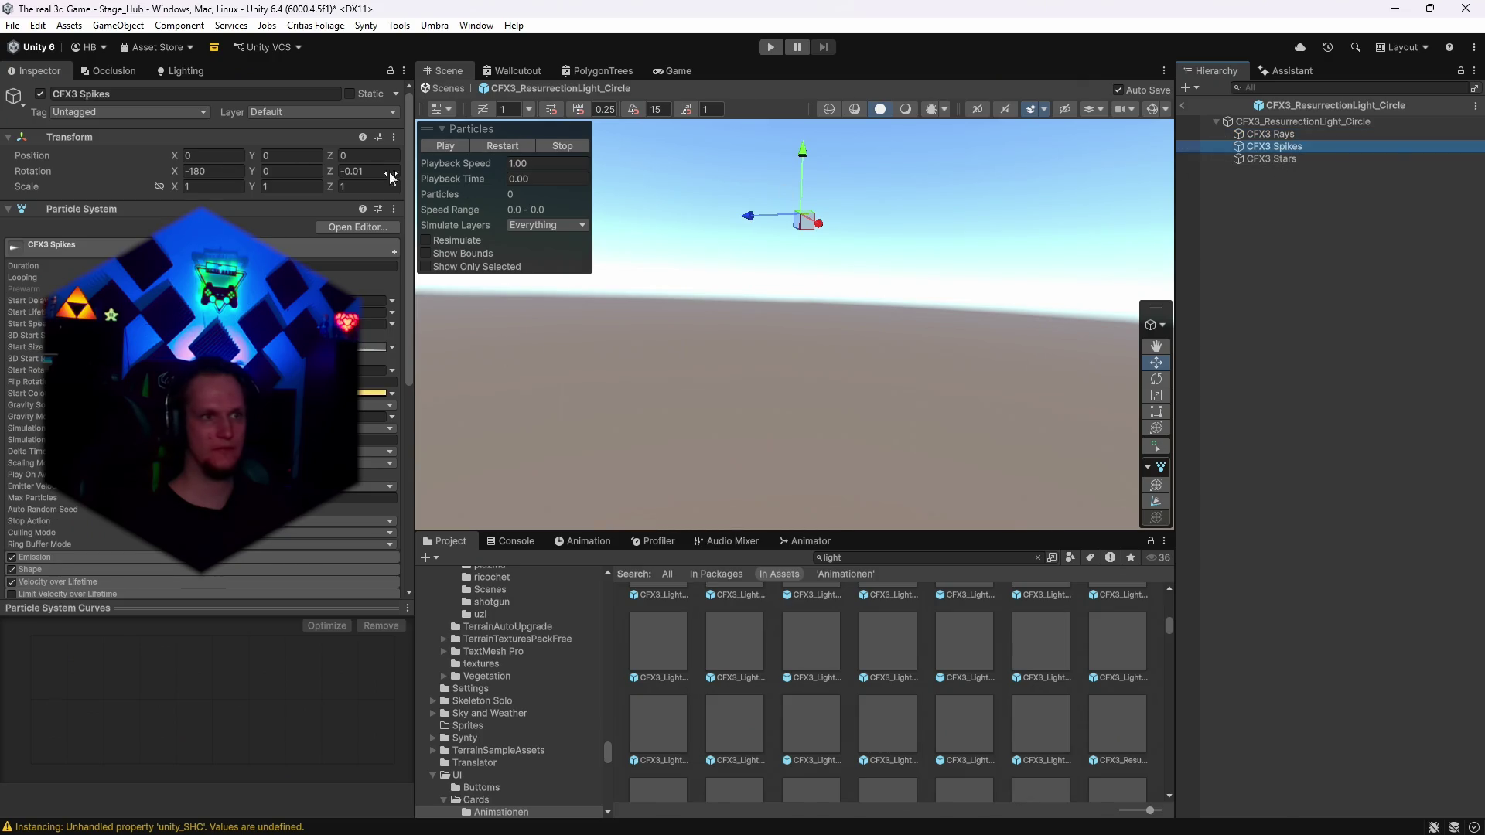
pyautogui.click(1286, 122)
pyautogui.click(499, 145)
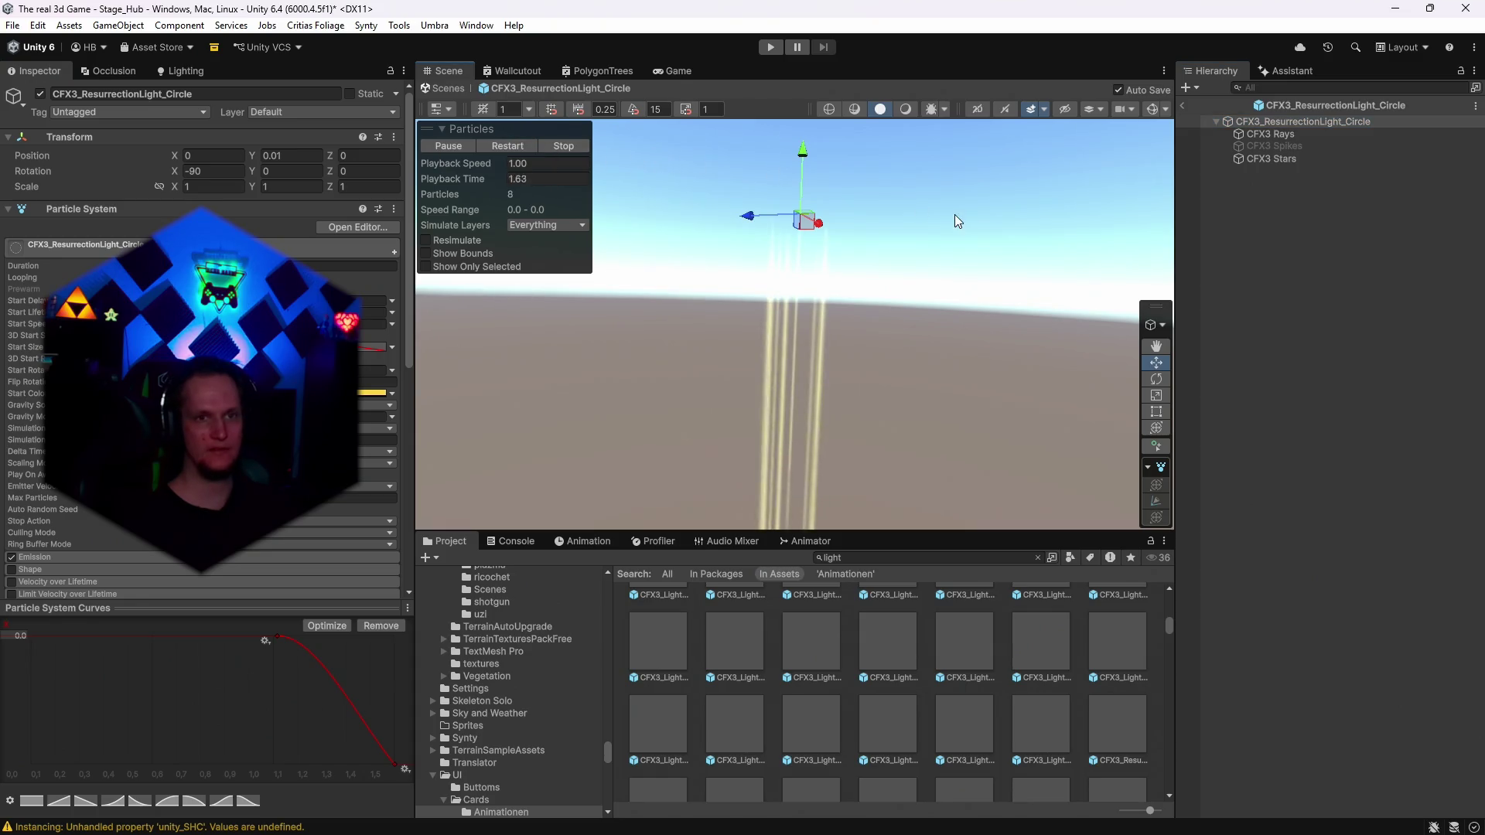
# Set CFX3 Spikes' X rotation to -90 and replay to check the vertical beams.
pyautogui.click(1274, 146)
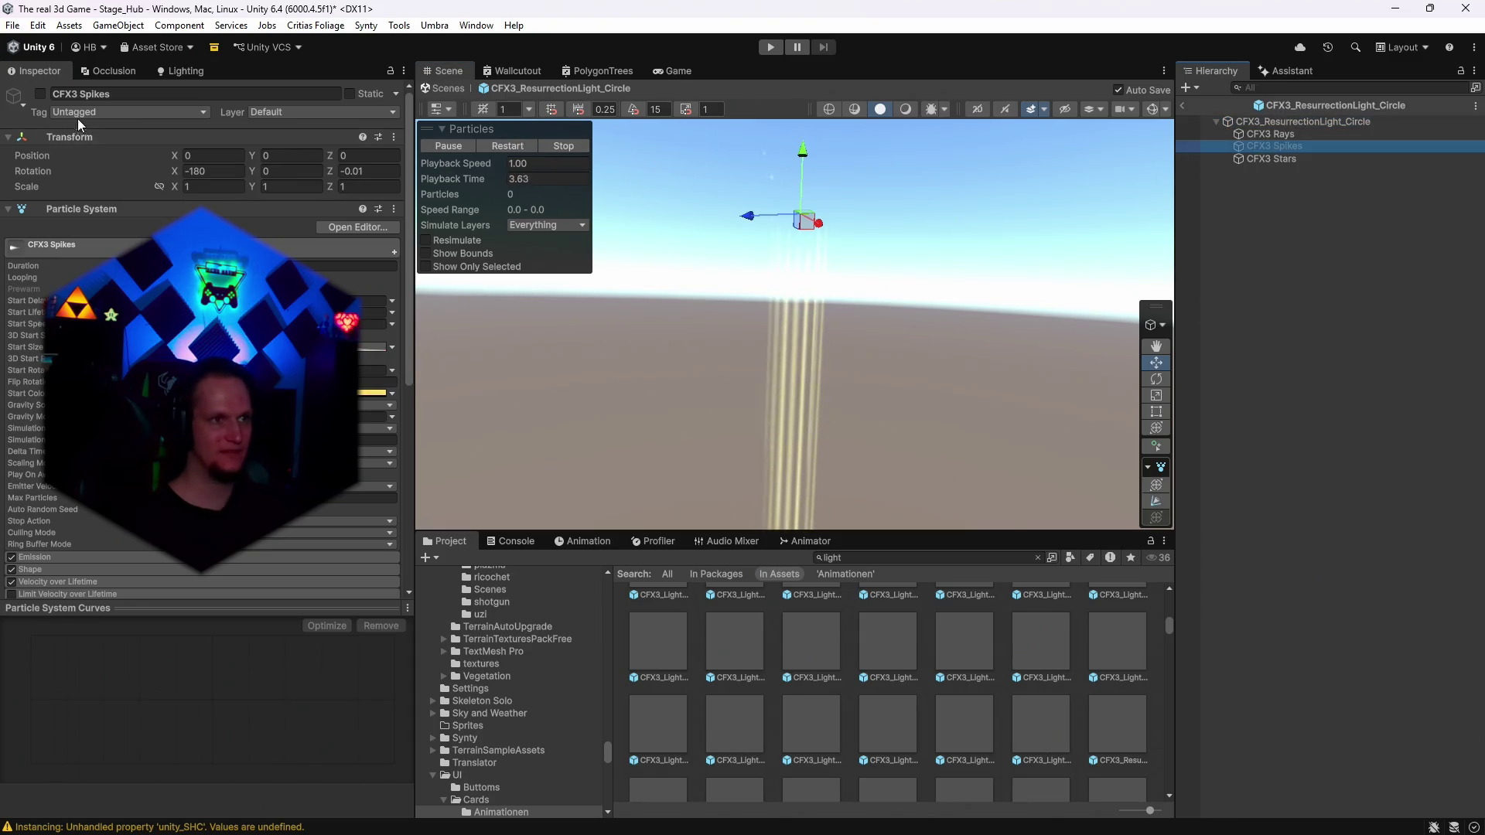
pyautogui.click(191, 170)
pyautogui.moveTo(175, 171); pyautogui.dragTo(306, 179)
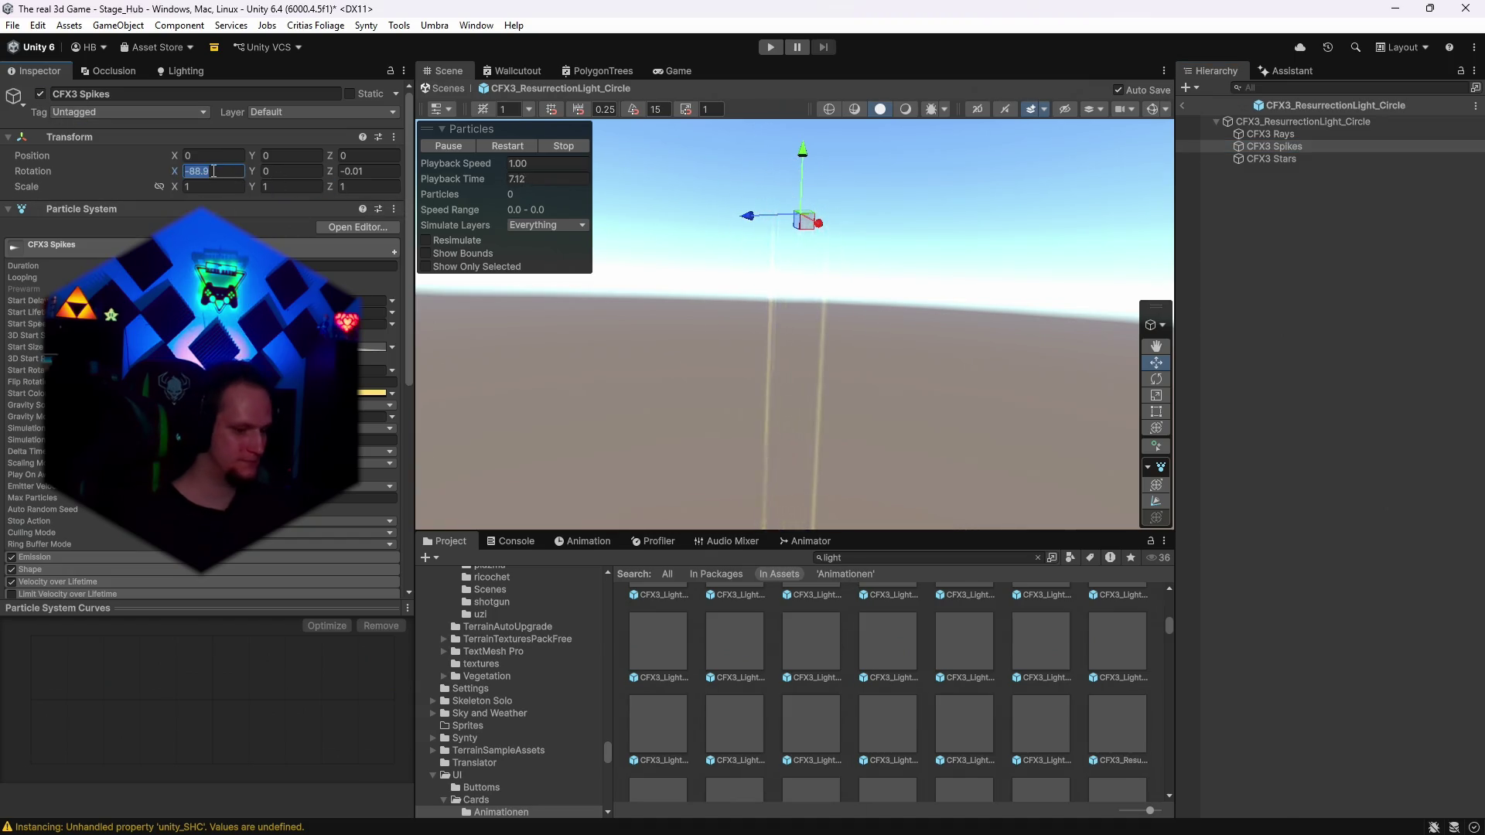
pyautogui.write('-90')
pyautogui.click(456, 147)
pyautogui.moveTo(611, 178)
pyautogui.mouseDown()
pyautogui.moveTo(861, 309)
pyautogui.moveTo(798, 345)
pyautogui.moveTo(810, 370)
pyautogui.moveTo(812, 332)
pyautogui.moveTo(799, 402)
pyautogui.mouseUp()
pyautogui.click(1152, 500)
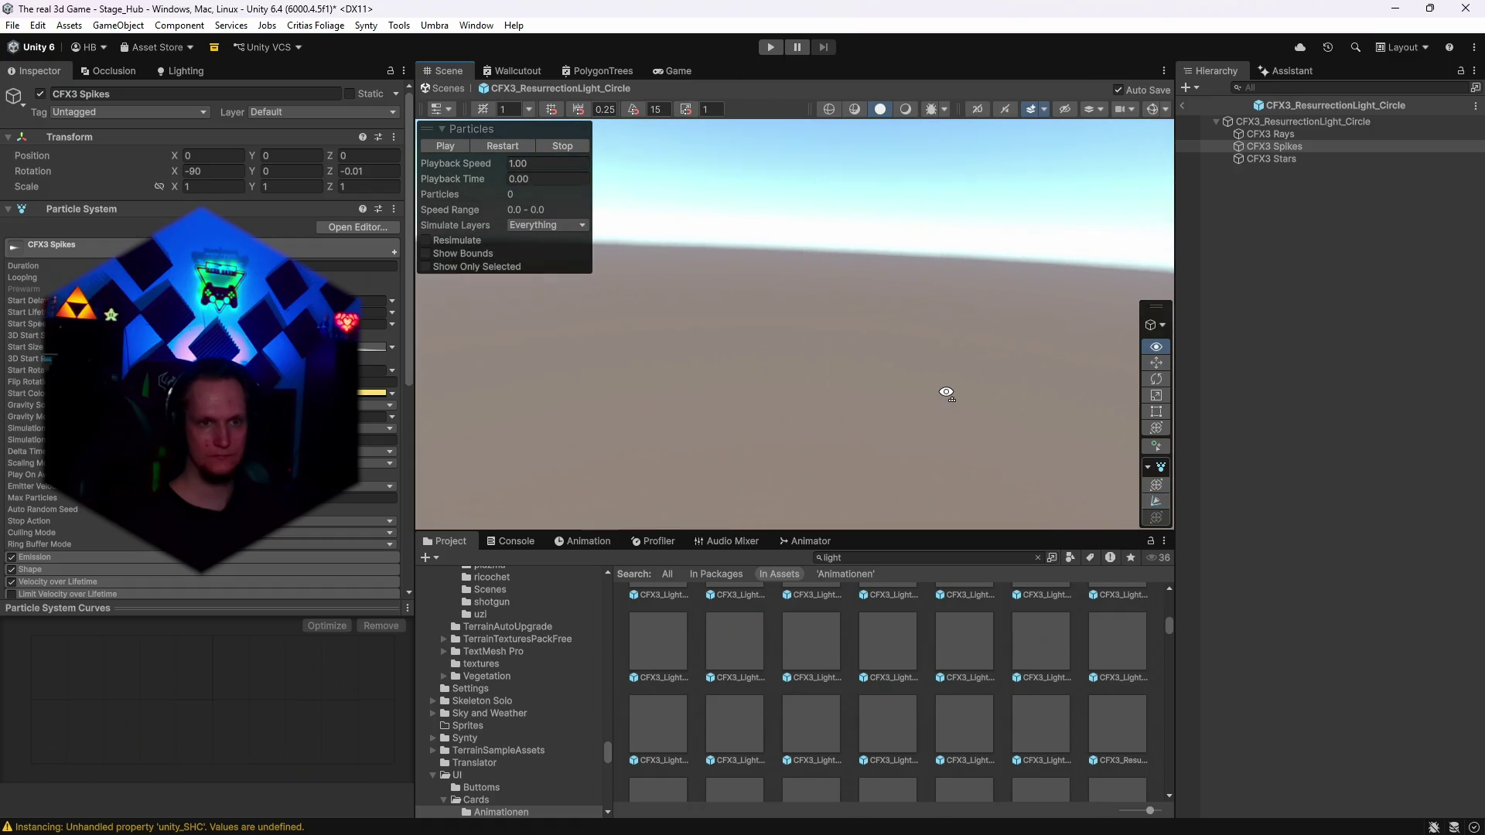
pyautogui.click(1268, 123)
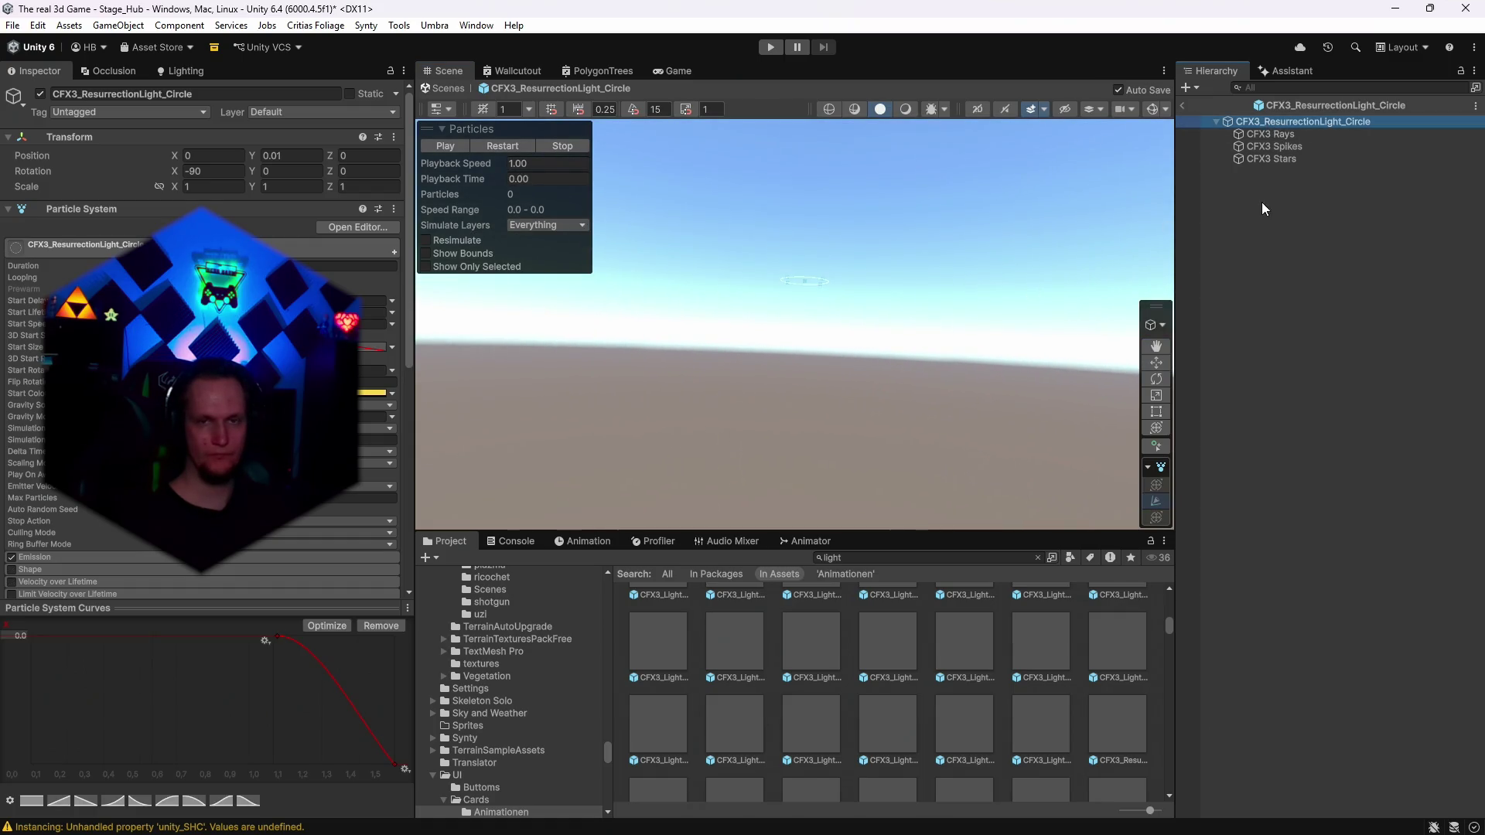
# Reselect the root circle and change the scene view's lighting preview.
pyautogui.press('Down')
pyautogui.click(1157, 499)
pyautogui.click(1268, 122)
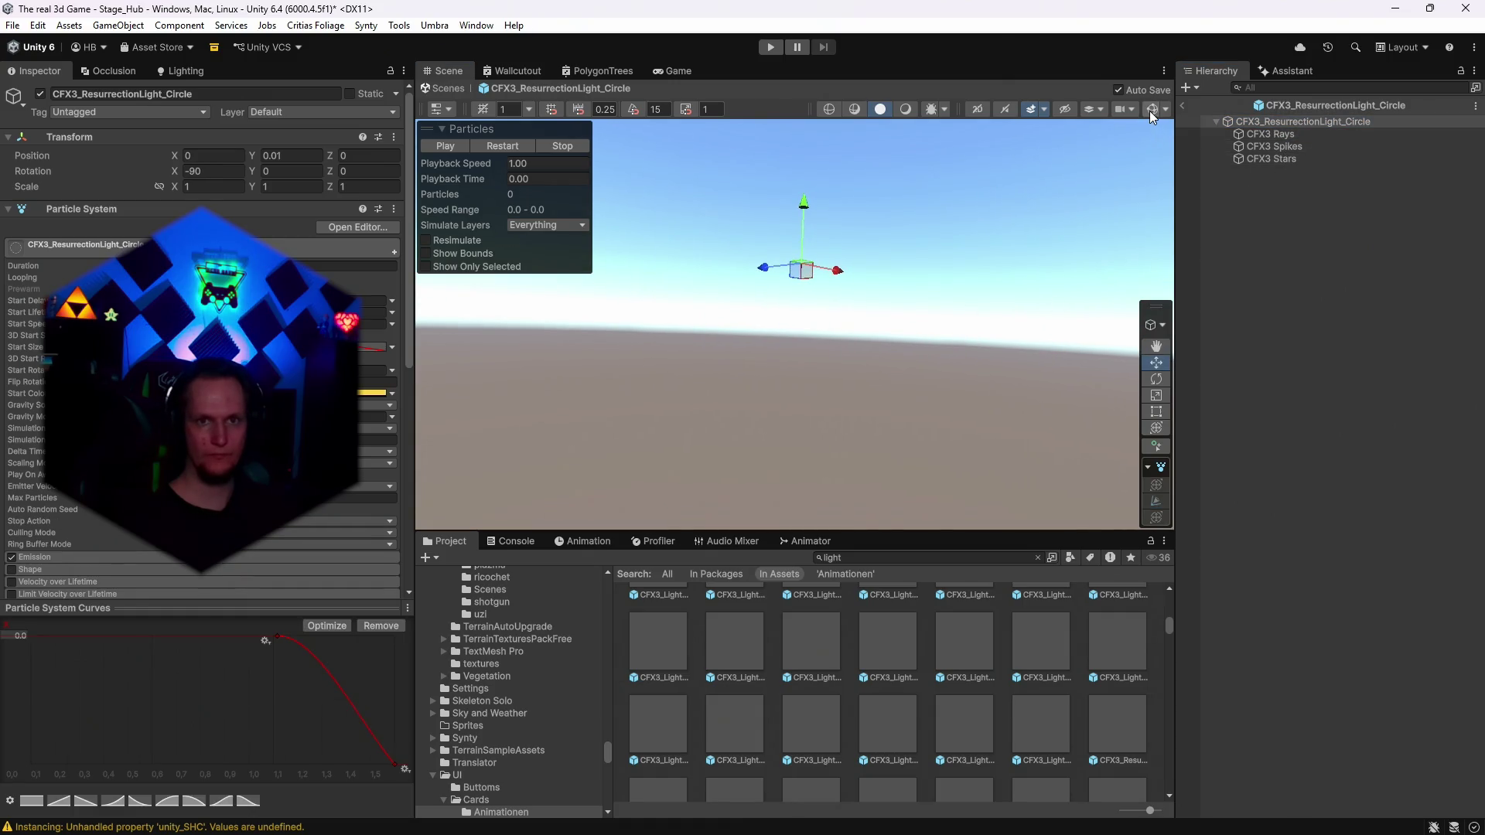
pyautogui.click(905, 110)
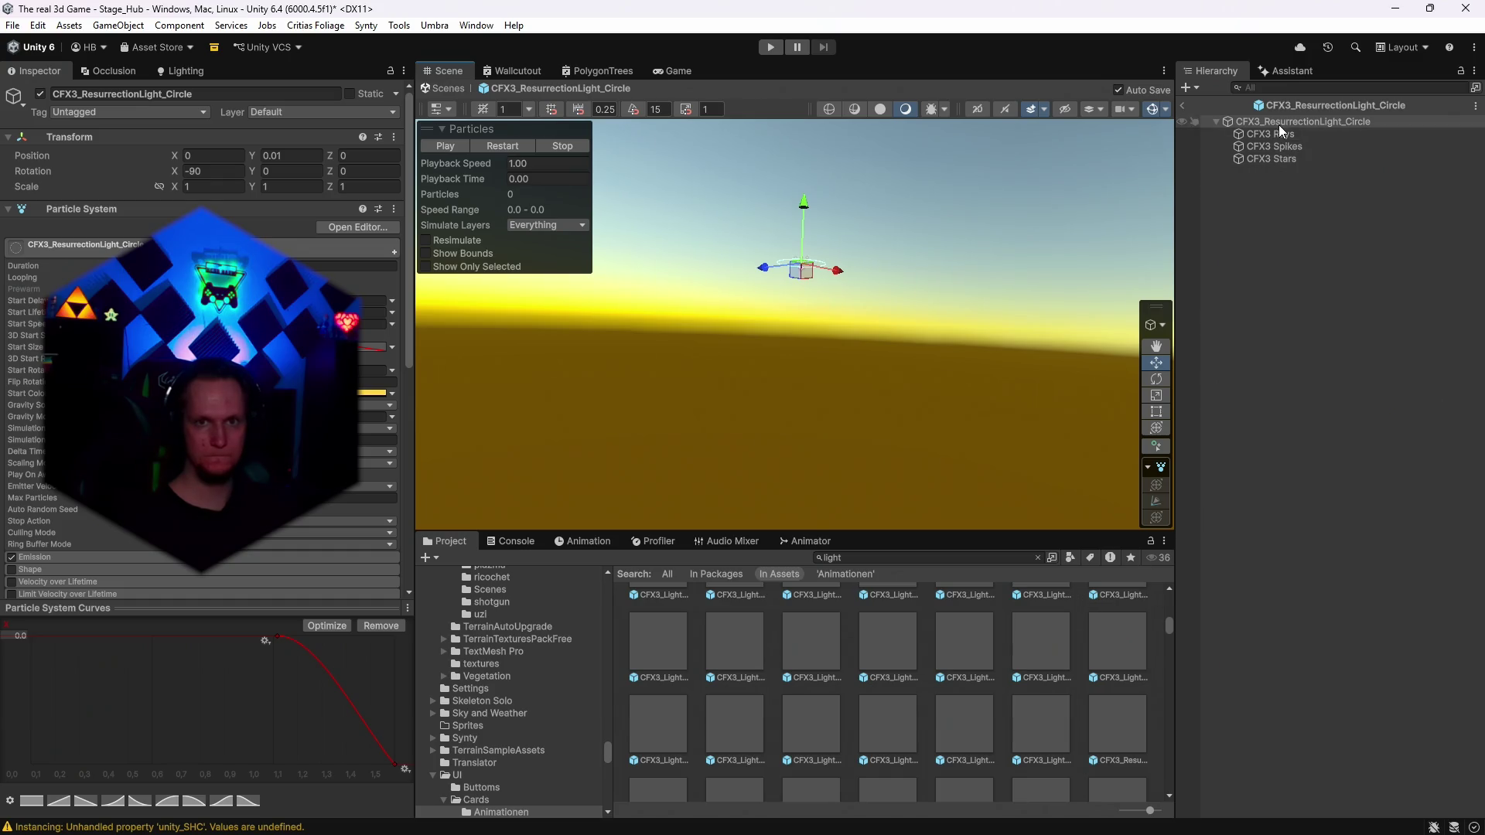
# Save the circle as a new base prefab in the UI/Cards/Animationen folder.
pyautogui.click(967, 554)
pyautogui.write('00E8FF')
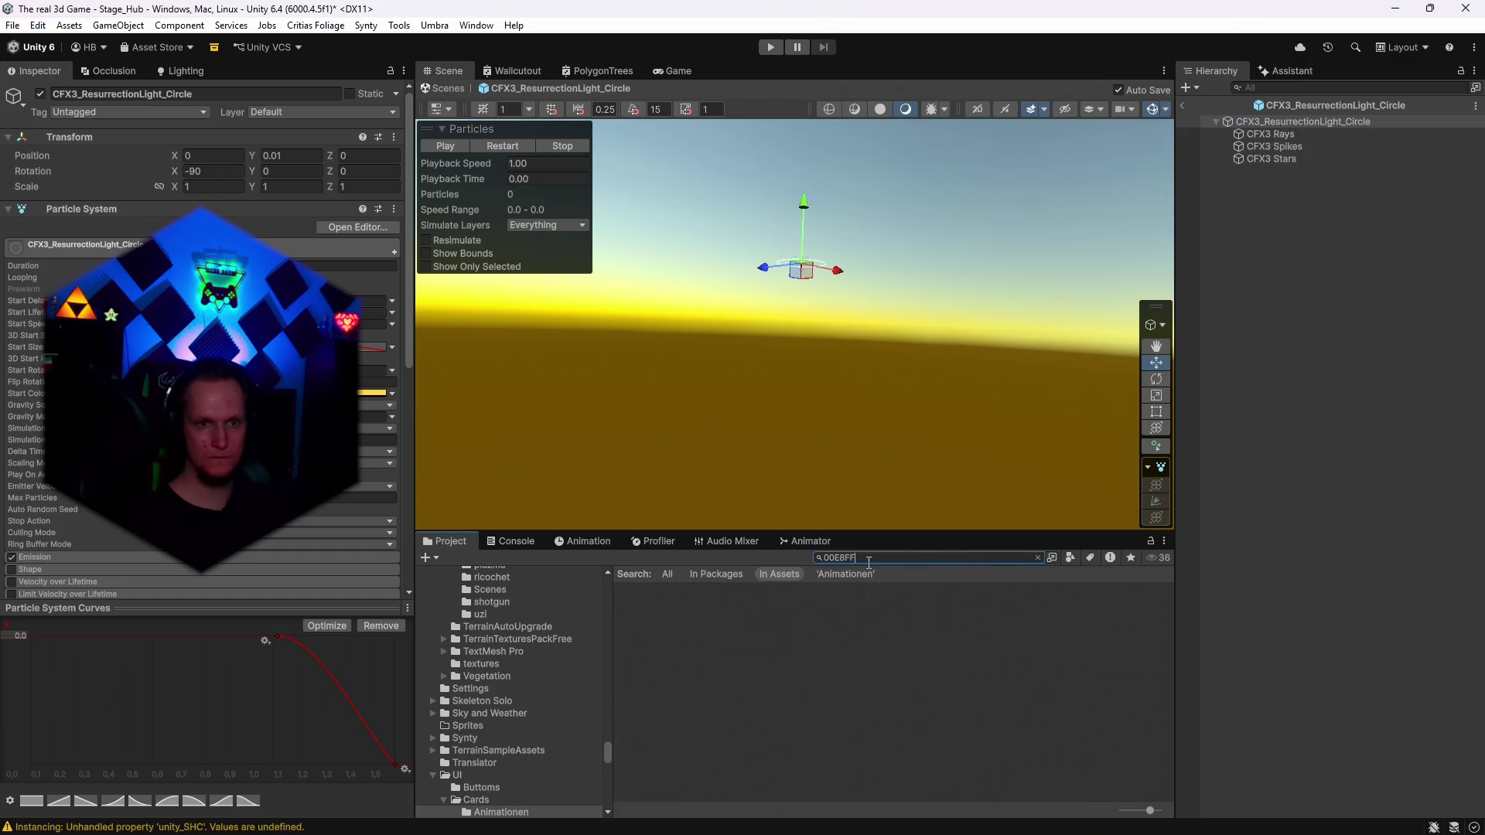
pyautogui.press('BackSpace')
pyautogui.write('c')
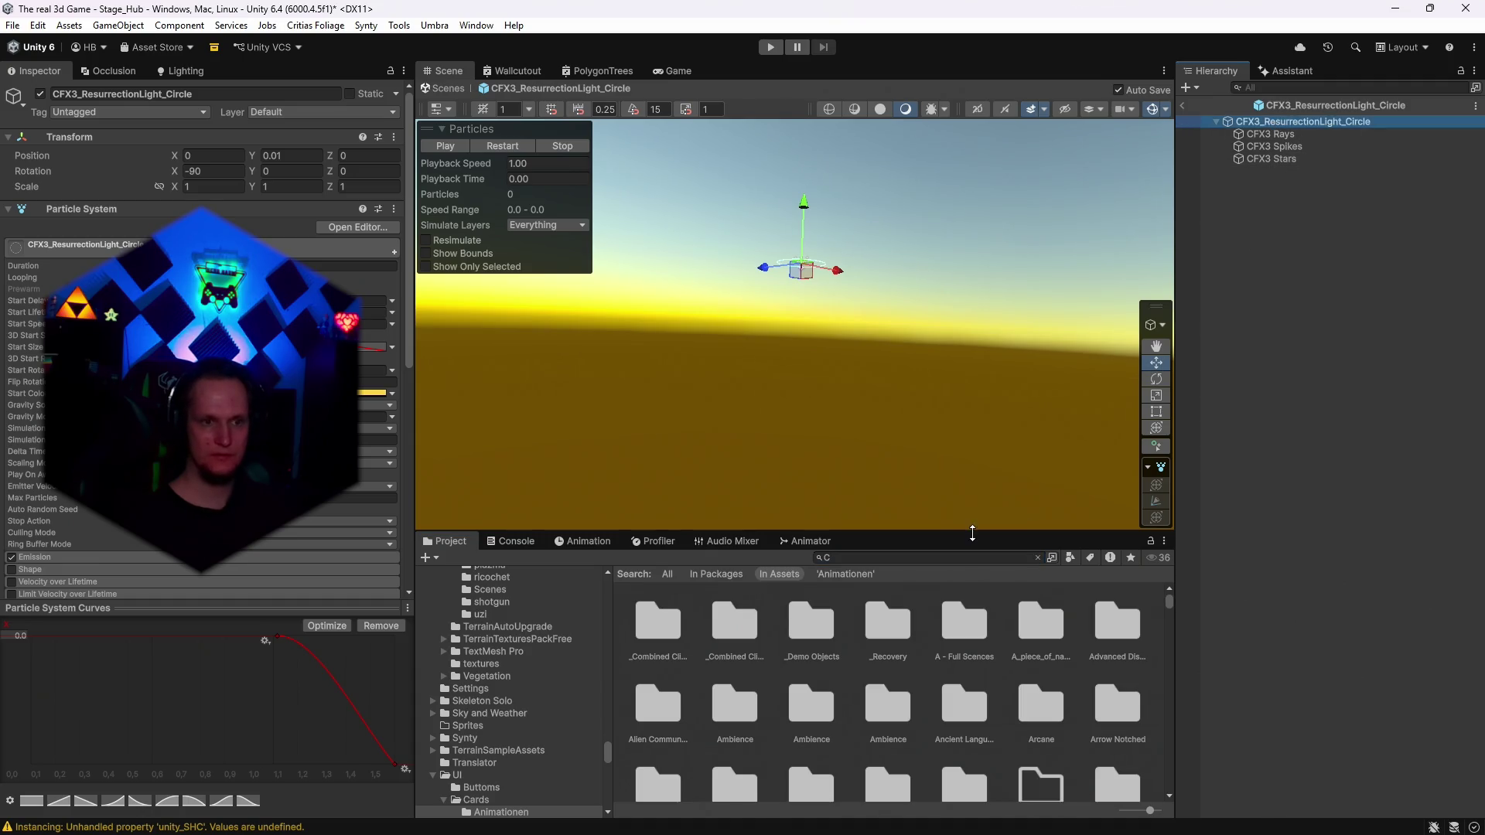
pyautogui.click(873, 560)
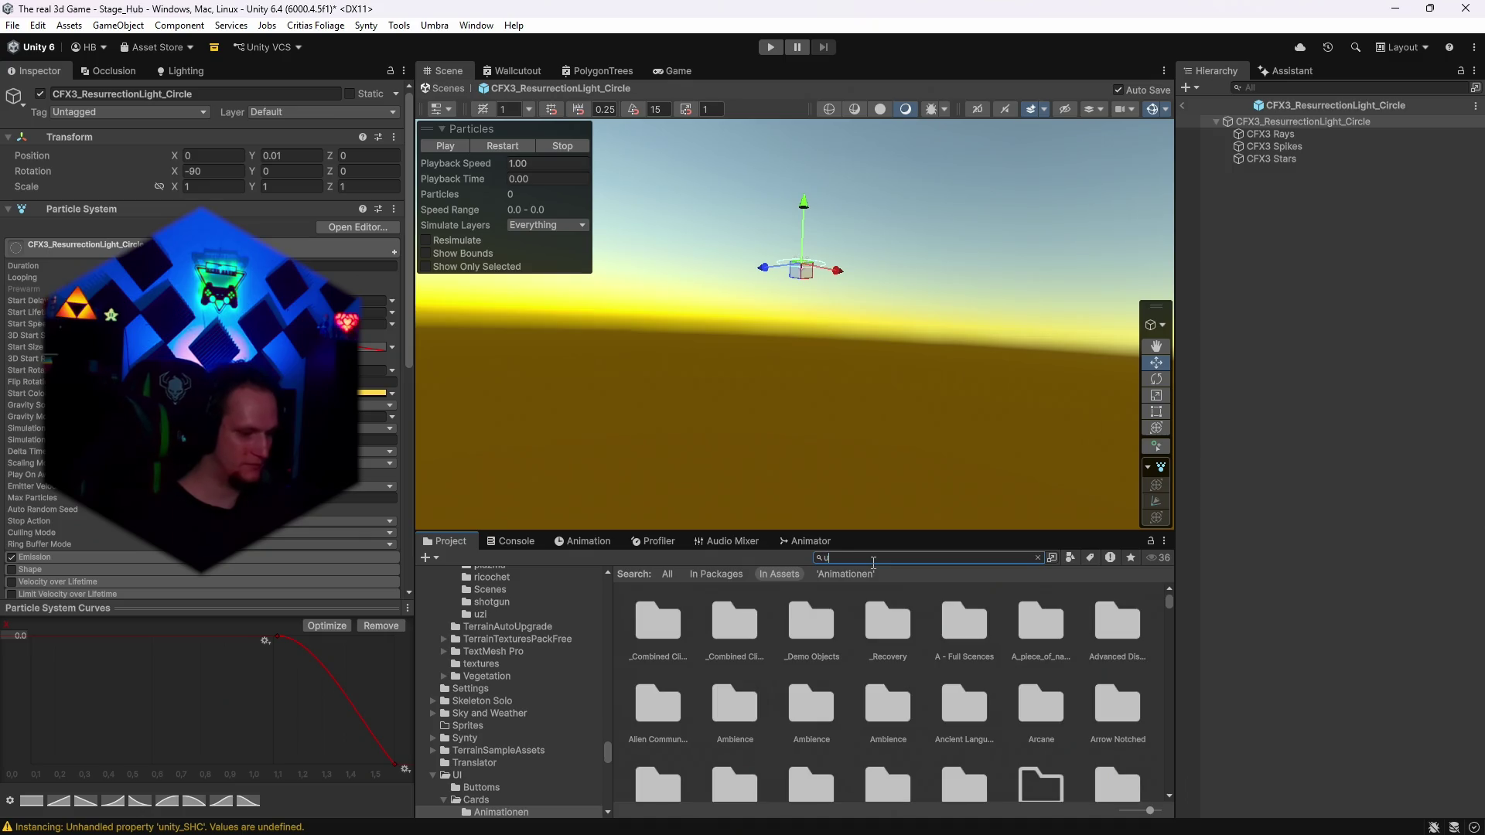
pyautogui.write('pgrade')
pyautogui.click(808, 702)
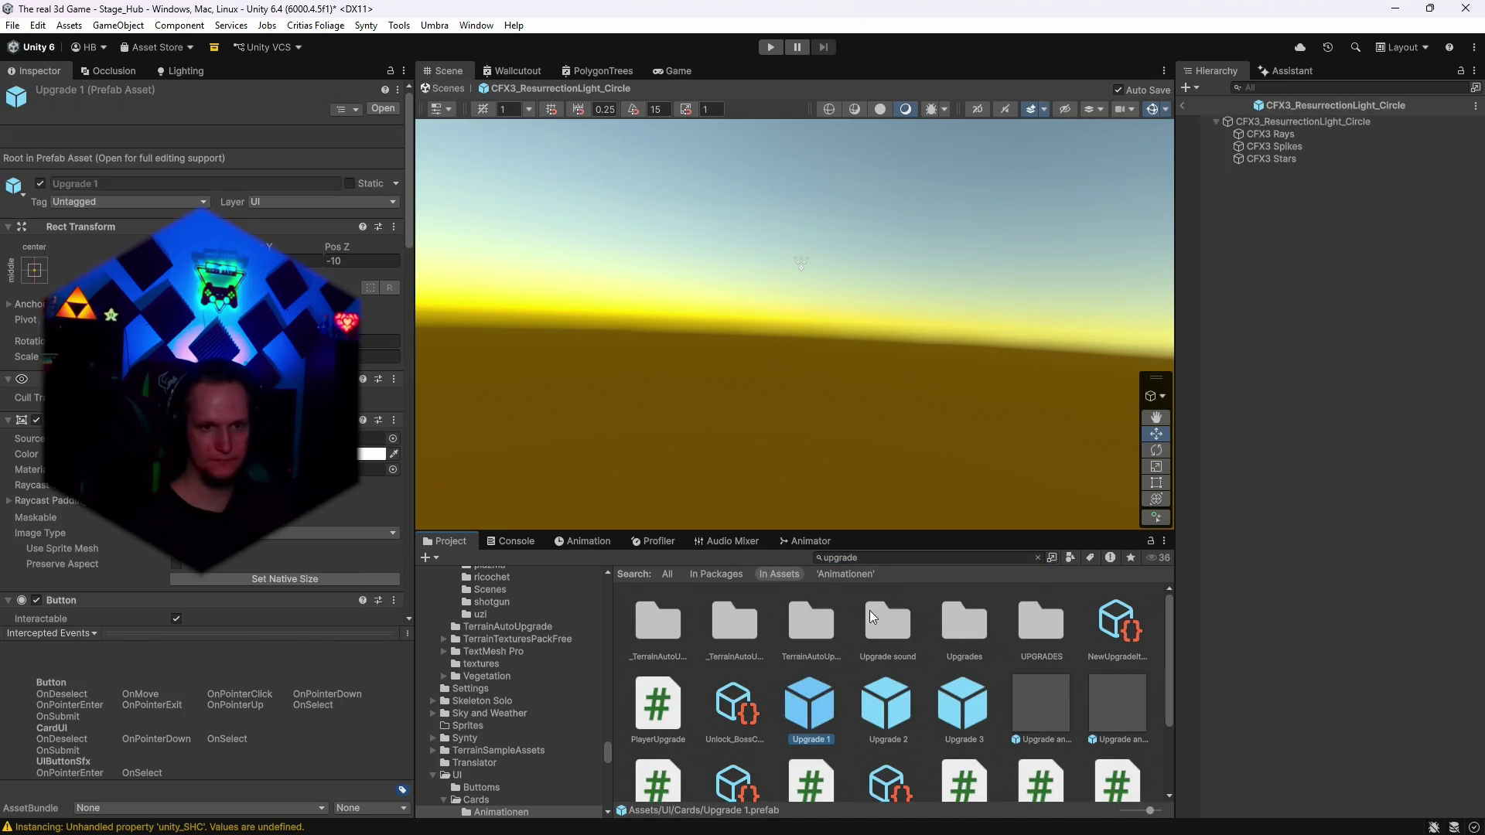
pyautogui.press('BackSpace')
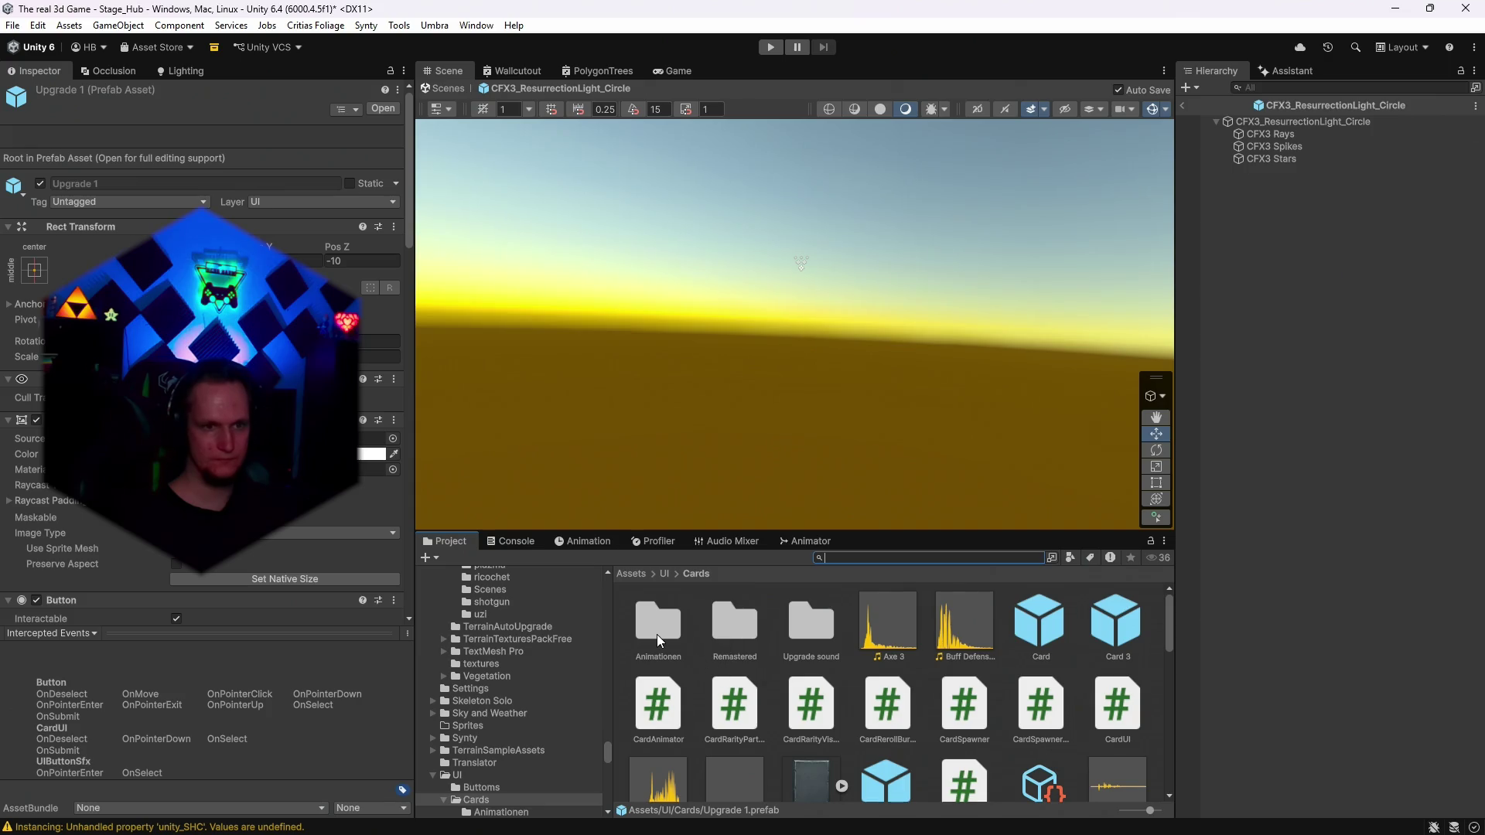
pyautogui.doubleClick(657, 634)
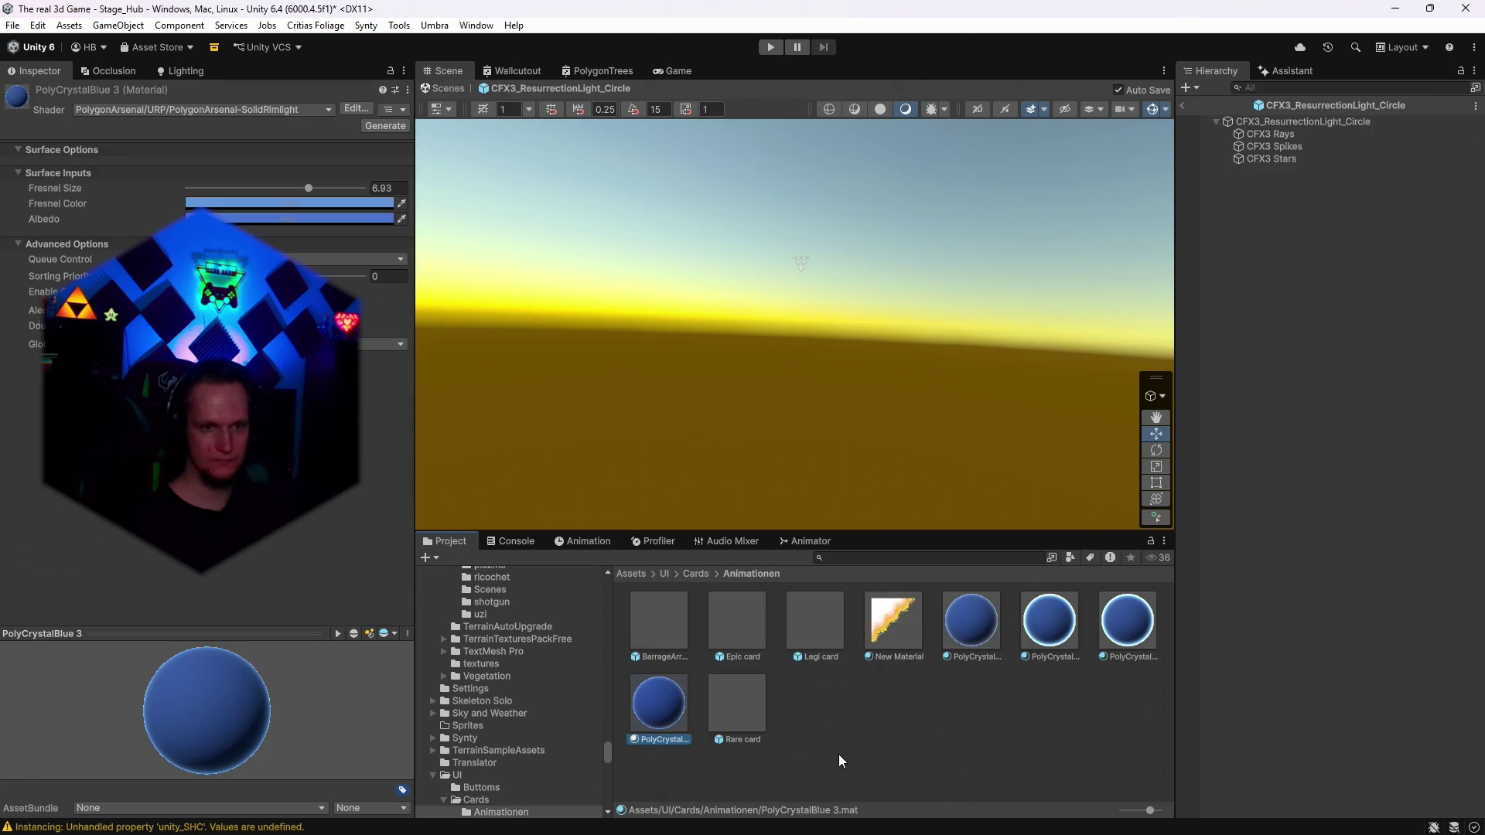
pyautogui.moveTo(1246, 127); pyautogui.dragTo(908, 719)
pyautogui.click(773, 450)
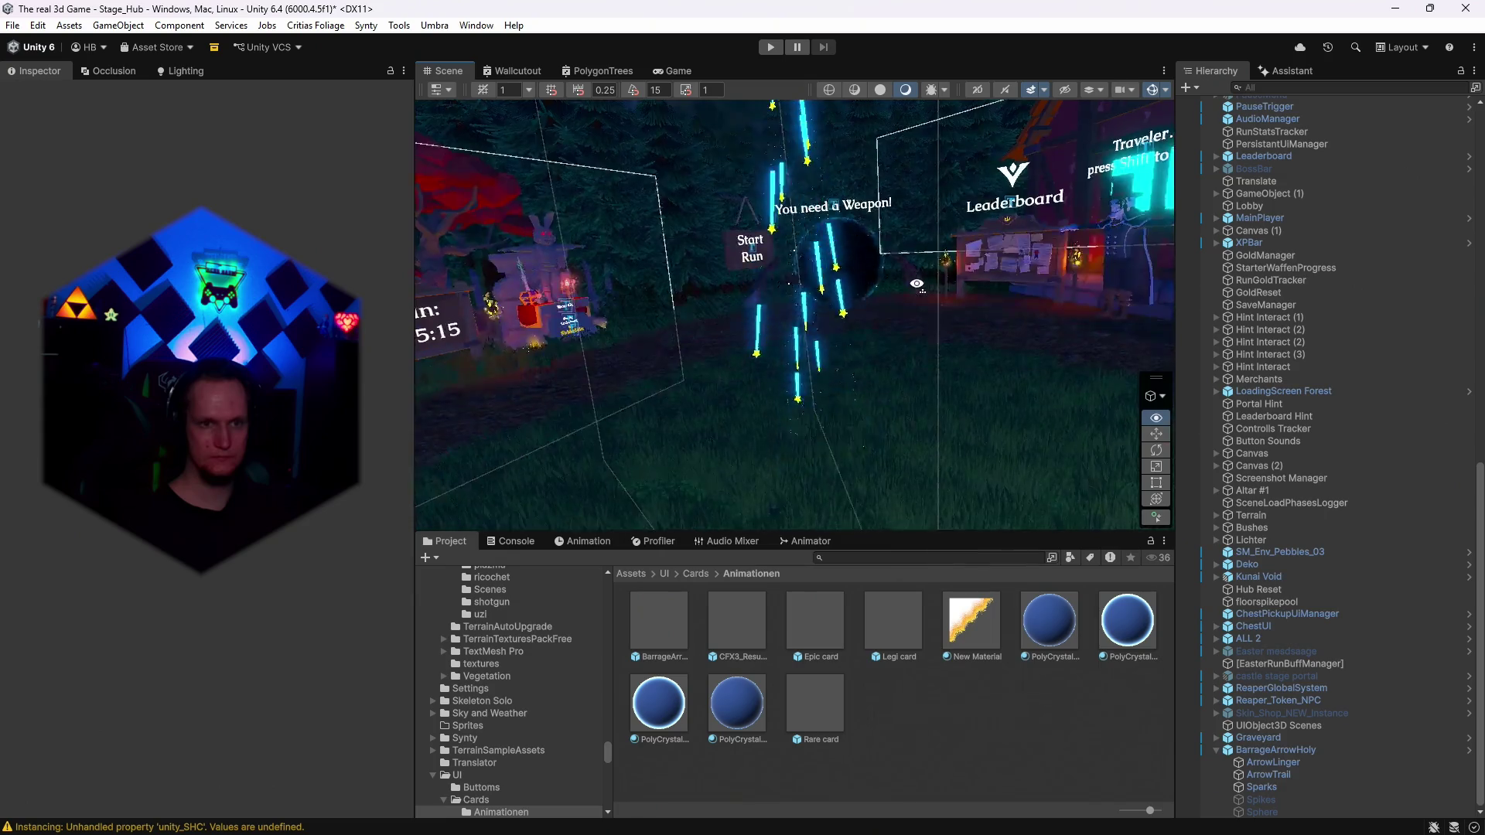
# Return to Stage_Hub, drop the resurrection circle prefab near the portal and frame it.
pyautogui.click(1259, 749)
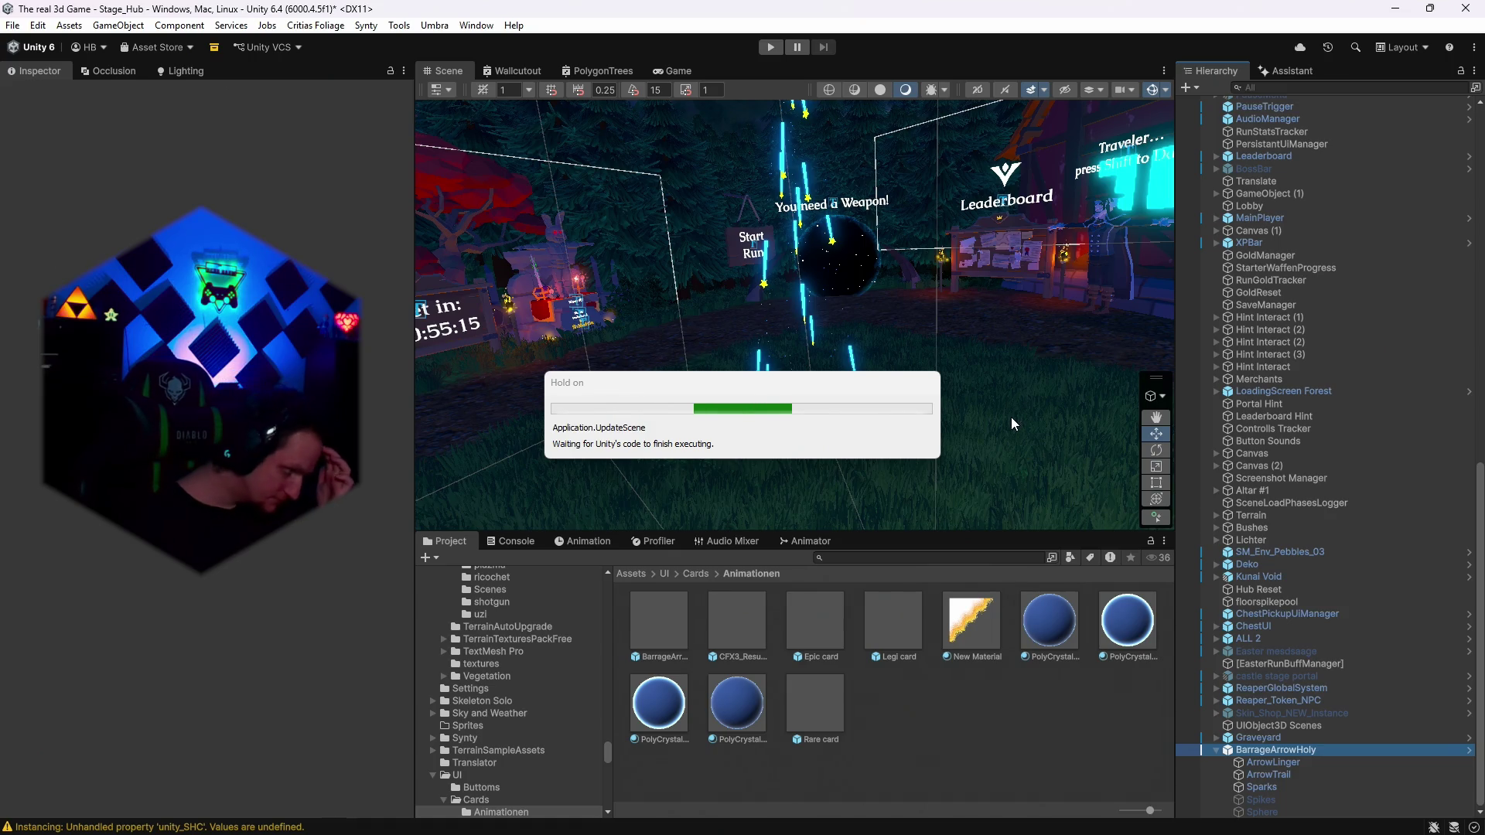
pyautogui.moveTo(756, 514); pyautogui.dragTo(891, 408)
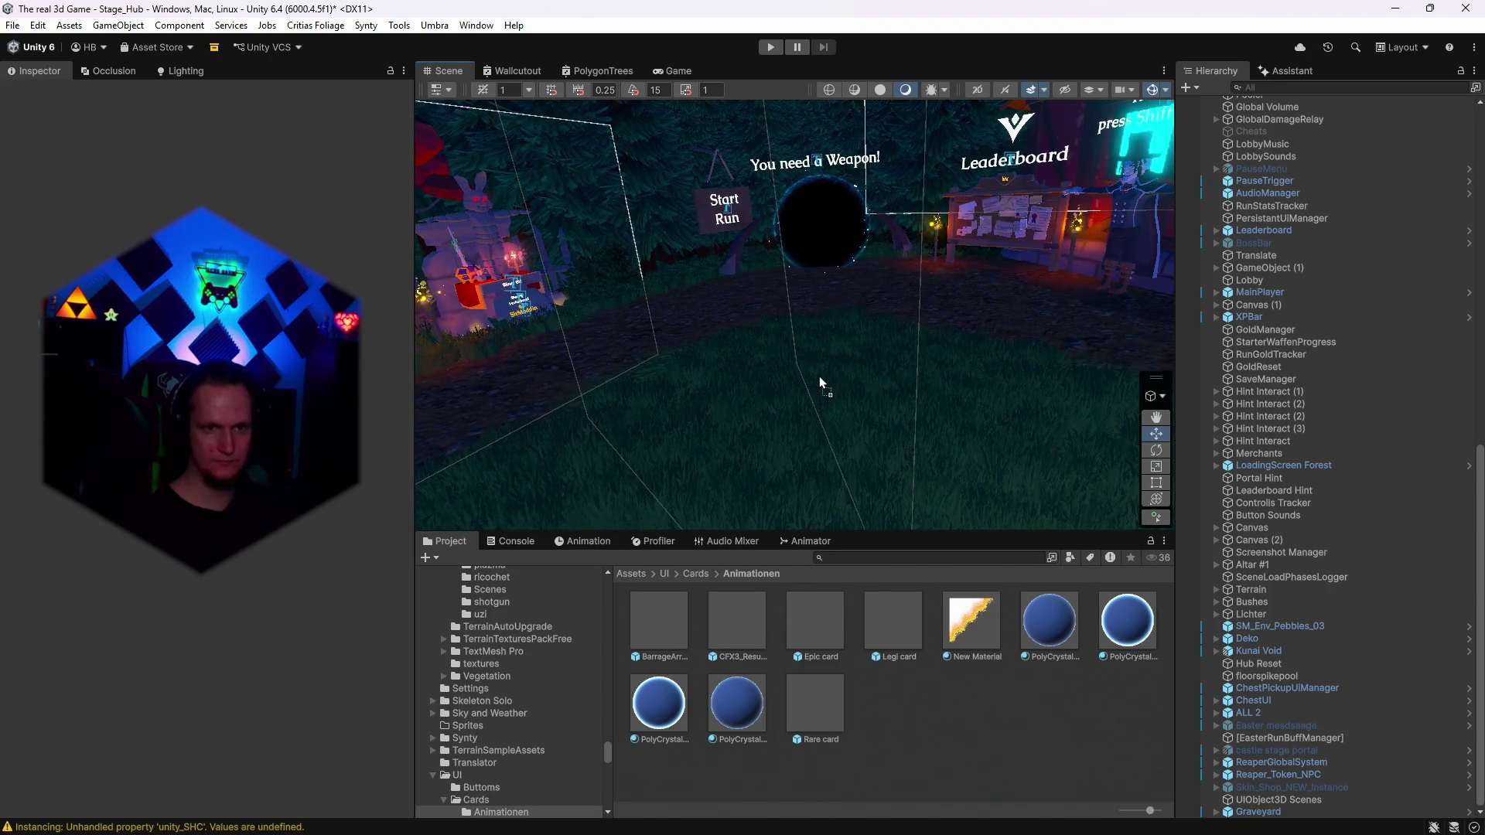
pyautogui.moveTo(819, 376); pyautogui.dragTo(819, 375)
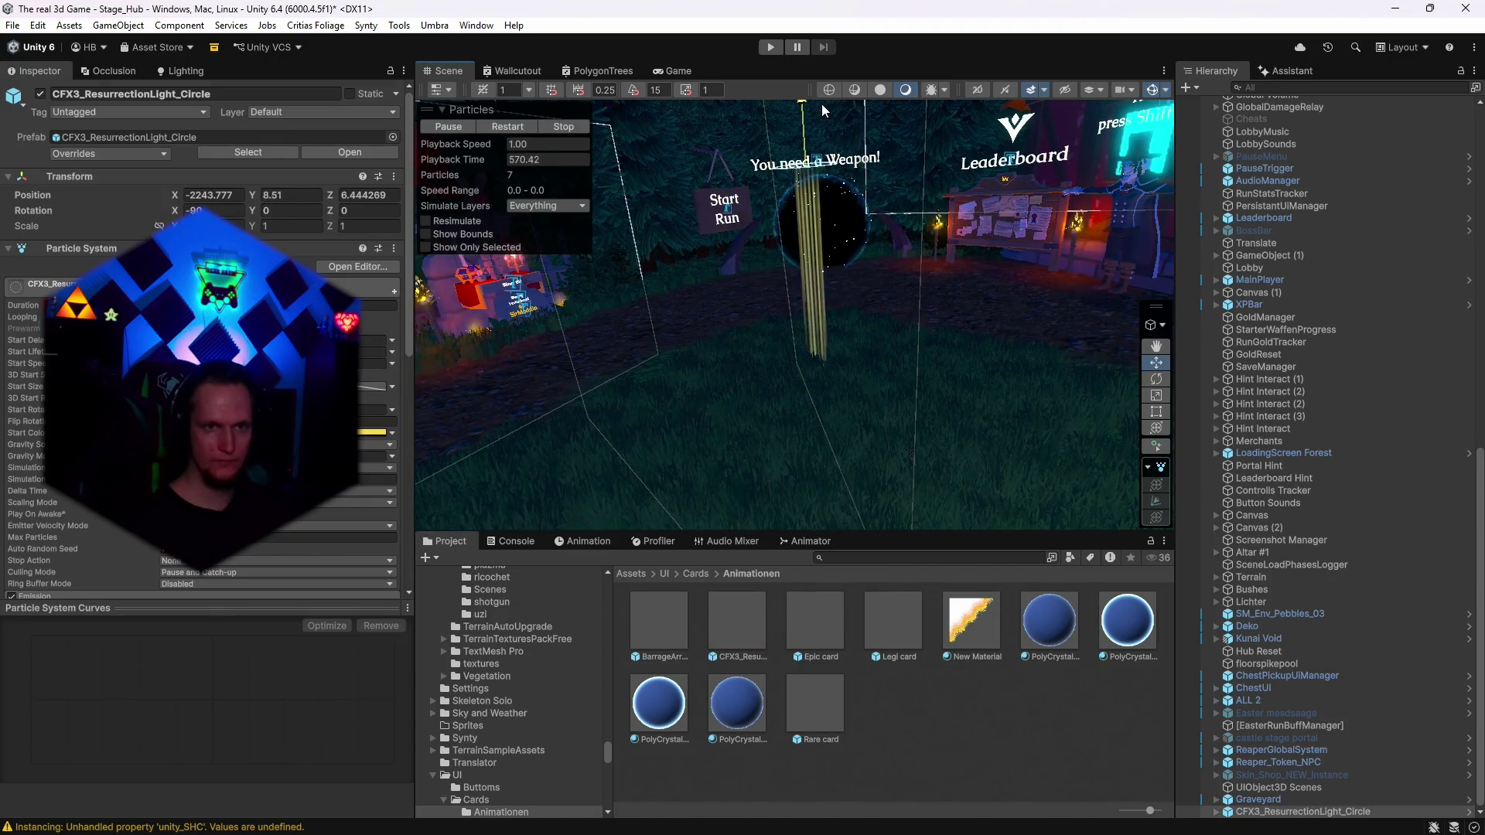
pyautogui.press('f')
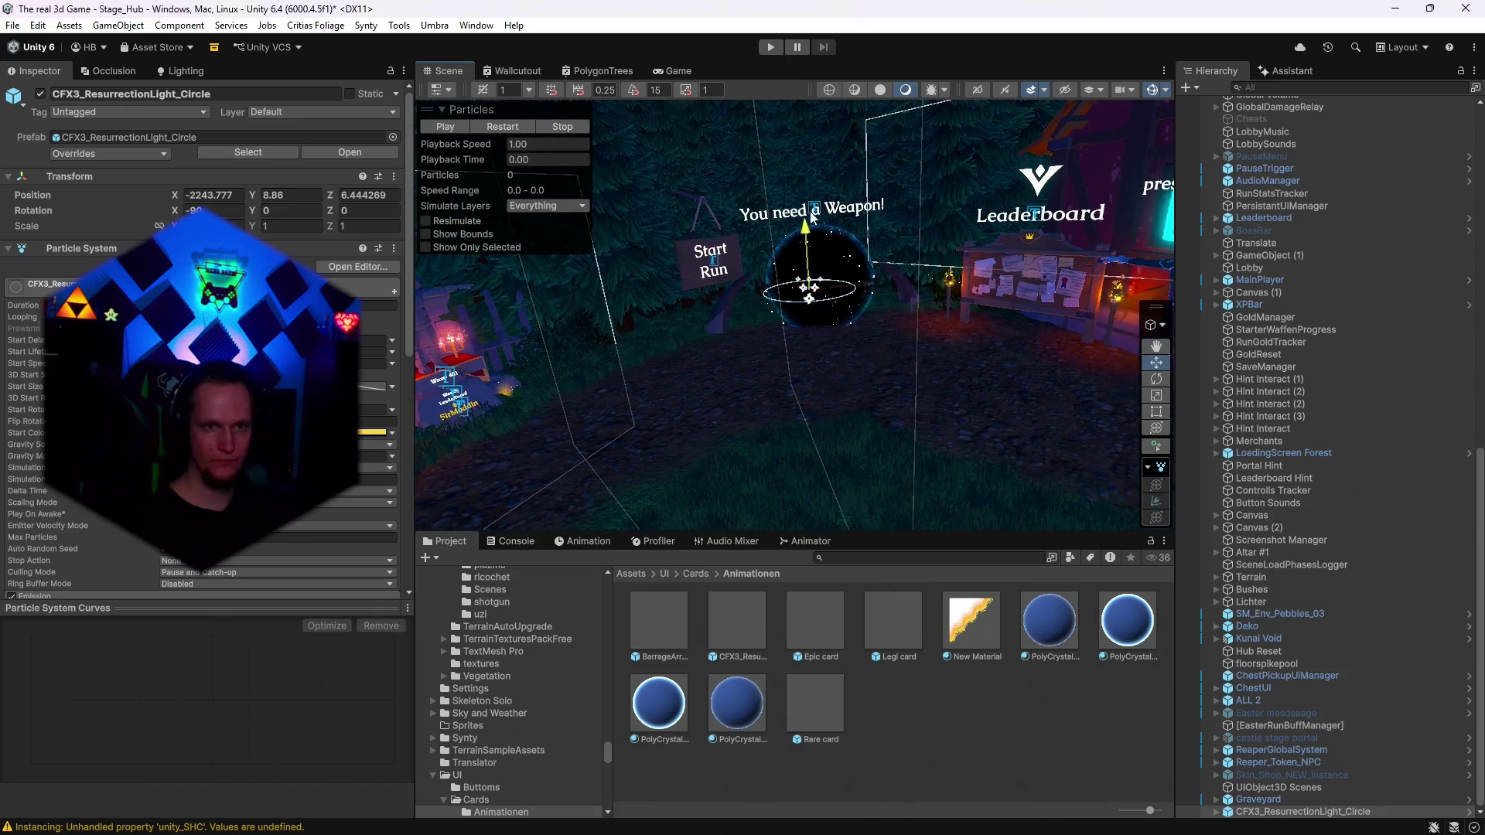
pyautogui.click(1217, 811)
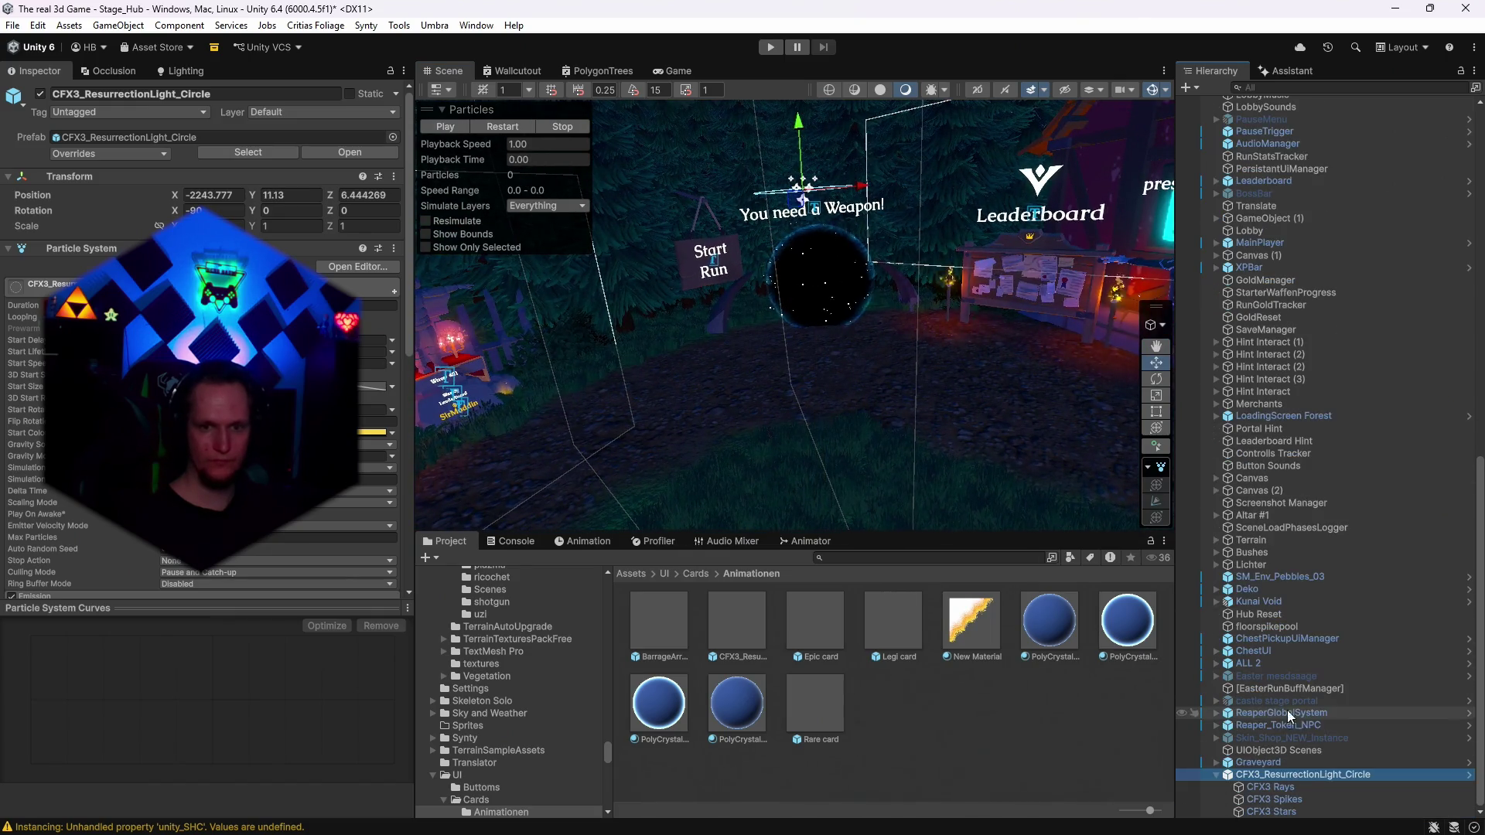
# Select the whole circle and play its preview beside the Leaderboard.
pyautogui.keyDown('shift'); pyautogui.click(1266, 811); pyautogui.keyUp('shift')
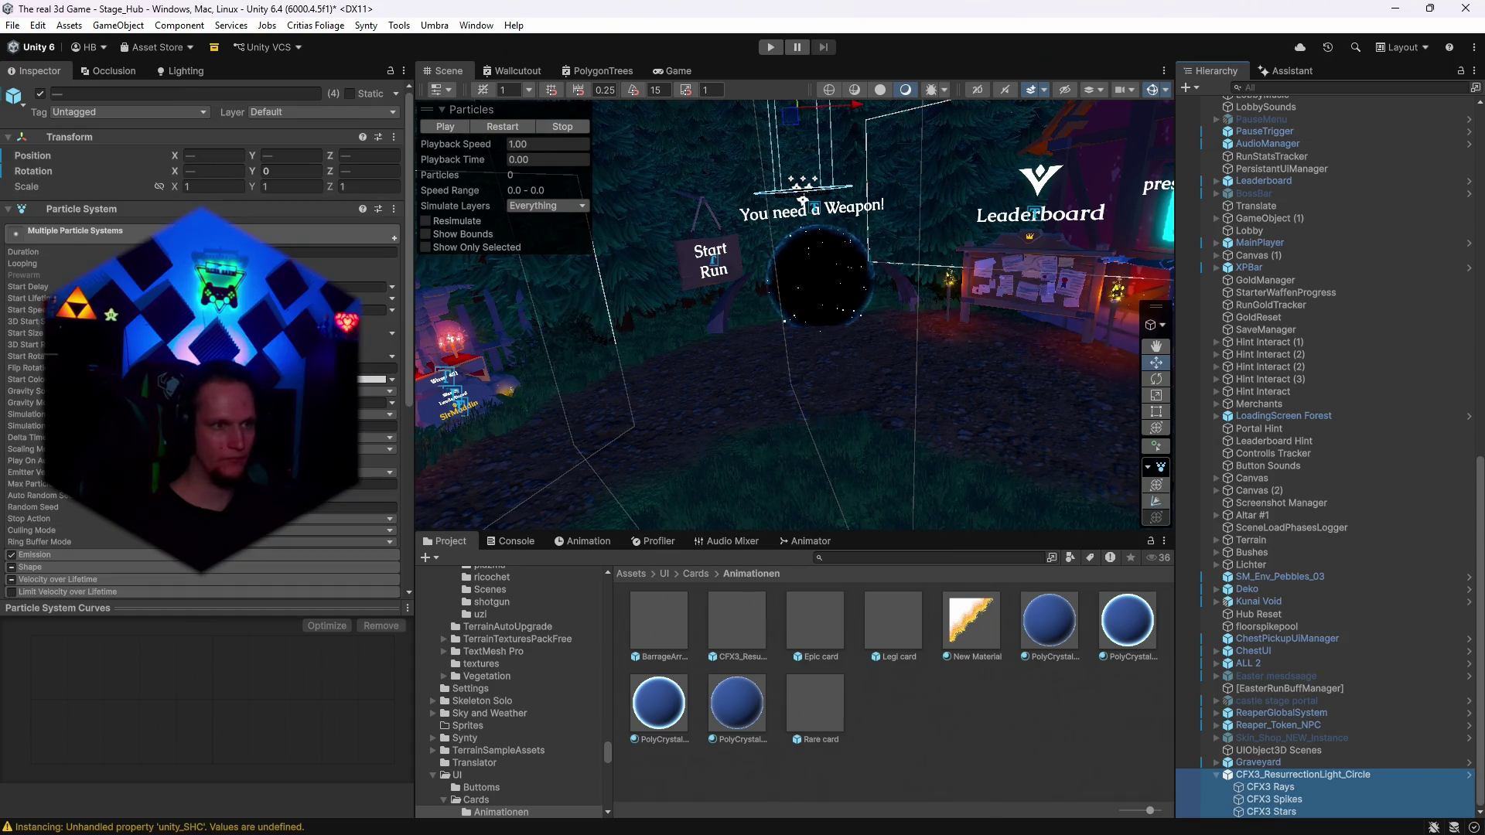
pyautogui.click(486, 124)
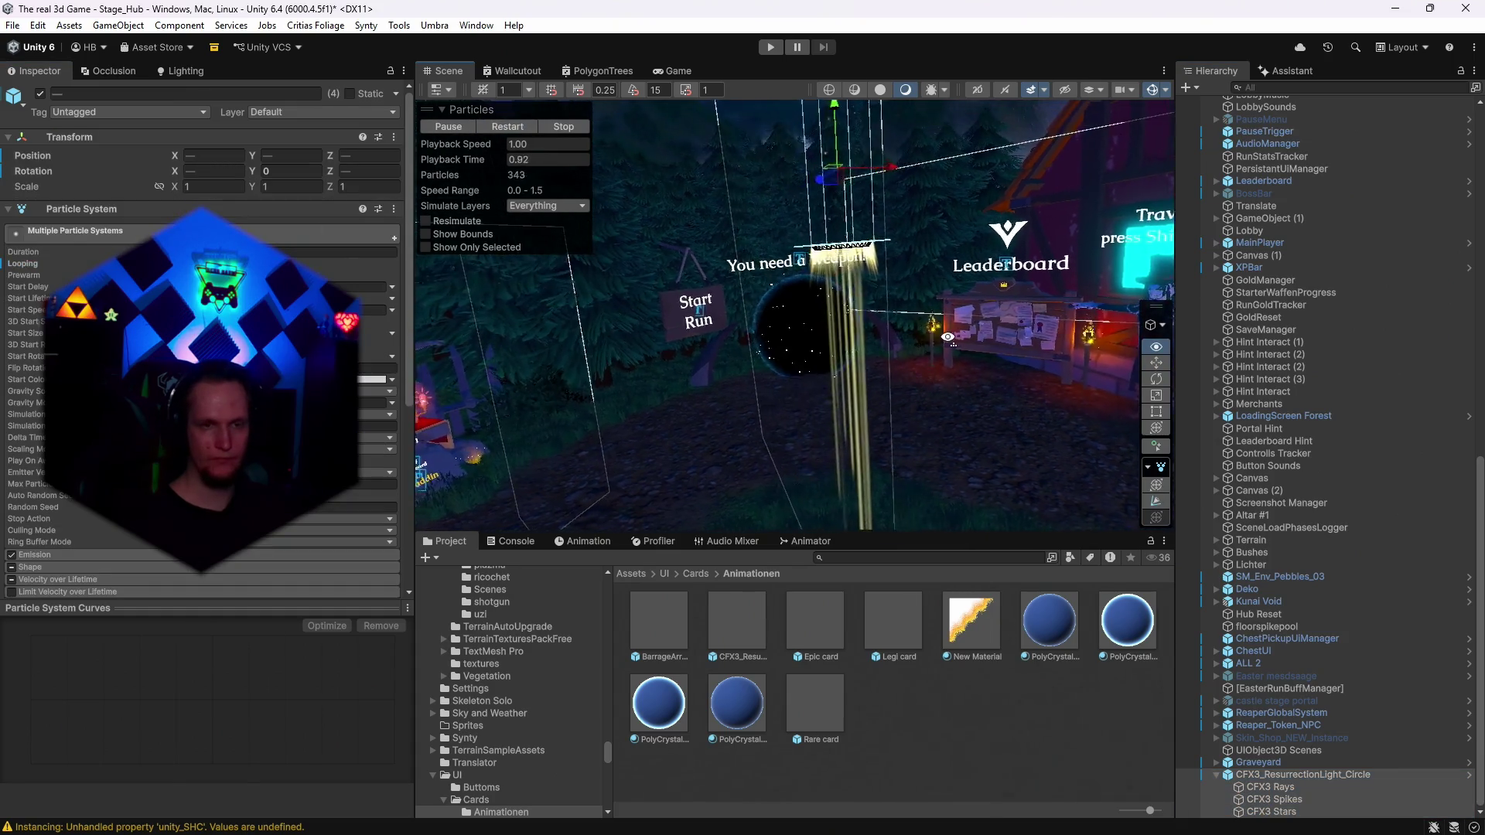
pyautogui.moveTo(945, 296)
pyautogui.mouseDown()
pyautogui.moveTo(915, 241)
pyautogui.moveTo(982, 275)
pyautogui.moveTo(921, 368)
pyautogui.mouseUp()
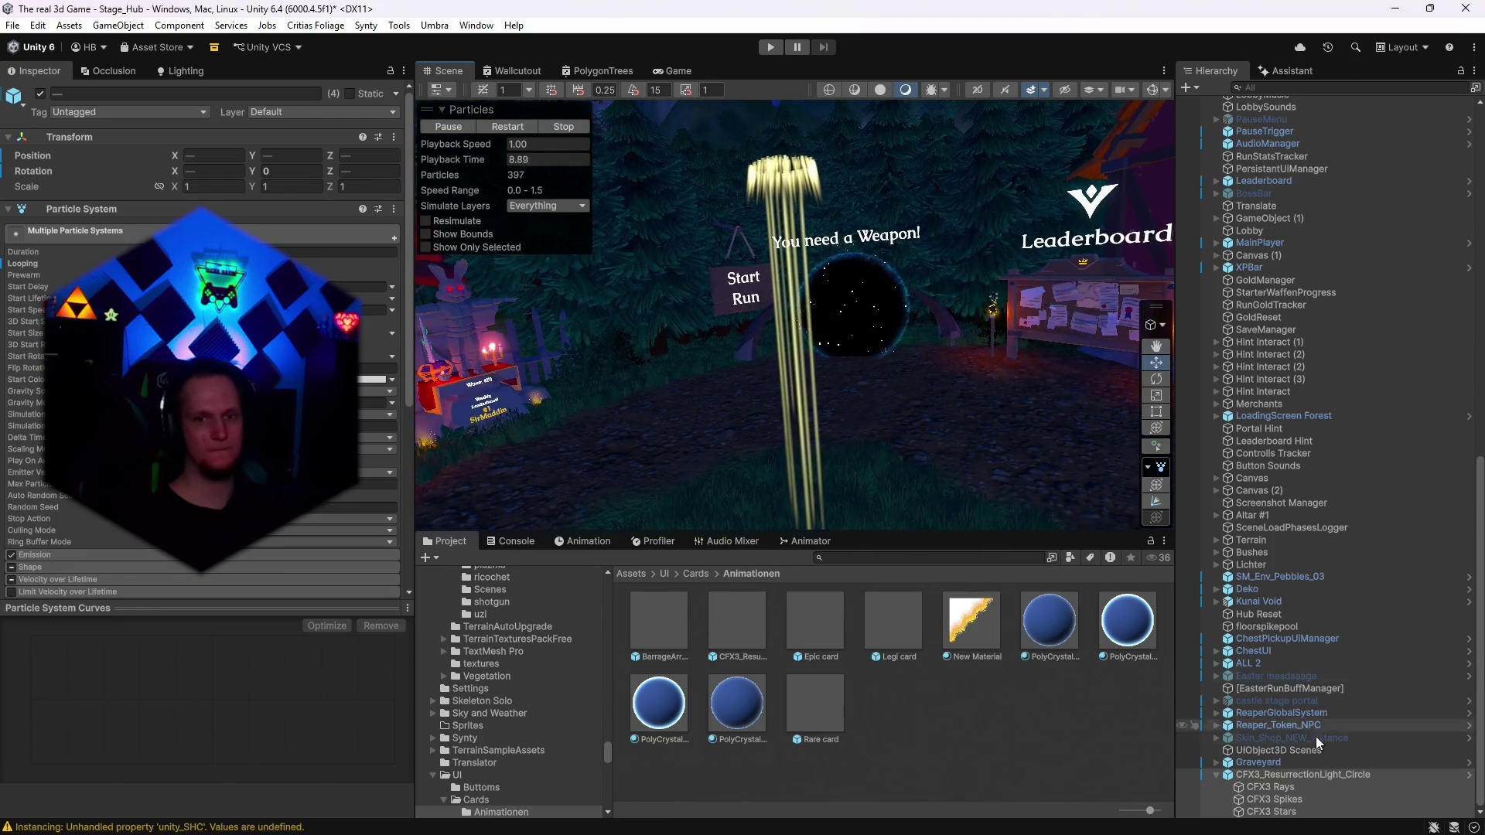
pyautogui.scroll(-5, 201, 340)
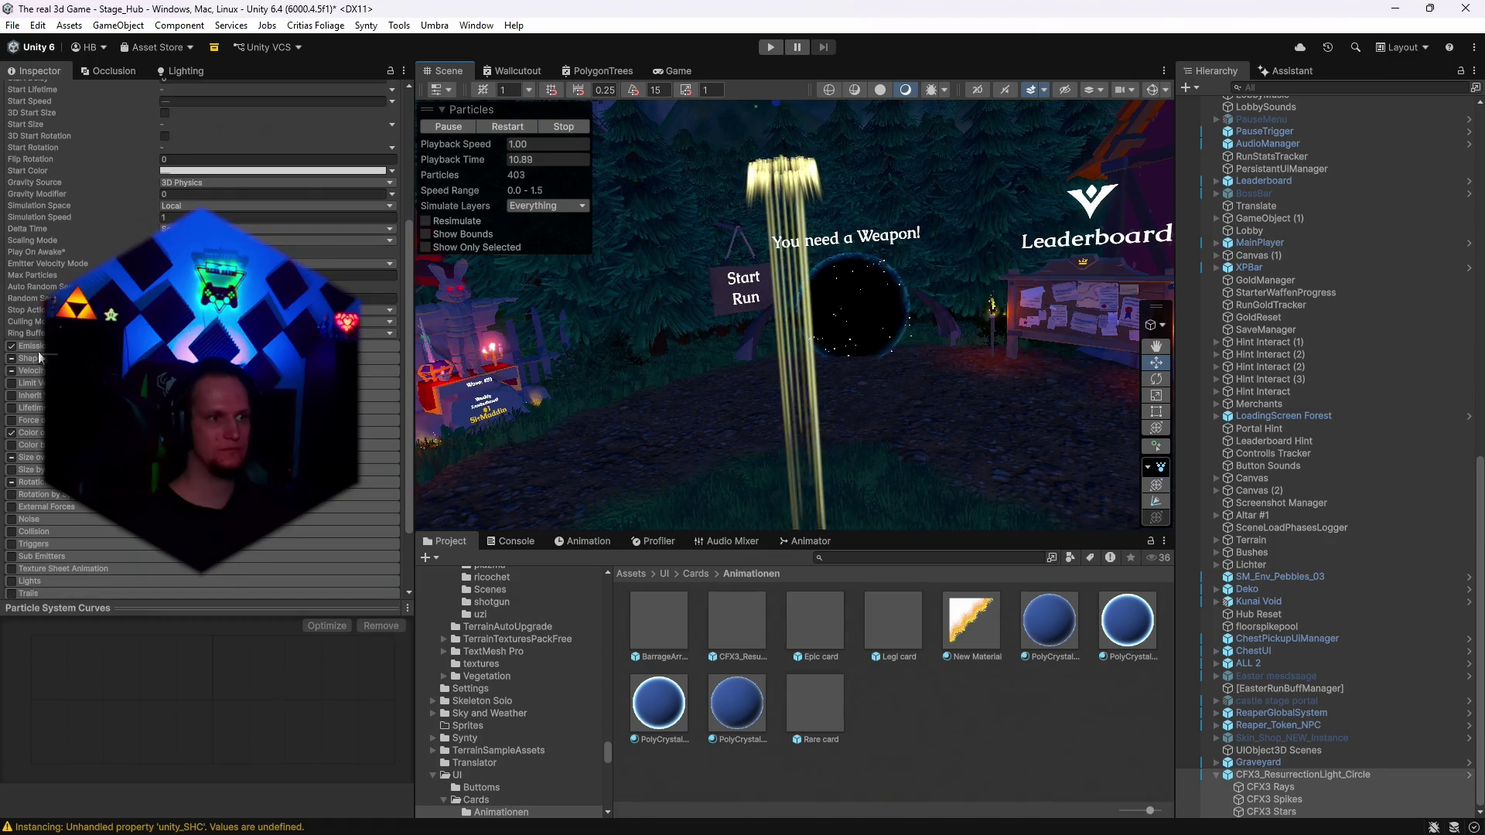
# Select CFX3 Rays, expand its Shape module and turn on shape transform editing.
pyautogui.click(1307, 774)
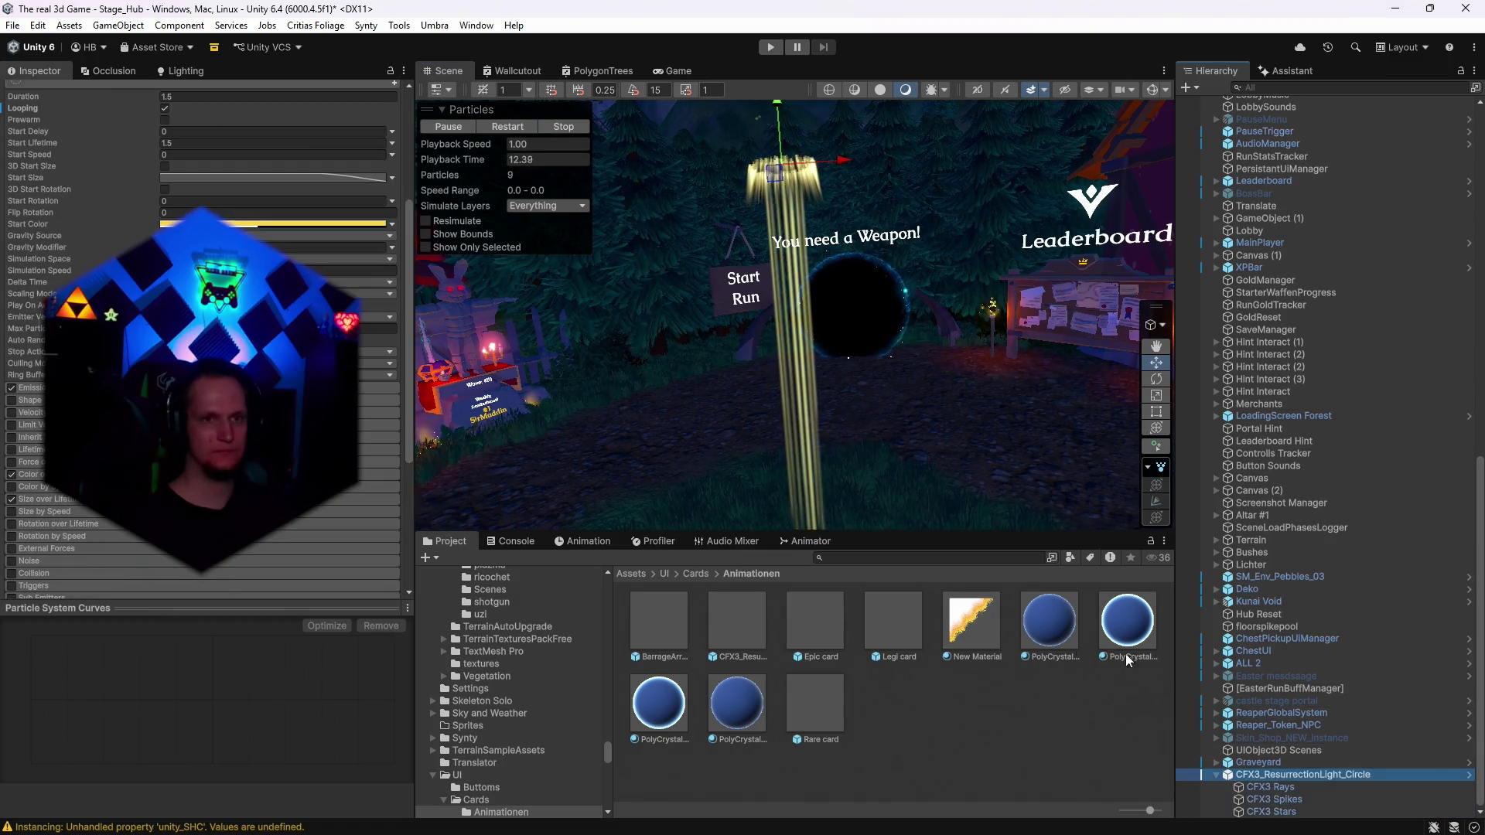
pyautogui.click(1298, 787)
pyautogui.click(39, 375)
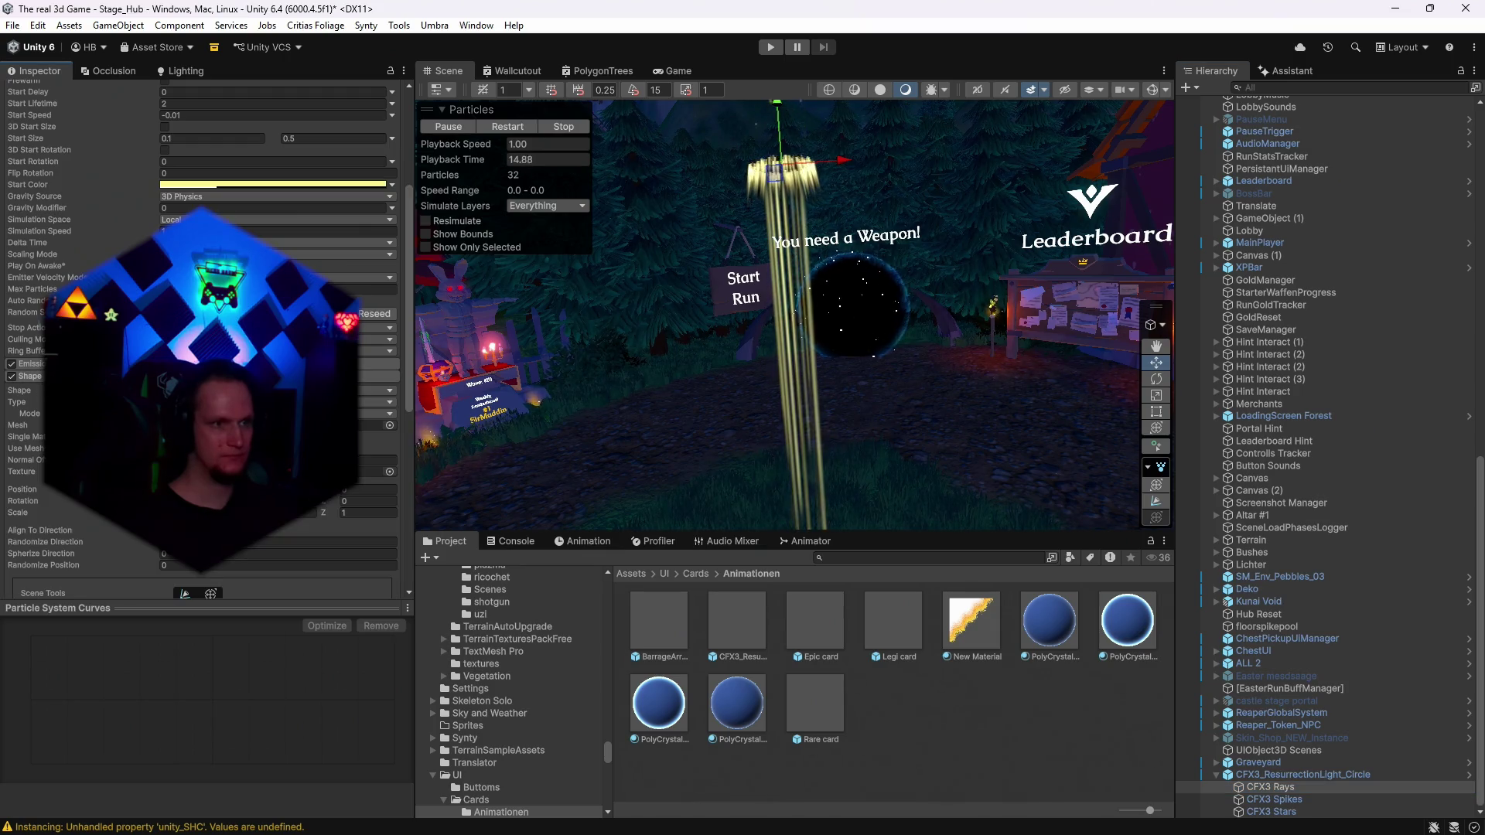
pyautogui.scroll(-3, 201, 340)
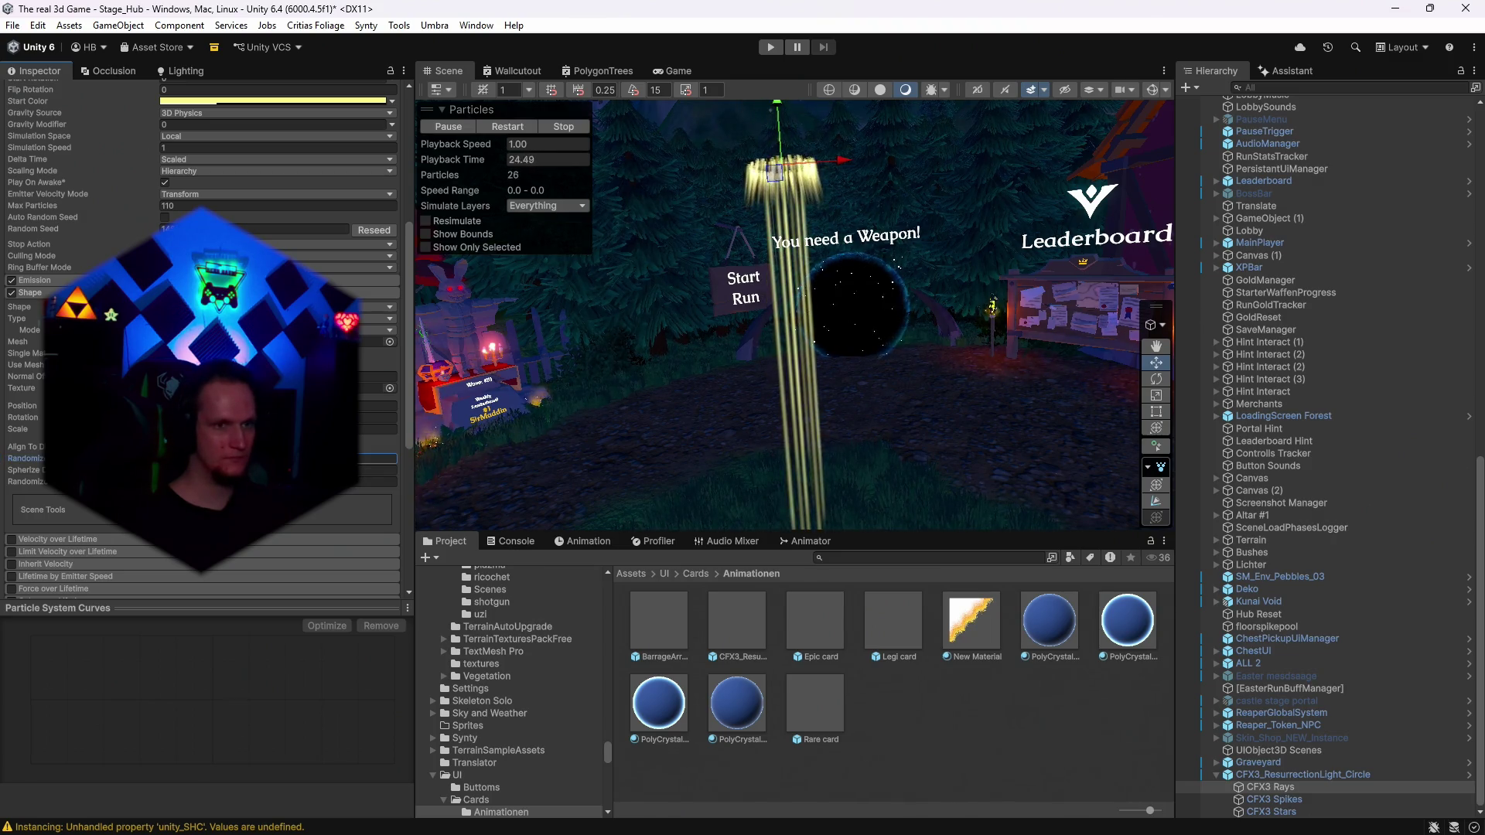
pyautogui.moveTo(630, 364)
pyautogui.mouseDown()
pyautogui.moveTo(607, 536)
pyautogui.moveTo(616, 405)
pyautogui.mouseUp()
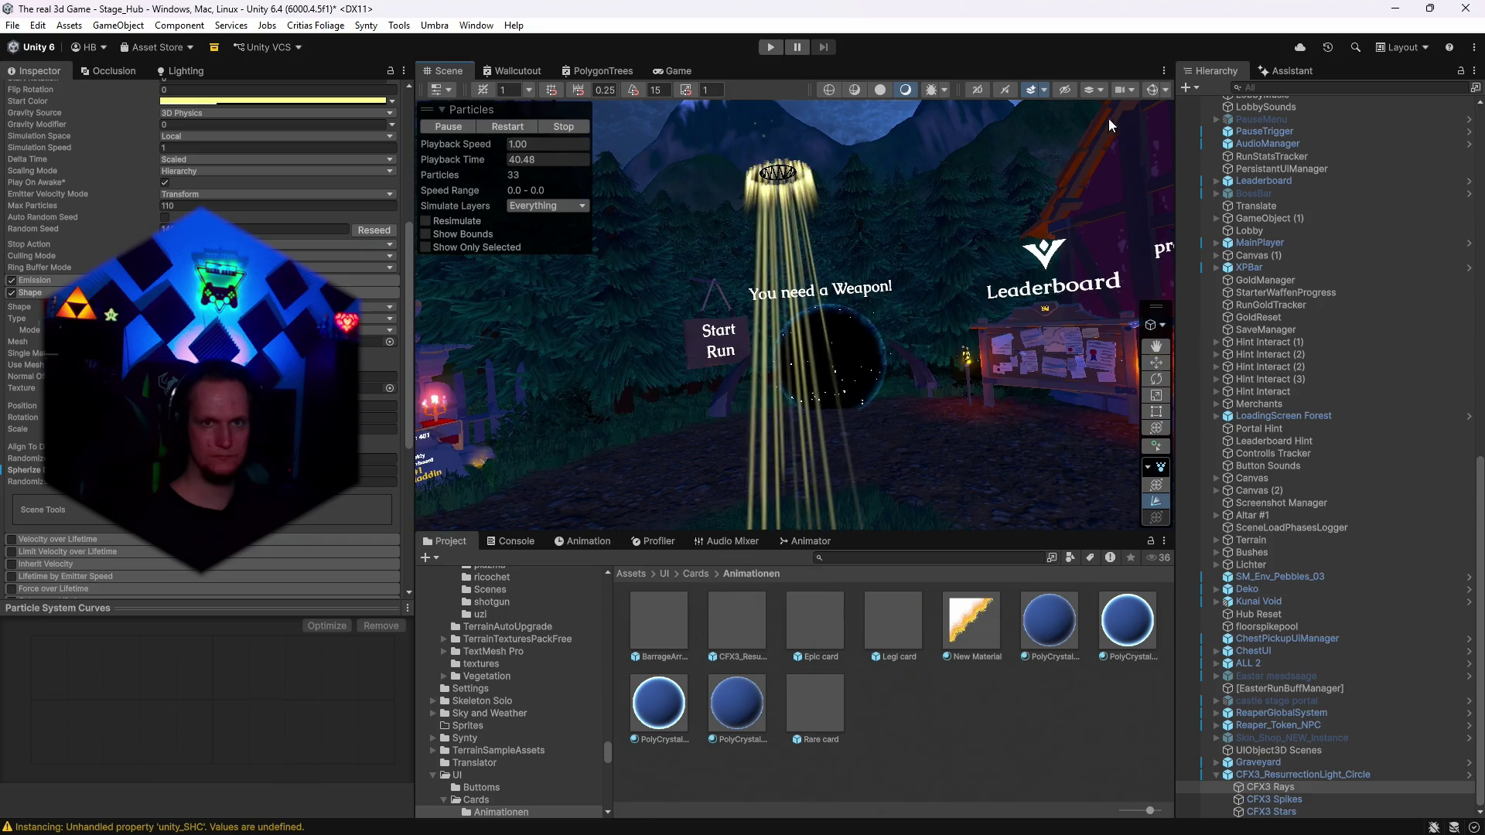
pyautogui.moveTo(1006, 294); pyautogui.dragTo(973, 303)
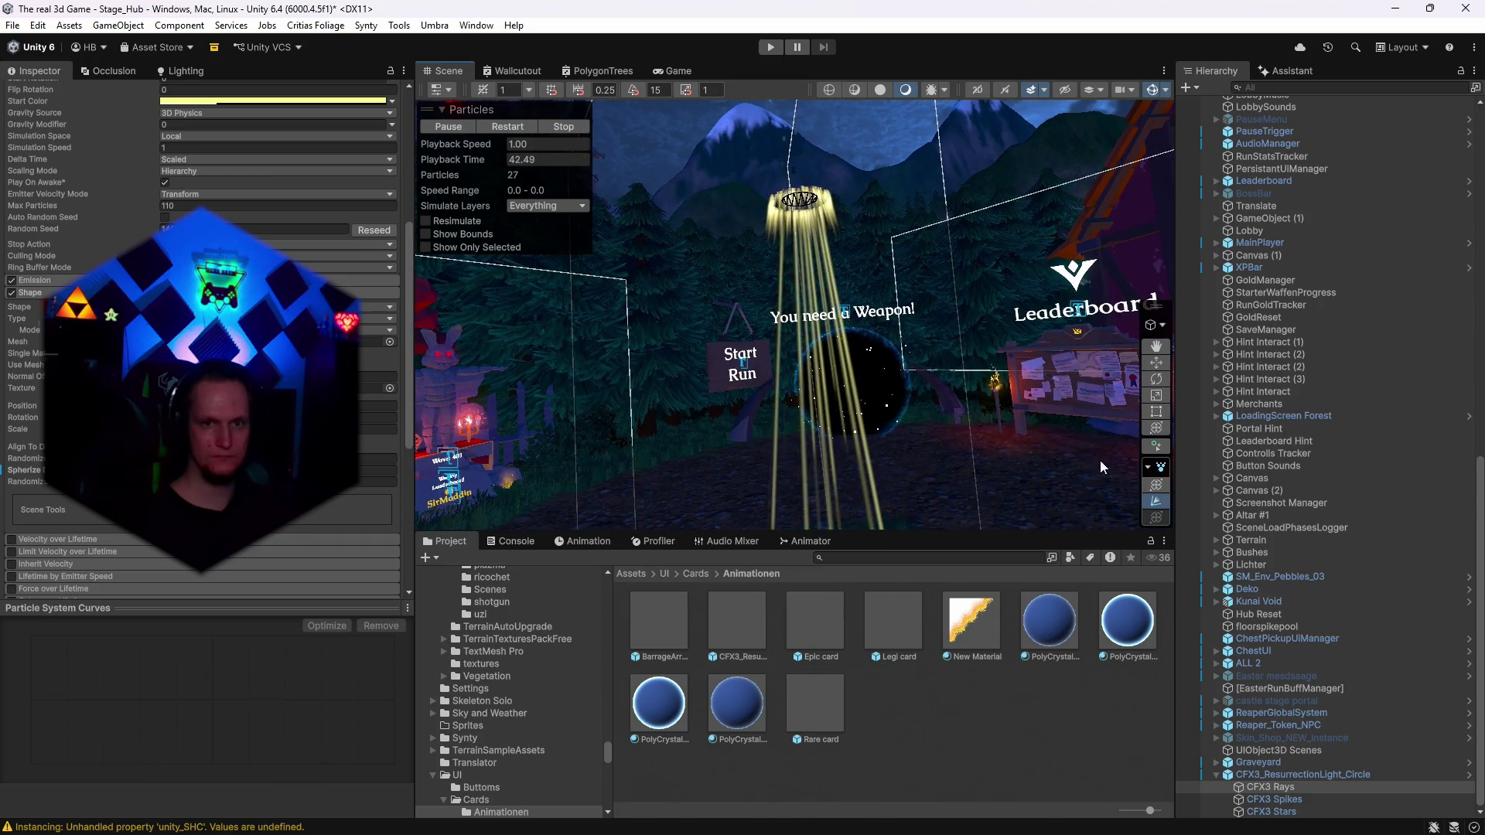
pyautogui.click(1157, 491)
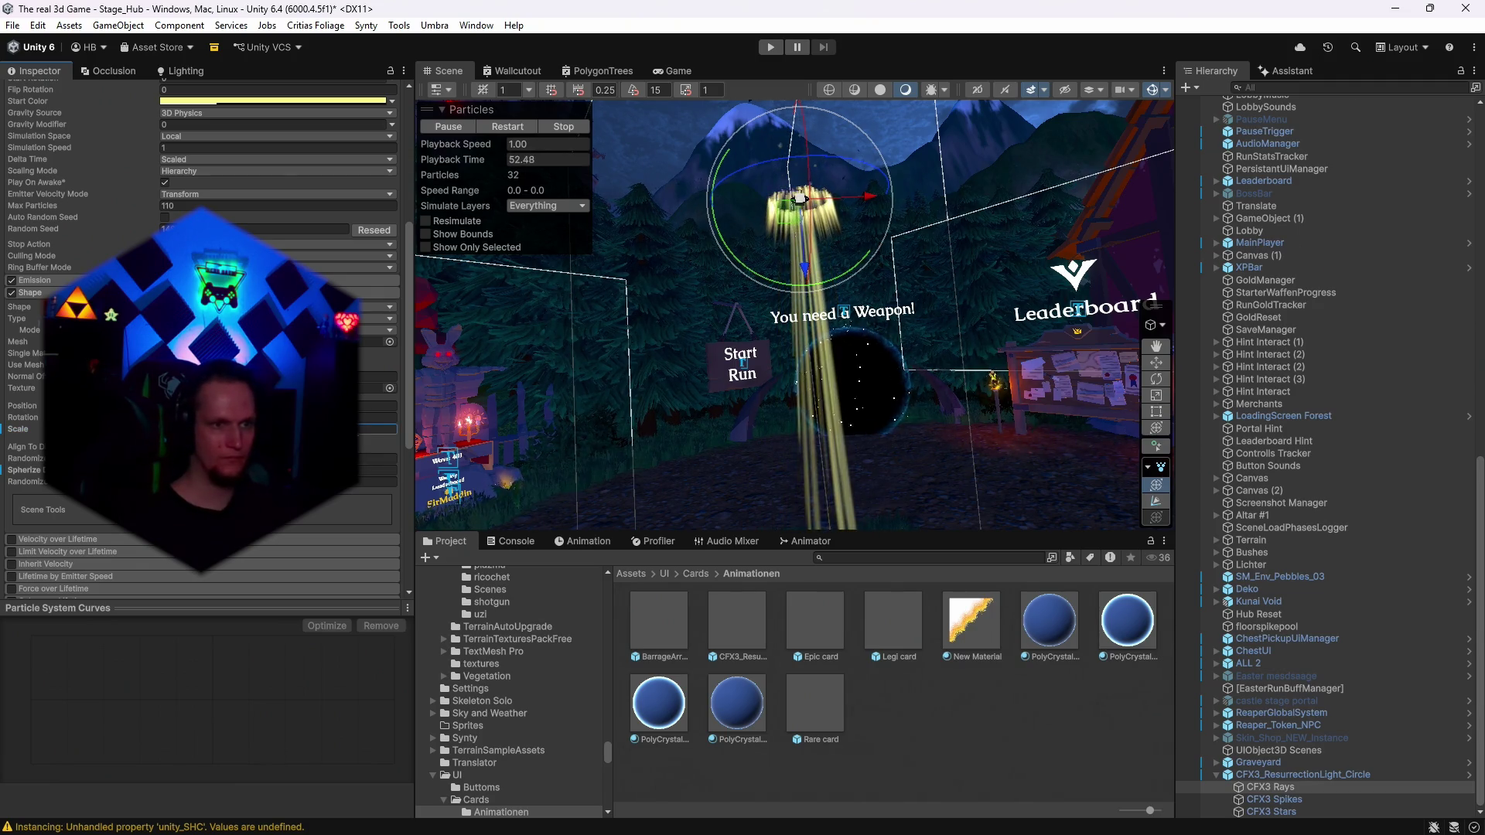
pyautogui.moveTo(820, 344); pyautogui.dragTo(954, 473)
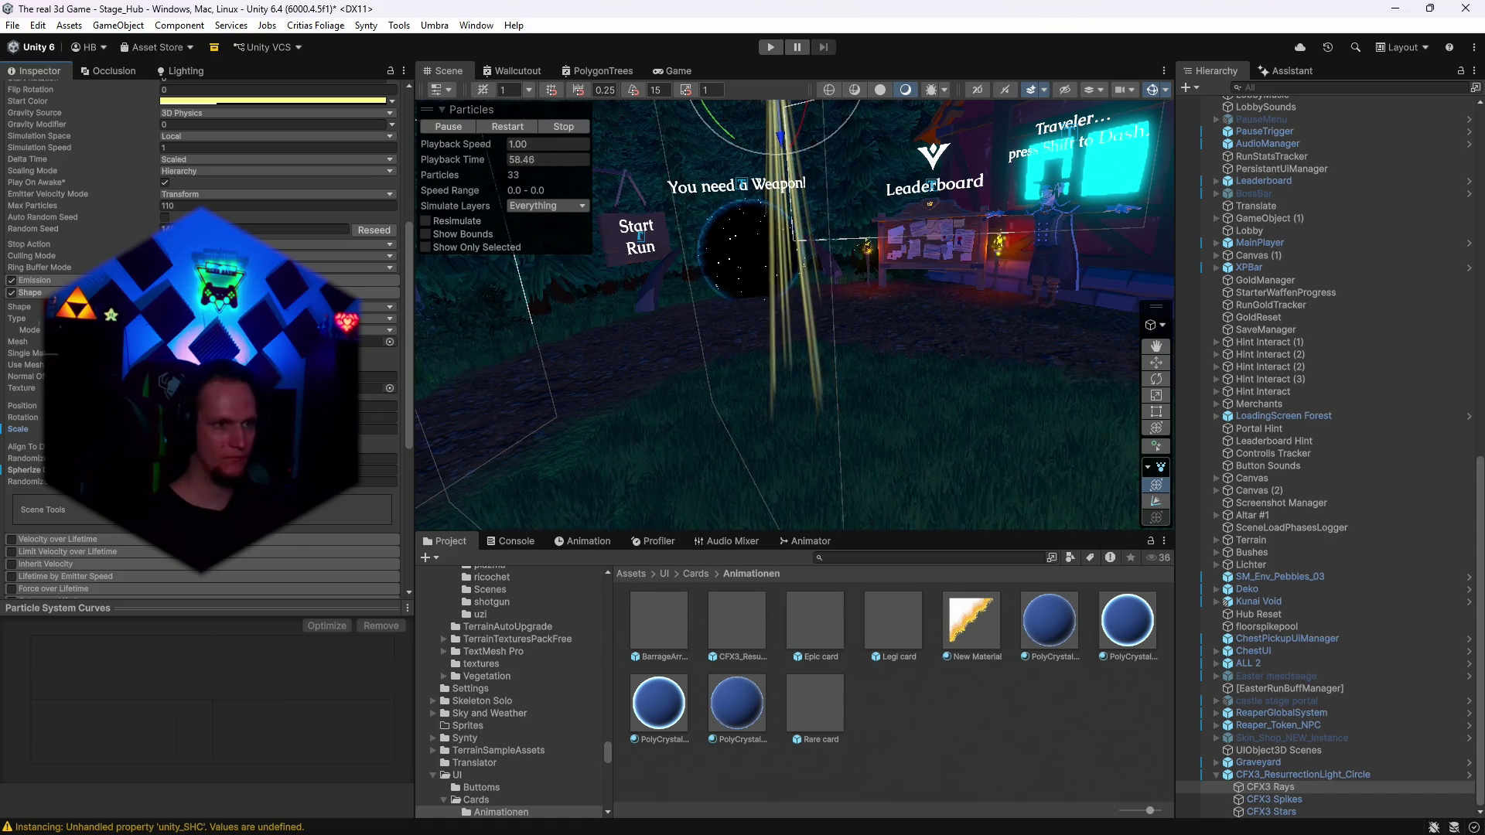
# Inspect the fanned-out Rays from several angles, then leave shape transform editing.
pyautogui.moveTo(890, 374)
pyautogui.mouseDown()
pyautogui.moveTo(832, 341)
pyautogui.moveTo(812, 292)
pyautogui.moveTo(815, 340)
pyautogui.mouseUp()
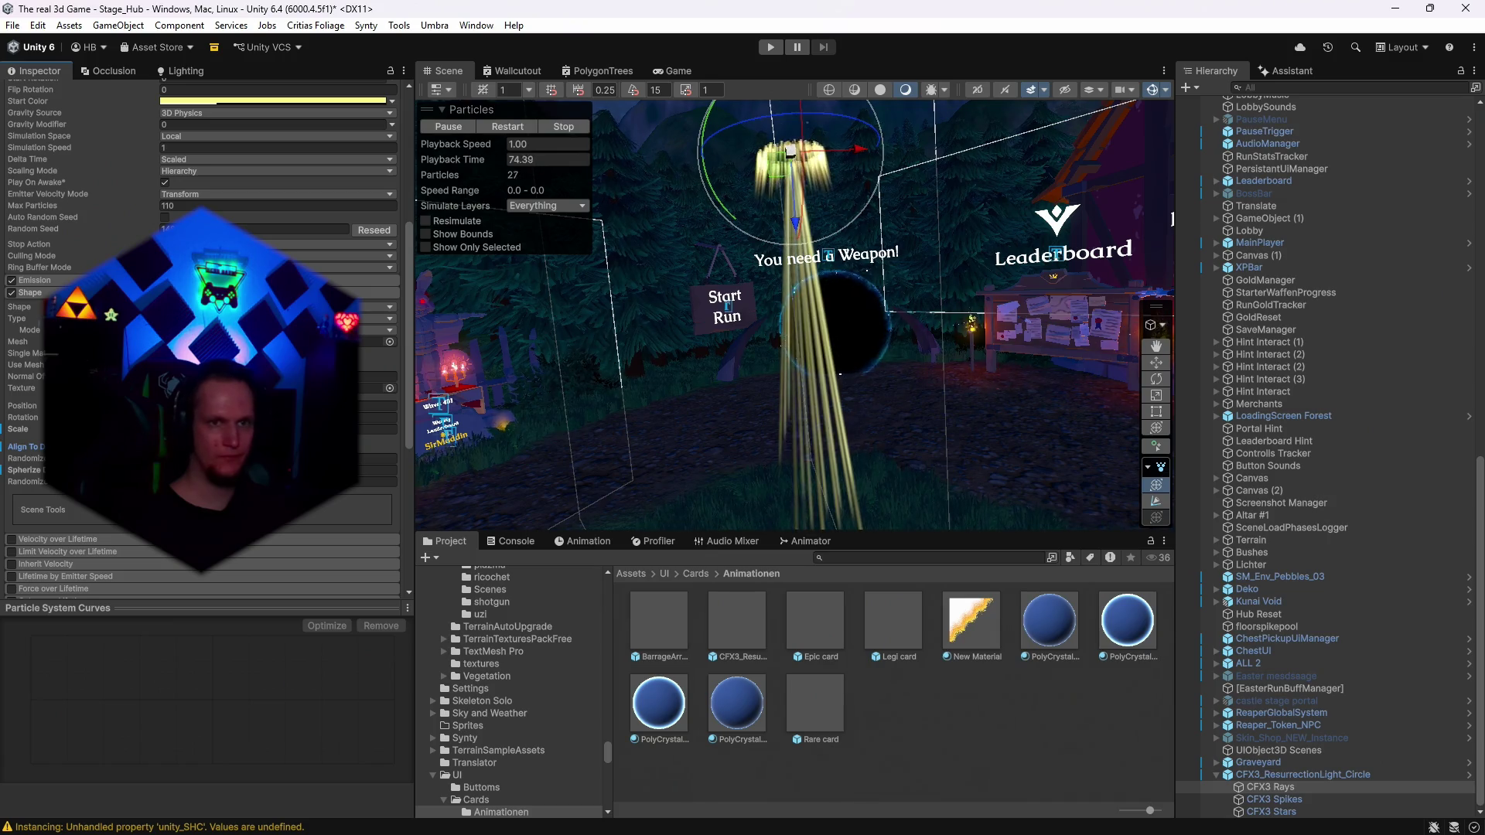
pyautogui.moveTo(743, 255)
pyautogui.mouseDown()
pyautogui.moveTo(708, 201)
pyautogui.moveTo(804, 291)
pyautogui.moveTo(797, 232)
pyautogui.moveTo(874, 280)
pyautogui.mouseUp()
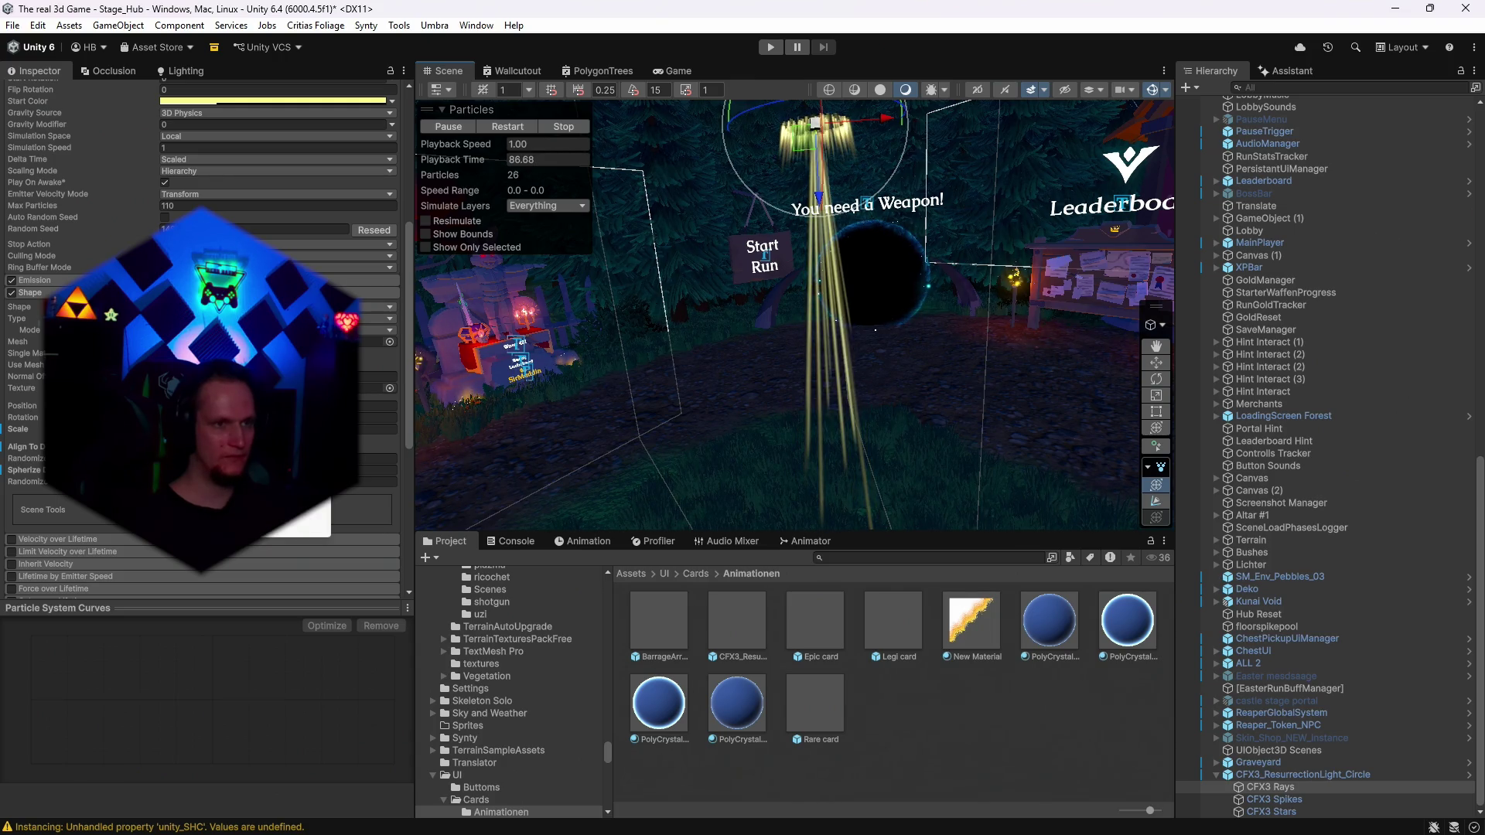
pyautogui.moveTo(853, 335); pyautogui.dragTo(835, 333)
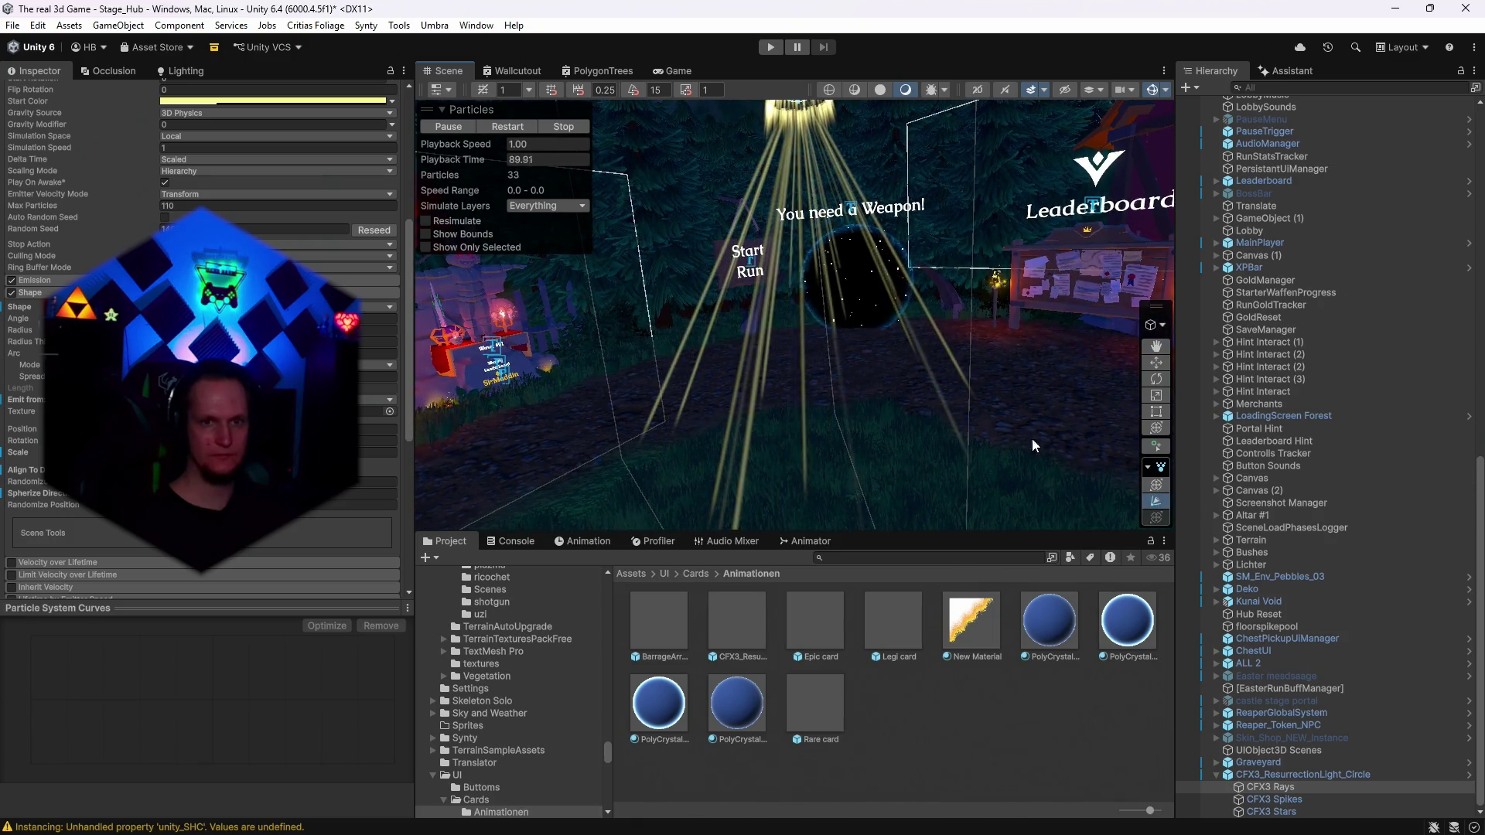
pyautogui.moveTo(976, 311); pyautogui.dragTo(976, 304)
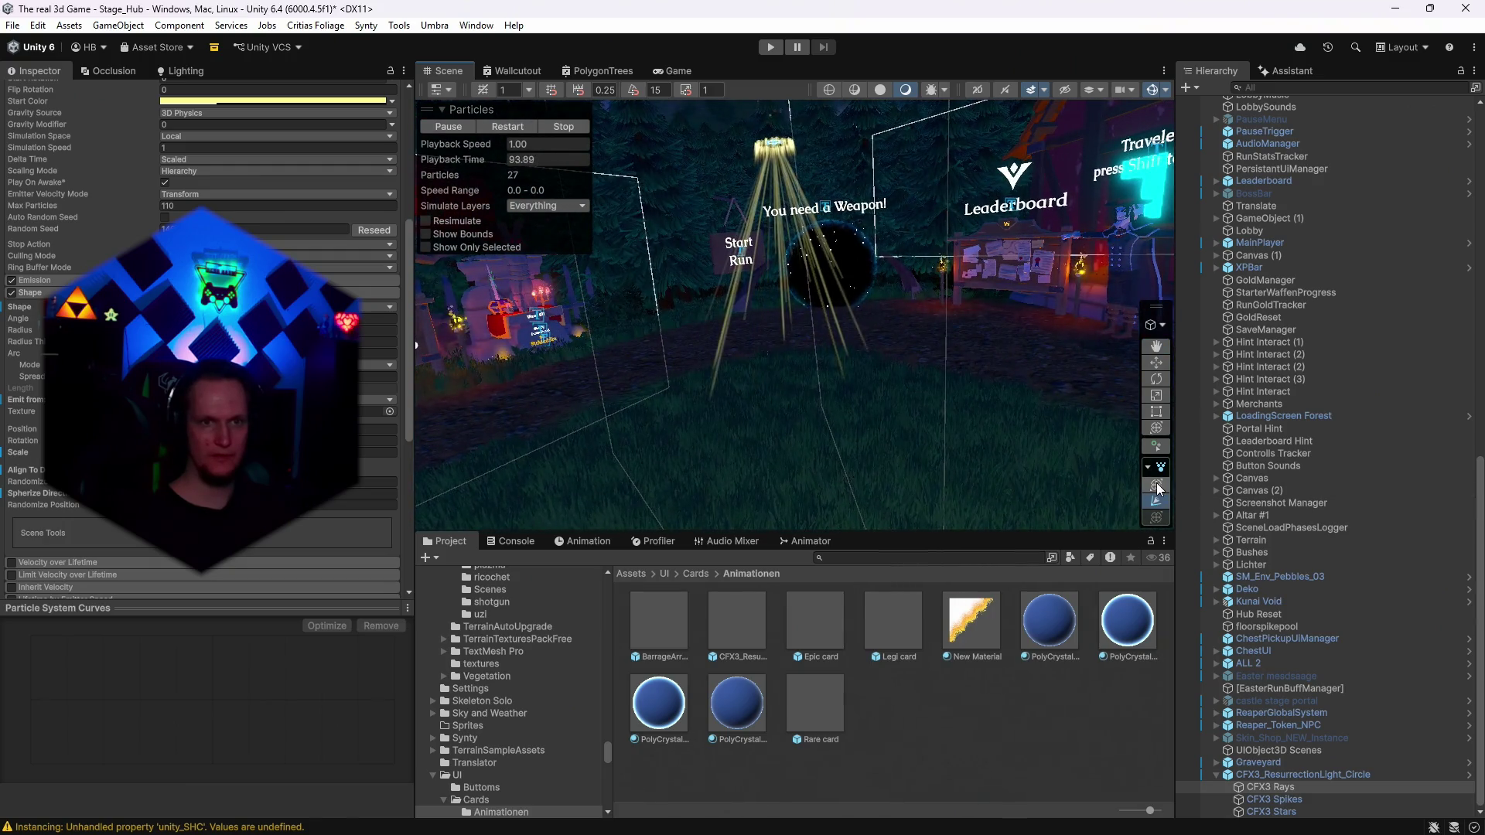
pyautogui.scroll(3, 856, 364)
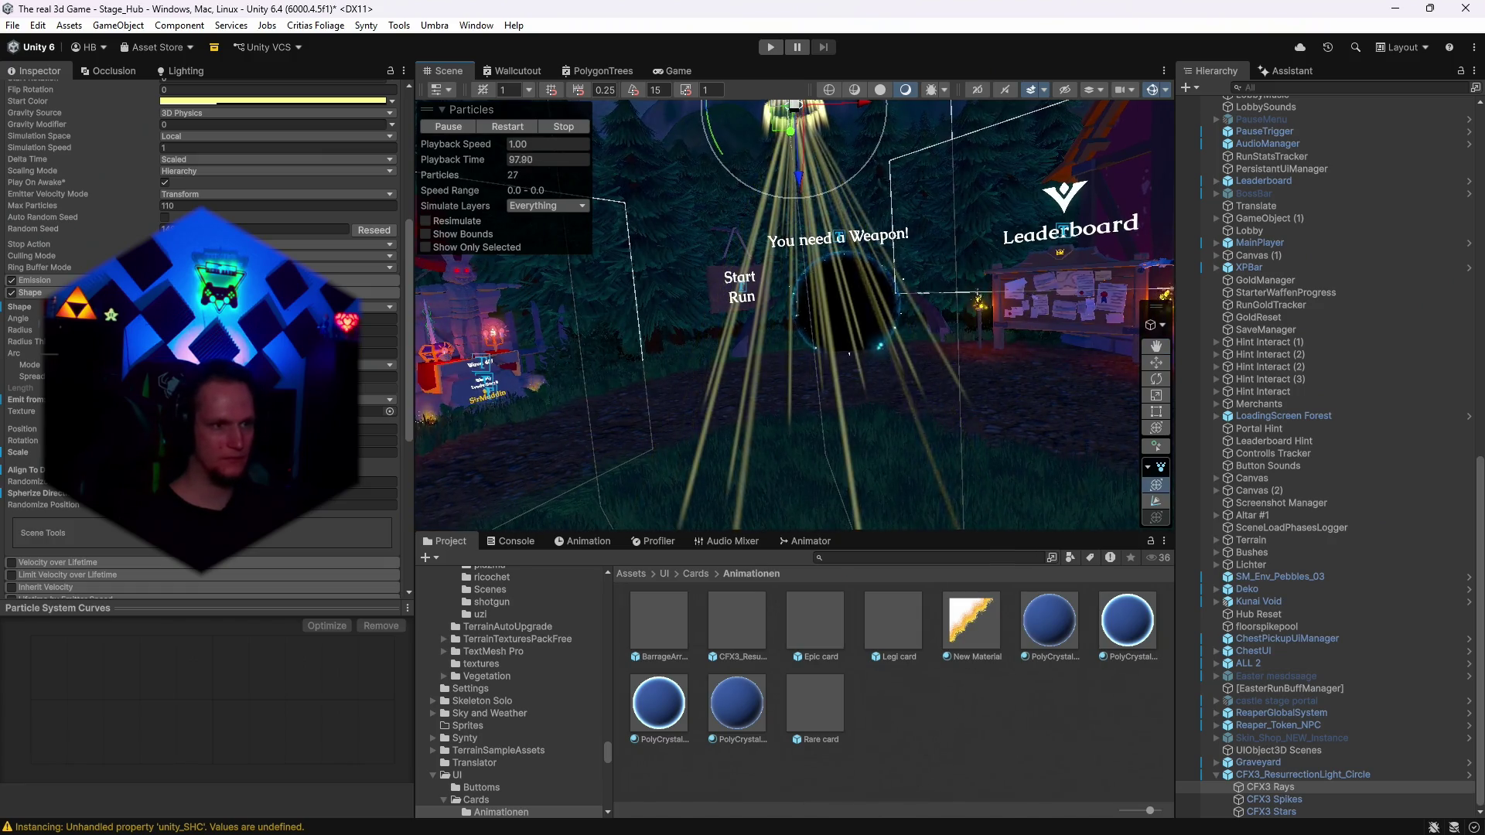
pyautogui.click(303, 517)
# View the beams against the mountains and select the light circle with its children.
pyautogui.moveTo(433, 433); pyautogui.dragTo(769, 192)
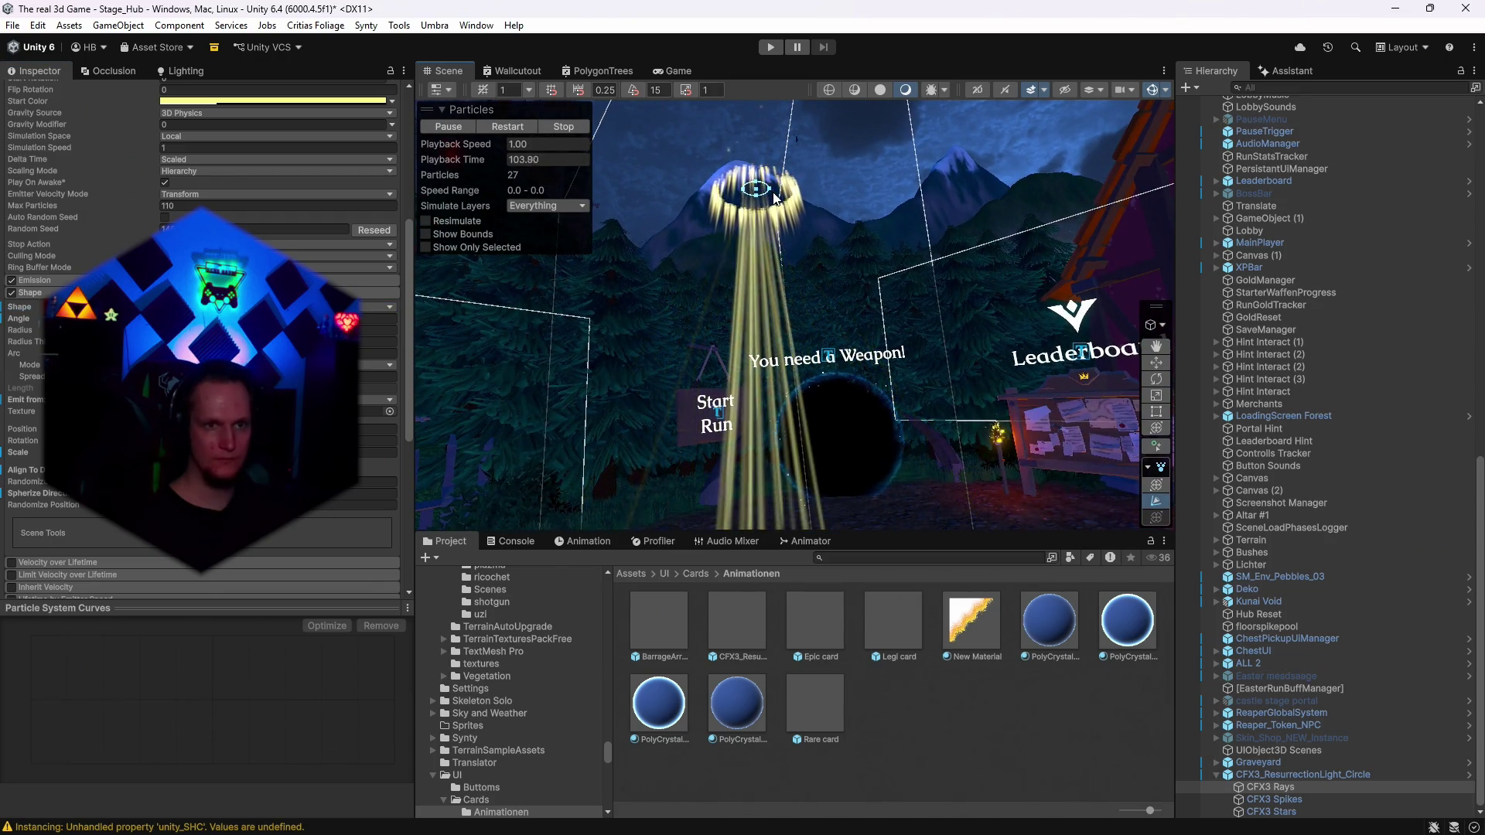
pyautogui.moveTo(889, 226)
pyautogui.mouseDown()
pyautogui.moveTo(861, 249)
pyautogui.moveTo(774, 192)
pyautogui.mouseUp()
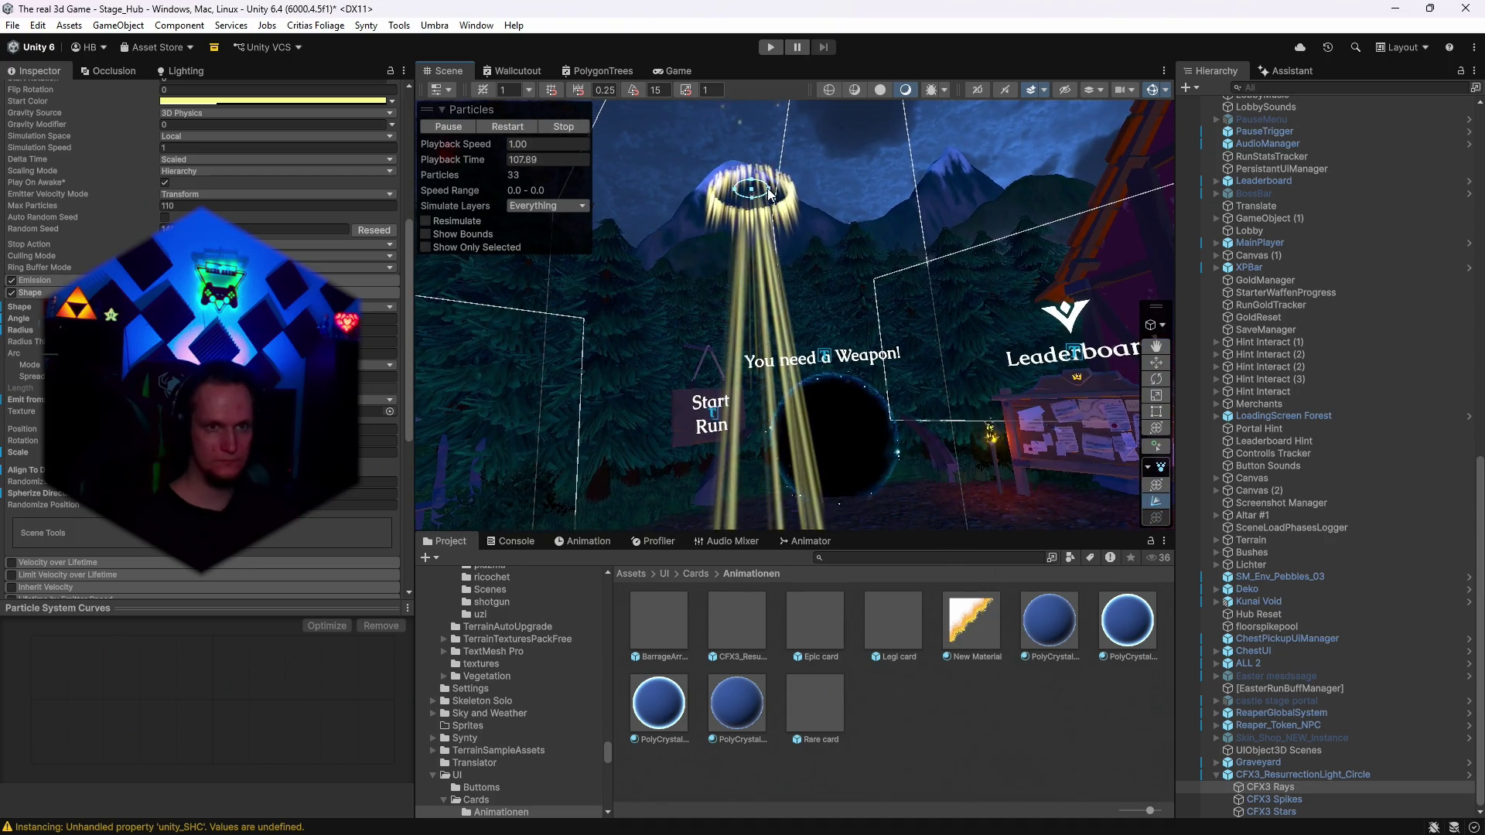
pyautogui.moveTo(852, 227)
pyautogui.mouseDown()
pyautogui.moveTo(818, 132)
pyautogui.moveTo(810, 168)
pyautogui.moveTo(828, 174)
pyautogui.mouseUp()
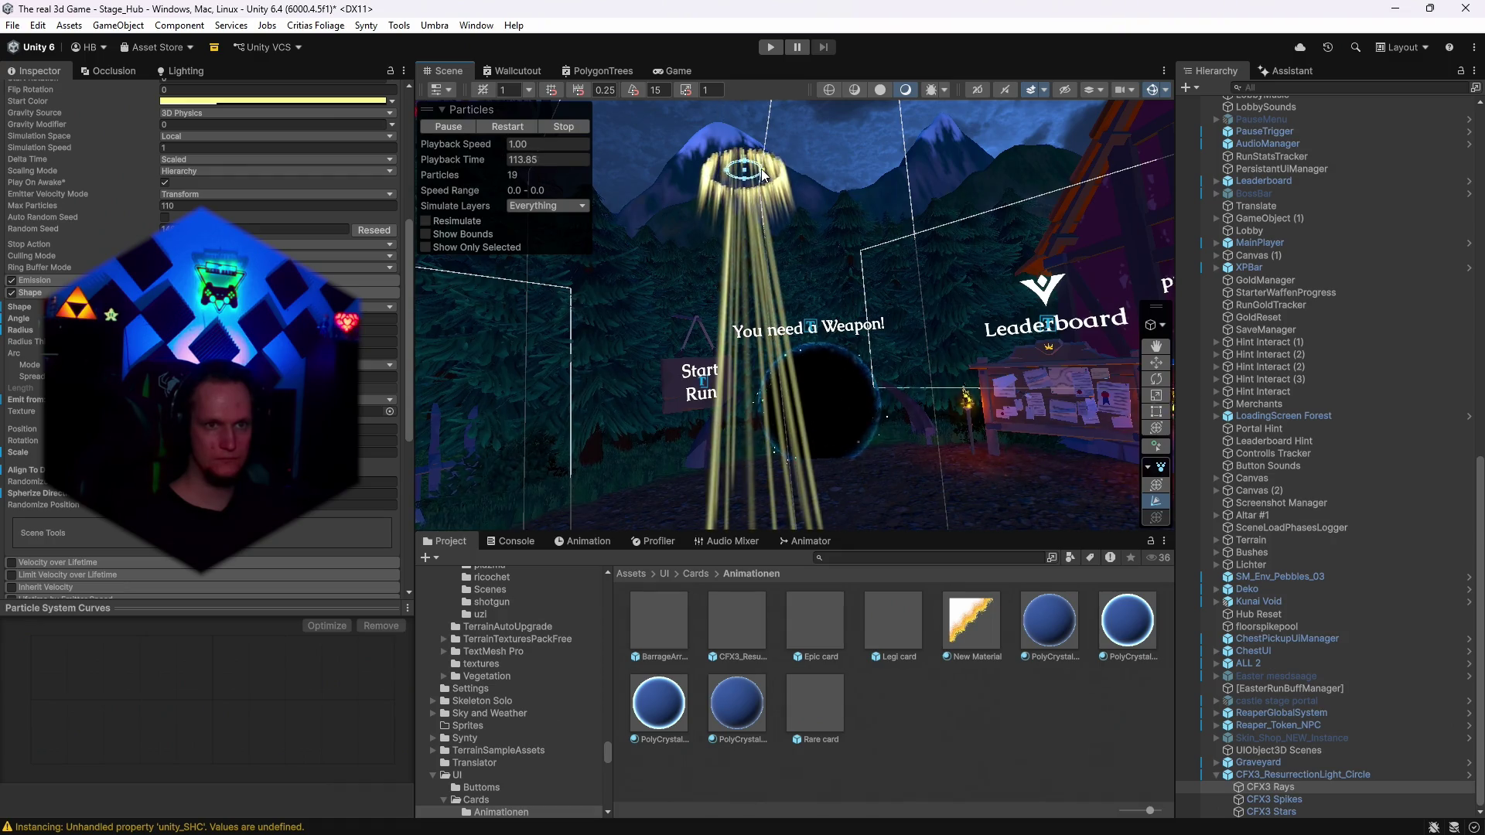
pyautogui.moveTo(825, 201)
pyautogui.mouseDown()
pyautogui.moveTo(880, 285)
pyautogui.moveTo(827, 276)
pyautogui.mouseUp()
pyautogui.click(1276, 775)
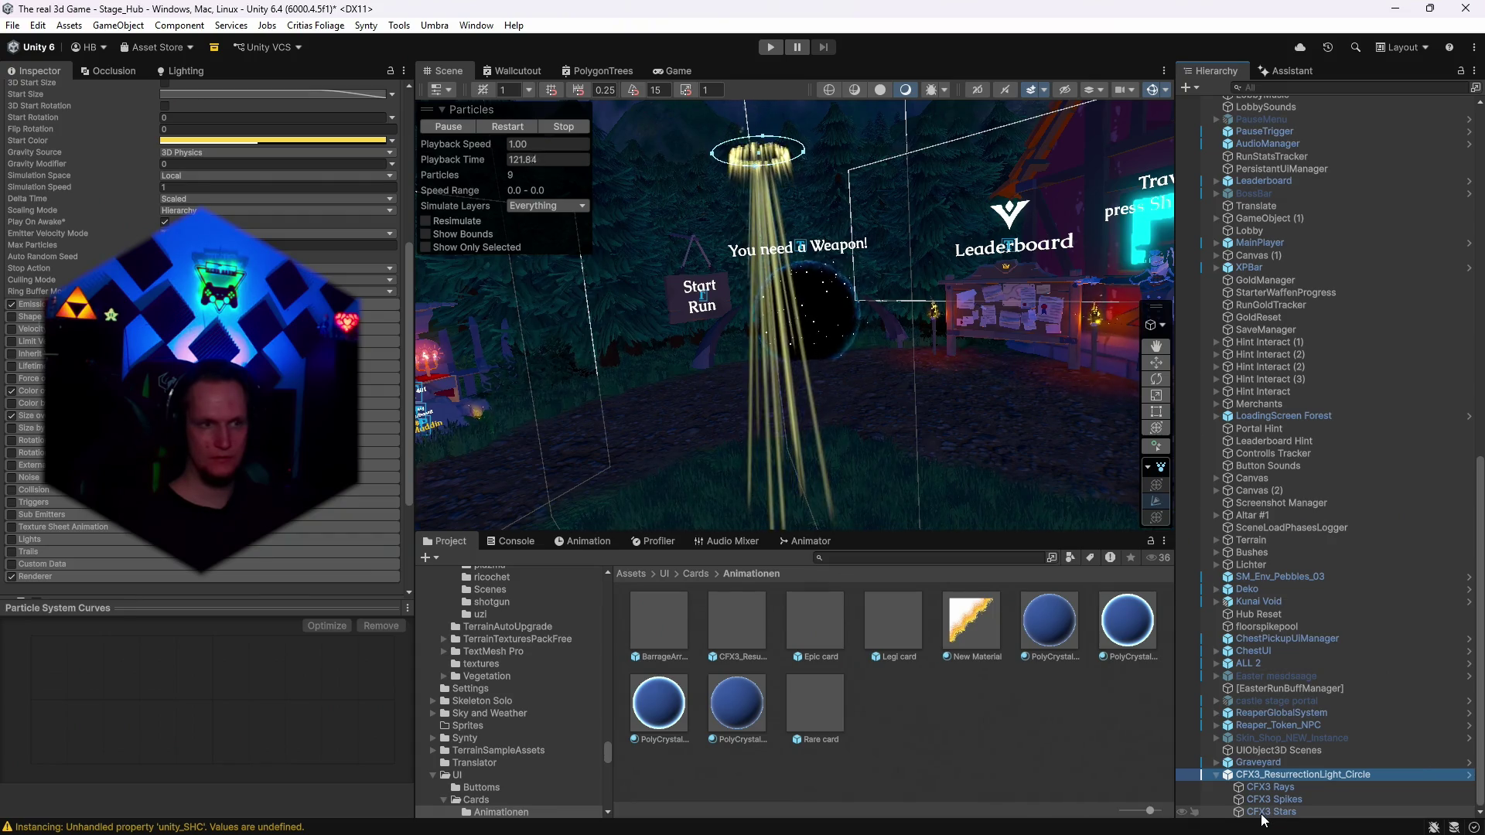
pyautogui.keyDown('shift'); pyautogui.click(1261, 812); pyautogui.keyUp('shift')
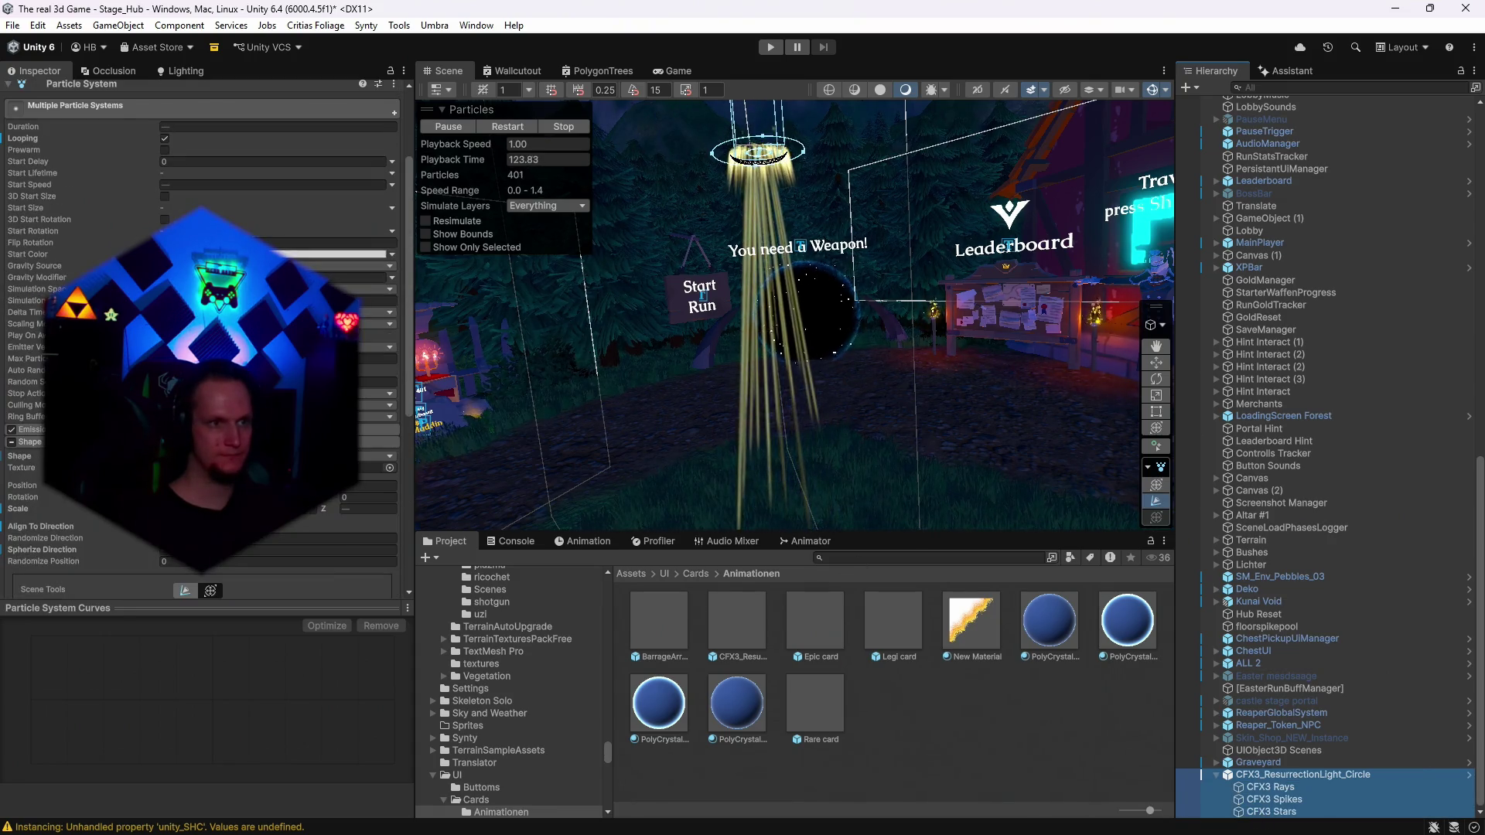
# Select the light circle with its children and tint its particles cyan 00C5FF.
pyautogui.click(256, 253)
pyautogui.moveTo(324, 325); pyautogui.dragTo(368, 295)
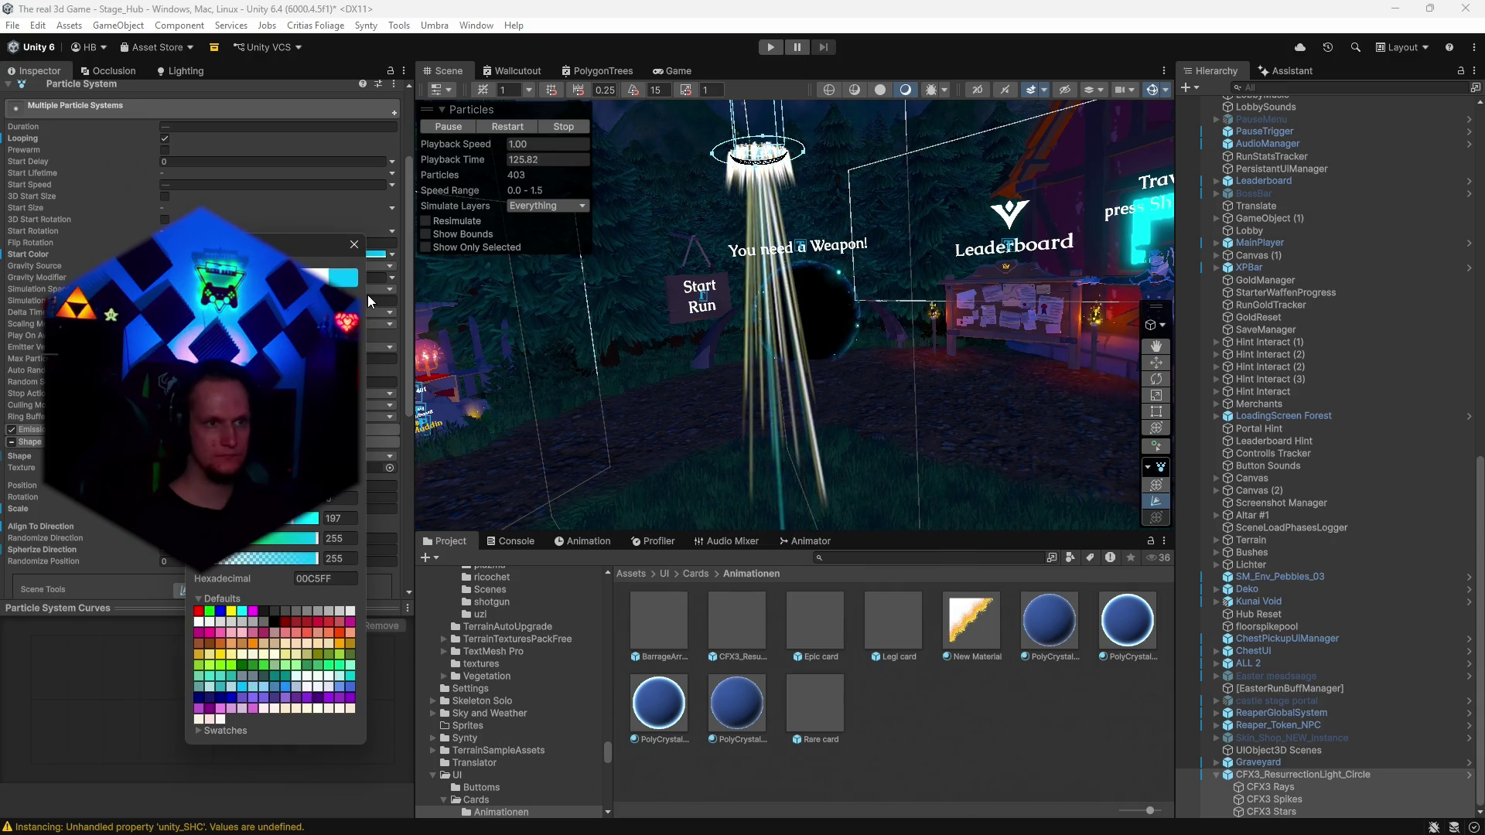
pyautogui.press('f')
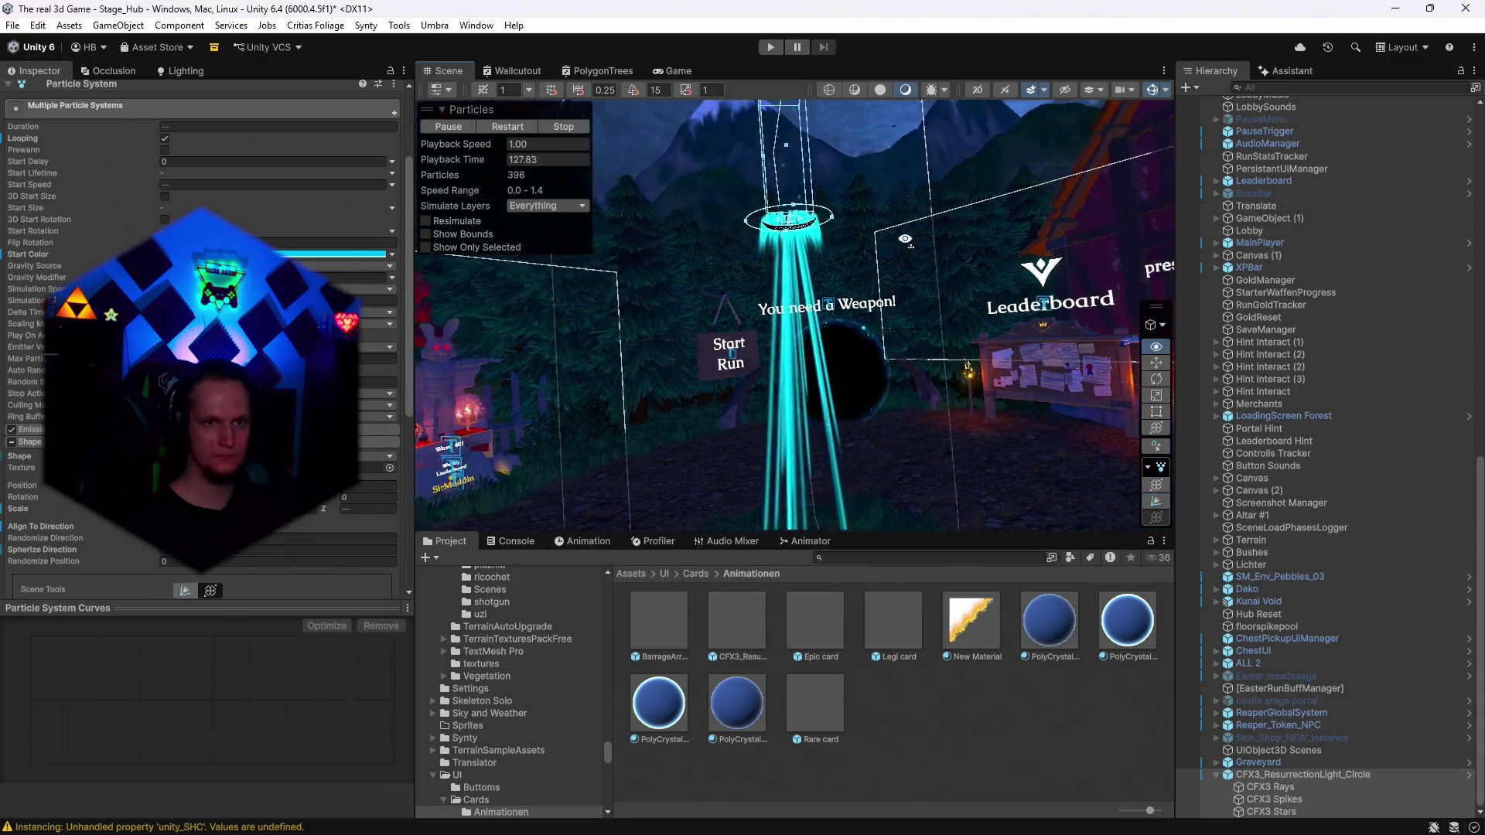
# Move the view past the leaderboard to the portal and delete the resurrection light circle.
pyautogui.click(696, 136)
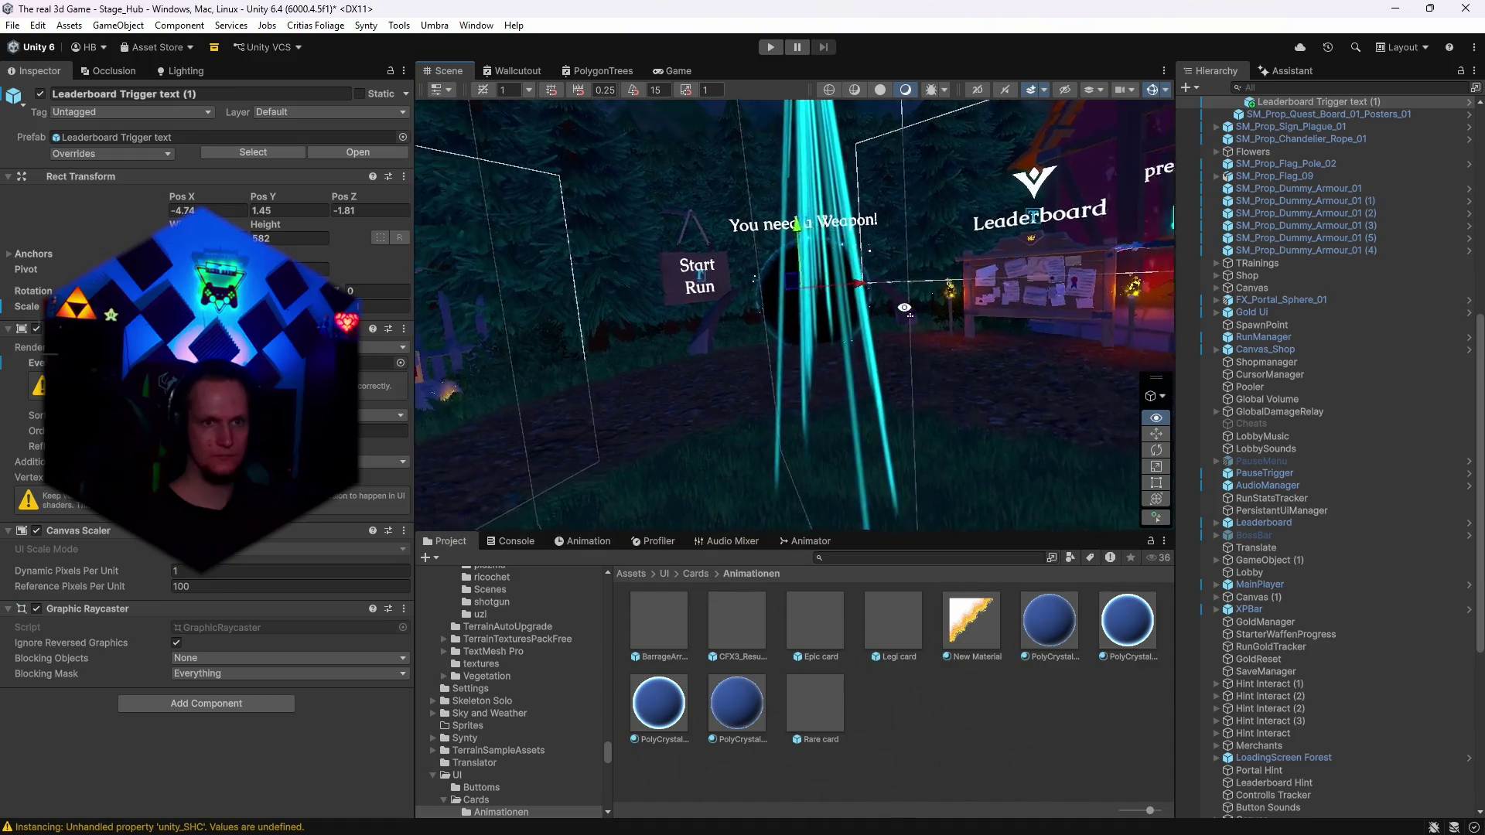
pyautogui.moveTo(879, 266); pyautogui.dragTo(879, 285)
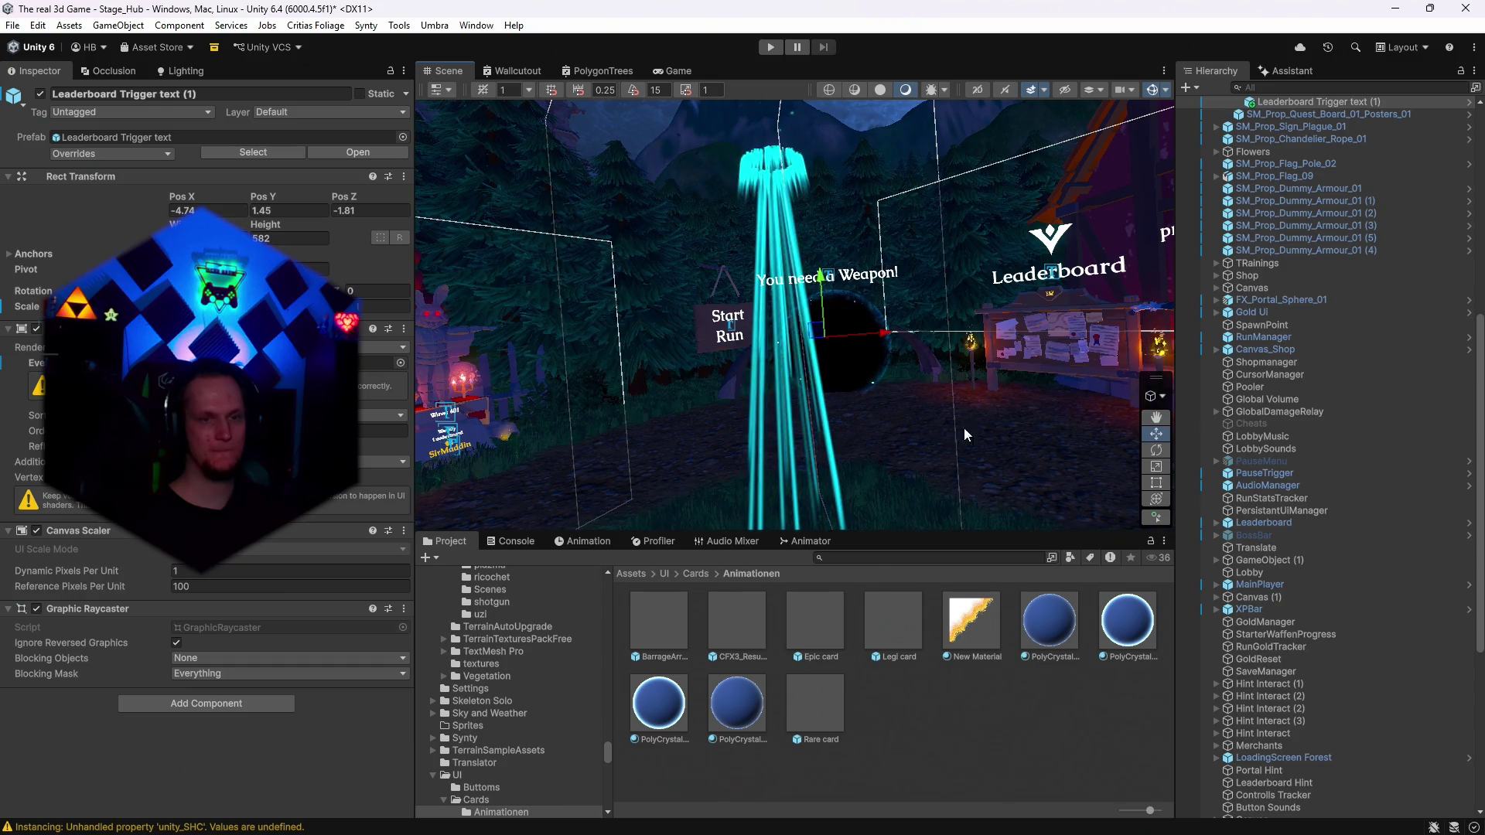
pyautogui.moveTo(889, 390)
pyautogui.mouseDown()
pyautogui.moveTo(792, 397)
pyautogui.moveTo(841, 402)
pyautogui.mouseUp()
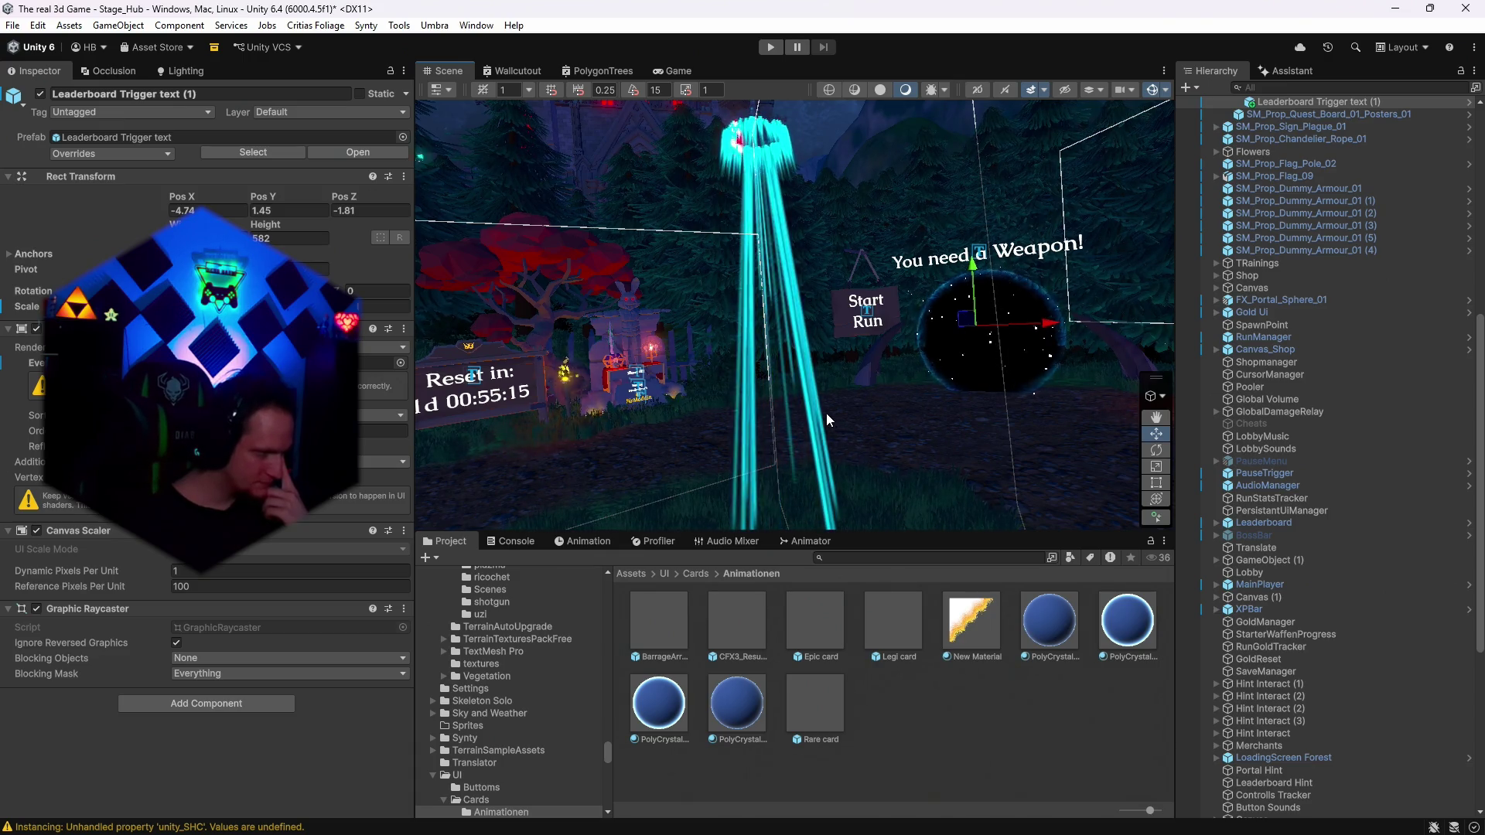
pyautogui.moveTo(896, 377)
pyautogui.mouseDown()
pyautogui.moveTo(917, 283)
pyautogui.moveTo(903, 301)
pyautogui.mouseUp()
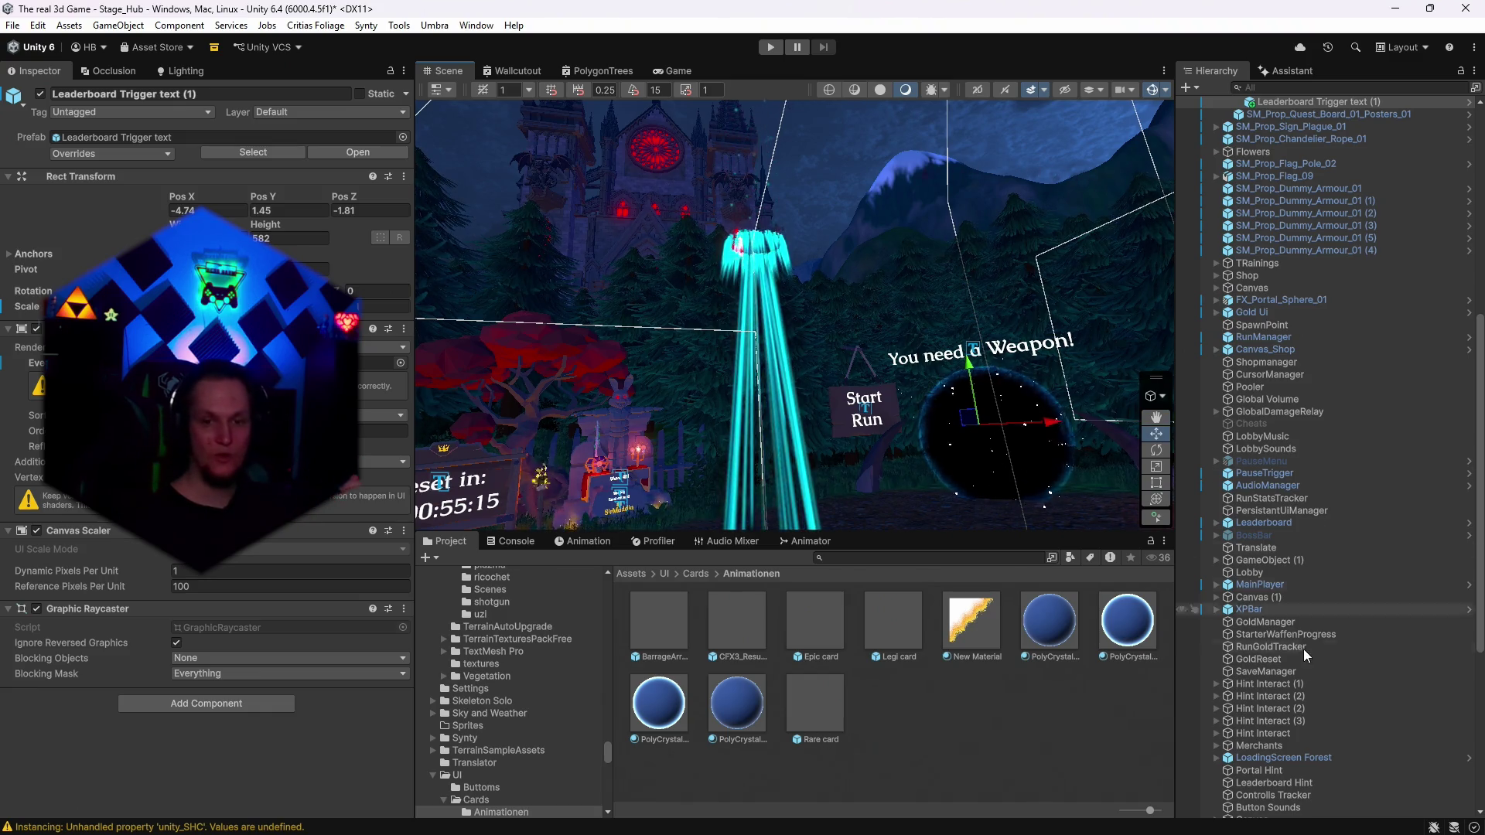
pyautogui.scroll(-10, 1298, 707)
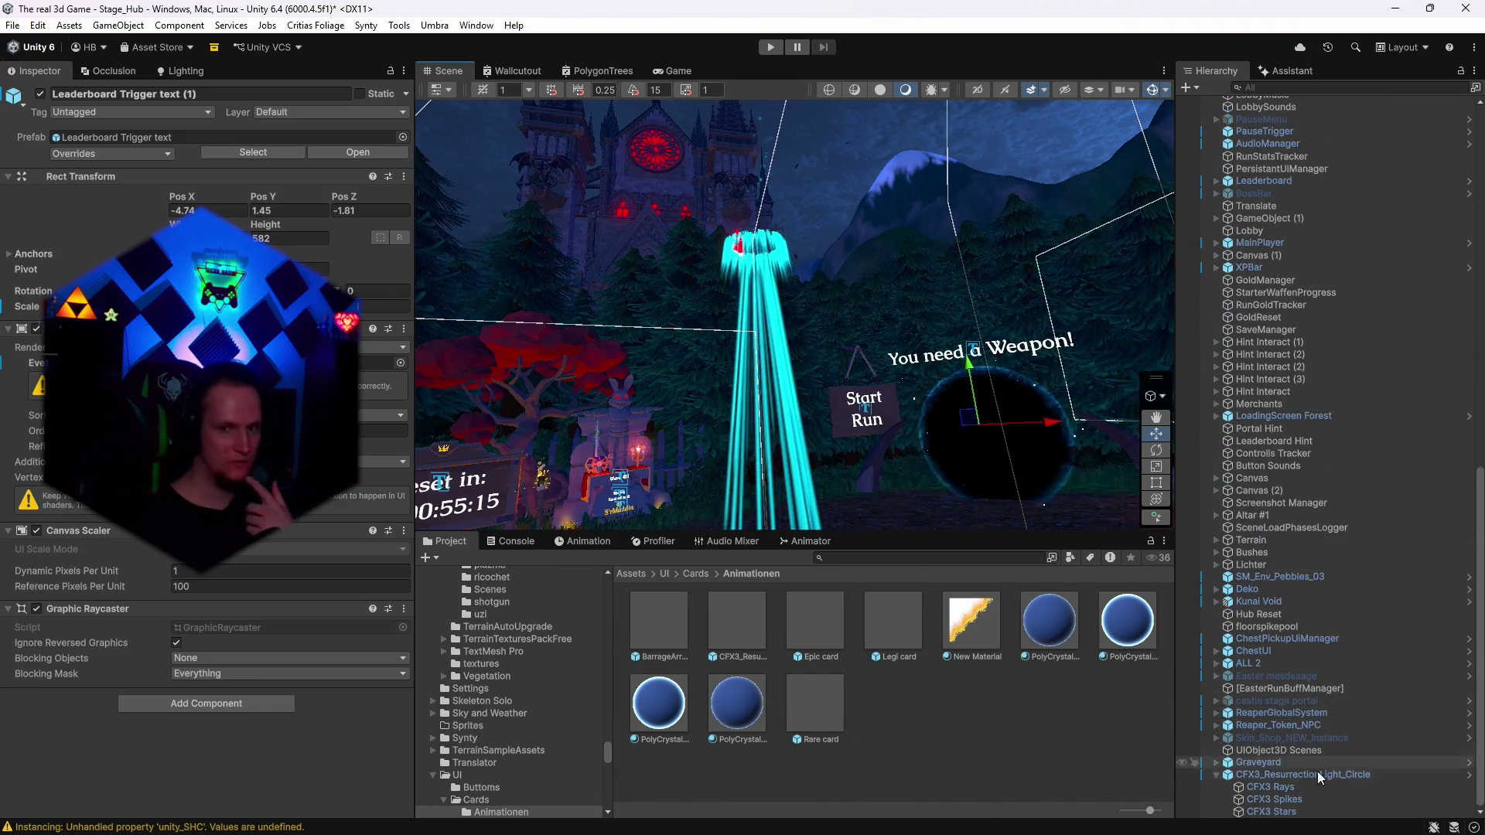
pyautogui.click(1255, 775)
pyautogui.press('Delete')
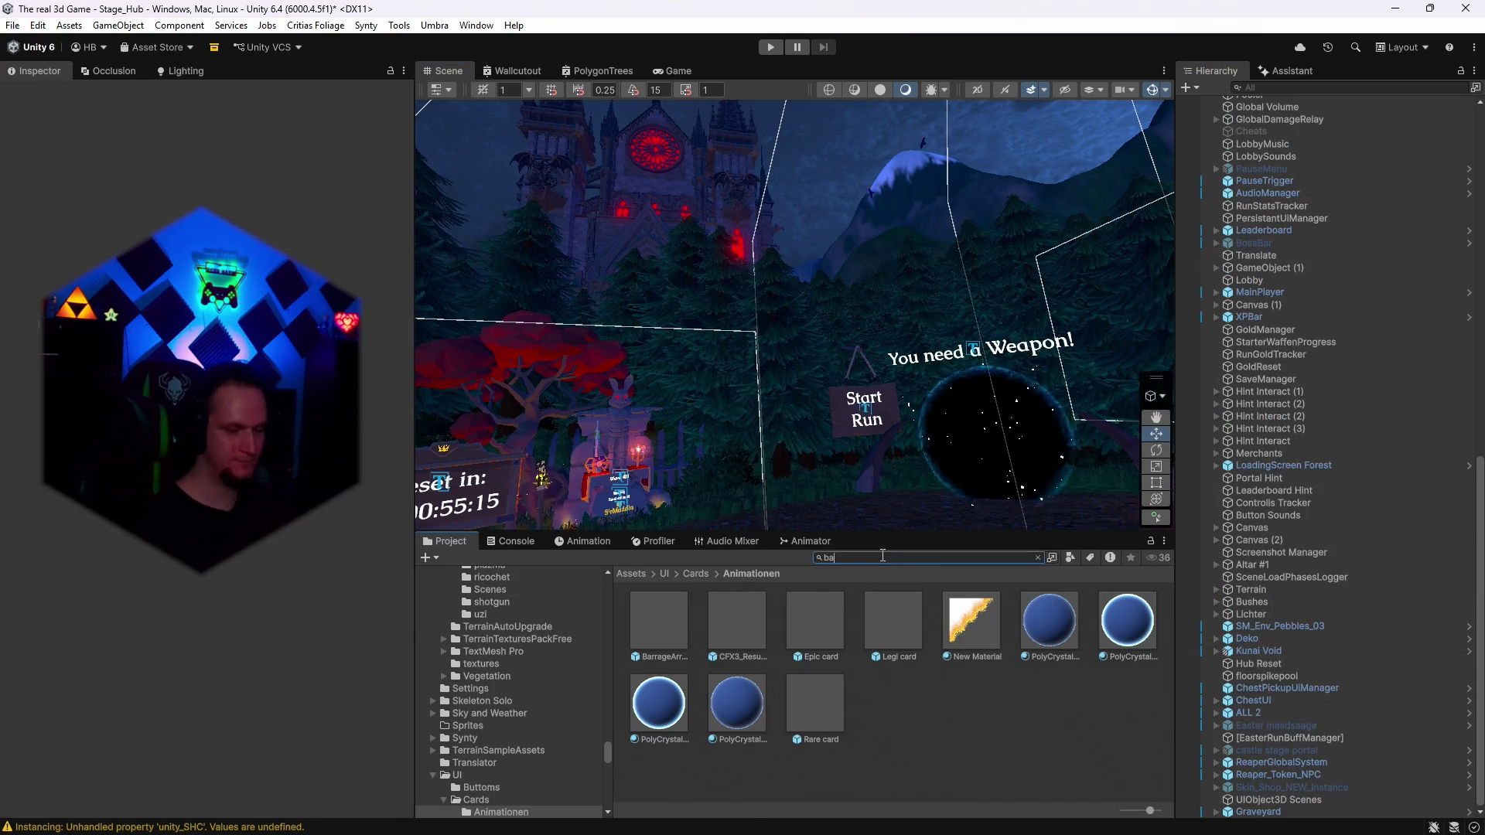
# Place the CFX2_BatsCloud effect in front of the portal and restart its preview.
pyautogui.moveTo(965, 348); pyautogui.dragTo(928, 325)
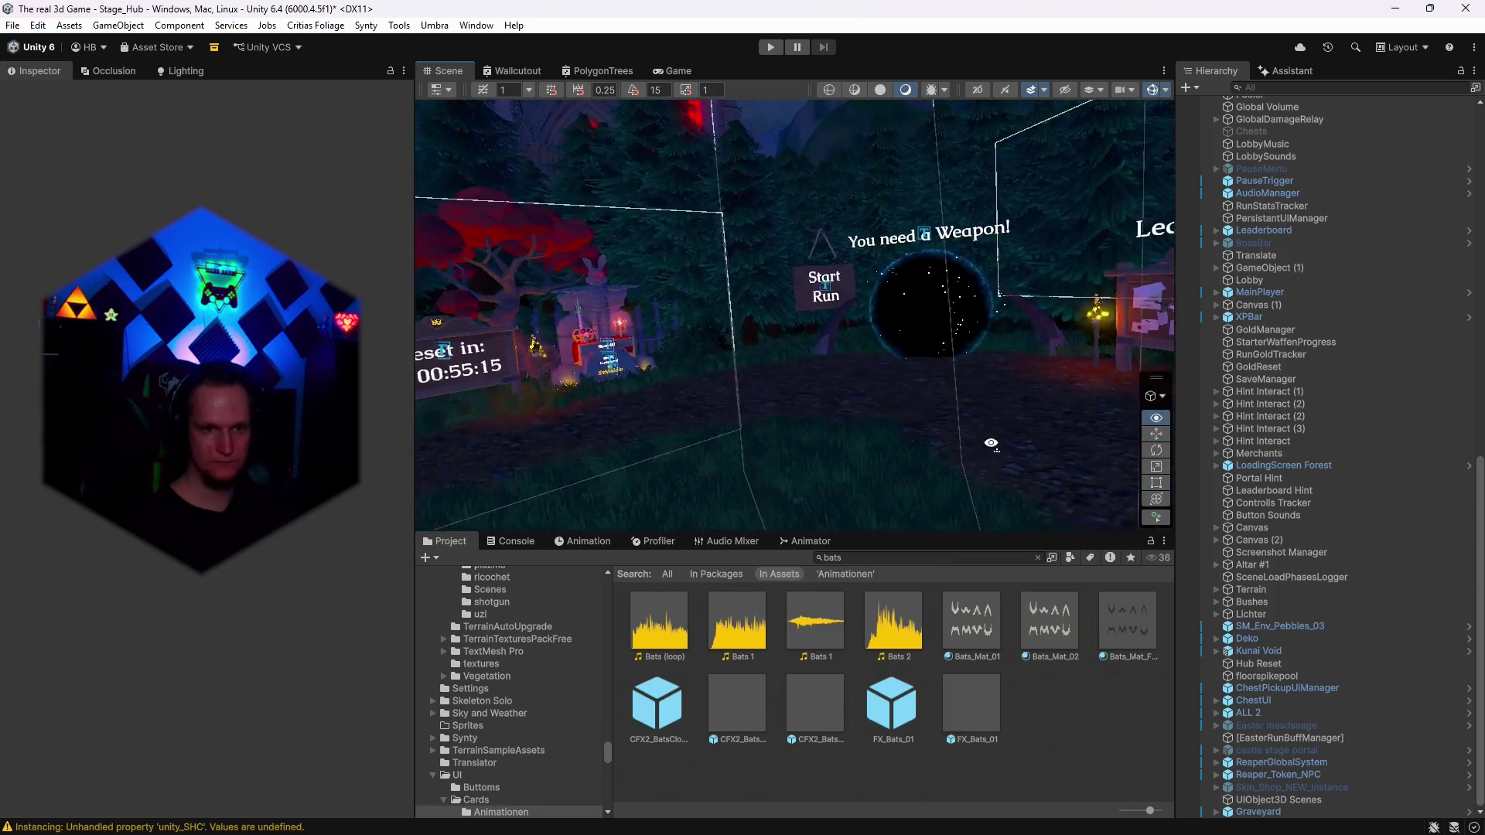
pyautogui.moveTo(866, 451); pyautogui.dragTo(863, 361)
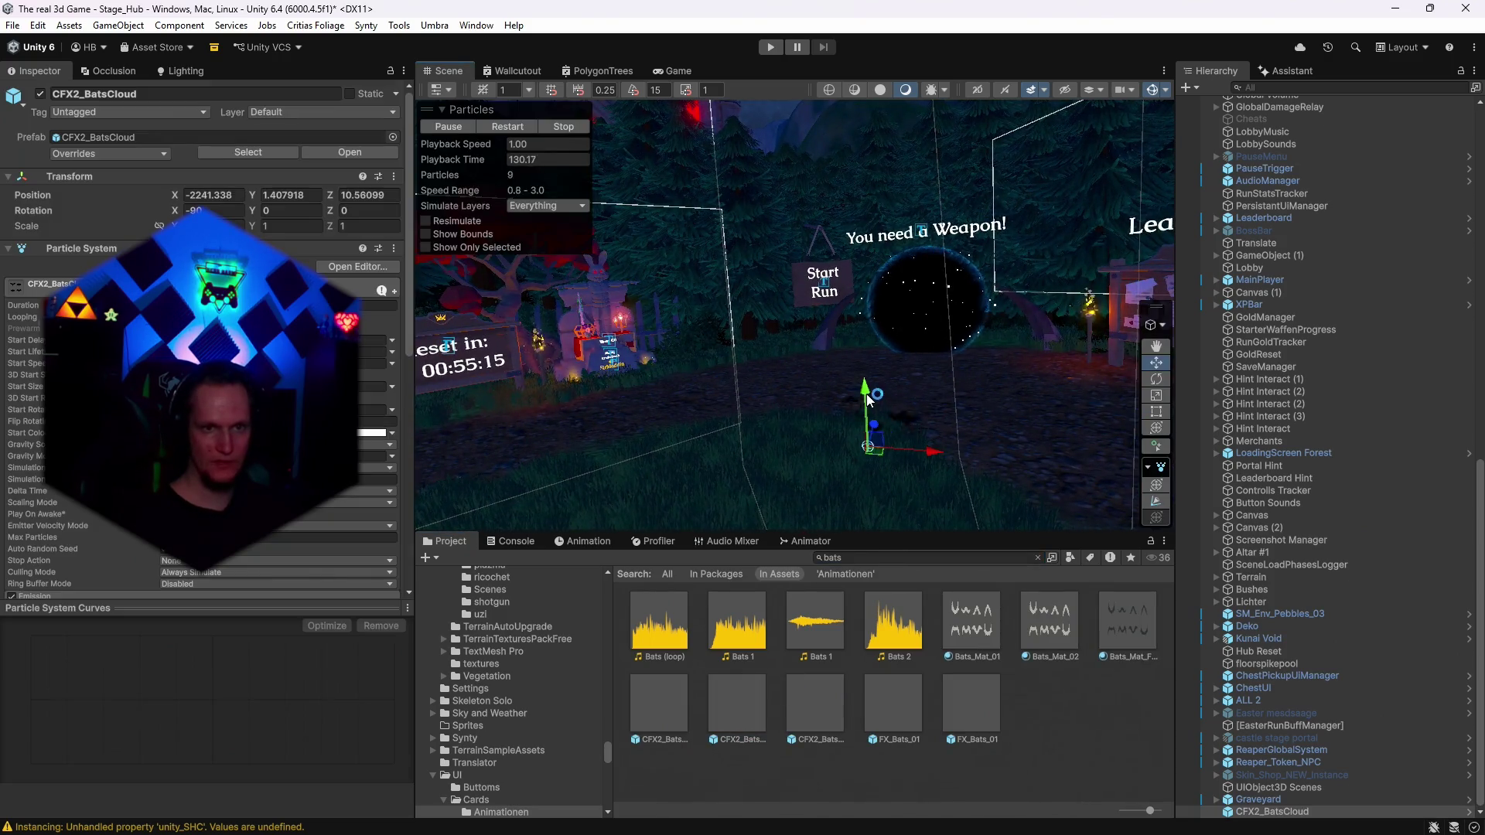
pyautogui.click(562, 126)
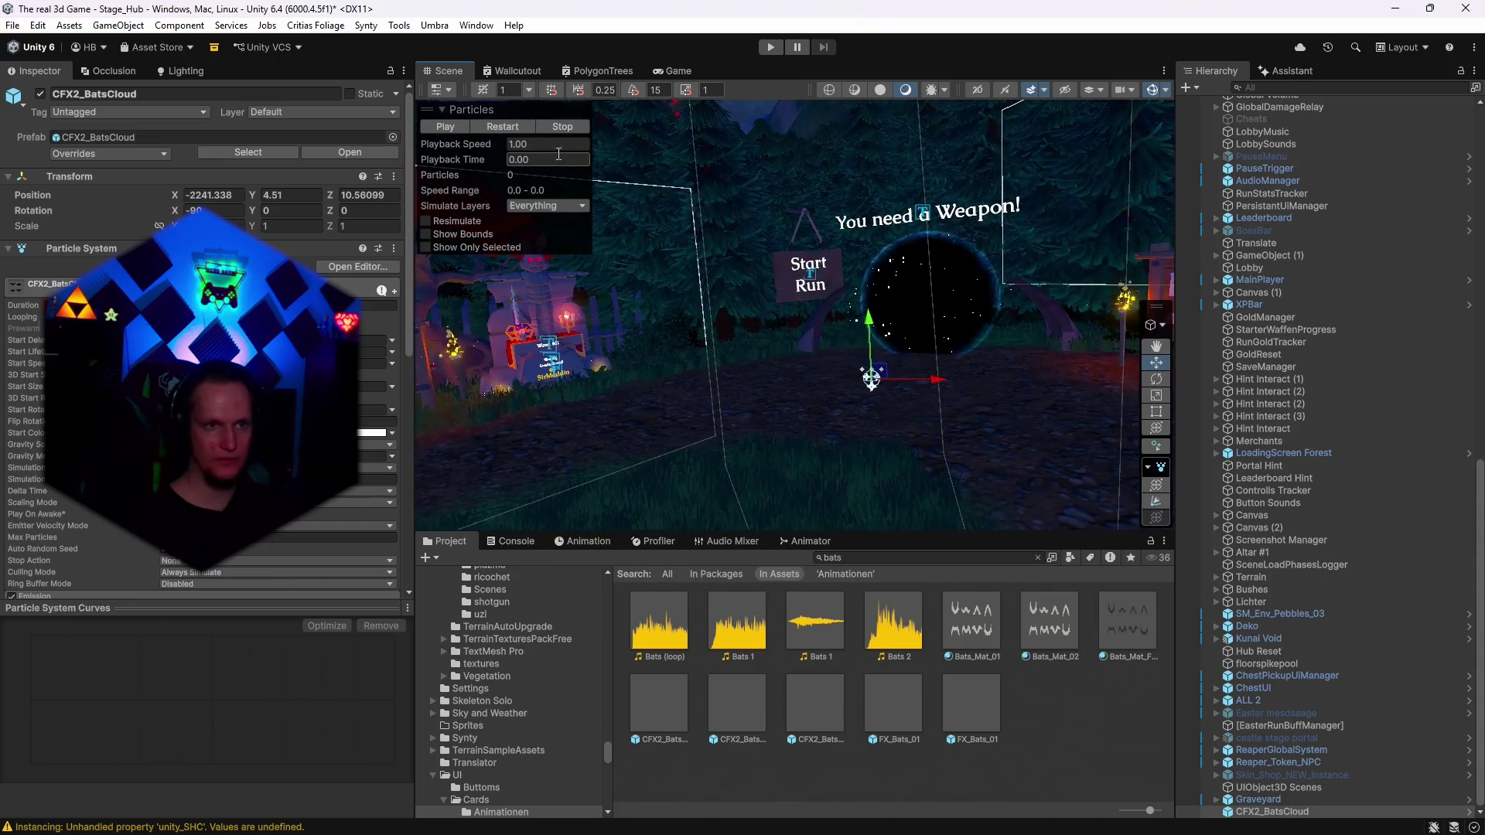
pyautogui.click(505, 126)
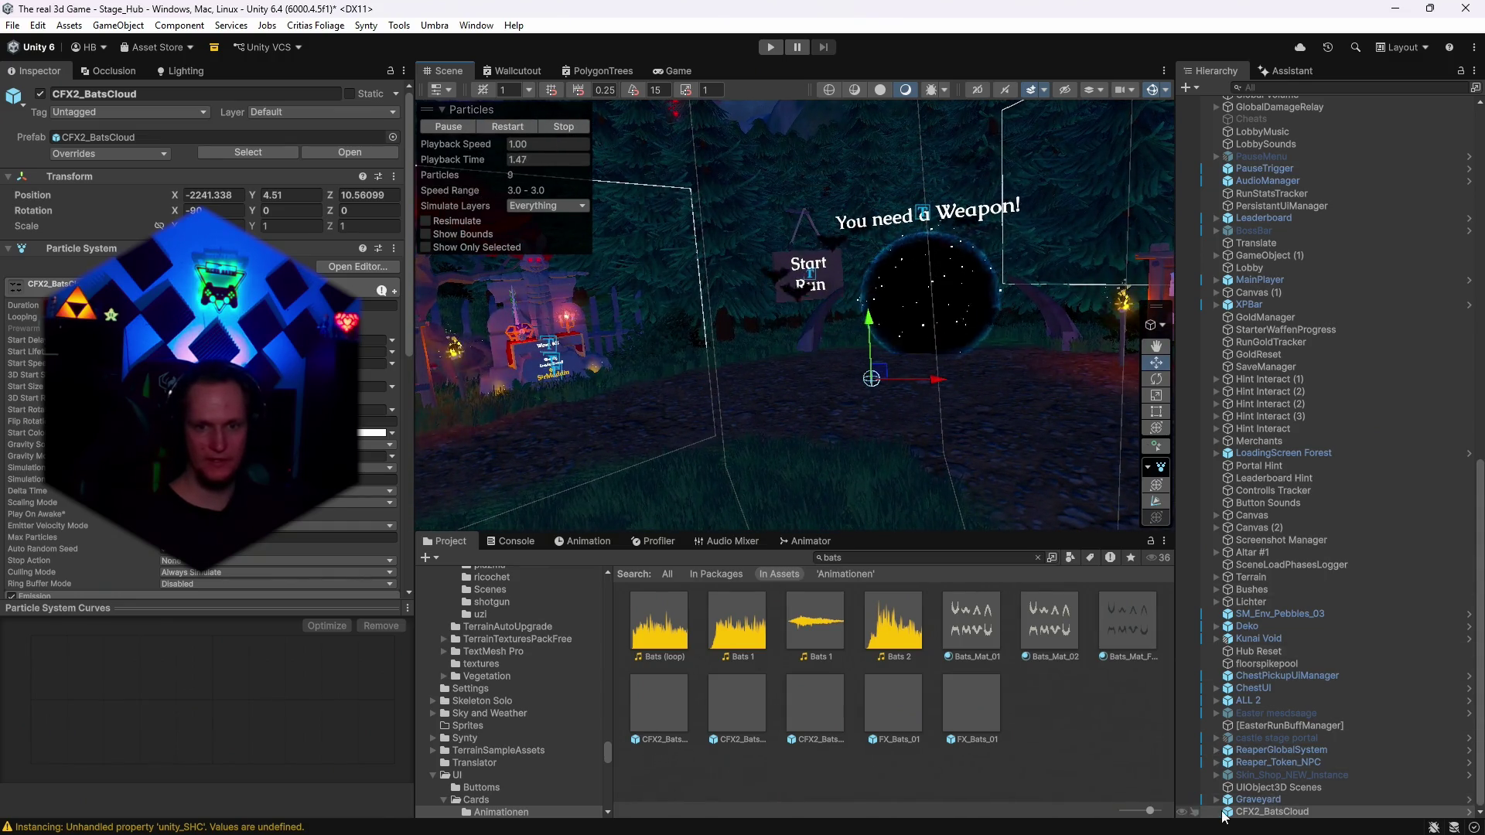
pyautogui.scroll(-4, 205, 348)
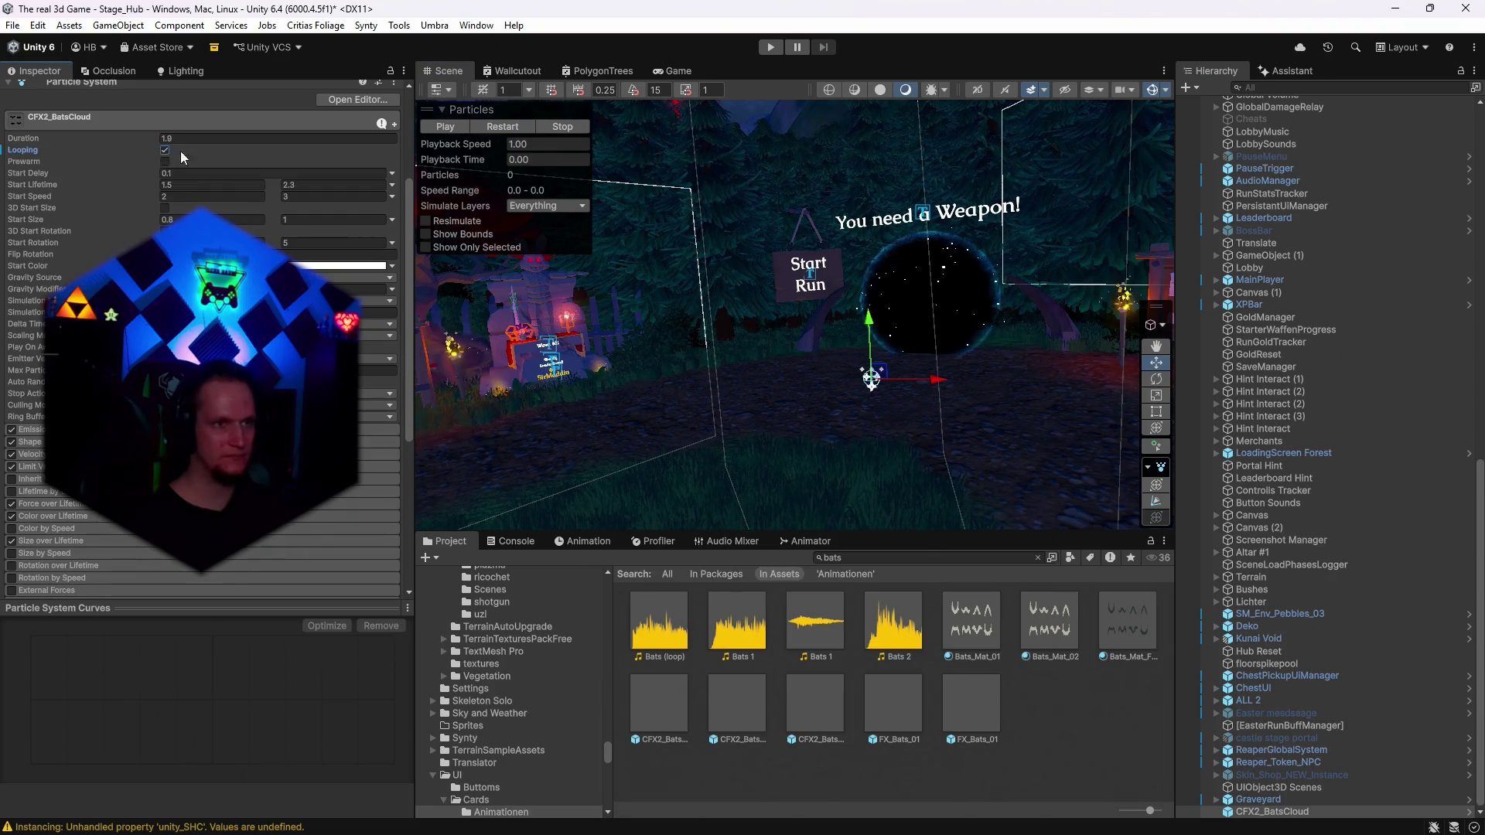
pyautogui.click(518, 127)
pyautogui.moveTo(873, 433); pyautogui.dragTo(828, 430)
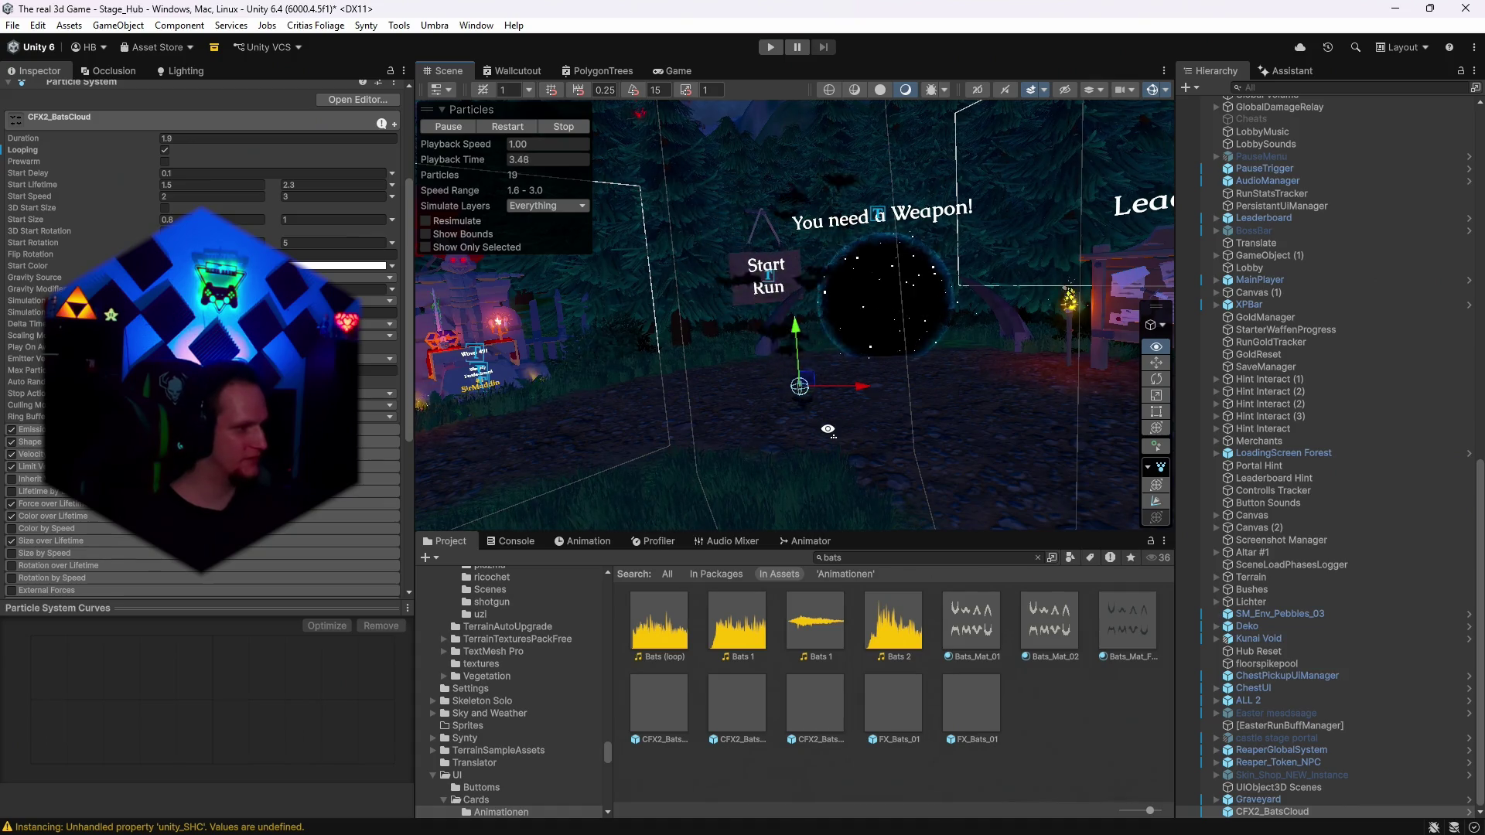
pyautogui.moveTo(827, 429); pyautogui.dragTo(836, 410)
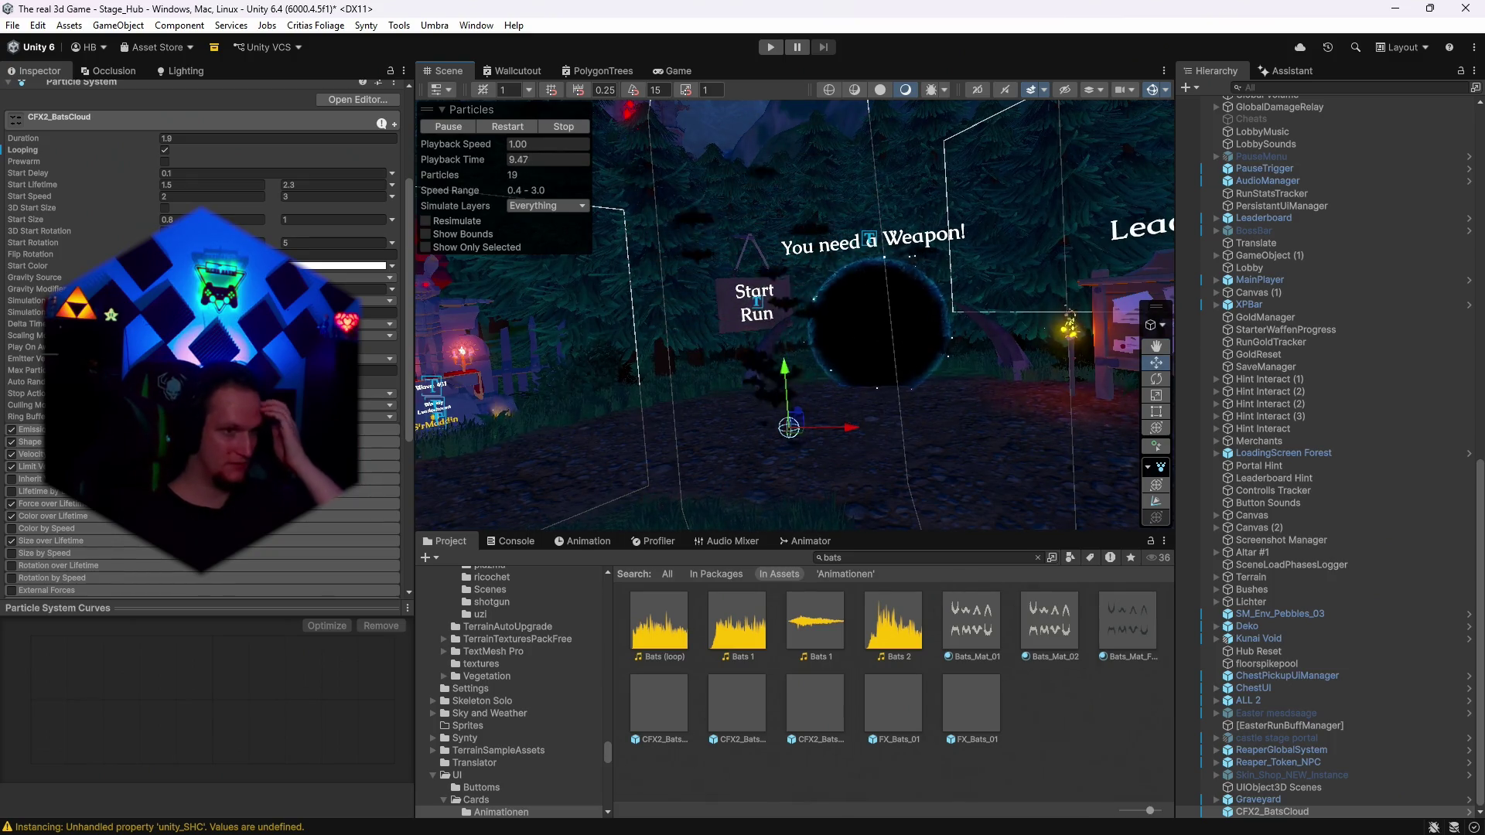
# Enable the Shape module's edit handles, rotate the emission sphere, then undo the rotation.
pyautogui.click(155, 442)
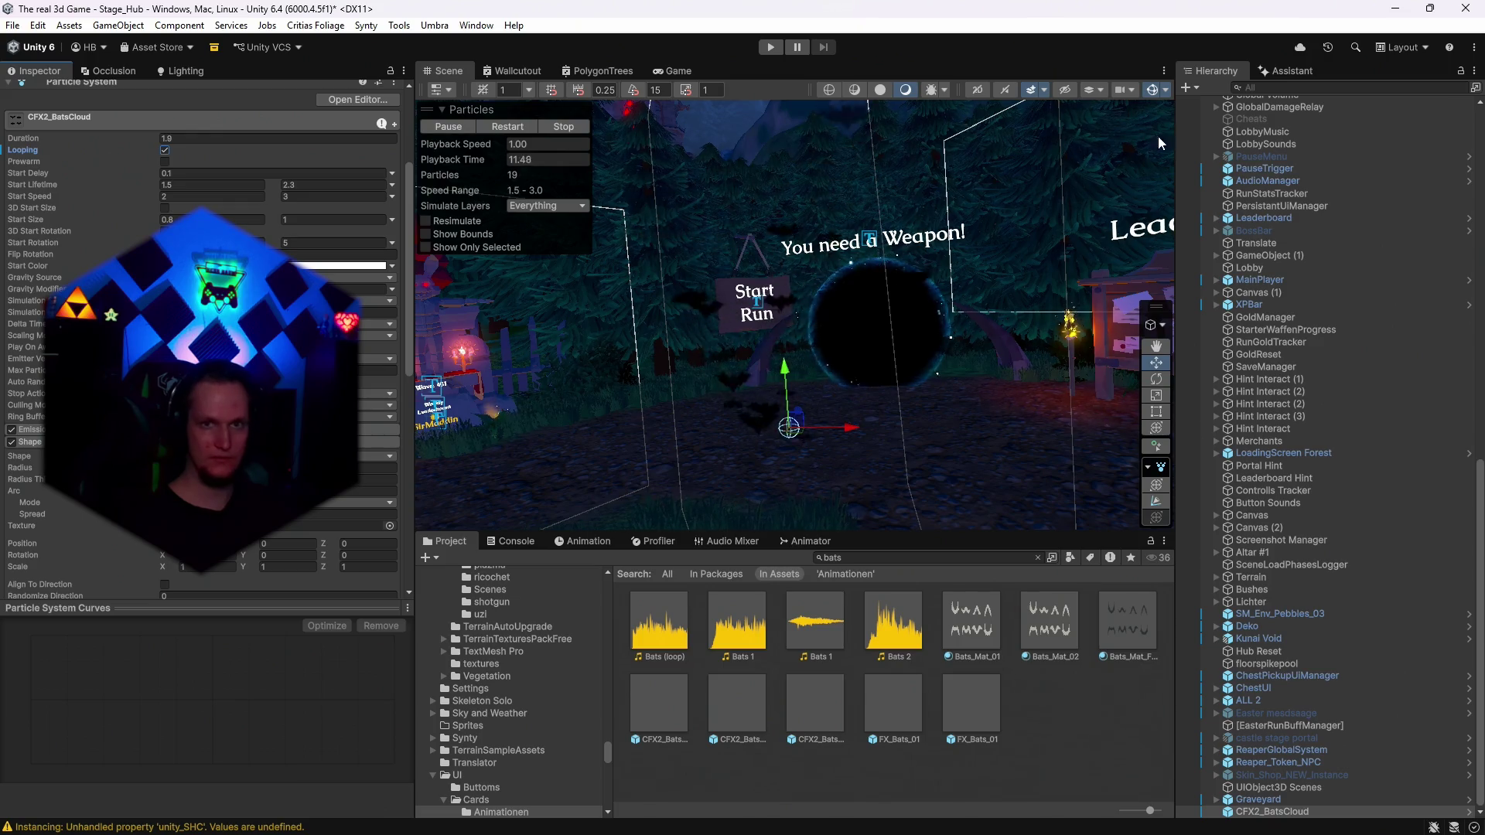
pyautogui.click(1157, 487)
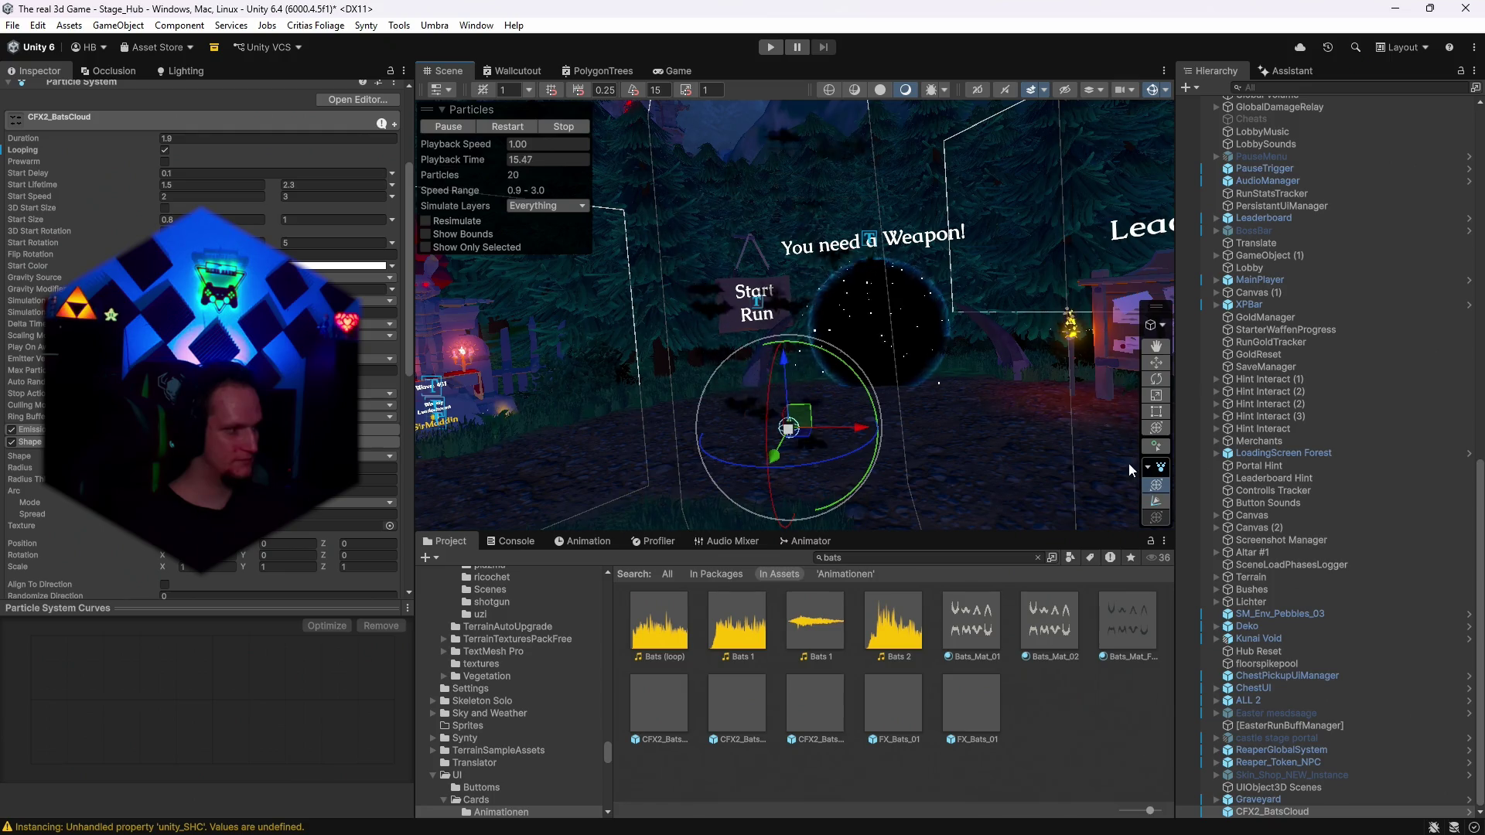
pyautogui.moveTo(842, 330); pyautogui.dragTo(833, 341)
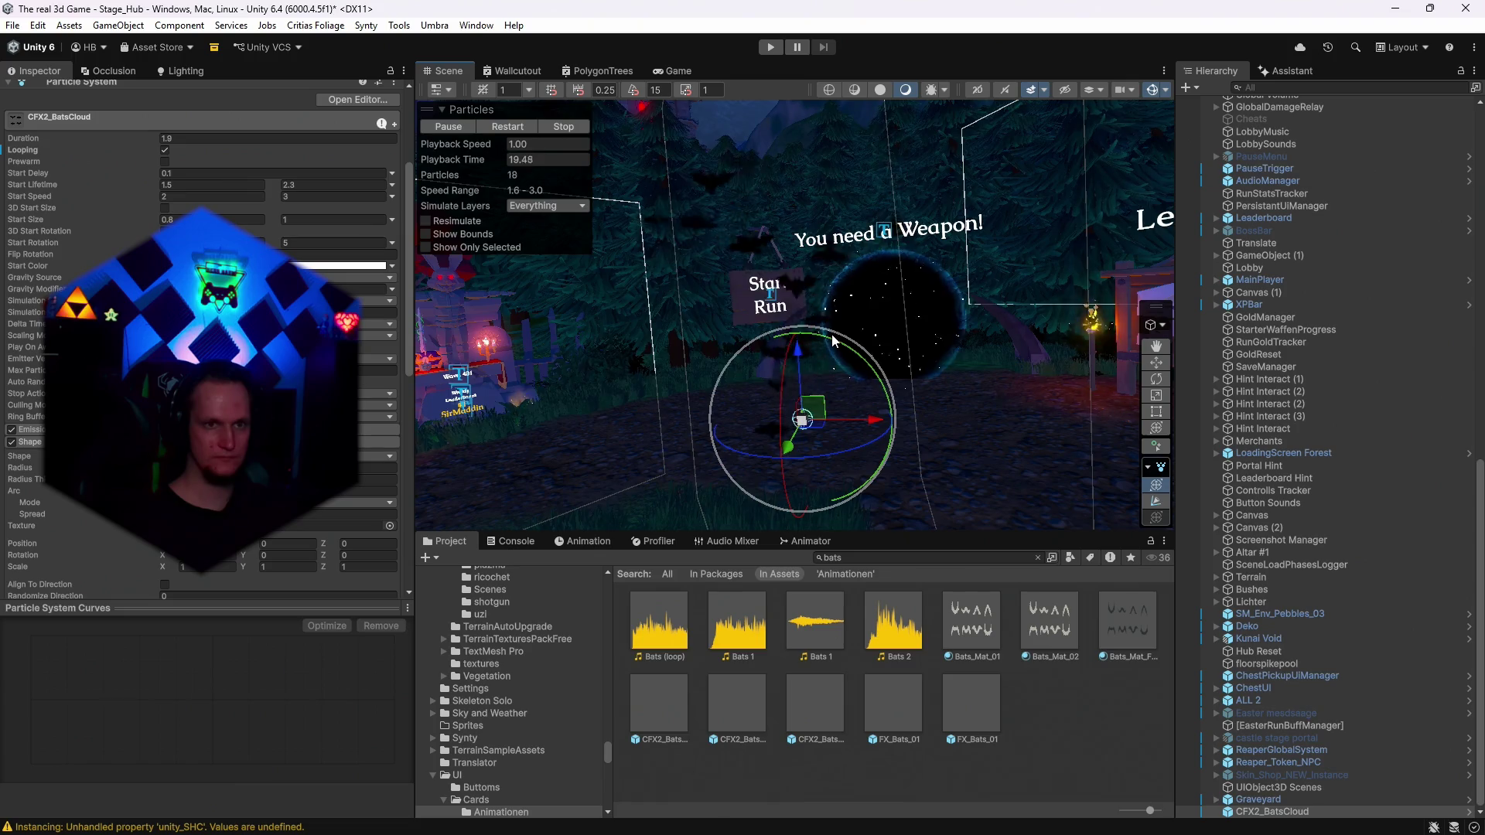
pyautogui.moveTo(781, 422); pyautogui.dragTo(828, 75)
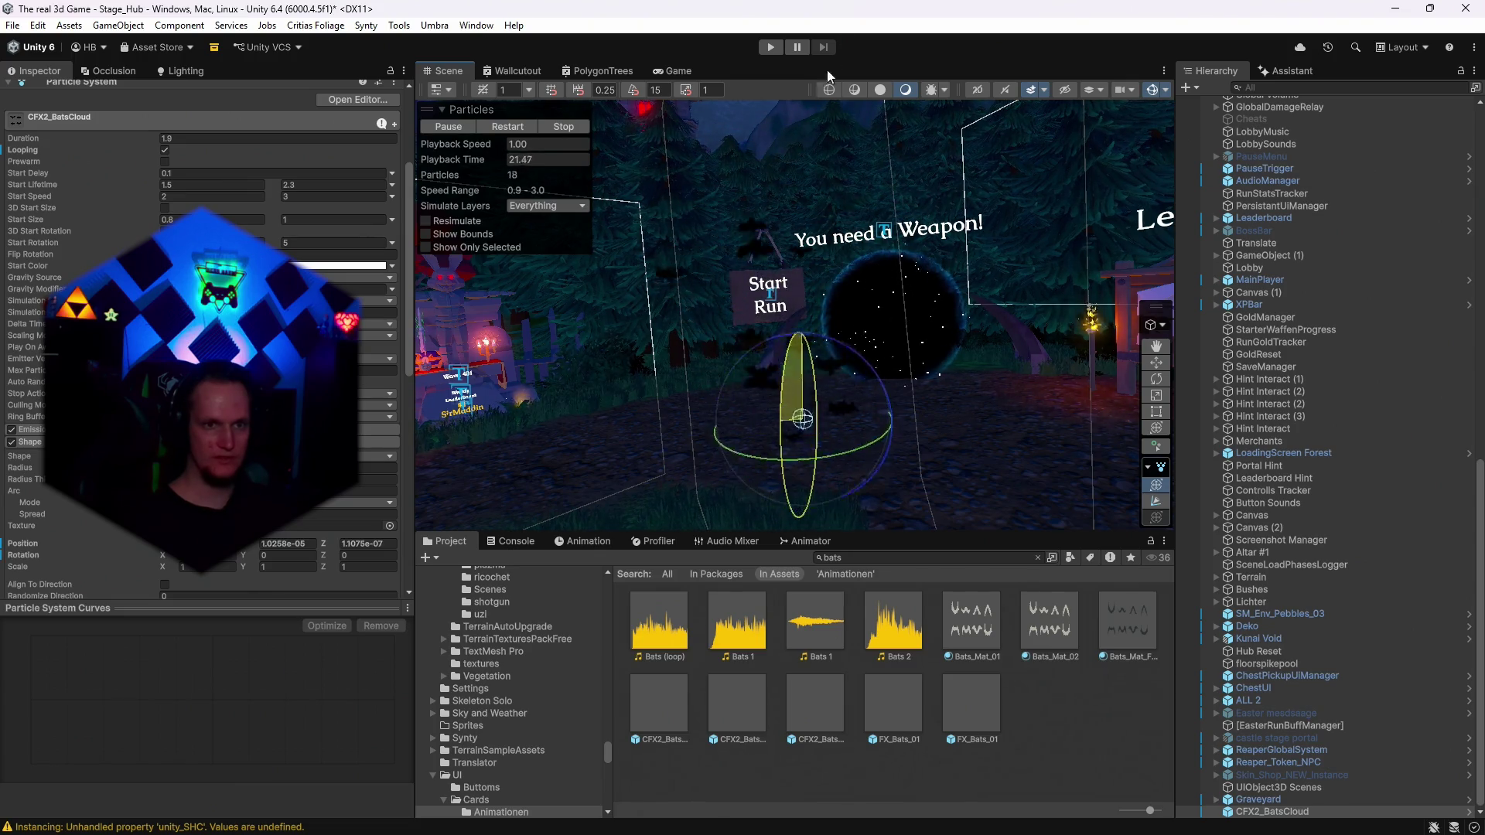
pyautogui.moveTo(944, 637); pyautogui.dragTo(987, 516)
pyautogui.hotkey('ctrl', 'z')
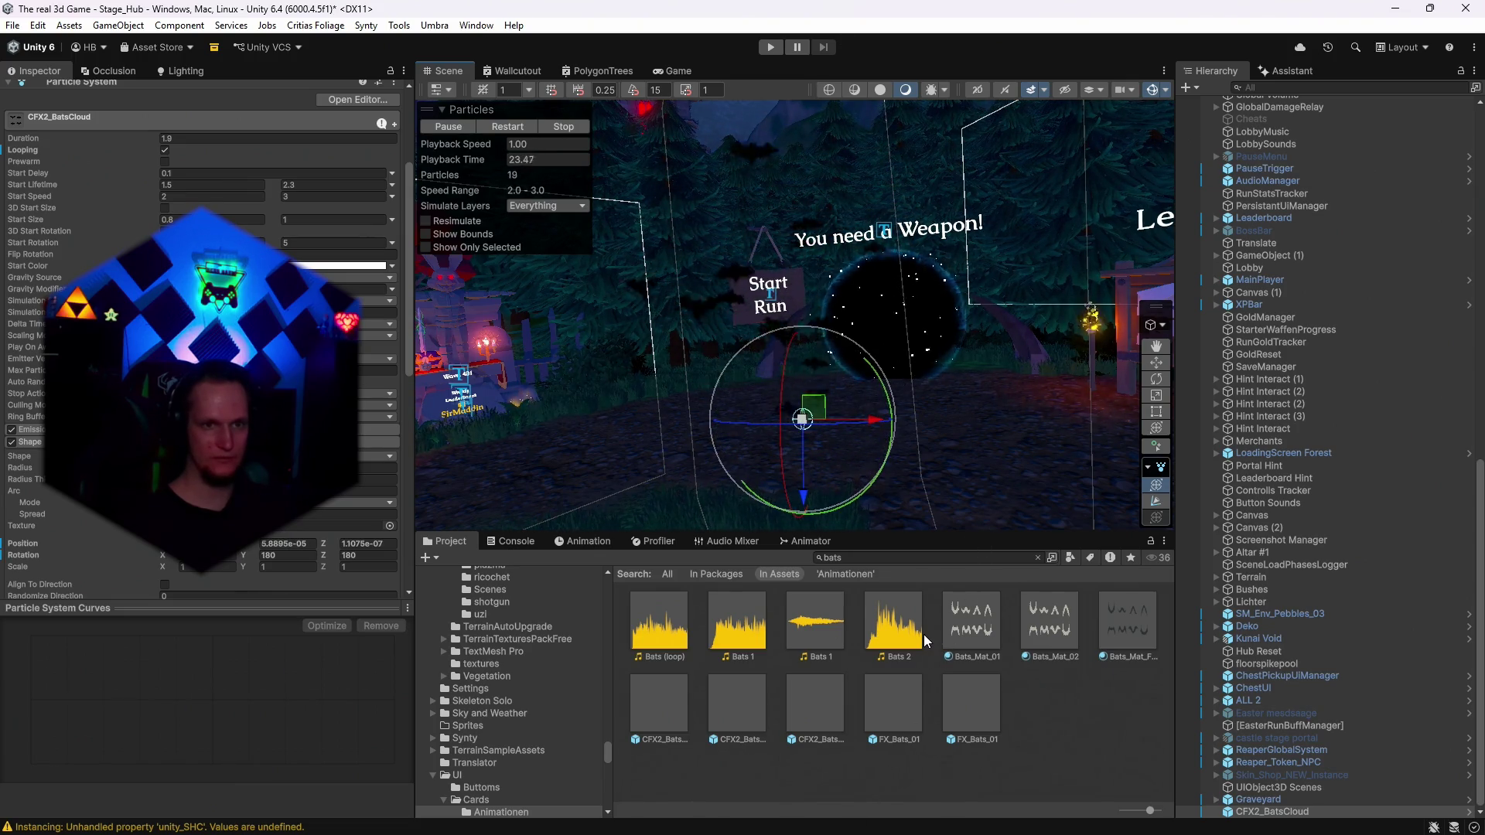
# Orbit around the portal and drop a second bats cloud into the scene.
pyautogui.scroll(1, 201, 348)
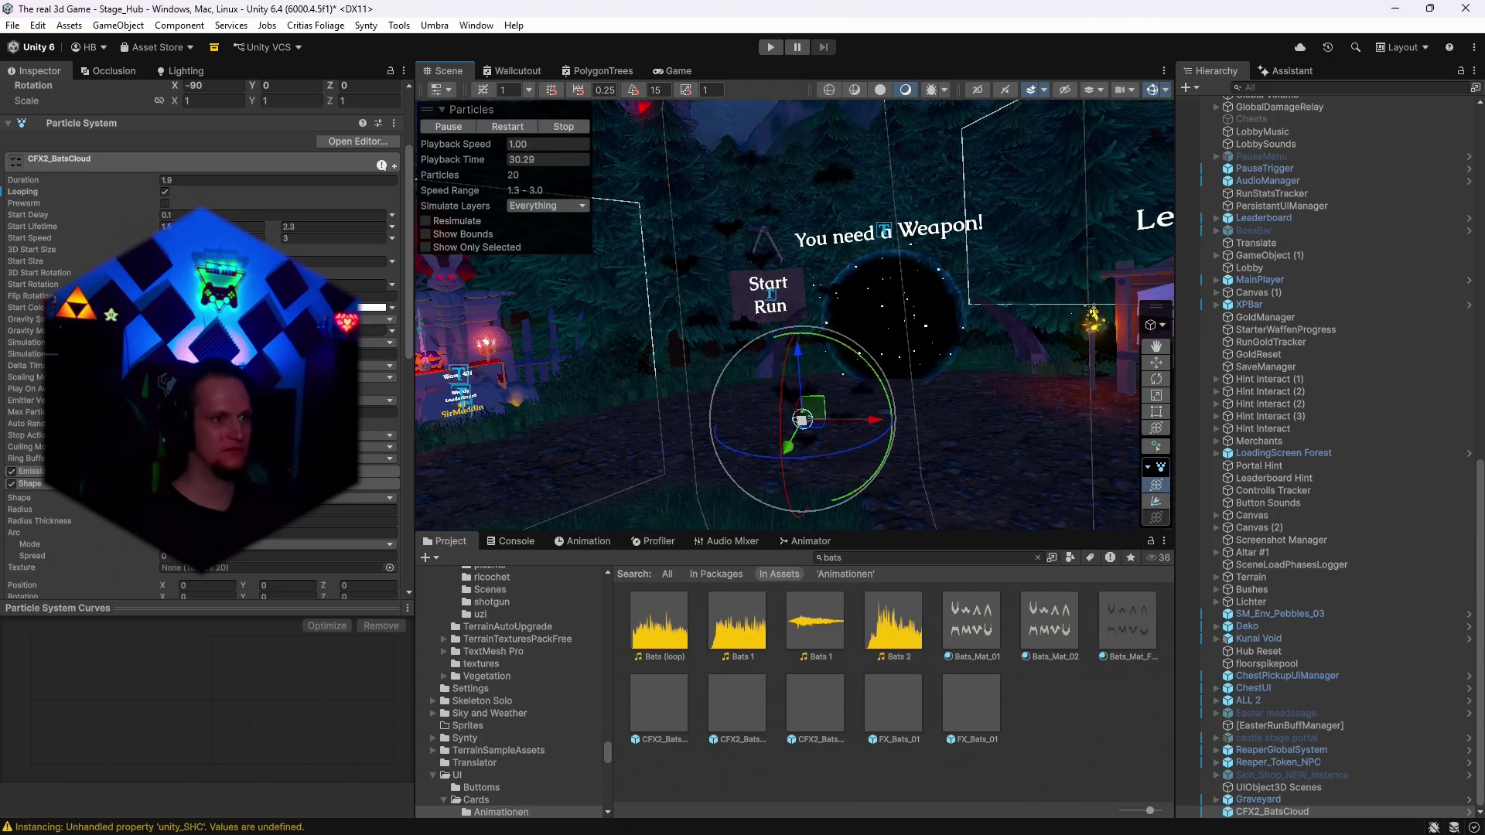
pyautogui.moveTo(904, 332)
pyautogui.mouseDown()
pyautogui.moveTo(891, 407)
pyautogui.moveTo(990, 377)
pyautogui.moveTo(820, 391)
pyautogui.mouseUp()
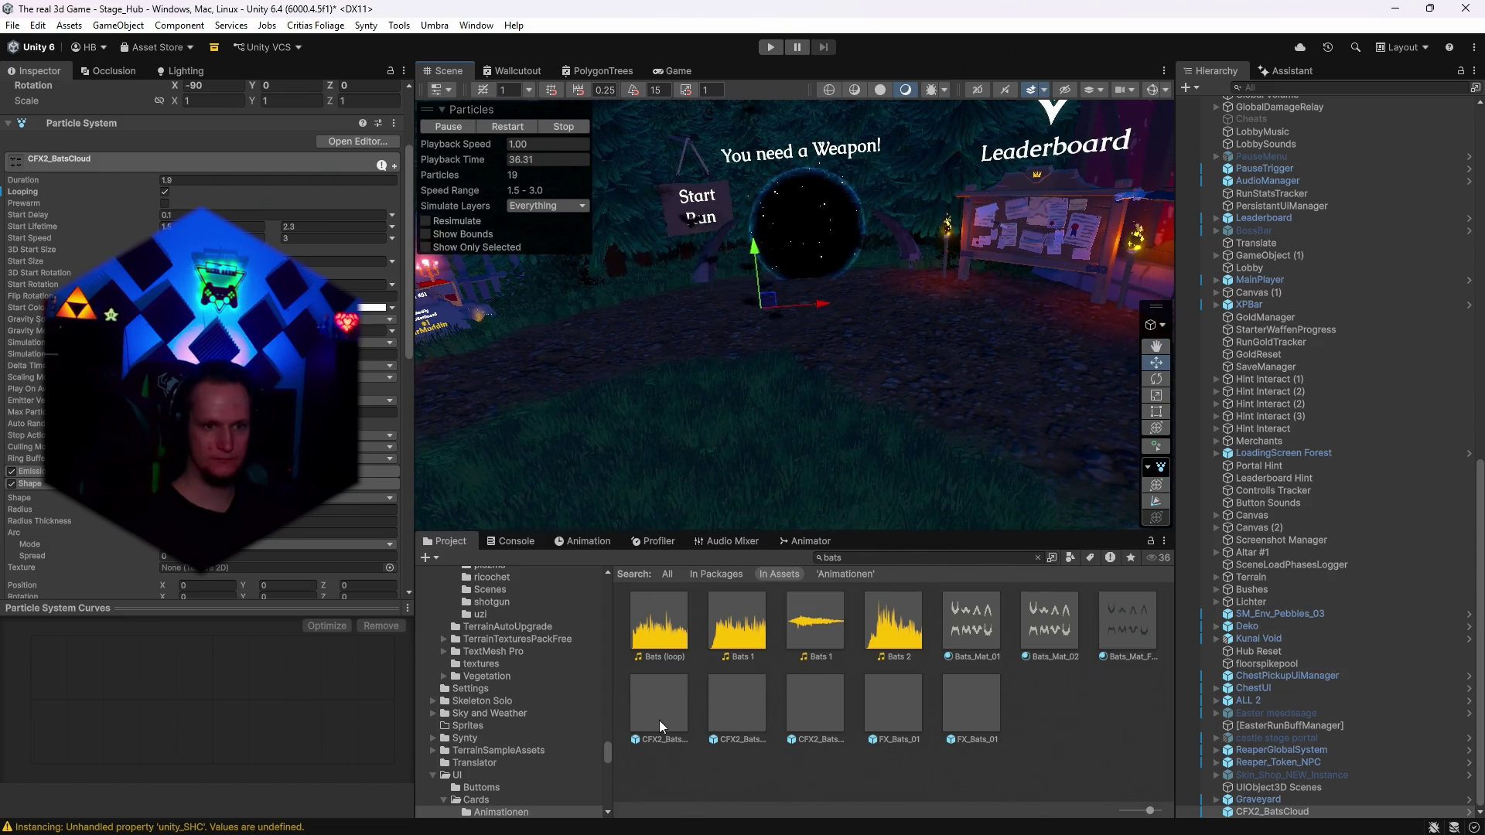
pyautogui.moveTo(949, 369); pyautogui.dragTo(949, 369)
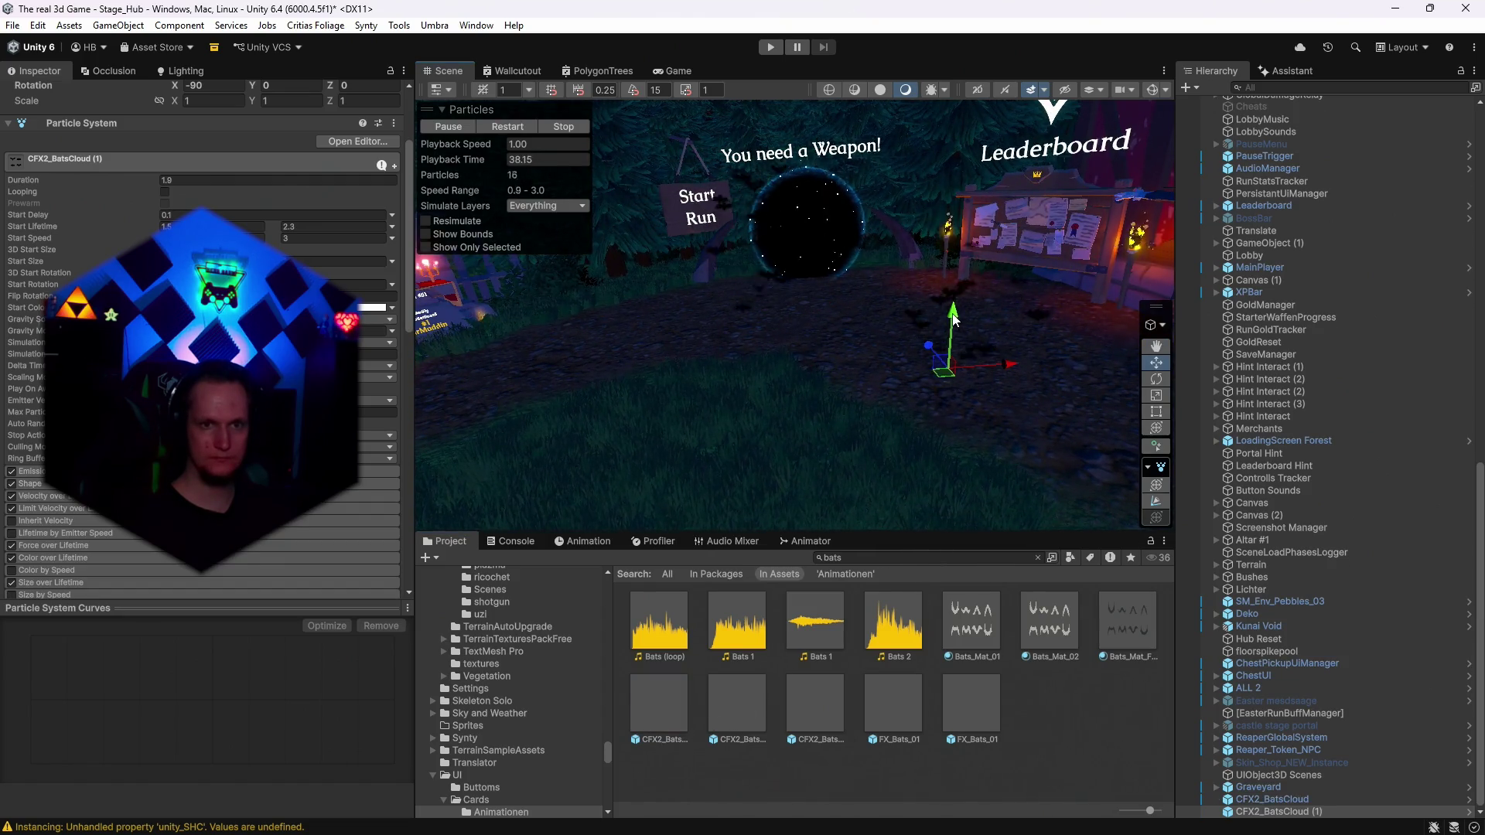
# Delete the CFX2_BatsCloud (1) copy and remove the trial CFX2_BatsCloudHeavy effect.
pyautogui.press('Delete')
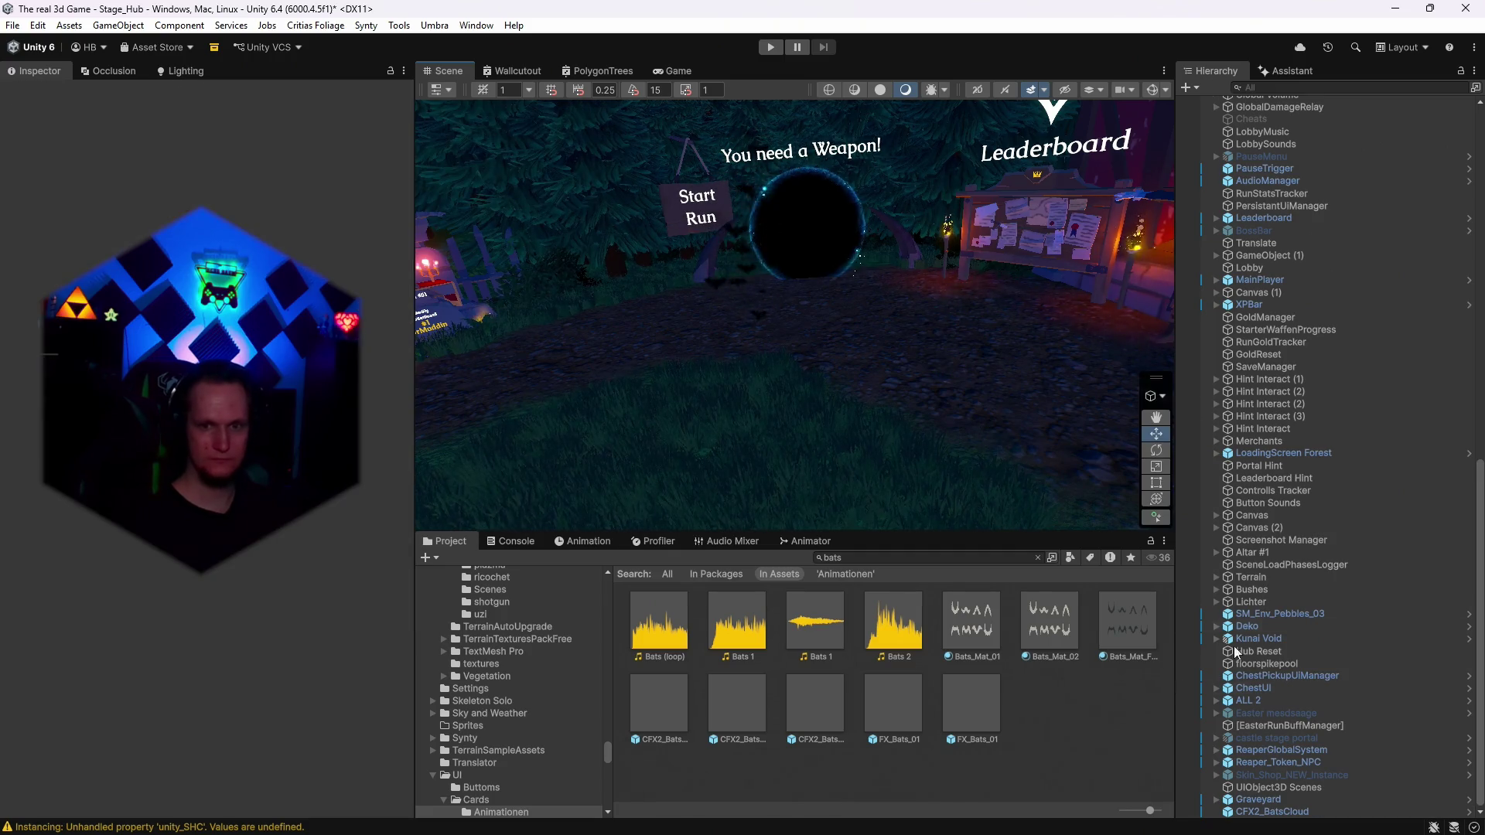
pyautogui.hotkey('ctrl', 'z')
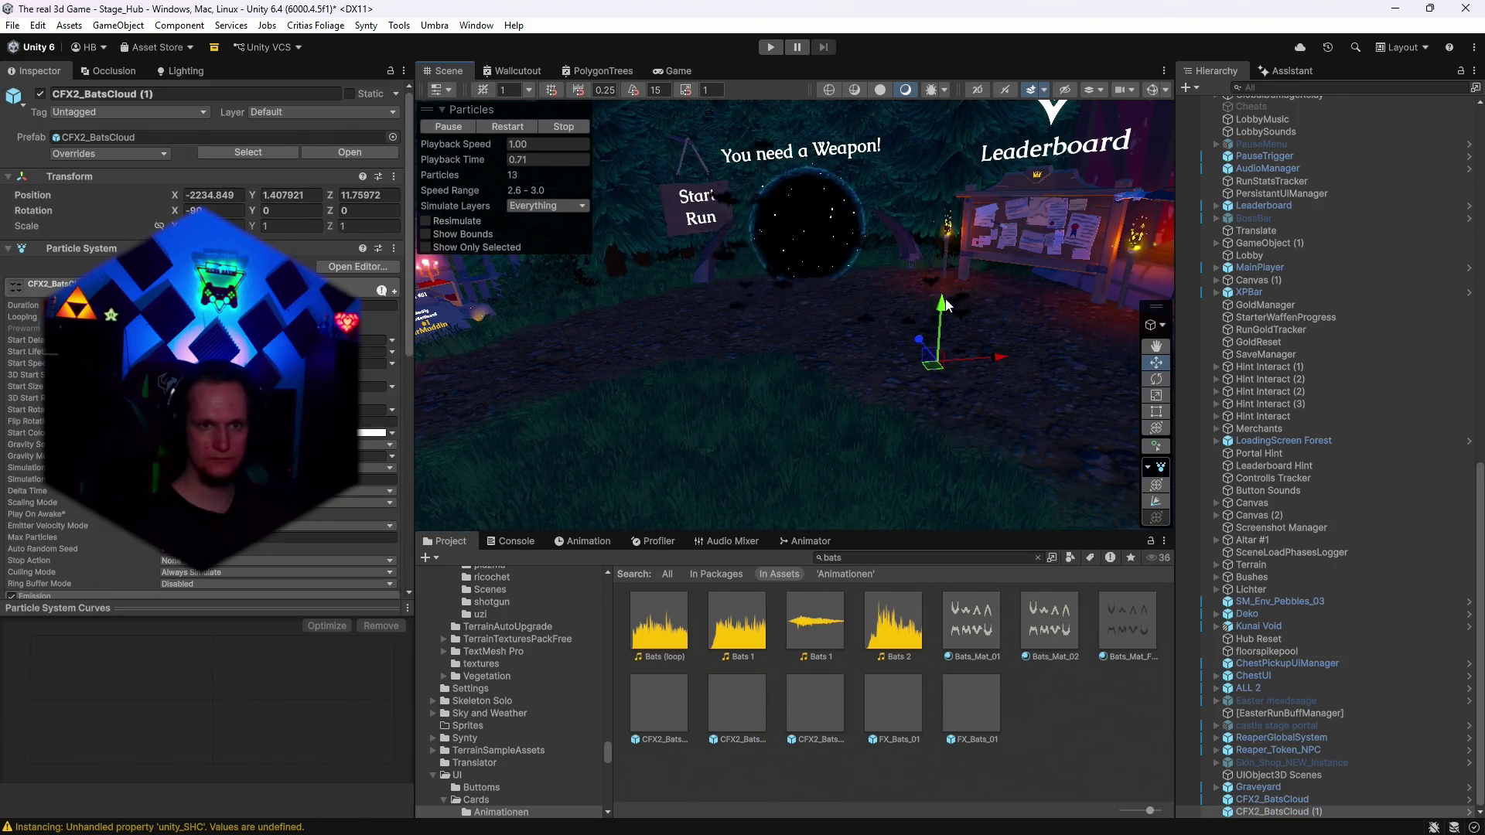
pyautogui.moveTo(946, 304); pyautogui.dragTo(947, 257)
pyautogui.click(1266, 812)
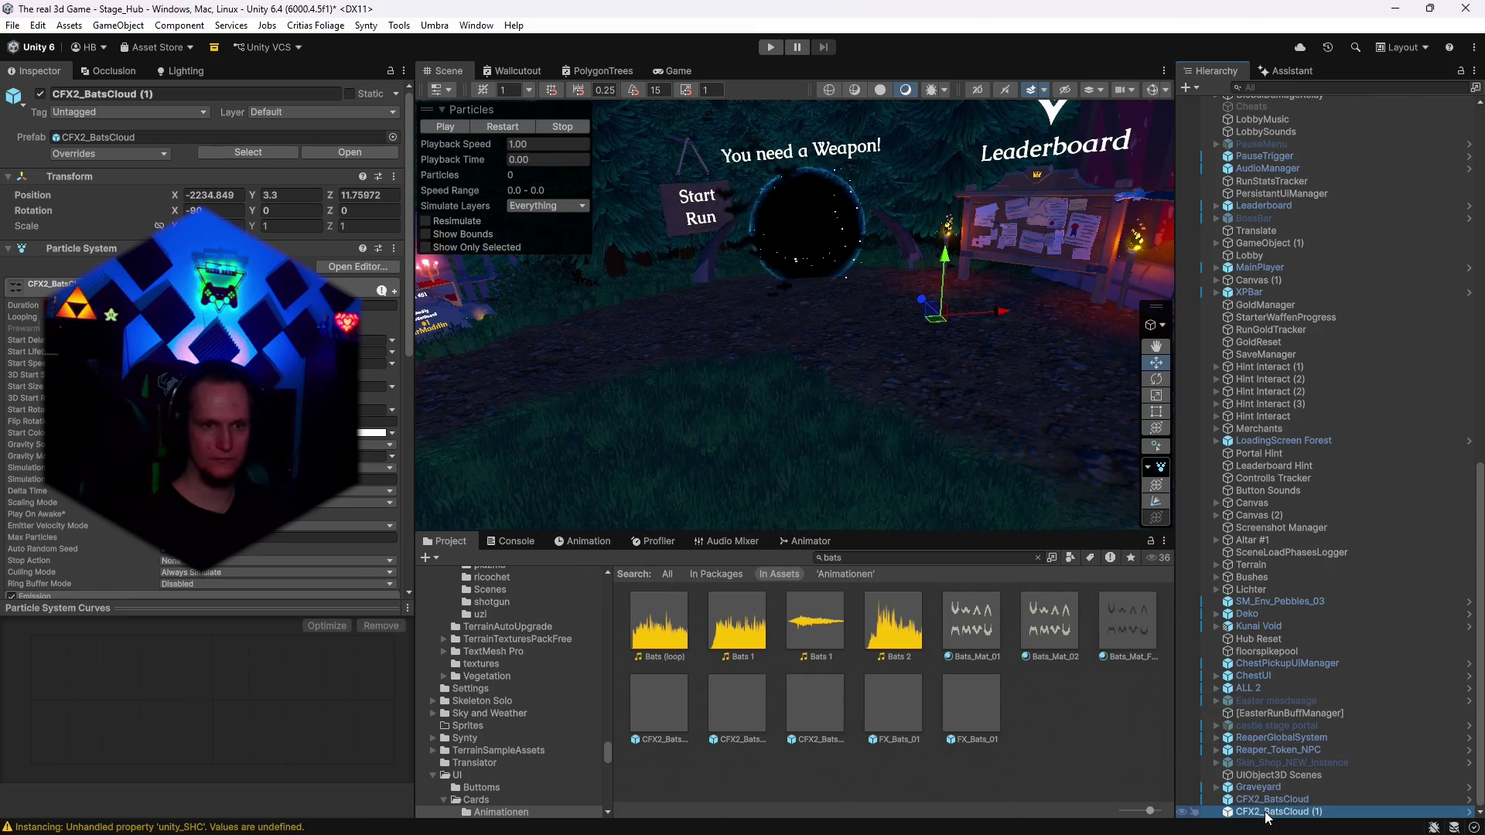
pyautogui.press('Delete')
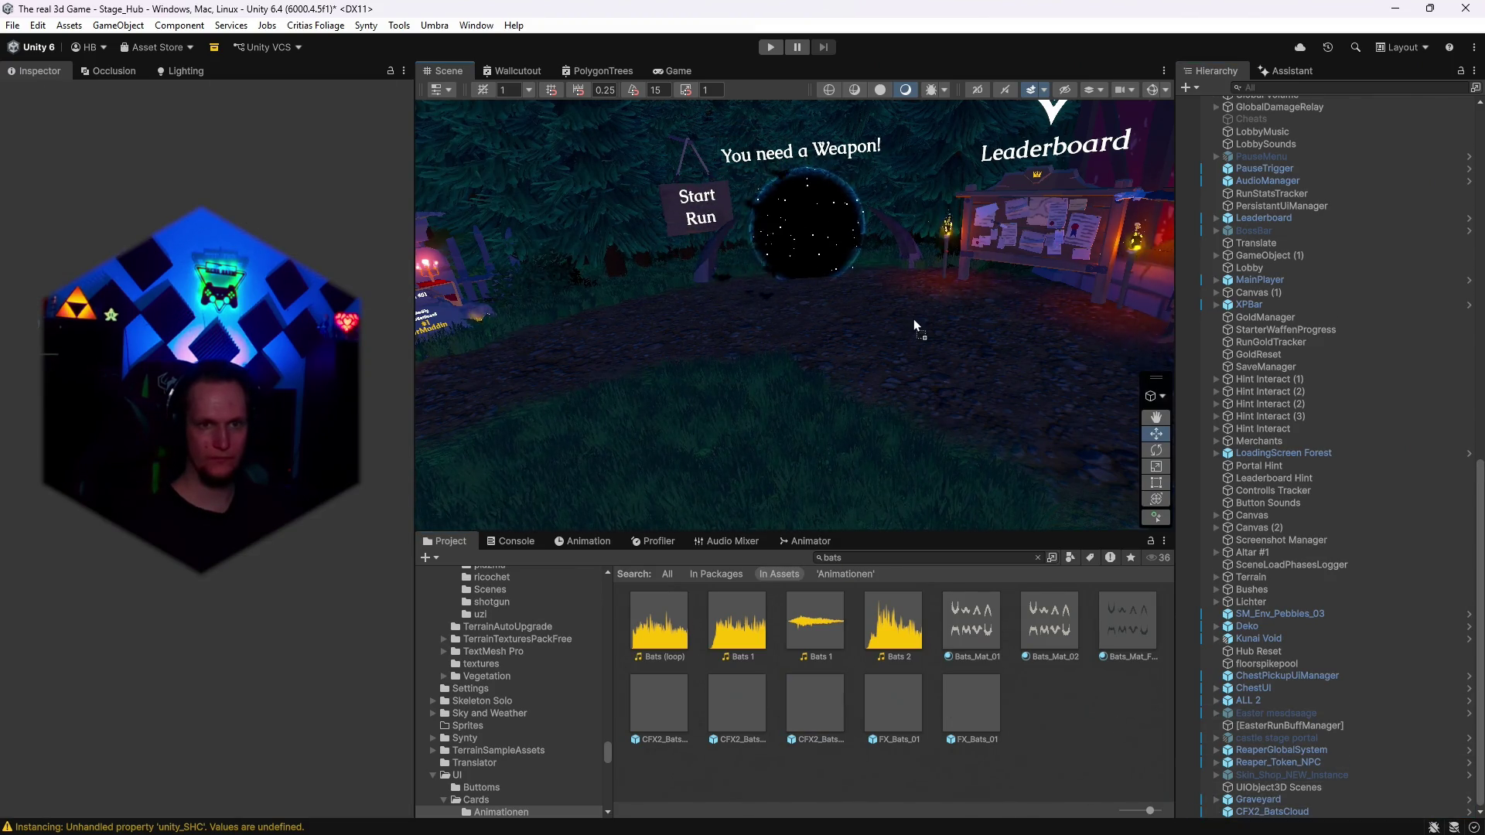
pyautogui.moveTo(912, 319); pyautogui.dragTo(896, 356)
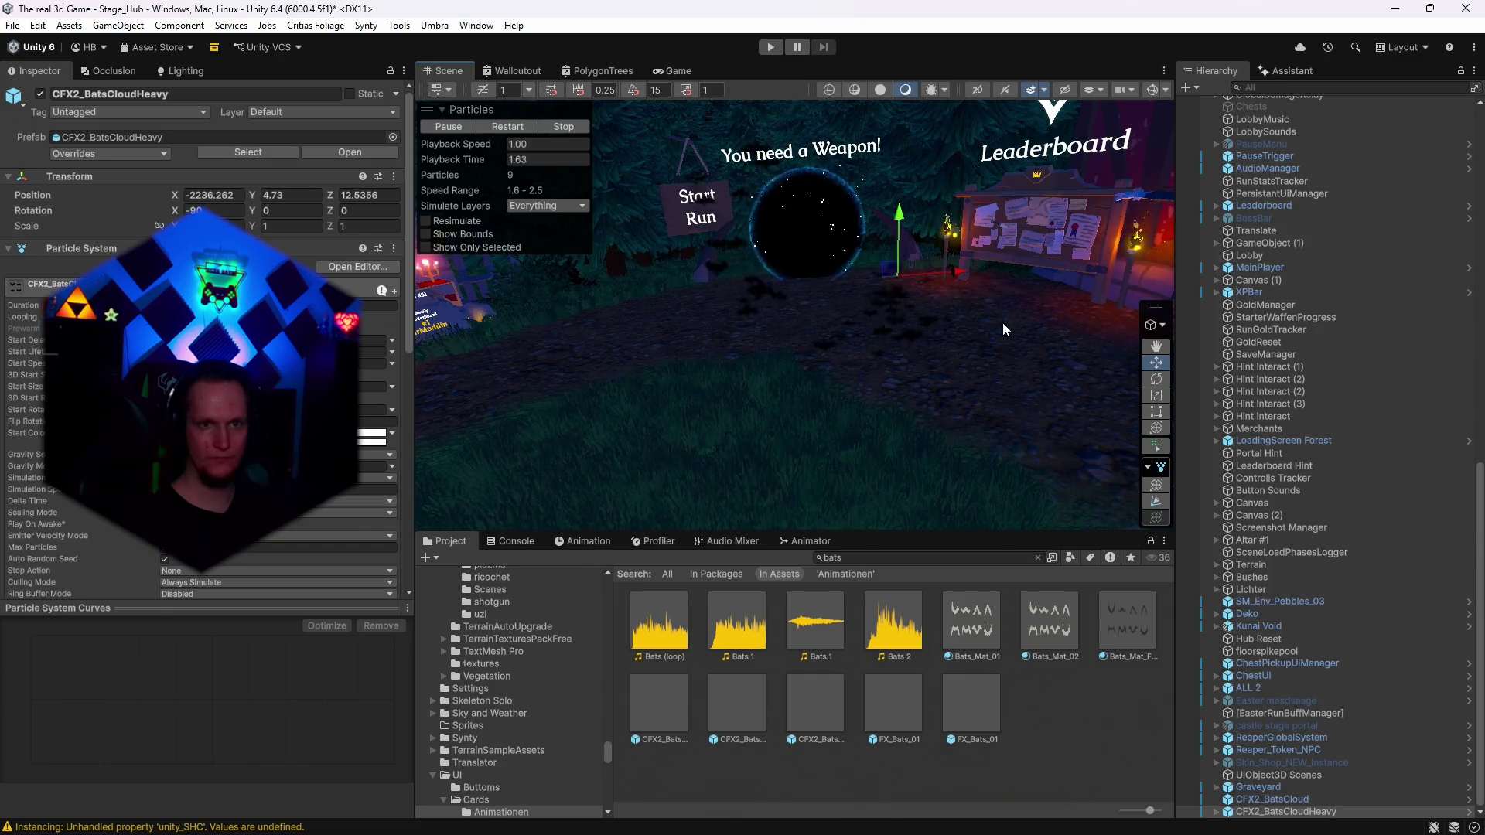
pyautogui.scroll(2, 1002, 322)
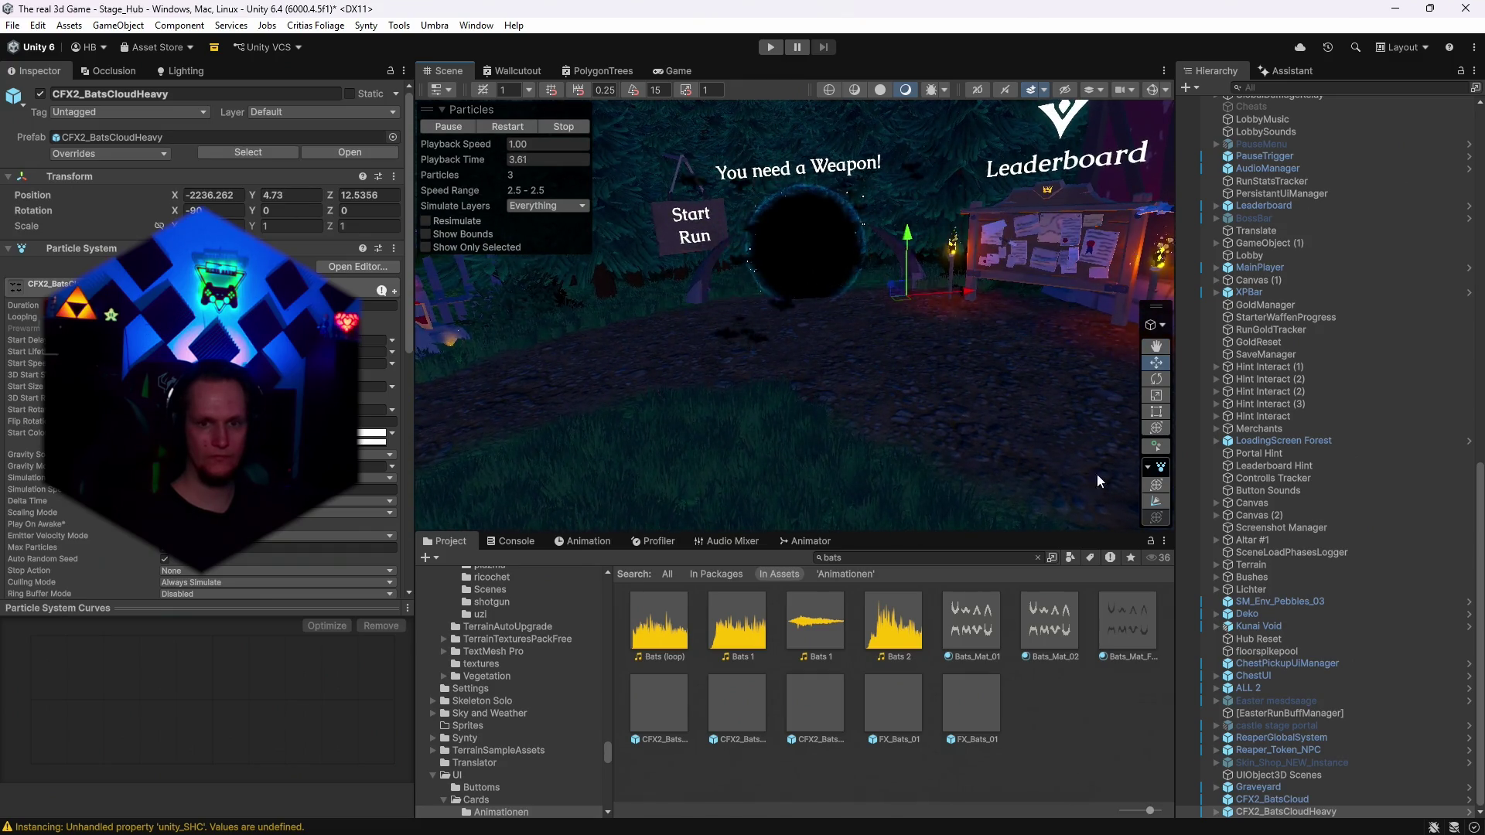
pyautogui.press('Delete')
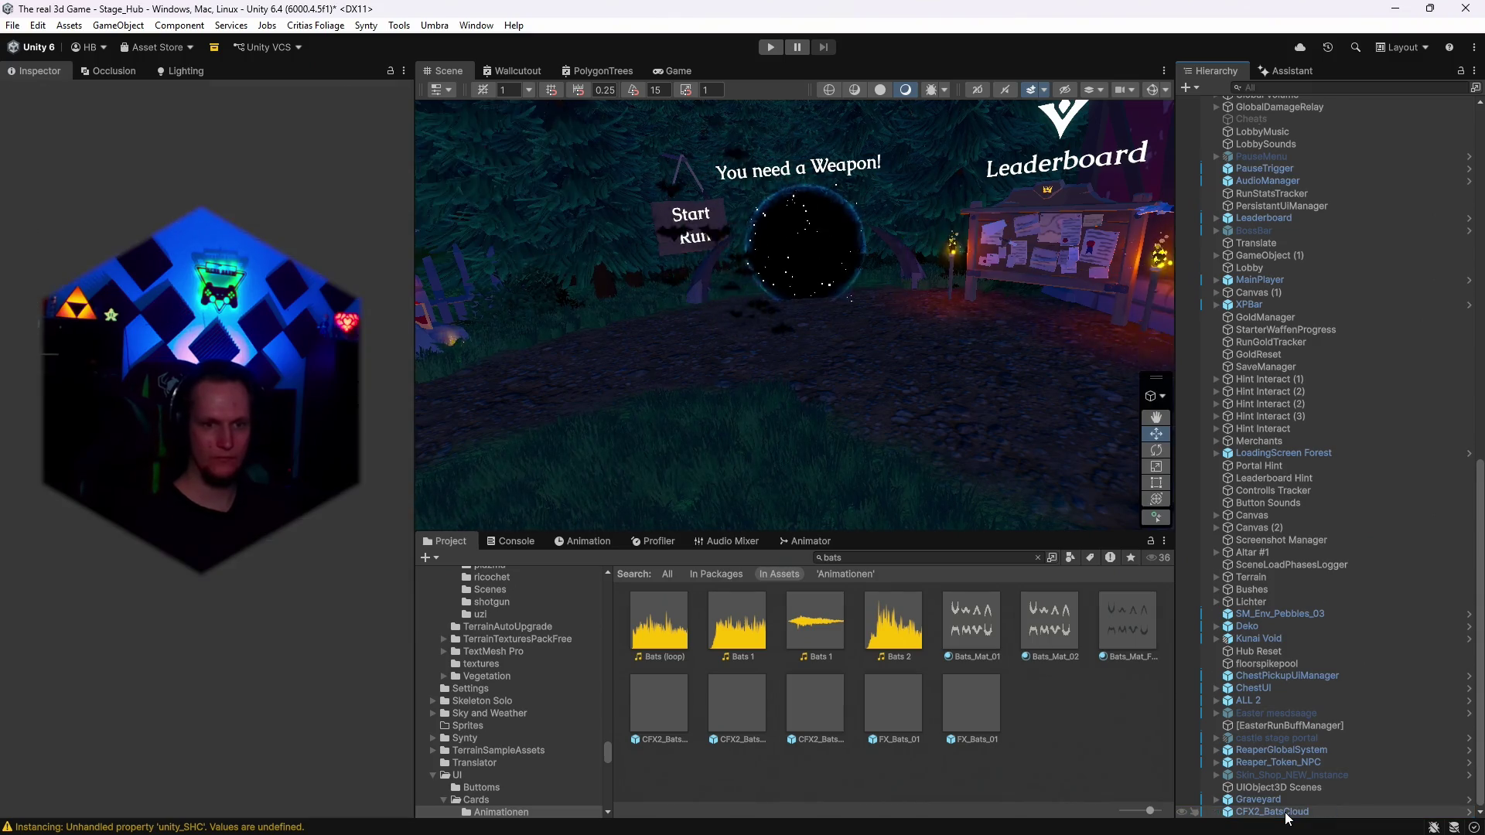
# Add FX_Bats_01 near the portal and orbit to inspect its bat circle.
pyautogui.moveTo(924, 396); pyautogui.dragTo(925, 396)
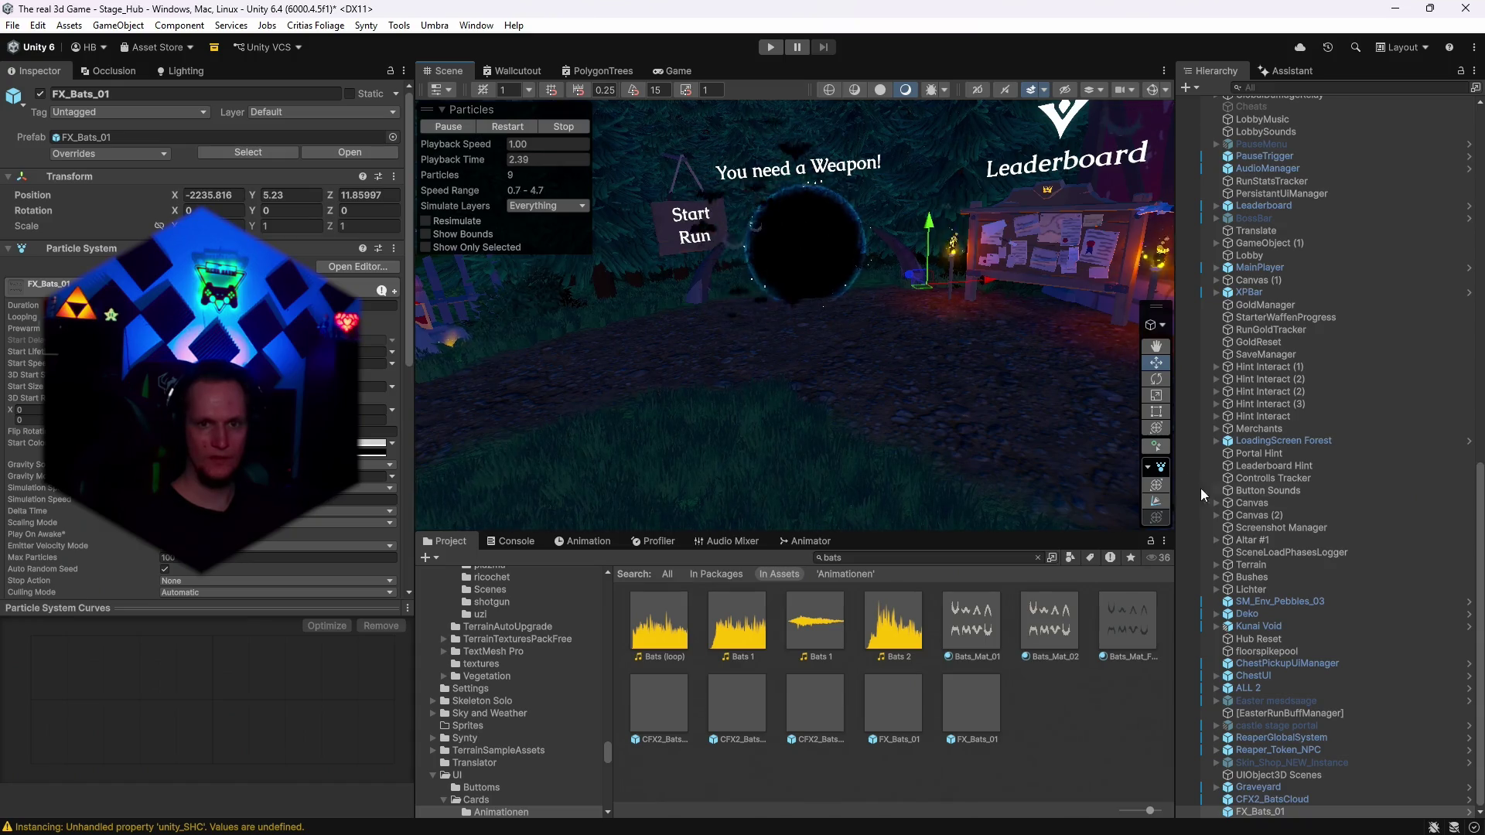
pyautogui.click(1156, 504)
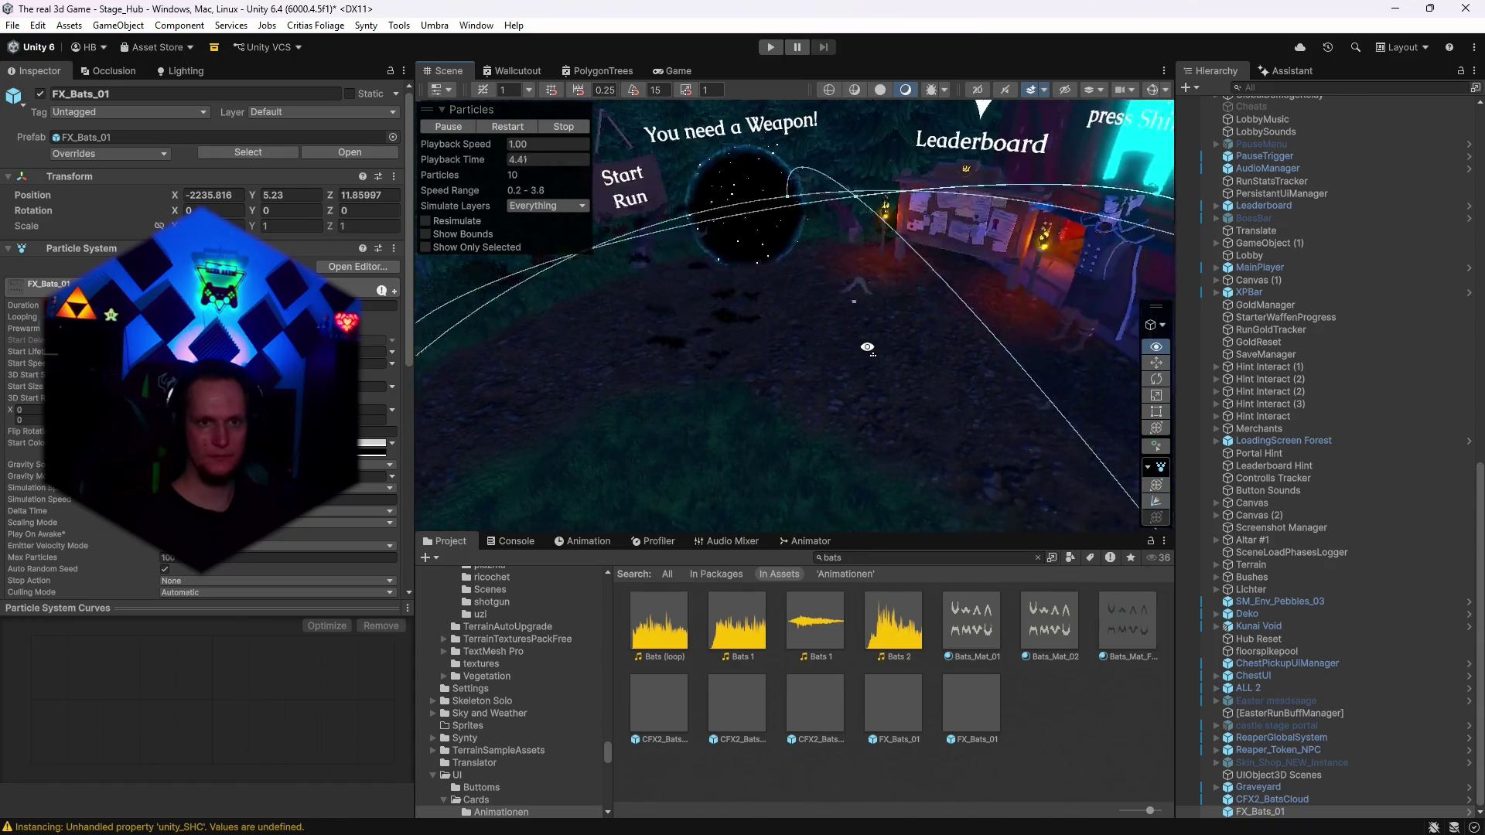
pyautogui.scroll(-5, 861, 341)
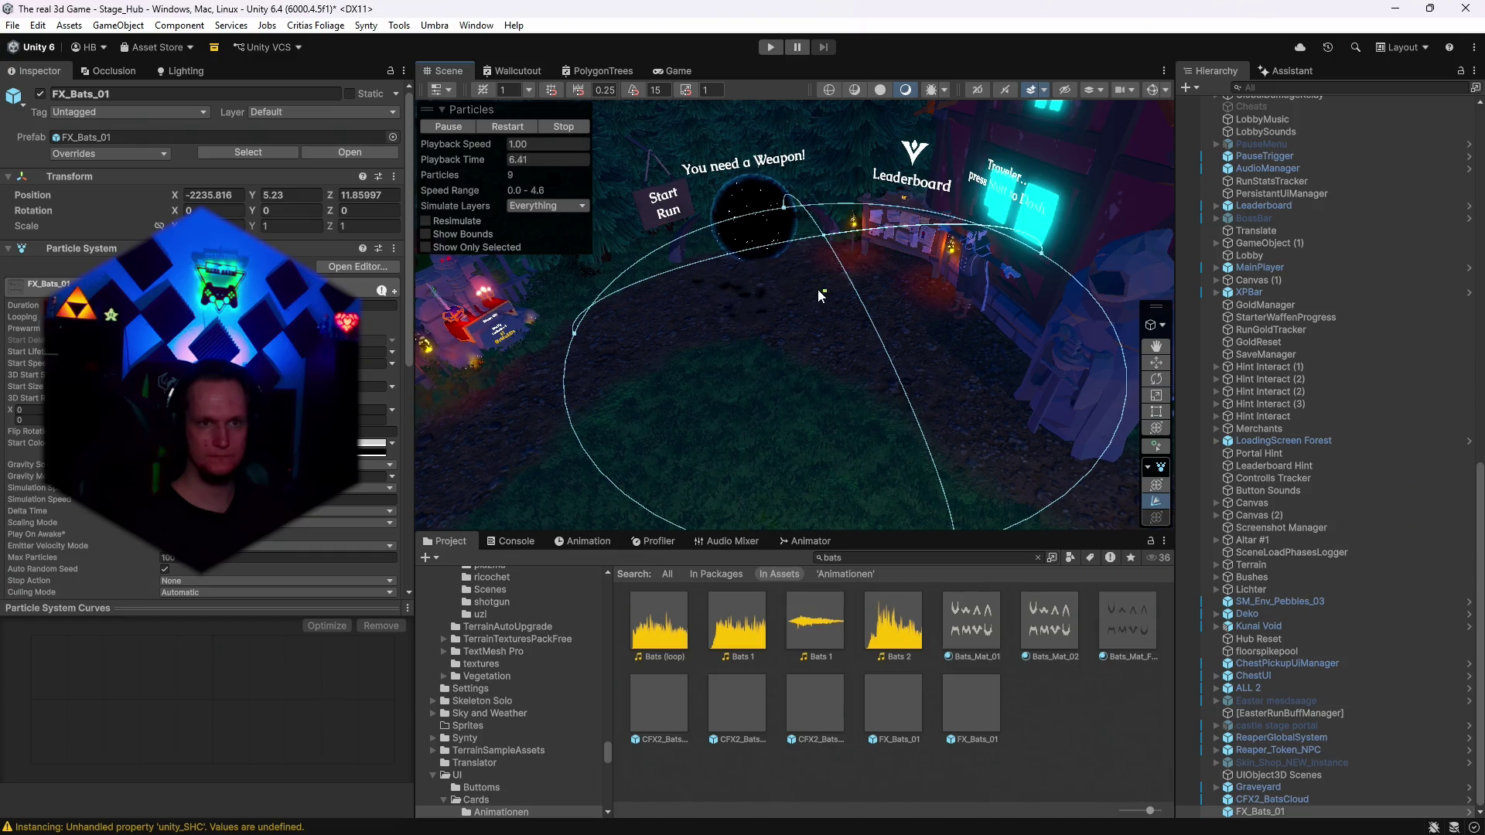
pyautogui.moveTo(871, 385)
pyautogui.mouseDown()
pyautogui.moveTo(927, 467)
pyautogui.moveTo(833, 272)
pyautogui.moveTo(854, 317)
pyautogui.moveTo(864, 209)
pyautogui.moveTo(840, 226)
pyautogui.mouseUp()
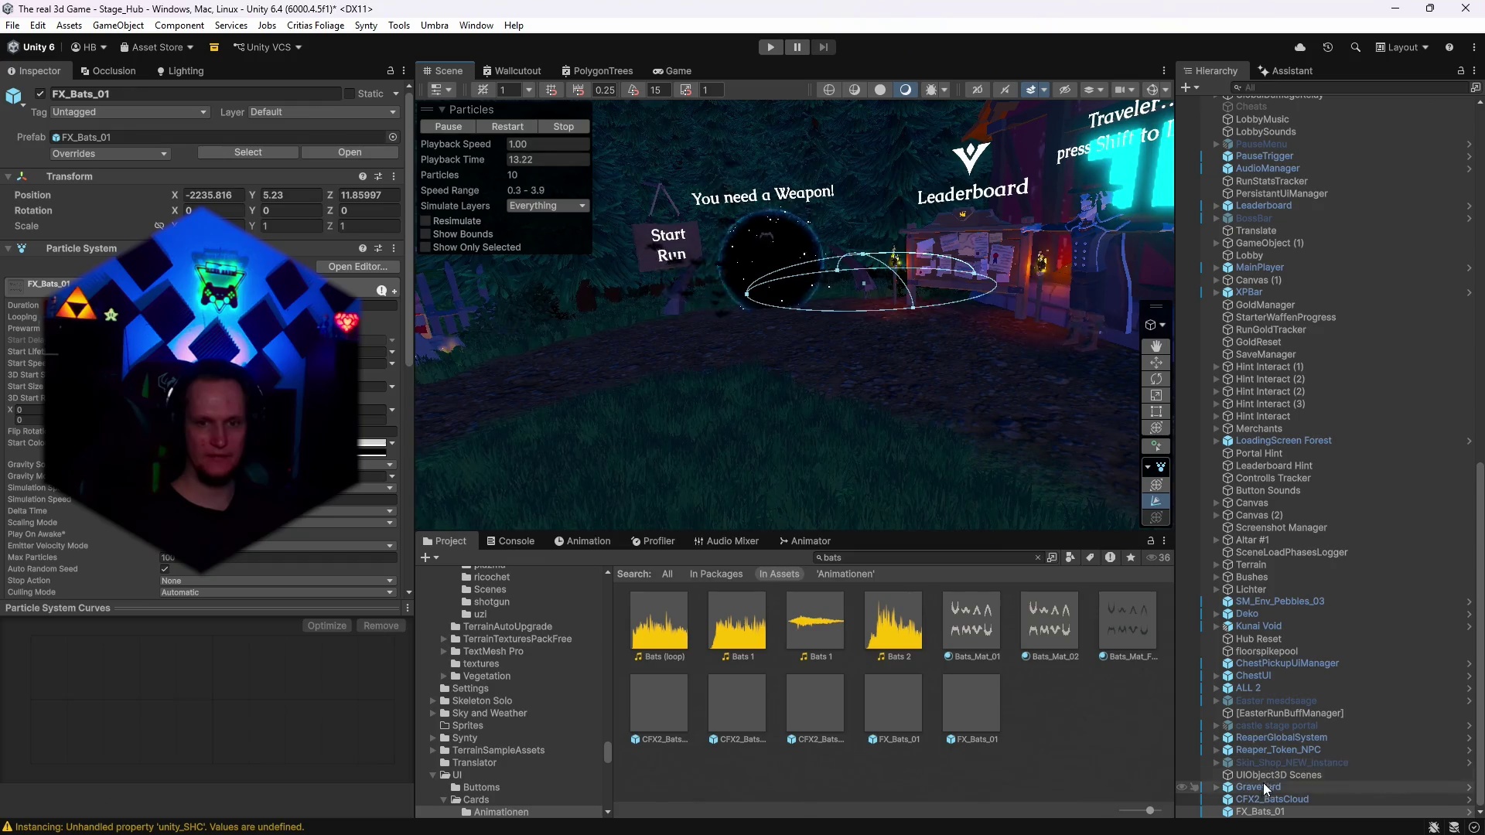
pyautogui.click(1249, 814)
pyautogui.click(788, 374)
pyautogui.moveTo(789, 374); pyautogui.dragTo(939, 380)
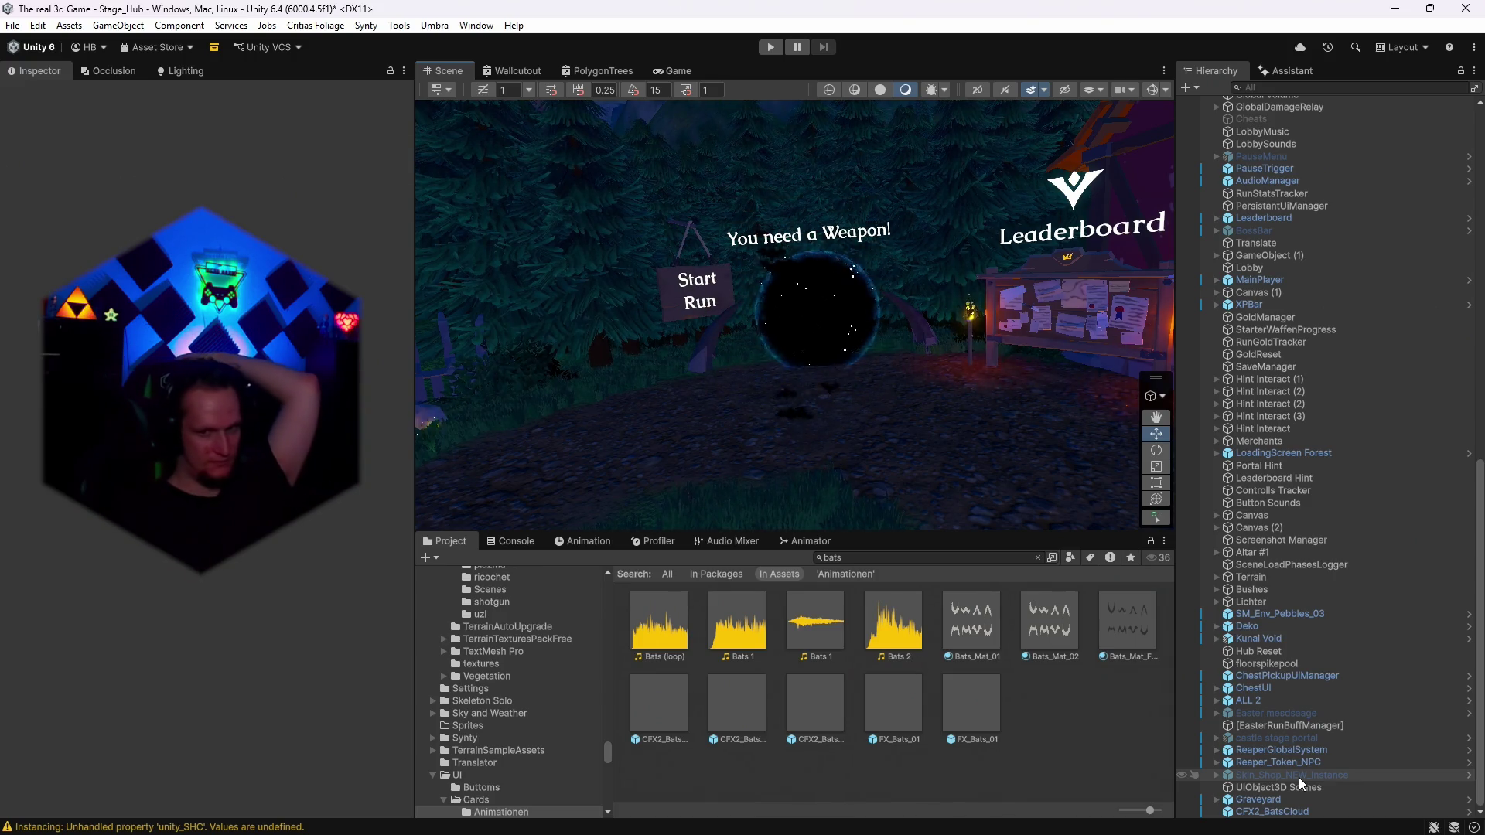
# Locate CFX2_BatsCloud's Renderer material, CFX2_Anim_Bat Multiply, in the Project.
pyautogui.click(1284, 812)
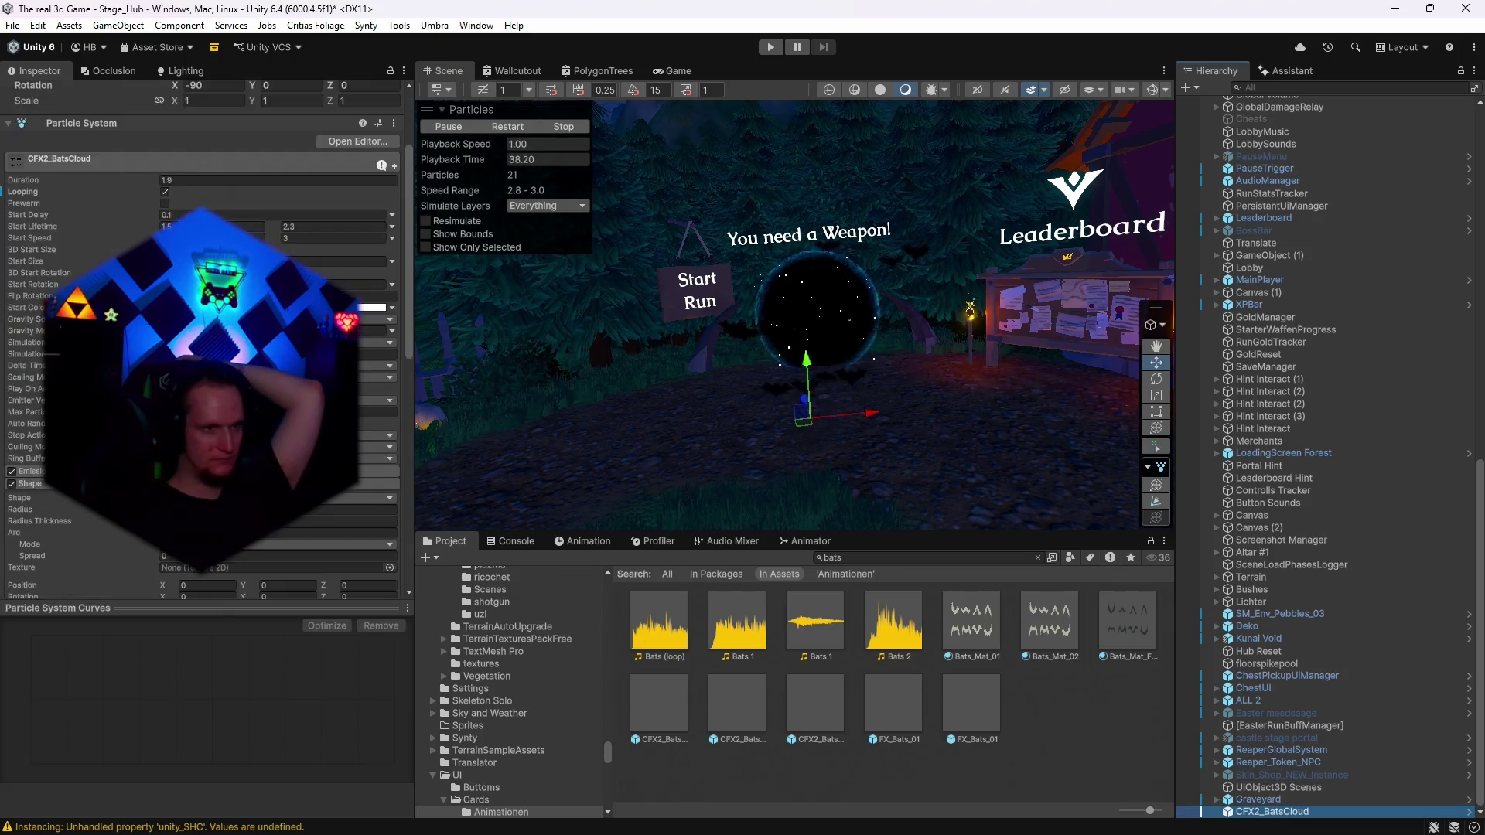
pyautogui.scroll(-5, 201, 348)
pyautogui.click(32, 424)
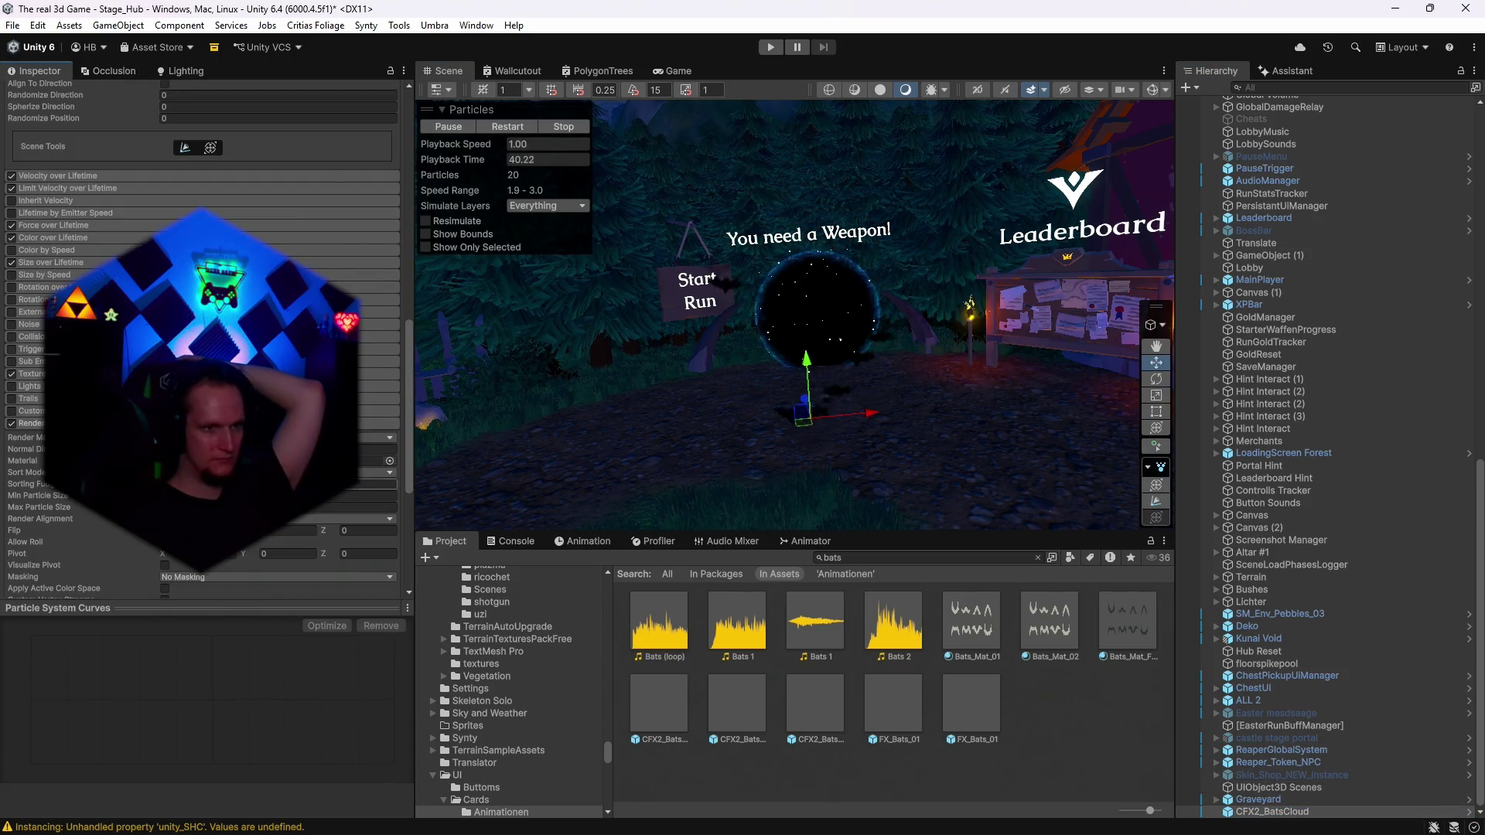
pyautogui.click(375, 460)
pyautogui.click(670, 629)
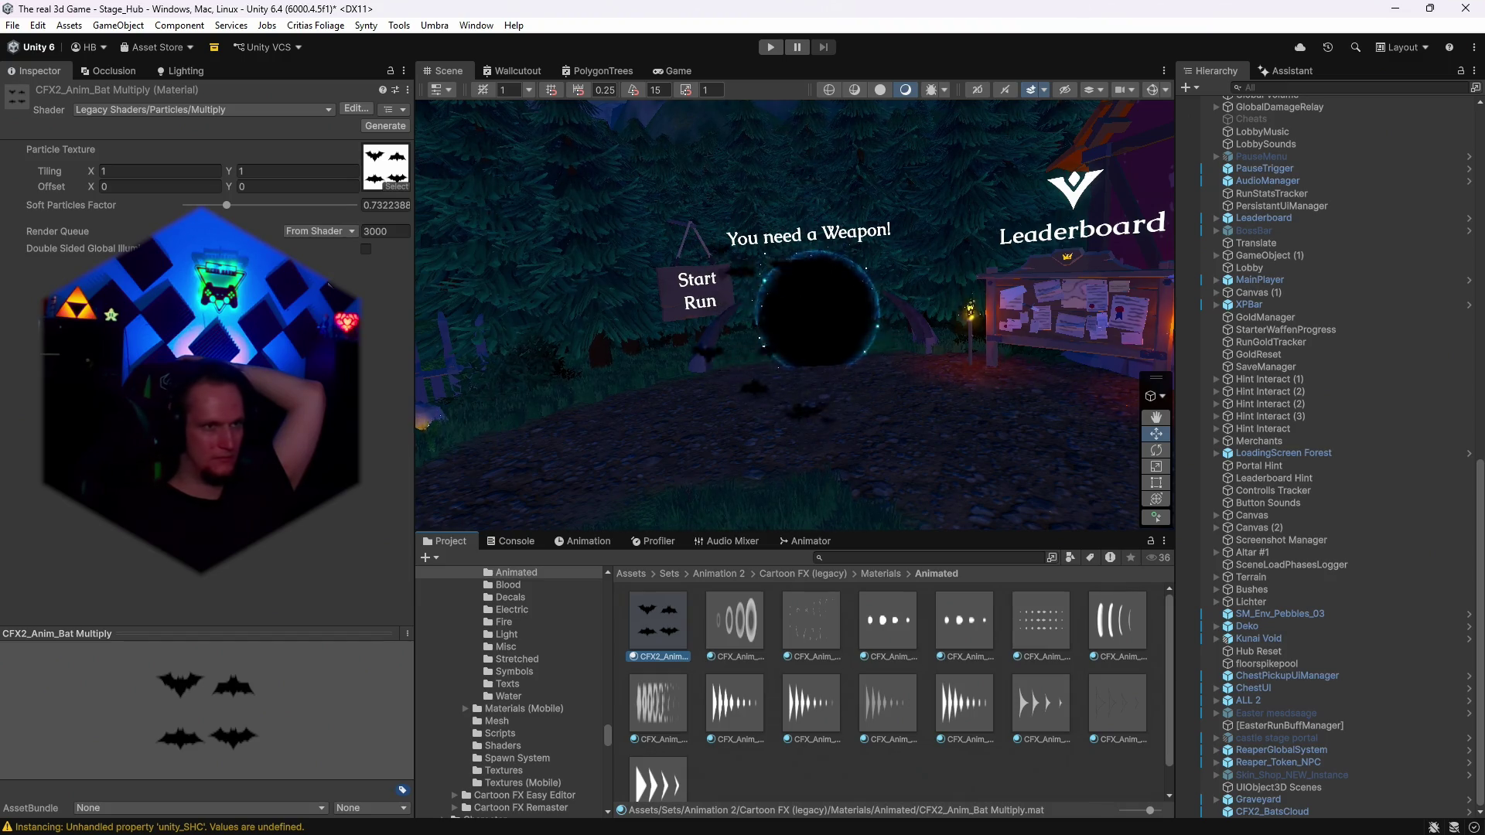
pyautogui.click(1272, 811)
# Set the bats cloud's Start Color back to white.
pyautogui.scroll(-2, 379, 354)
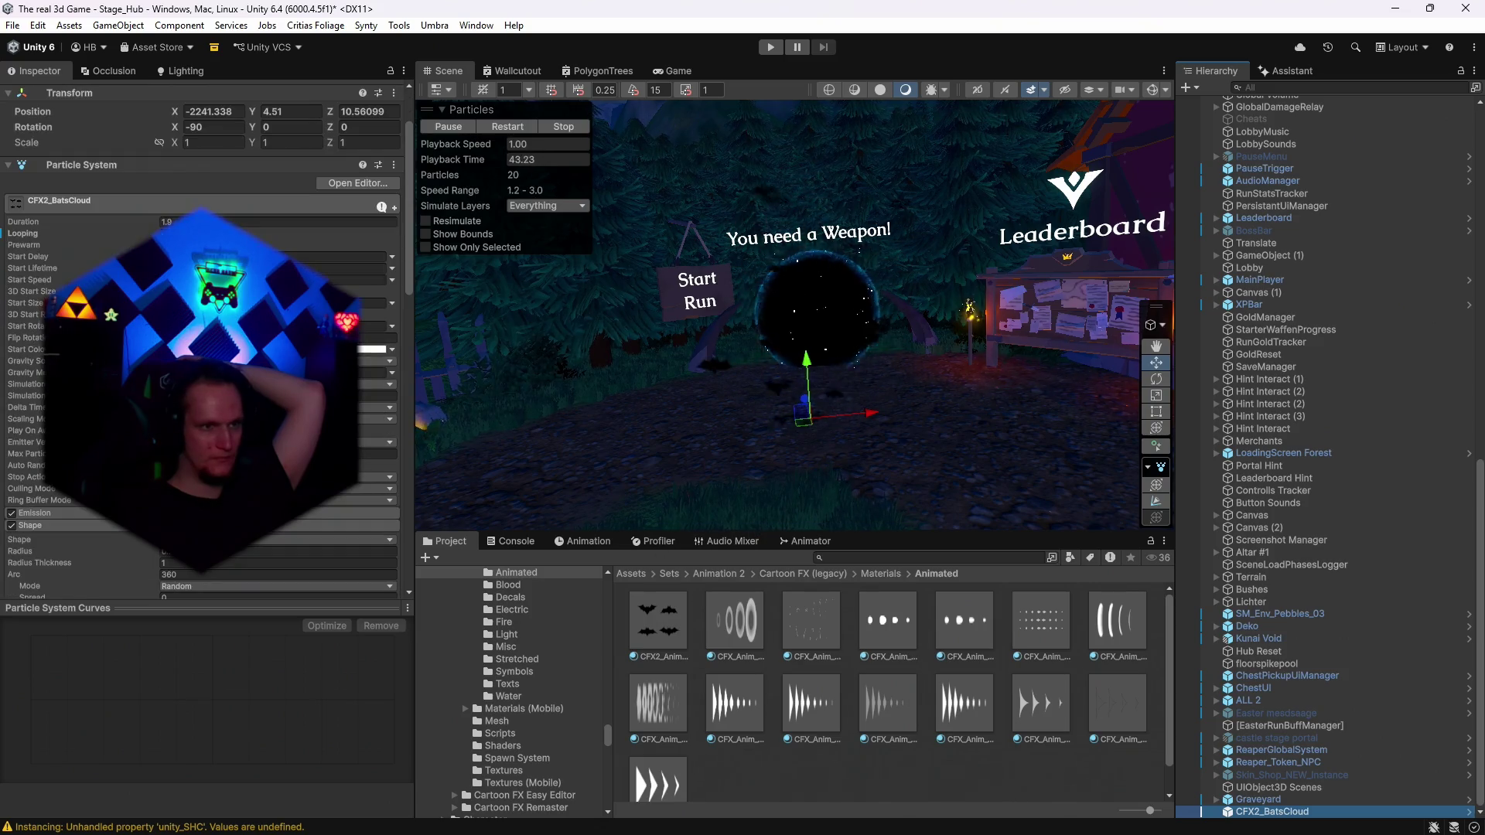
pyautogui.click(379, 351)
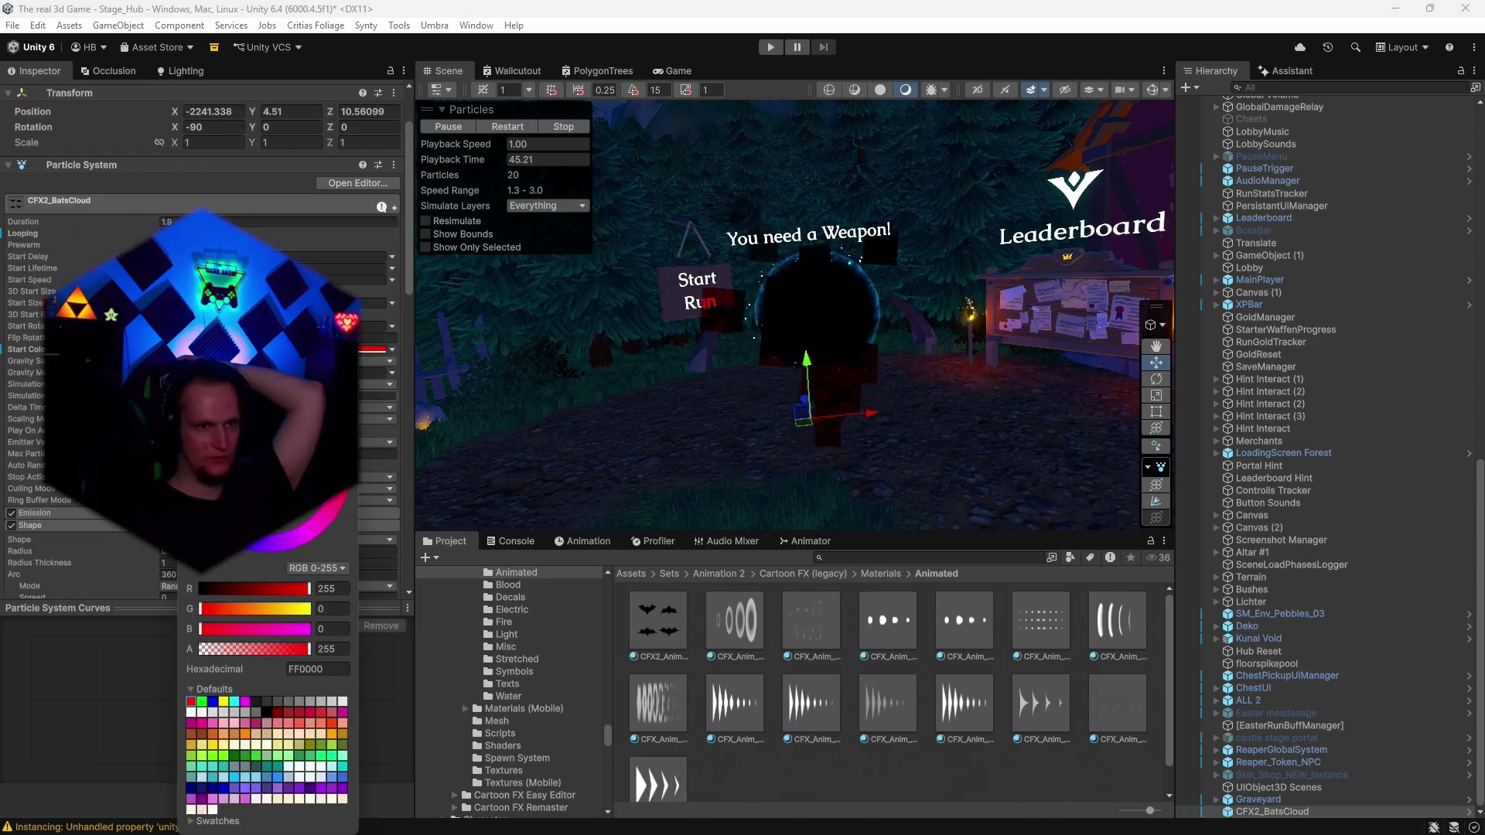
pyautogui.click(191, 712)
pyautogui.press('Return')
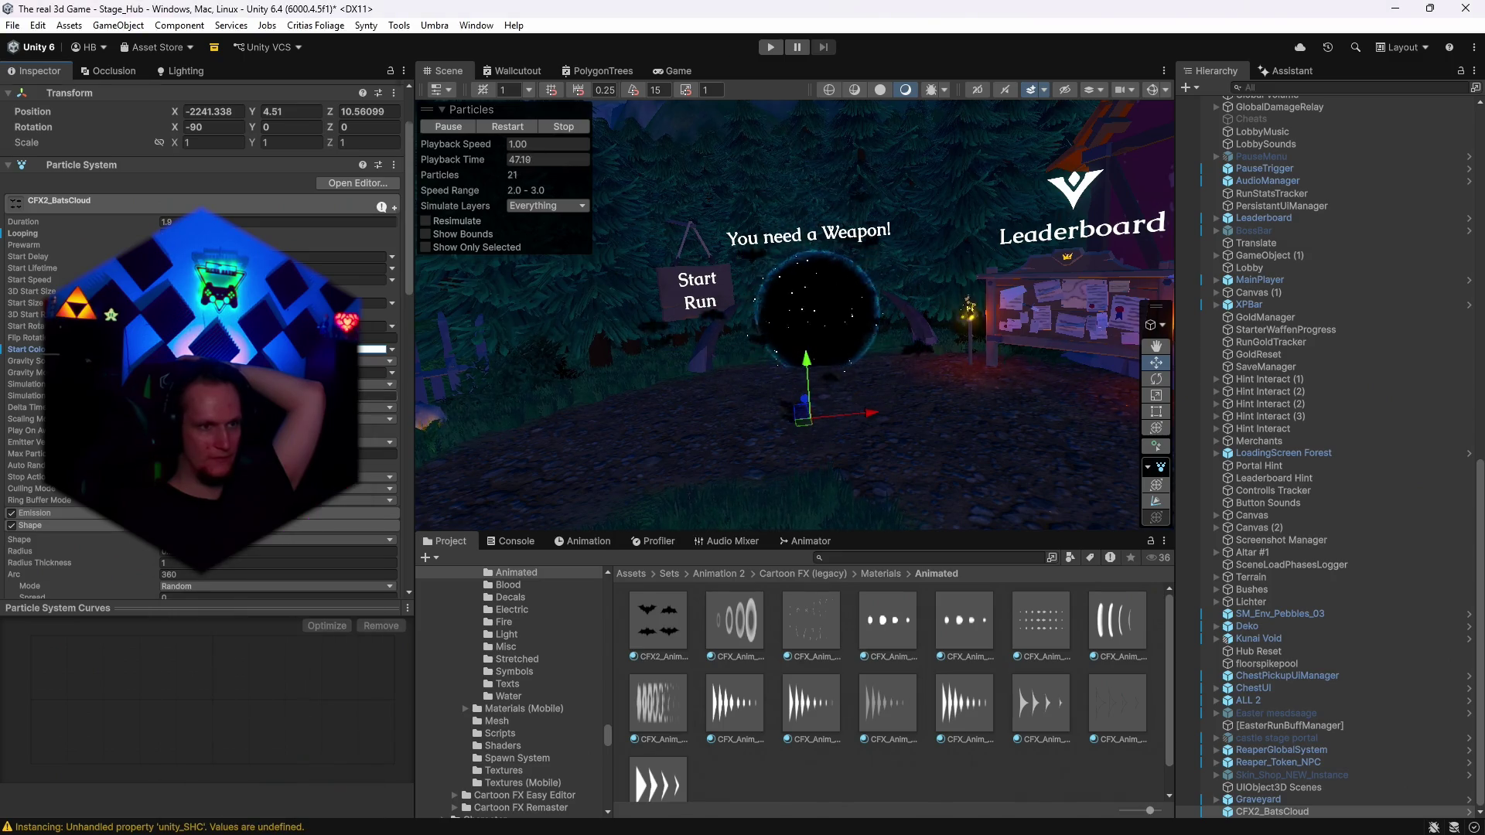
pyautogui.scroll(-5, 201, 340)
pyautogui.scroll(5, 201, 340)
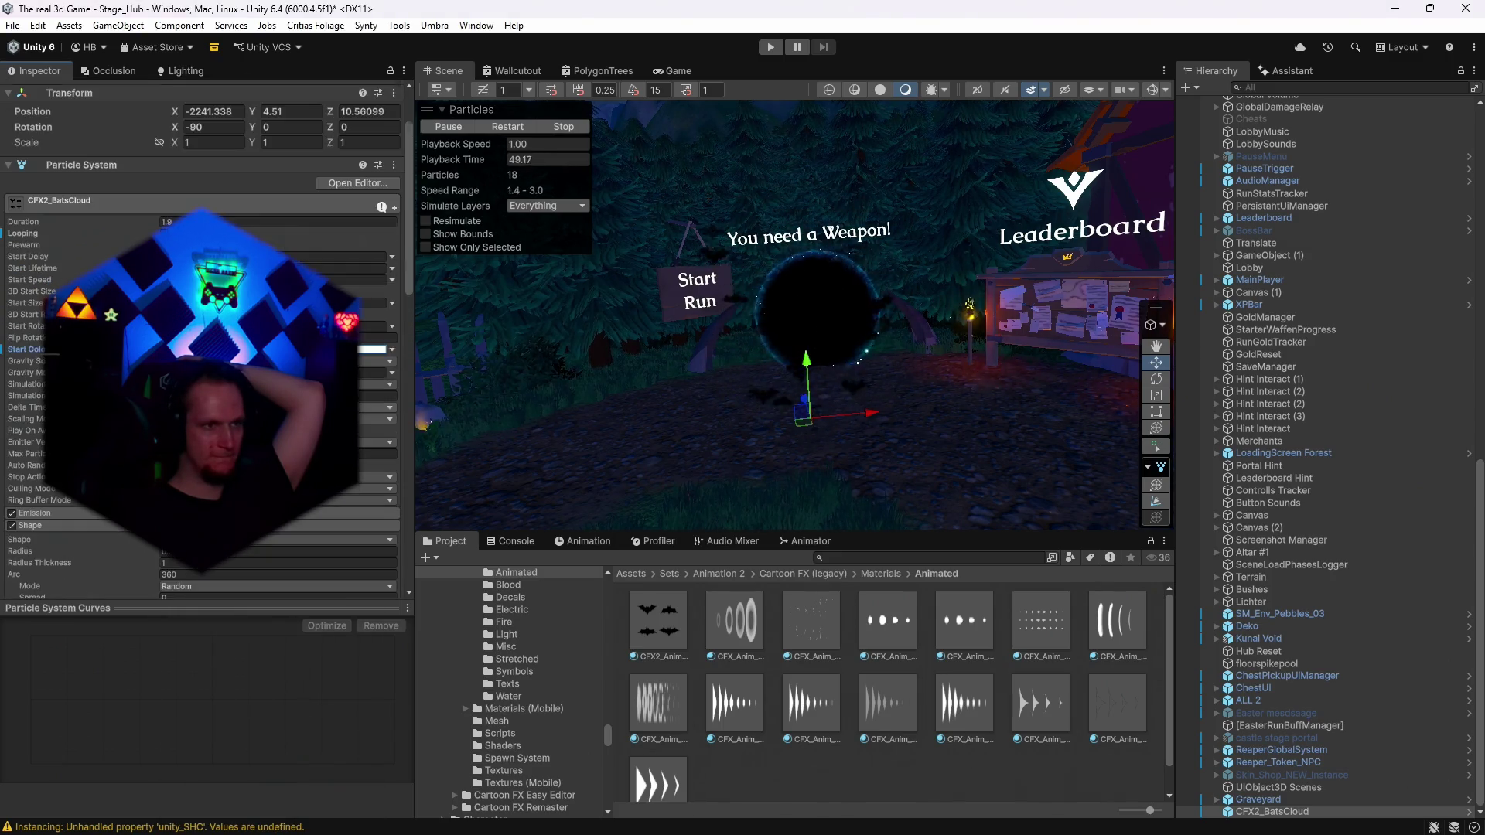
pyautogui.scroll(-10, 201, 340)
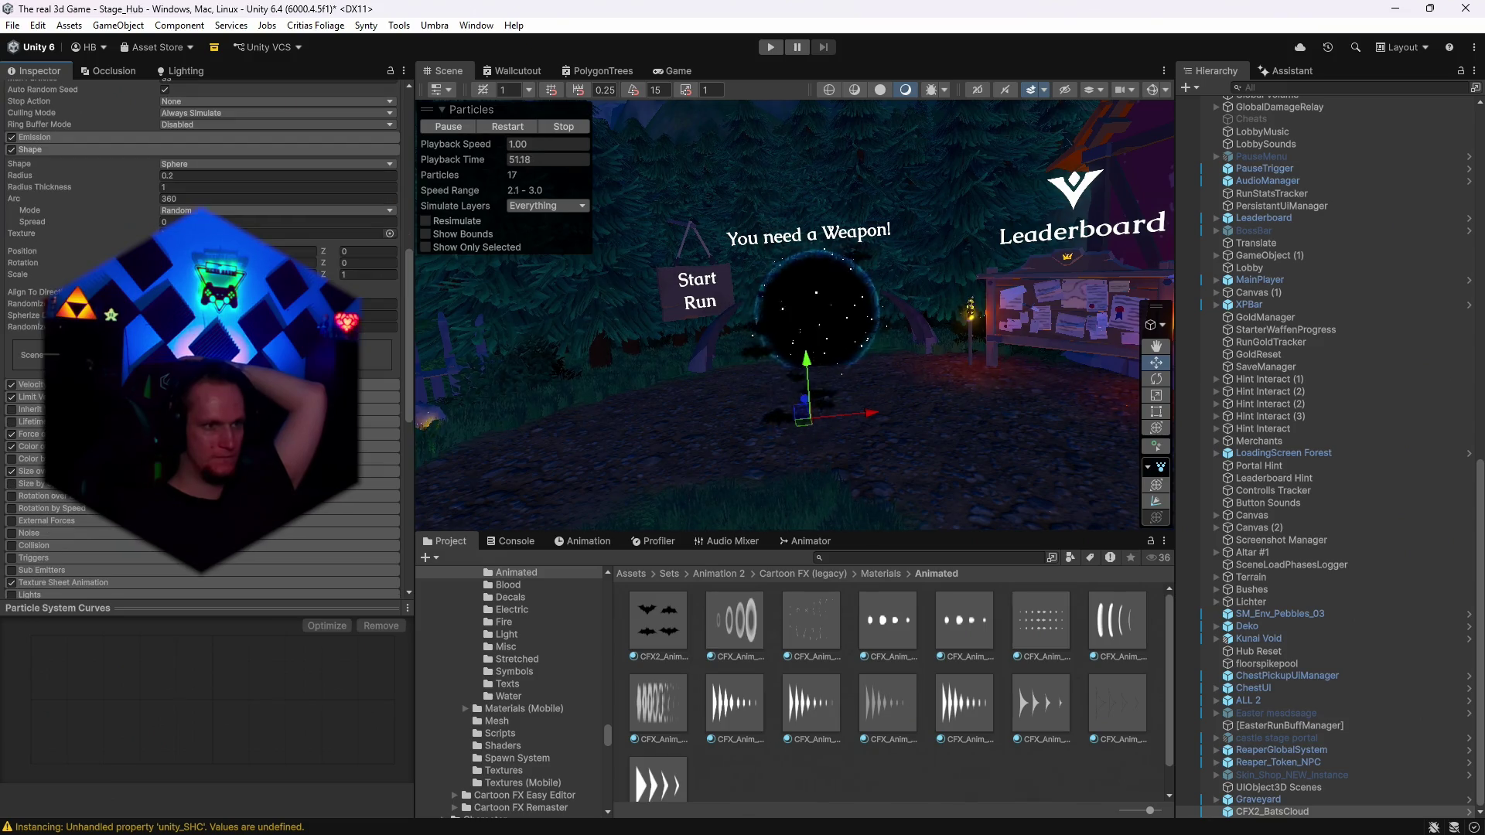
# Try a white-magenta-purple Color over Lifetime preset, then undo it to keep white.
pyautogui.click(28, 446)
pyautogui.click(371, 461)
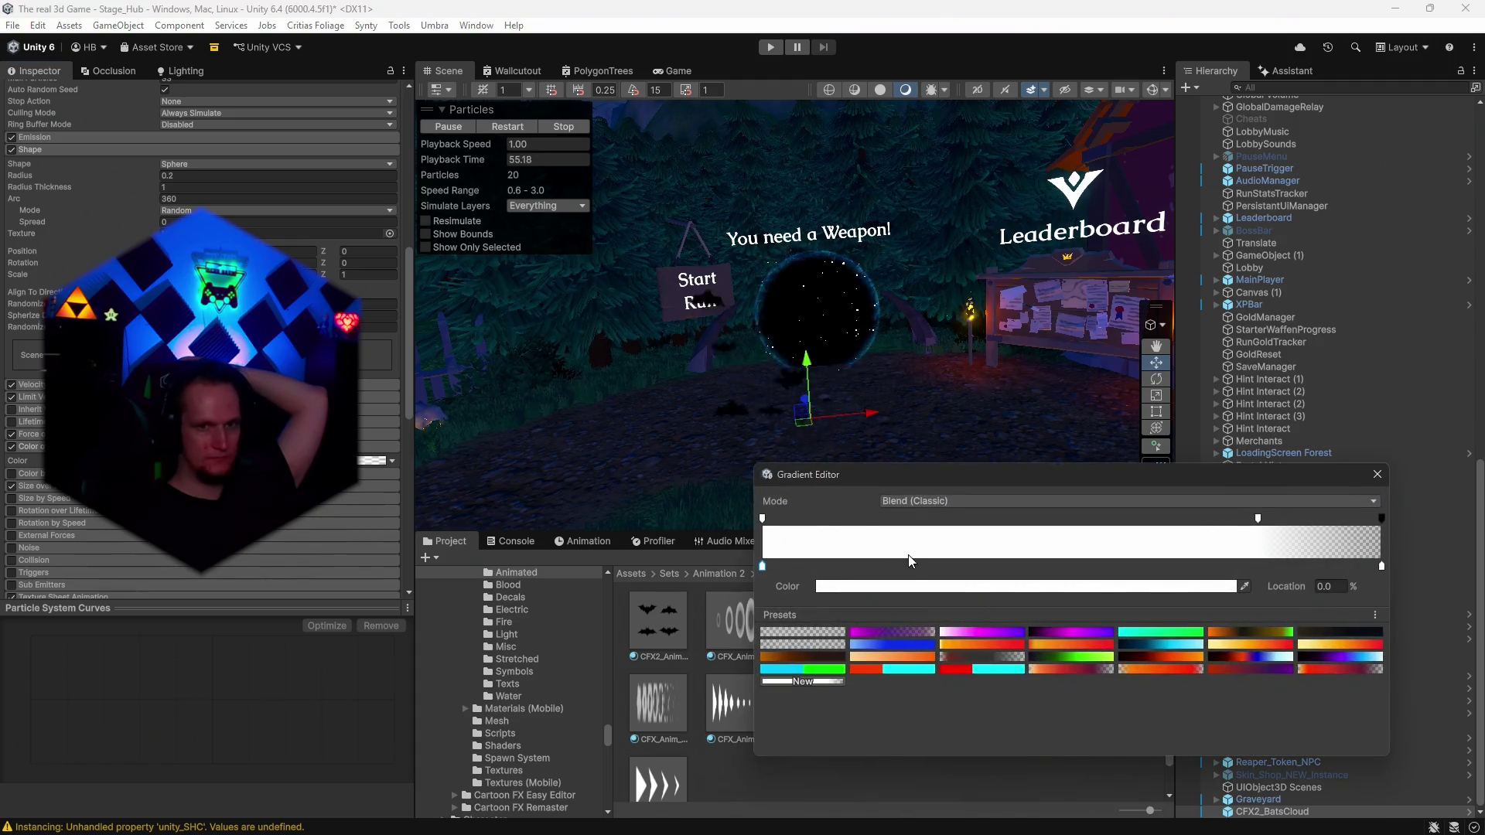
pyautogui.click(981, 634)
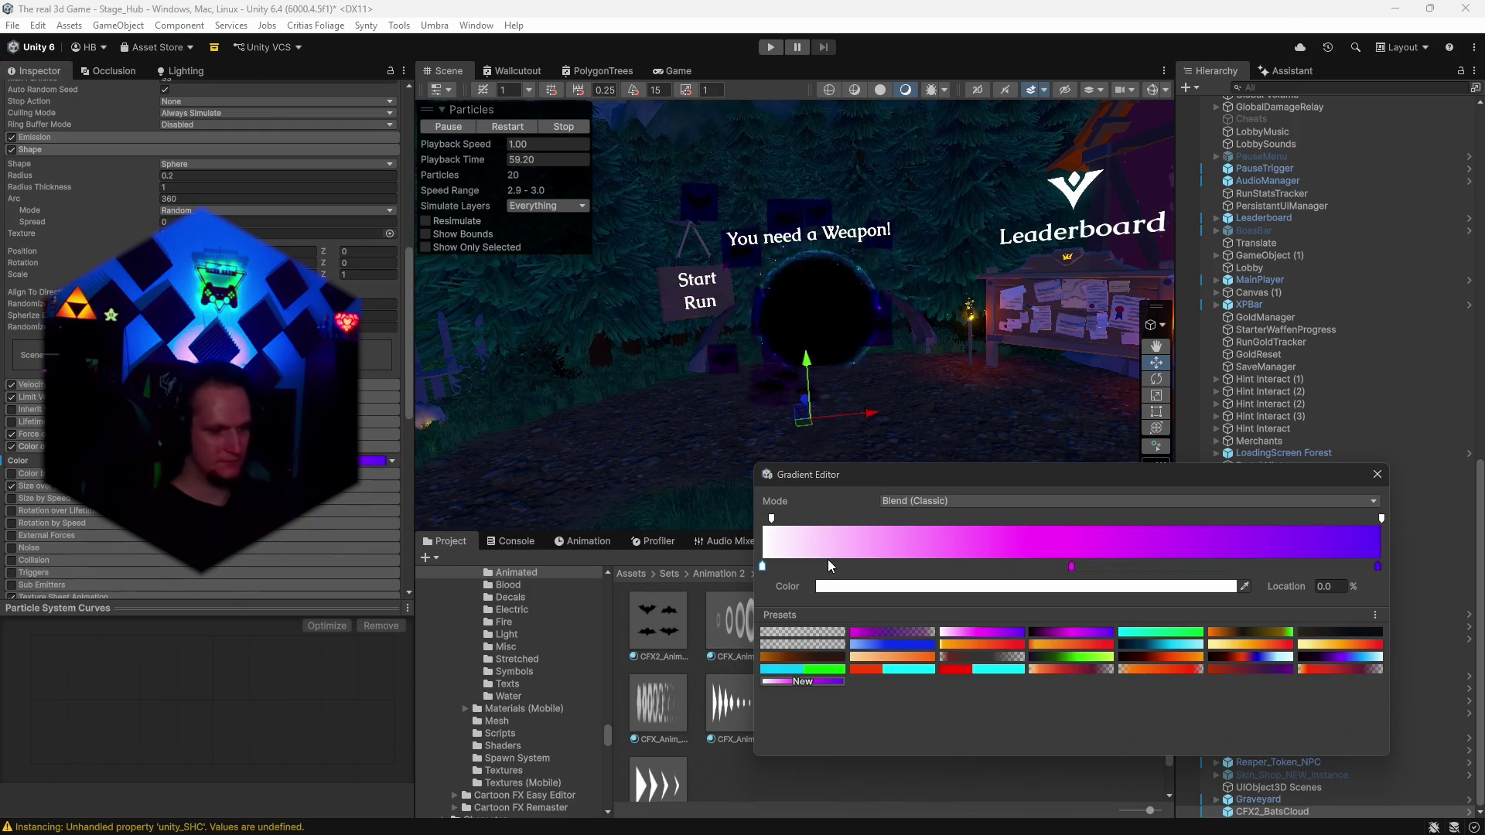
pyautogui.hotkey('ctrl', 'z')
pyautogui.press('Escape')
pyautogui.scroll(-5, 201, 340)
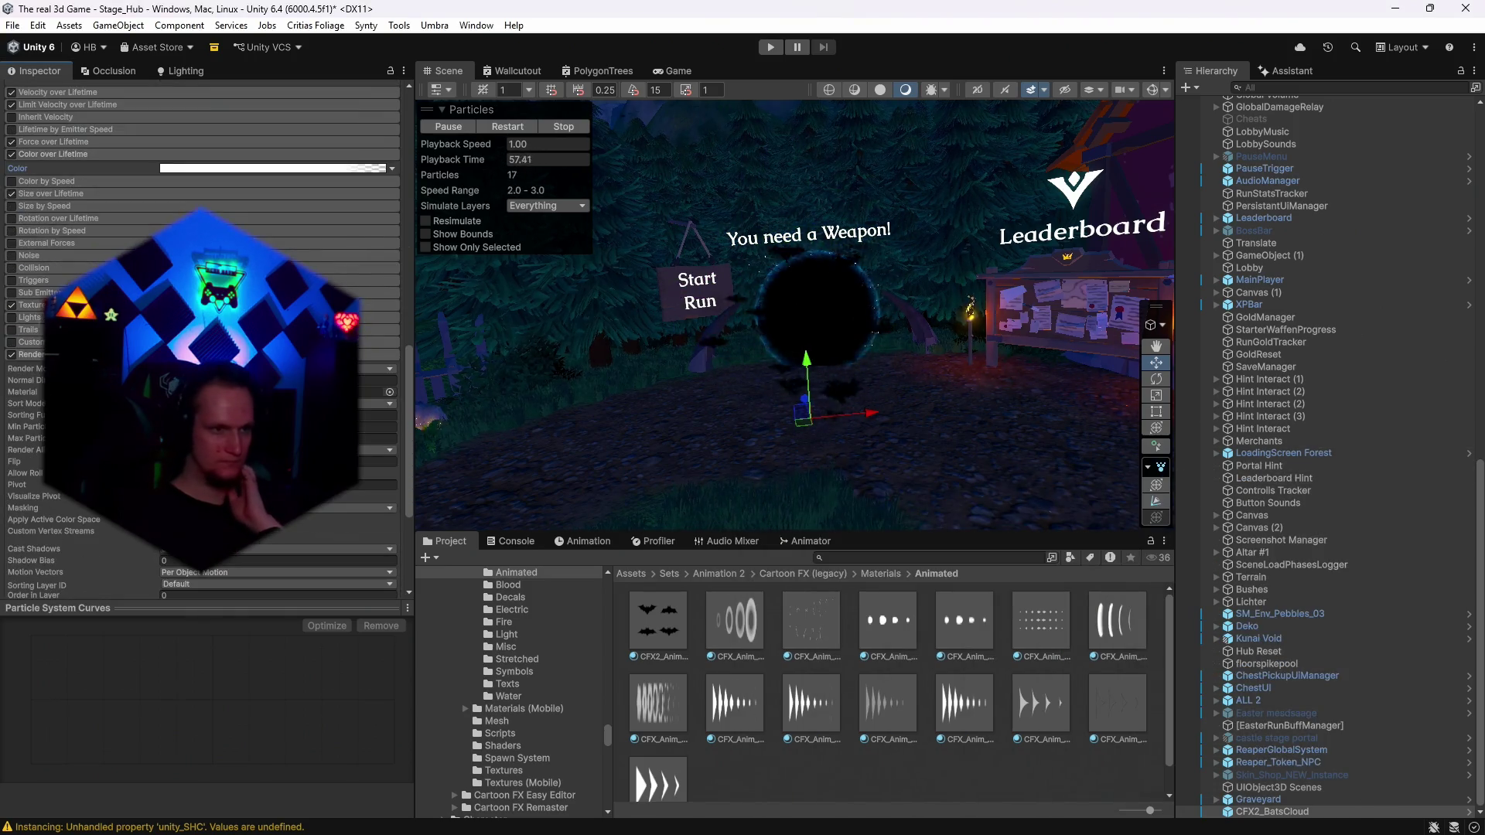
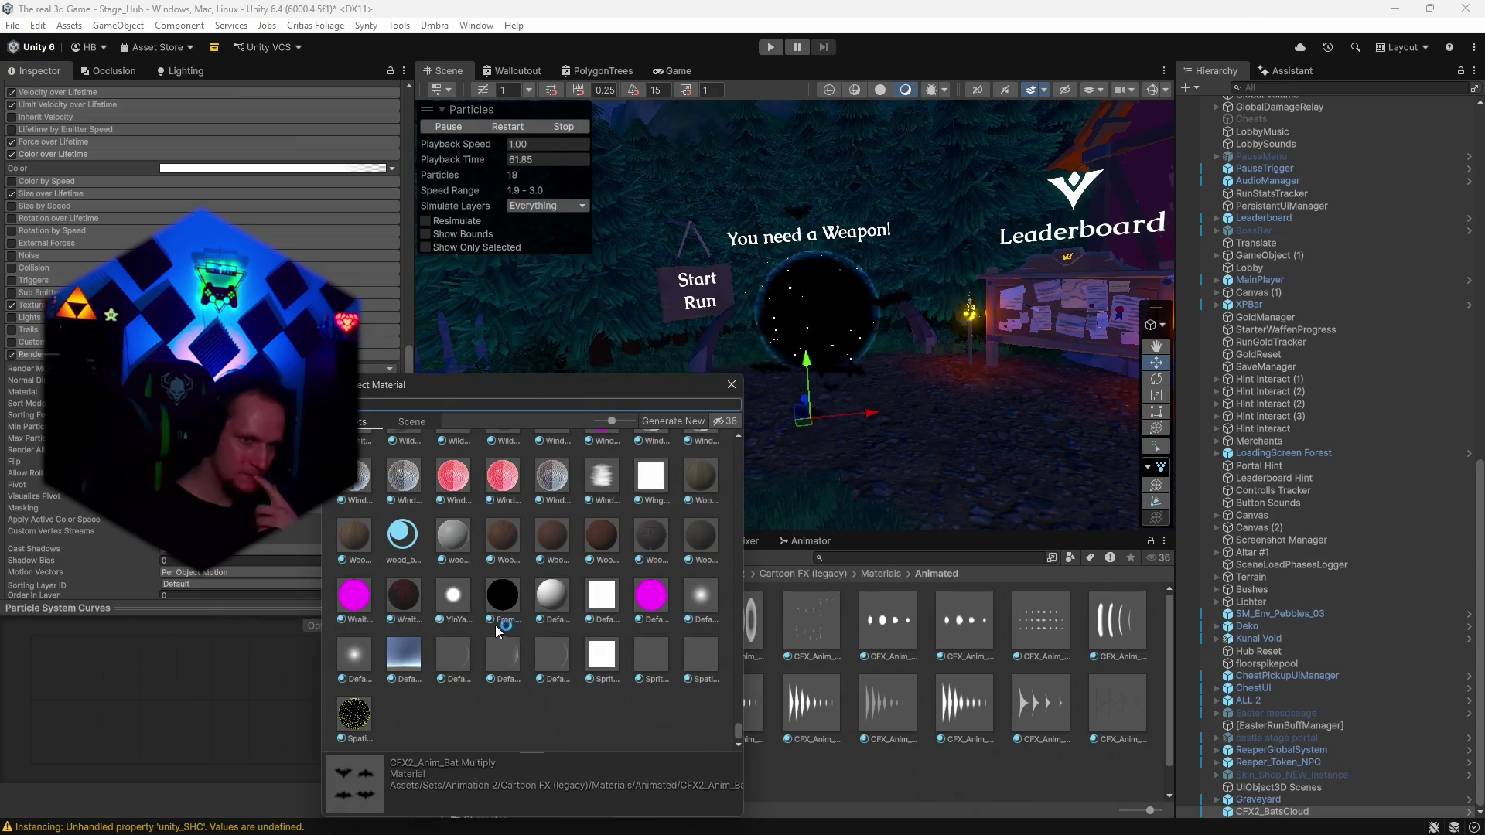
# Preview WindowGlass_04 2 on the bat particles, close the material picker, and glance at Photoshop.
pyautogui.scroll(2, 532, 636)
pyautogui.click(504, 577)
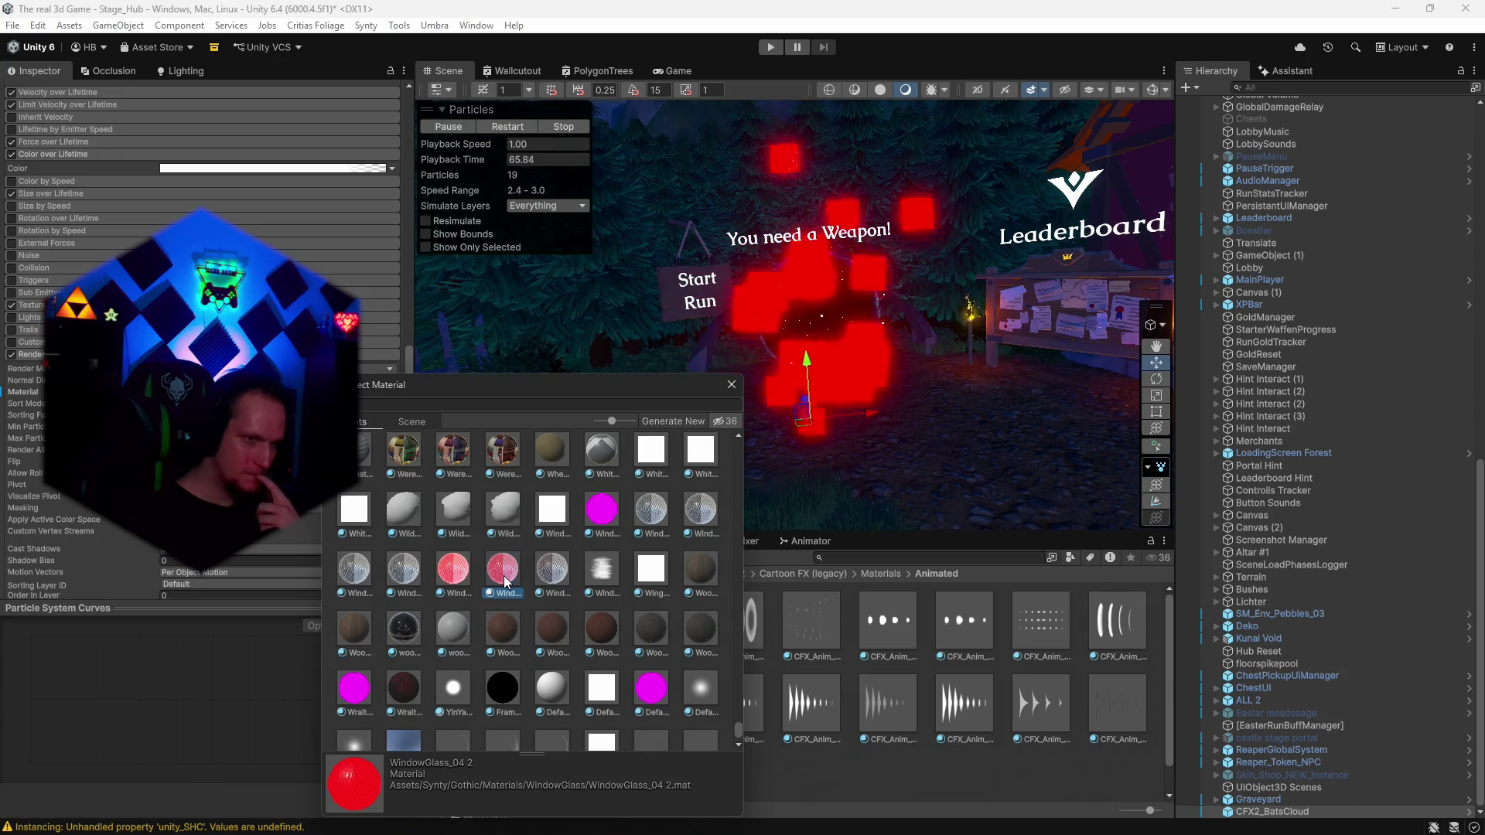
pyautogui.scroll(1, 517, 615)
pyautogui.scroll(-2, 516, 615)
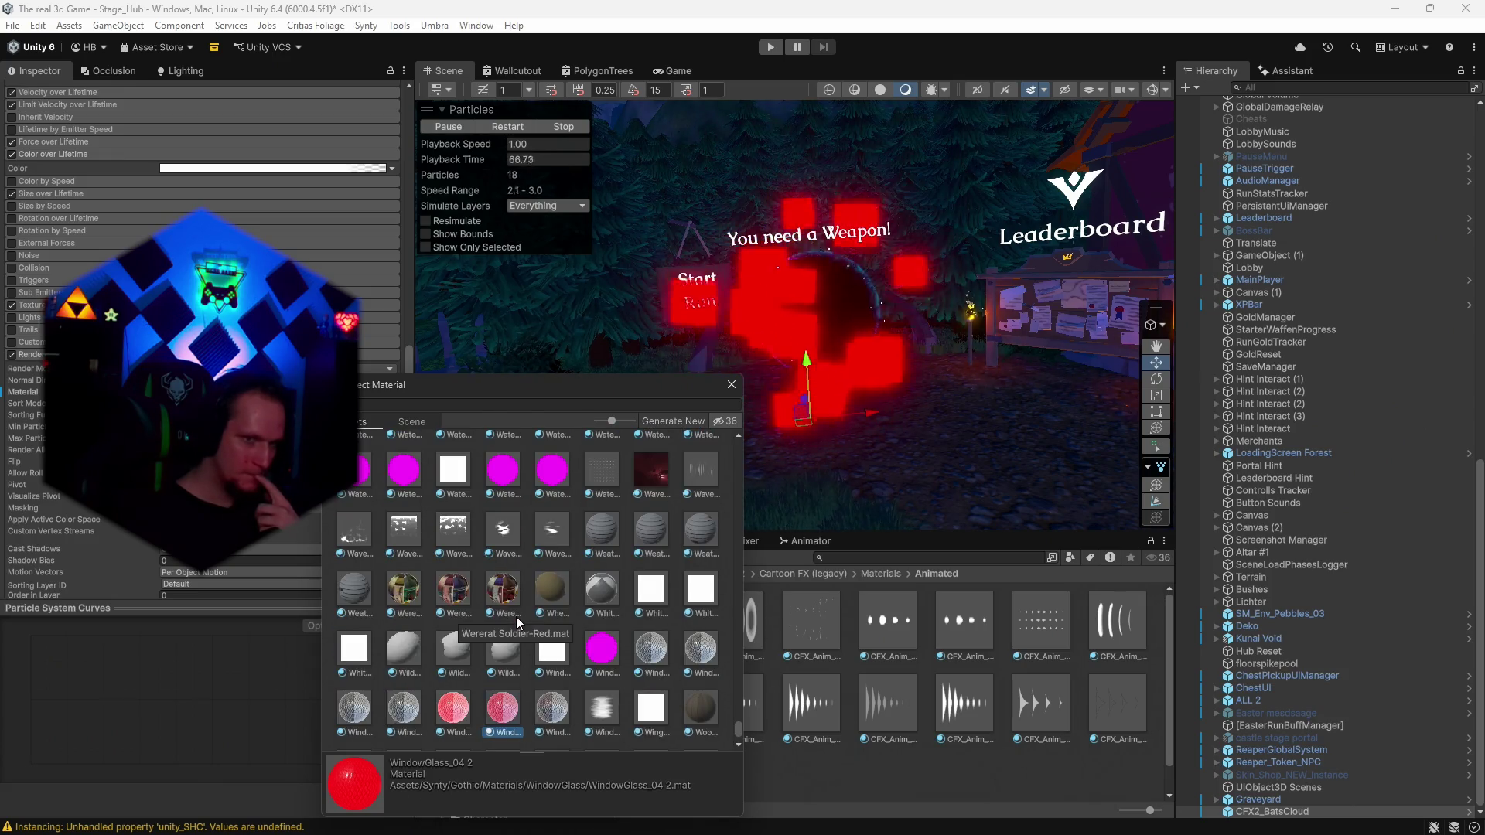
pyautogui.click(731, 385)
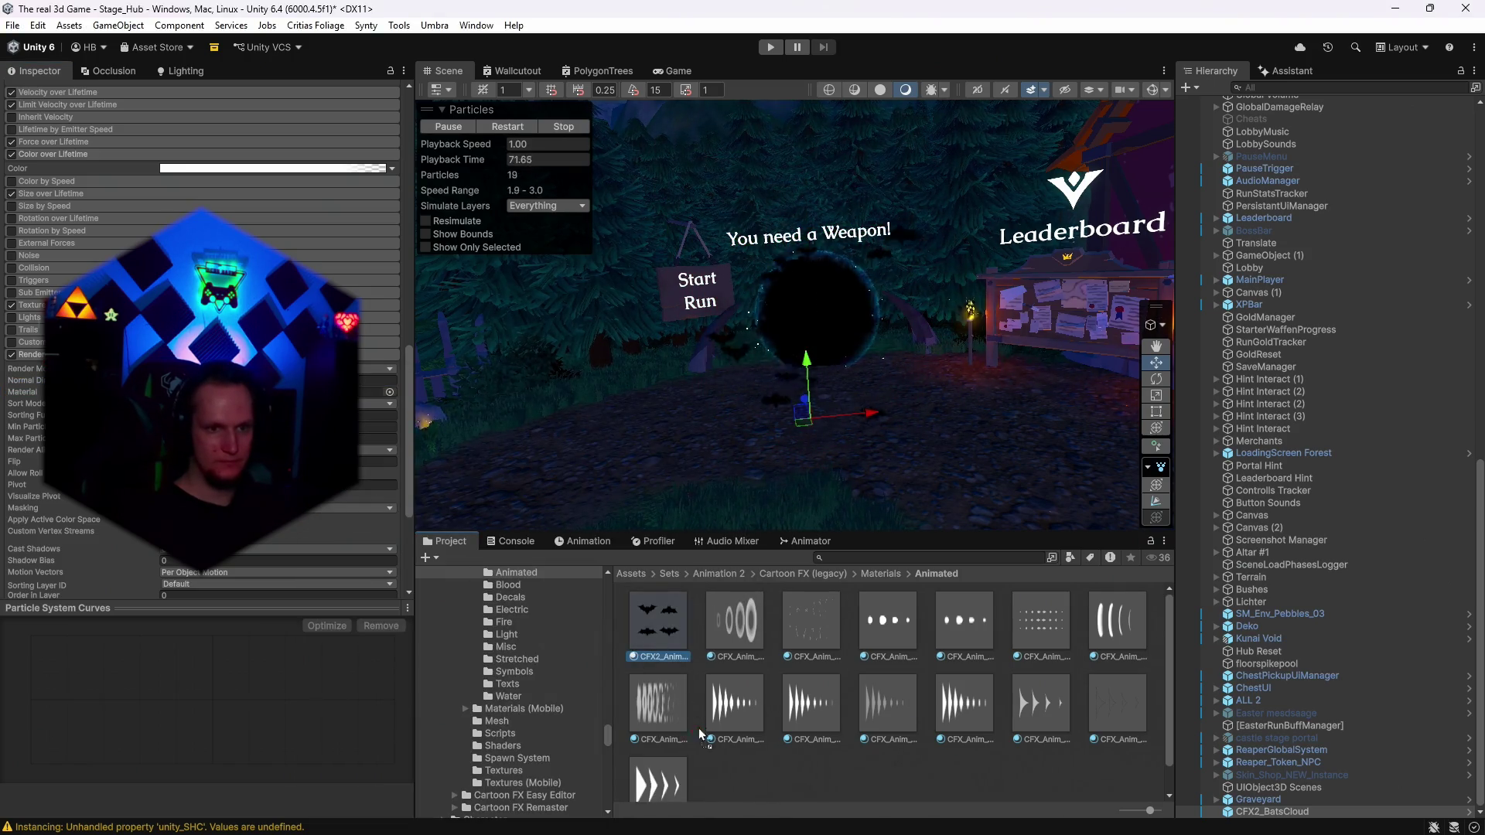
pyautogui.click(680, 823)
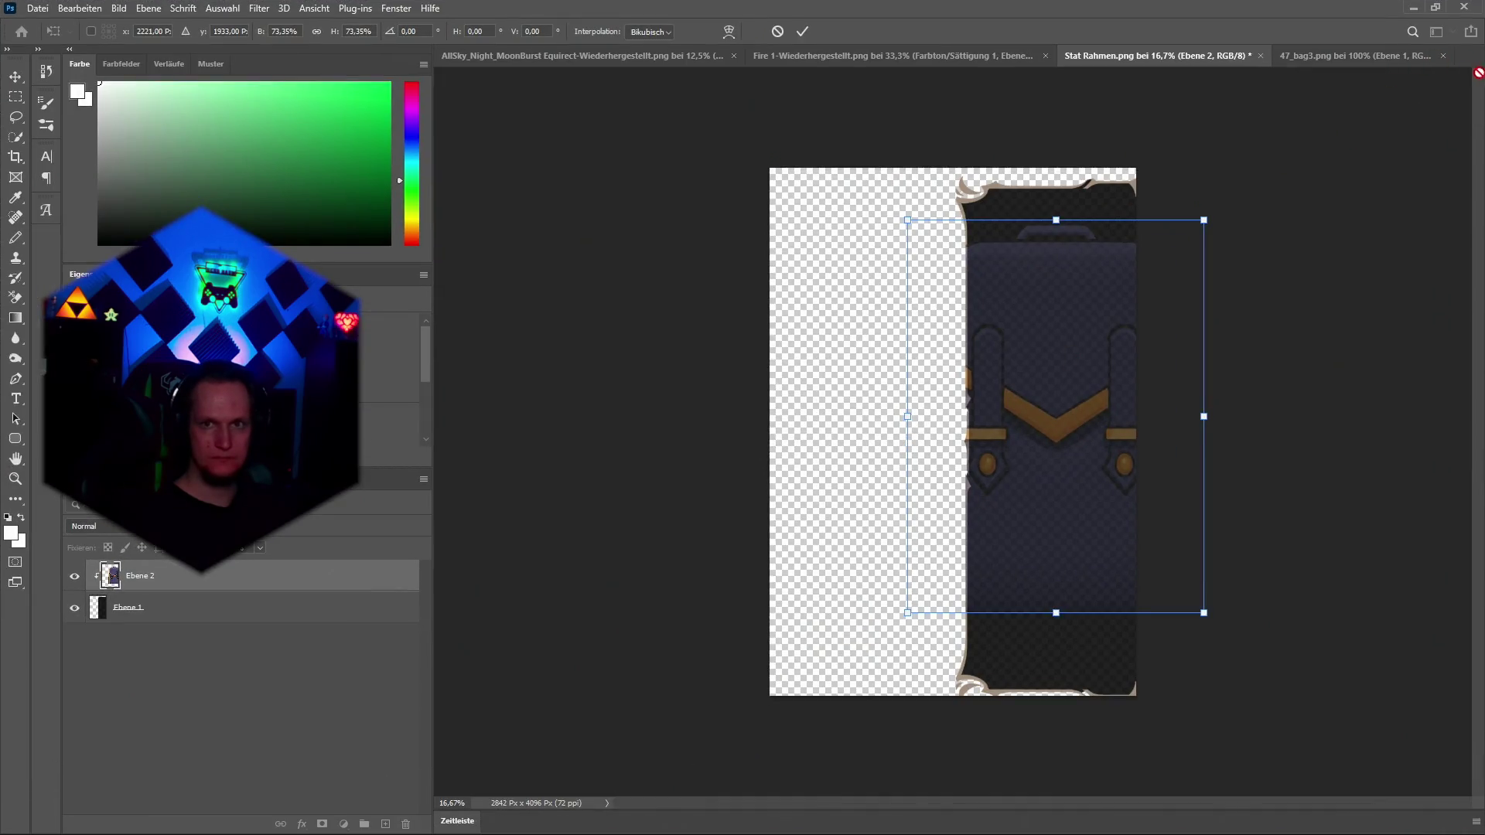
pyautogui.hotkey('alt', 'Tab')
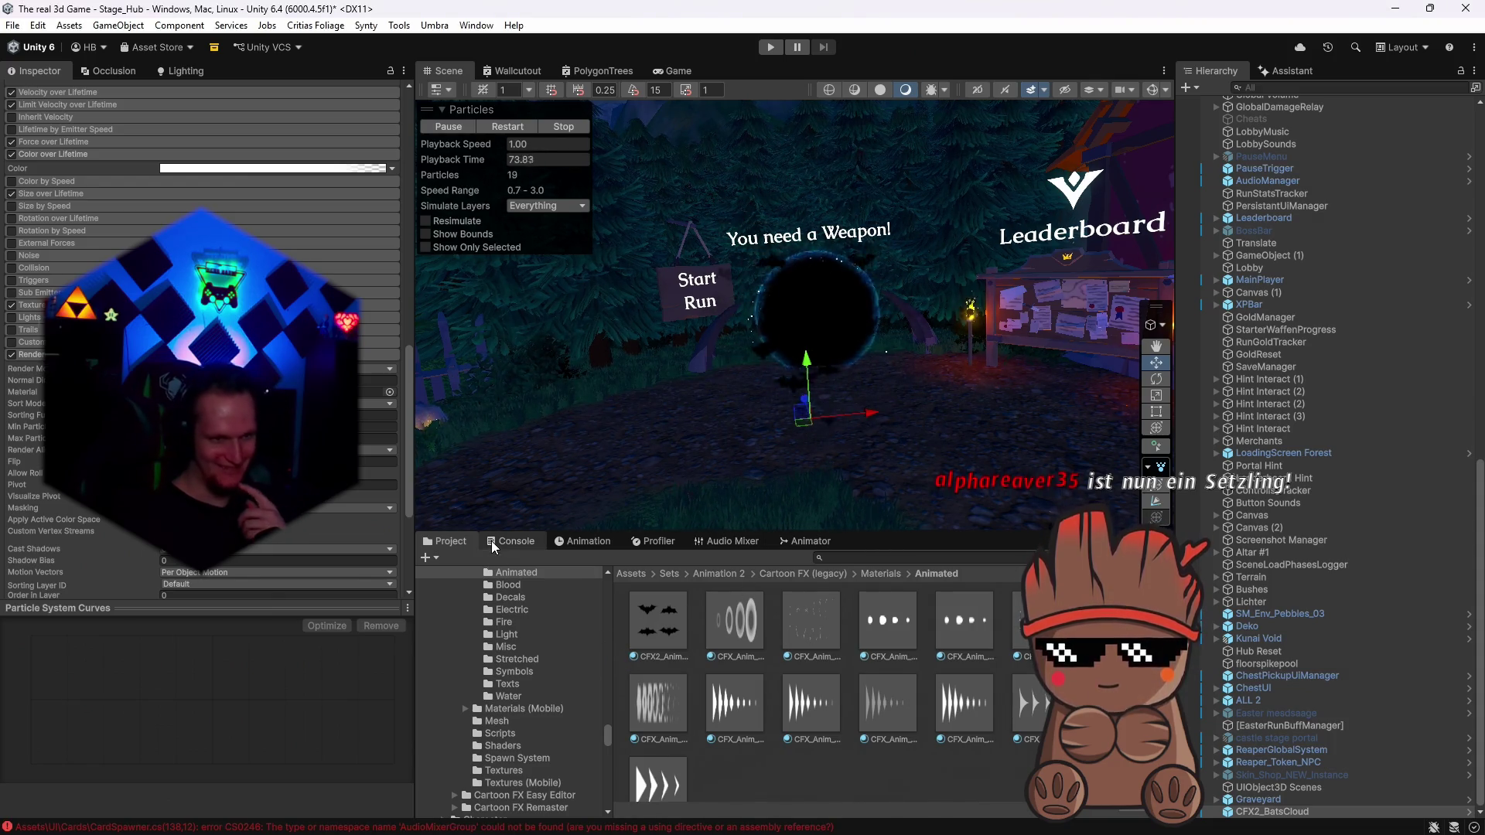
# Clear the Console warnings and inspect the AudioMixerGroup error in CardSpawner.cs.
pyautogui.click(512, 541)
pyautogui.click(430, 558)
pyautogui.click(442, 544)
pyautogui.click(513, 542)
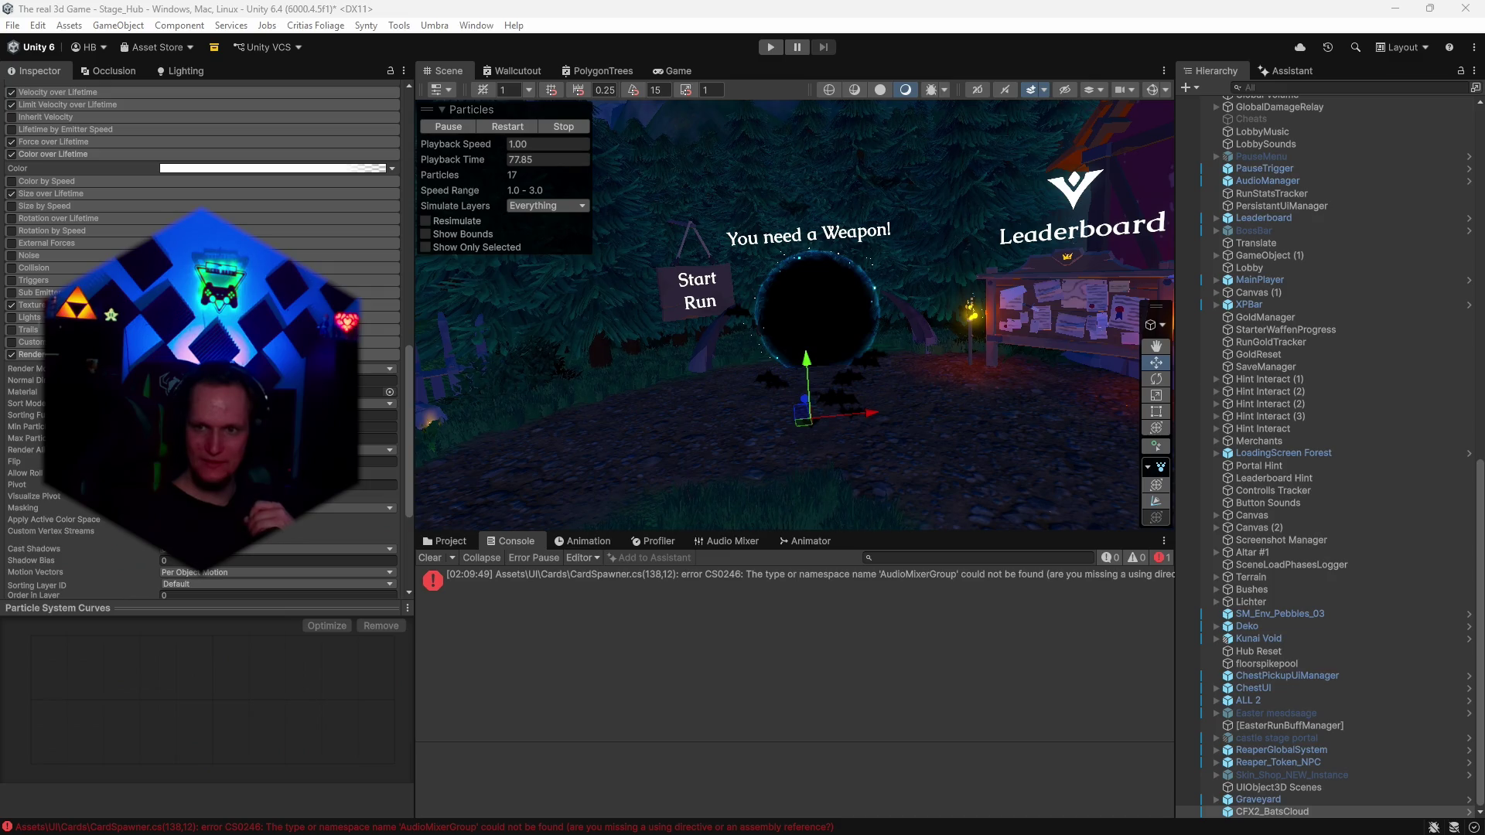
pyautogui.click(529, 601)
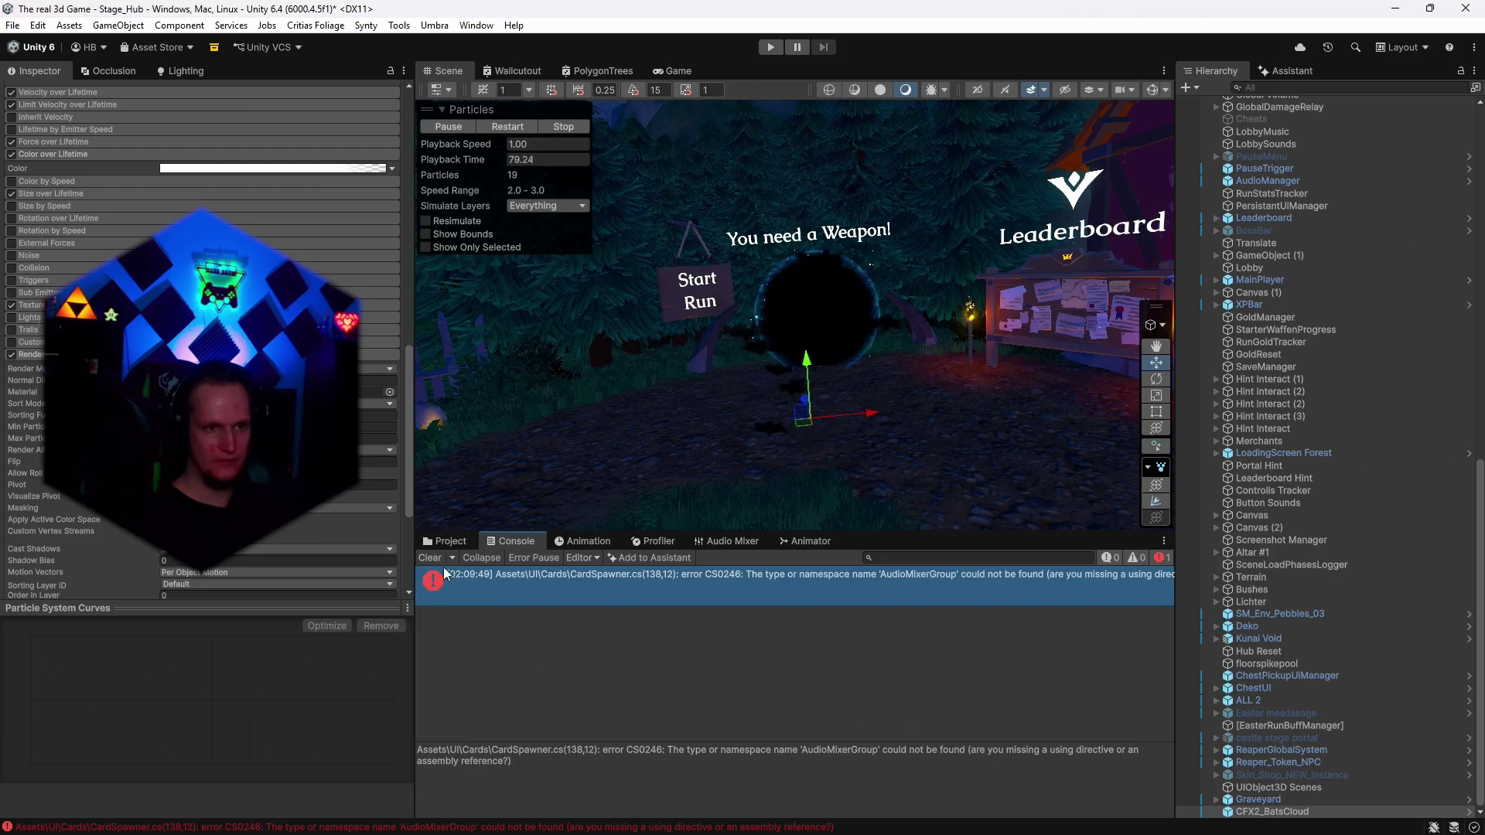
pyautogui.click(614, 574)
# Find the CFX2_Anim_Bat Multiply material's CFX2_T_Bat texture and open it in Photoshop.
pyautogui.scroll(3, 939, 457)
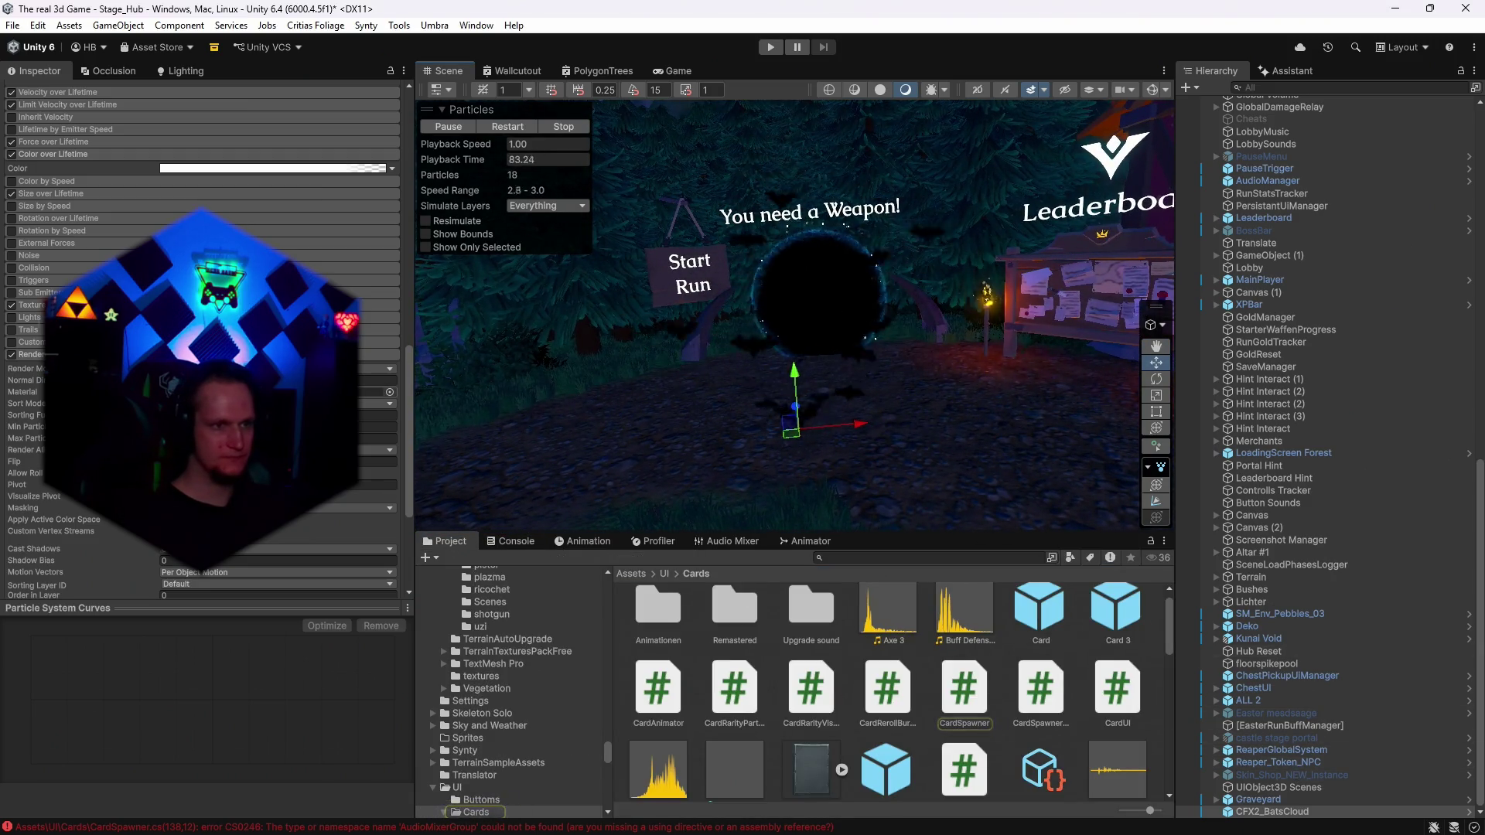
pyautogui.click(309, 392)
pyautogui.click(657, 628)
pyautogui.click(385, 166)
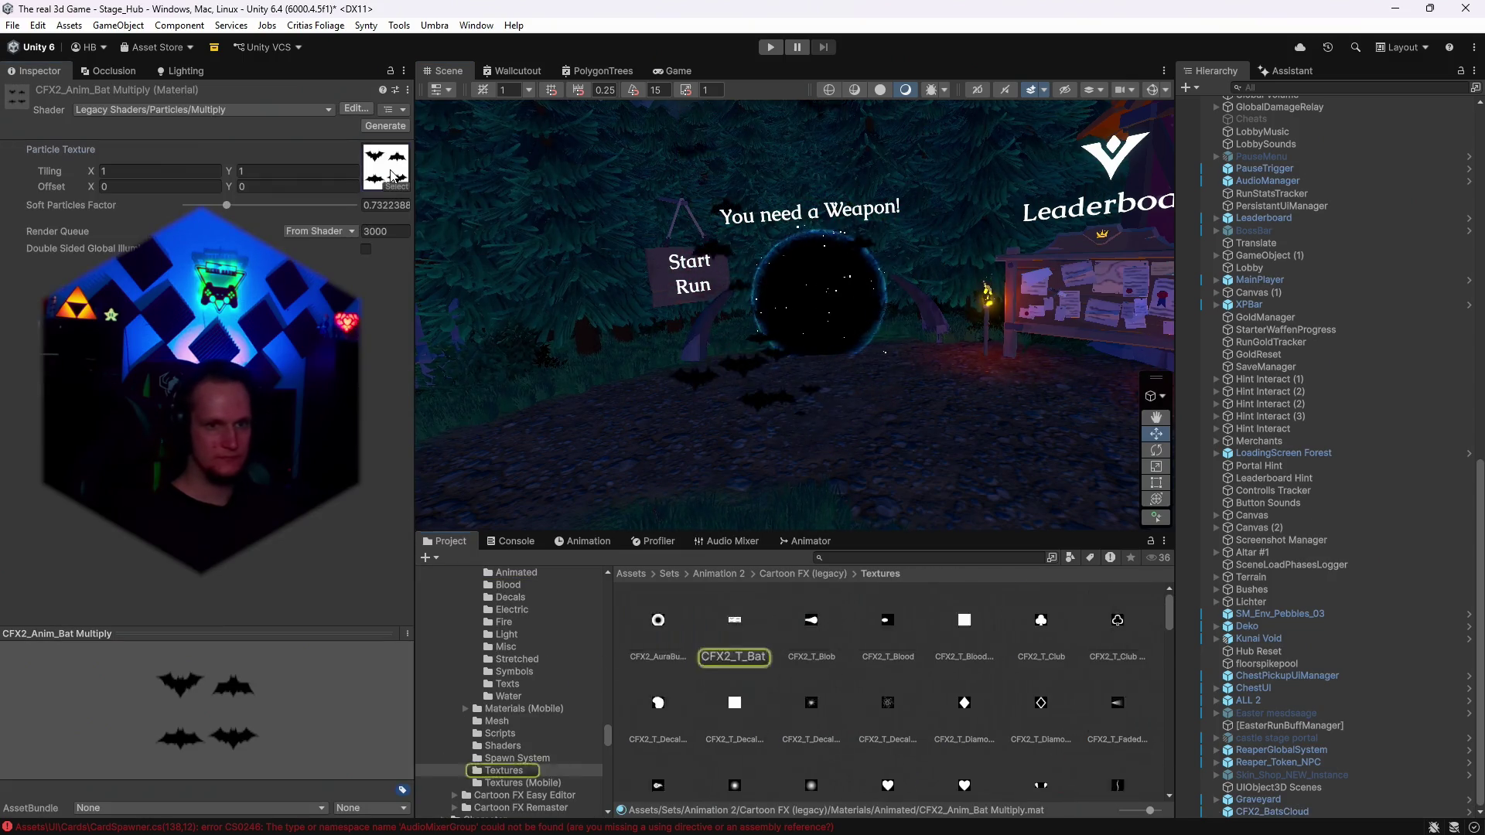
pyautogui.moveTo(738, 821)
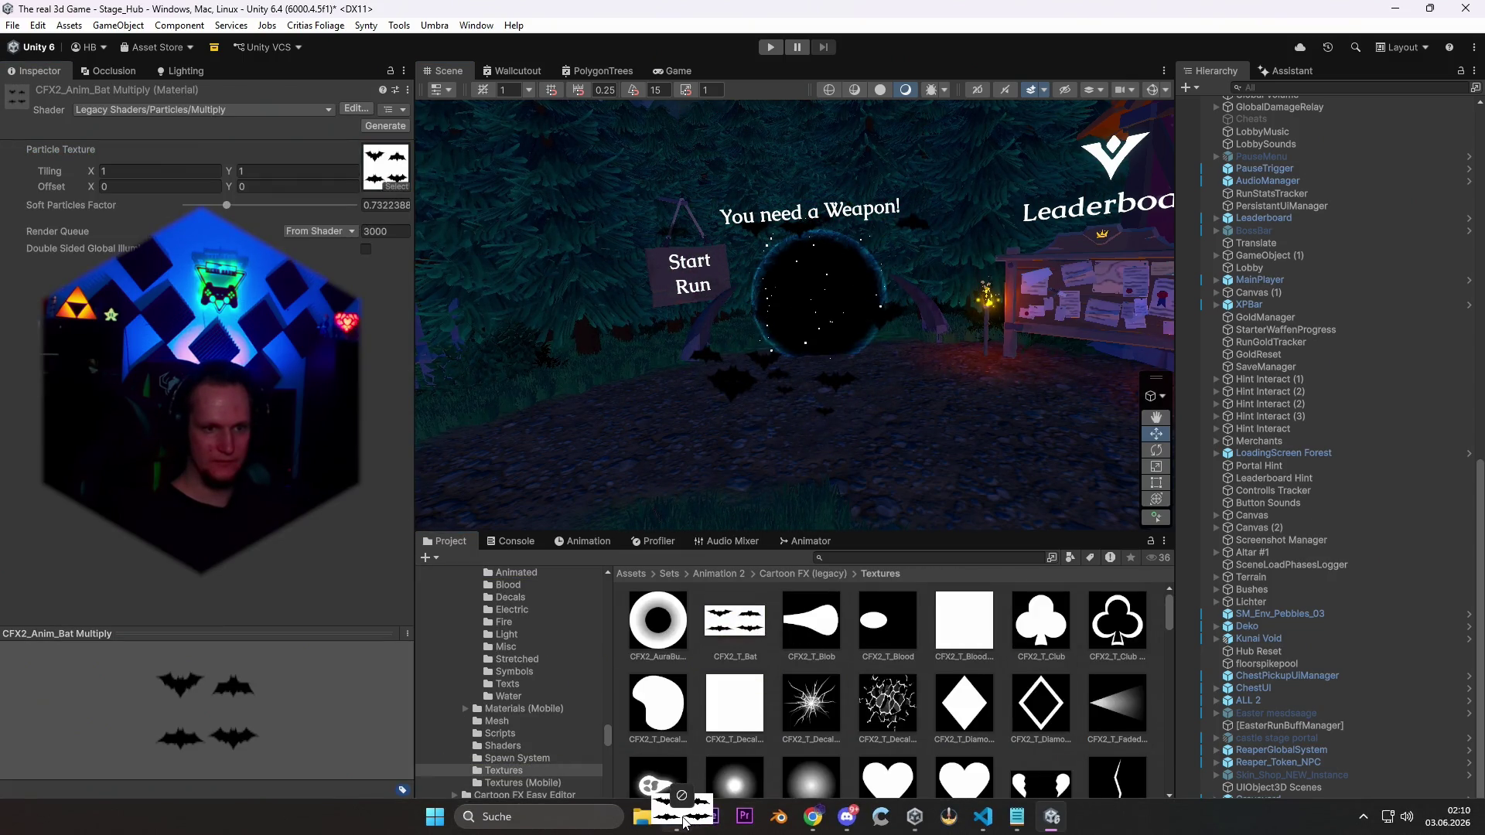
pyautogui.moveTo(684, 823); pyautogui.dragTo(885, 308)
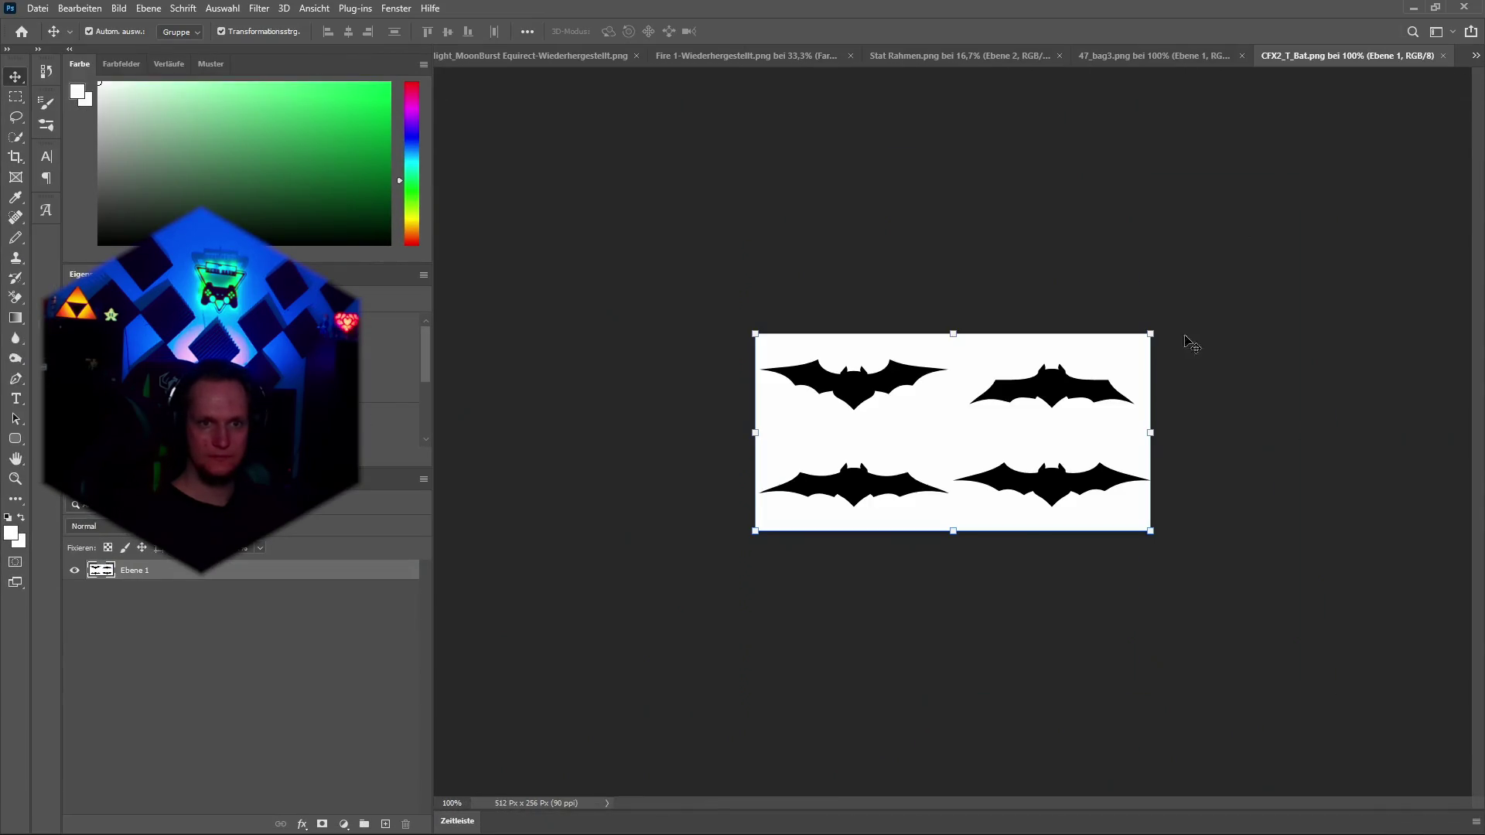
# Quick-select the four black bats with a resized selection brush.
pyautogui.scroll(3, 961, 415)
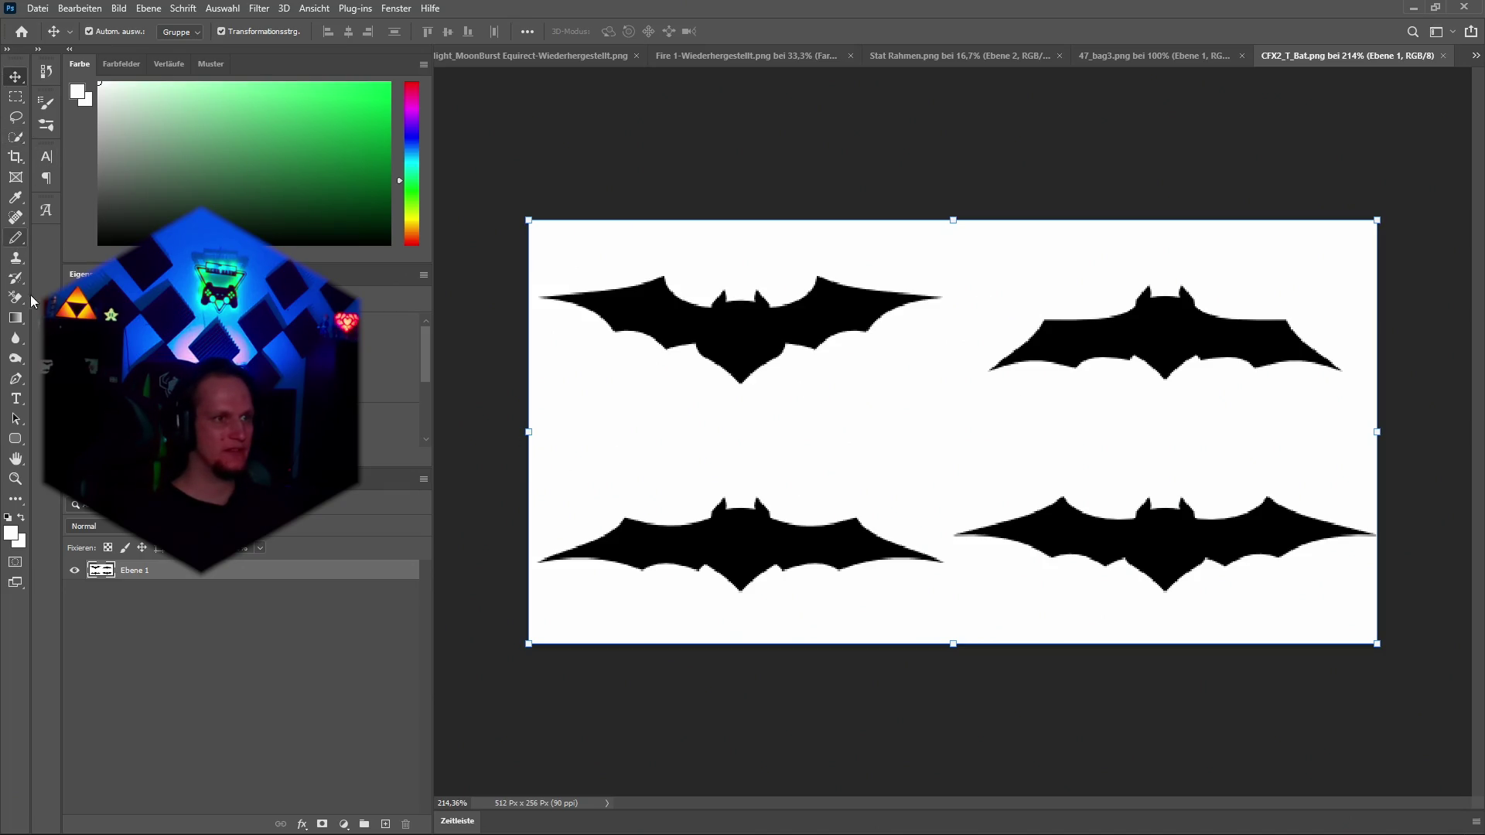
pyautogui.click(17, 141)
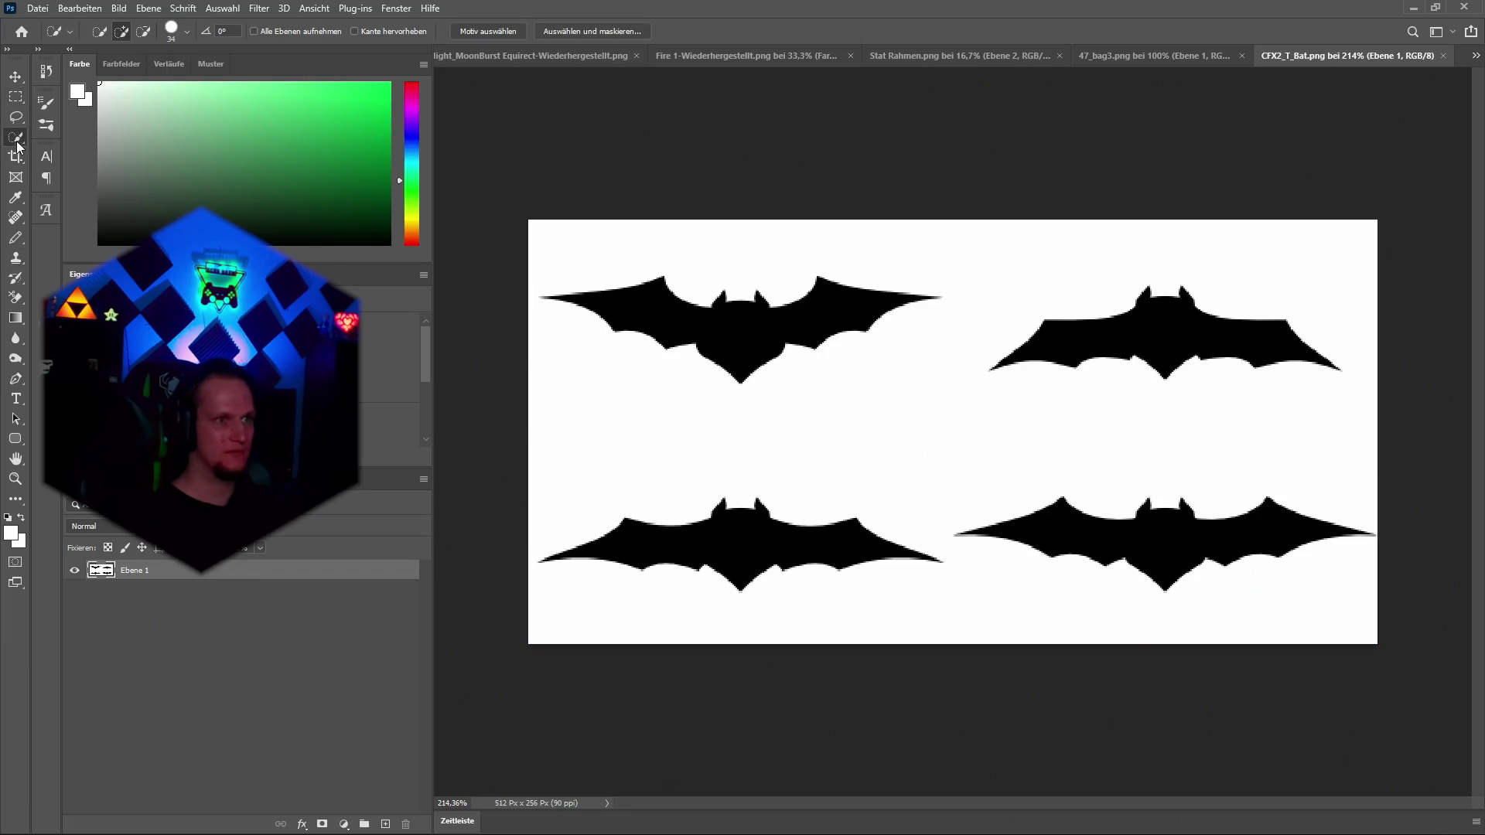
pyautogui.click(187, 32)
pyautogui.click(268, 94)
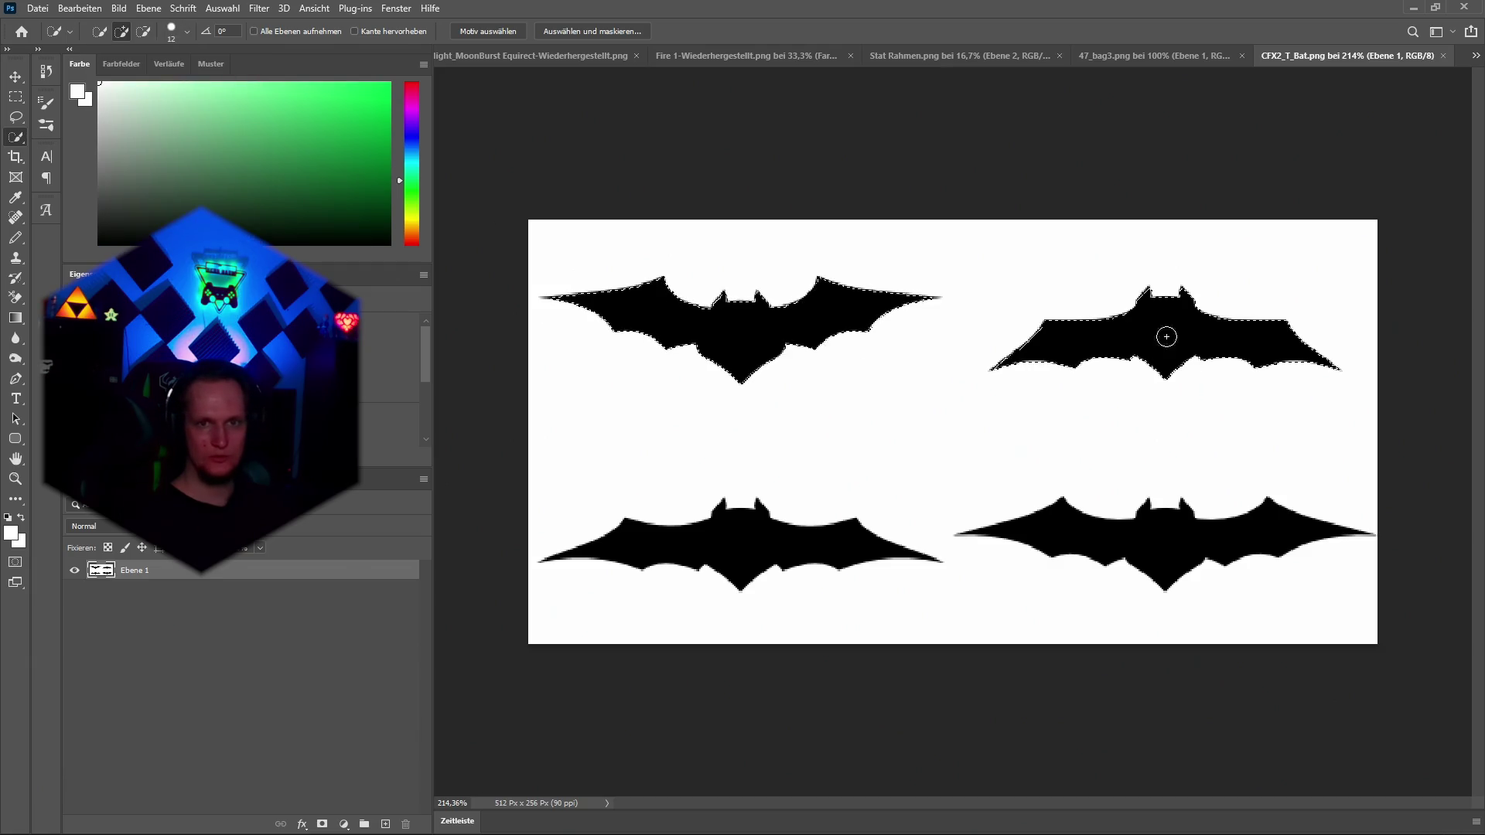
pyautogui.click(1167, 537)
pyautogui.click(648, 548)
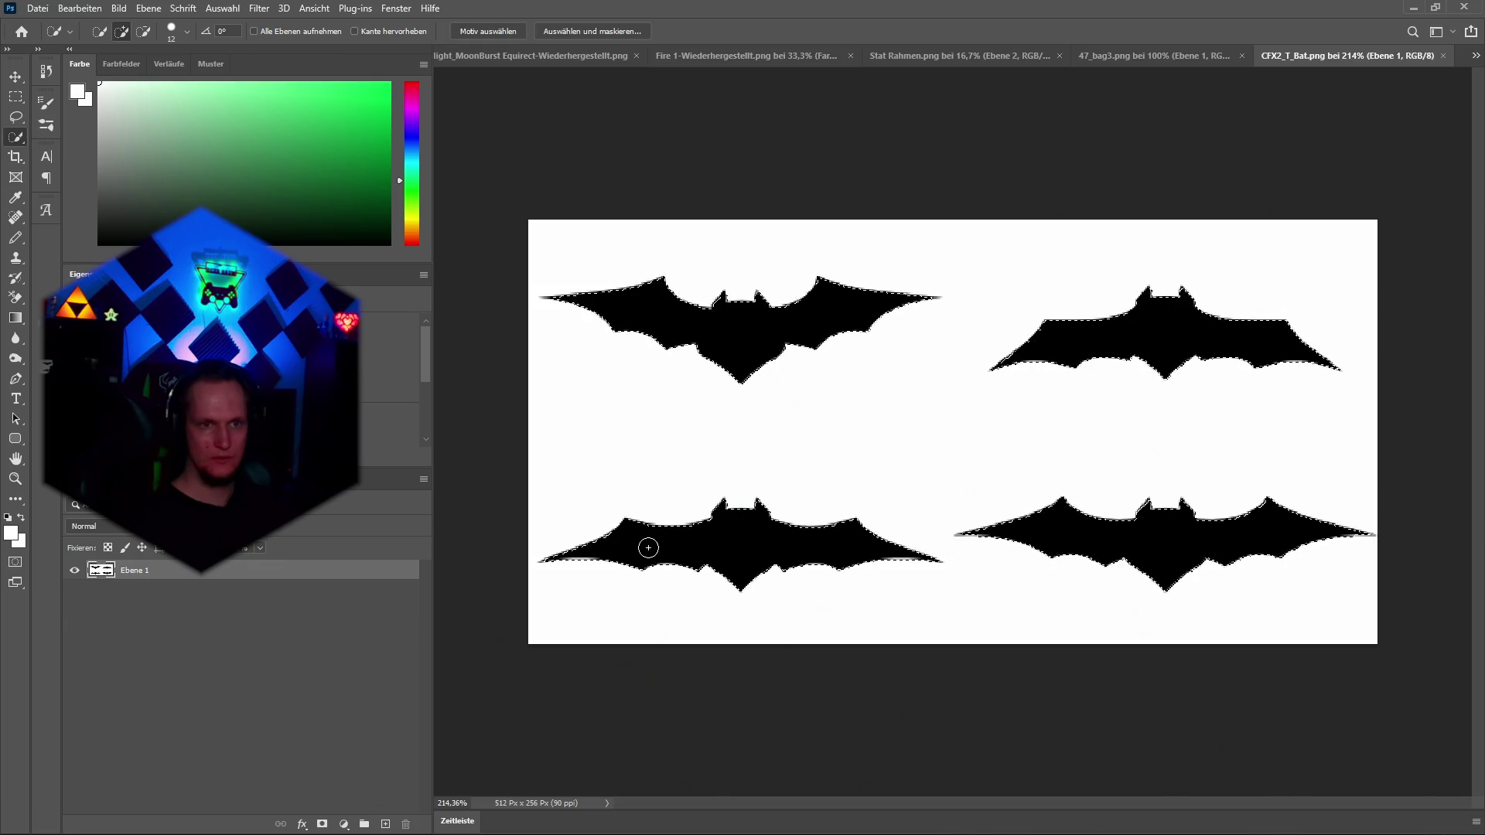
pyautogui.scroll(3, 730, 588)
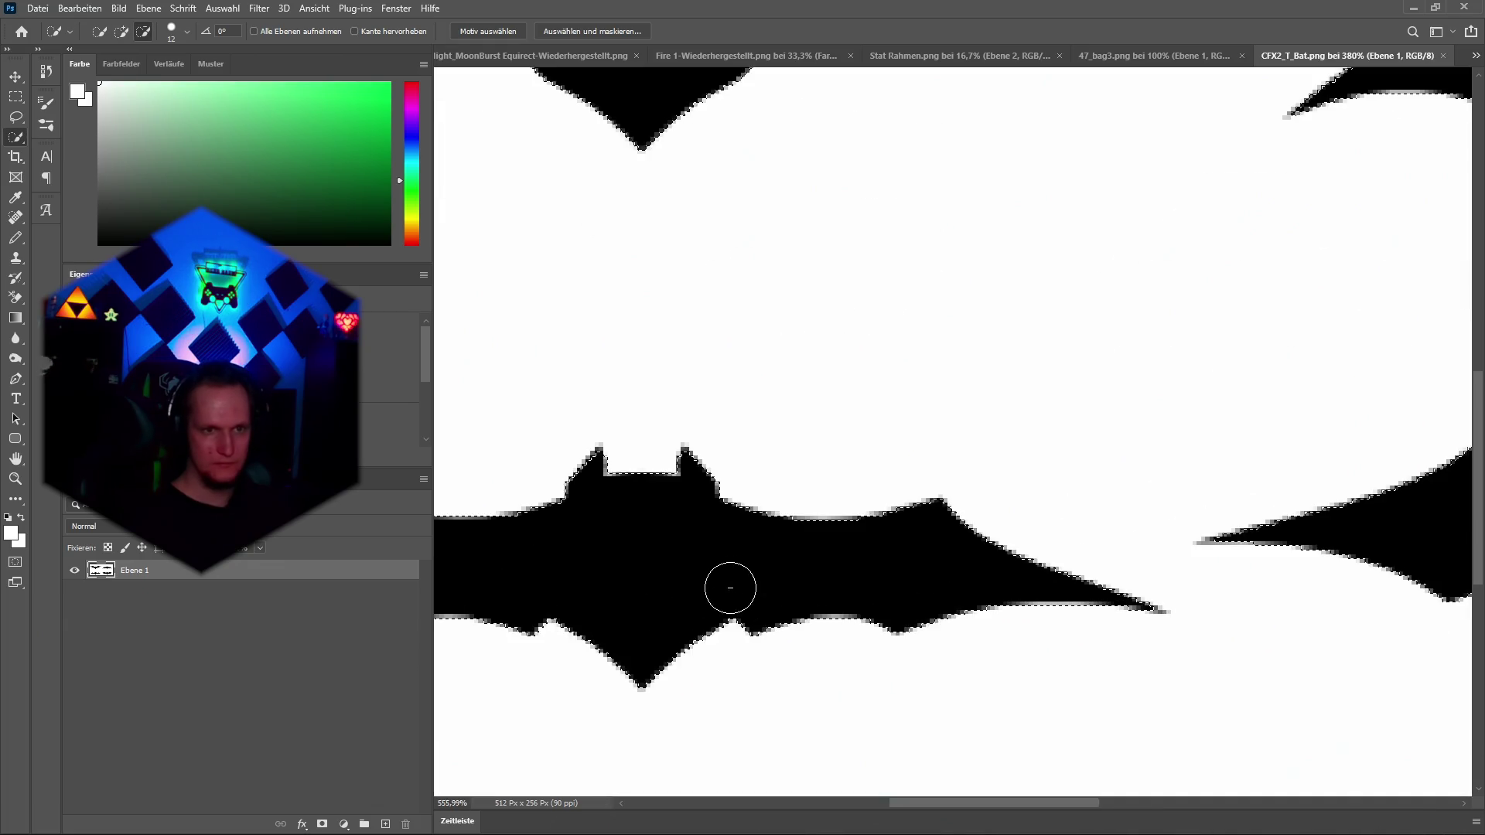
pyautogui.scroll(-3, 730, 587)
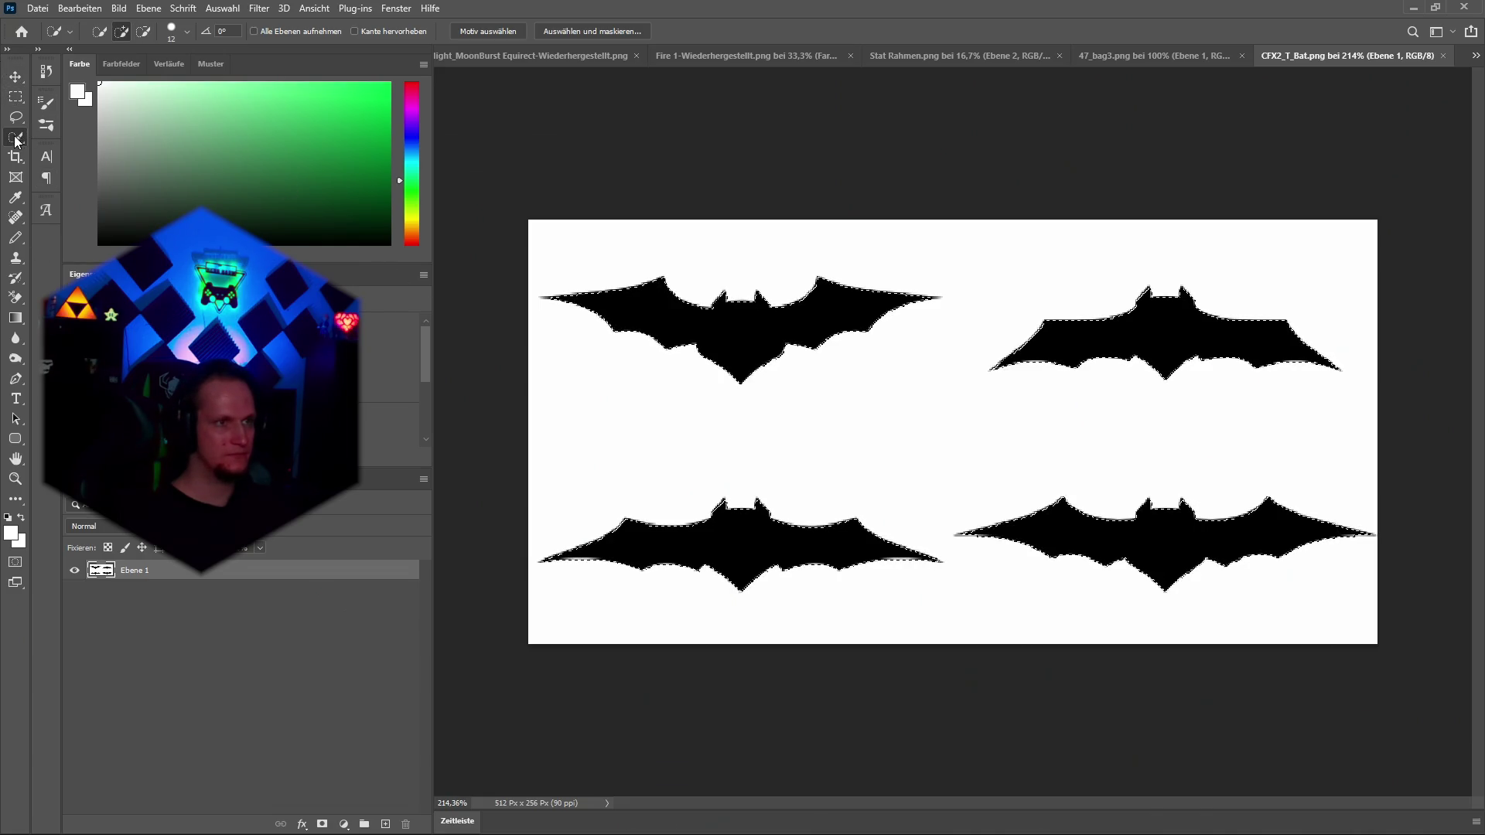
# Invert the selection and delete the white background around the bats.
pyautogui.click(16, 97)
pyautogui.rightClick(726, 335)
pyautogui.click(812, 358)
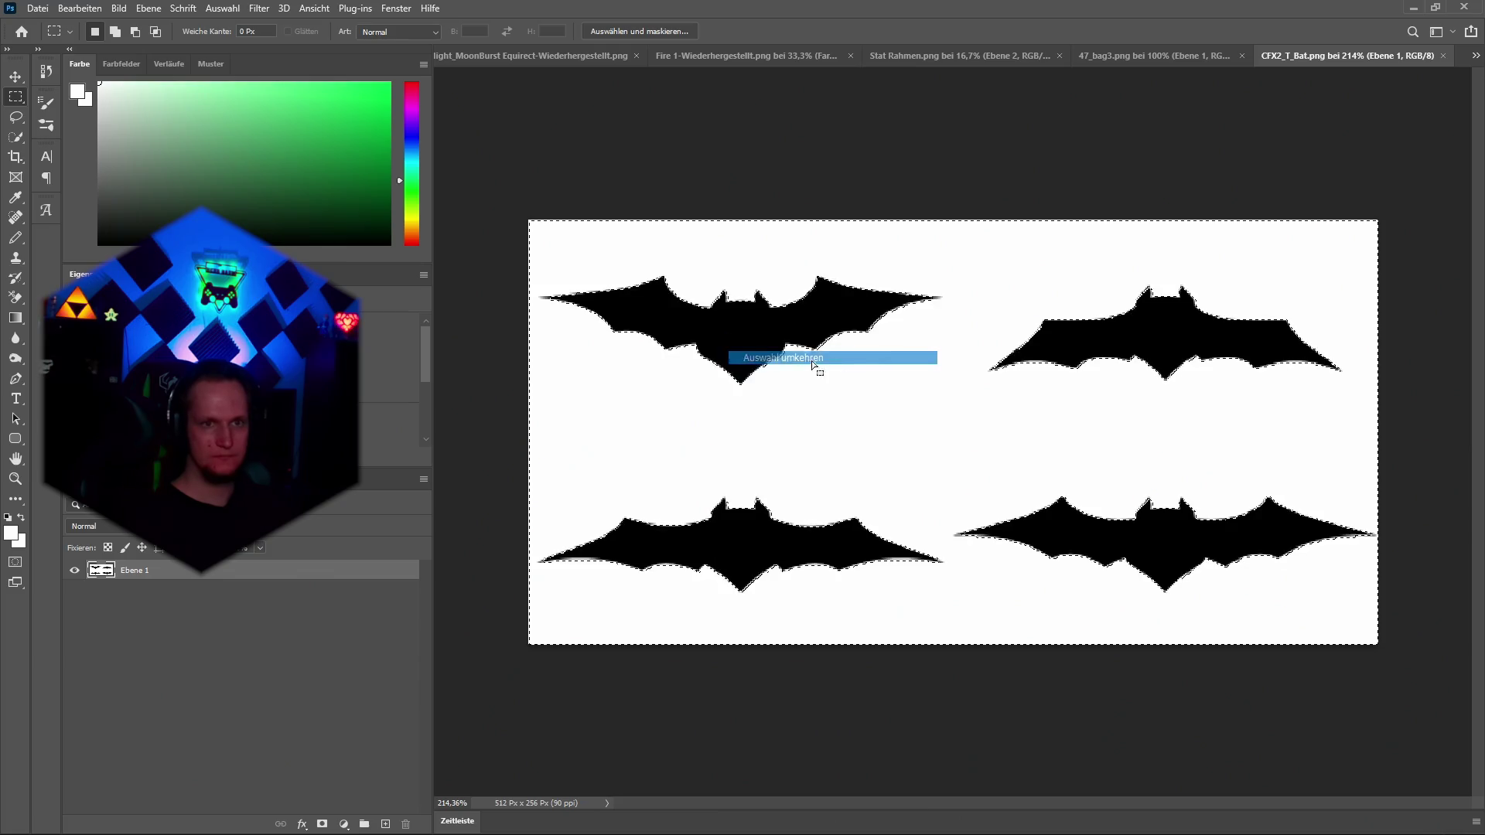
pyautogui.press('Delete')
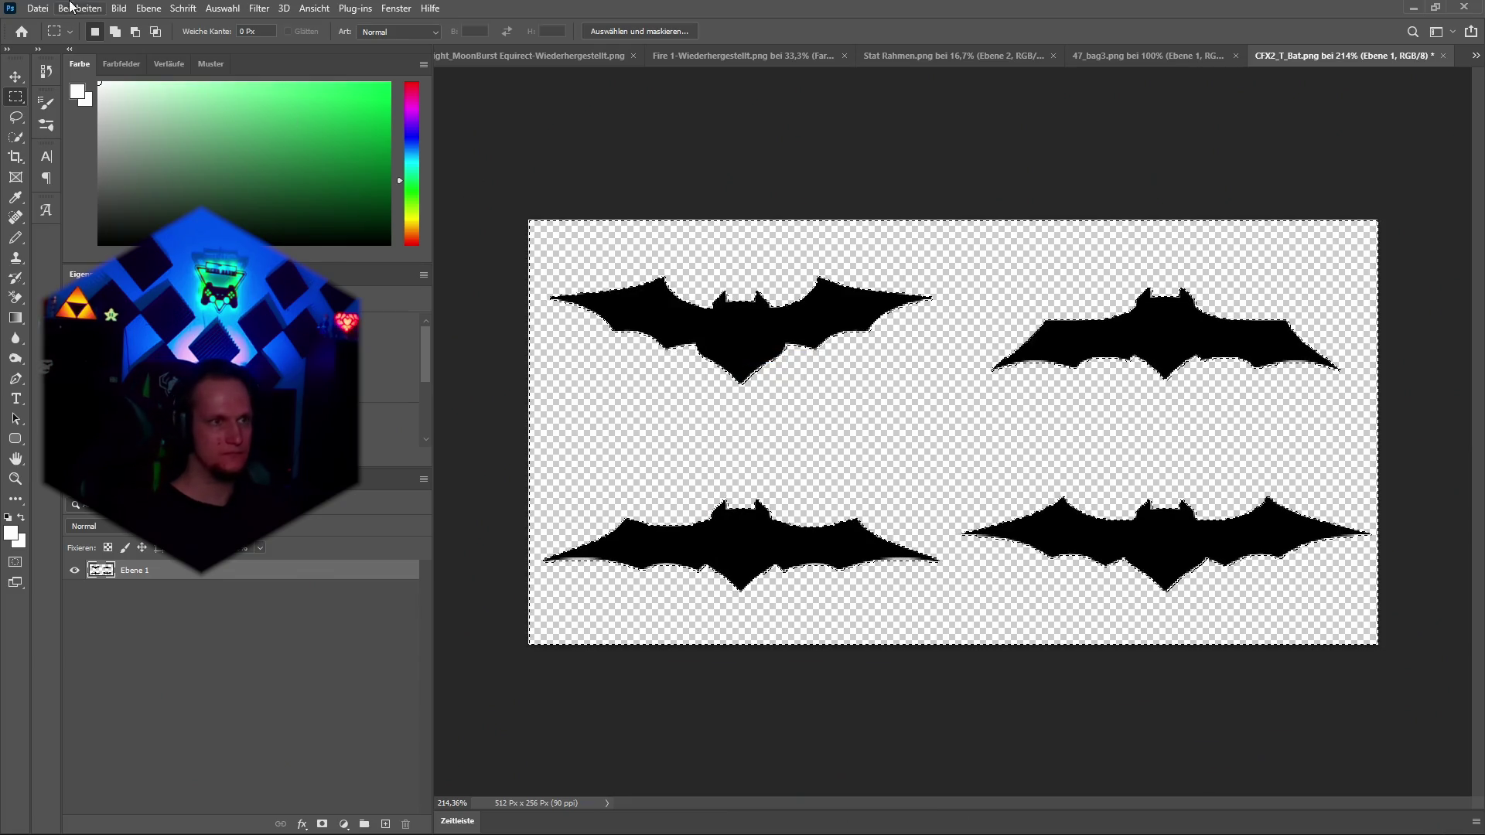
# Quick-export as PNG over CFX2_T_Bat.png and check the texture in Unity.
pyautogui.click(37, 7)
pyautogui.moveTo(260, 233)
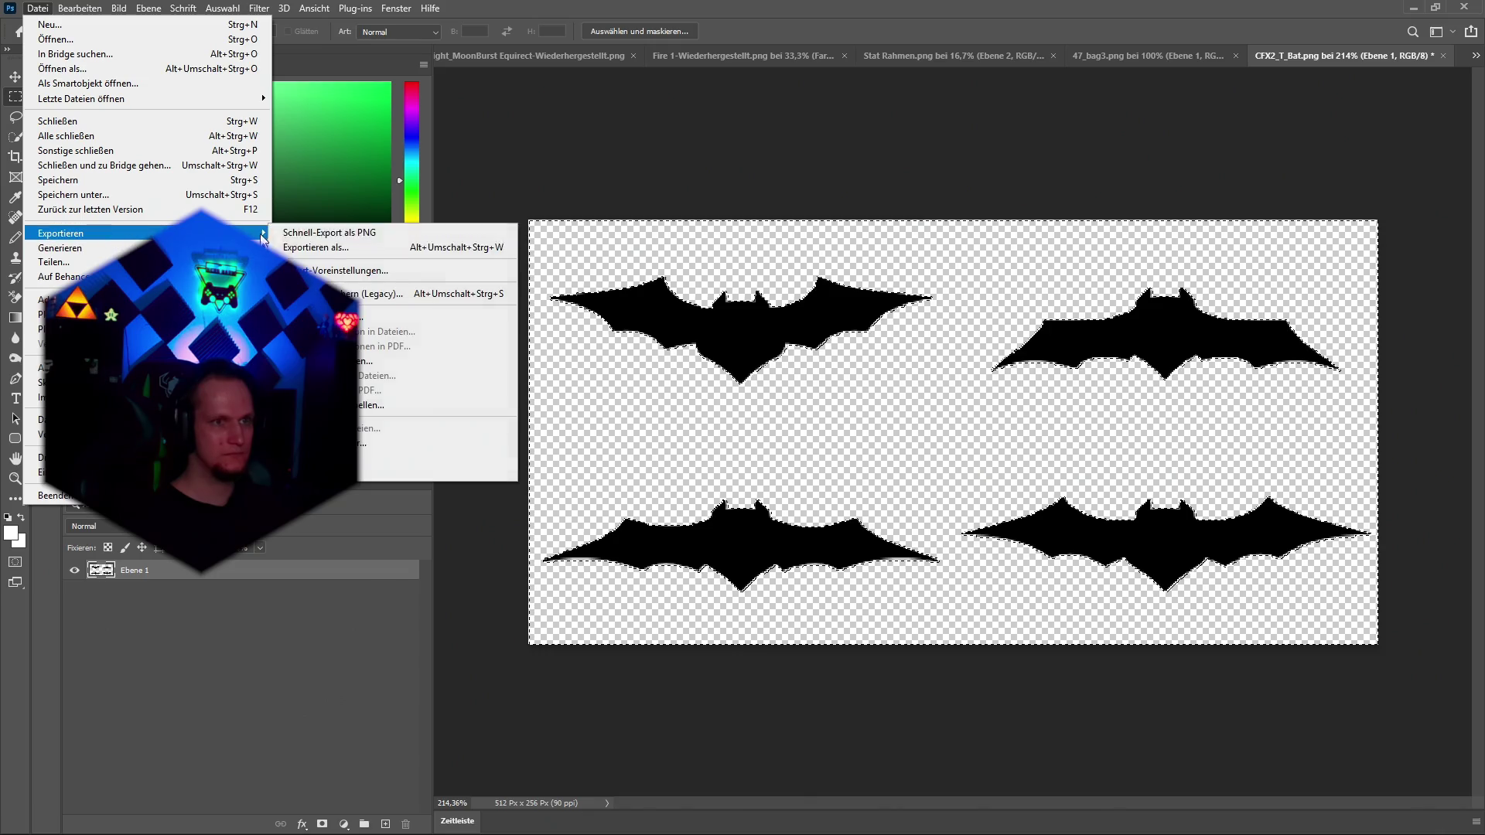
pyautogui.click(333, 233)
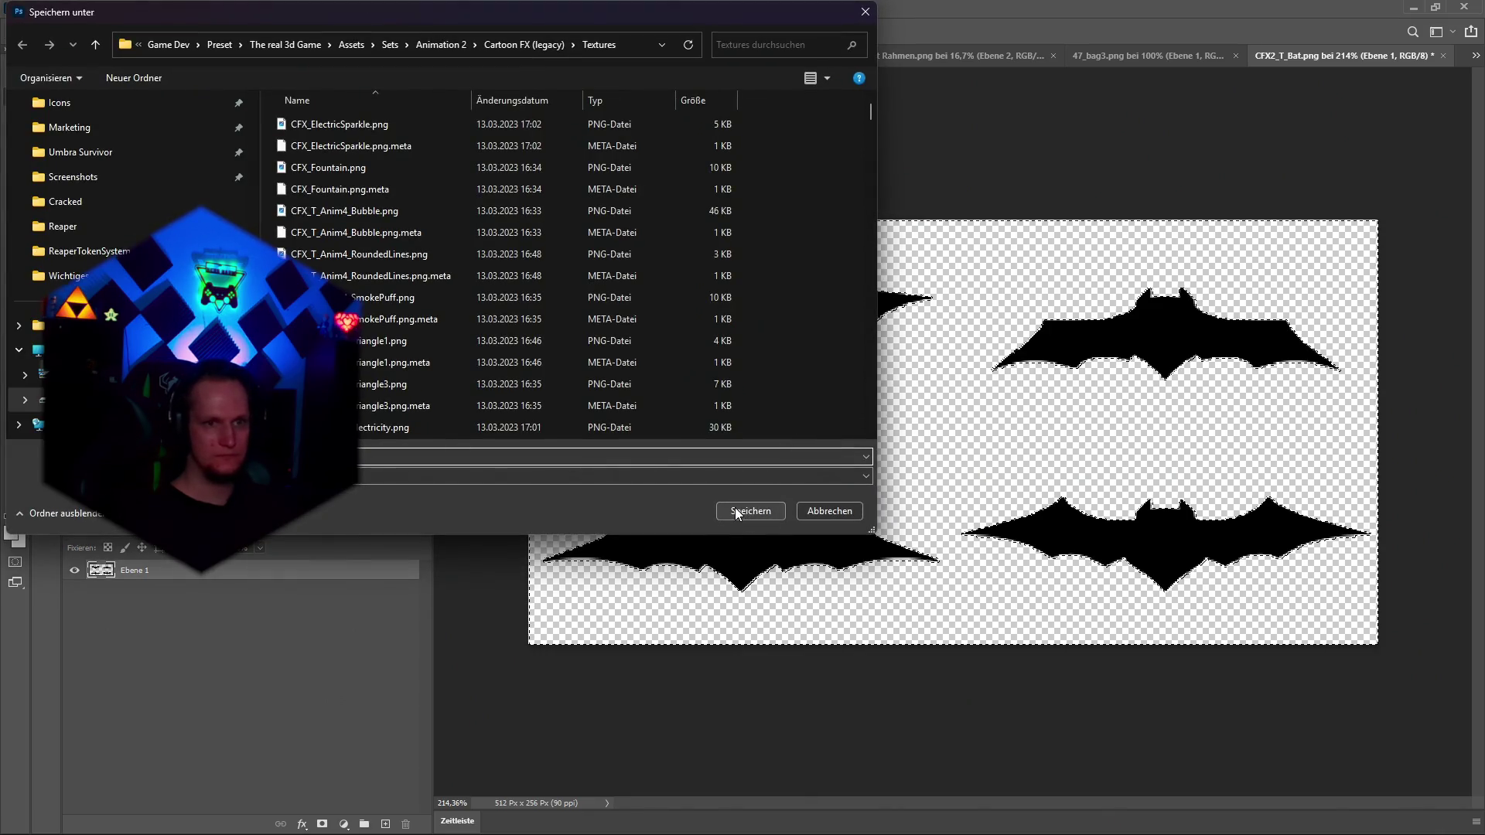
pyautogui.click(735, 507)
pyautogui.click(831, 426)
pyautogui.hotkey('alt', 'Tab')
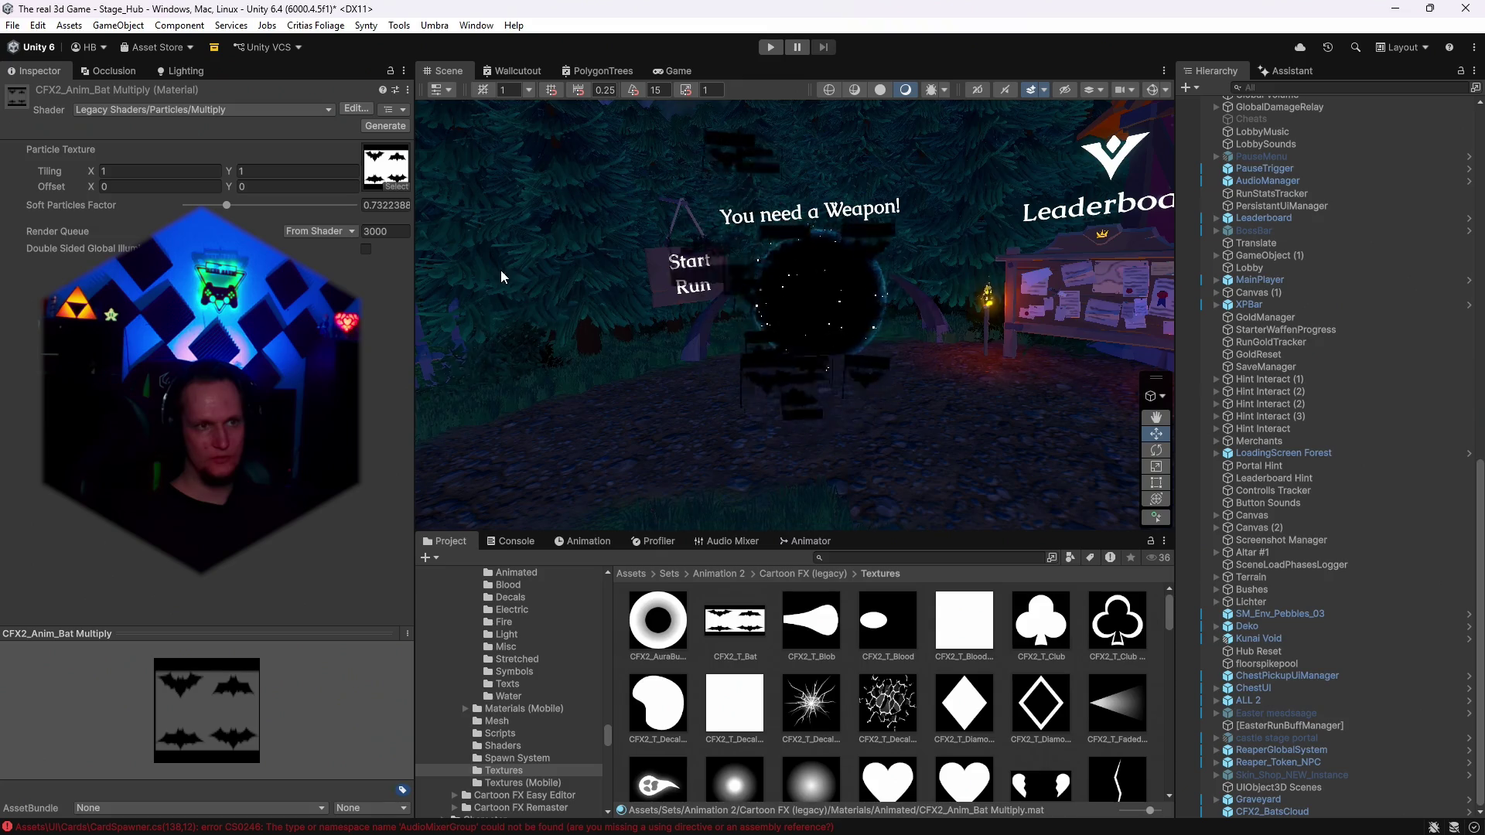
pyautogui.hotkey('alt', 'Tab')
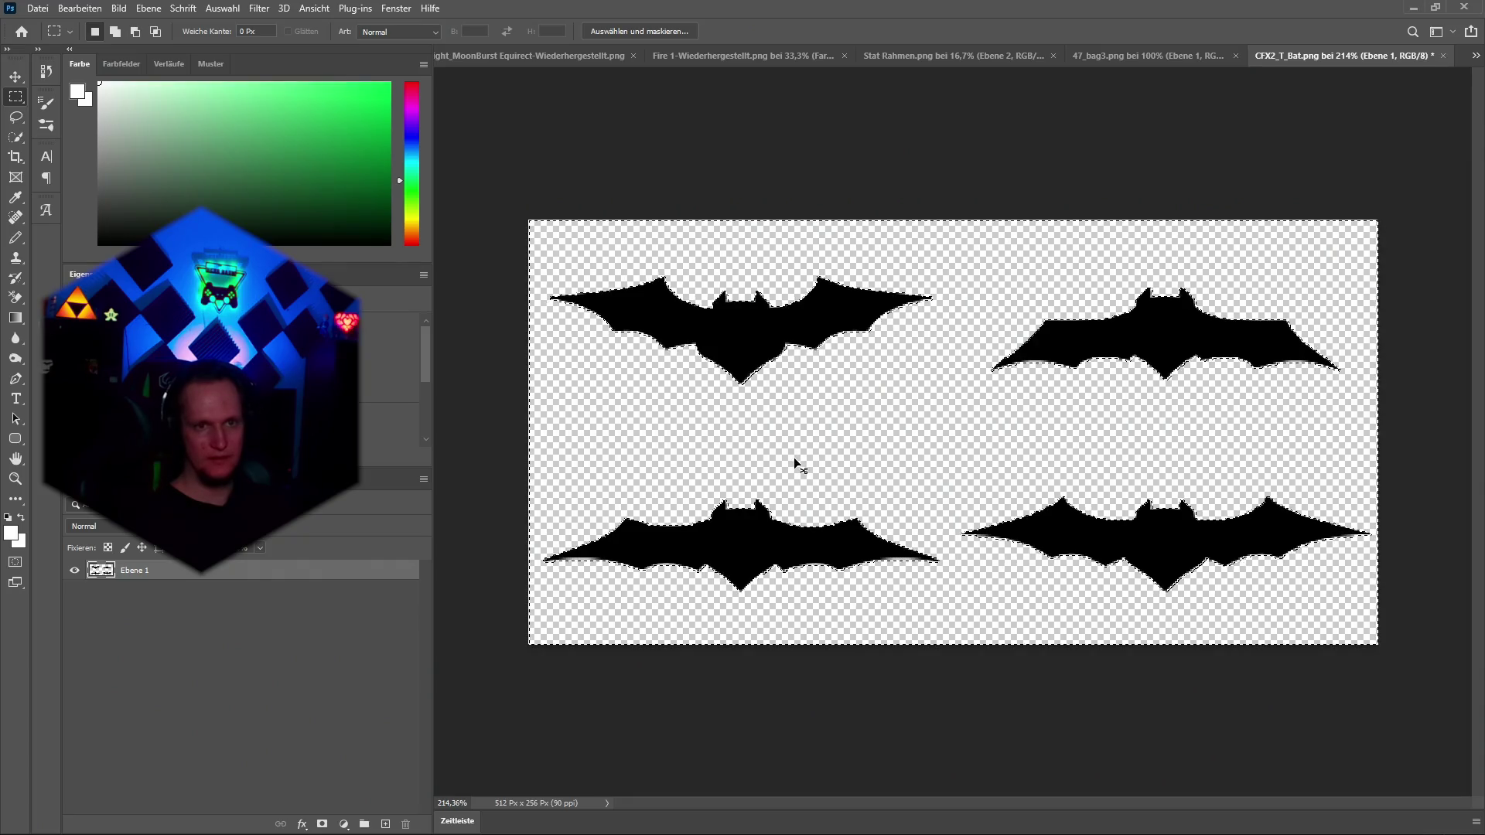
# Undo the background deletion and copy the selected bats onto a new layer.
pyautogui.hotkey('alt', 'BackSpace')
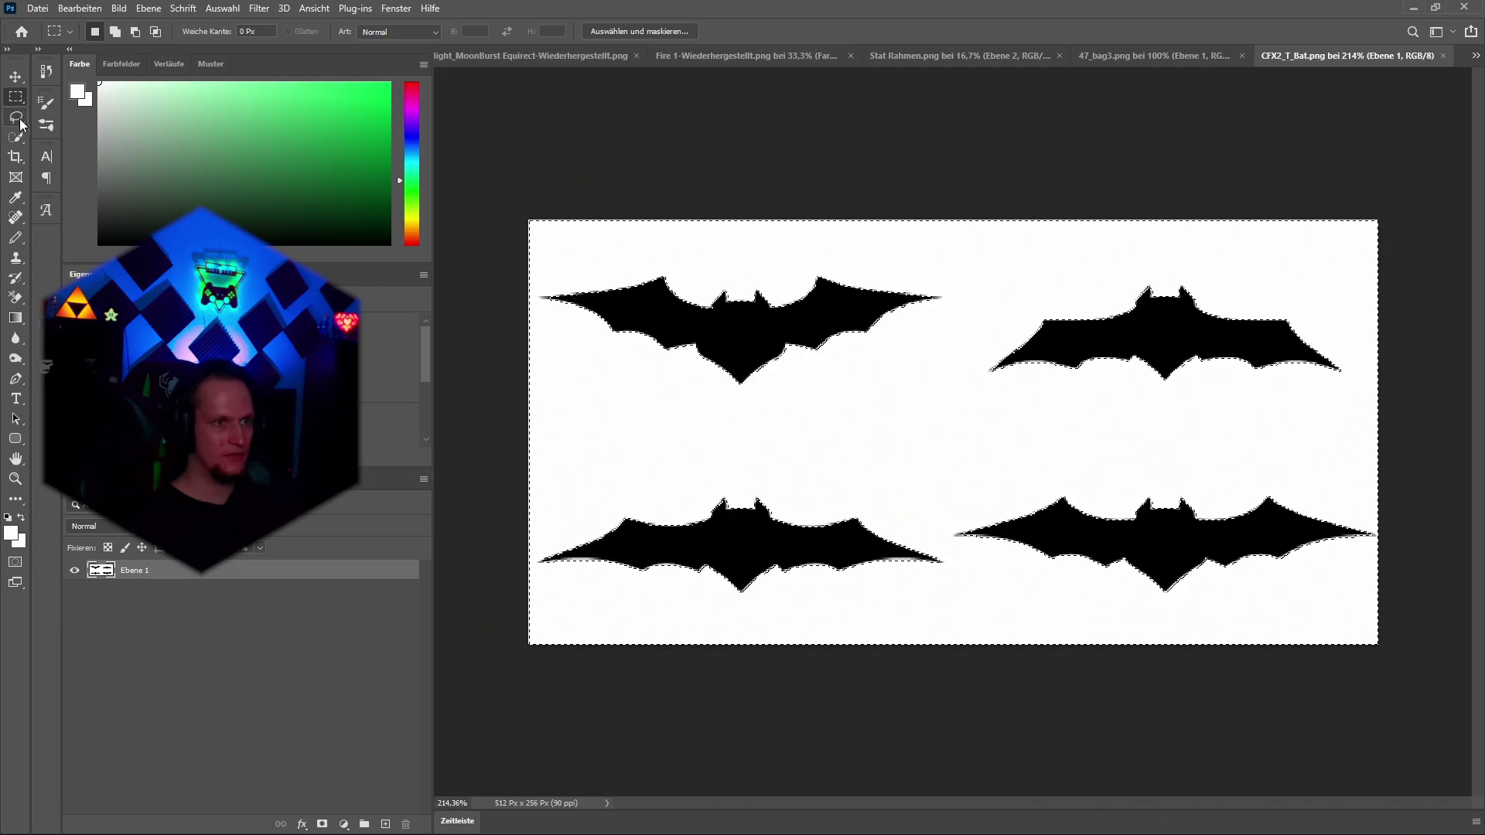
pyautogui.press('v')
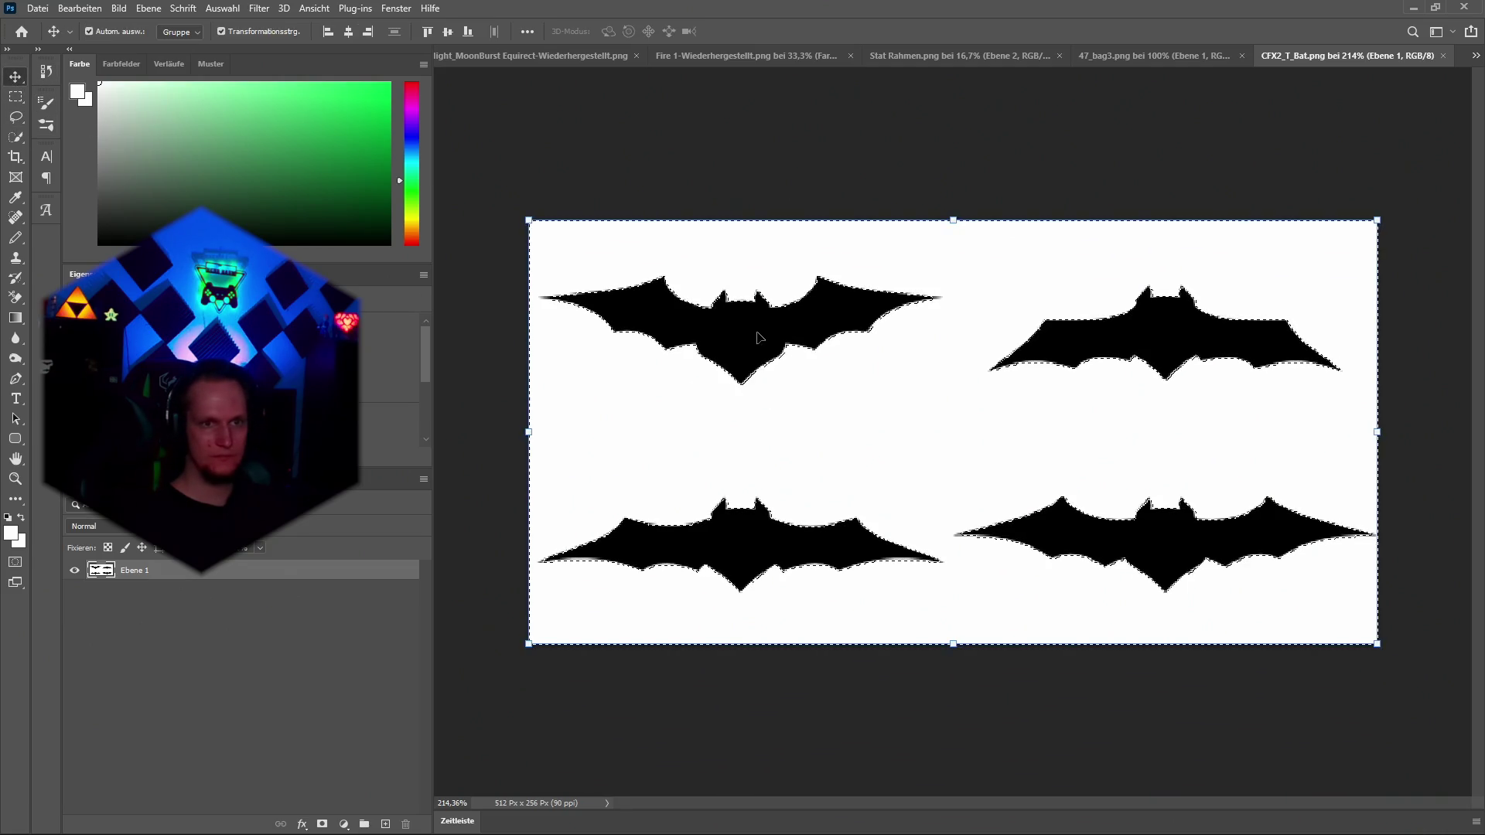
pyautogui.press('ctrl')
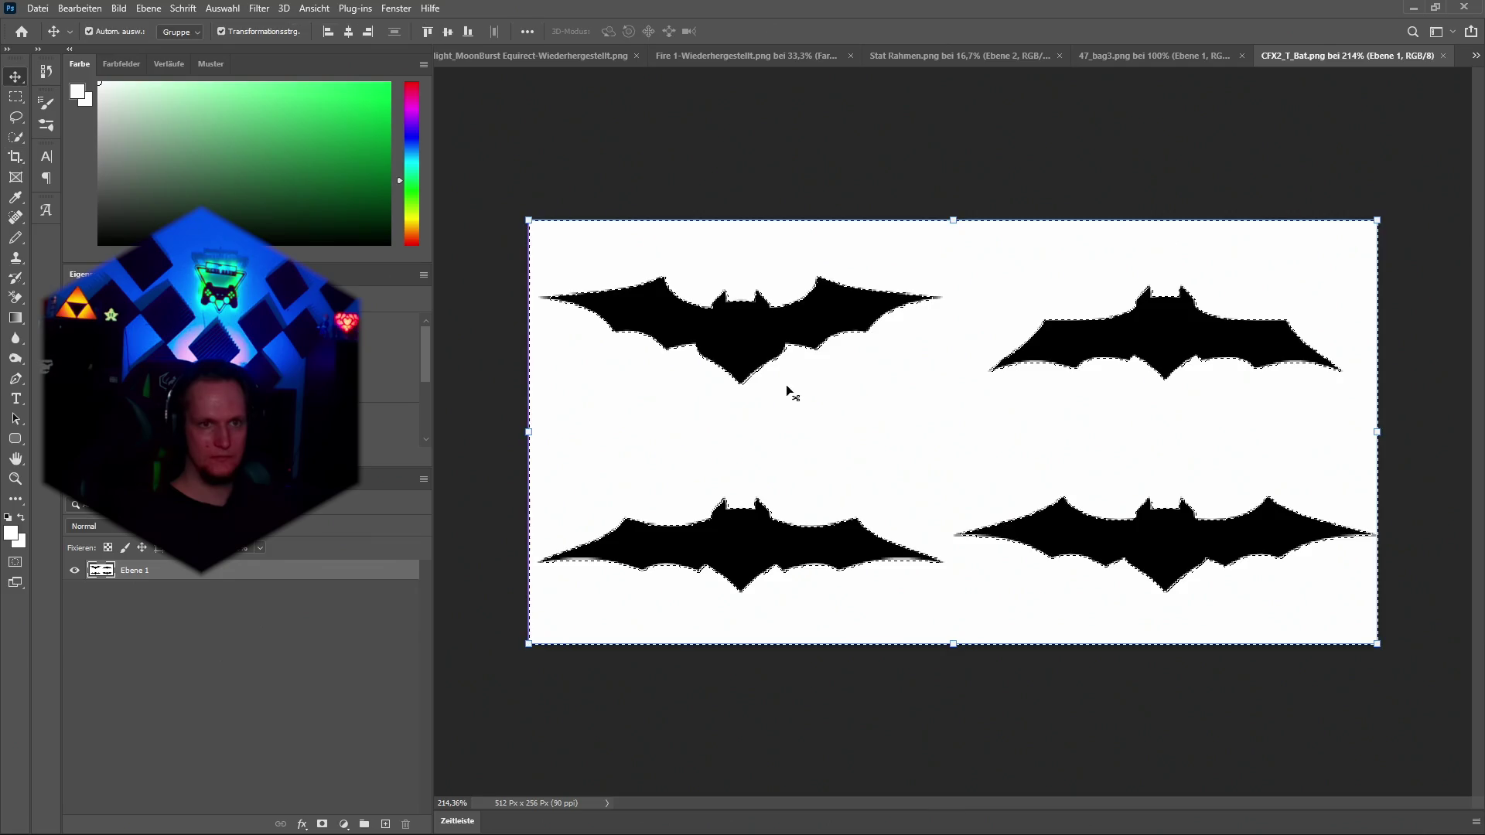
pyautogui.moveTo(891, 402)
pyautogui.mouseDown()
pyautogui.moveTo(825, 481)
pyautogui.moveTo(885, 431)
pyautogui.mouseUp()
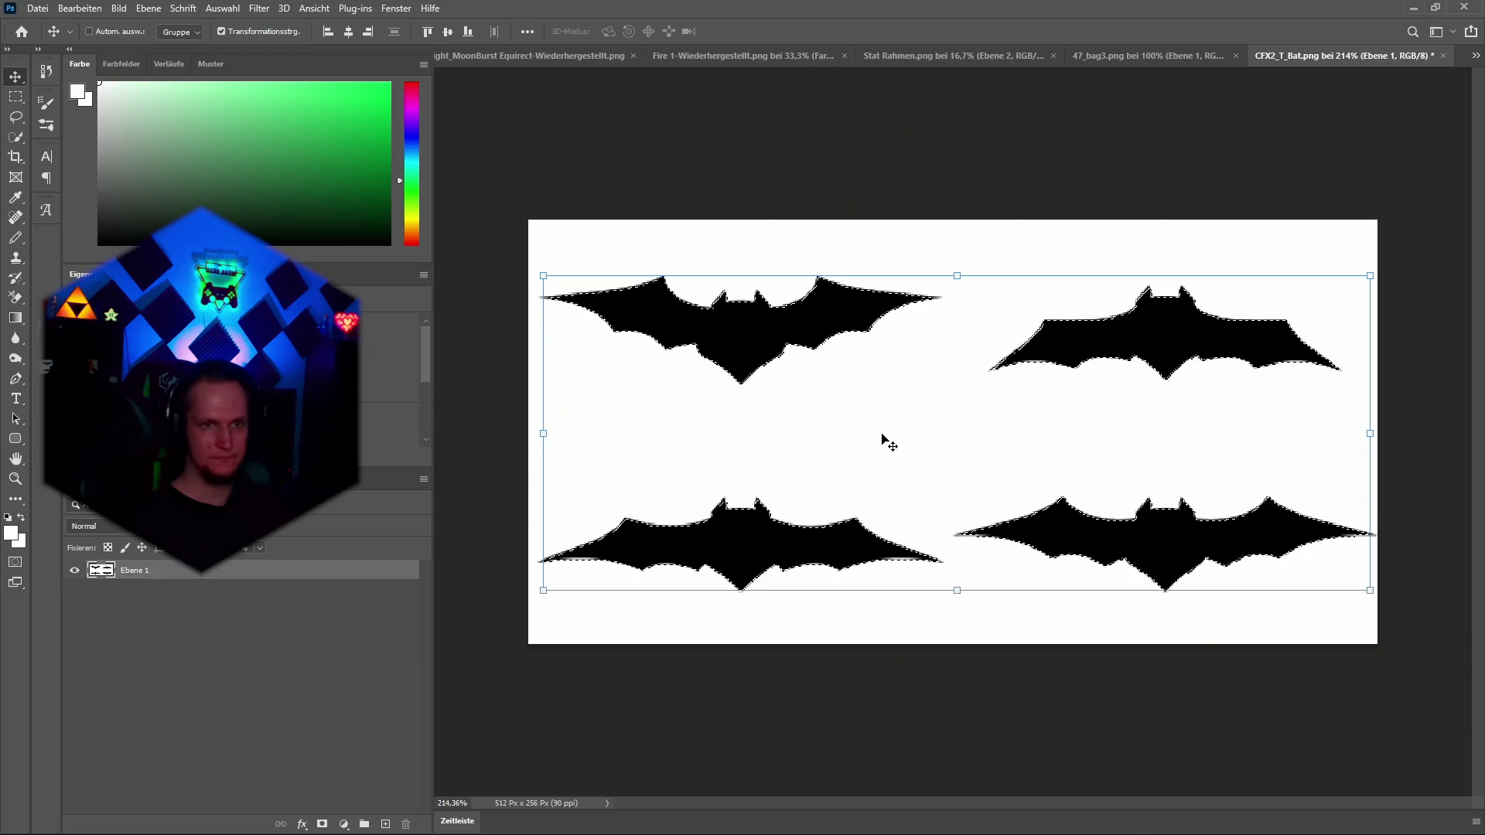
pyautogui.hotkey('ctrl', 'j')
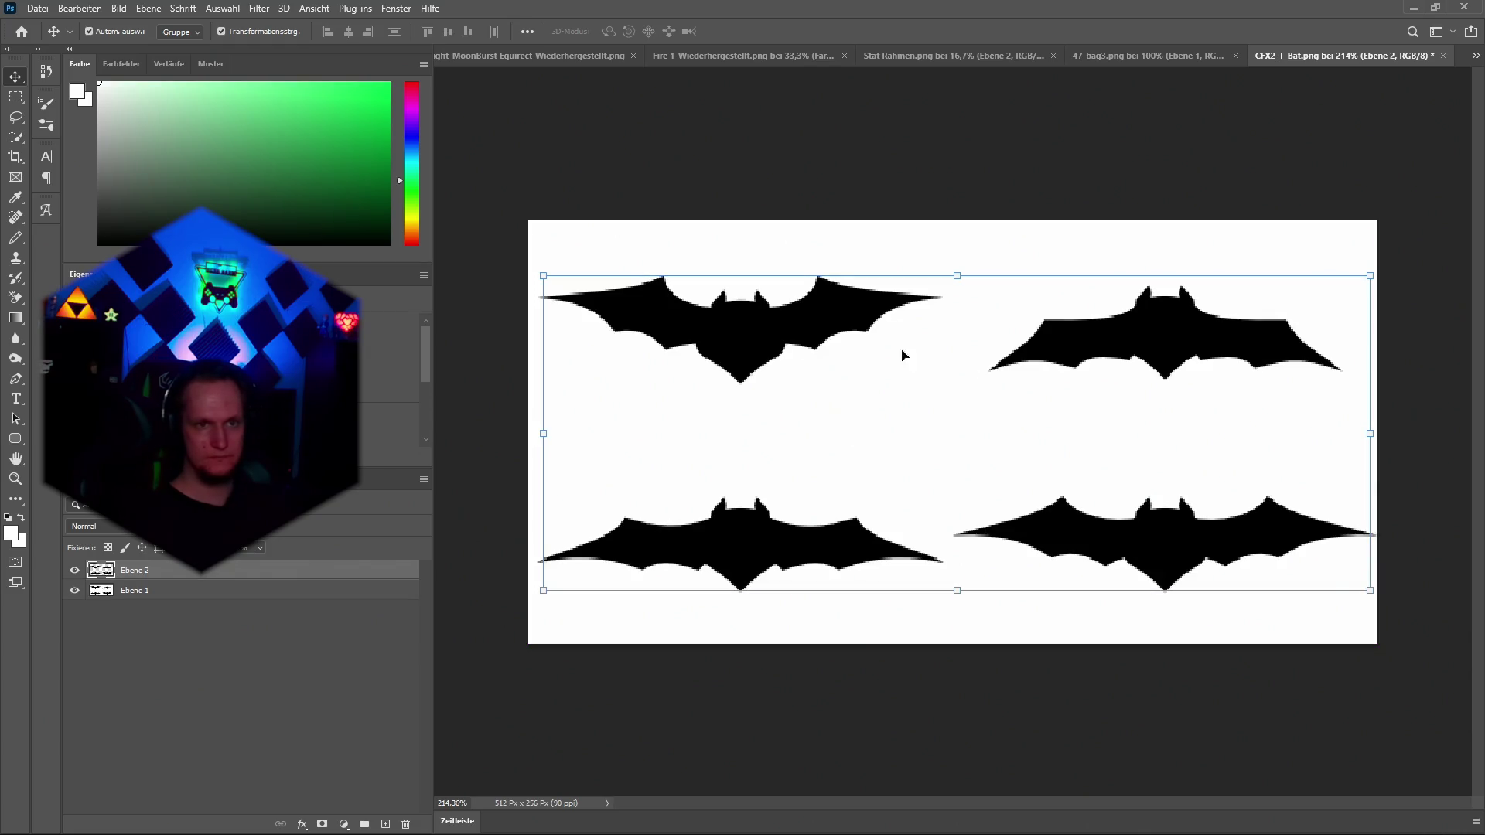
# Add an enlarged outer glow effect to the new bat layer.
pyautogui.click(302, 825)
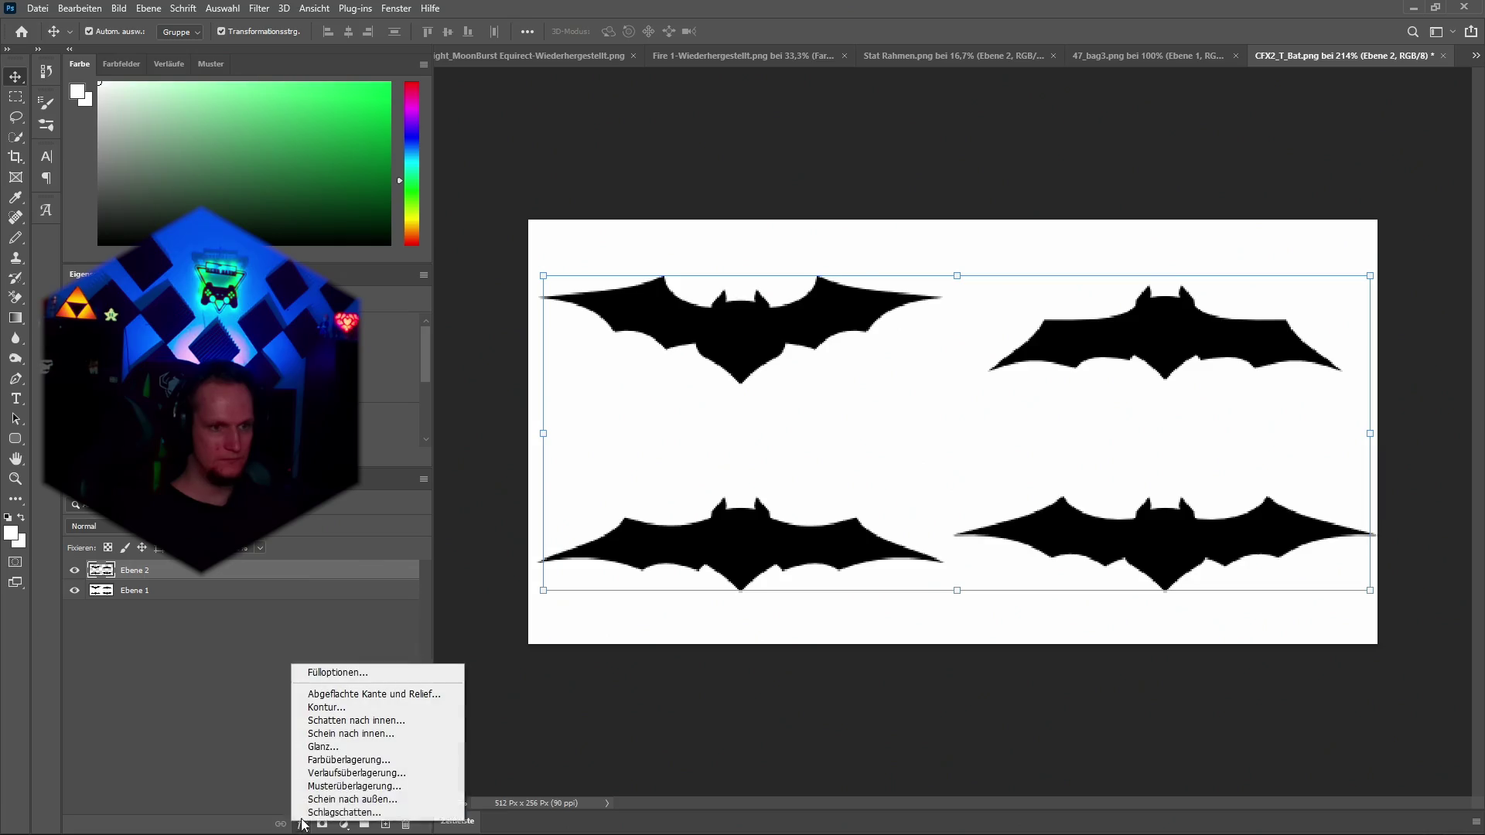
pyautogui.click(346, 674)
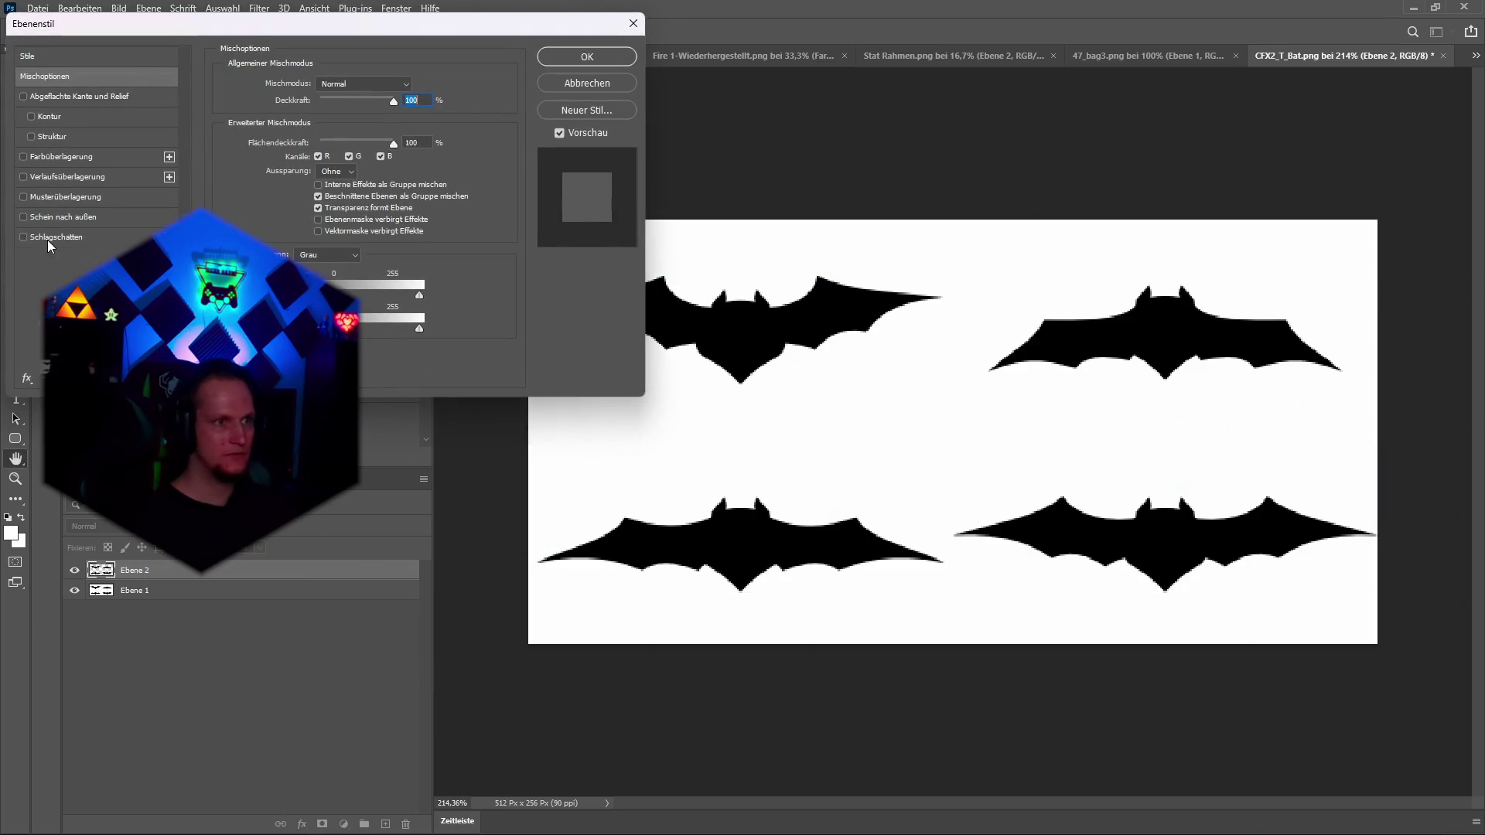
pyautogui.click(24, 217)
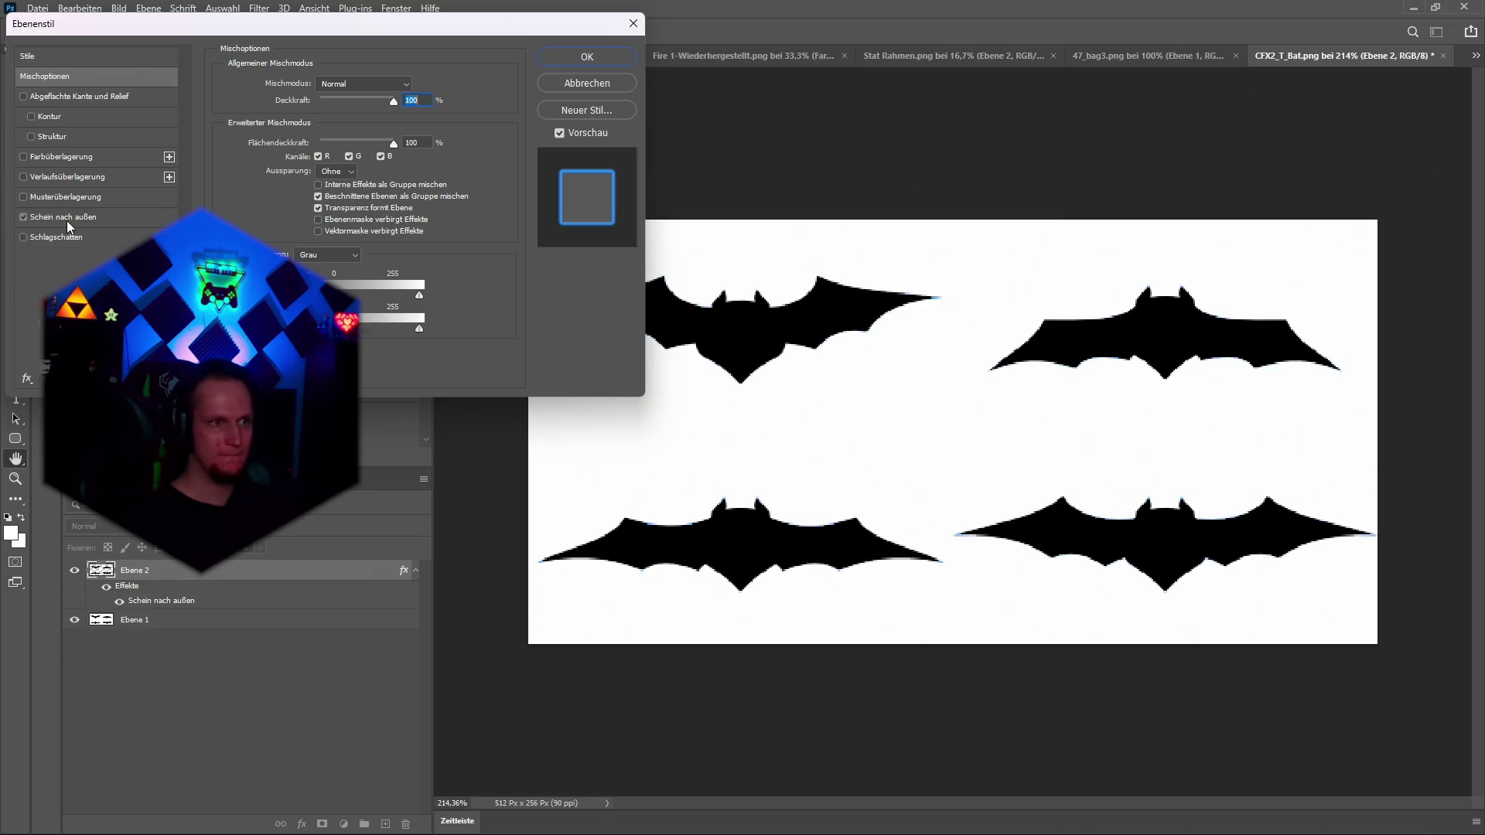
pyautogui.click(67, 219)
pyautogui.moveTo(294, 217)
pyautogui.mouseDown()
pyautogui.moveTo(323, 219)
pyautogui.moveTo(303, 222)
pyautogui.mouseUp()
pyautogui.click(587, 59)
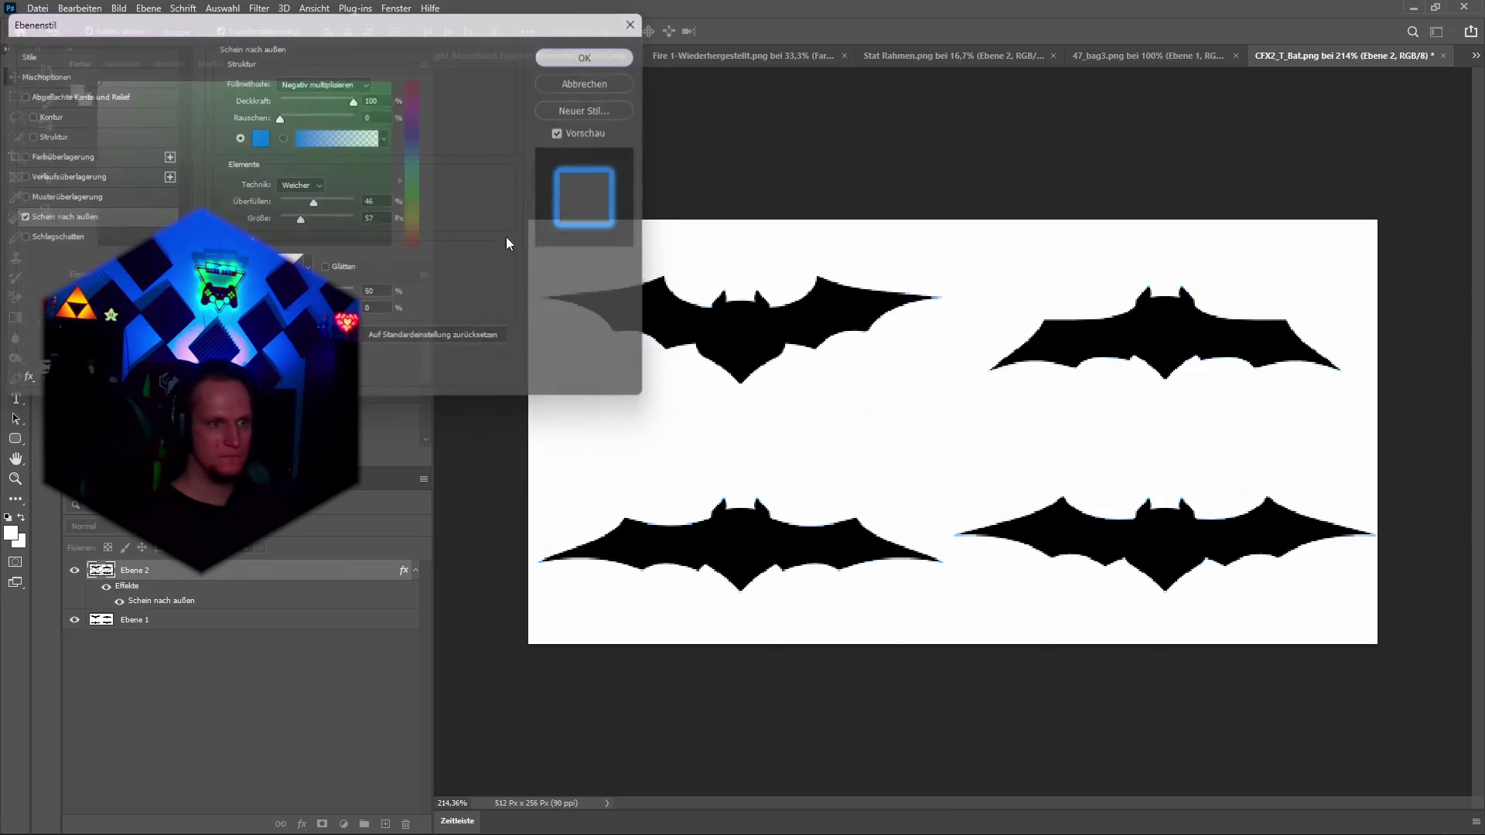
pyautogui.moveTo(132, 575); pyautogui.dragTo(135, 572)
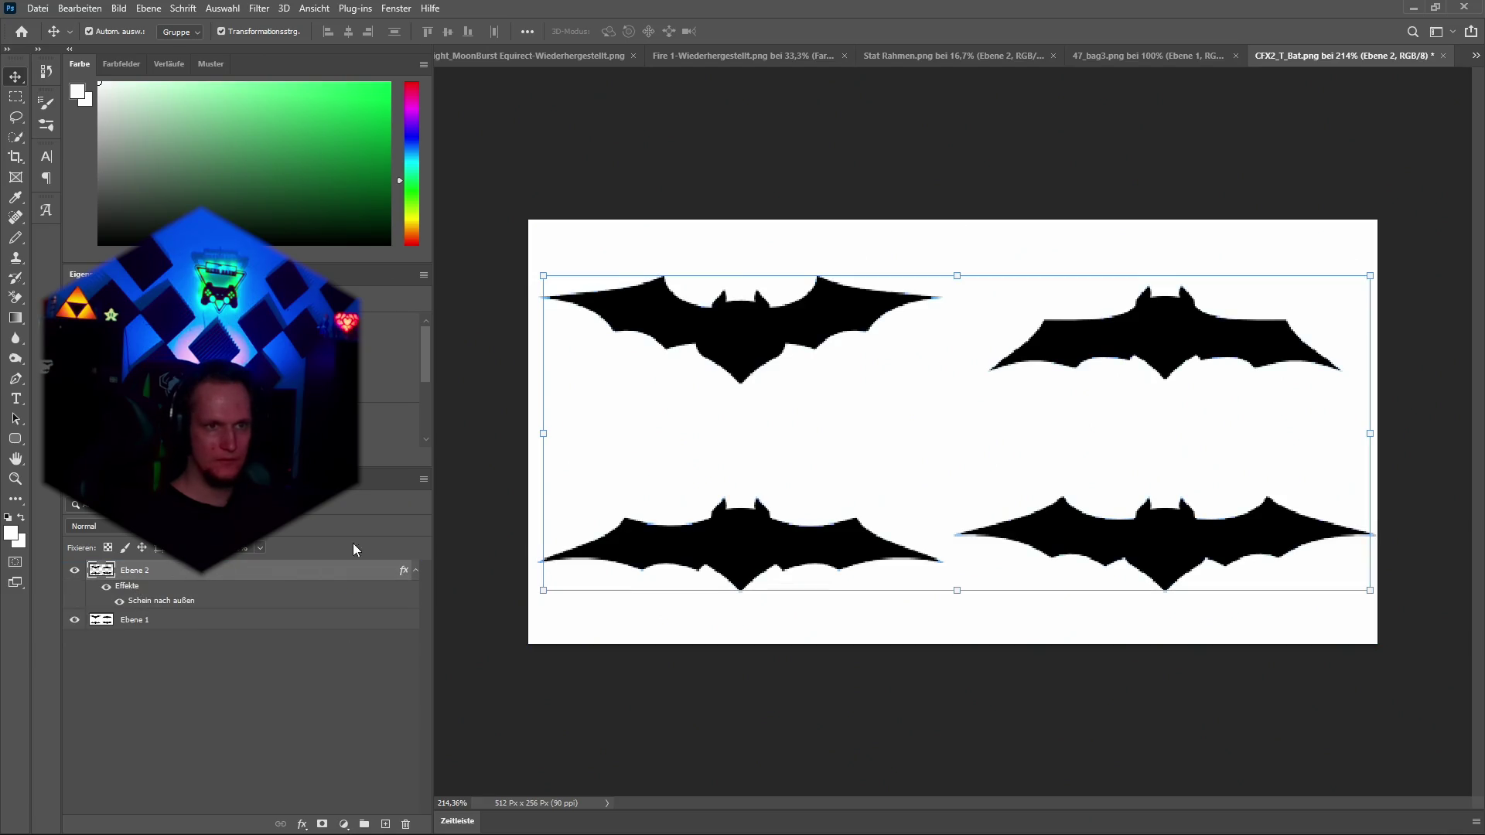
# Change the outer glow to Normal blend mode with Spread 0.
pyautogui.click(302, 824)
pyautogui.click(329, 674)
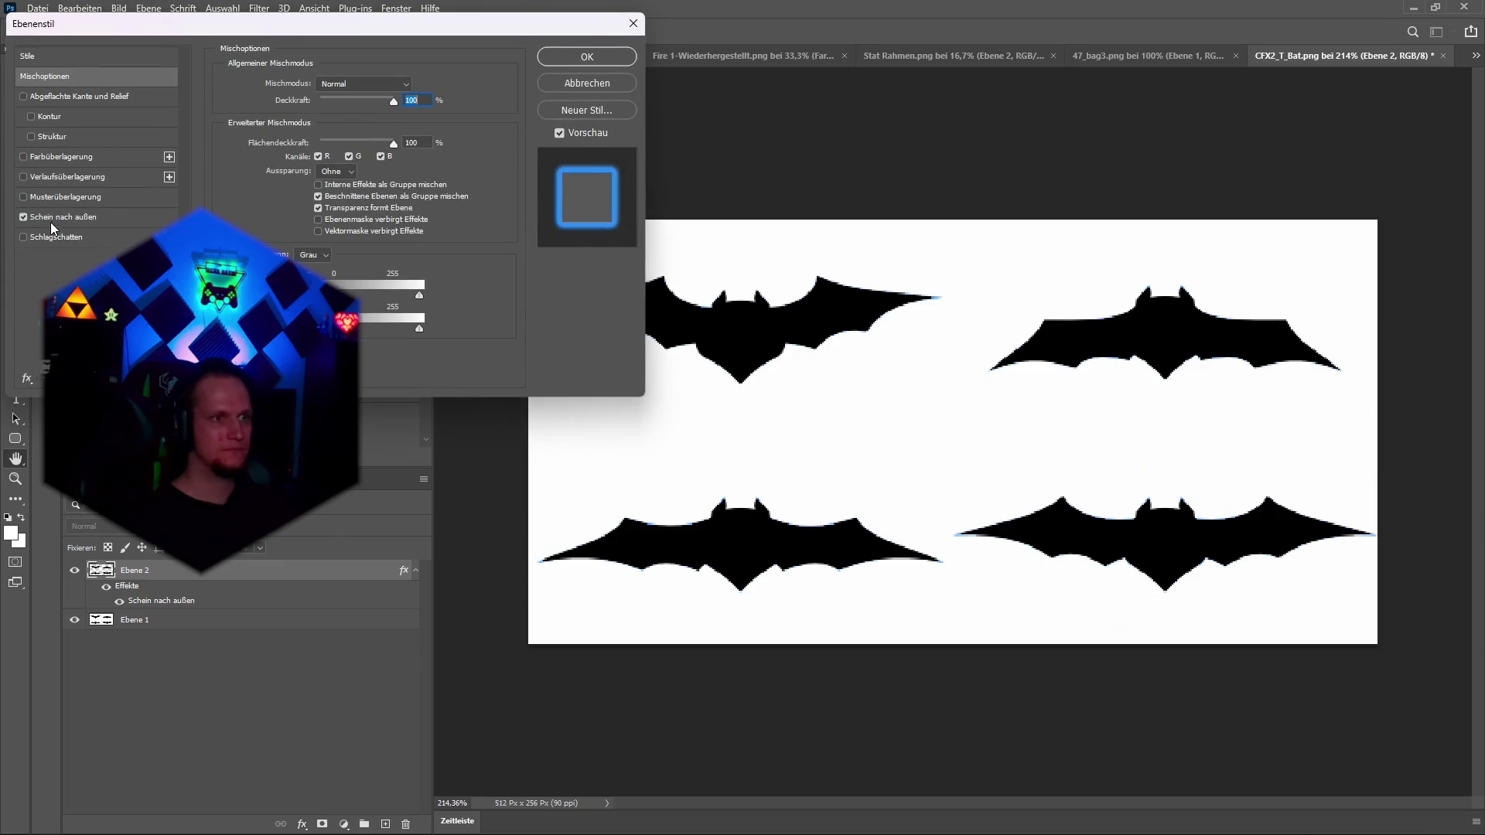
pyautogui.click(54, 217)
pyautogui.click(324, 84)
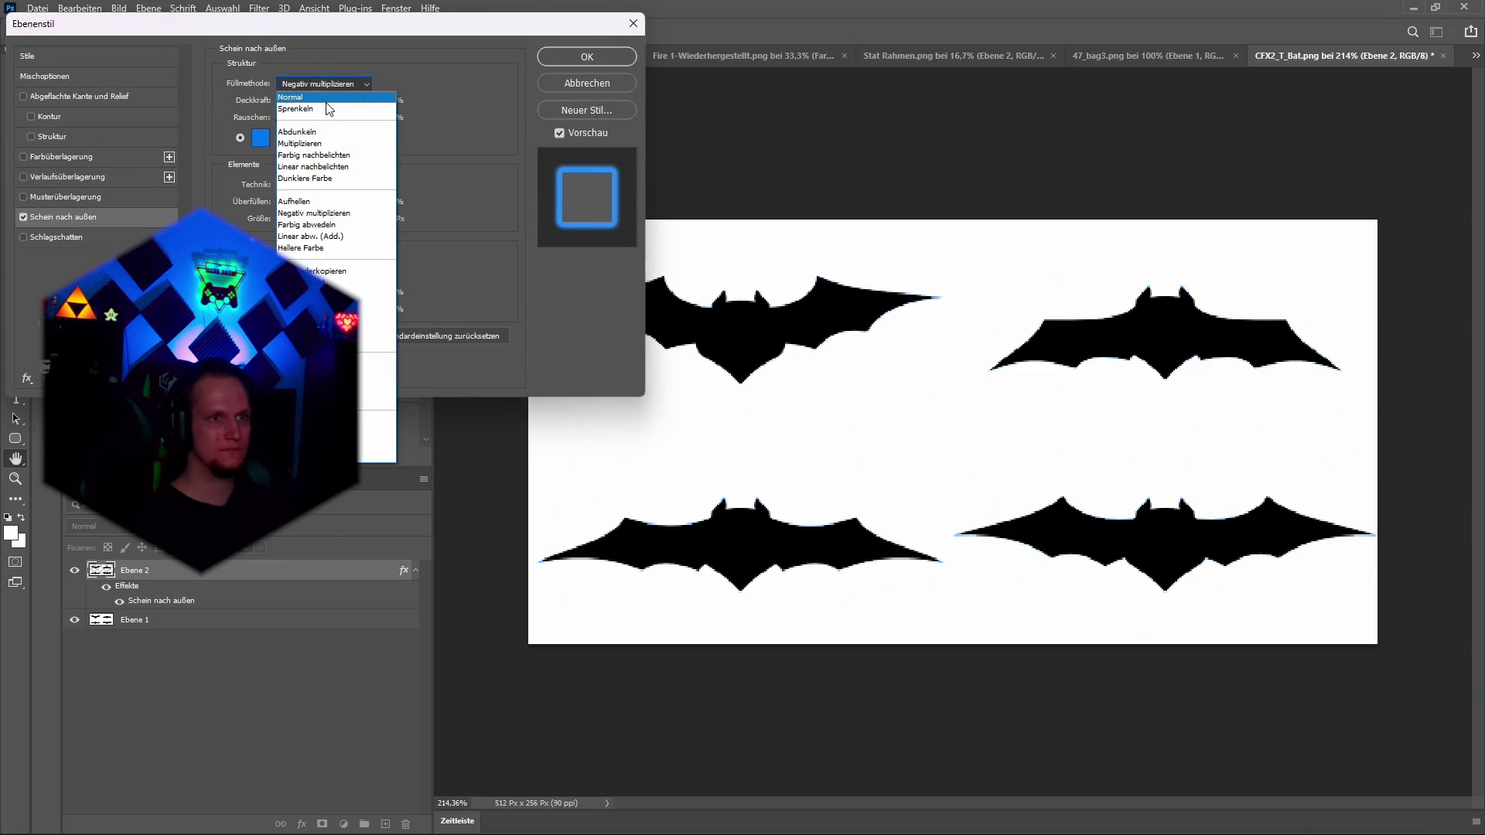
pyautogui.click(323, 104)
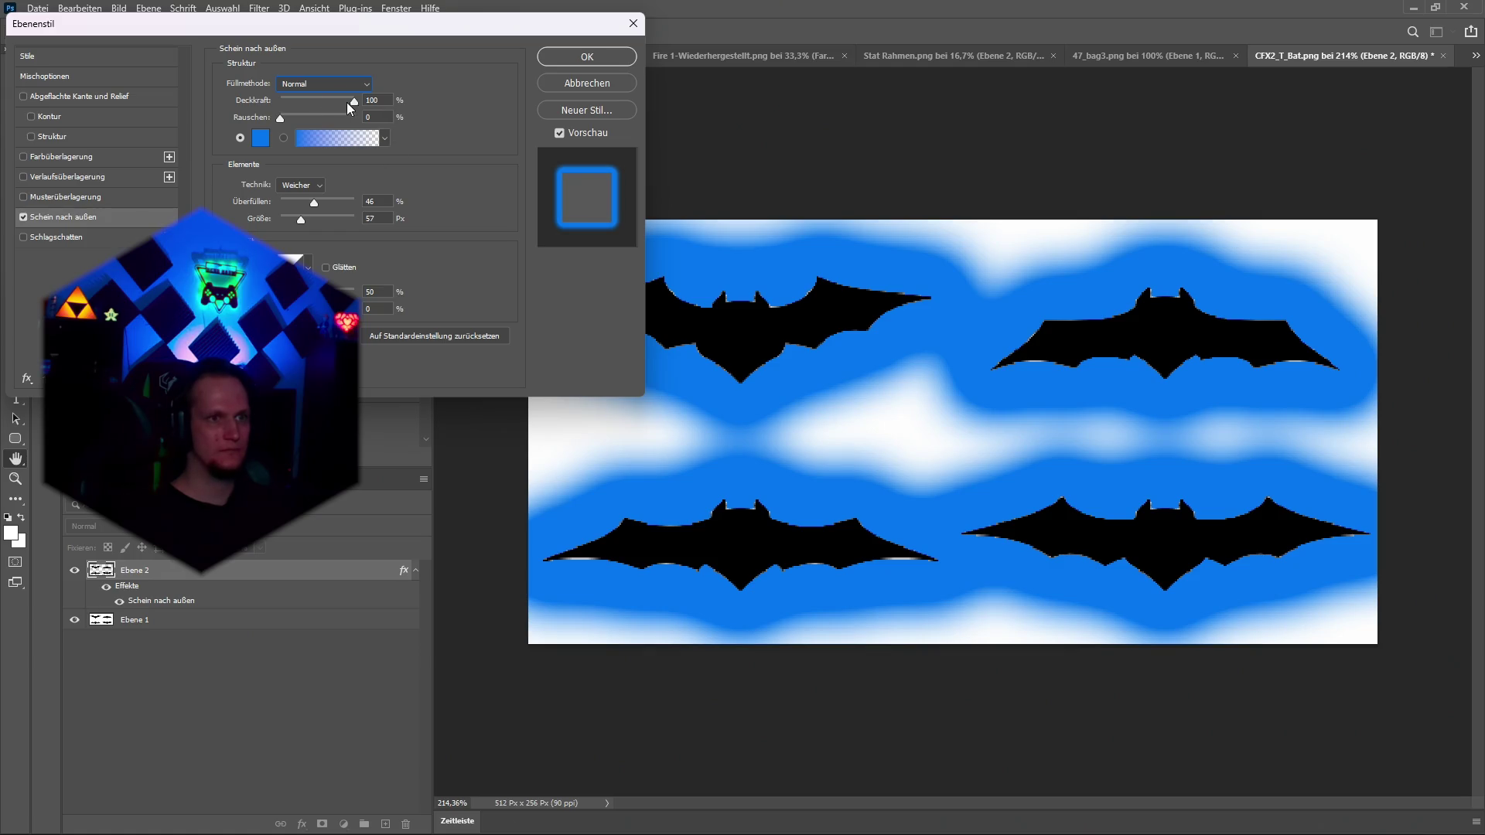
pyautogui.moveTo(314, 201)
pyautogui.mouseDown()
pyautogui.moveTo(270, 210)
pyautogui.moveTo(290, 222)
pyautogui.mouseUp()
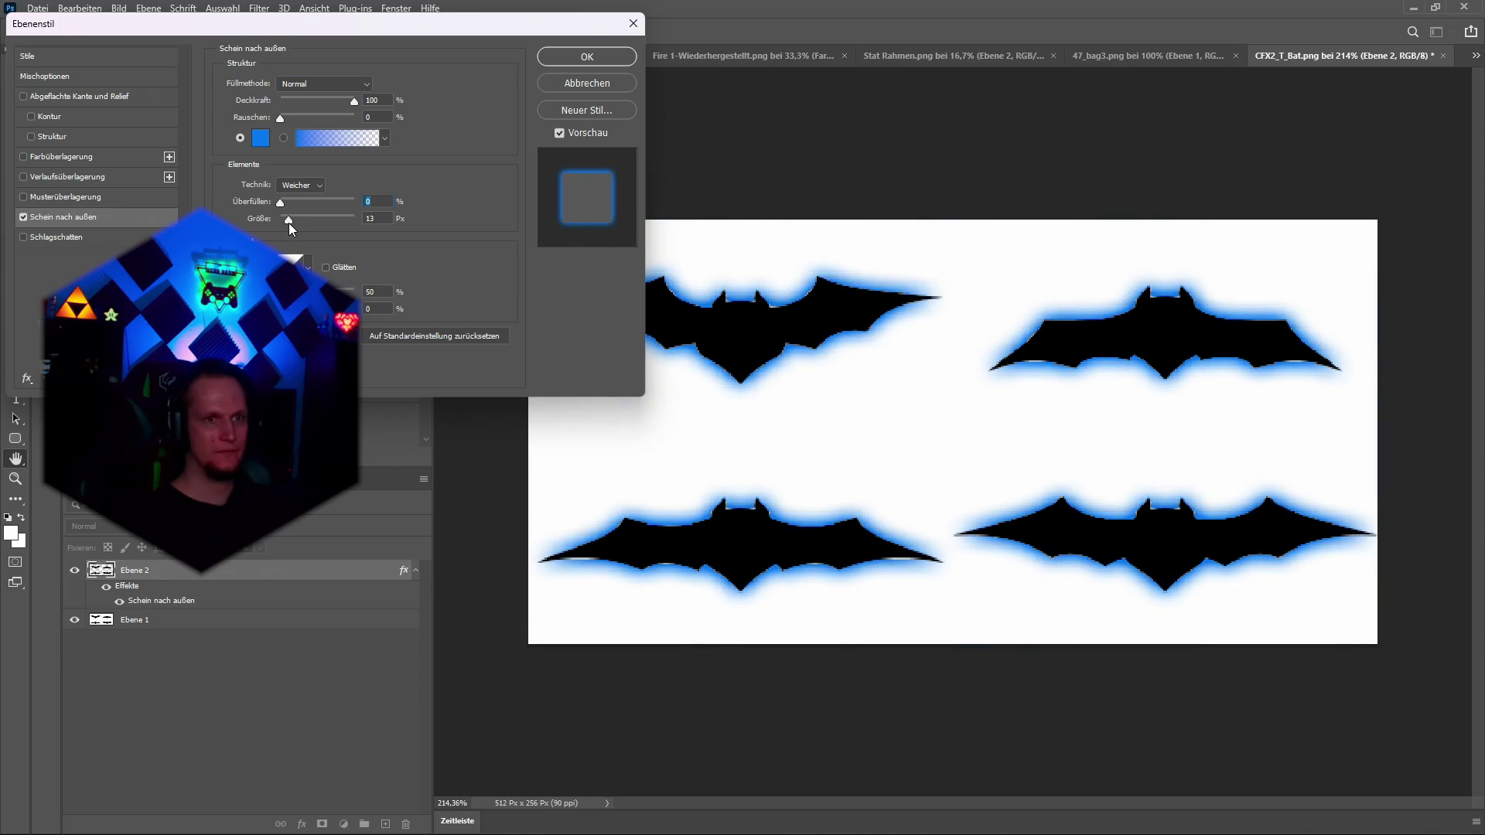
pyautogui.click(551, 59)
# Quick-export the glowing bats over CFX2_T_Bat.png and preview them in Unity.
pyautogui.click(37, 8)
pyautogui.moveTo(93, 233)
pyautogui.click(310, 233)
pyautogui.click(728, 512)
pyautogui.click(768, 424)
pyautogui.hotkey('alt', 'Tab')
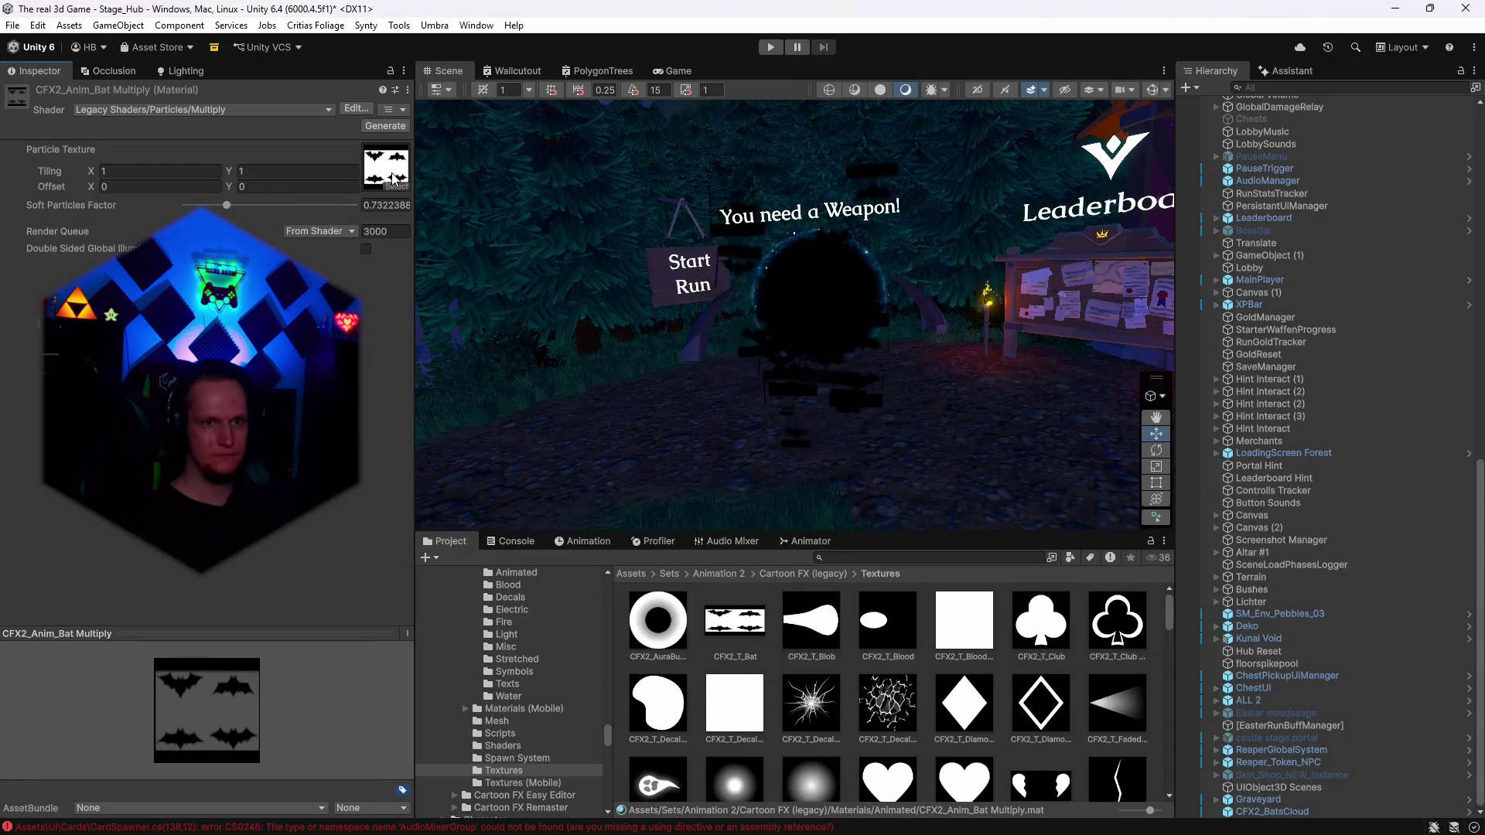
pyautogui.hotkey('alt', 'Tab')
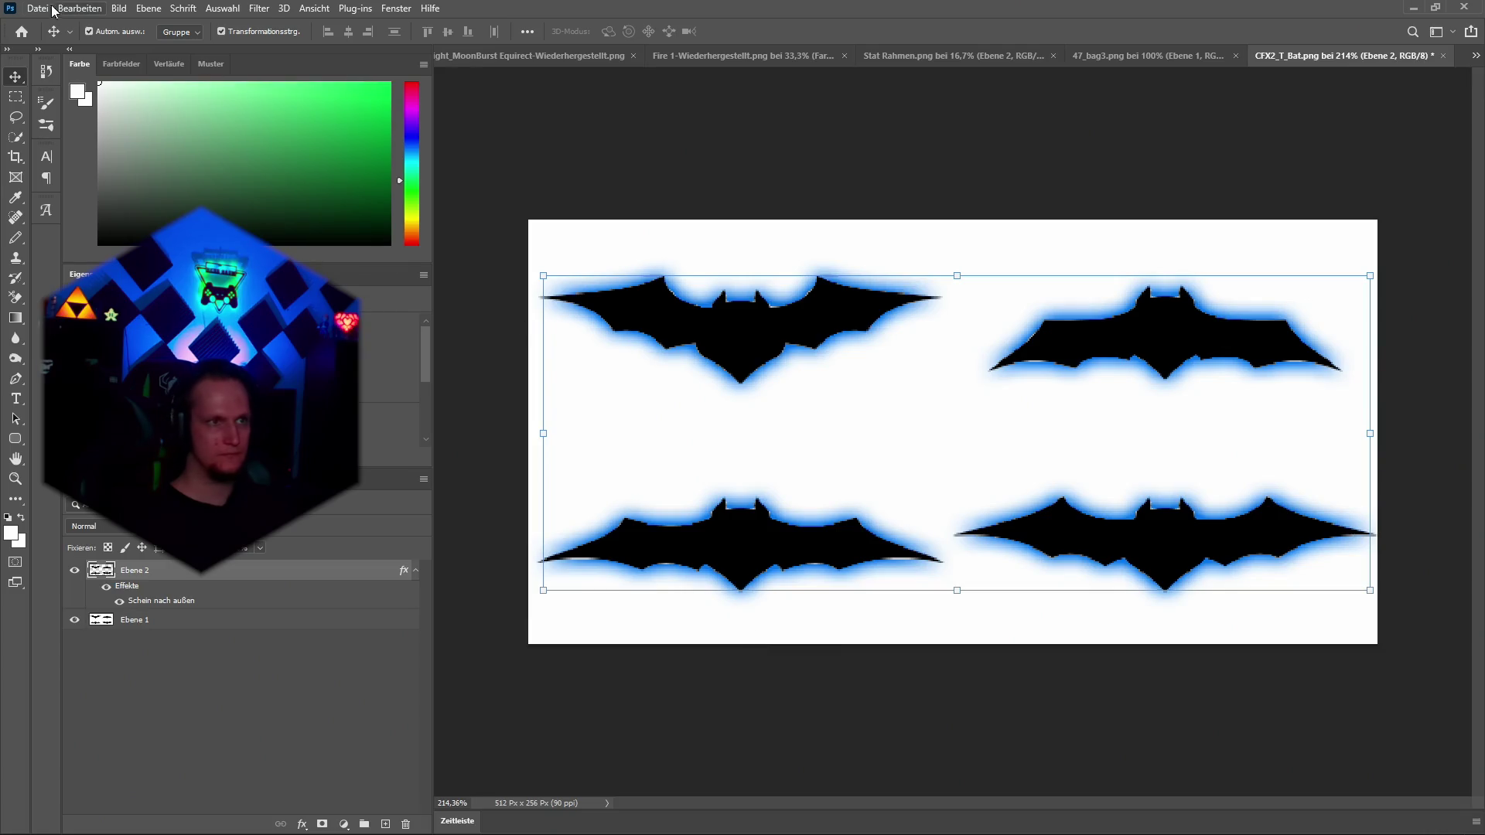
# Re-export CFX2_T_Bat.png as PNG and tilt the Unity scene view to view the bats.
pyautogui.click(51, 9)
pyautogui.moveTo(113, 242)
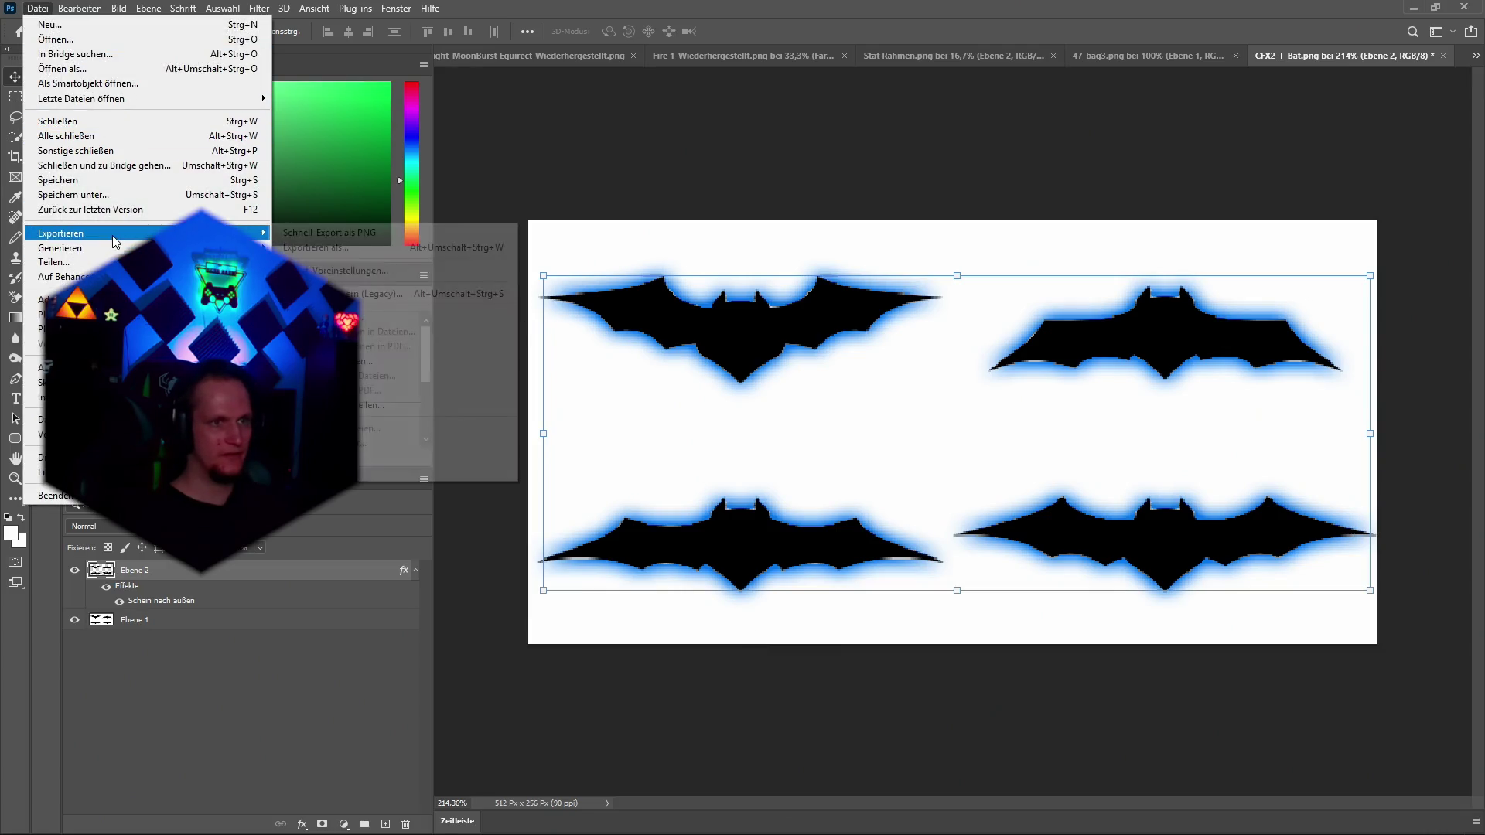
pyautogui.click(329, 233)
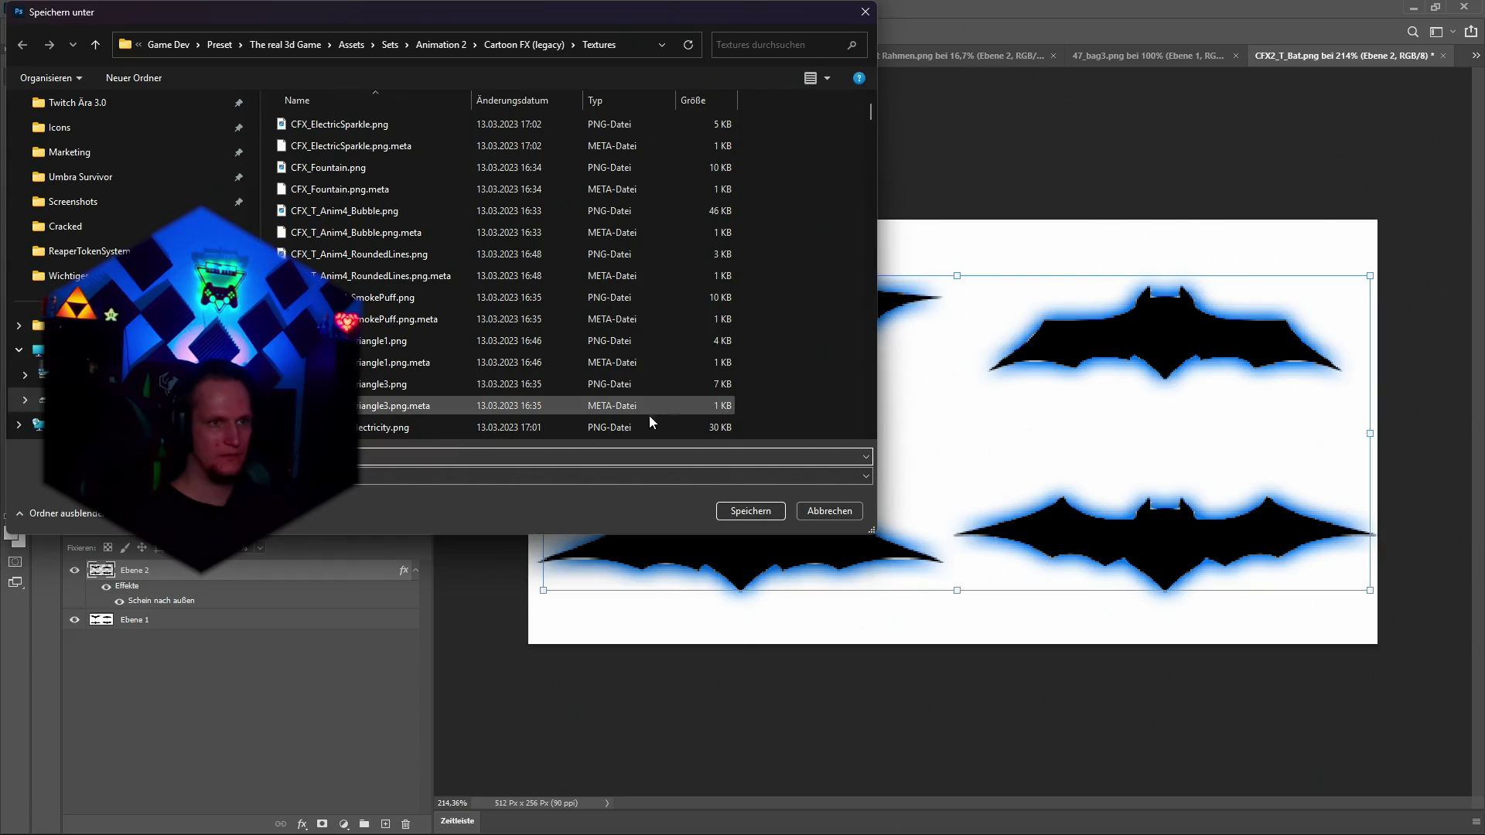
pyautogui.click(740, 511)
pyautogui.click(777, 430)
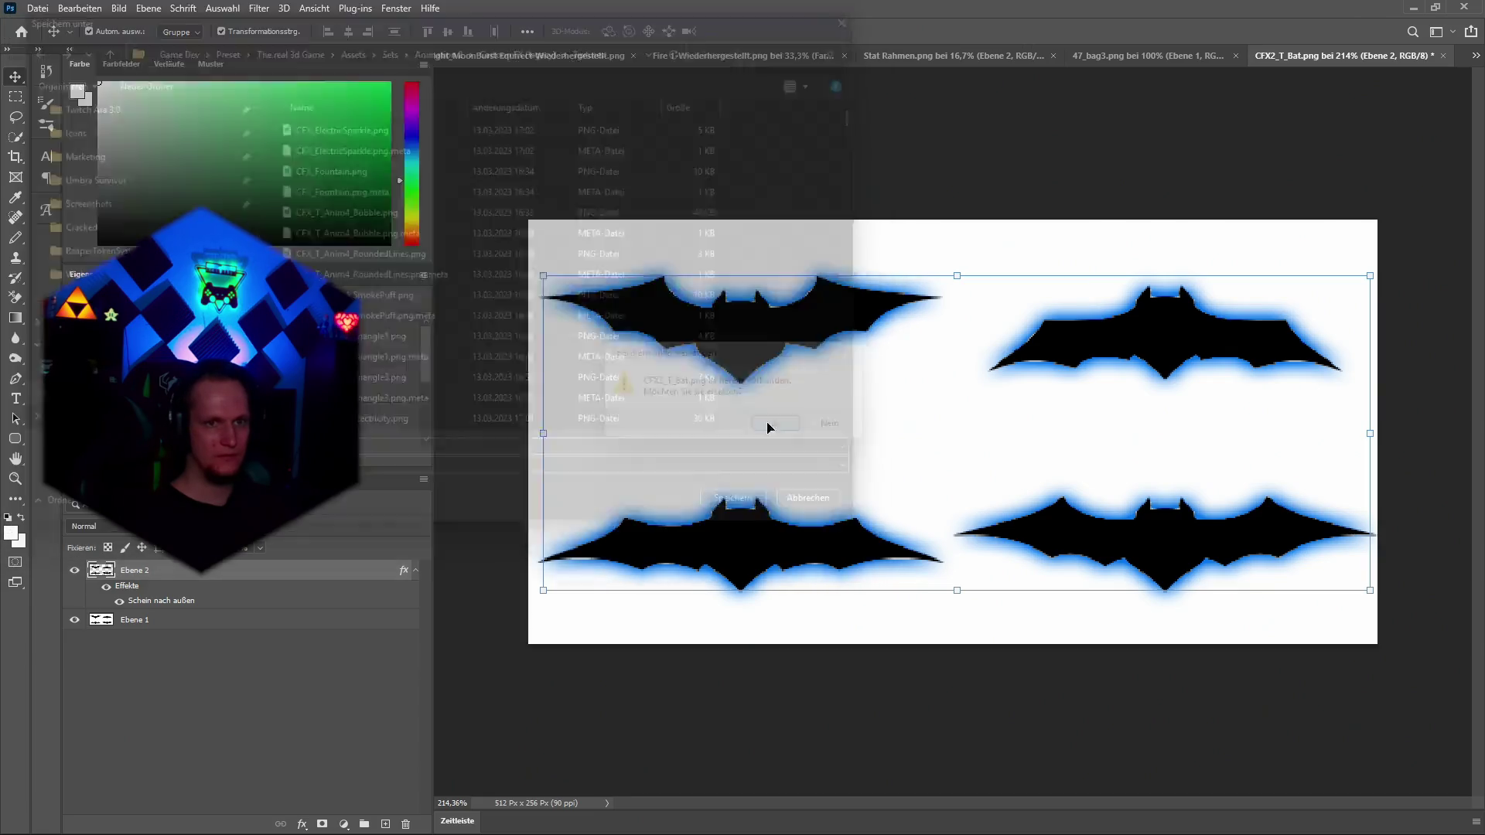
pyautogui.hotkey('alt', 'Tab')
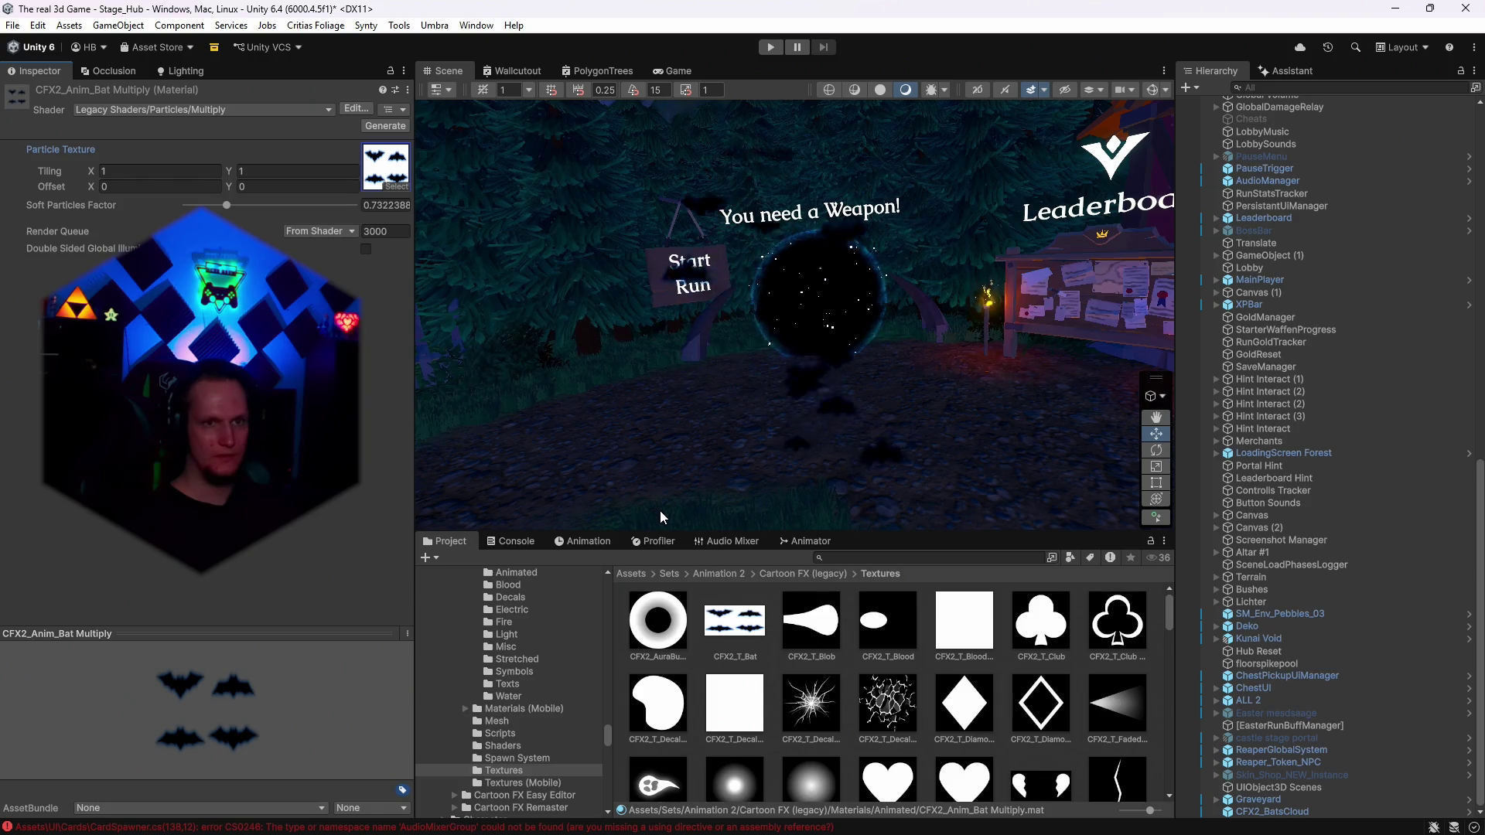
pyautogui.moveTo(805, 416)
pyautogui.mouseDown()
pyautogui.moveTo(817, 317)
pyautogui.moveTo(814, 345)
pyautogui.mouseUp()
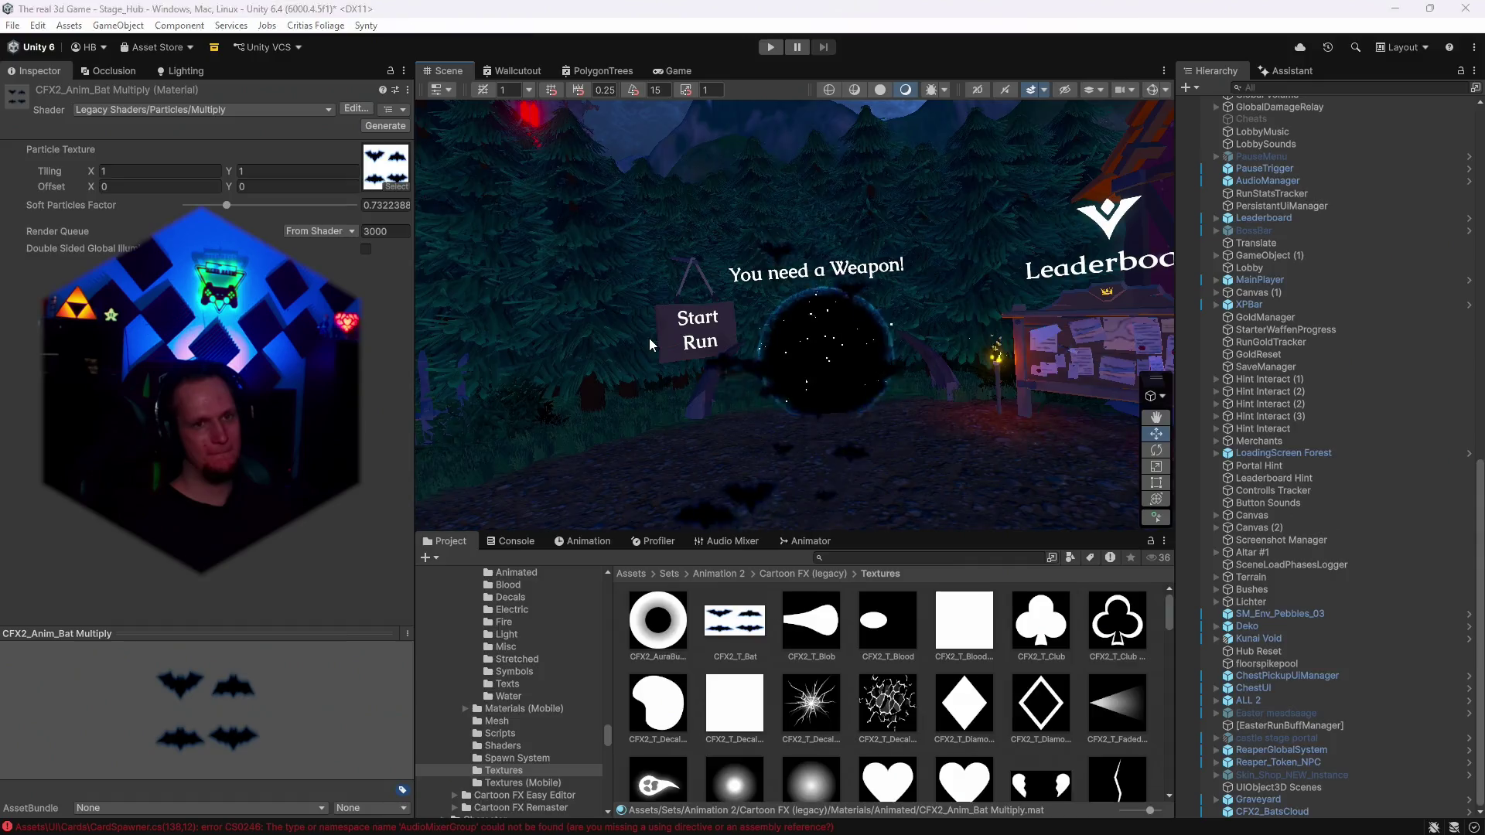
pyautogui.hotkey('alt', 'Tab')
# Change the bats' outer glow colour to cyan.
pyautogui.click(302, 825)
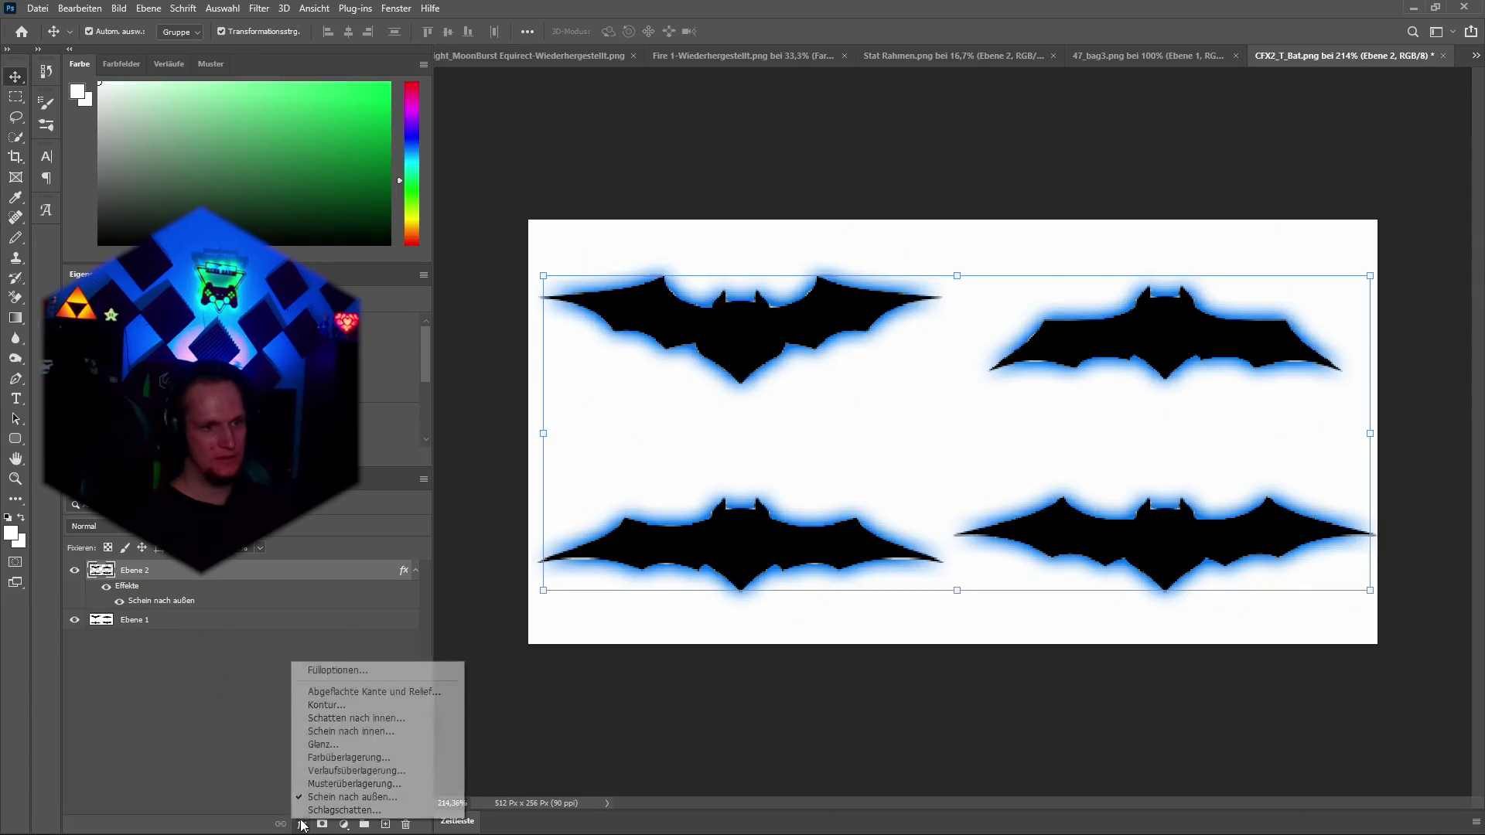
pyautogui.click(332, 668)
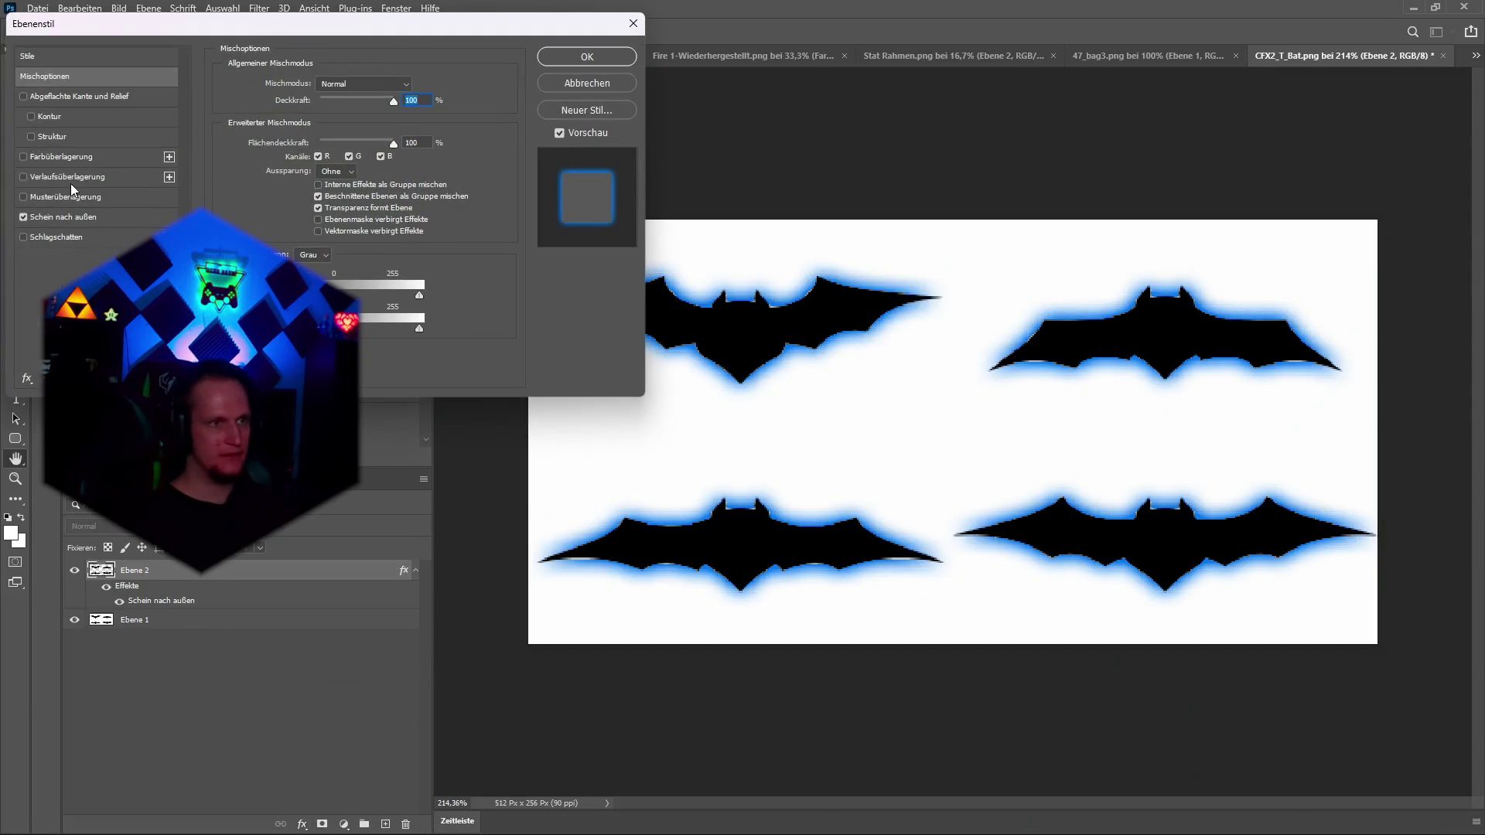
pyautogui.click(64, 216)
pyautogui.click(261, 138)
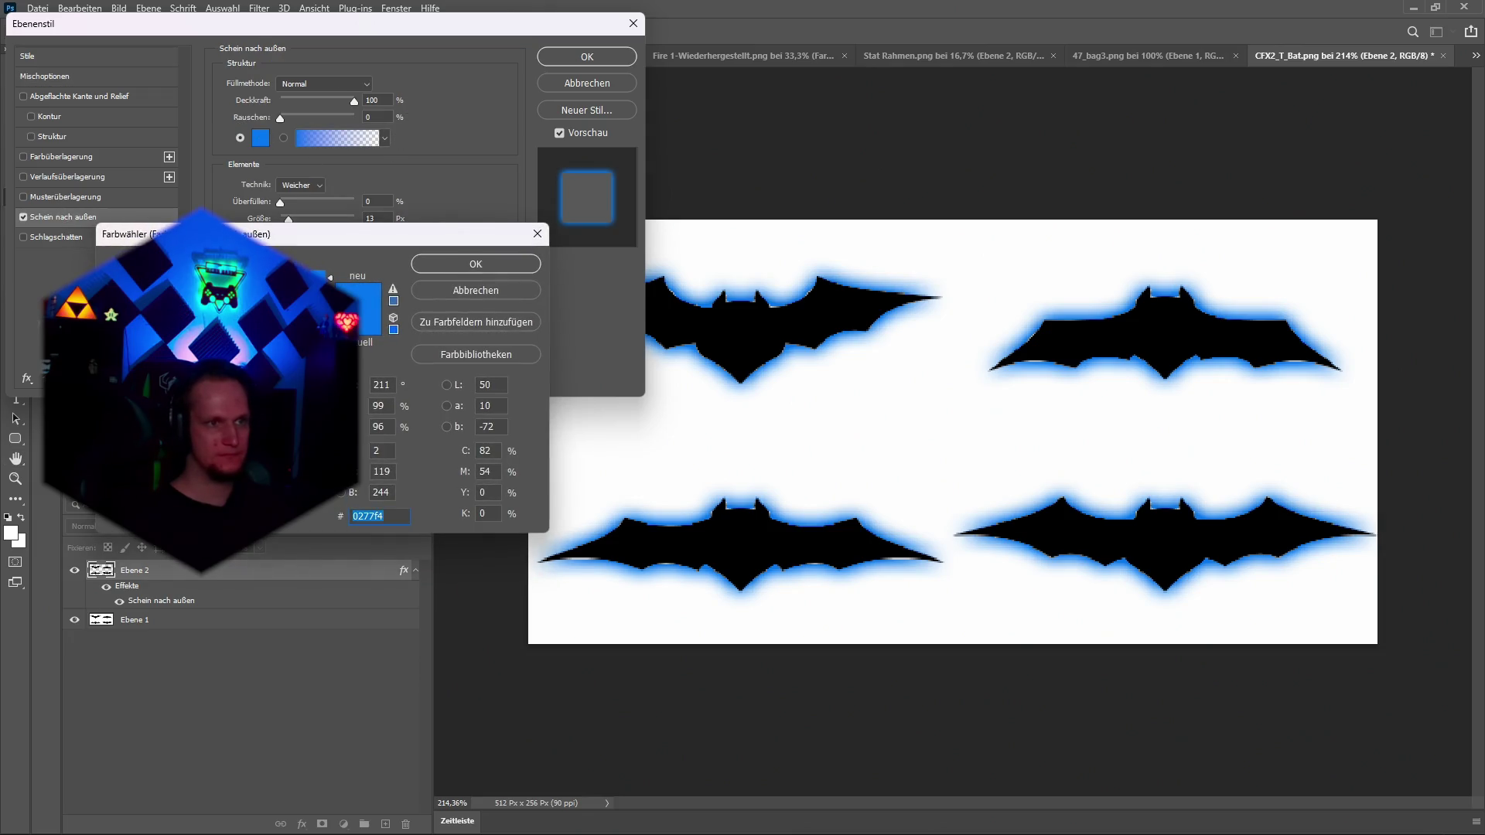
pyautogui.click(473, 266)
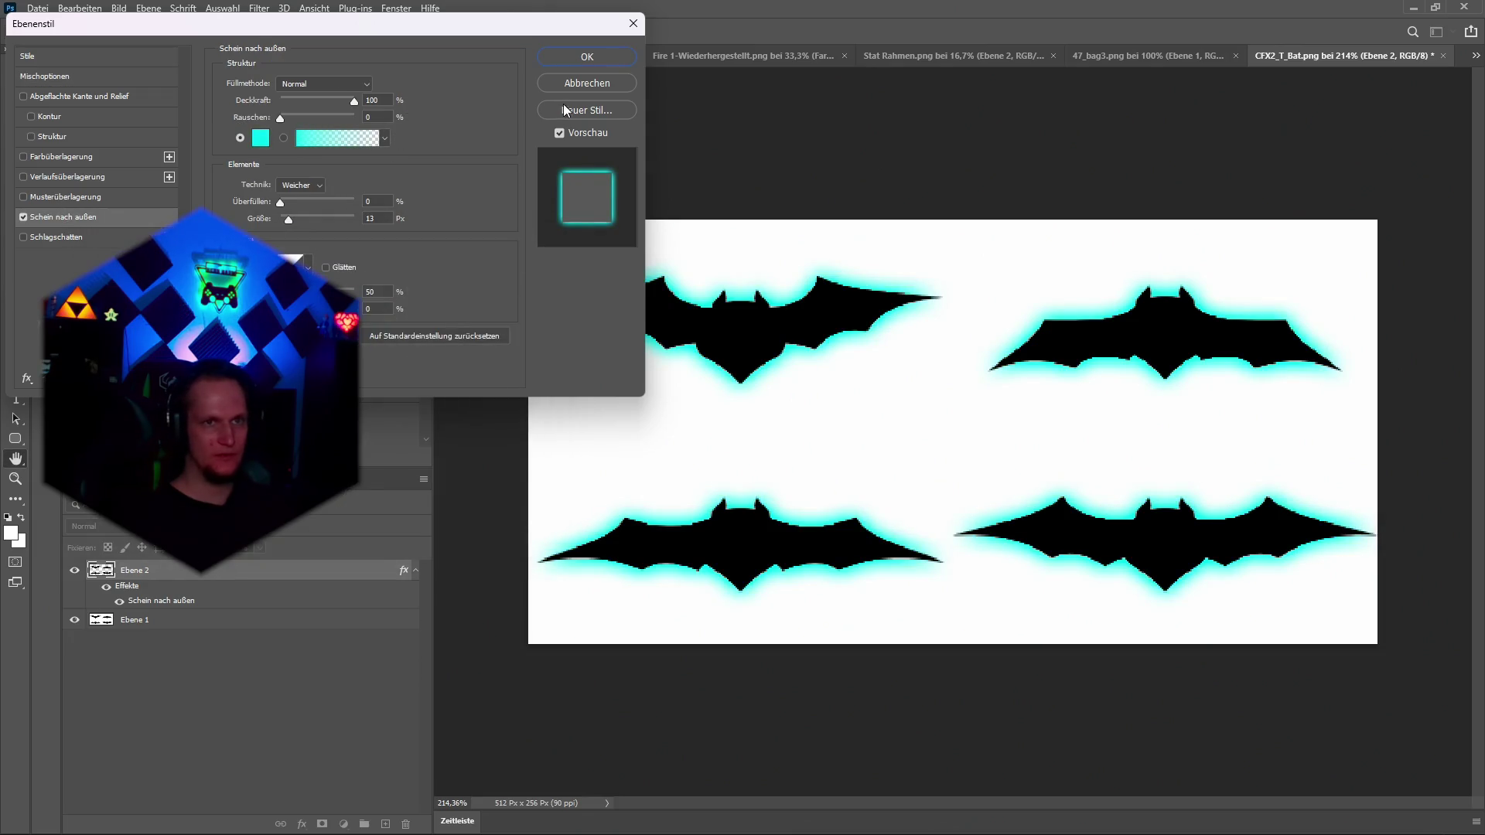
pyautogui.click(596, 58)
# Export the cyan-glow texture over the PNG and orbit Unity's scene to inspect it.
pyautogui.click(38, 8)
pyautogui.moveTo(77, 232)
pyautogui.click(348, 232)
pyautogui.click(787, 513)
pyautogui.click(758, 424)
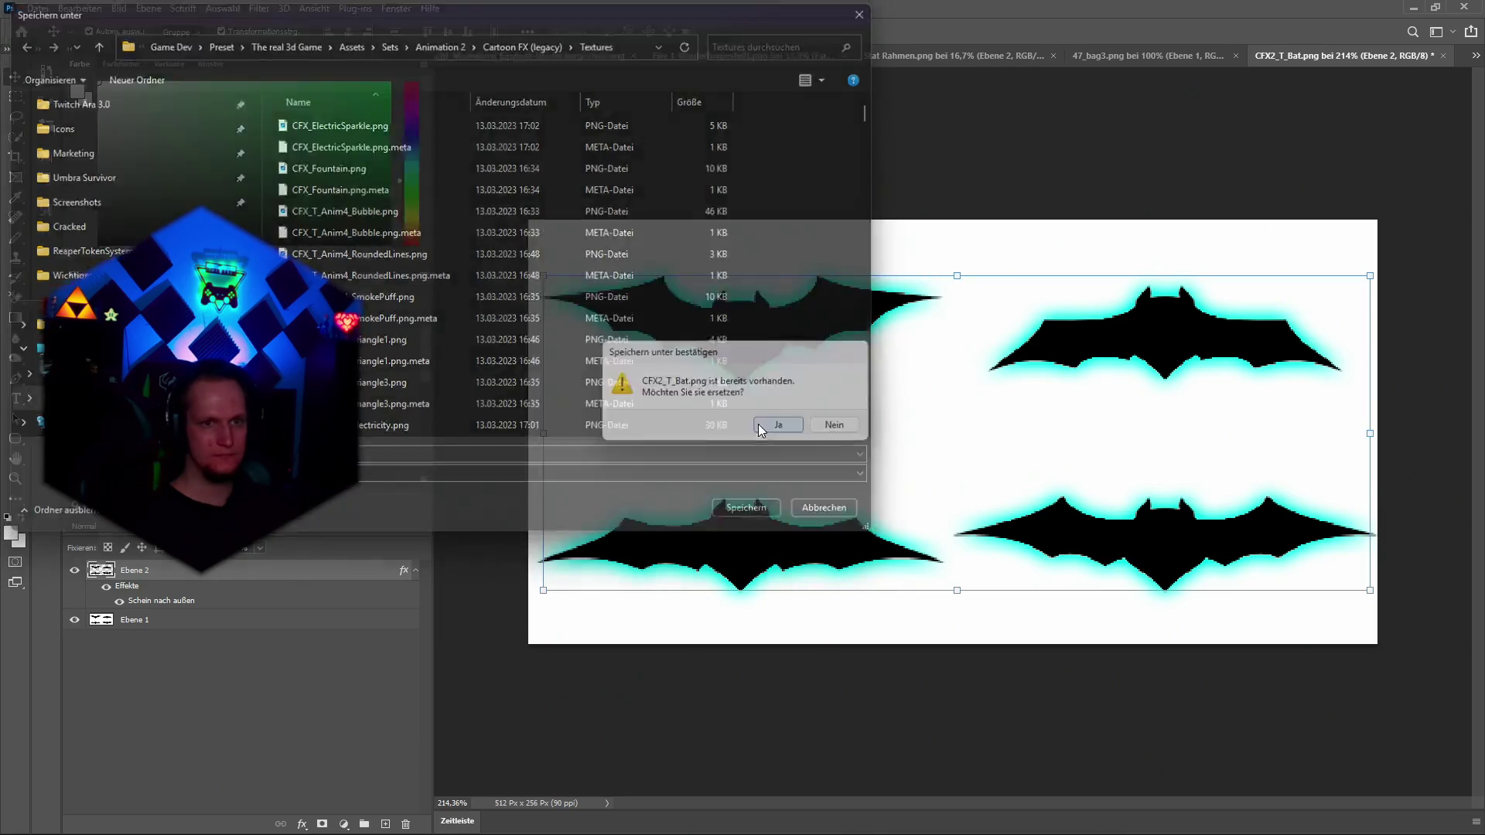
pyautogui.hotkey('alt', 'Tab')
pyautogui.moveTo(880, 375)
pyautogui.mouseDown()
pyautogui.moveTo(888, 354)
pyautogui.moveTo(835, 348)
pyautogui.moveTo(880, 331)
pyautogui.mouseUp()
pyautogui.hotkey('alt', 'Tab')
# Adjust the outer glow to 26% spread, settling the size back at 13 px.
pyautogui.click(300, 824)
pyautogui.click(340, 673)
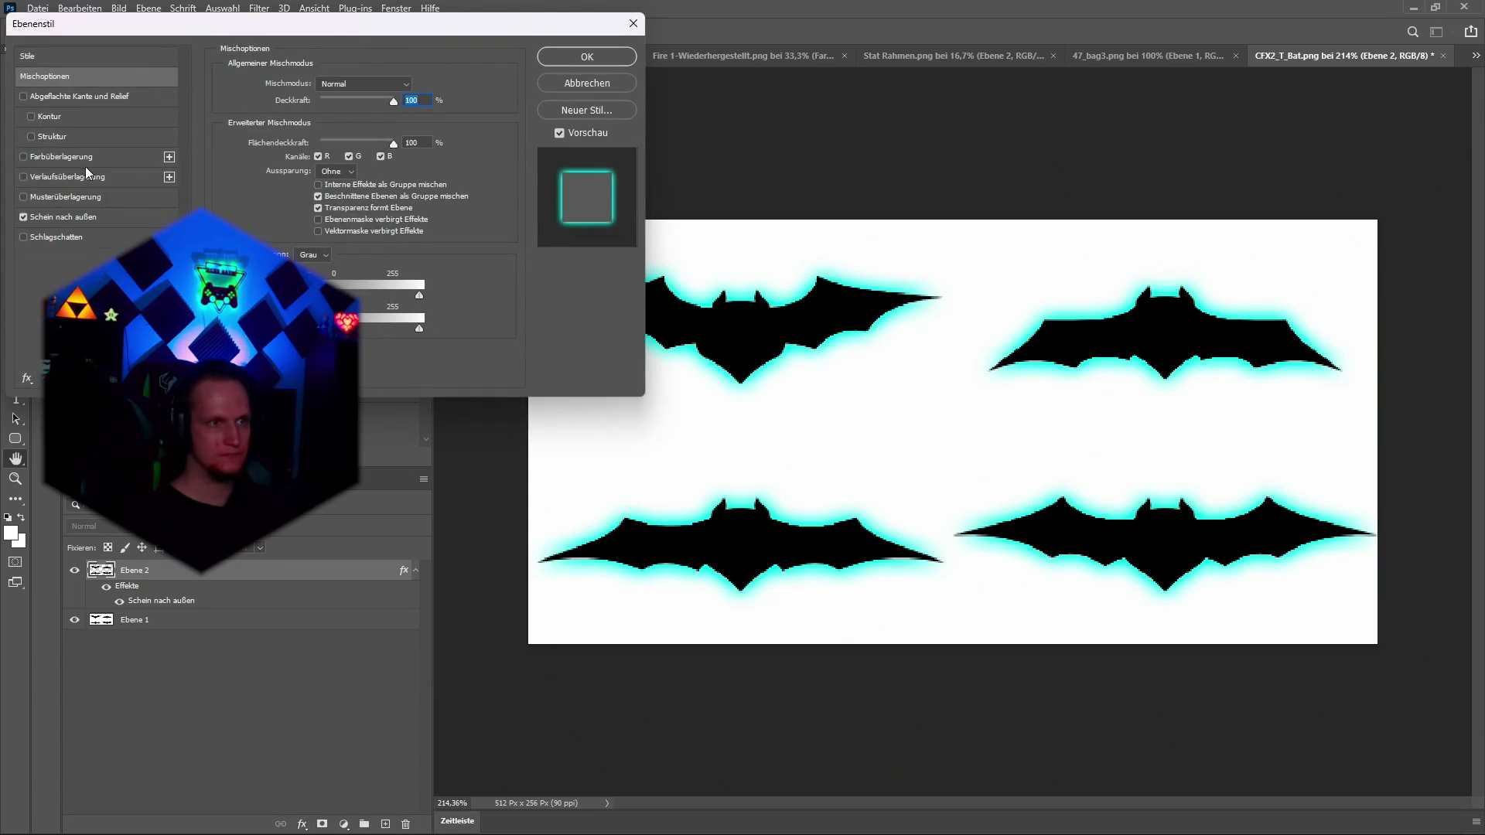
pyautogui.click(75, 216)
pyautogui.moveTo(289, 220); pyautogui.dragTo(289, 219)
pyautogui.moveTo(280, 202); pyautogui.dragTo(299, 201)
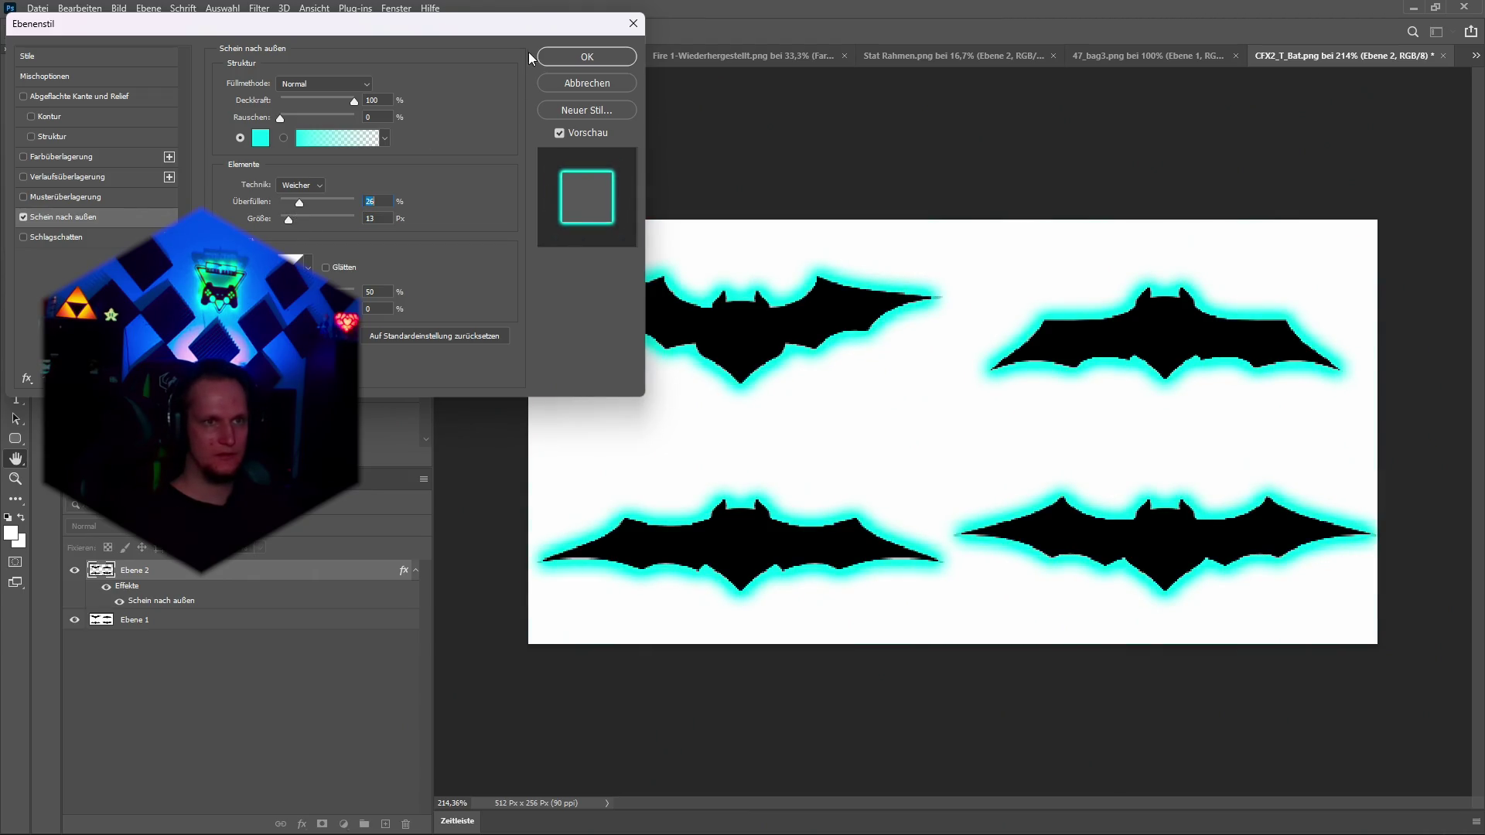
pyautogui.click(587, 56)
# Quick-export the final glow over CFX2_T_Bat.png and return to Unity.
pyautogui.click(37, 8)
pyautogui.moveTo(108, 232)
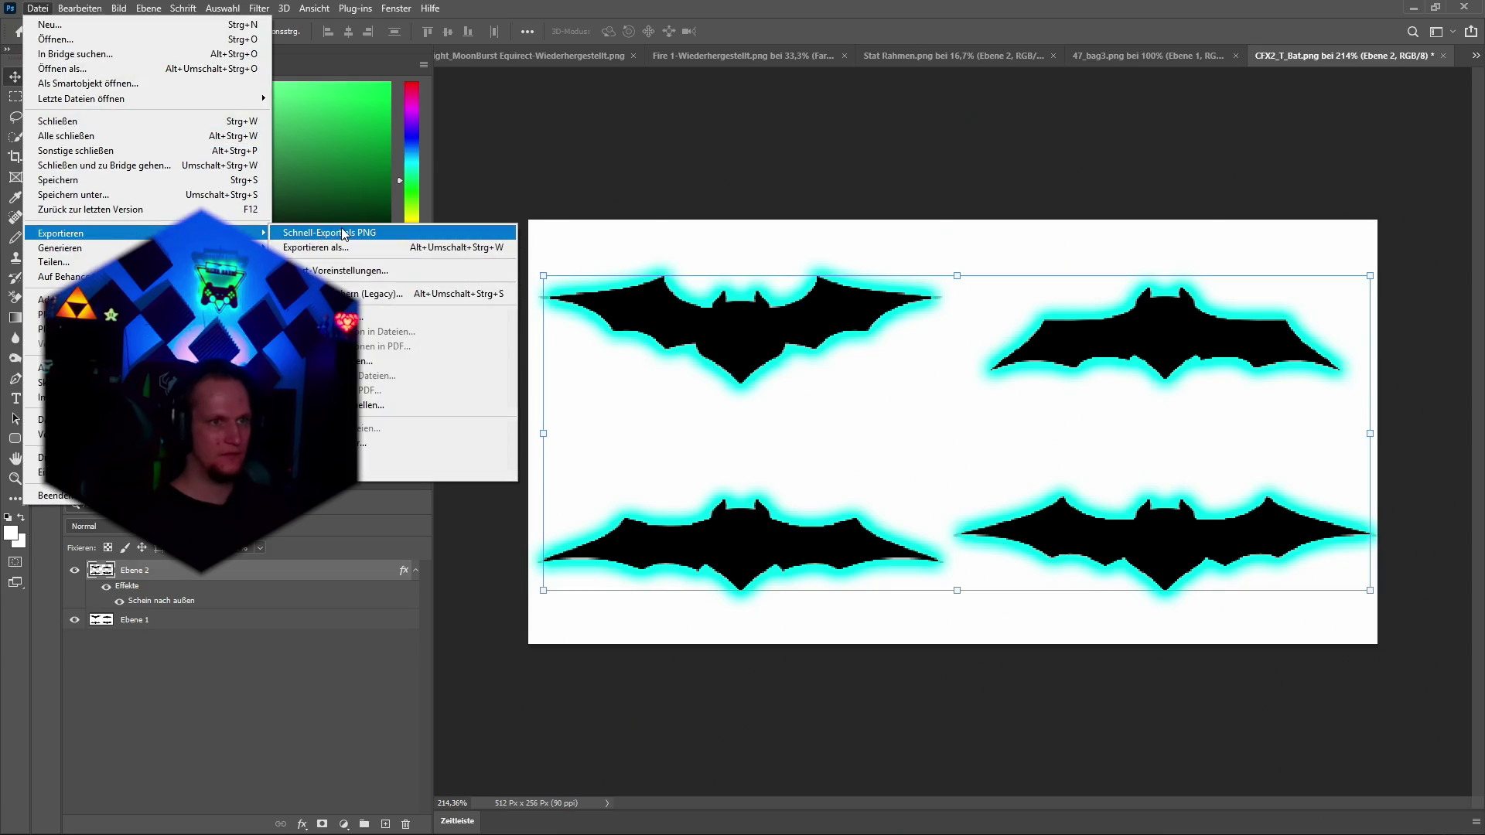
pyautogui.click(325, 233)
pyautogui.click(750, 510)
pyautogui.click(777, 426)
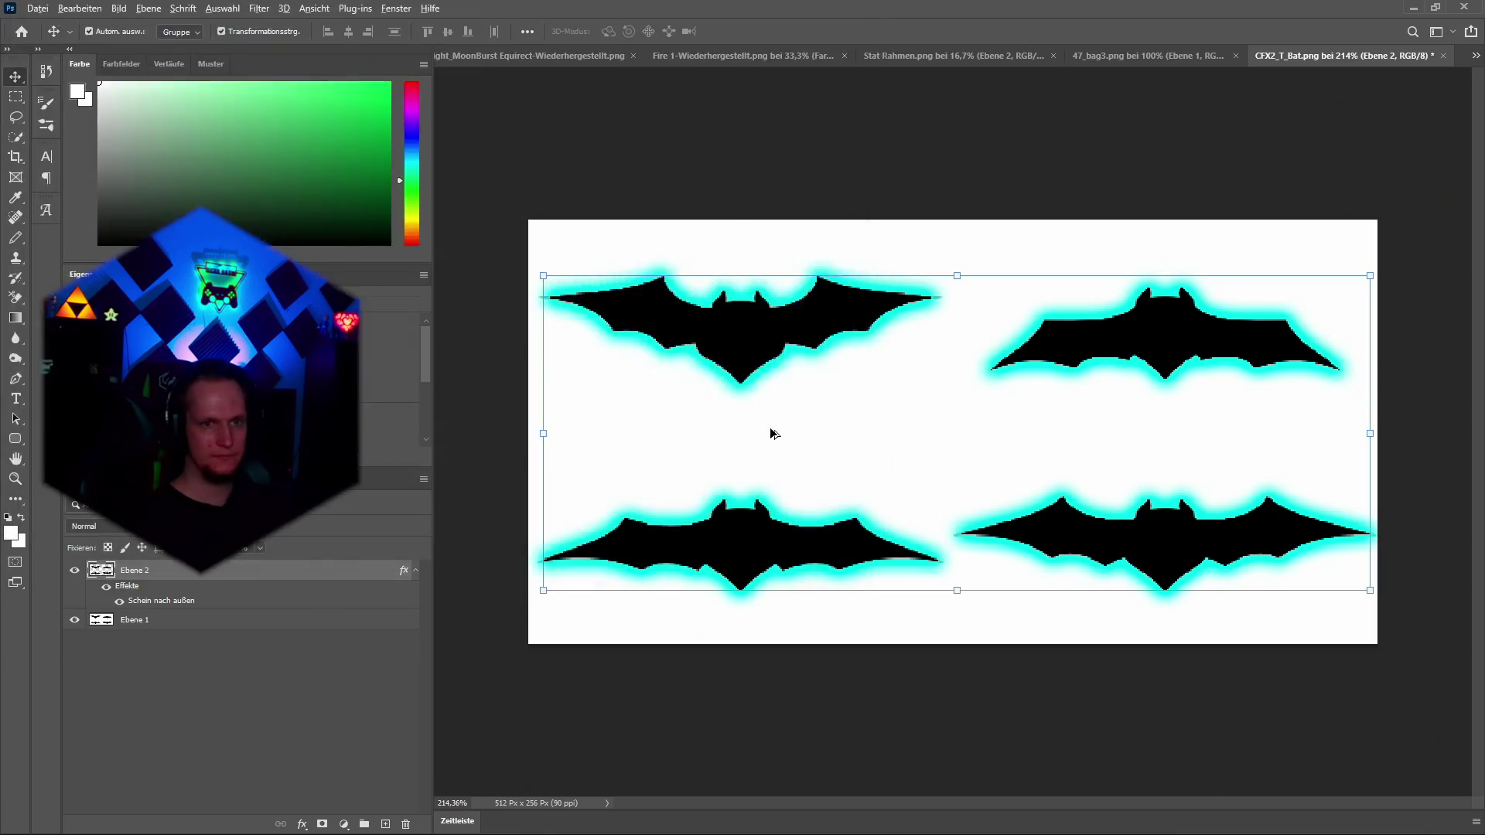
pyautogui.hotkey('alt', 'Tab')
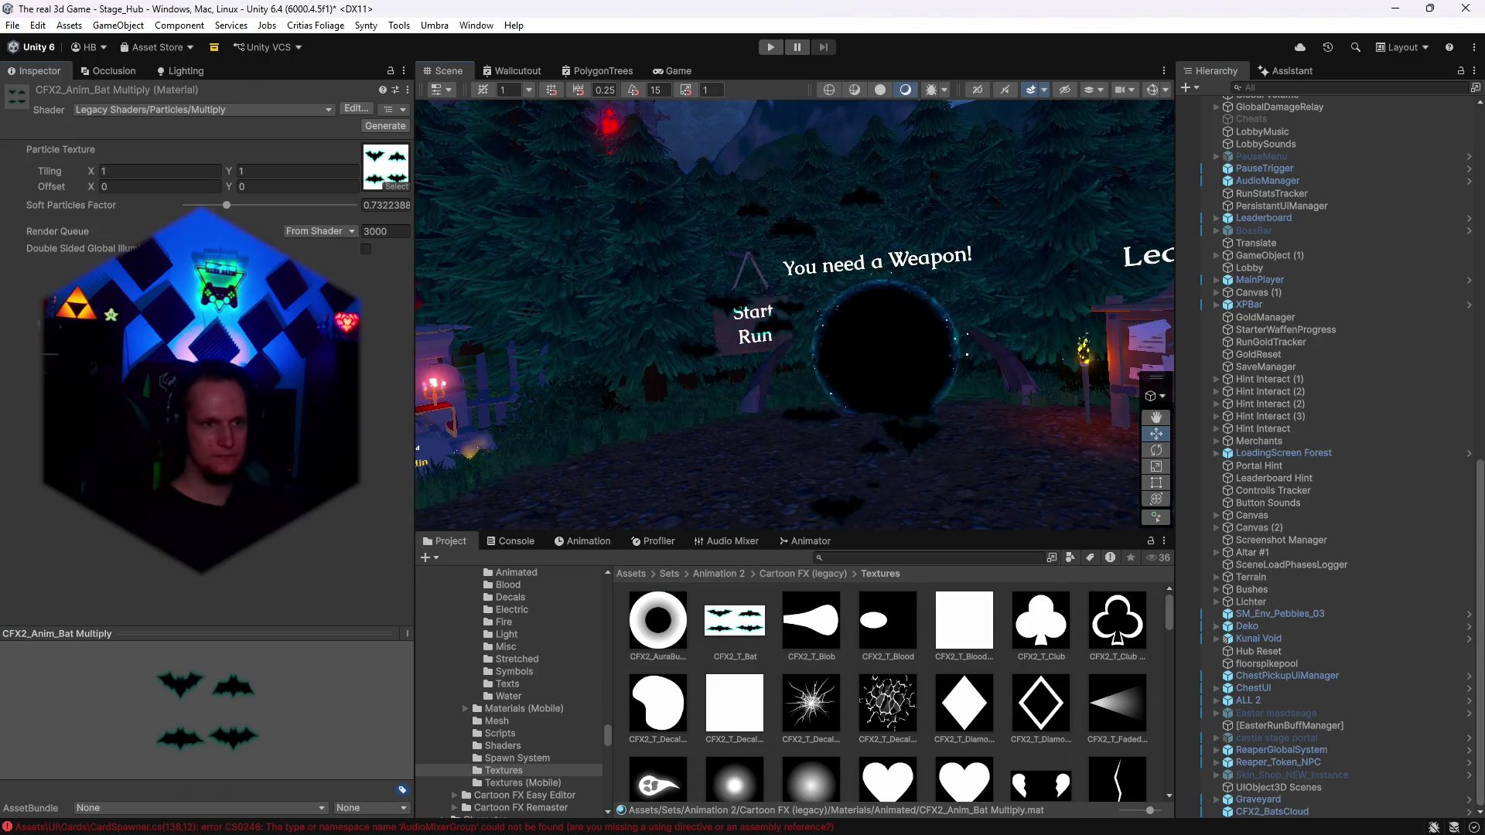
# Move the scene camera toward the portal and ping CFX2_T_Bat in the Project window.
pyautogui.moveTo(666, 441); pyautogui.dragTo(738, 488)
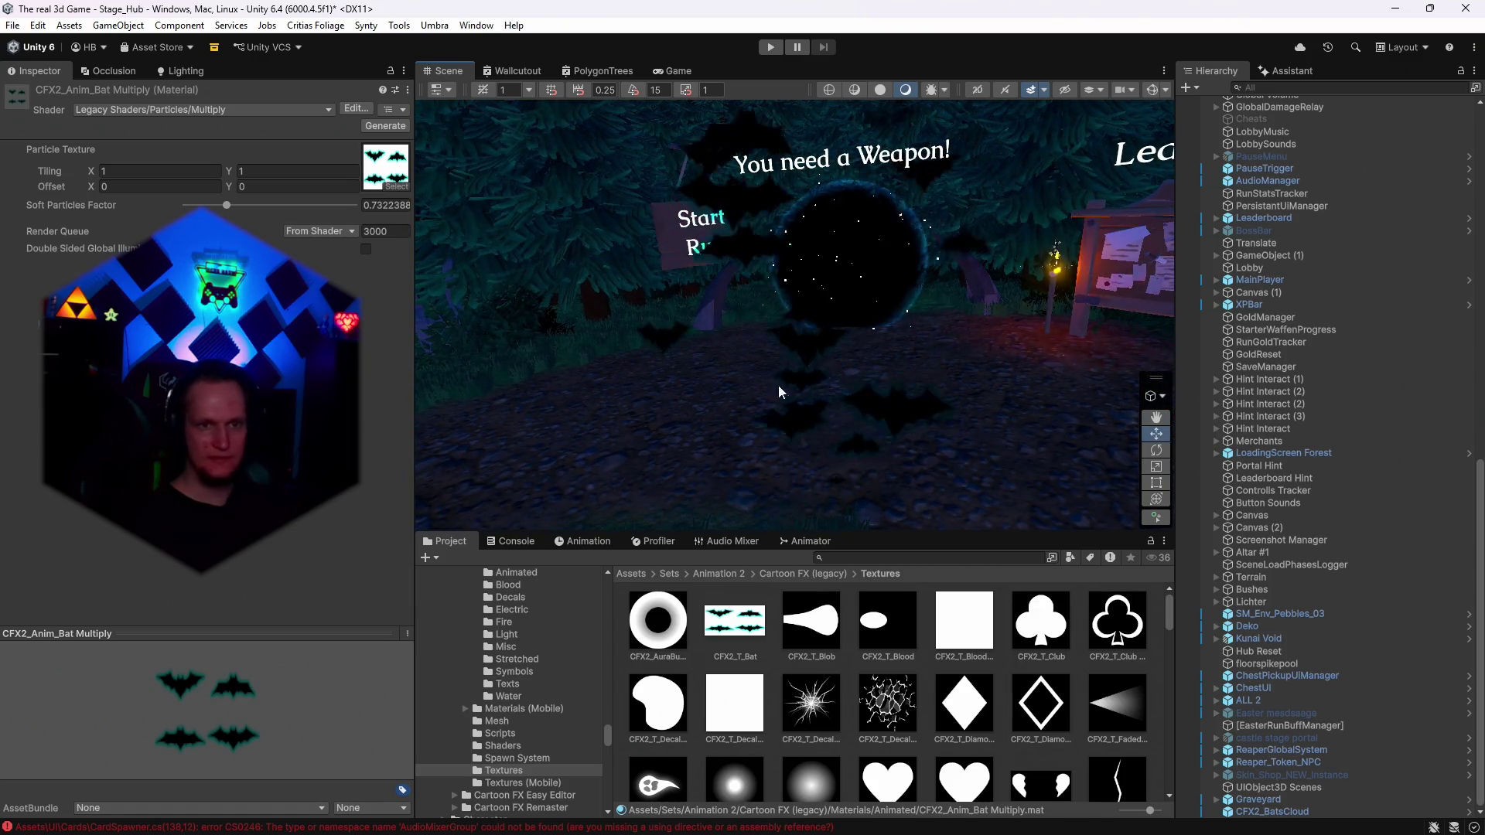
pyautogui.hotkey('alt', 'Tab')
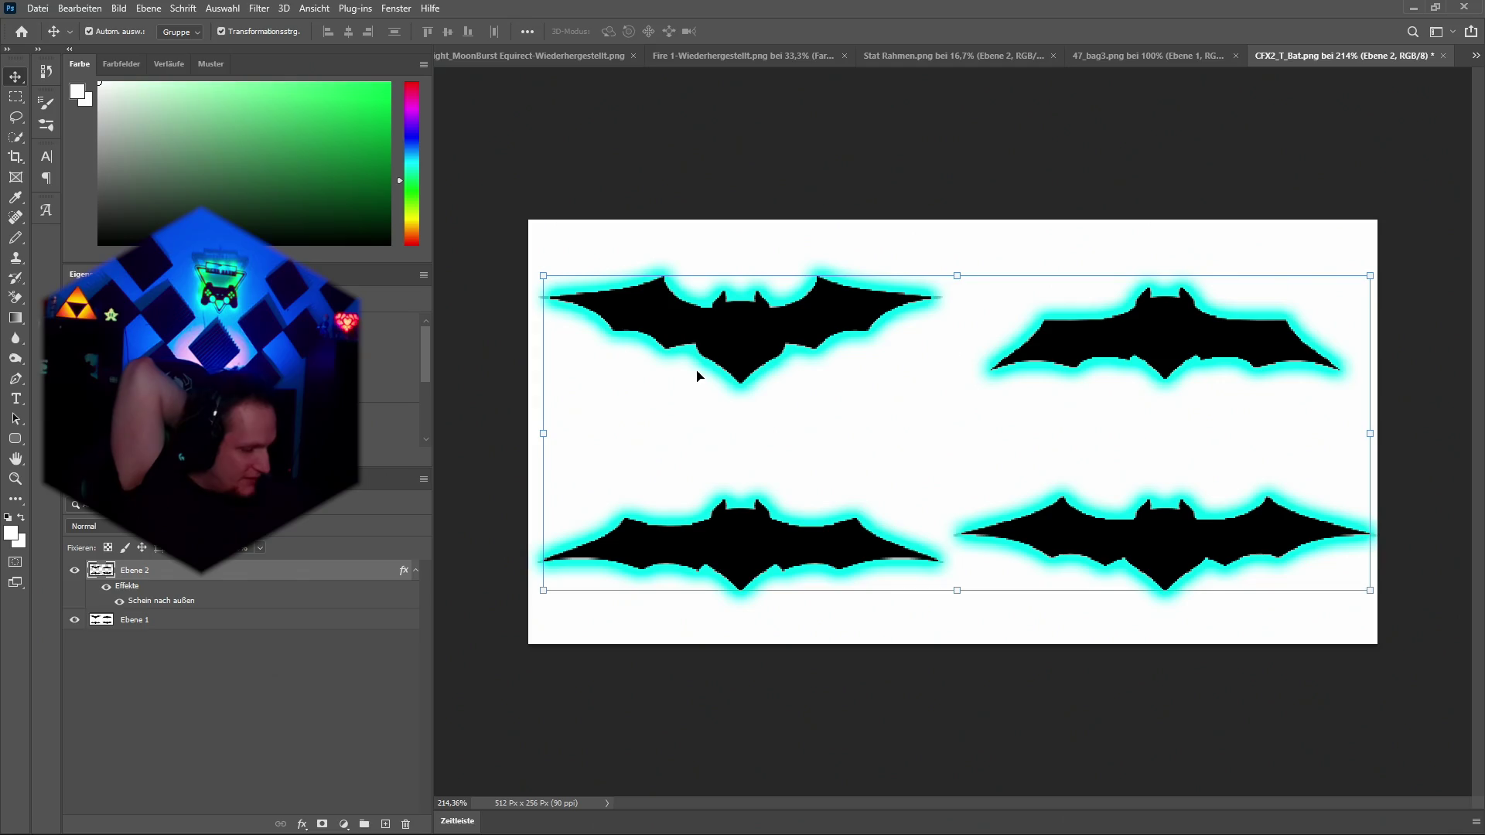
pyautogui.hotkey('alt', 'Tab')
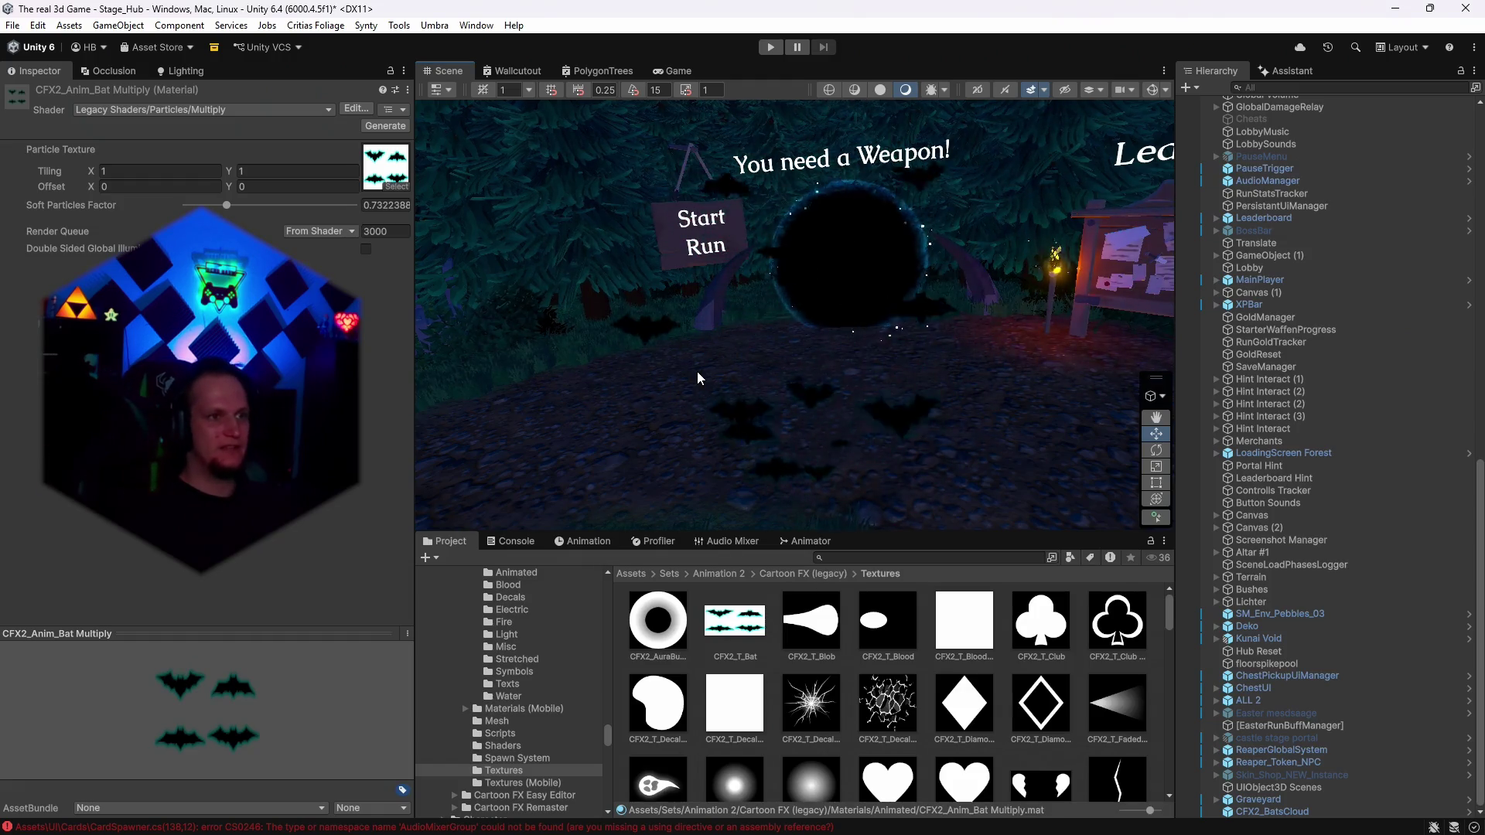
pyautogui.click(399, 186)
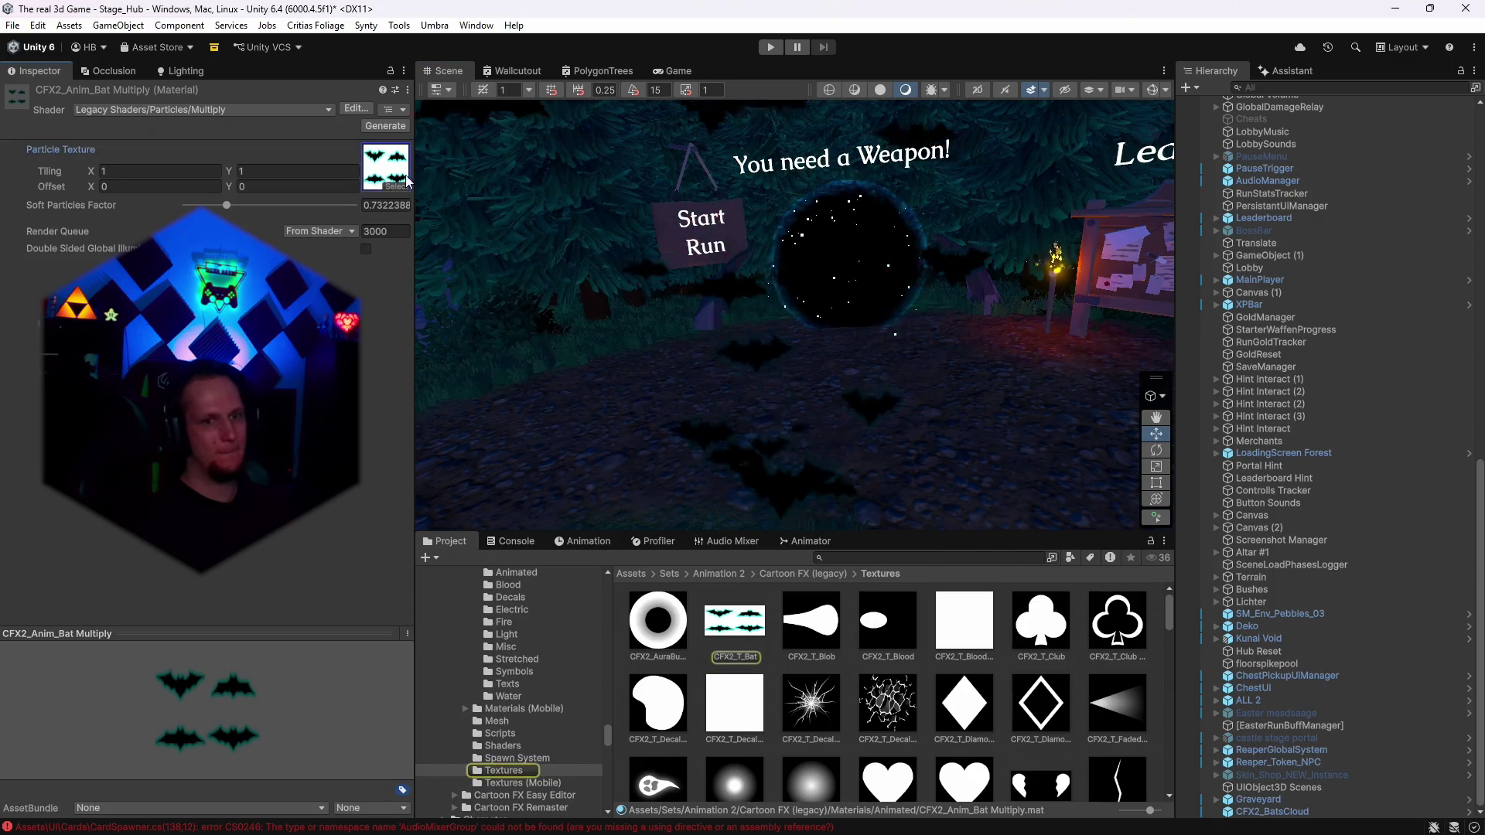
# Search 'upgrade', select CFX2_T_Bat and Upgrade 1, then open Assets/UI/Cards/Animationen's asset menu.
pyautogui.click(757, 635)
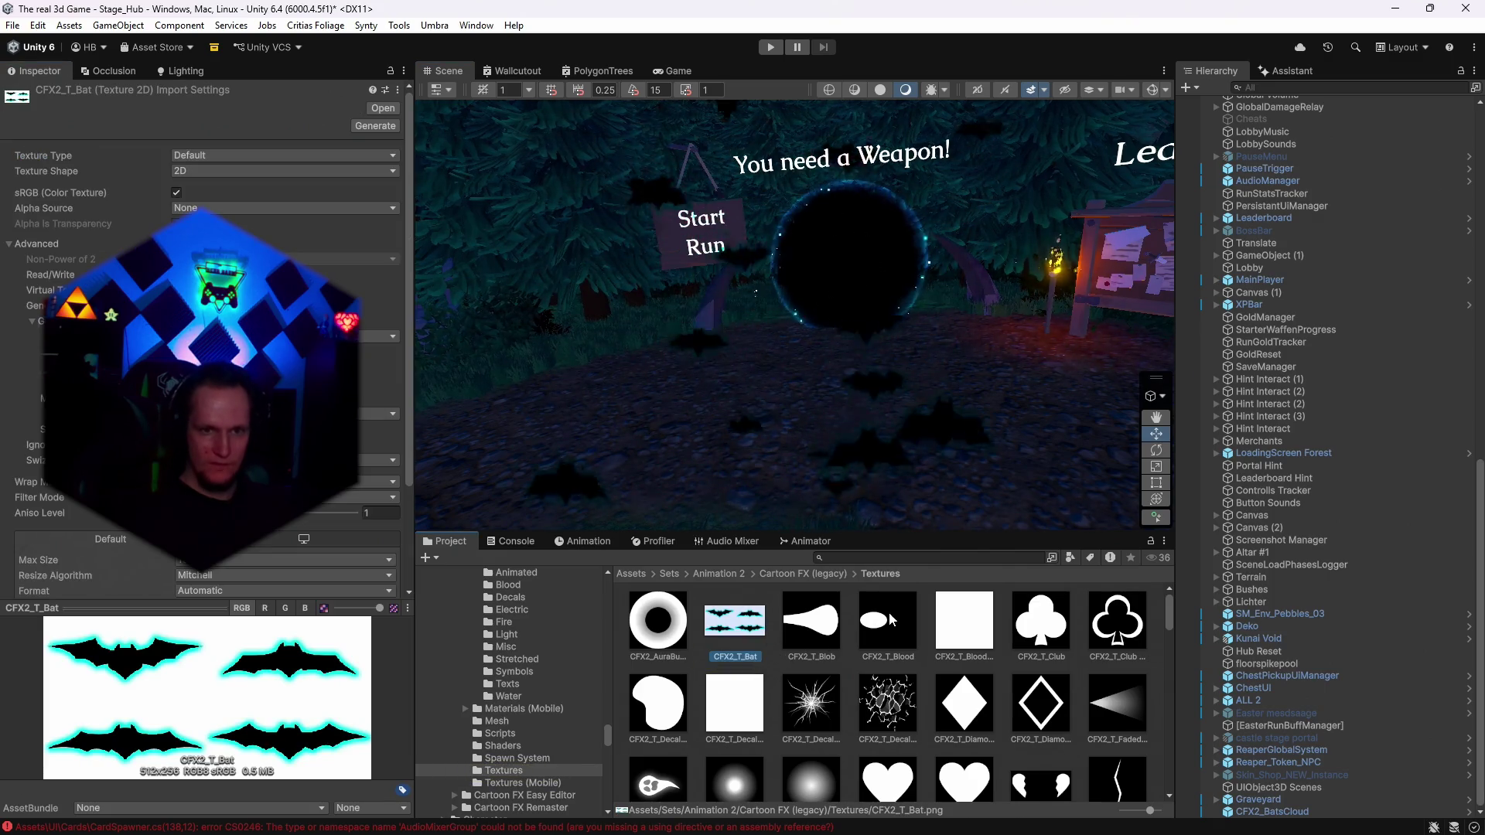
pyautogui.click(842, 558)
pyautogui.write('upgrade')
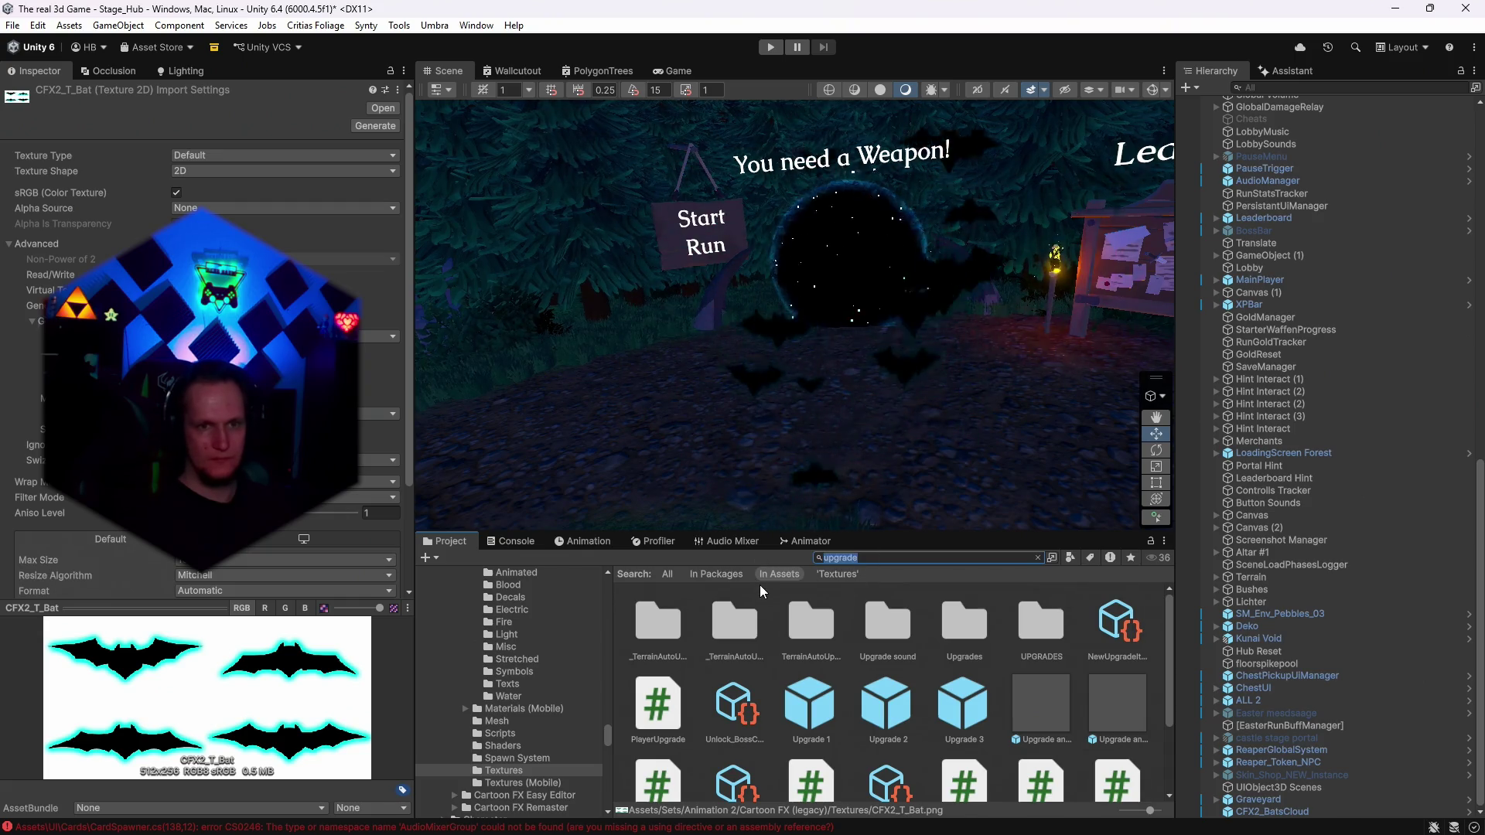
pyautogui.press('BackSpace')
pyautogui.press('BackSpace')
pyautogui.press('BackSpace')
pyautogui.click(741, 631)
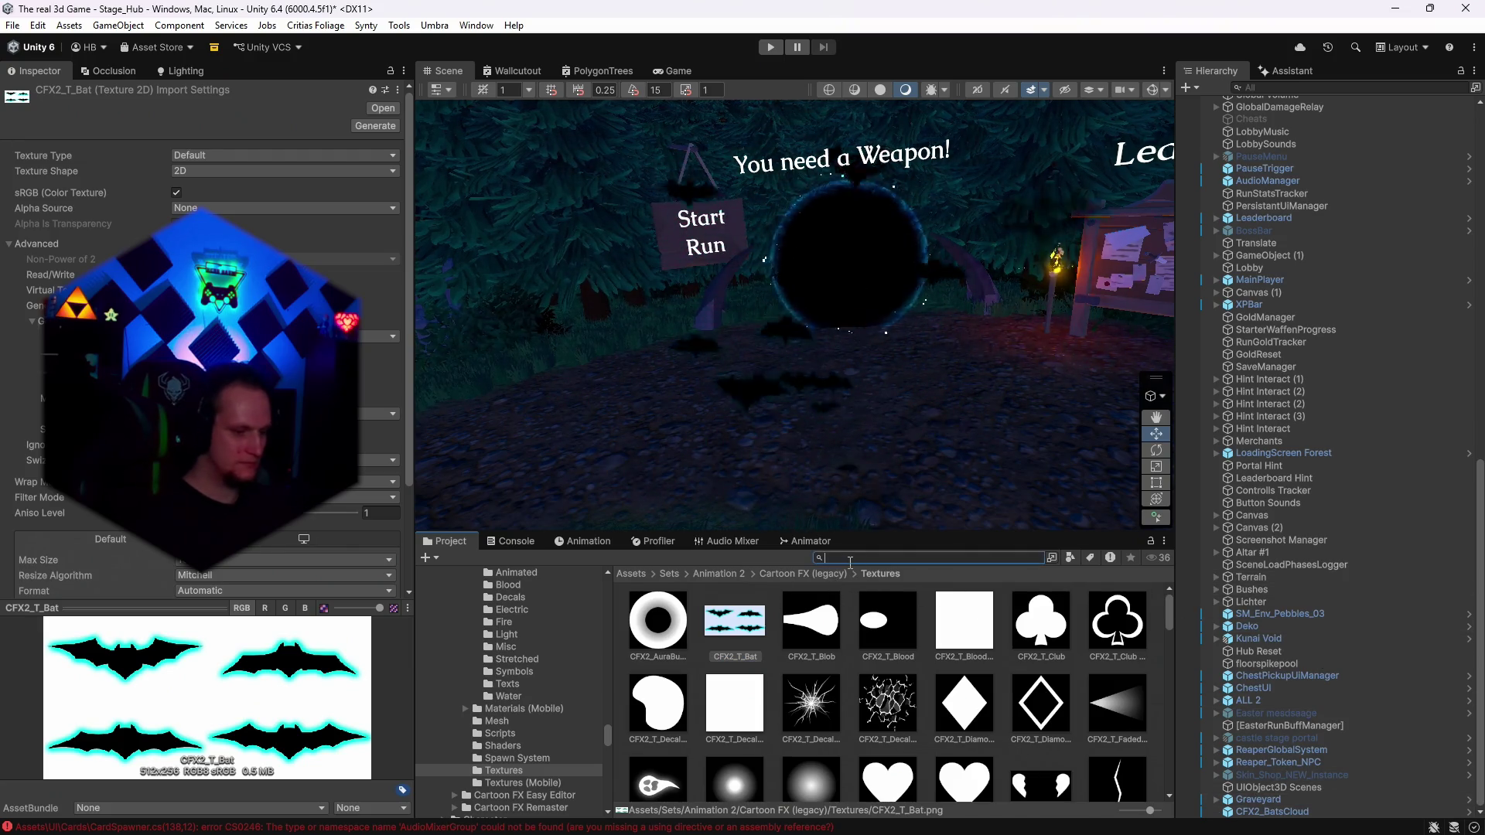
pyautogui.write('upgrade')
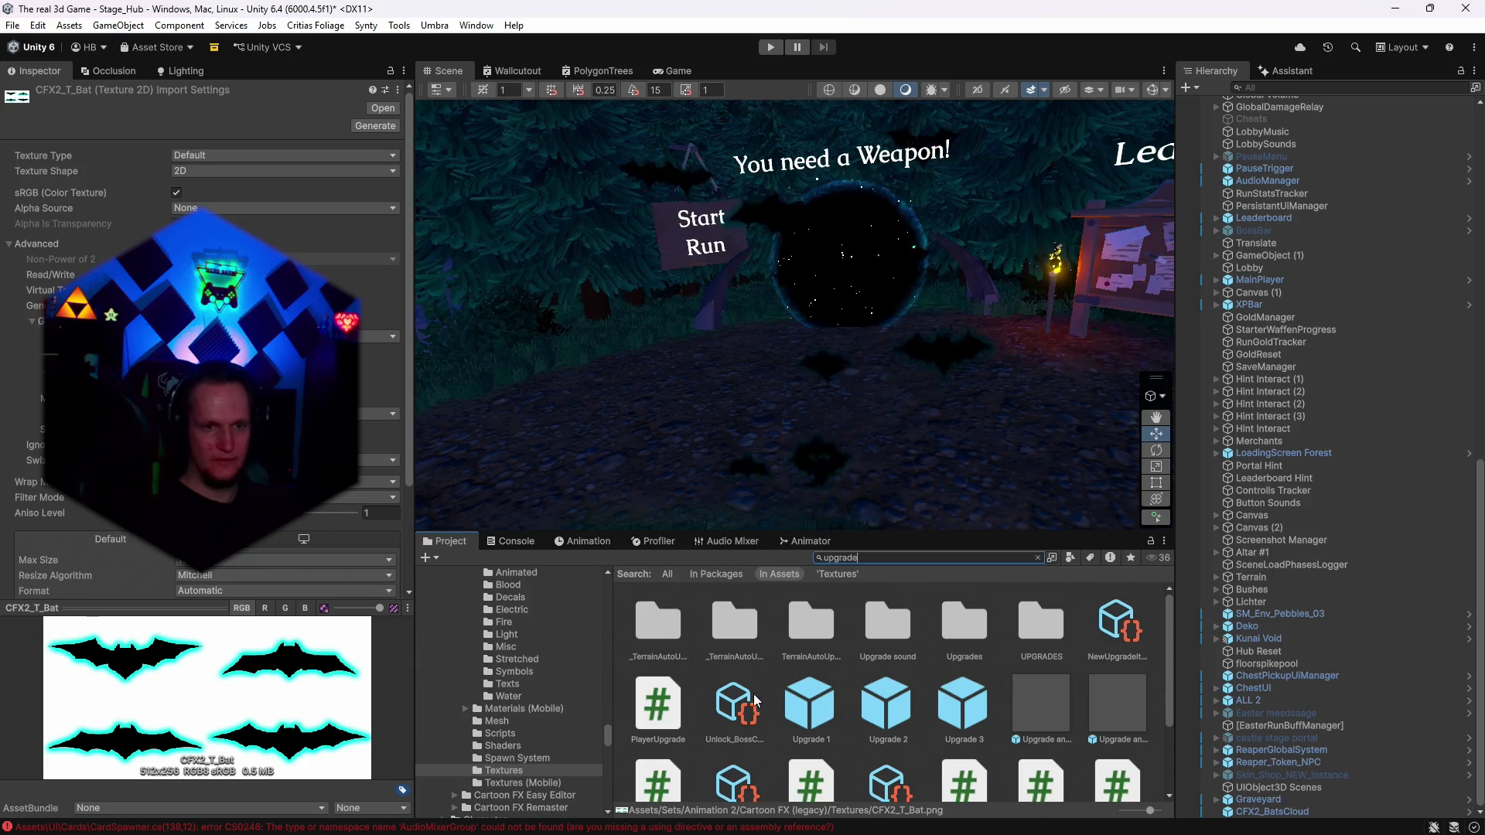
pyautogui.click(809, 704)
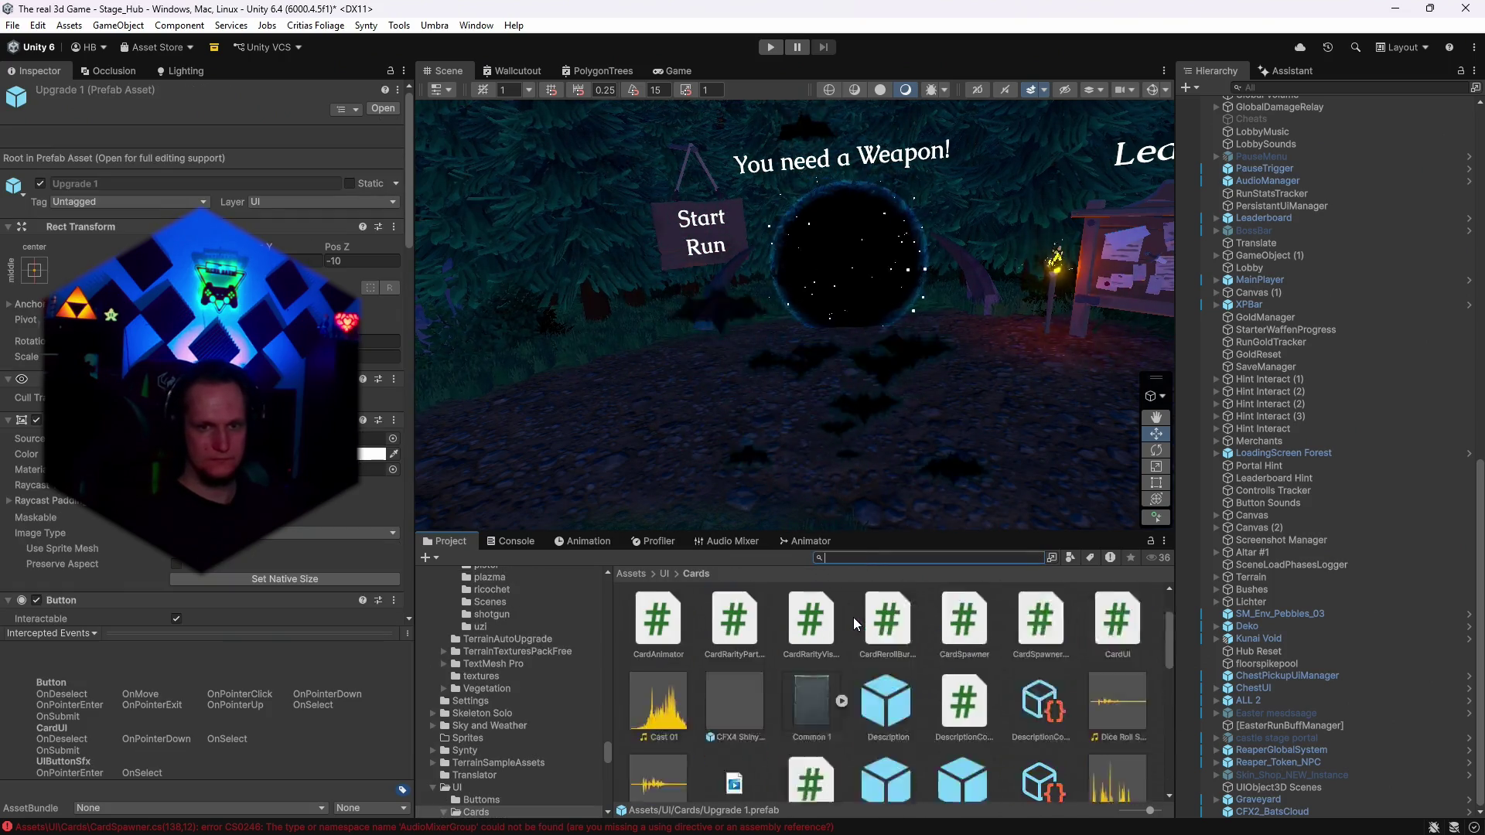
pyautogui.doubleClick(689, 639)
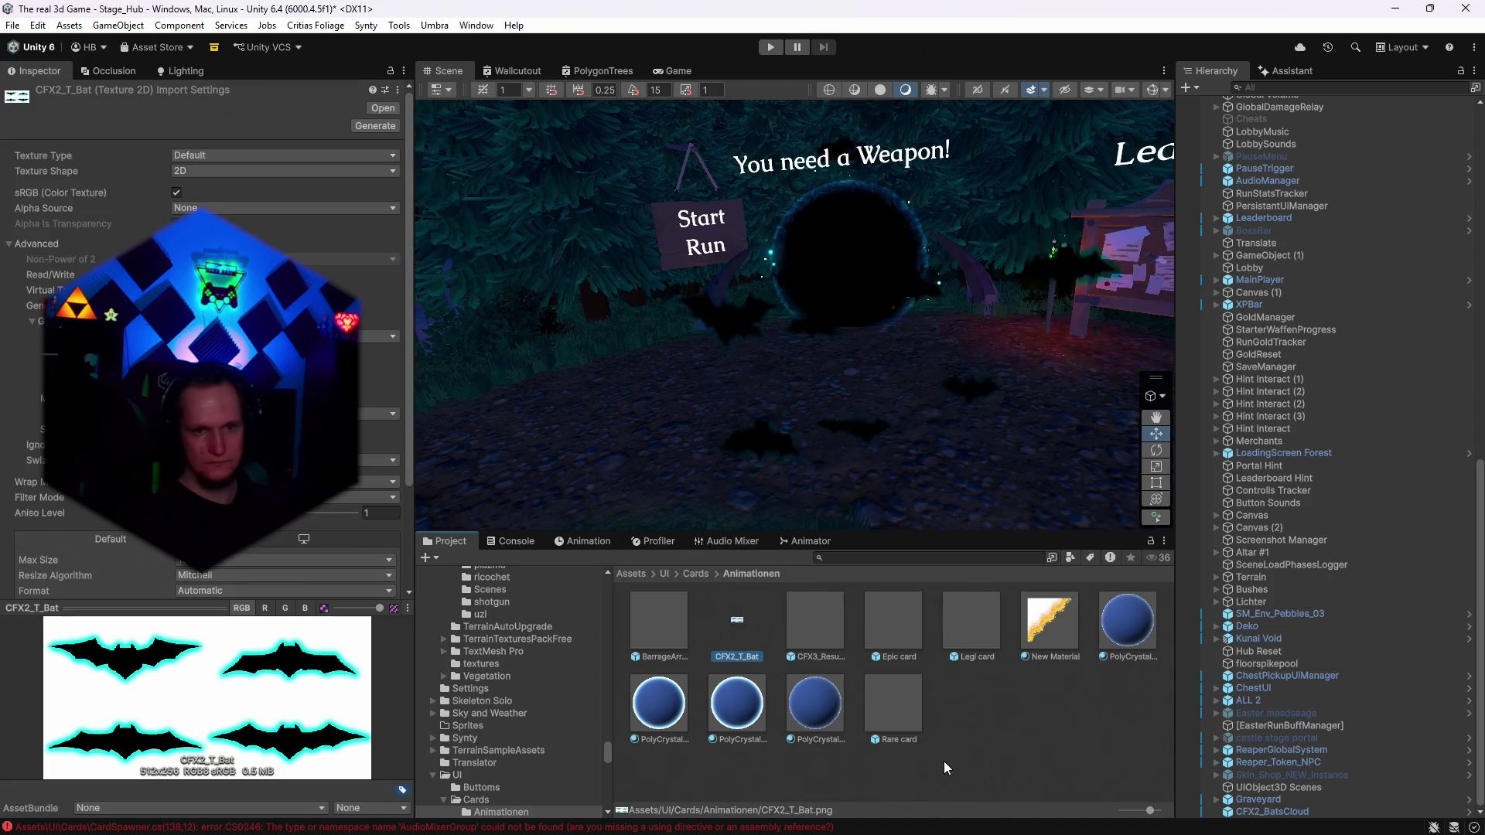
pyautogui.rightClick(964, 739)
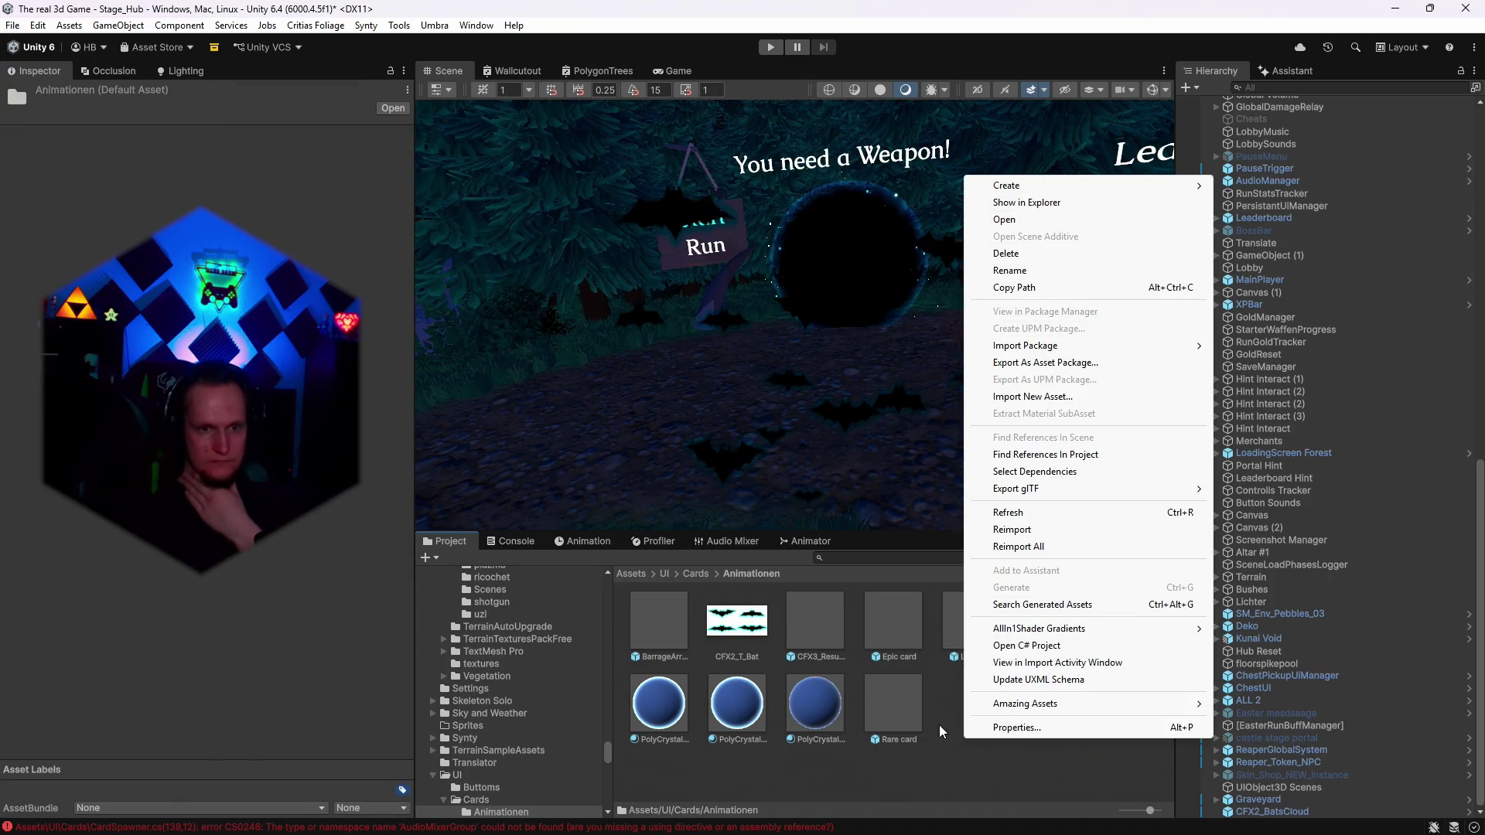
# Switch PolyCrystalBlue 3 to the Universal Render Pipeline/Lit shader with CFX2_T_Bat as Base Map.
pyautogui.click(817, 705)
pyautogui.click(131, 110)
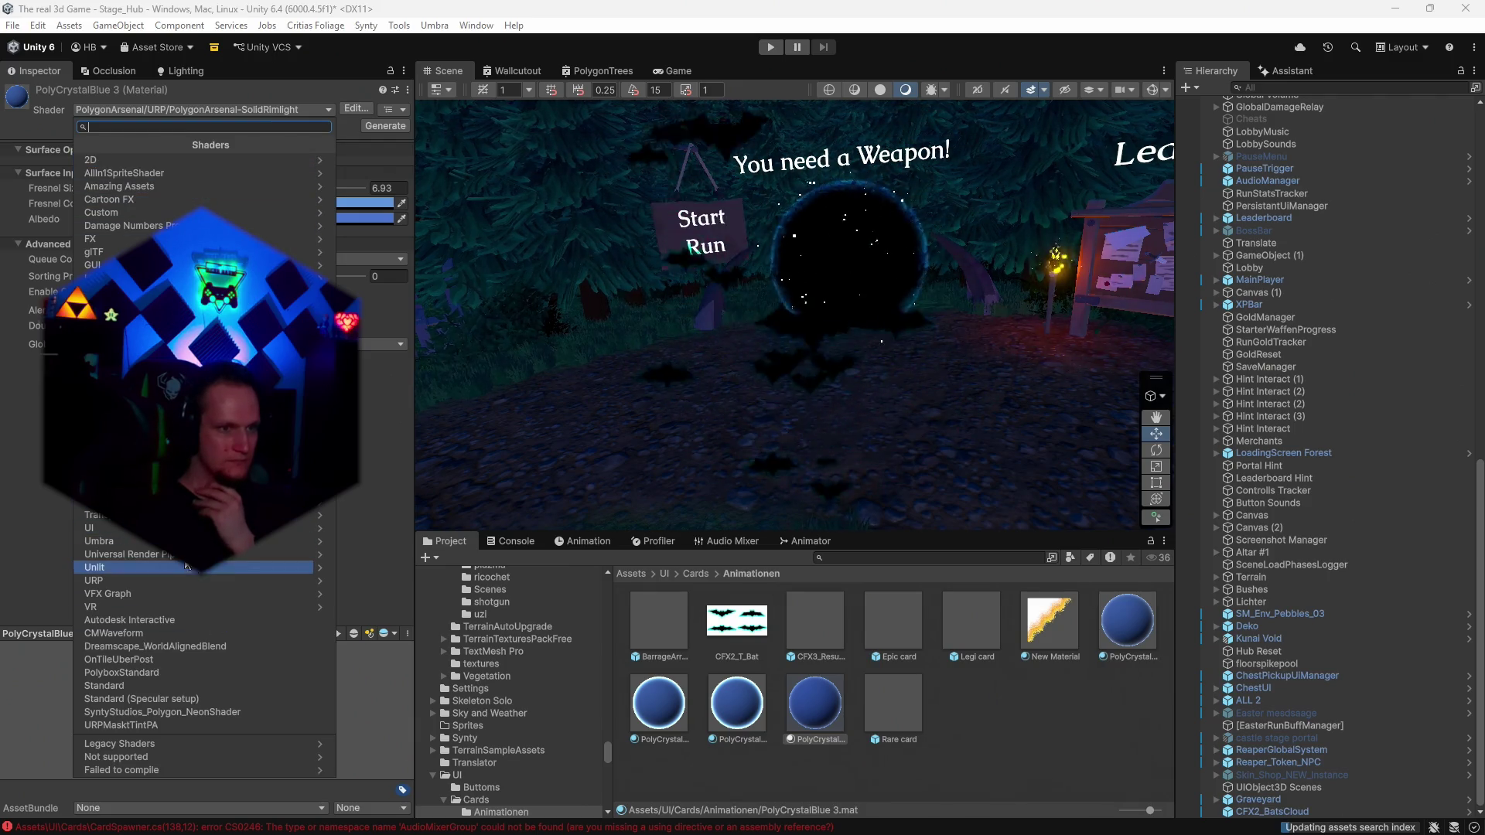
pyautogui.click(100, 541)
pyautogui.click(98, 144)
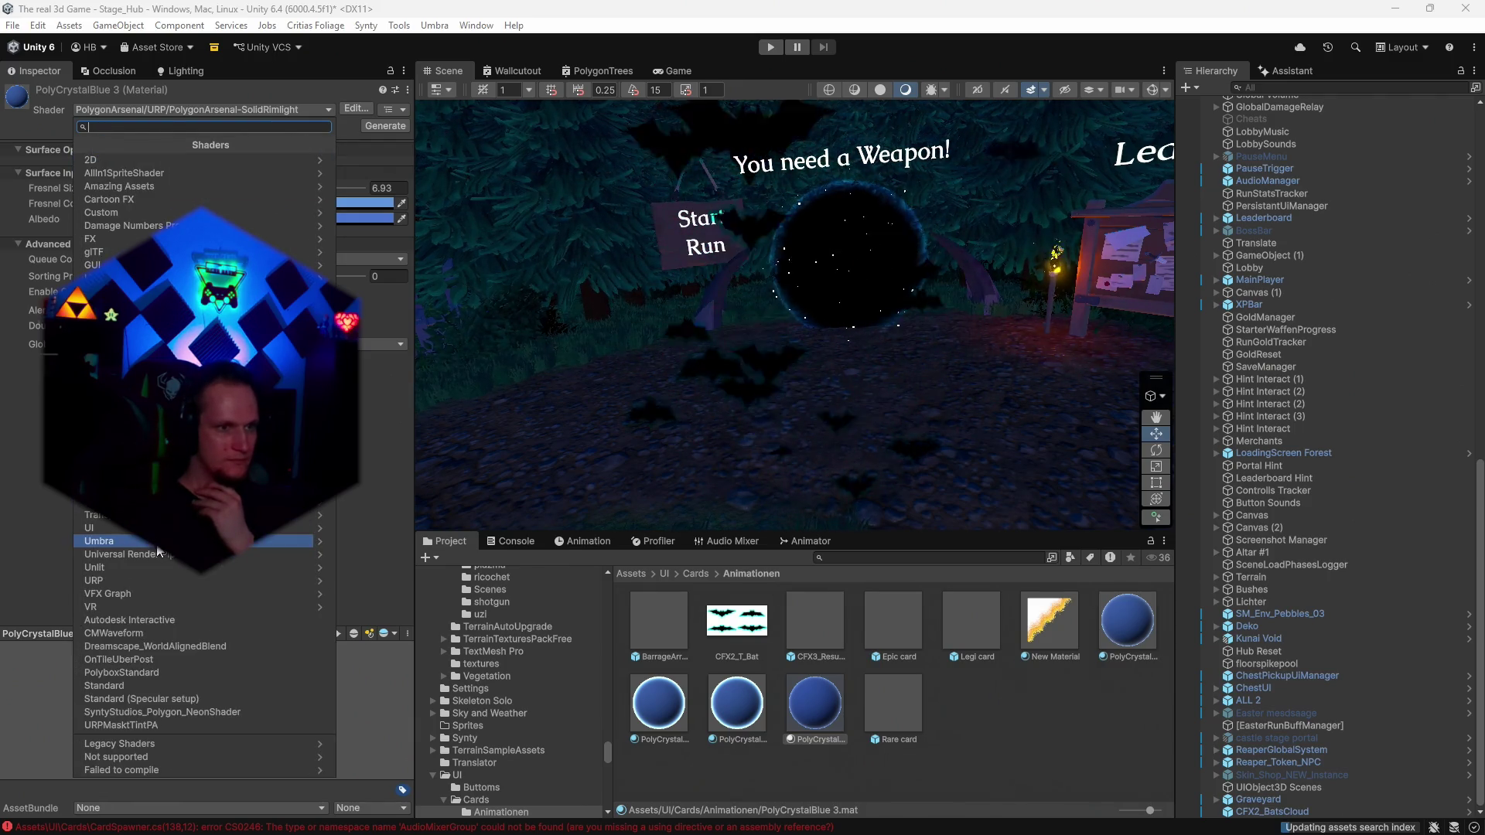
pyautogui.click(100, 554)
pyautogui.click(101, 213)
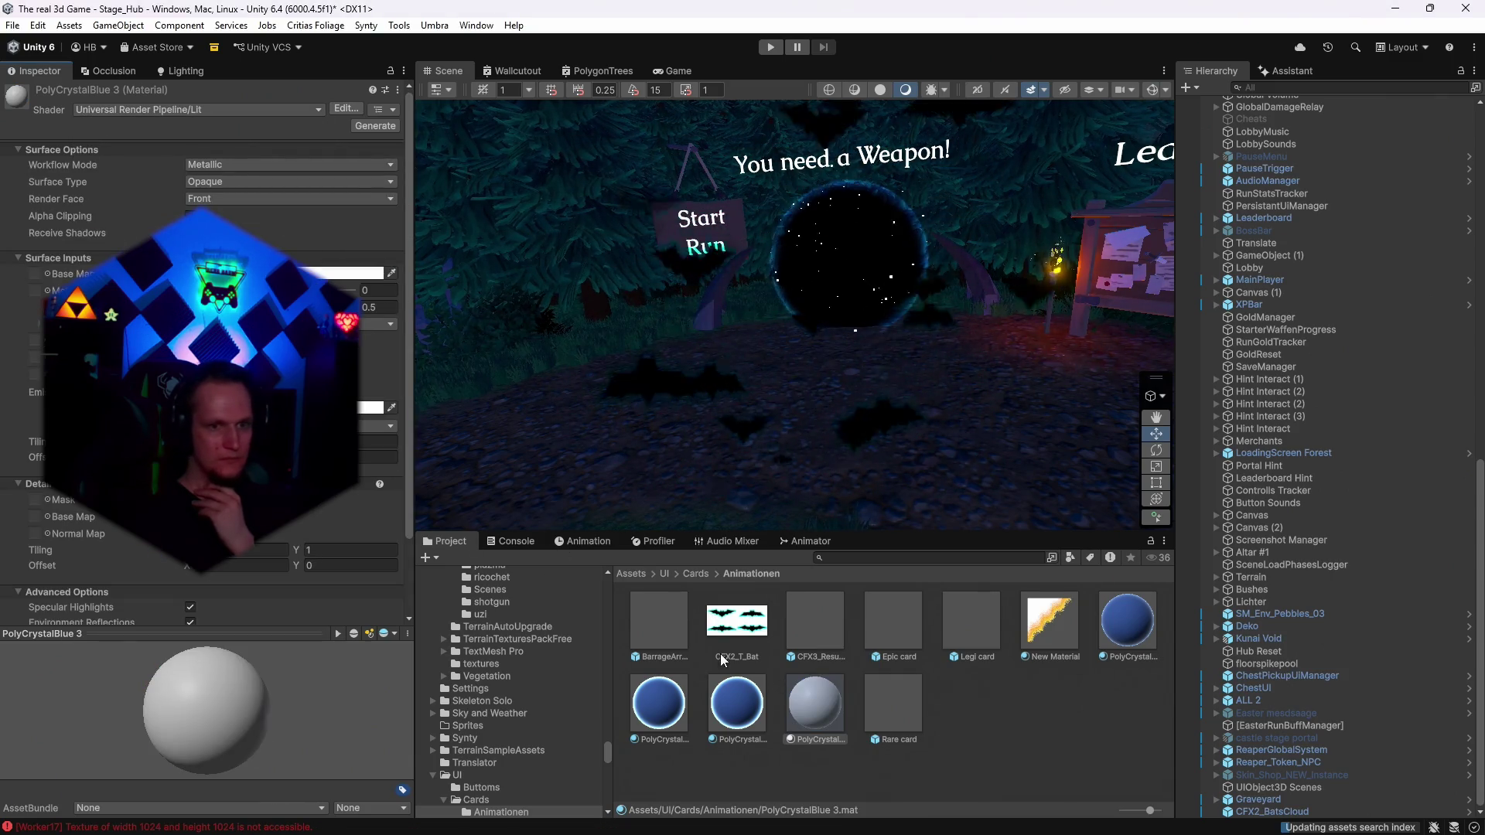
pyautogui.moveTo(39, 278); pyautogui.dragTo(35, 273)
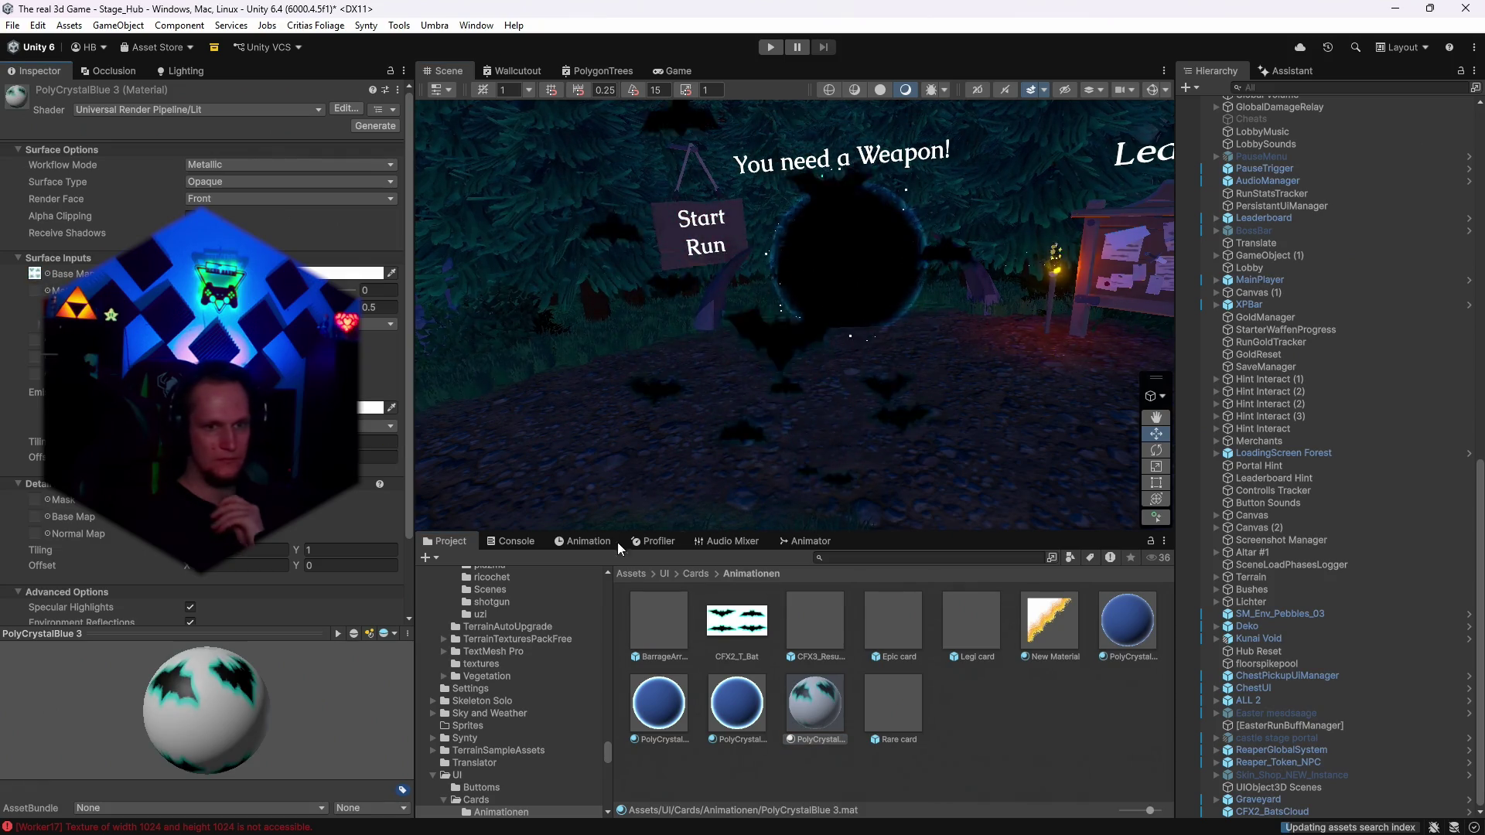
# Assign PolyCrystalBlue 3 to CFX2_BatsCloud's Renderer Material slot.
pyautogui.click(1361, 811)
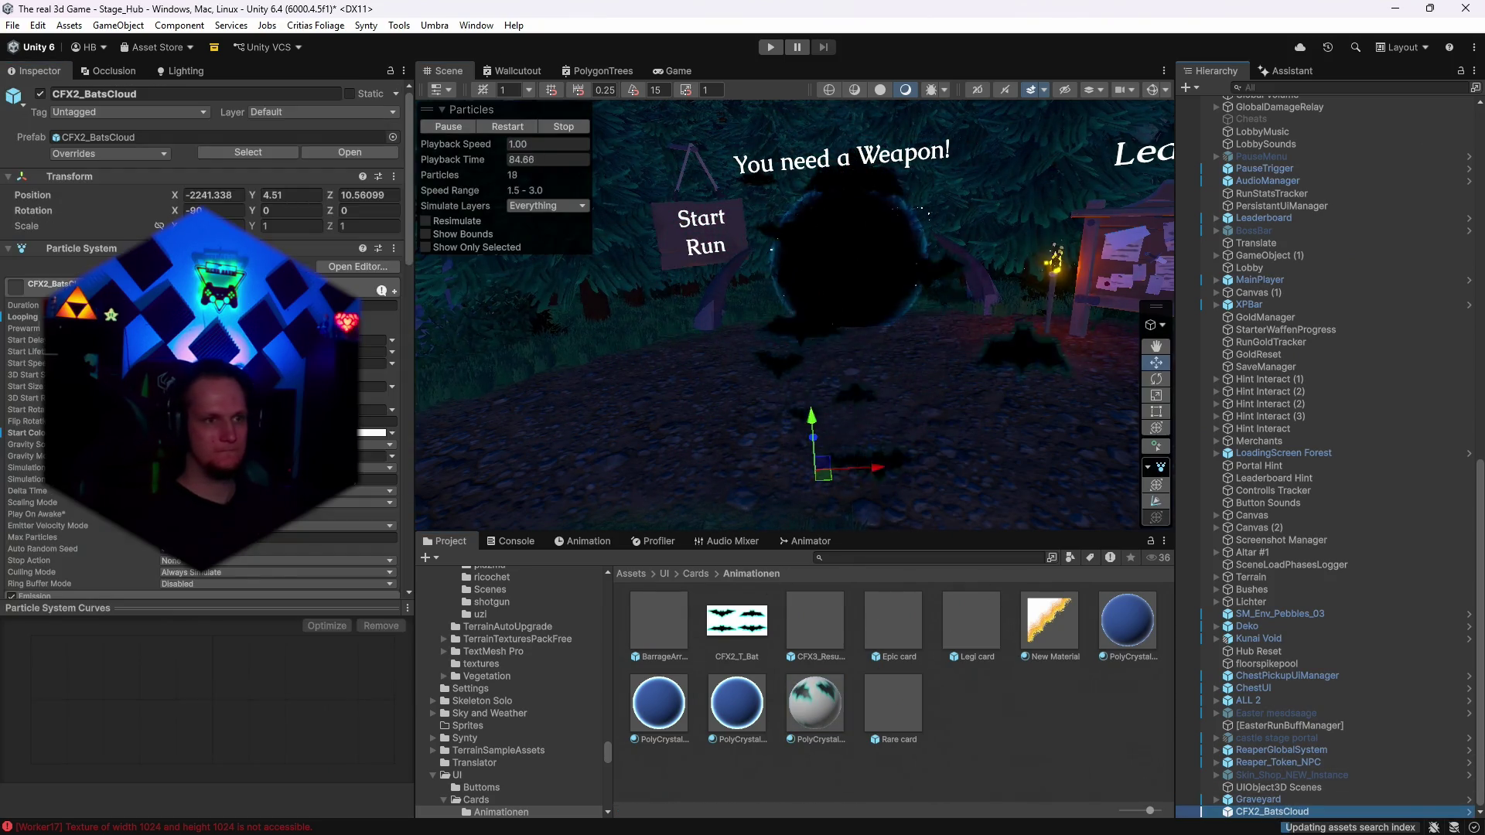
pyautogui.scroll(-10, 201, 340)
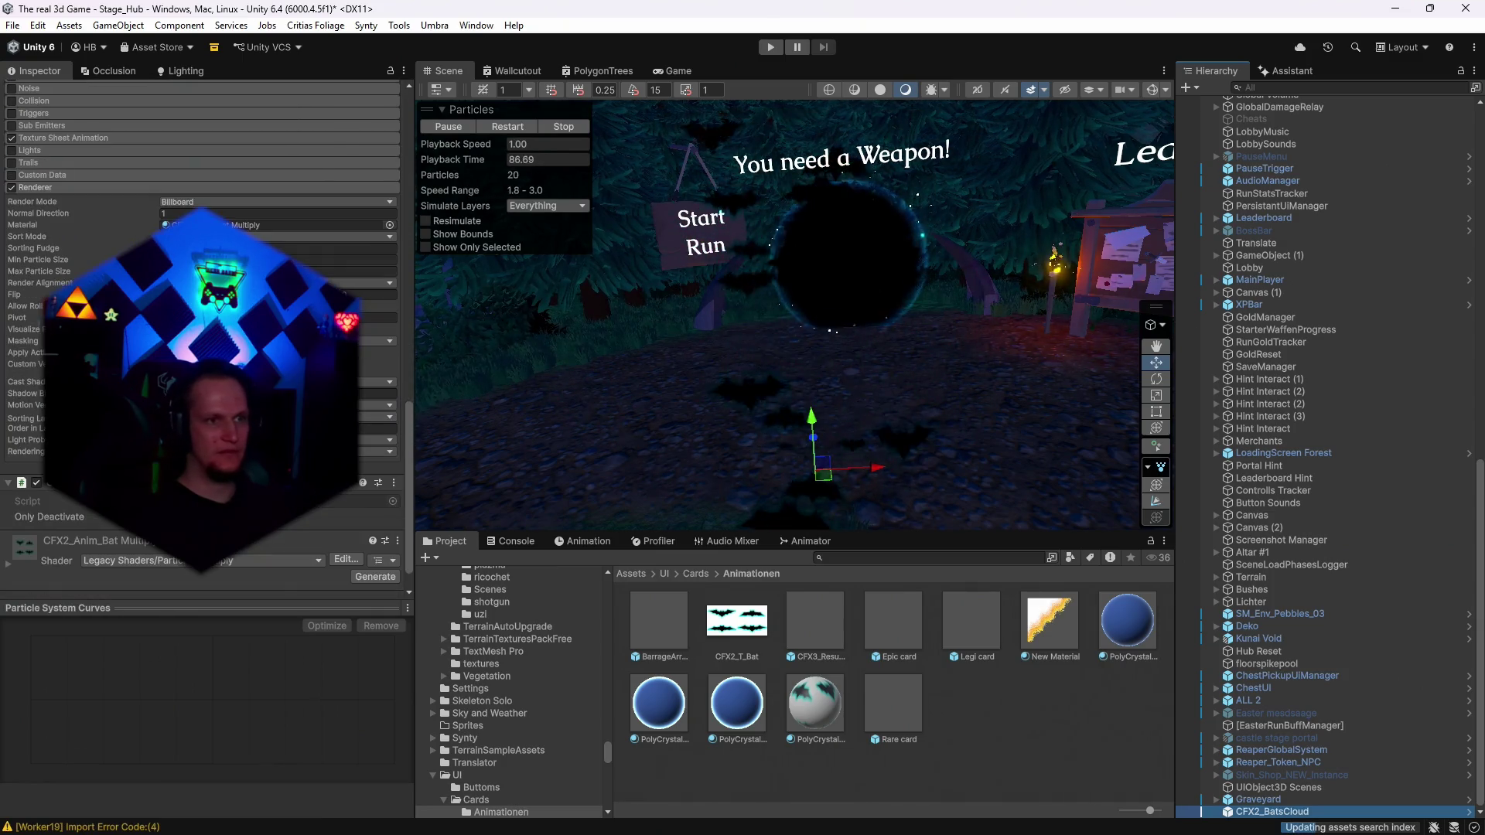
pyautogui.moveTo(815, 705); pyautogui.dragTo(703, 438)
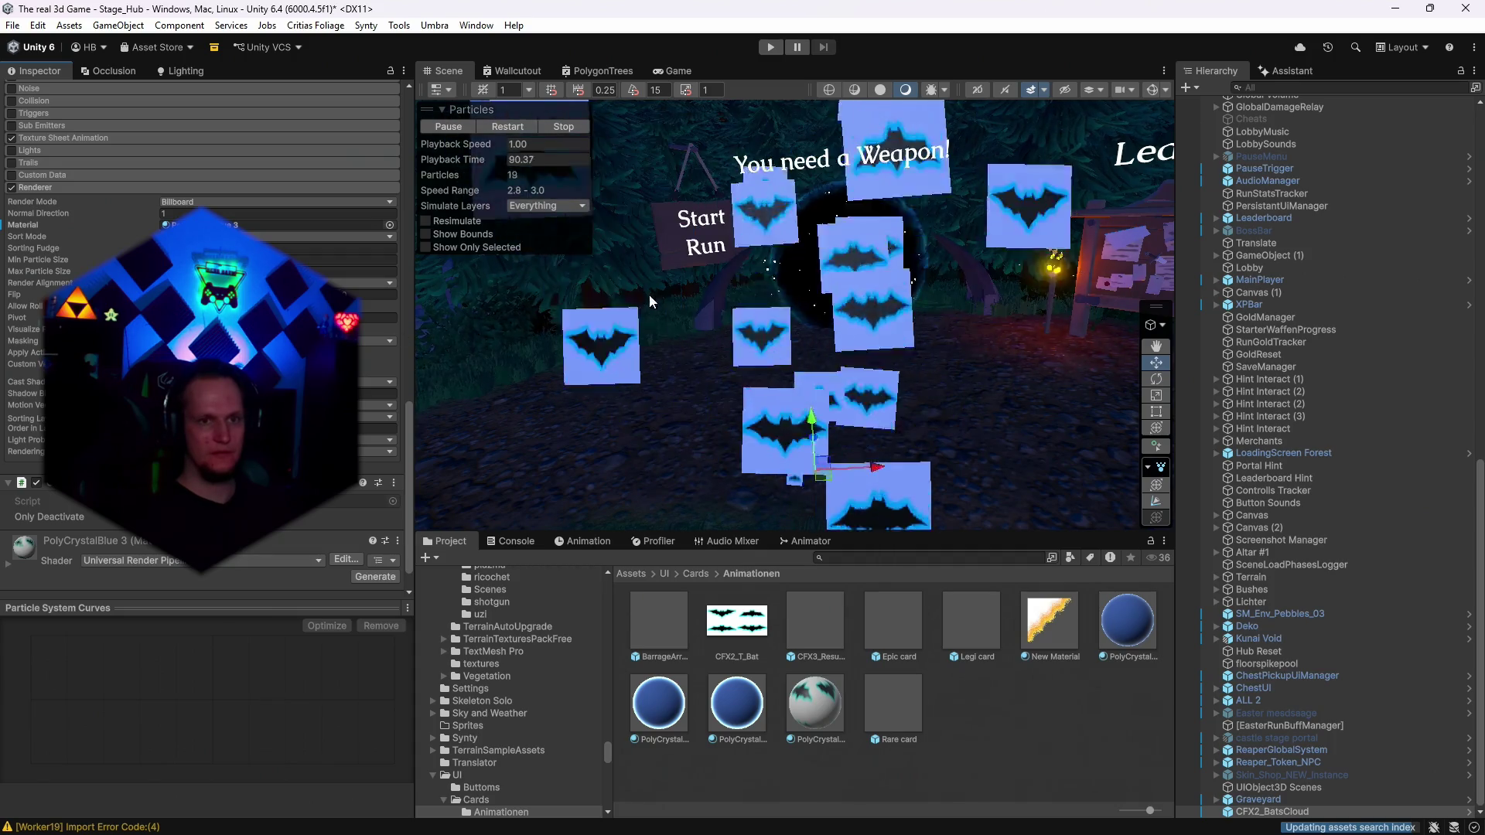
pyautogui.hotkey('alt', 'Tab')
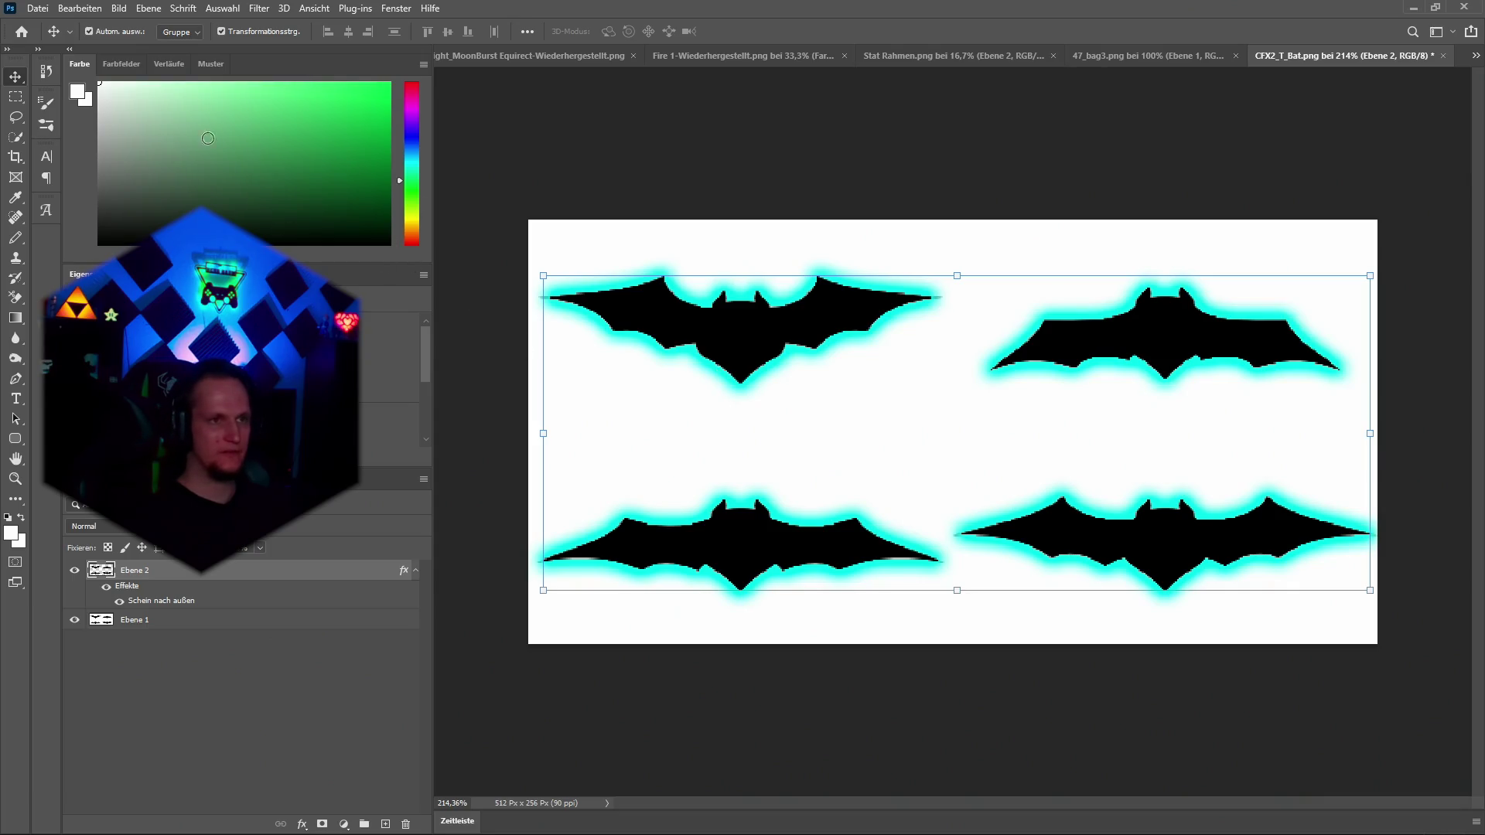
# Hide the white Ebene 1 layer and quick-export the PNG over CFX2_T_Bat.png.
pyautogui.click(141, 623)
pyautogui.click(74, 620)
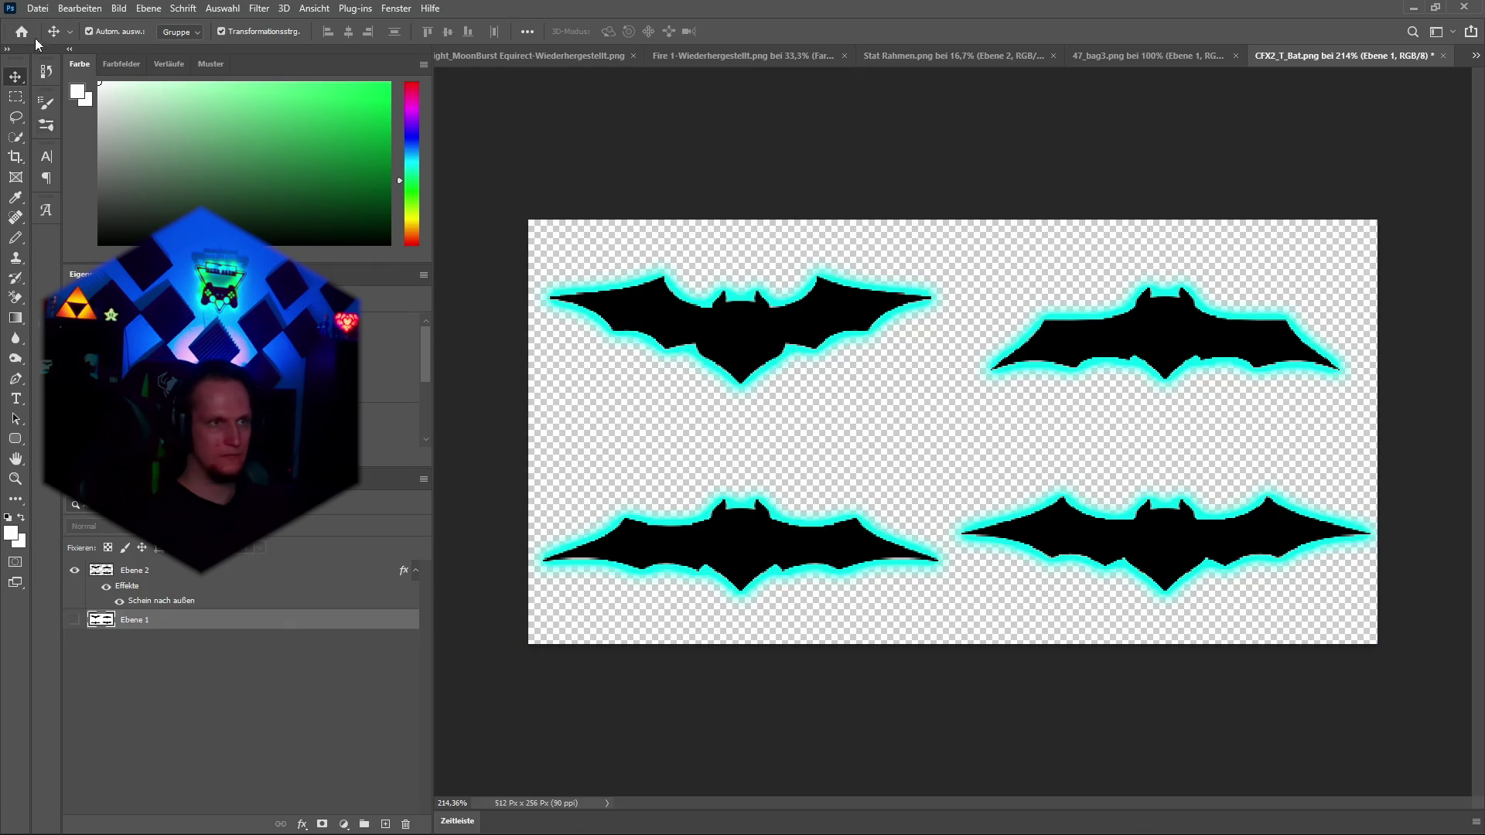
pyautogui.click(37, 8)
pyautogui.moveTo(91, 230)
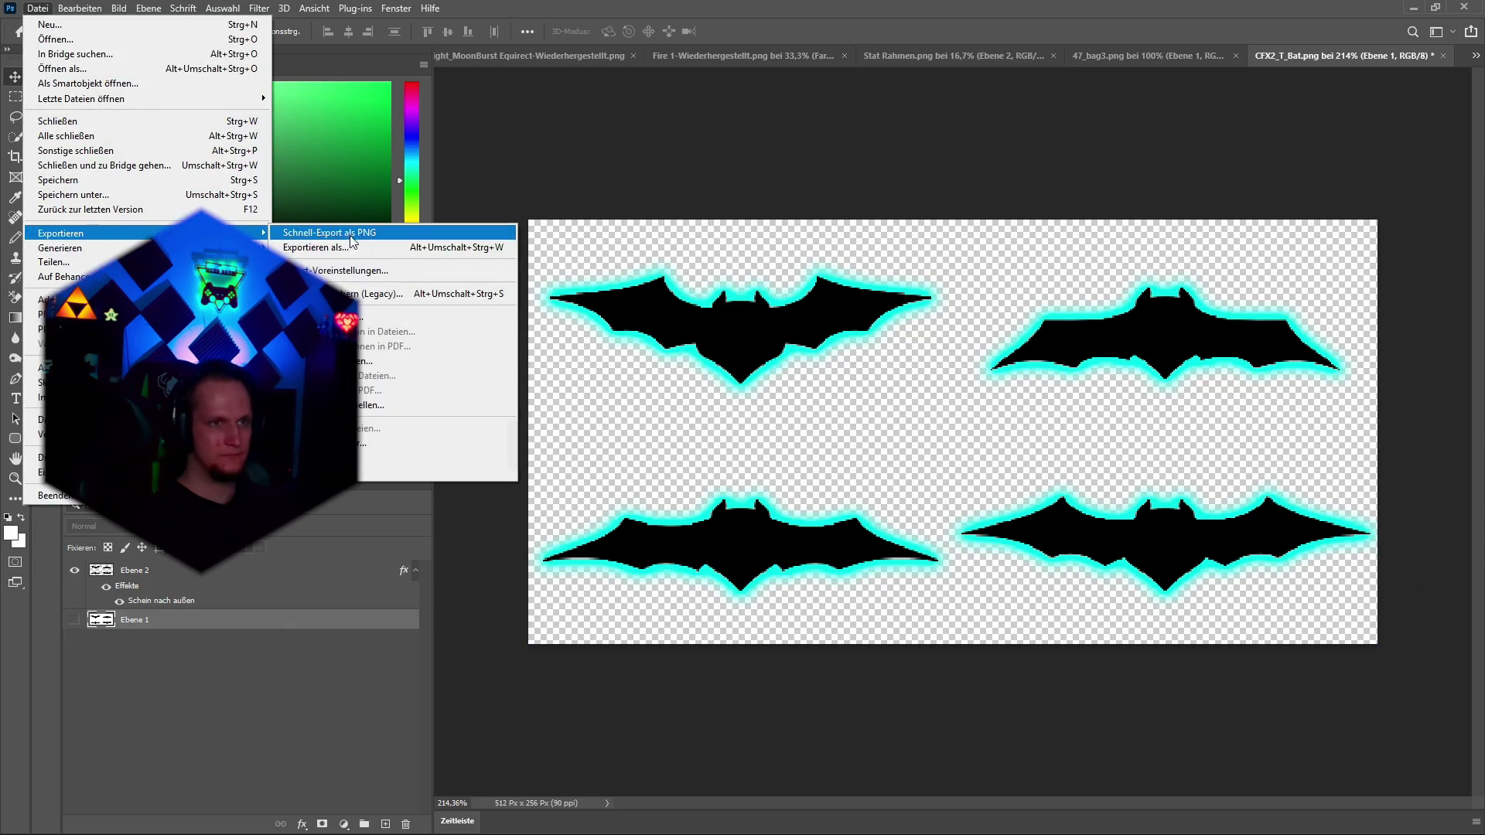
pyautogui.click(325, 233)
pyautogui.click(730, 510)
pyautogui.click(762, 426)
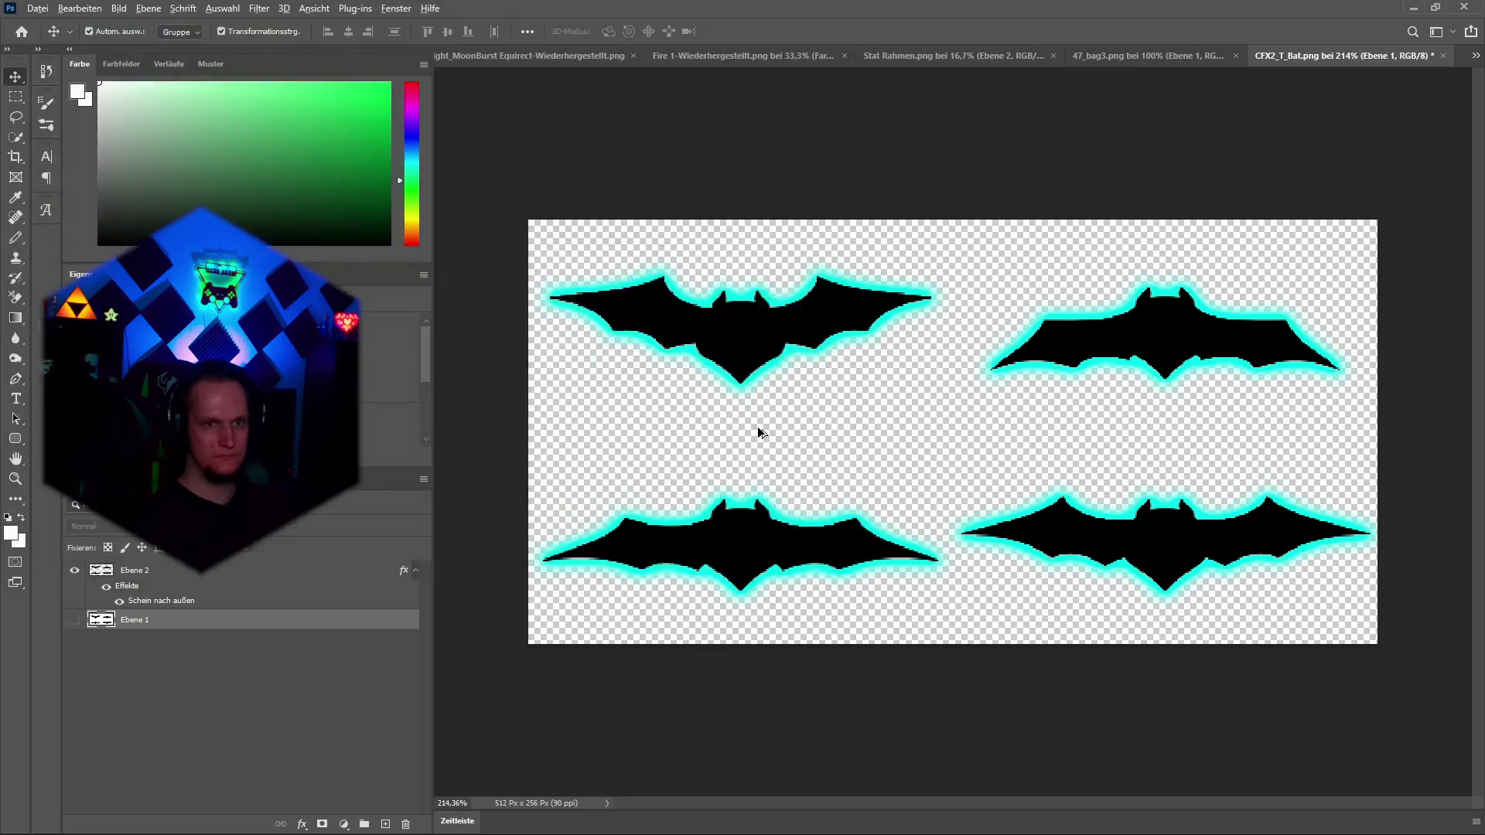
pyautogui.hotkey('alt', 'Tab')
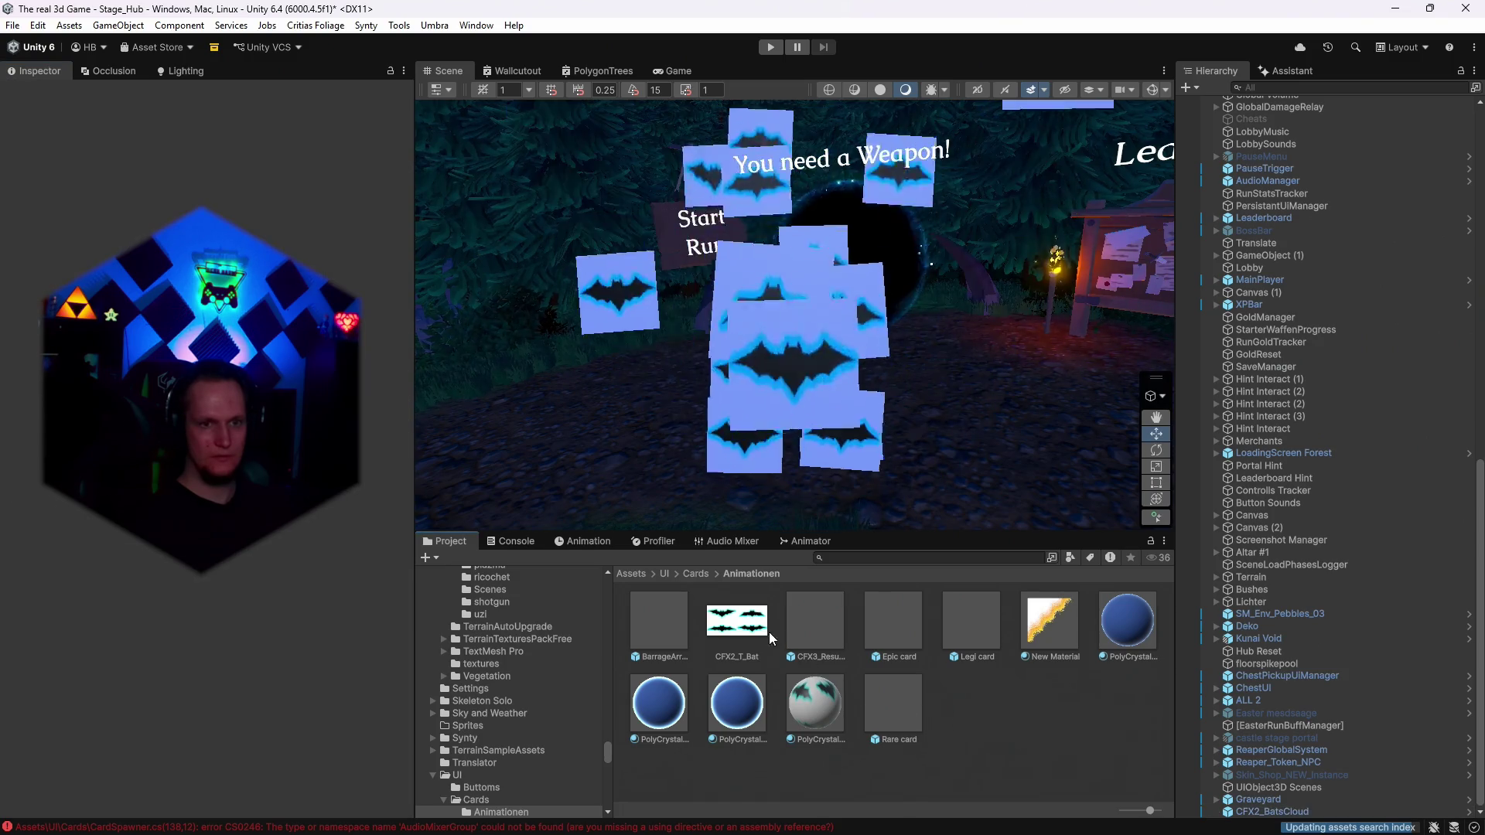
# Reselect PolyCrystalBlue 3 in Unity to check the particles, then return to Photoshop.
pyautogui.click(822, 705)
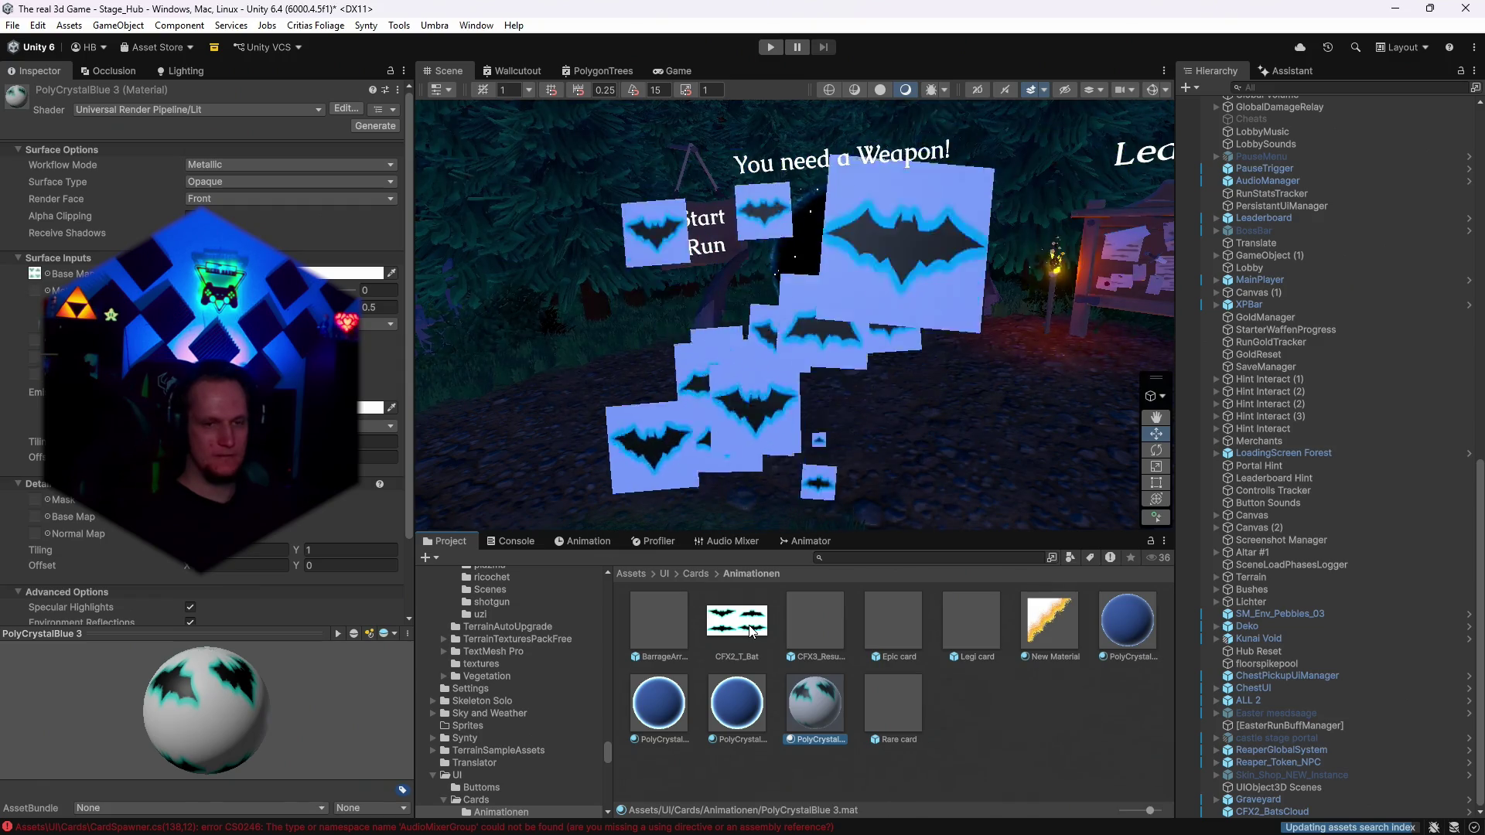
pyautogui.moveTo(843, 832)
pyautogui.moveTo(982, 818)
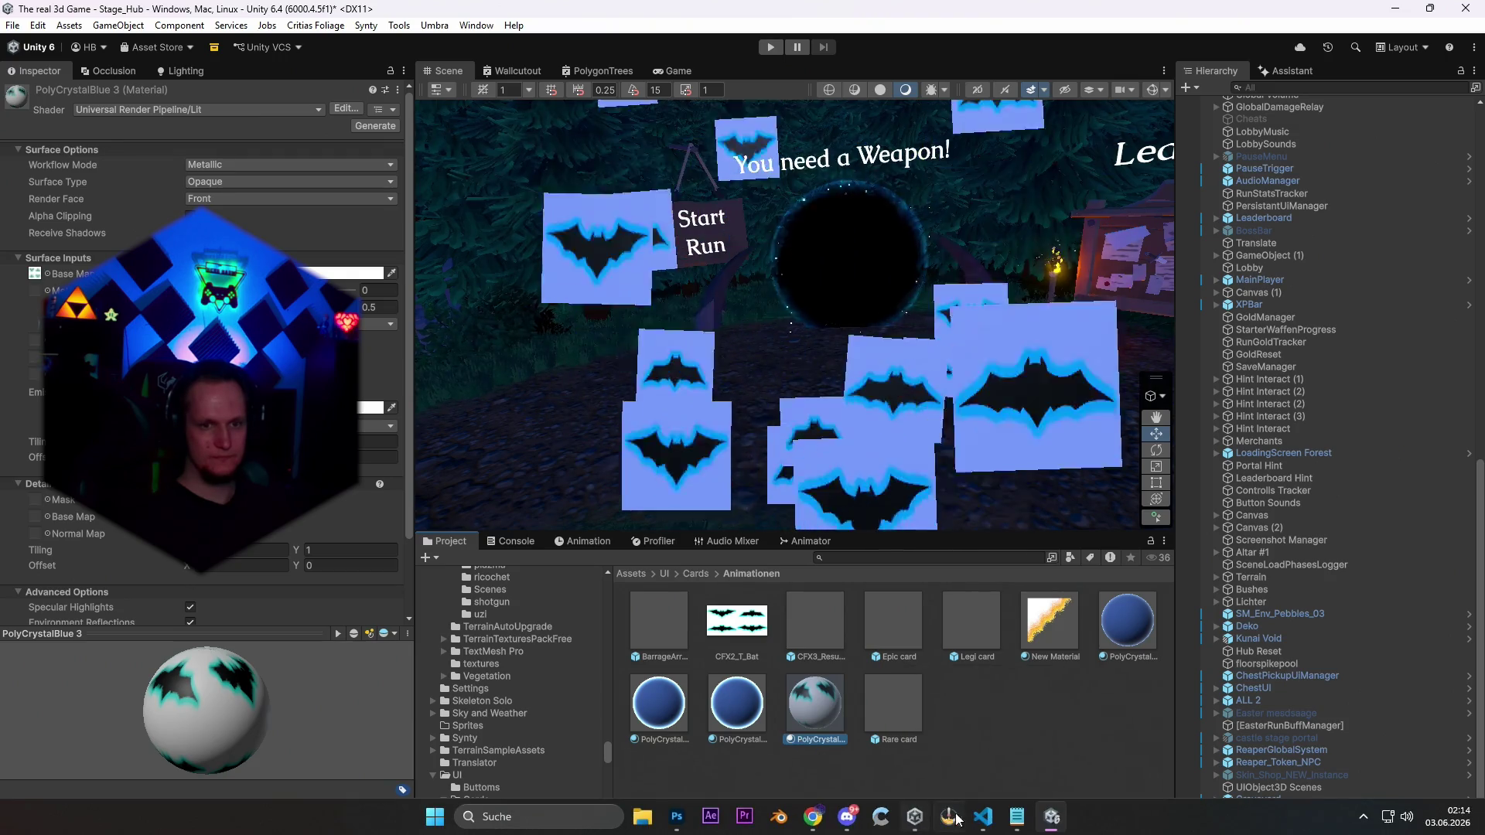
pyautogui.click(680, 818)
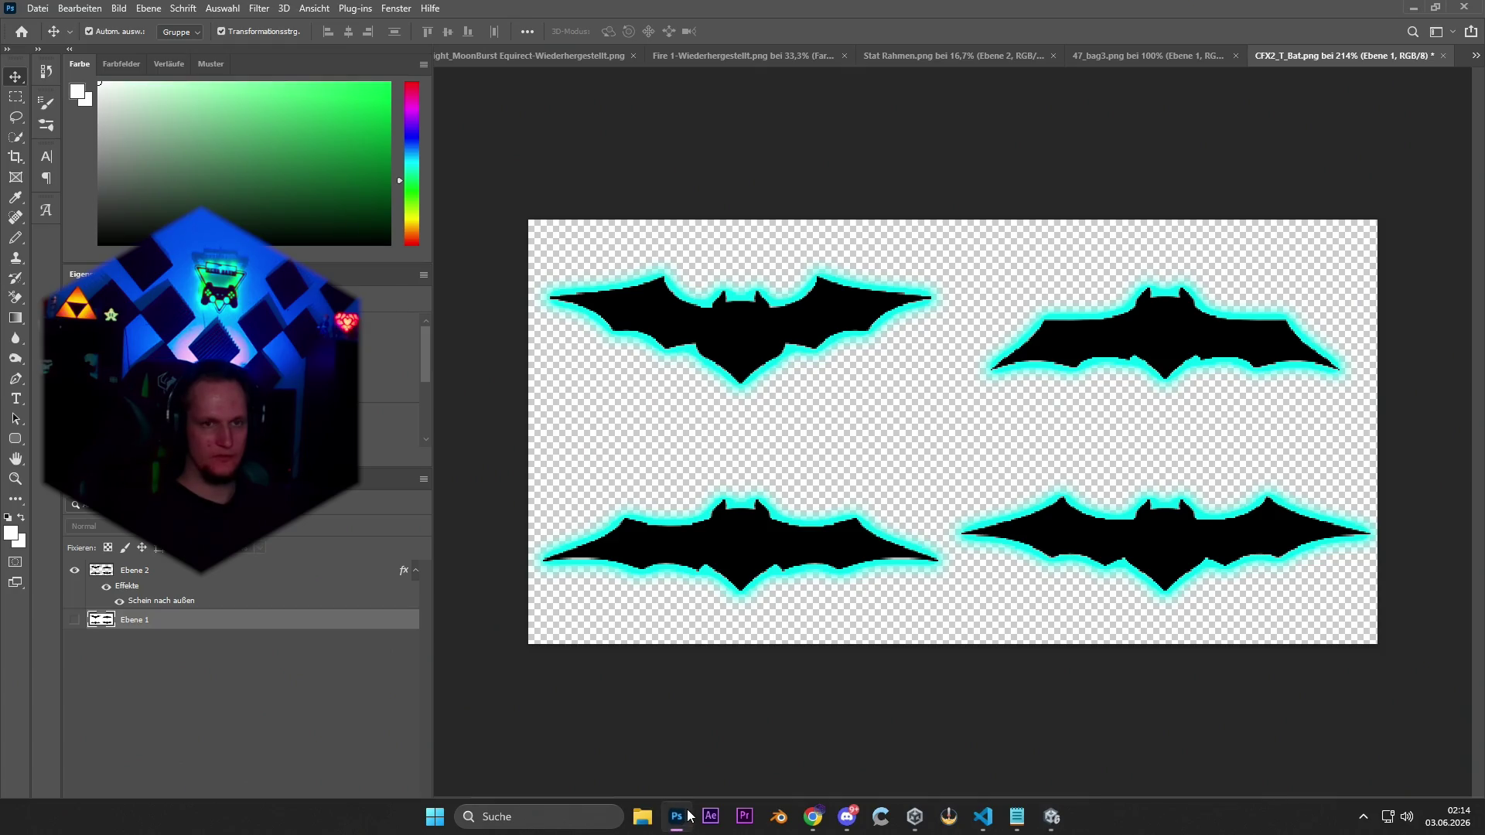
# Undo to make the Ebene 1 white background visible again and dismiss the git.exe error.
pyautogui.hotkey('ctrl', 'z')
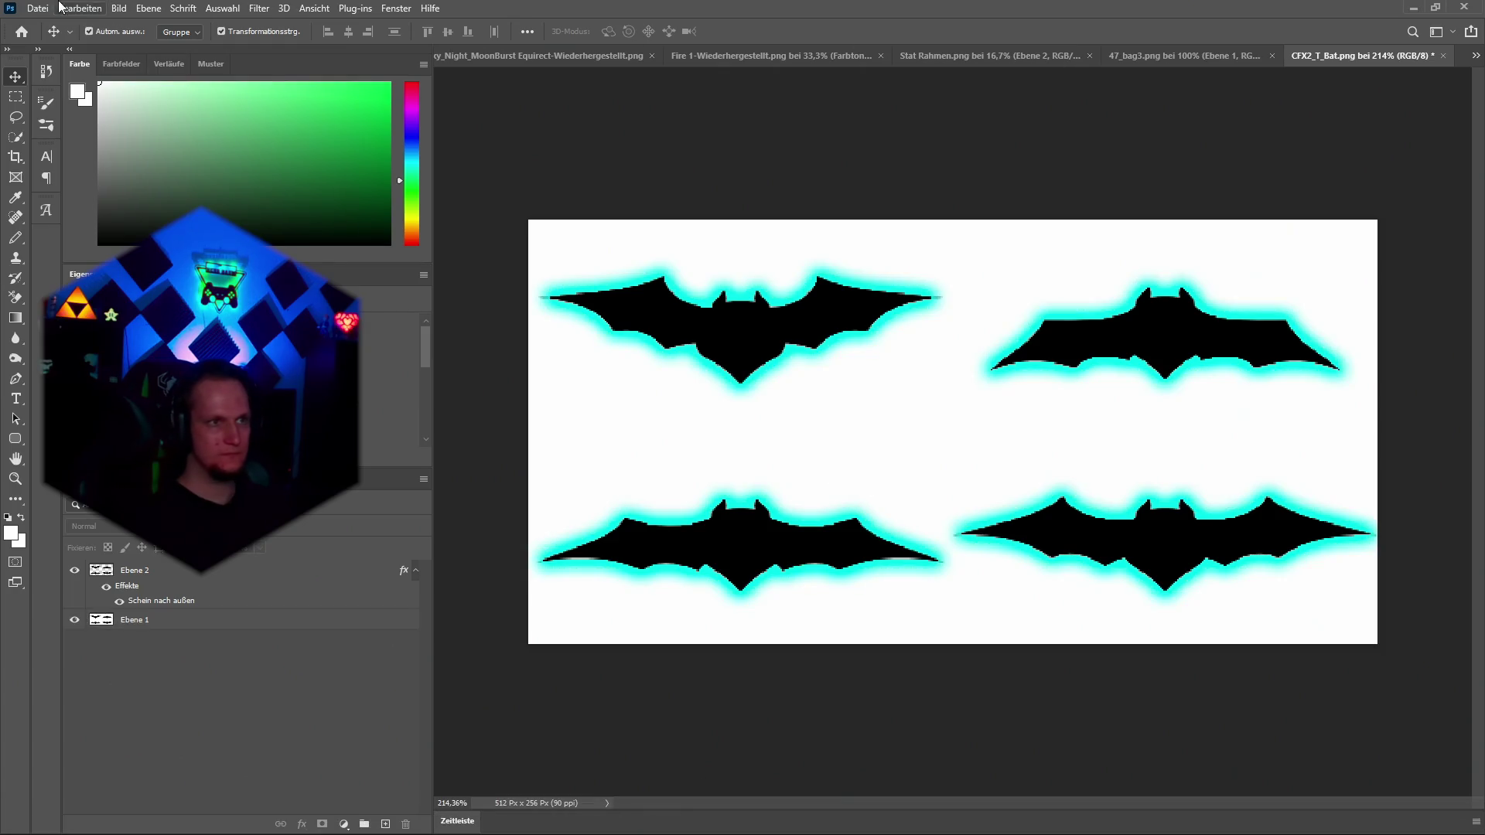
pyautogui.click(37, 8)
pyautogui.moveTo(101, 242)
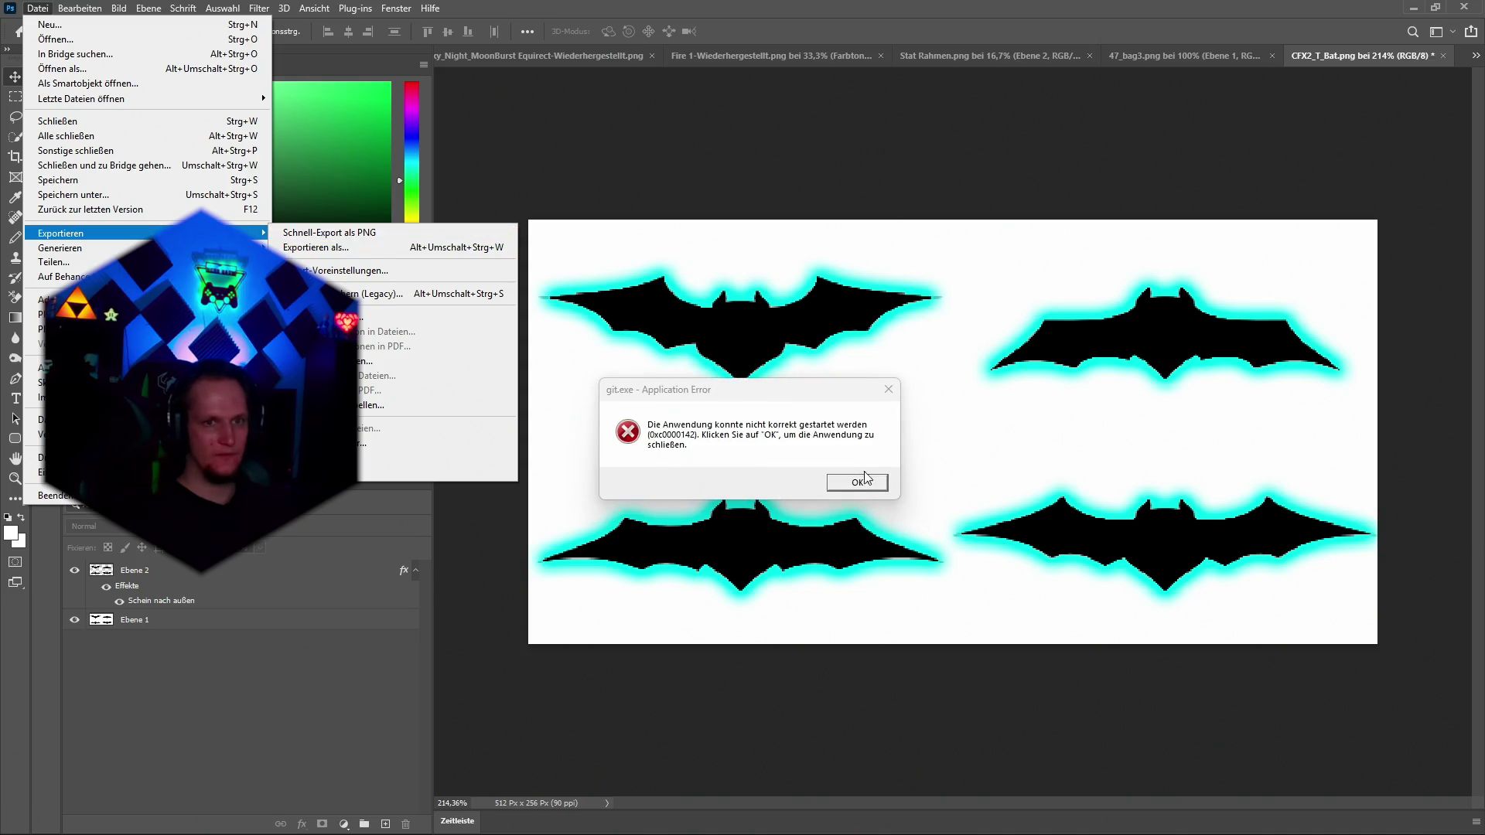
pyautogui.click(857, 481)
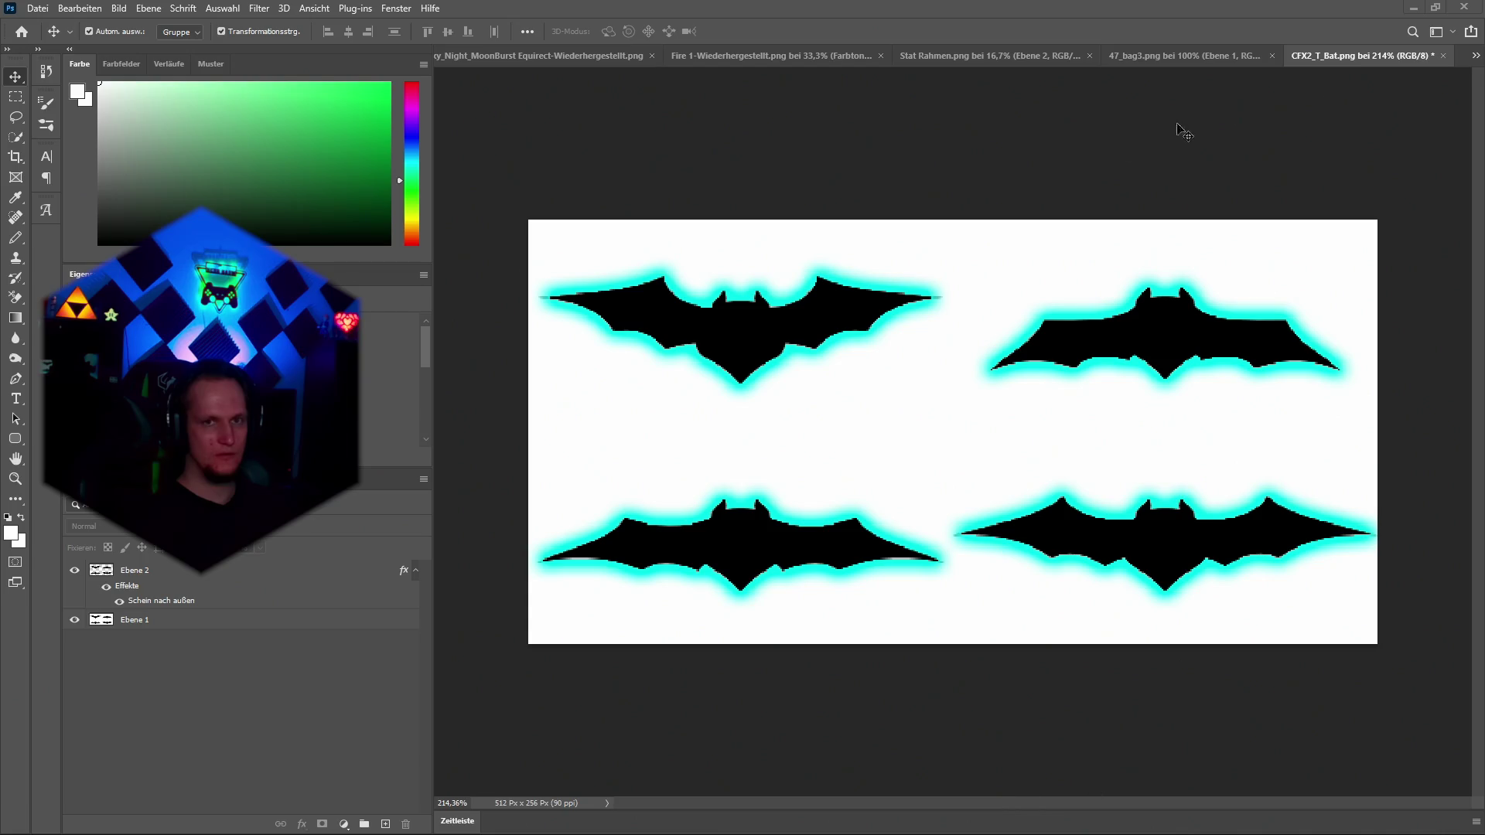
# Minimize Photoshop to get back to Unity and dismiss the unsaved scene changes prompt.
pyautogui.click(1442, 10)
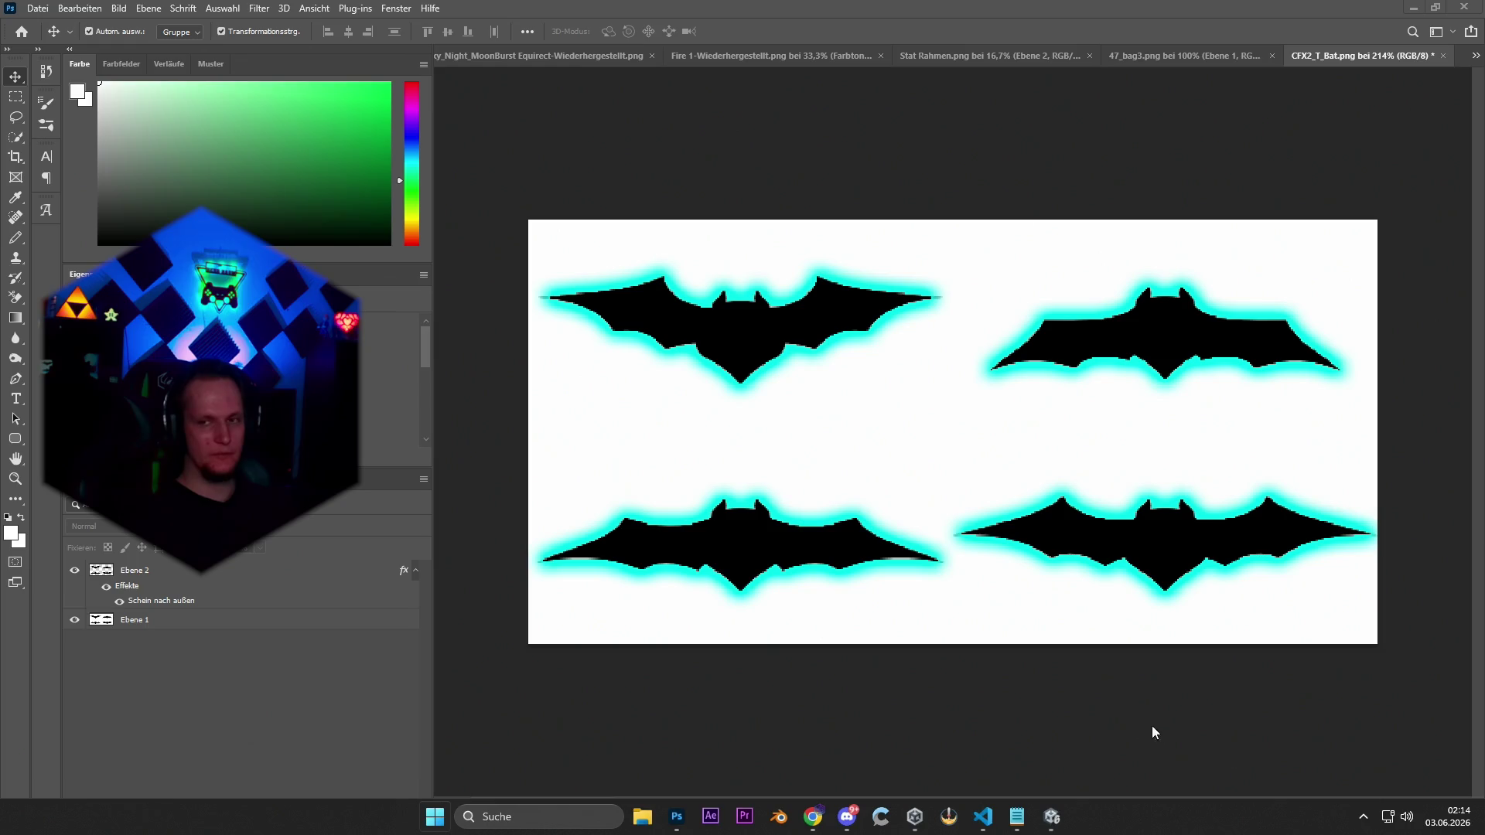
pyautogui.press('super')
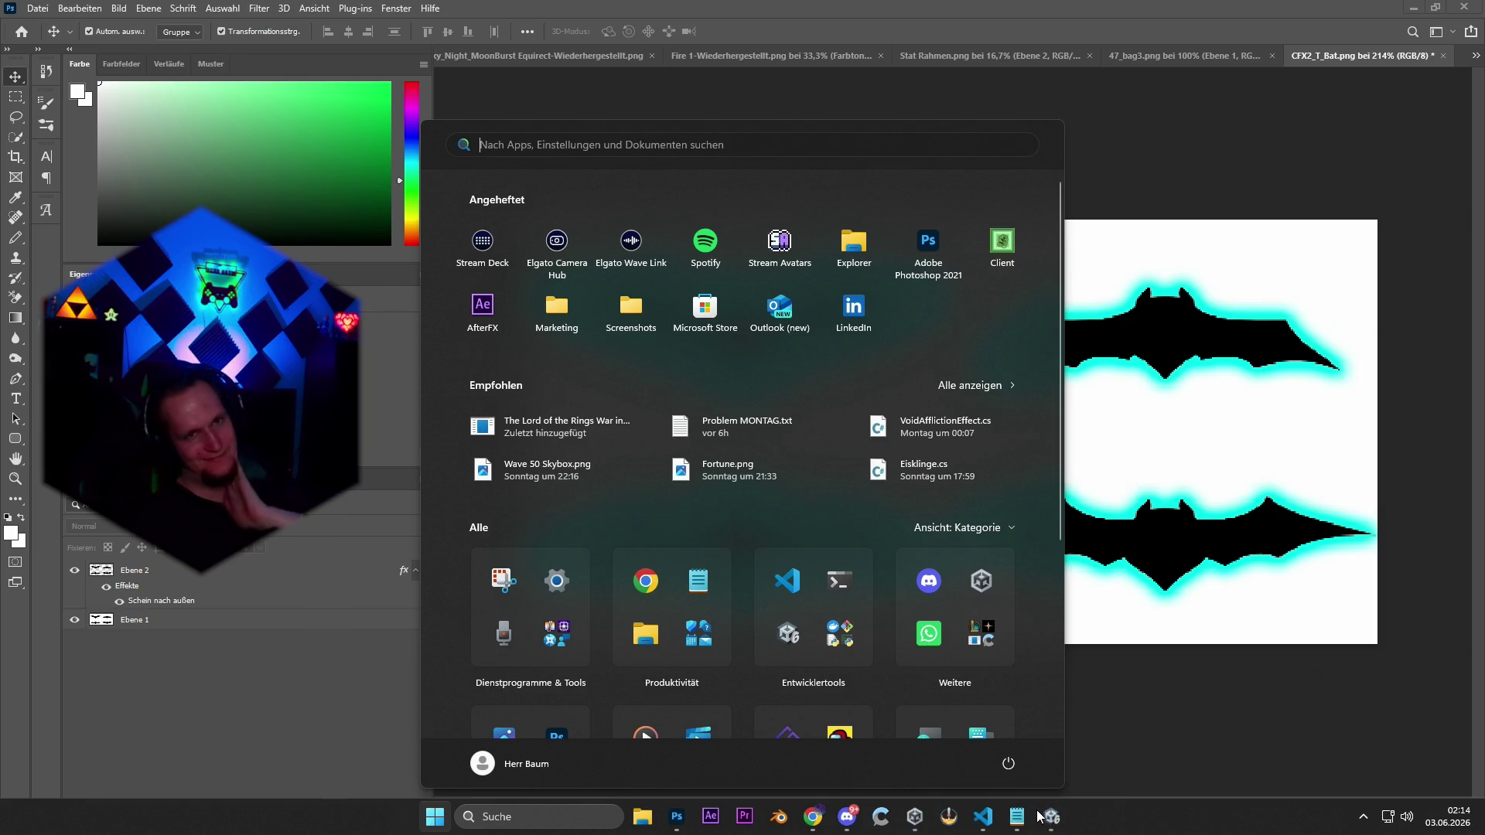
pyautogui.moveTo(1051, 826)
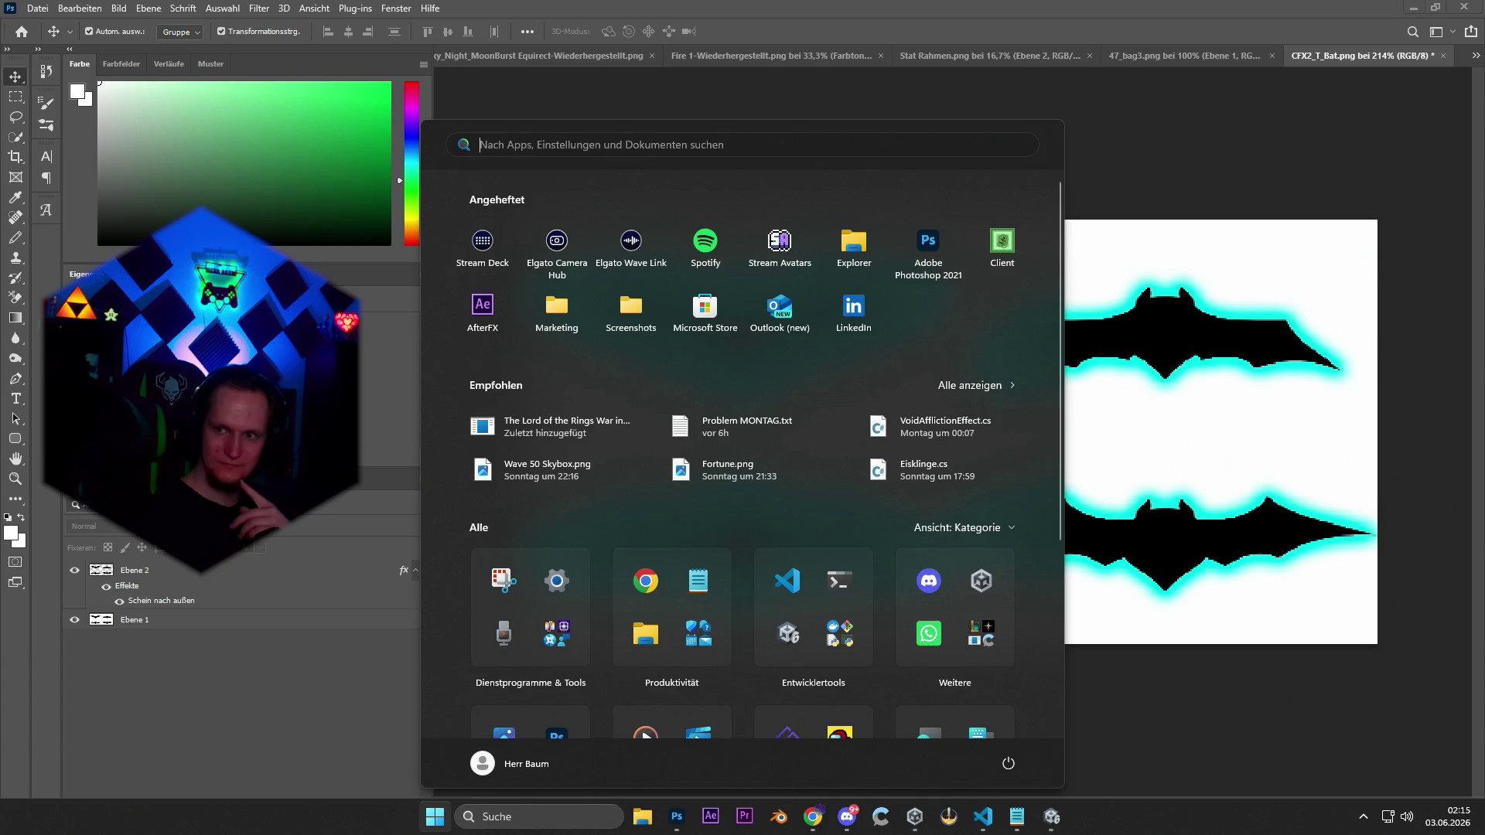
pyautogui.press('Escape')
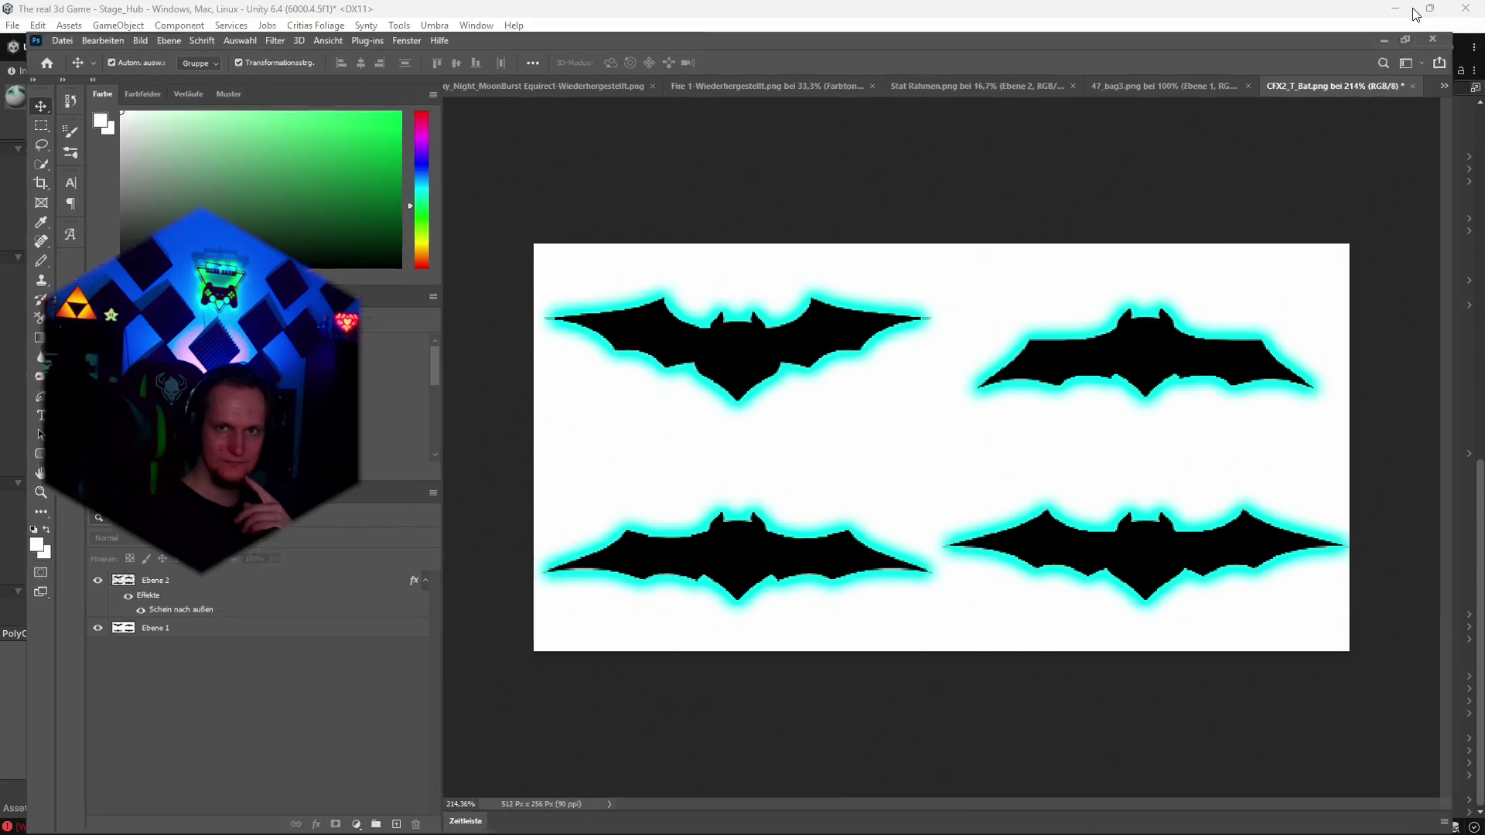
pyautogui.click(1408, 7)
pyautogui.click(824, 460)
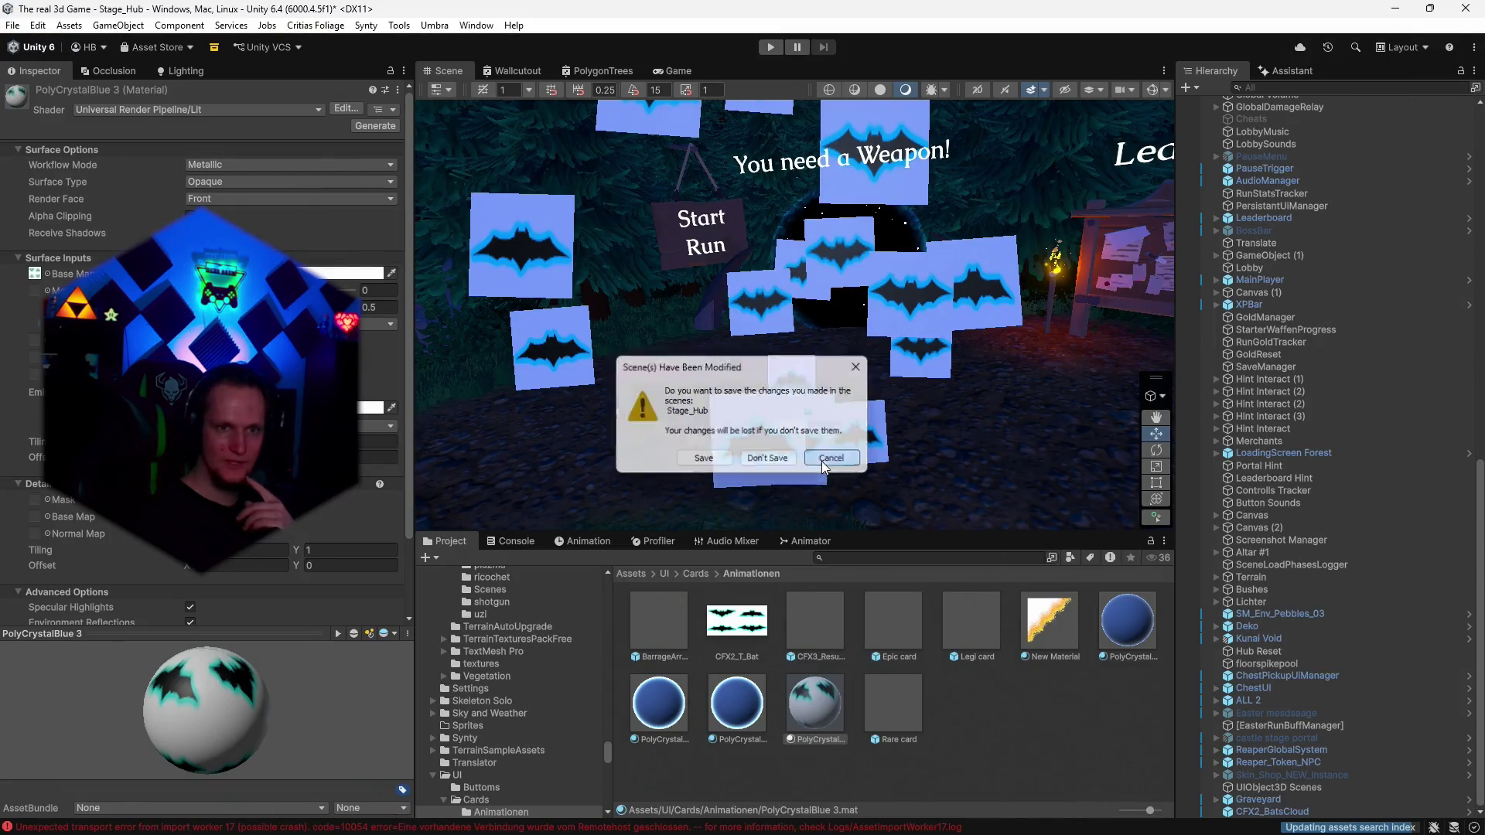
# Save the Stage_Hub scene, then bring the CFX2_T_Bat.png bat sheet forward in Photoshop.
pyautogui.click(12, 25)
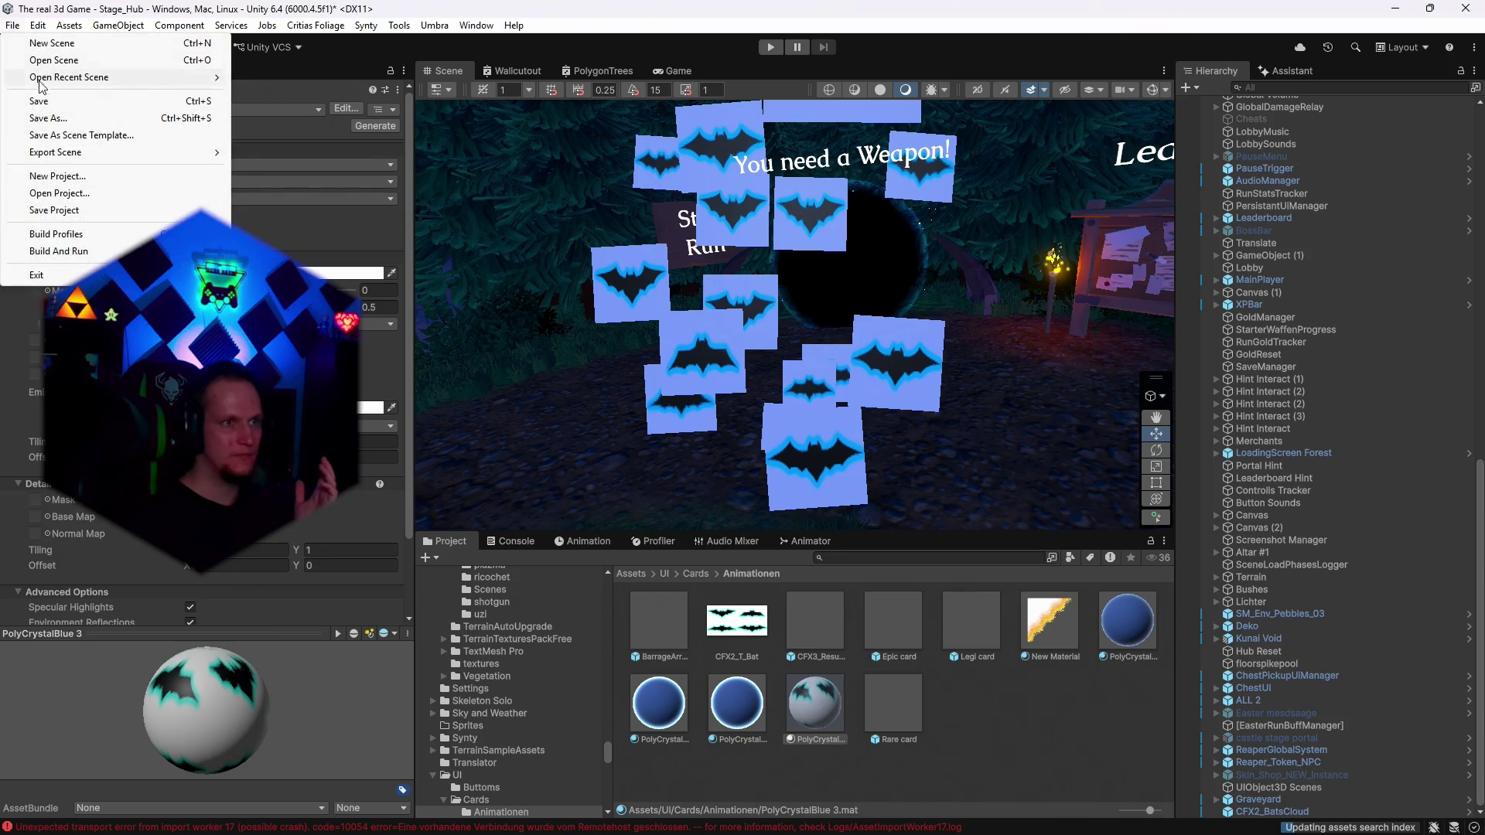
pyautogui.click(37, 101)
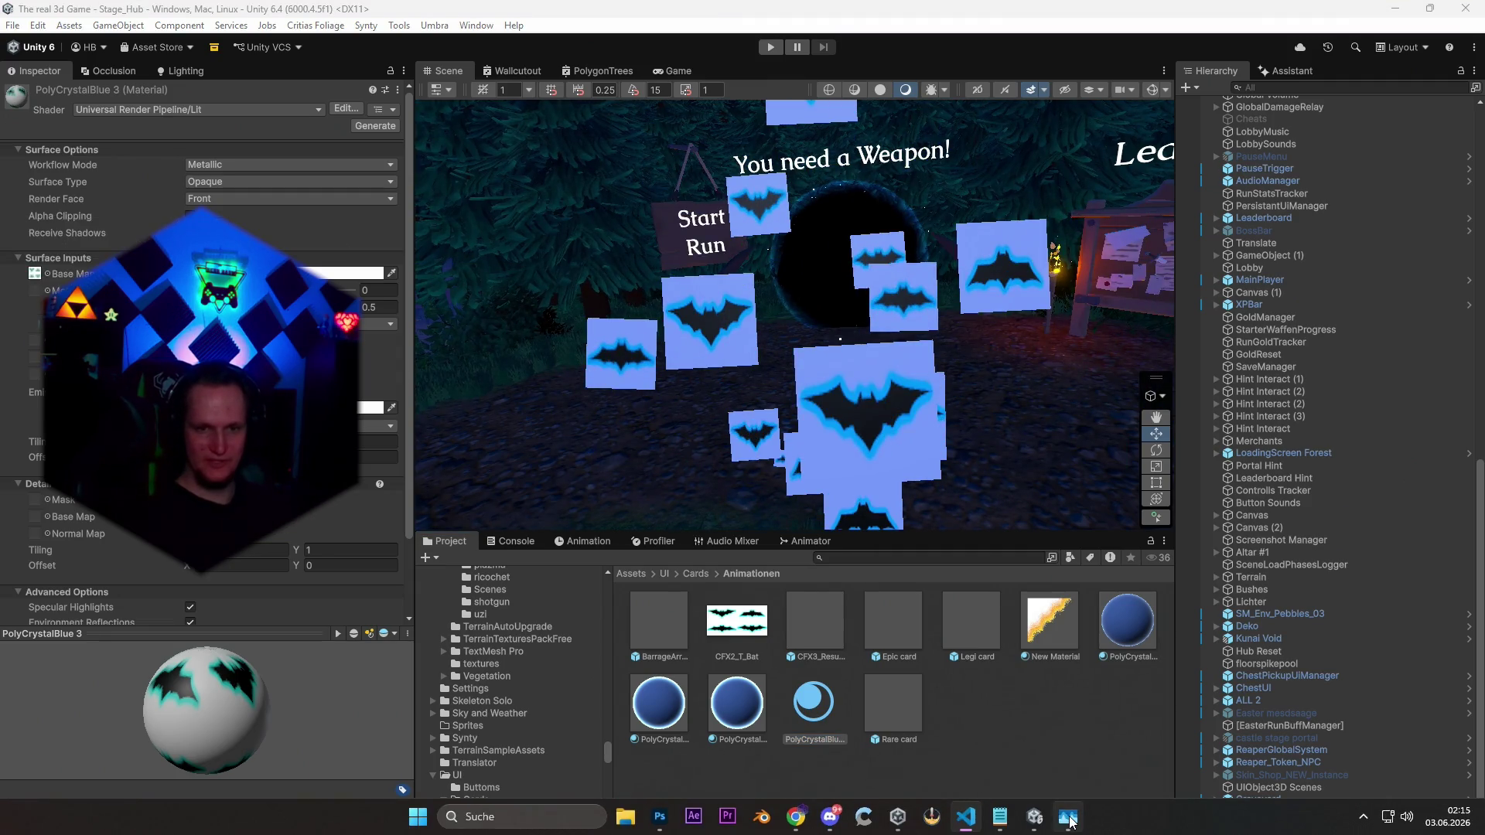
pyautogui.moveTo(1043, 824)
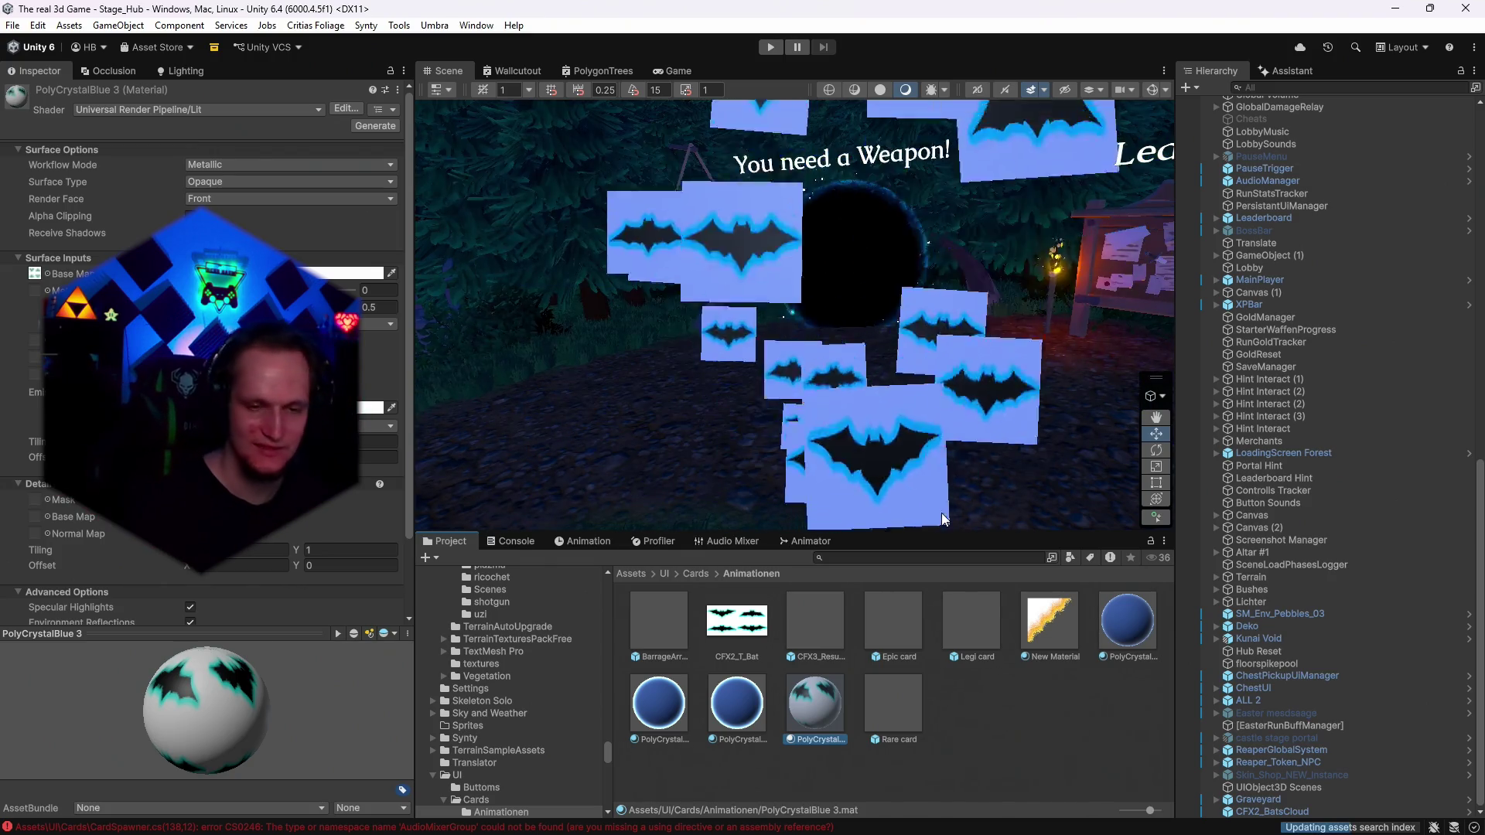
pyautogui.moveTo(989, 827)
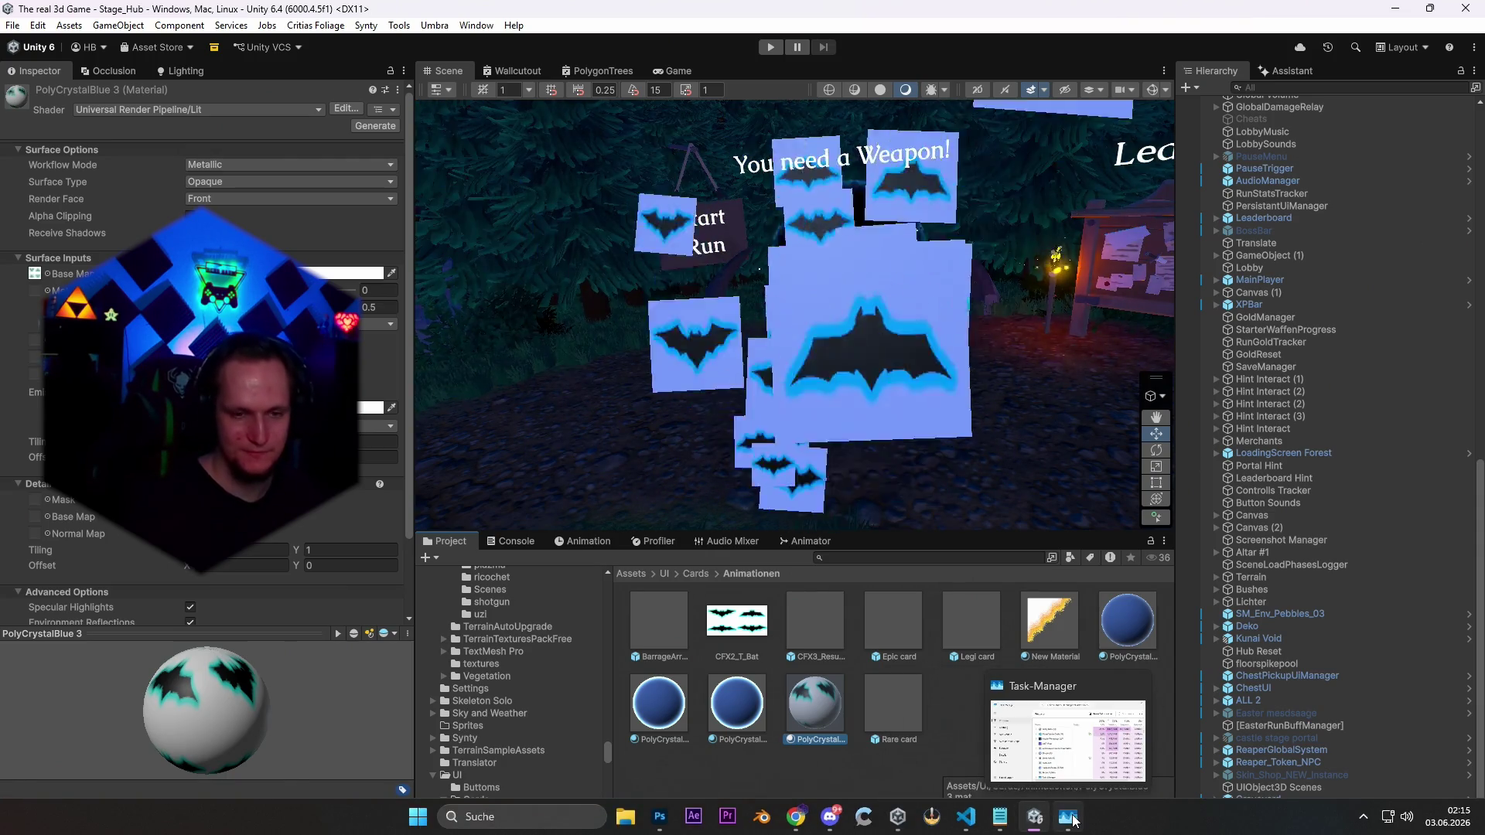
pyautogui.moveTo(903, 826)
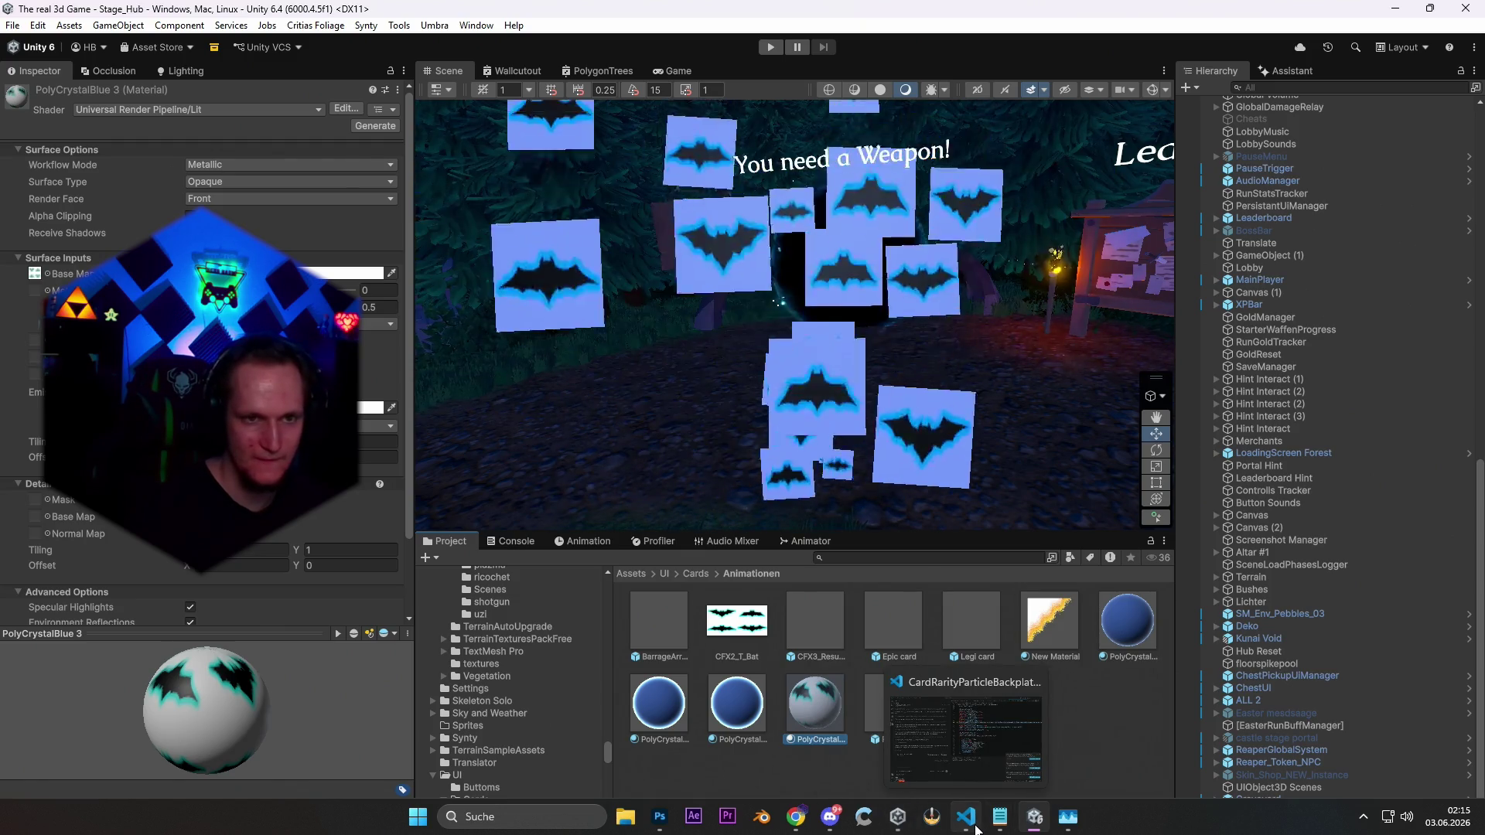
pyautogui.moveTo(833, 820)
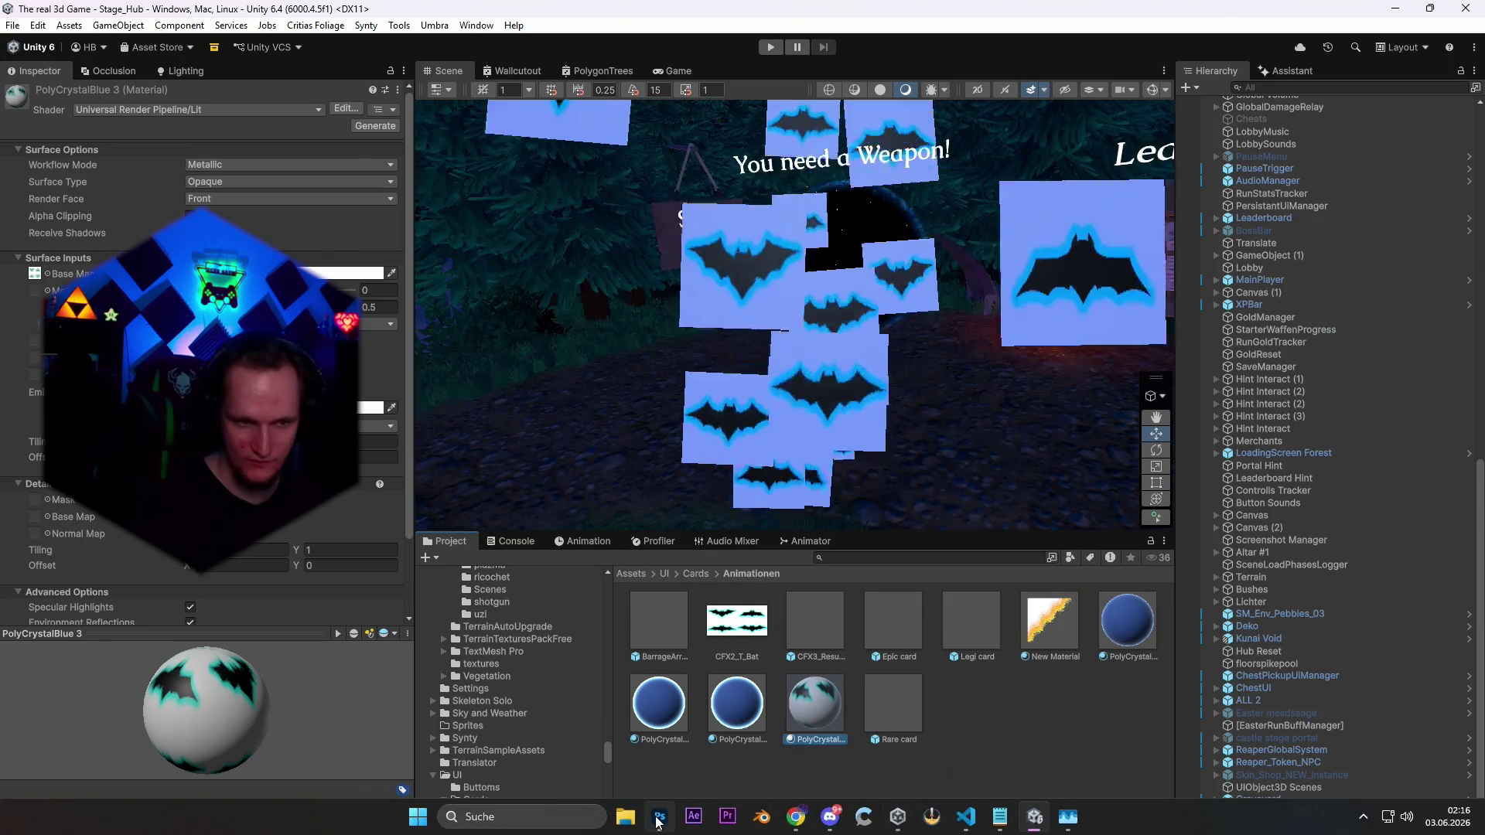
pyautogui.click(659, 818)
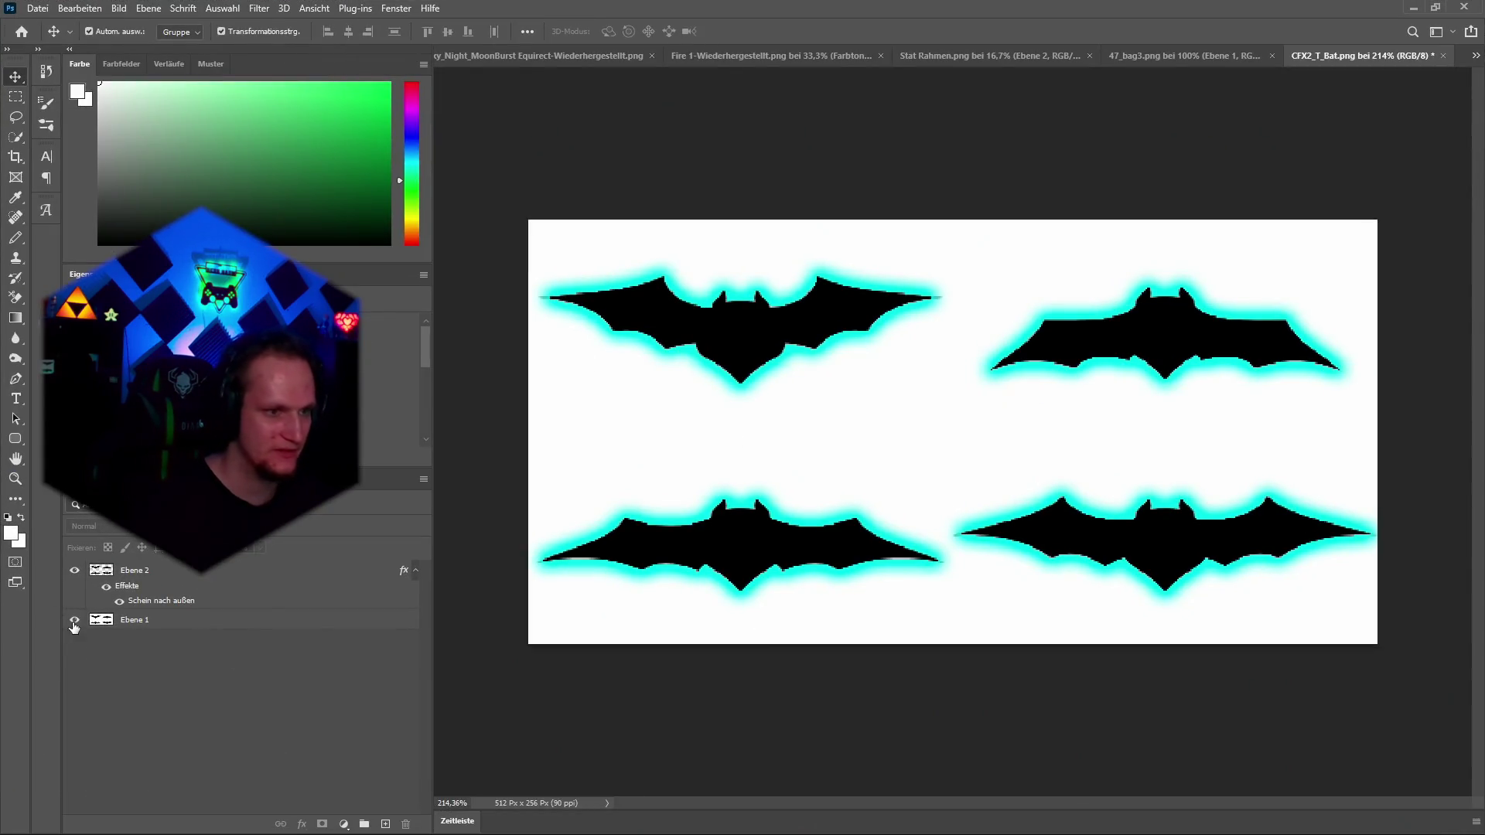
# Hide the Ebene 1 white background and start a Quick Export as PNG of the bat sheet.
pyautogui.click(75, 621)
pyautogui.click(41, 9)
pyautogui.moveTo(154, 233)
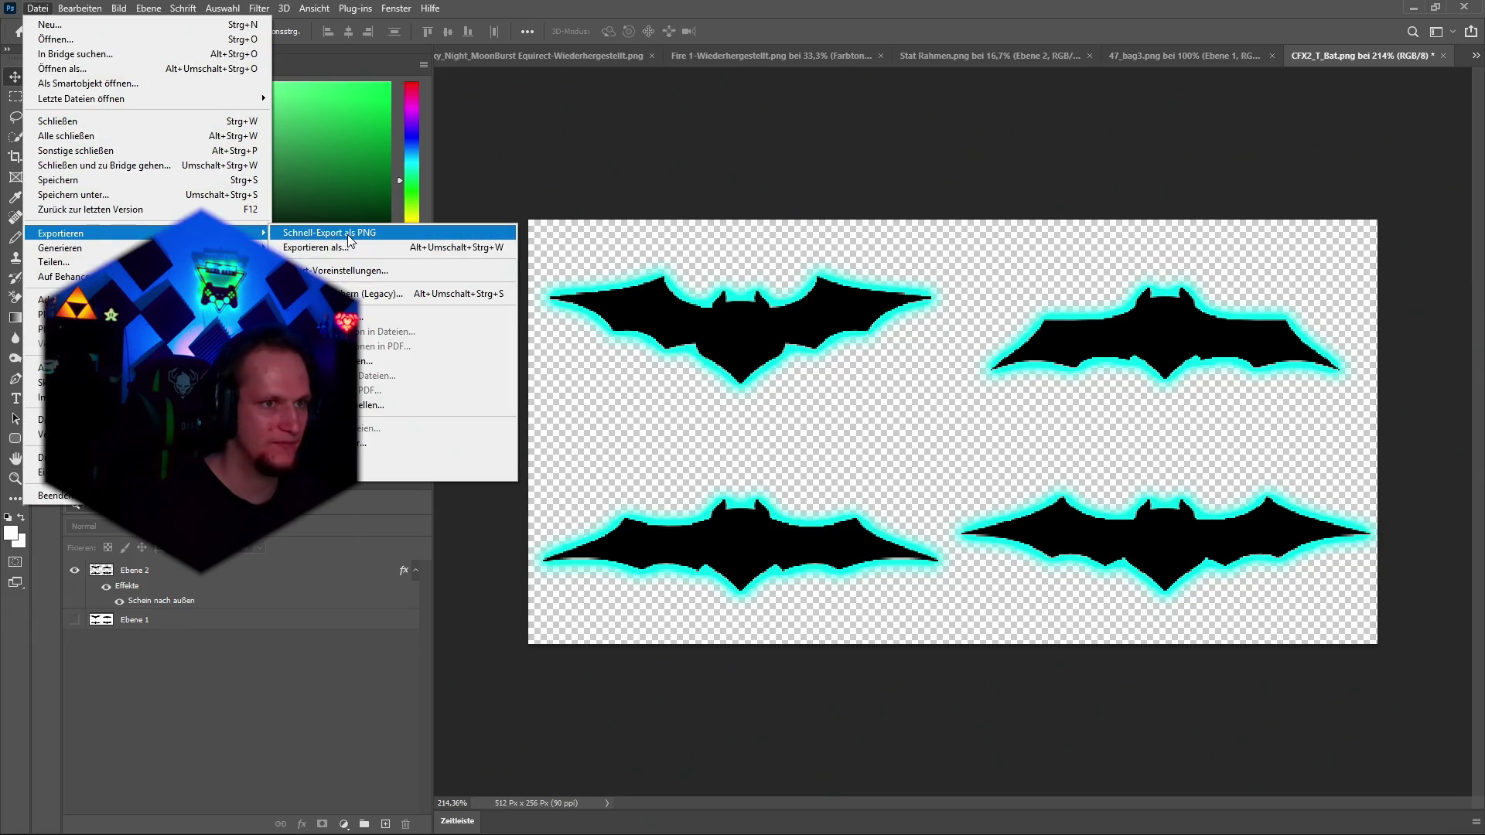
pyautogui.click(348, 234)
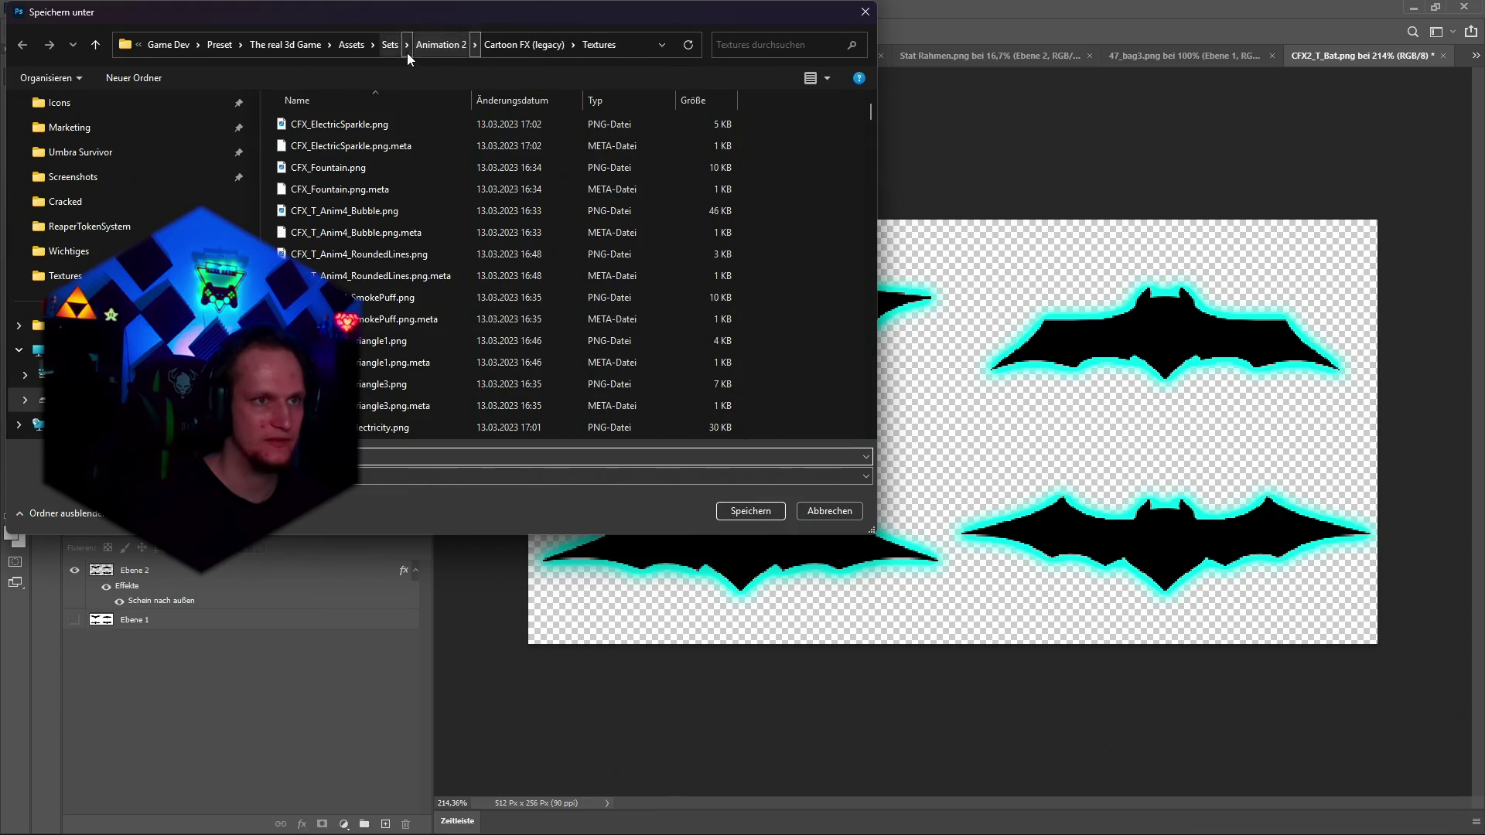
# Browse the export dialog to the Assets UI folder, briefly entering Level up hintergrund.
pyautogui.click(361, 48)
pyautogui.scroll(-10, 462, 285)
pyautogui.scroll(5, 425, 312)
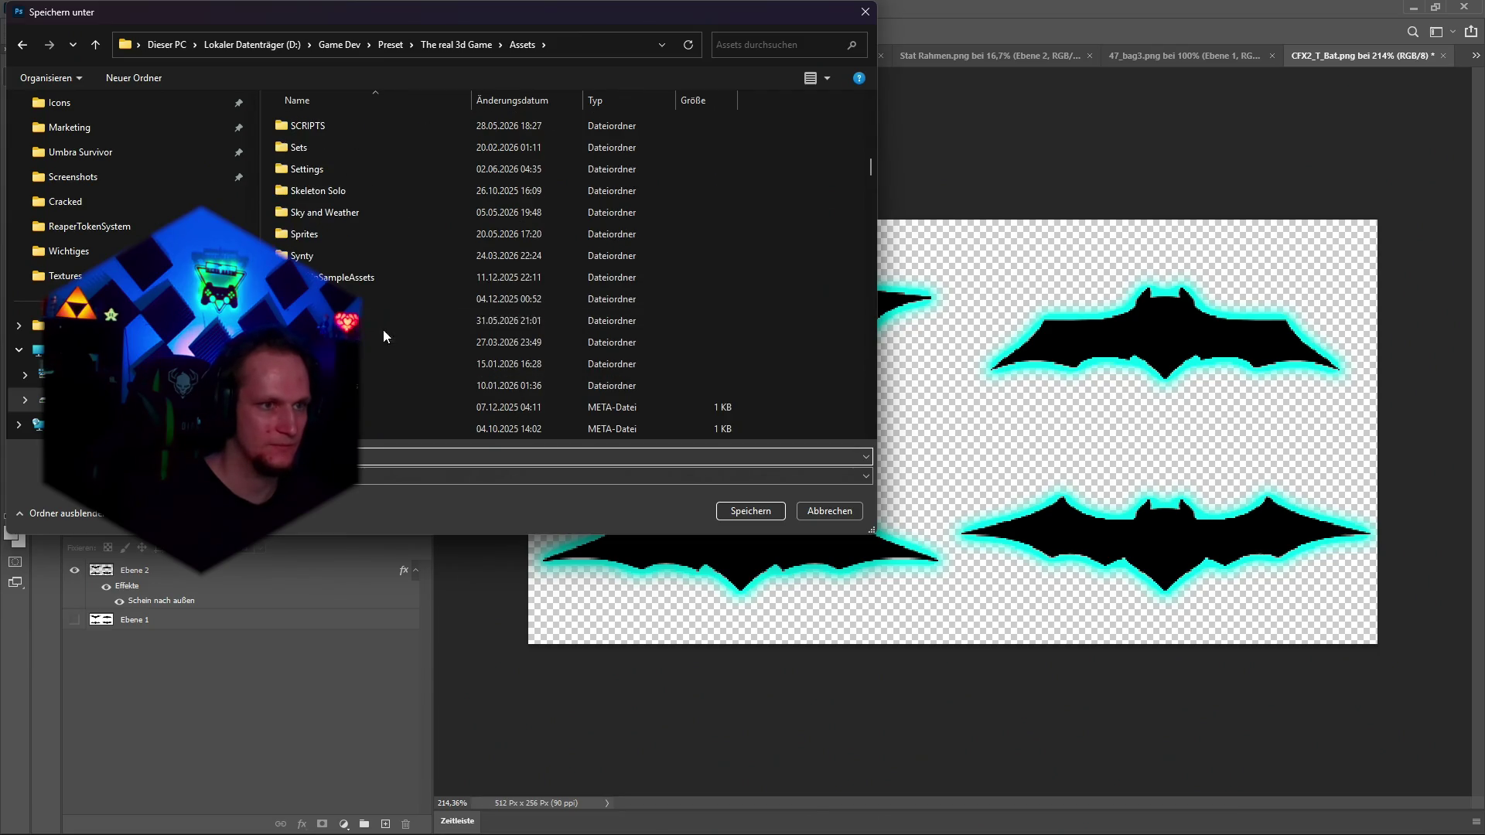
pyautogui.doubleClick(383, 320)
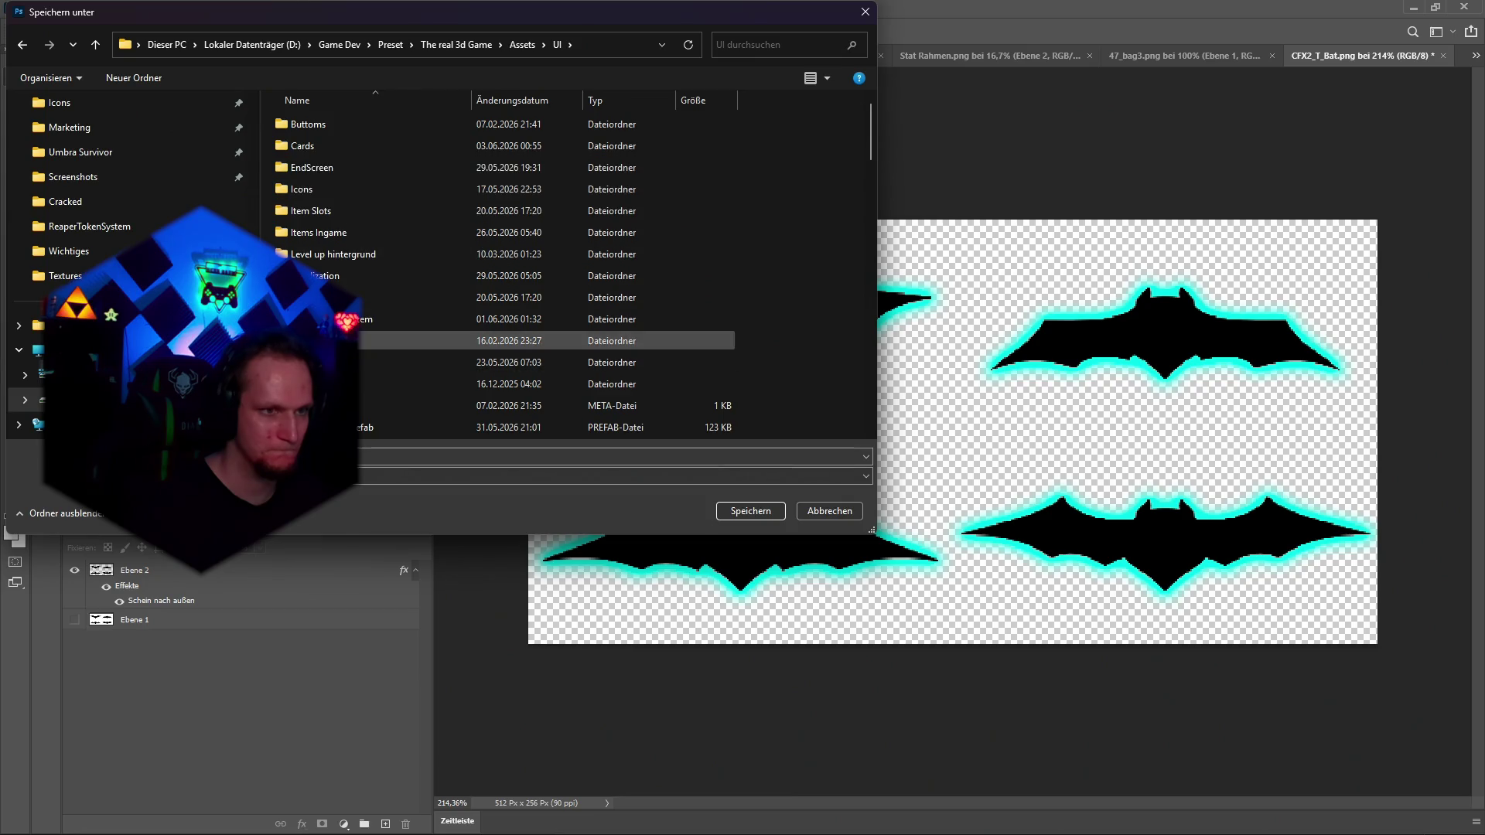
pyautogui.click(347, 255)
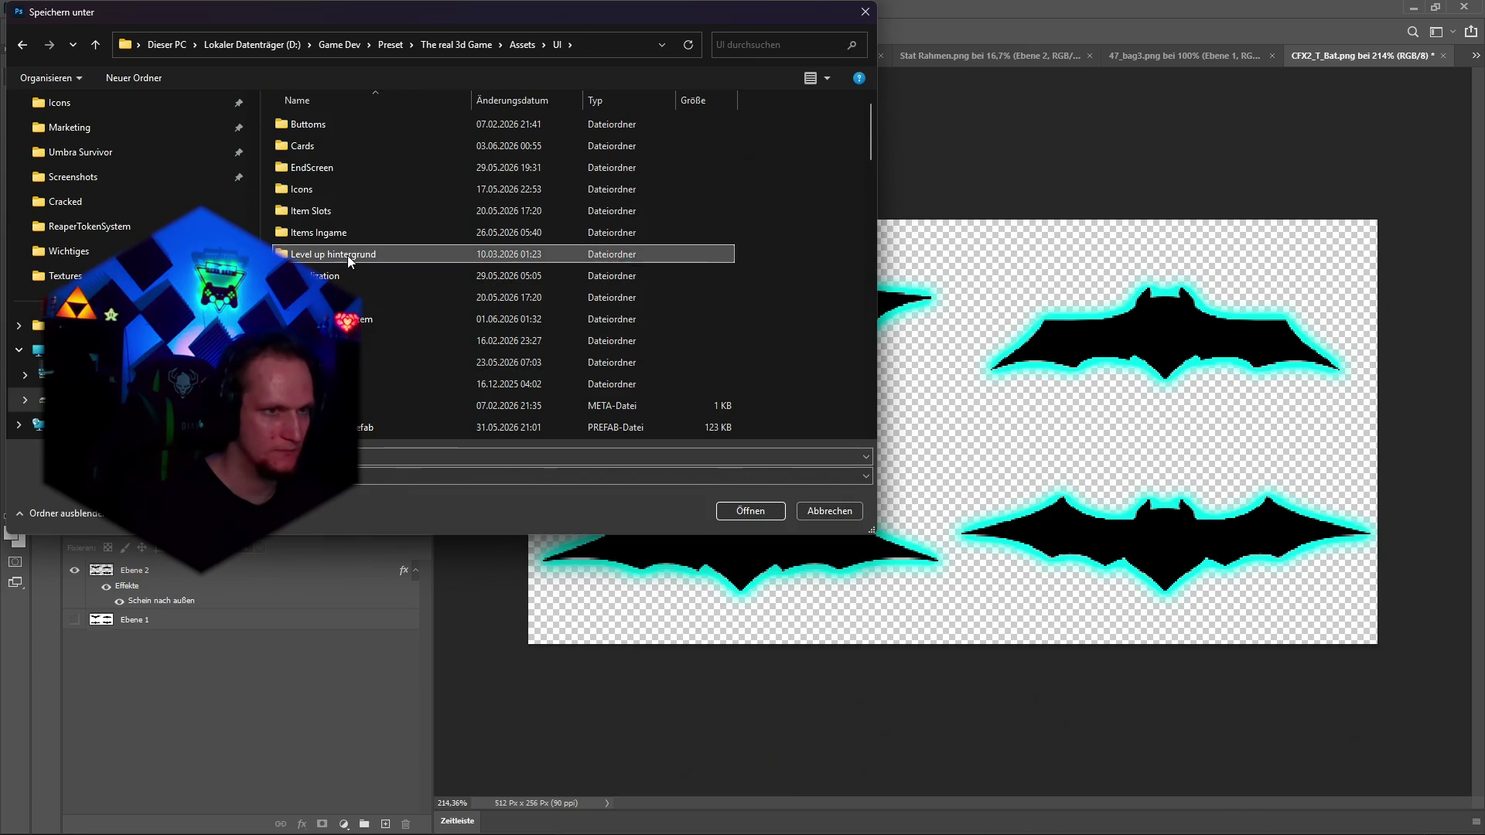
pyautogui.doubleClick(346, 255)
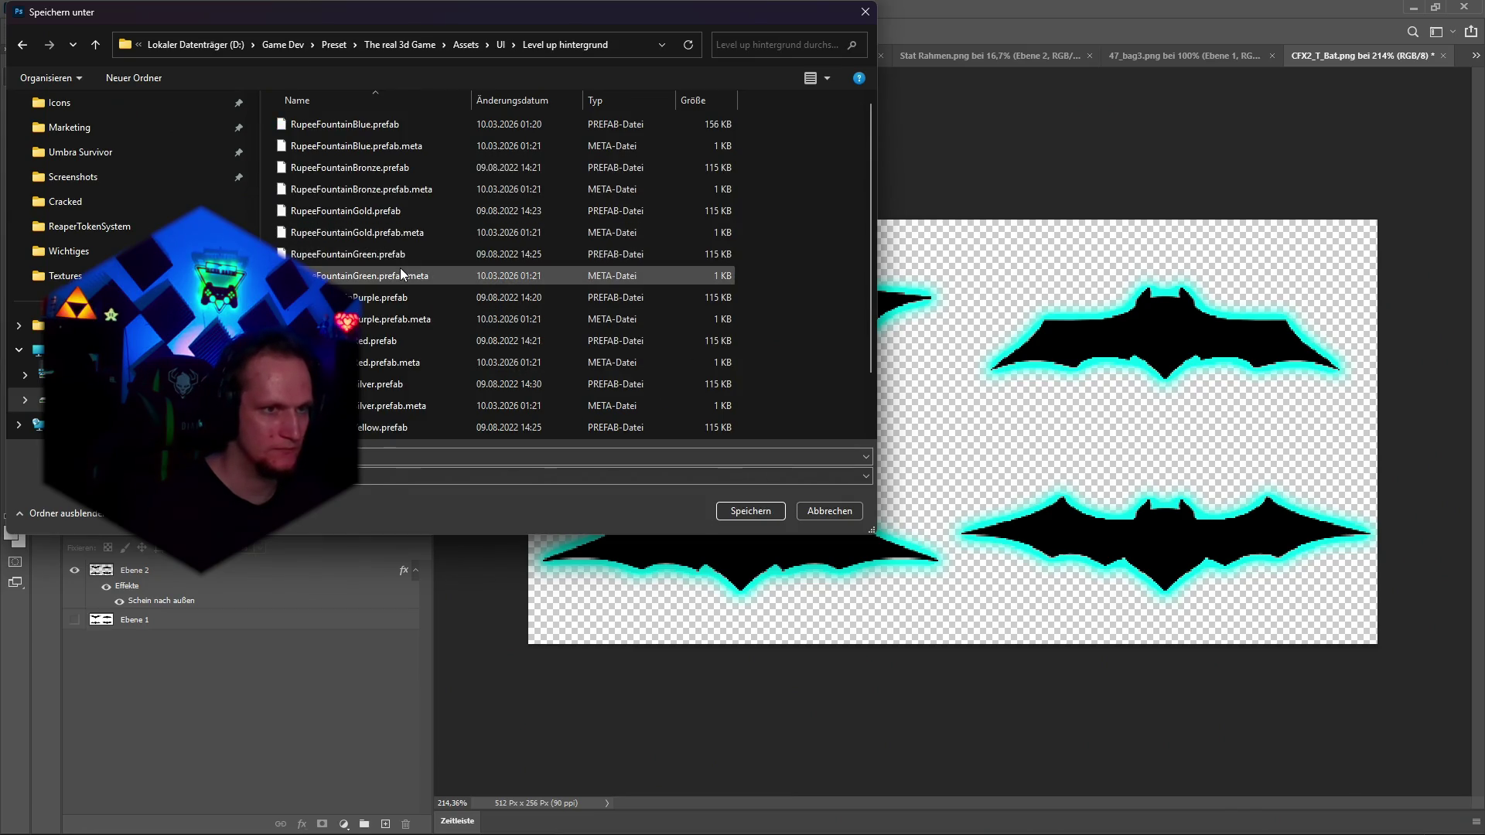
pyautogui.click(31, 48)
# In Unity, search project assets for 'upgrade' and select the Upgrade 1 card asset.
pyautogui.hotkey('alt', 'Tab')
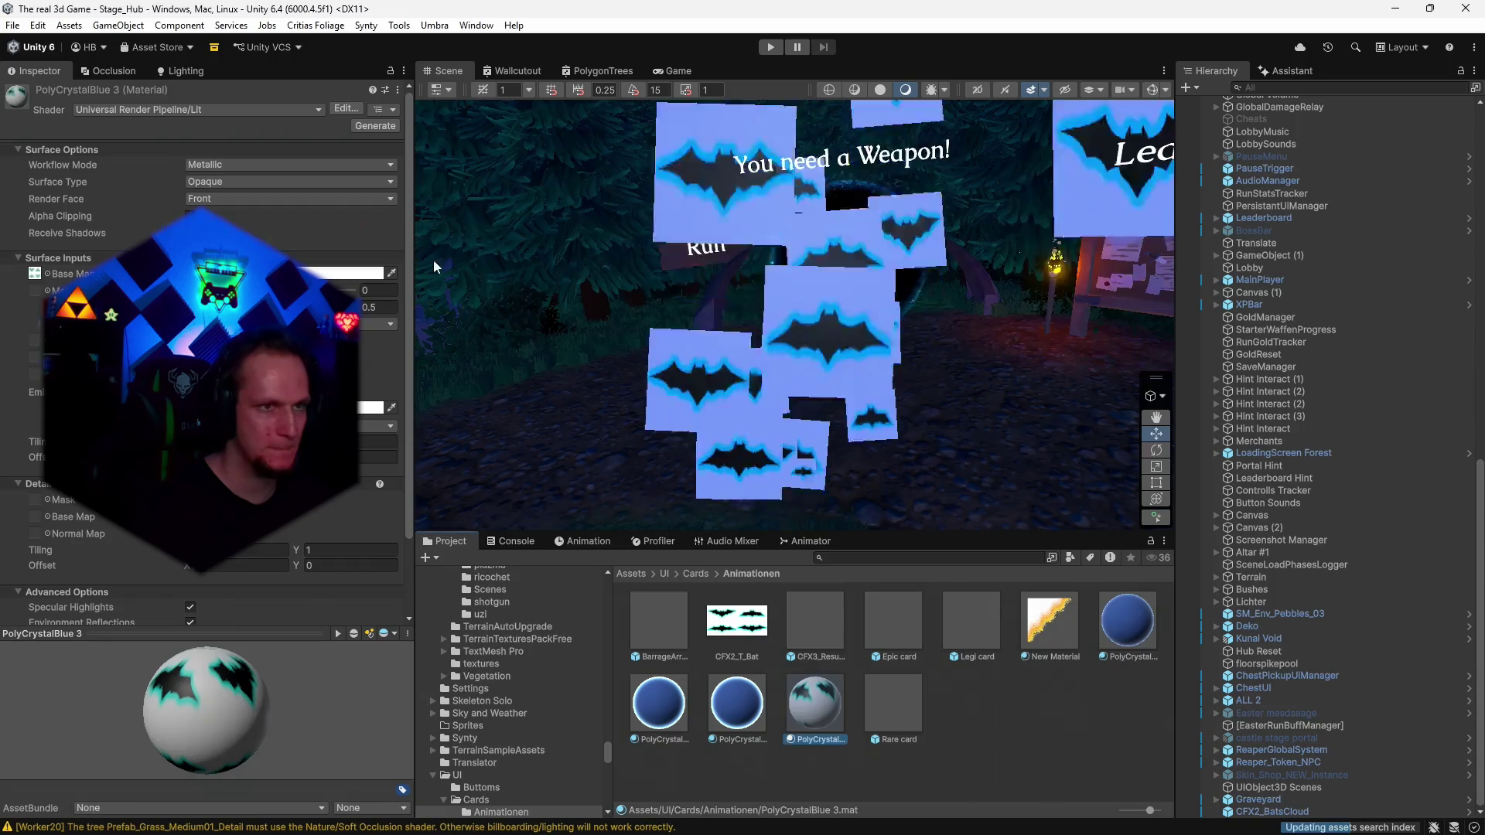
pyautogui.click(841, 556)
pyautogui.write('u')
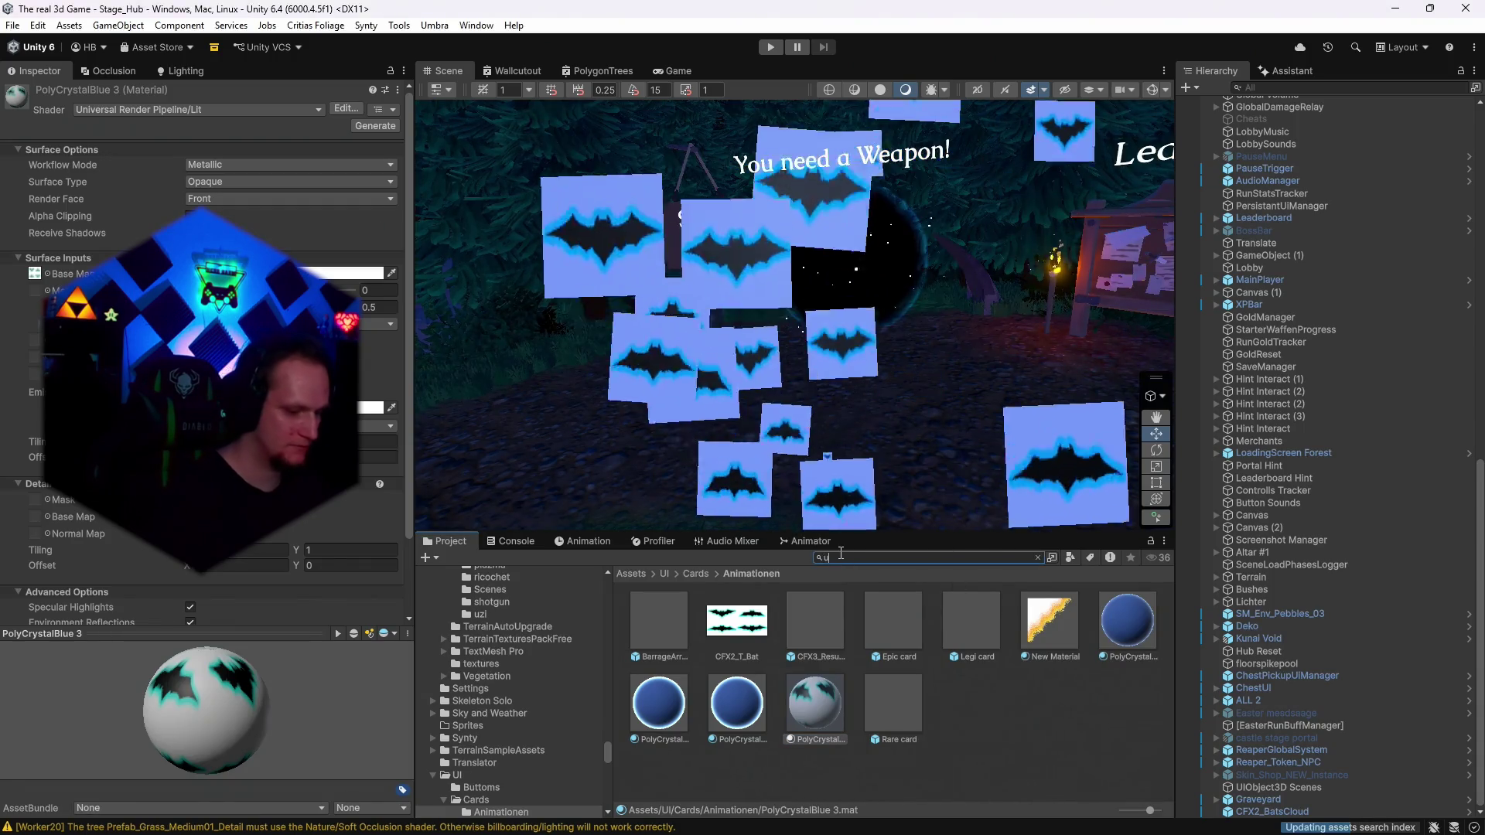
pyautogui.write('pgrade')
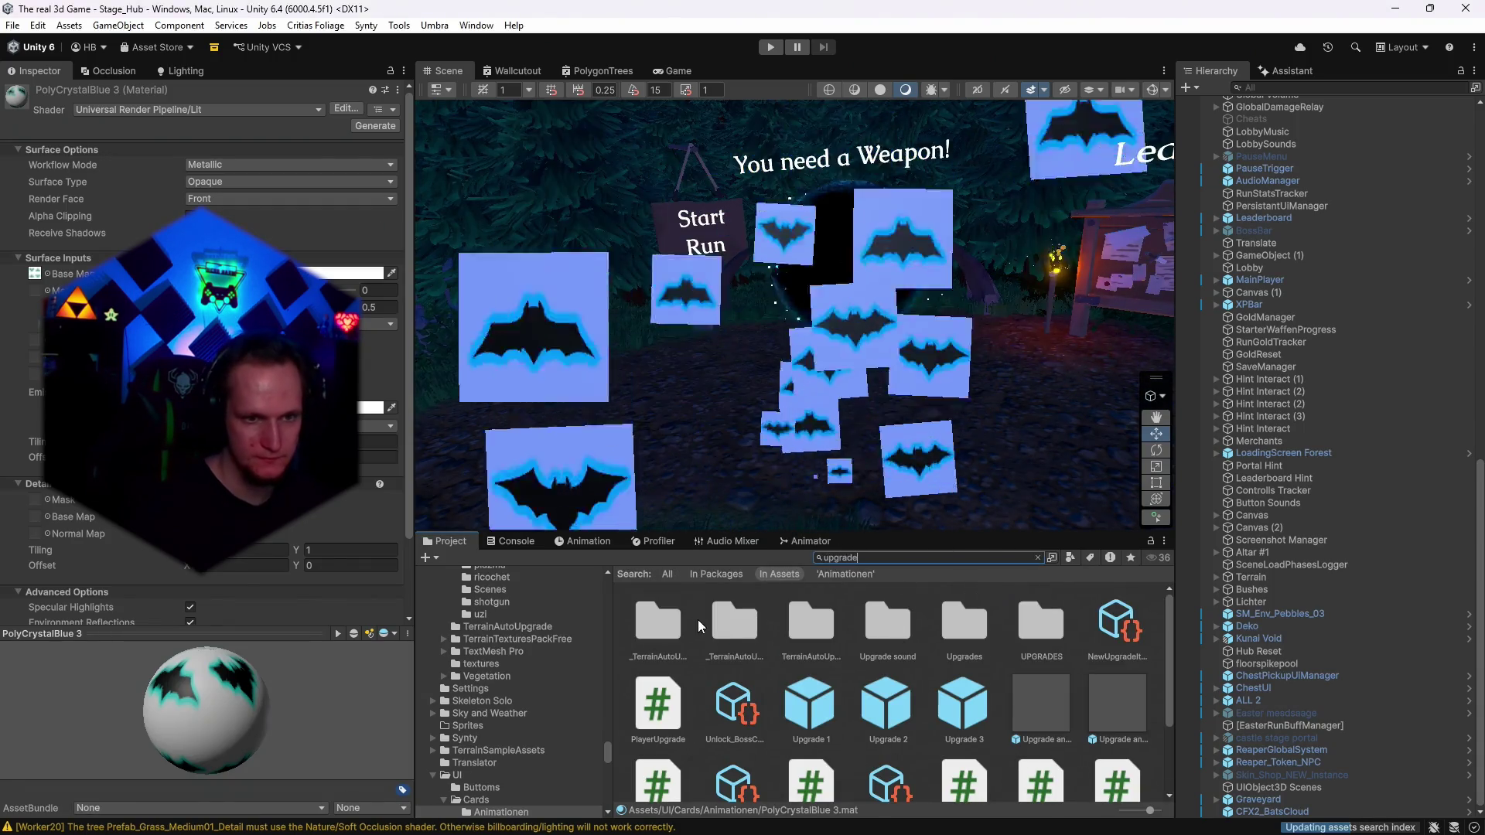
pyautogui.click(808, 704)
pyautogui.click(842, 558)
pyautogui.press('BackSpace')
pyautogui.press('BackSpace')
pyautogui.press('BackSpace')
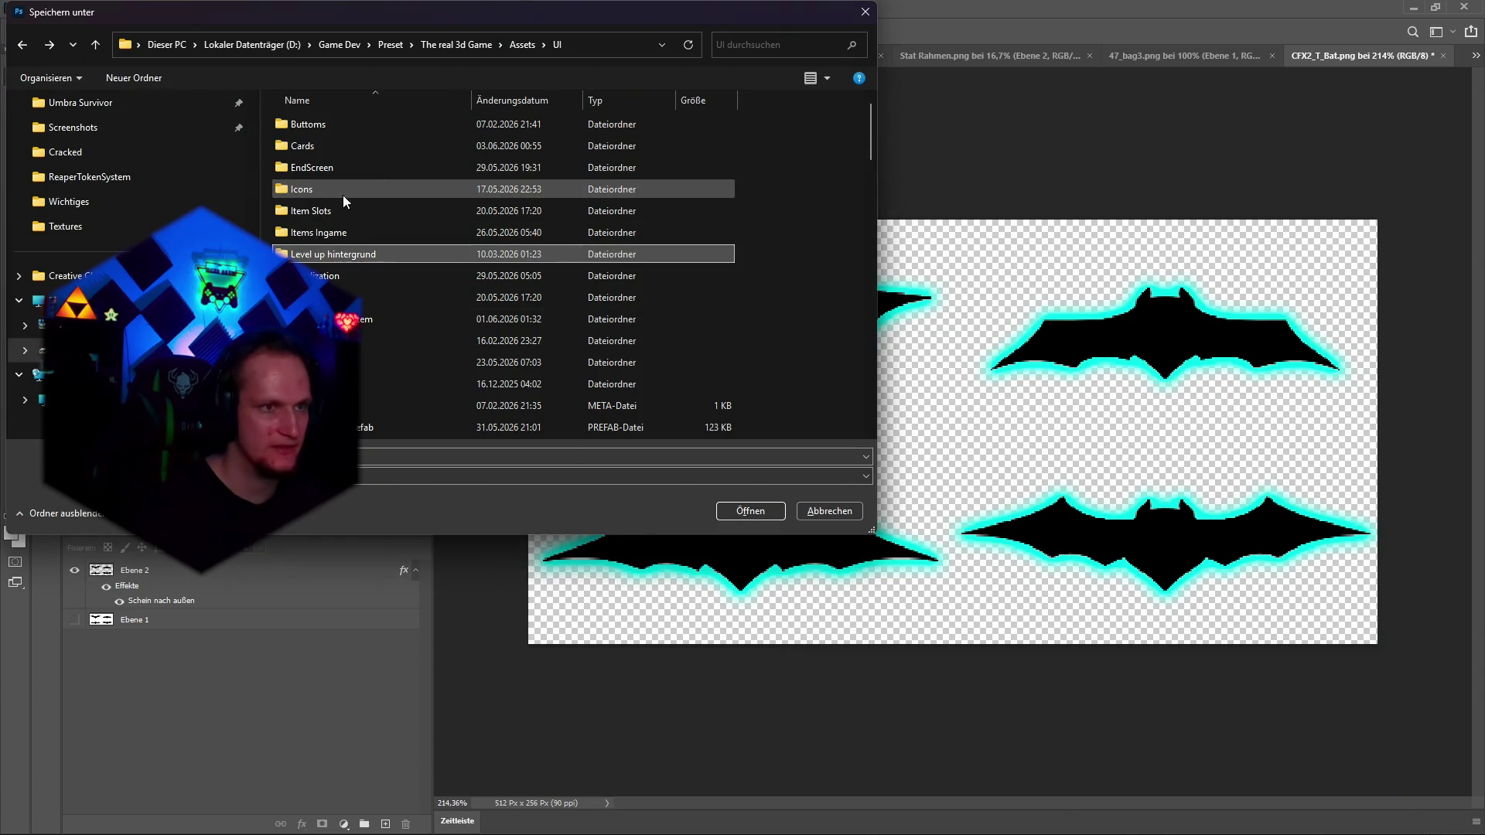
# Save the PNG into Assets/UI/Cards/Animationen, overwriting the existing CFX2_T_Bat.png.
pyautogui.doubleClick(319, 147)
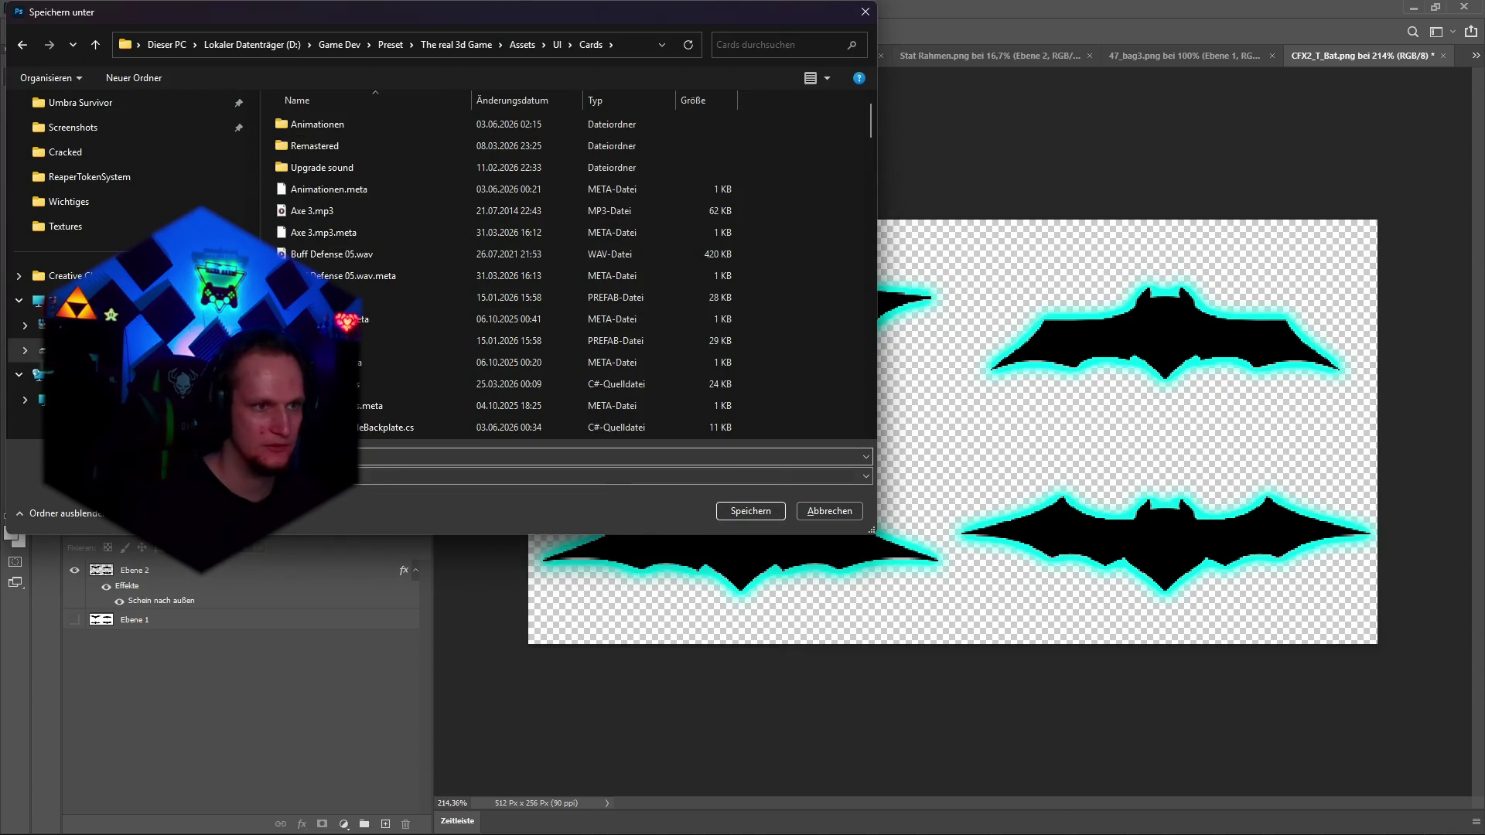
pyautogui.doubleClick(332, 129)
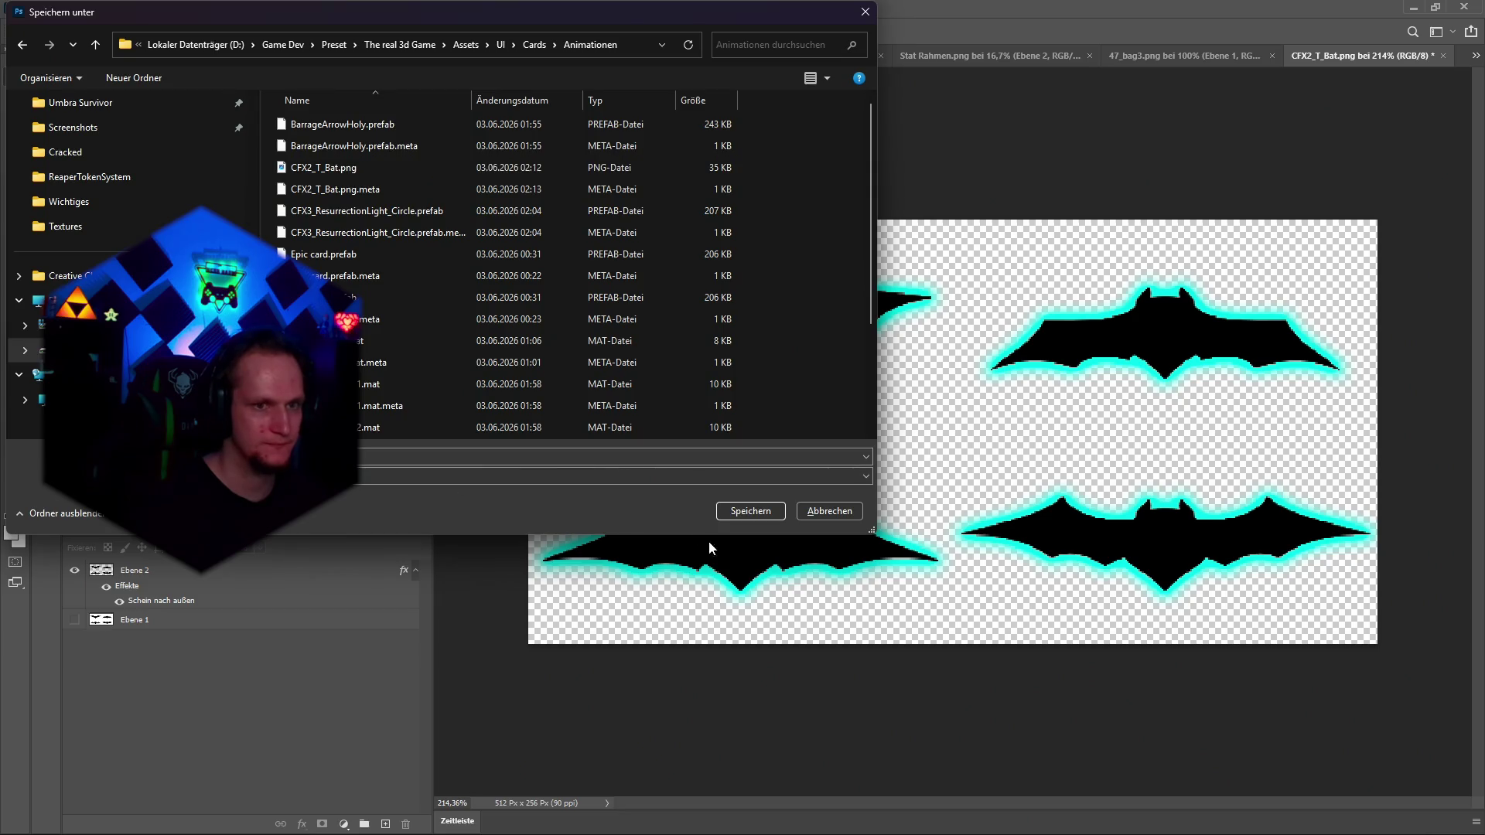
pyautogui.click(750, 510)
pyautogui.click(766, 424)
pyautogui.hotkey('alt', 'Tab')
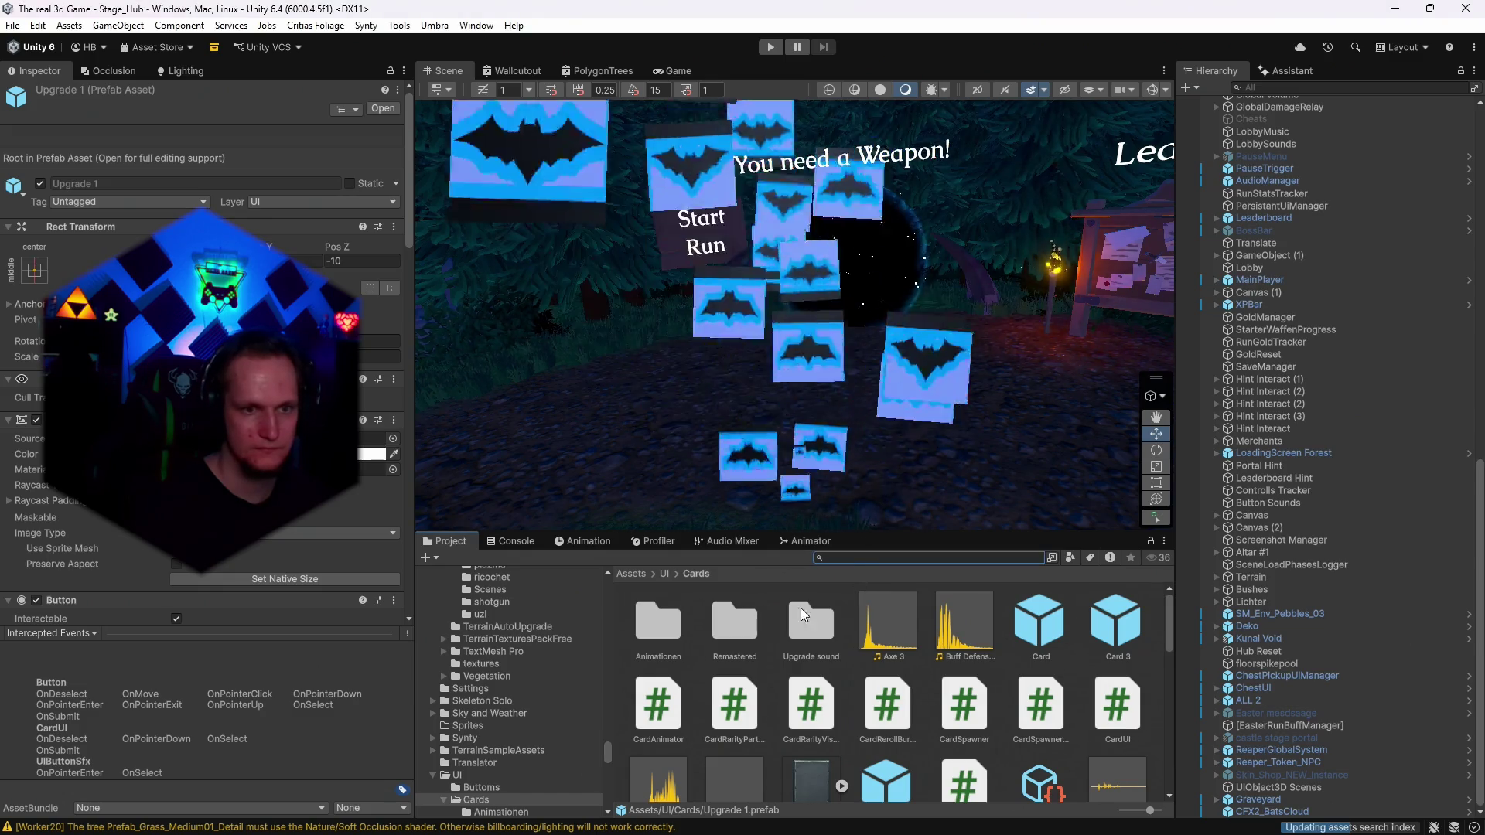
# In the Animationen folder, set the PolyCrystalBlue 3 material's Surface Type to Transparent.
pyautogui.doubleClick(680, 624)
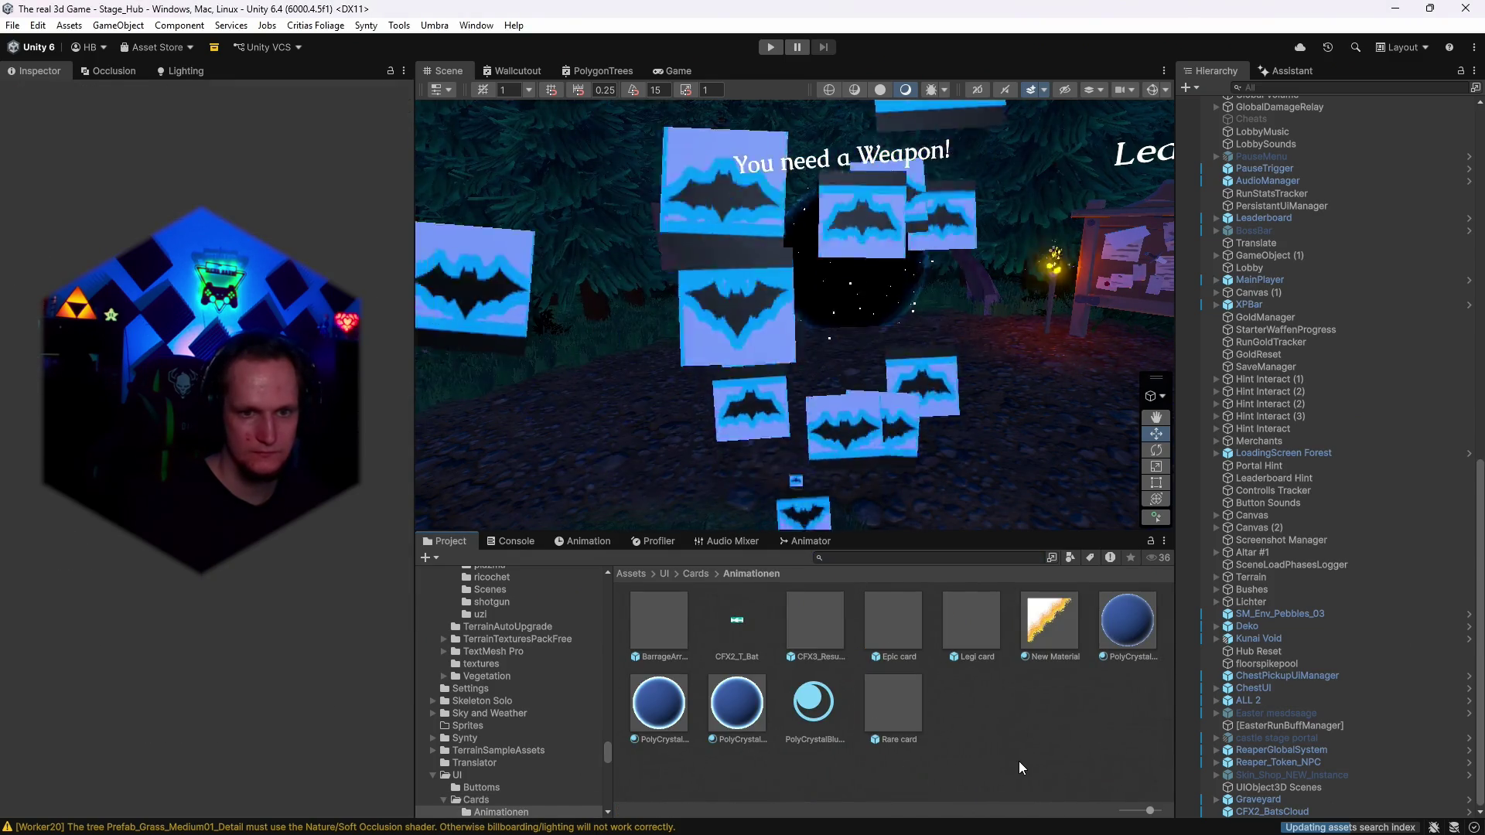
pyautogui.click(814, 703)
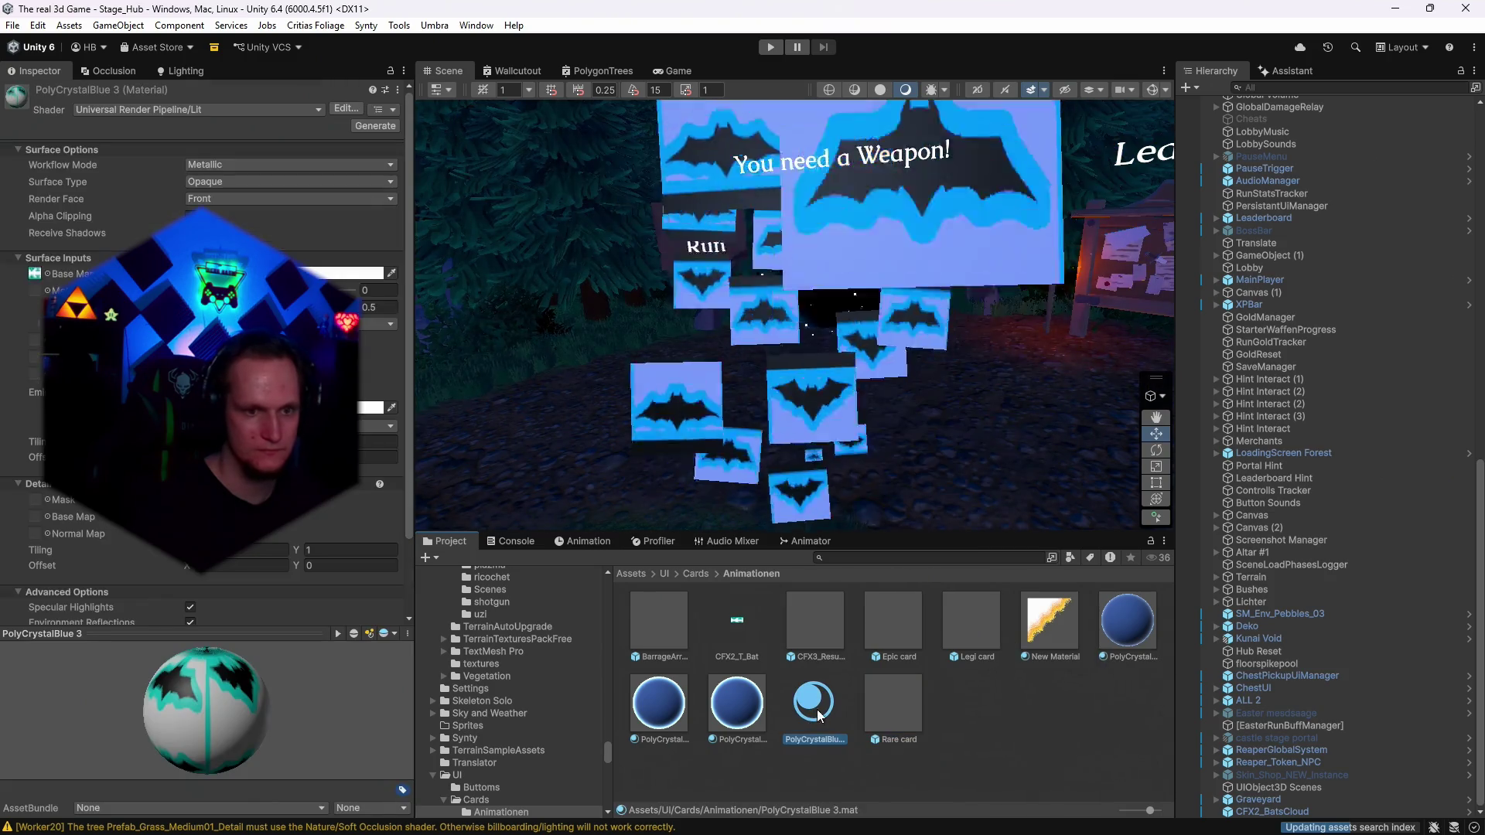
pyautogui.click(224, 181)
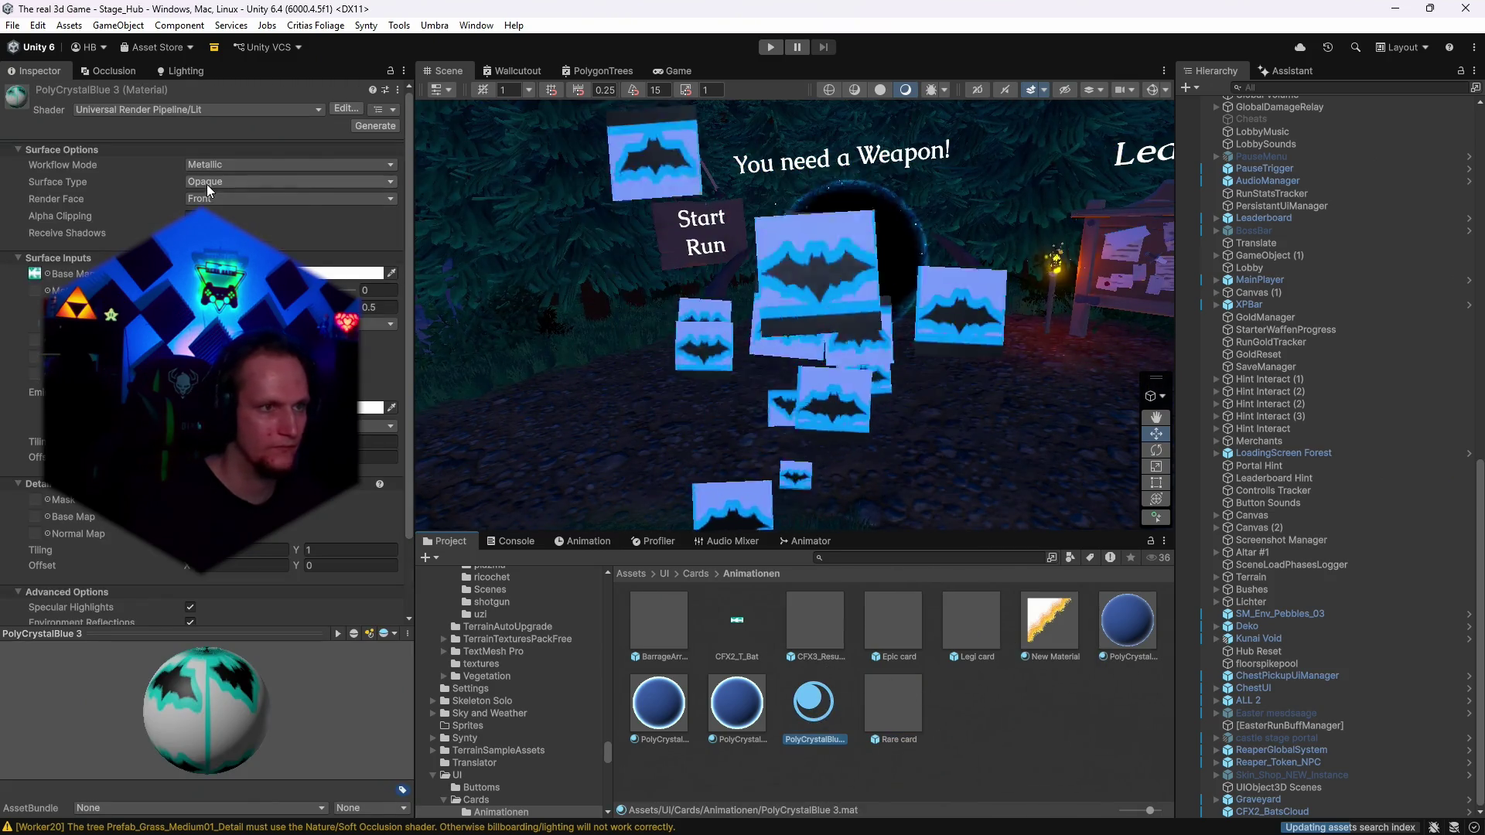
pyautogui.click(221, 217)
pyautogui.scroll(-5, 349, 512)
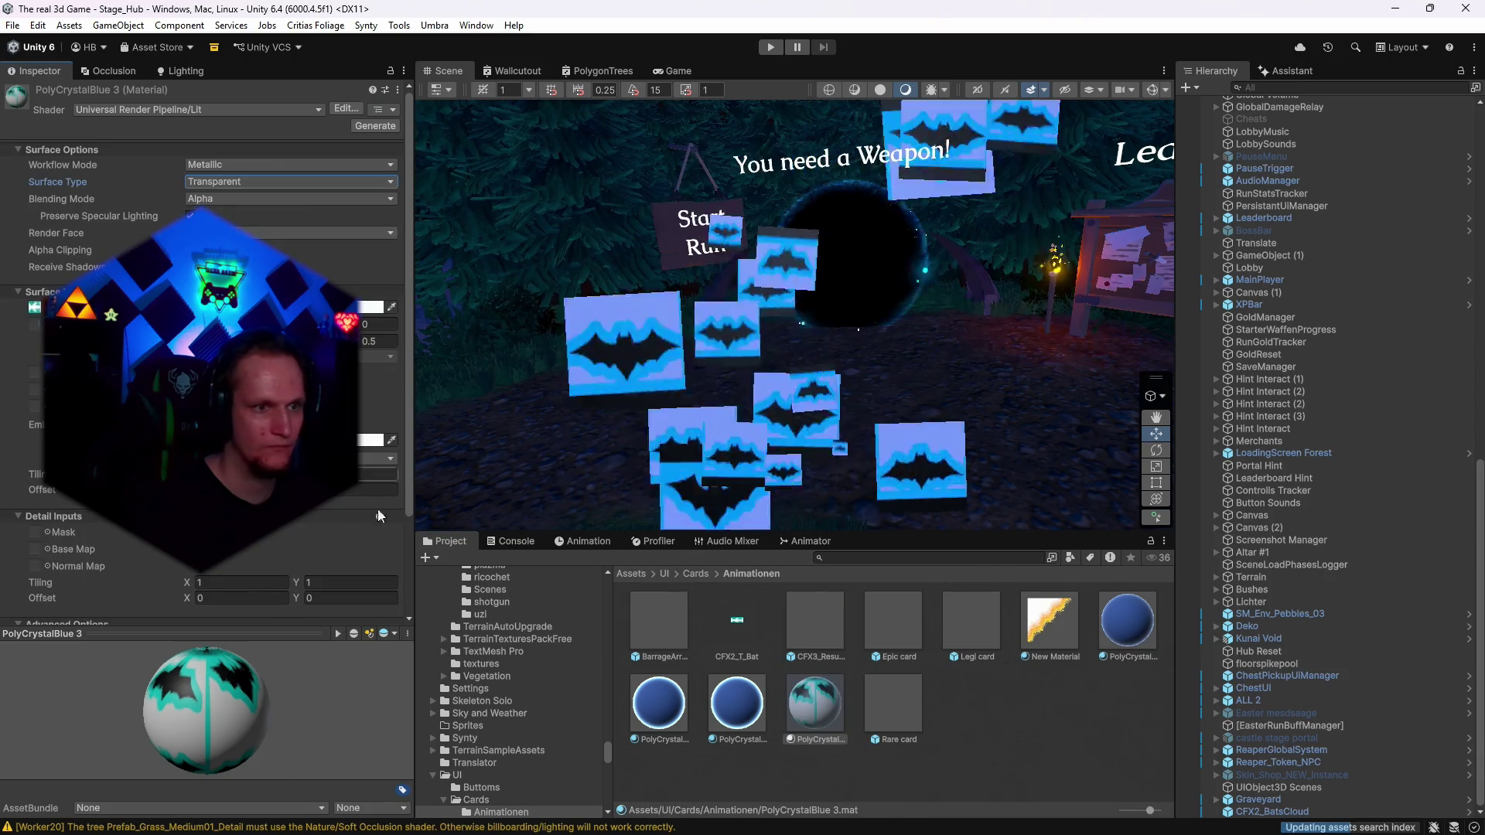
pyautogui.scroll(4, 350, 512)
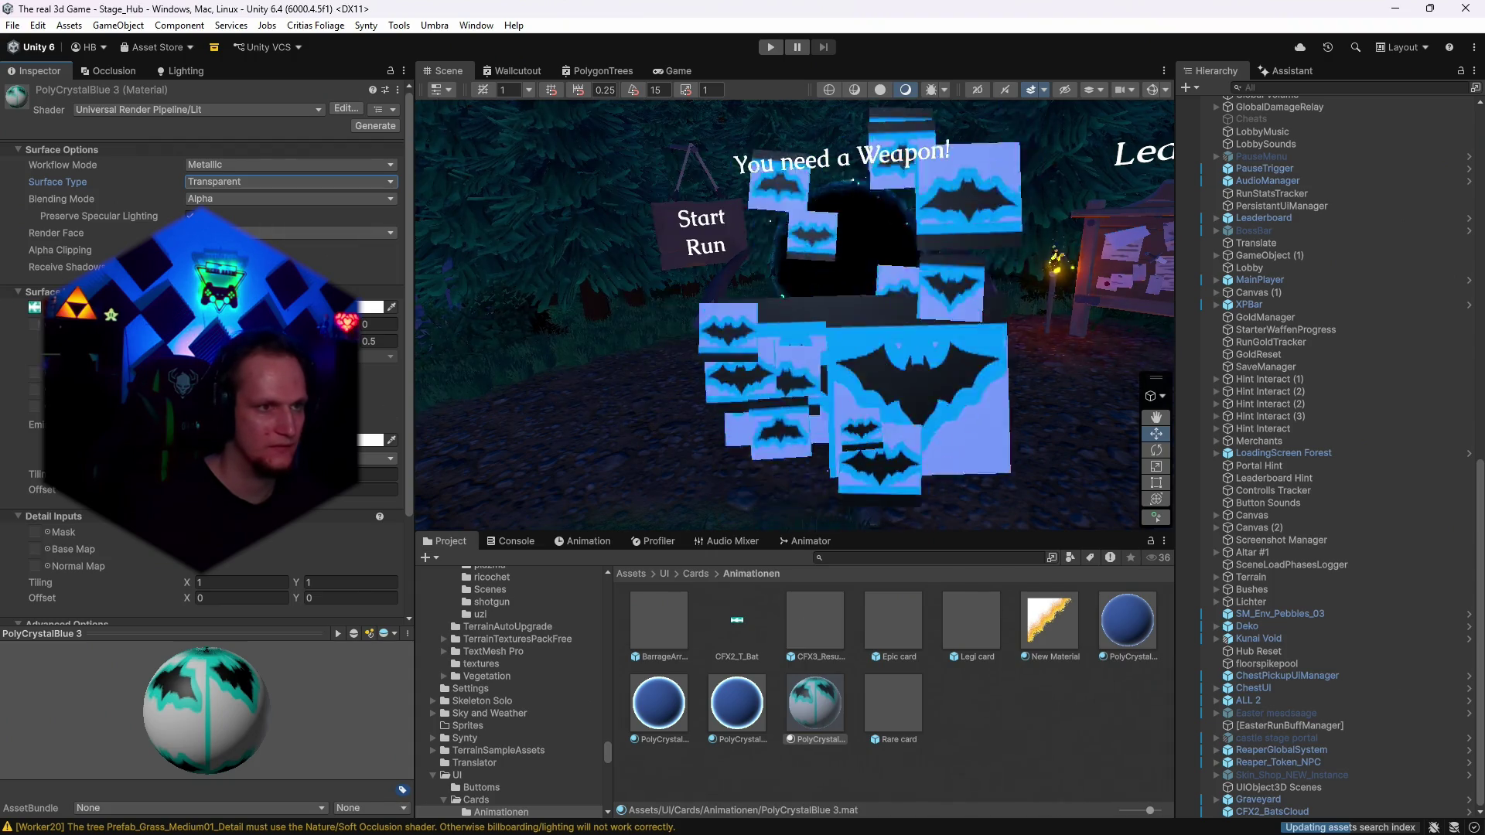
pyautogui.click(373, 308)
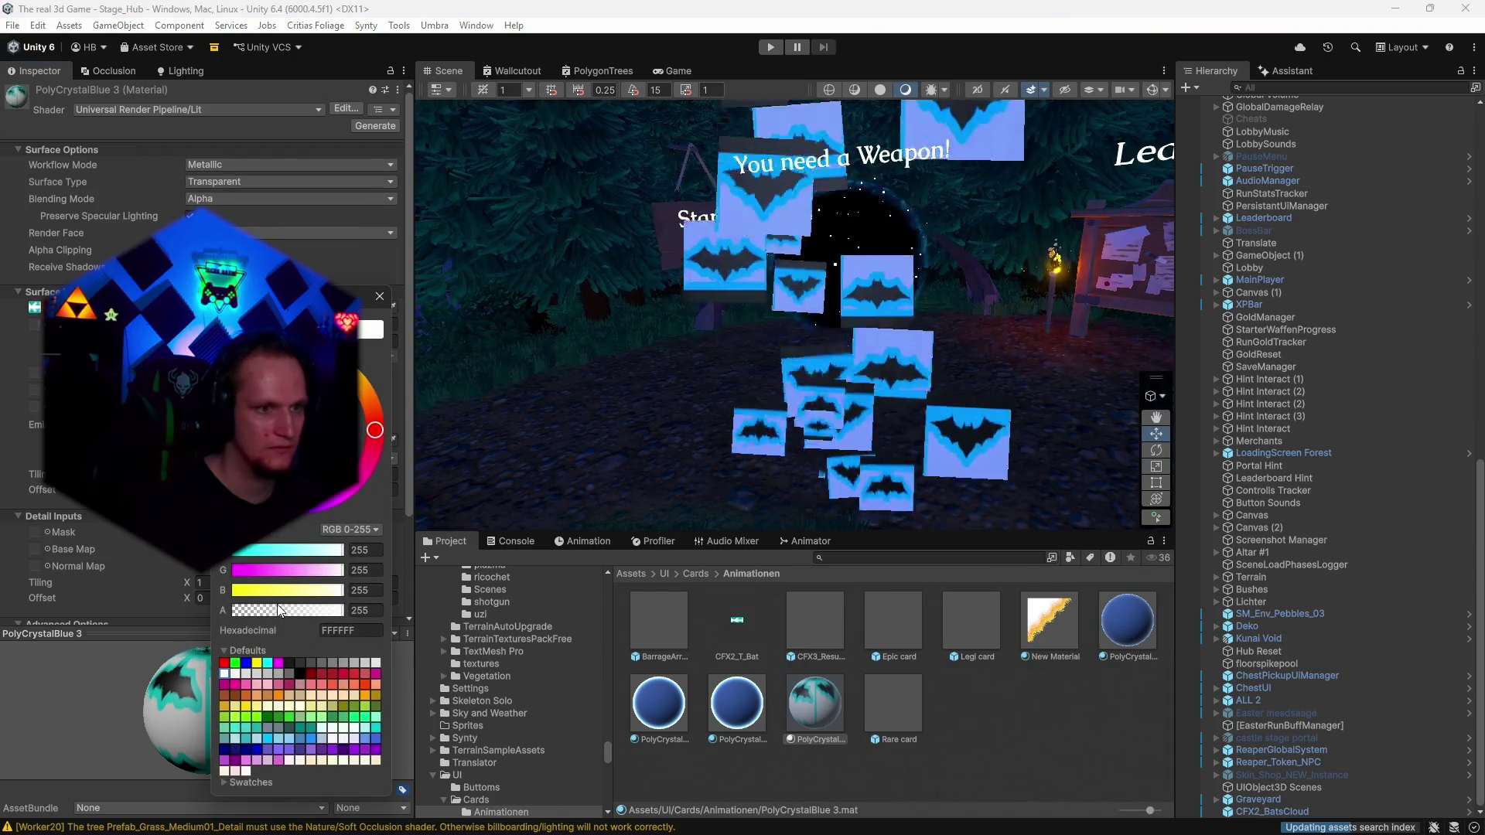
pyautogui.click(379, 296)
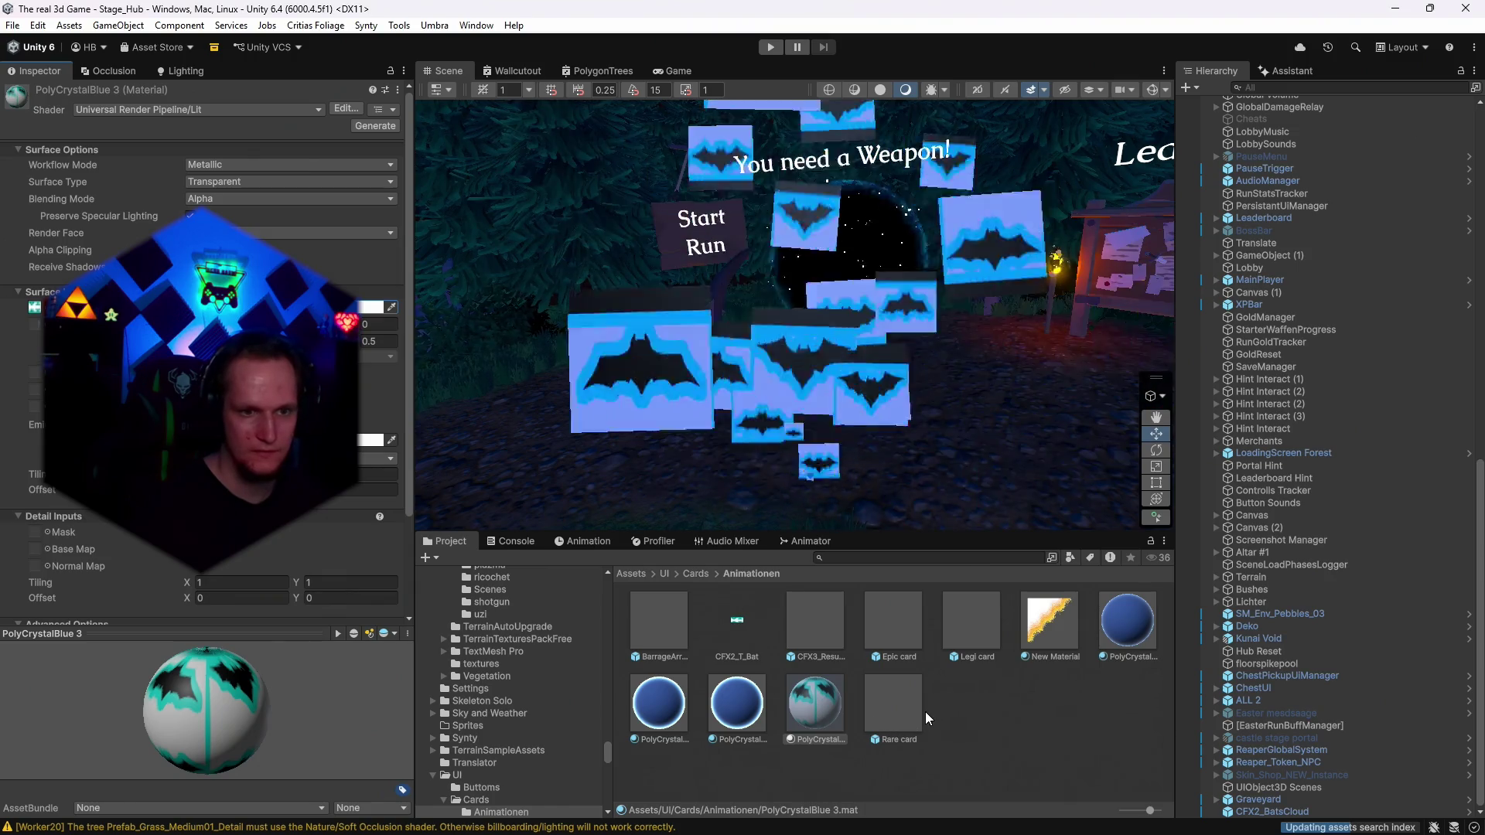
# Set CFX2_T_Bat's Texture Type to Sprite (2D and UI) and apply, then return to Photoshop.
pyautogui.click(722, 633)
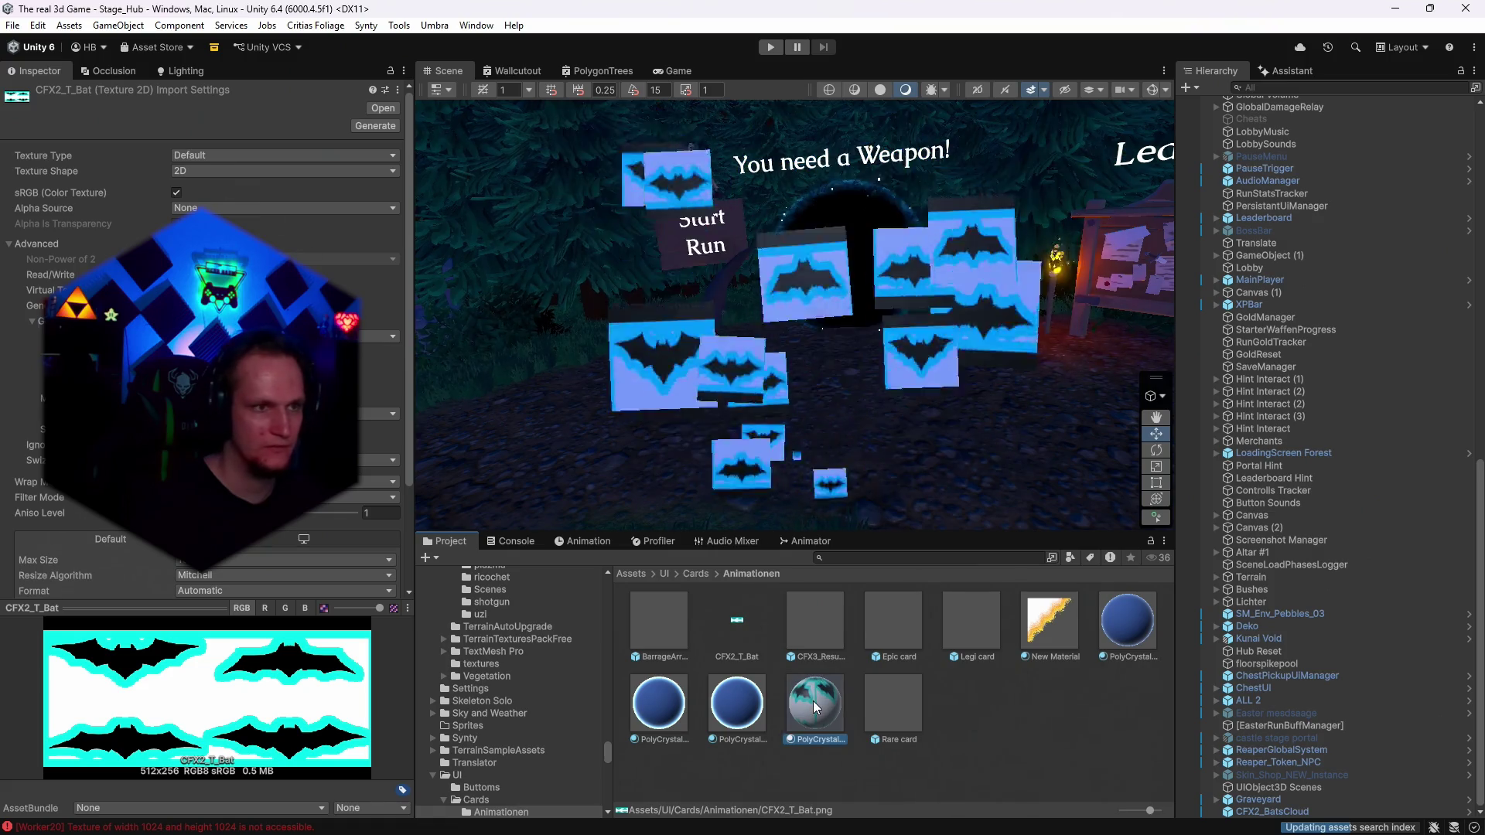
pyautogui.click(813, 703)
pyautogui.click(34, 311)
pyautogui.click(726, 625)
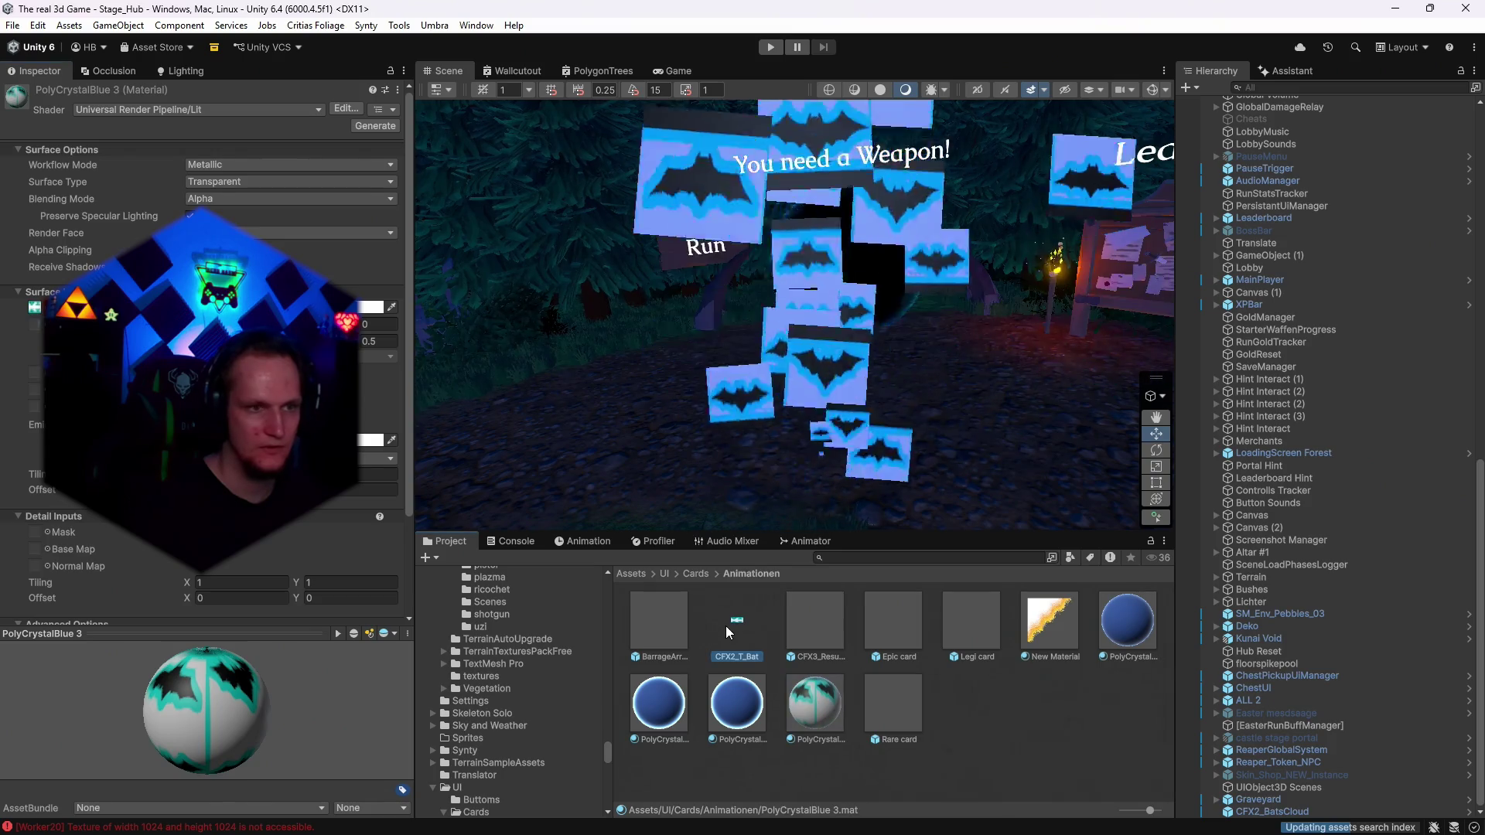
pyautogui.click(201, 156)
pyautogui.click(232, 224)
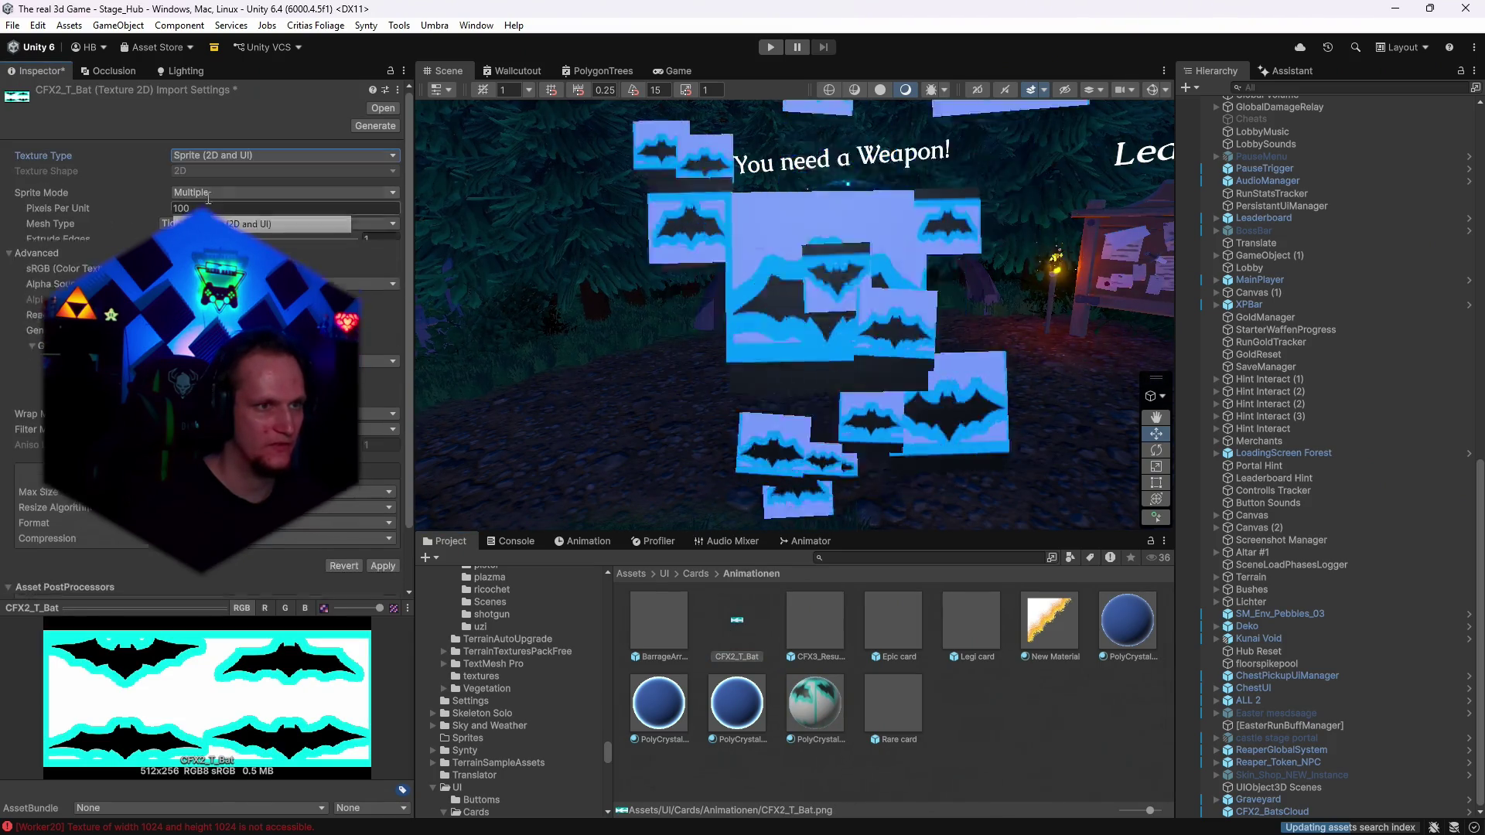
pyautogui.click(383, 556)
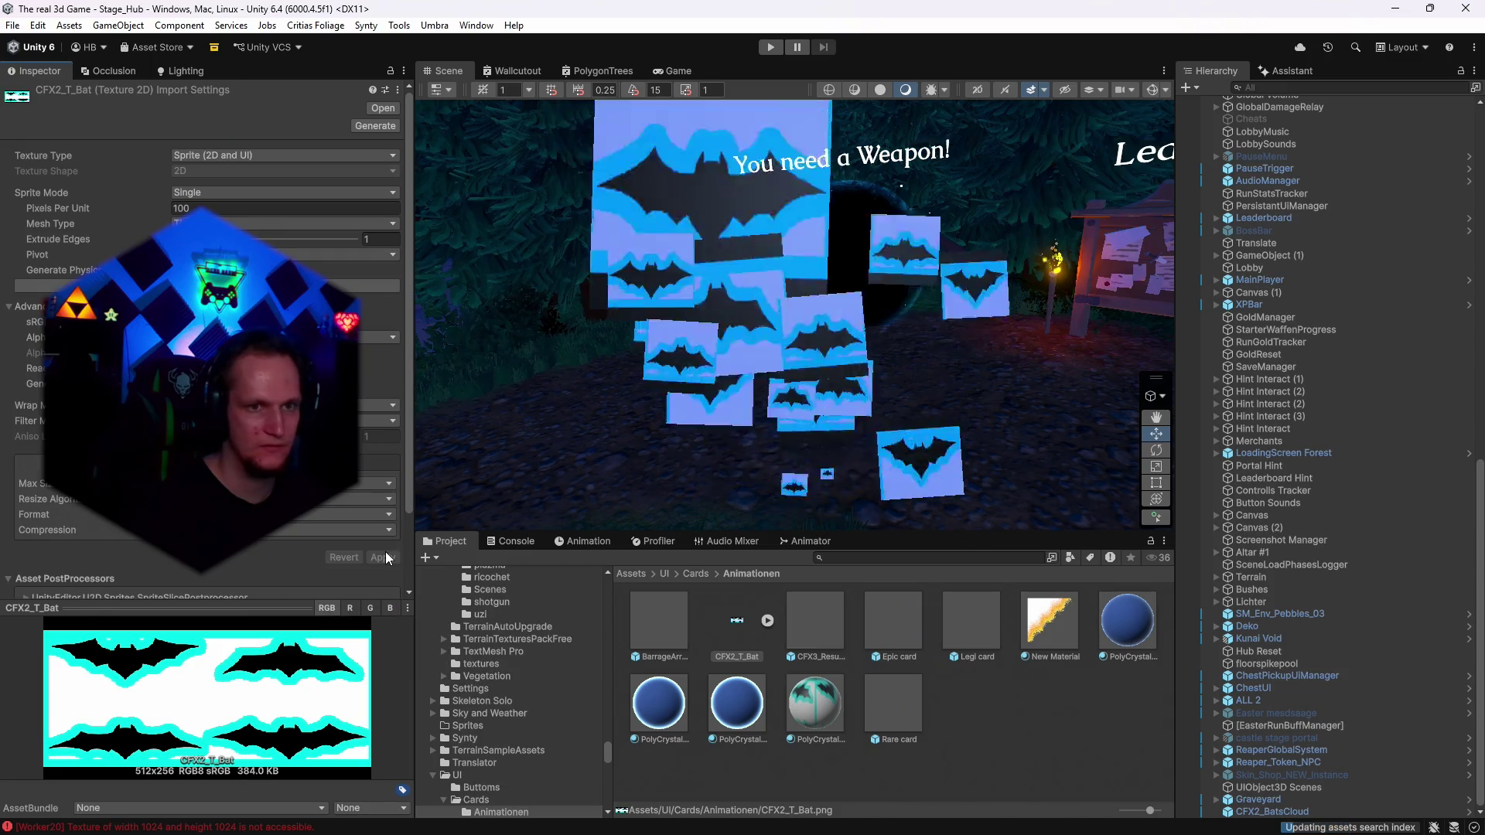
pyautogui.click(819, 704)
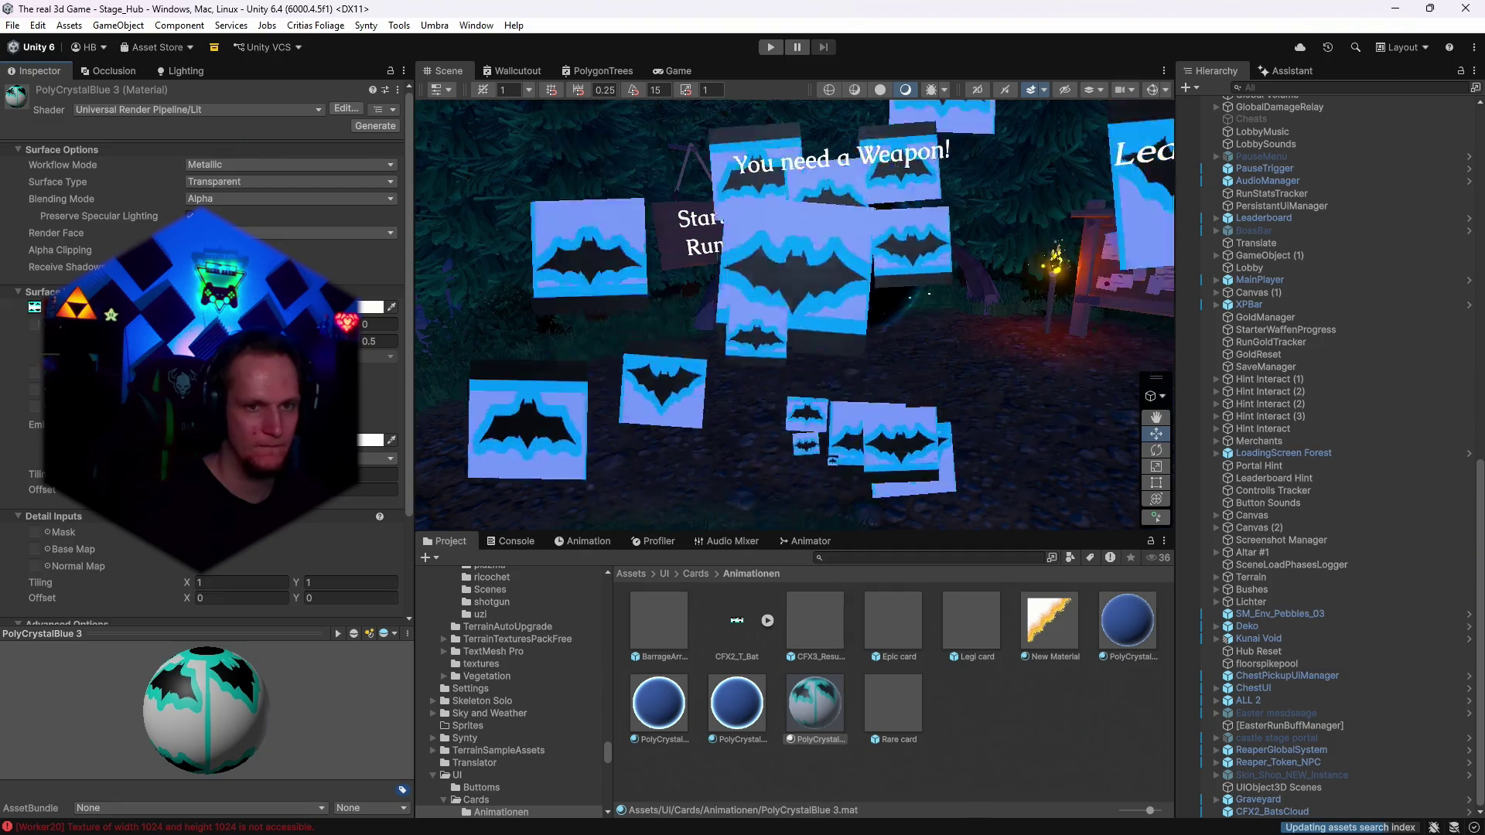
pyautogui.hotkey('alt', 'Tab')
pyautogui.click(37, 7)
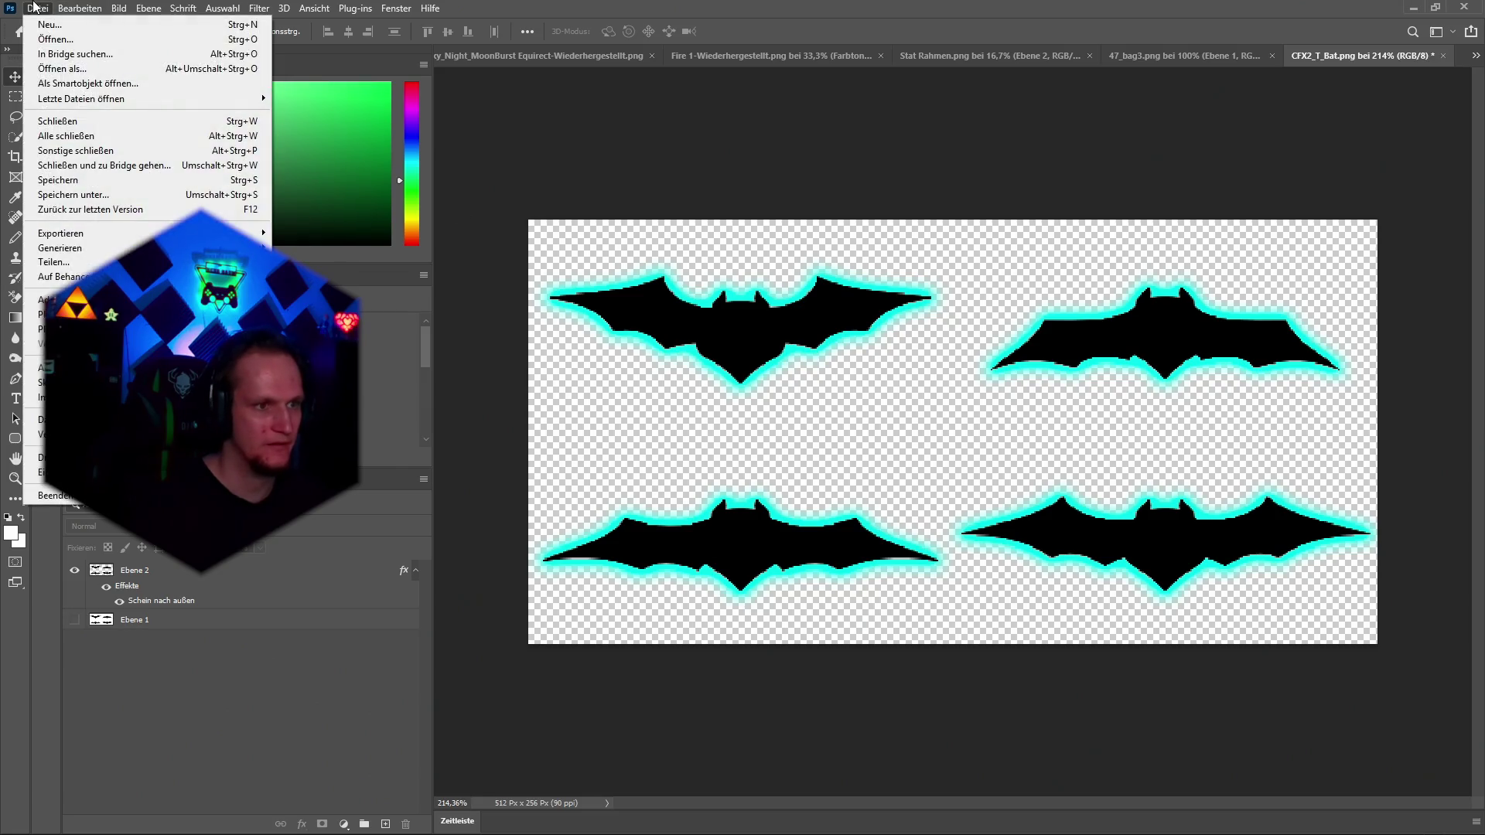
# Leave the bat sheet unsaved after browsing Datei, Bearbeiten and Save As, then select CFX2_T_Bat in Unity.
pyautogui.click(771, 517)
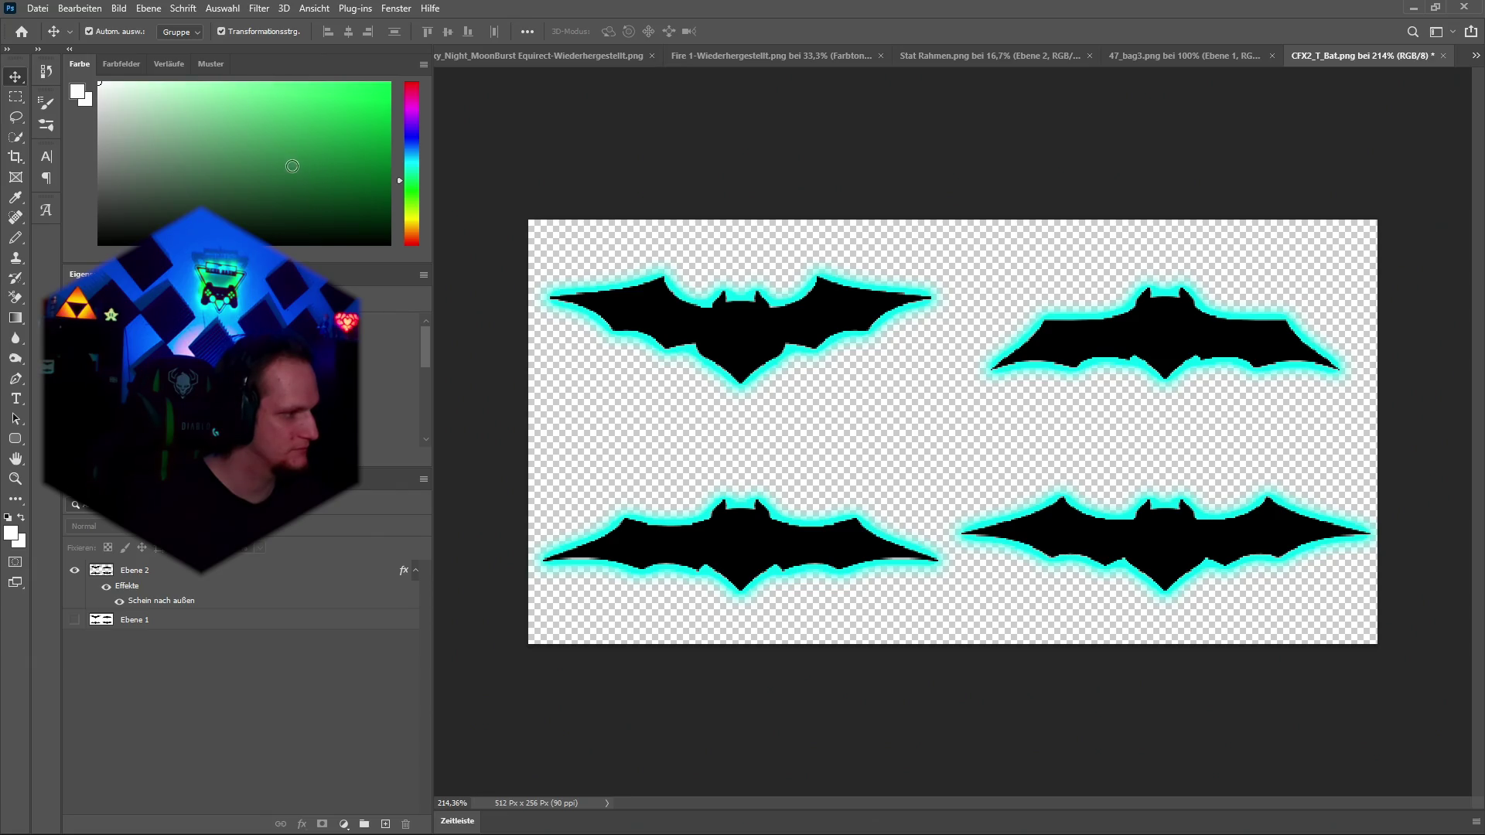
pyautogui.click(79, 8)
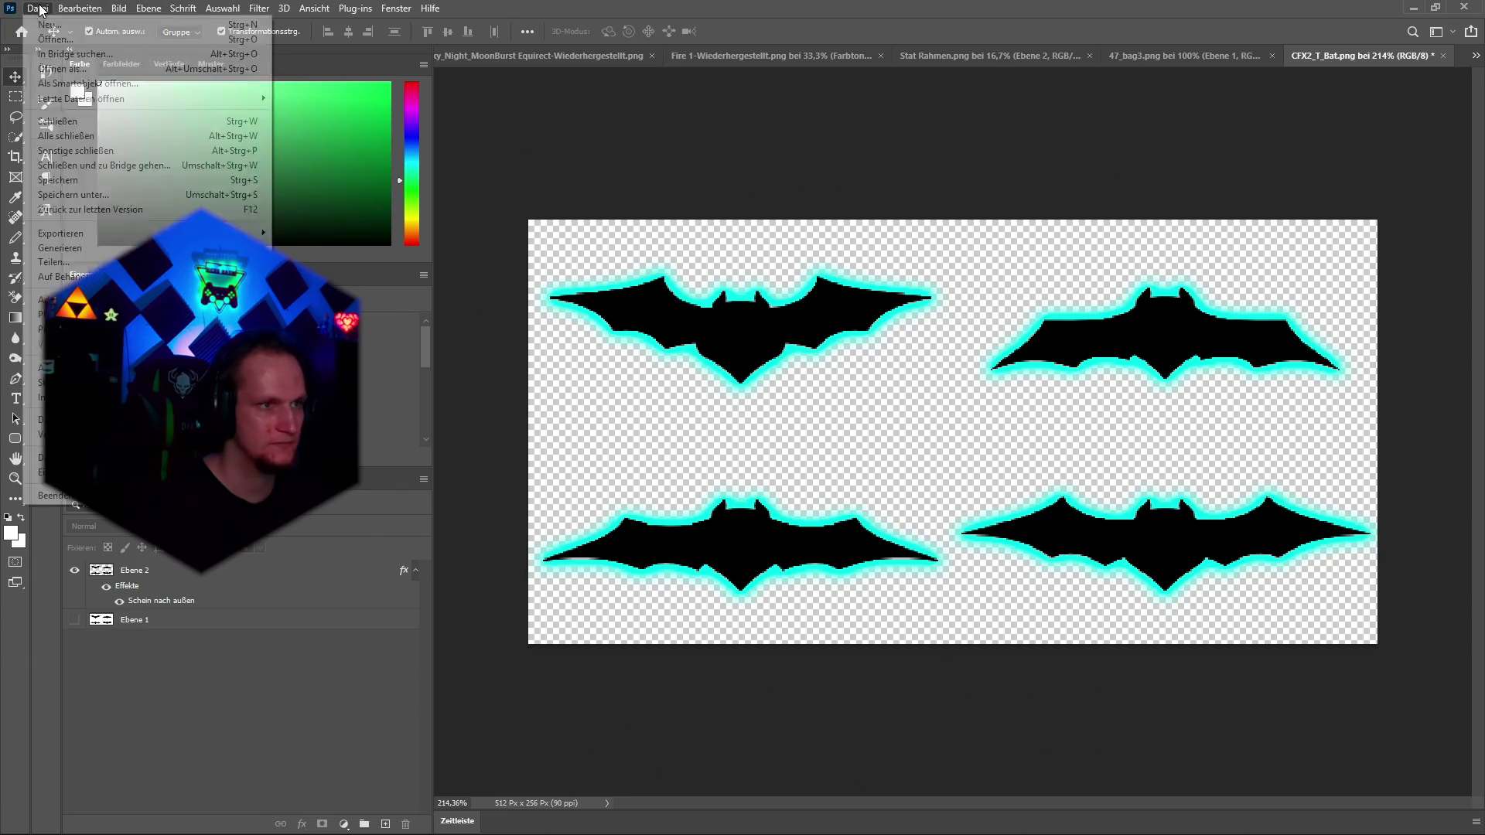
pyautogui.click(693, 419)
pyautogui.hotkey('ctrl', 'shift', 's')
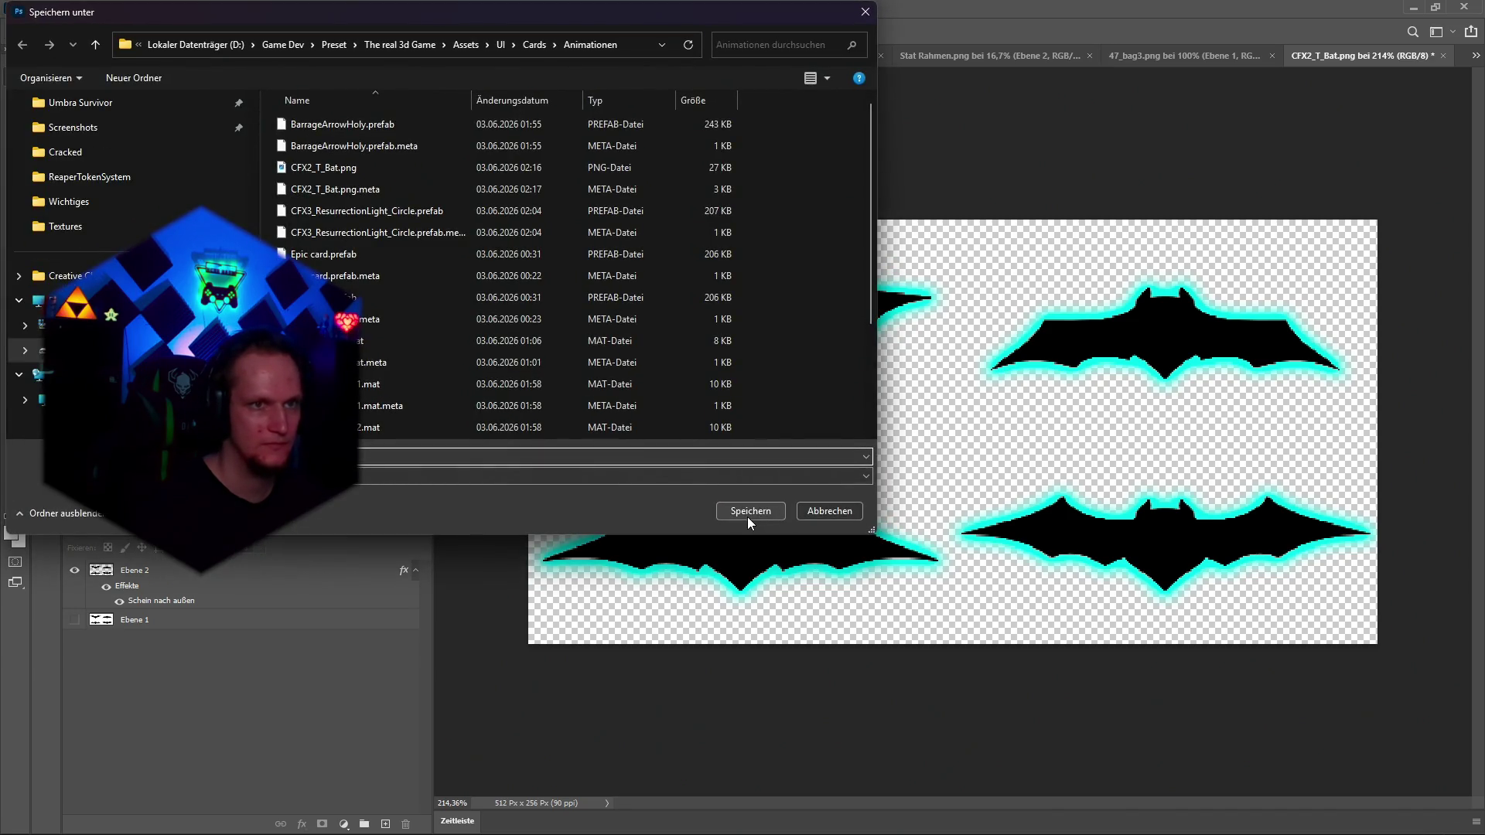
pyautogui.click(816, 508)
pyautogui.hotkey('alt', 'Tab')
pyautogui.click(746, 620)
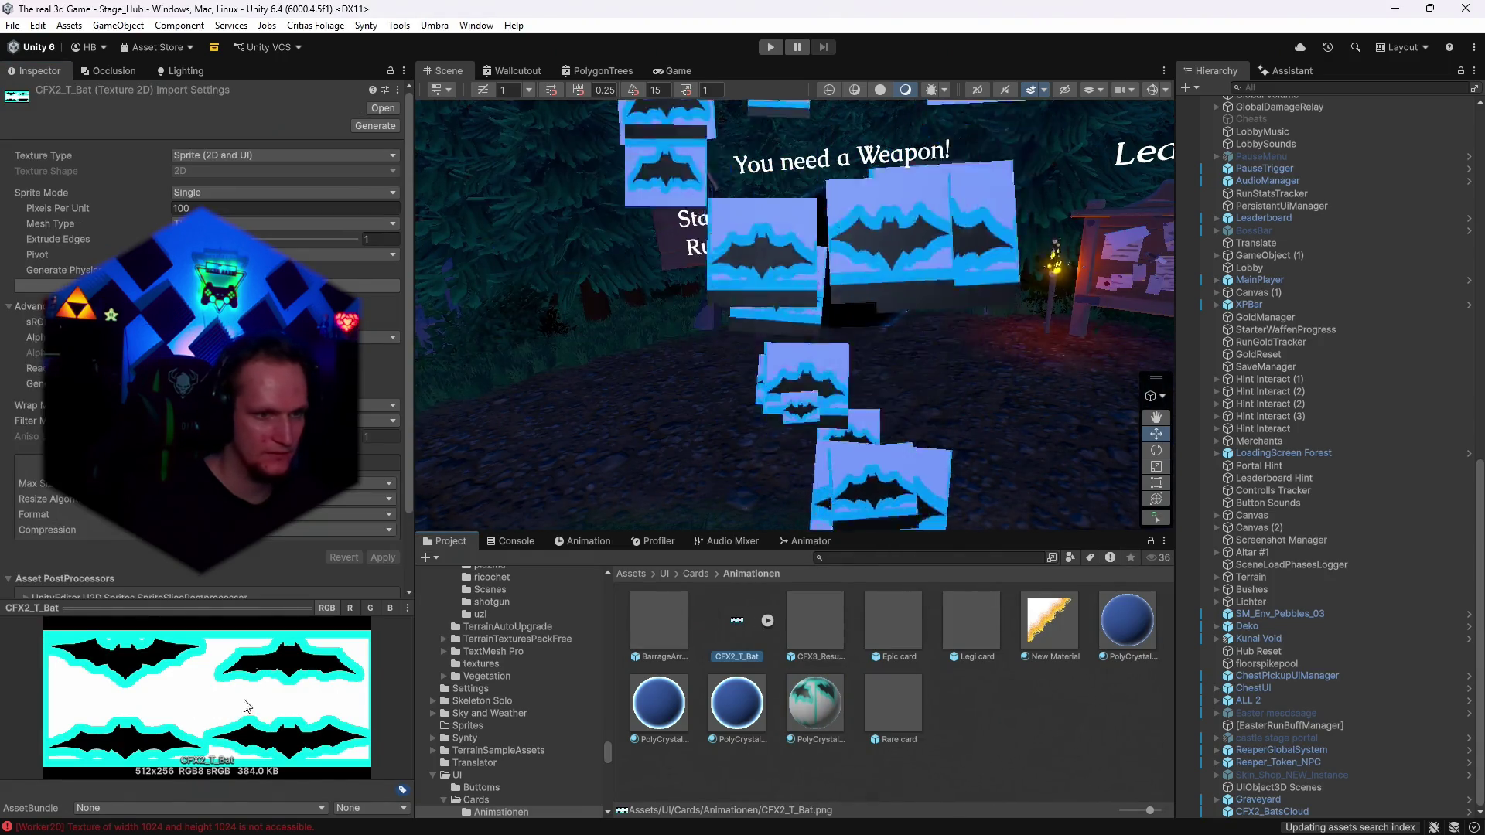
# Lower PolyCrystalBlue 3's base colour alpha to 7, try Alpha Clipping, and set Surface Type to Opaque.
pyautogui.click(821, 722)
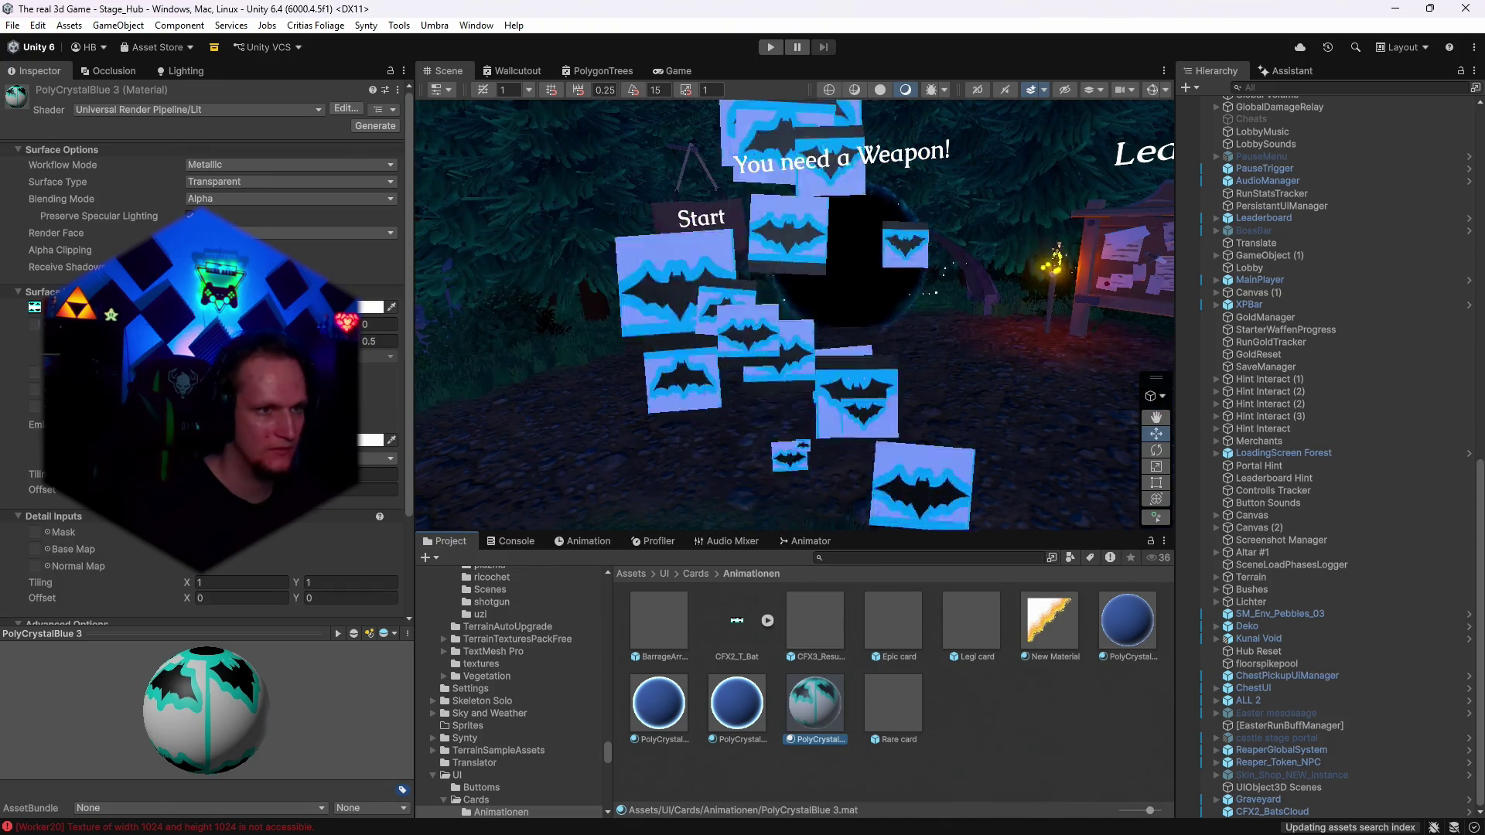
pyautogui.click(370, 307)
pyautogui.moveTo(308, 615)
pyautogui.mouseDown()
pyautogui.moveTo(264, 614)
pyautogui.moveTo(326, 611)
pyautogui.mouseUp()
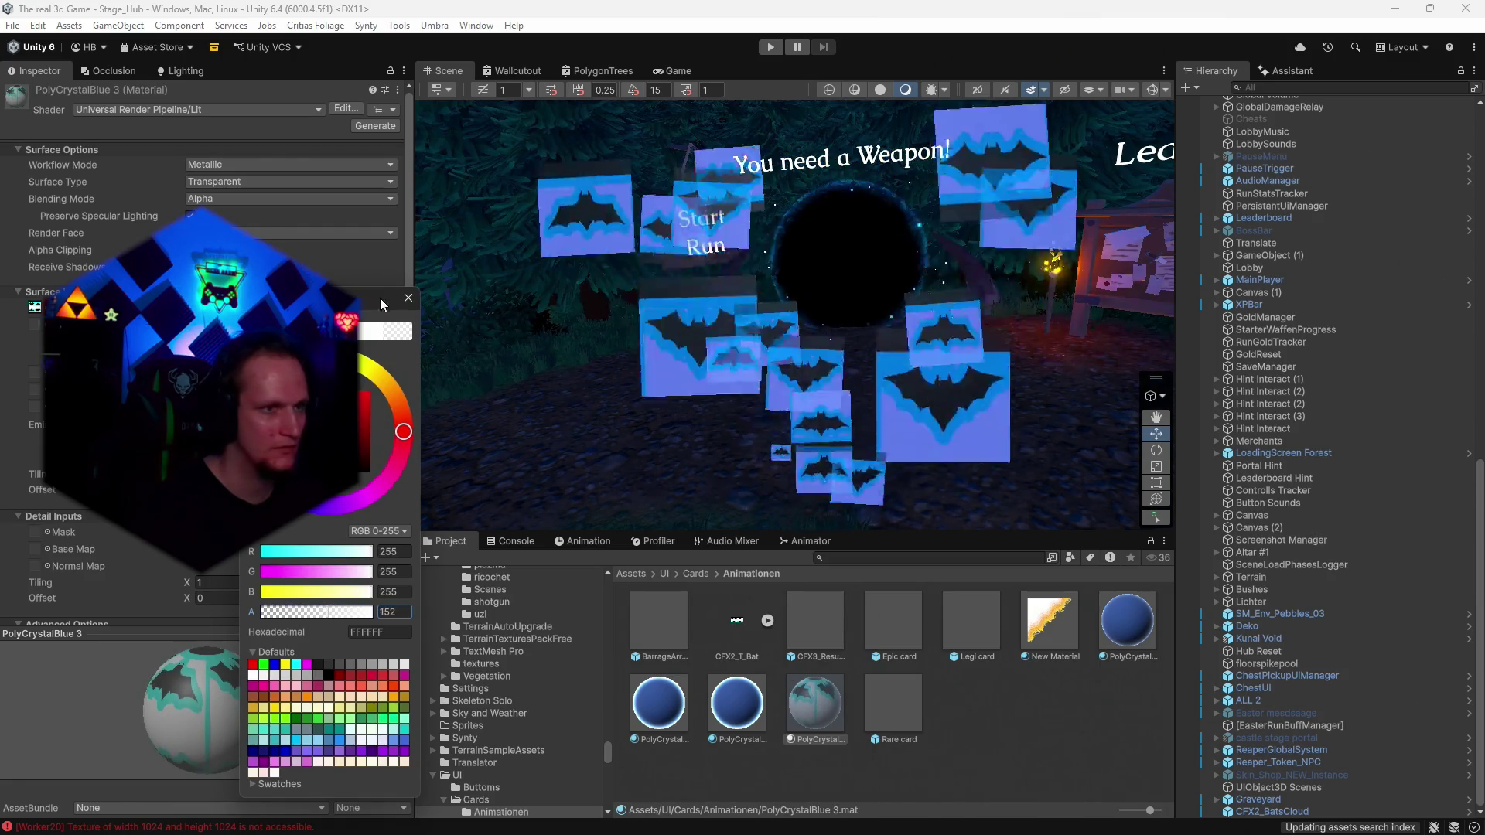
pyautogui.click(407, 298)
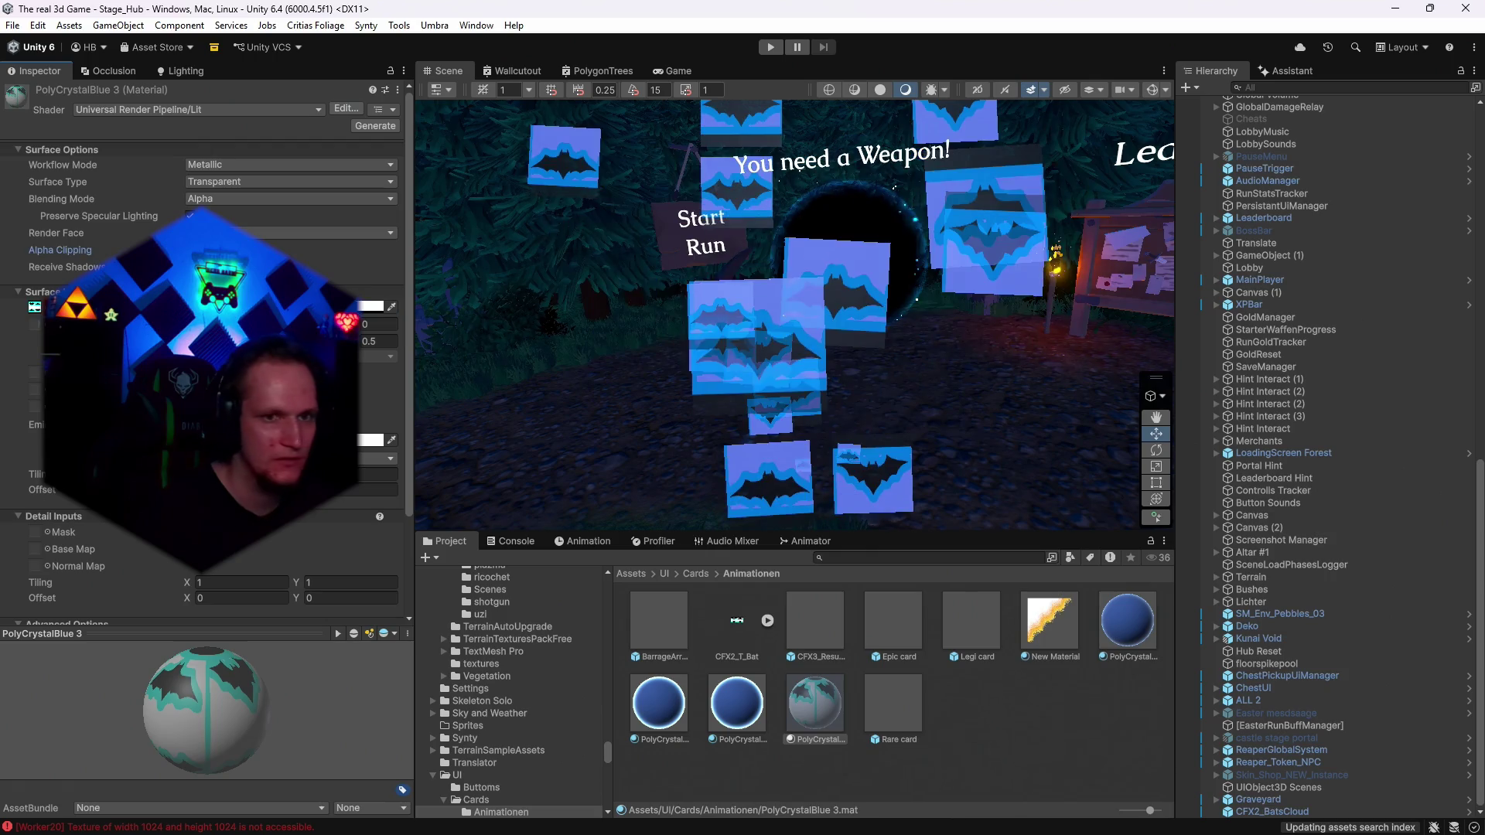
pyautogui.click(189, 250)
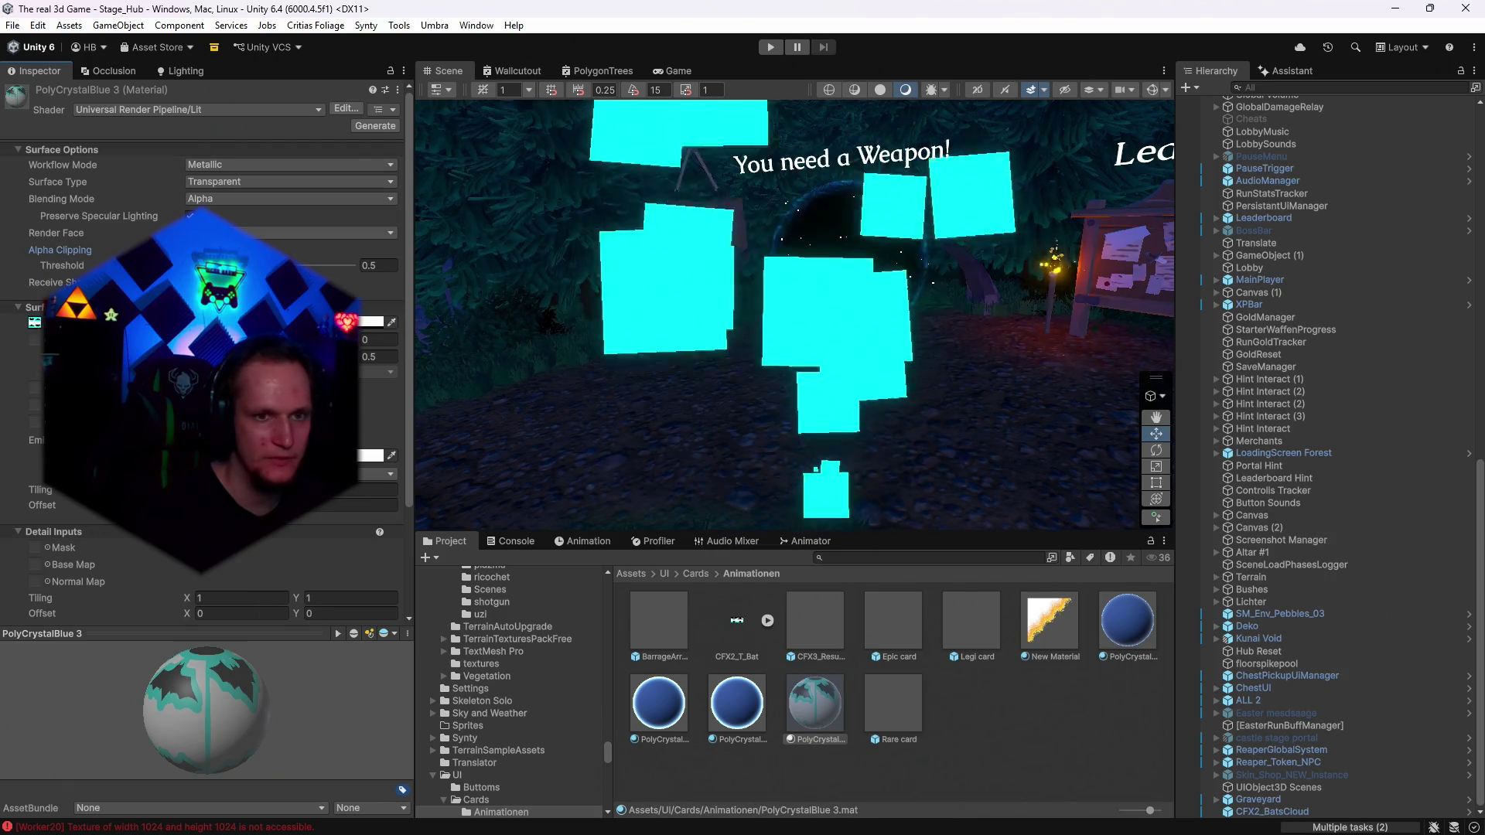
pyautogui.click(189, 250)
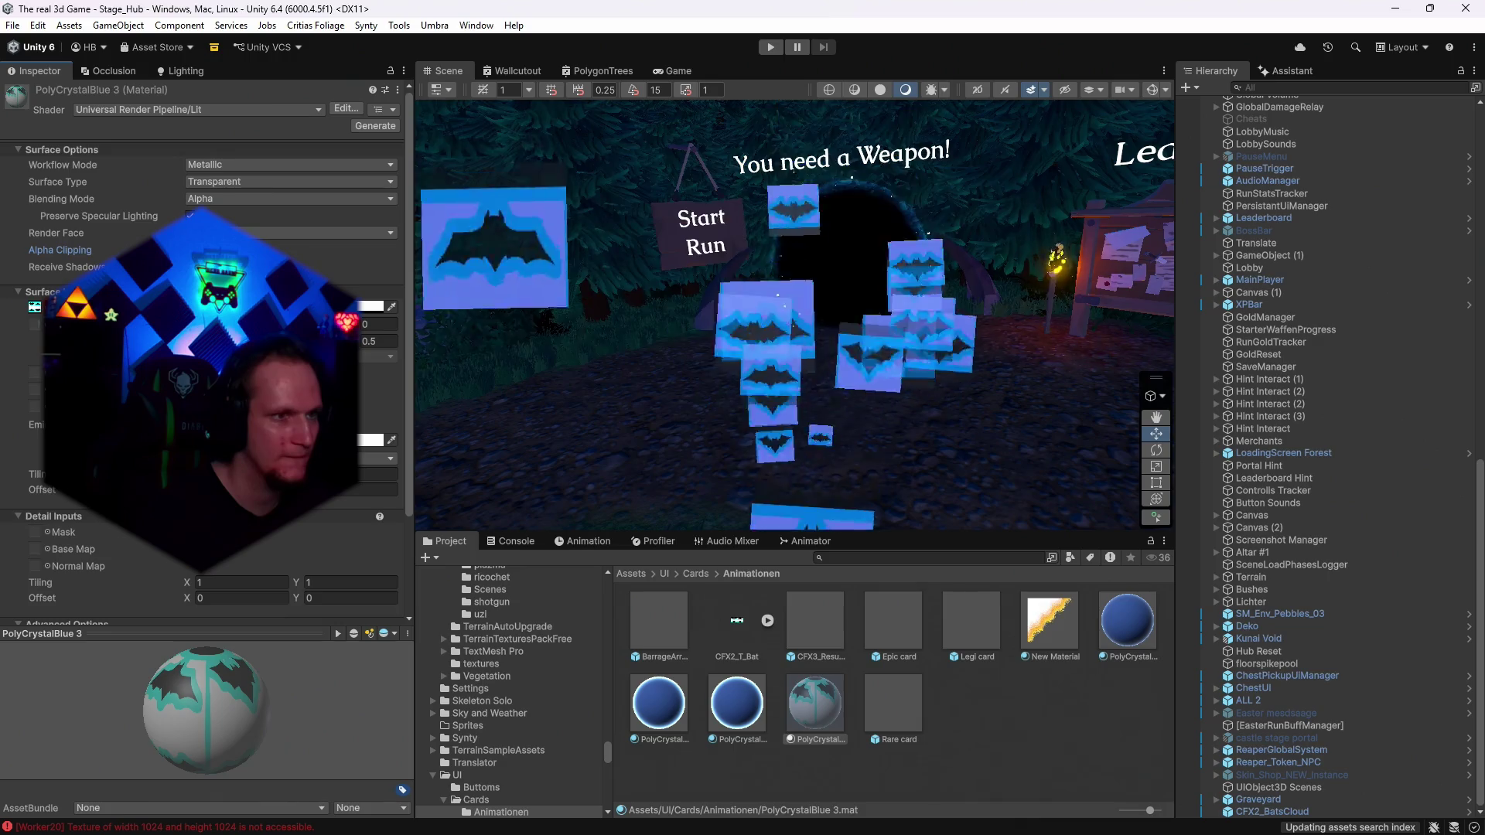
pyautogui.click(220, 184)
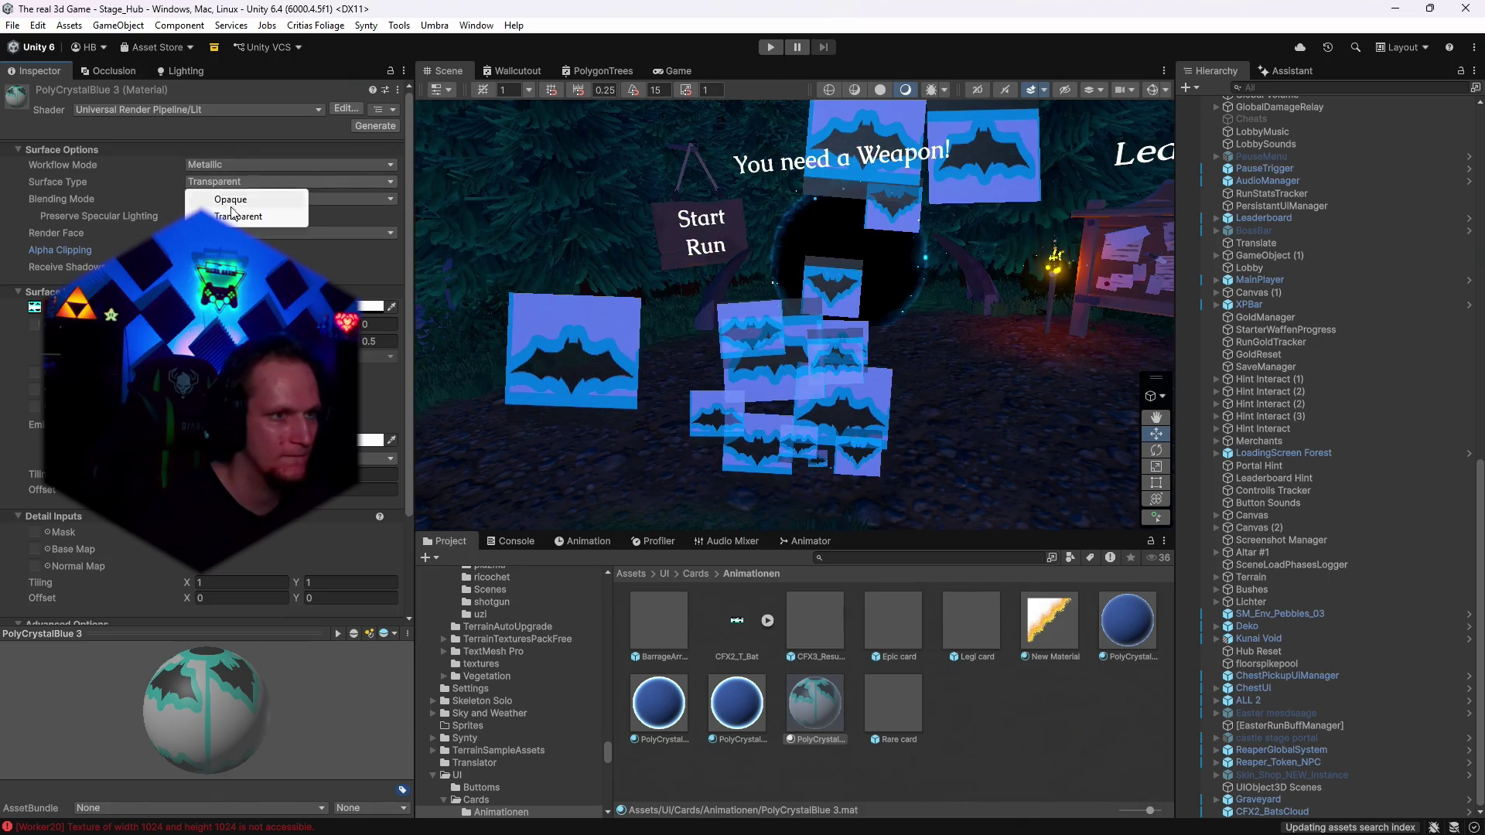
pyautogui.click(229, 202)
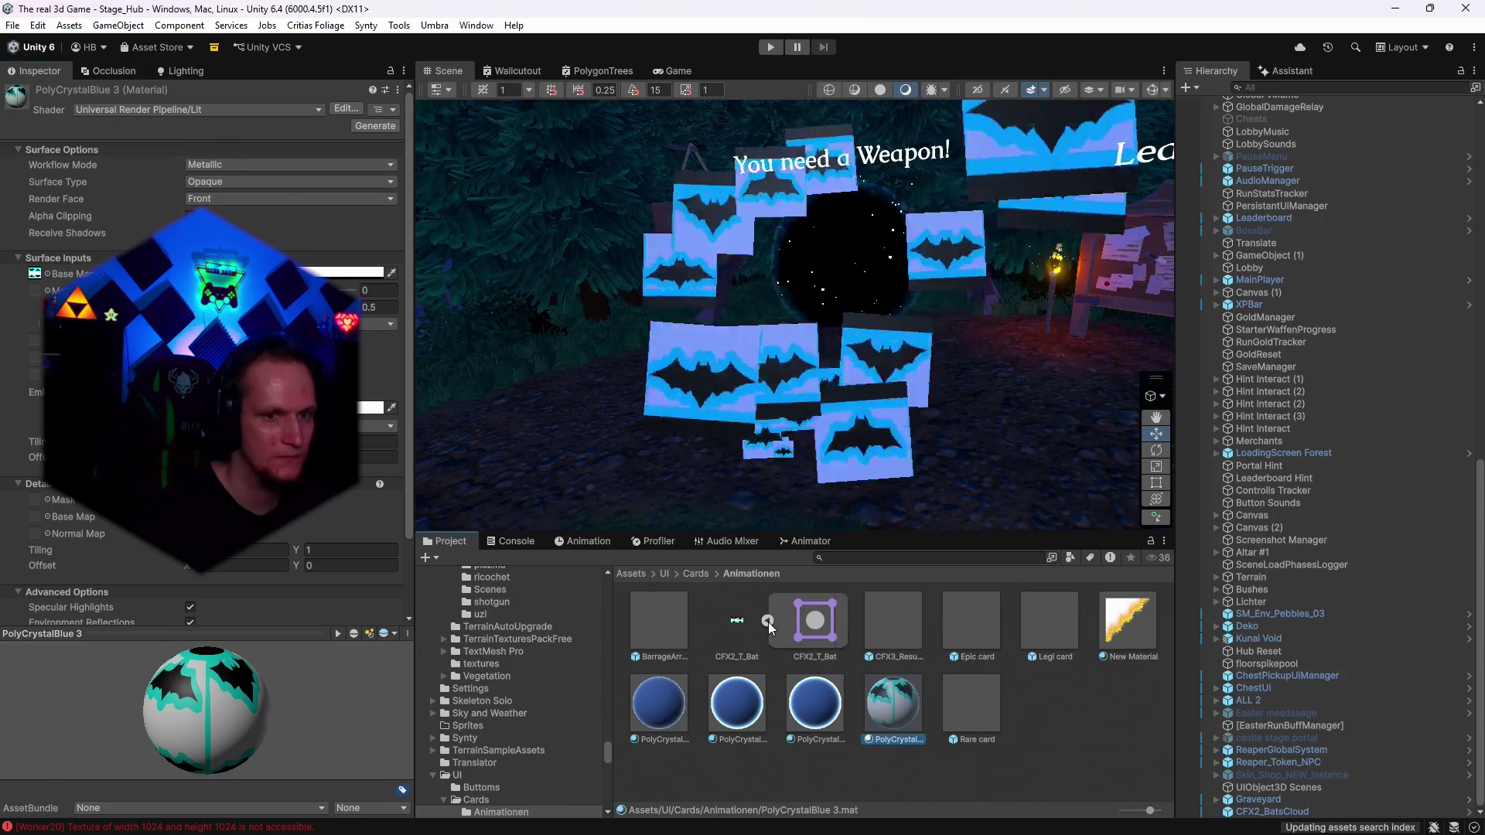
# Locate the CFX2_T_Bat texture and its sprite, and open it in Photoshop.
pyautogui.click(768, 622)
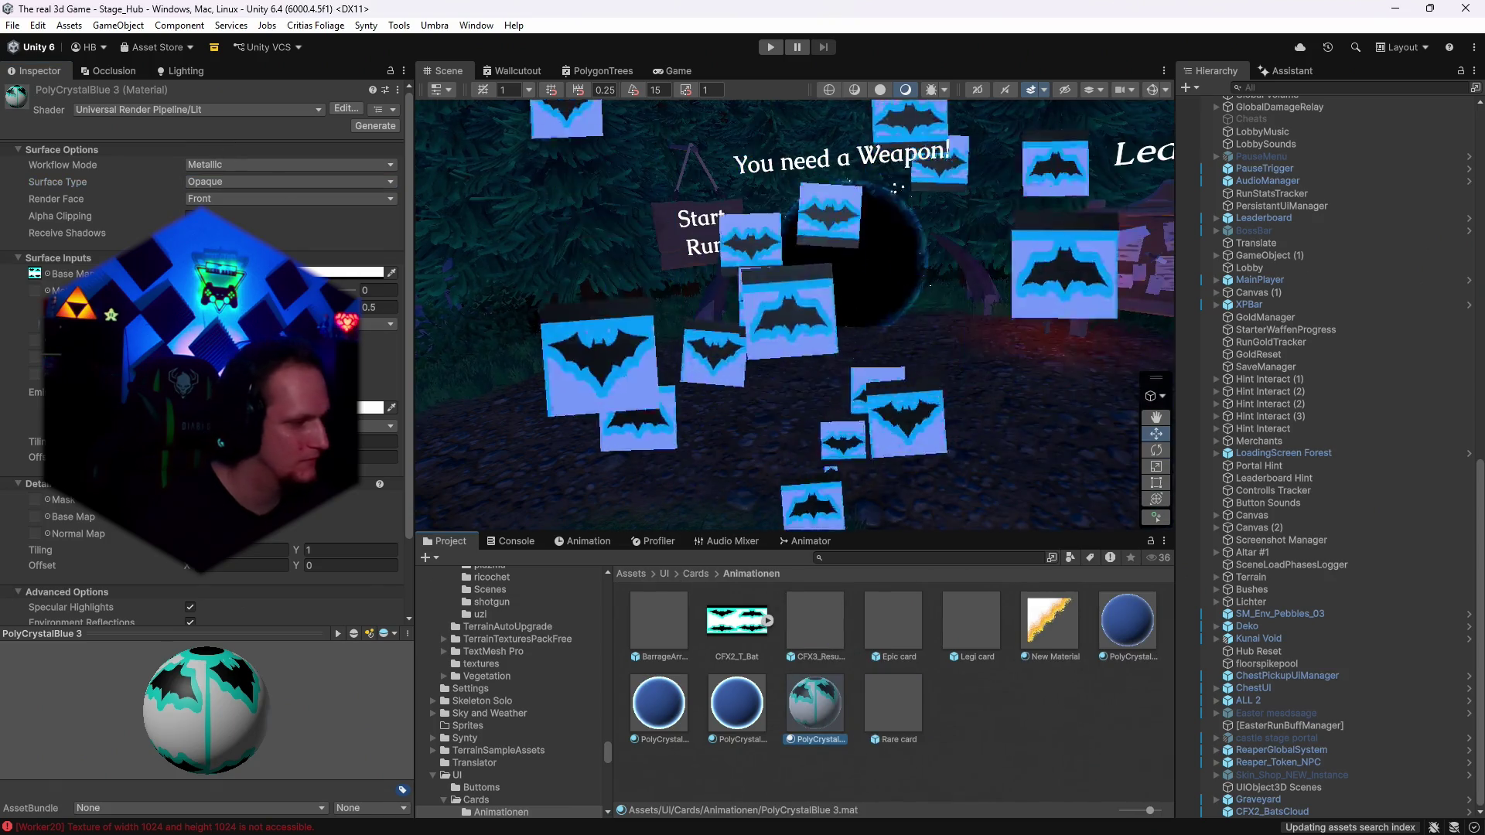
pyautogui.scroll(3, 35, 277)
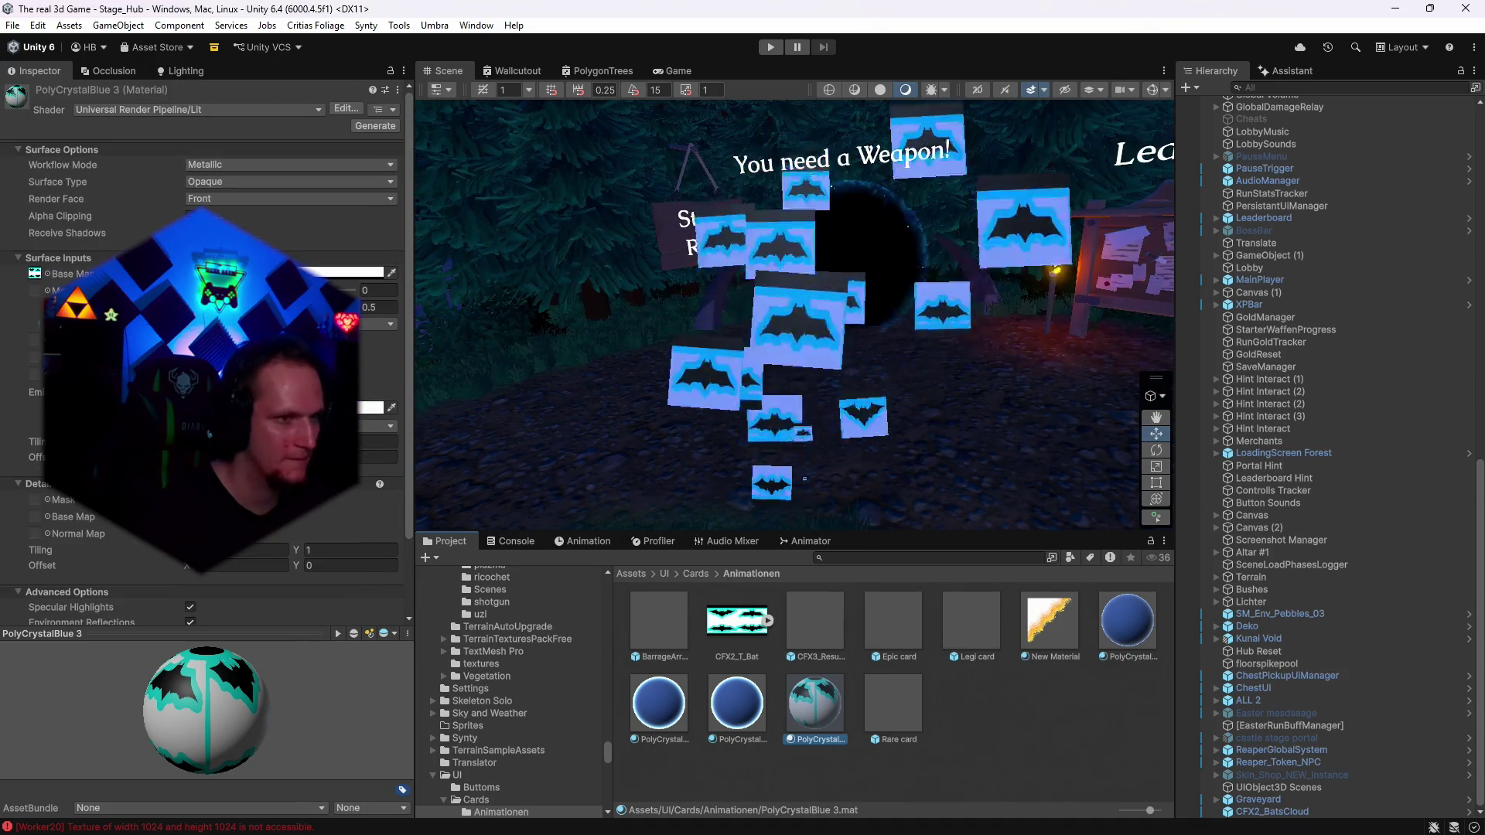
pyautogui.click(35, 274)
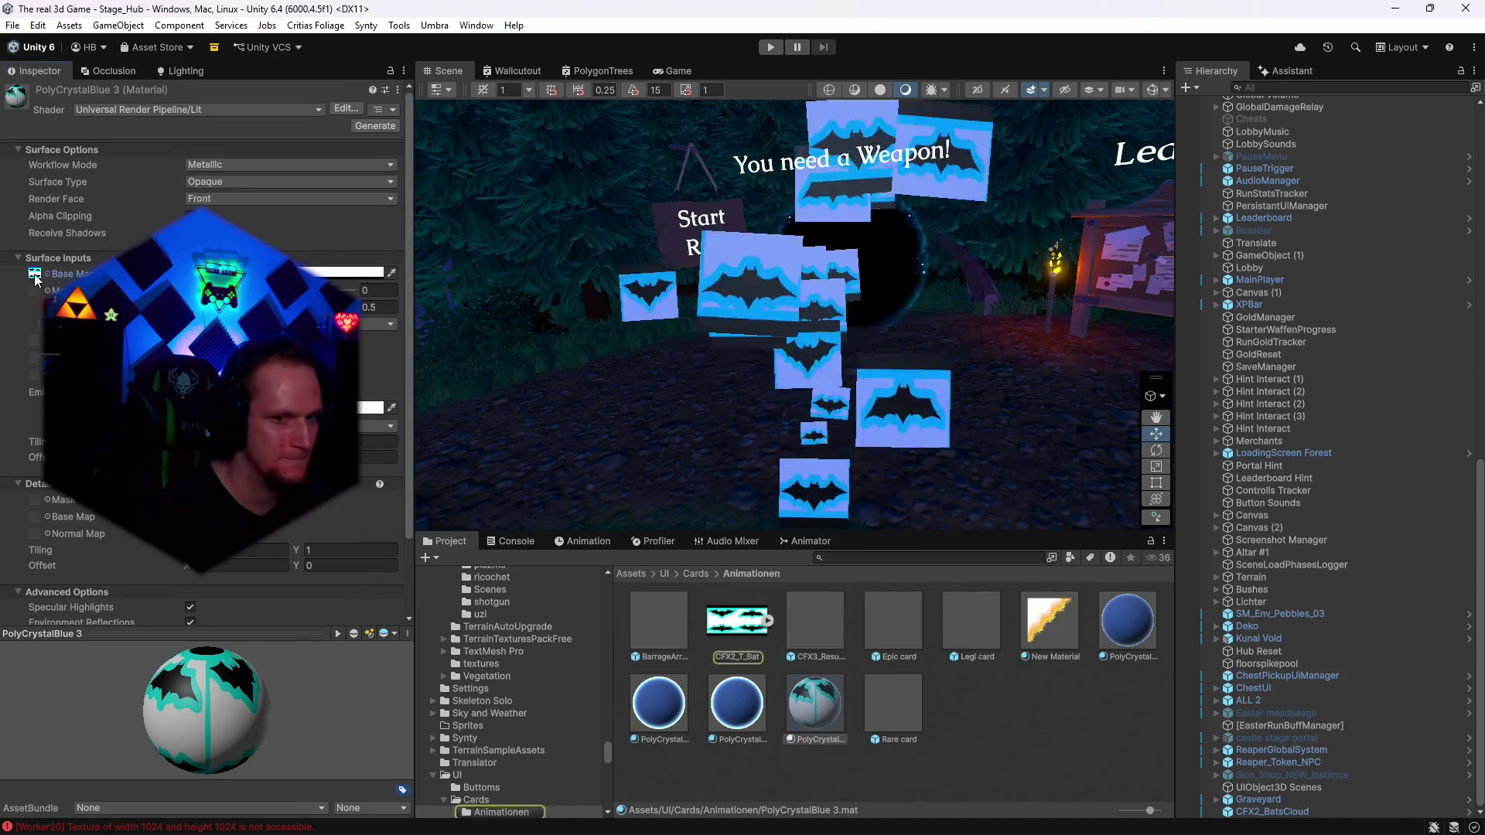
pyautogui.click(767, 620)
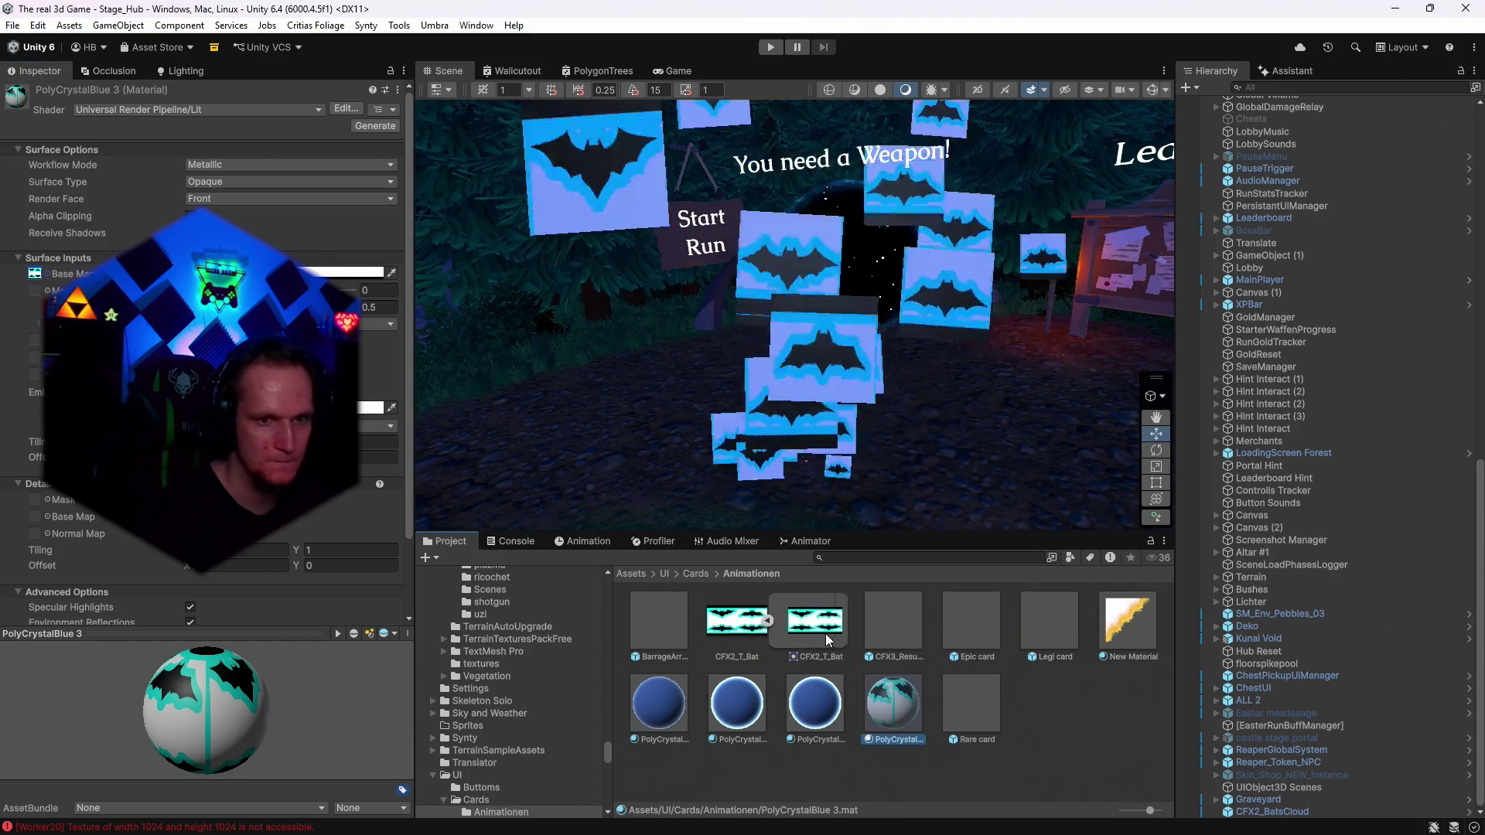
pyautogui.click(826, 630)
pyautogui.doubleClick(814, 644)
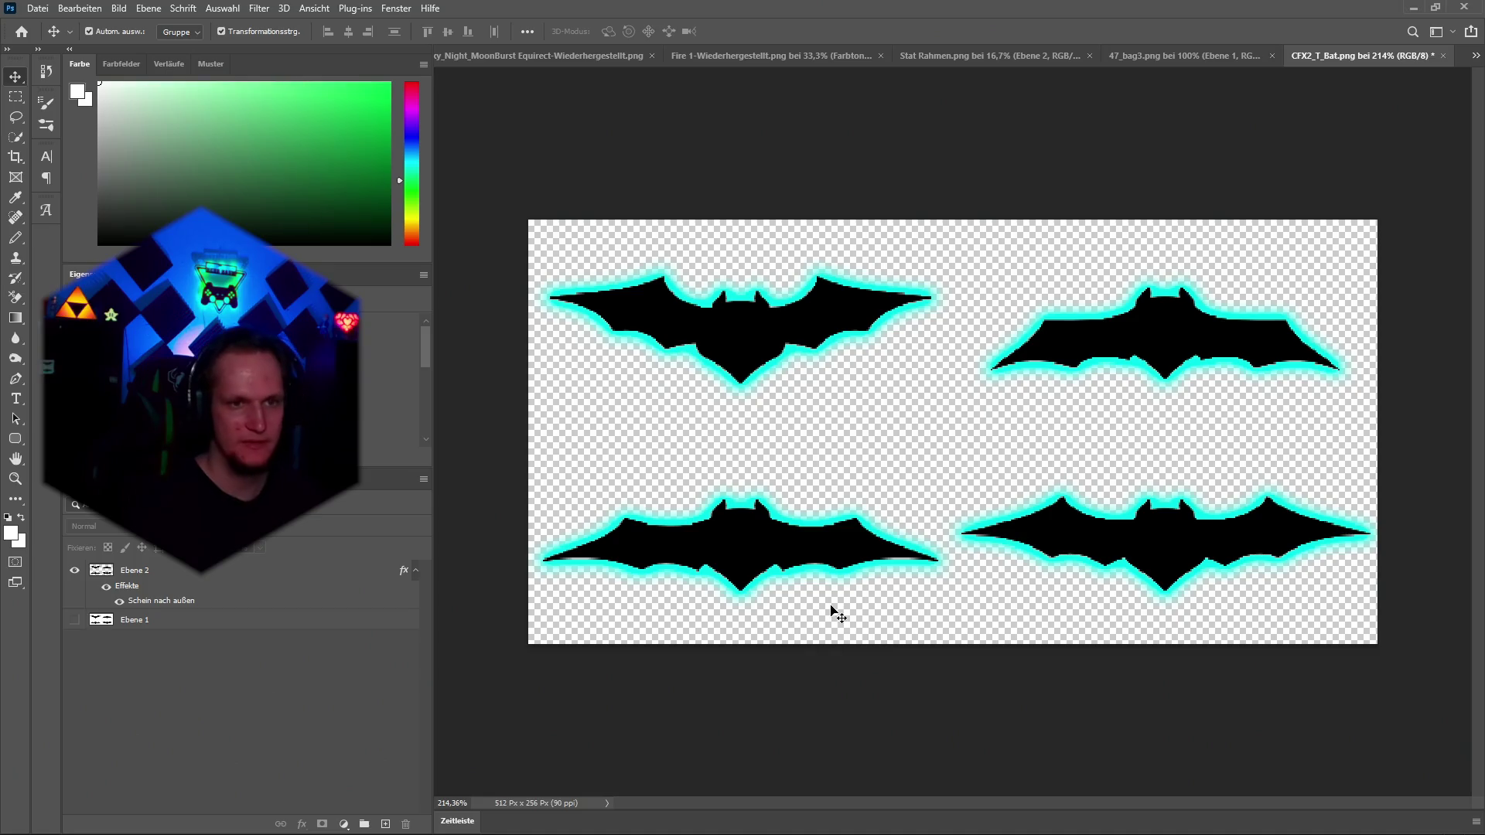
# Check Ebene 2's visibility, then quick-export the sheet as PNG over CFX2_T_Bat.png, confirming overwrite.
pyautogui.click(75, 573)
pyautogui.click(74, 573)
pyautogui.click(74, 573)
pyautogui.click(74, 573)
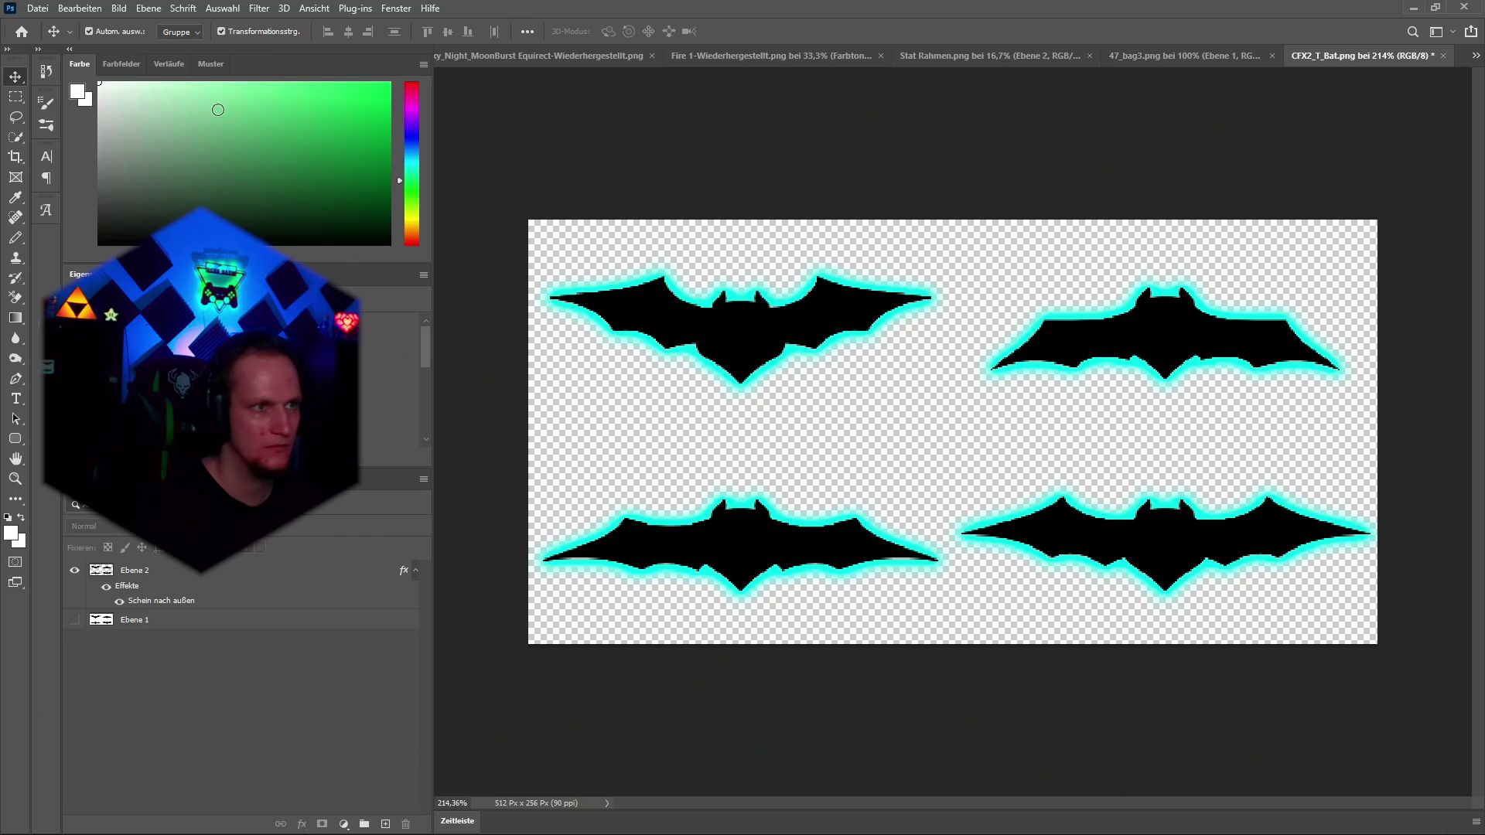
pyautogui.click(37, 7)
pyautogui.click(348, 232)
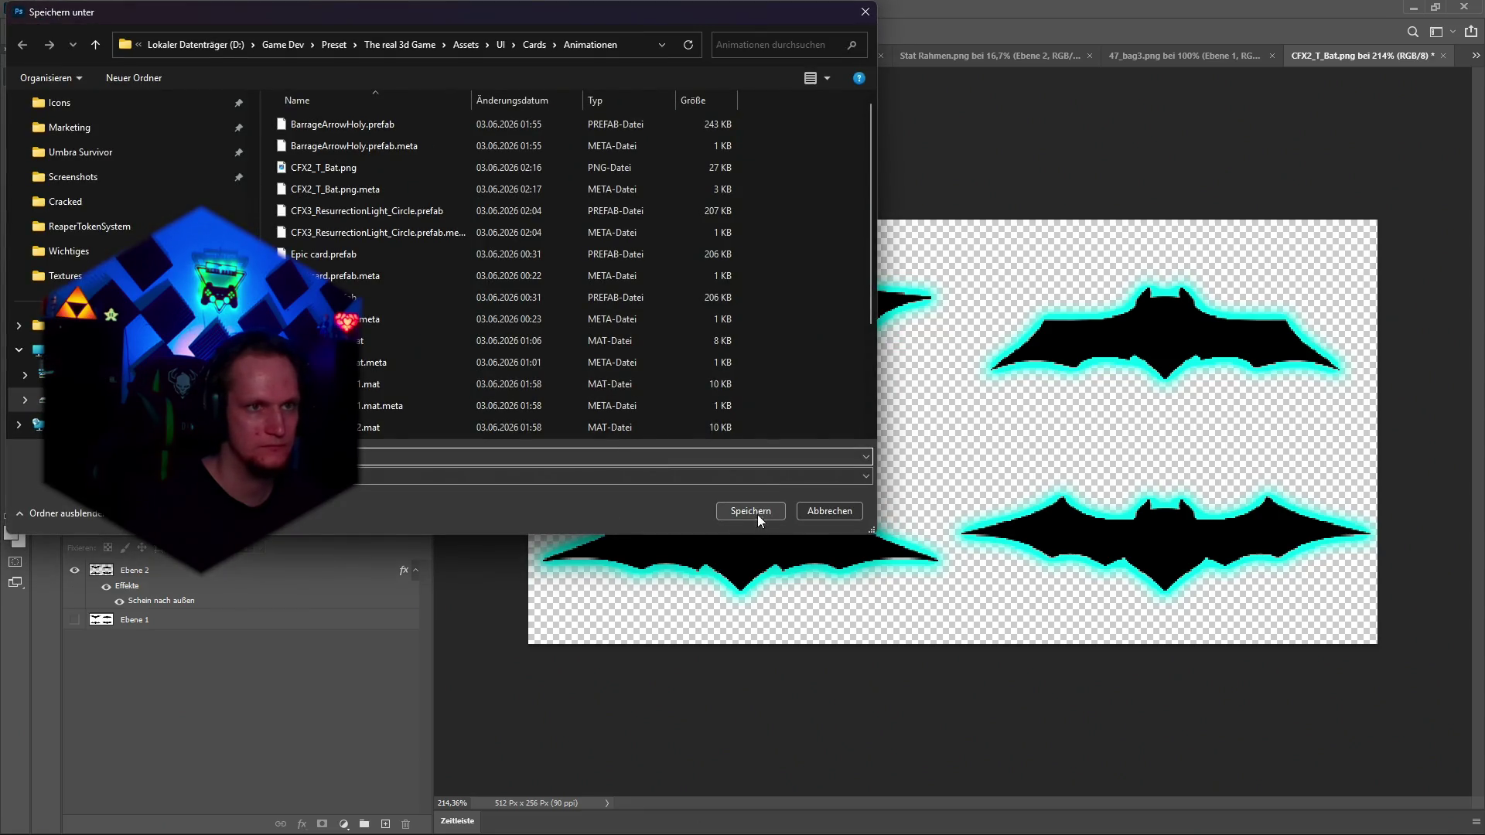
pyautogui.click(754, 508)
pyautogui.click(781, 430)
pyautogui.hotkey('alt', 'Tab')
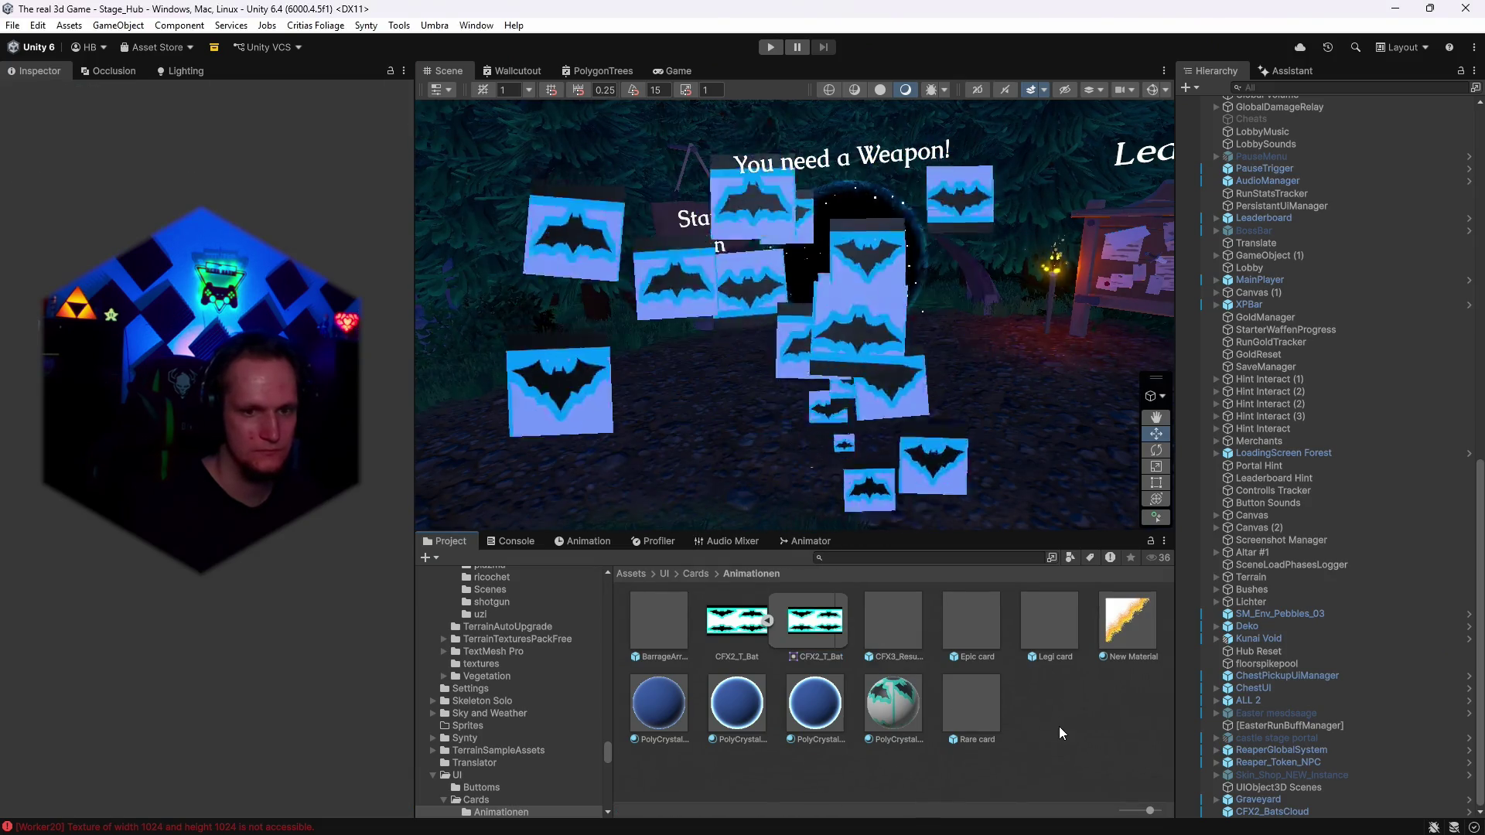
# Keep CFX2_T_Bat's Texture Type as Sprite (2D and UI) and apply to reimport it with alpha.
pyautogui.click(766, 621)
pyautogui.click(765, 621)
pyautogui.click(754, 636)
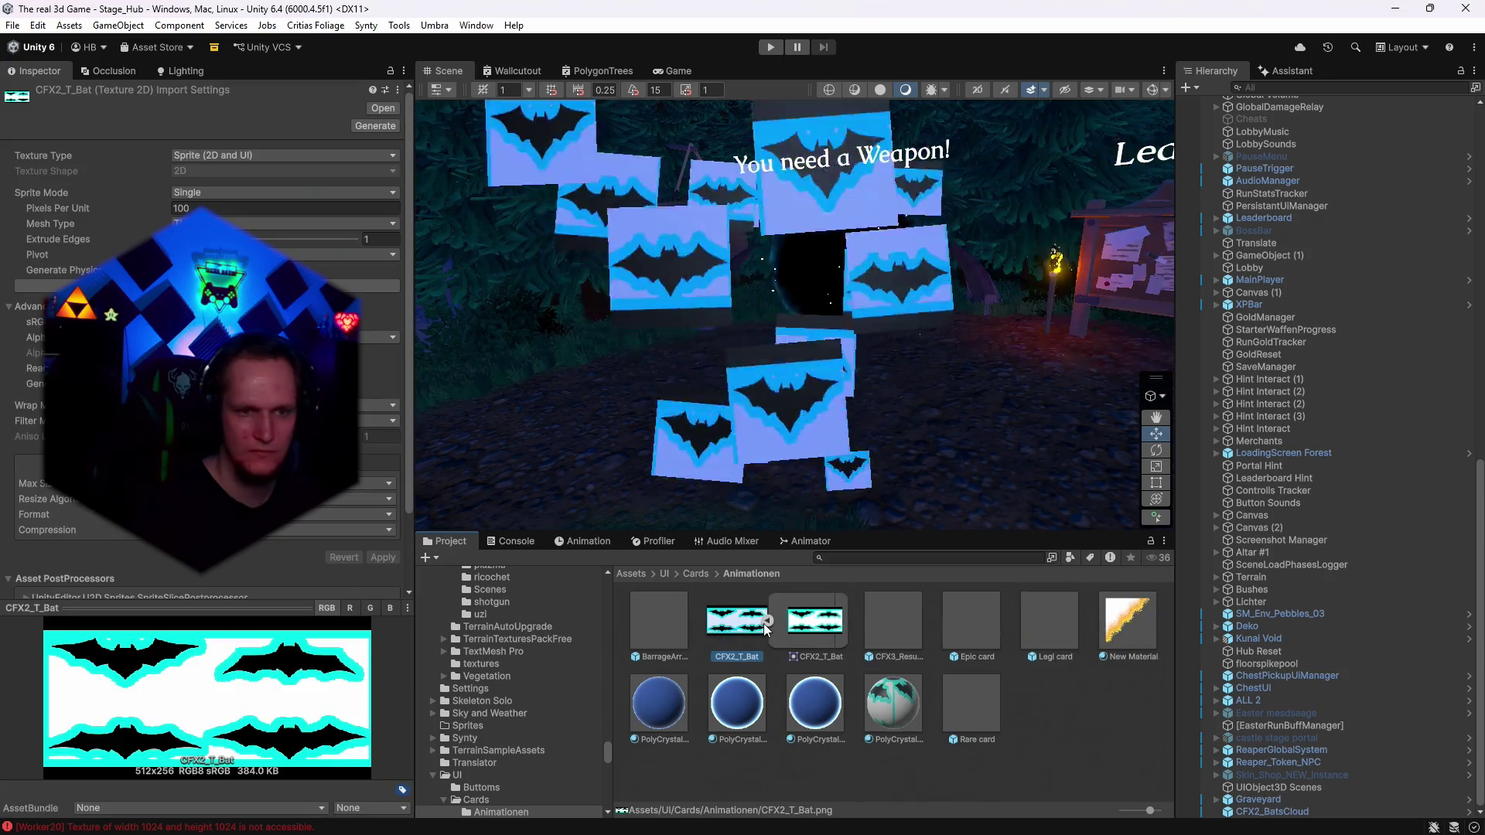
pyautogui.click(766, 621)
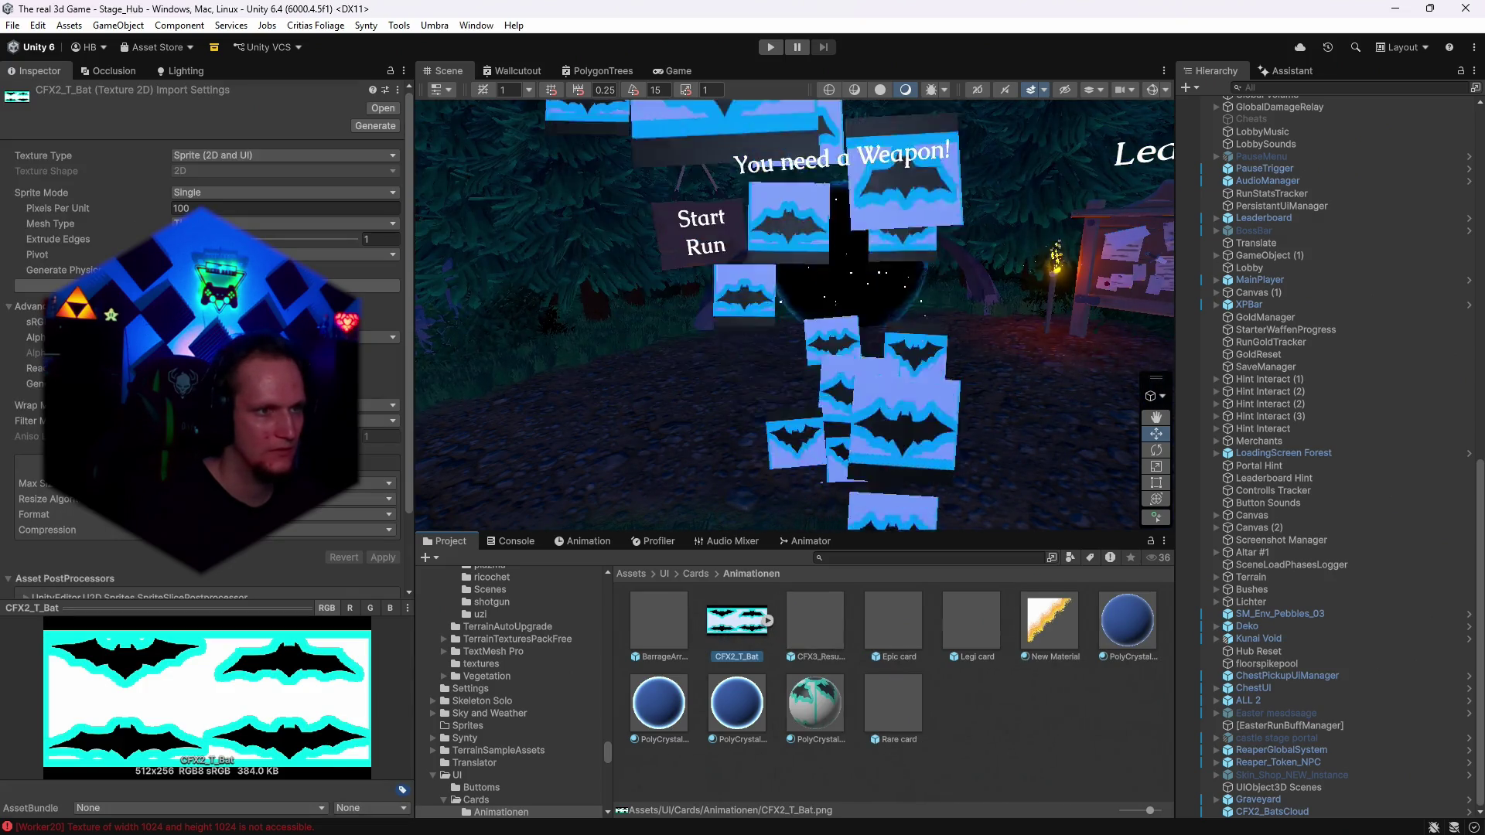
pyautogui.click(212, 157)
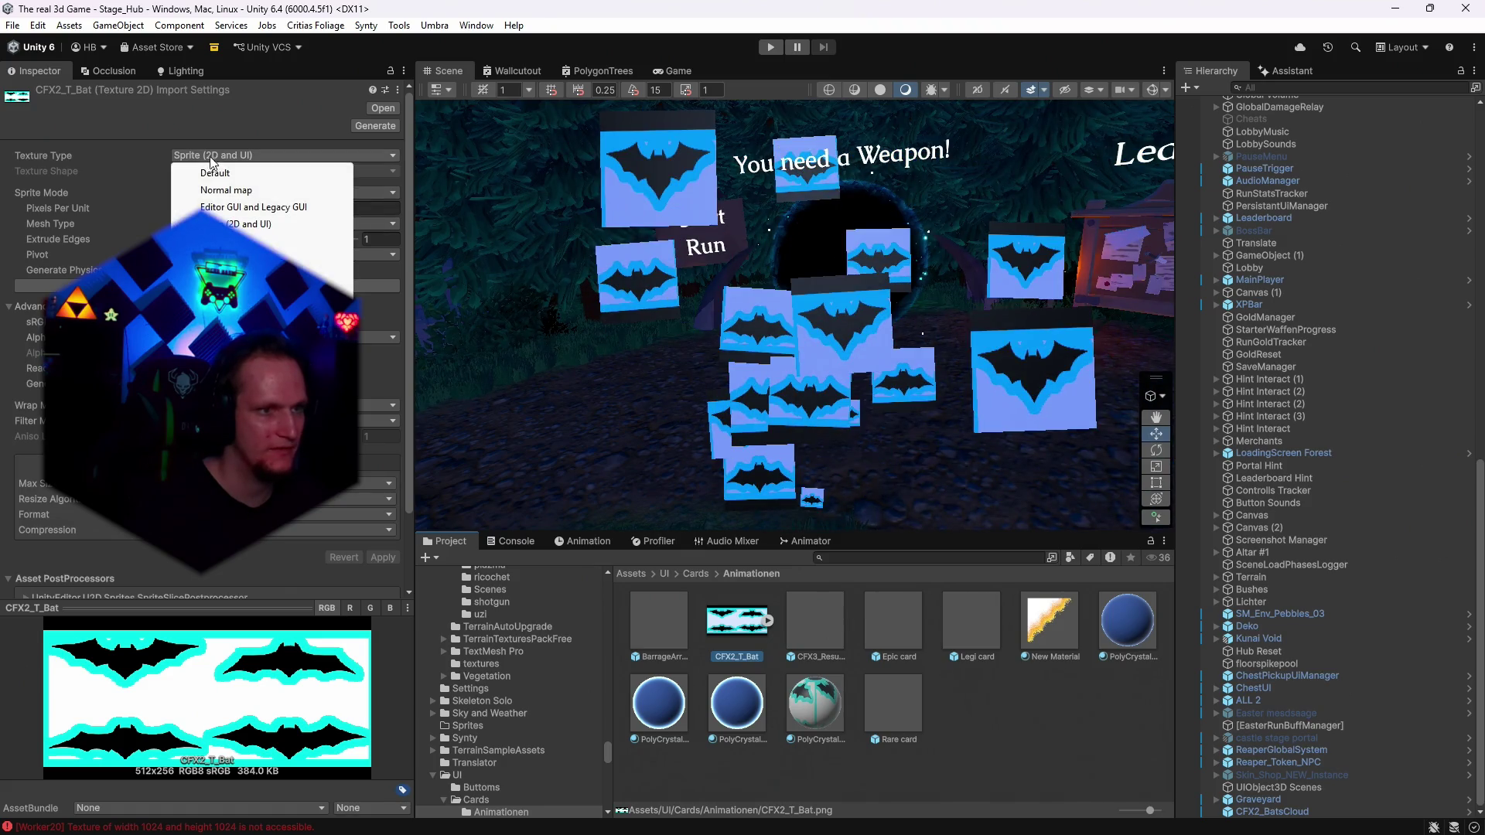
pyautogui.click(210, 123)
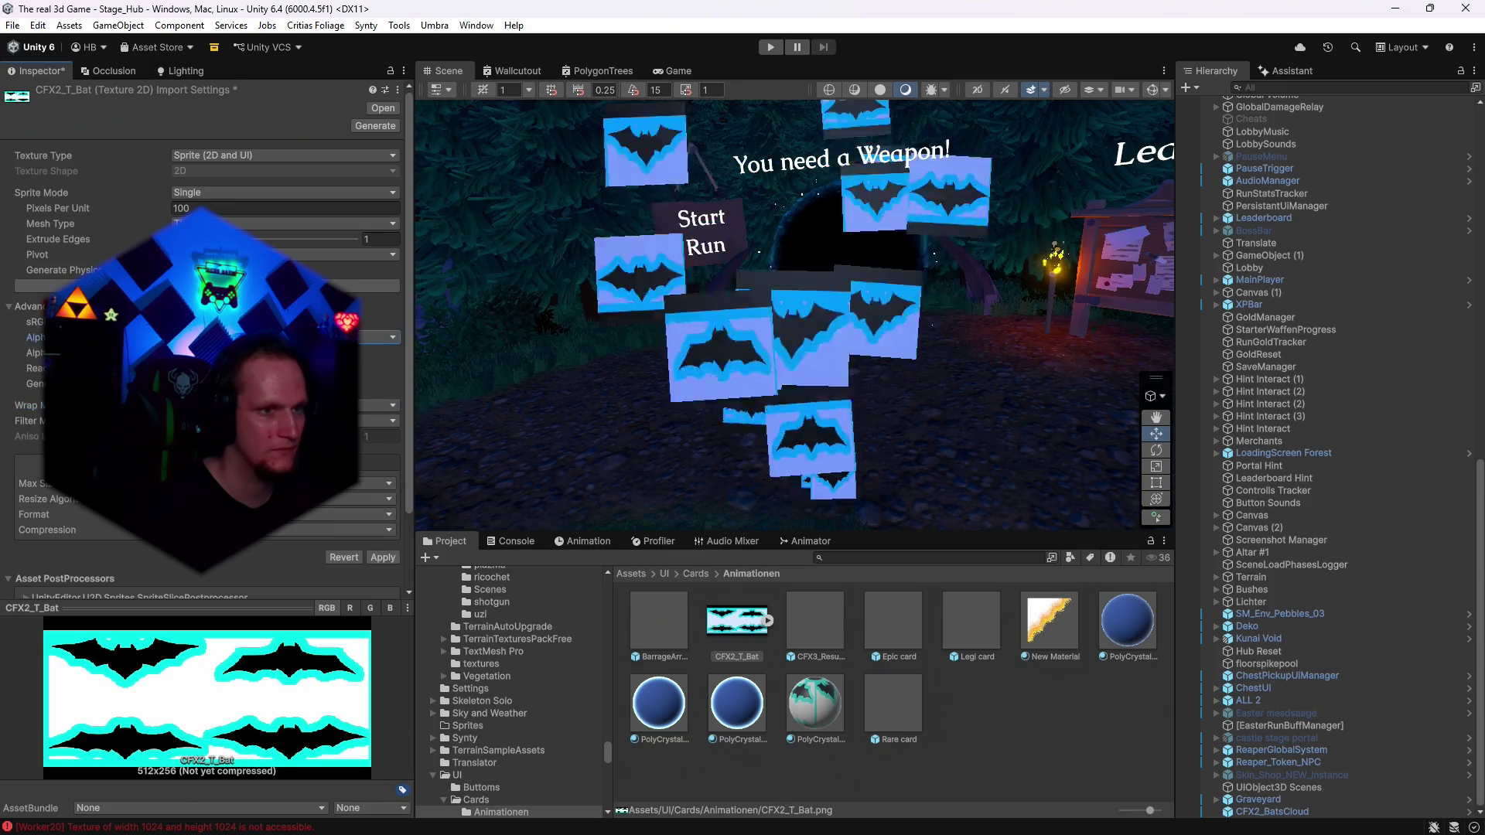
pyautogui.click(376, 558)
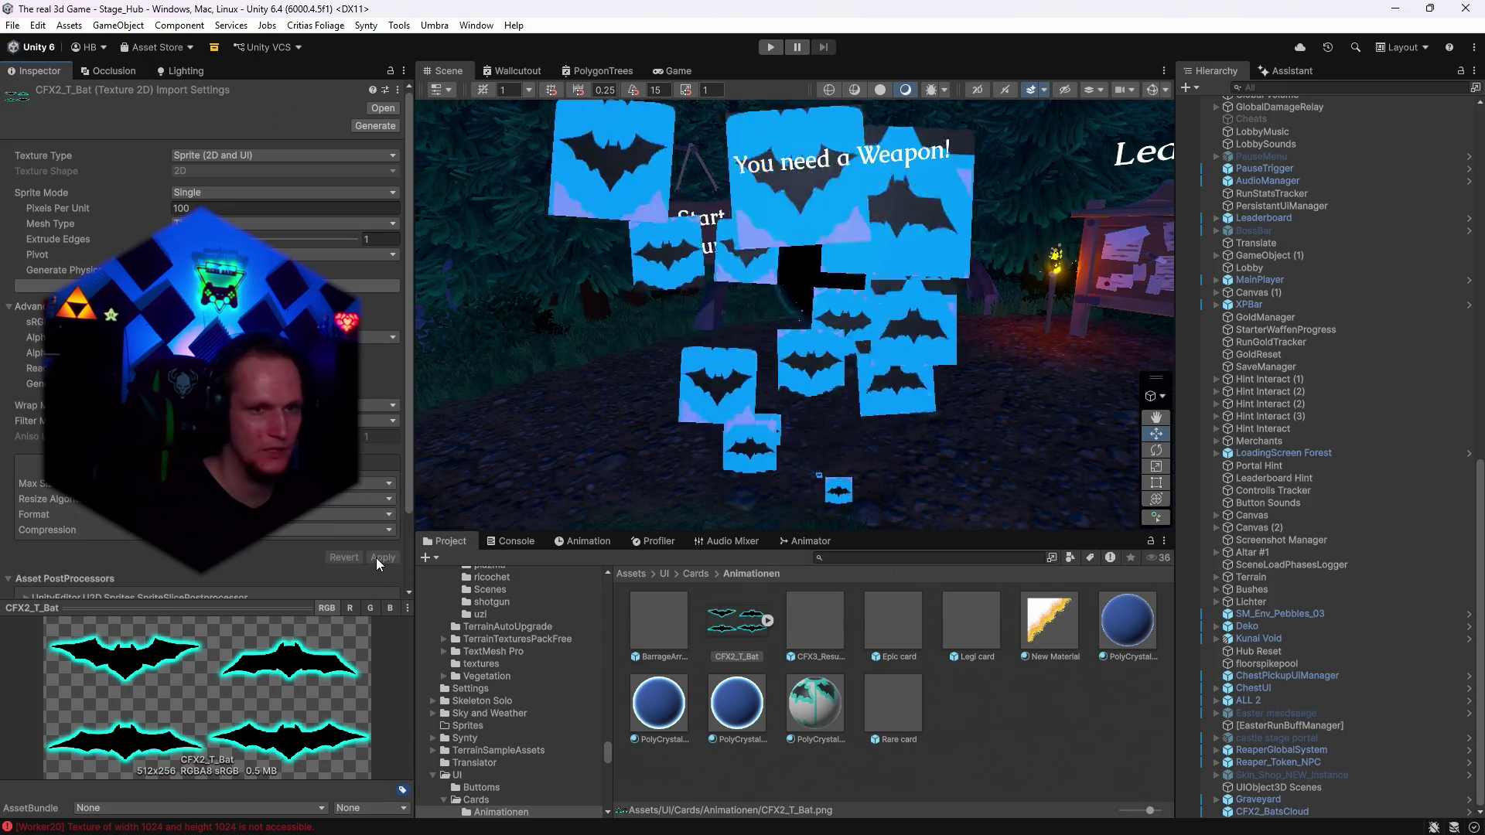
# Make PolyCrystalBlue 3 Transparent with its base colour alpha lowered to 24.
pyautogui.click(813, 727)
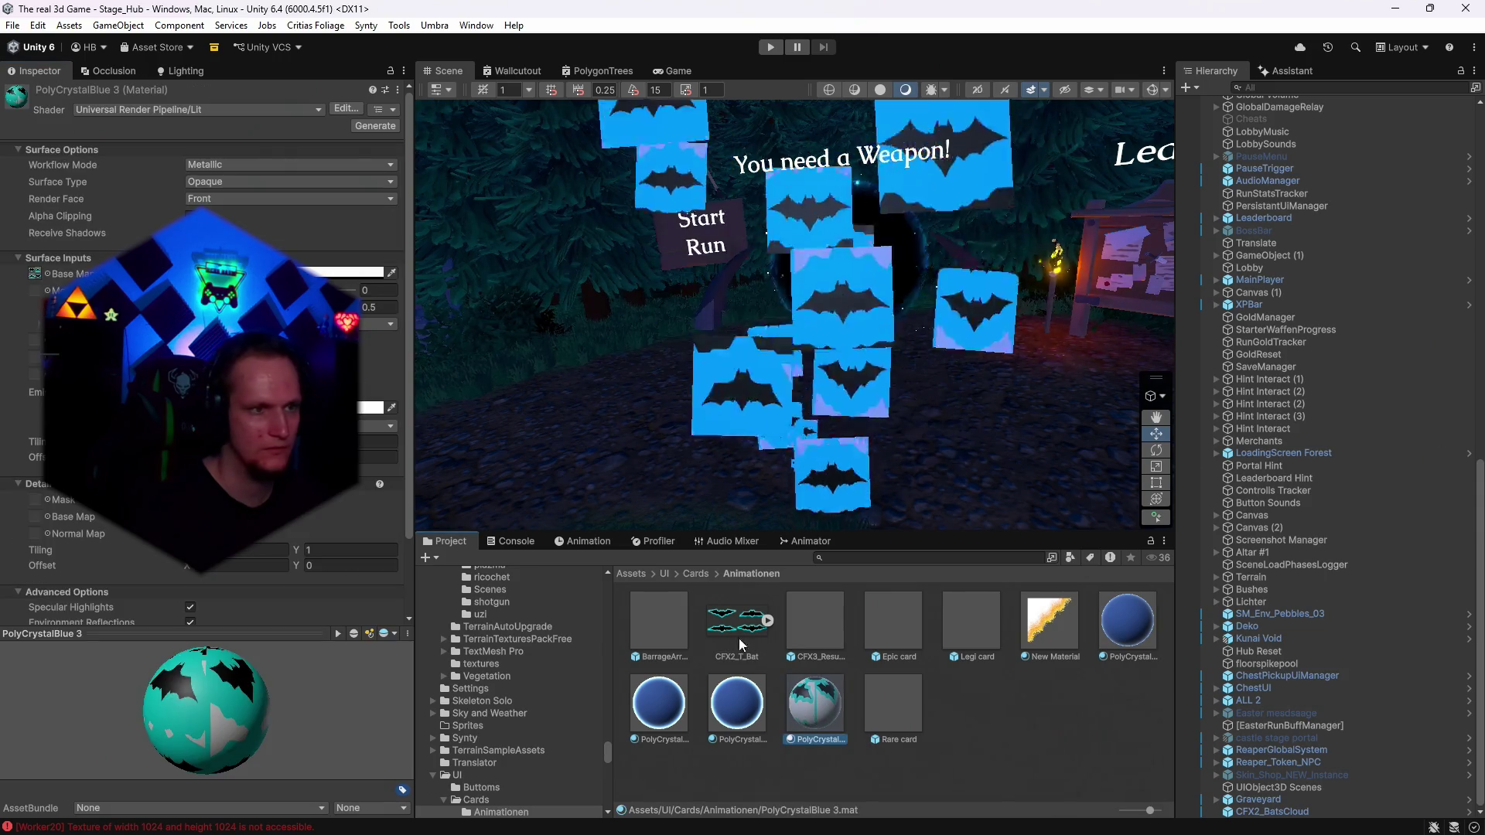
pyautogui.click(216, 184)
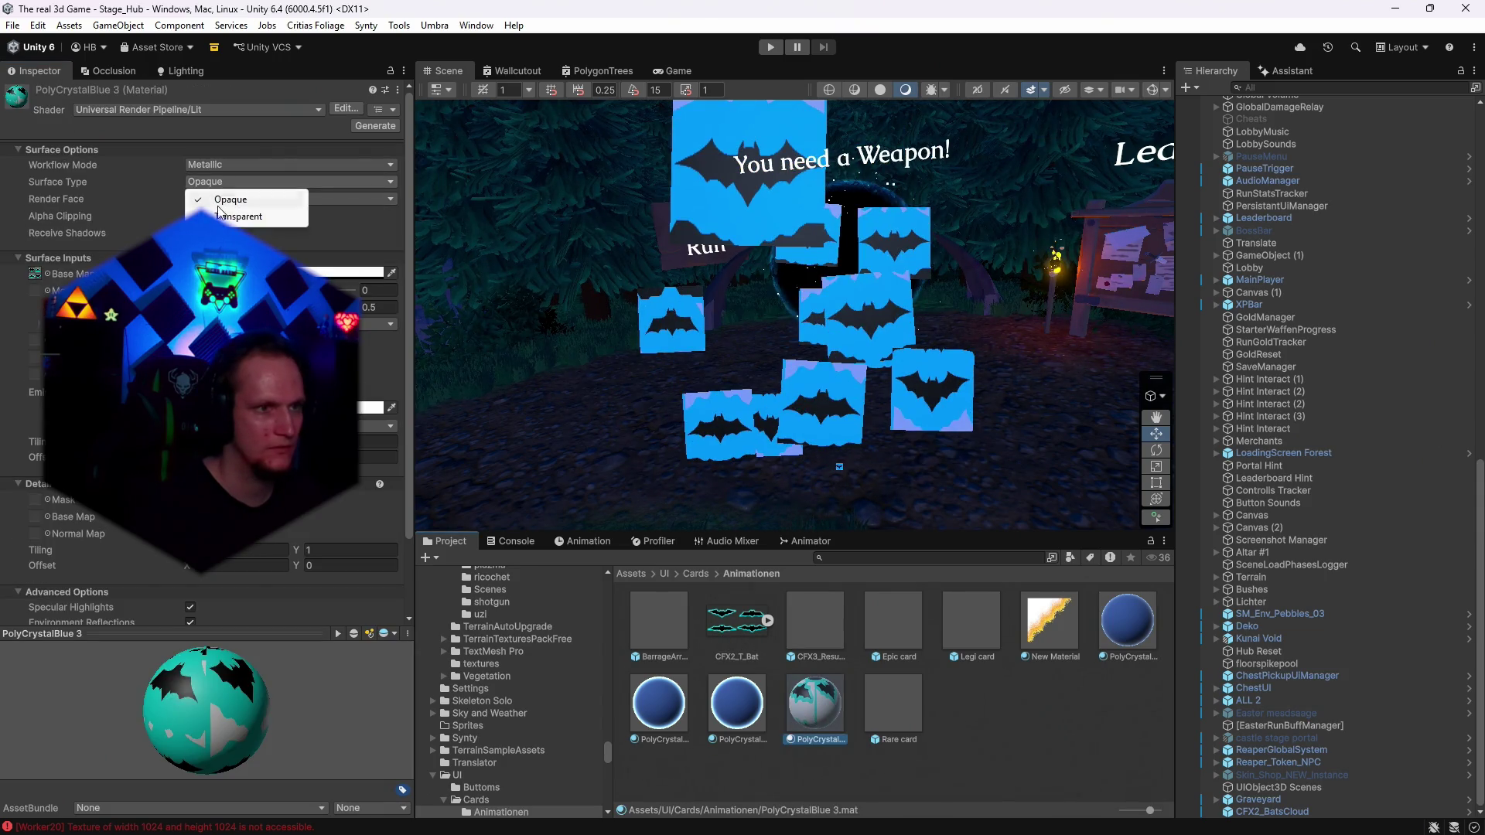
pyautogui.click(232, 218)
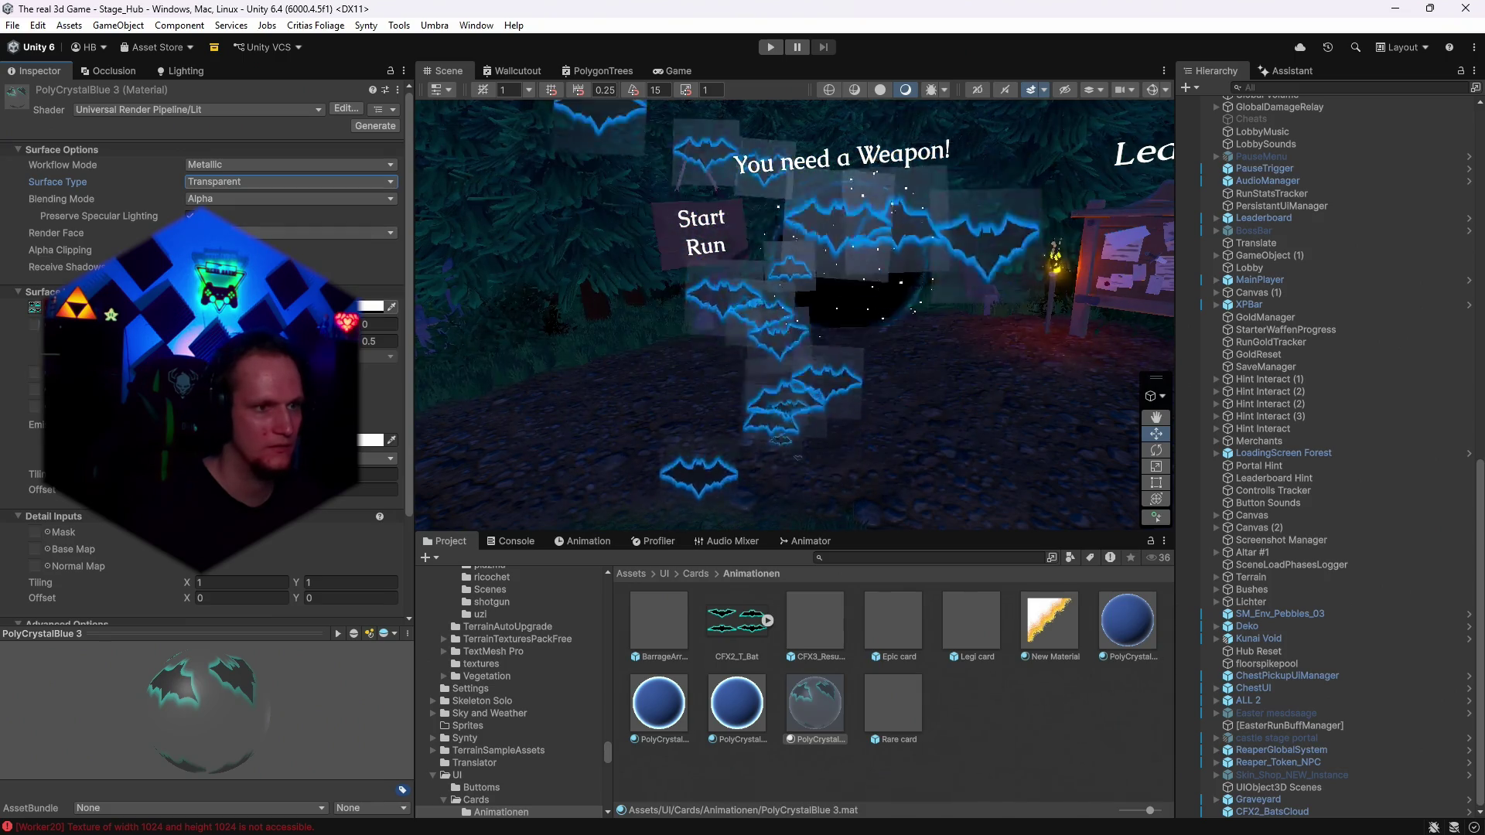
pyautogui.click(370, 306)
pyautogui.moveTo(252, 613); pyautogui.dragTo(349, 615)
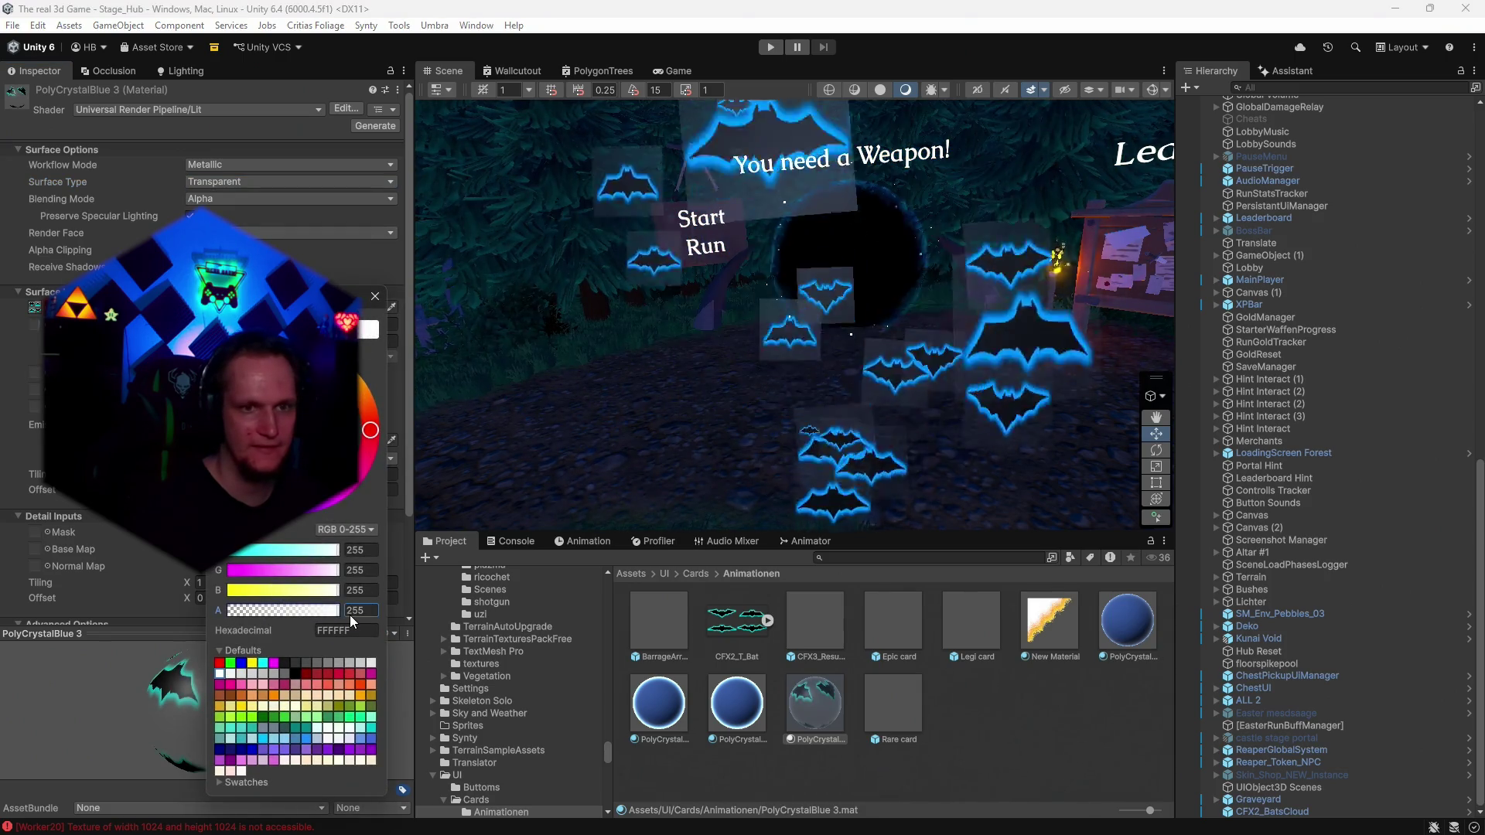
pyautogui.click(379, 298)
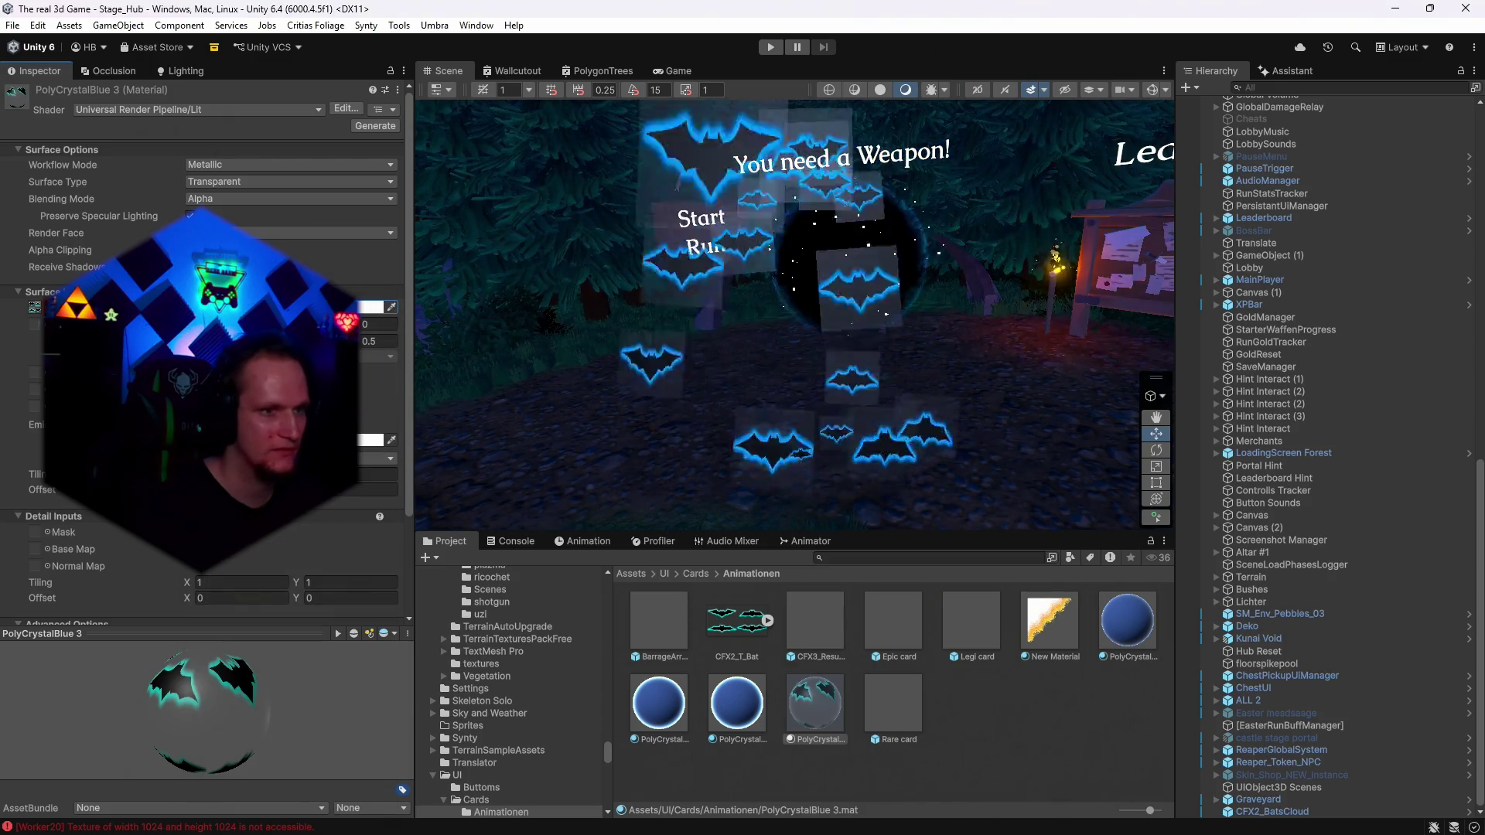
pyautogui.moveTo(276, 649); pyautogui.dragTo(259, 677)
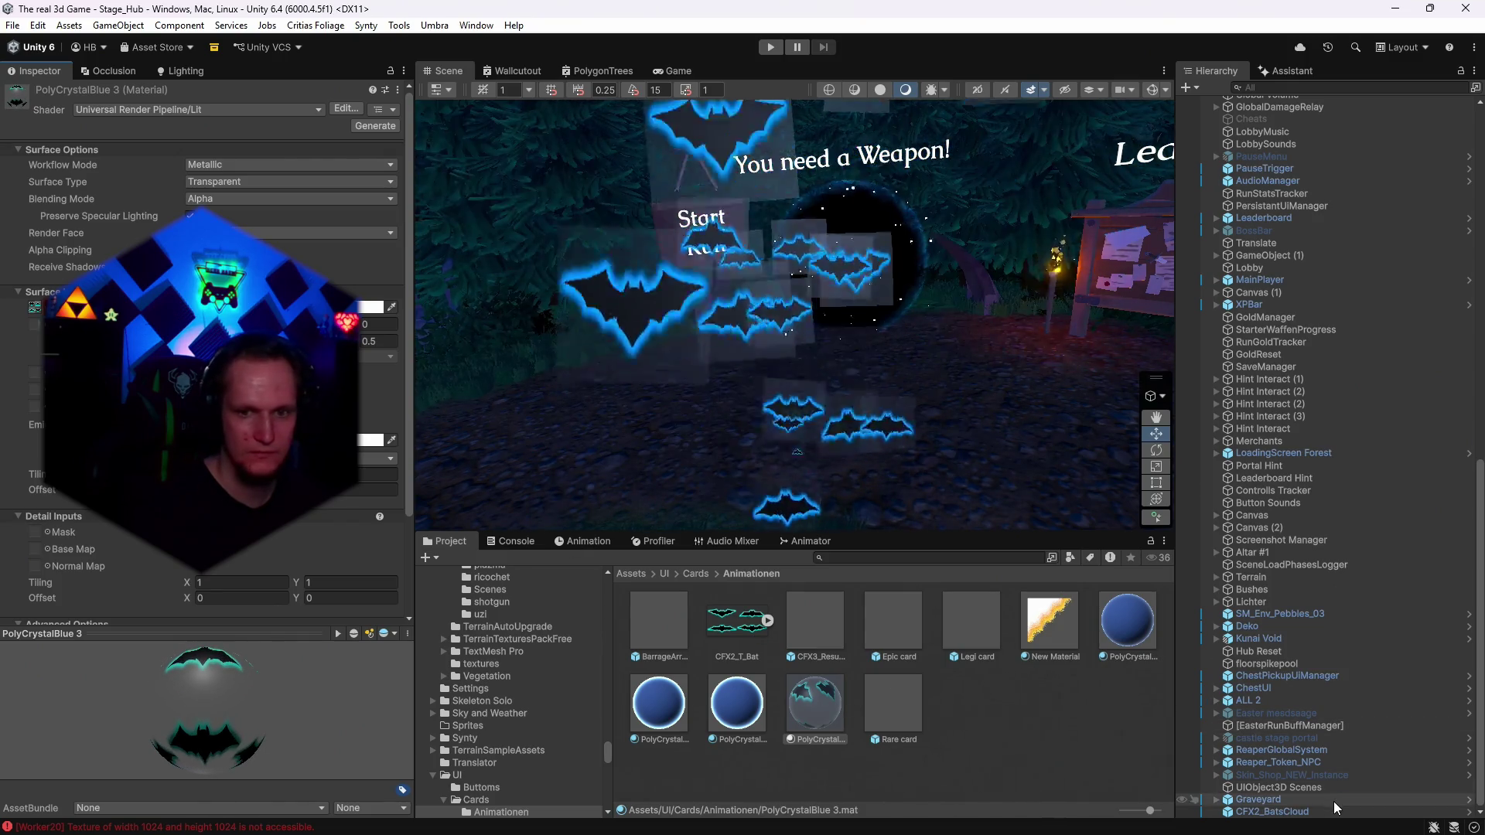
pyautogui.click(1272, 811)
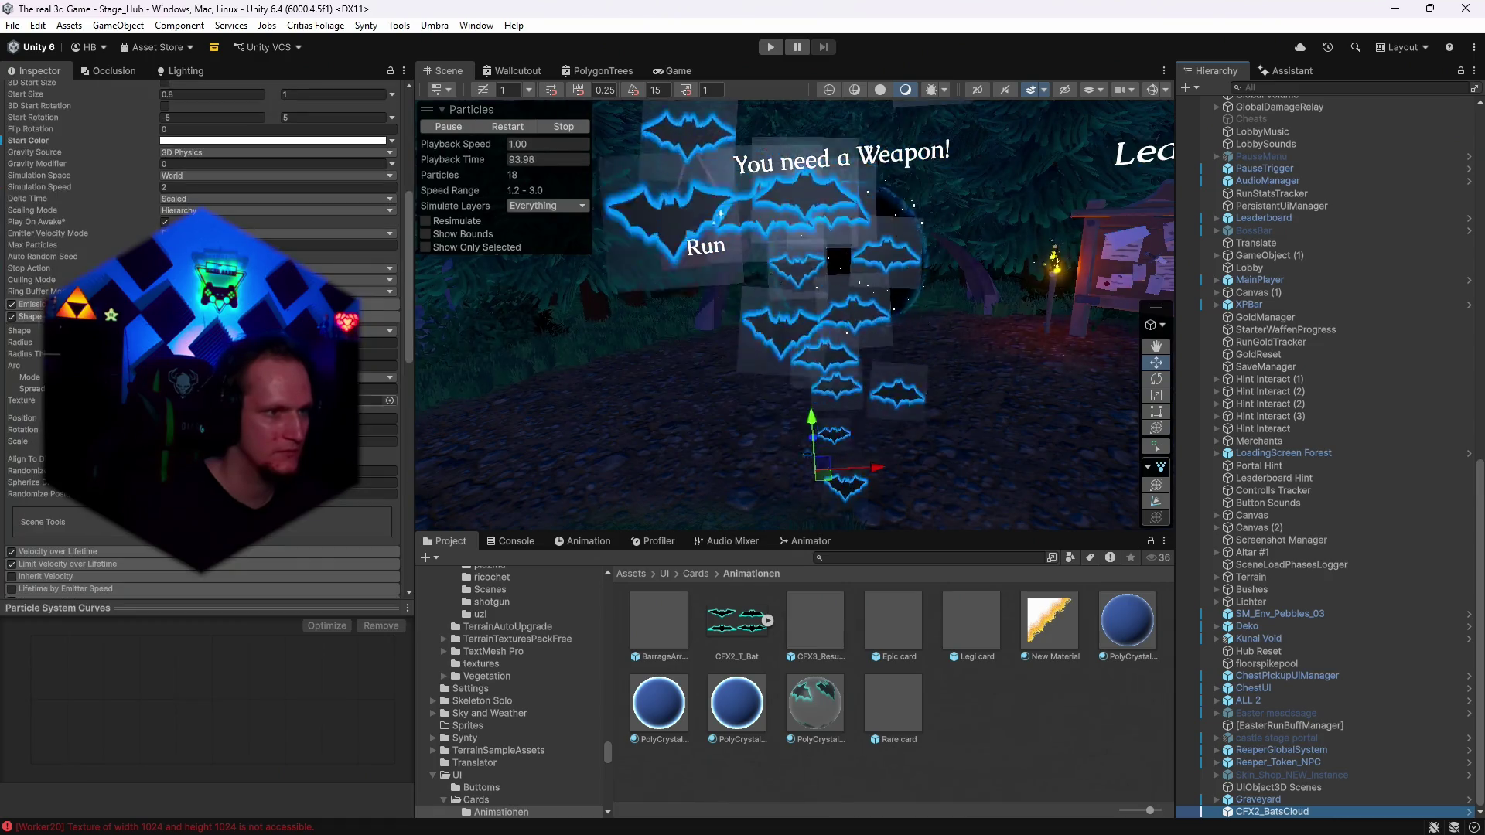
# On CFX2_BatsCloud, expand Texture Sheet Animation and toggle it off and back on to compare.
pyautogui.scroll(-8, 201, 341)
pyautogui.scroll(-3, 201, 340)
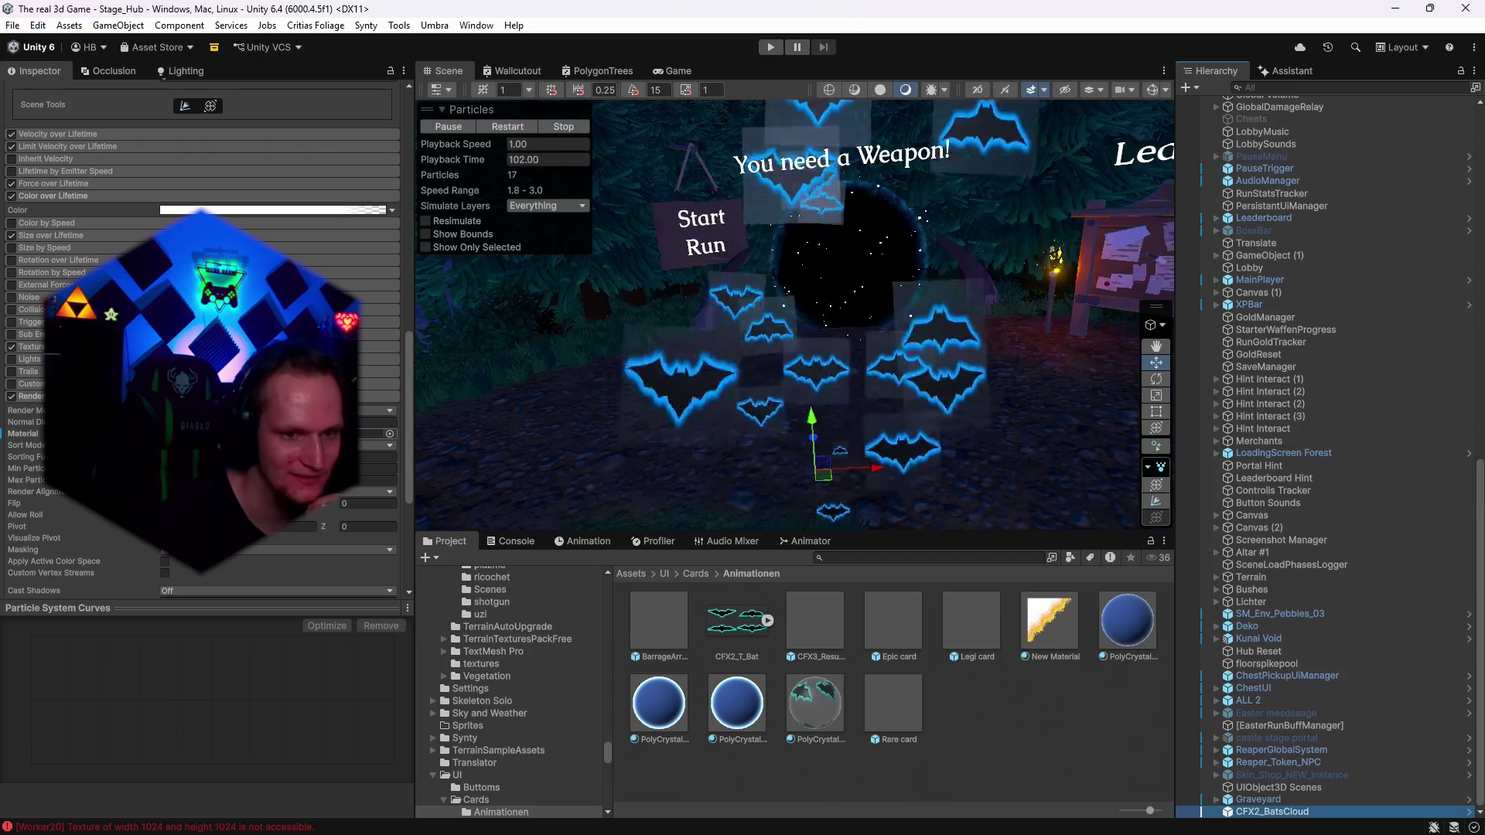
pyautogui.moveTo(871, 656); pyautogui.dragTo(359, 513)
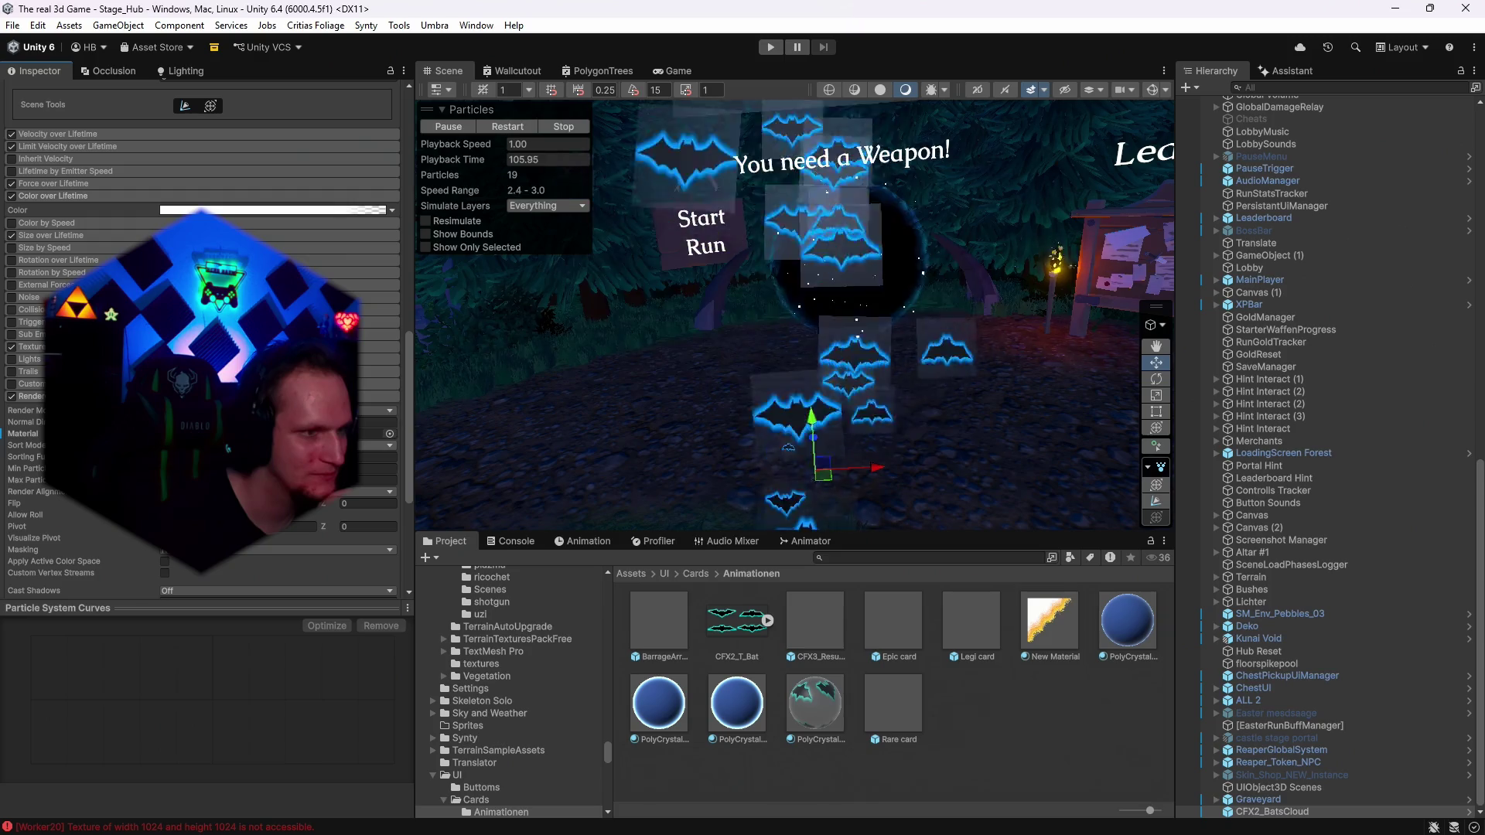
pyautogui.scroll(5, 201, 348)
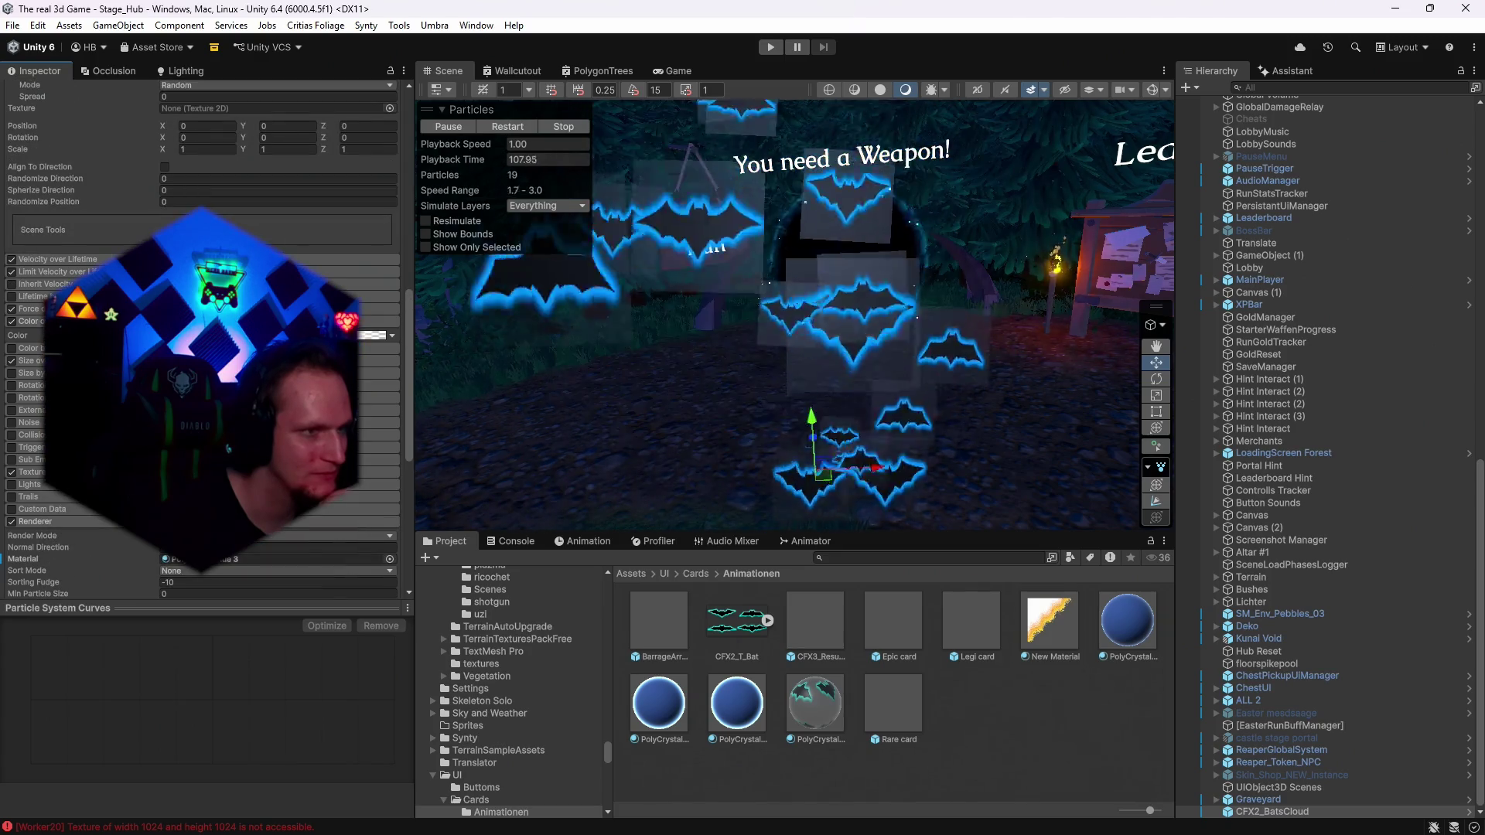
pyautogui.scroll(-10, 201, 348)
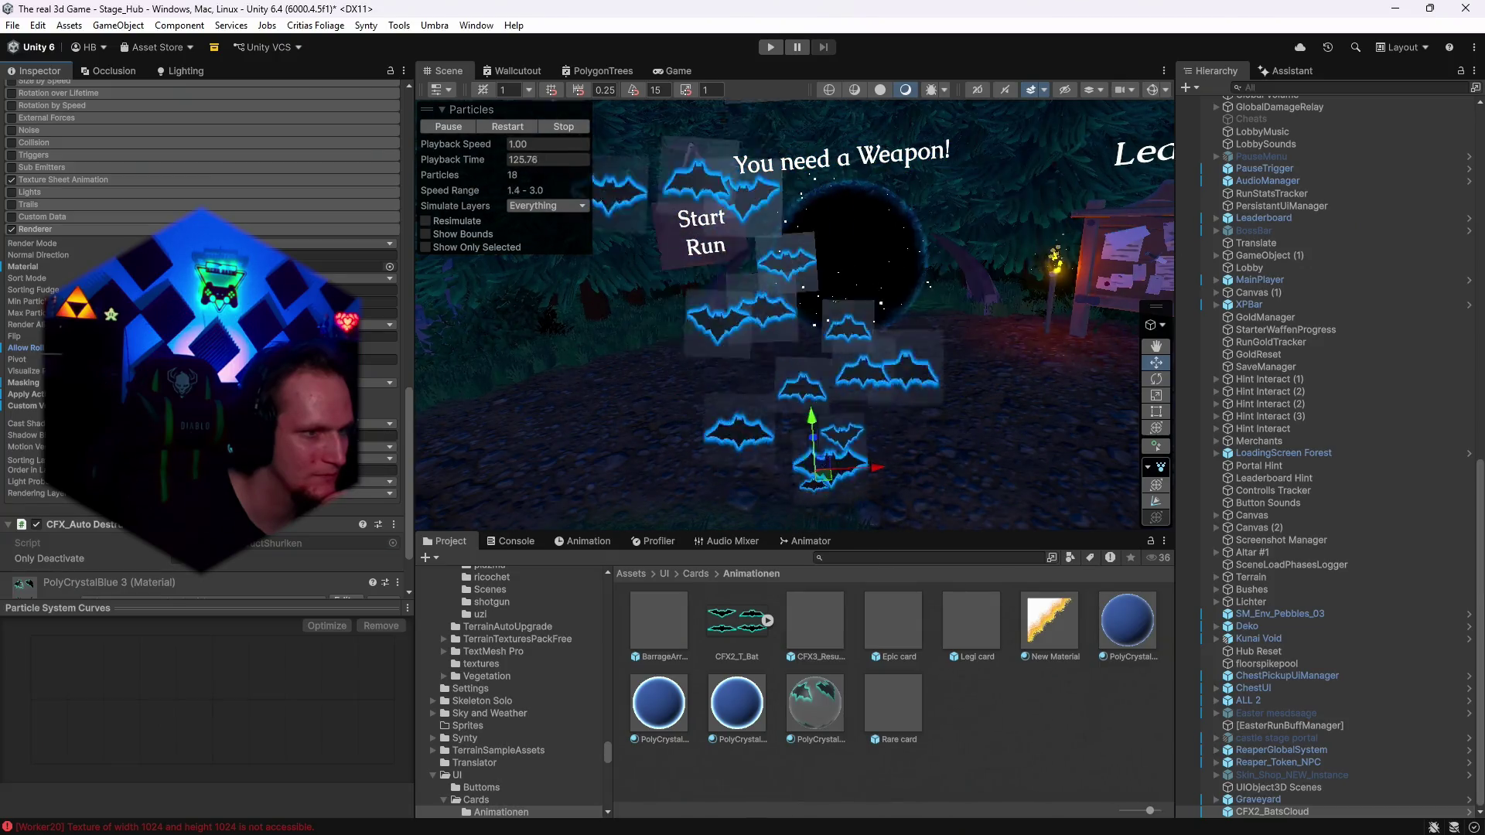
pyautogui.scroll(3, 201, 309)
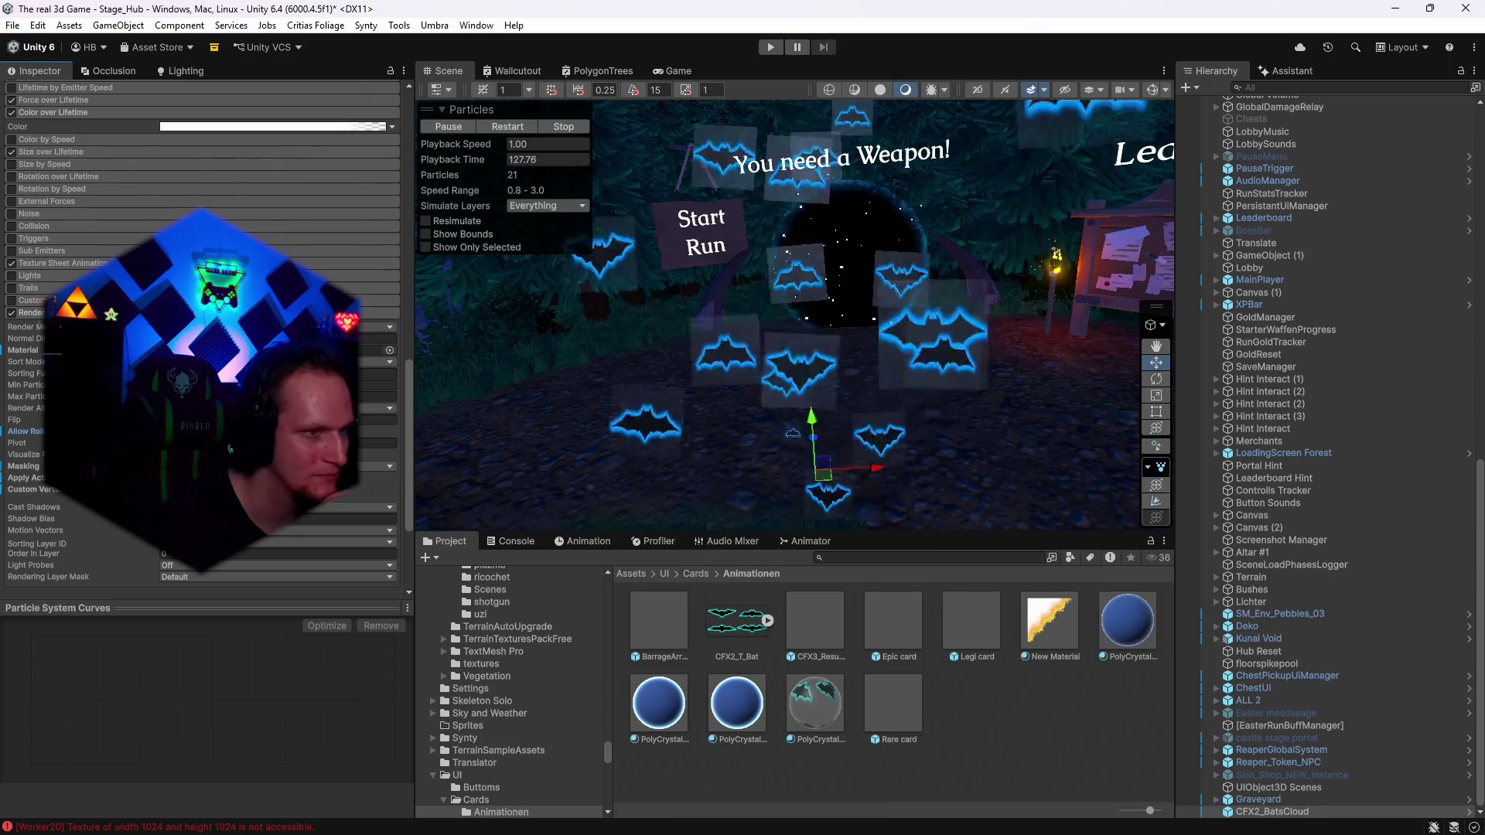
pyautogui.scroll(3, 201, 309)
pyautogui.click(201, 346)
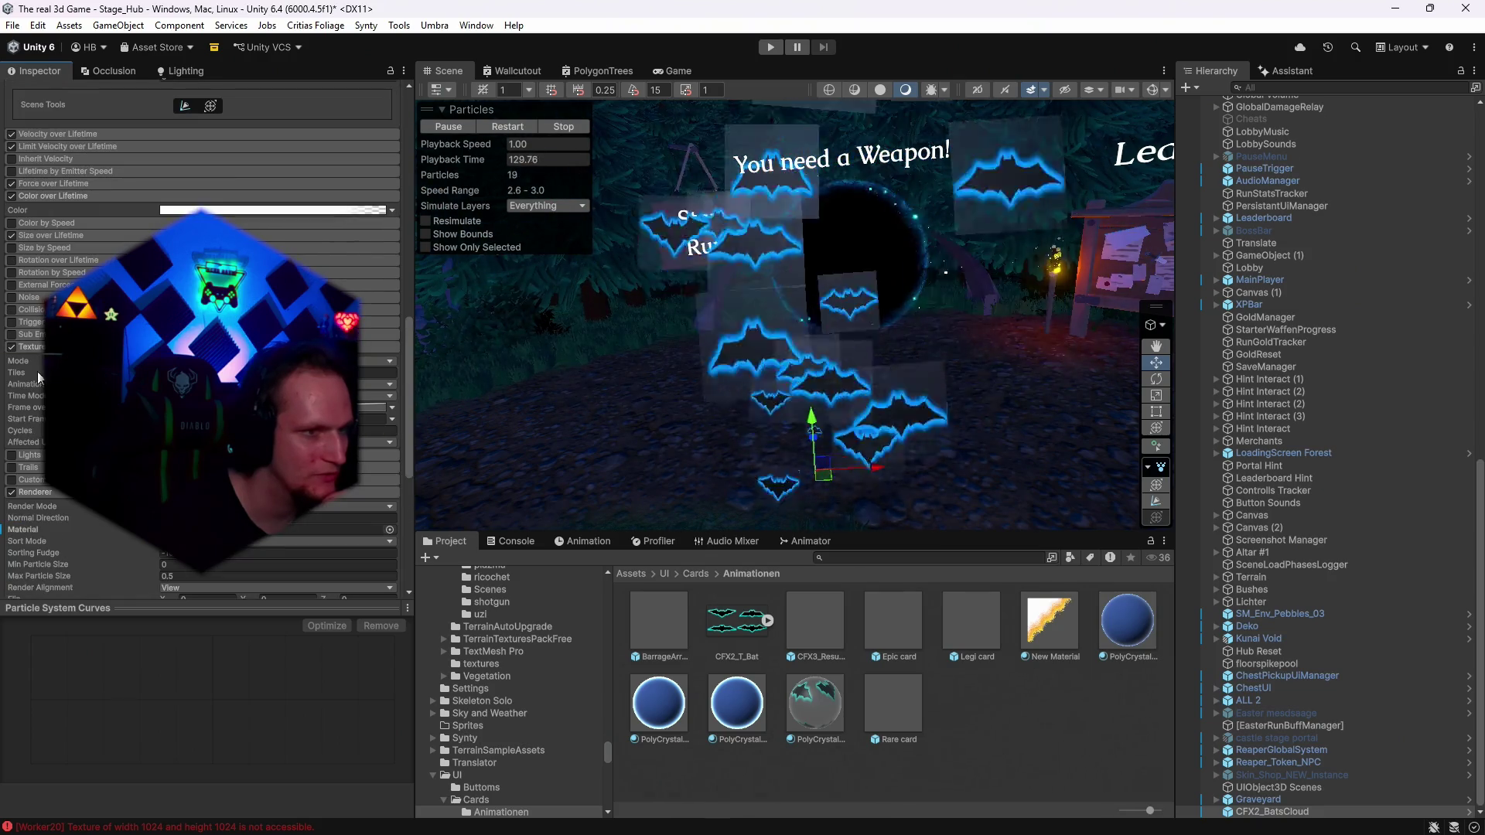
pyautogui.click(11, 348)
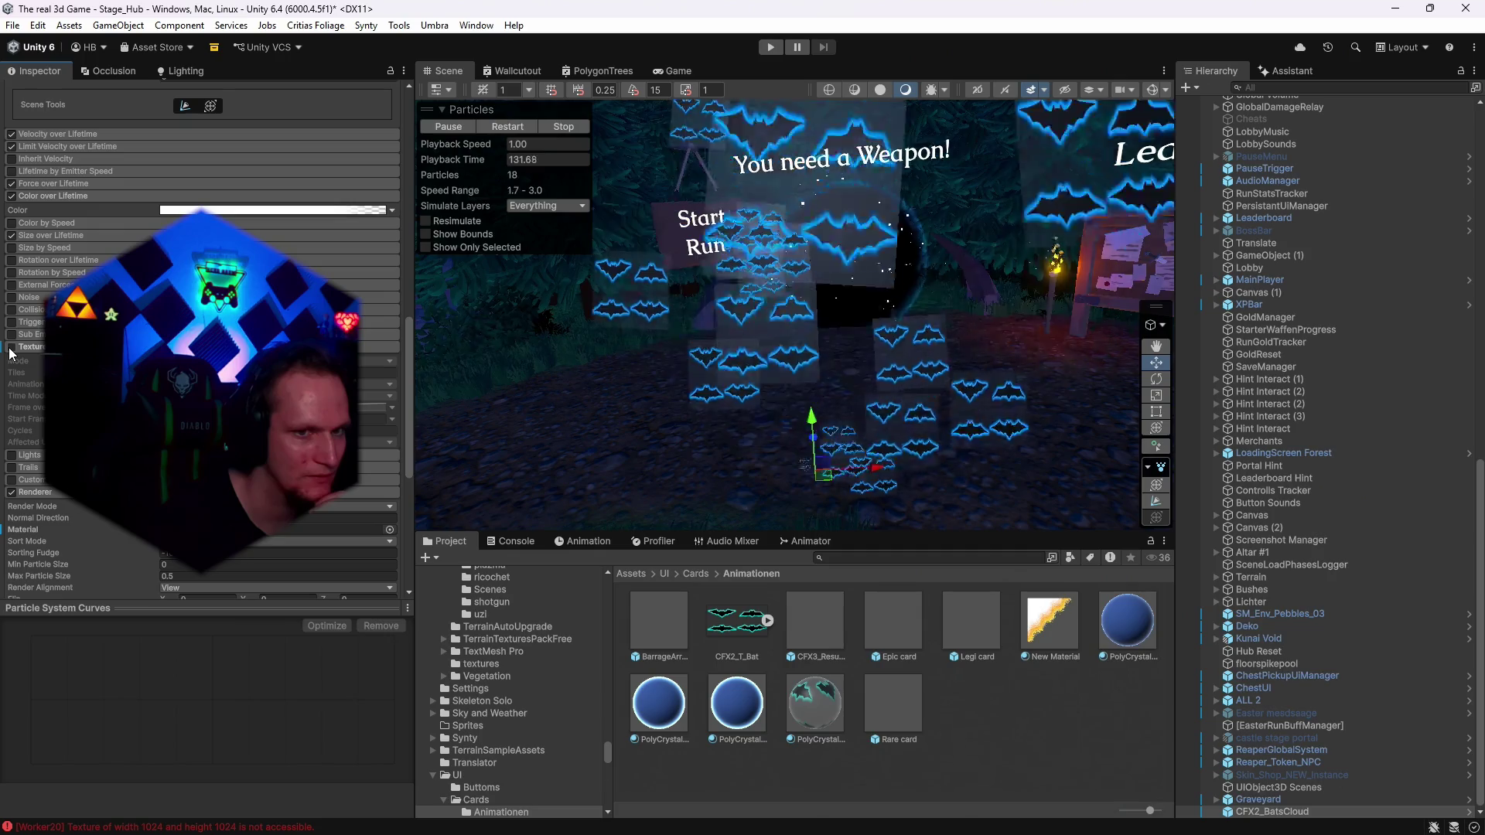
pyautogui.click(11, 348)
# Turn off Color over Lifetime and inspect the particles' Start Color.
pyautogui.scroll(2, 201, 309)
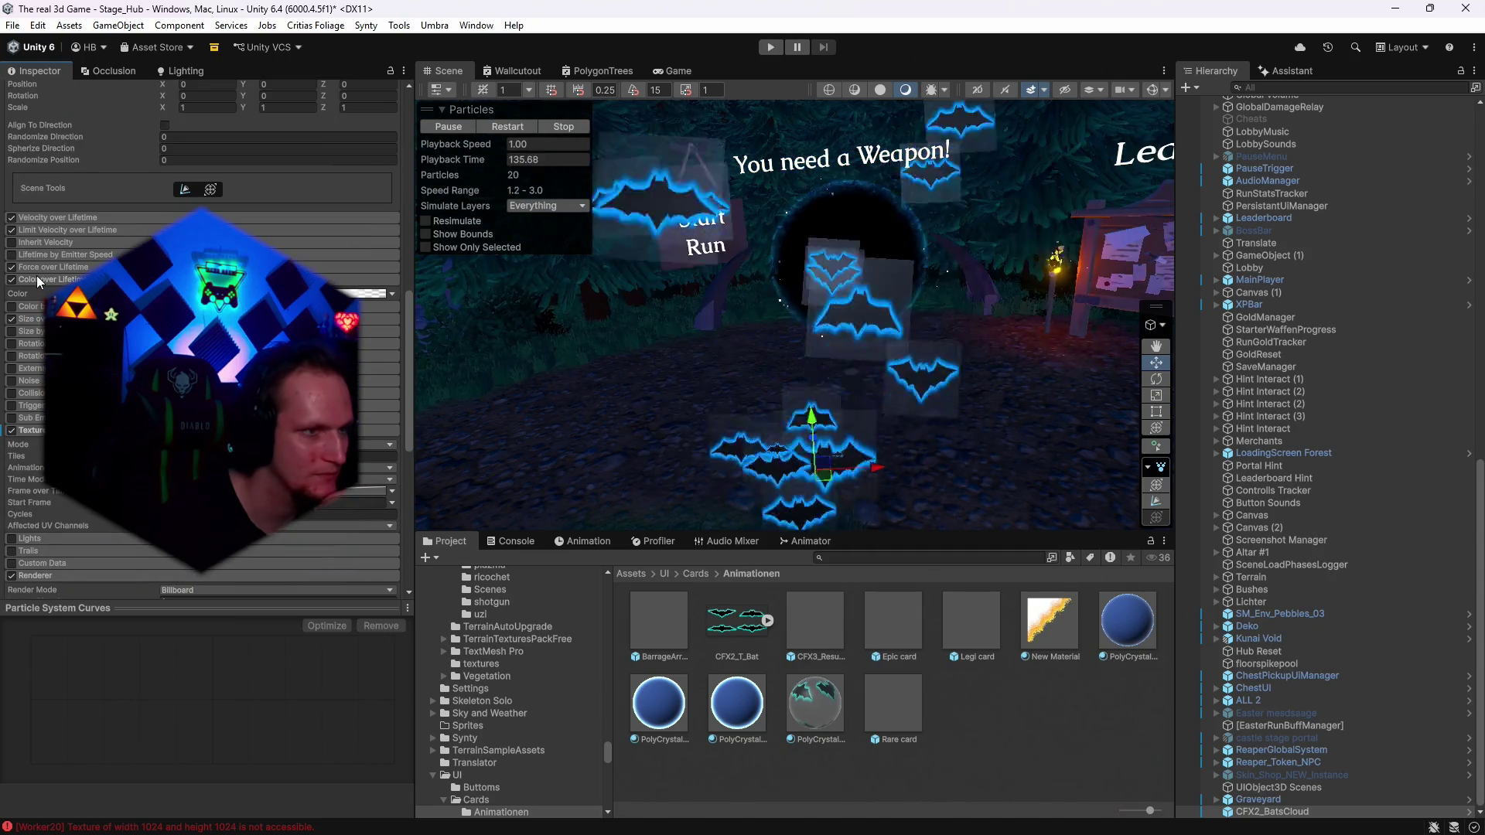
pyautogui.click(12, 280)
pyautogui.scroll(11, 16, 285)
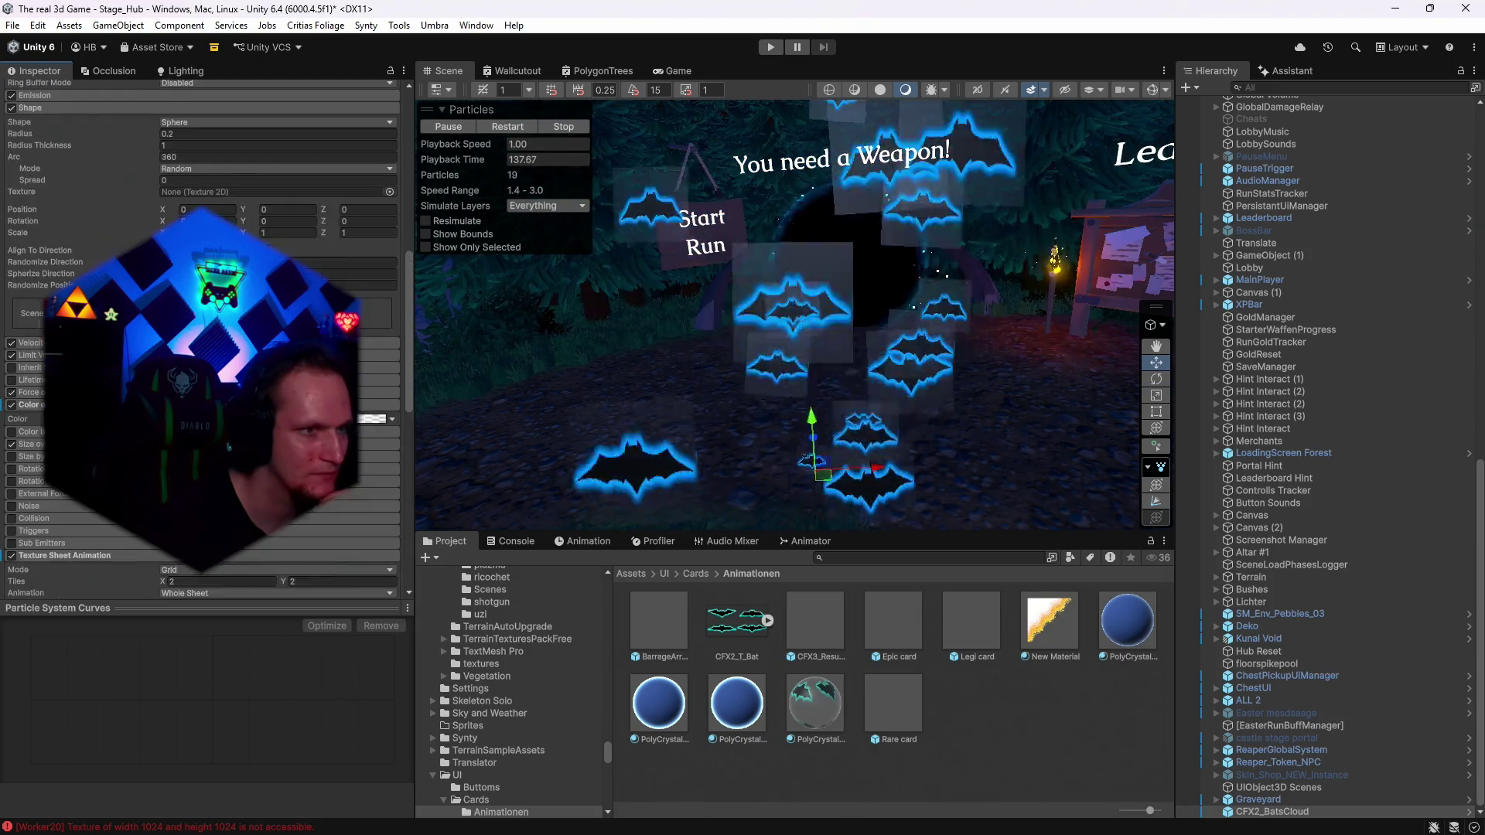
pyautogui.click(373, 265)
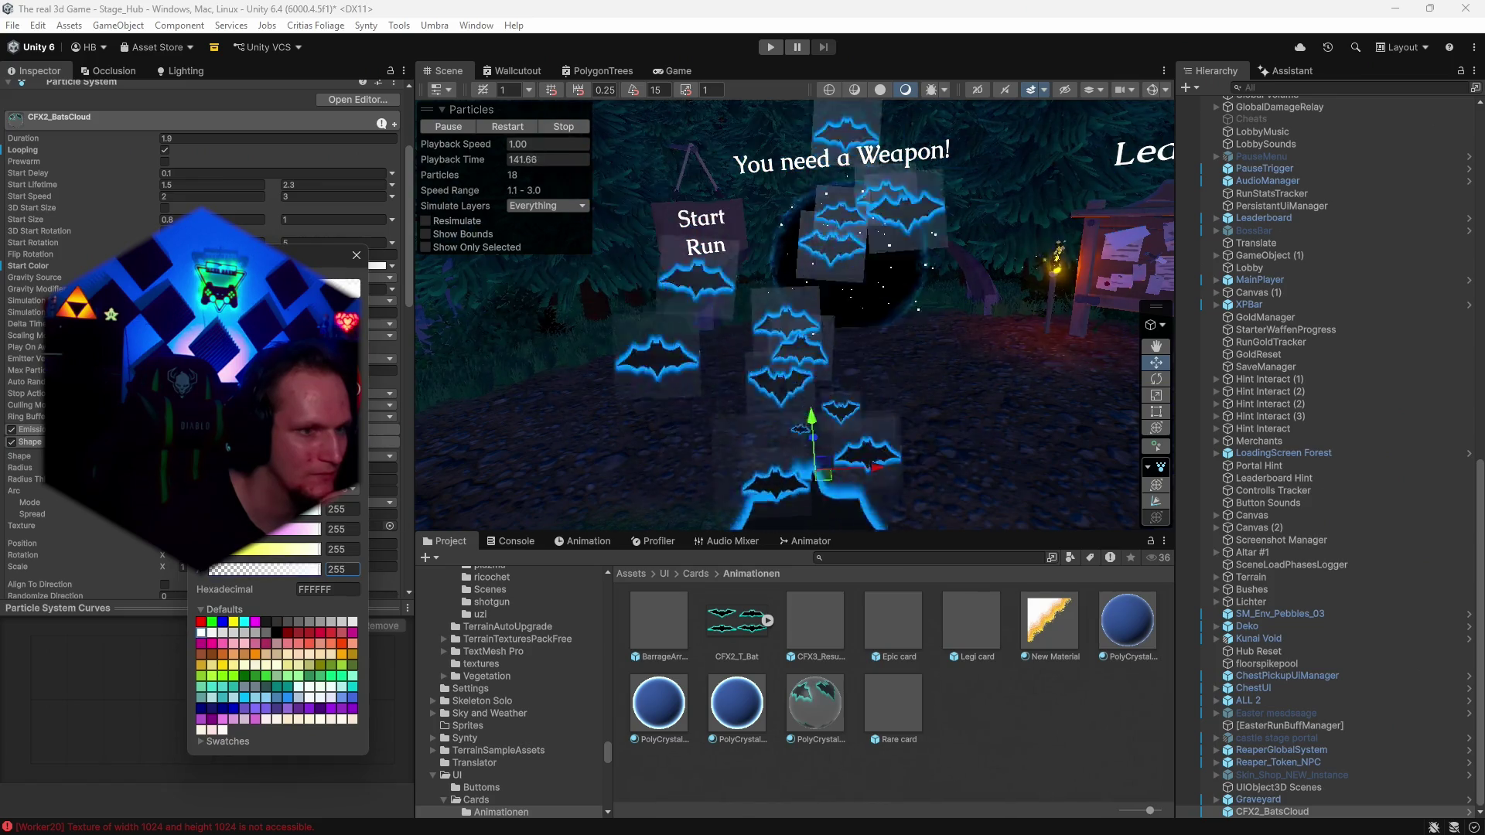
pyautogui.click(358, 260)
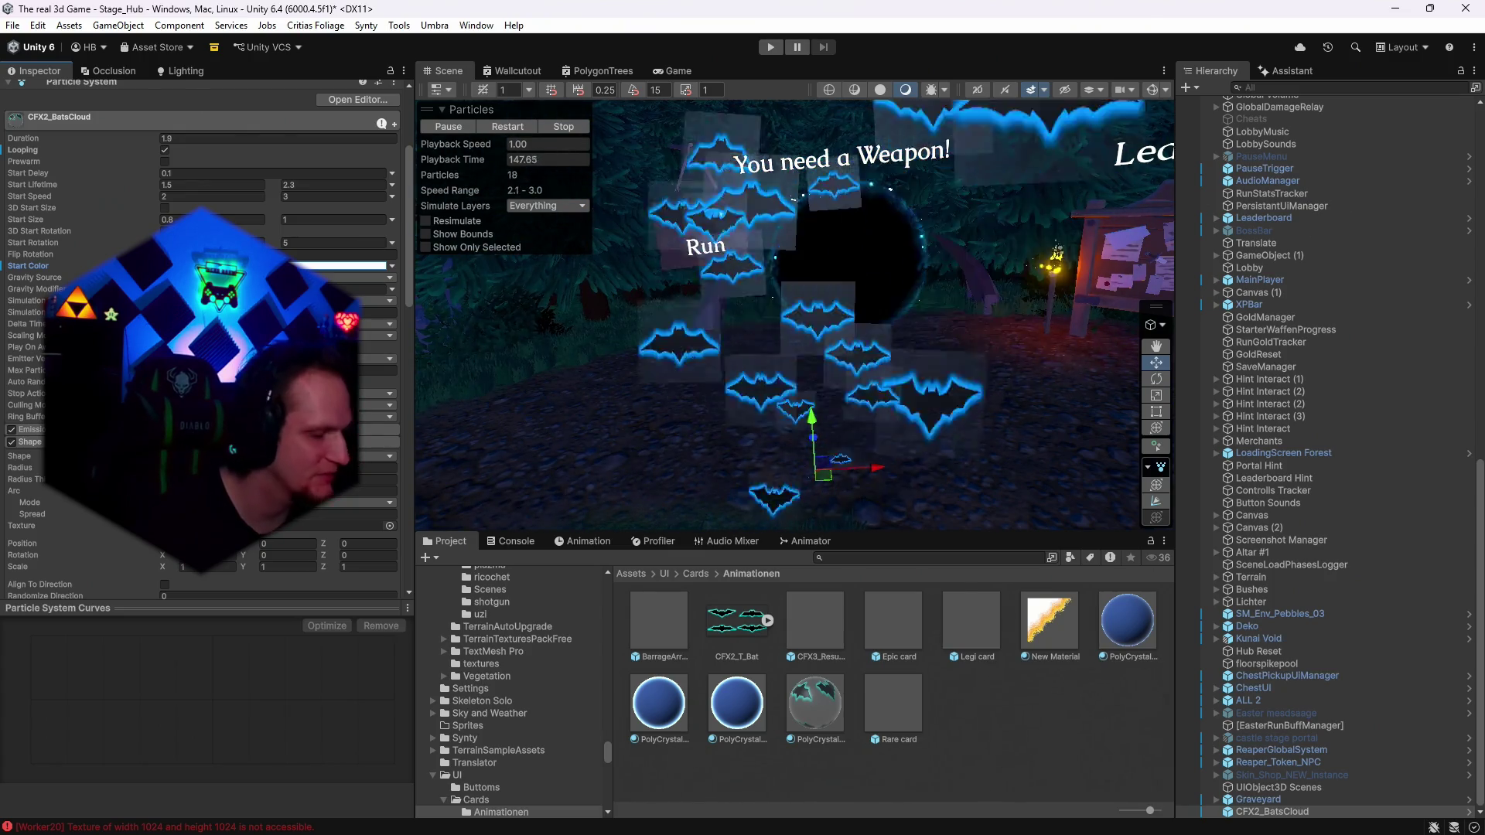
# Show the PolyCrystalBlue 3 material's settings and rotate its preview sphere.
pyautogui.scroll(-5, 201, 340)
pyautogui.scroll(-6, 201, 340)
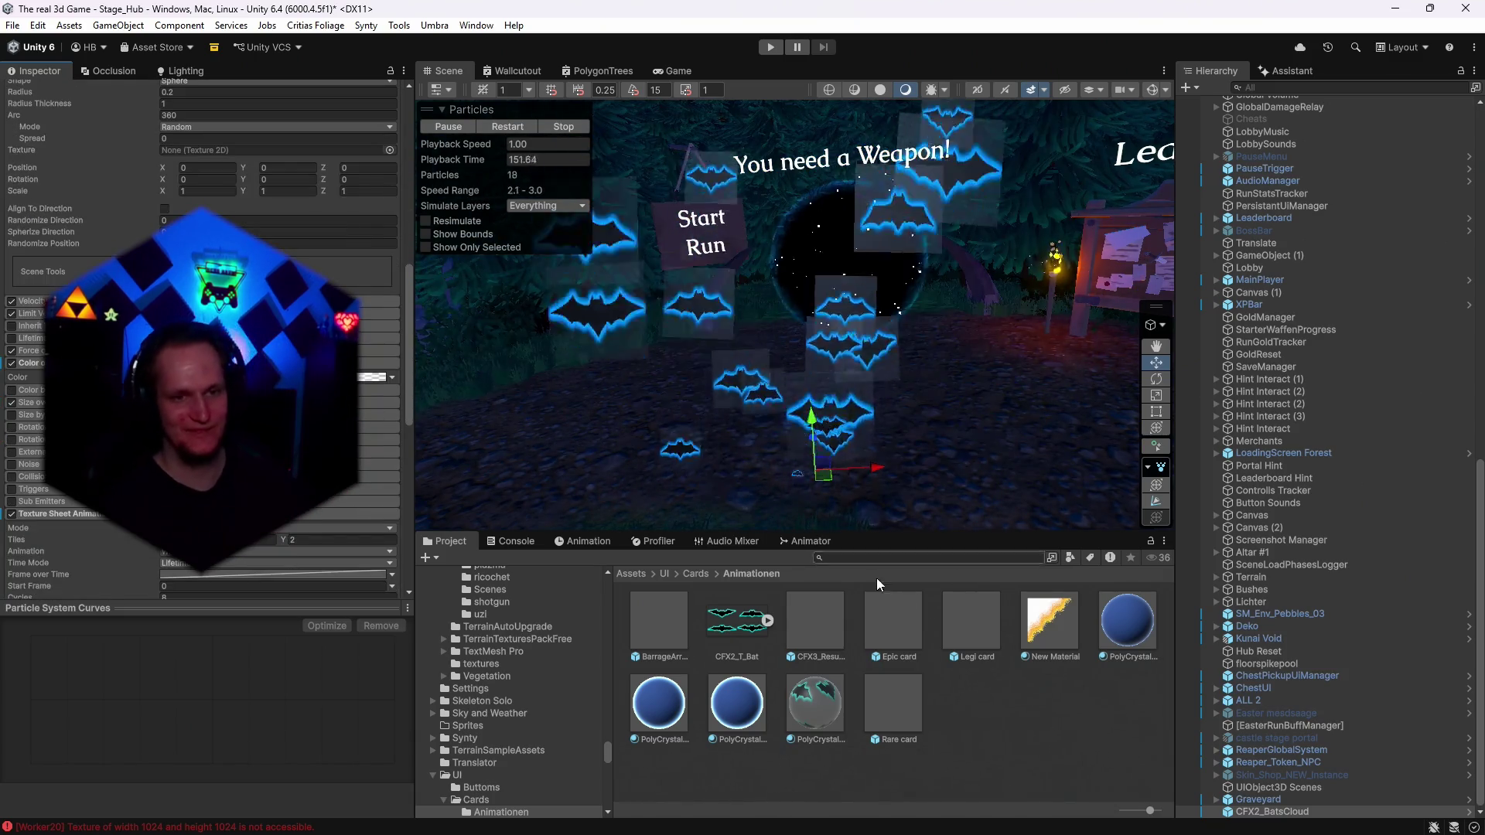
pyautogui.click(814, 702)
pyautogui.moveTo(318, 646); pyautogui.dragTo(234, 637)
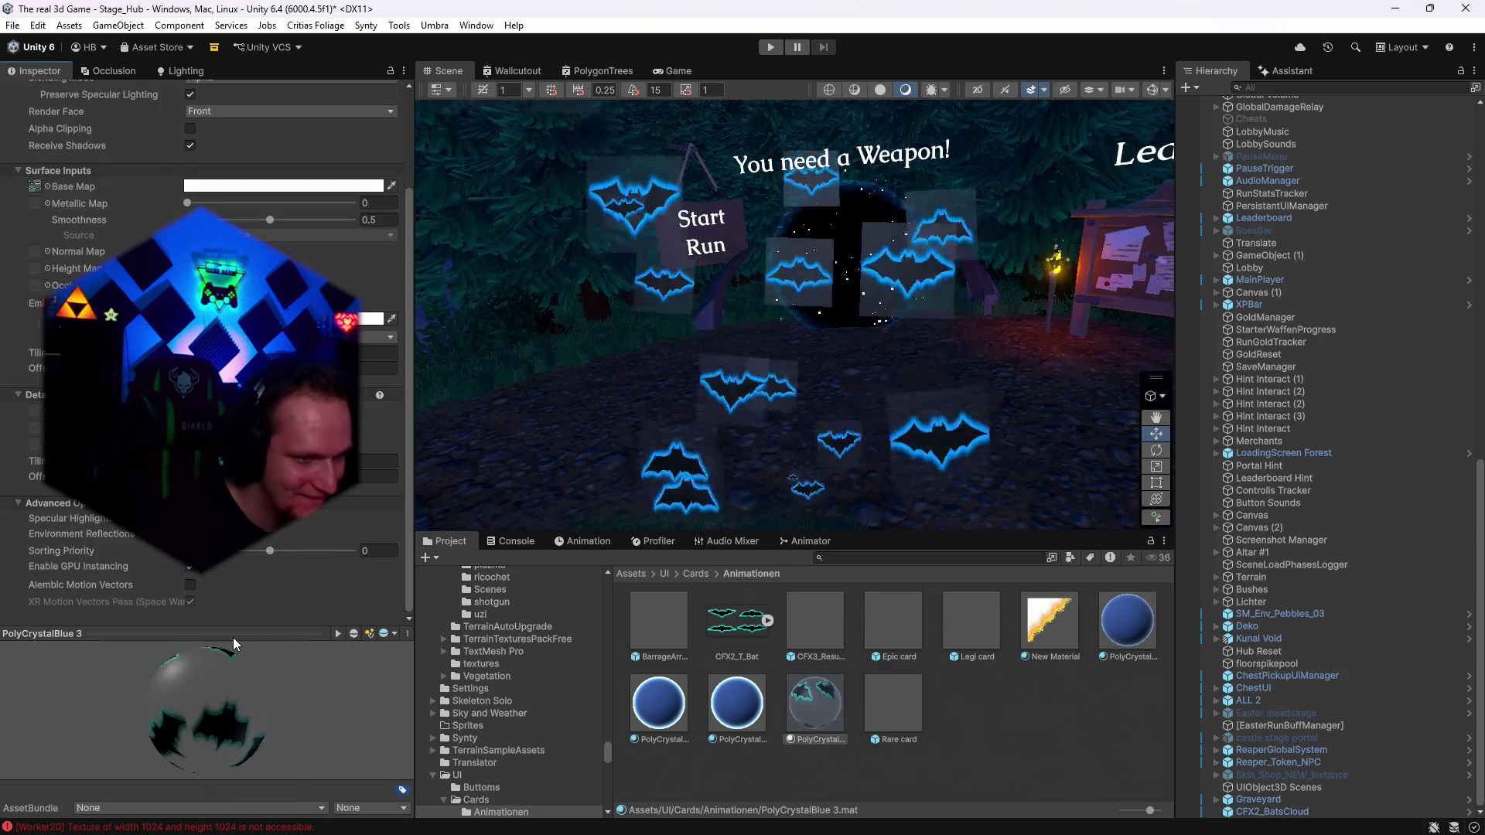
# Set the PolyCrystalBlue 3 material's Smoothness from 0.5 to 0 and drag it toward the bat cloud.
pyautogui.scroll(3, 201, 310)
pyautogui.click(379, 341)
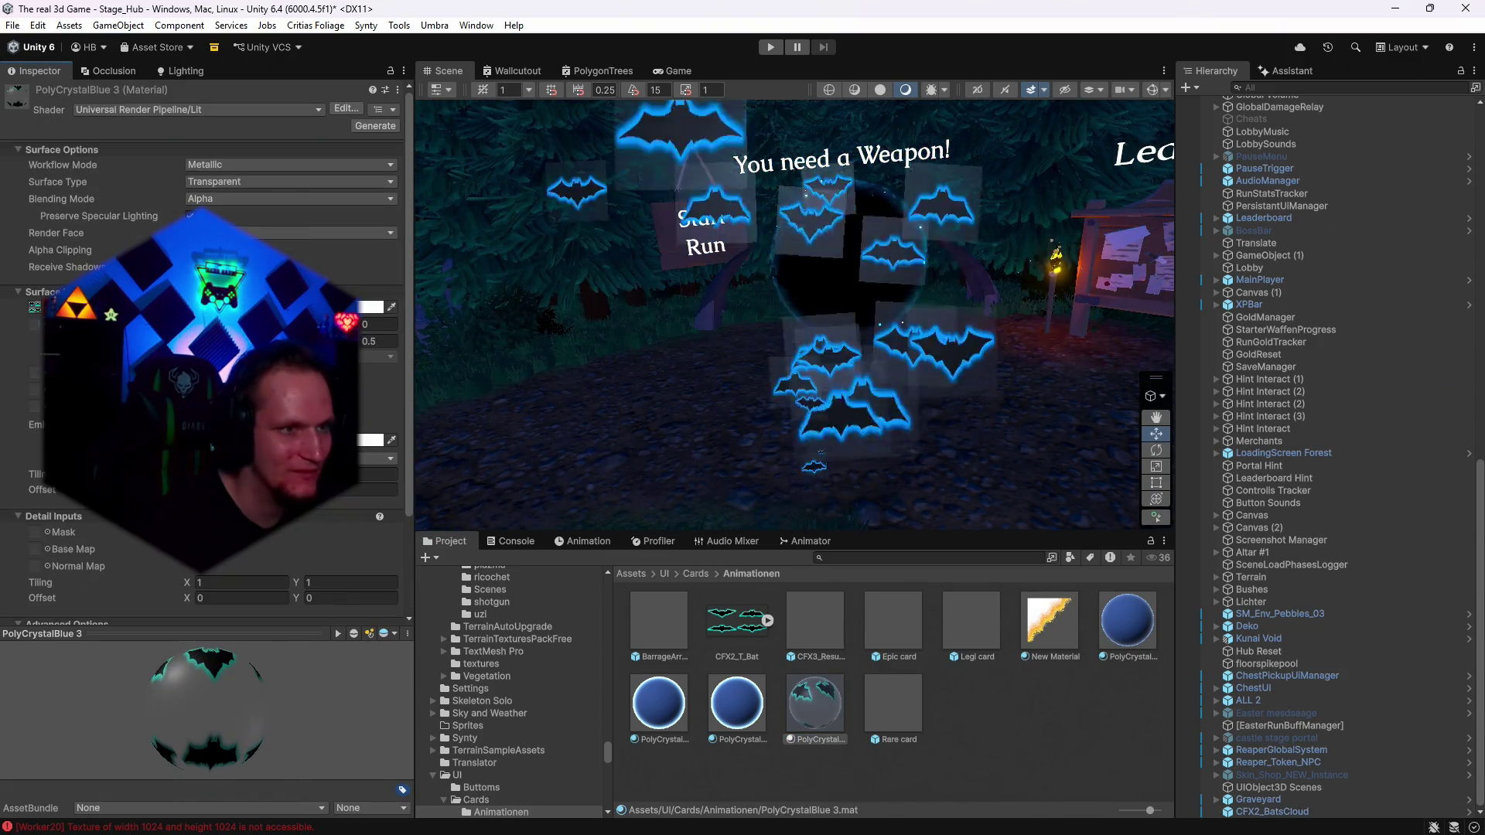
pyautogui.write('0')
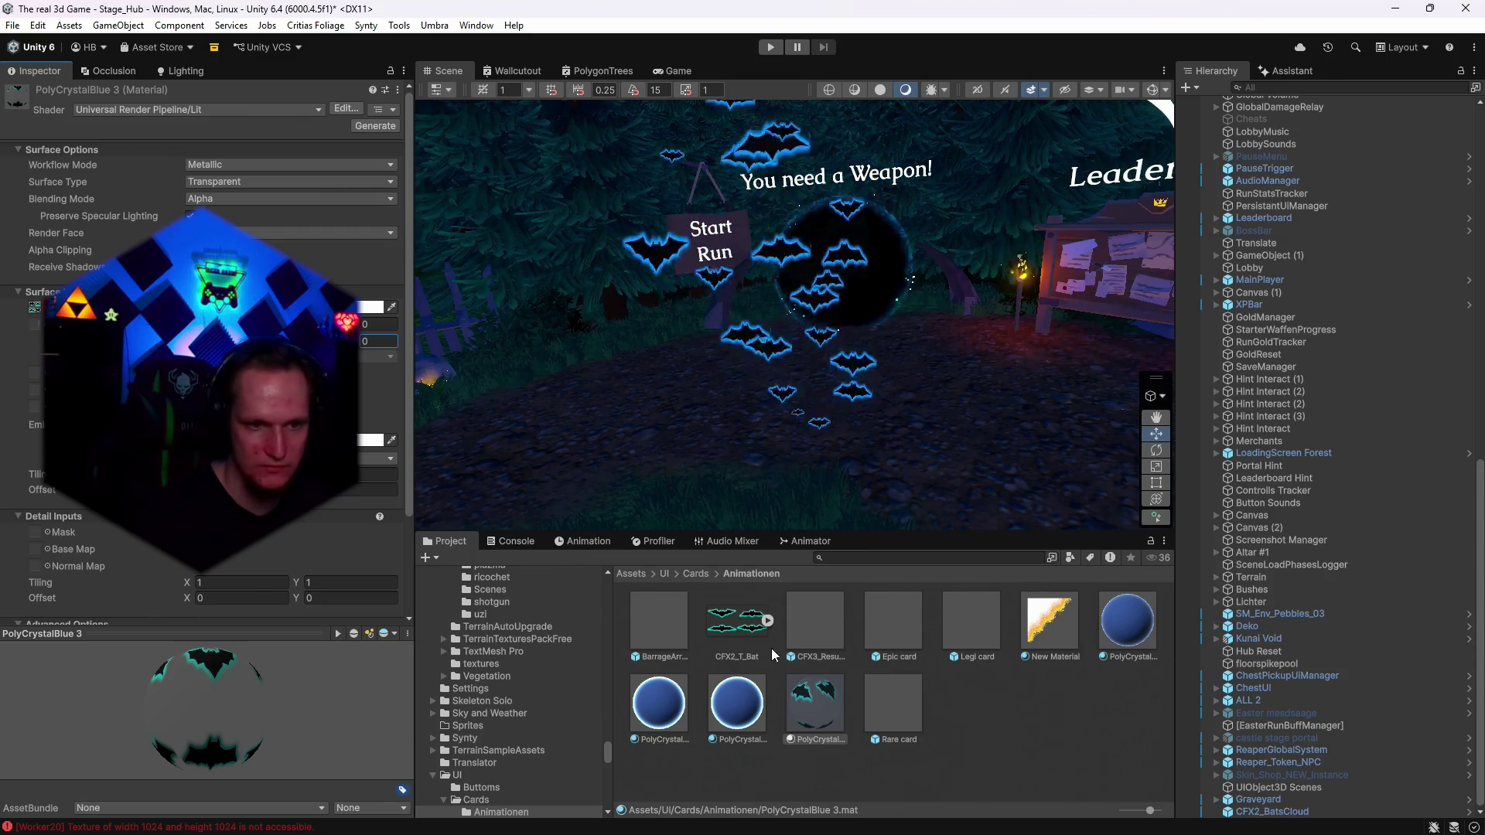
pyautogui.moveTo(814, 704)
pyautogui.mouseDown()
pyautogui.moveTo(981, 698)
pyautogui.moveTo(1122, 773)
pyautogui.moveTo(1283, 812)
pyautogui.mouseUp()
# Duplicate CFX2_BatsCloud and rename the copy 'Bats rare'.
pyautogui.rightClick(1286, 812)
pyautogui.click(1340, 160)
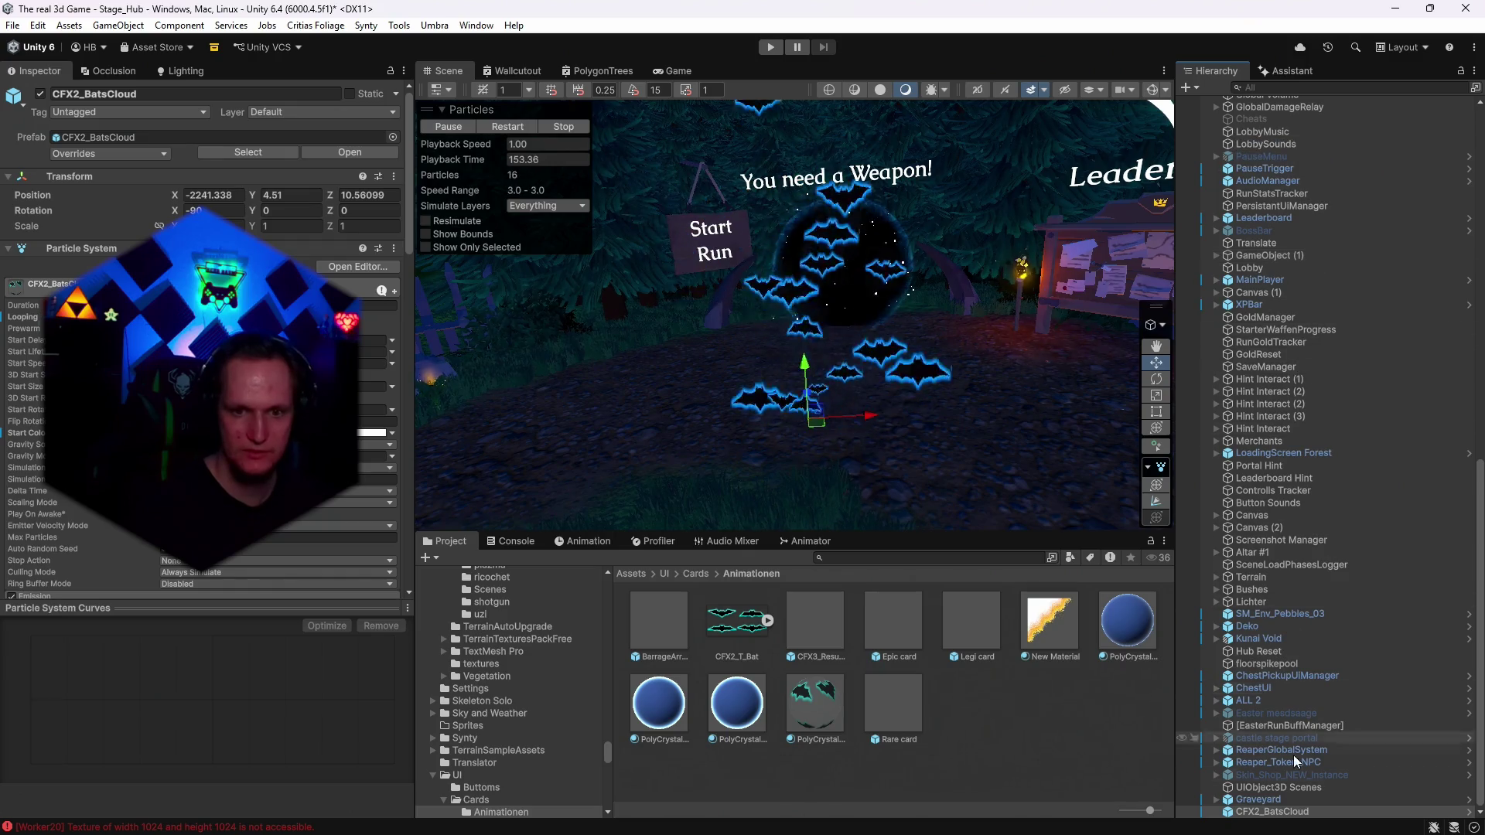
pyautogui.rightClick(1284, 808)
pyautogui.click(1271, 144)
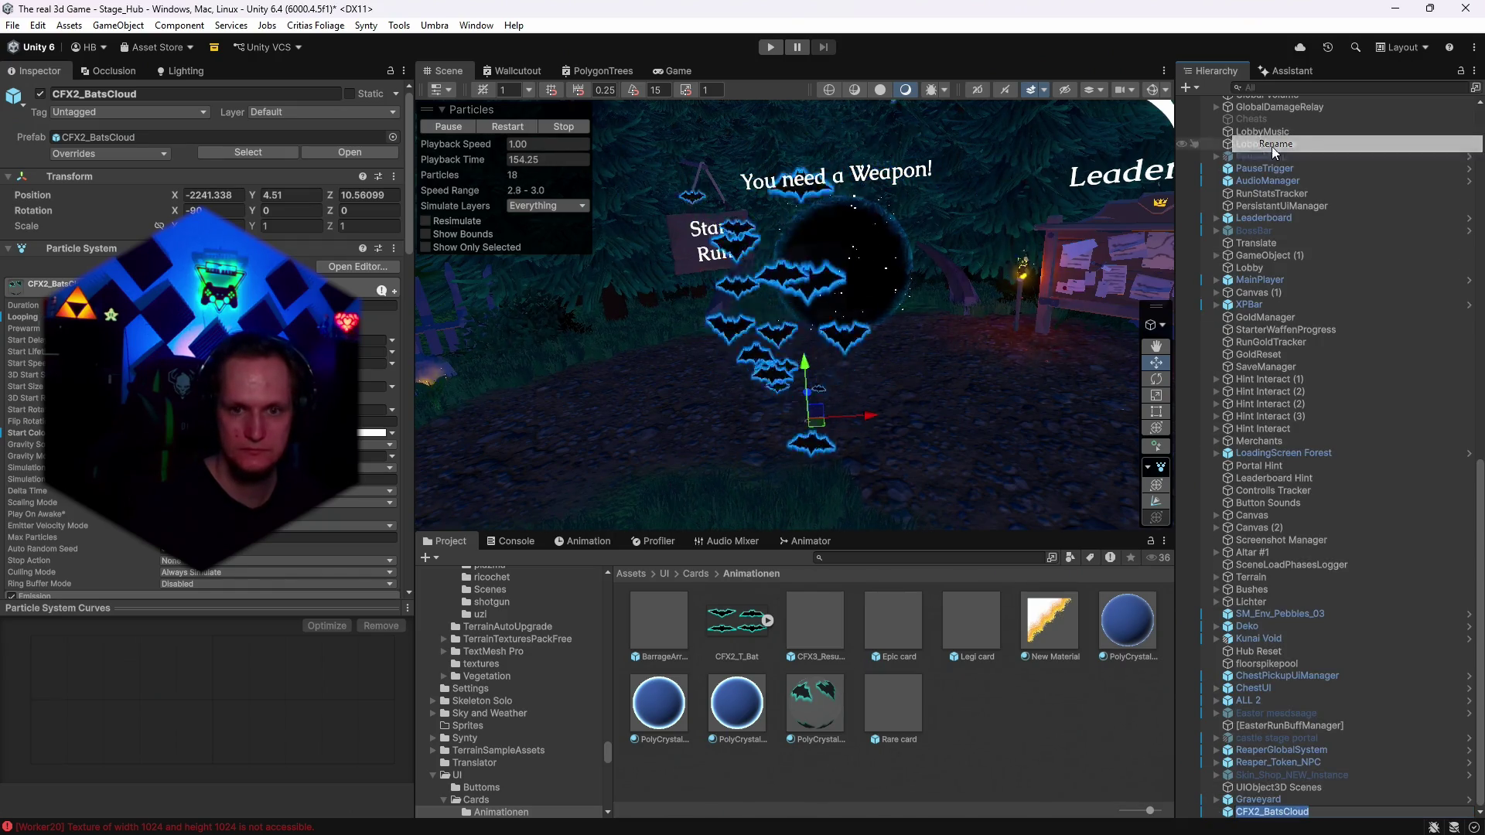
pyautogui.write('Bats rare')
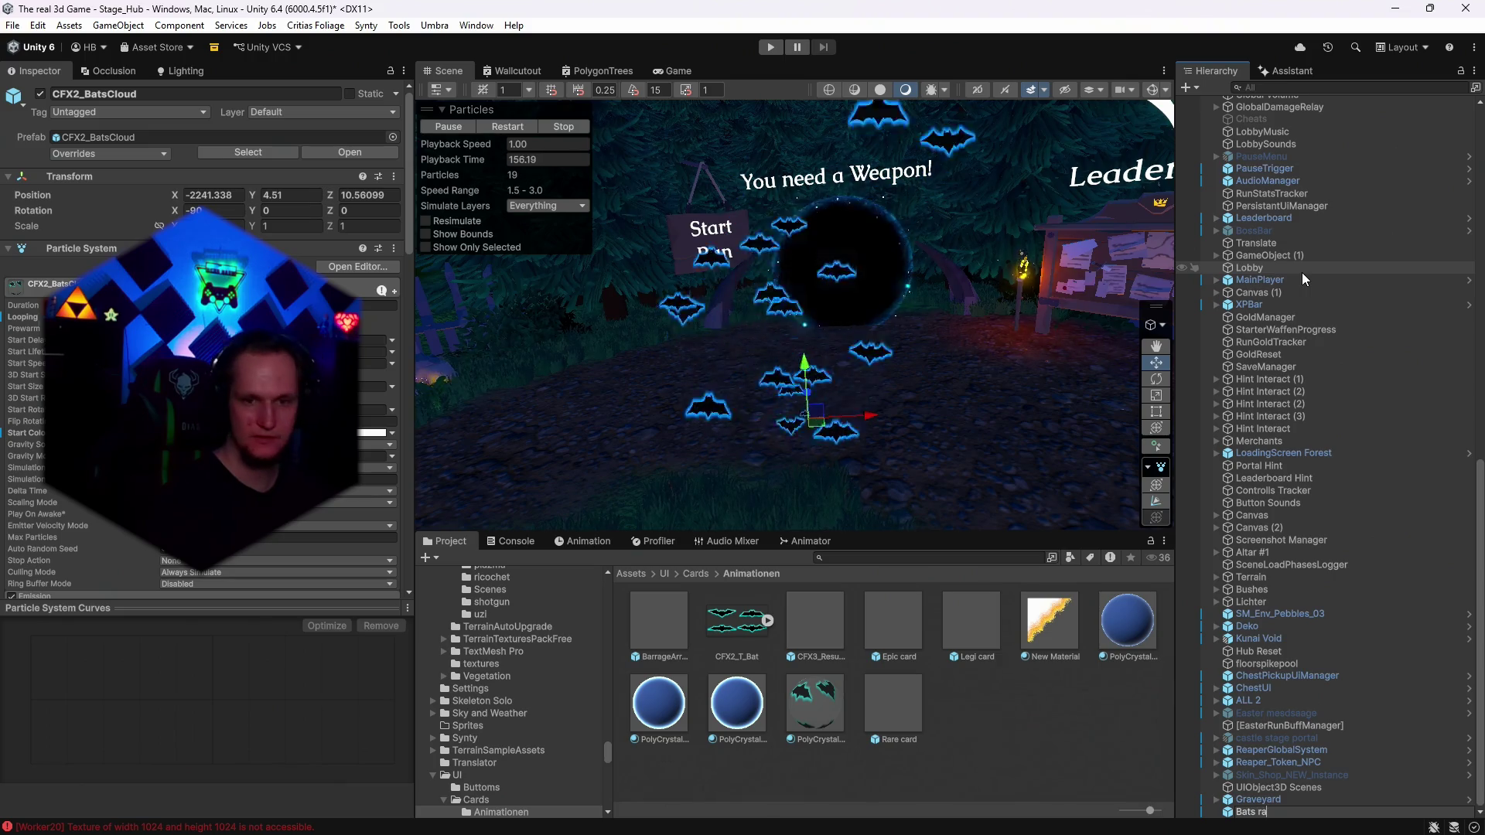
pyautogui.press('Return')
# Save Bats rare as a prefab in Animationen, then select layer Ebene 2 in Photoshop.
pyautogui.moveTo(1253, 813)
pyautogui.mouseDown()
pyautogui.moveTo(1012, 716)
pyautogui.moveTo(912, 696)
pyautogui.mouseUp()
pyautogui.click(700, 460)
pyautogui.hotkey('alt', 'Tab')
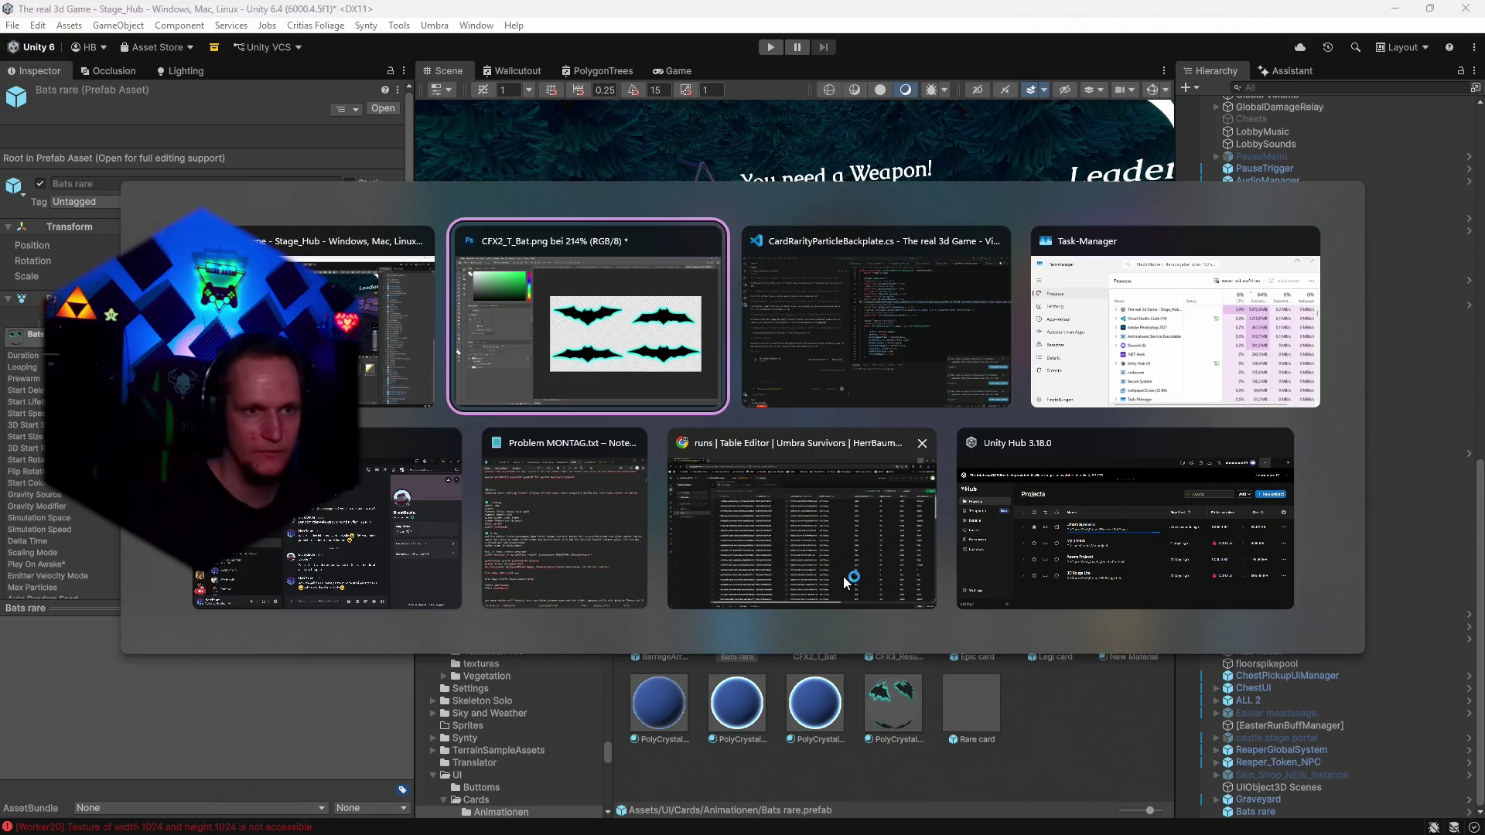
pyautogui.click(135, 580)
pyautogui.click(302, 823)
# Open Ebene 2's Outer Glow settings and look up the Epic card's start colour in Unity.
pyautogui.click(335, 674)
pyautogui.click(70, 216)
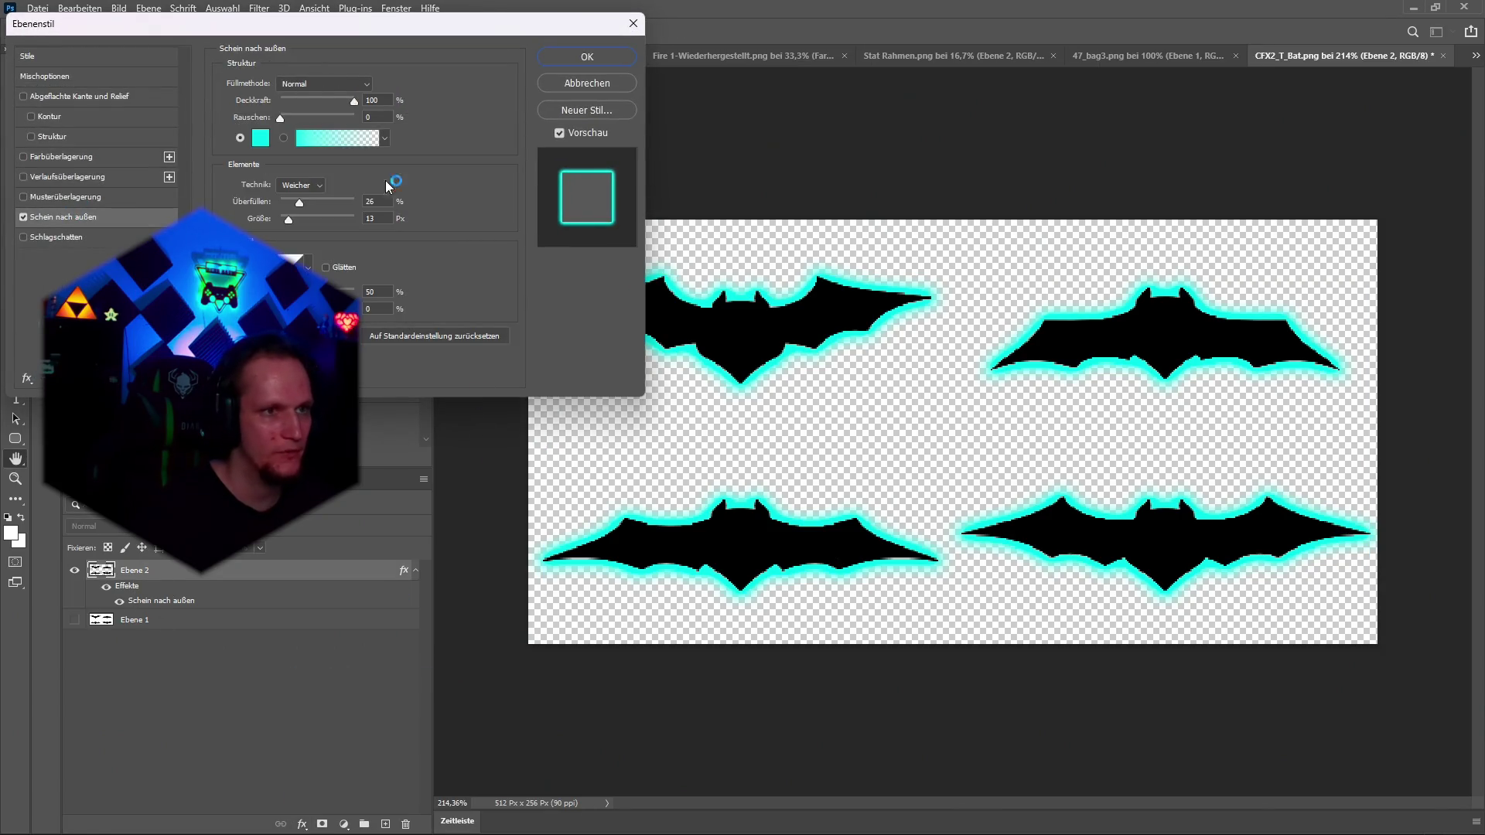
pyautogui.hotkey('alt', 'Tab')
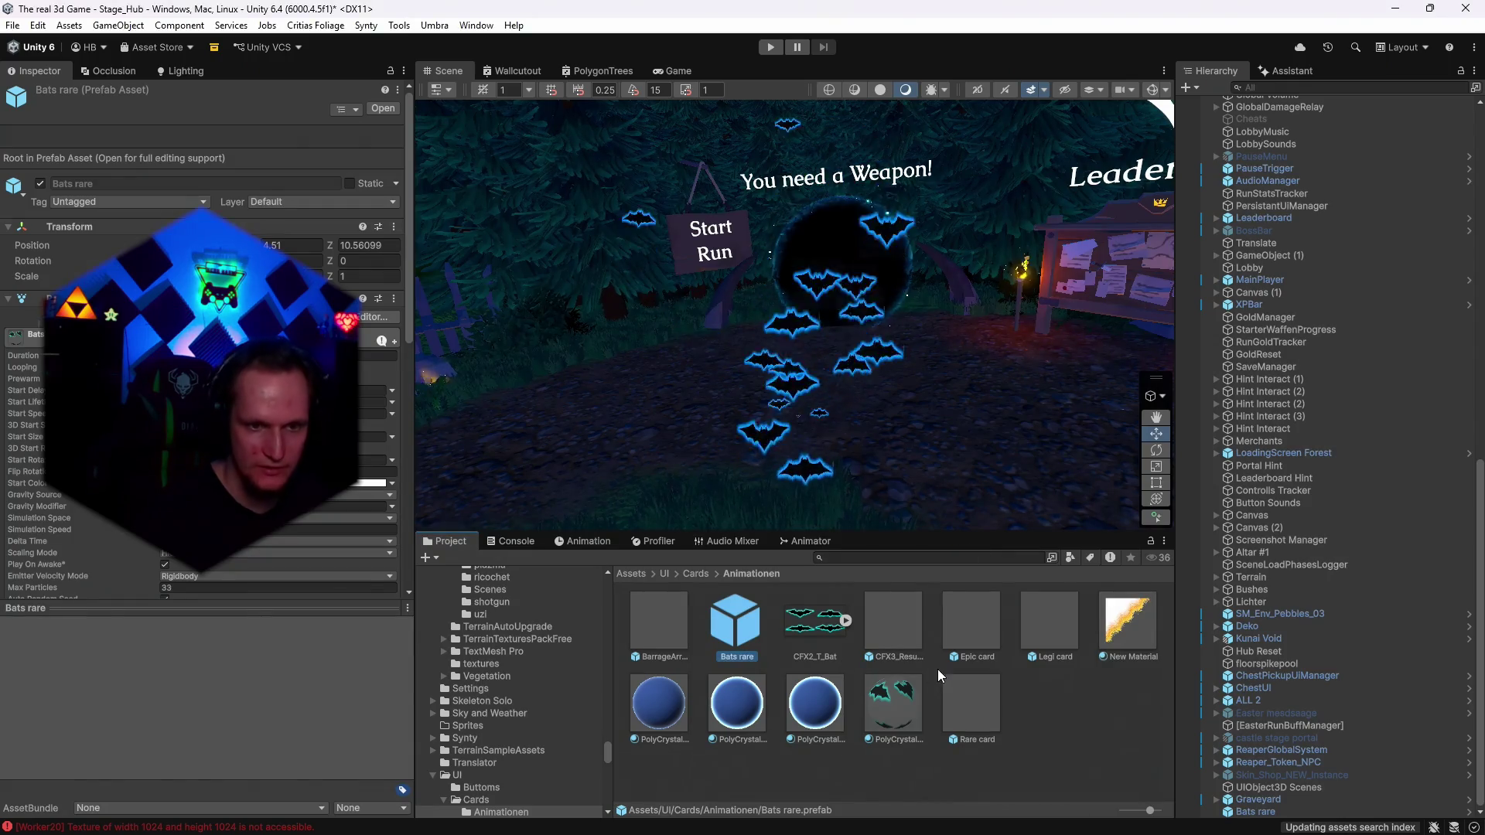
pyautogui.click(972, 623)
pyautogui.click(375, 483)
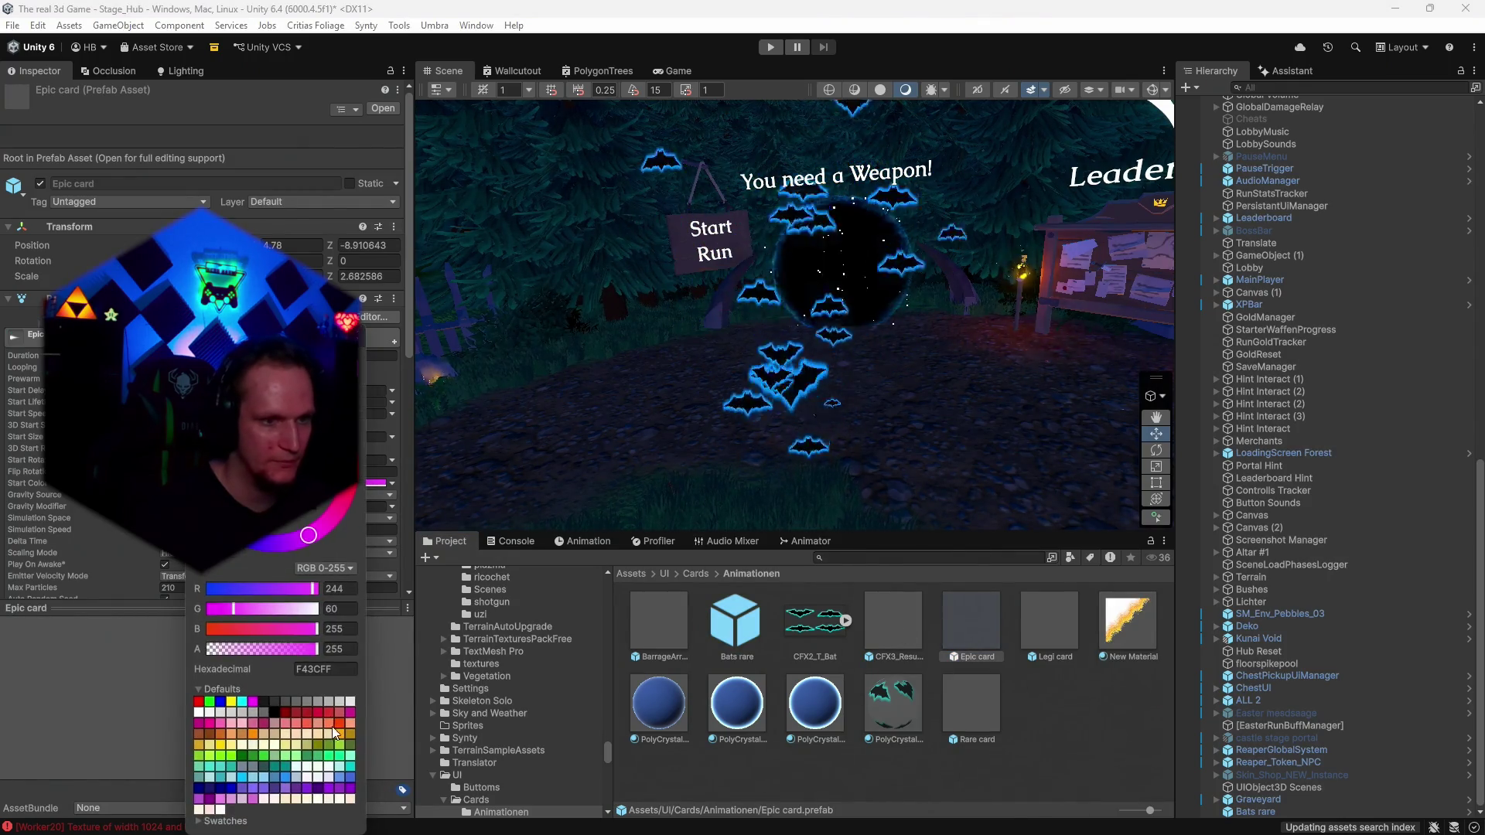
pyautogui.hotkey('alt', 'Tab')
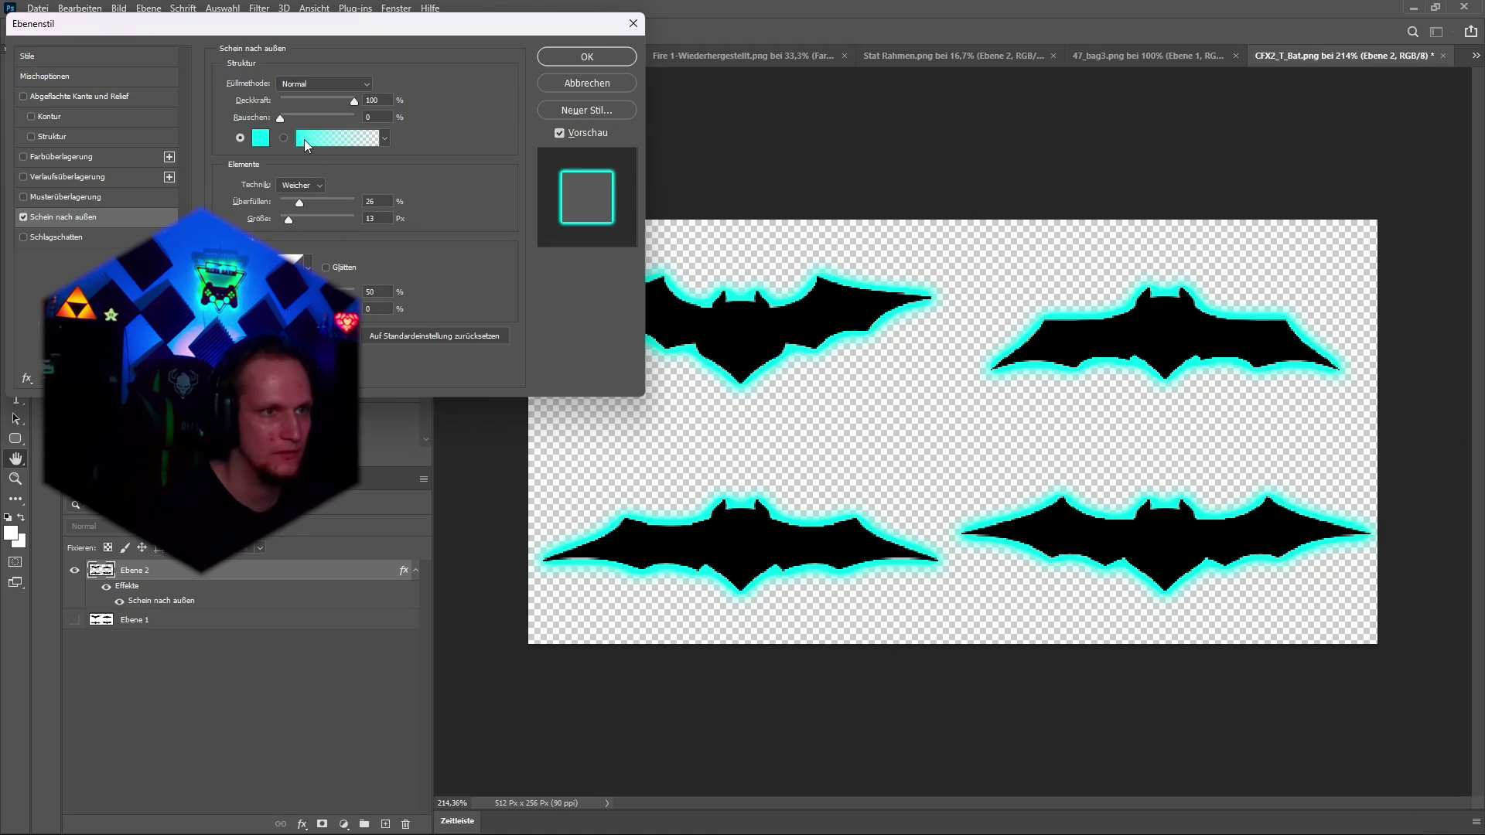
# Set the outer glow colour to magenta F43CFF and apply the layer style.
pyautogui.click(258, 142)
pyautogui.write('F43CFF')
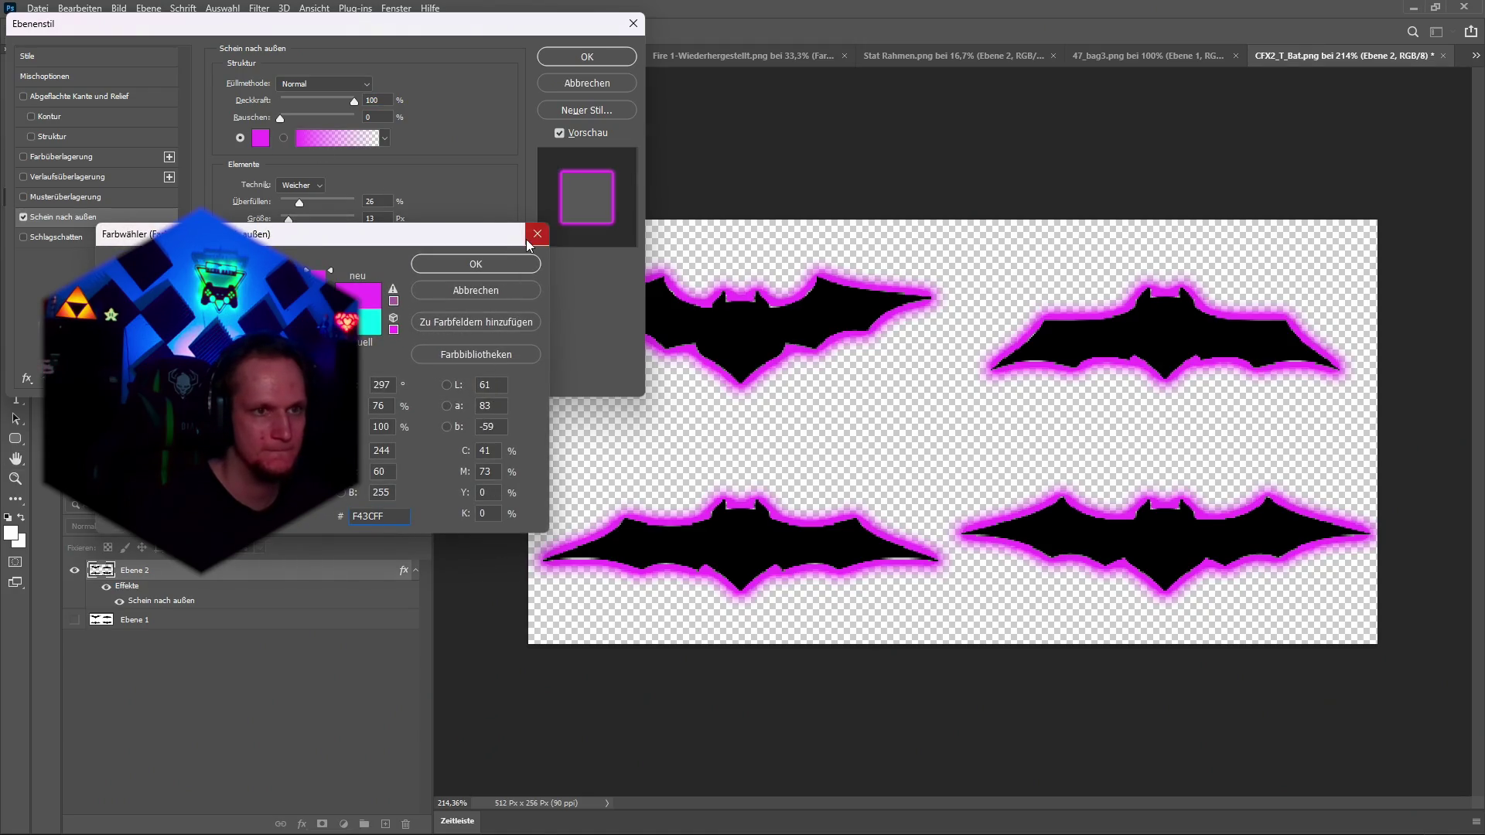
pyautogui.click(529, 239)
pyautogui.click(260, 138)
pyautogui.write('F43CFF')
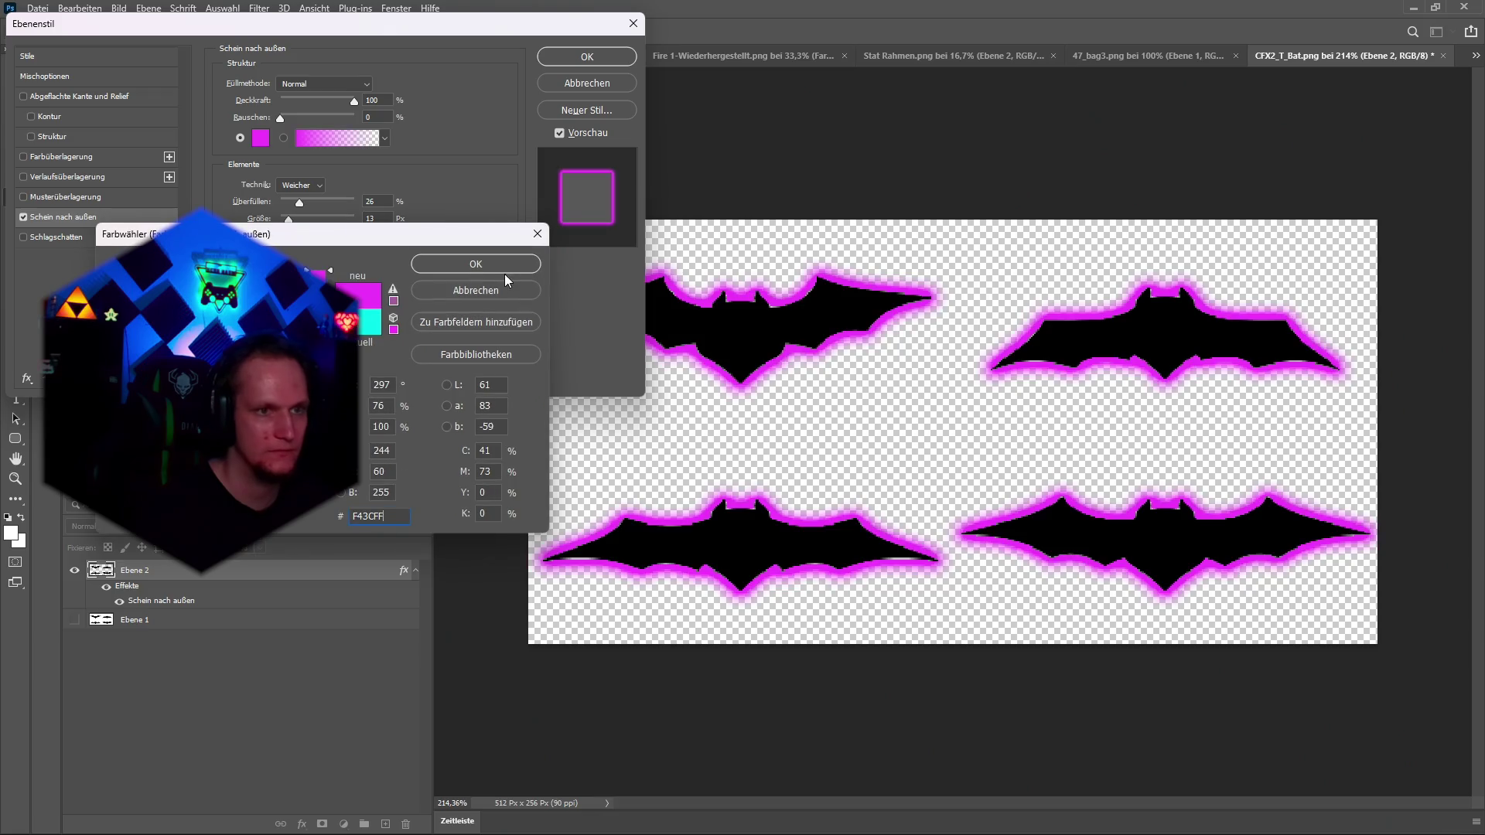
pyautogui.click(495, 263)
pyautogui.click(587, 57)
pyautogui.click(38, 8)
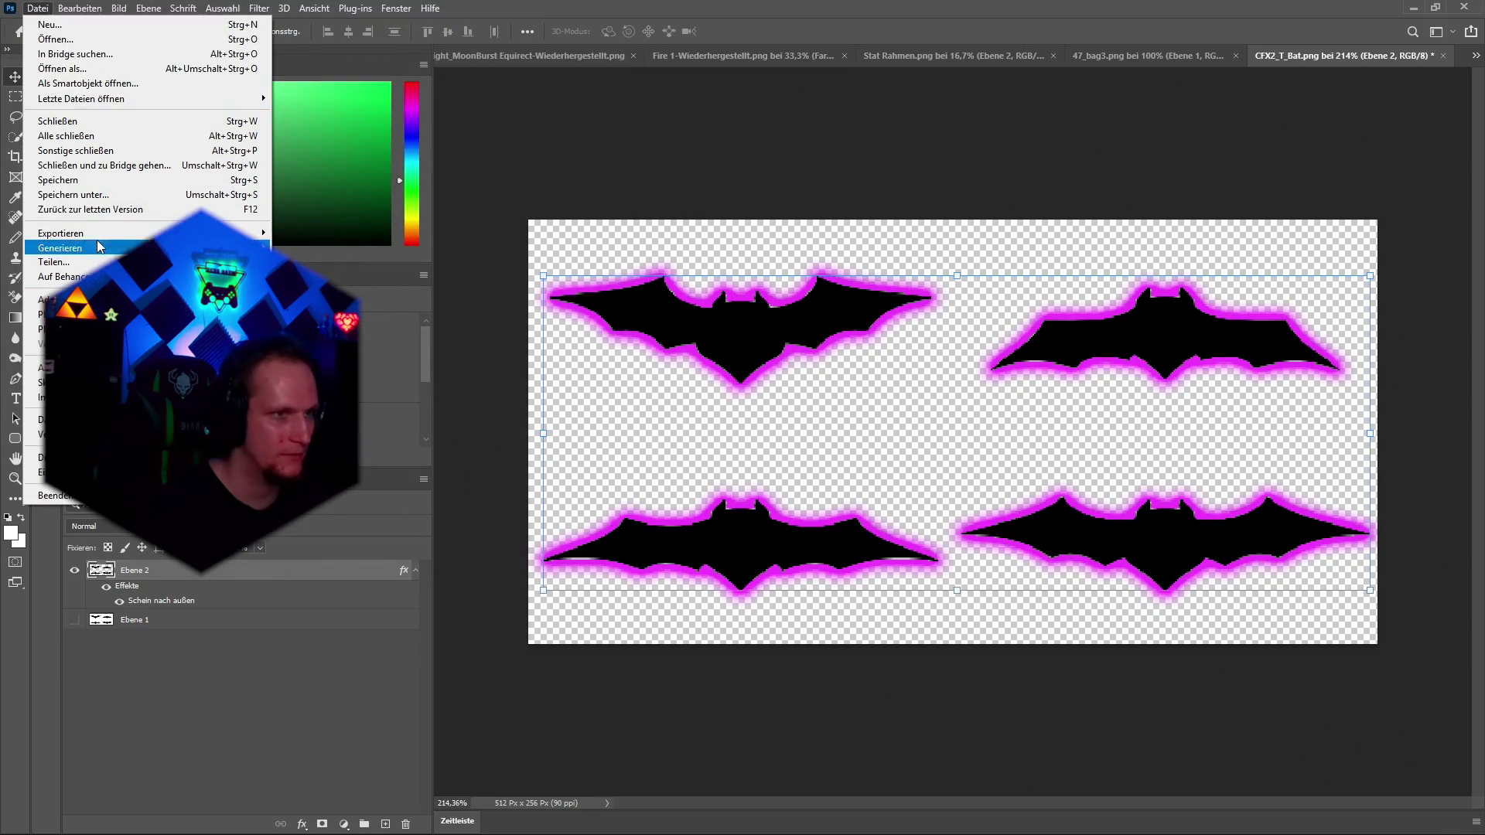
# Quick-export the magenta-glow bat sheet as a PNG into Animationen and return to Unity.
pyautogui.moveTo(101, 233)
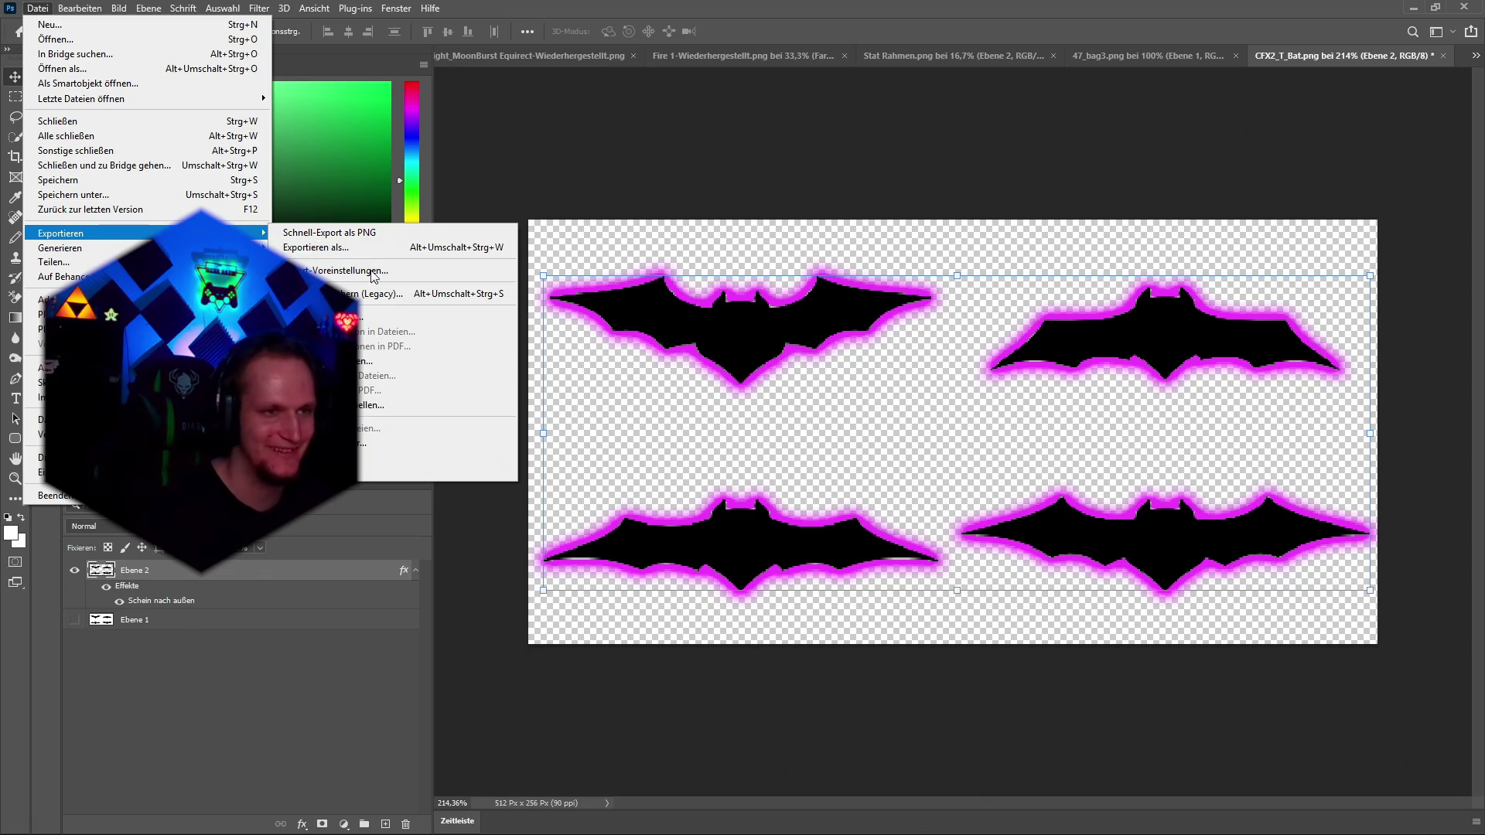
pyautogui.click(341, 234)
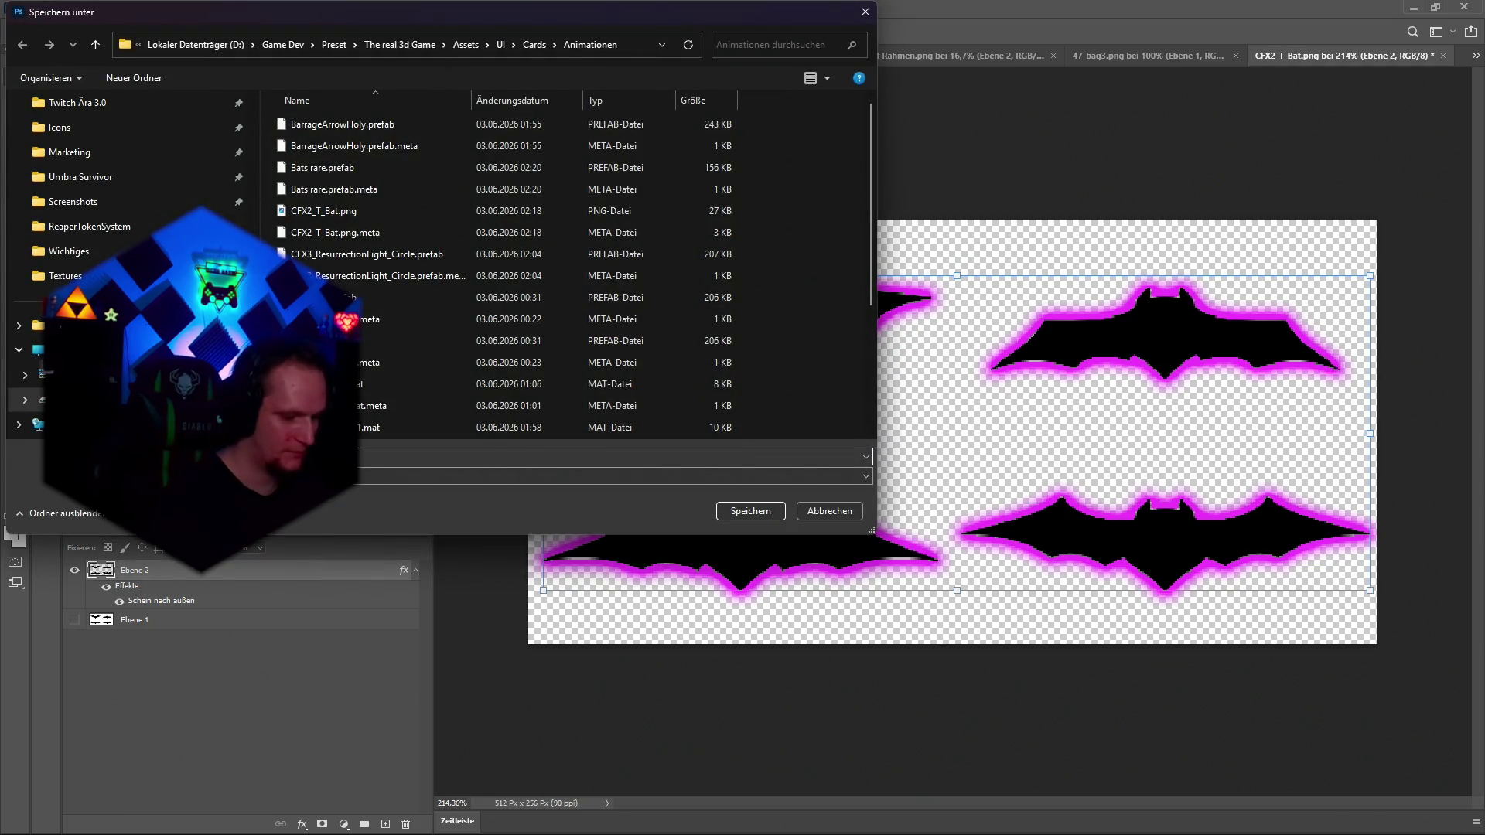
pyautogui.press('Return')
pyautogui.hotkey('alt', 'Tab')
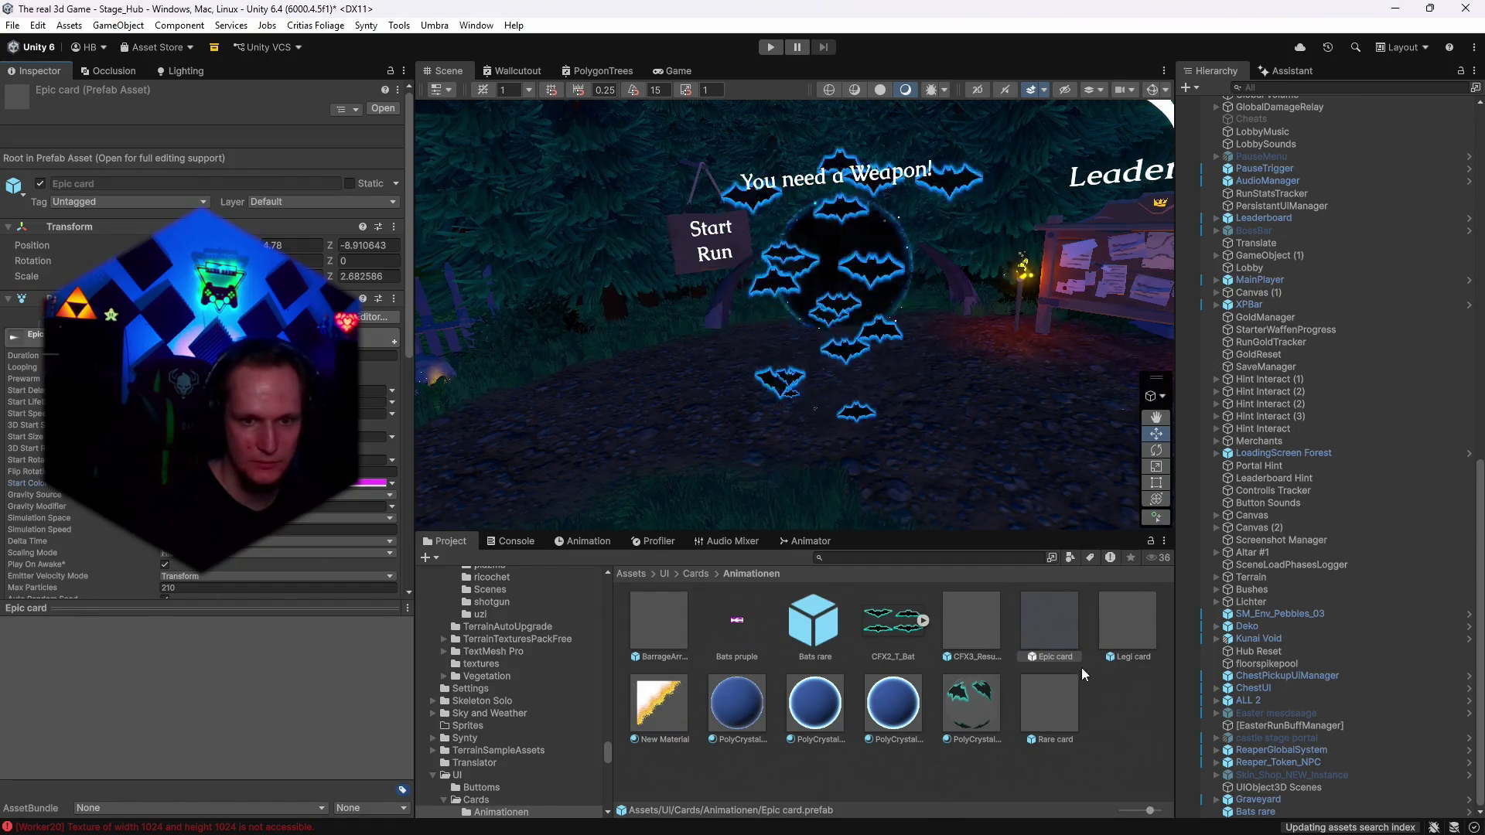
# Check the Legi card, then change the bat sheet's outer glow colour to yellow FFEC00.
pyautogui.click(1143, 633)
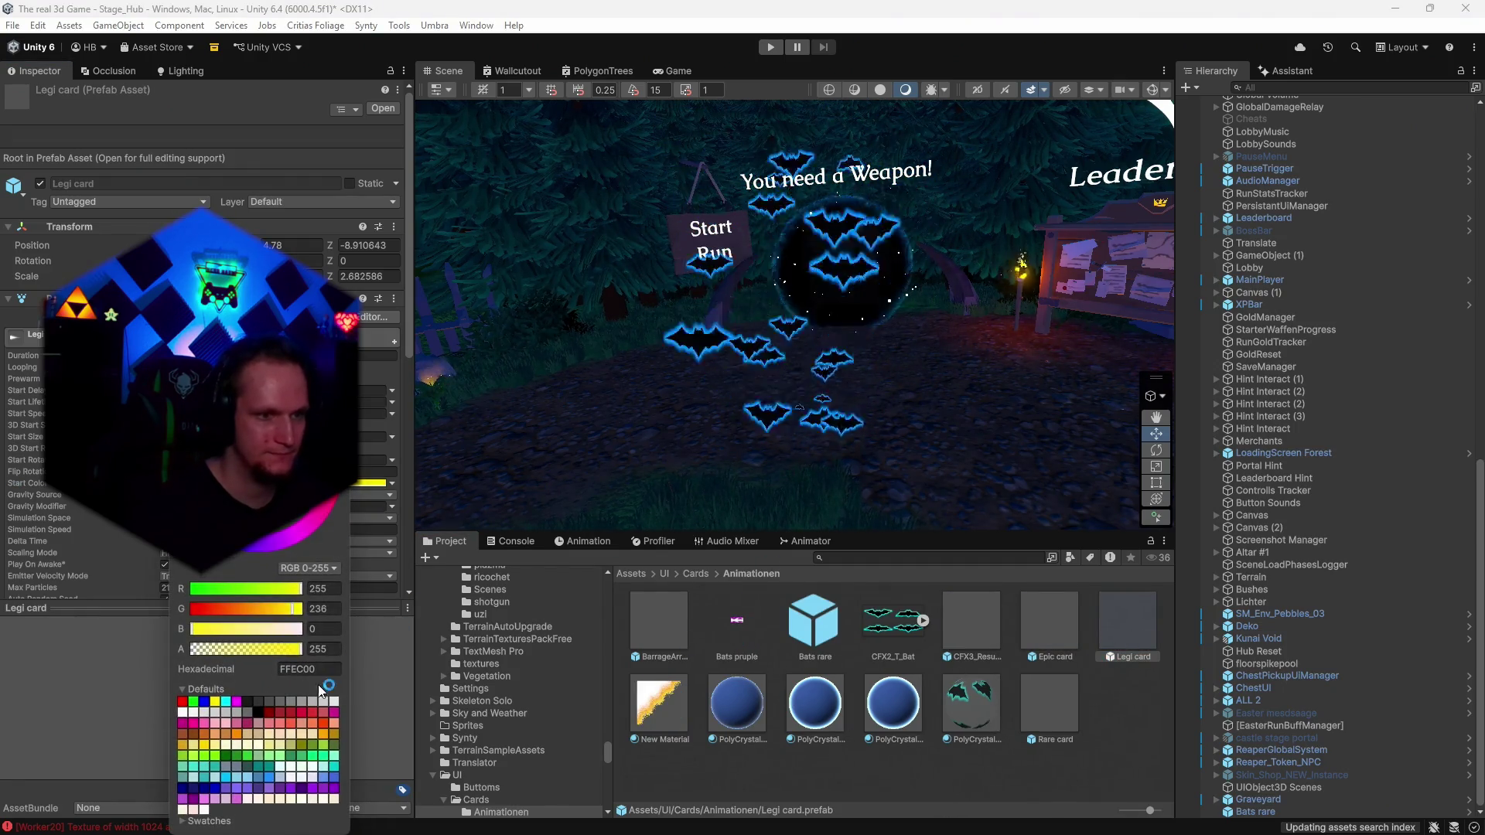
pyautogui.hotkey('alt', 'Tab')
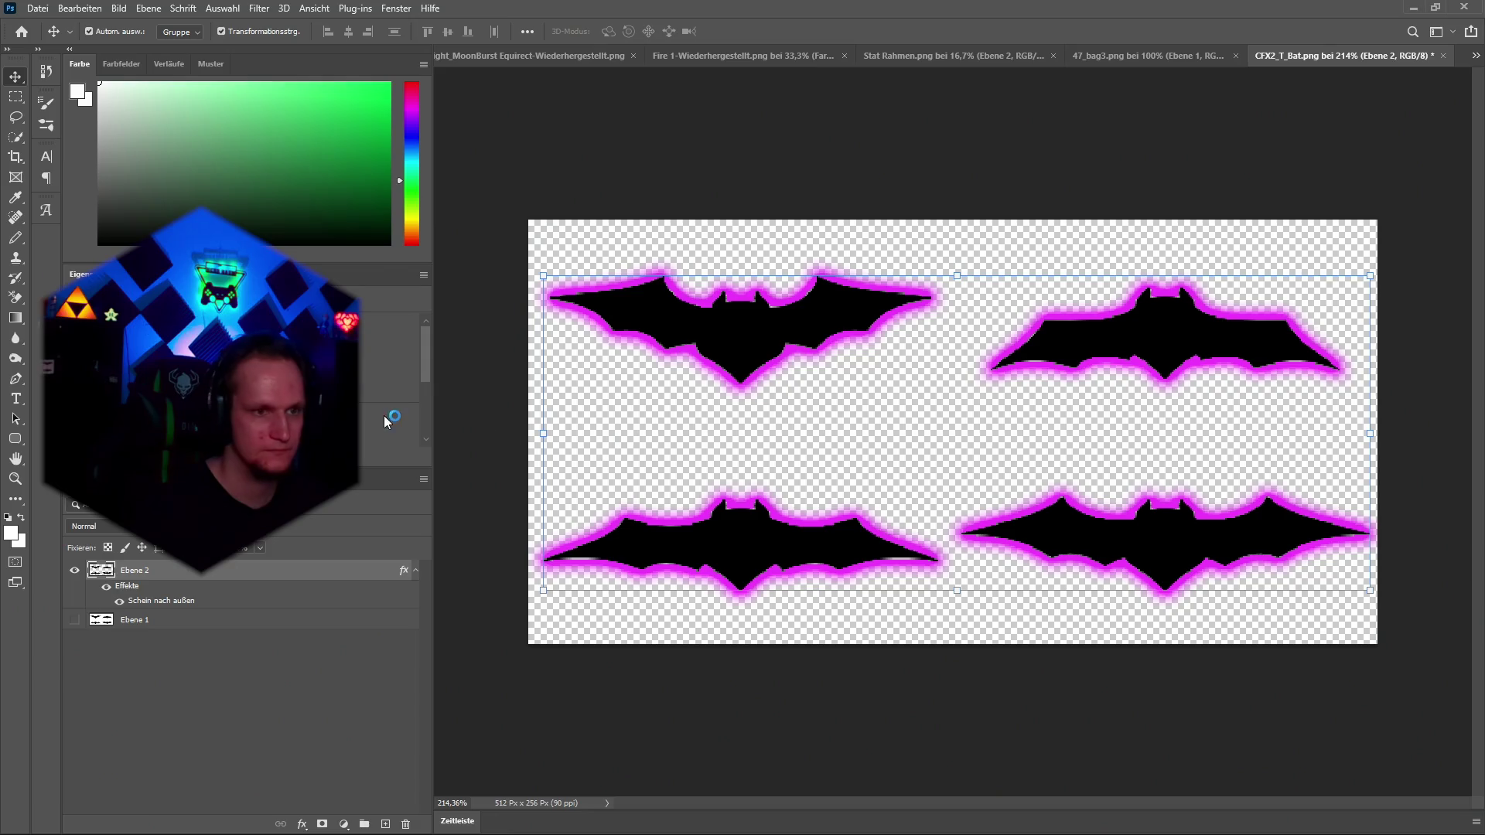
pyautogui.click(302, 823)
pyautogui.click(324, 671)
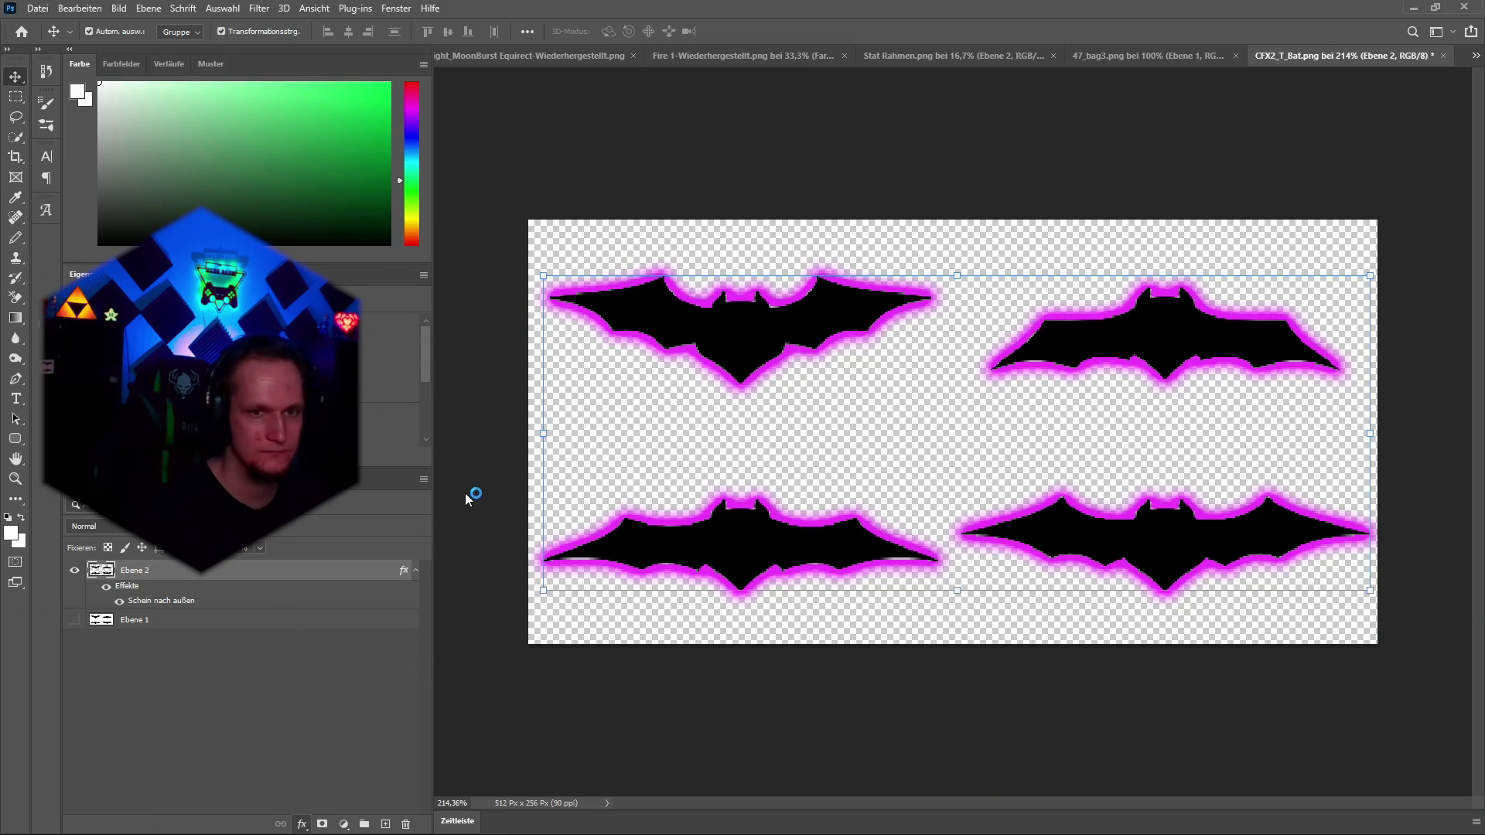
pyautogui.click(58, 217)
pyautogui.click(260, 138)
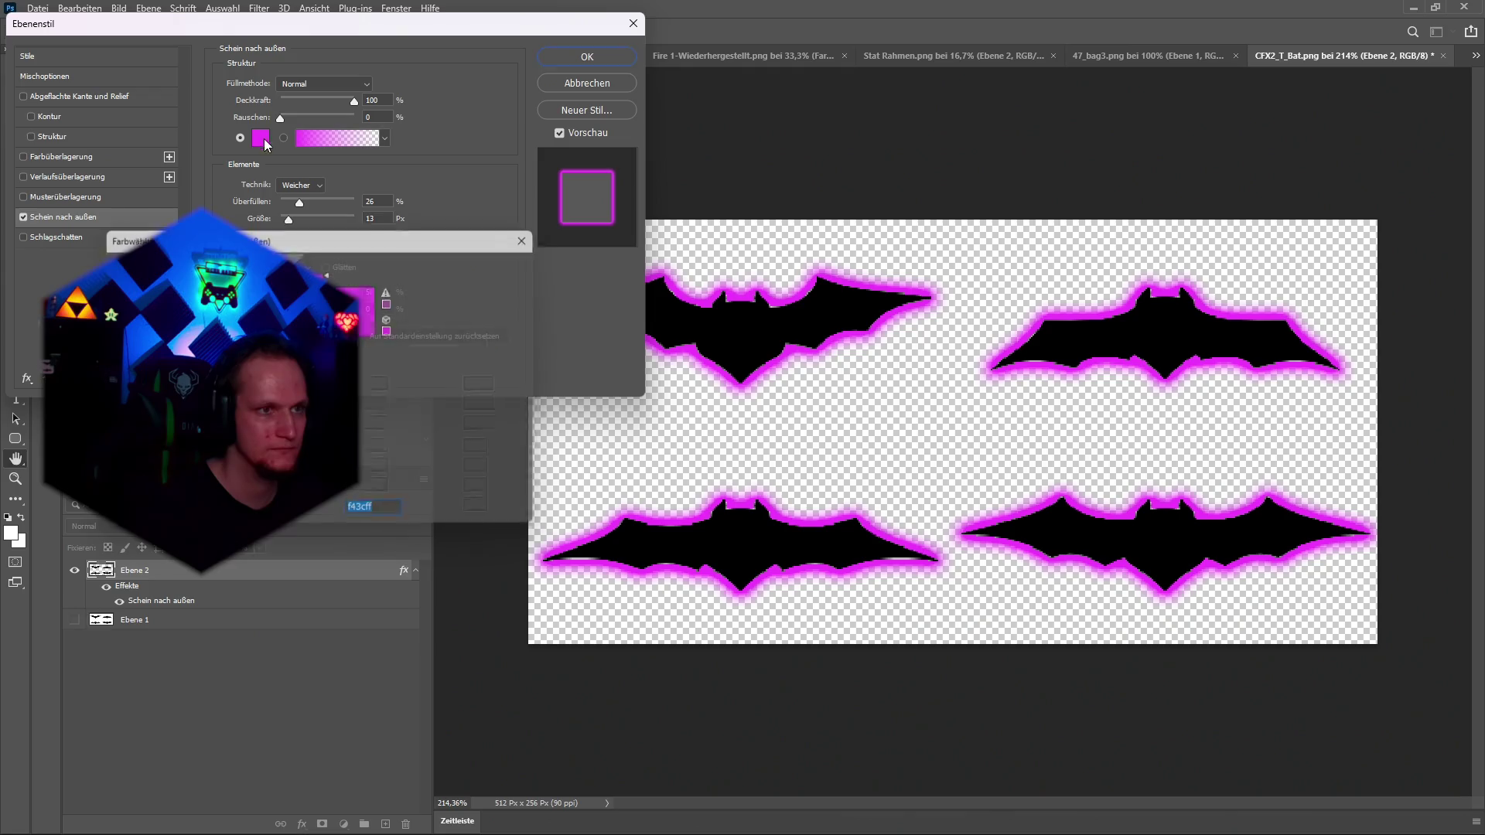
pyautogui.write('FFEC00')
pyautogui.click(476, 264)
pyautogui.click(586, 57)
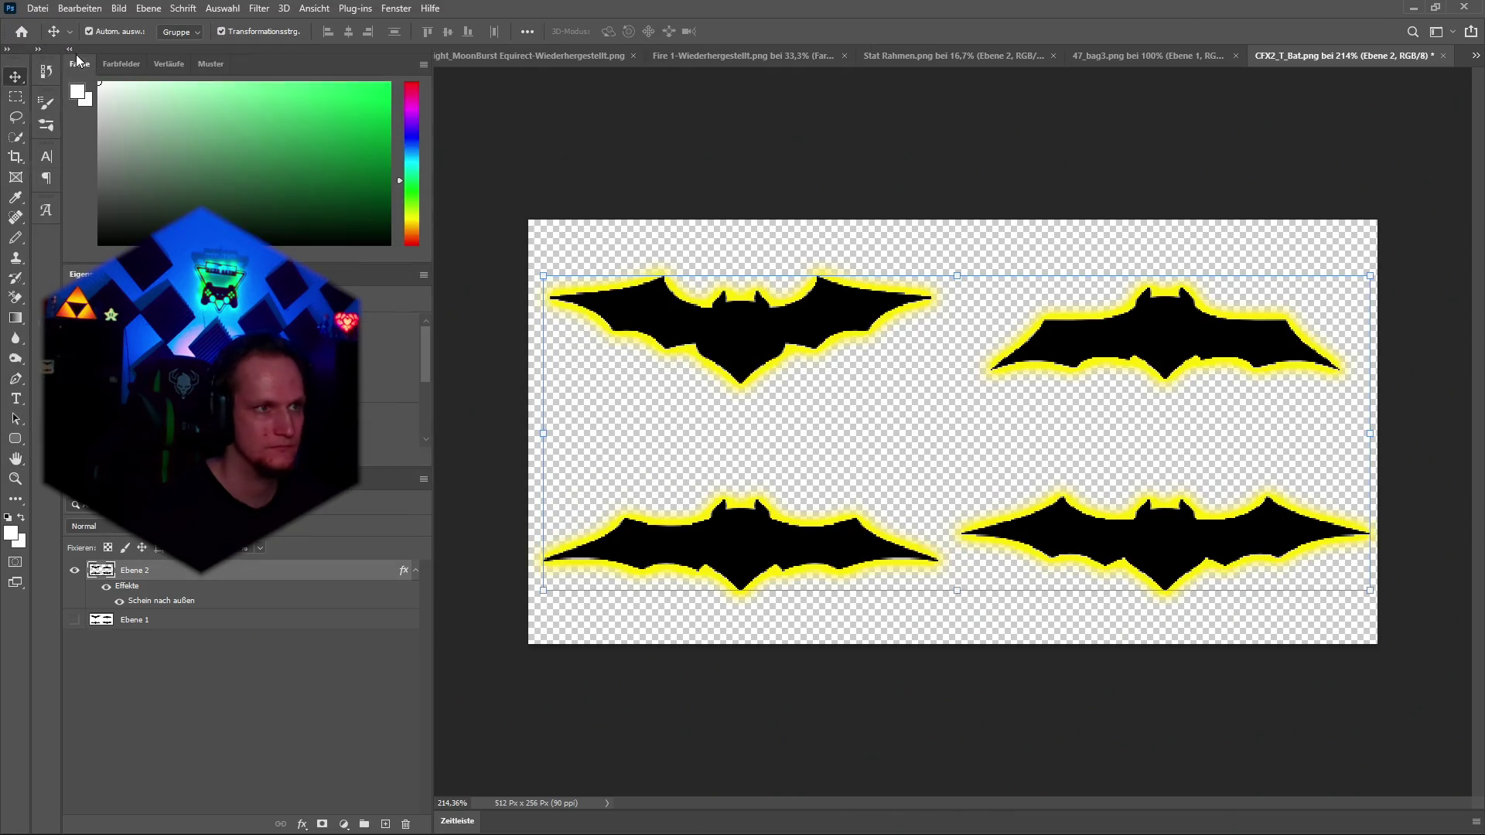
# Quick-export the yellow-glow bat sheet as PNG 'bats legi' and select PolyCrystalBlue 3 in Unity.
pyautogui.click(37, 9)
pyautogui.moveTo(131, 232)
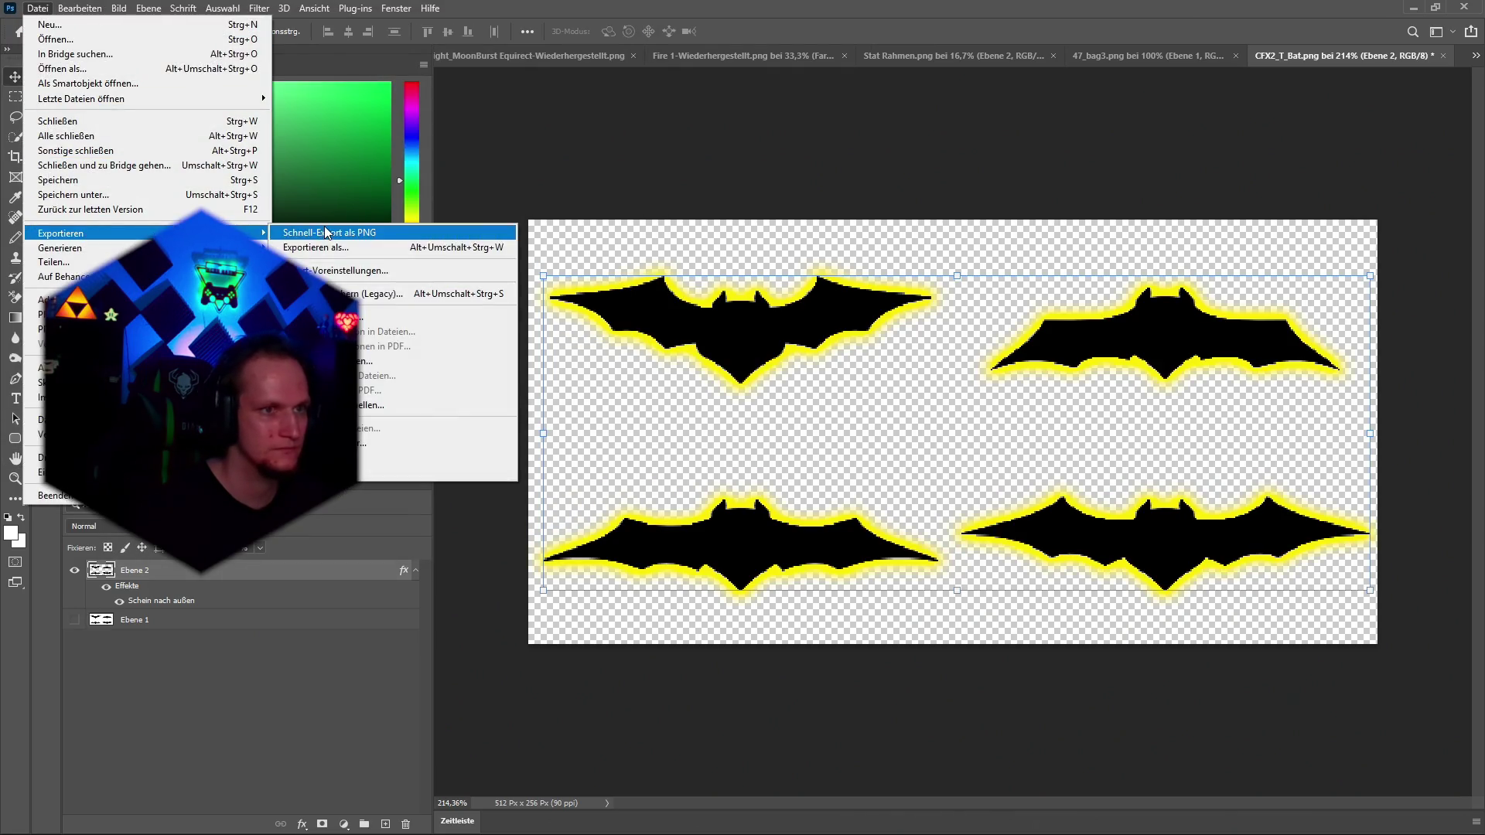
pyautogui.click(323, 226)
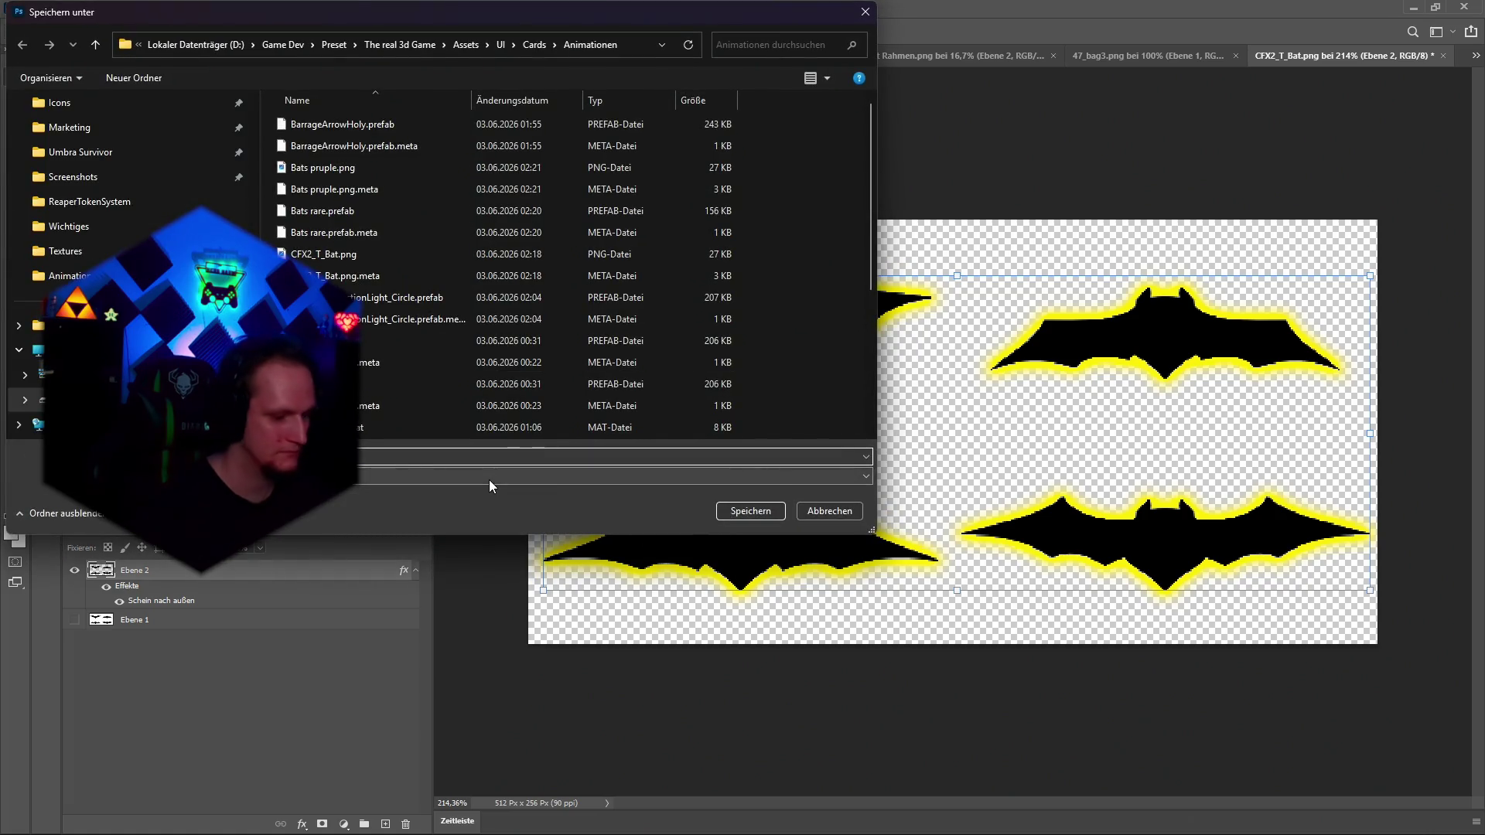
pyautogui.press('Return')
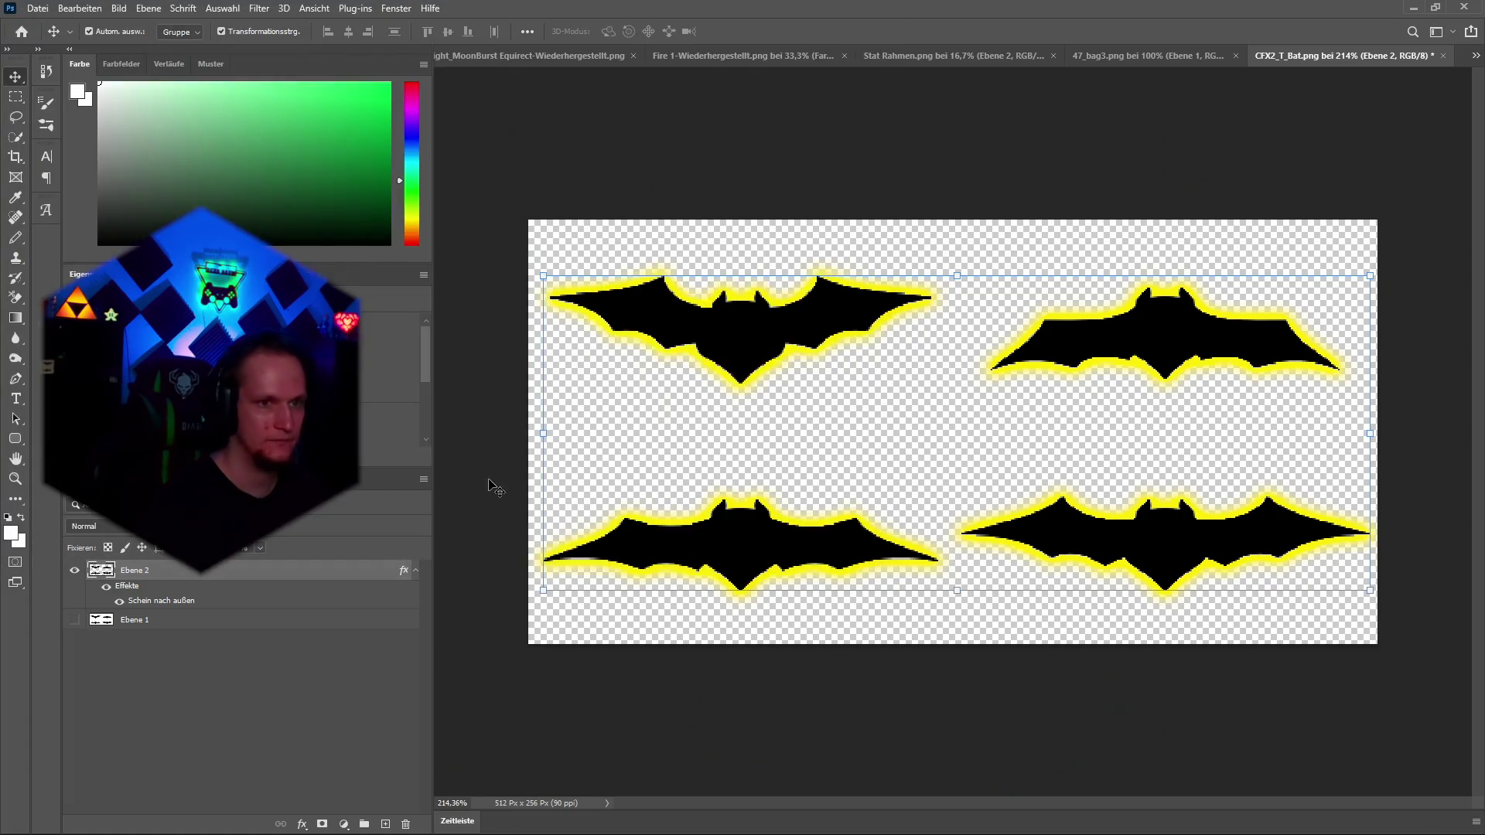
pyautogui.hotkey('alt', 'Tab')
pyautogui.click(1057, 737)
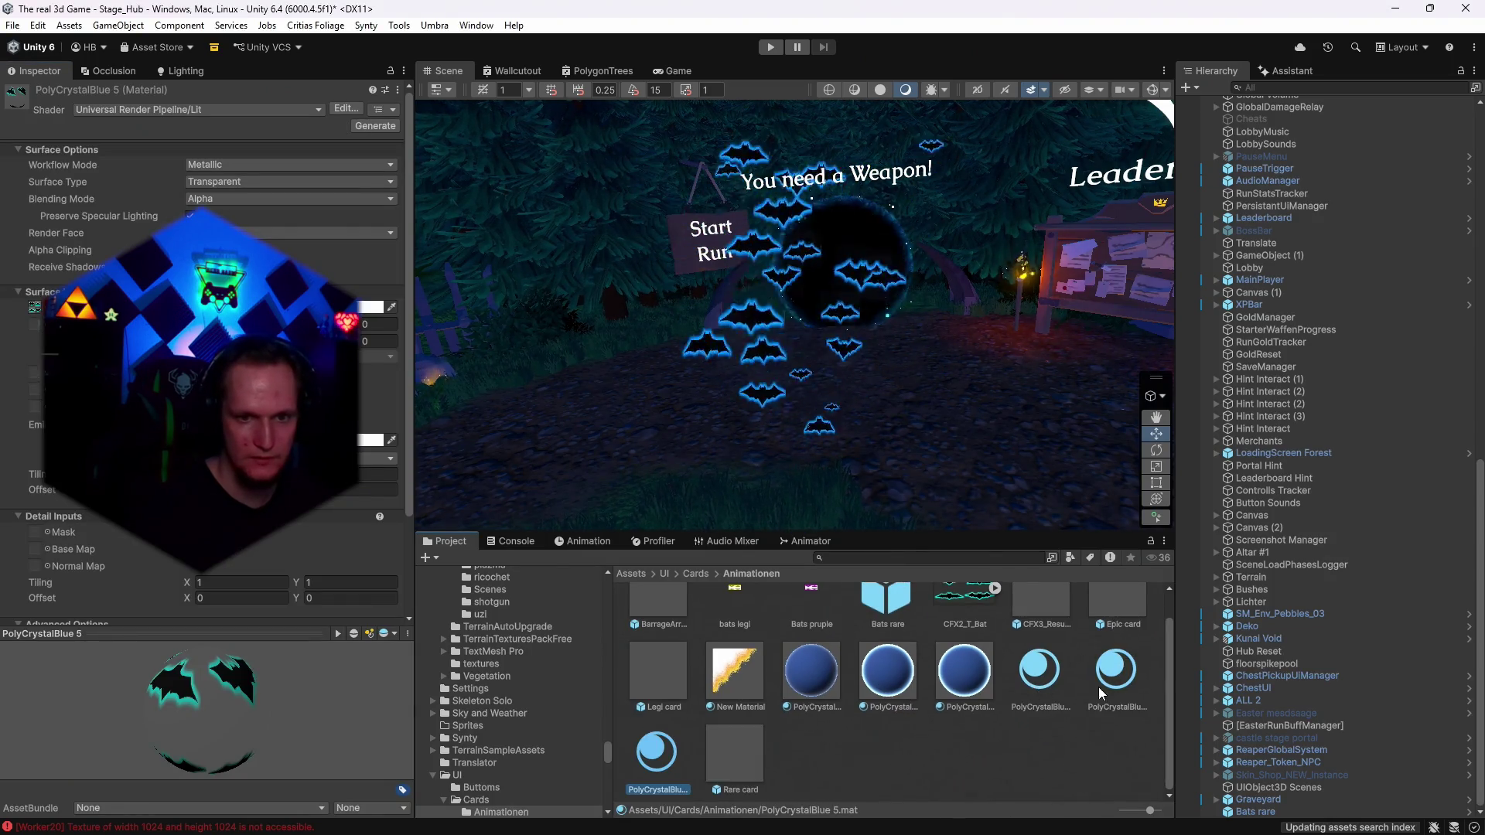
# Rename the first PolyCrystalBlue copy to bats RARE and PolyCrystalBlue 4 to bats EPIC.
pyautogui.rightClick(1035, 681)
pyautogui.click(1079, 216)
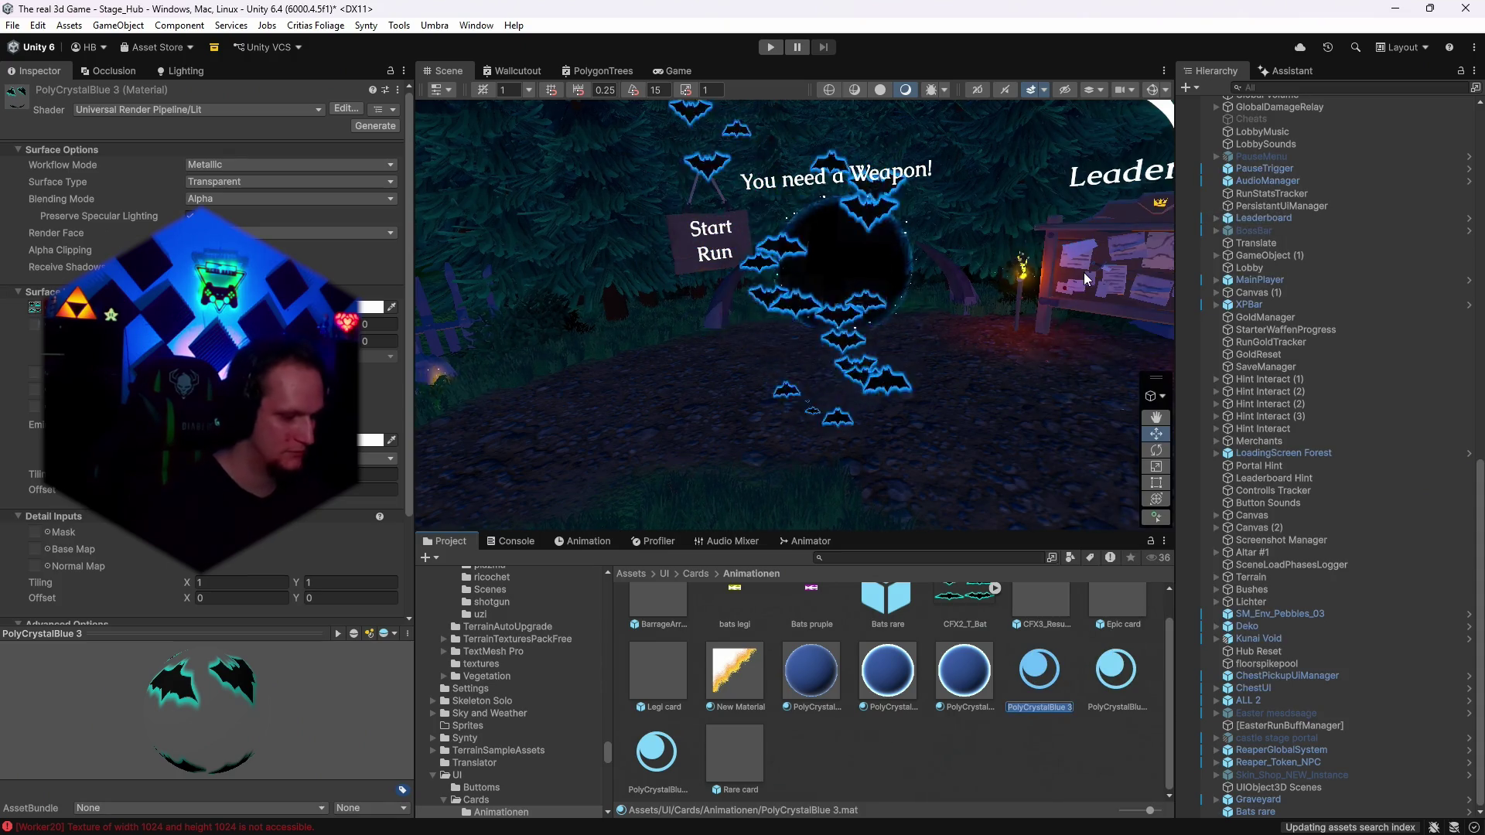
pyautogui.write('bats RARE')
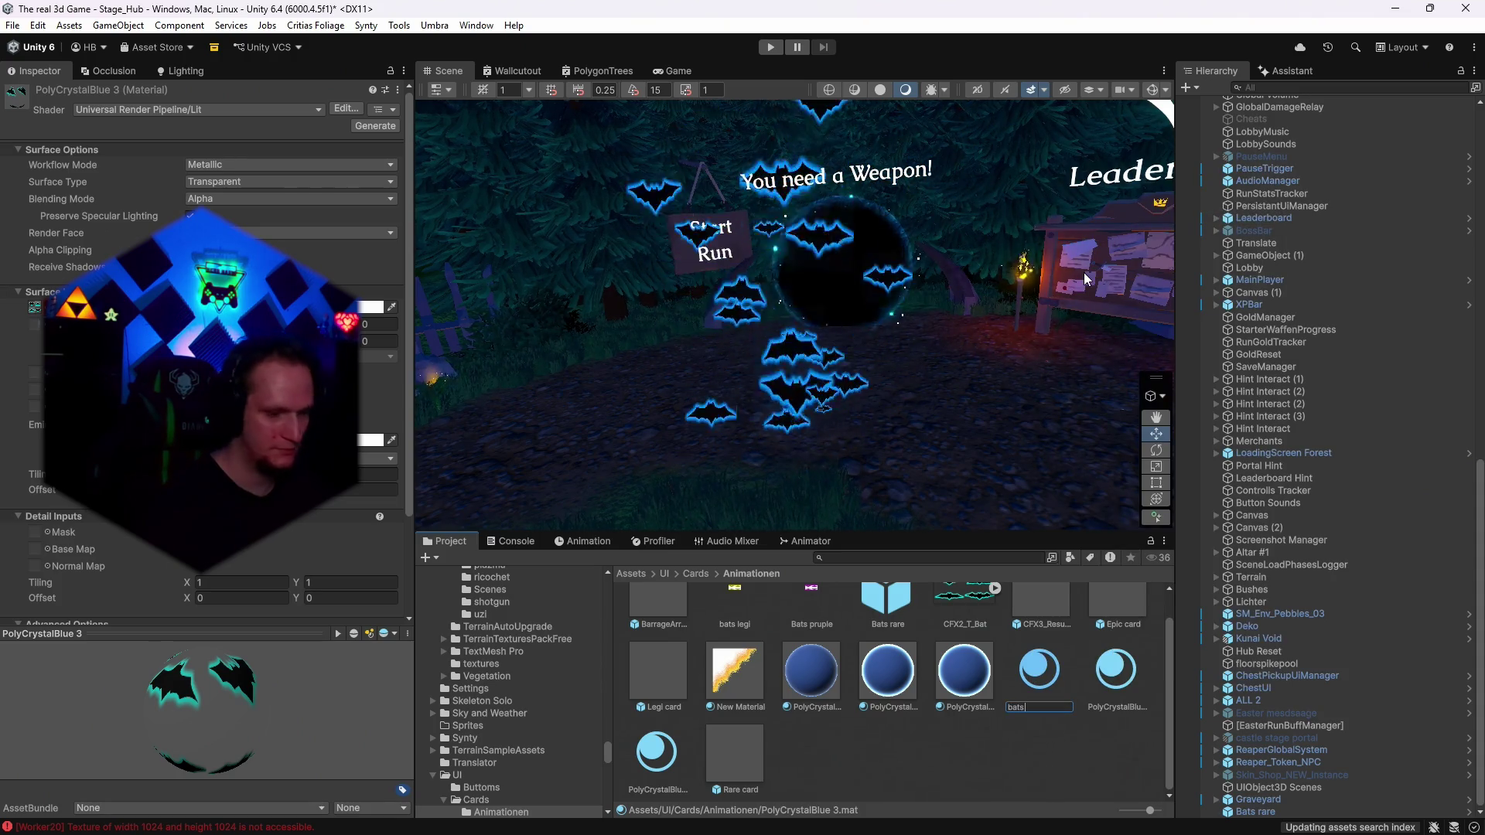
pyautogui.press('Return')
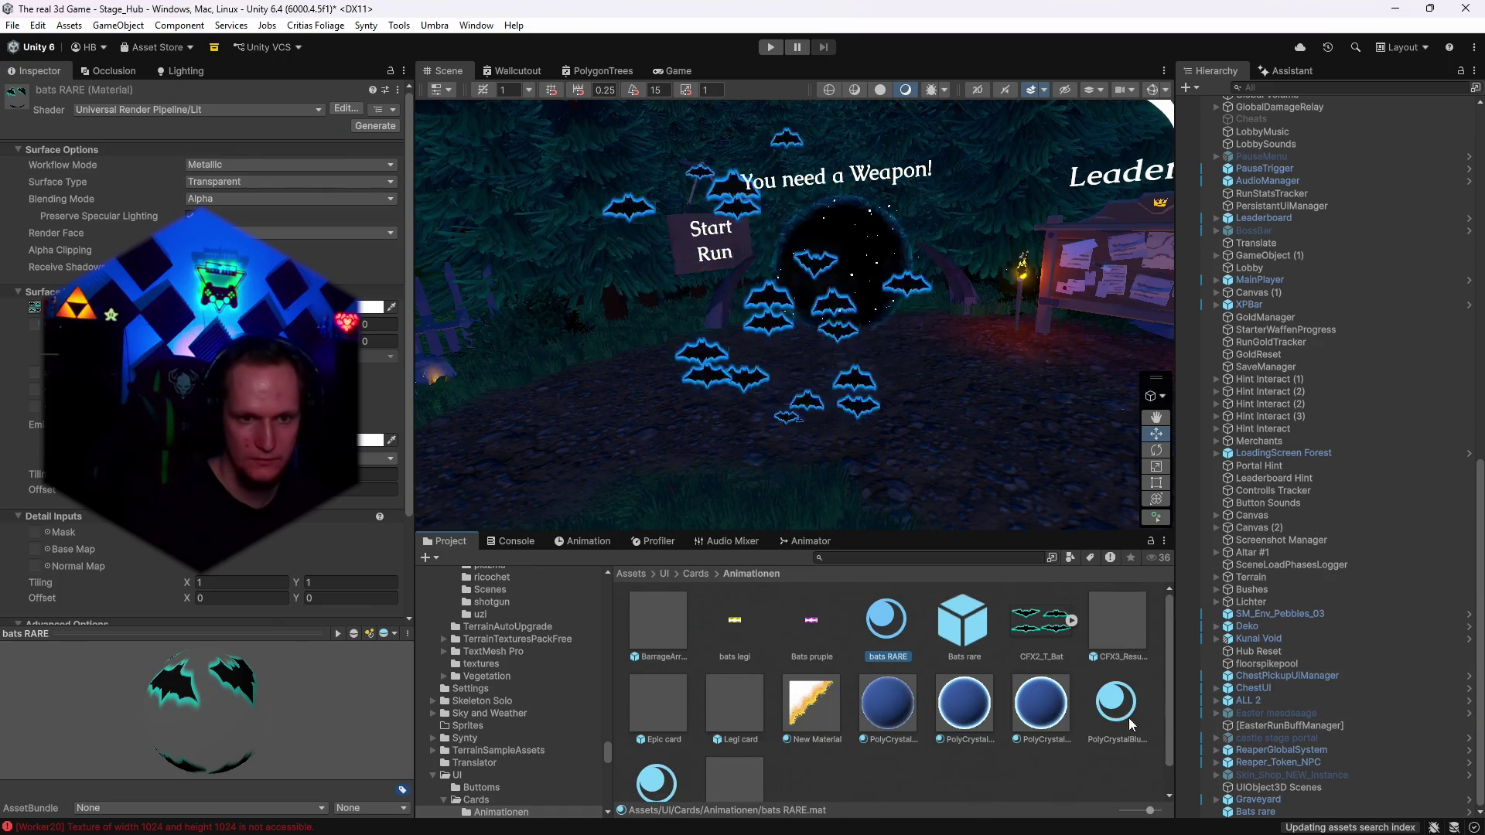
pyautogui.rightClick(1118, 700)
pyautogui.click(1198, 251)
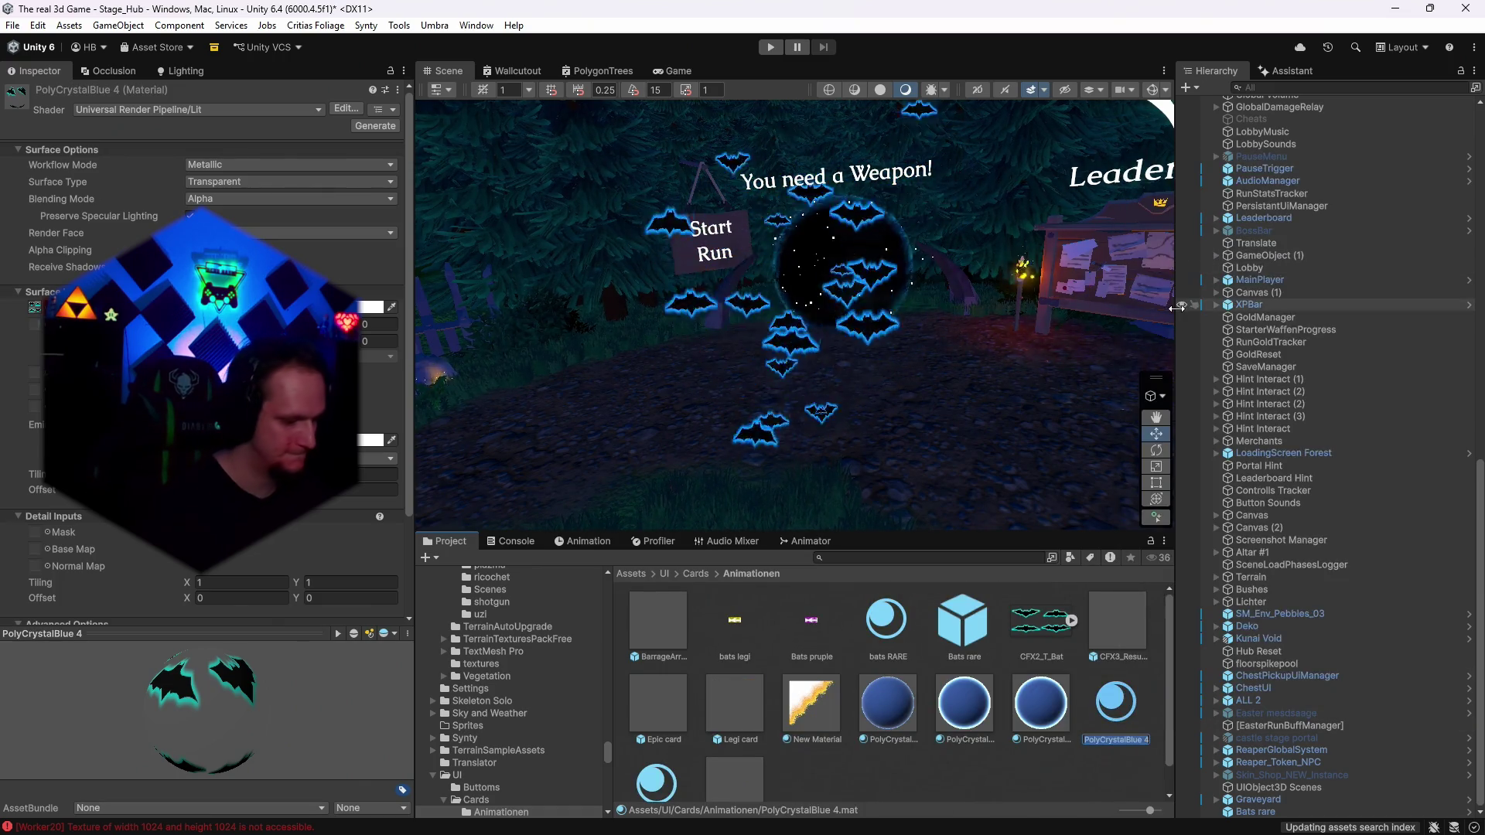
pyautogui.write('bats EPIC')
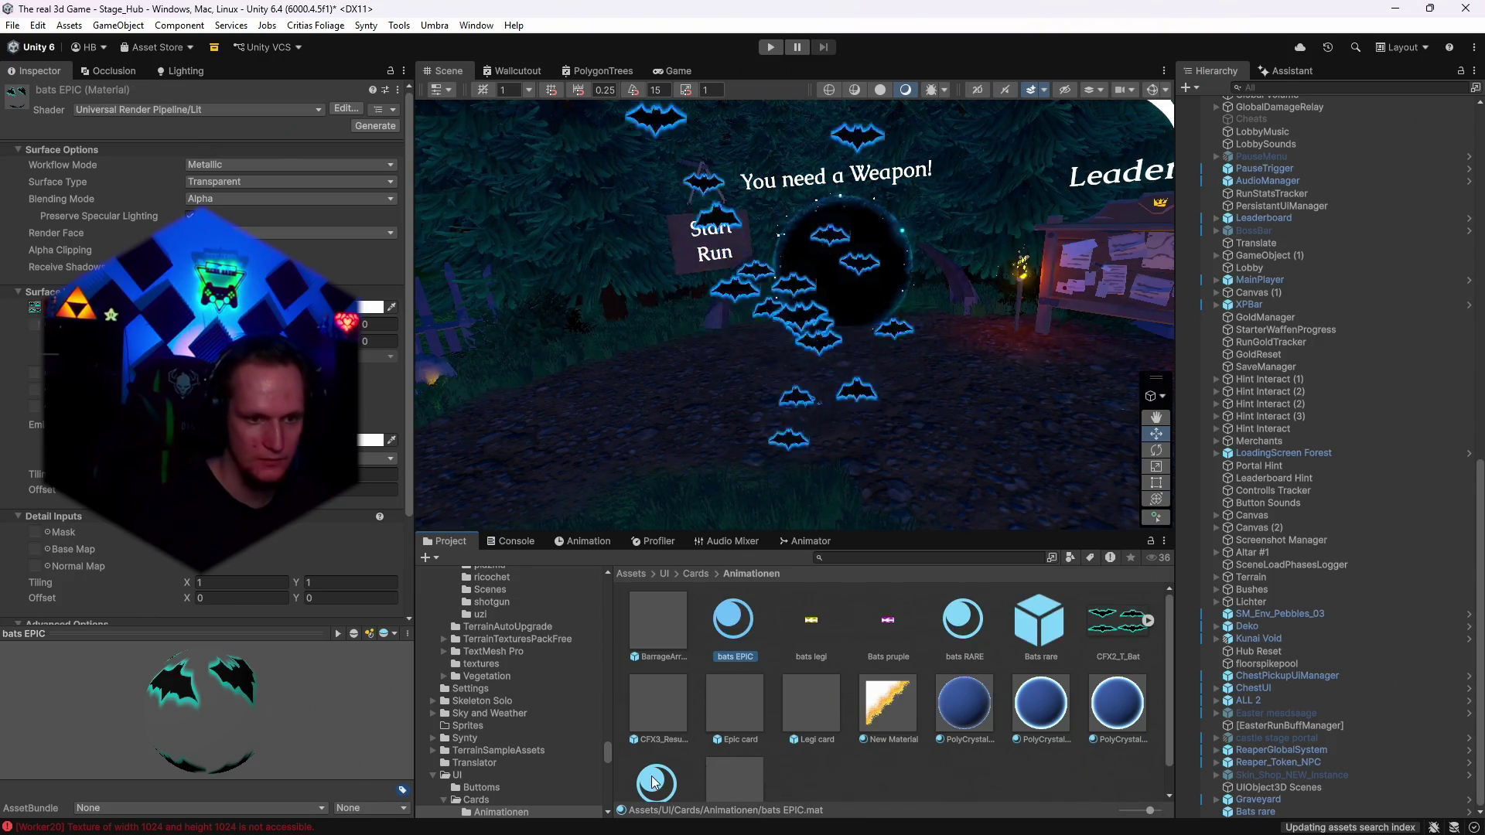
pyautogui.press('Return')
# Rename PolyCrystalBlue 5 to bats LEGI and select the Bats rare object.
pyautogui.rightClick(653, 754)
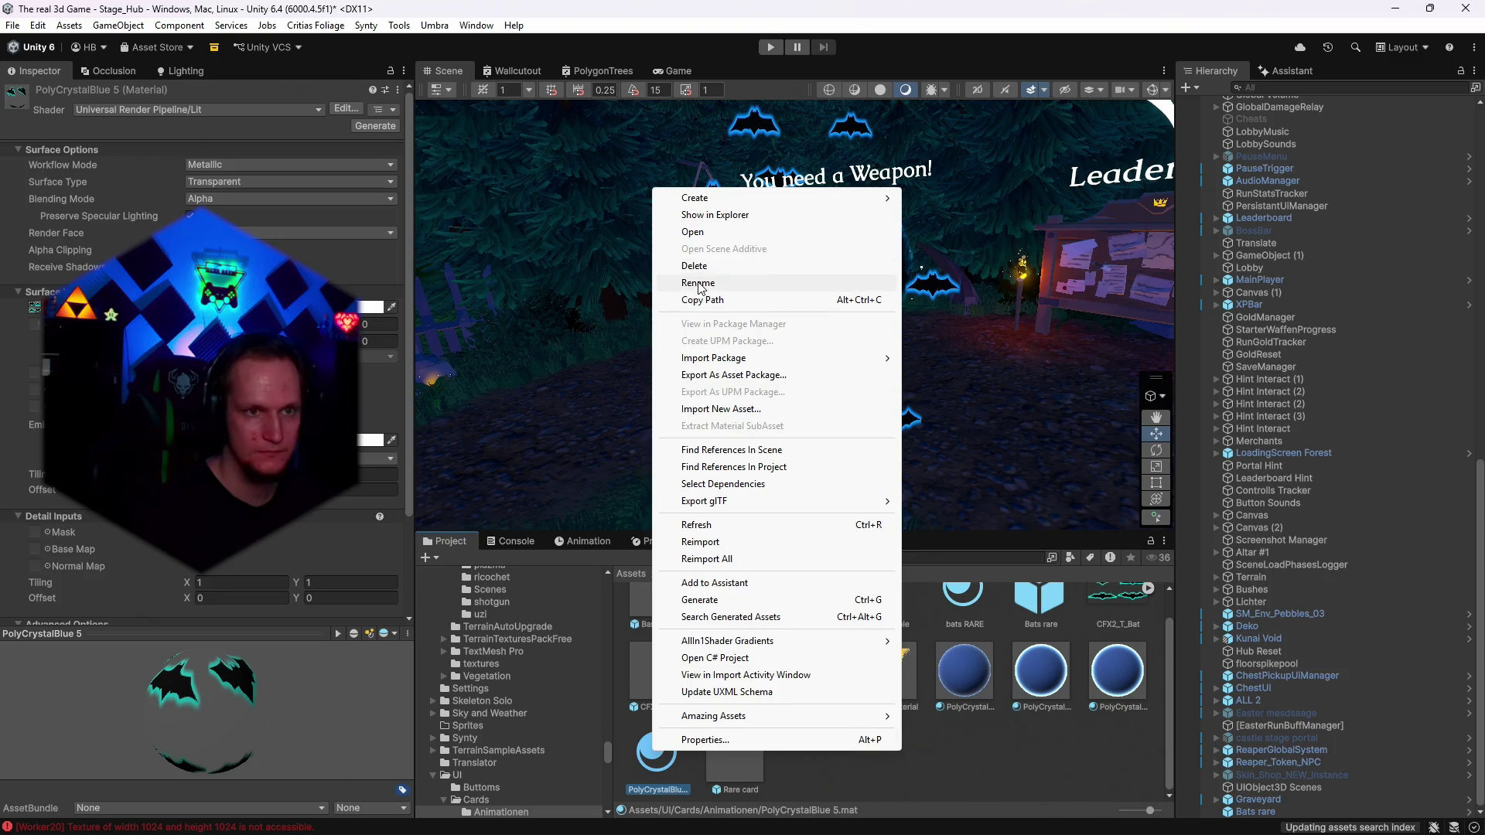
pyautogui.click(698, 283)
pyautogui.write('bats LEGI')
pyautogui.press('Return')
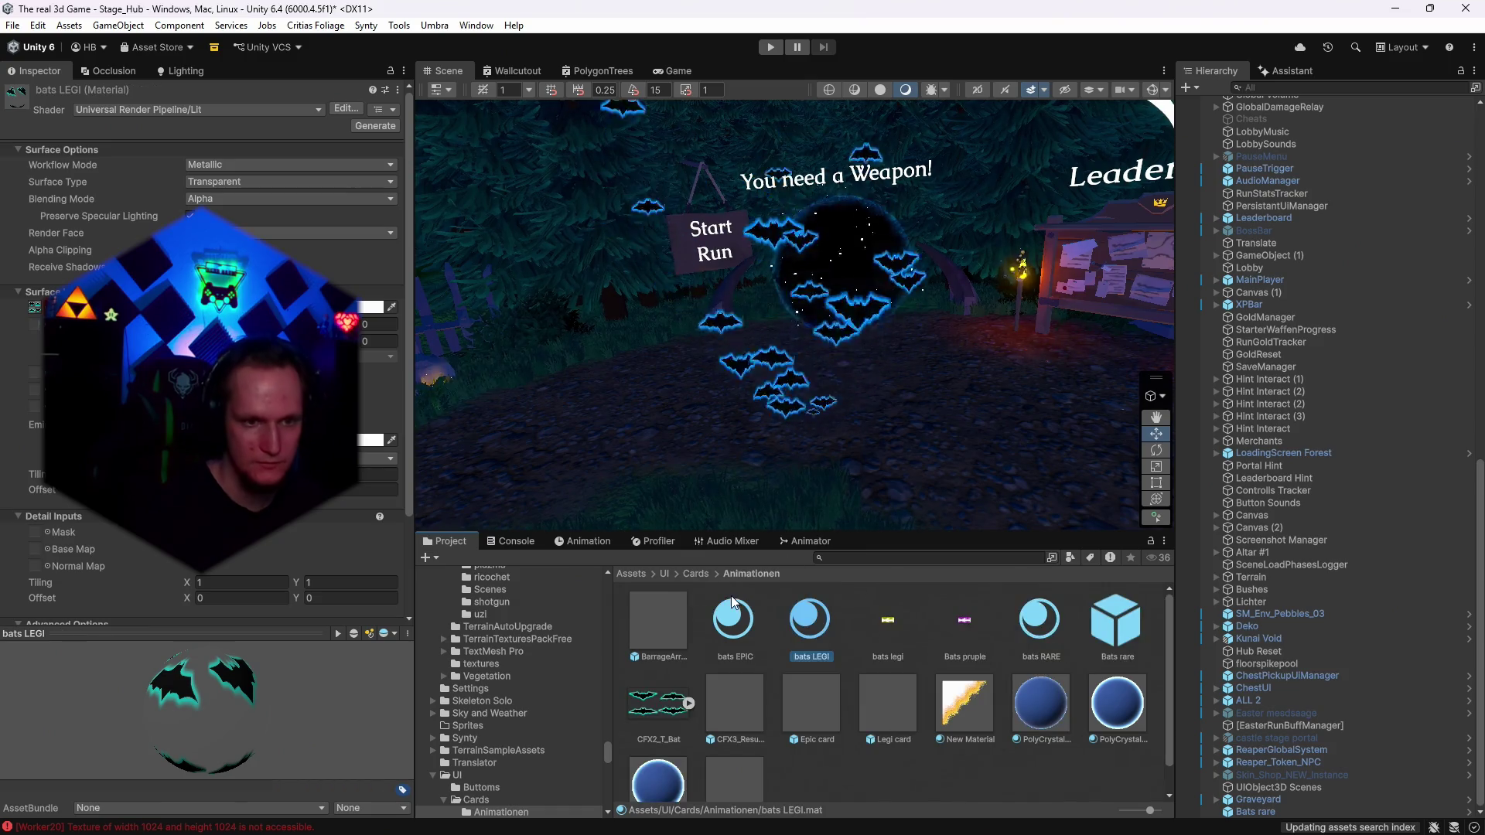
pyautogui.click(1255, 811)
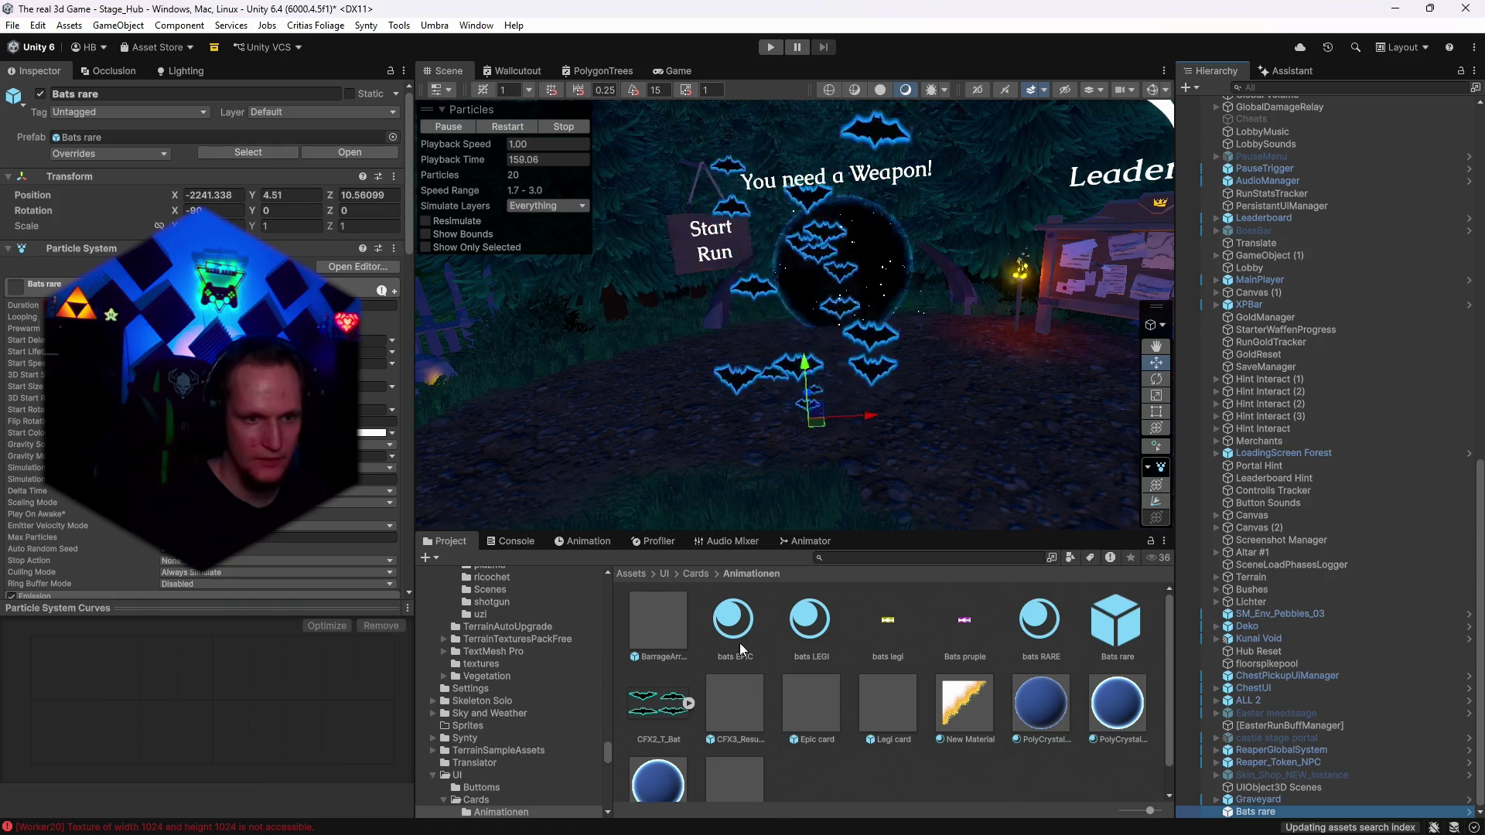
# Give the bats EPIC material a pink Base Map texture.
pyautogui.scroll(-15, 201, 348)
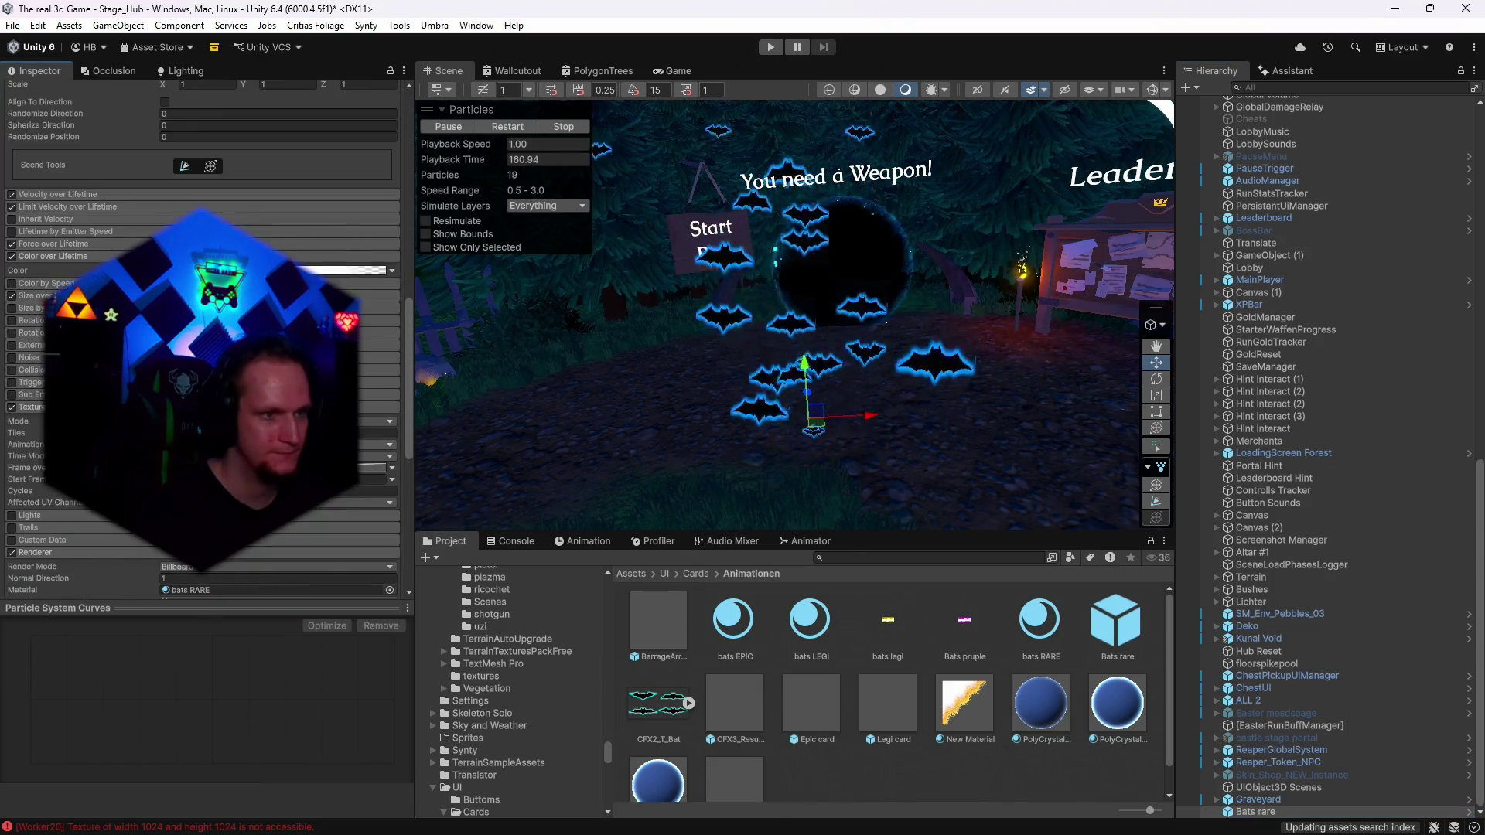
pyautogui.scroll(-8, 201, 348)
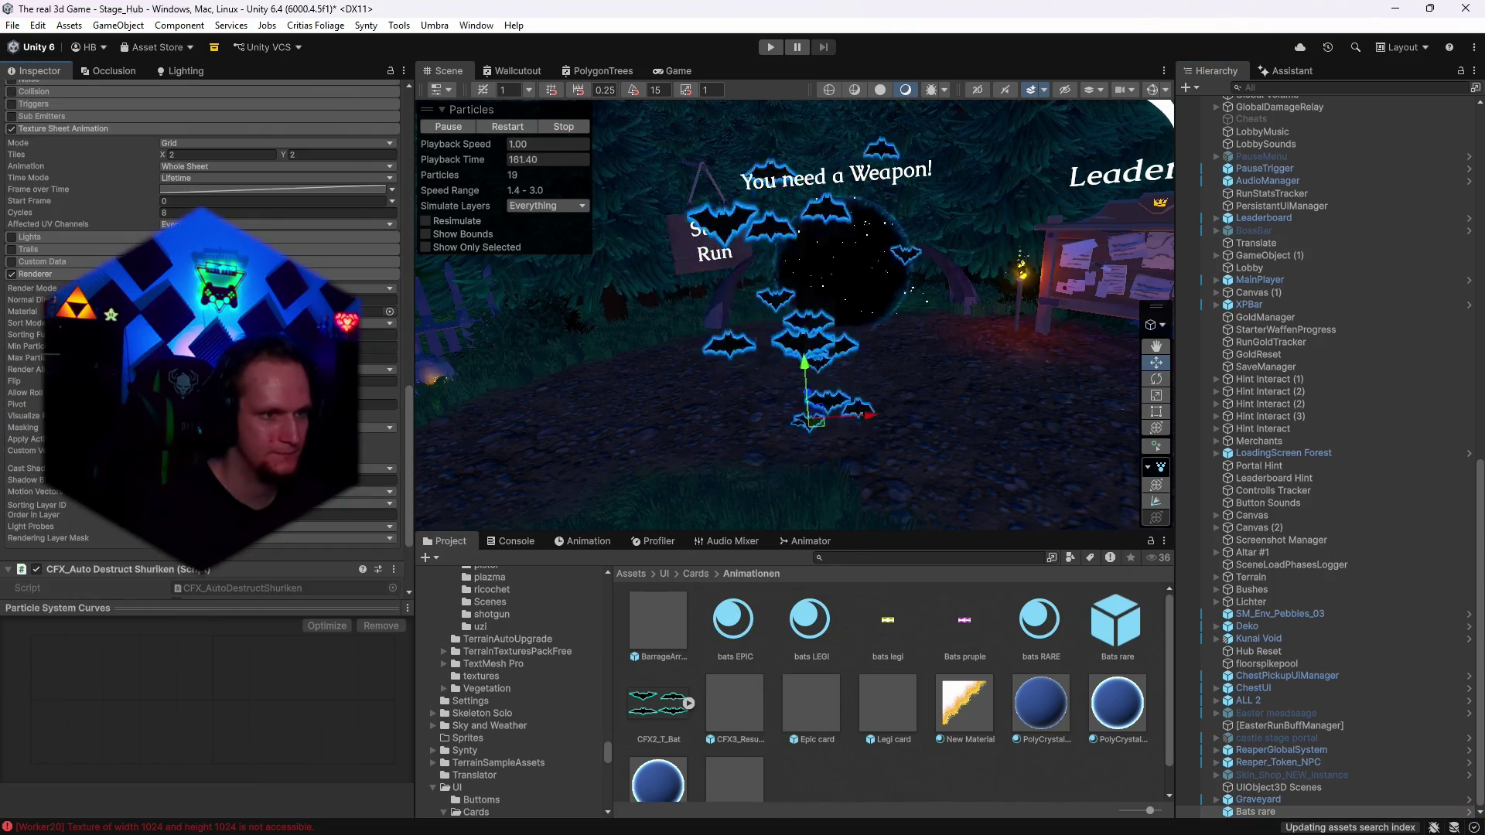
pyautogui.click(741, 642)
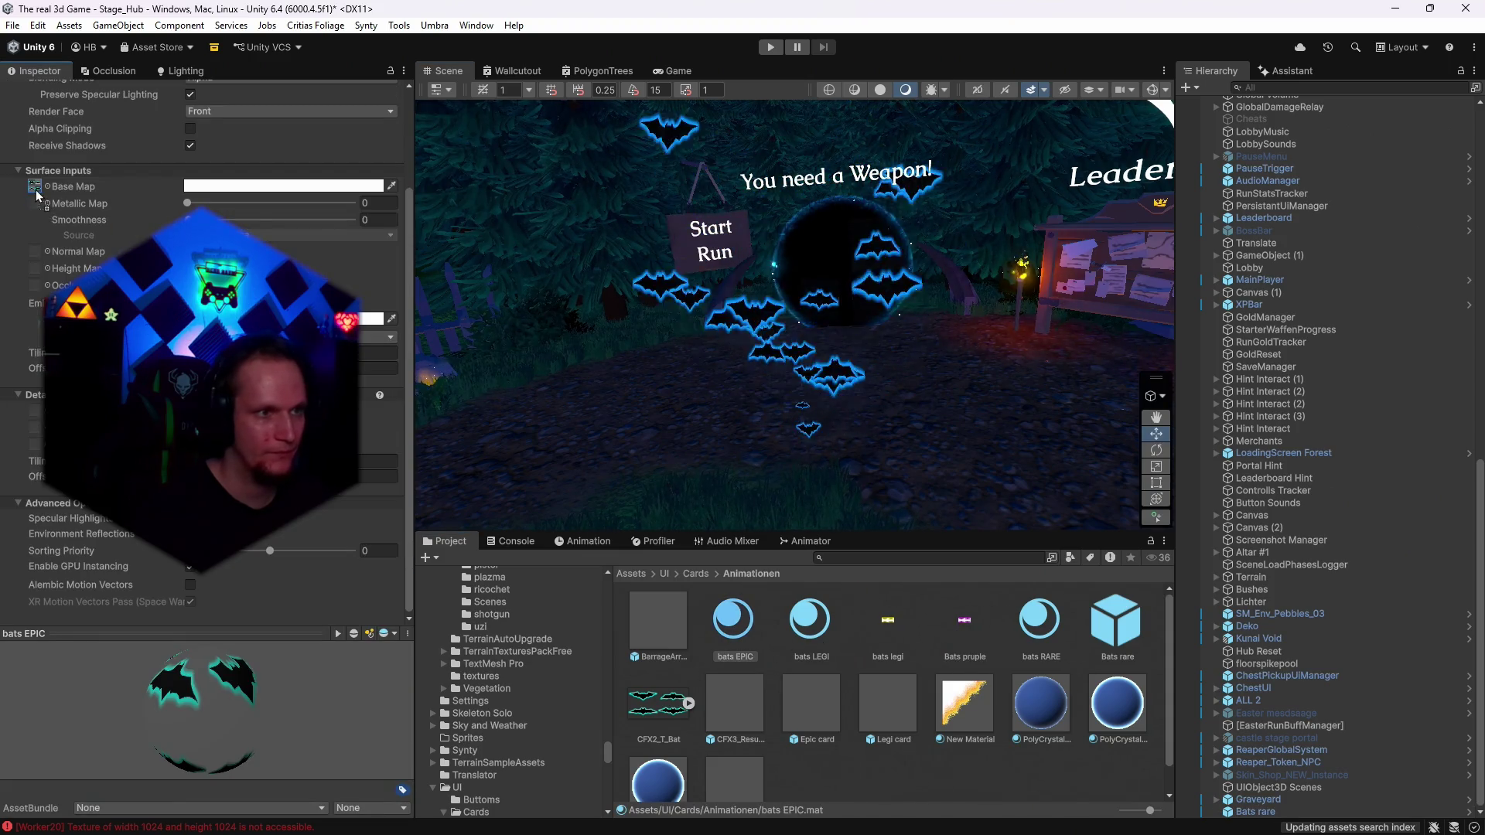
pyautogui.moveTo(36, 195); pyautogui.dragTo(37, 195)
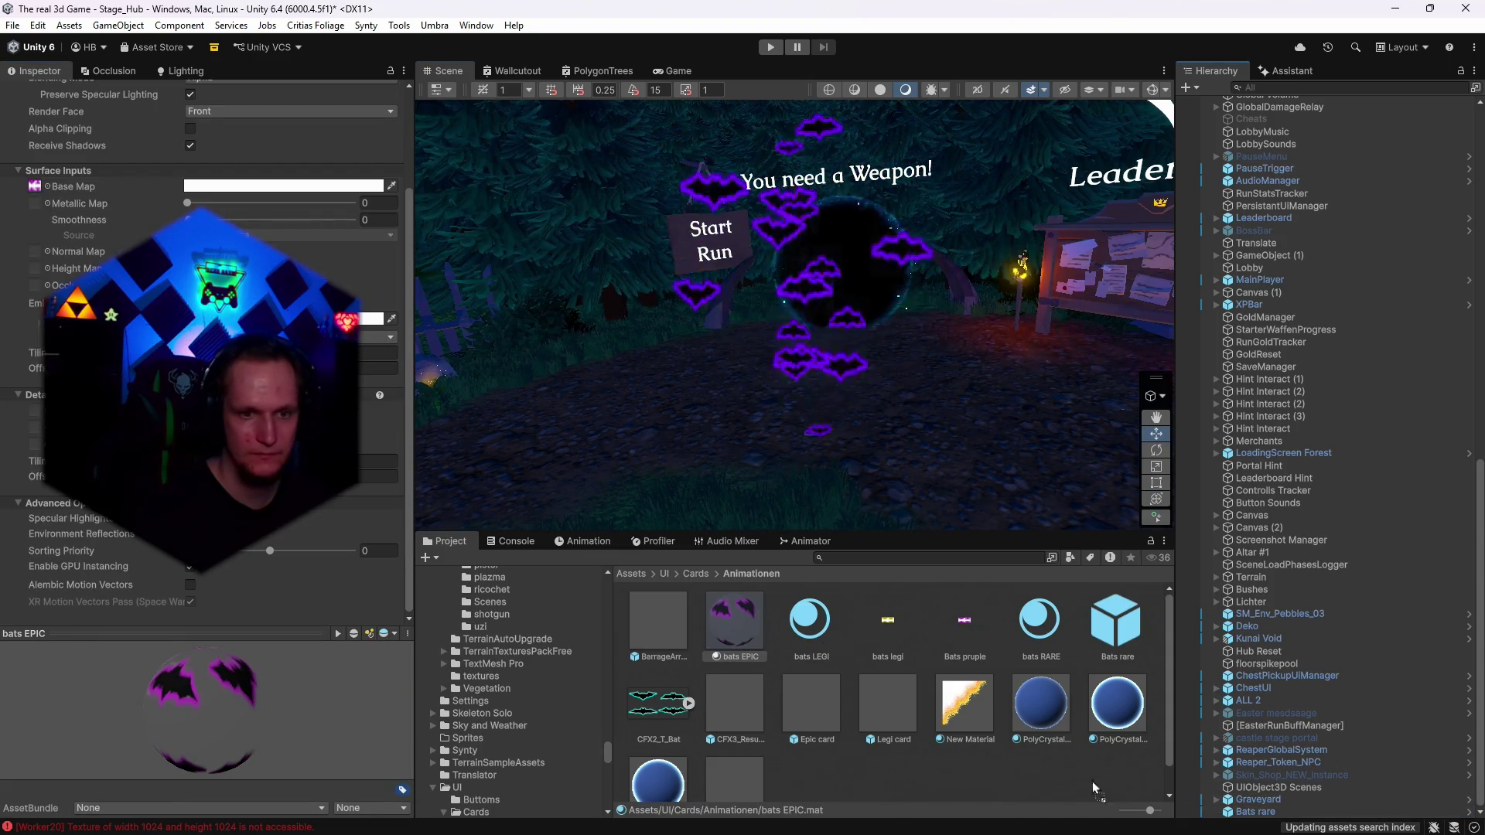
# Rename Bats rare to bats epic and save it to Animationen as an Original Prefab.
pyautogui.rightClick(1255, 812)
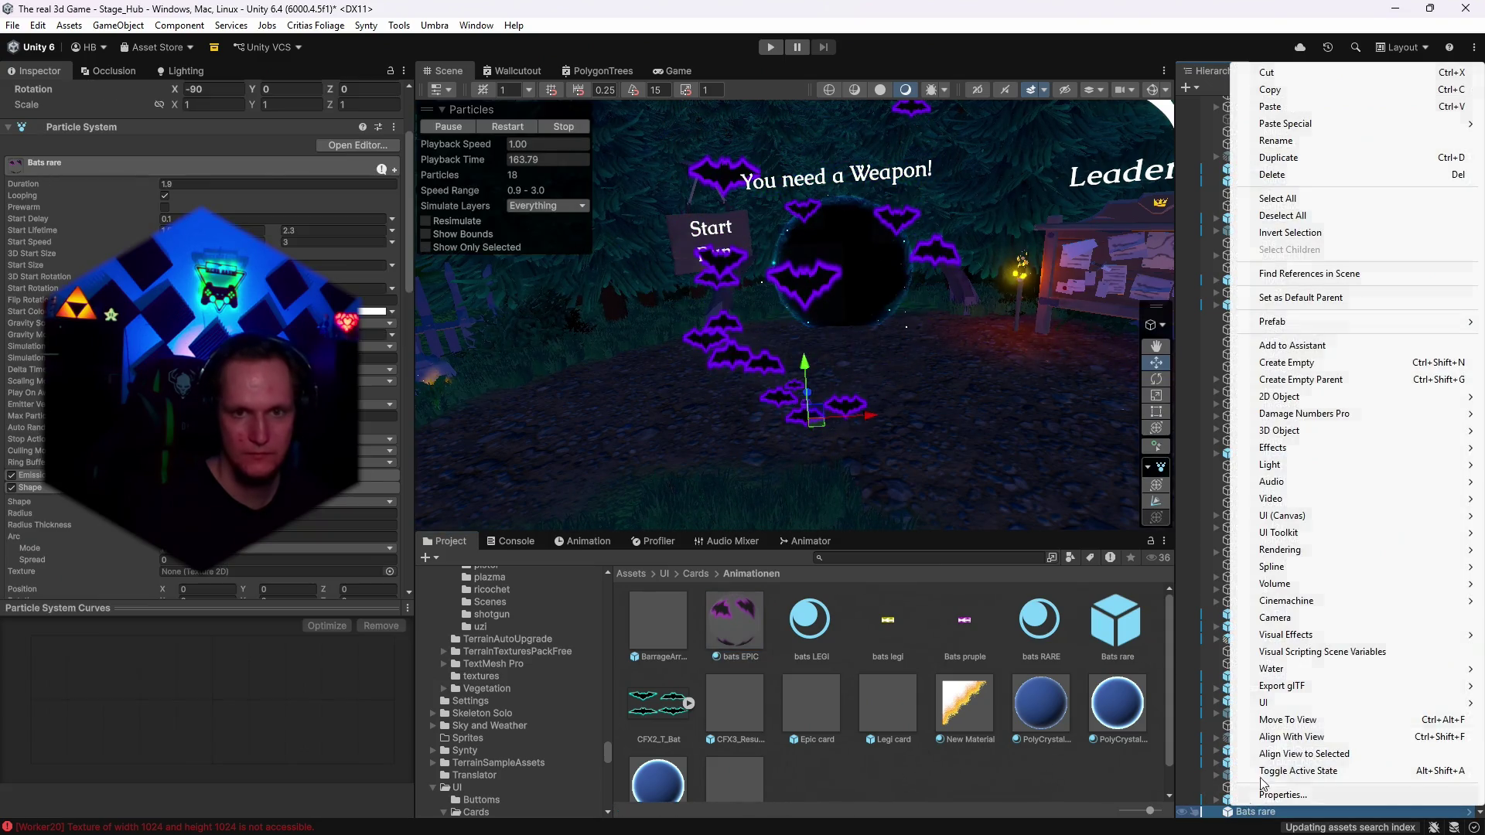
pyautogui.click(1276, 140)
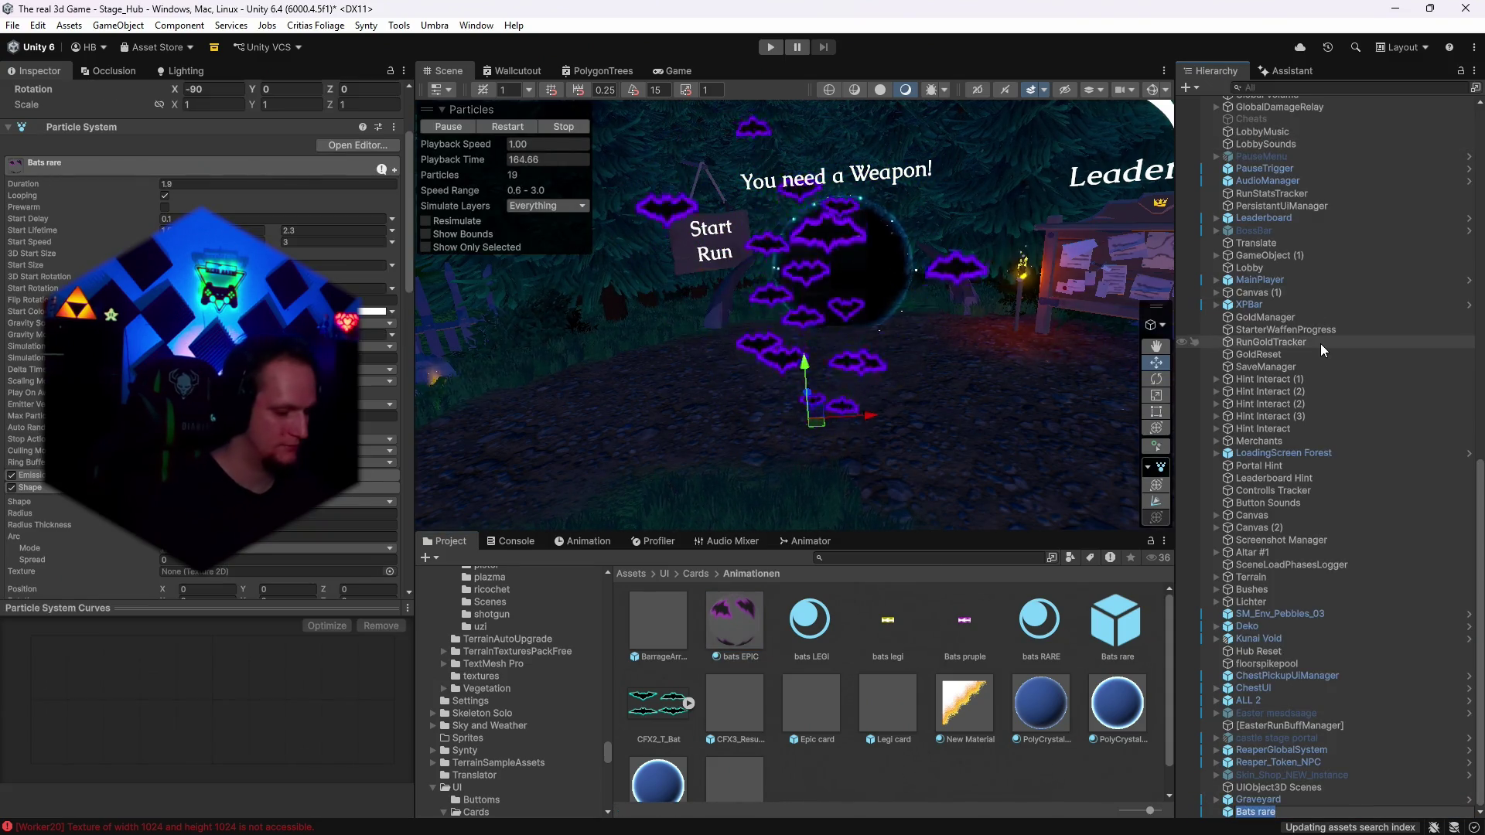
pyautogui.write('ic')
pyautogui.press('Return')
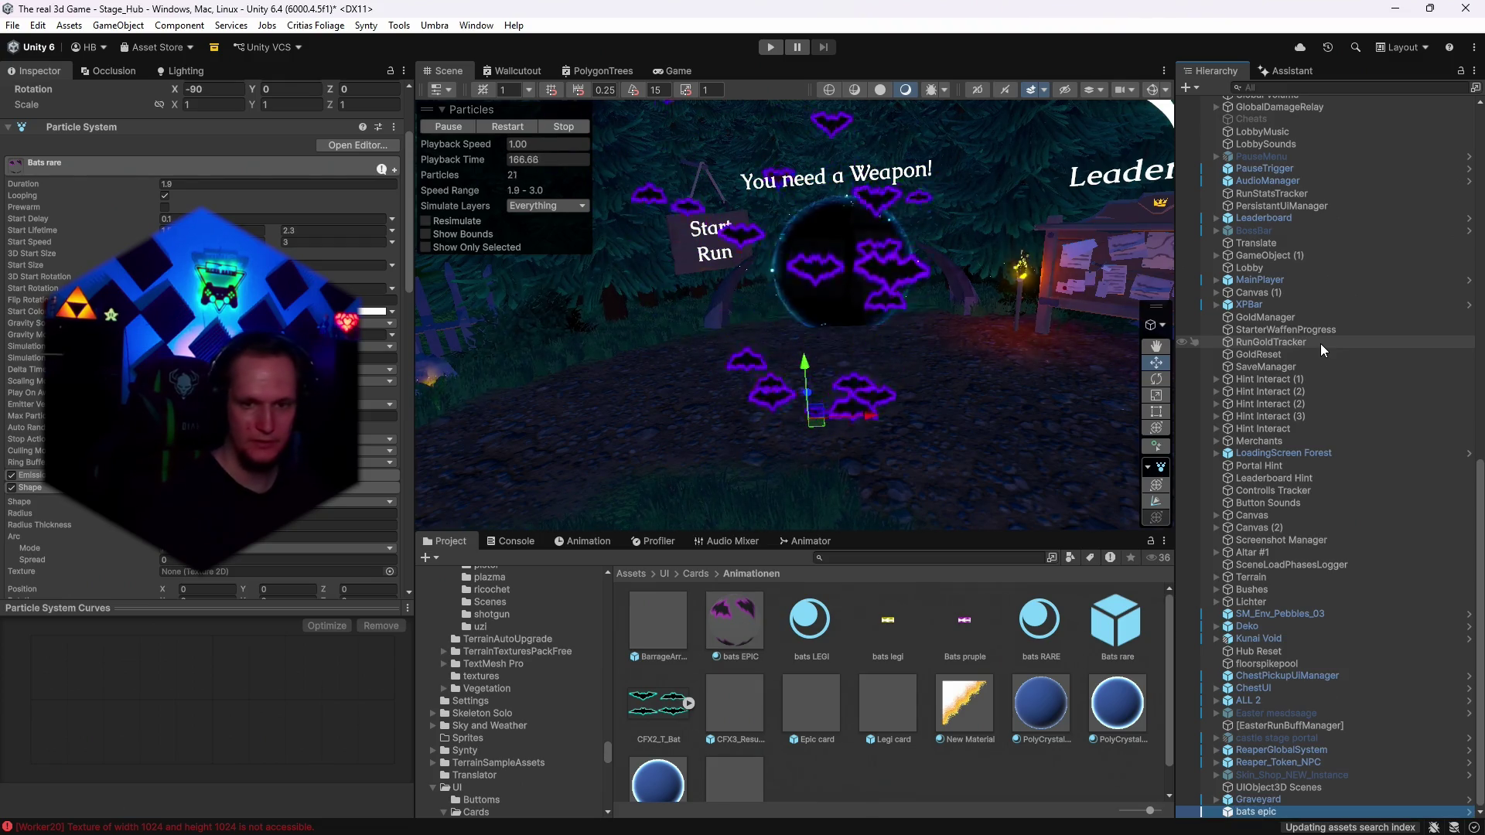
pyautogui.moveTo(927, 754); pyautogui.dragTo(927, 756)
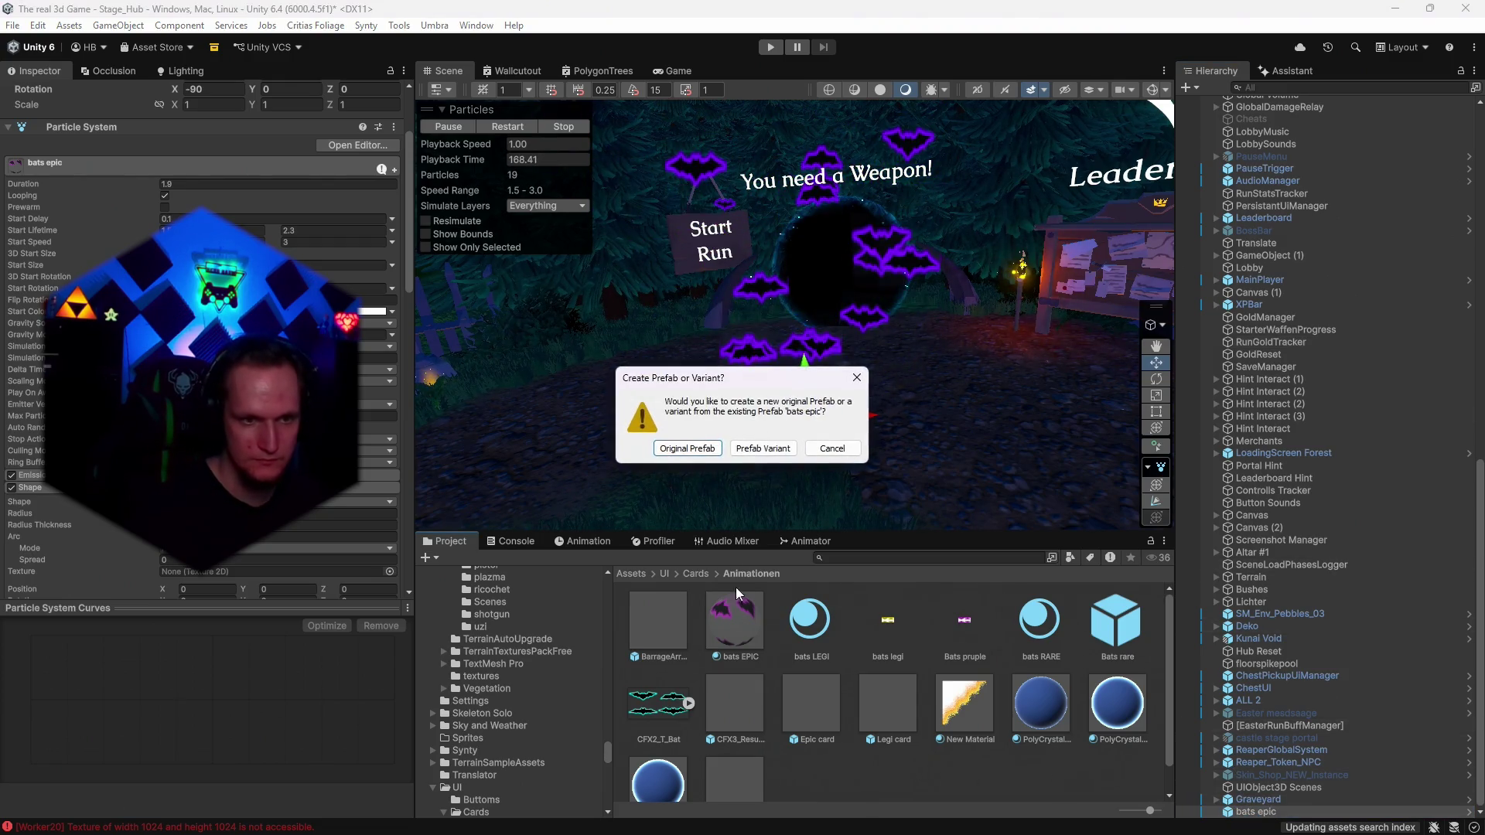
pyautogui.click(690, 449)
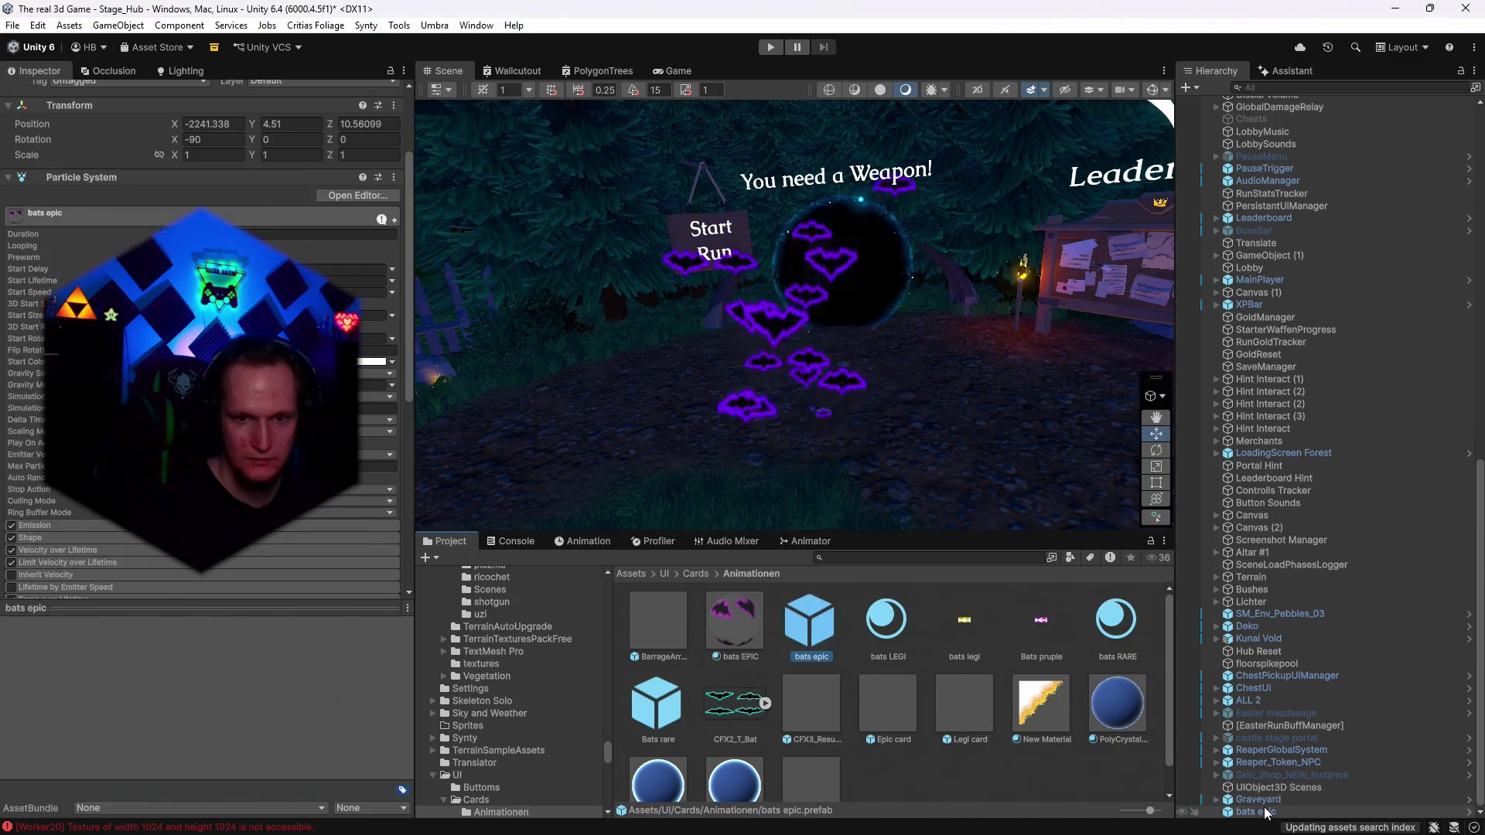
# Select the bats LEGI material and view the yellow bats around the portal.
pyautogui.scroll(-10, 205, 341)
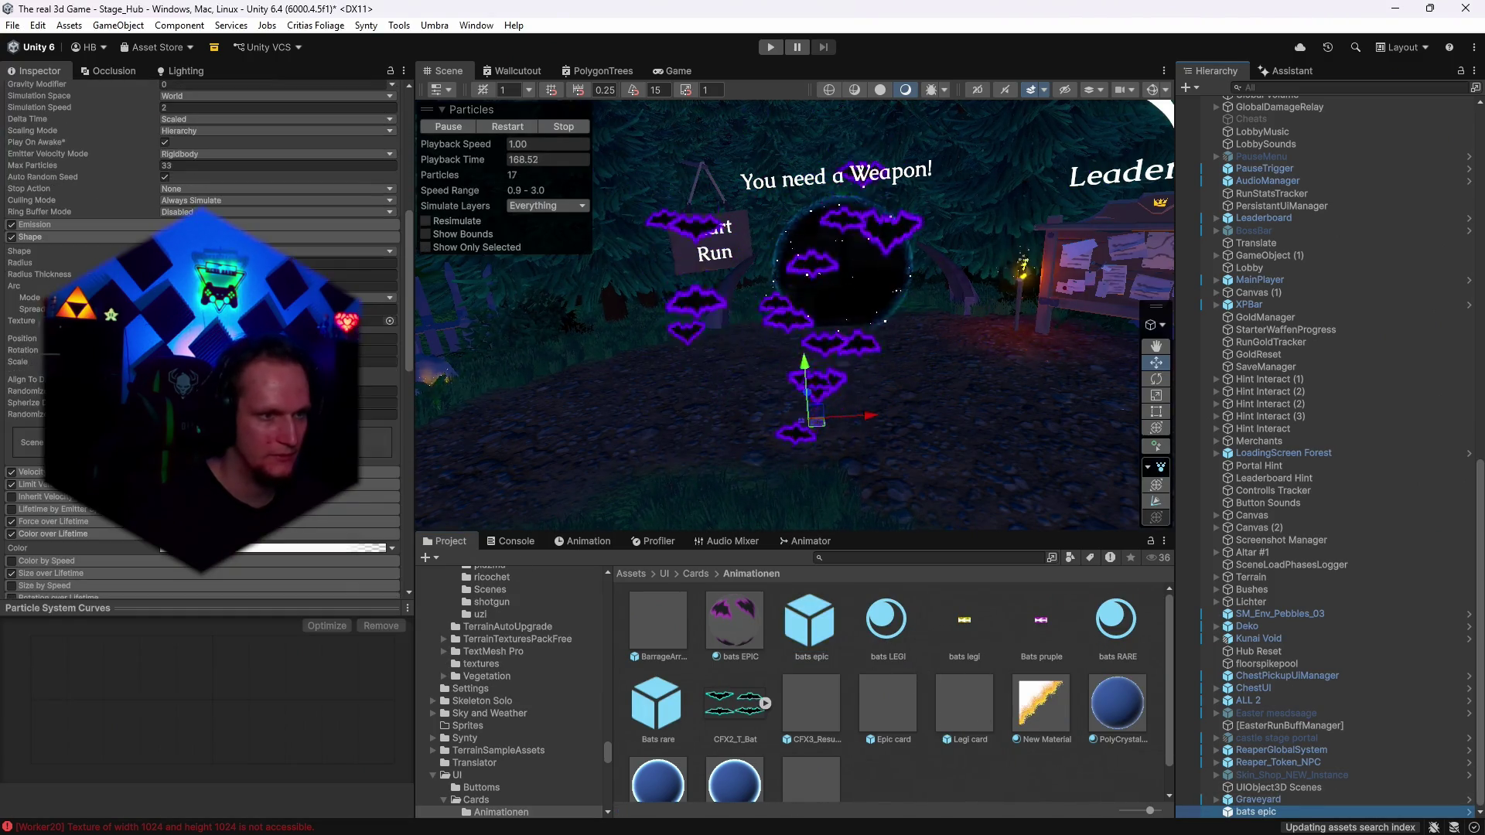
pyautogui.scroll(-9, 366, 400)
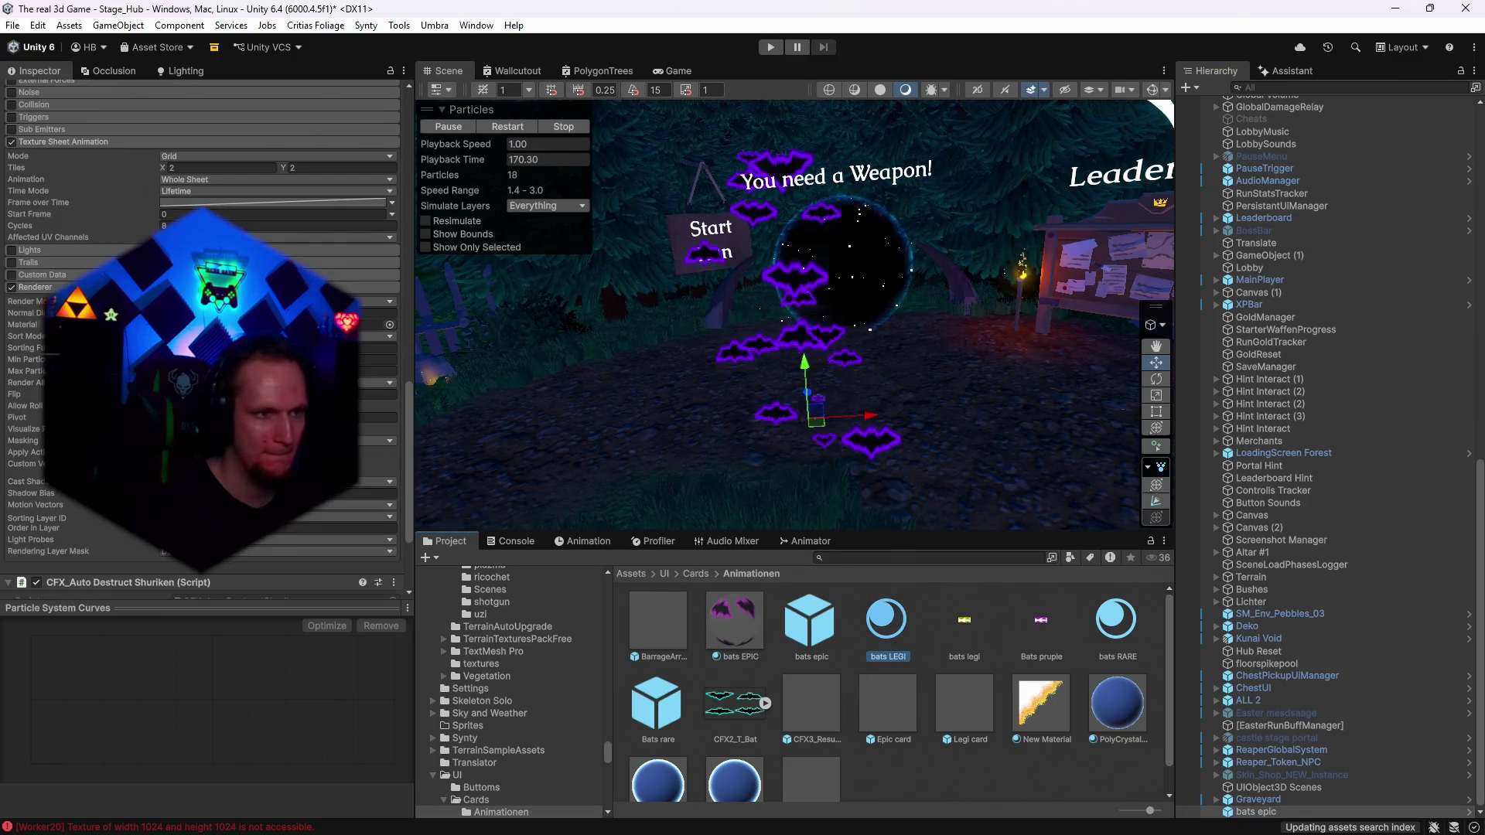
pyautogui.click(889, 631)
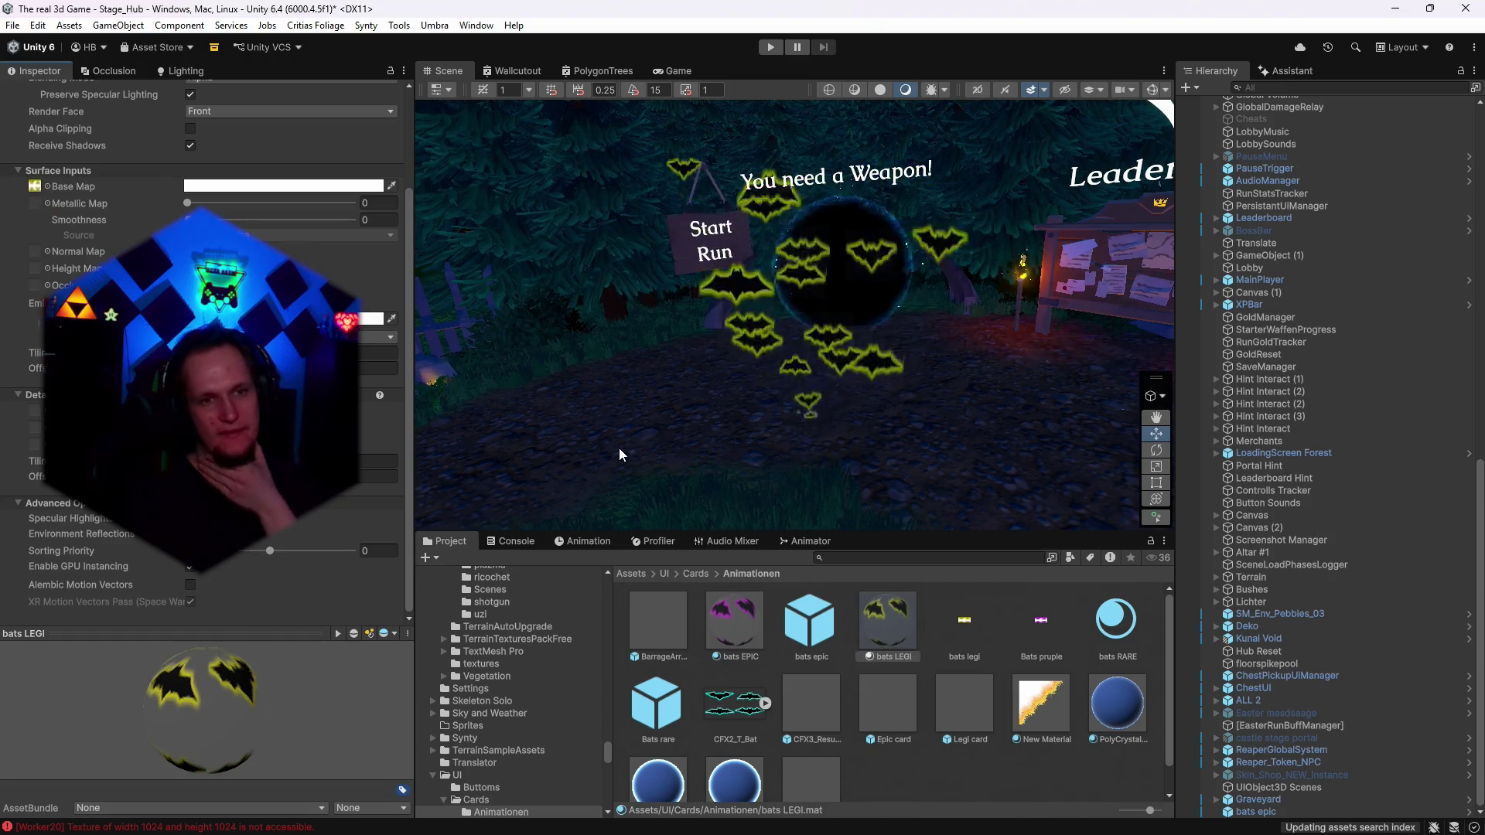
pyautogui.moveTo(693, 457); pyautogui.dragTo(886, 335)
# Strengthen the bat sheet's yellow outer glow into a solid outline via its gradient settings.
pyautogui.hotkey('alt', 'Tab')
pyautogui.click(302, 825)
pyautogui.click(325, 671)
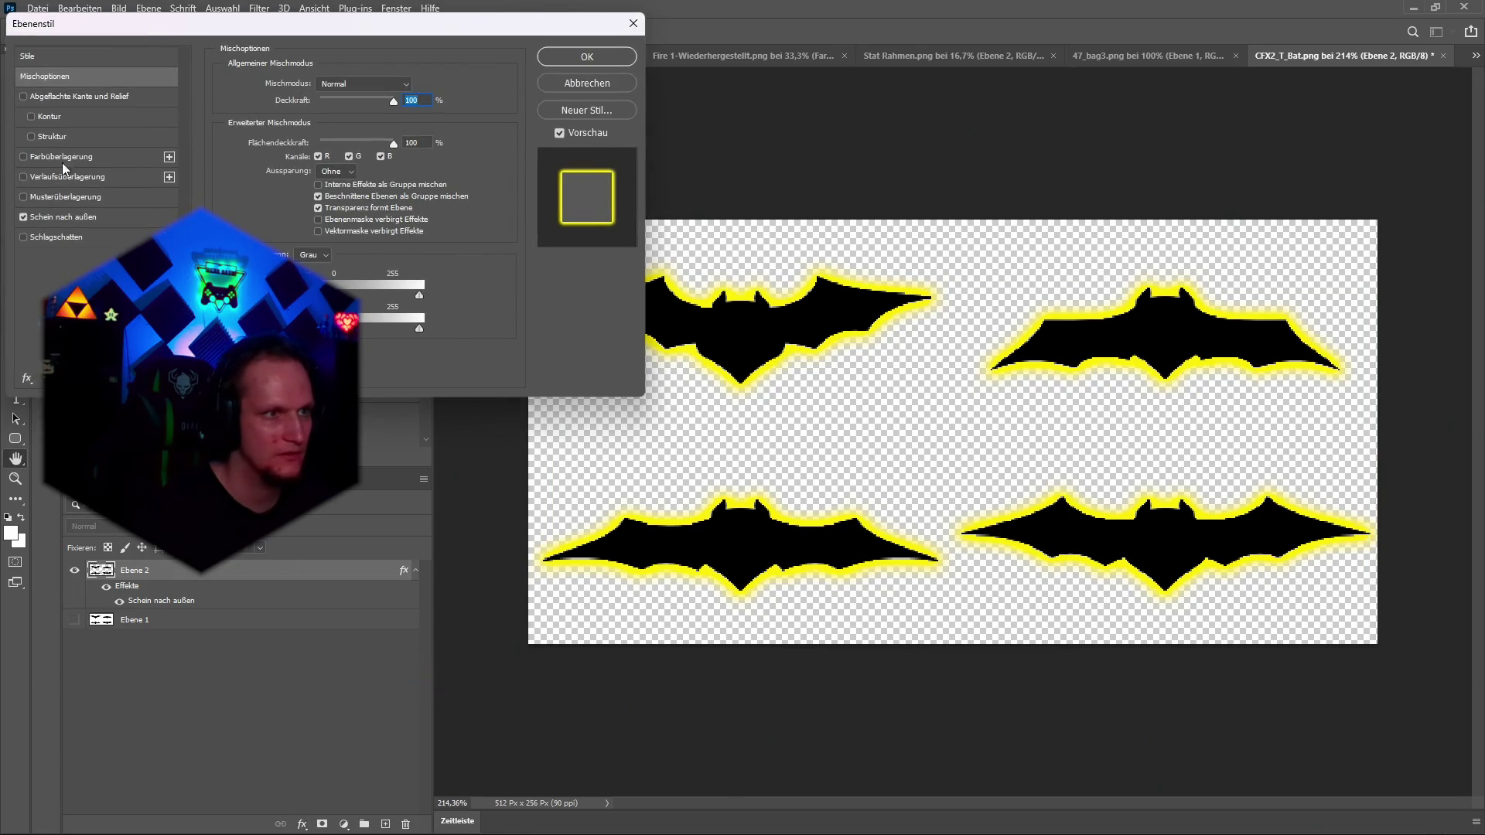
pyautogui.click(54, 218)
pyautogui.click(261, 138)
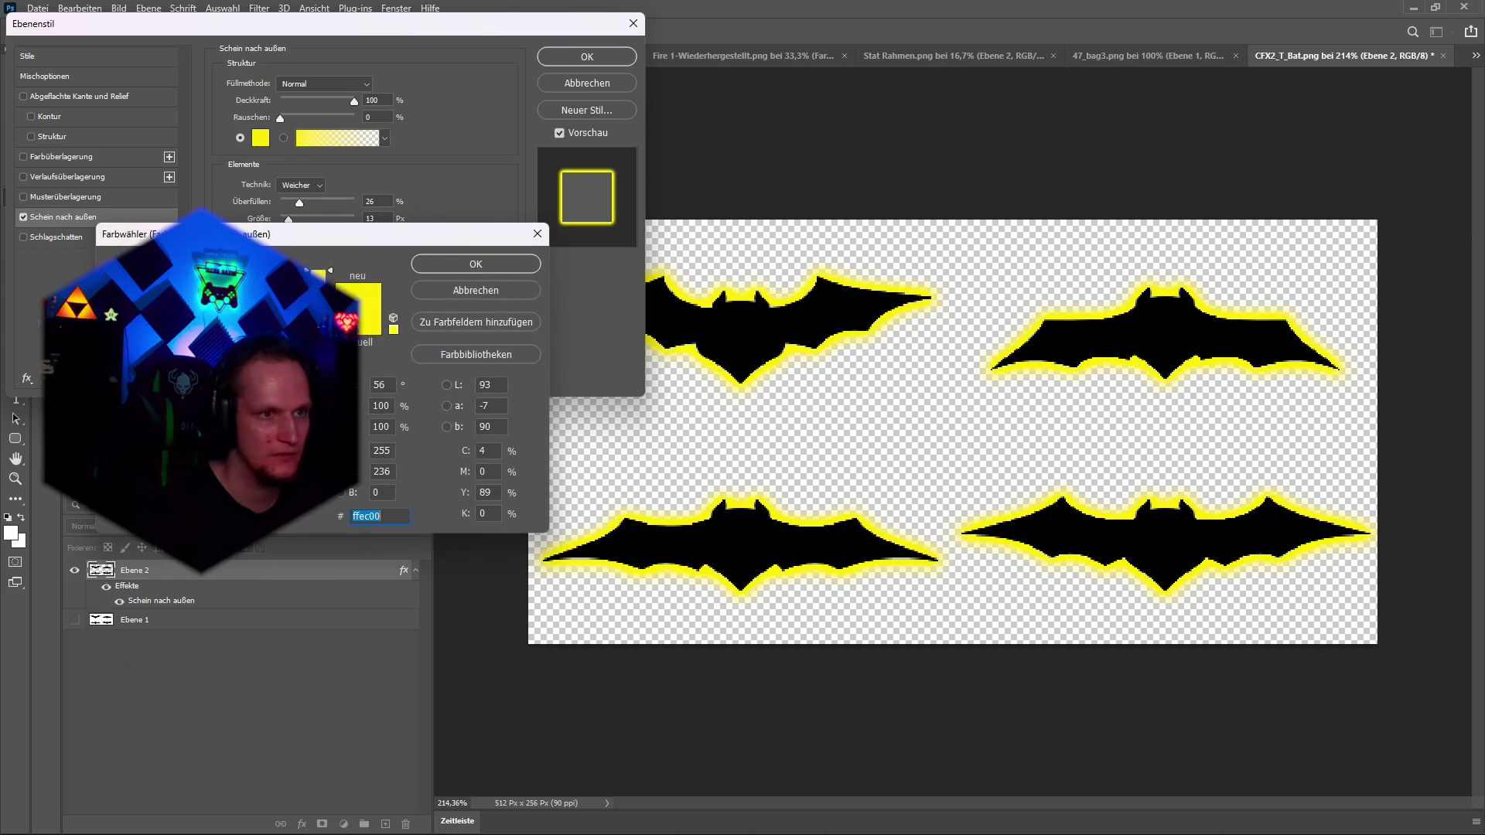
pyautogui.click(486, 267)
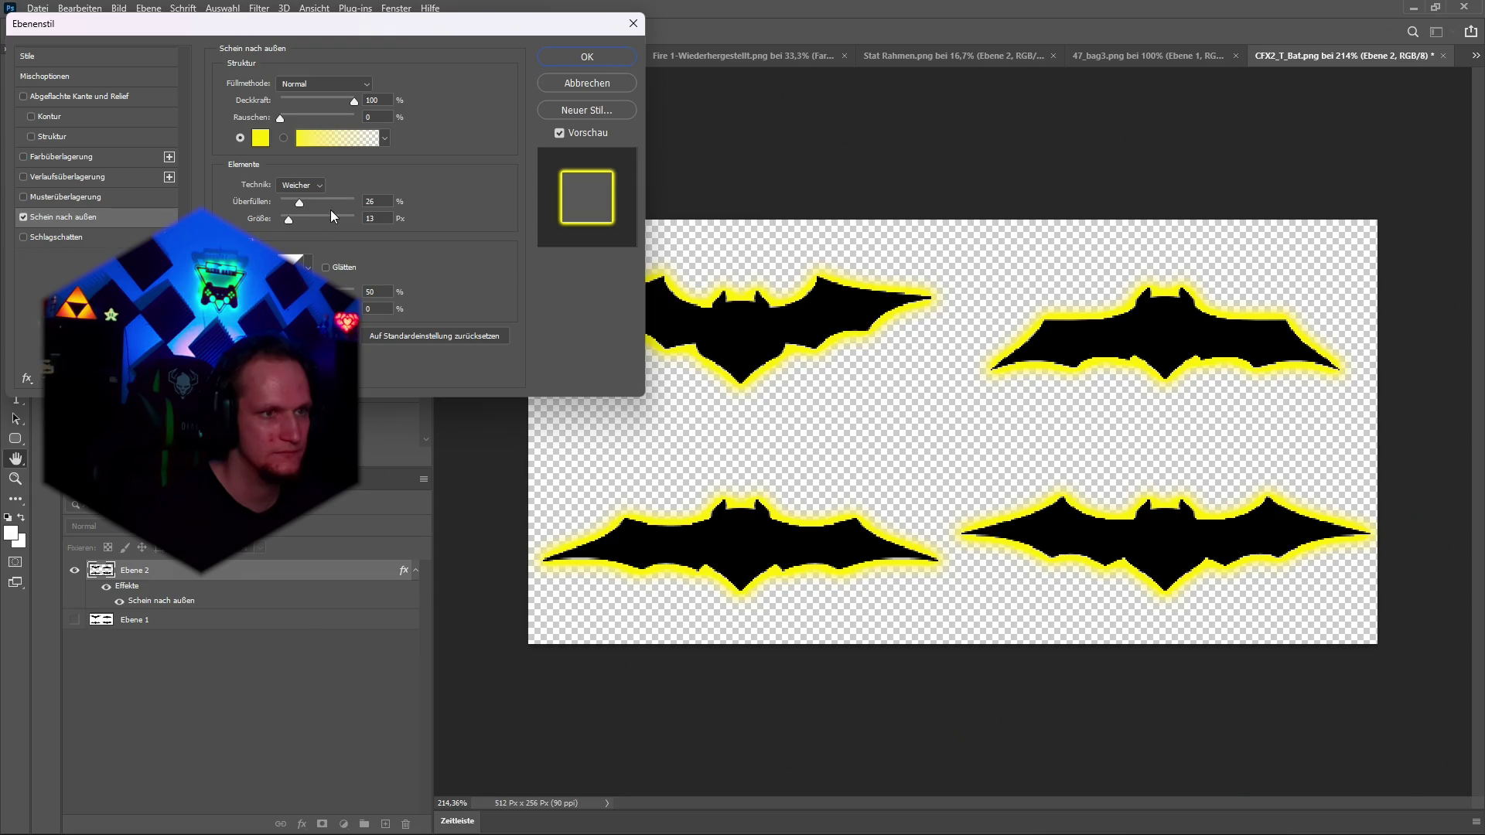
pyautogui.moveTo(281, 118)
pyautogui.mouseDown()
pyautogui.moveTo(356, 118)
pyautogui.moveTo(224, 122)
pyautogui.mouseUp()
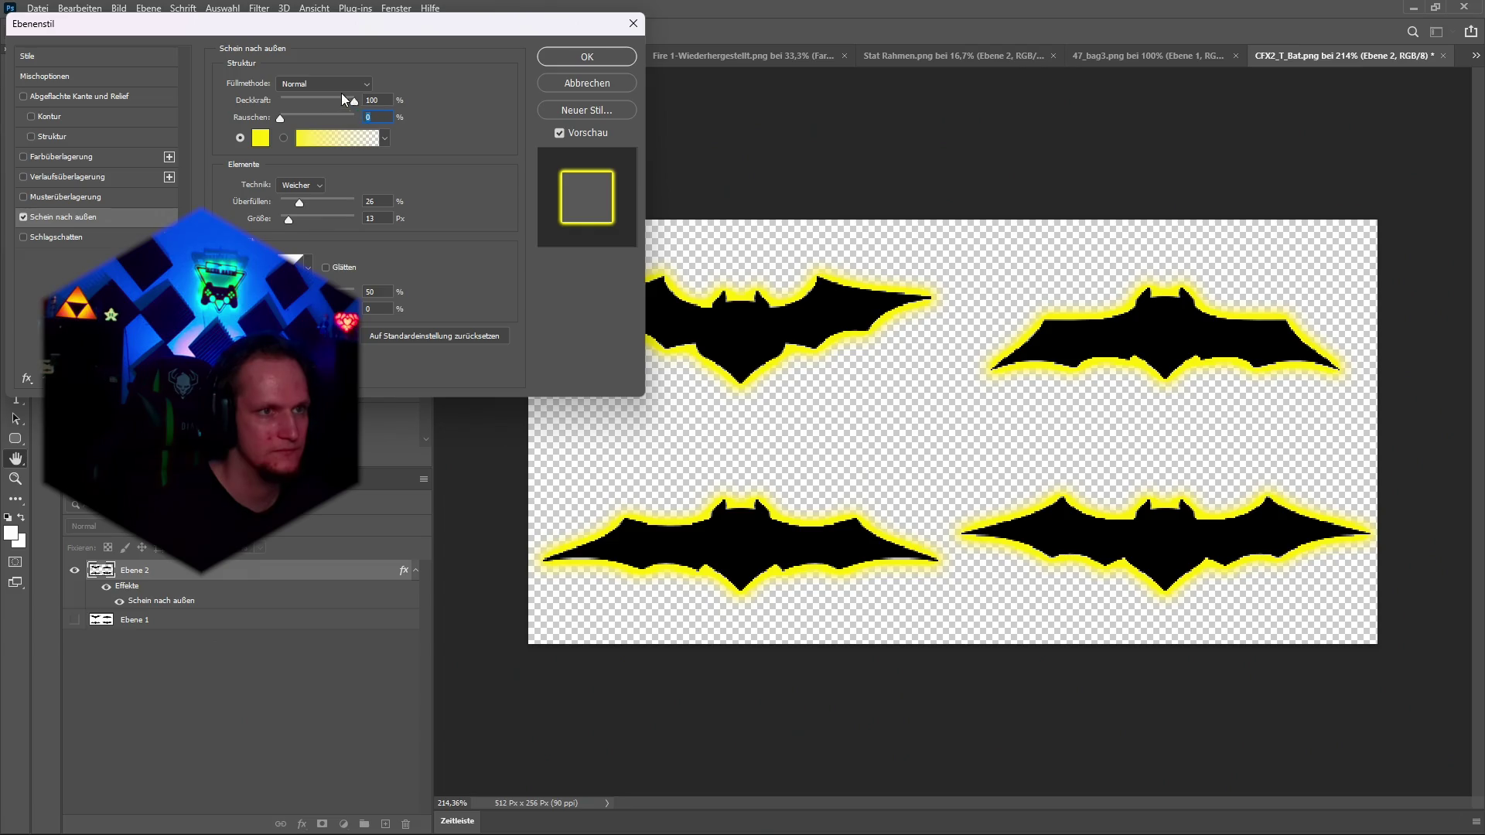
pyautogui.click(347, 141)
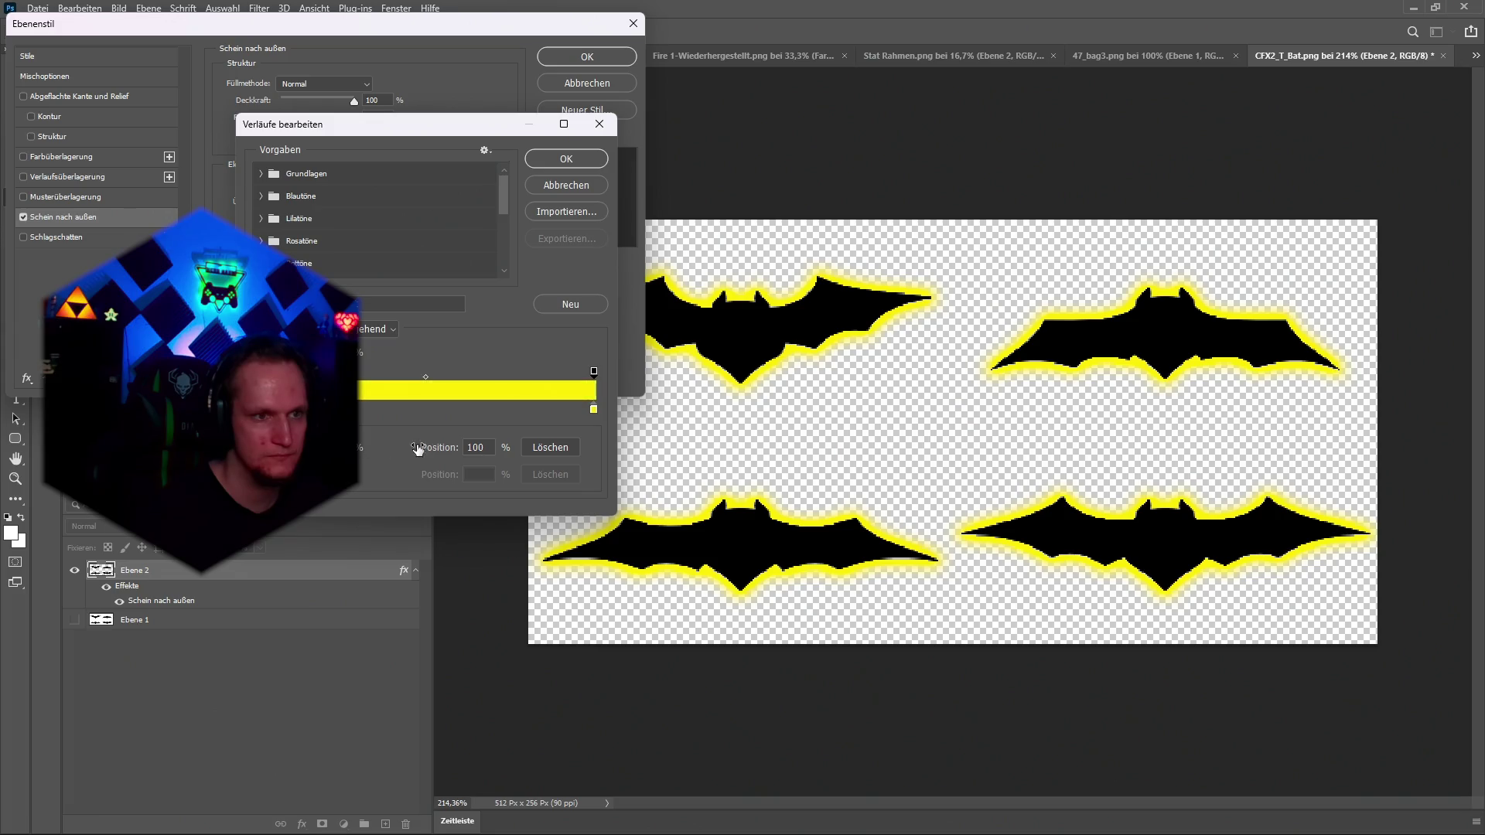
pyautogui.click(566, 158)
pyautogui.click(587, 56)
# Quick-export the bat sheet as PNG, overwriting bats legi.png, and return to Unity.
pyautogui.click(37, 7)
pyautogui.moveTo(112, 239)
pyautogui.click(332, 233)
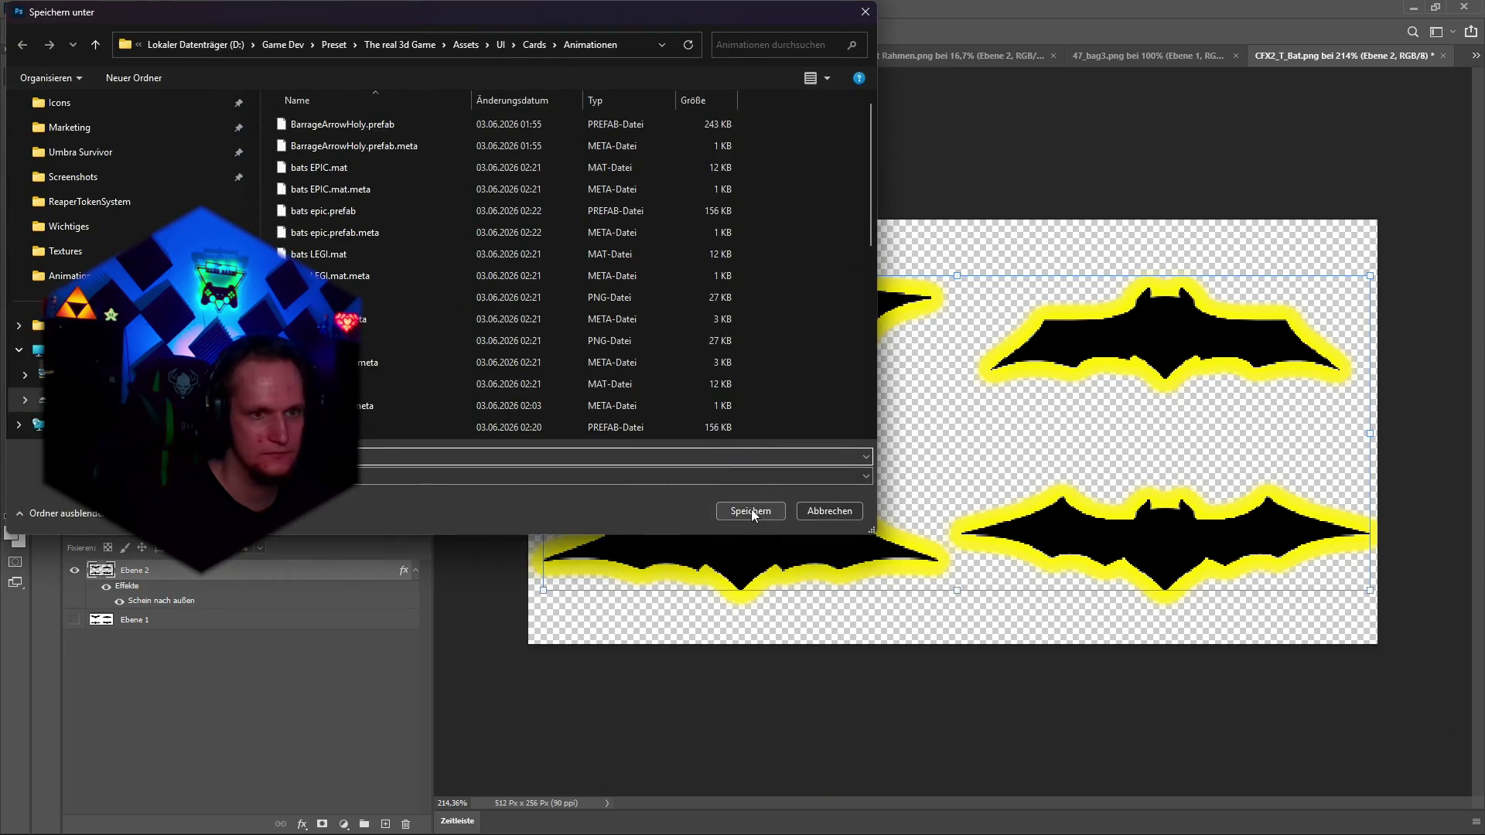
pyautogui.click(359, 298)
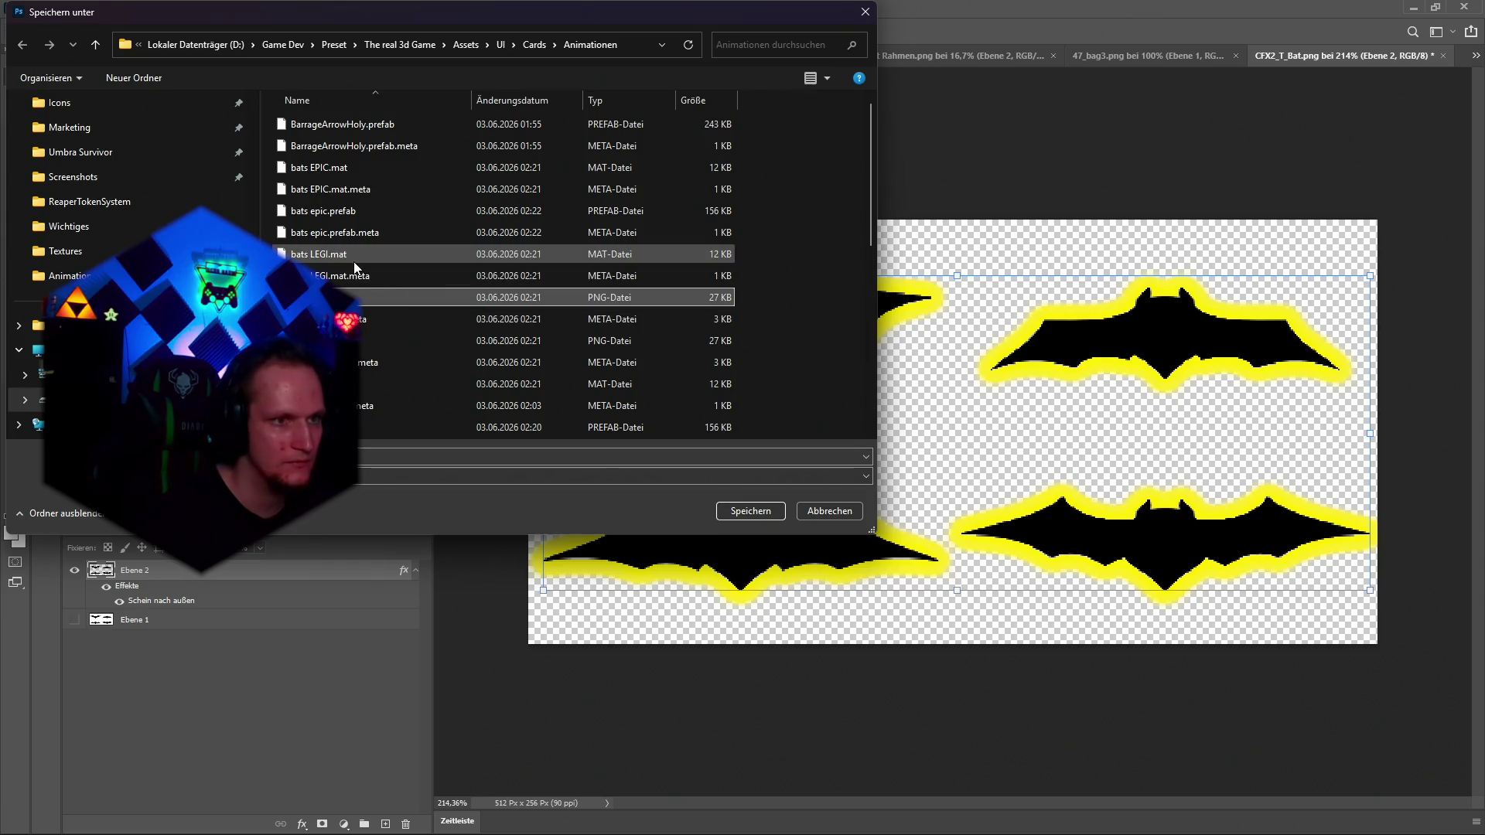
pyautogui.click(736, 513)
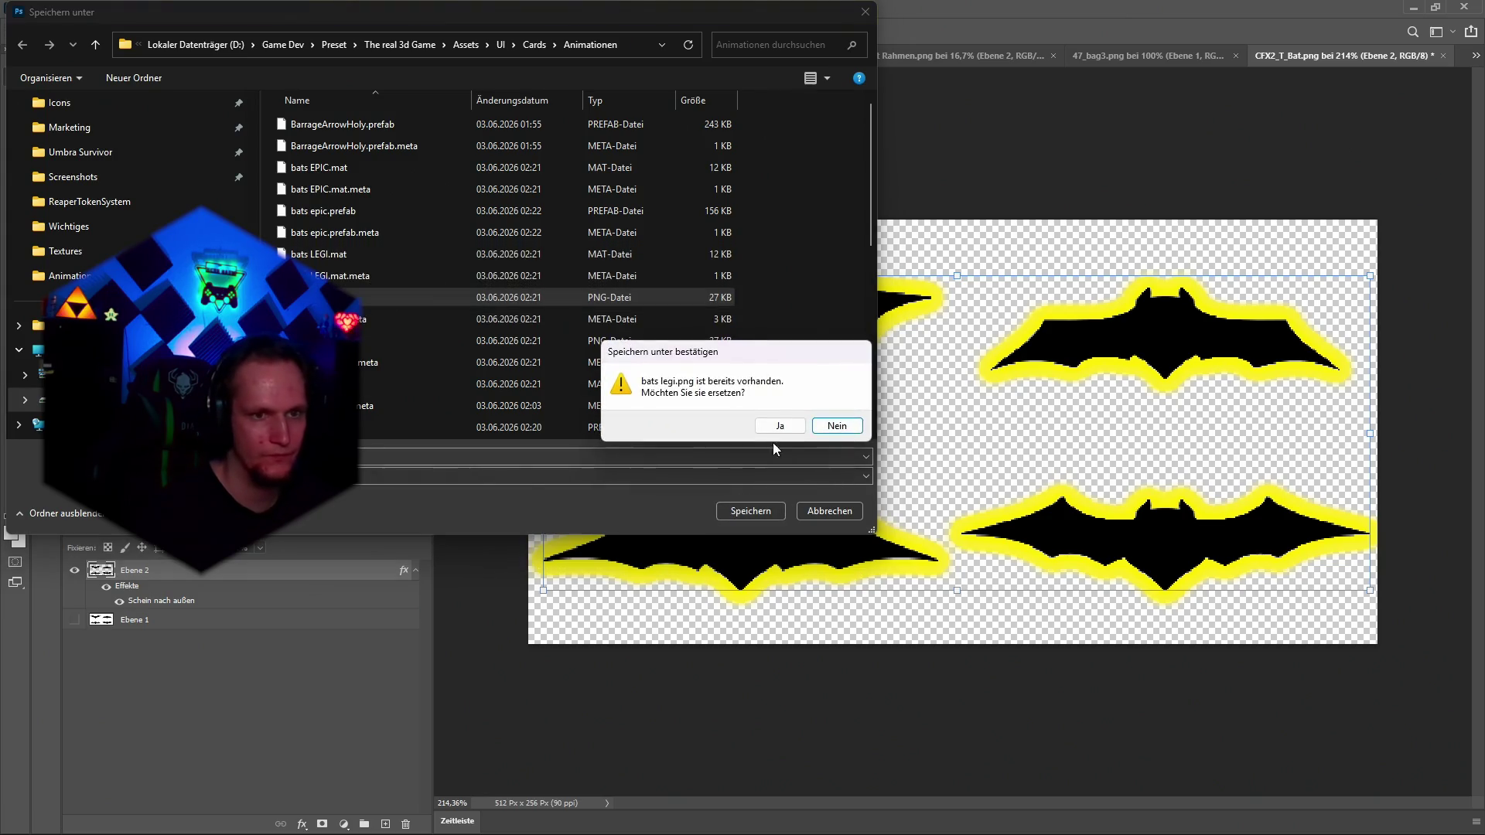
pyautogui.click(772, 427)
pyautogui.hotkey('alt', 'Tab')
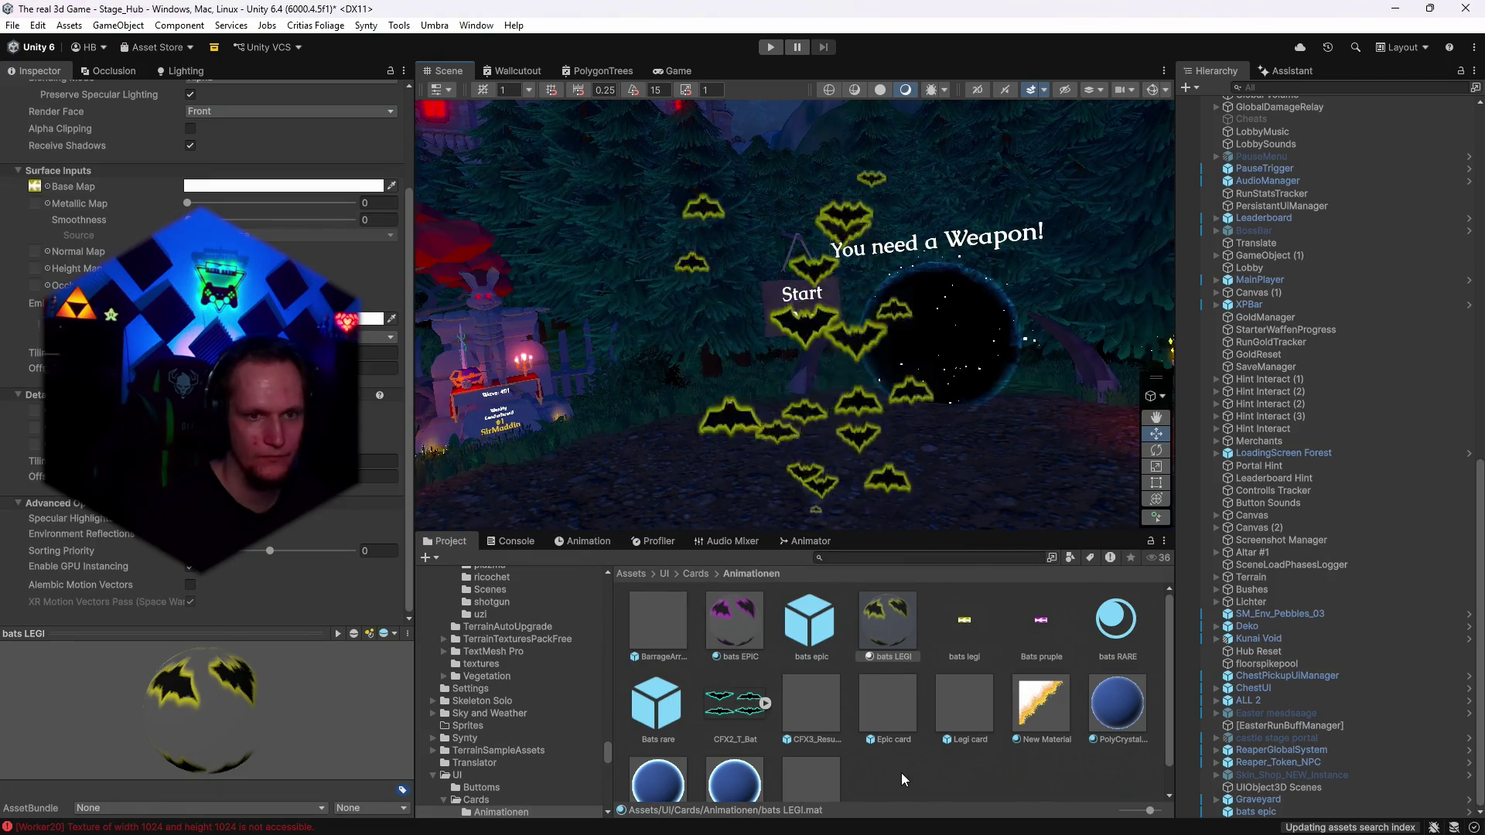
pyautogui.click(901, 773)
pyautogui.moveTo(940, 350)
pyautogui.mouseDown()
pyautogui.moveTo(981, 357)
pyautogui.moveTo(984, 339)
pyautogui.moveTo(950, 341)
pyautogui.mouseUp()
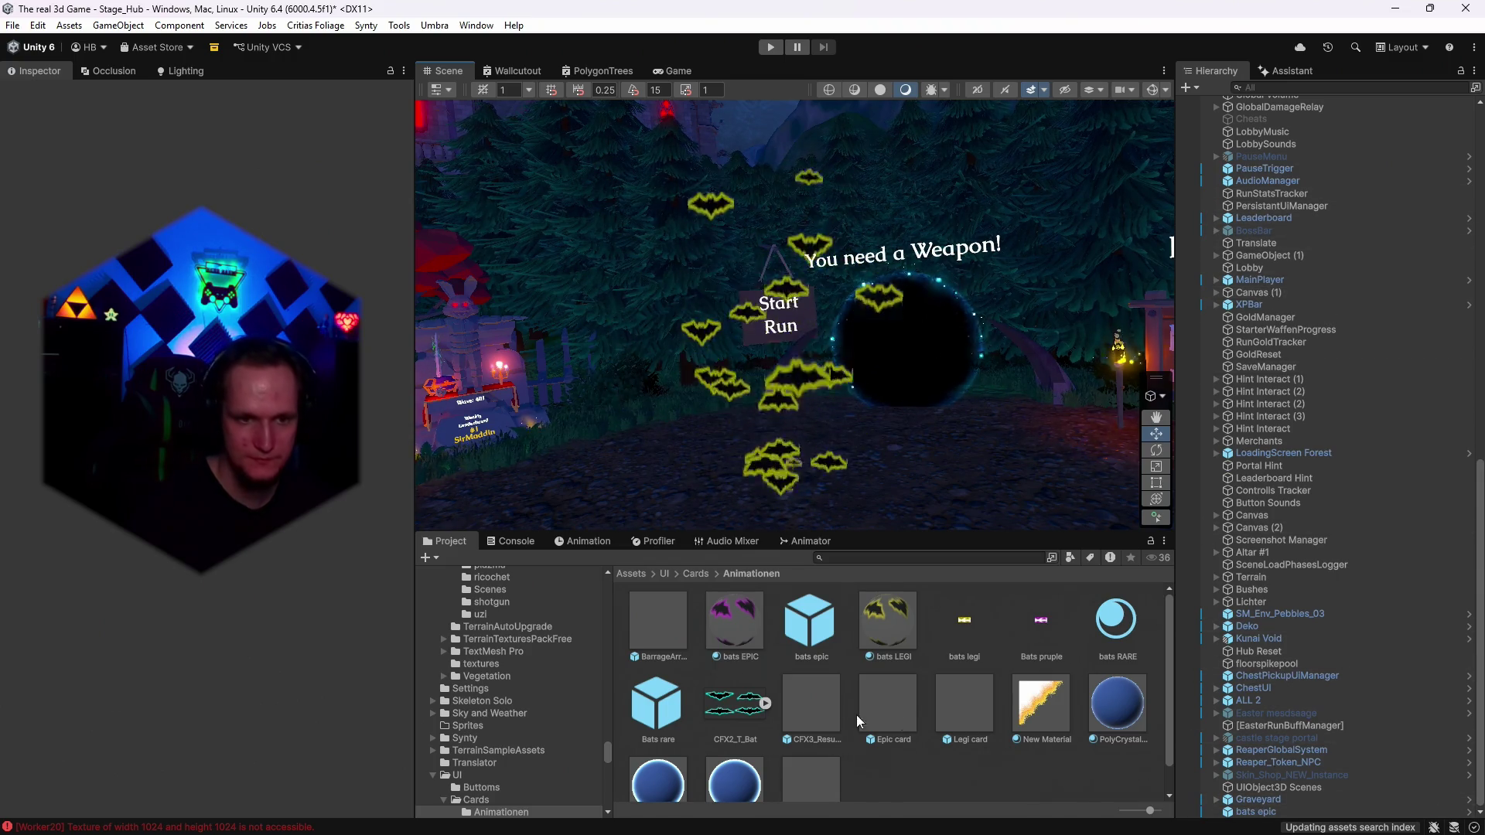
pyautogui.scroll(-1, 876, 712)
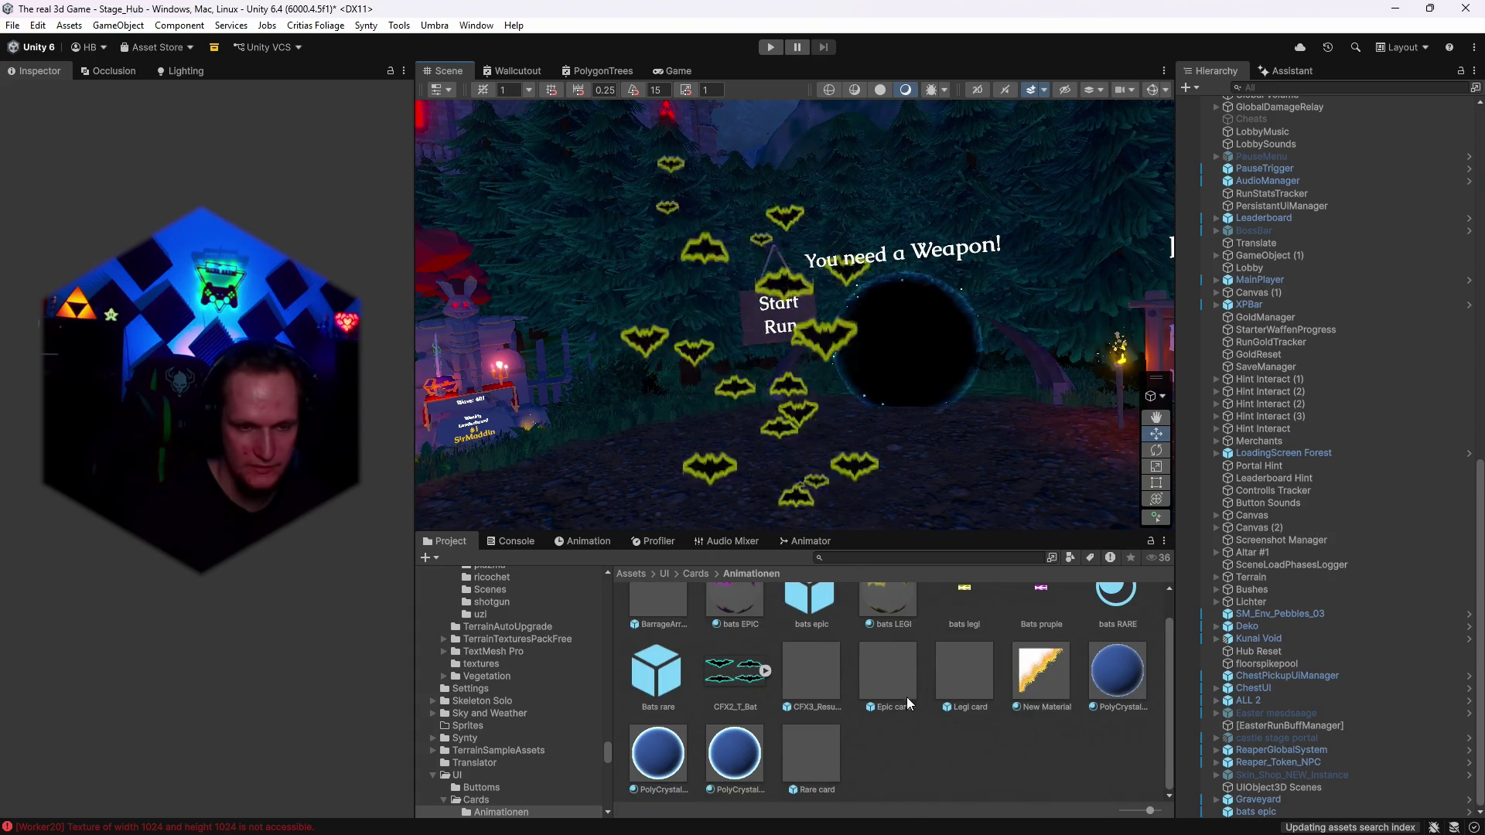
# Create a 'bats' folder in Animationen and move the Bats rare prefab into it.
pyautogui.rightClick(893, 759)
pyautogui.moveTo(959, 207)
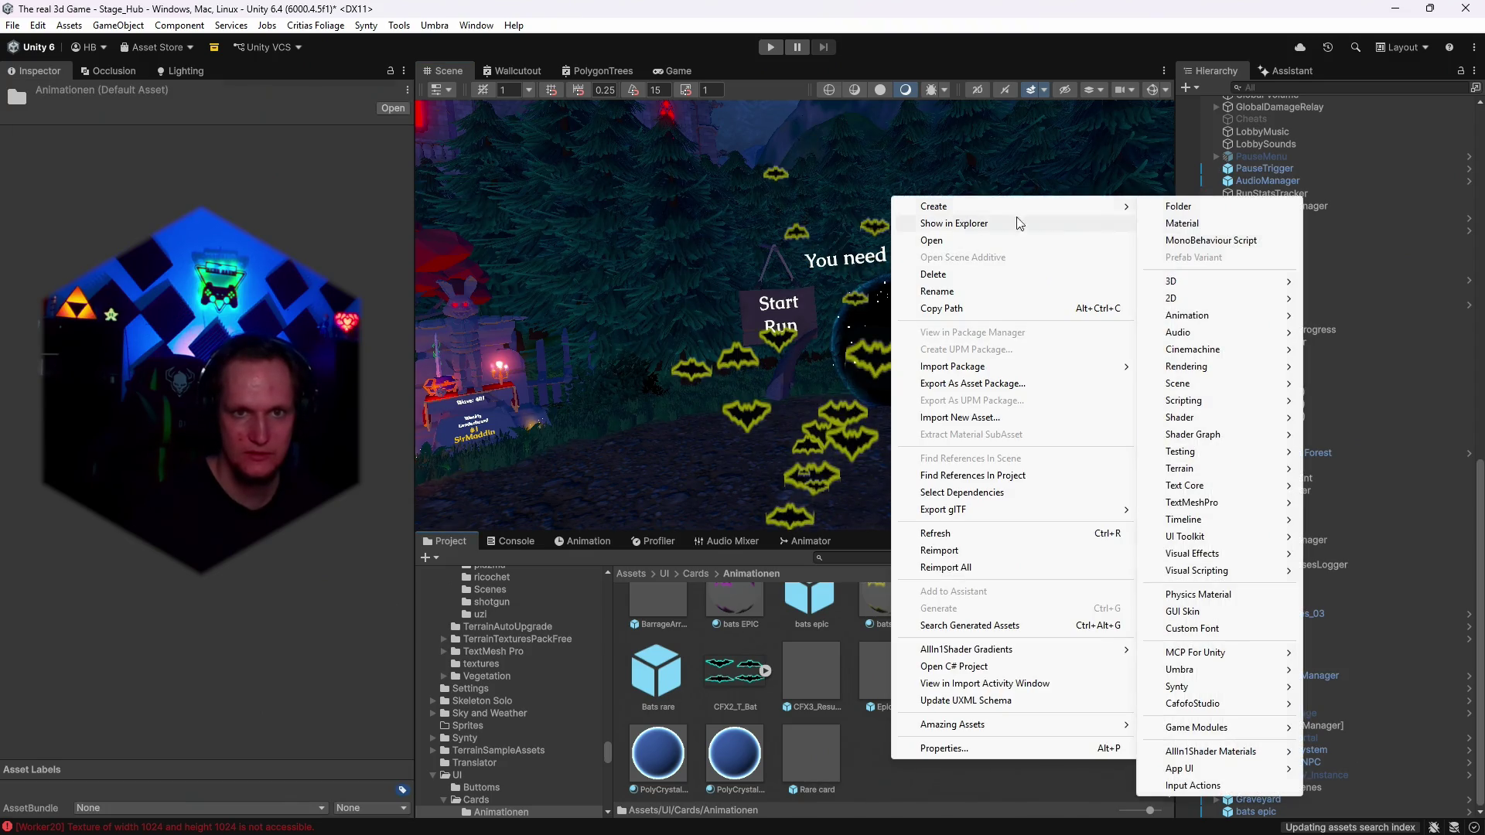
pyautogui.click(1179, 206)
pyautogui.write('bats')
pyautogui.press('Return')
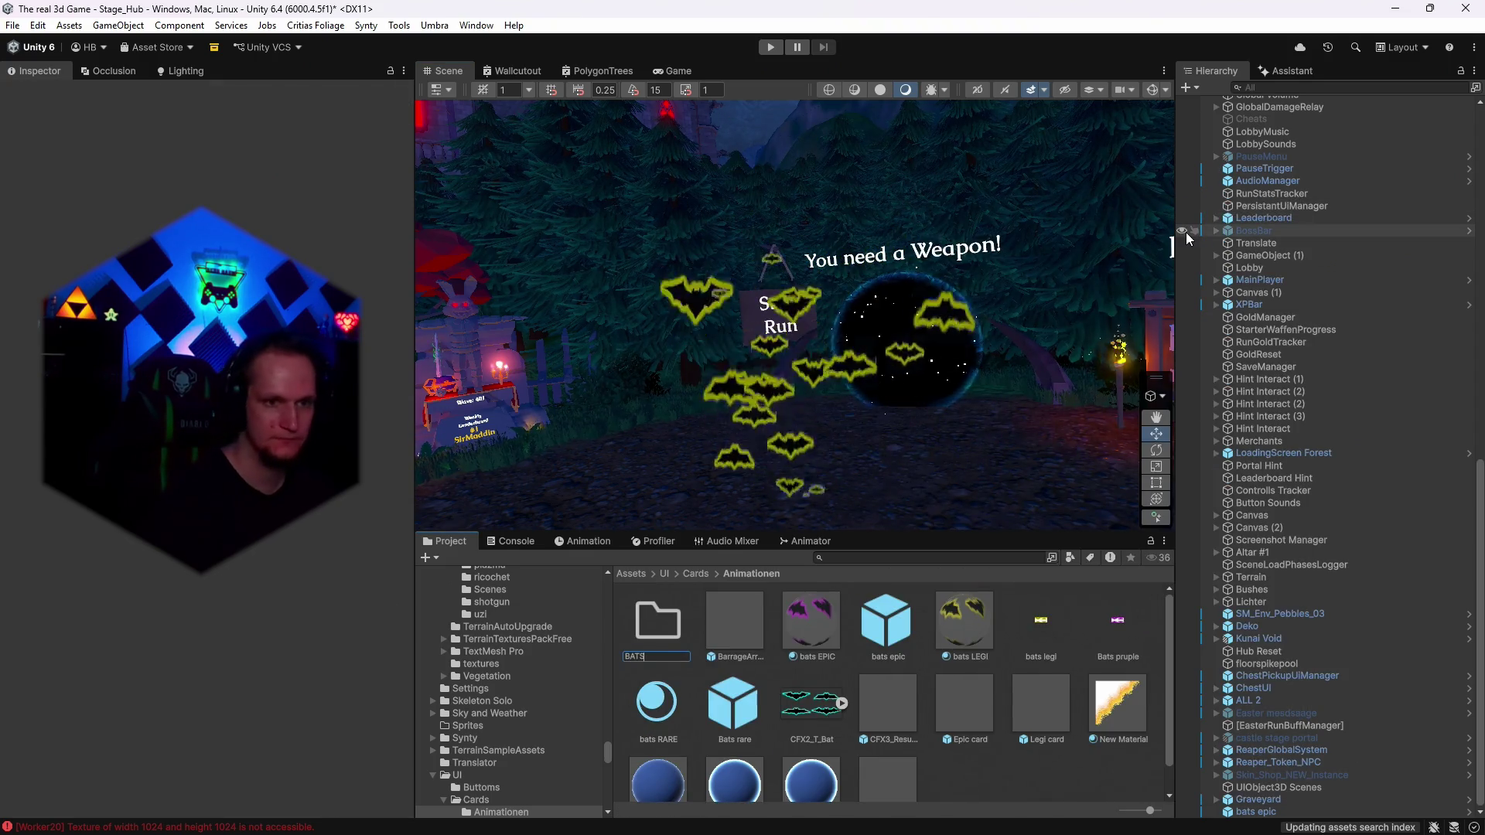
pyautogui.scroll(-1, 865, 684)
pyautogui.scroll(1, 827, 731)
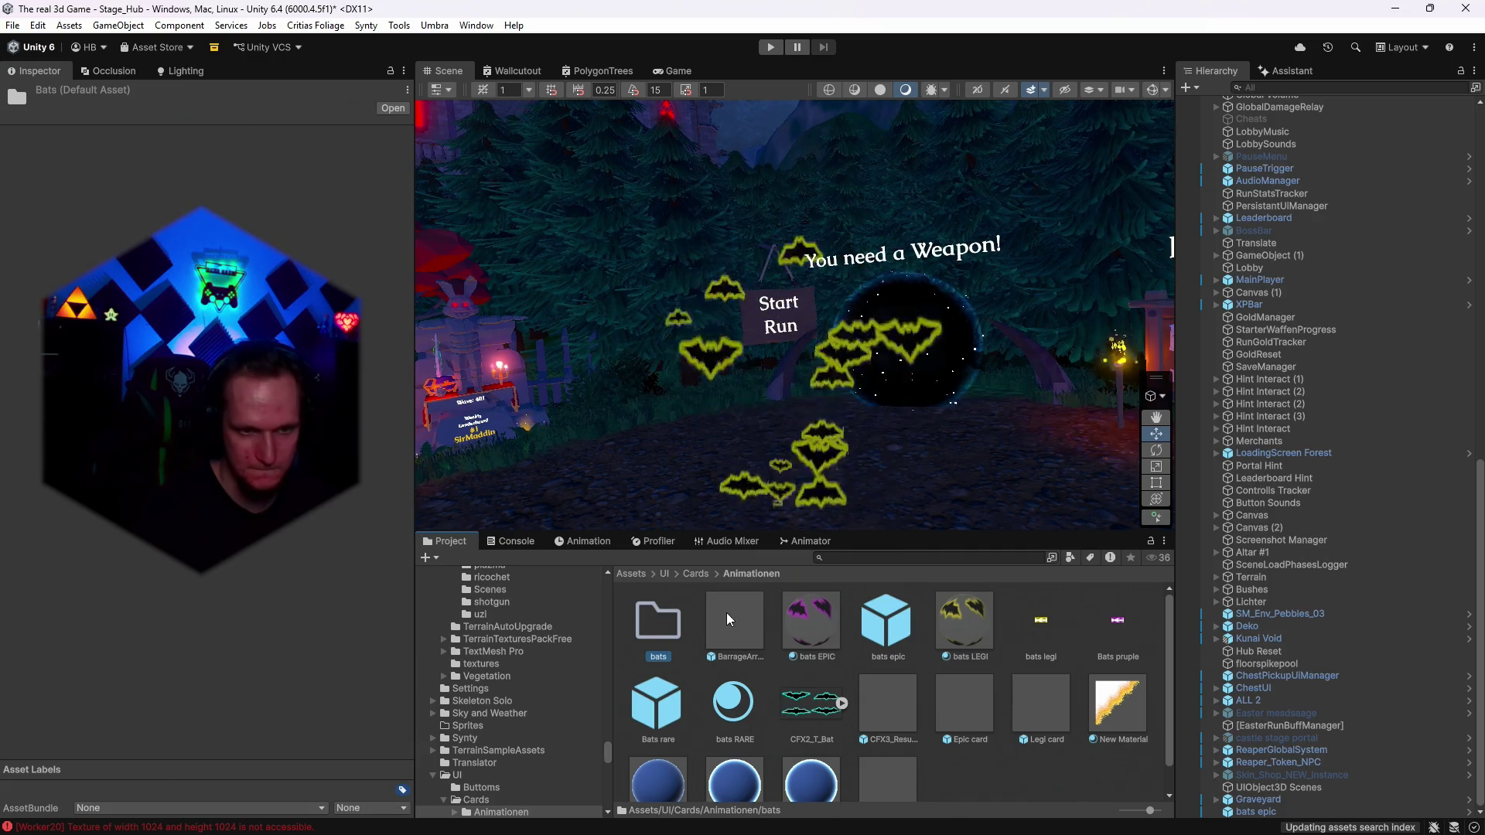
pyautogui.scroll(-1, 1023, 675)
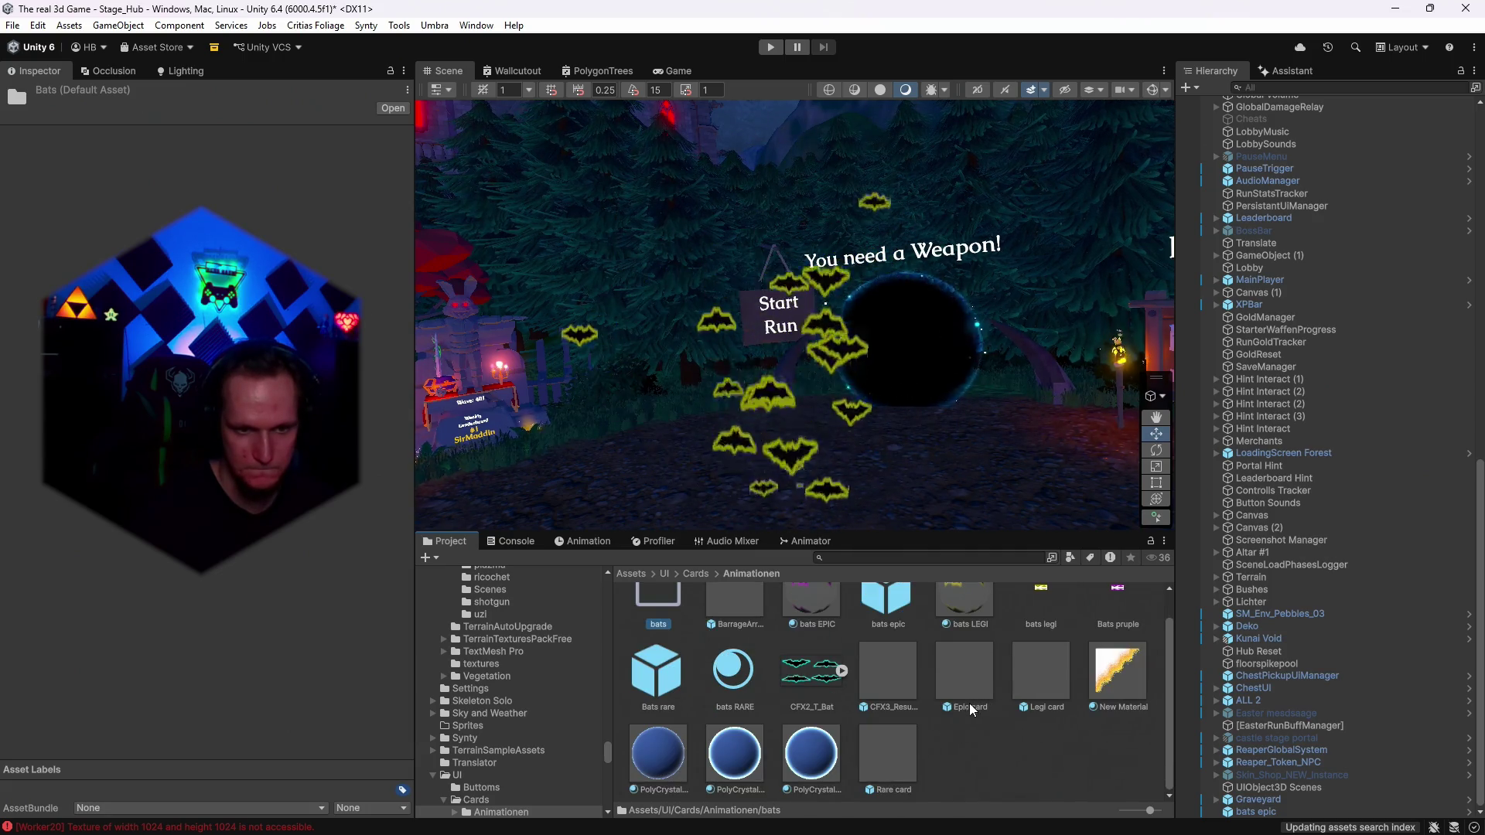
pyautogui.moveTo(657, 671)
pyautogui.mouseDown()
pyautogui.moveTo(654, 622)
pyautogui.moveTo(641, 626)
pyautogui.mouseUp()
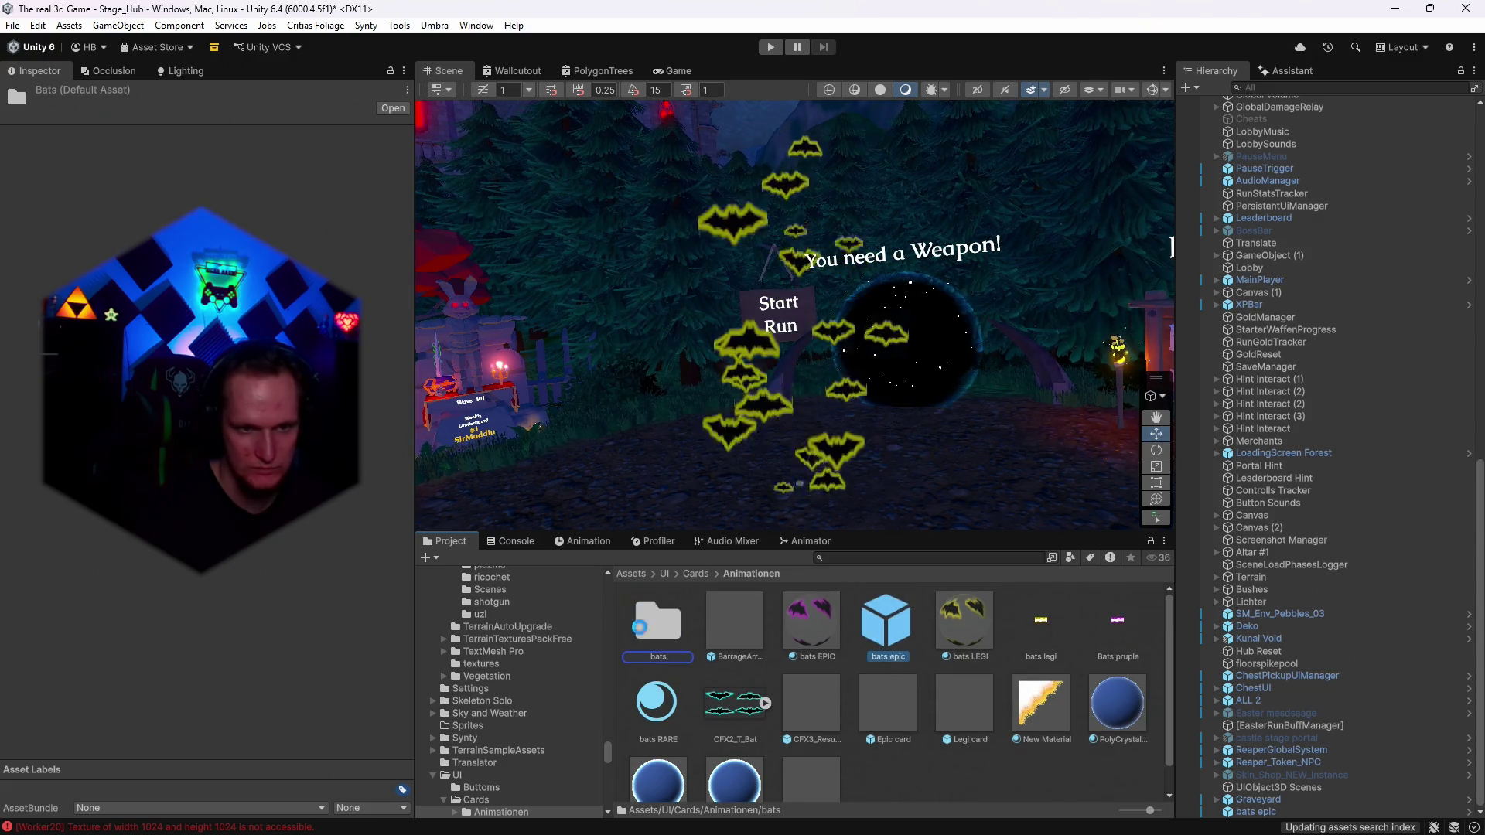
# Rename the scene object to bats legi and save it in the bats folder as an Original Prefab.
pyautogui.rightClick(1256, 811)
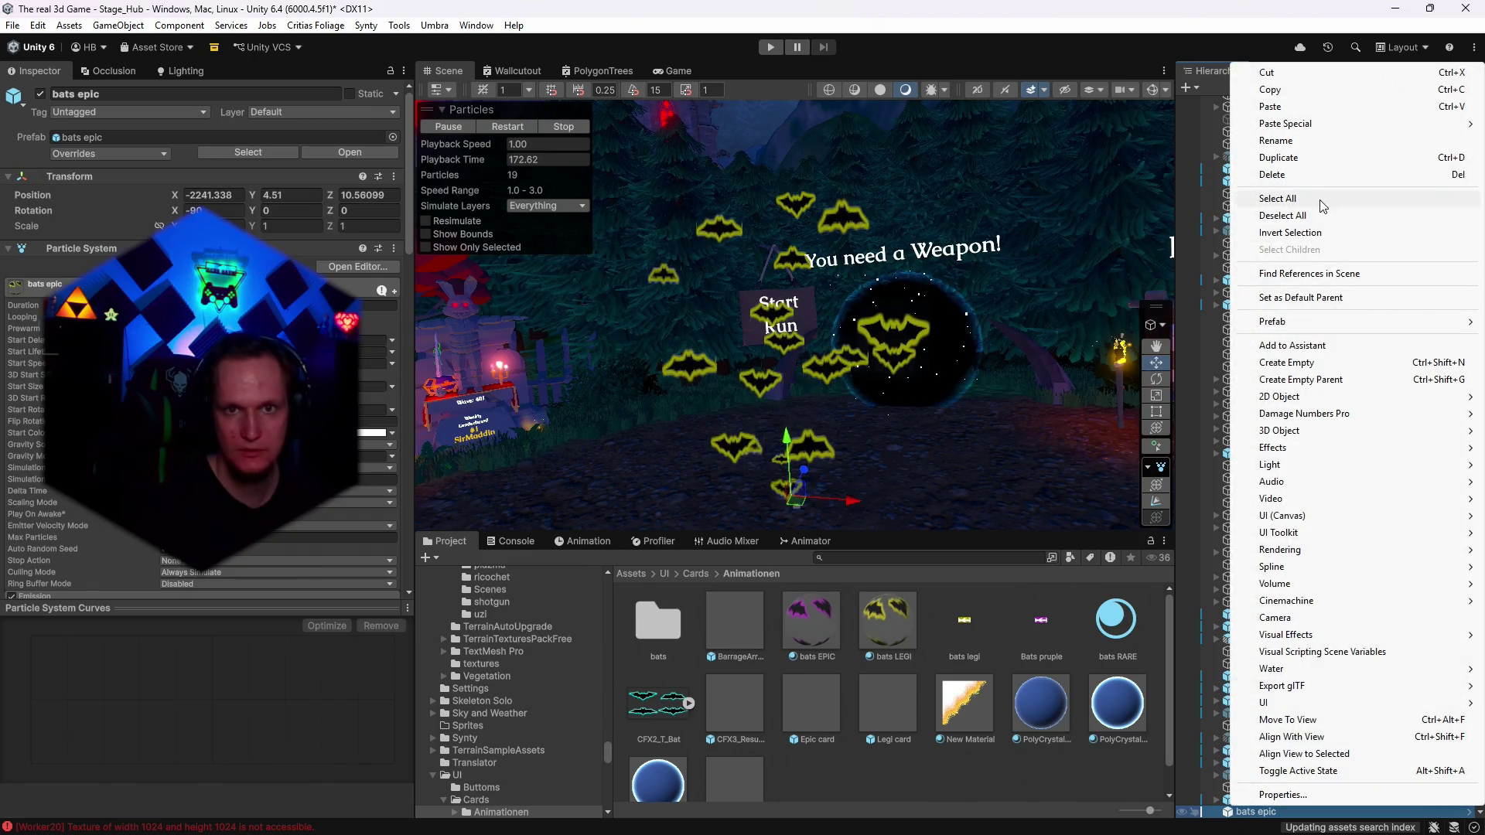
pyautogui.click(1279, 143)
pyautogui.write('bats legi')
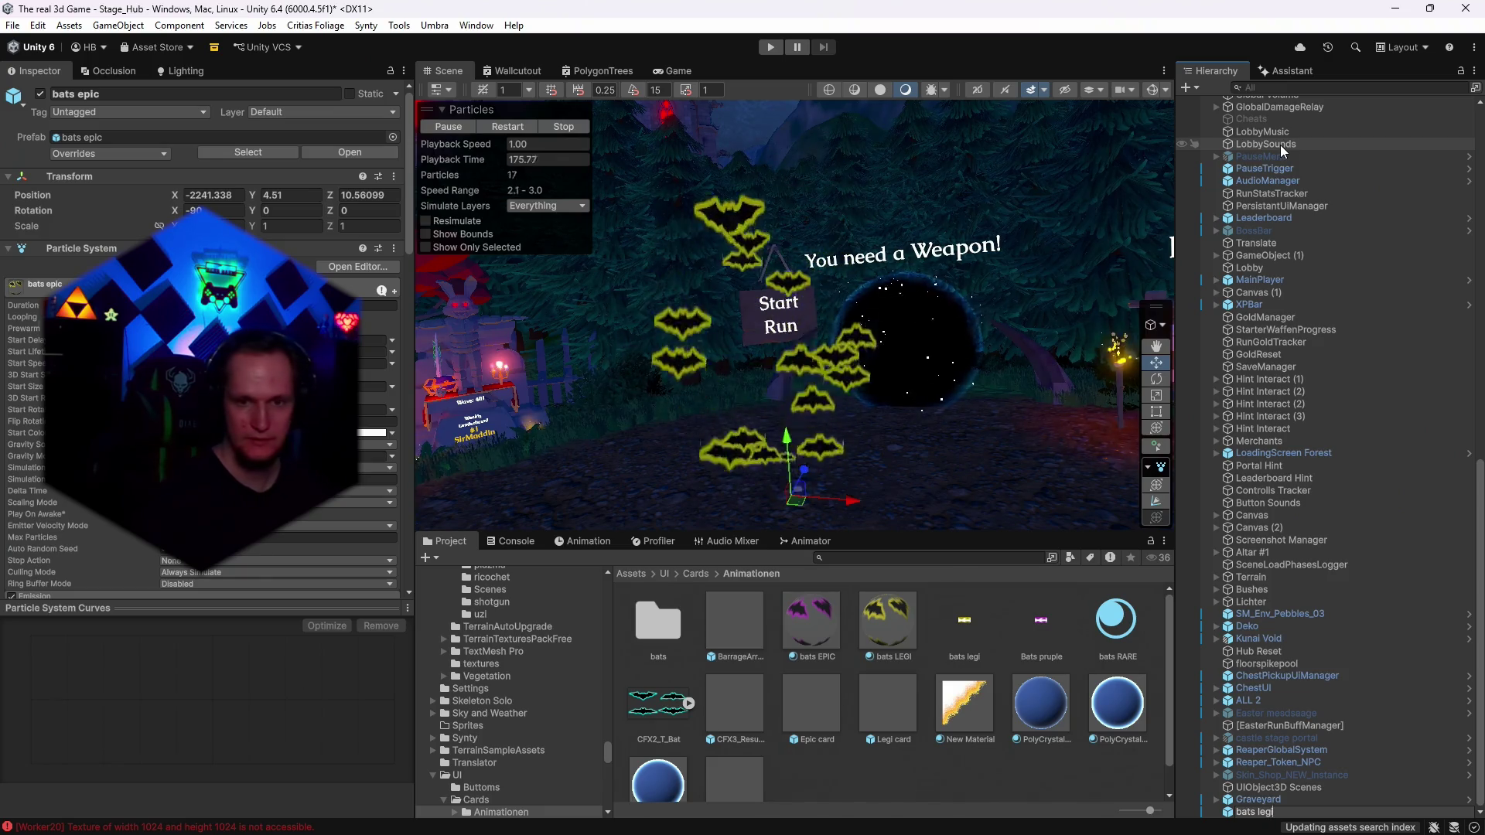
pyautogui.press('Return')
pyautogui.doubleClick(657, 623)
pyautogui.moveTo(1268, 808); pyautogui.dragTo(795, 605)
pyautogui.click(686, 440)
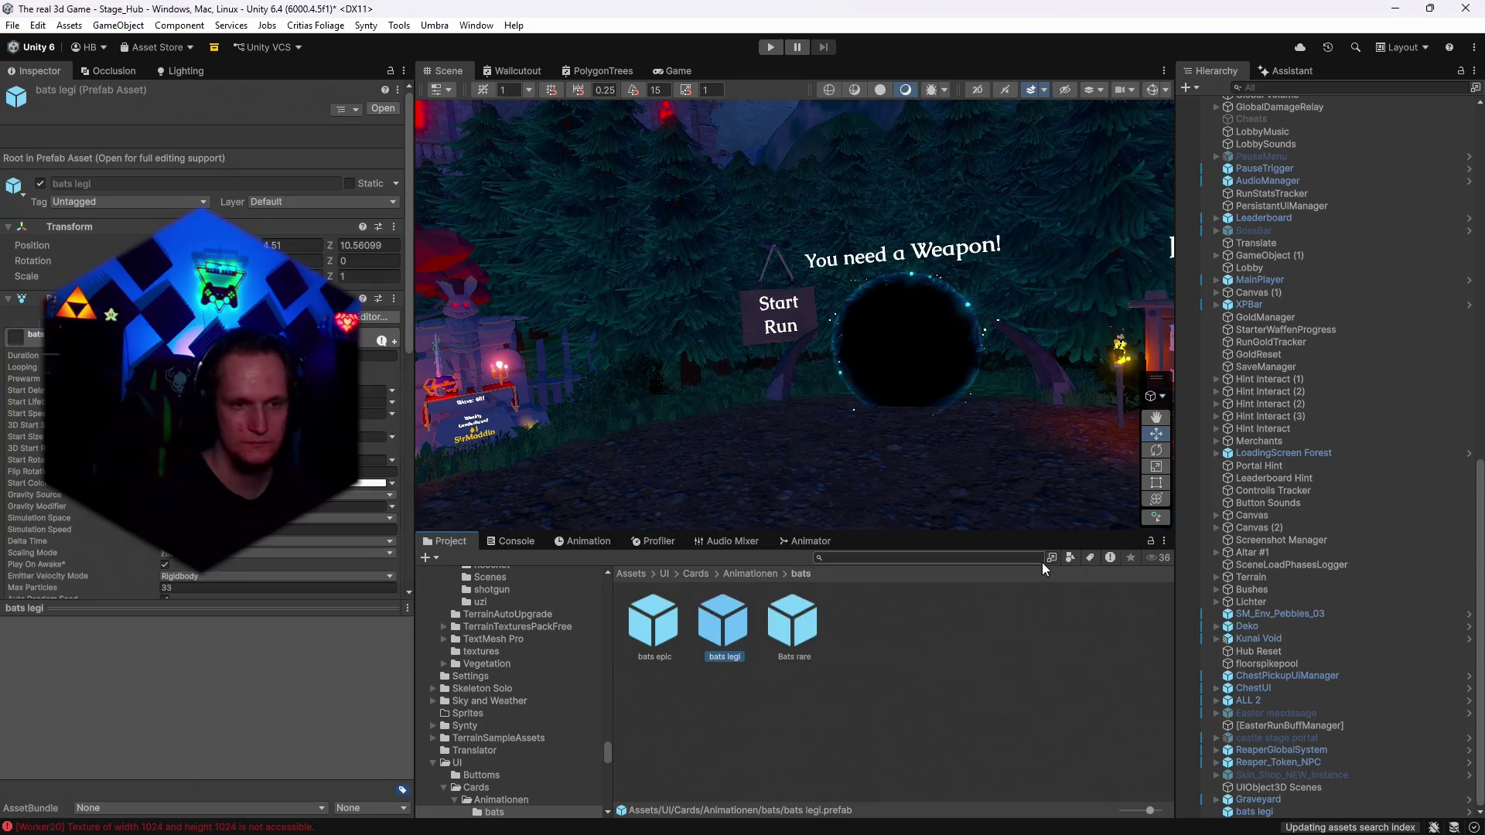
# Clear the console and inspect the remaining compile error.
pyautogui.click(510, 541)
pyautogui.click(430, 557)
pyautogui.click(479, 576)
pyautogui.click(515, 541)
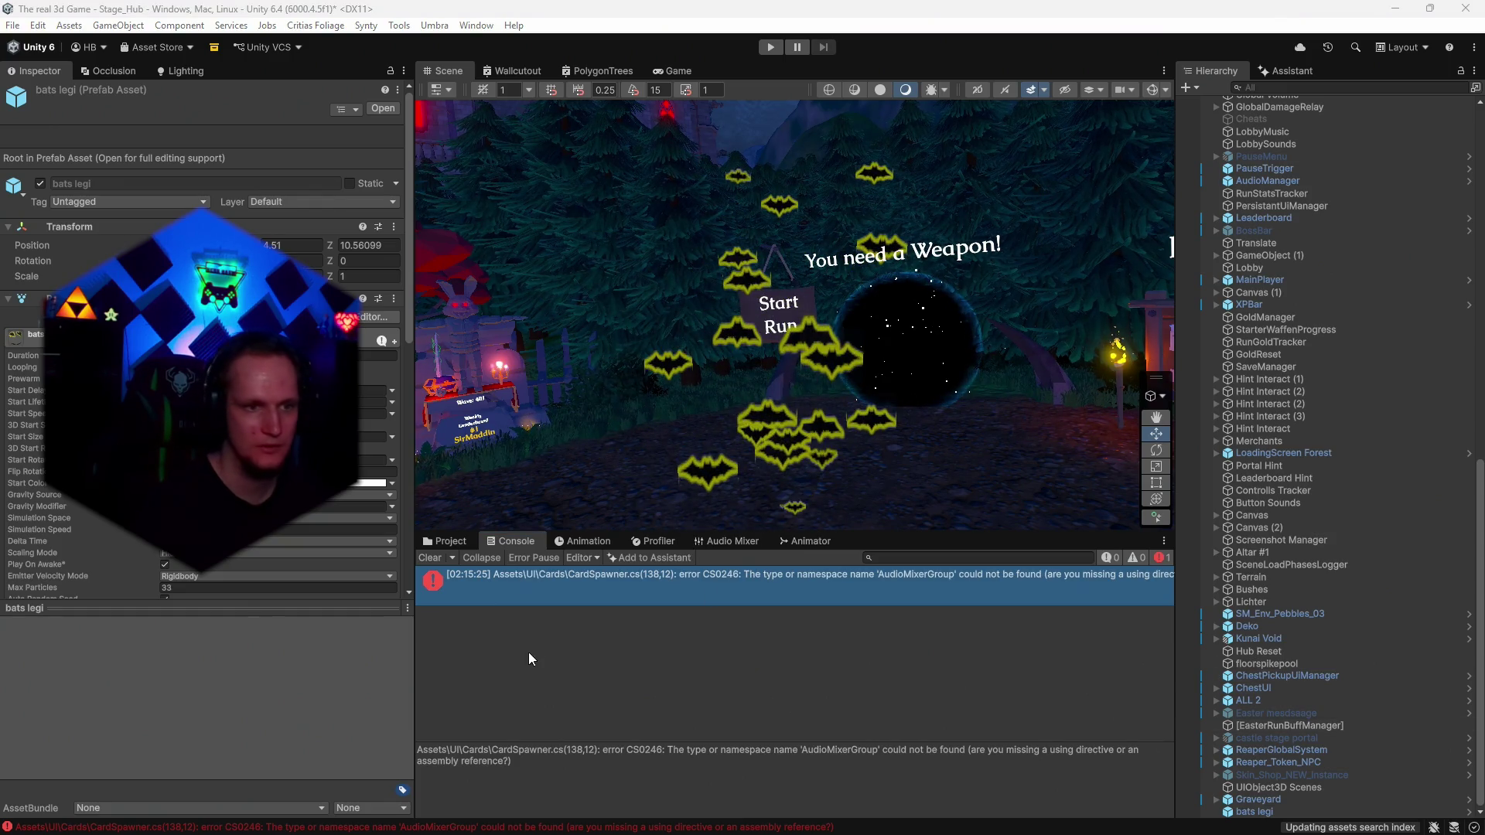
pyautogui.click(444, 541)
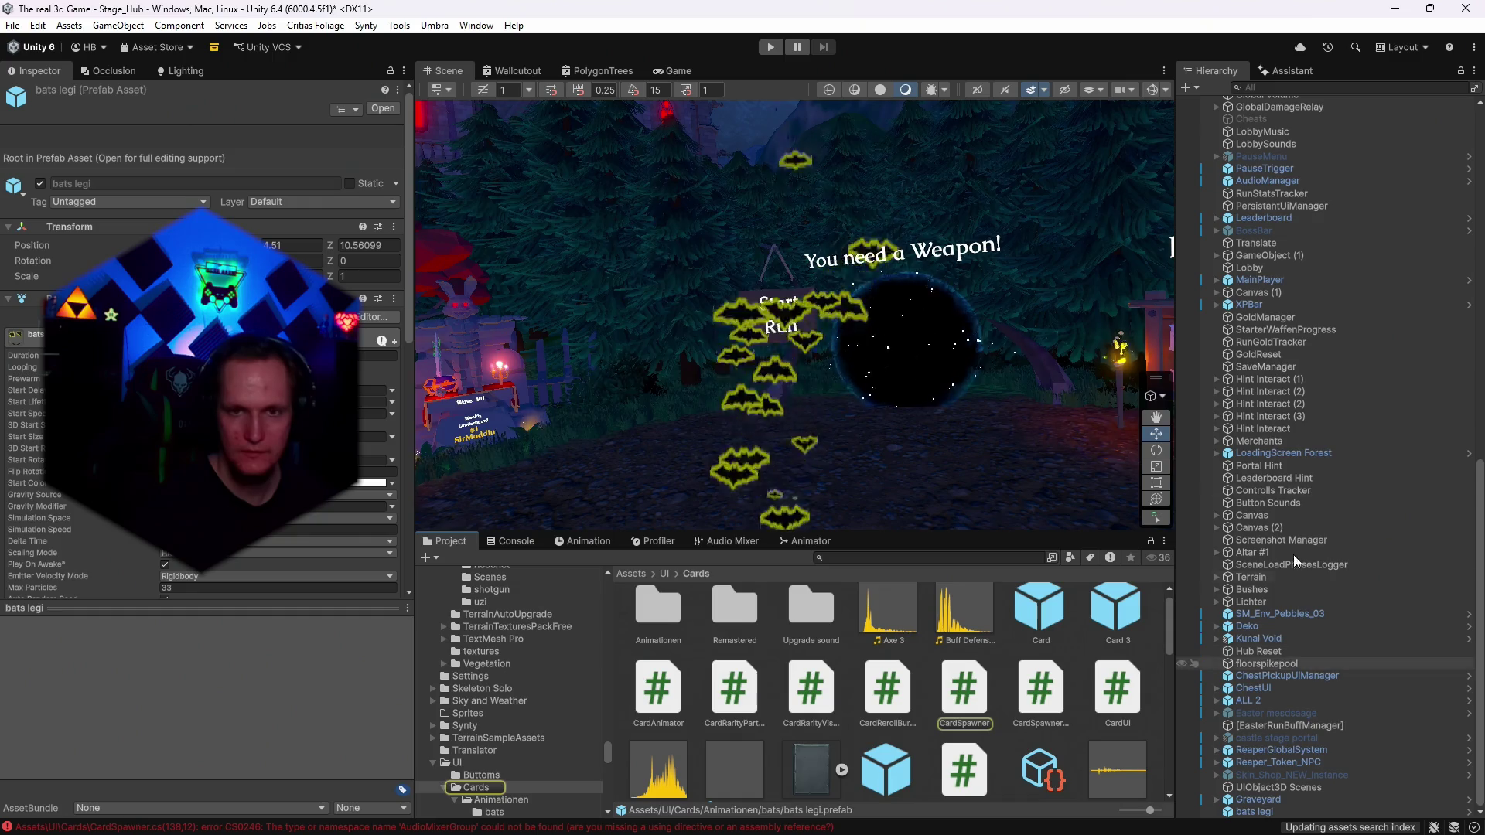
# Select CardSpawner and expand its Rarity Particle Backplates settings.
pyautogui.scroll(15, 1284, 371)
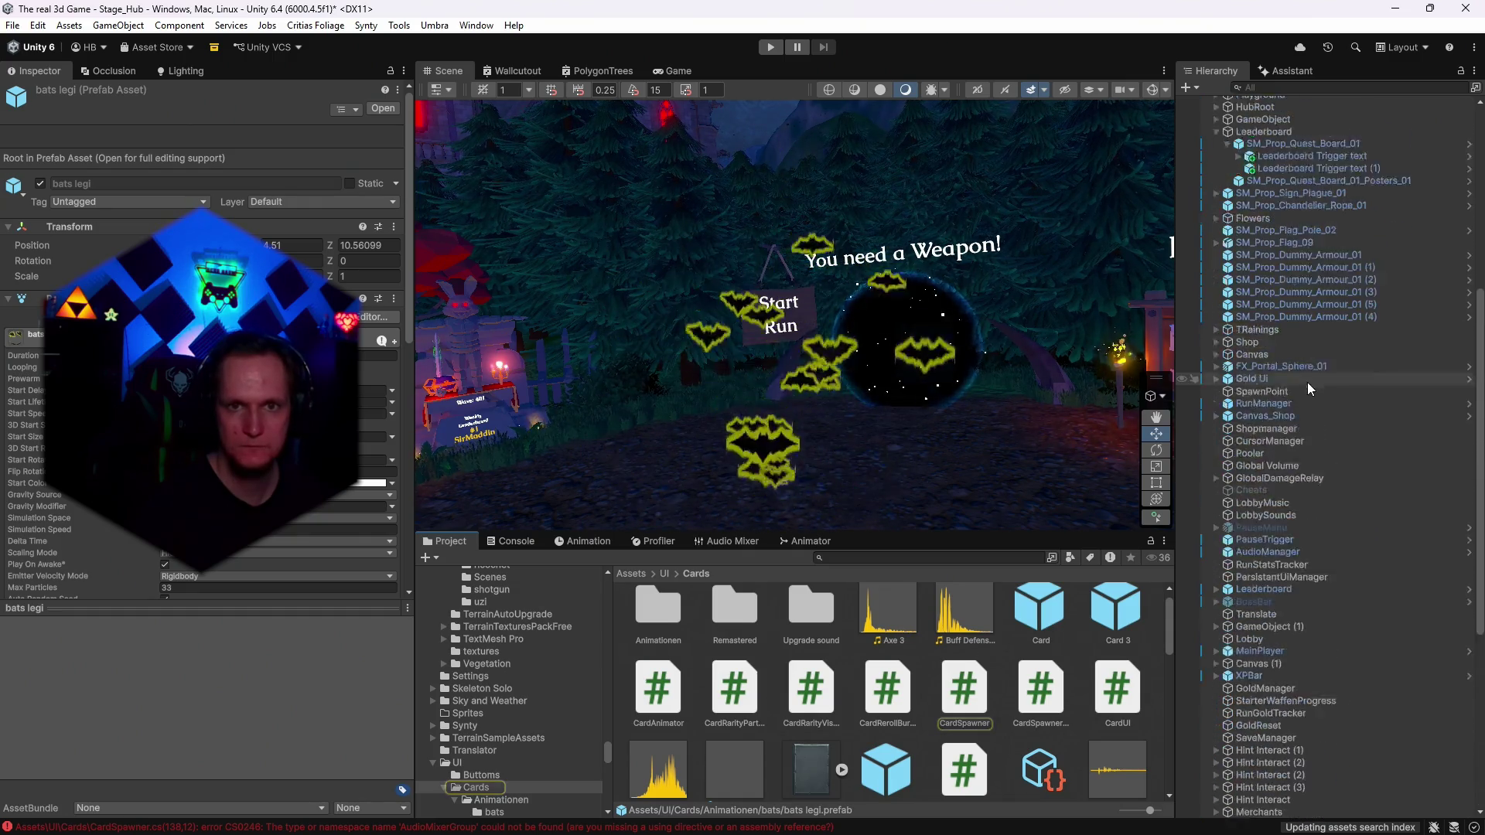
pyautogui.scroll(4, 1315, 454)
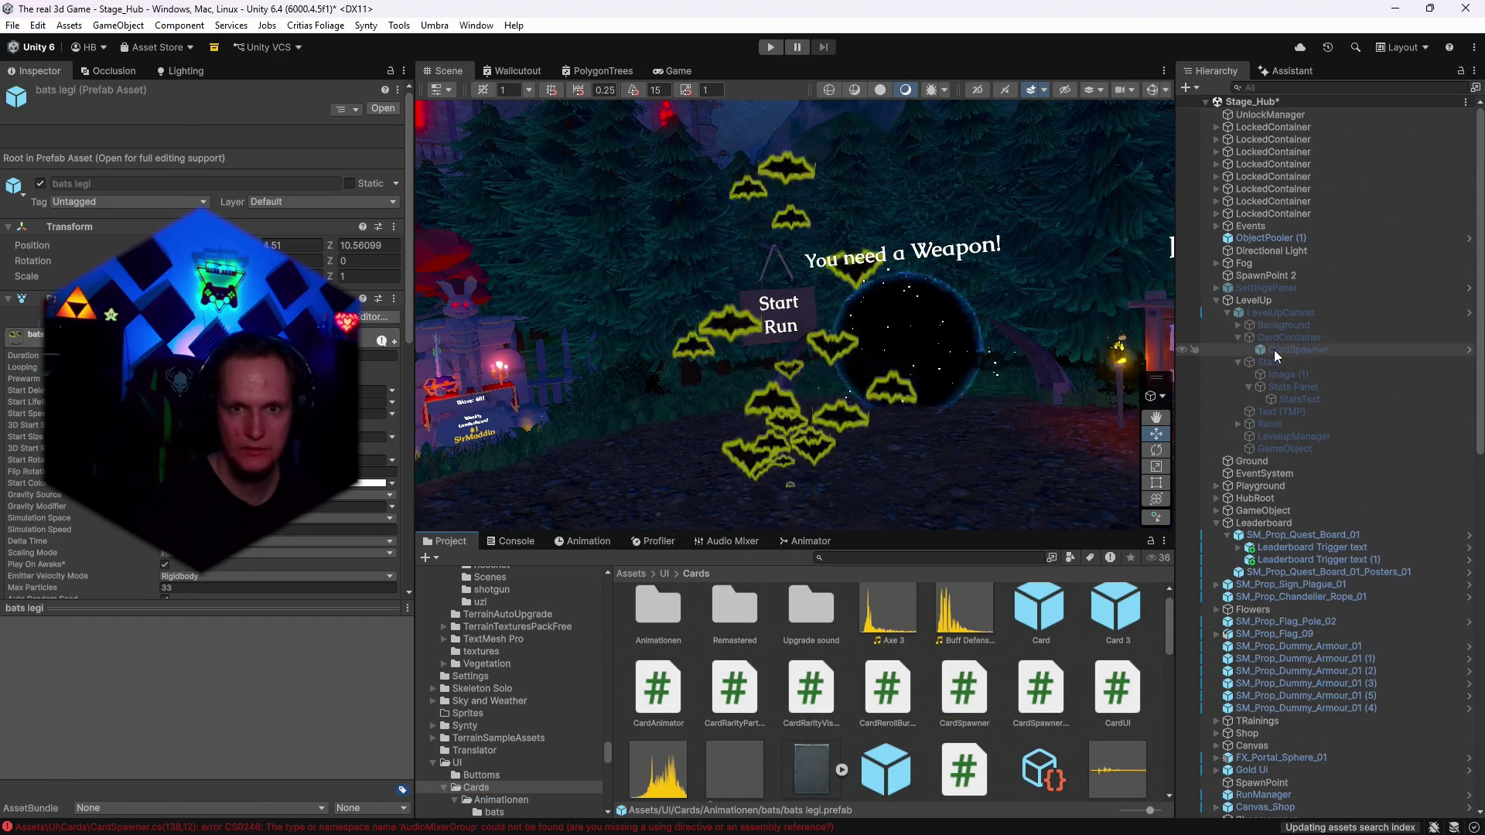
pyautogui.click(1274, 350)
pyautogui.scroll(-20, 263, 625)
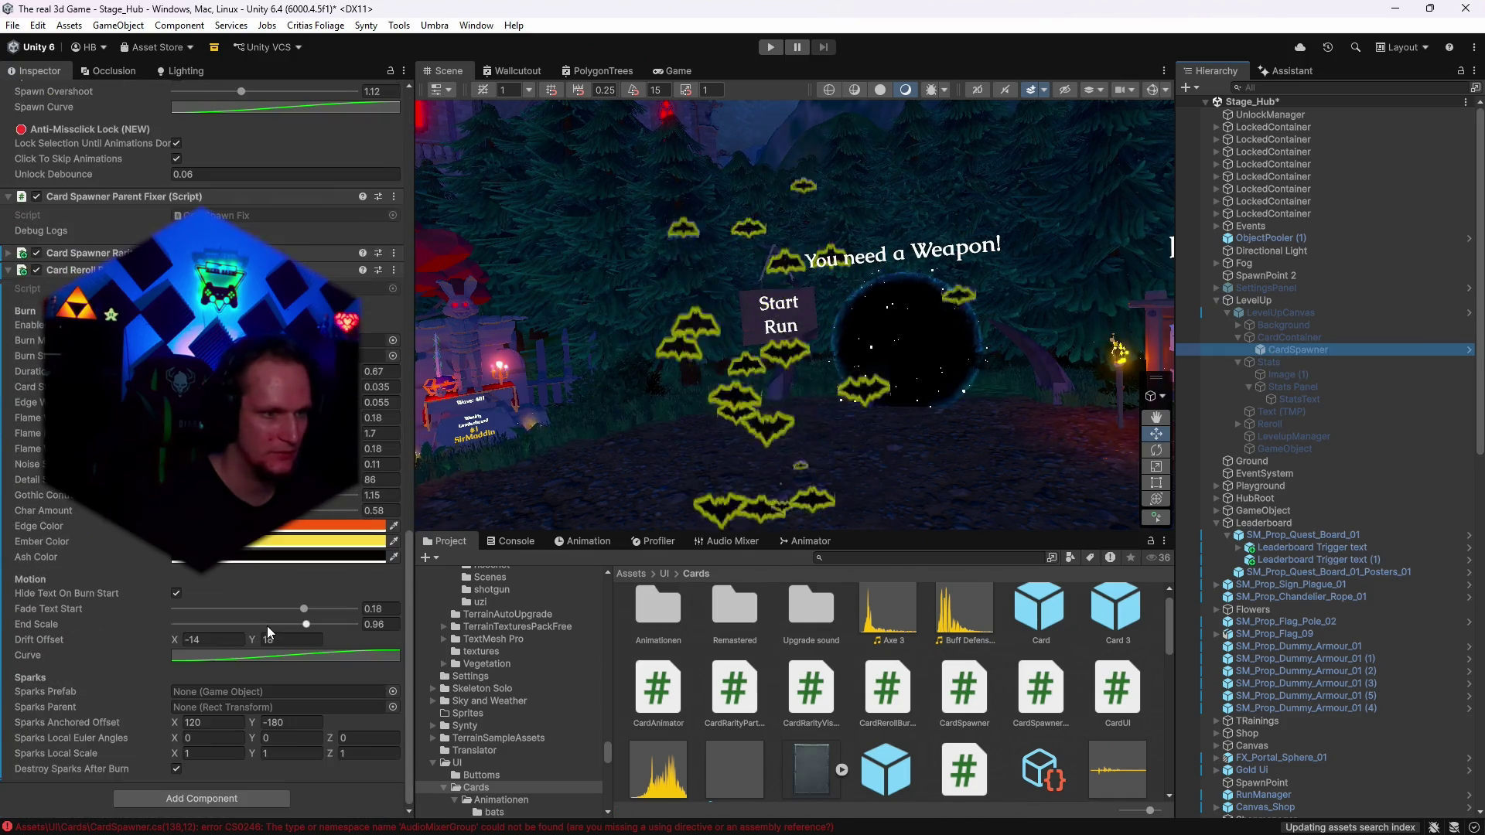
pyautogui.scroll(10, 267, 625)
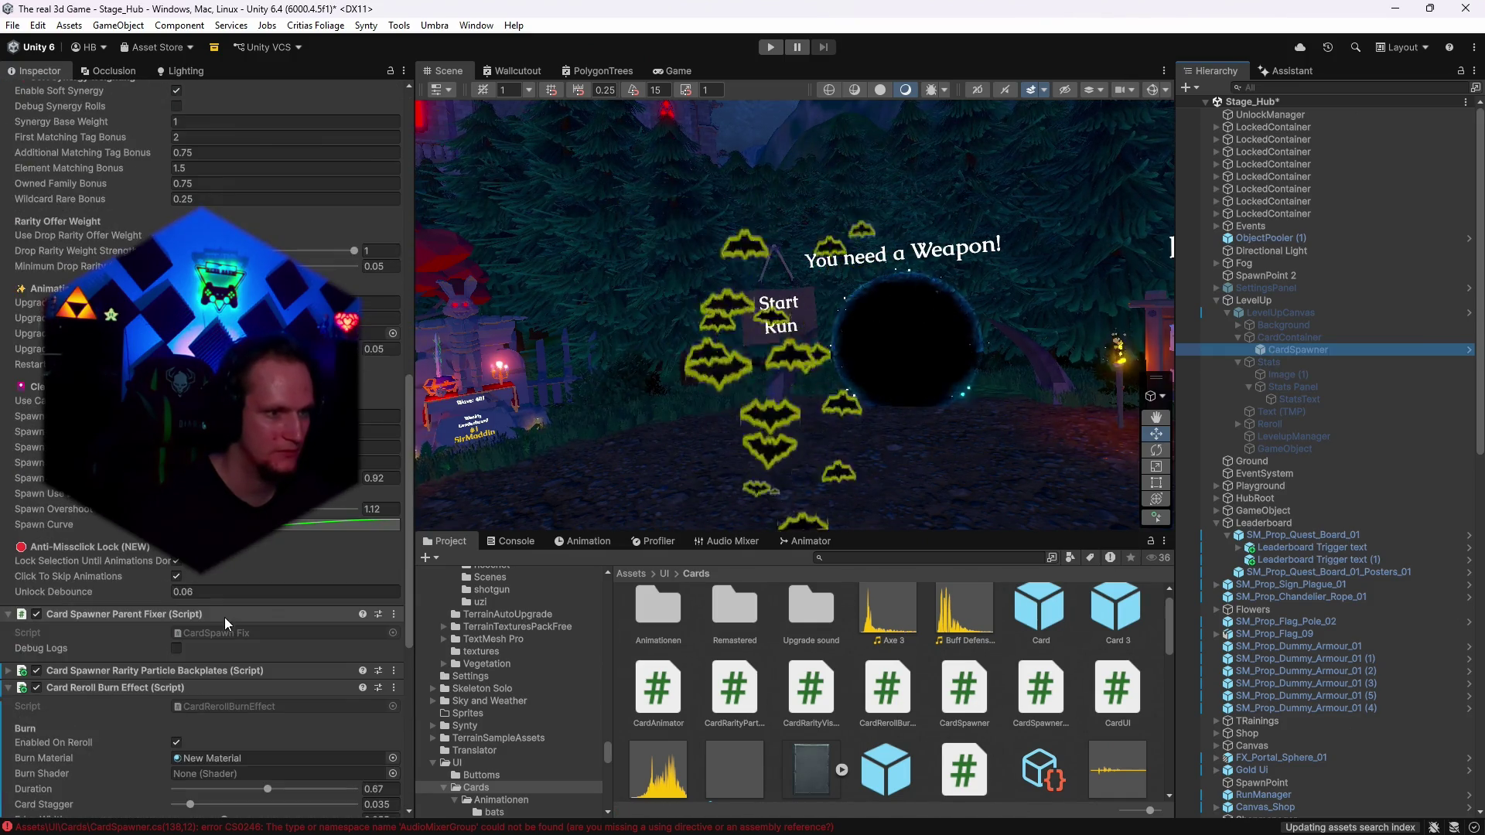
pyautogui.scroll(-3, 185, 652)
pyautogui.click(82, 685)
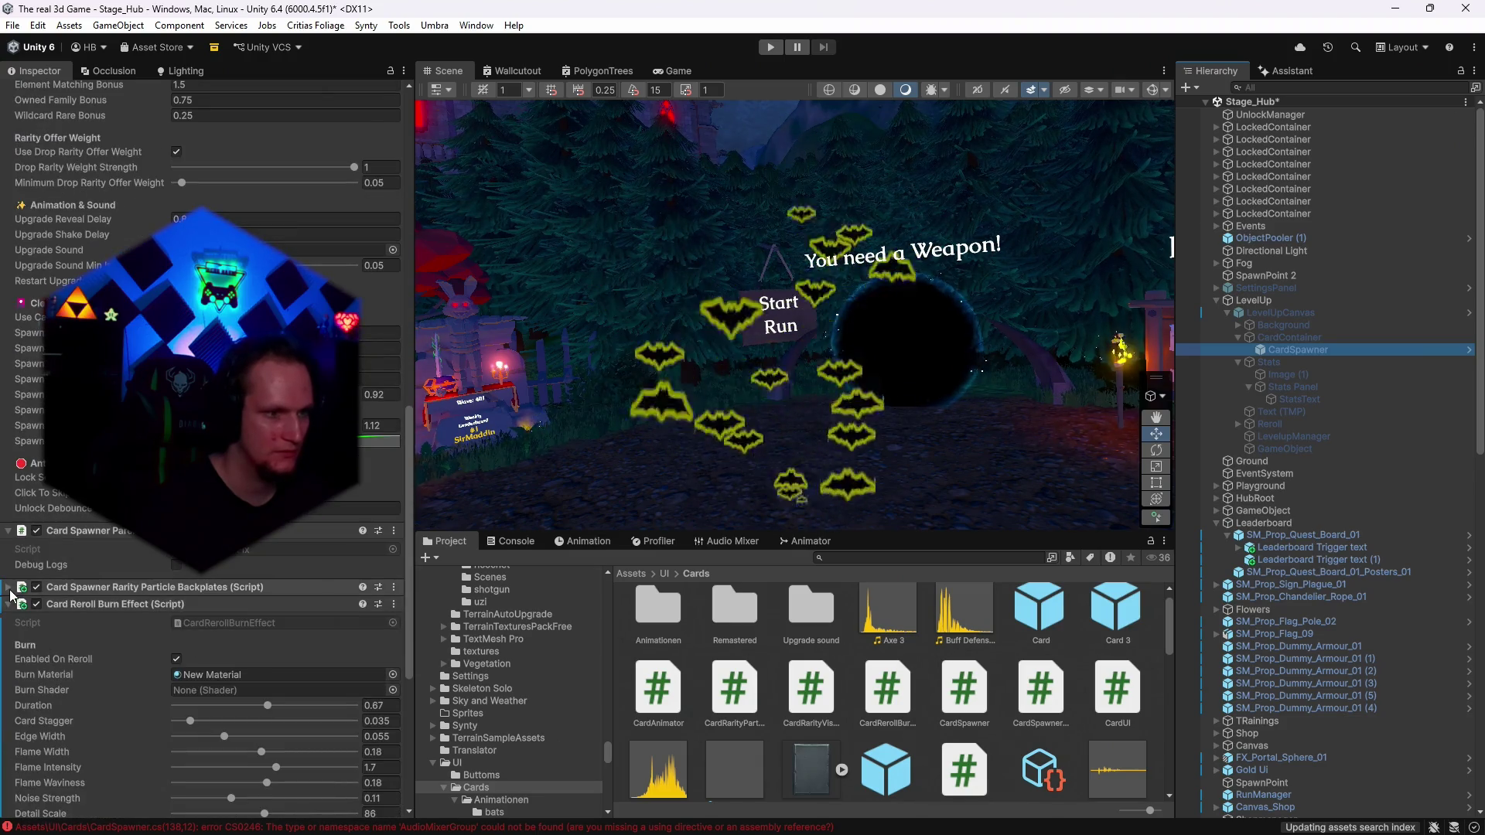
# Assign Bats rare, bats epic and bats legi to the Rare, Epic and Legendary Prefab fields.
pyautogui.scroll(-4, 145, 630)
pyautogui.scroll(-3, 146, 629)
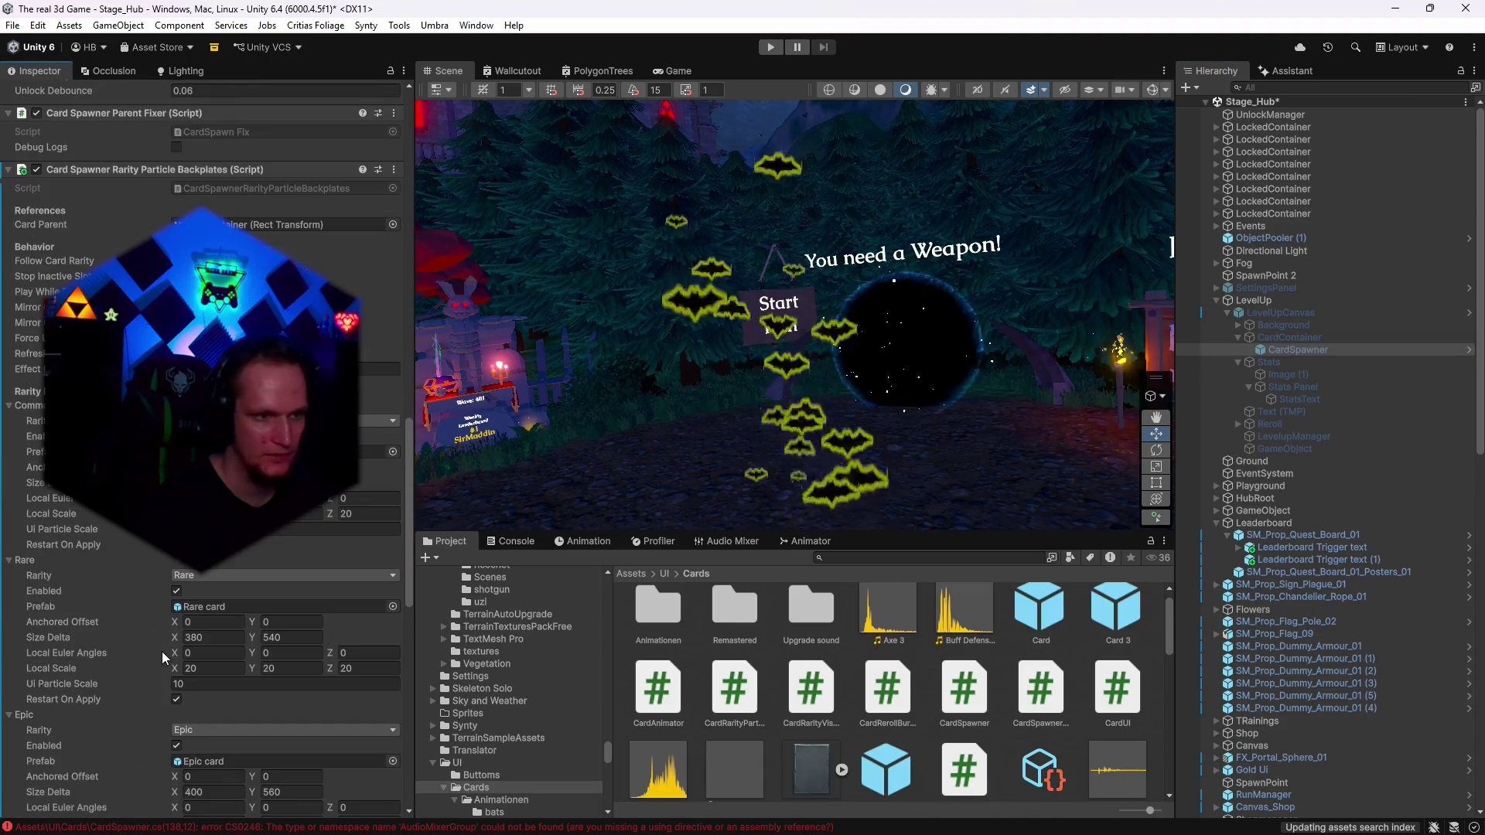
pyautogui.scroll(1, 931, 679)
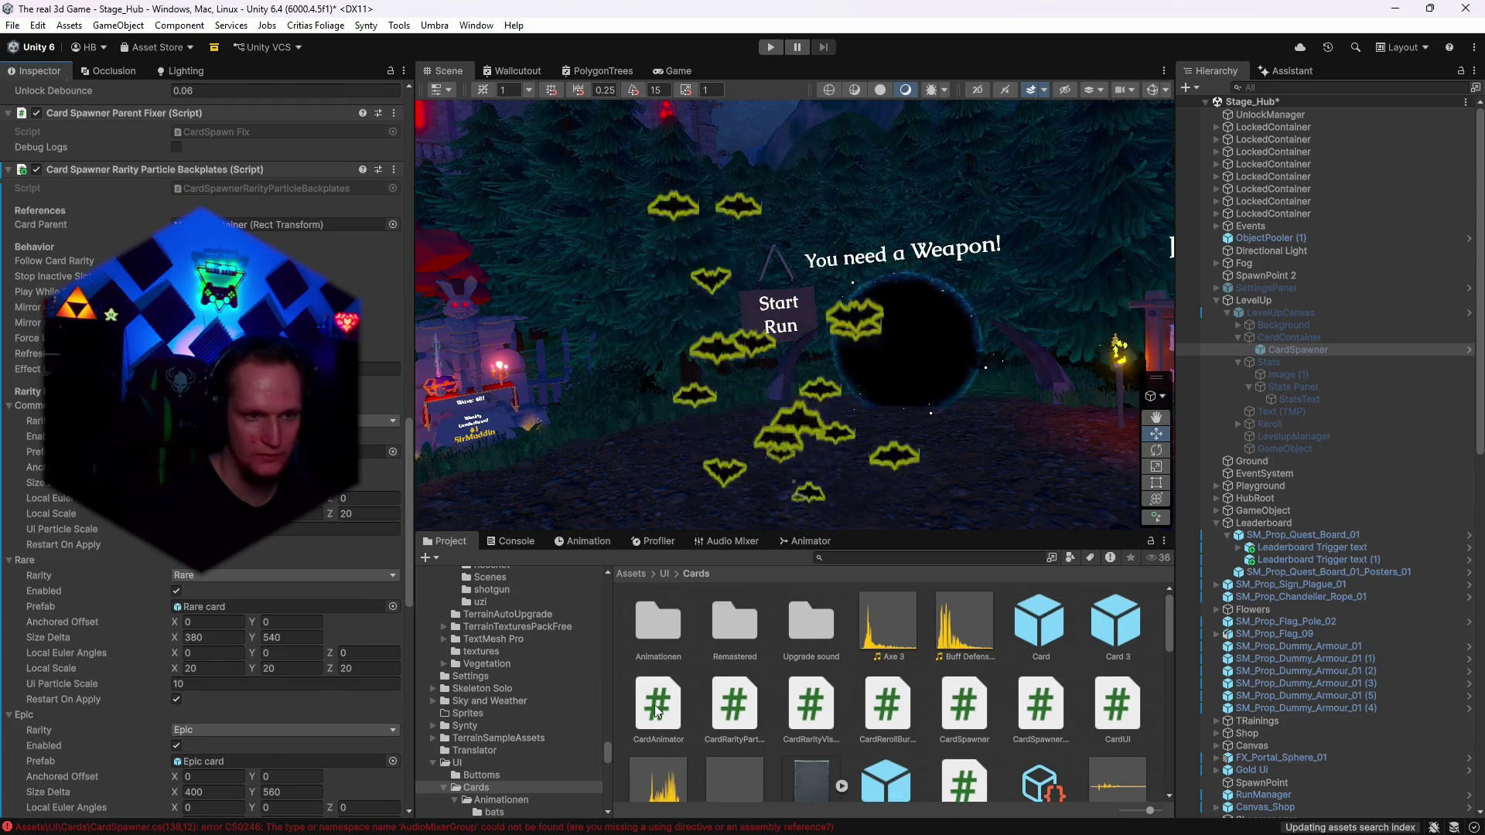
pyautogui.scroll(-2, 498, 772)
pyautogui.click(495, 765)
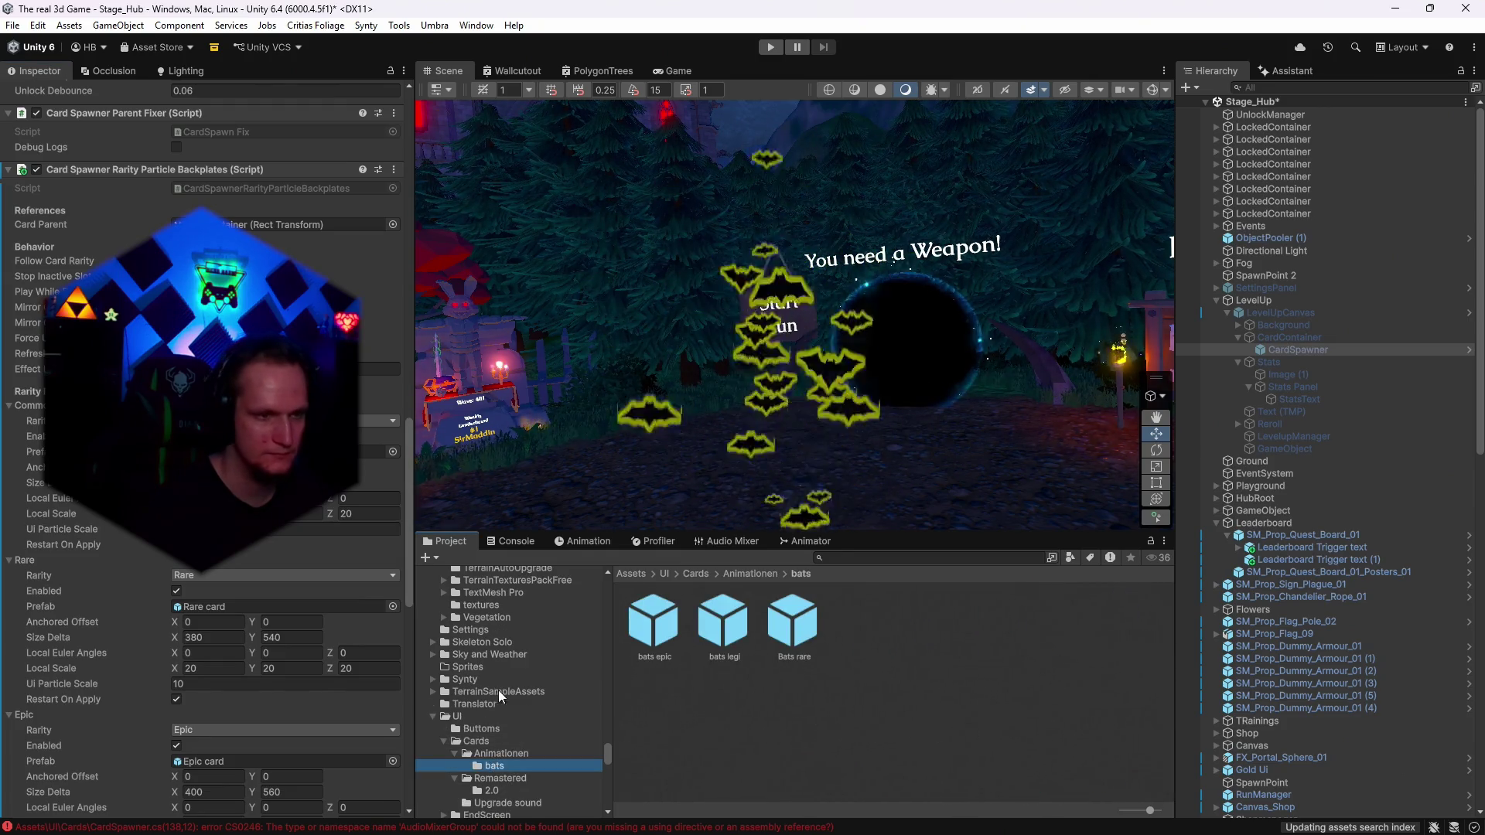
pyautogui.moveTo(793, 623); pyautogui.dragTo(202, 610)
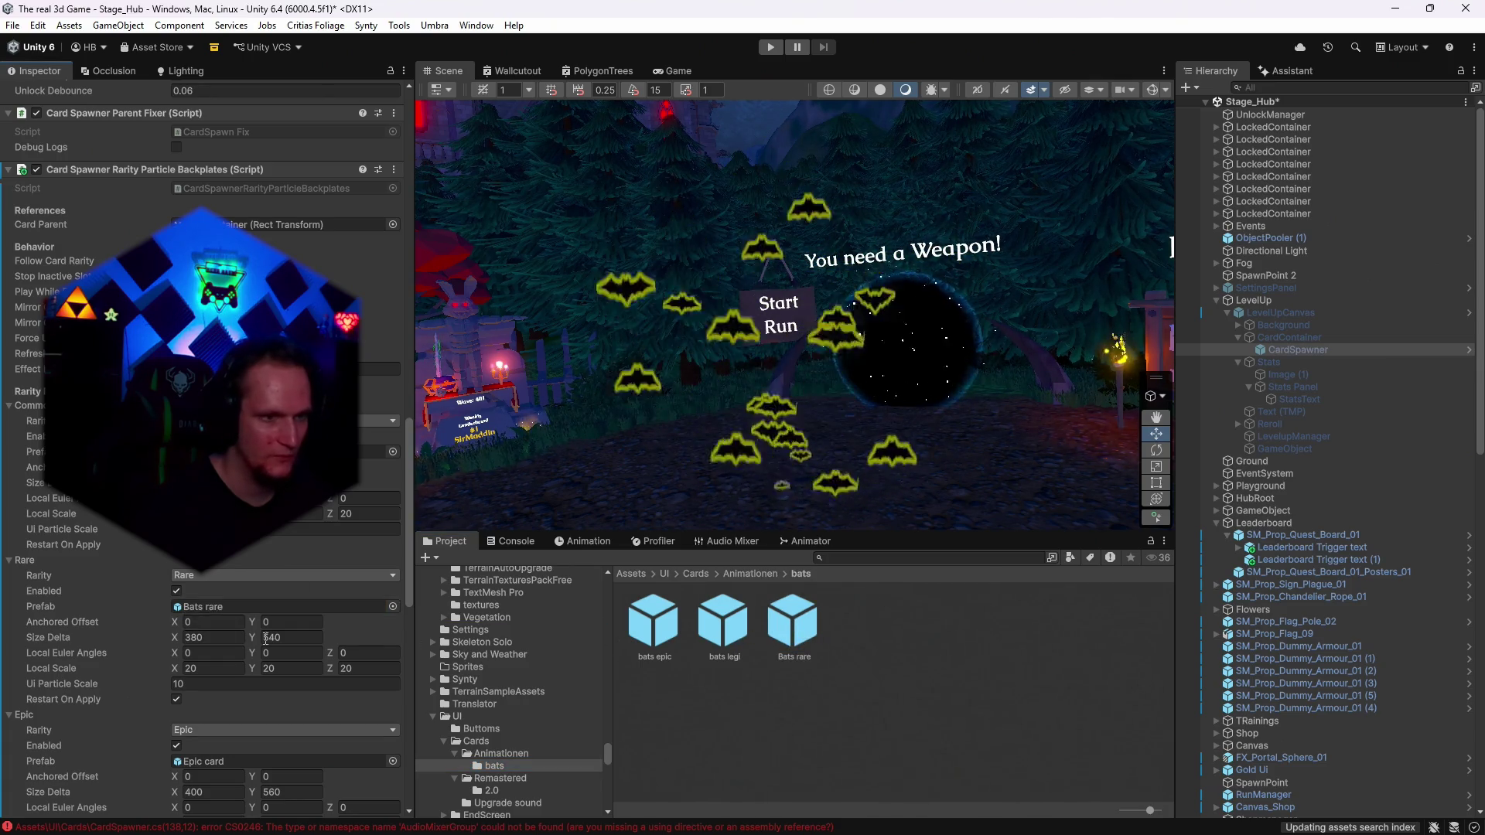
pyautogui.scroll(-3, 232, 618)
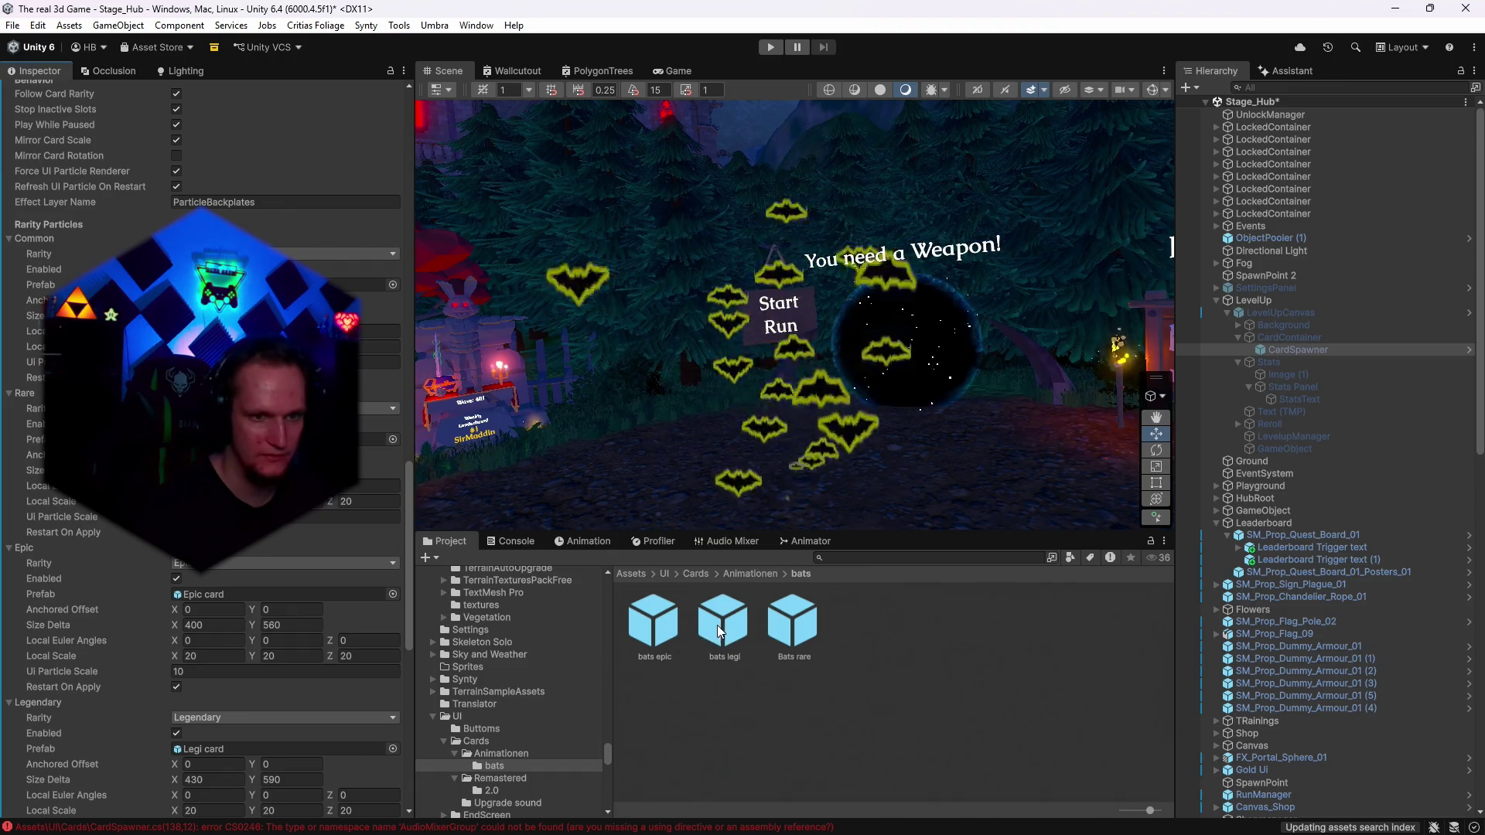
pyautogui.moveTo(656, 628)
pyautogui.mouseDown()
pyautogui.moveTo(588, 640)
pyautogui.moveTo(231, 589)
pyautogui.mouseUp()
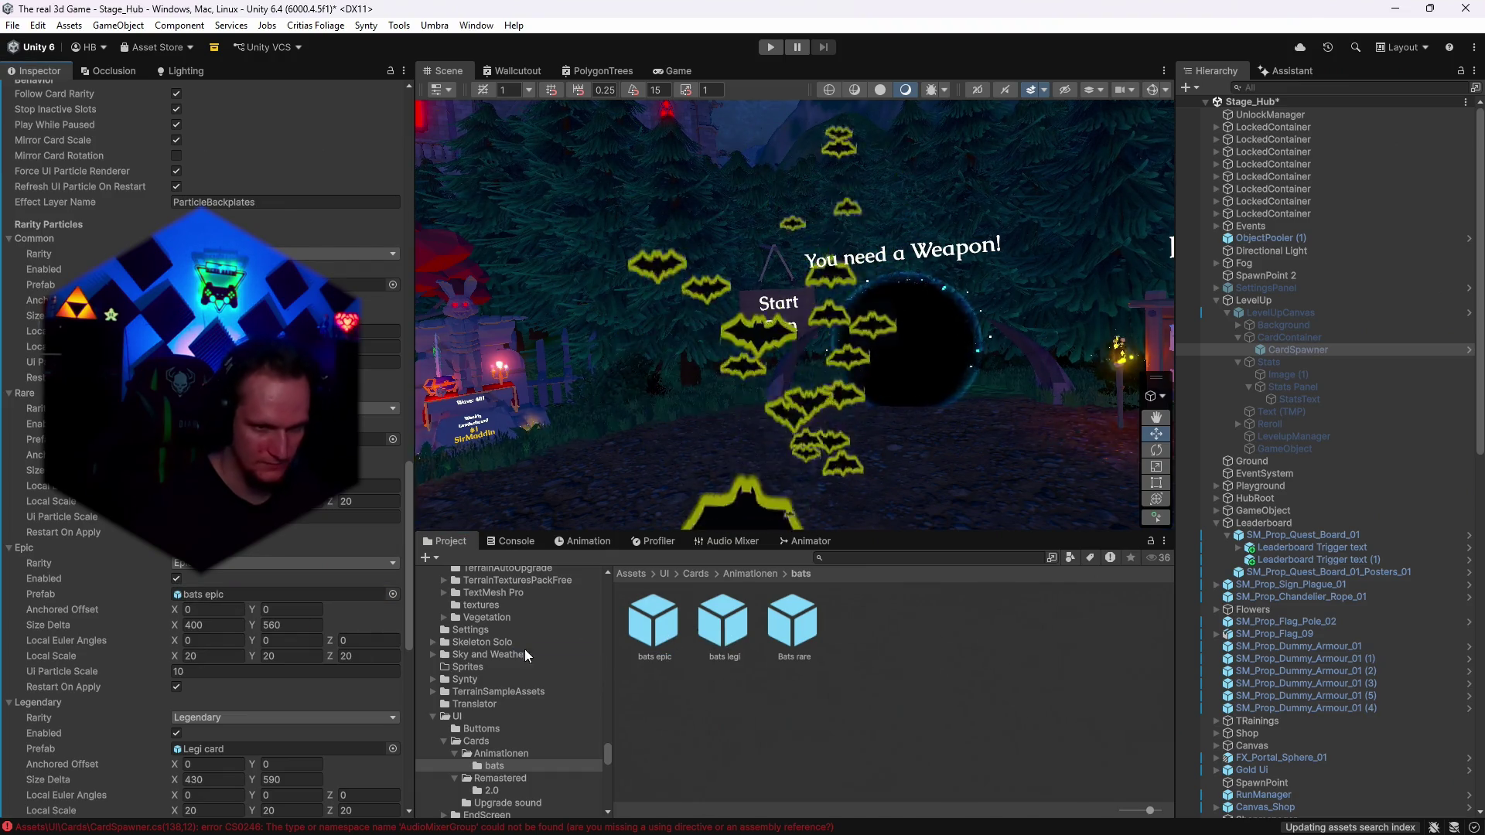
pyautogui.scroll(-2, 270, 635)
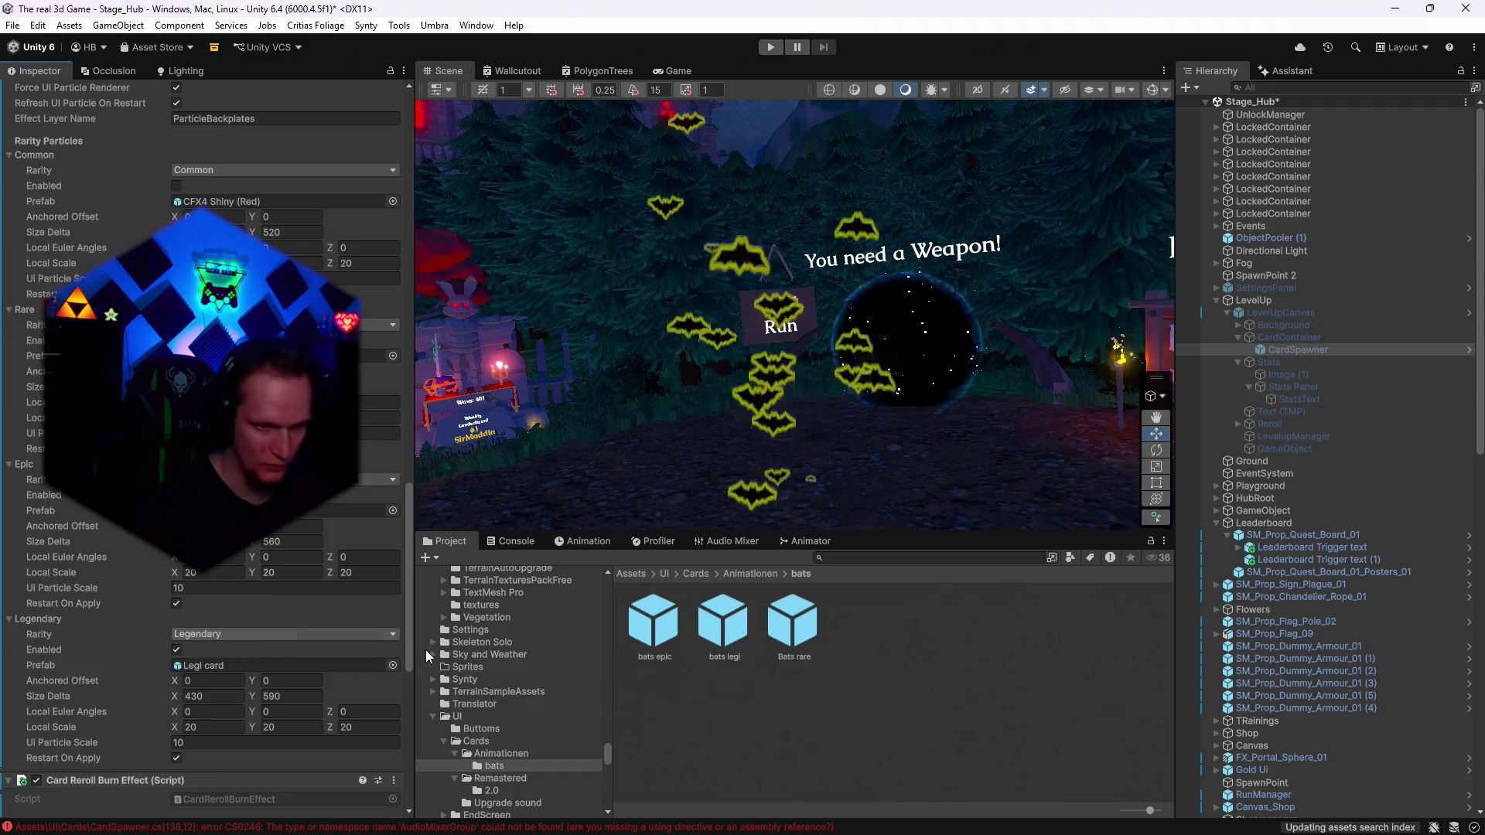
pyautogui.moveTo(723, 622); pyautogui.dragTo(267, 660)
# Save the scene and the project.
pyautogui.click(12, 25)
pyautogui.click(54, 100)
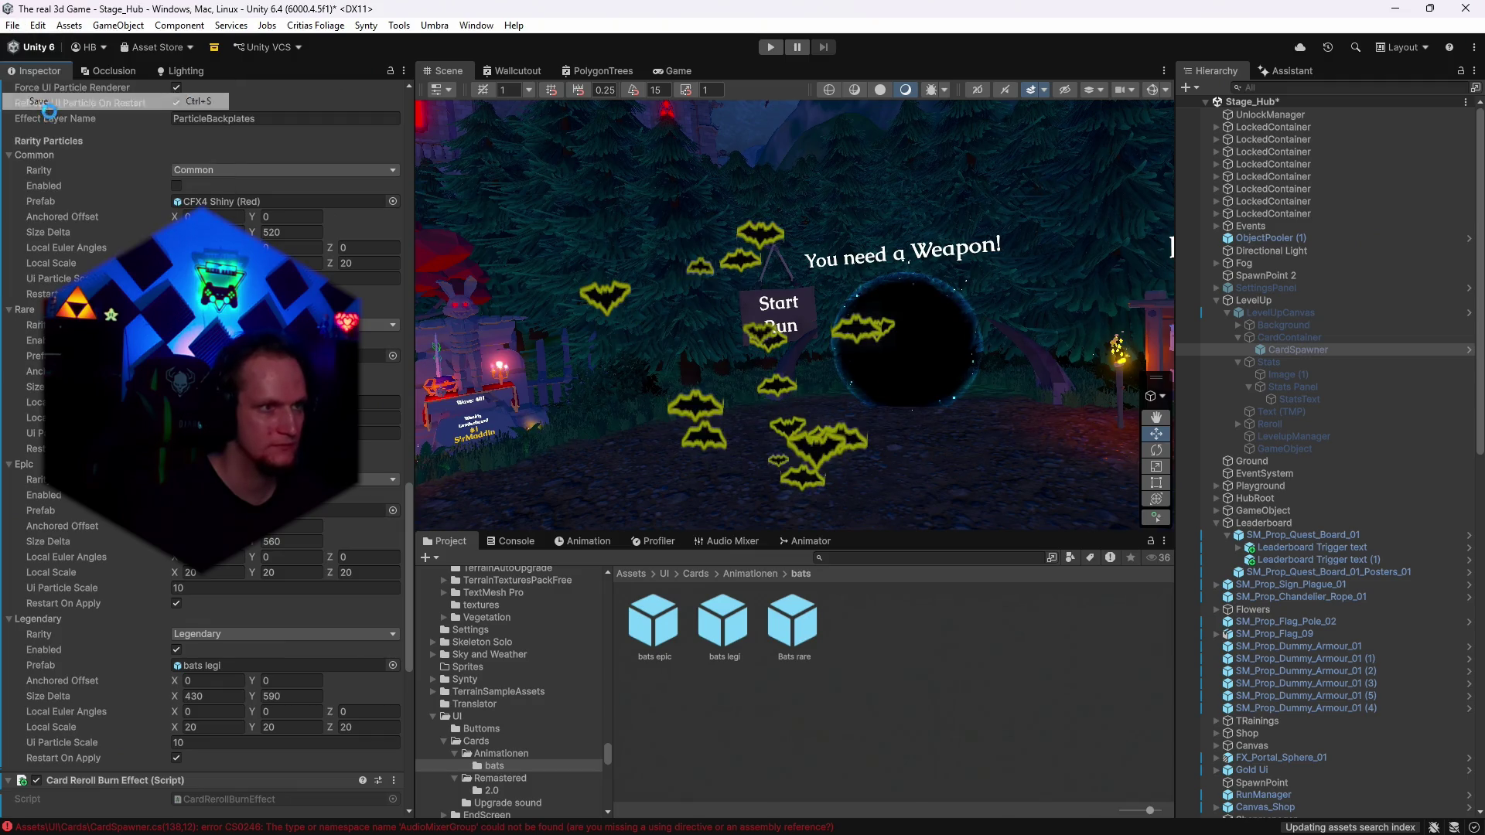
pyautogui.click(12, 25)
pyautogui.click(49, 210)
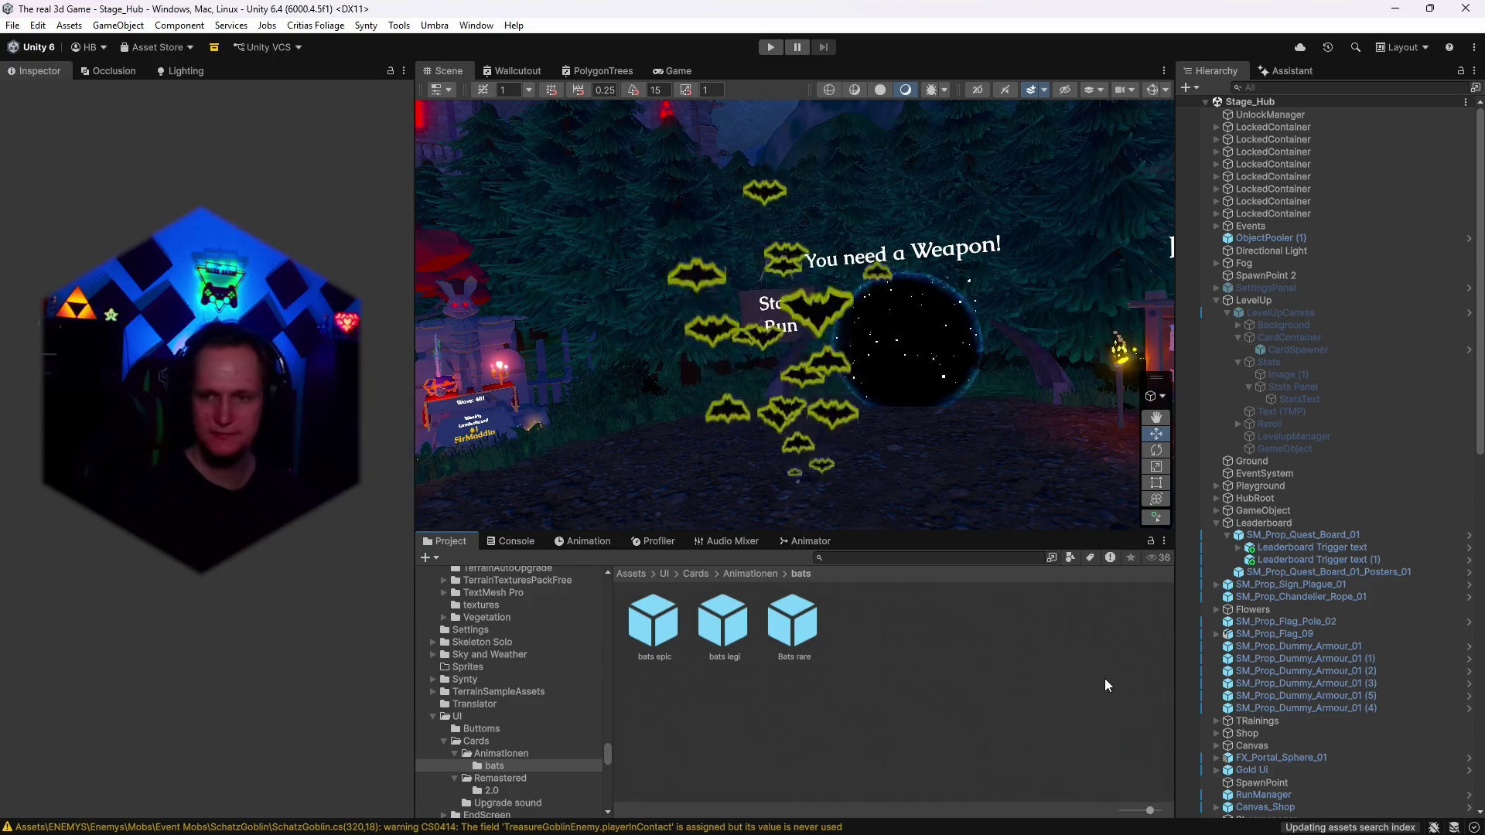
# Clear the Console warnings and select the two remaining compile errors.
pyautogui.click(513, 541)
pyautogui.click(438, 557)
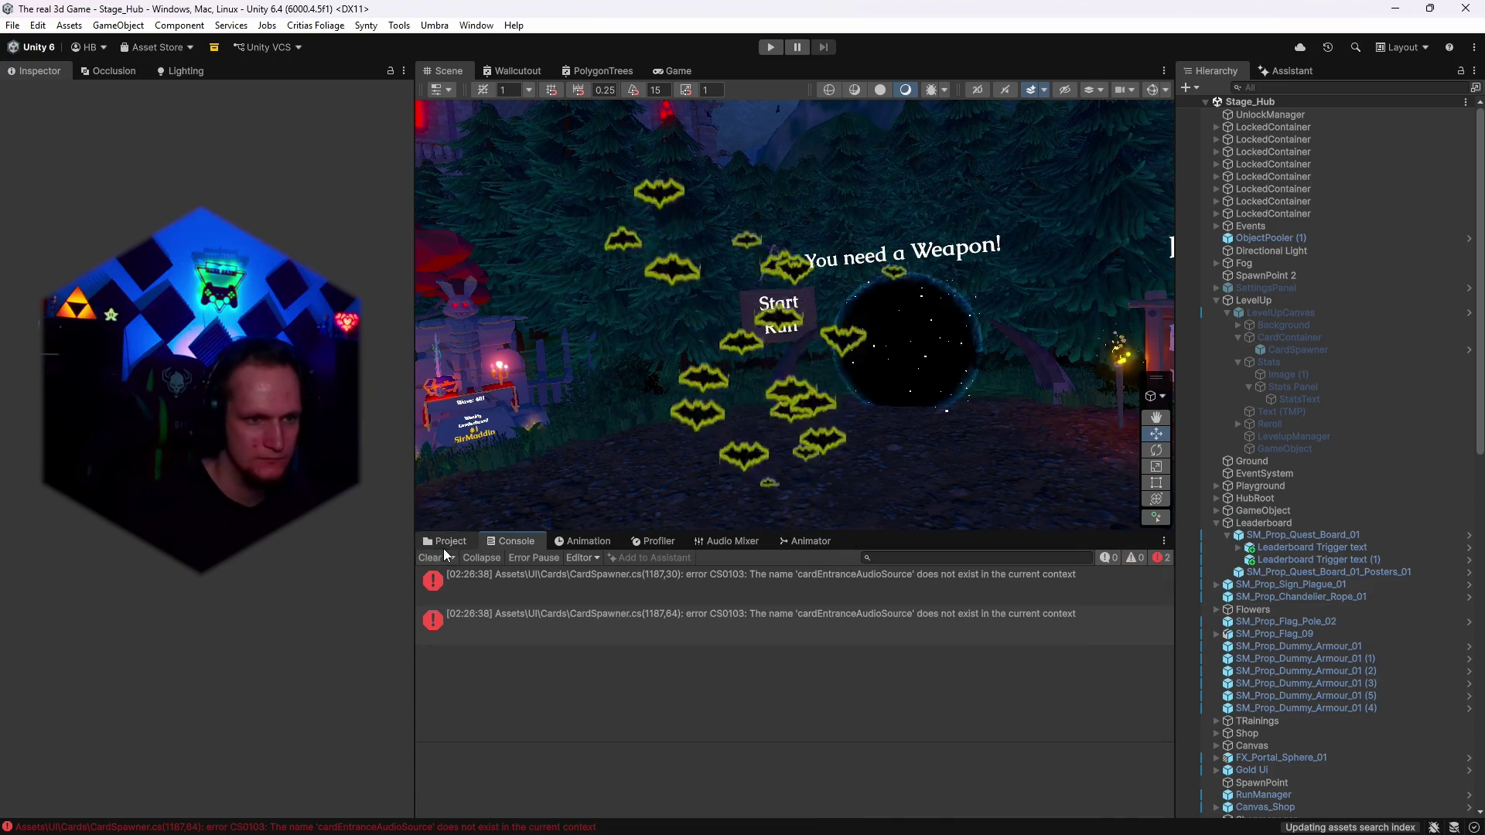
pyautogui.moveTo(592, 592); pyautogui.dragTo(605, 631)
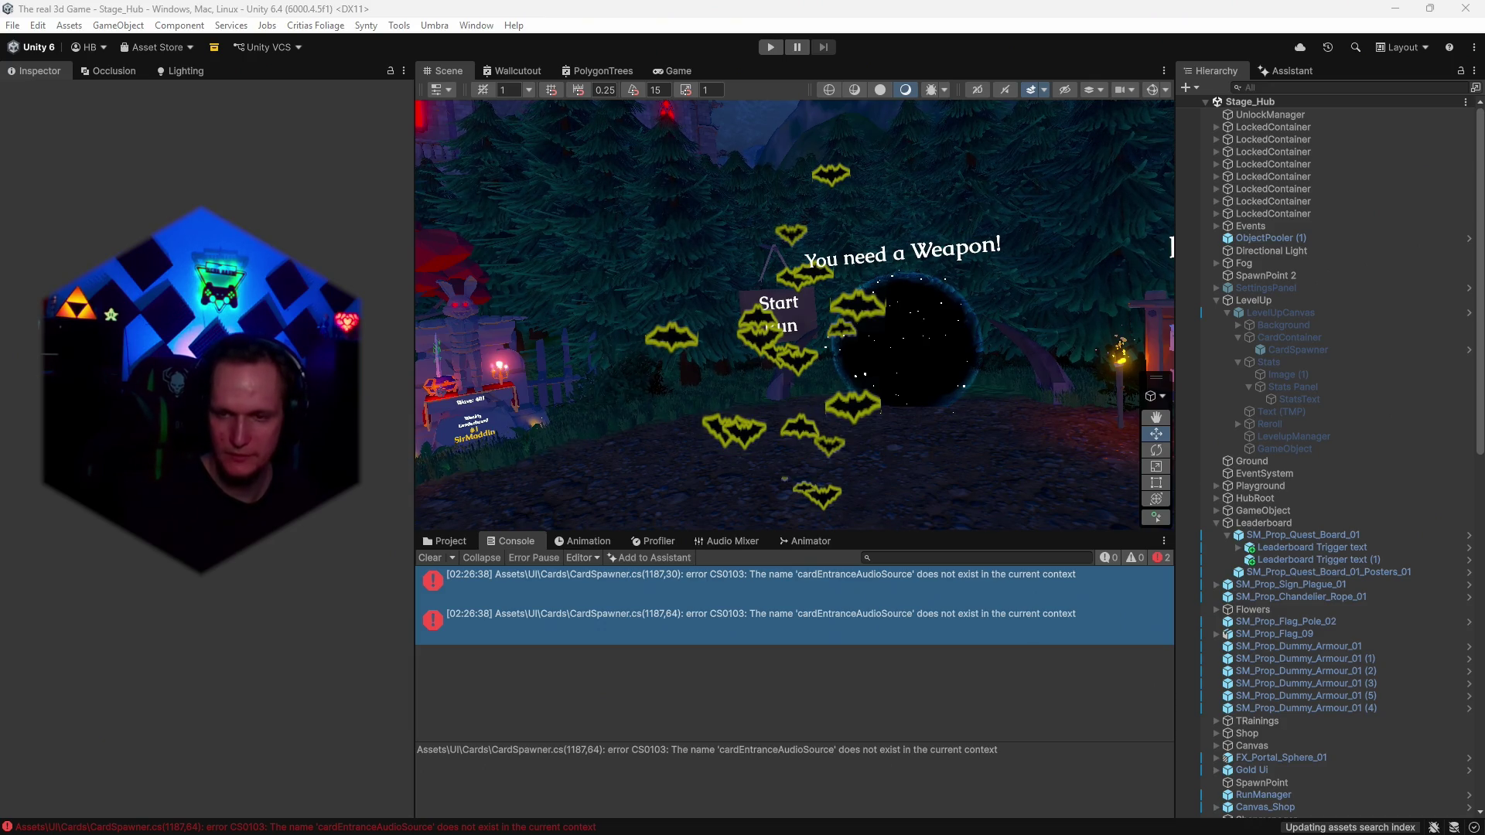
# Select 'bats legi' in the Hierarchy to show its Particle System settings.
pyautogui.click(451, 540)
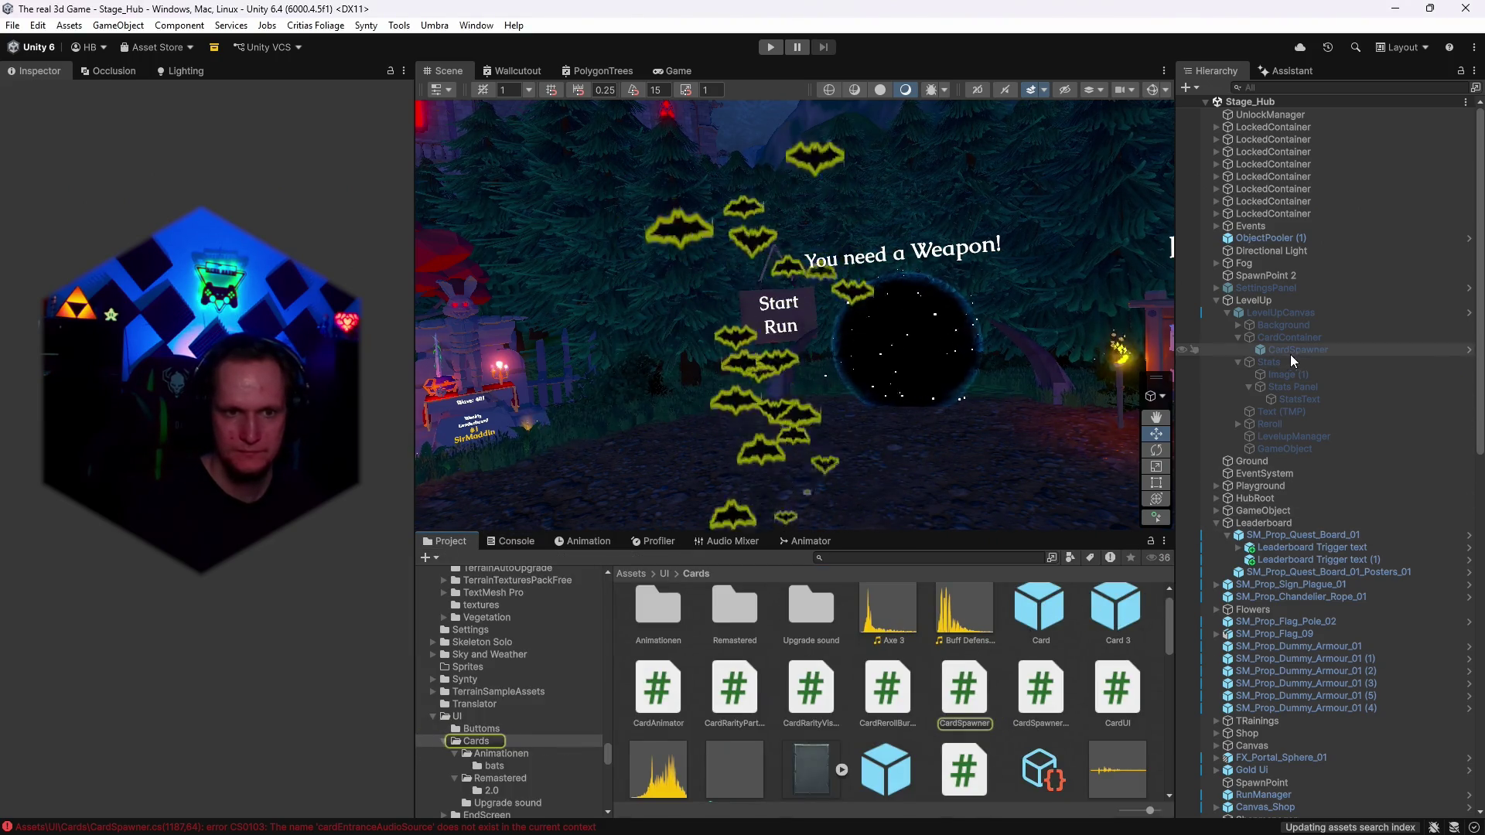
pyautogui.scroll(-15, 1245, 725)
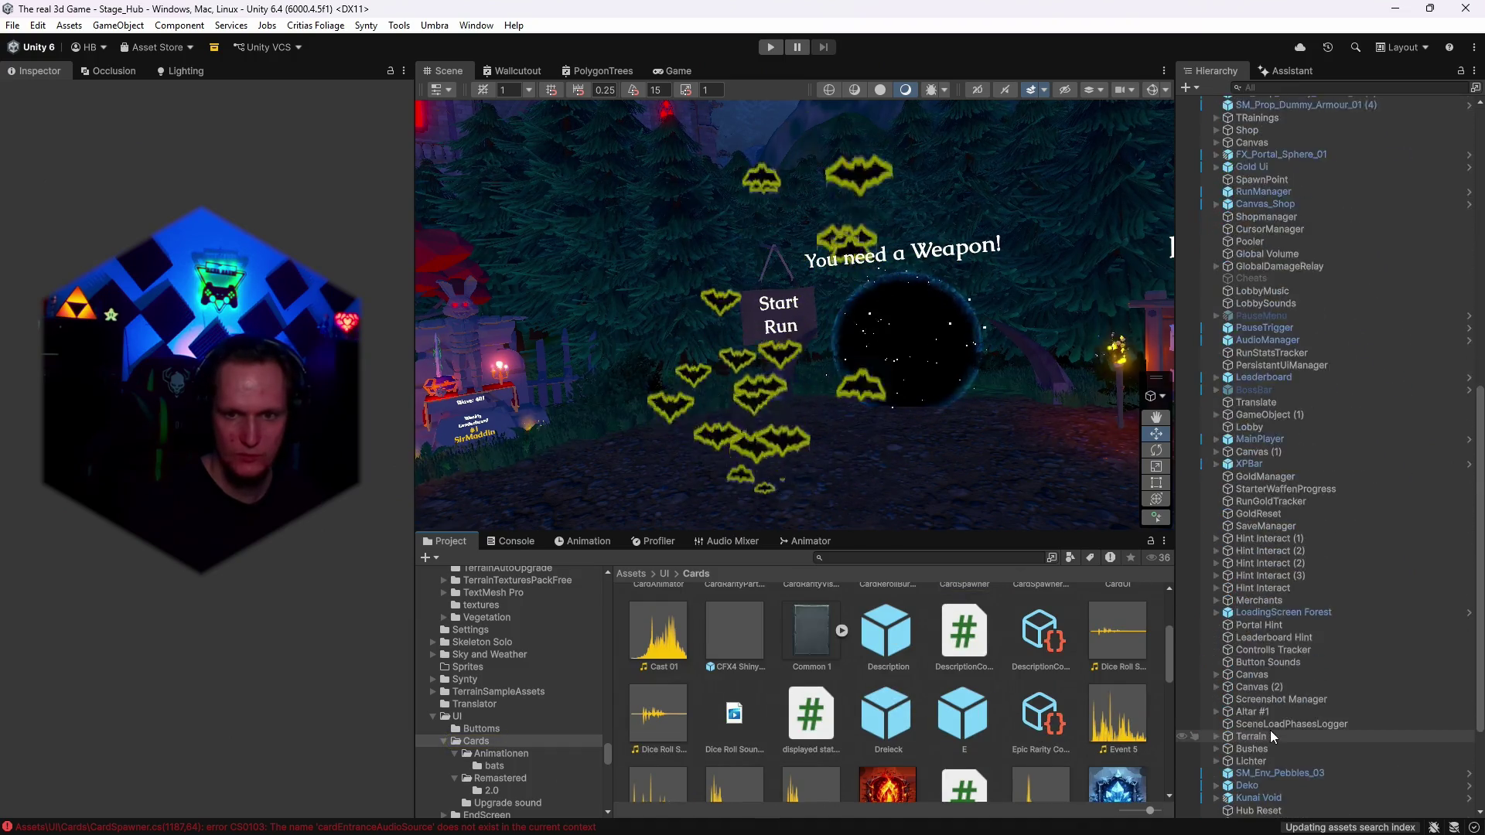
pyautogui.click(1239, 809)
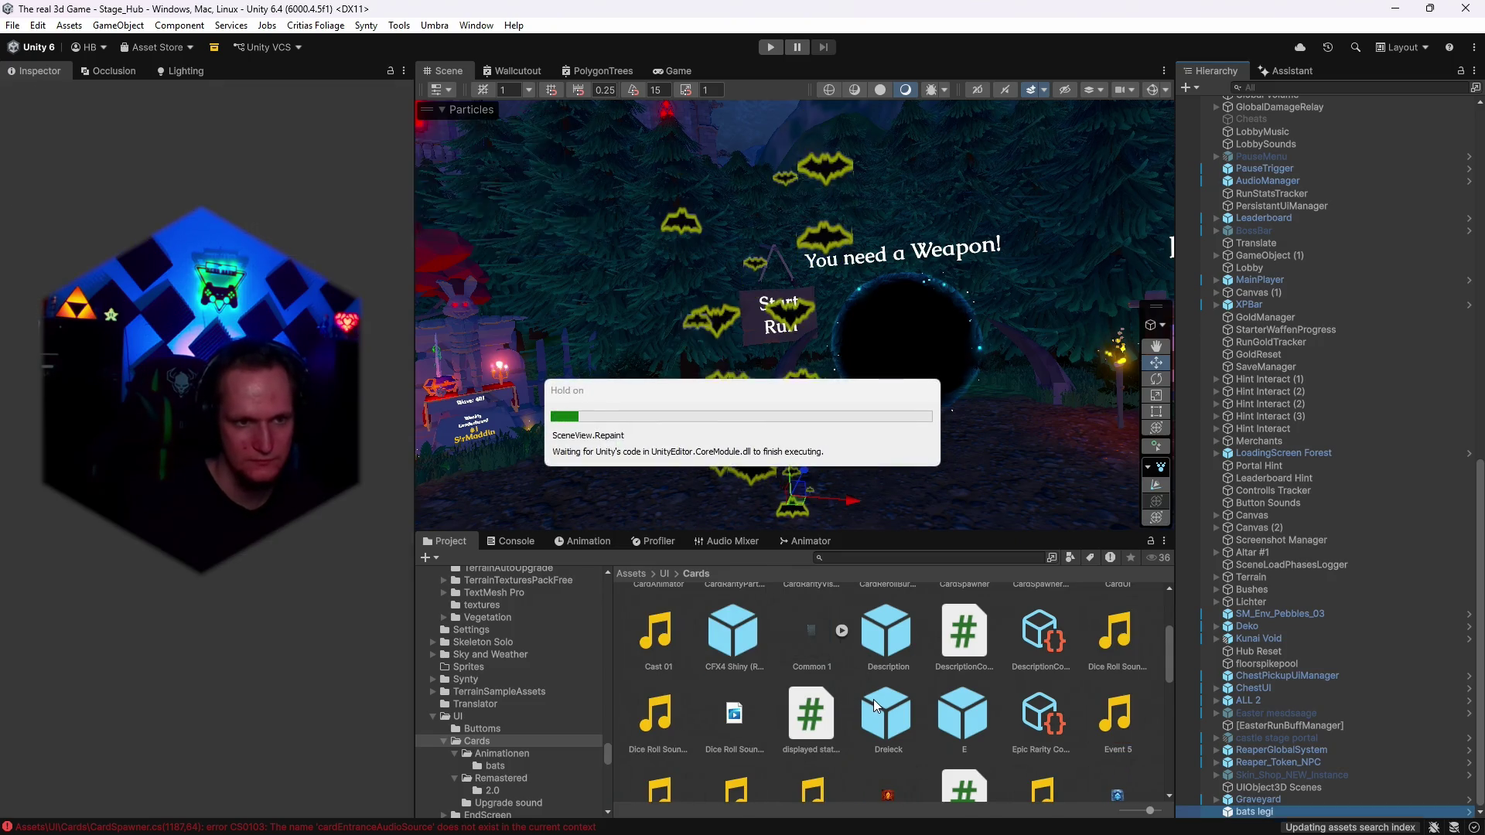
# Clear the Console and delete the 'bats legi' object from the Stage_Hub scene.
pyautogui.click(512, 541)
pyautogui.click(430, 558)
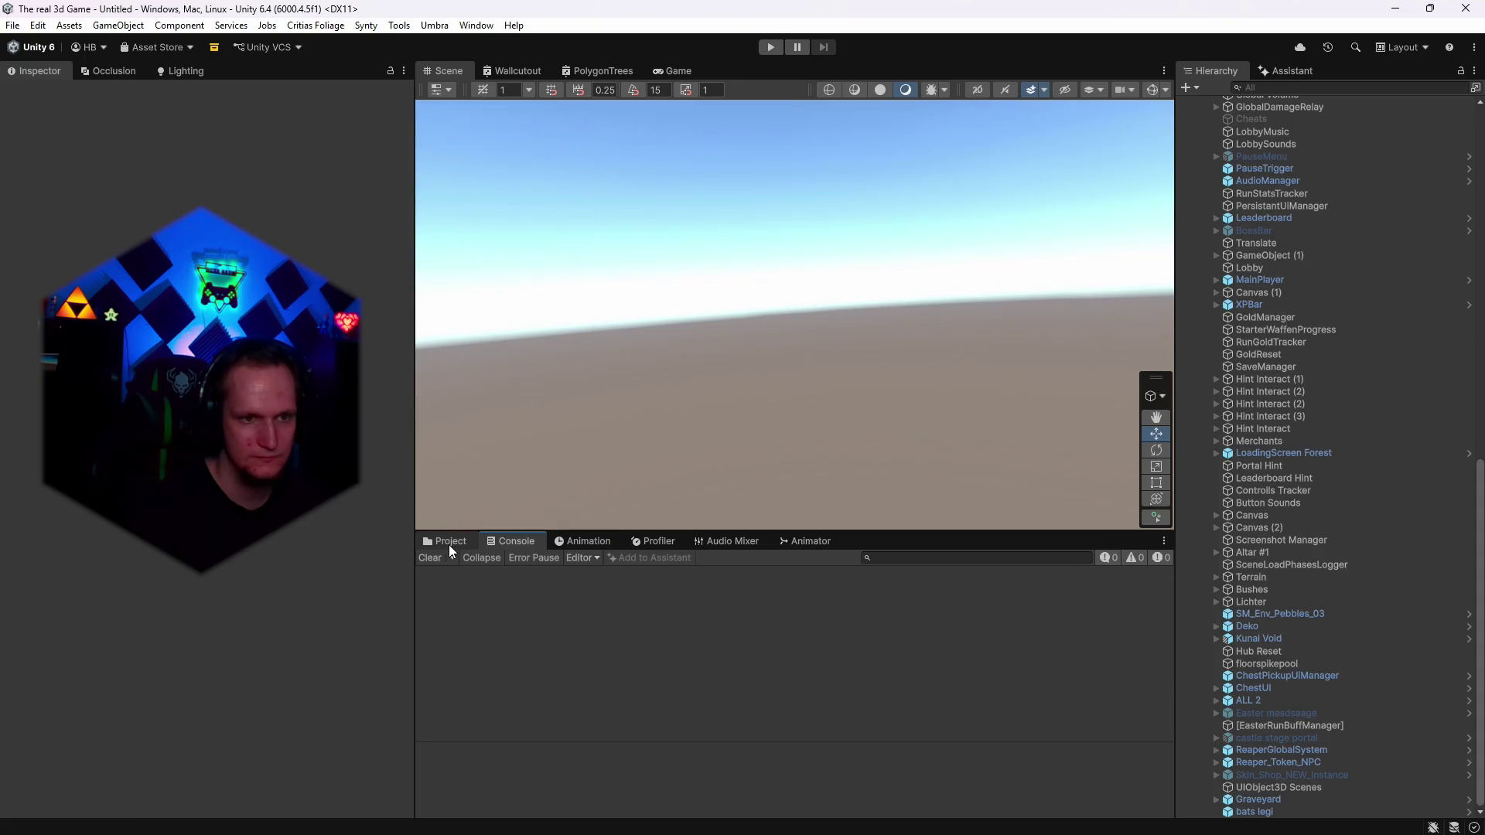
pyautogui.click(448, 543)
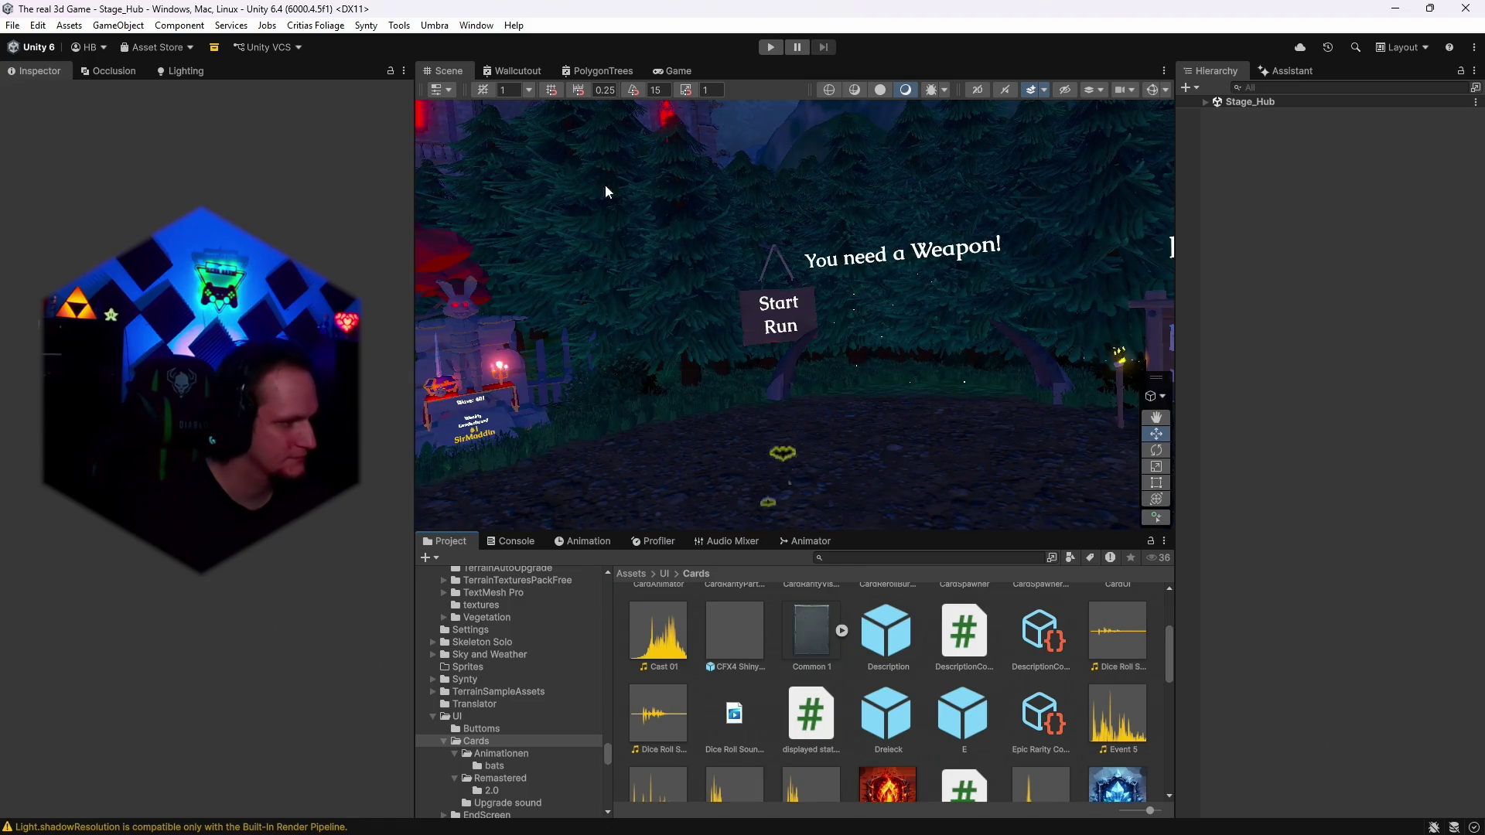
pyautogui.click(1204, 102)
pyautogui.scroll(-5, 1316, 649)
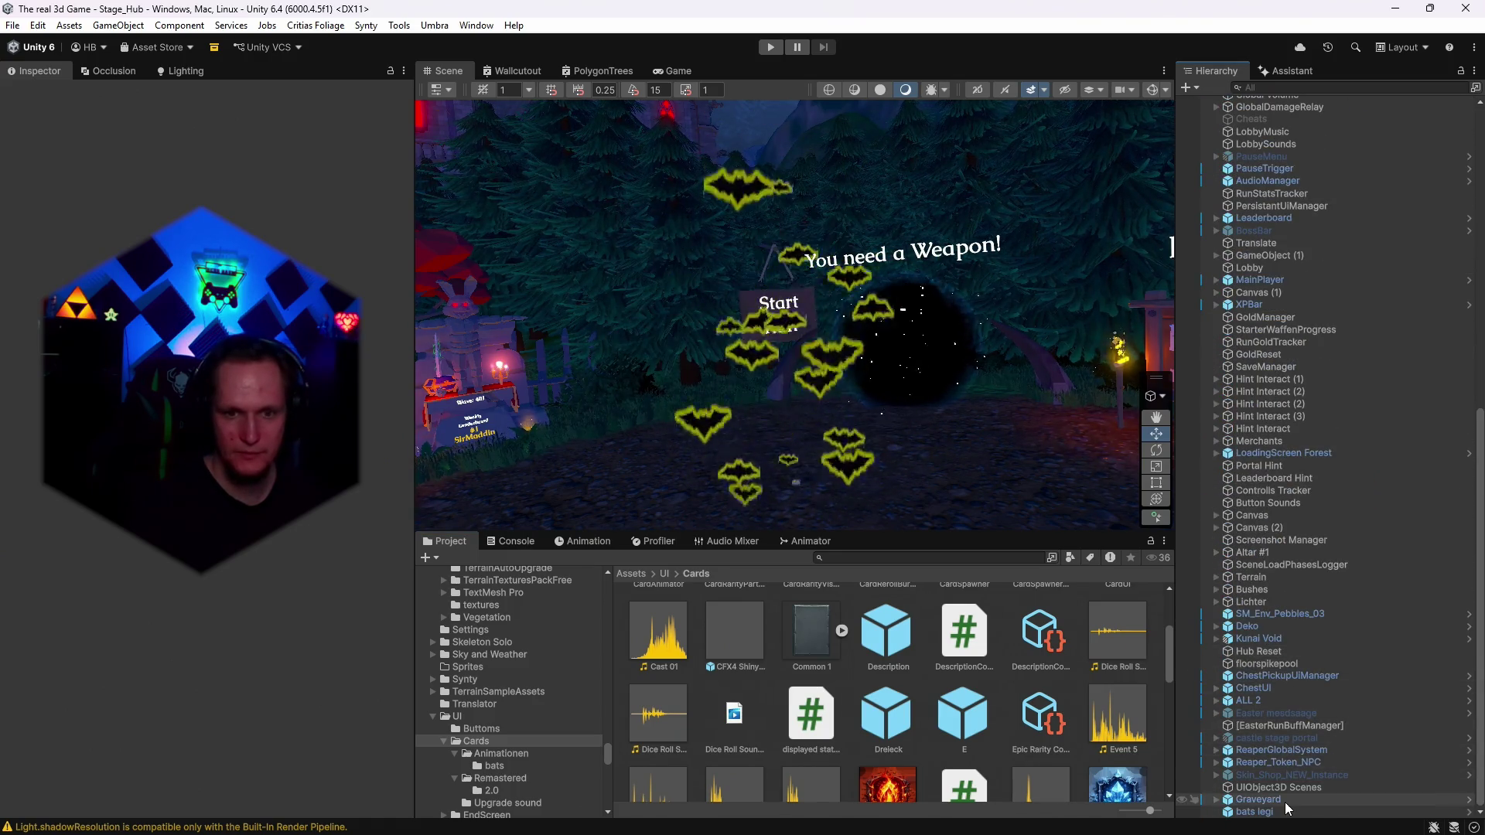
pyautogui.click(1268, 811)
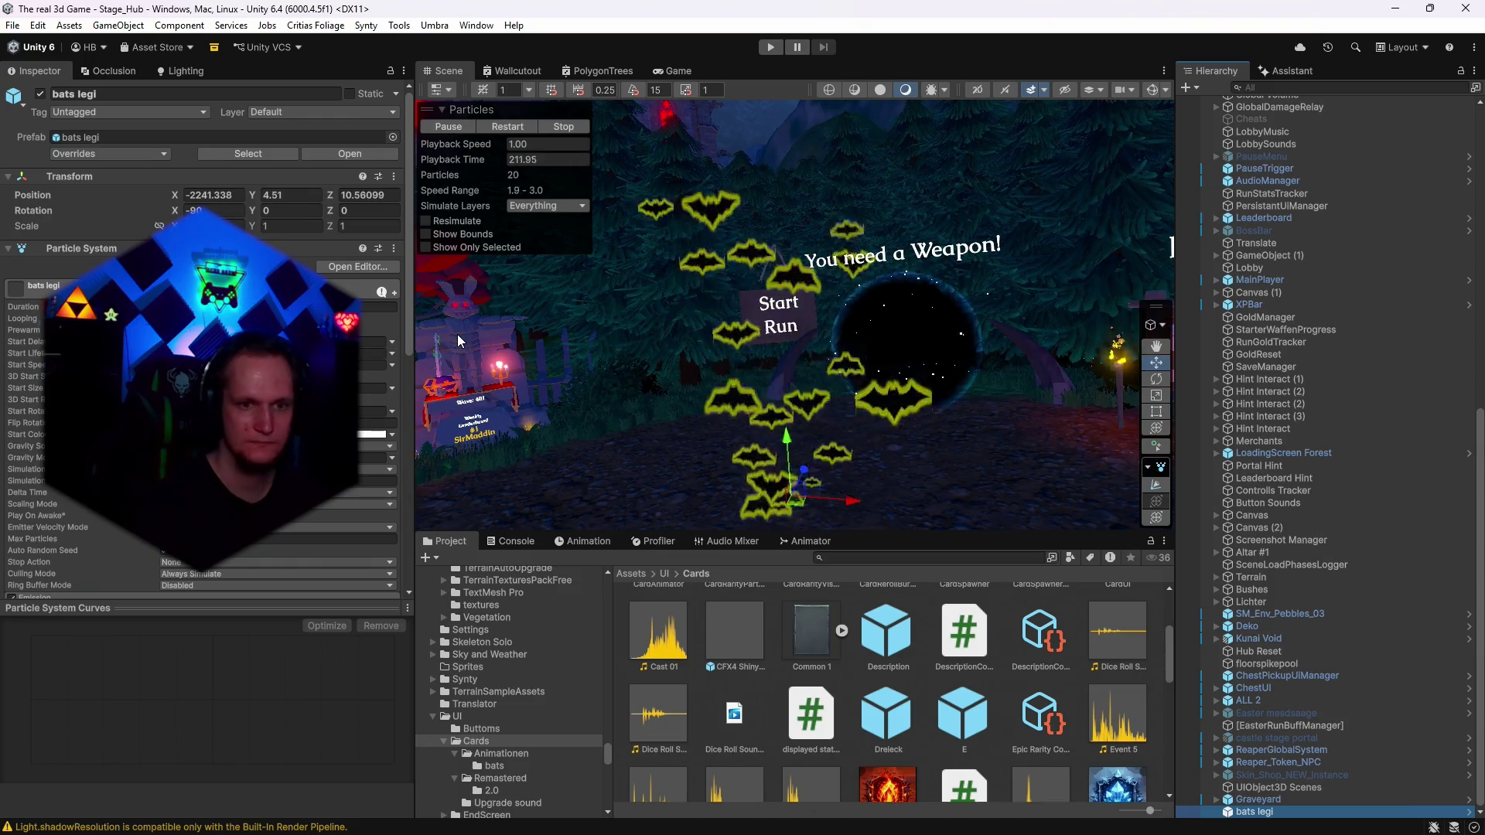
pyautogui.press('Delete')
# Save the scene and the project, then start Play mode.
pyautogui.click(12, 26)
pyautogui.click(31, 102)
pyautogui.click(11, 25)
pyautogui.click(31, 205)
pyautogui.click(770, 47)
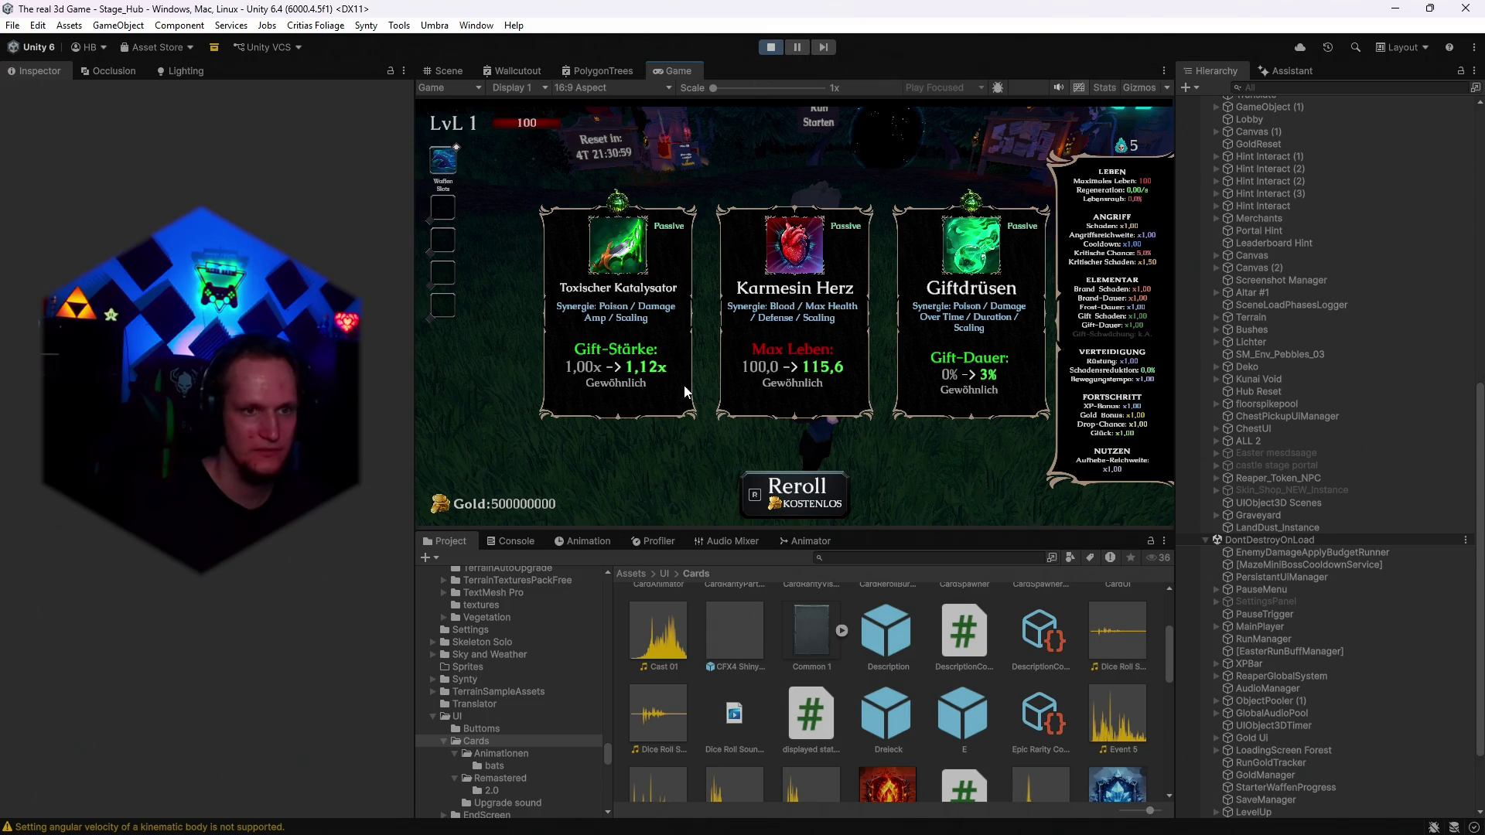
# Pick three level-up cards, including Giftspur, to test the bat backplates, then stop Play mode.
pyautogui.click(626, 361)
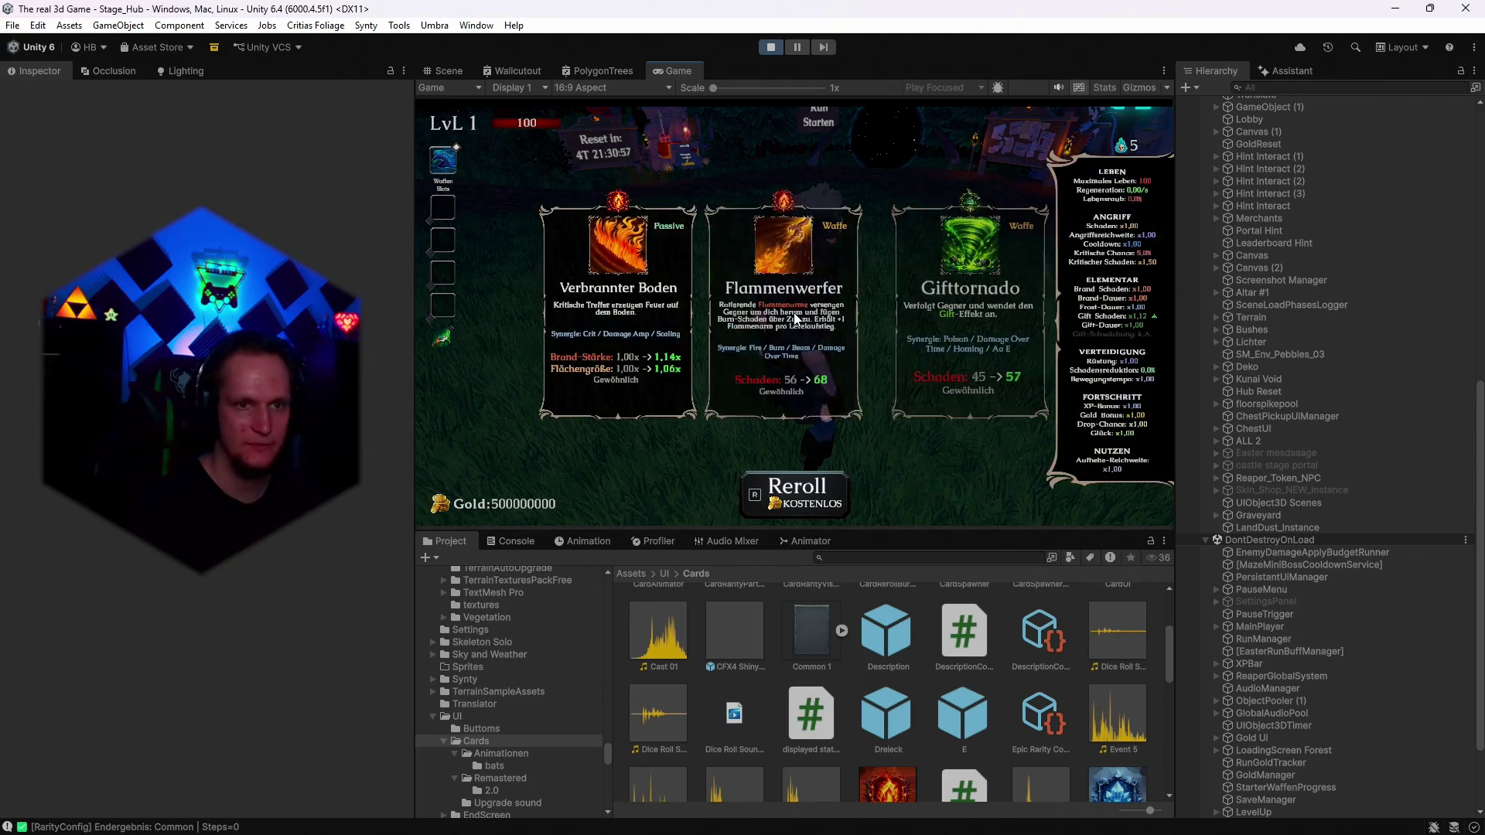
pyautogui.click(648, 328)
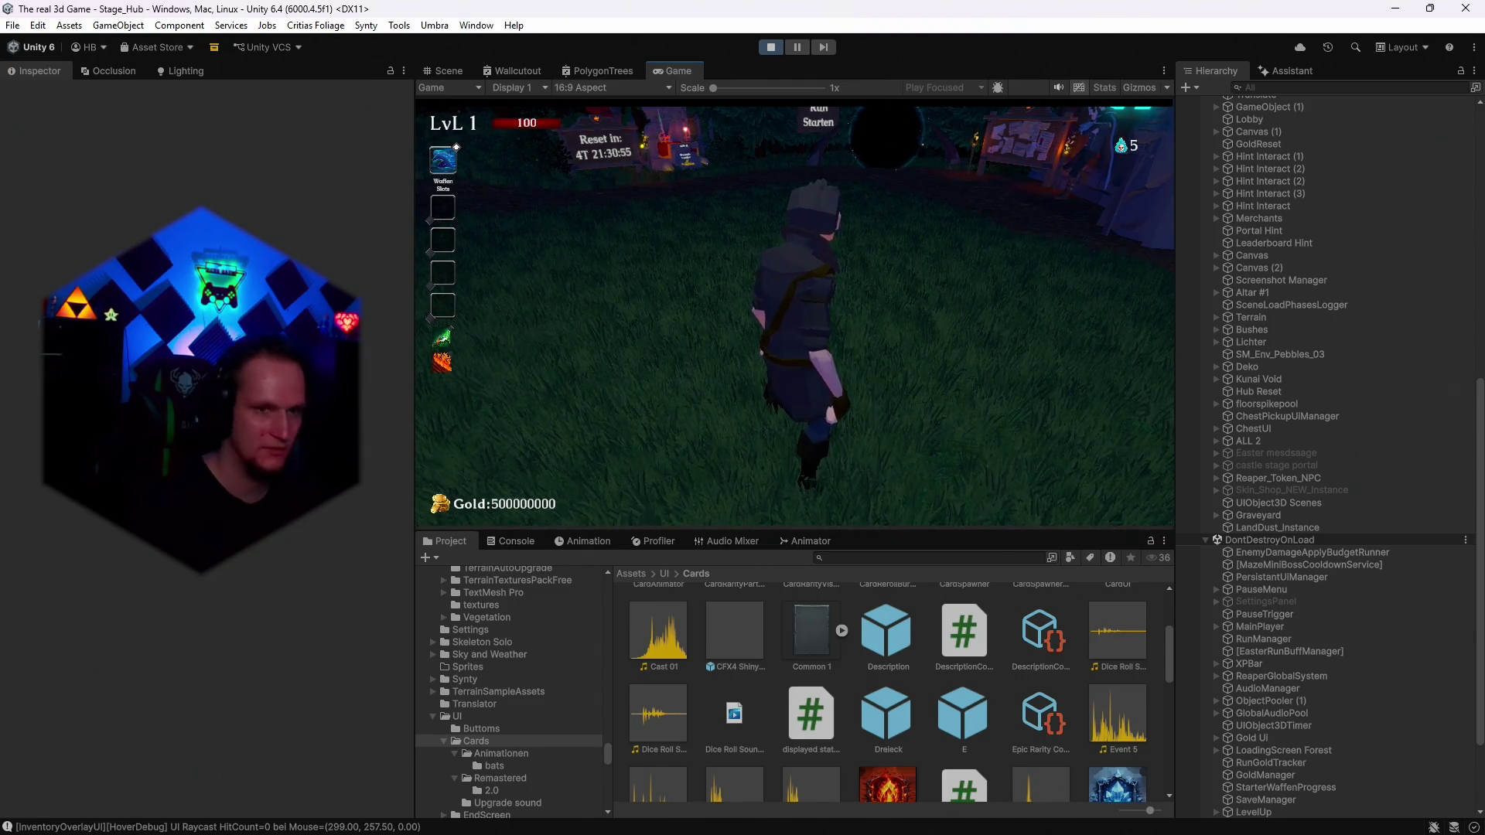
pyautogui.click(794, 316)
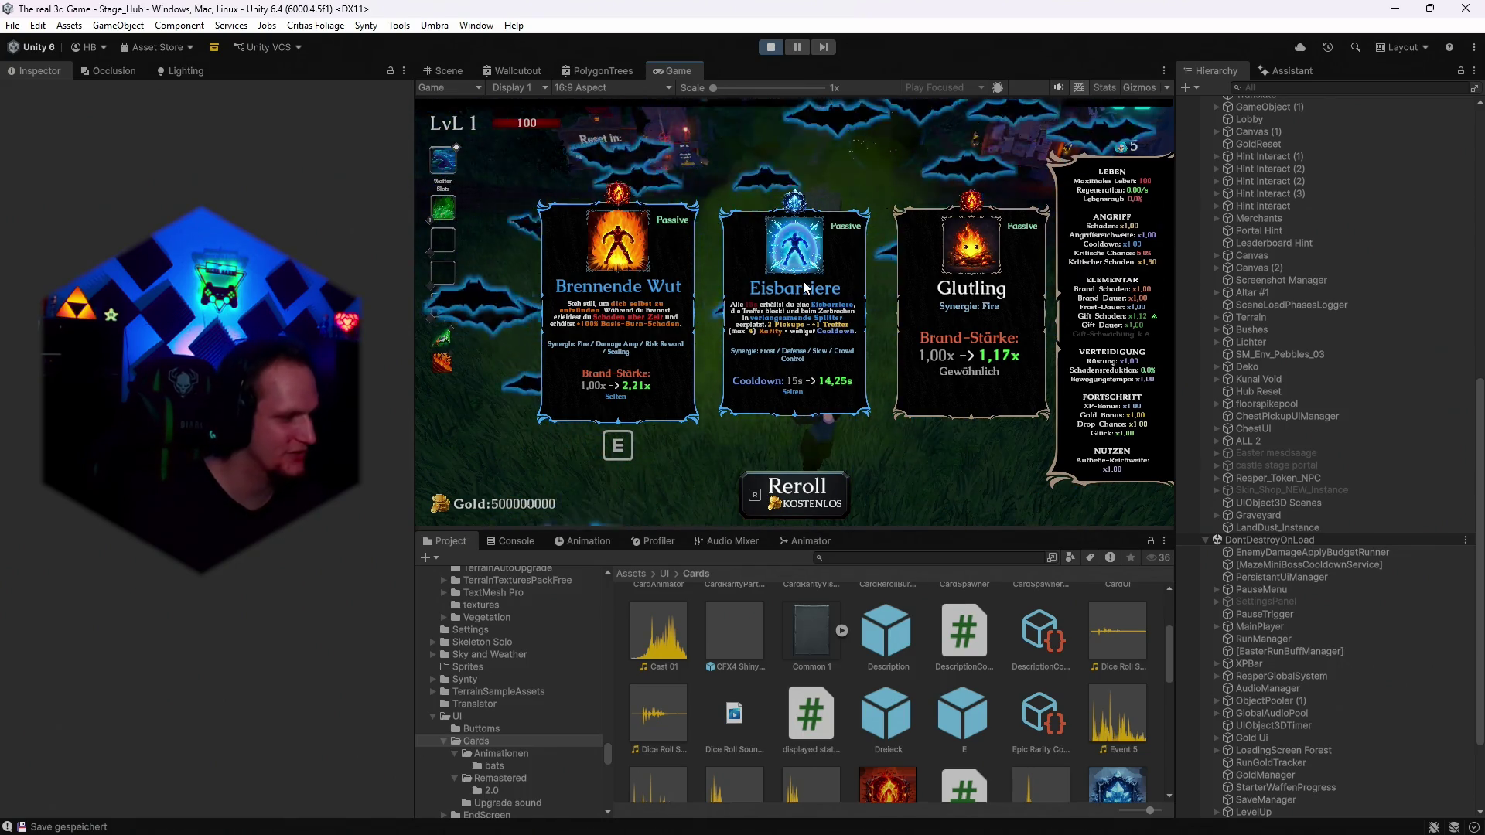
pyautogui.click(767, 46)
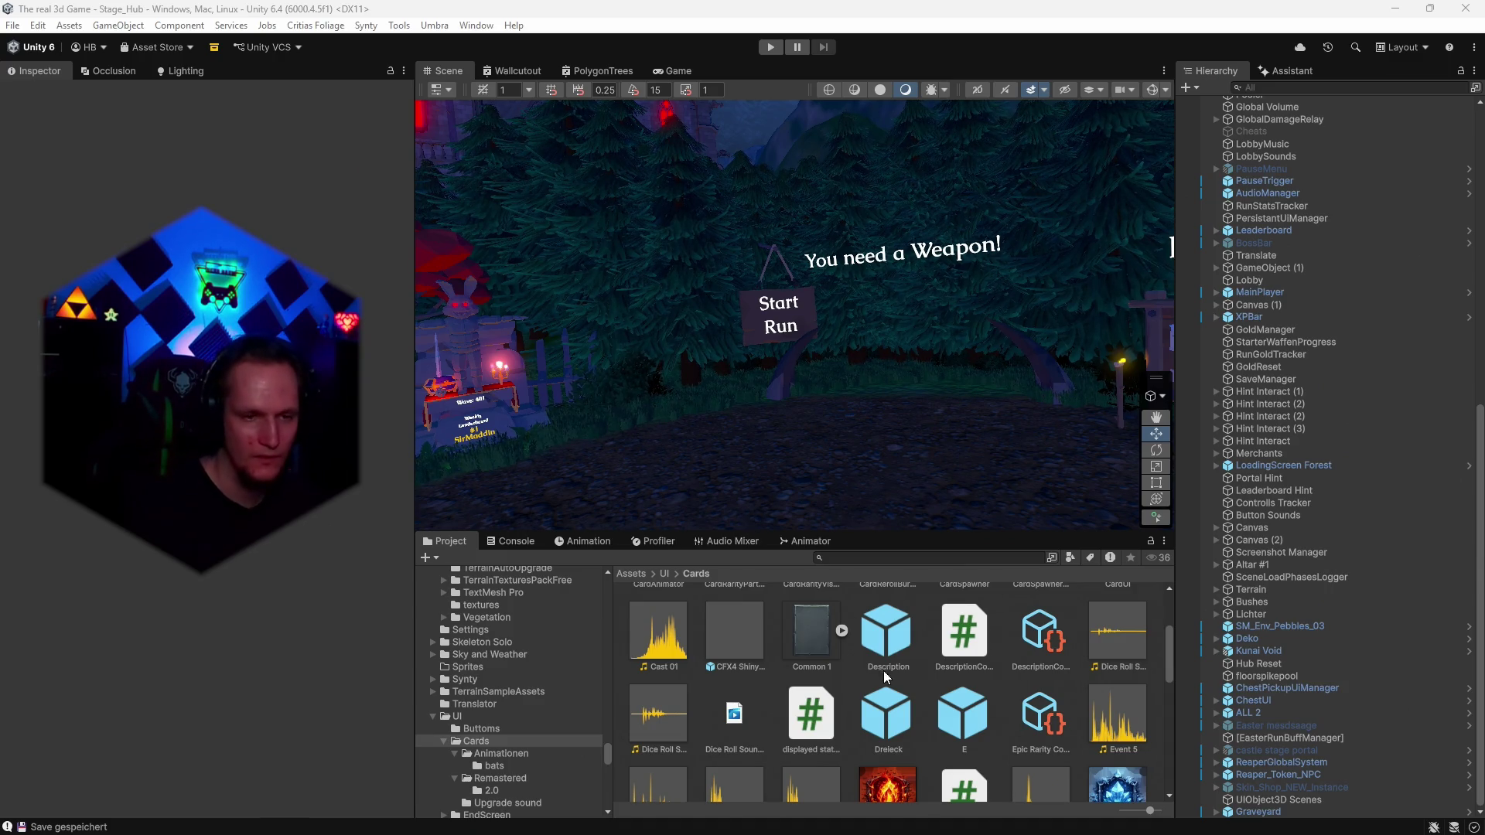
# Expand LevelUp > LevelUpCanvas > CardContainer in the Hierarchy and select CardSpawner.
pyautogui.scroll(-3, 889, 696)
pyautogui.scroll(6, 1299, 452)
pyautogui.scroll(4, 1306, 466)
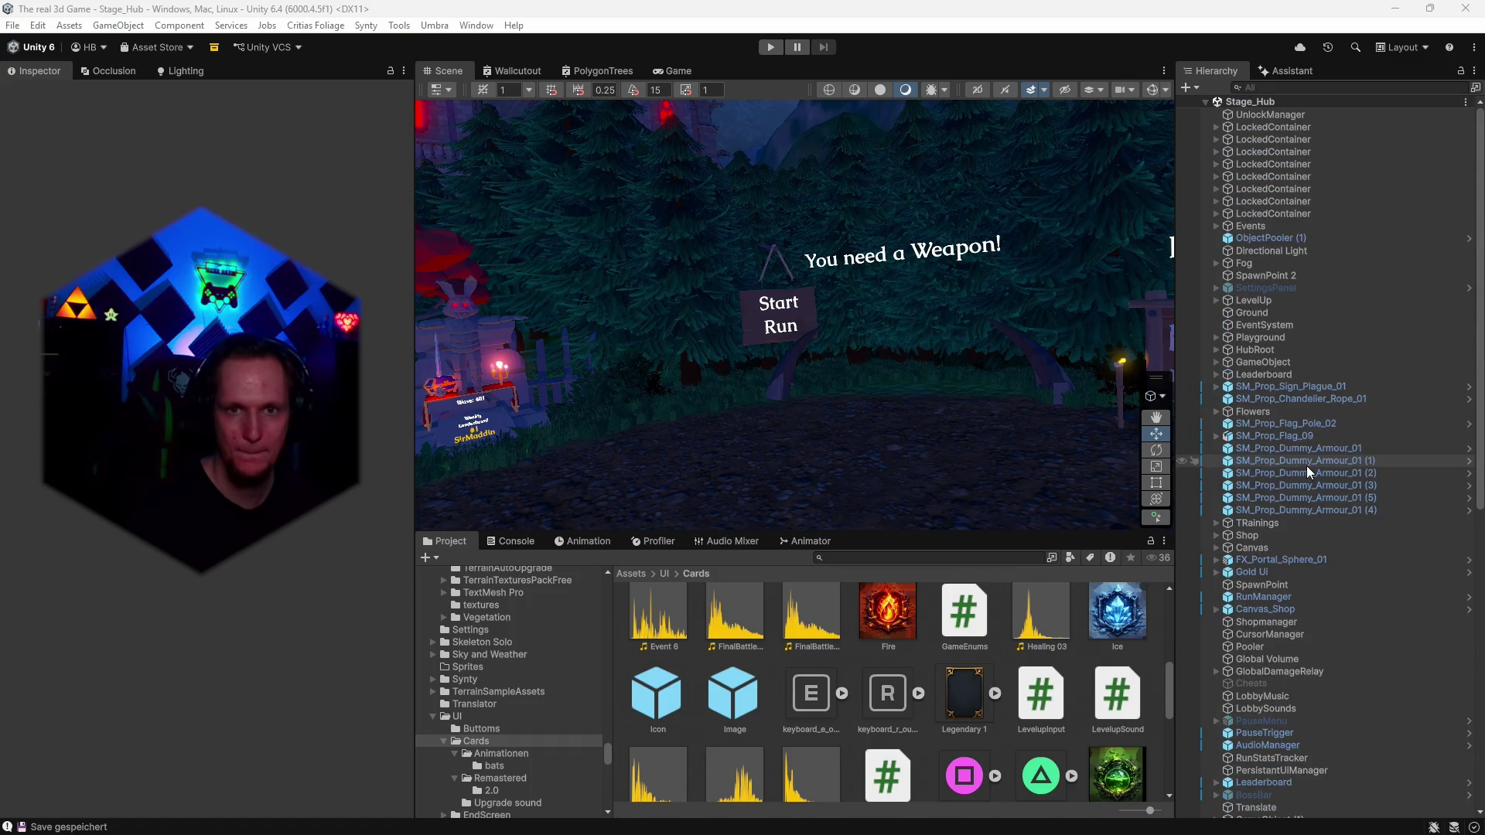
pyautogui.click(1214, 299)
pyautogui.click(1227, 312)
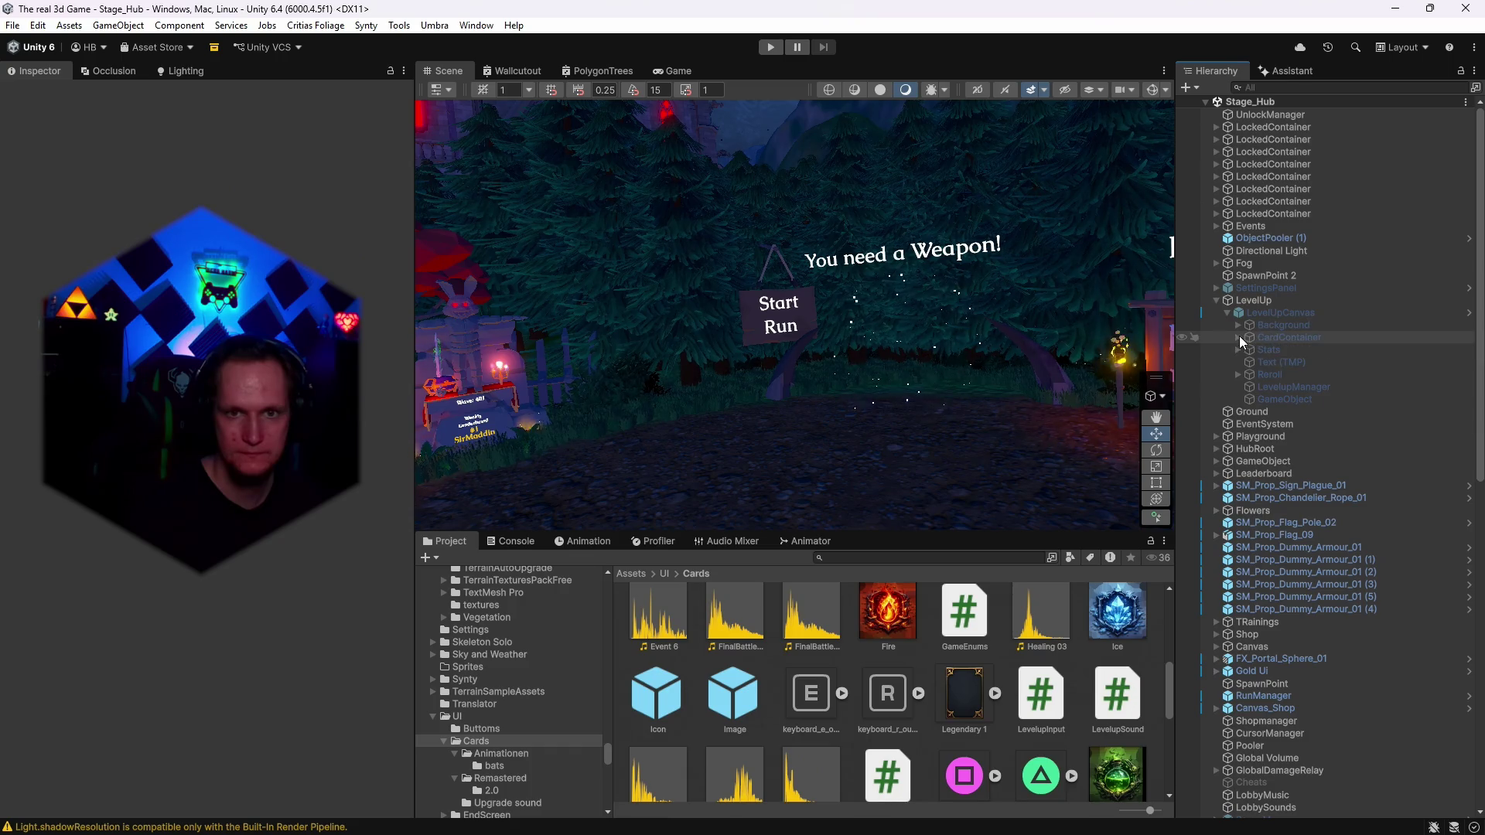
pyautogui.click(1239, 337)
pyautogui.click(1287, 350)
# In Rarity Particles, set a backplate's Local Scale to 5, 5, 5.
pyautogui.scroll(-3, 239, 591)
pyautogui.scroll(-15, 240, 590)
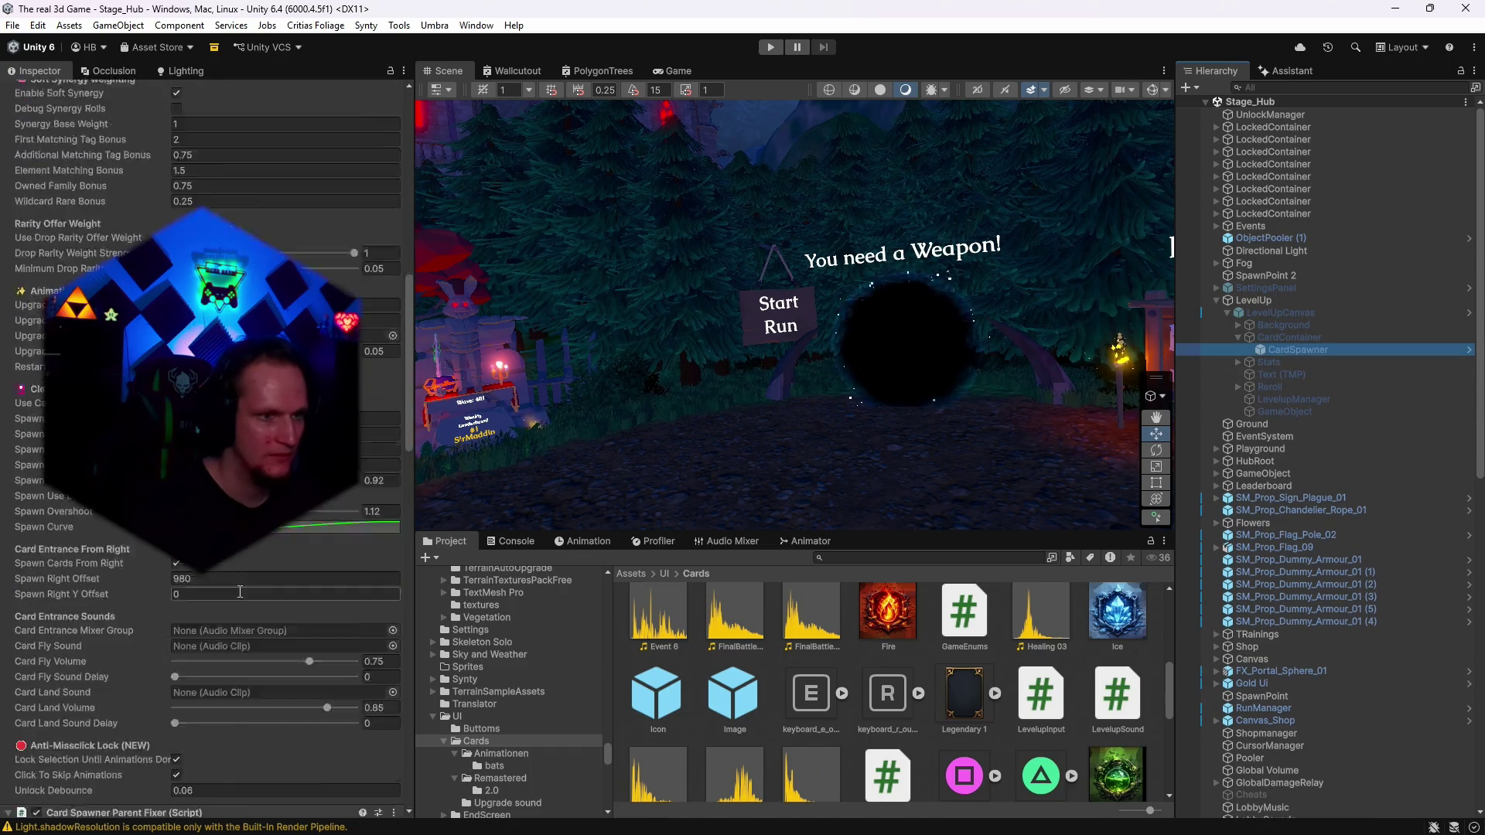
pyautogui.click(238, 556)
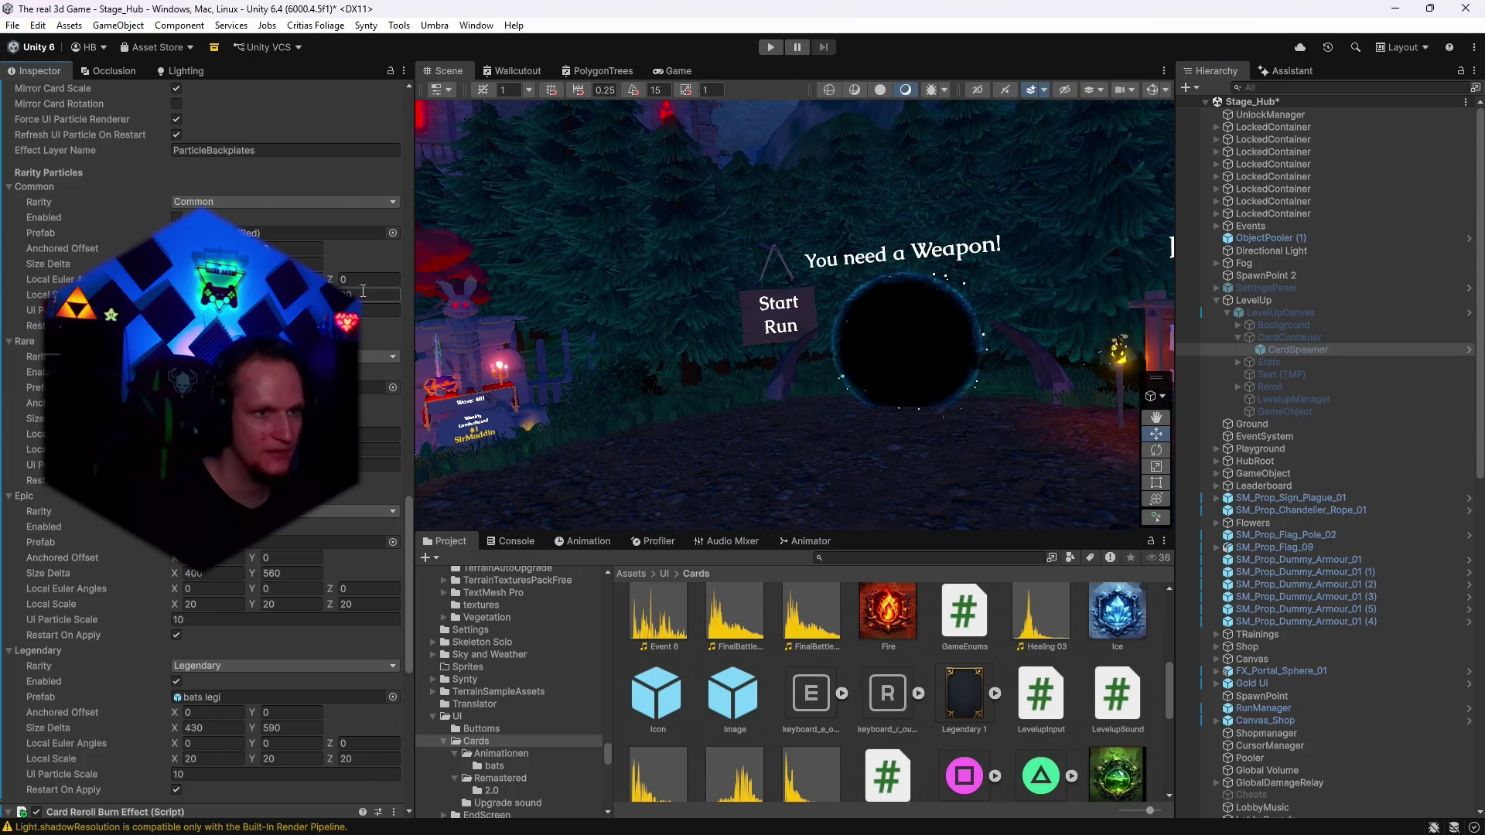
pyautogui.click(371, 449)
pyautogui.write('5')
pyautogui.press('Tab')
pyautogui.write('5')
pyautogui.press('Tab')
pyautogui.write('5')
# Set the Legendary backplate's Local Scale to 5 and its Anchored Offset Y to 2.
pyautogui.scroll(-3, 363, 604)
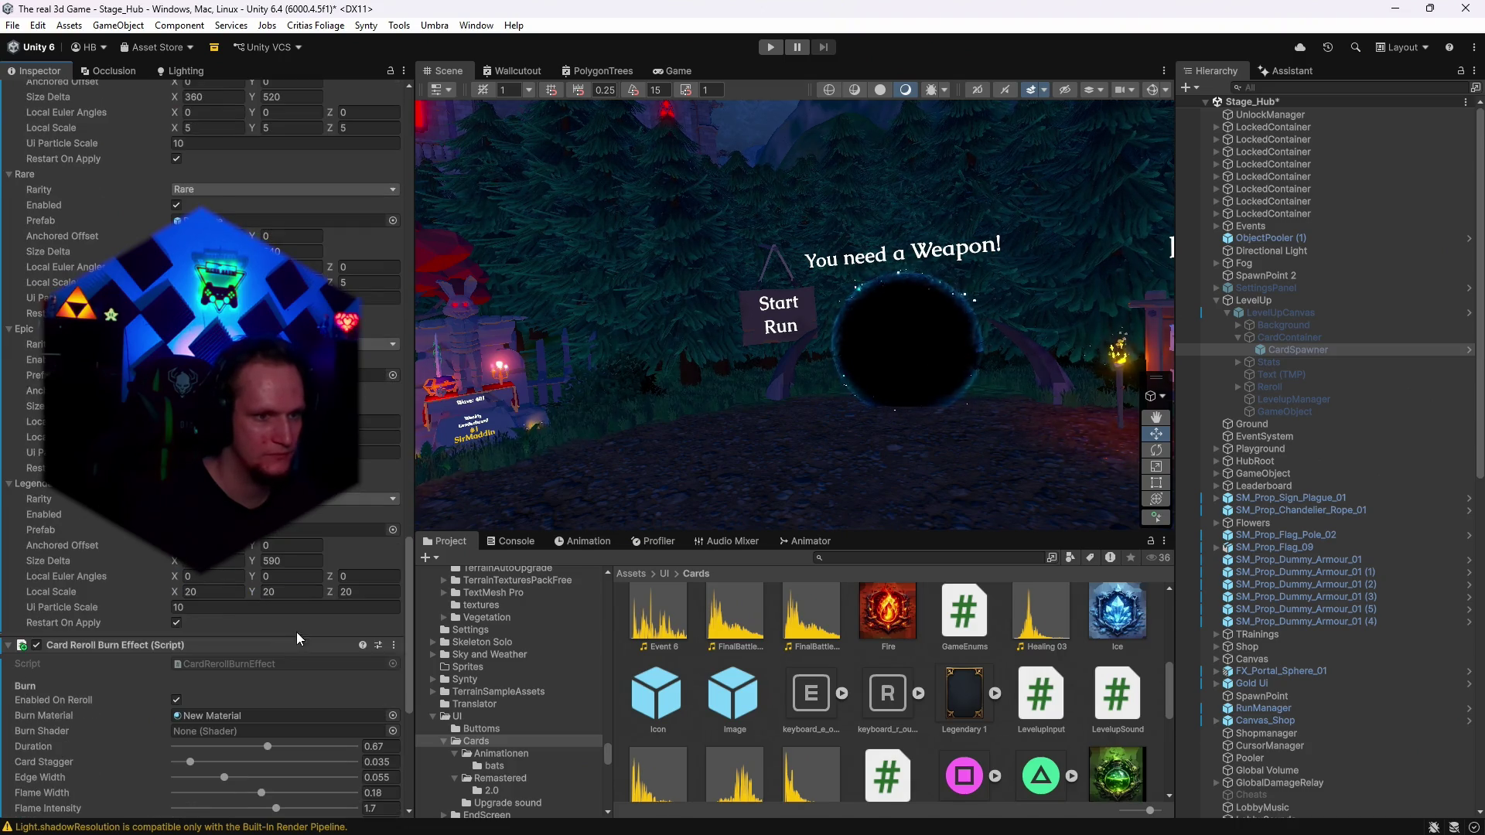
pyautogui.click(208, 591)
pyautogui.write('5')
pyautogui.press('Tab')
pyautogui.write('5')
pyautogui.press('Tab')
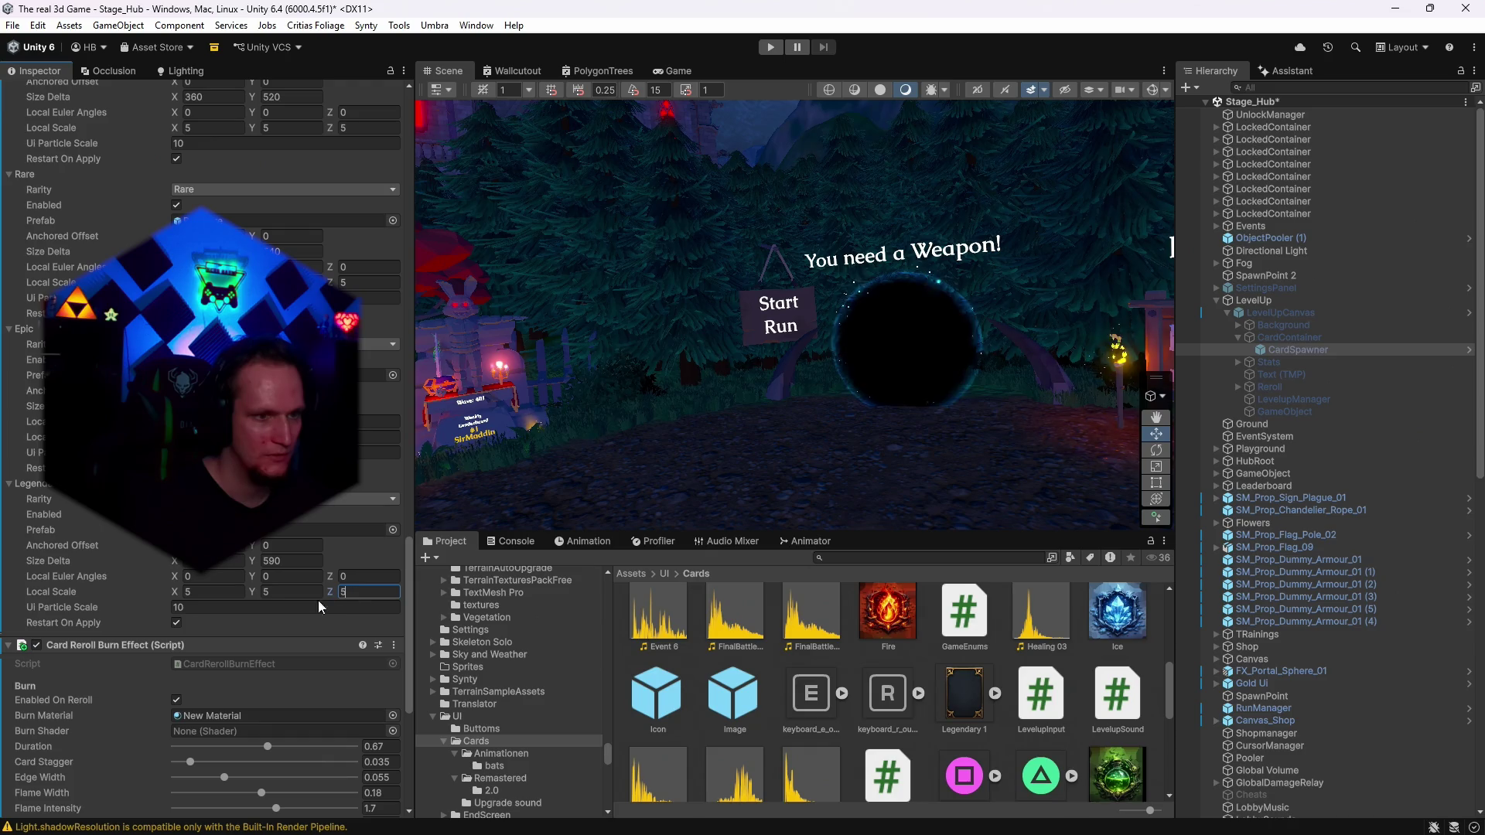
pyautogui.write('5')
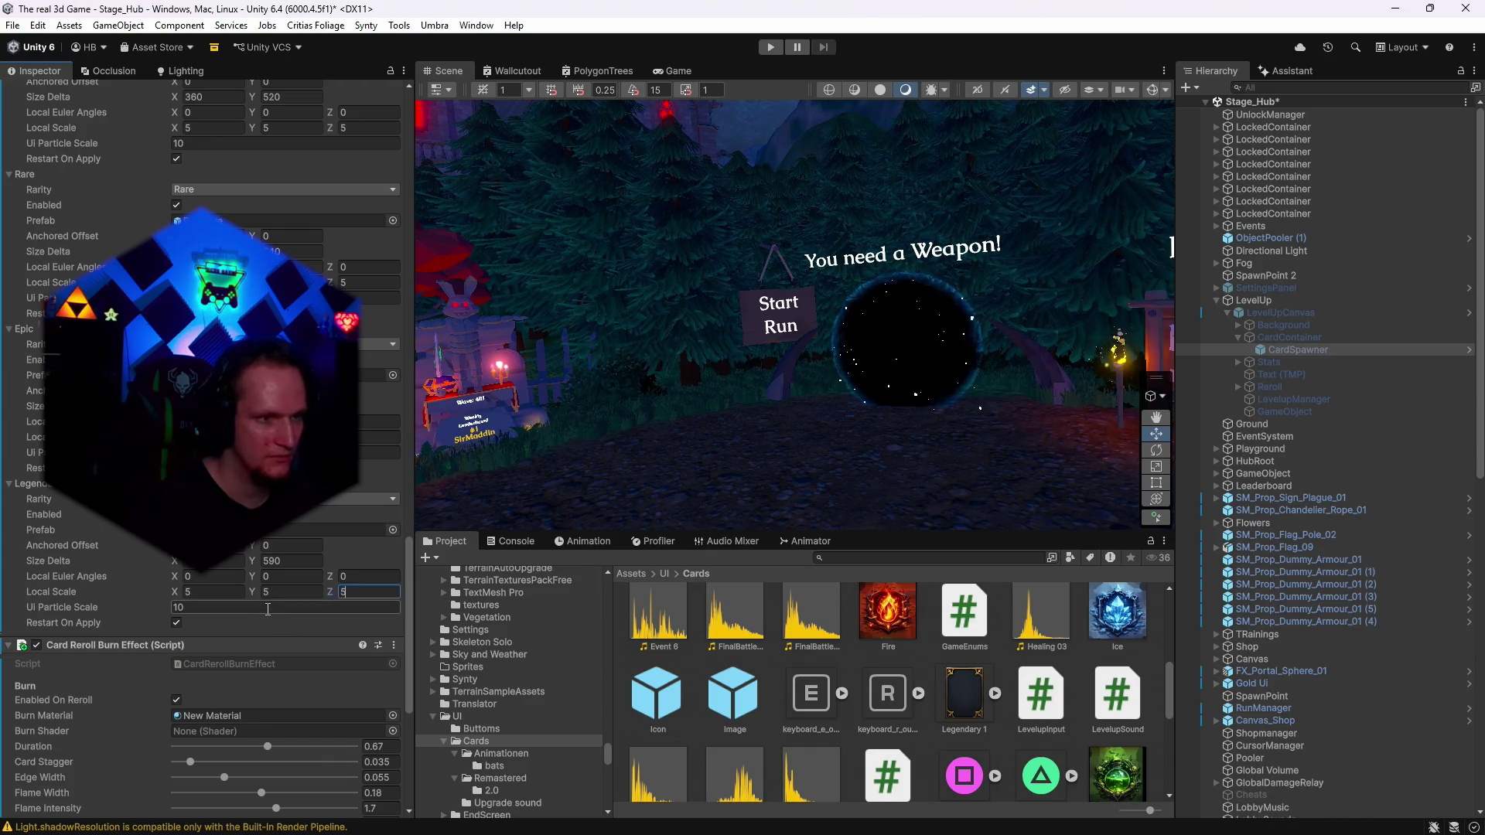
pyautogui.click(269, 546)
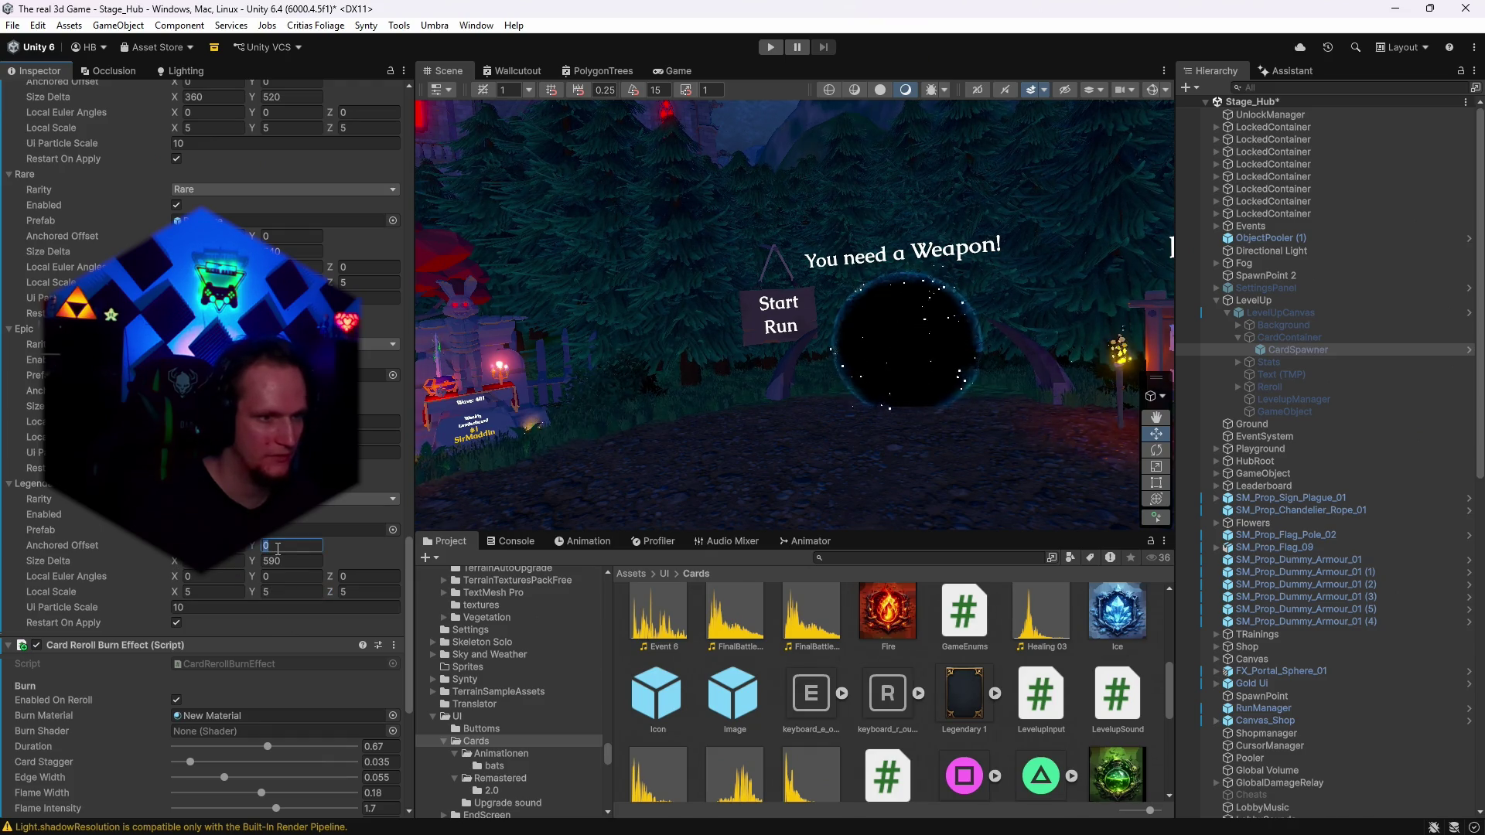
pyautogui.write('2')
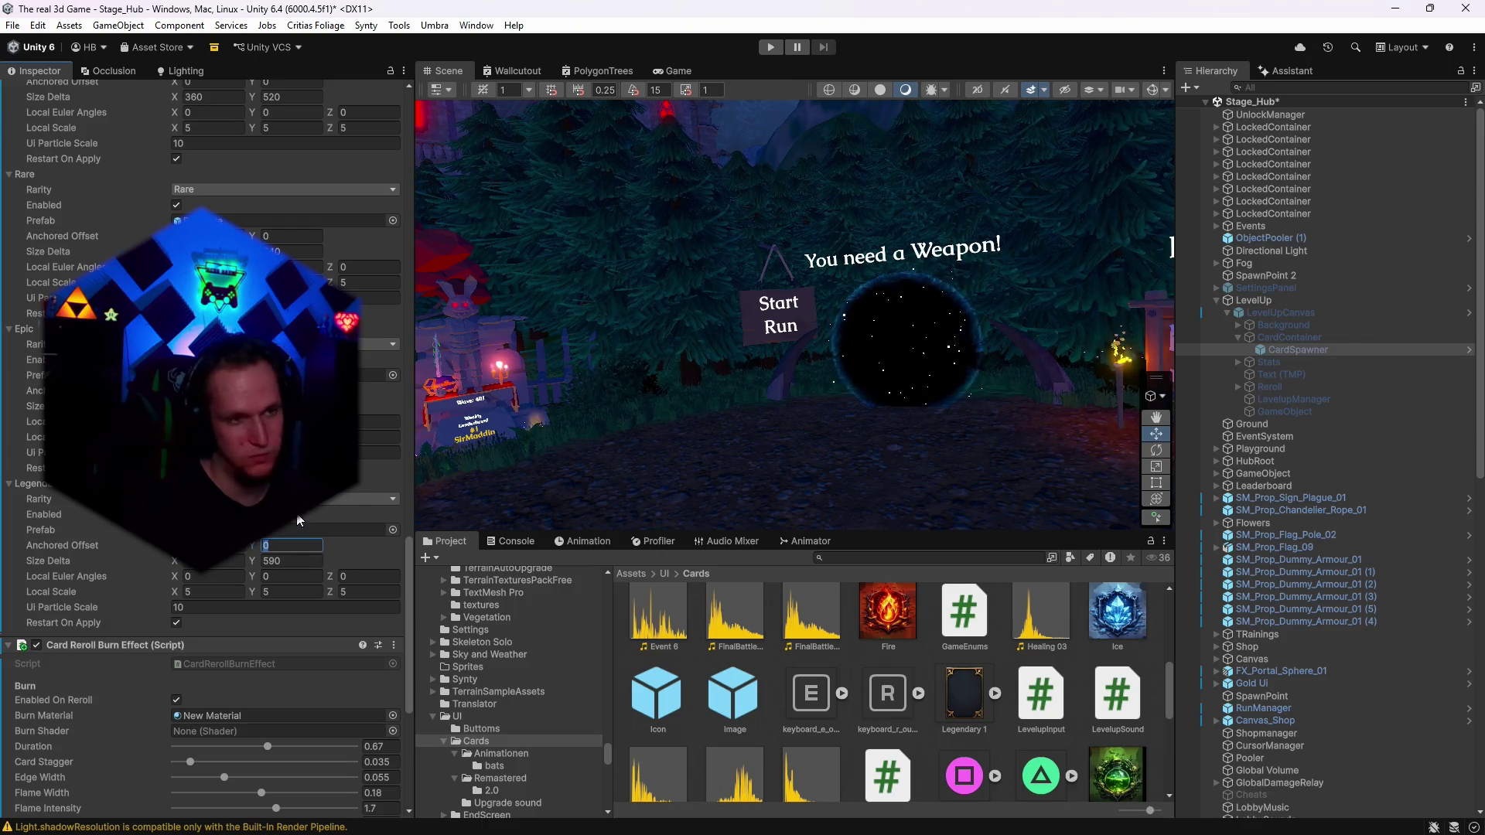
pyautogui.scroll(3, 280, 552)
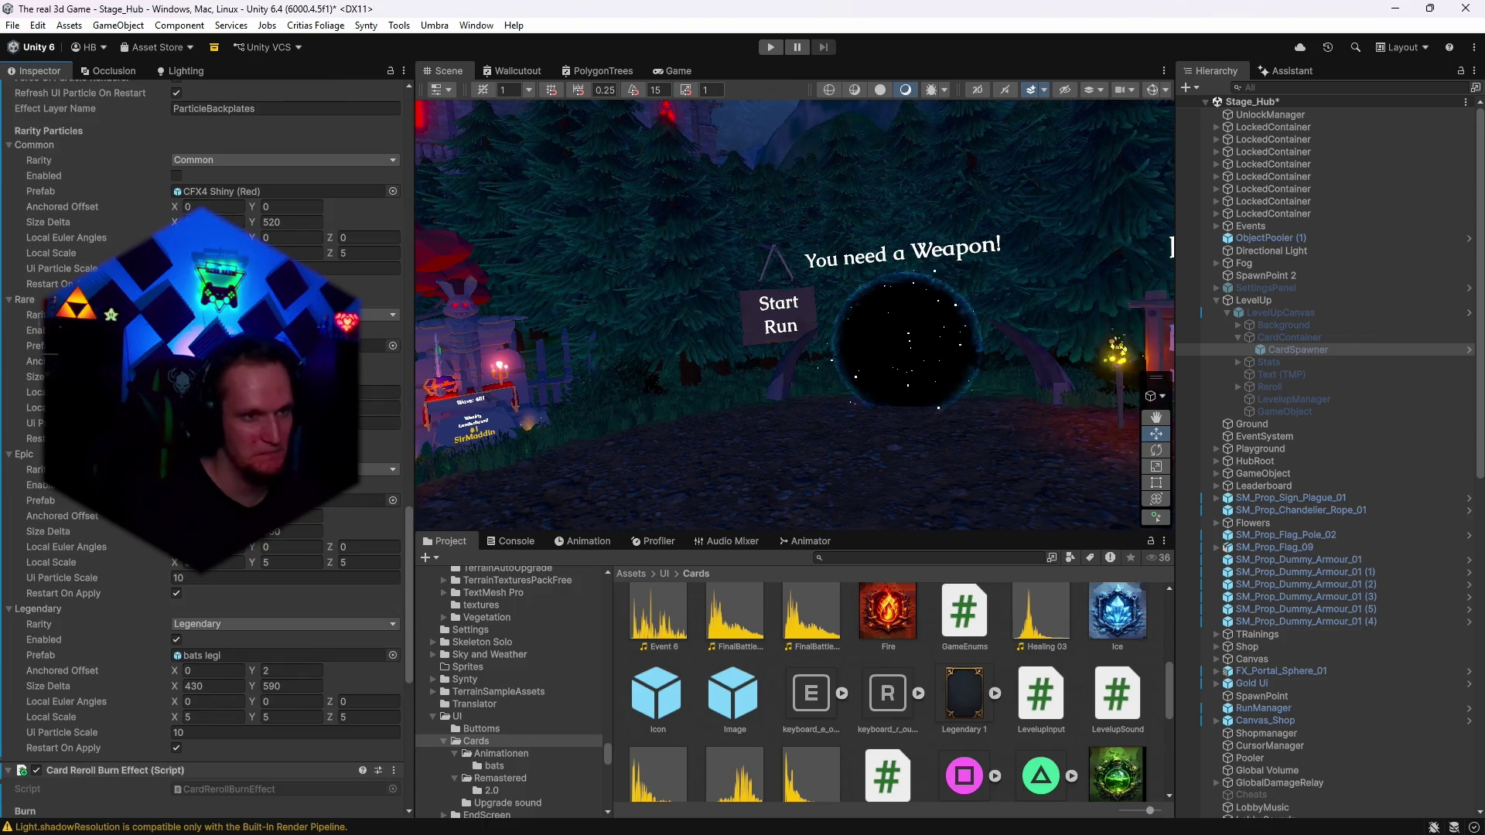
pyautogui.scroll(3, 329, 501)
pyautogui.scroll(3, 329, 503)
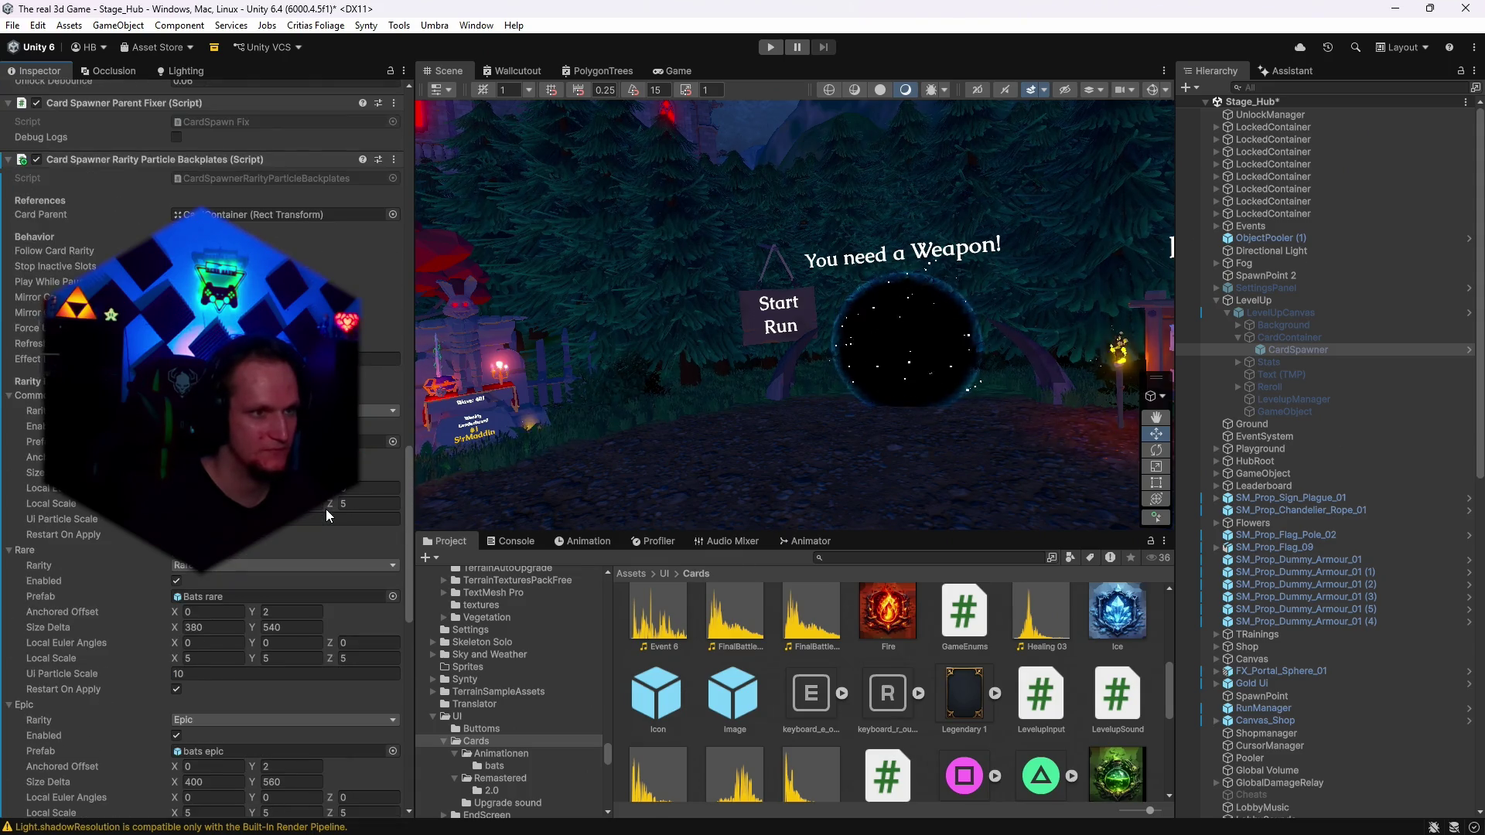
pyautogui.scroll(-7, 328, 508)
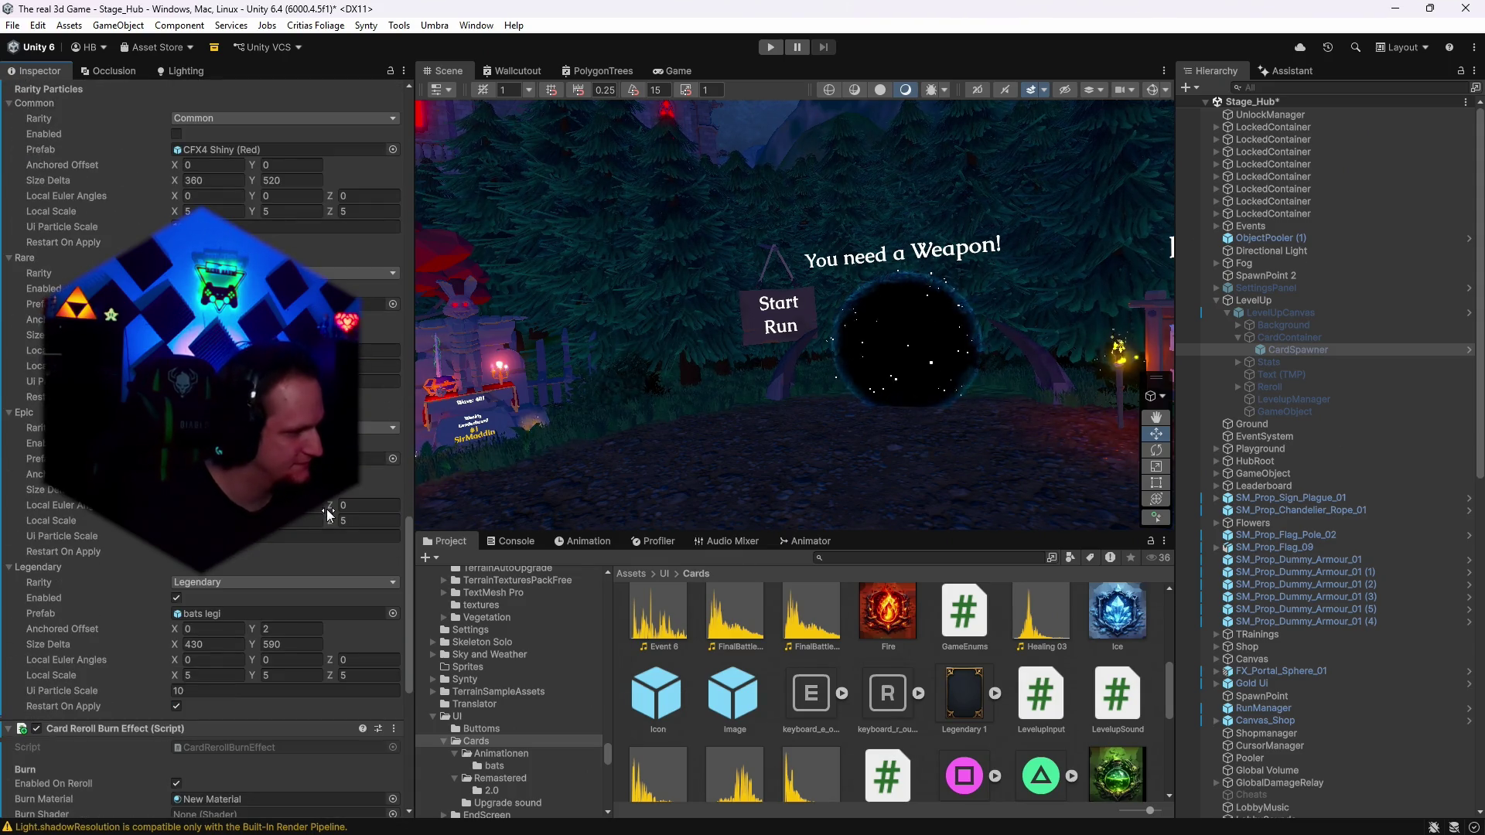
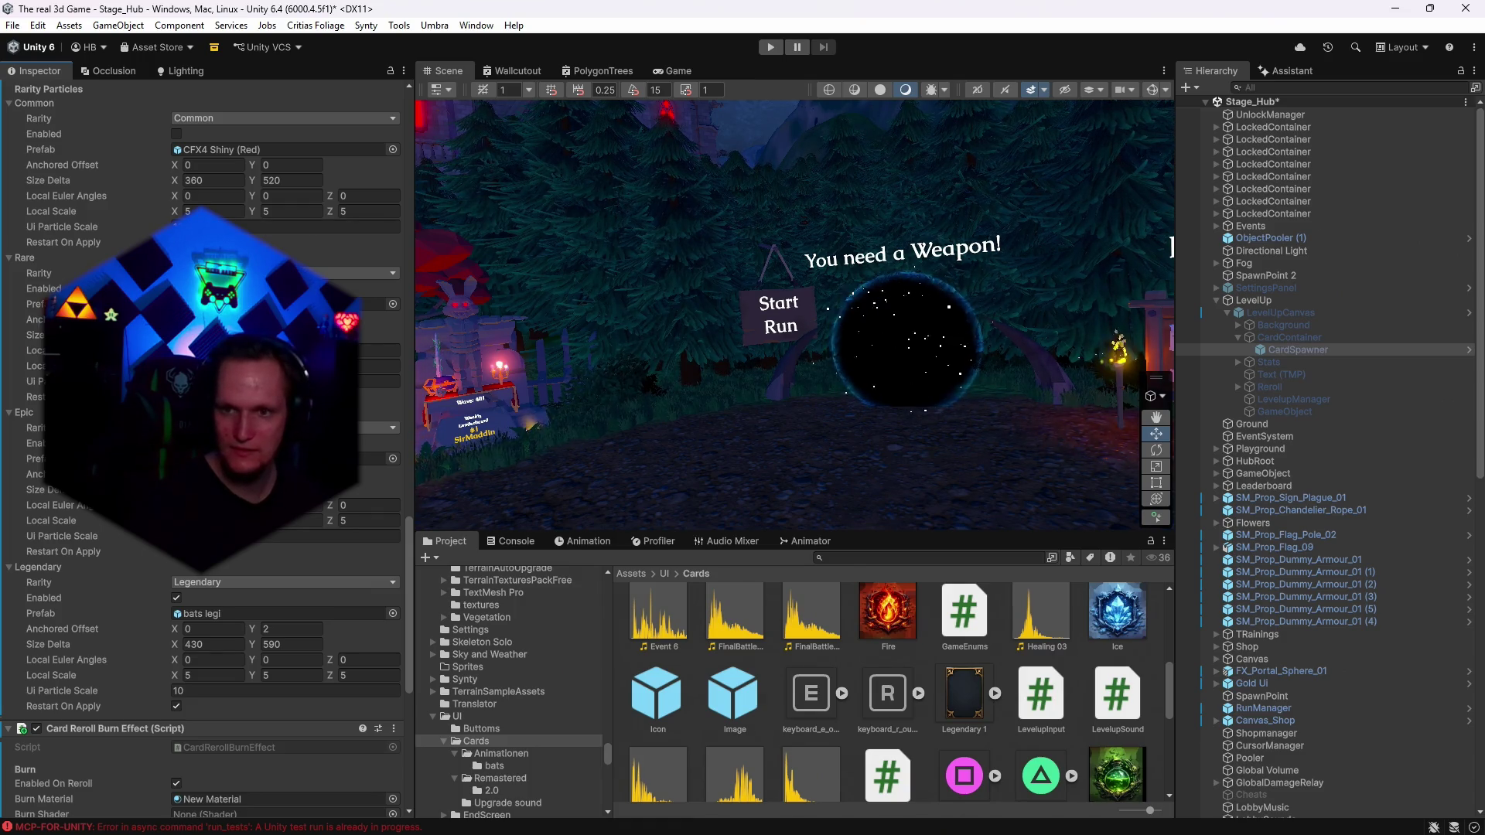
# Scroll down through the Cards folder in the Project window.
pyautogui.scroll(-5, 827, 694)
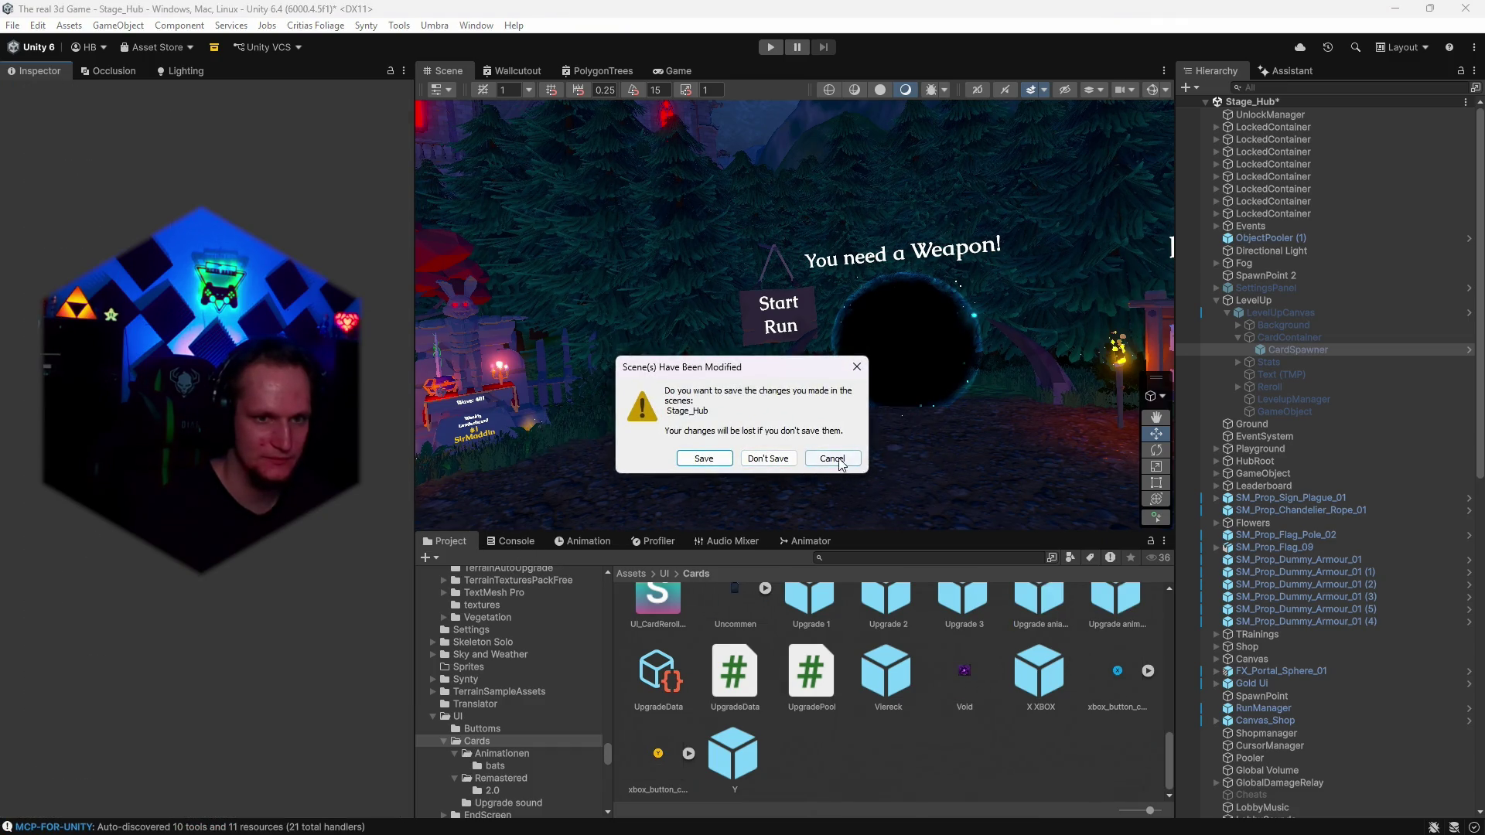
# Dismiss the save prompt, save Stage_Hub via File > Save, and start Play mode.
pyautogui.click(833, 458)
pyautogui.click(442, 541)
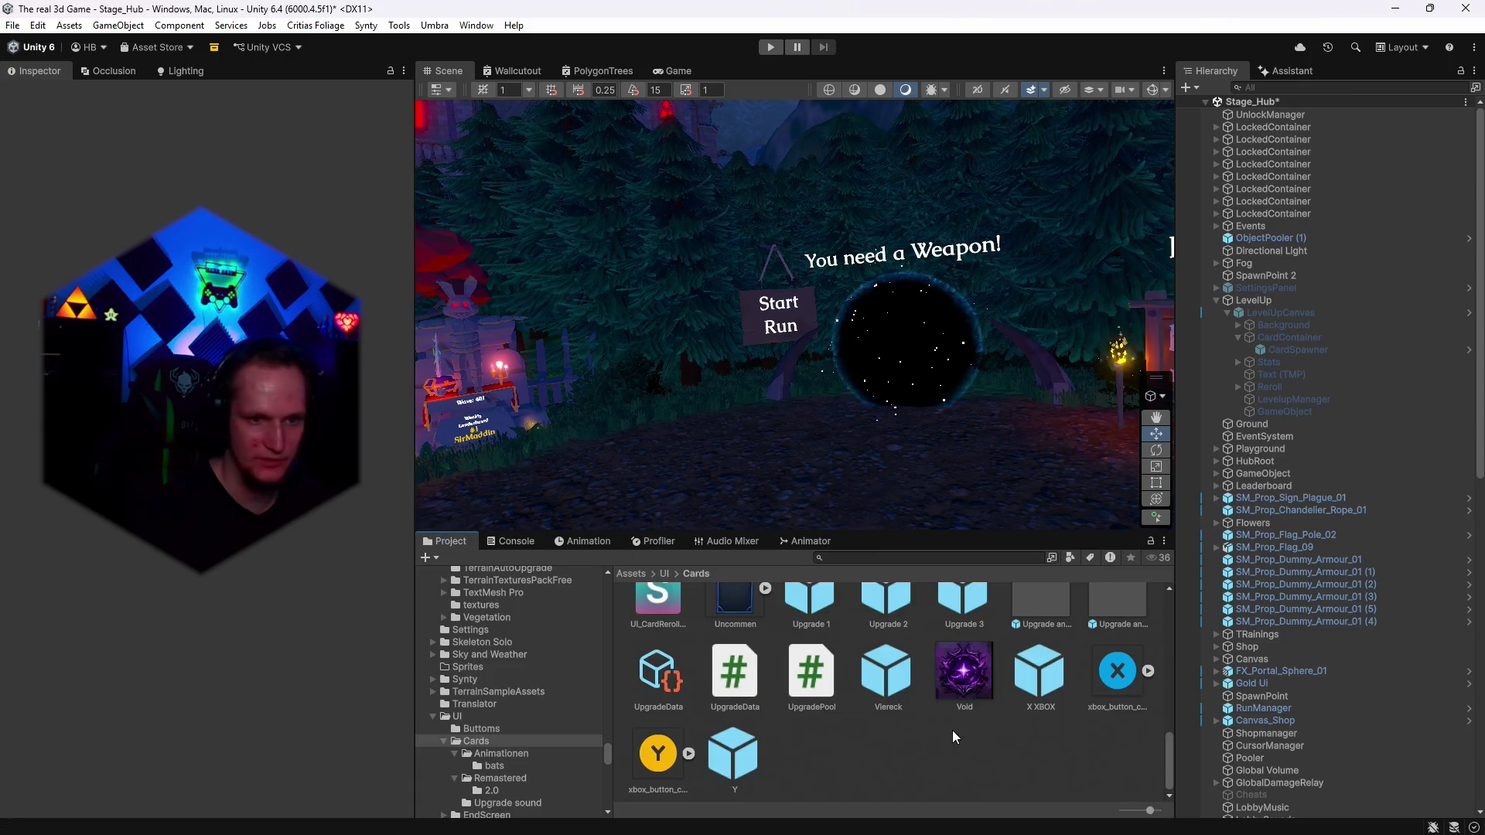
pyautogui.scroll(8, 860, 713)
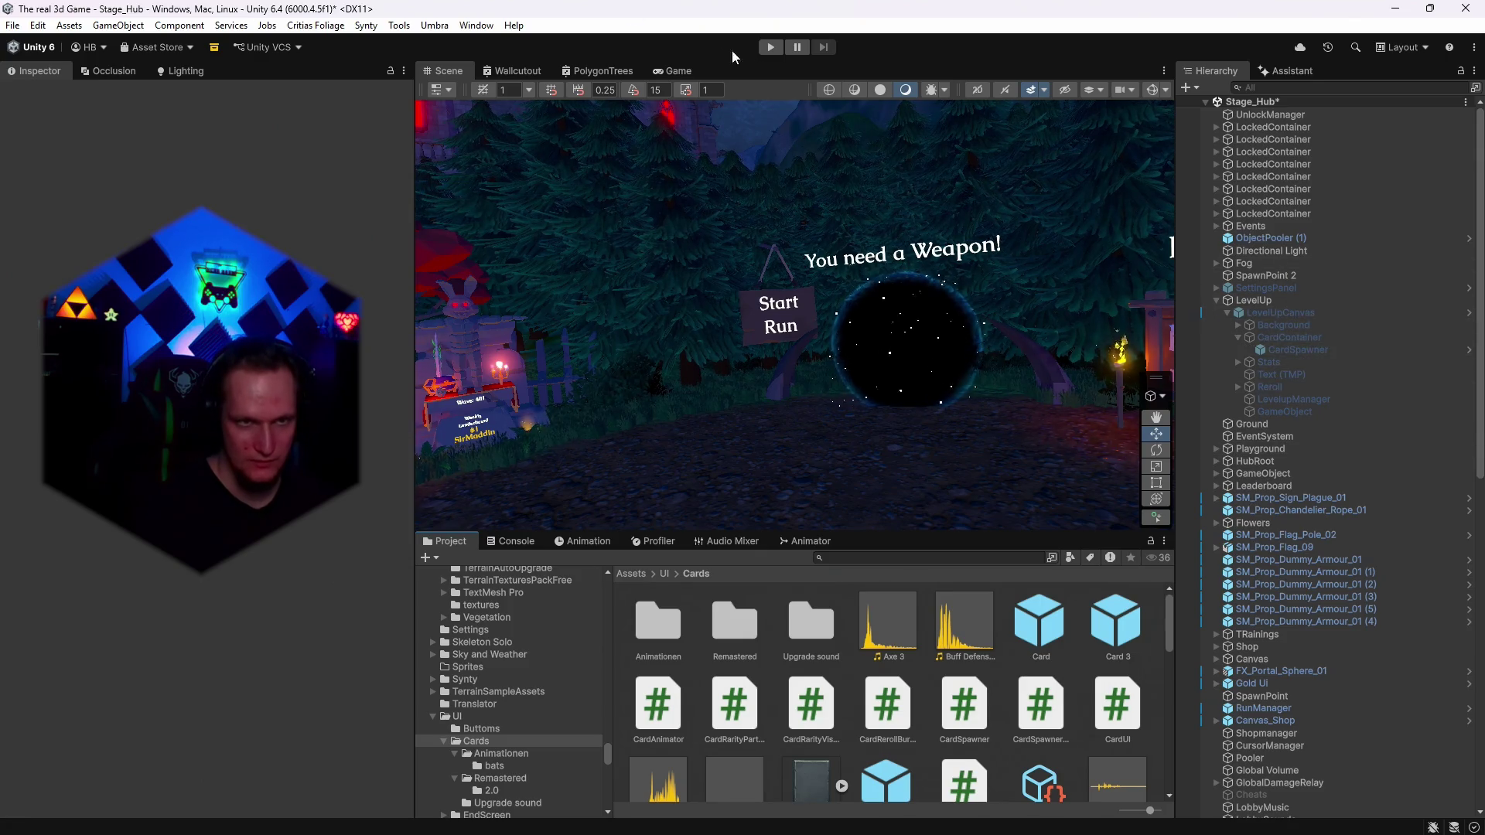
pyautogui.click(12, 25)
pyautogui.click(23, 102)
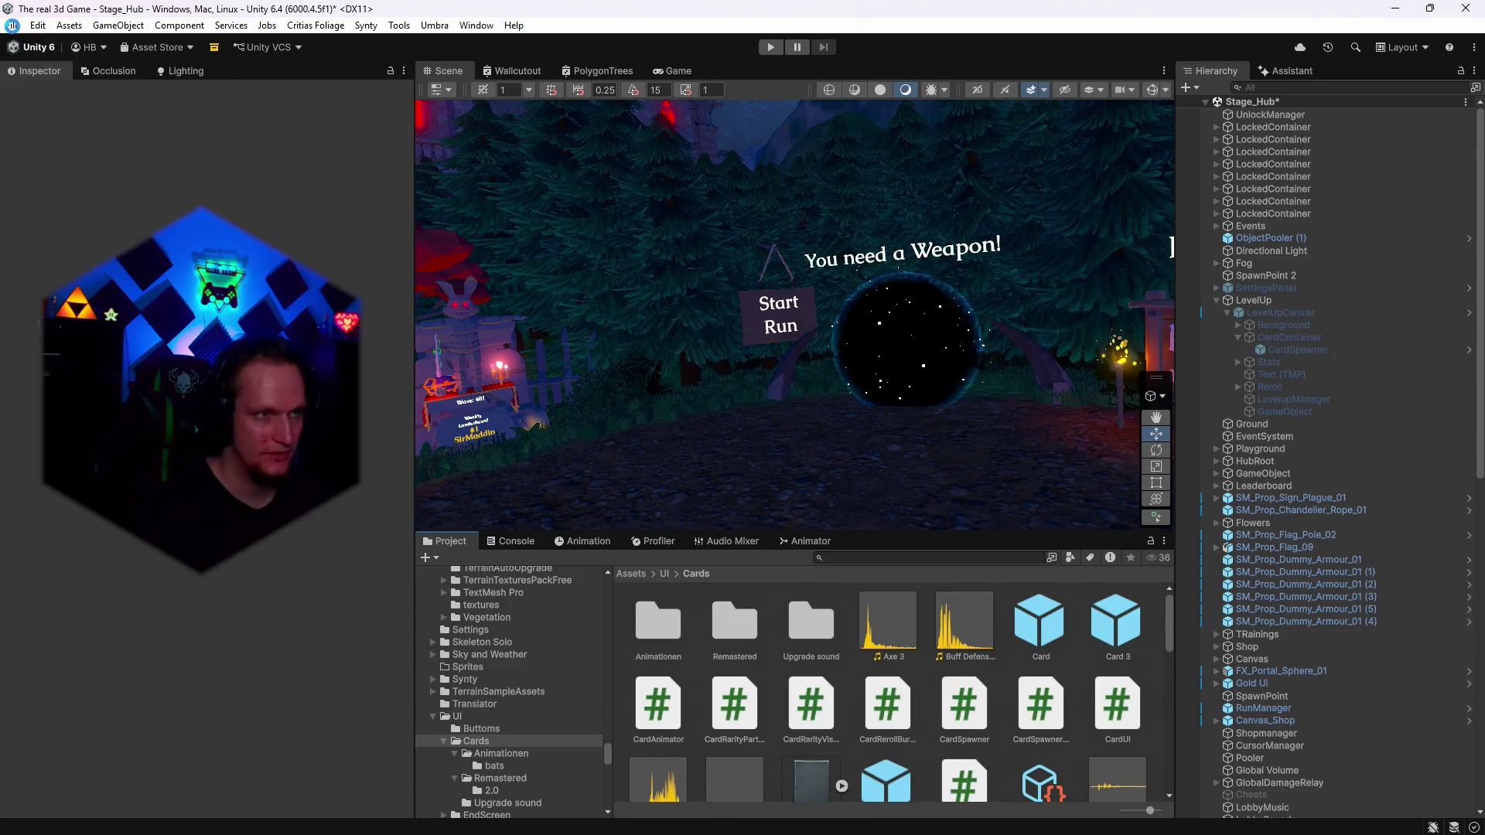
pyautogui.click(770, 47)
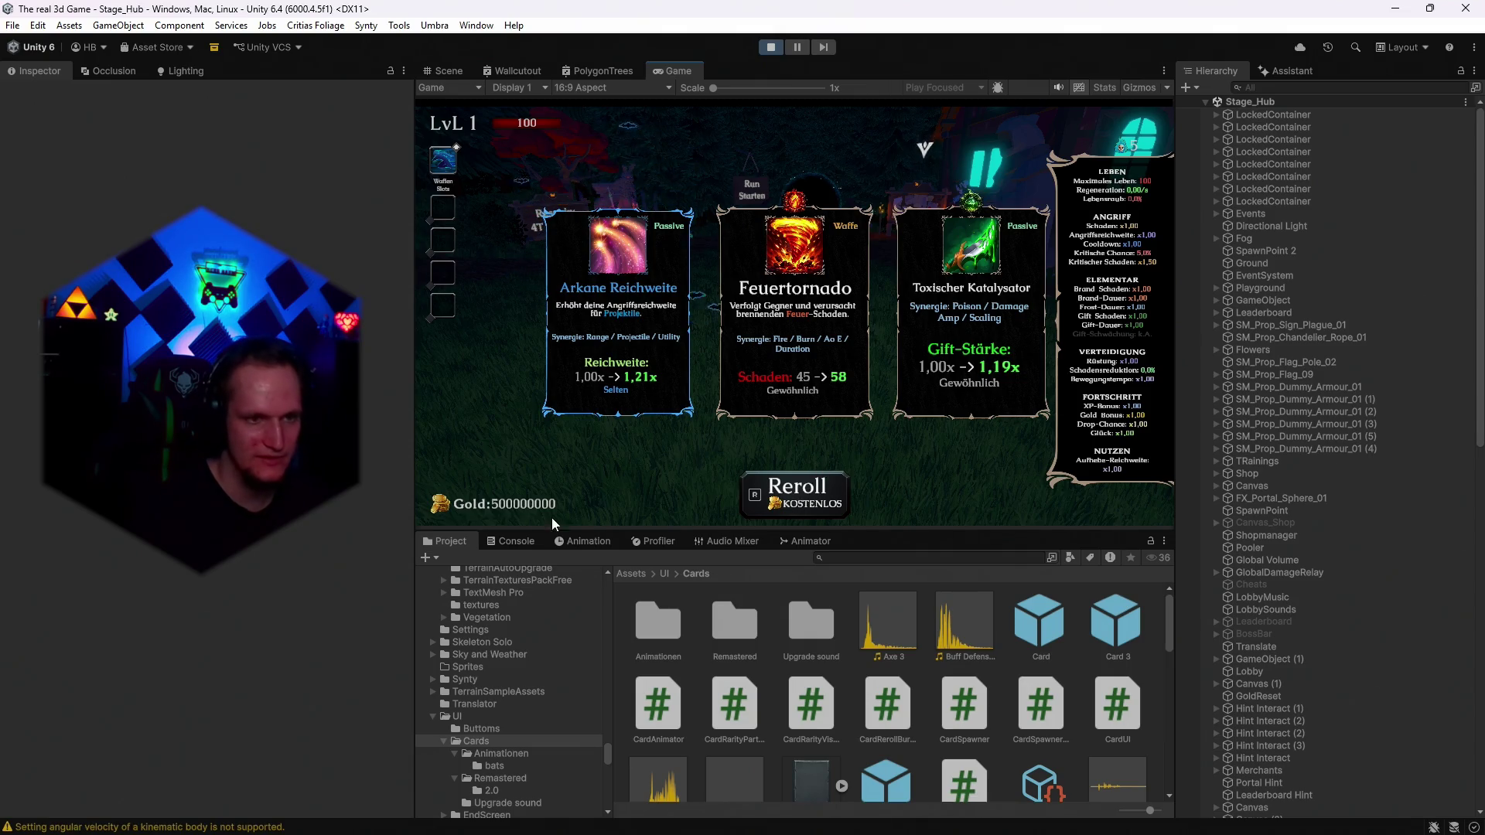
# Show the Console log and select LevelUpCanvas in the running scene's Hierarchy.
pyautogui.click(512, 539)
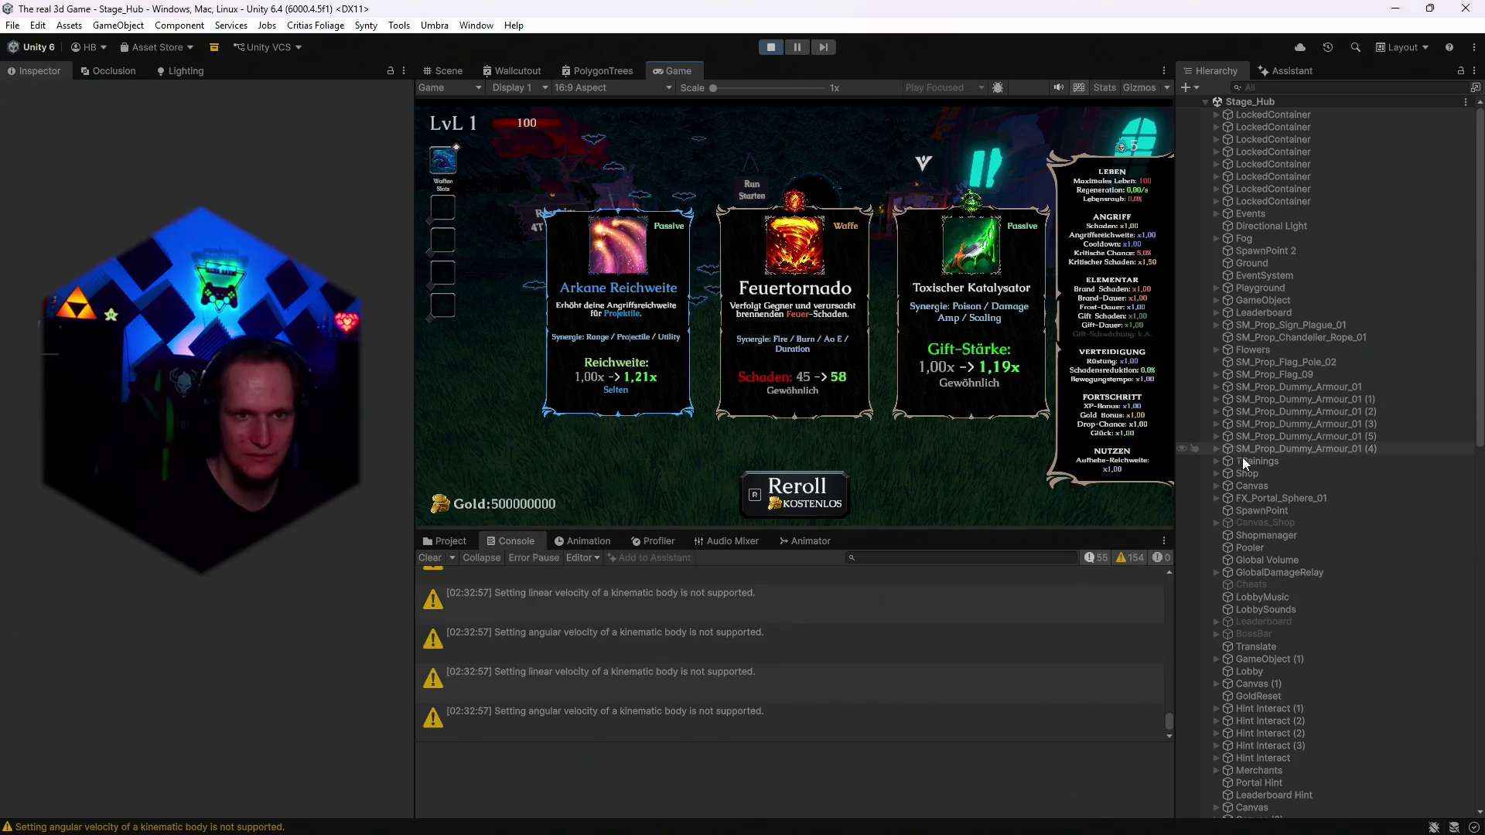
pyautogui.scroll(-5, 1284, 441)
pyautogui.scroll(-15, 1293, 481)
pyautogui.click(1259, 564)
pyautogui.click(1264, 578)
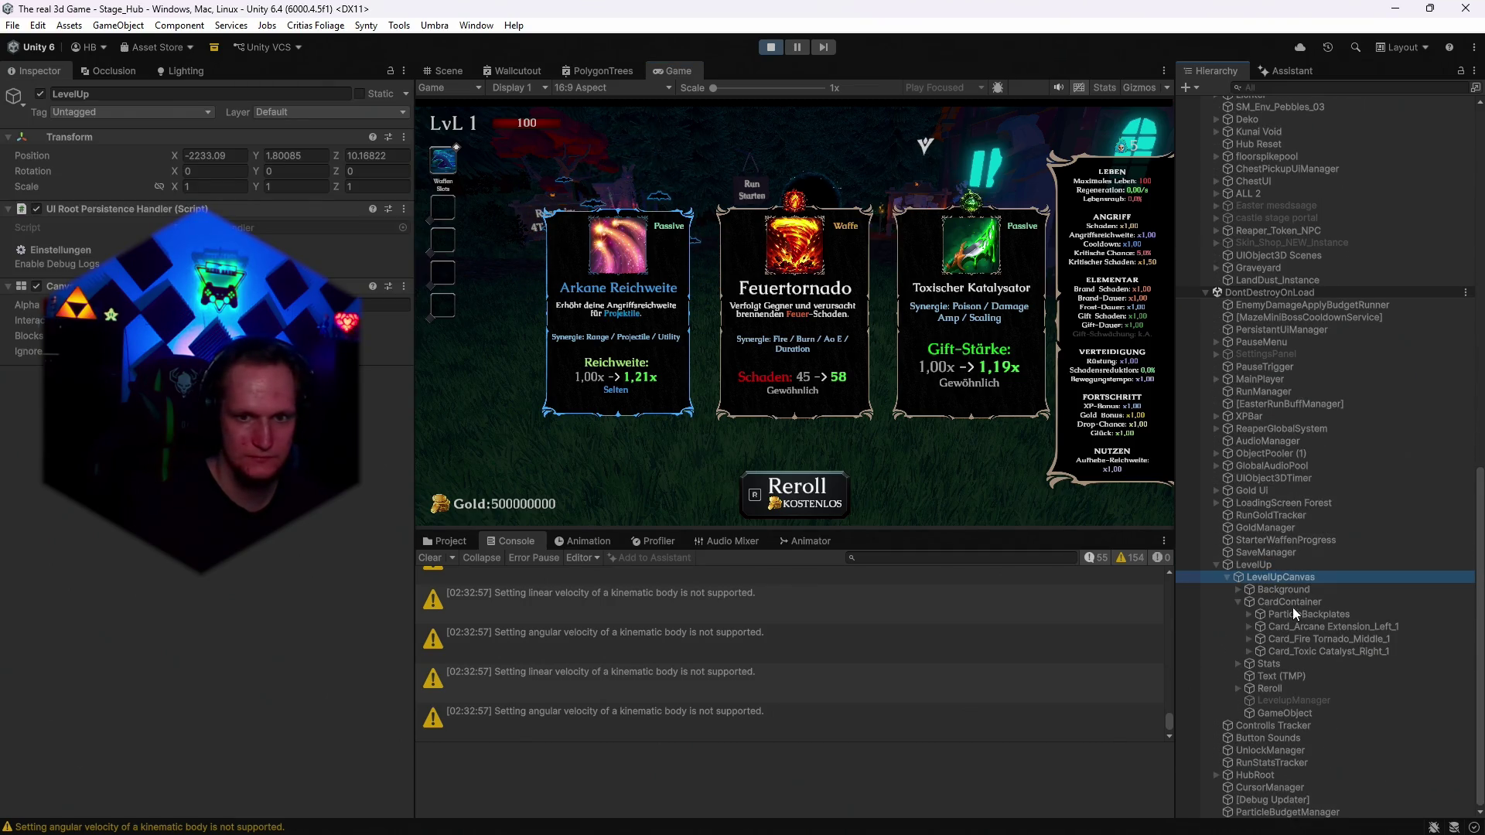
# Check the Reroll action reference, then empty LevelUpCanvas's Skip Actions list by removing its only entry.
pyautogui.scroll(-10, 209, 464)
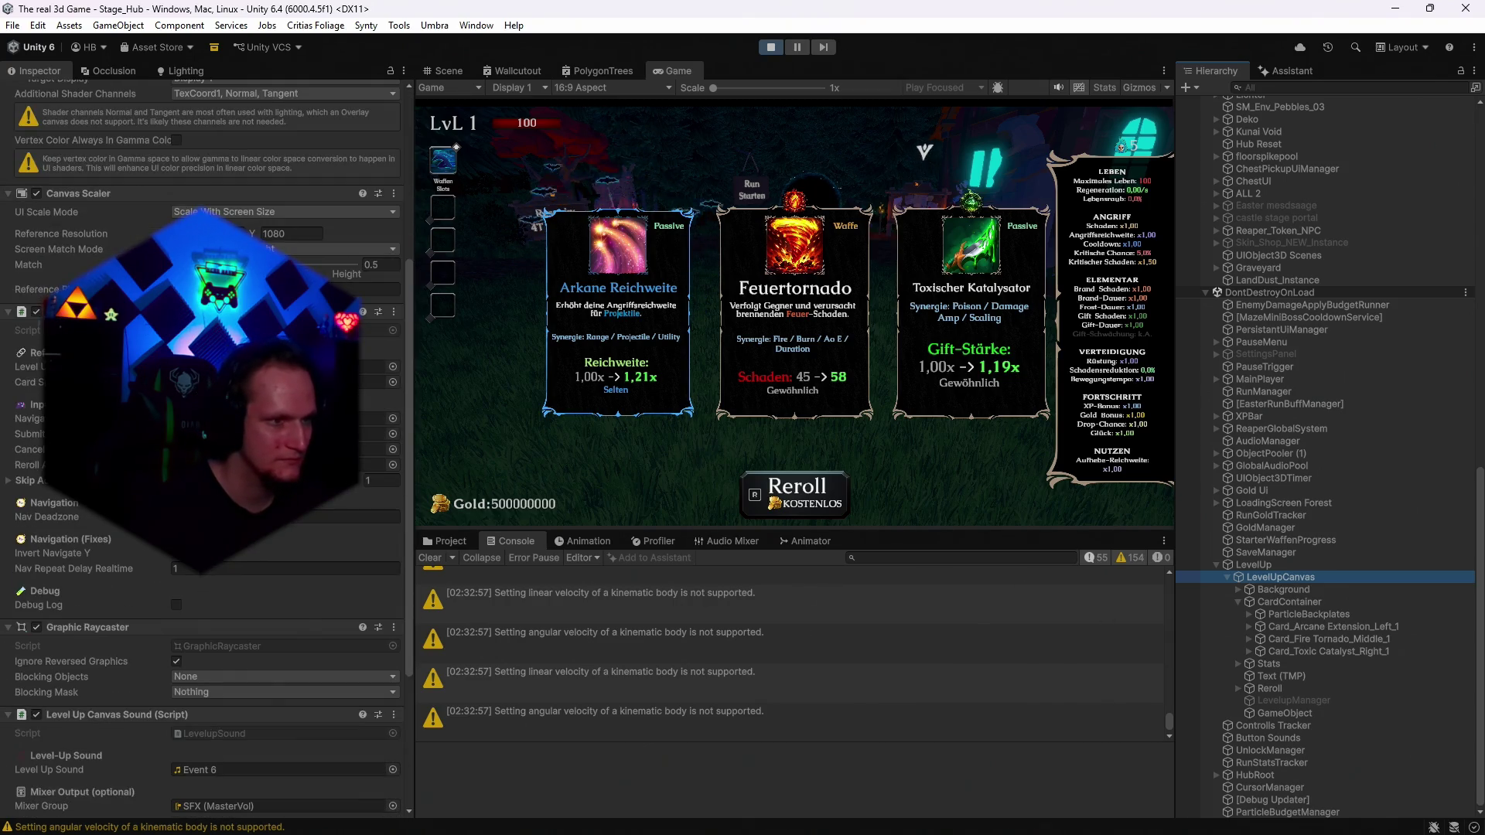
pyautogui.click(375, 464)
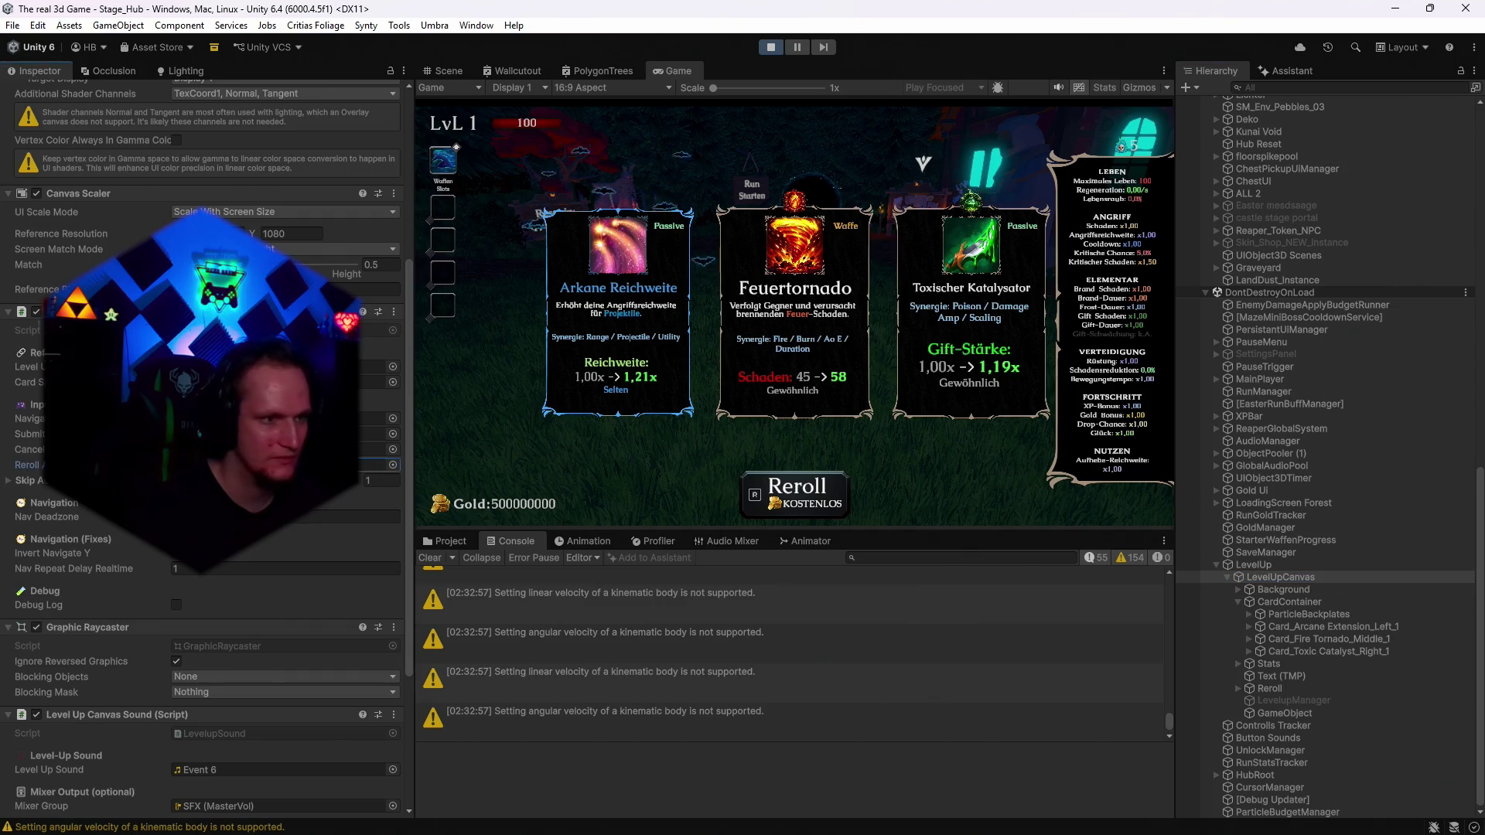
pyautogui.click(19, 482)
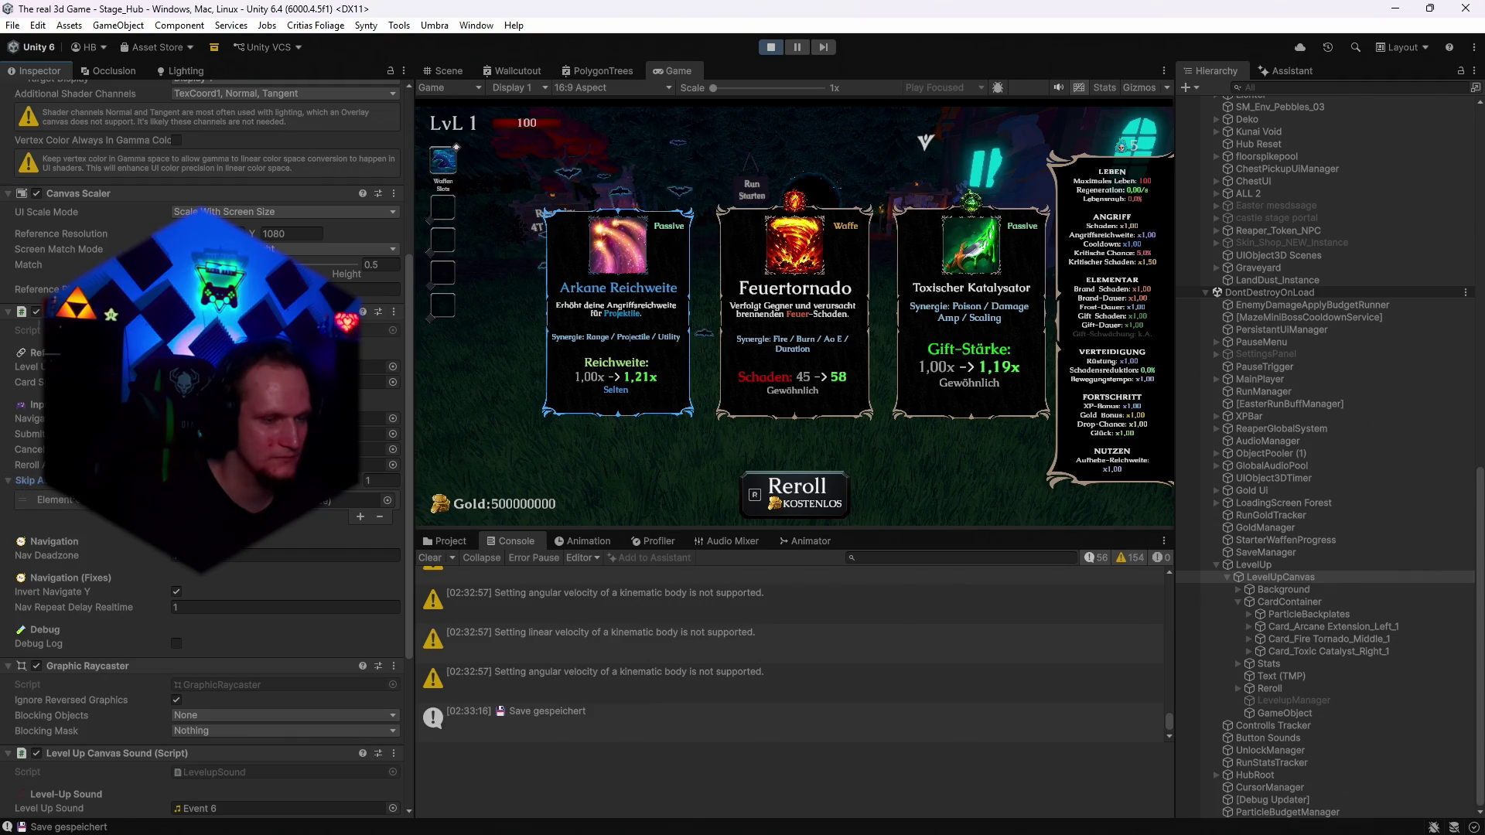
pyautogui.click(380, 516)
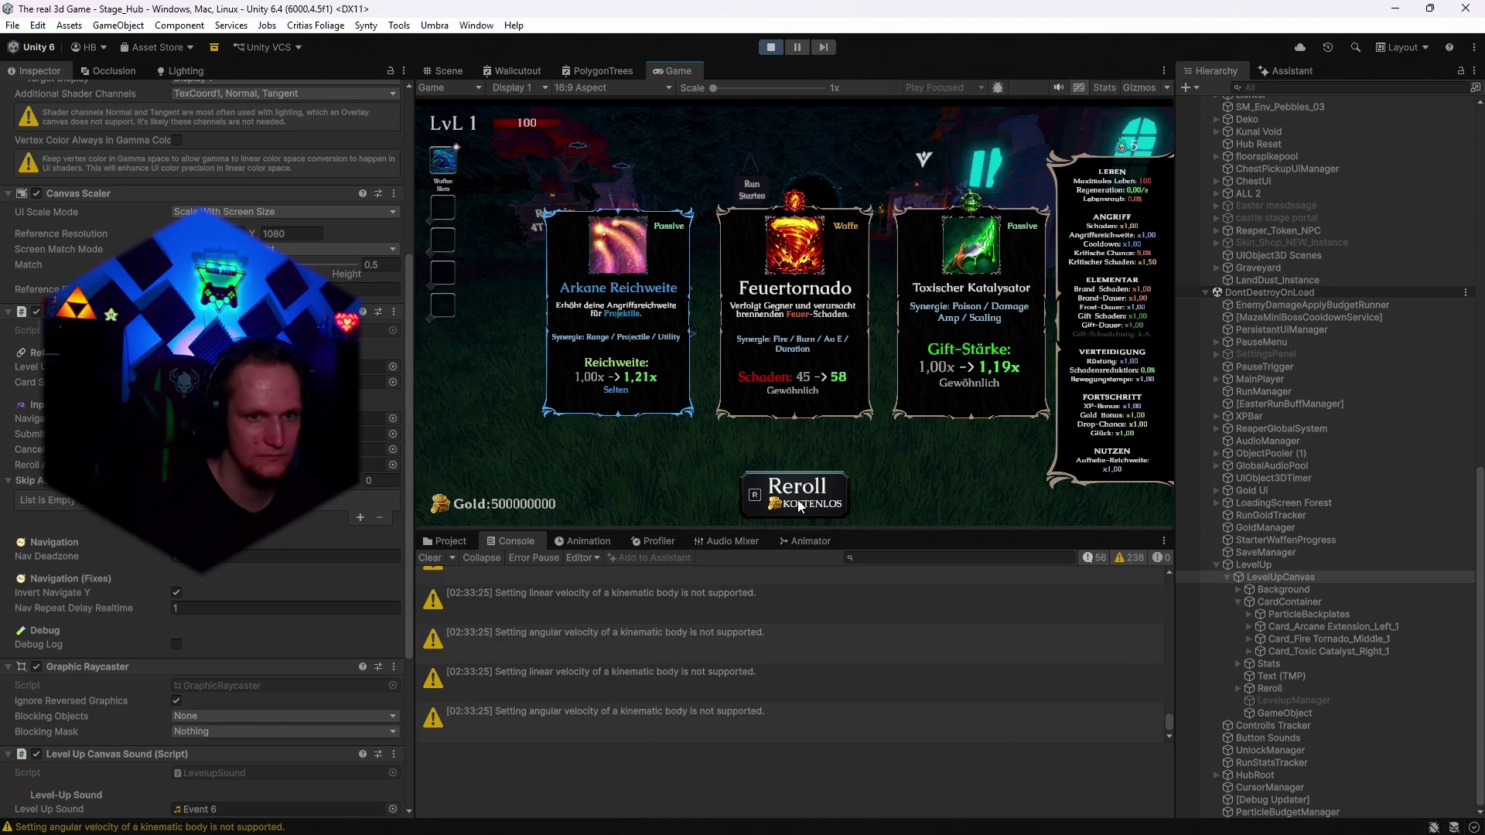
# Inspect the details of a kinematic-body warning in the Console.
pyautogui.click(625, 696)
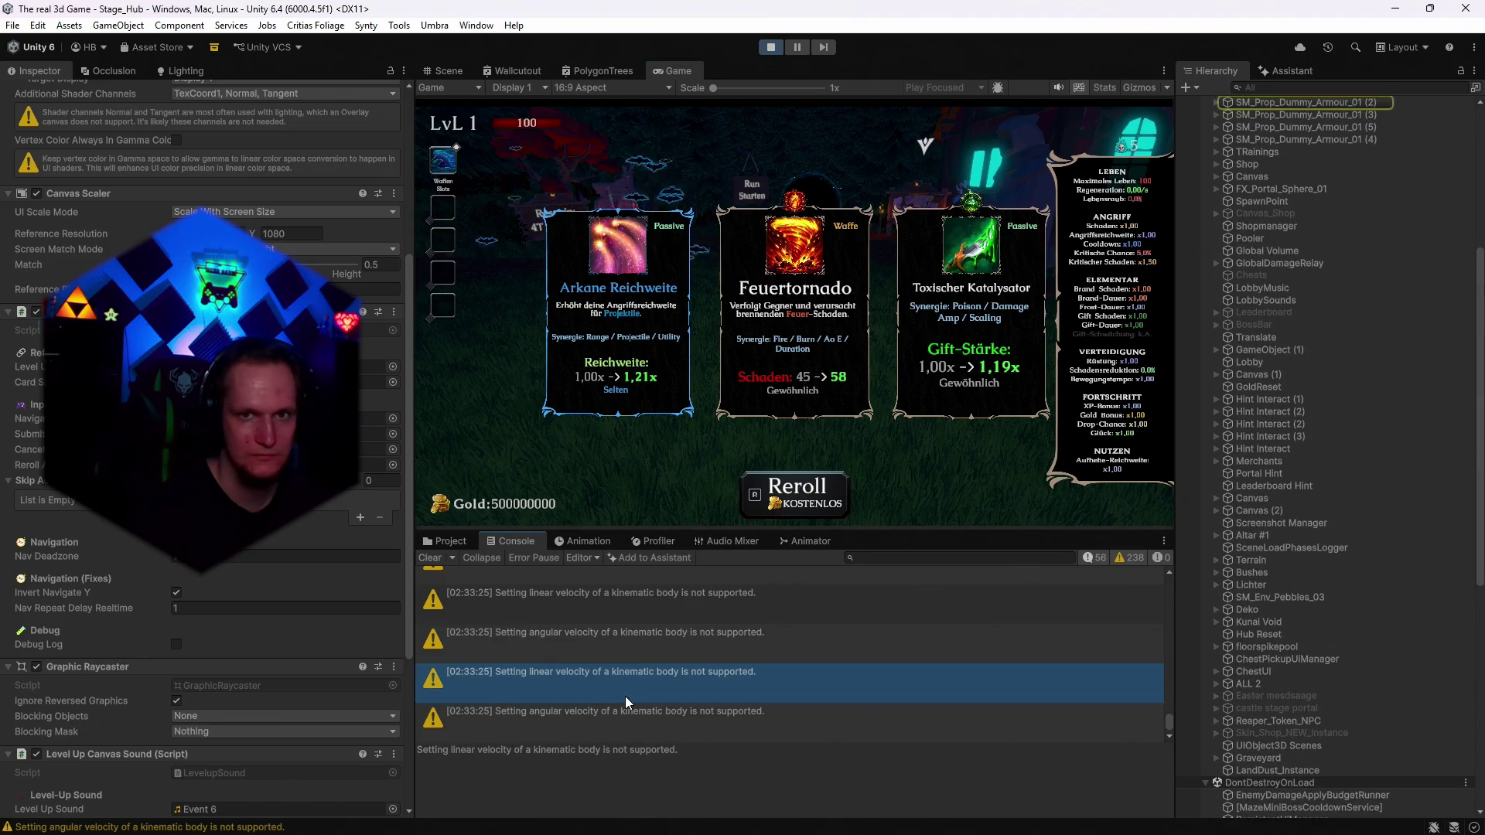
pyautogui.scroll(-1, 670, 658)
pyautogui.scroll(1, 670, 657)
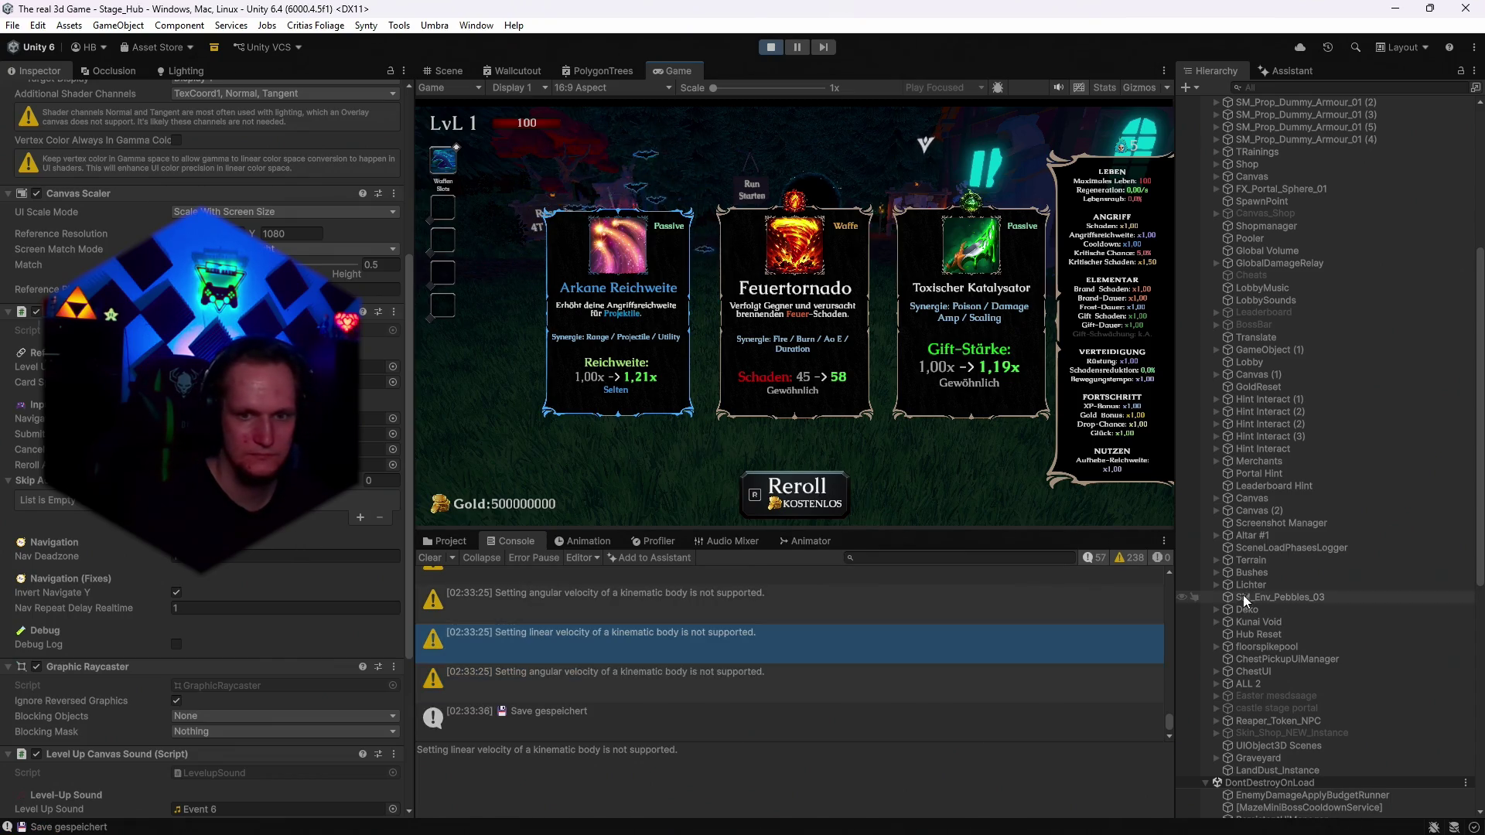
pyautogui.scroll(-3, 1246, 606)
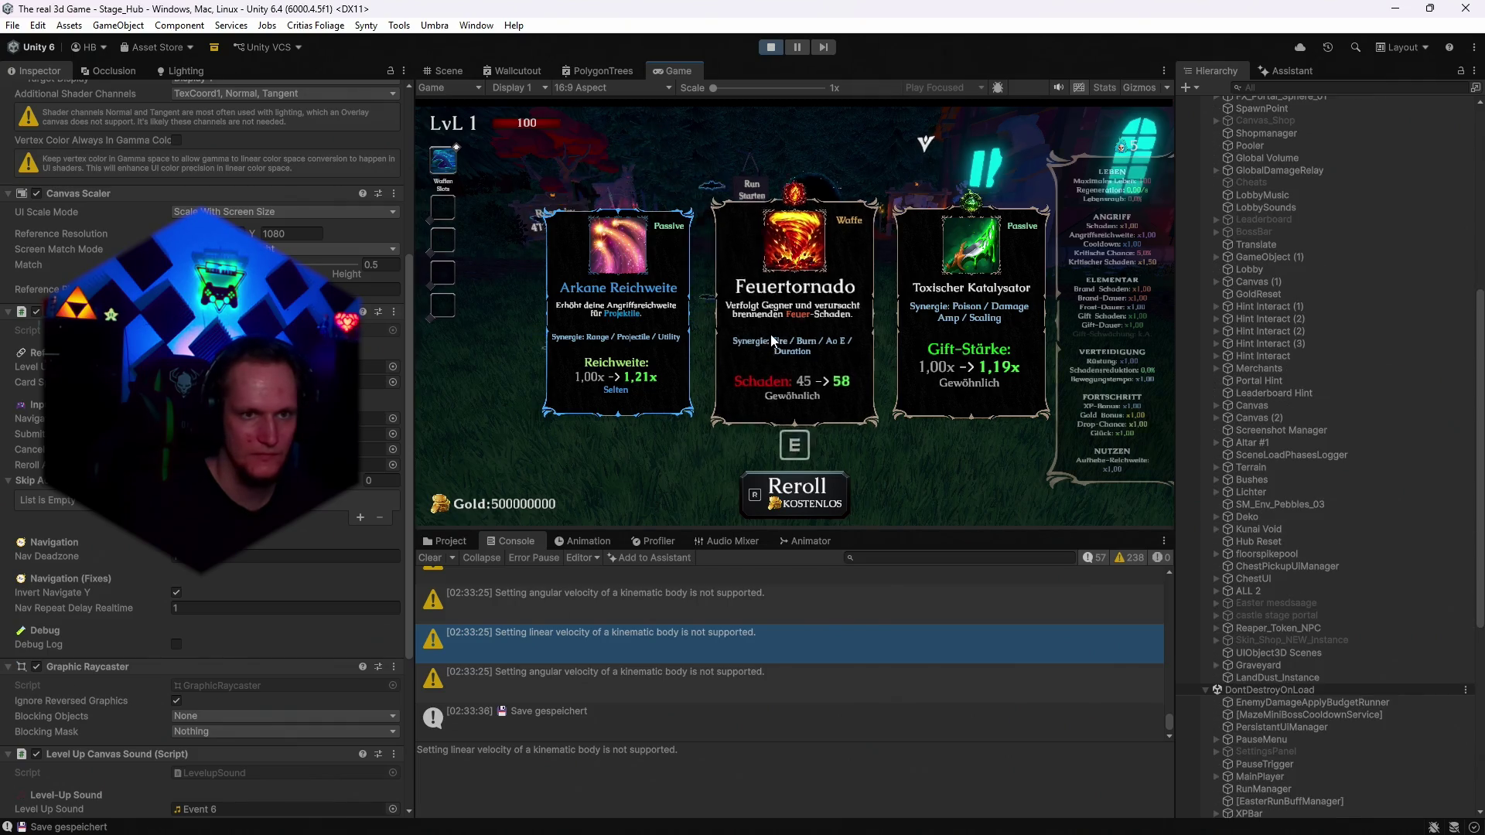
# Pick five upgrades: Feuertornado, Gefrorenes Herz, Infernaler Funke, Toxischer Katalysator and Karmesin Herz.
pyautogui.click(795, 319)
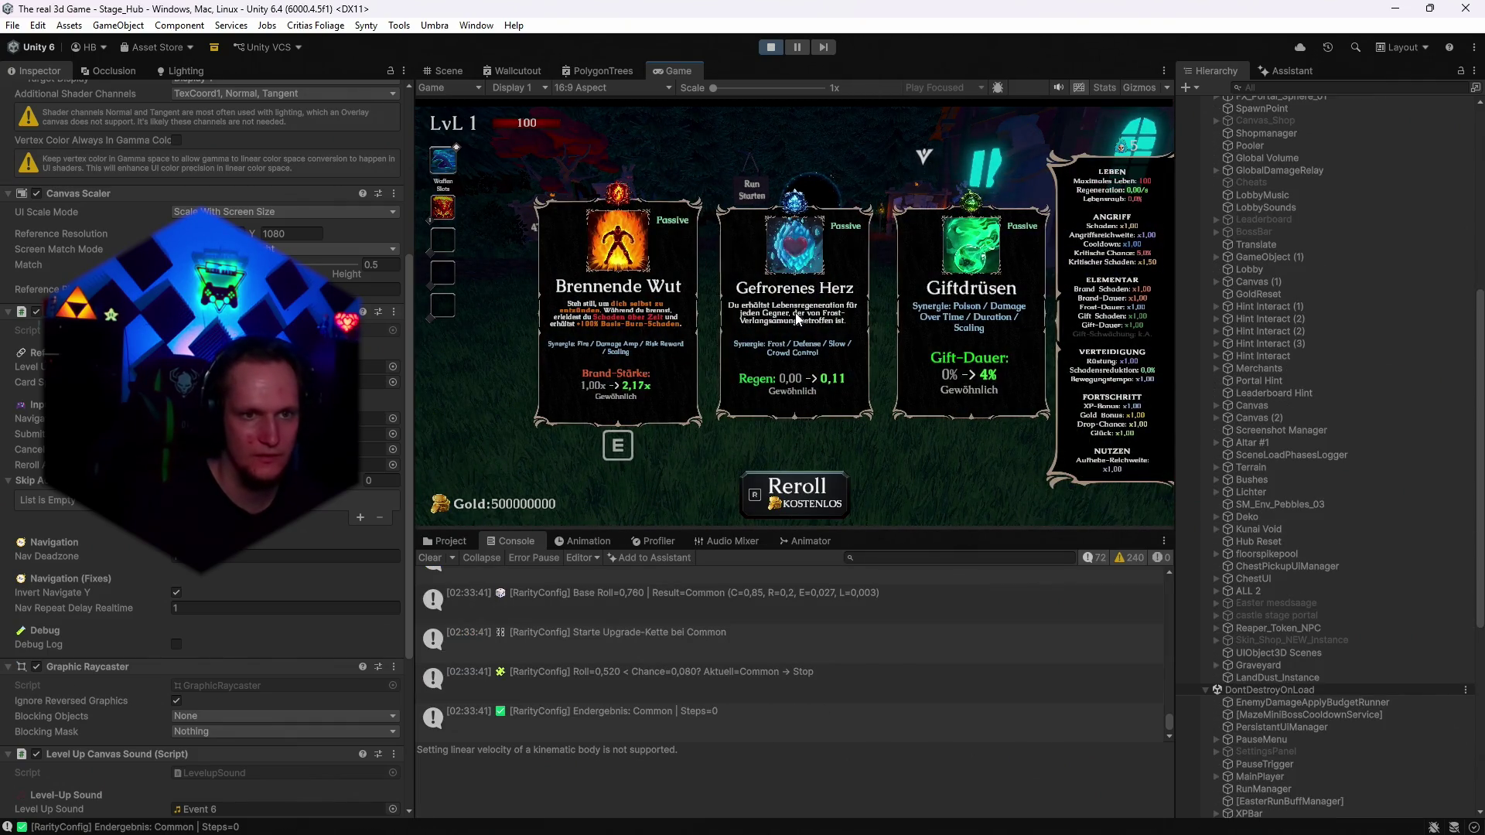
pyautogui.click(802, 344)
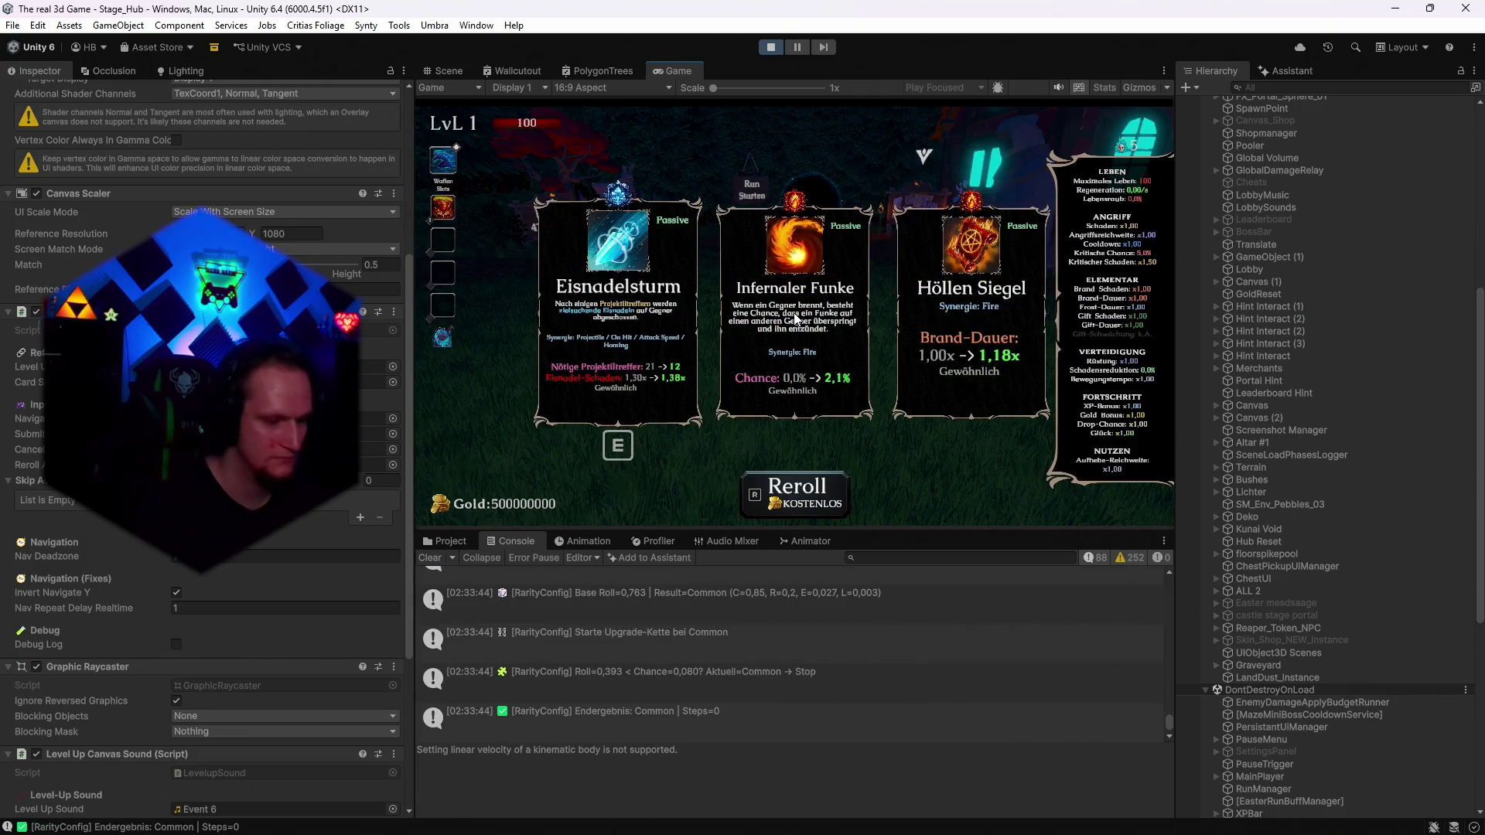
pyautogui.click(795, 317)
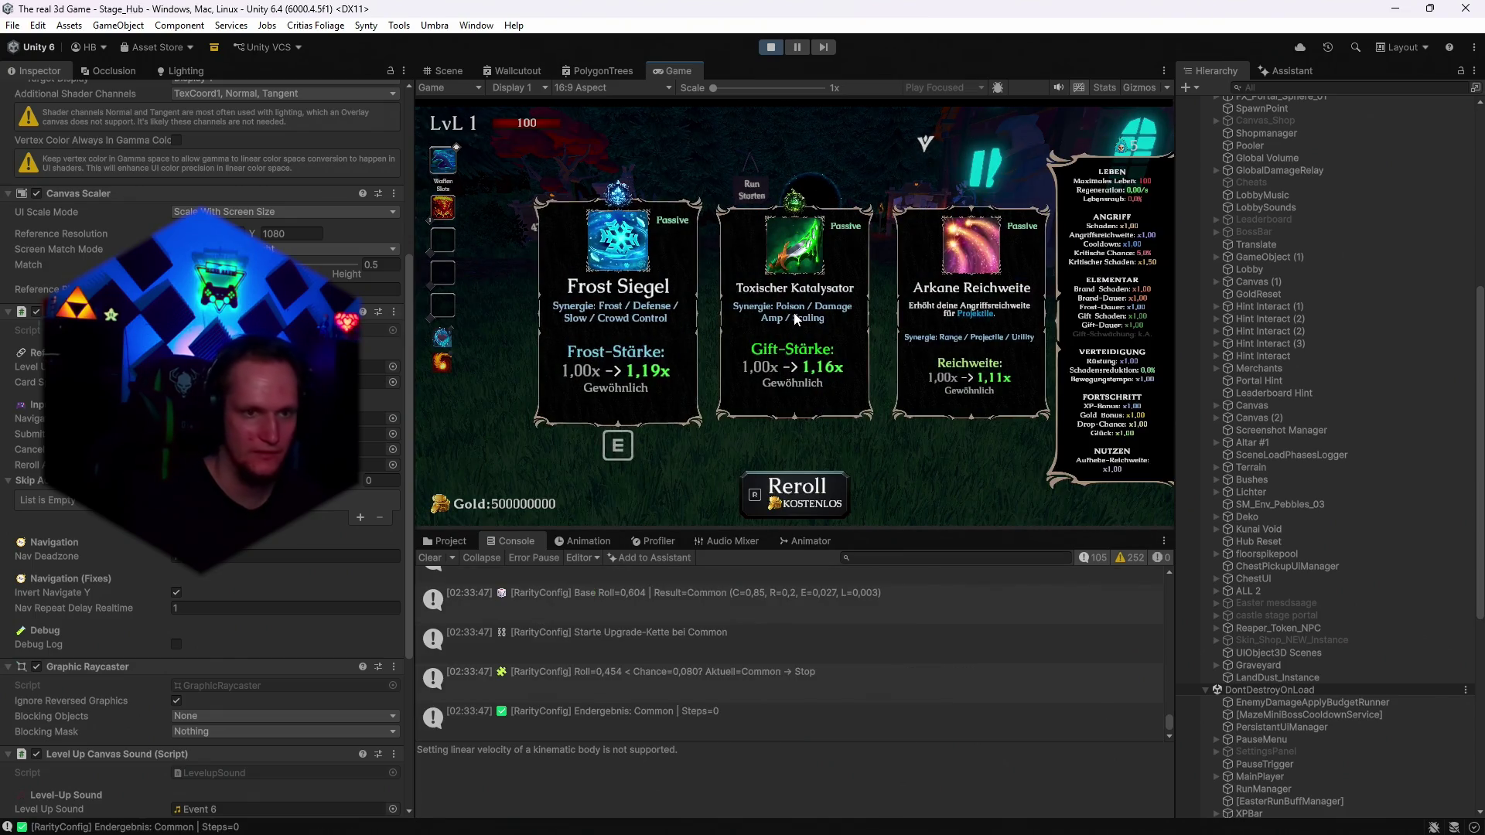
pyautogui.click(794, 313)
pyautogui.click(795, 317)
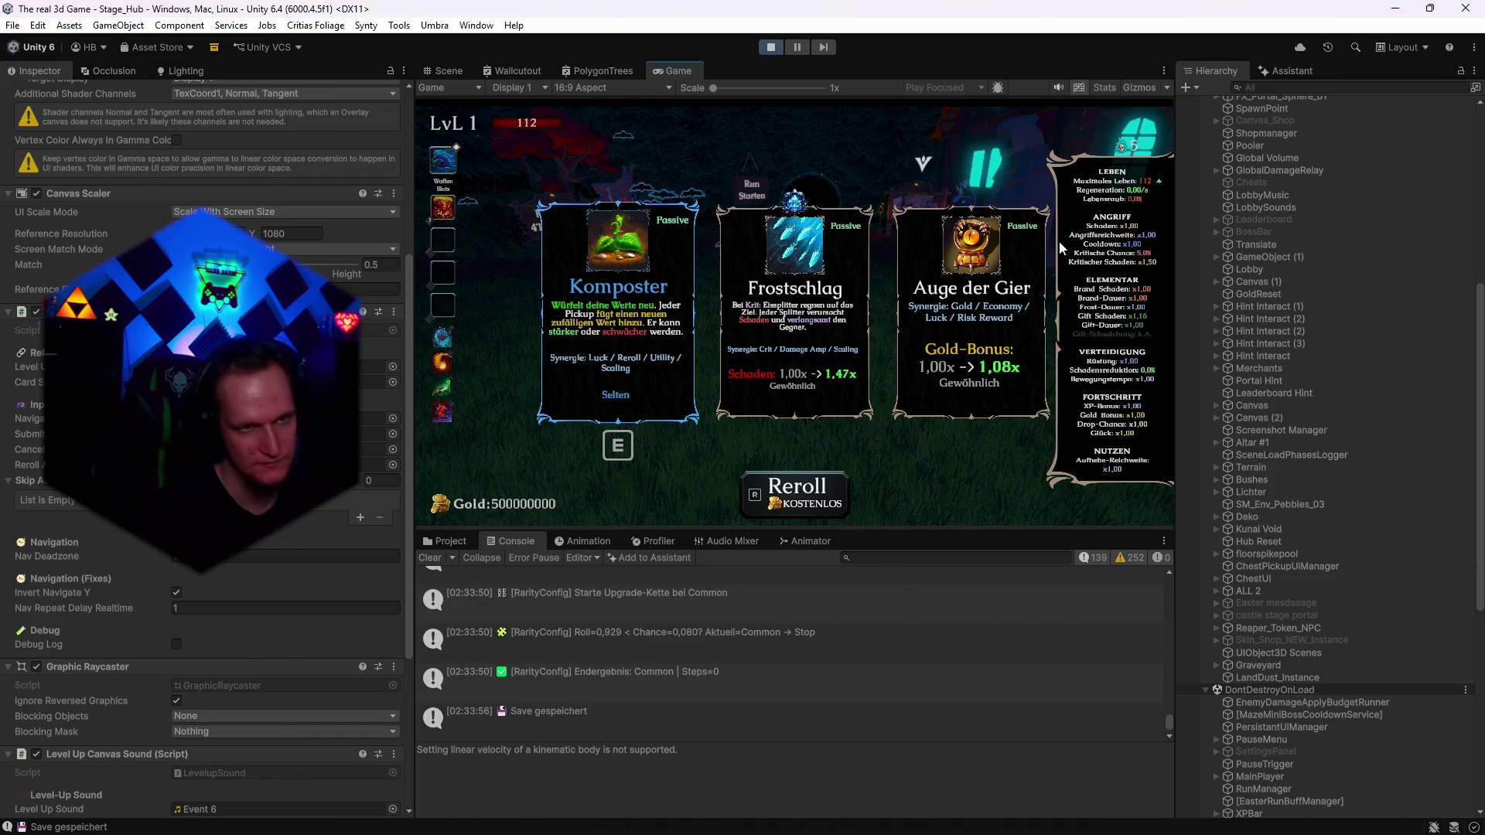
# Maximize and restore the Game view, then stop Play mode.
pyautogui.doubleClick(662, 68)
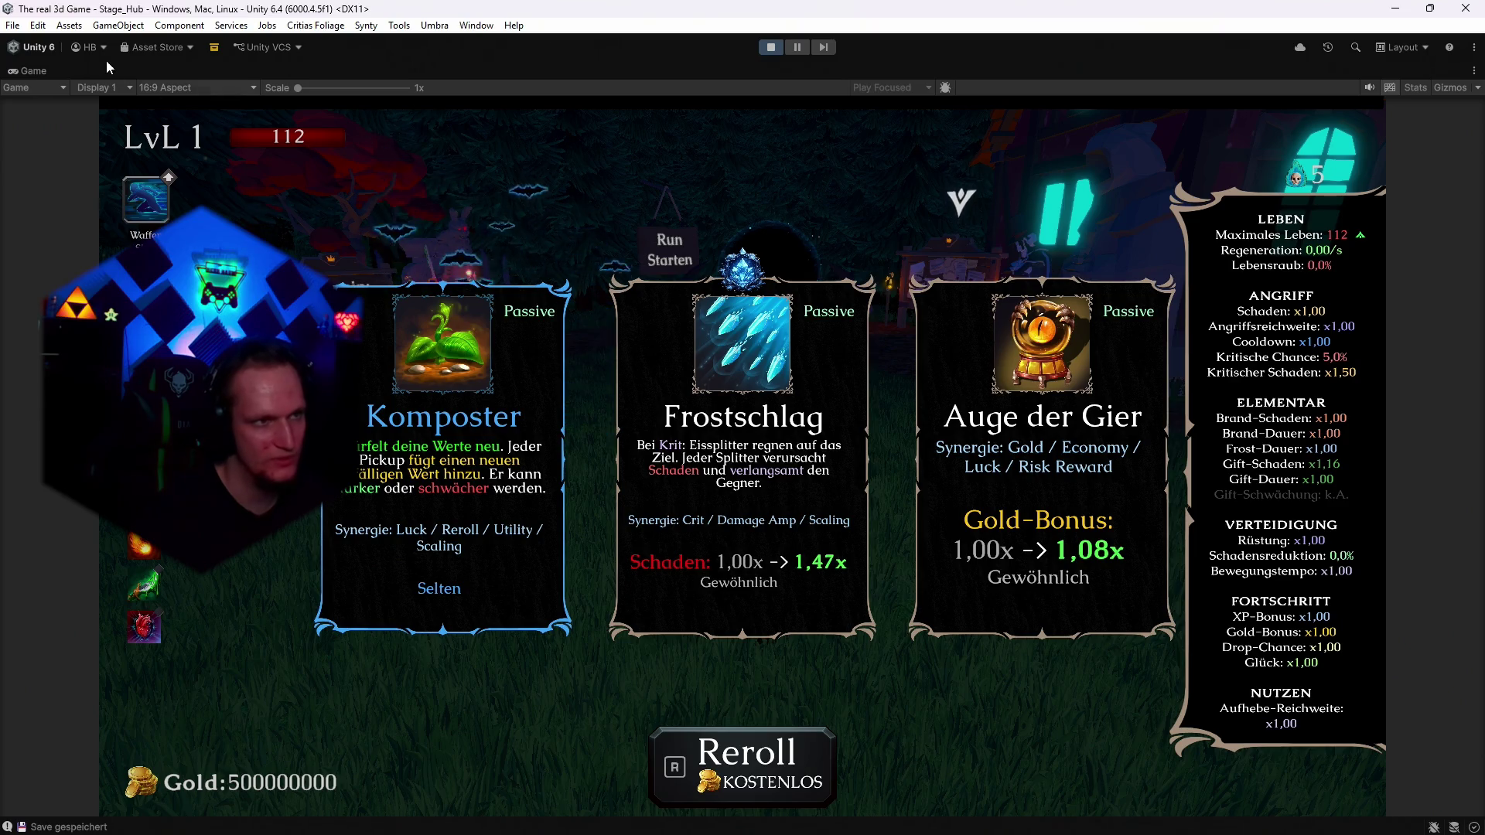
pyautogui.hotkey('shift', 'space')
pyautogui.click(769, 48)
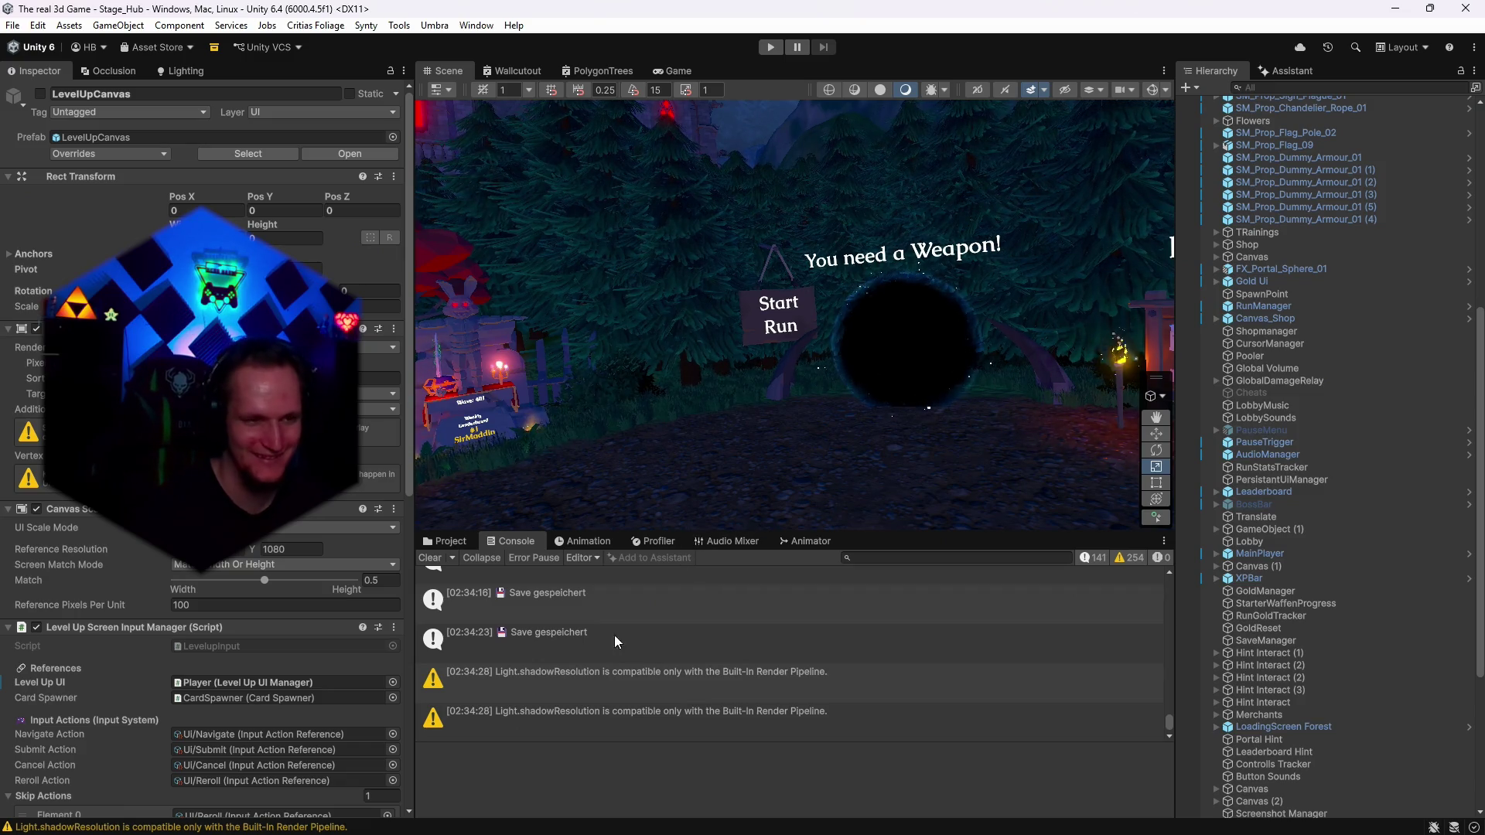
# Search the Project window for 'upgra' and open the Upgrade 1 card prefab.
pyautogui.click(446, 541)
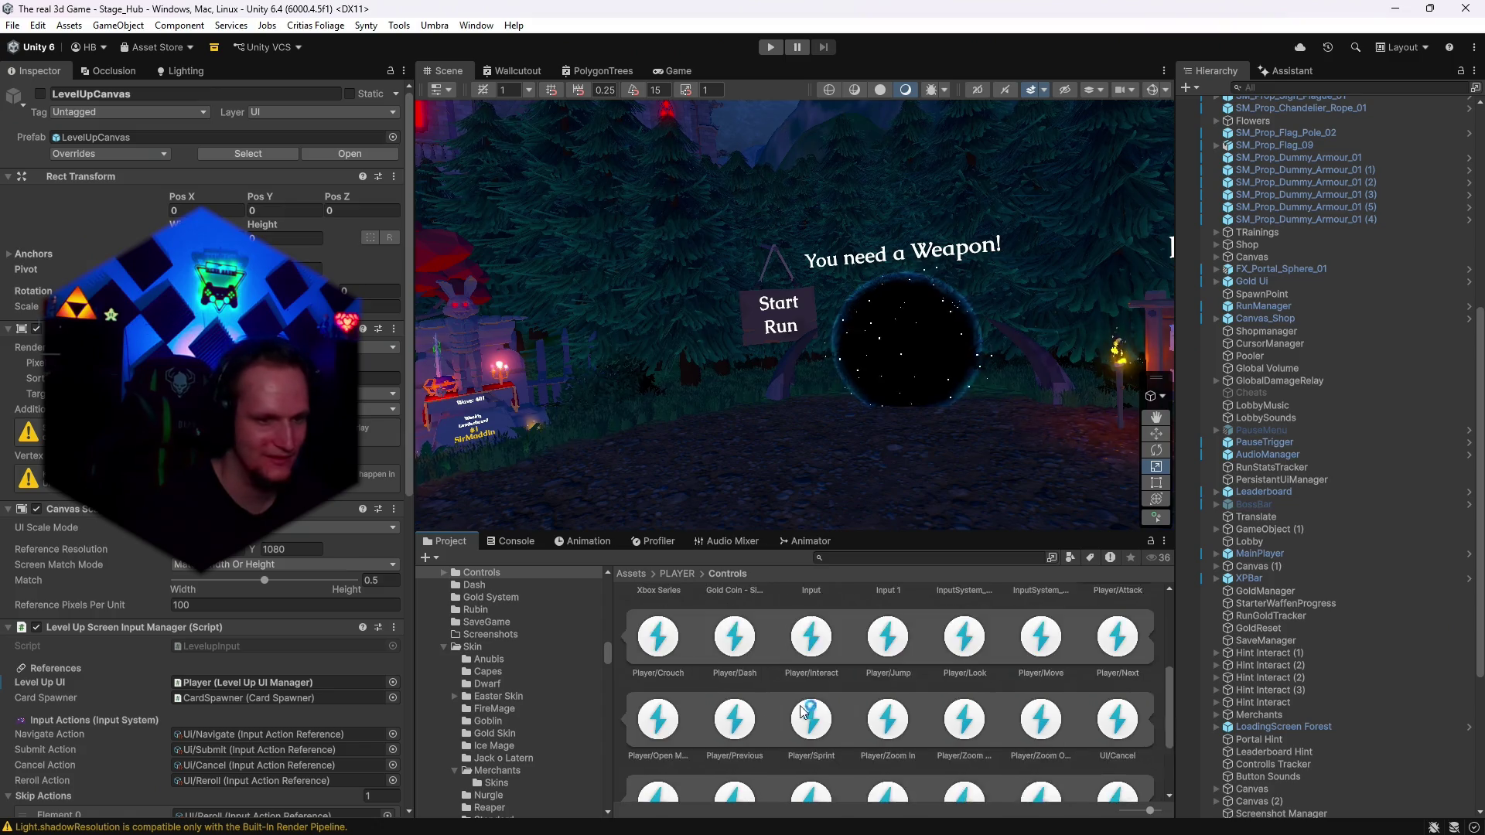
pyautogui.scroll(-3, 802, 712)
pyautogui.scroll(5, 786, 750)
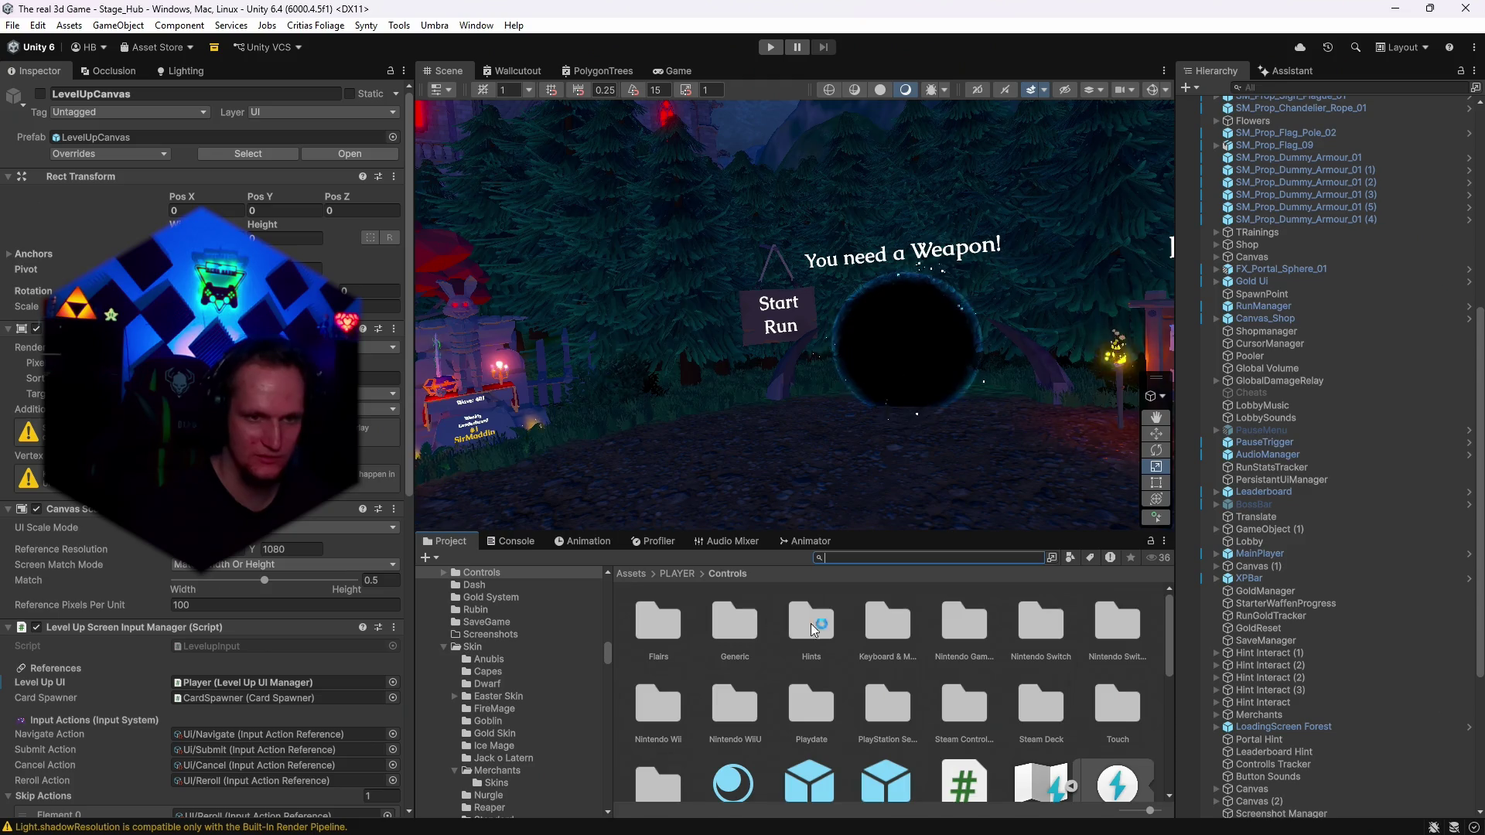
pyautogui.write('upgra')
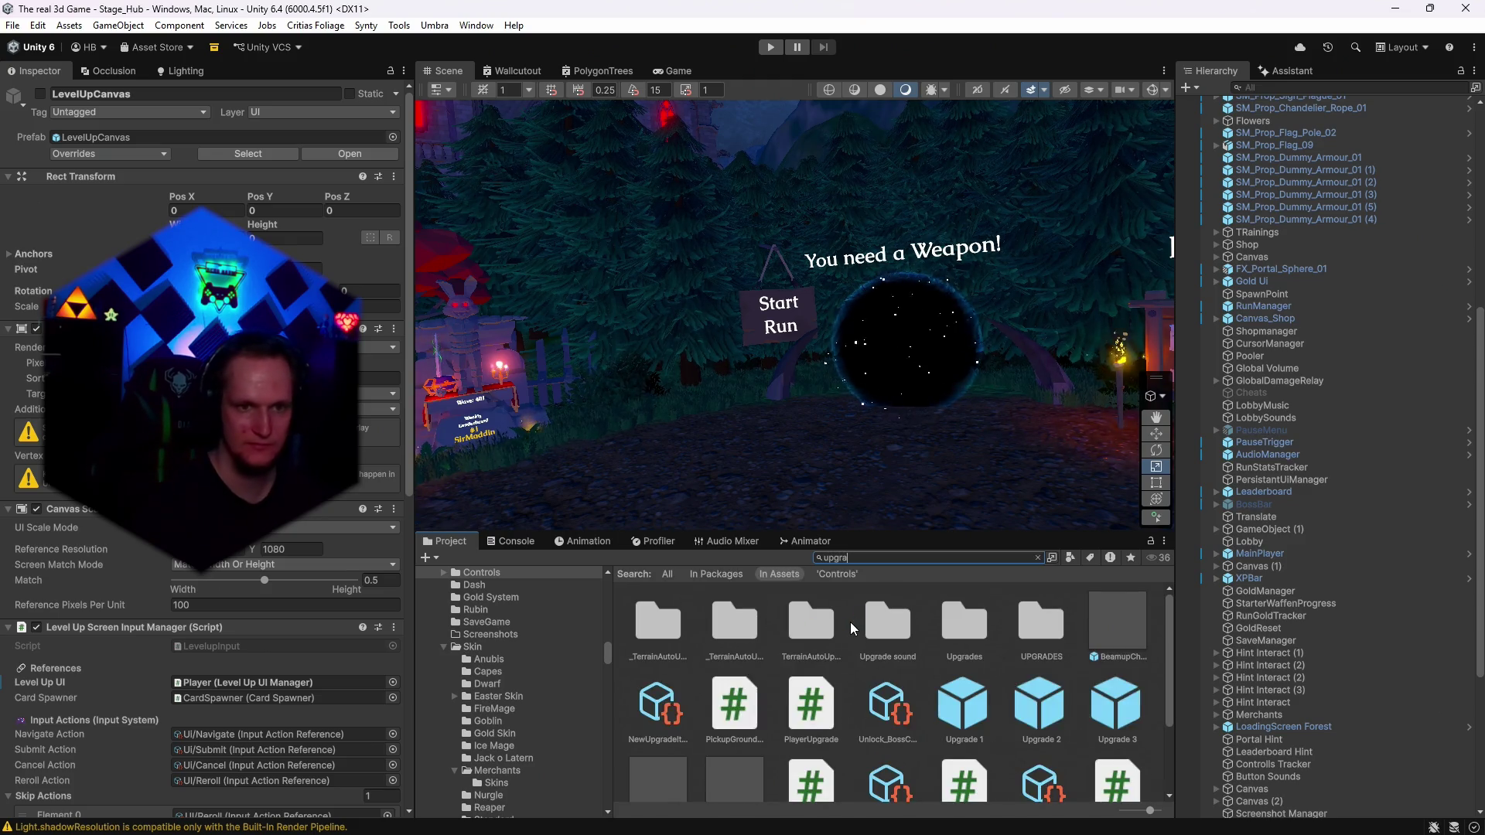
pyautogui.click(786, 707)
pyautogui.doubleClick(786, 706)
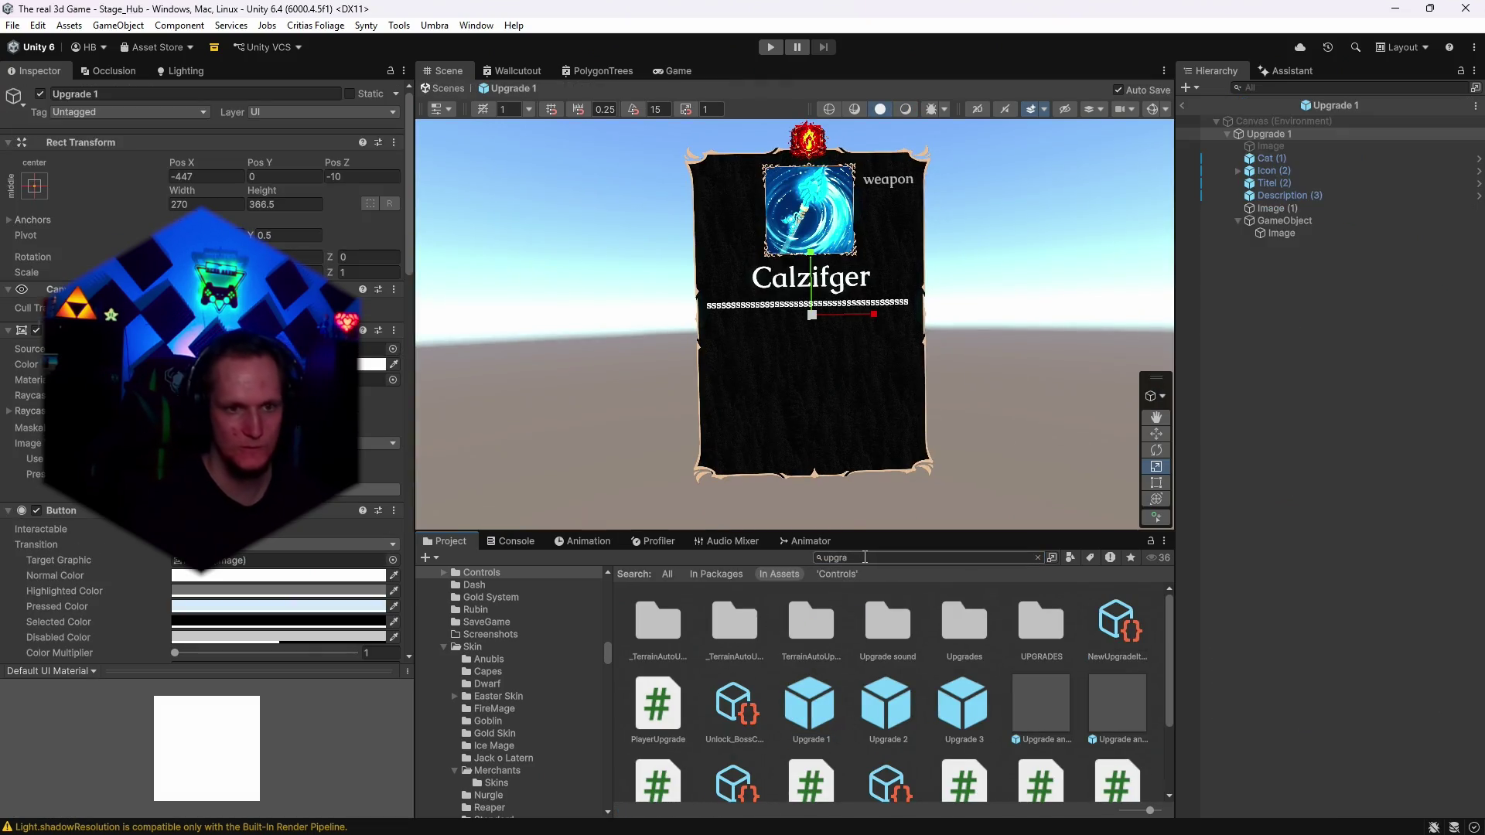
# Redo the upgrade search and select the Upgrade 1 prefab asset.
pyautogui.press('BackSpace')
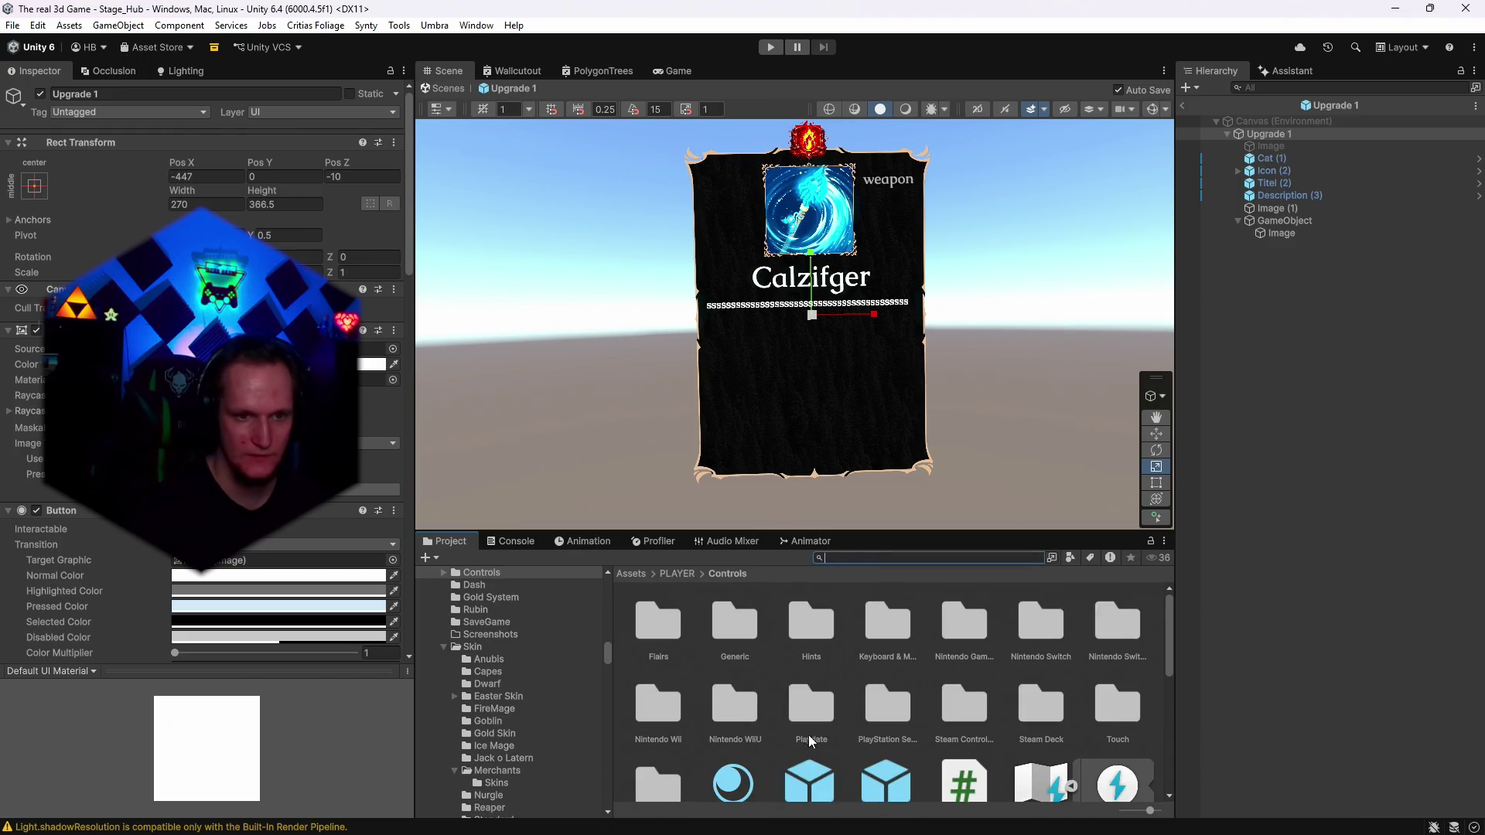
pyautogui.scroll(-3, 809, 741)
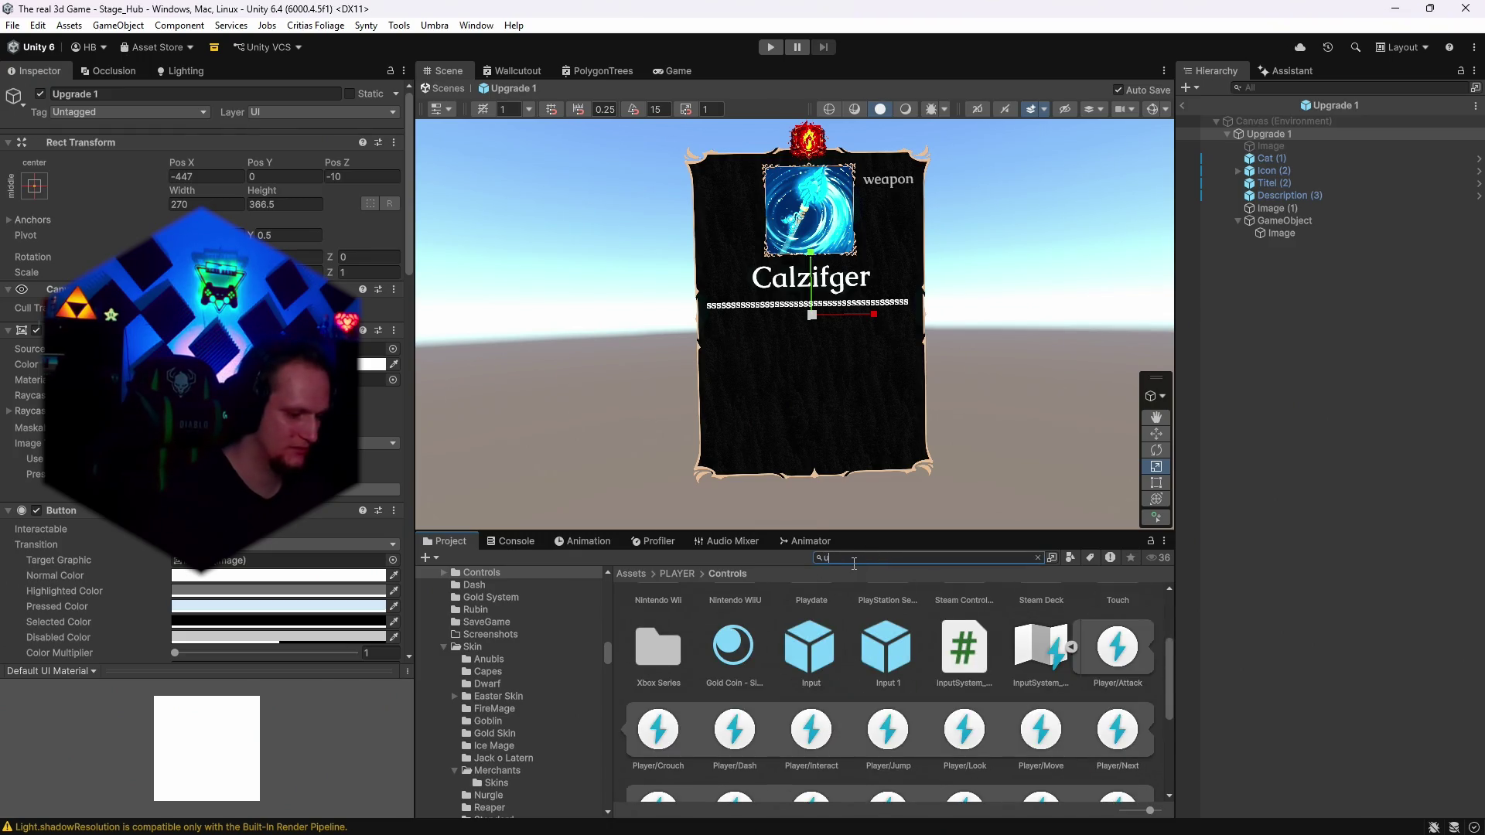
pyautogui.write('pgrde')
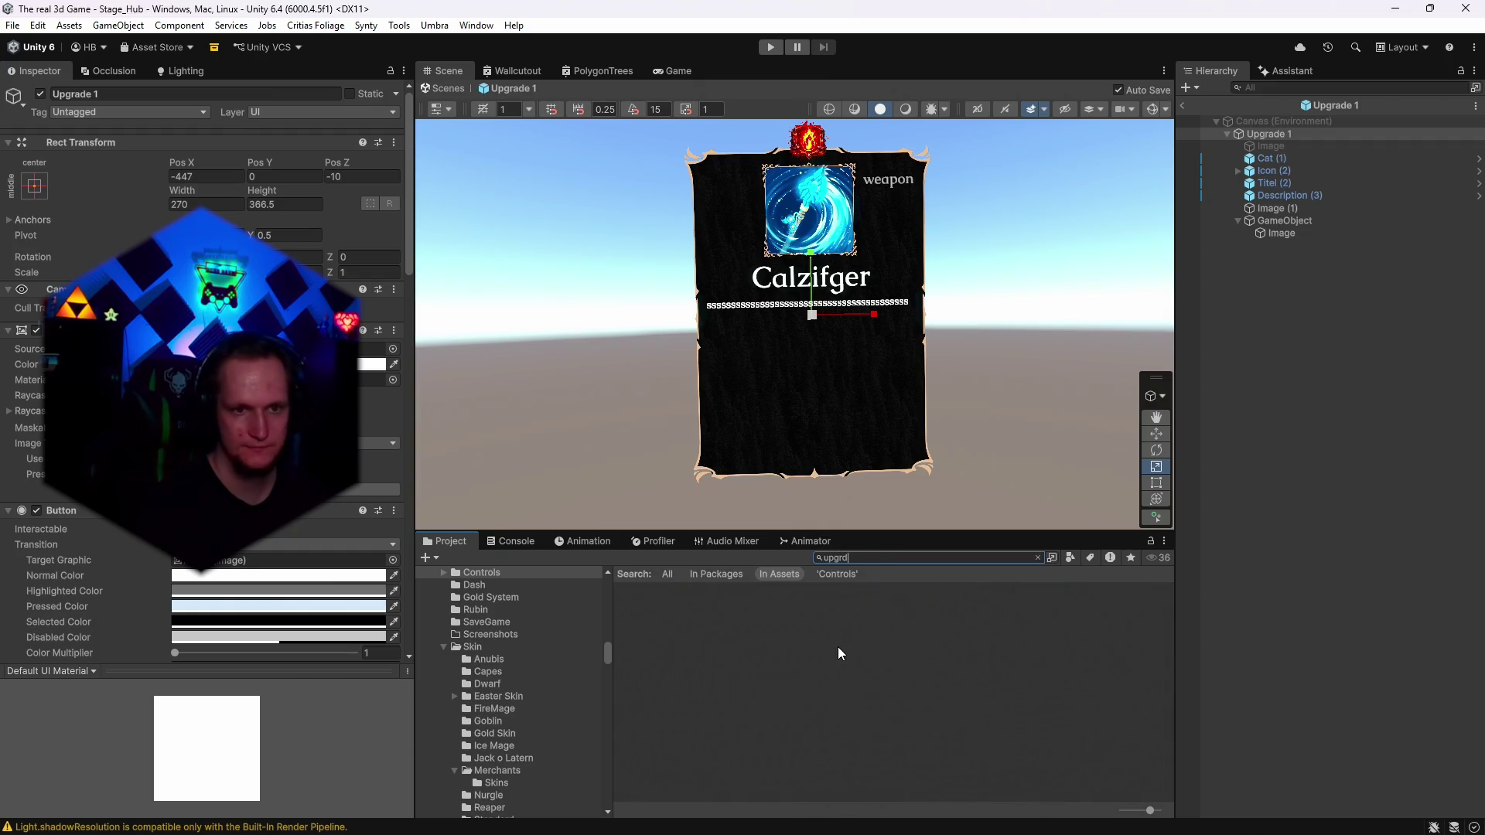
pyautogui.press('BackSpace')
pyautogui.click(963, 705)
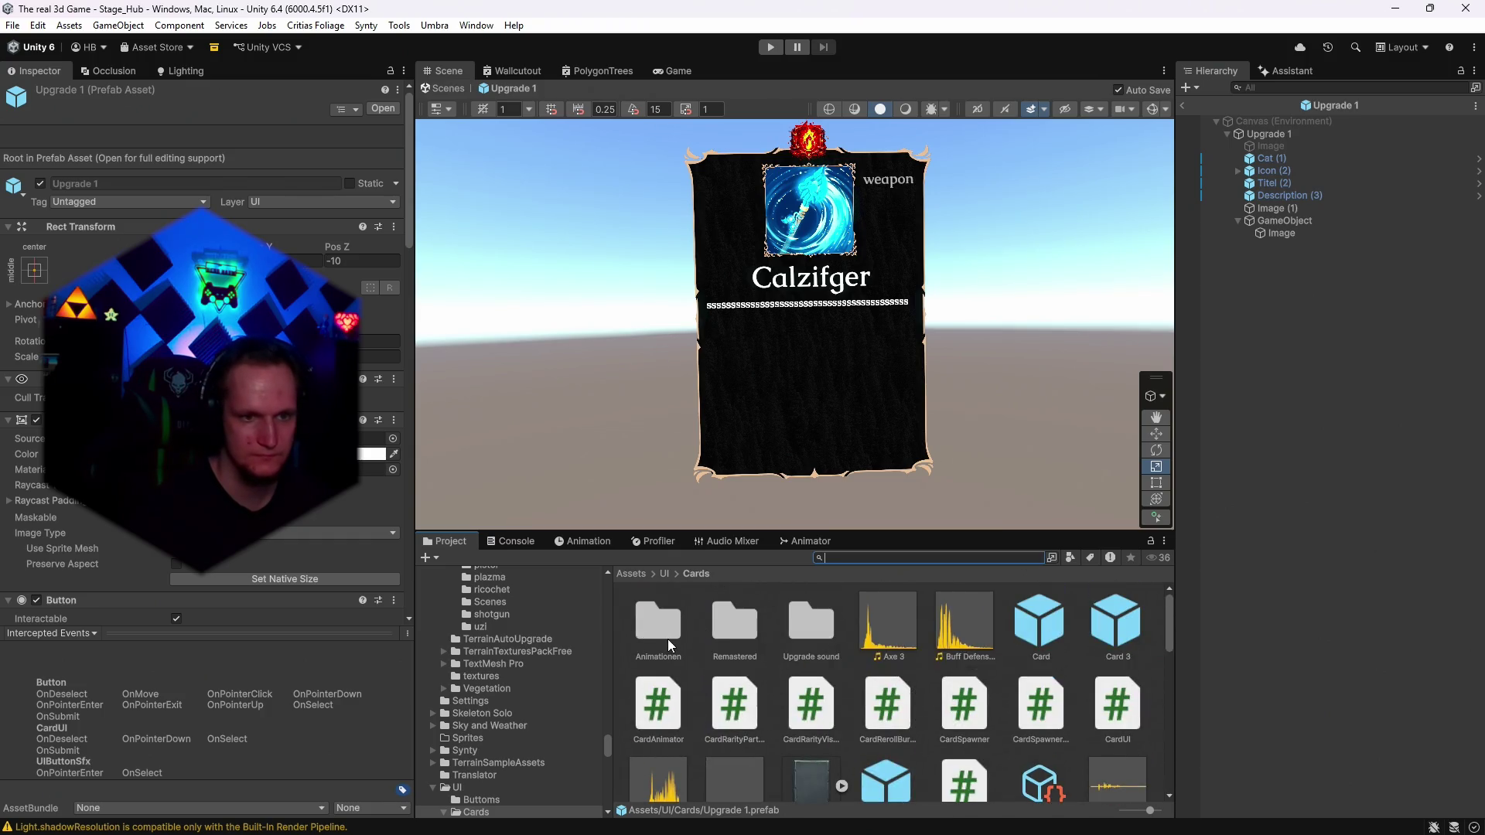
# Open the bats epic particle prefab from Animationen > bats and view it from above.
pyautogui.doubleClick(658, 629)
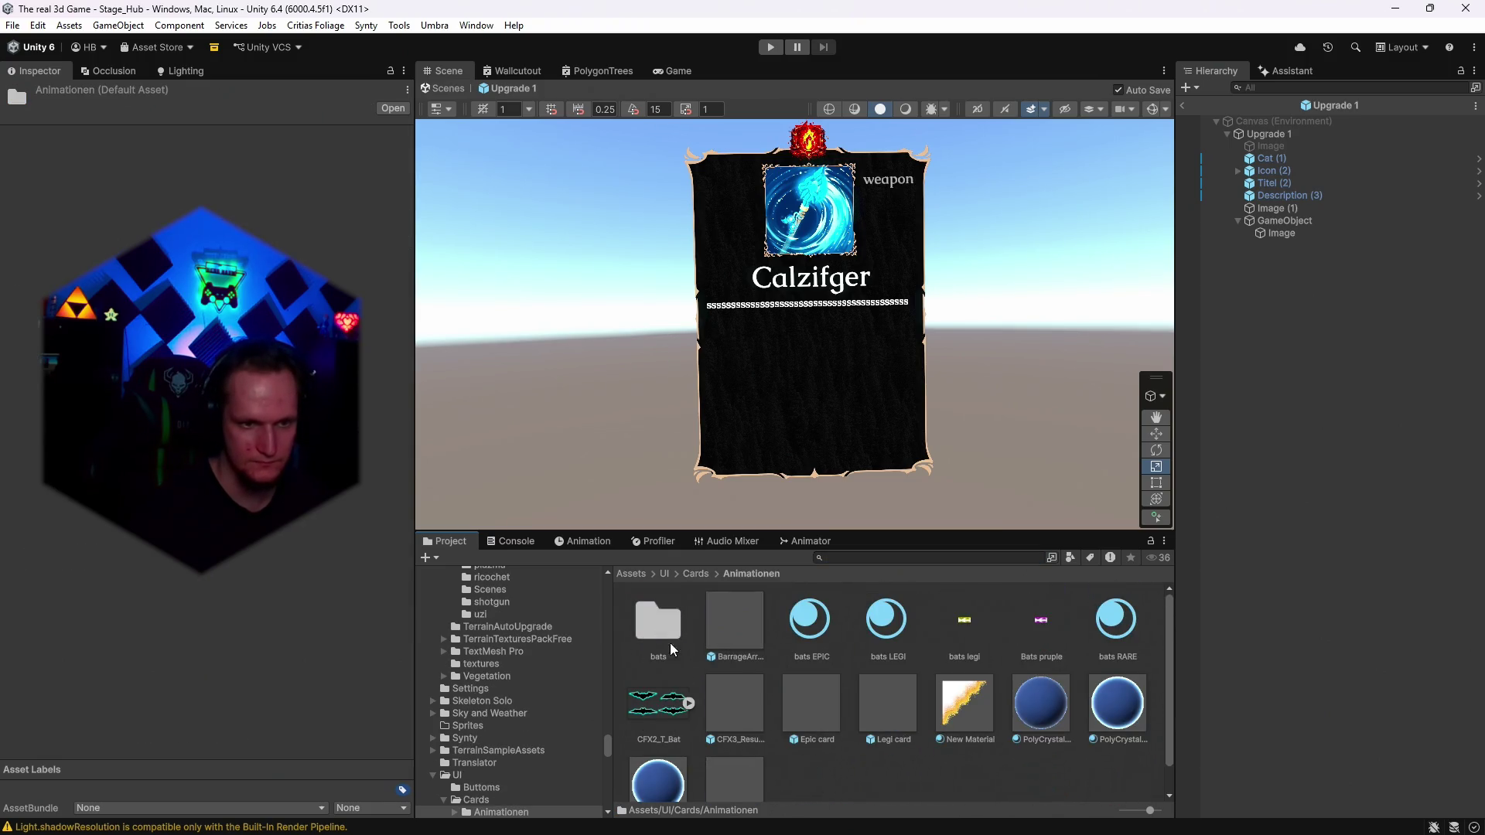
pyautogui.doubleClick(657, 629)
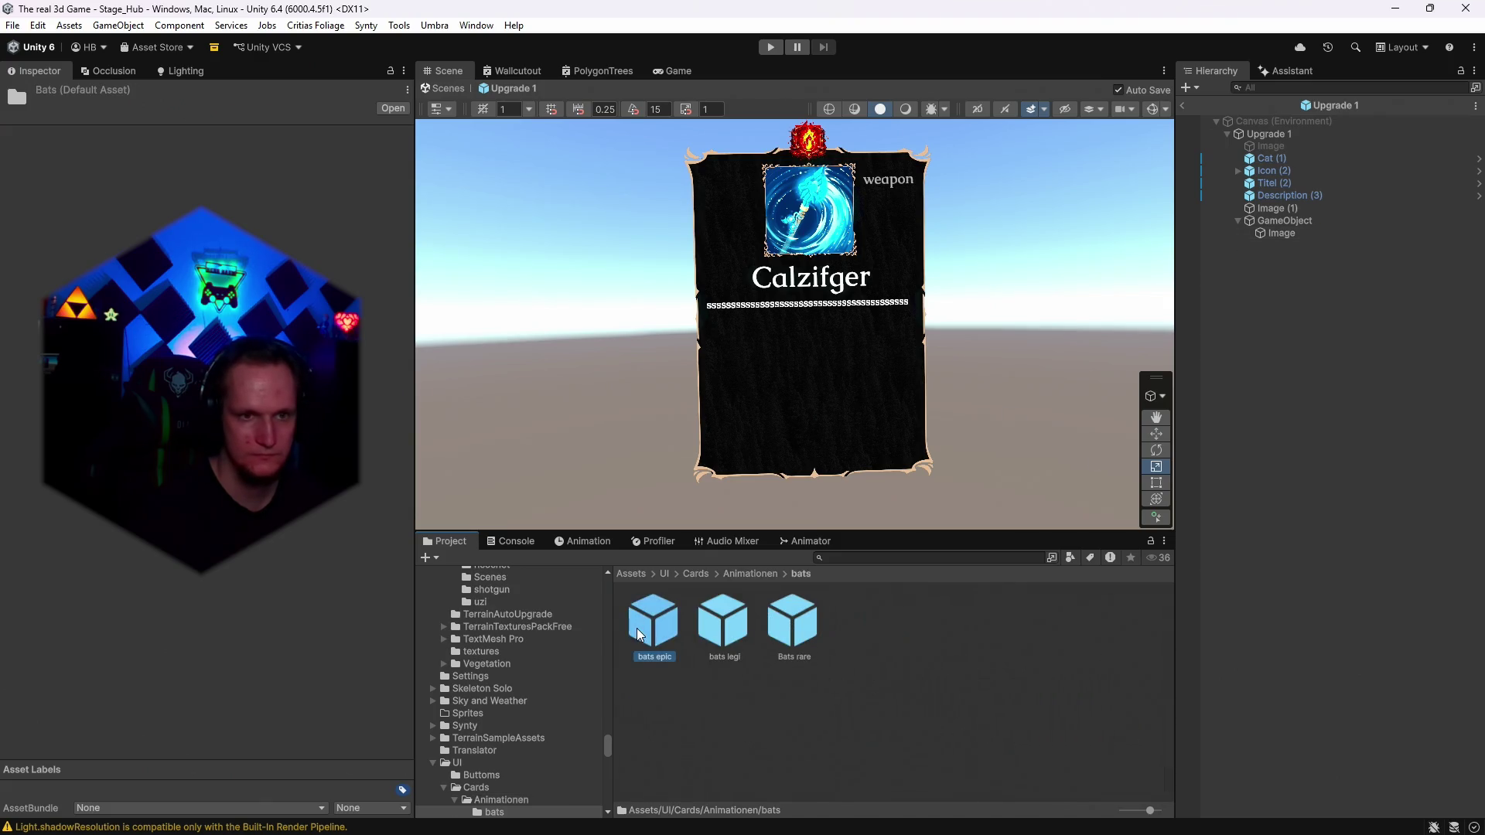
pyautogui.doubleClick(637, 628)
pyautogui.moveTo(854, 297); pyautogui.dragTo(754, 633)
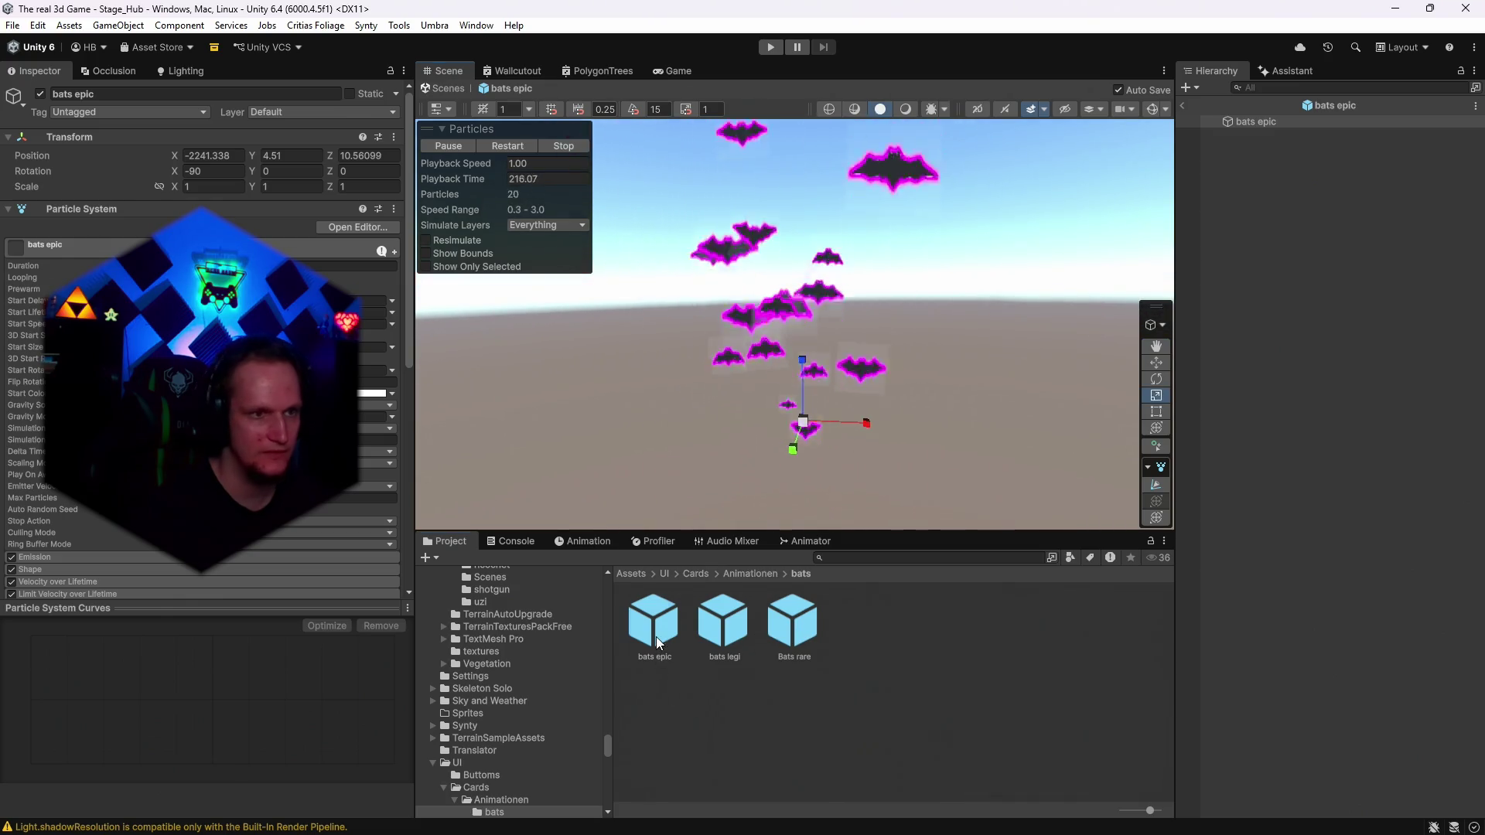
pyautogui.click(656, 641)
pyautogui.scroll(-5, 319, 508)
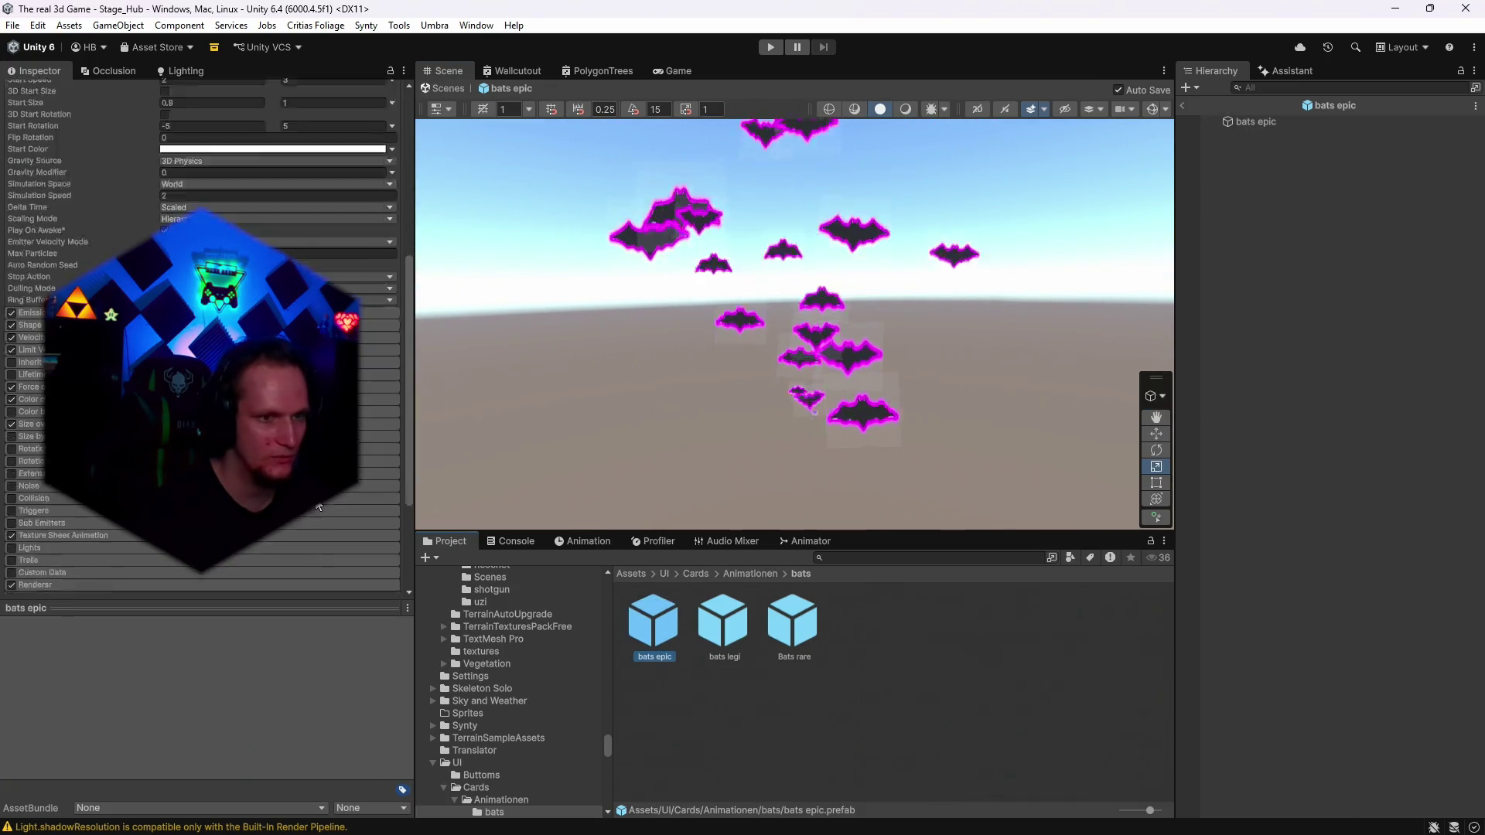
# In the bats legi prefab, enable Alpha Clipping (threshold 0.5) on the bats LEGI material.
pyautogui.doubleClick(735, 623)
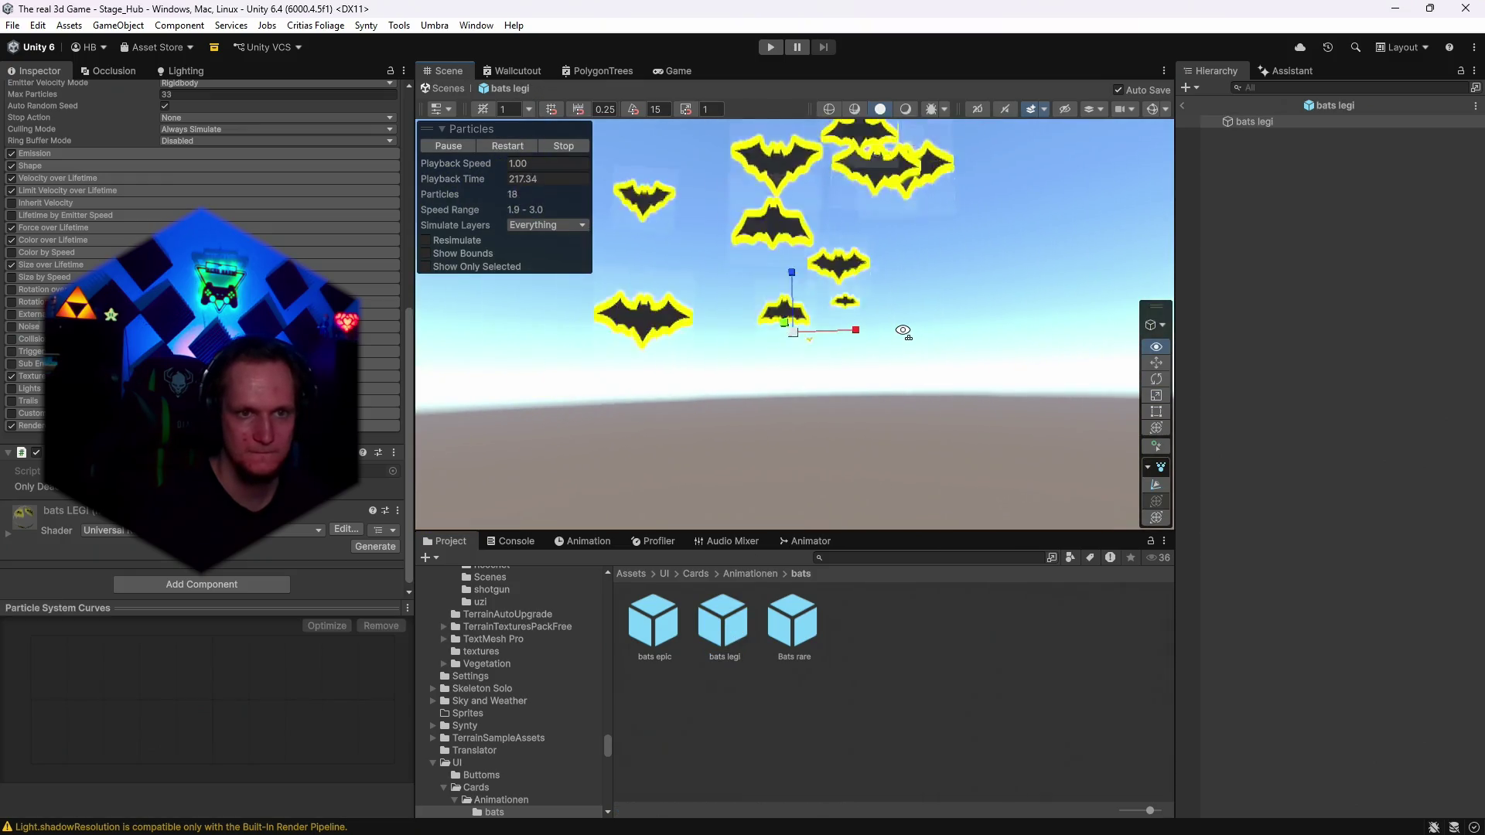
pyautogui.click(8, 534)
pyautogui.scroll(-5, 12, 539)
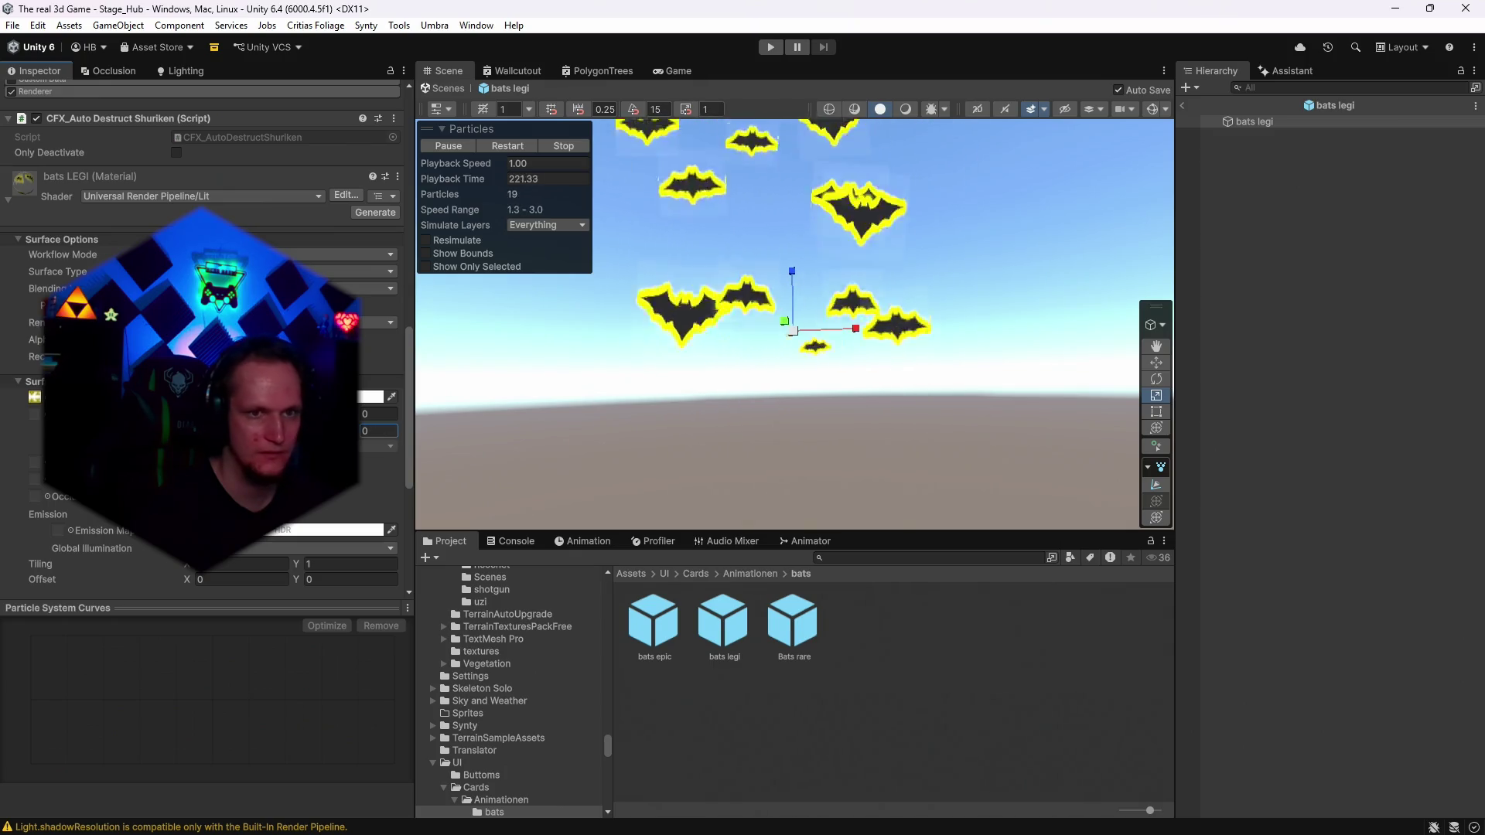
pyautogui.moveTo(897, 178); pyautogui.dragTo(833, 224)
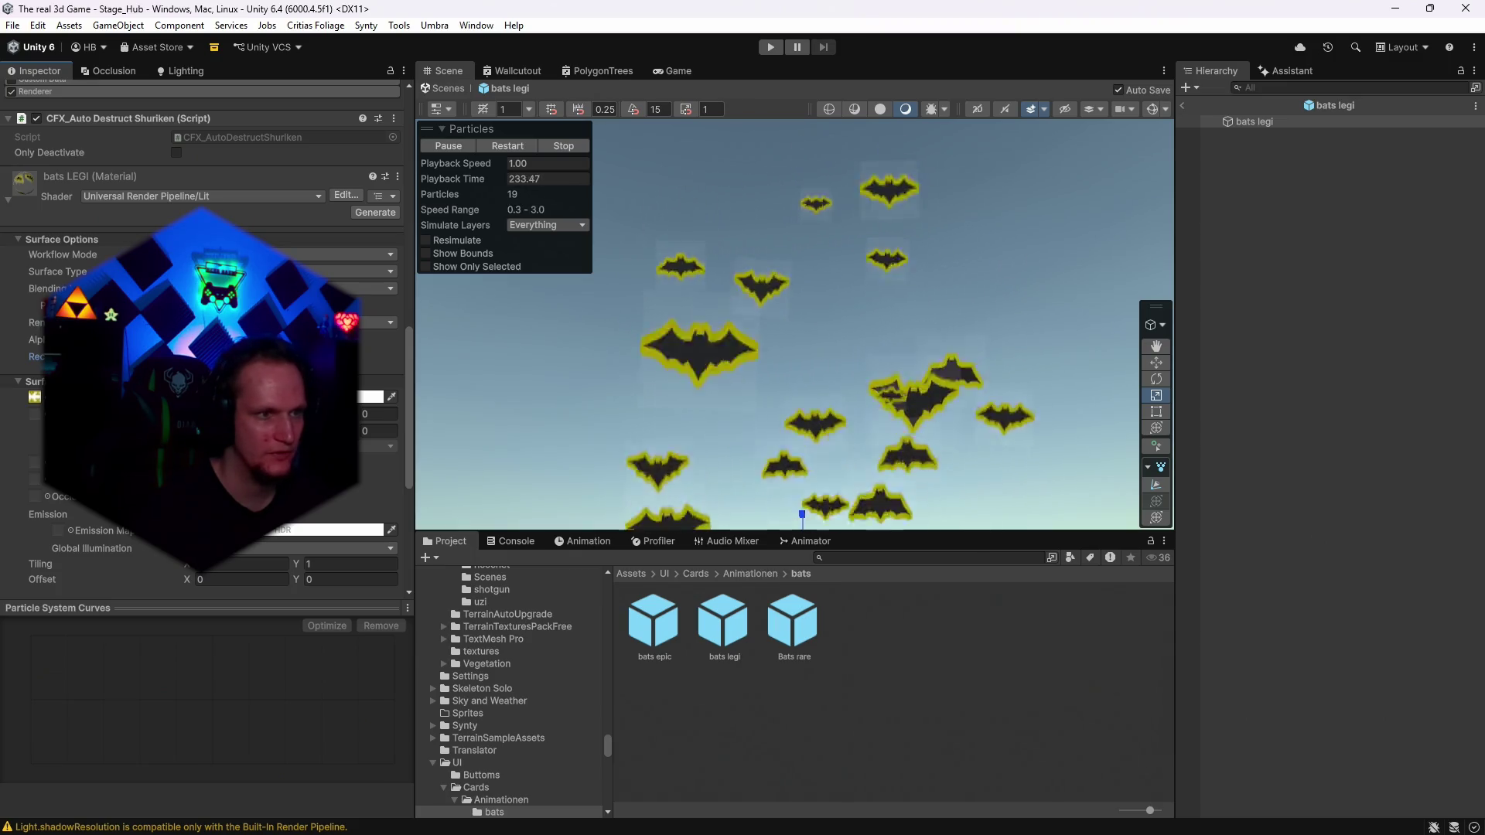
pyautogui.click(189, 339)
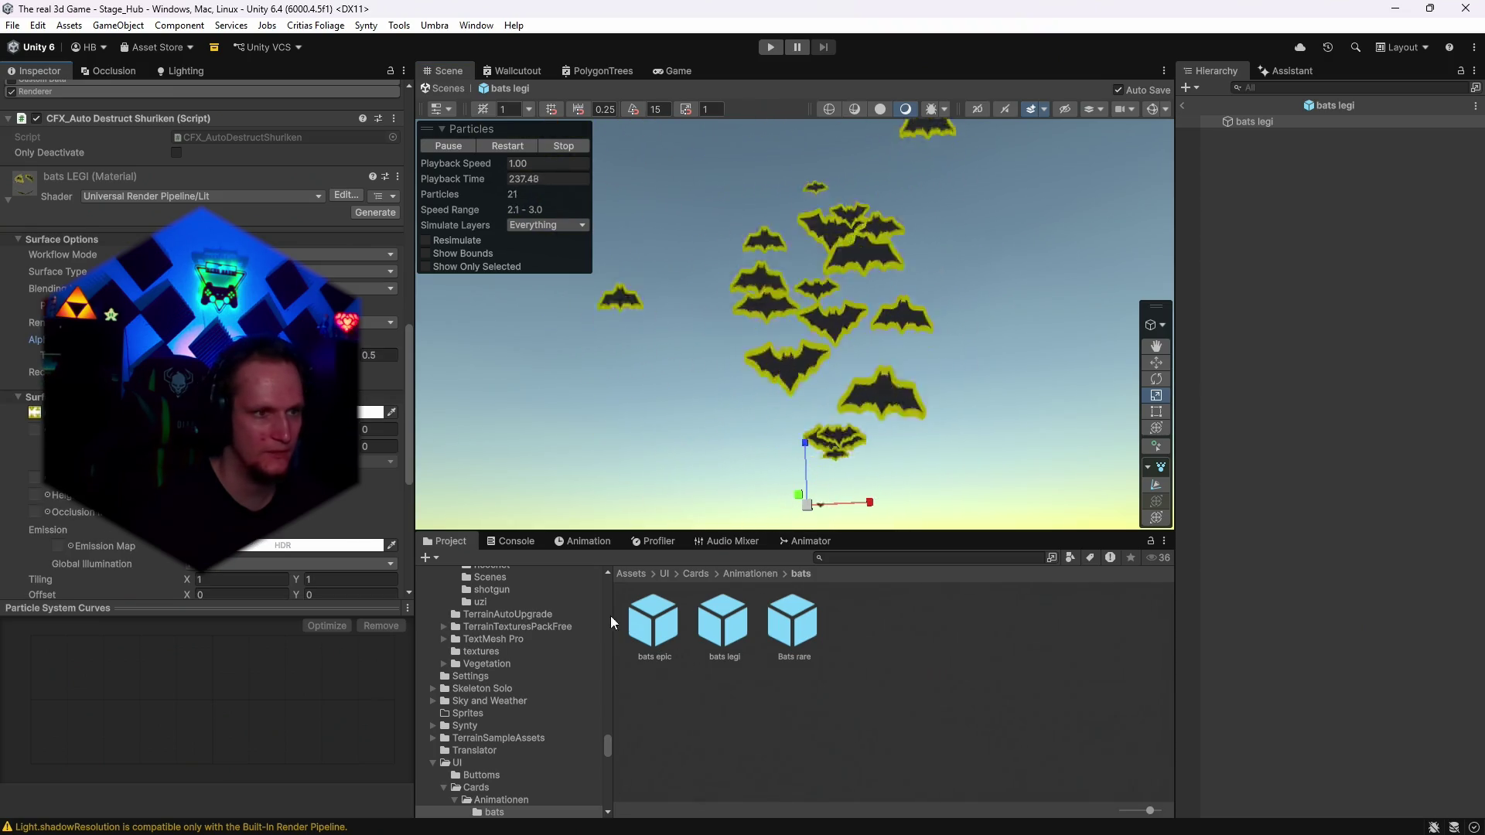
pyautogui.scroll(-3, 510, 773)
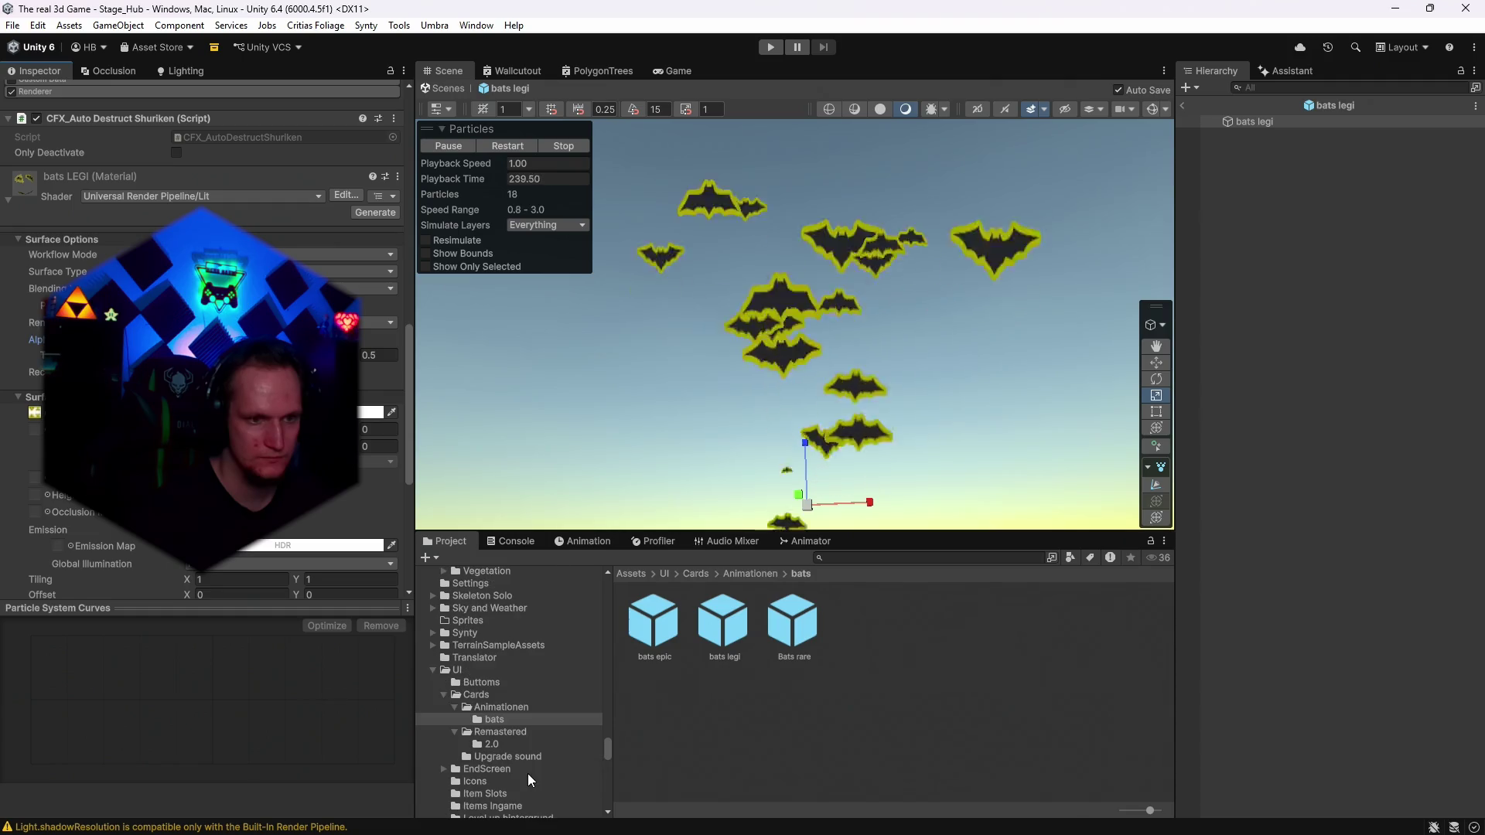
pyautogui.click(497, 706)
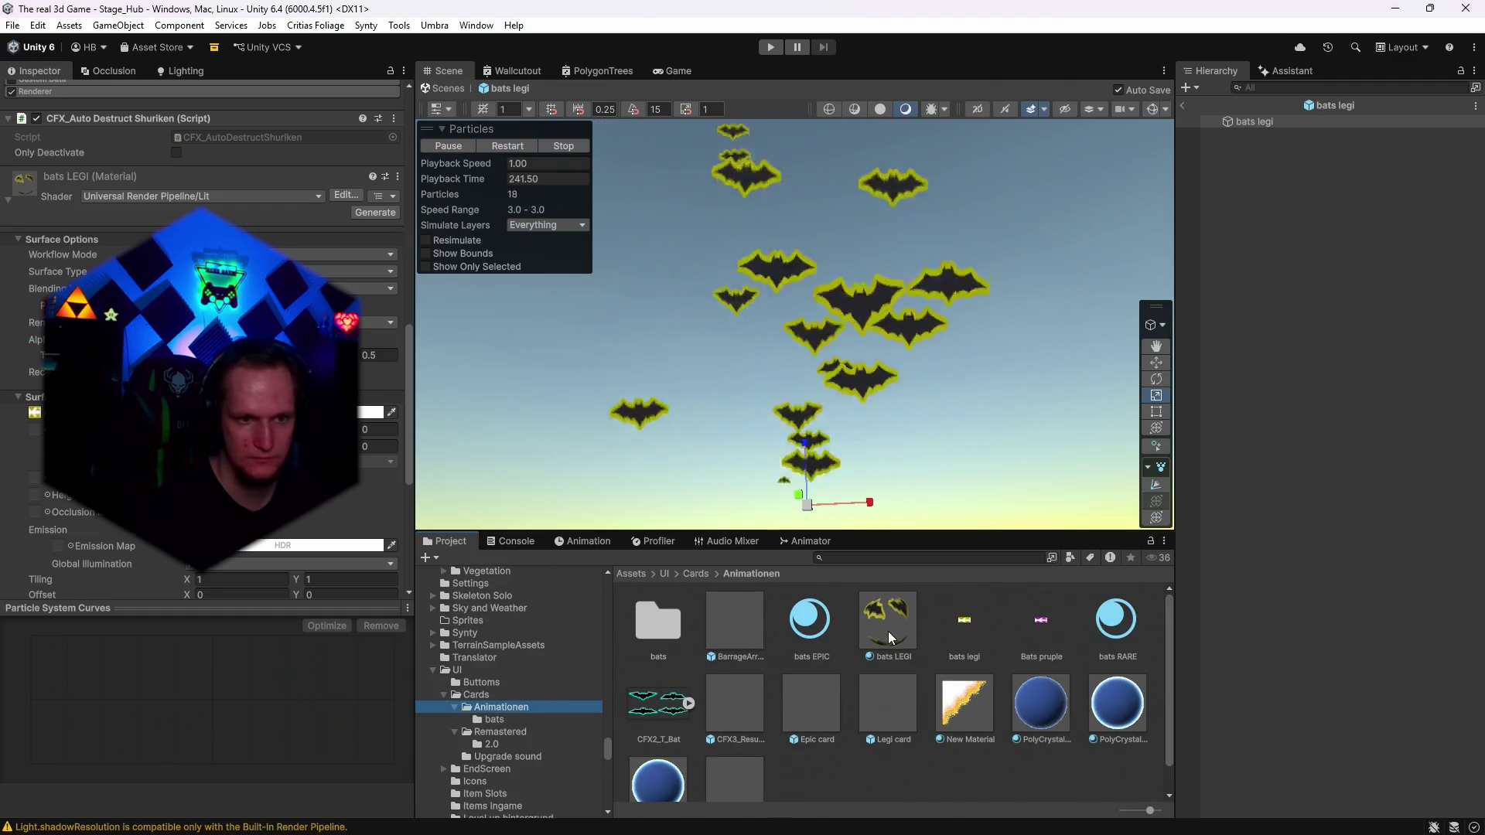
# Compare the alpha clipping settings of the bats LEGI and EPIC materials.
pyautogui.click(888, 631)
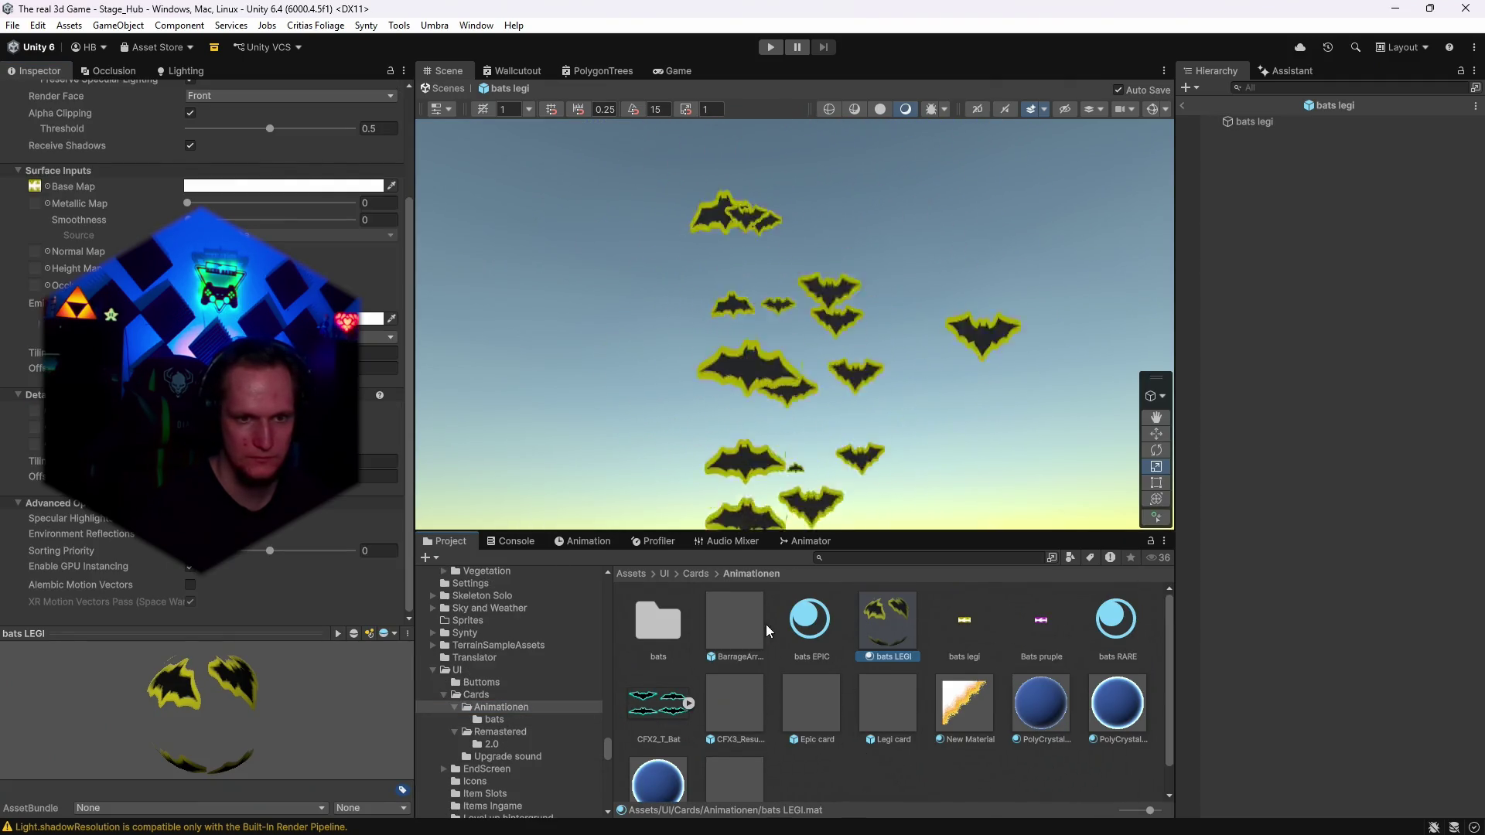
pyautogui.click(809, 623)
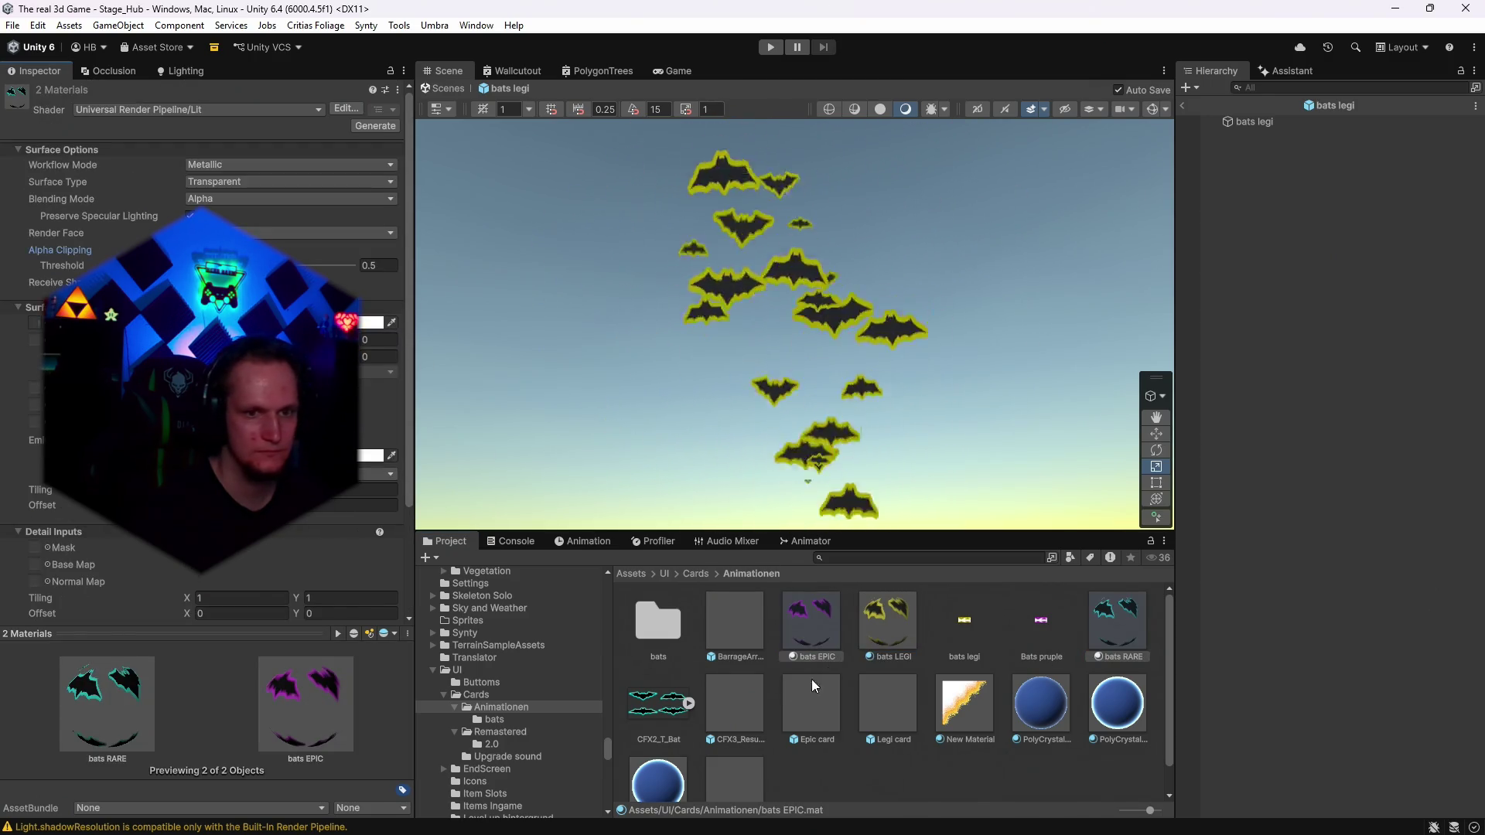
pyautogui.click(888, 631)
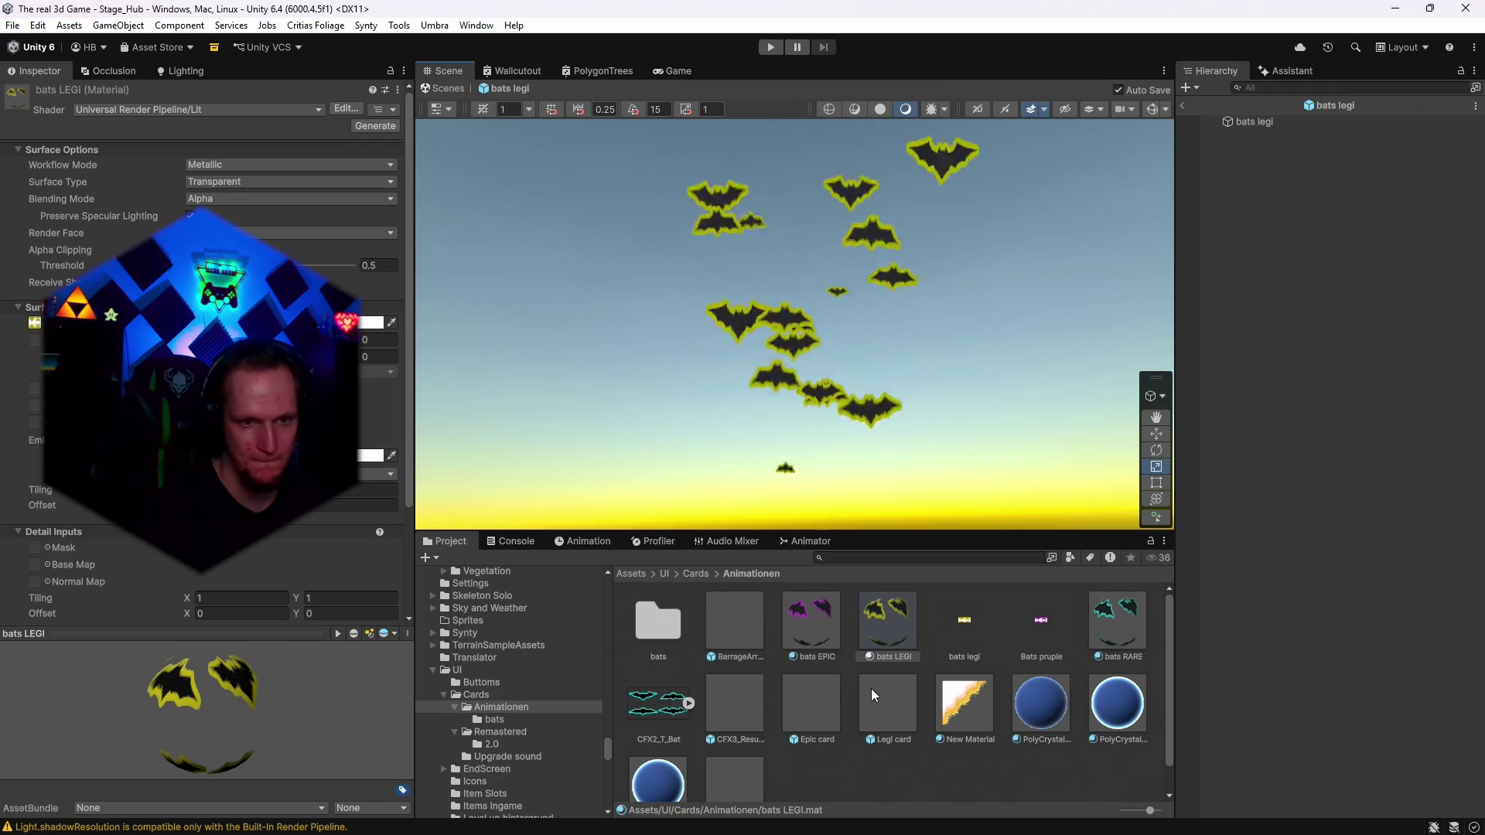
# Open the bats epic particle prefab from the bats folder.
pyautogui.doubleClick(663, 630)
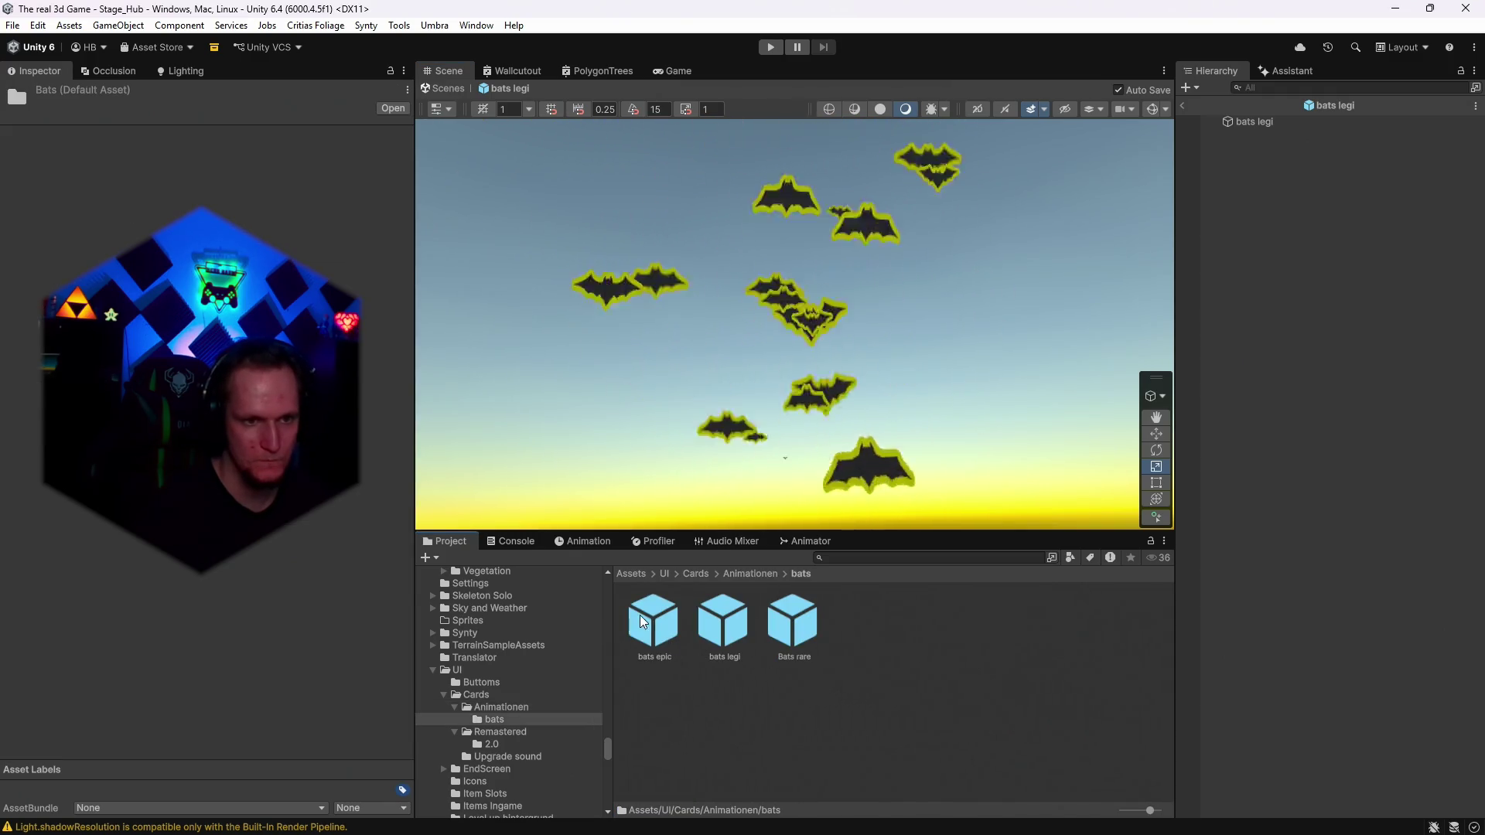
pyautogui.click(656, 626)
pyautogui.doubleClick(660, 628)
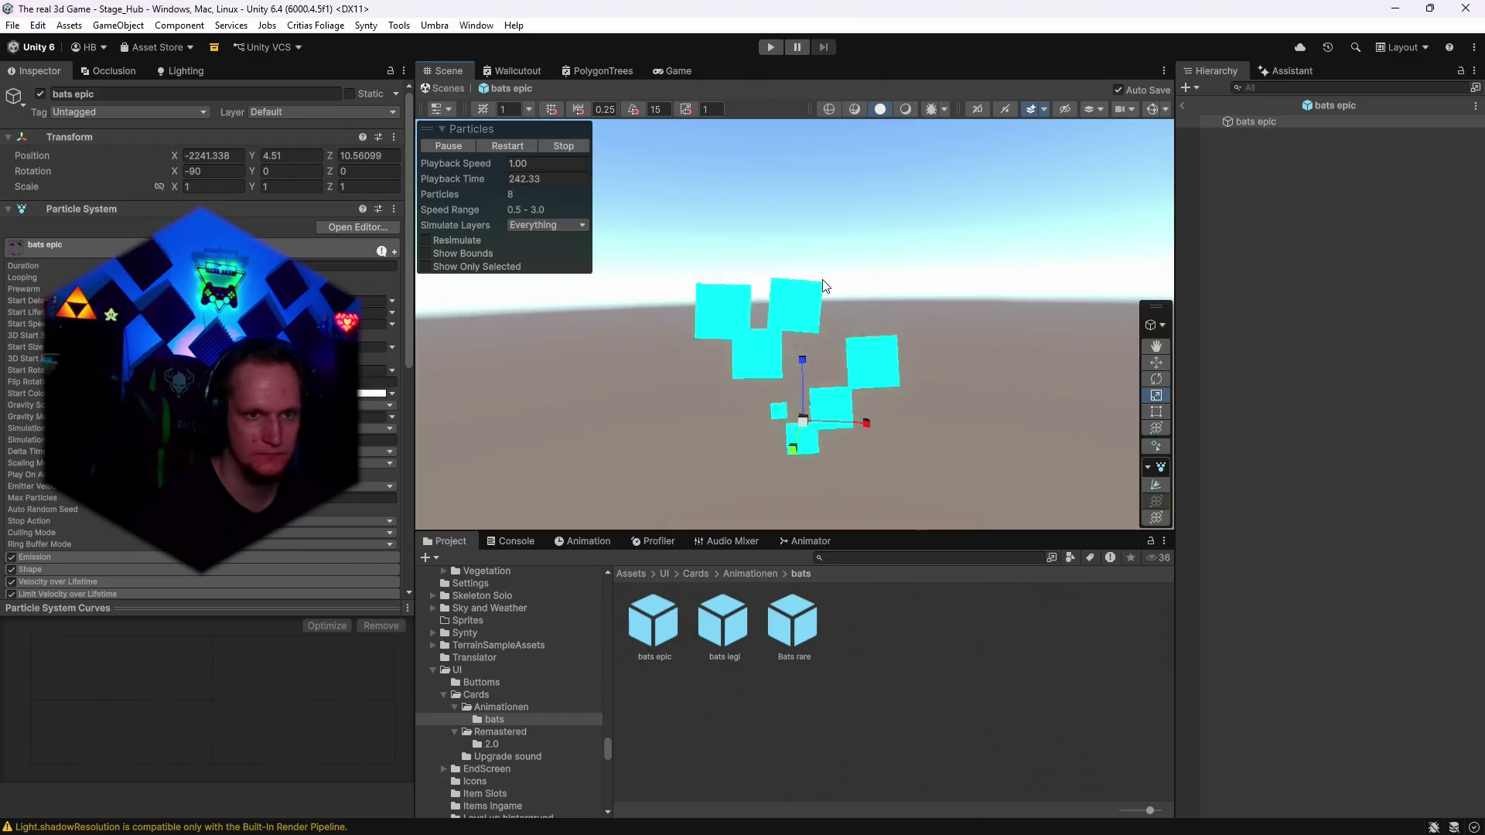